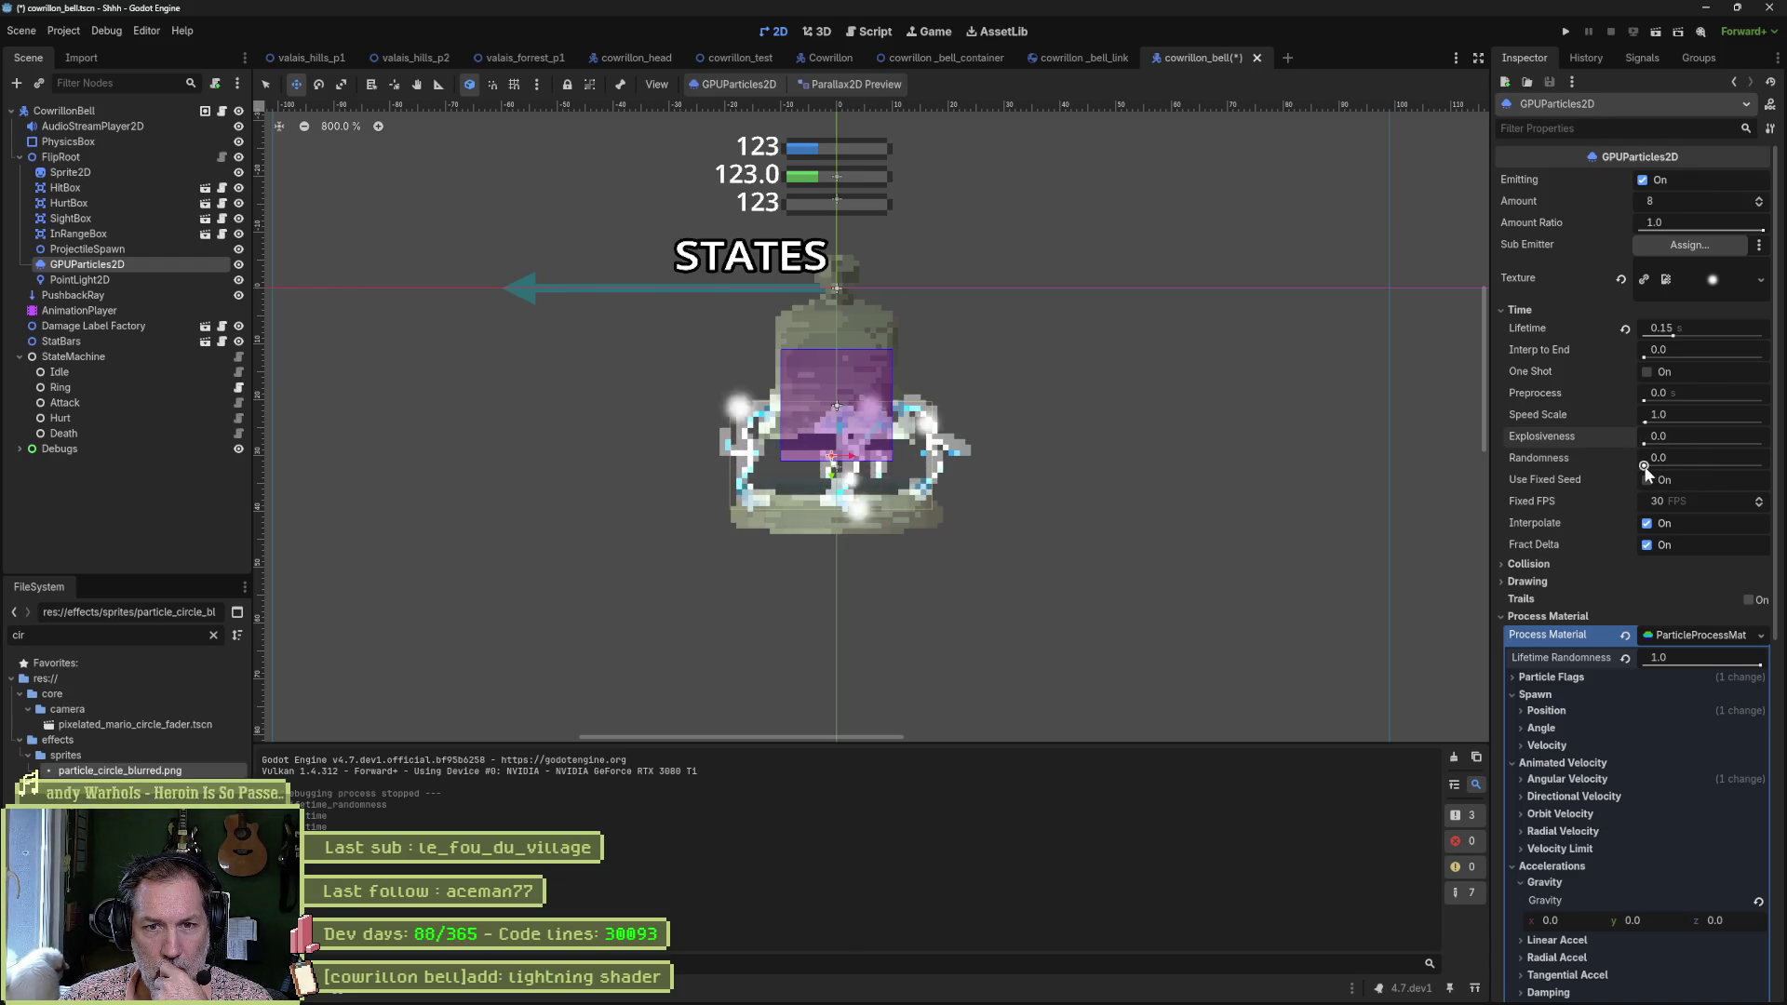
Set the particles' Randomness to 0.97 and Amount to 3, then expand Color Curves.
left_click_drag(1675, 457, 1756, 468)
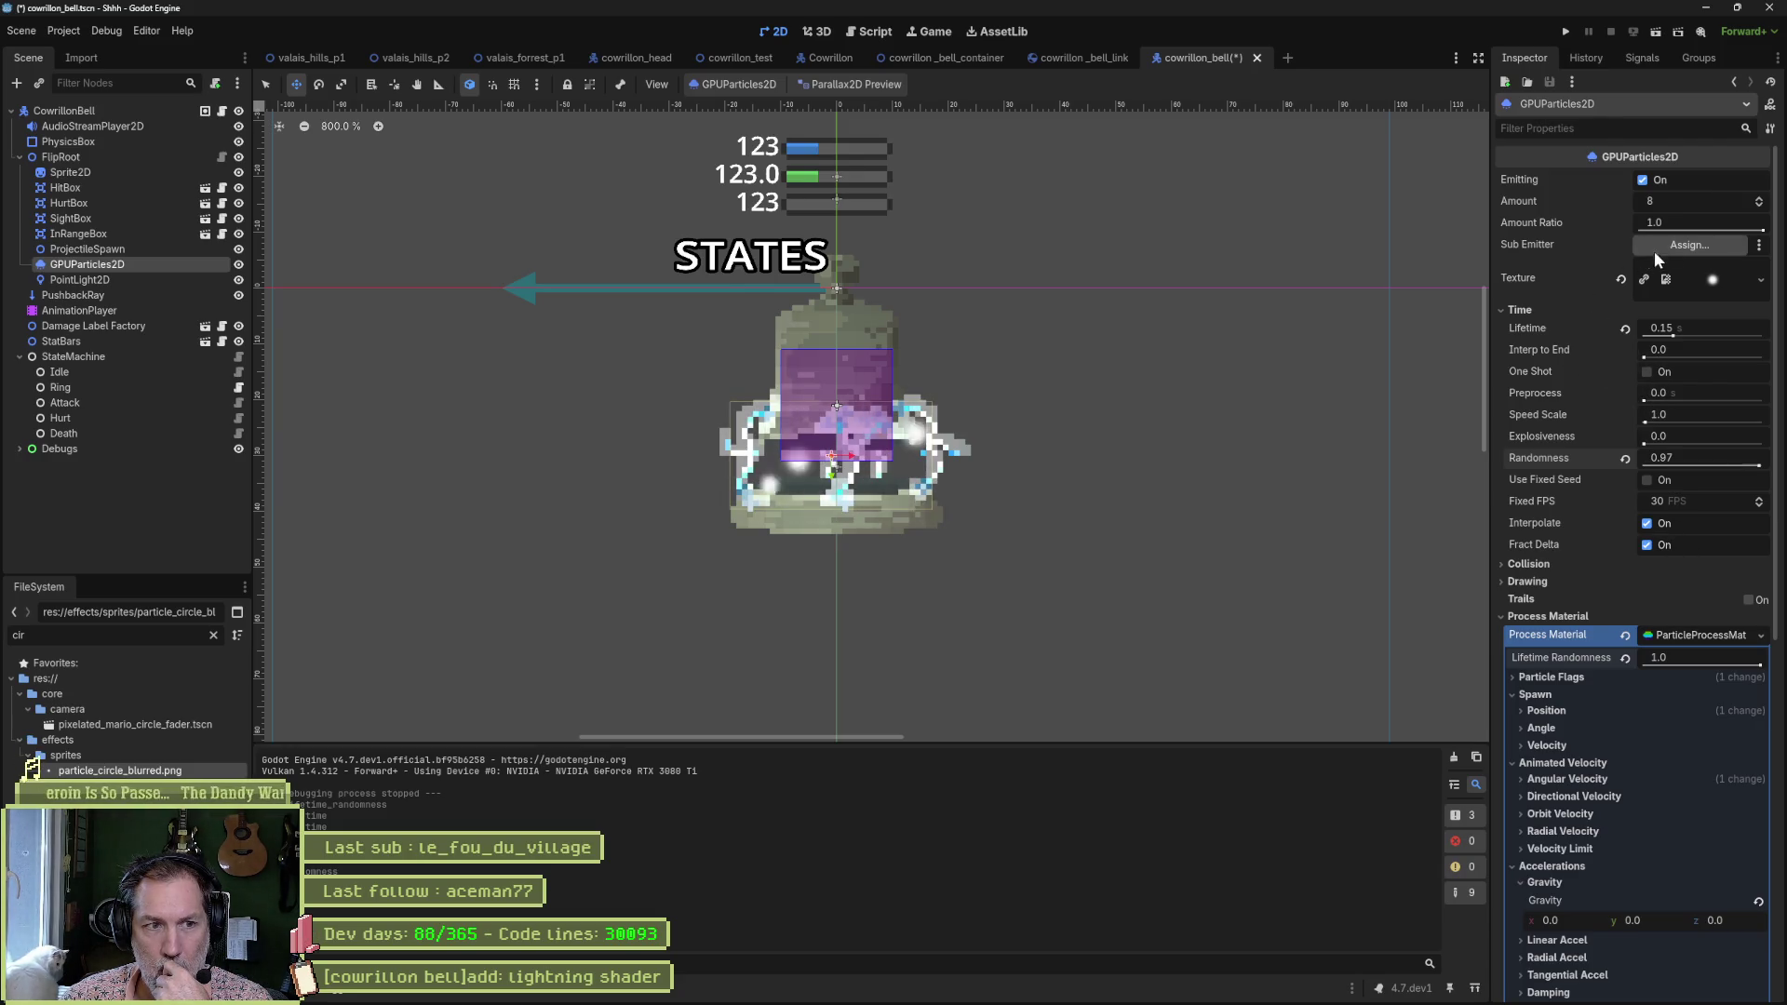
left_click(1760, 205)
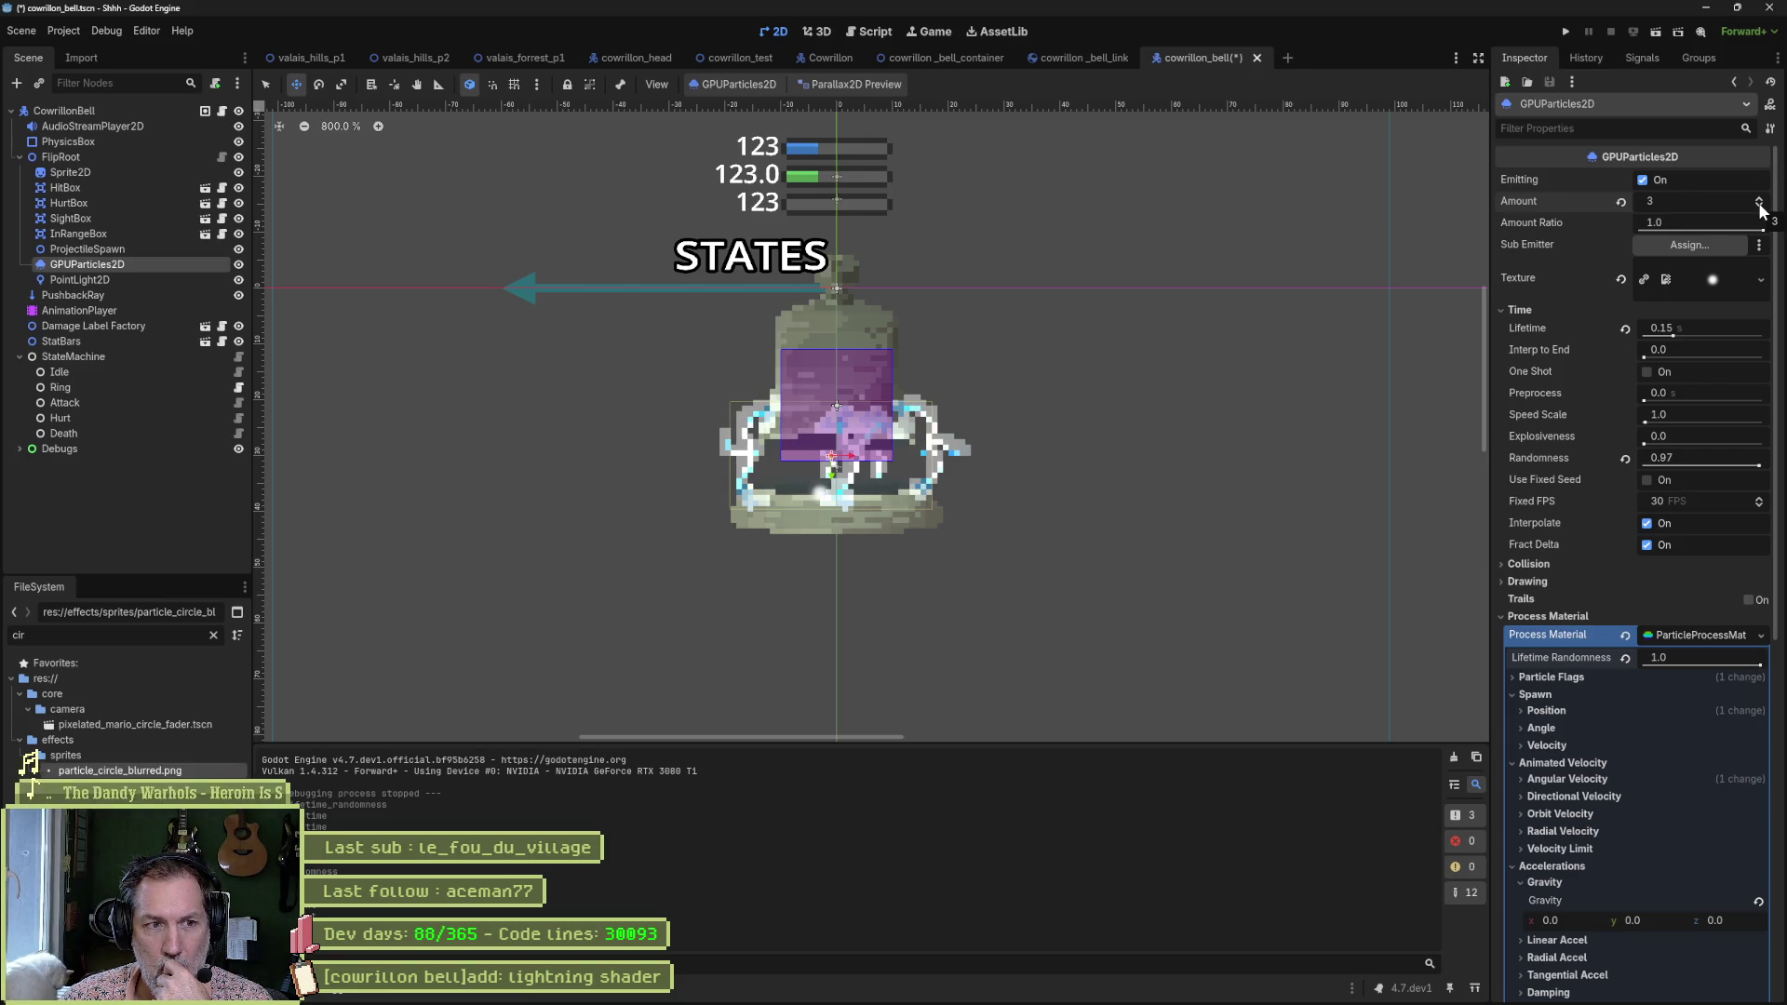
scroll(1554, 385, "down", 5)
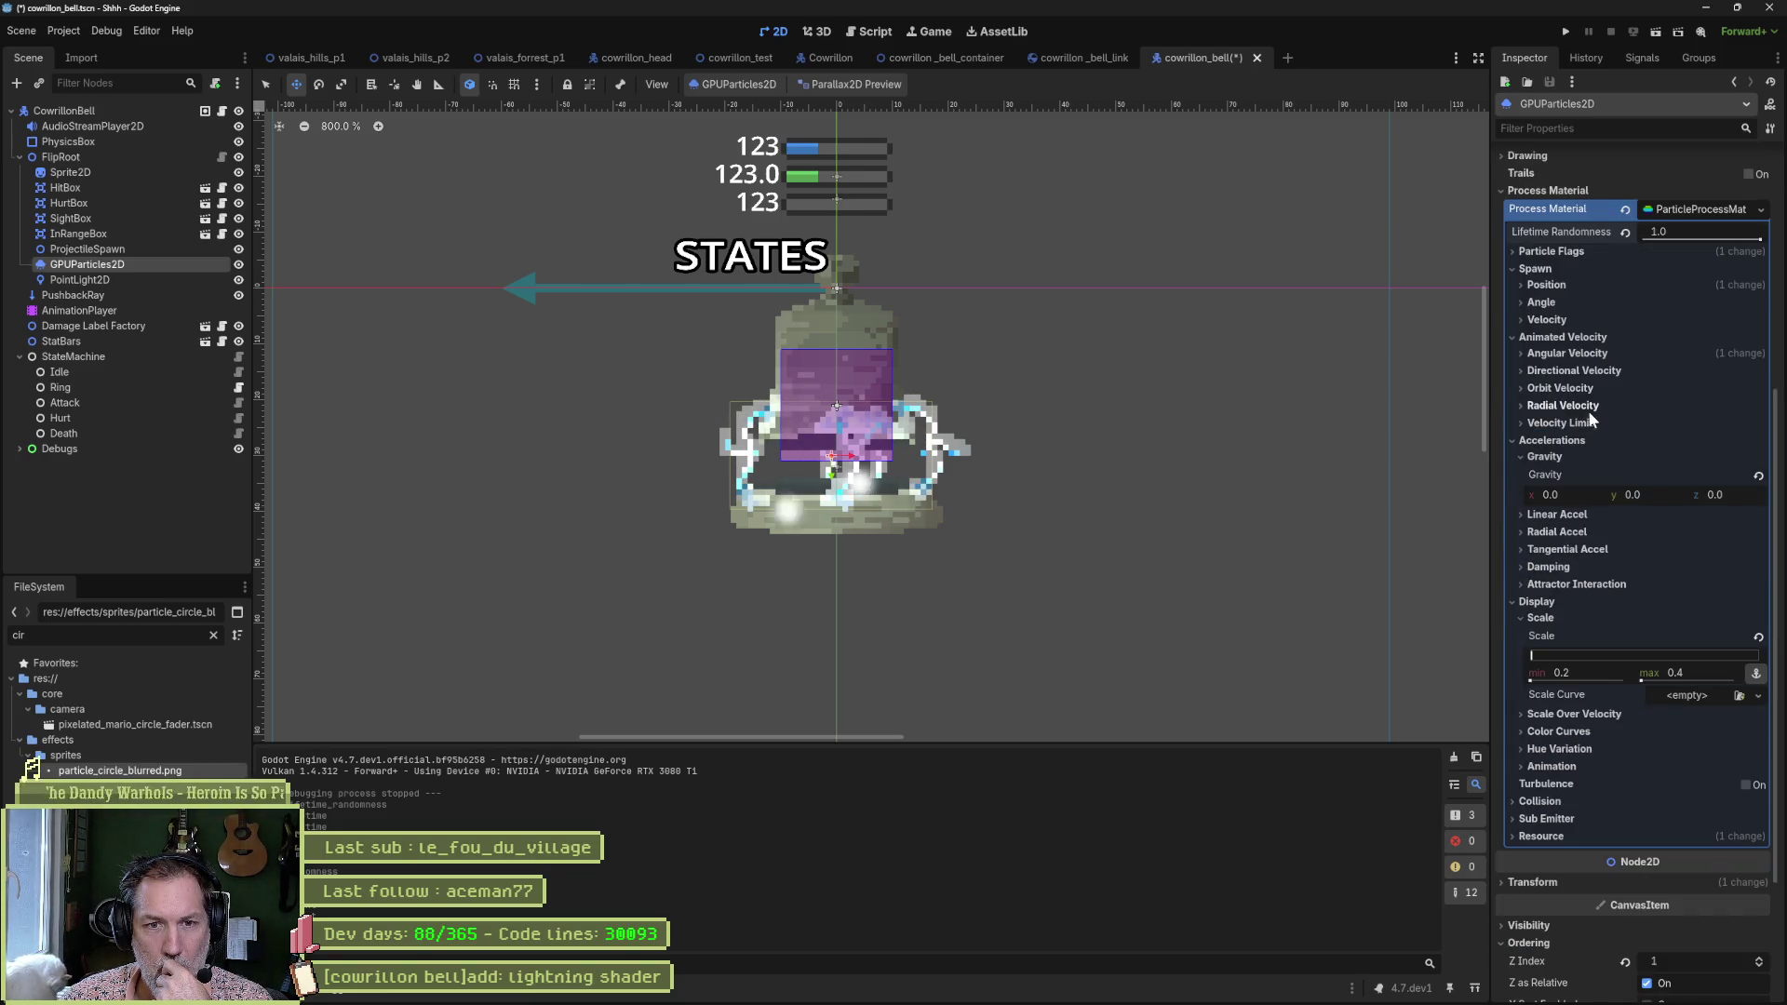
left_click(1571, 733)
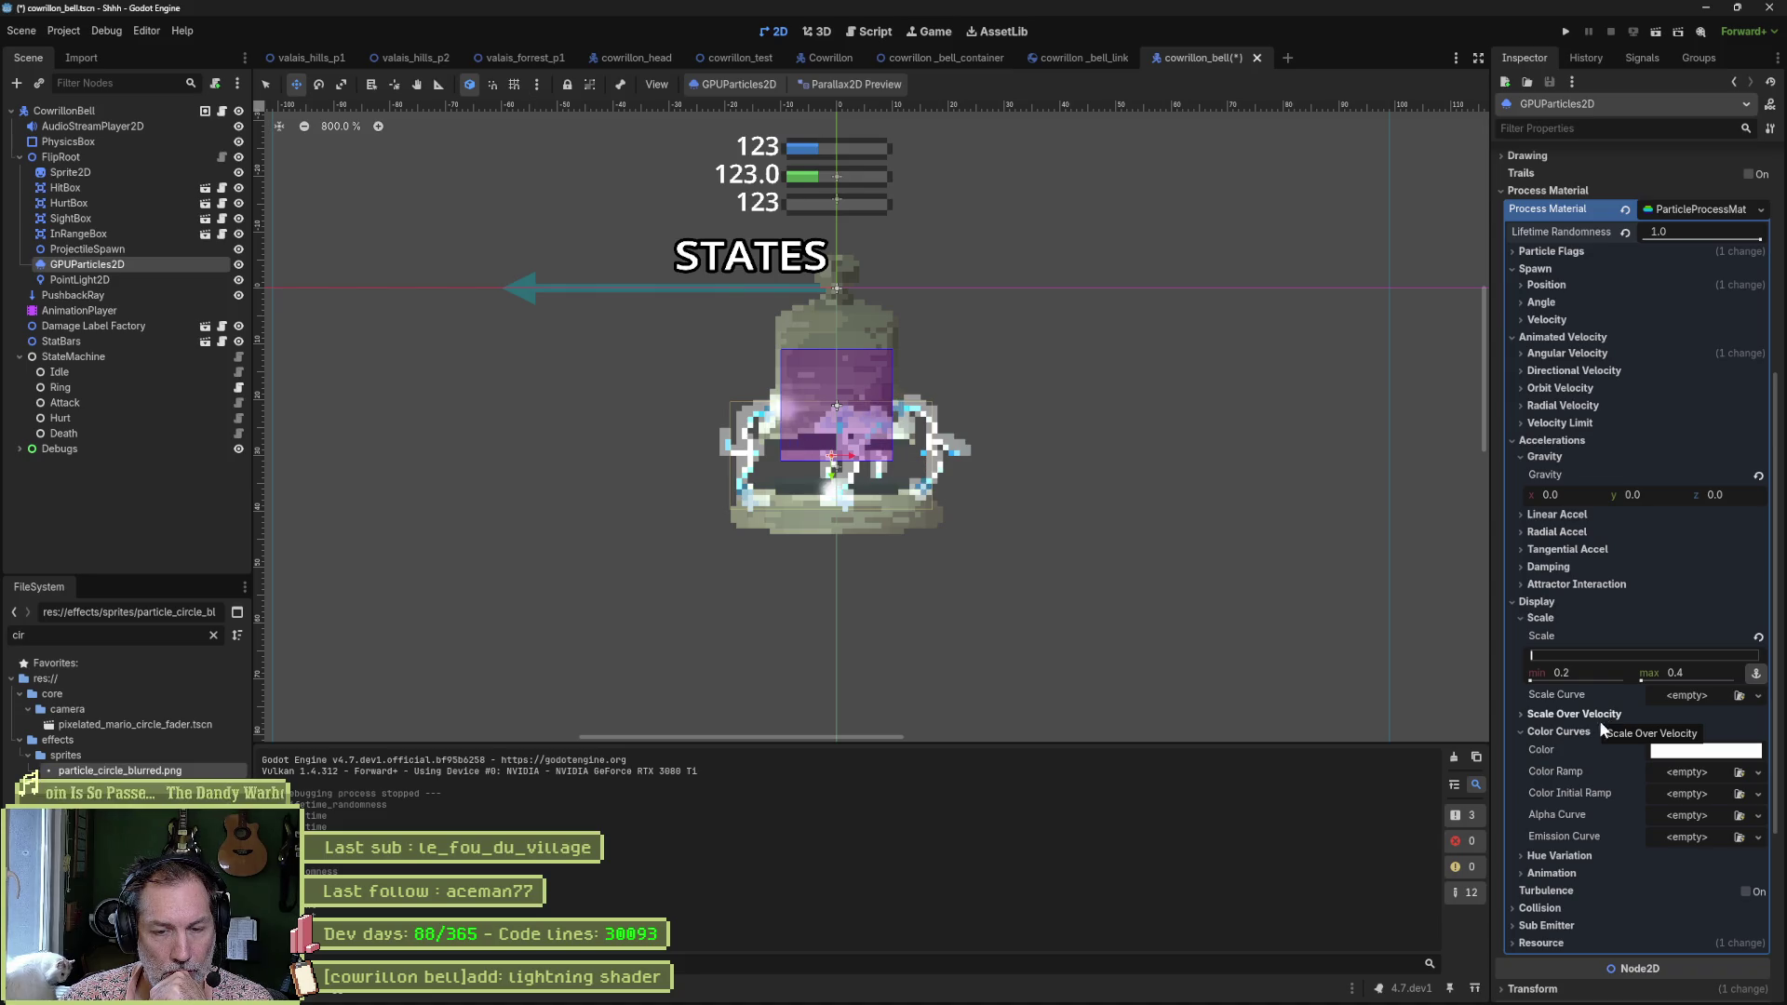
Set the particle Color to a pale blue.
left_click(1662, 756)
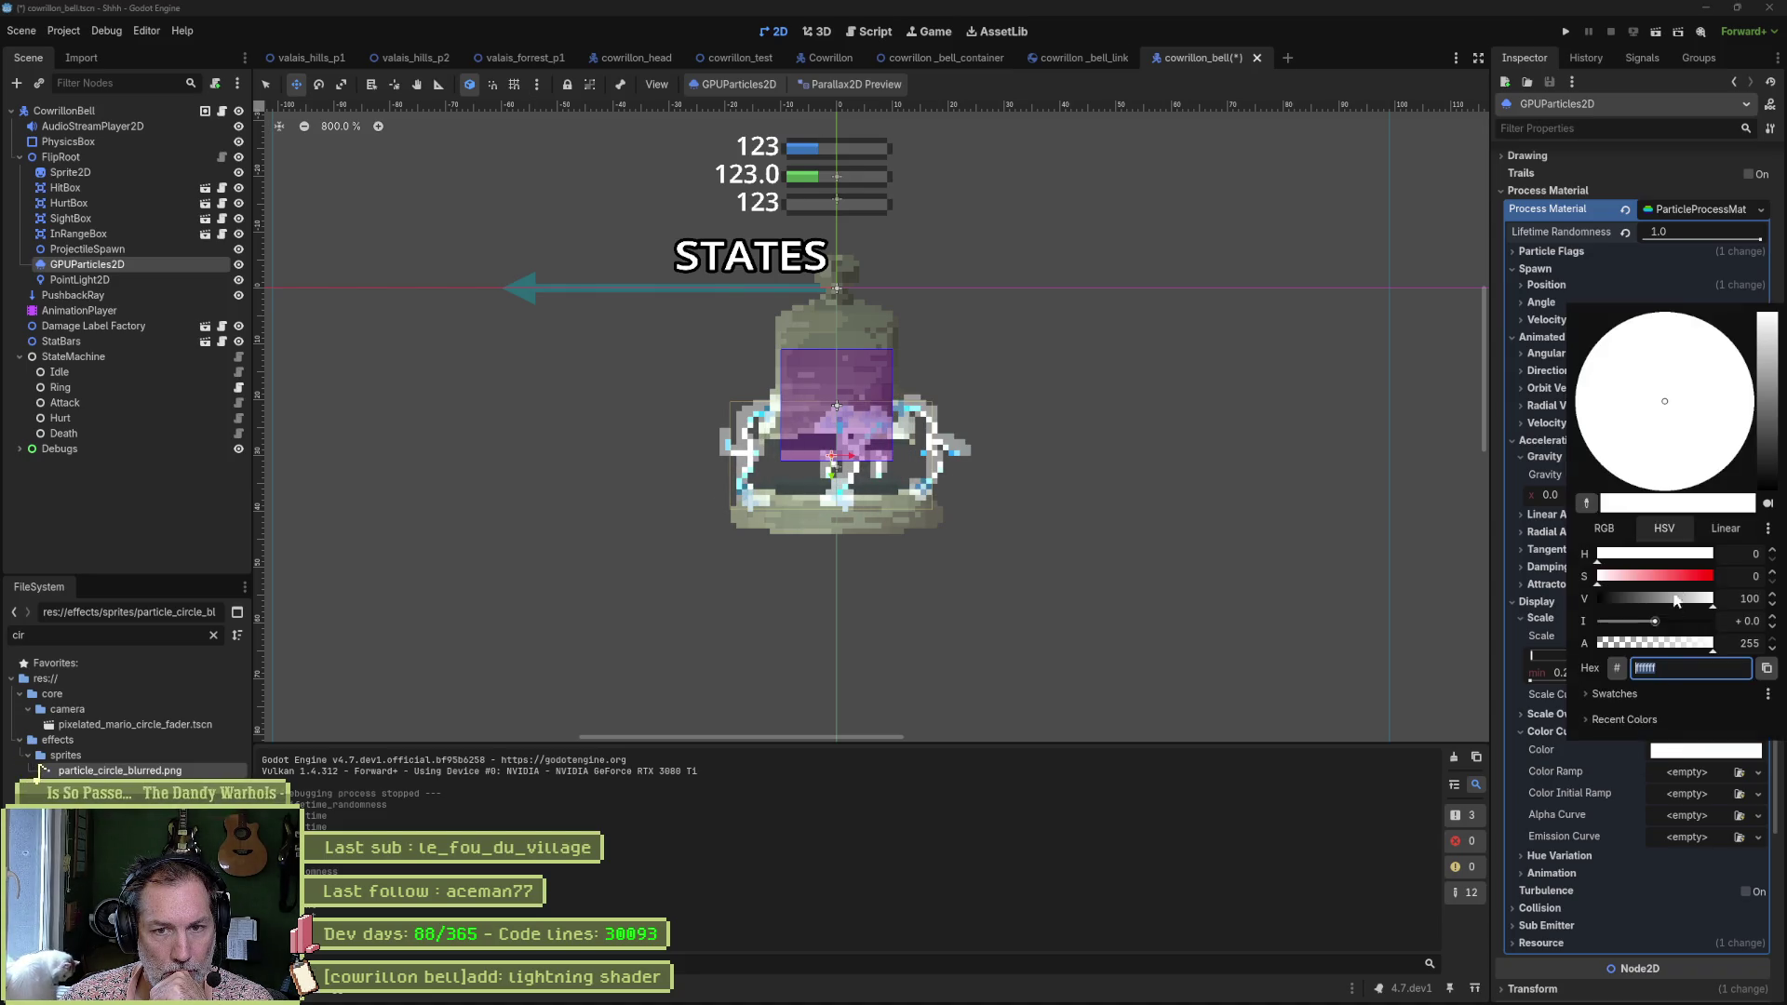
left_click(1660, 583)
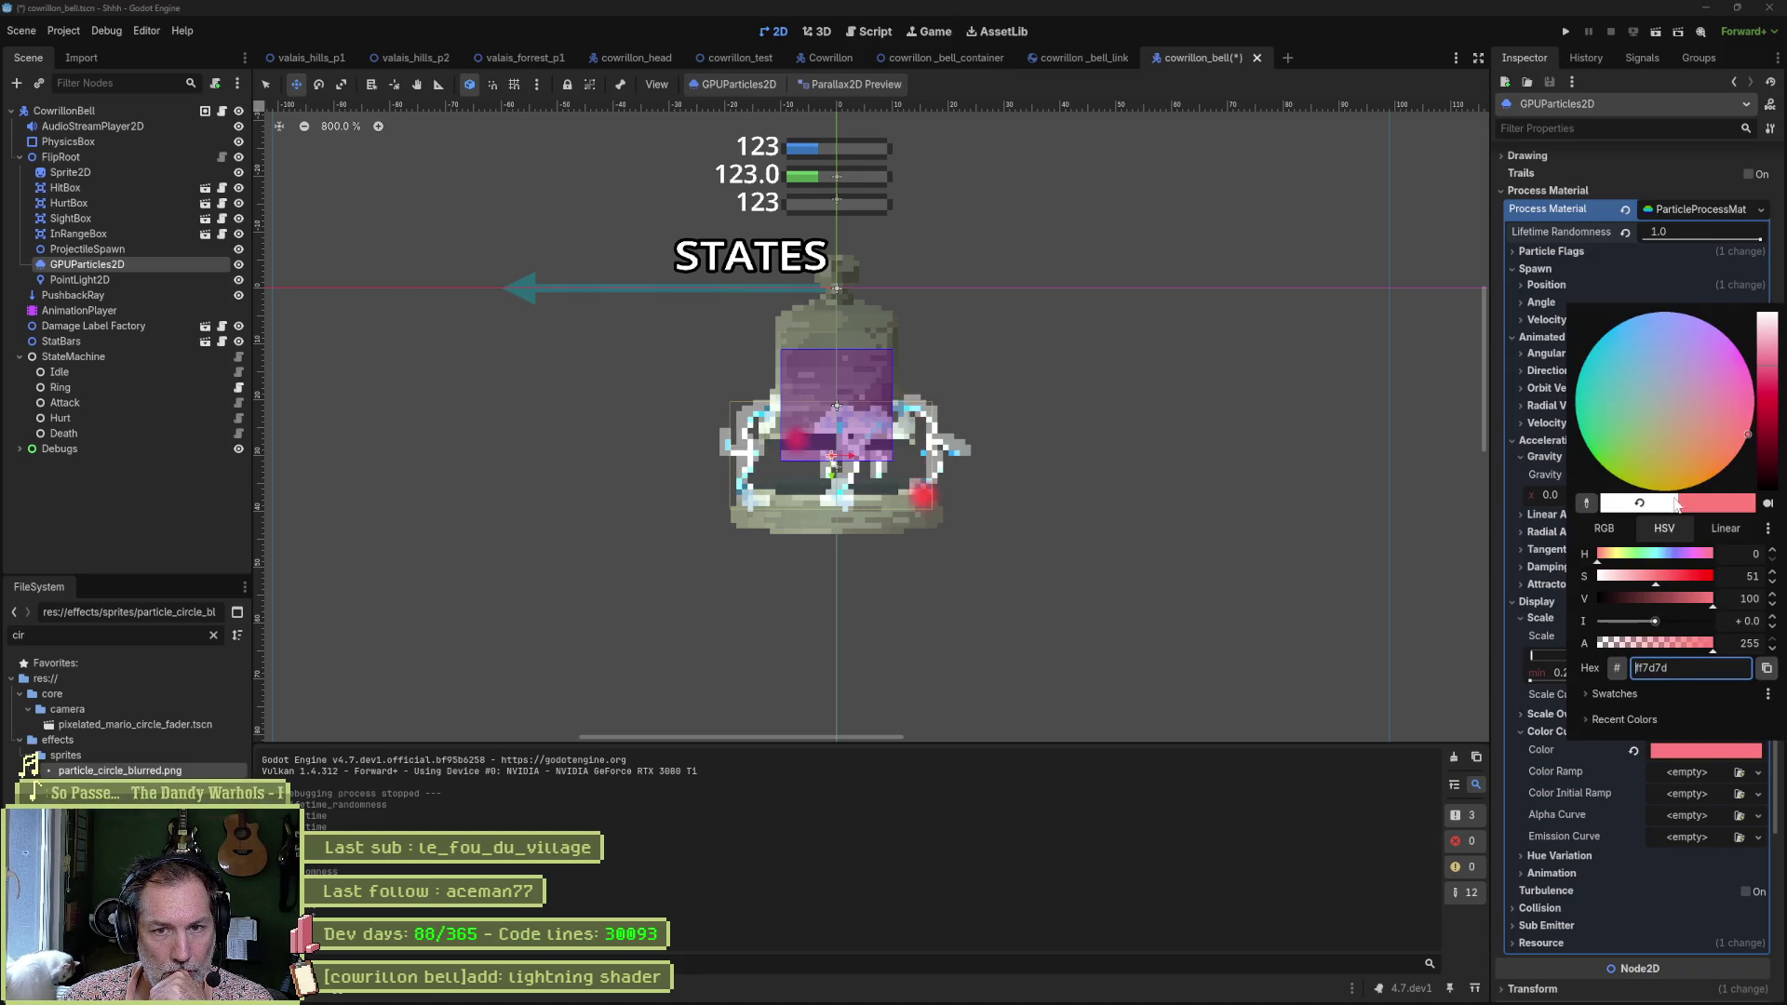
left_click(1665, 330)
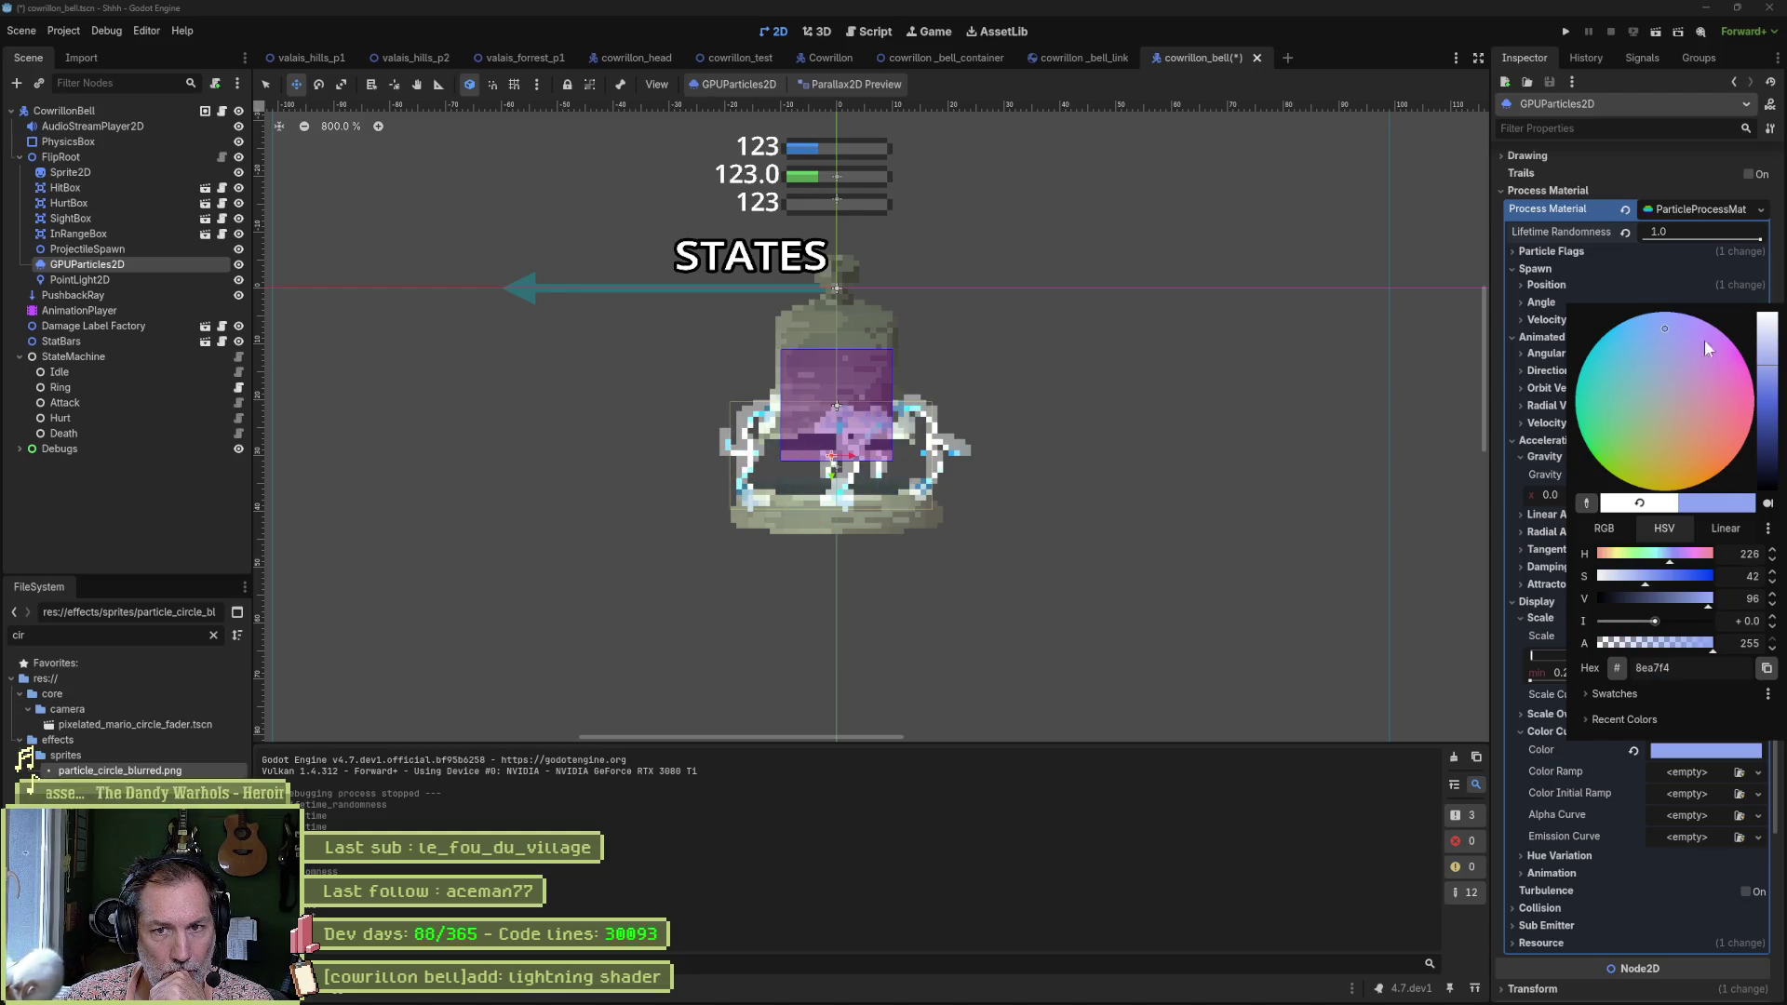
left_click_drag(1766, 350, 1766, 338)
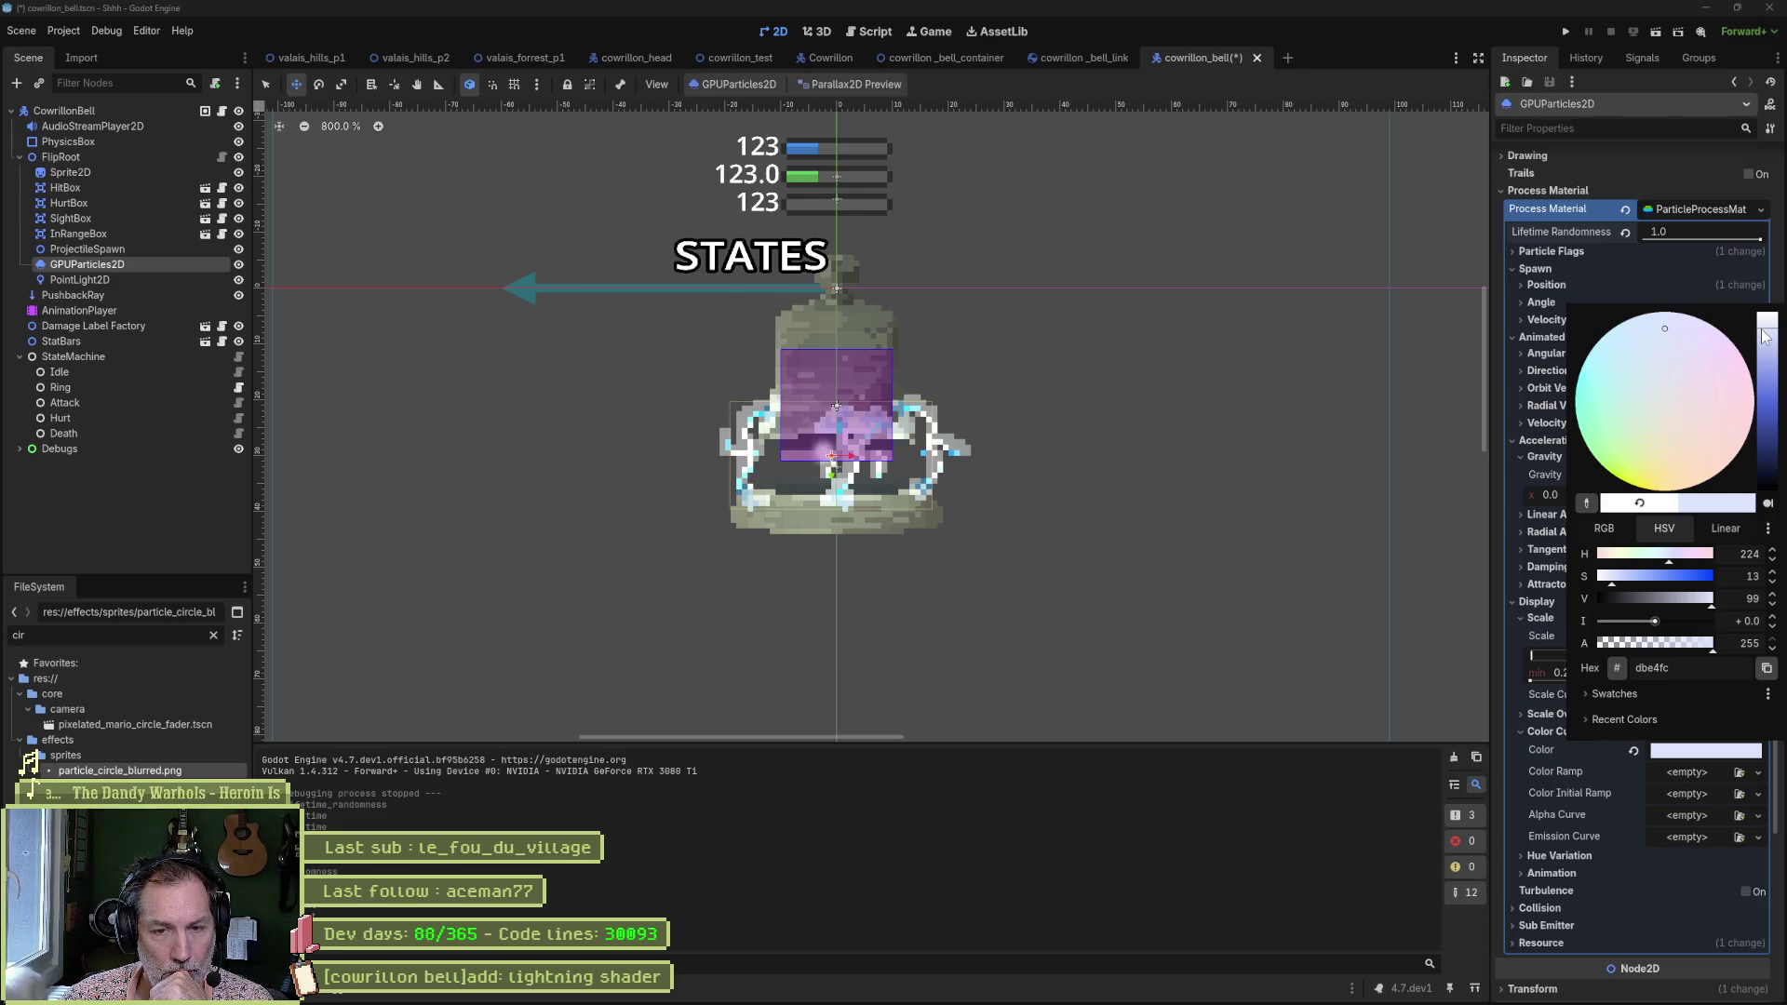
left_click(1715, 766)
Create a new GradientTexture1D for Color Ramp and make its first stop white.
left_click(1758, 774)
left_click(1726, 812)
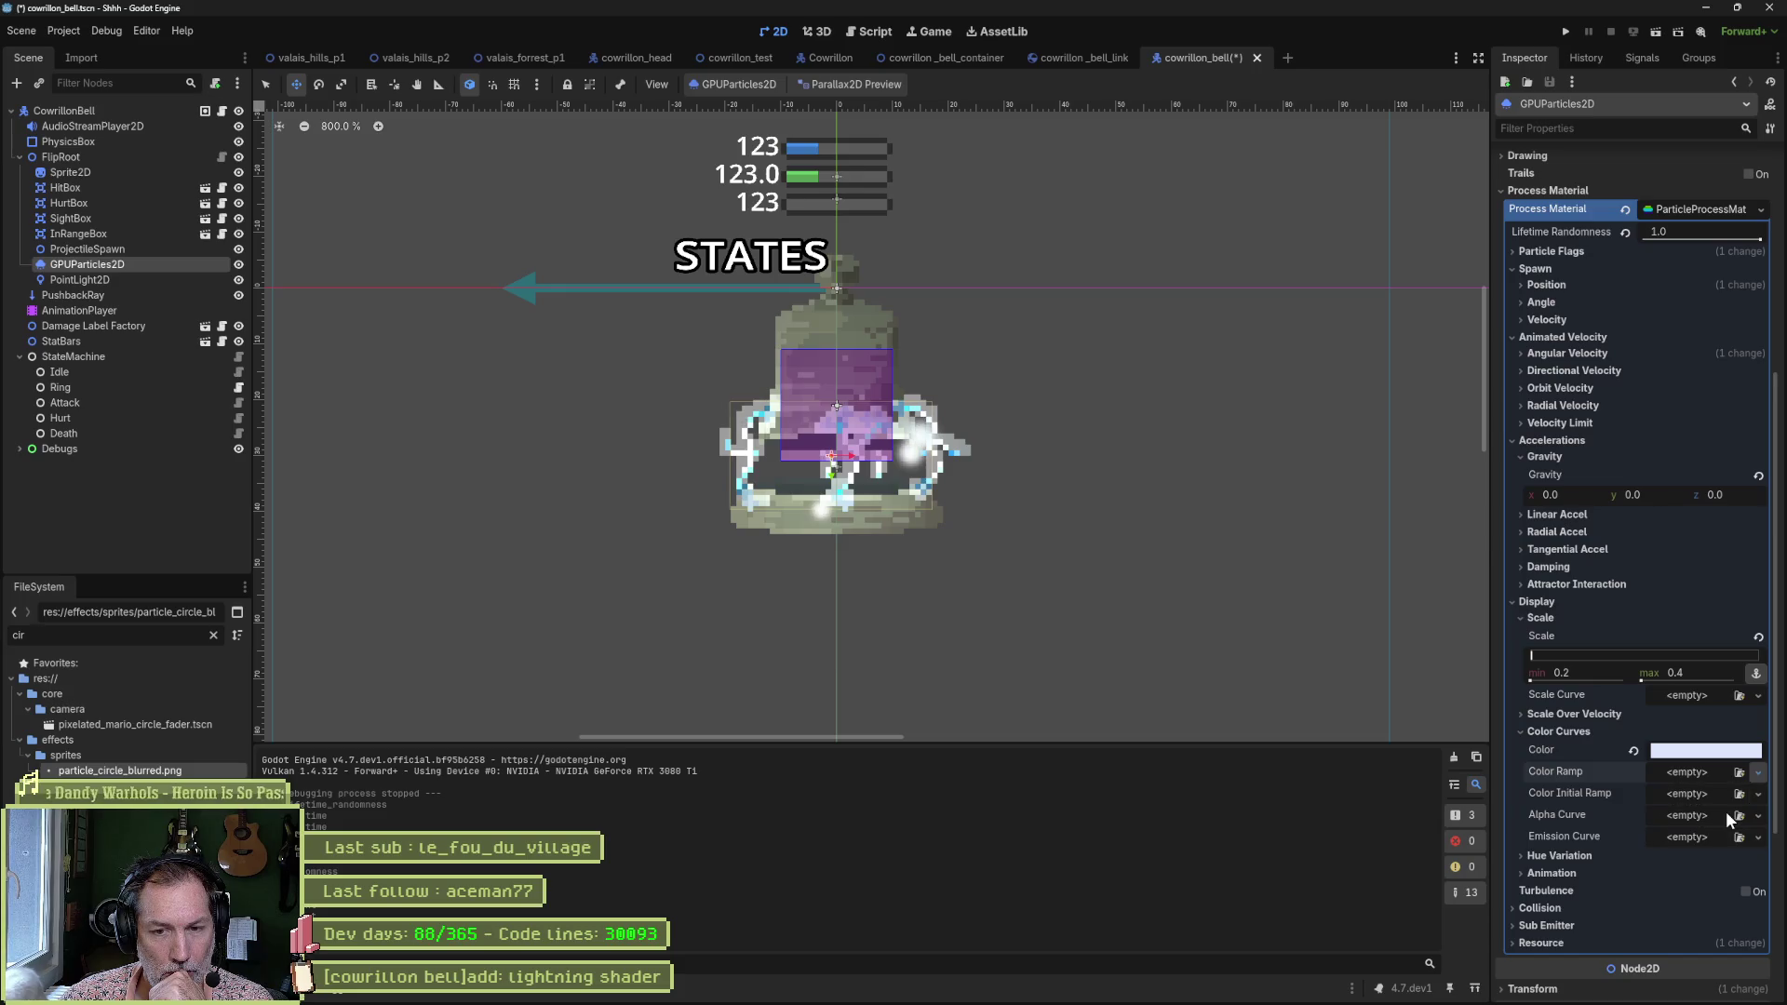
left_click(1707, 773)
left_click(1705, 796)
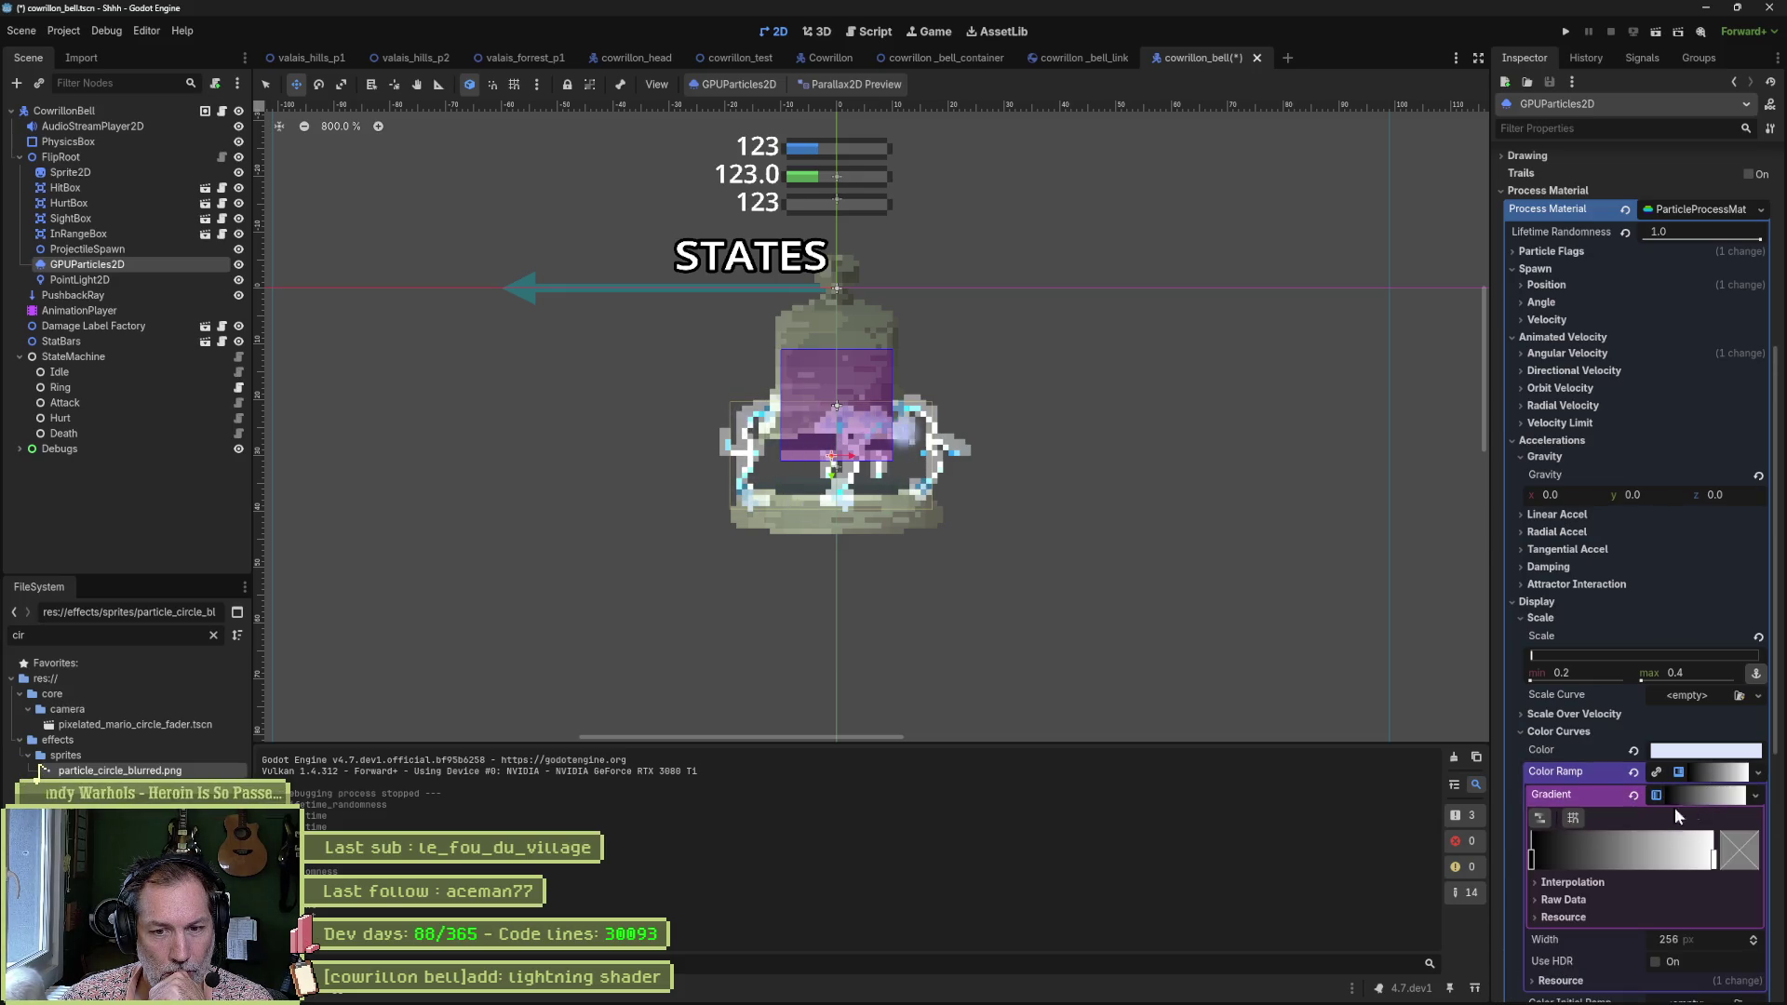
left_click(1532, 858)
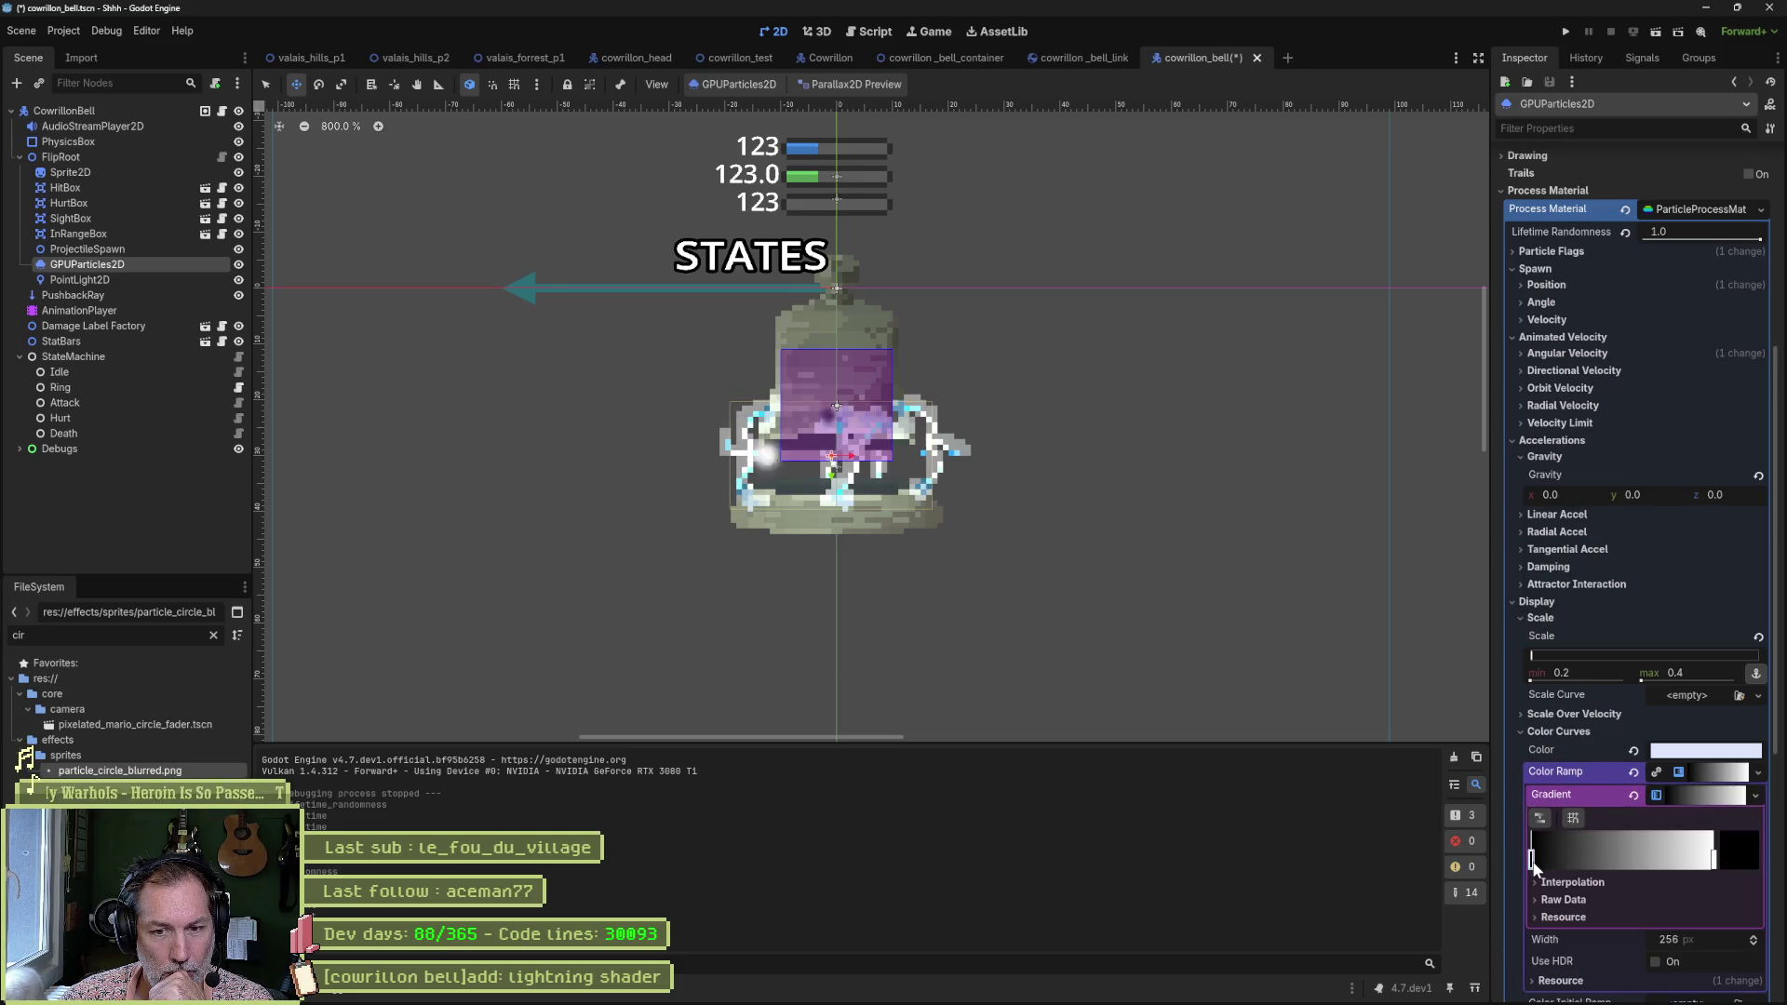
left_click(1733, 852)
left_click_drag(1730, 558, 1733, 429)
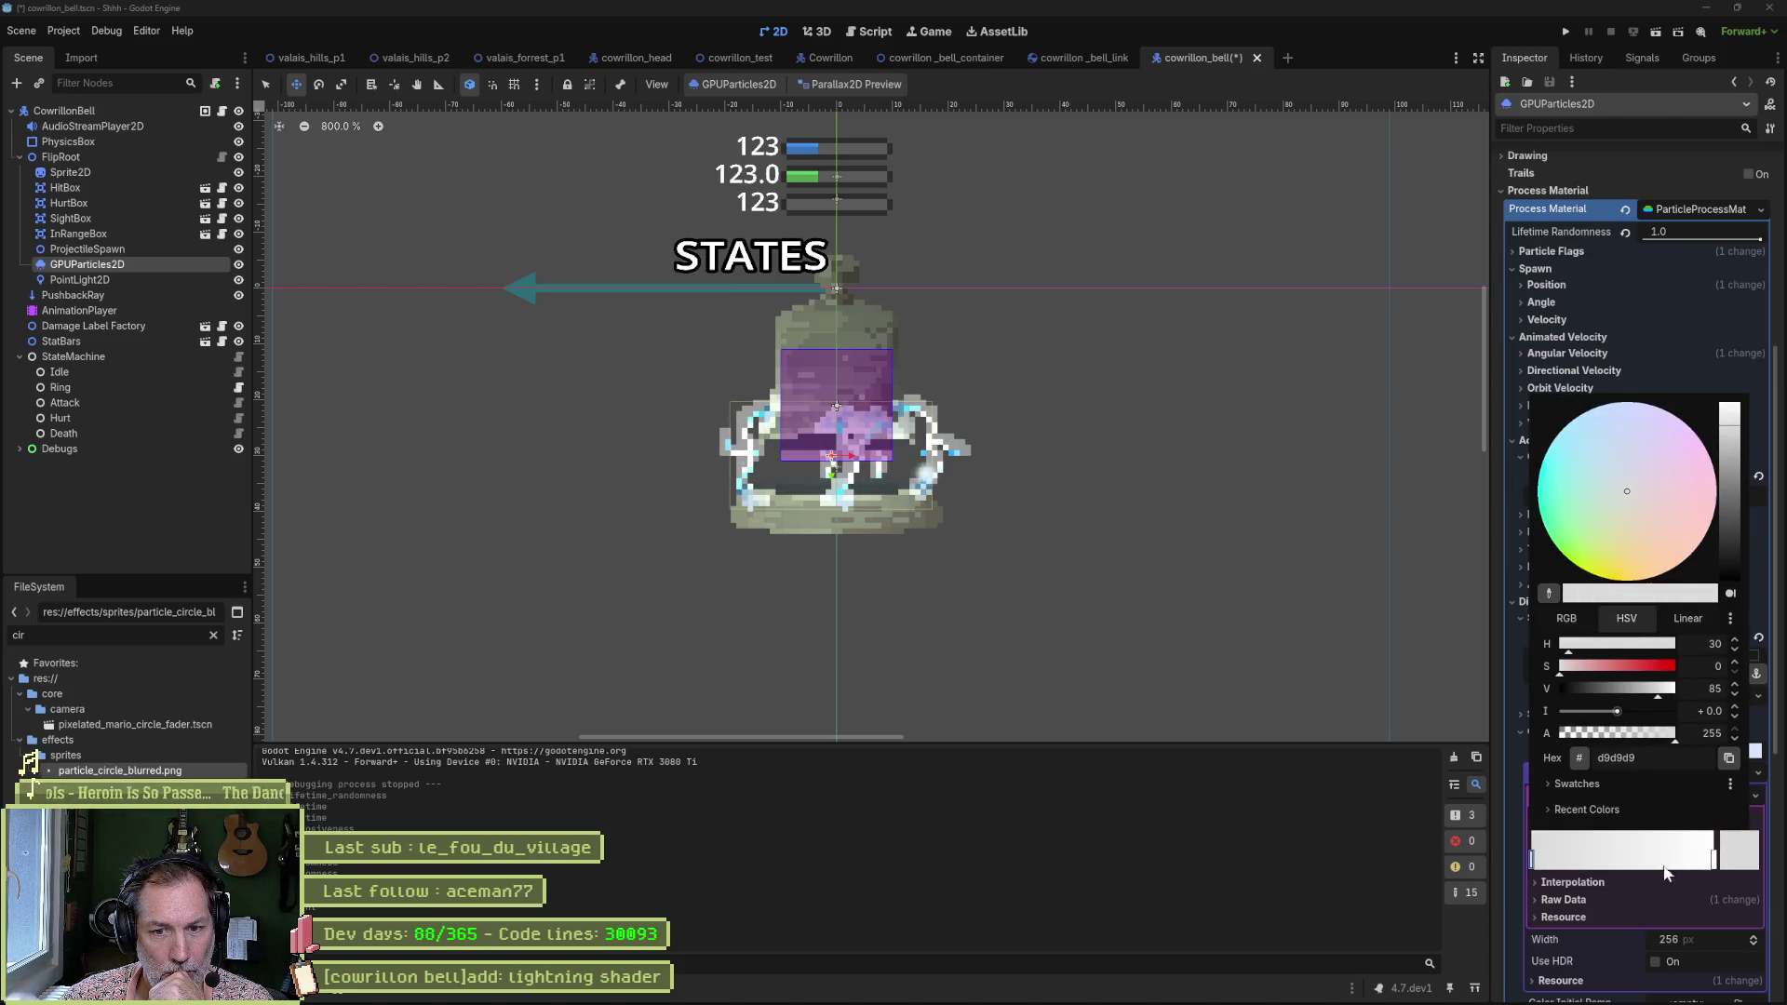
Set the gradient's other stop to a light blue.
left_click(1597, 406)
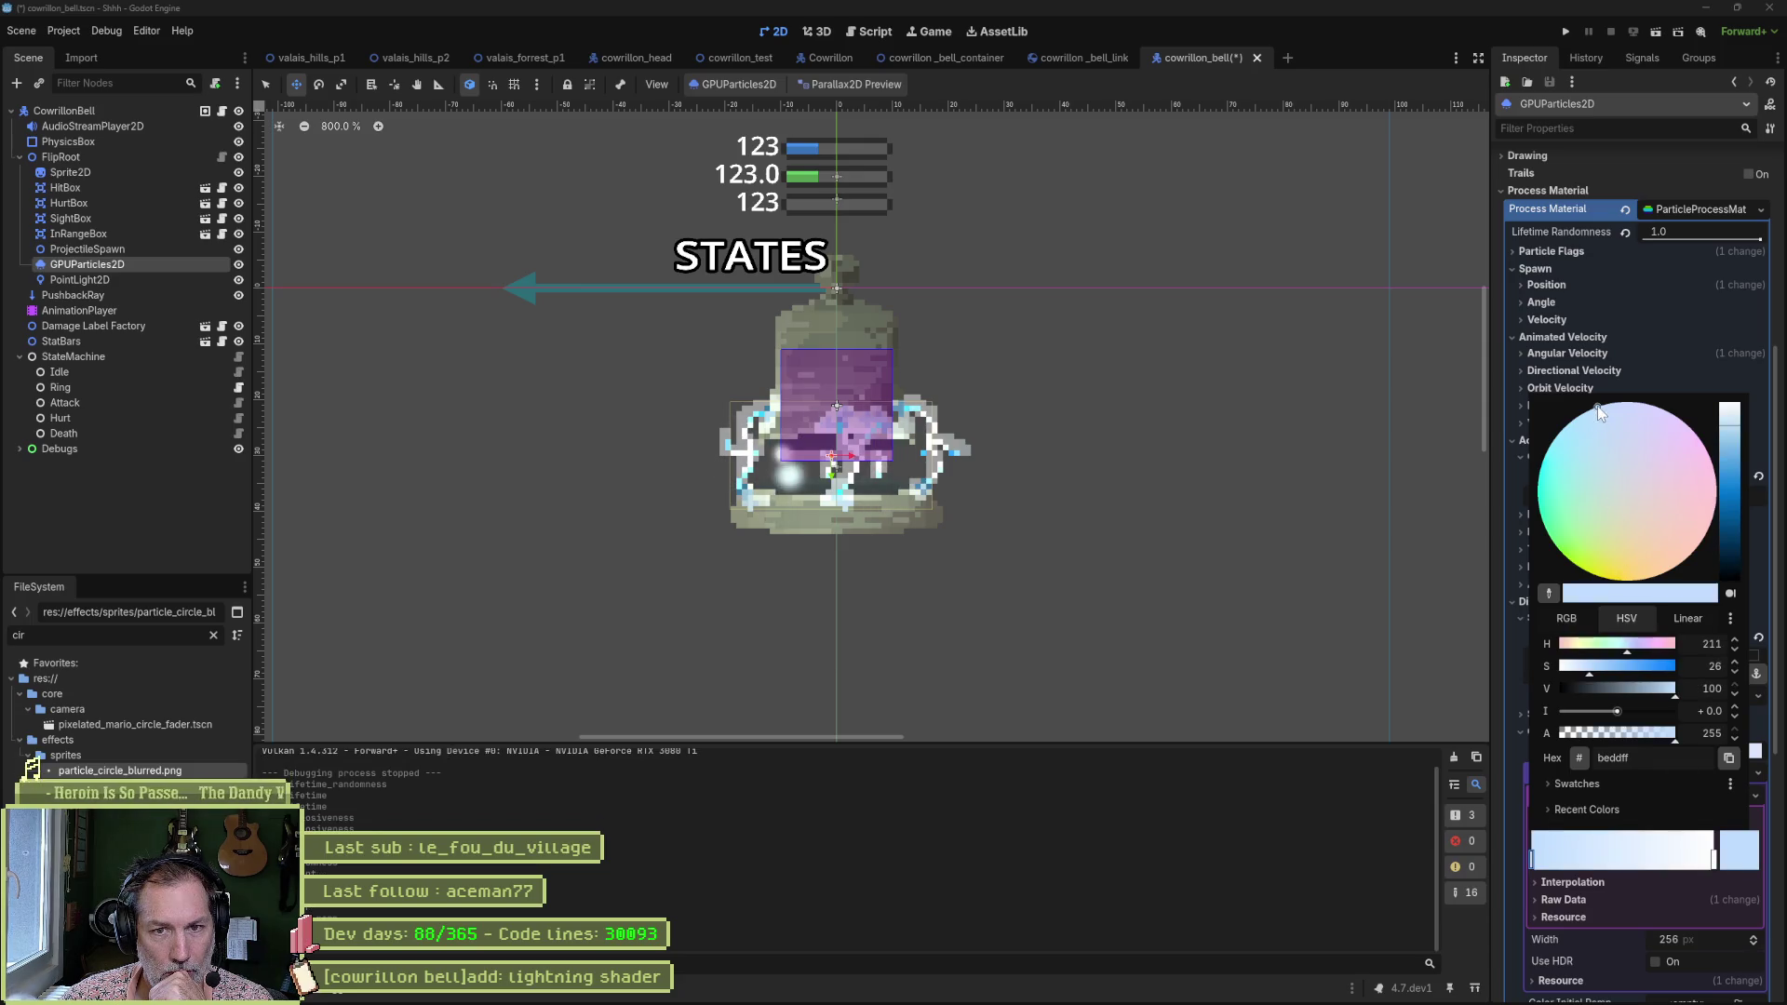
left_click(1734, 488)
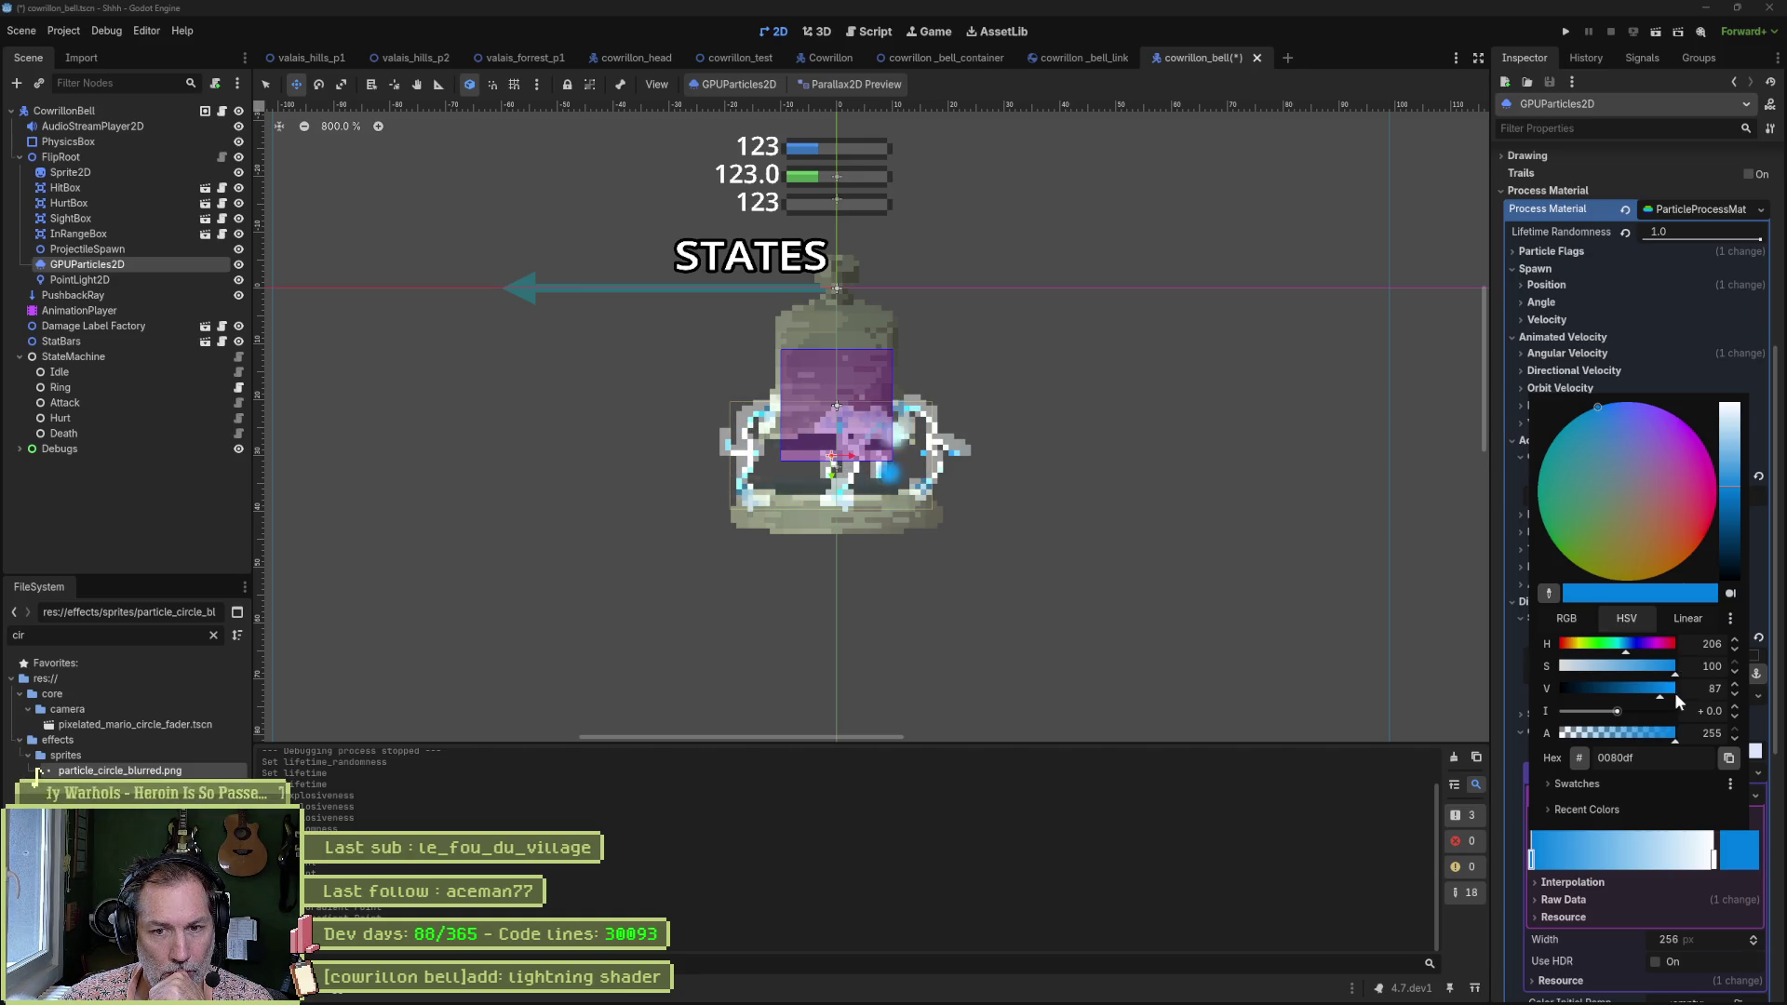
left_click_drag(1659, 692, 1694, 692)
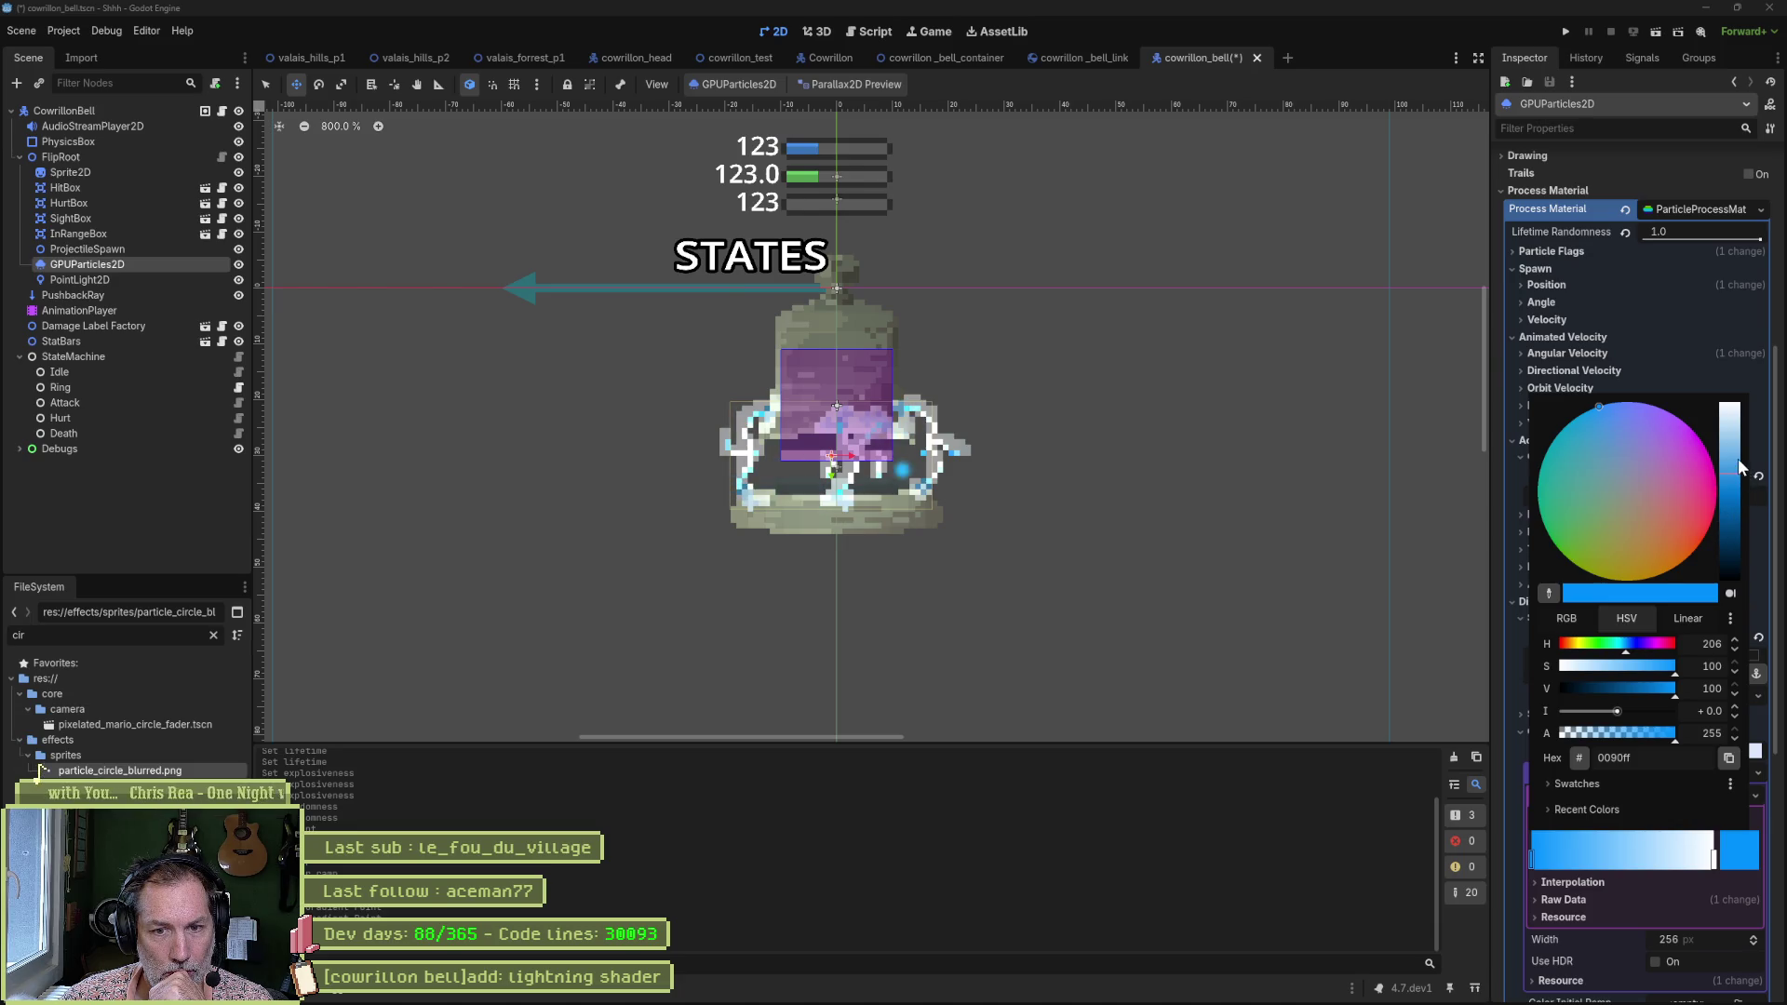
left_click_drag(1728, 480, 1733, 453)
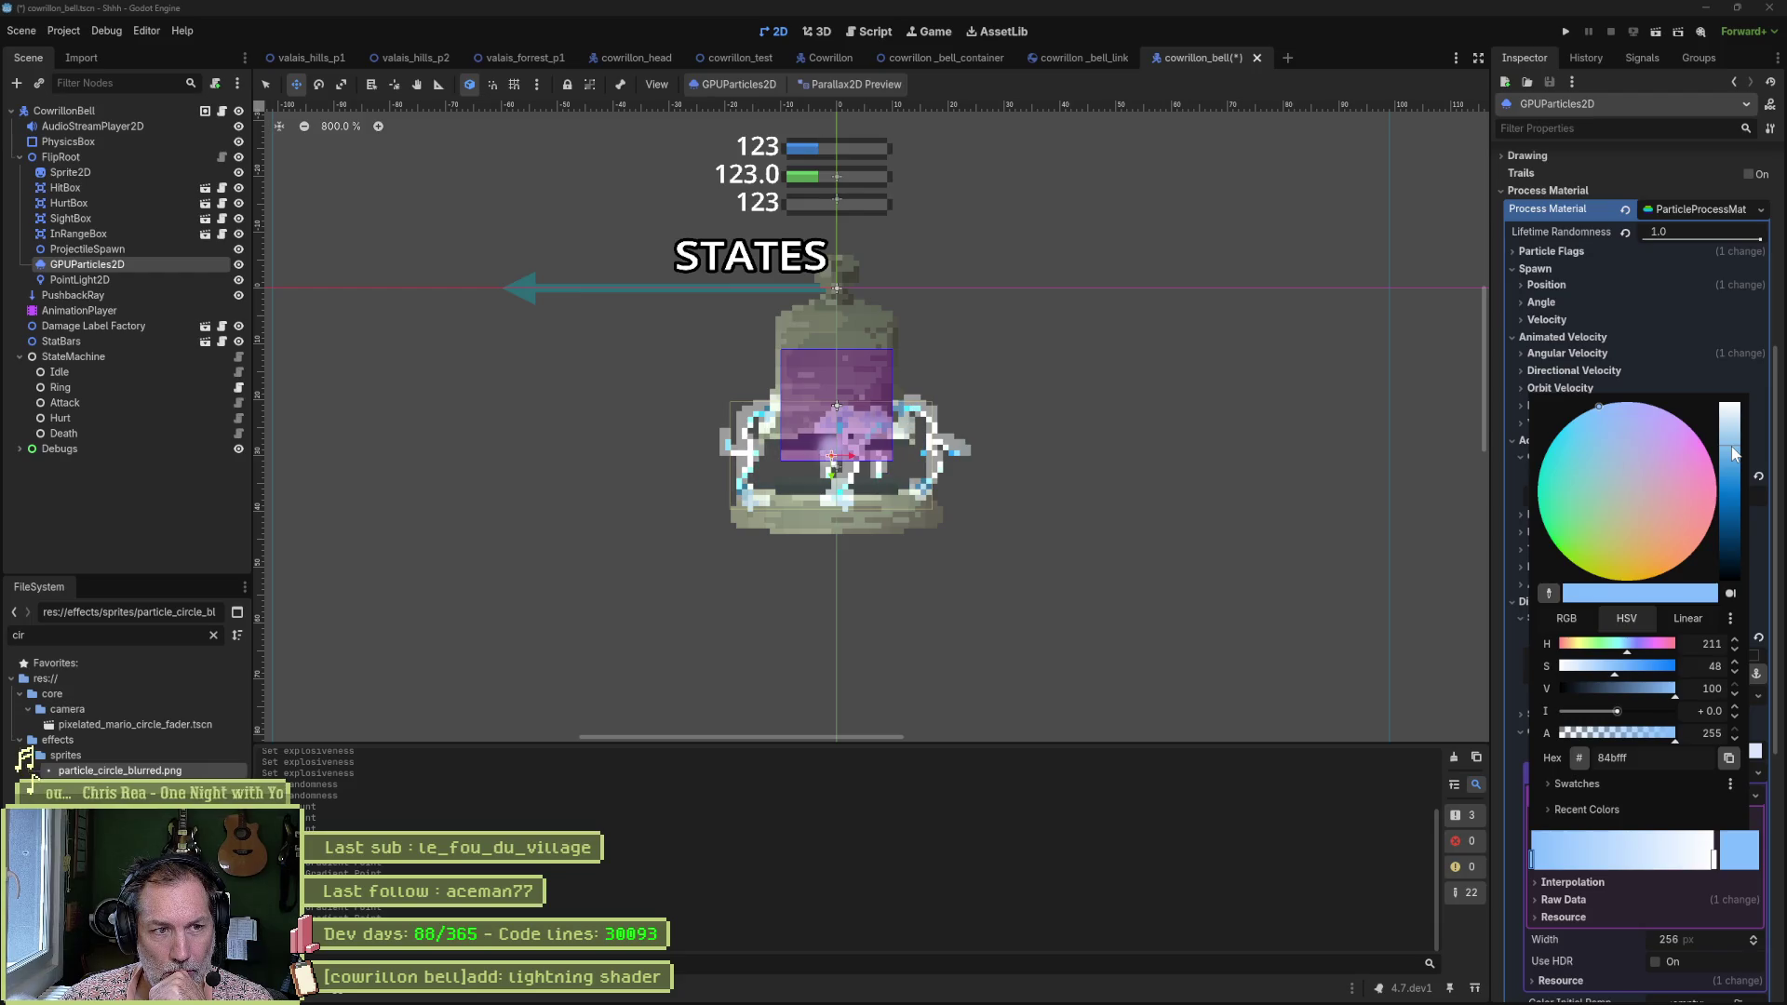
left_click(1259, 610)
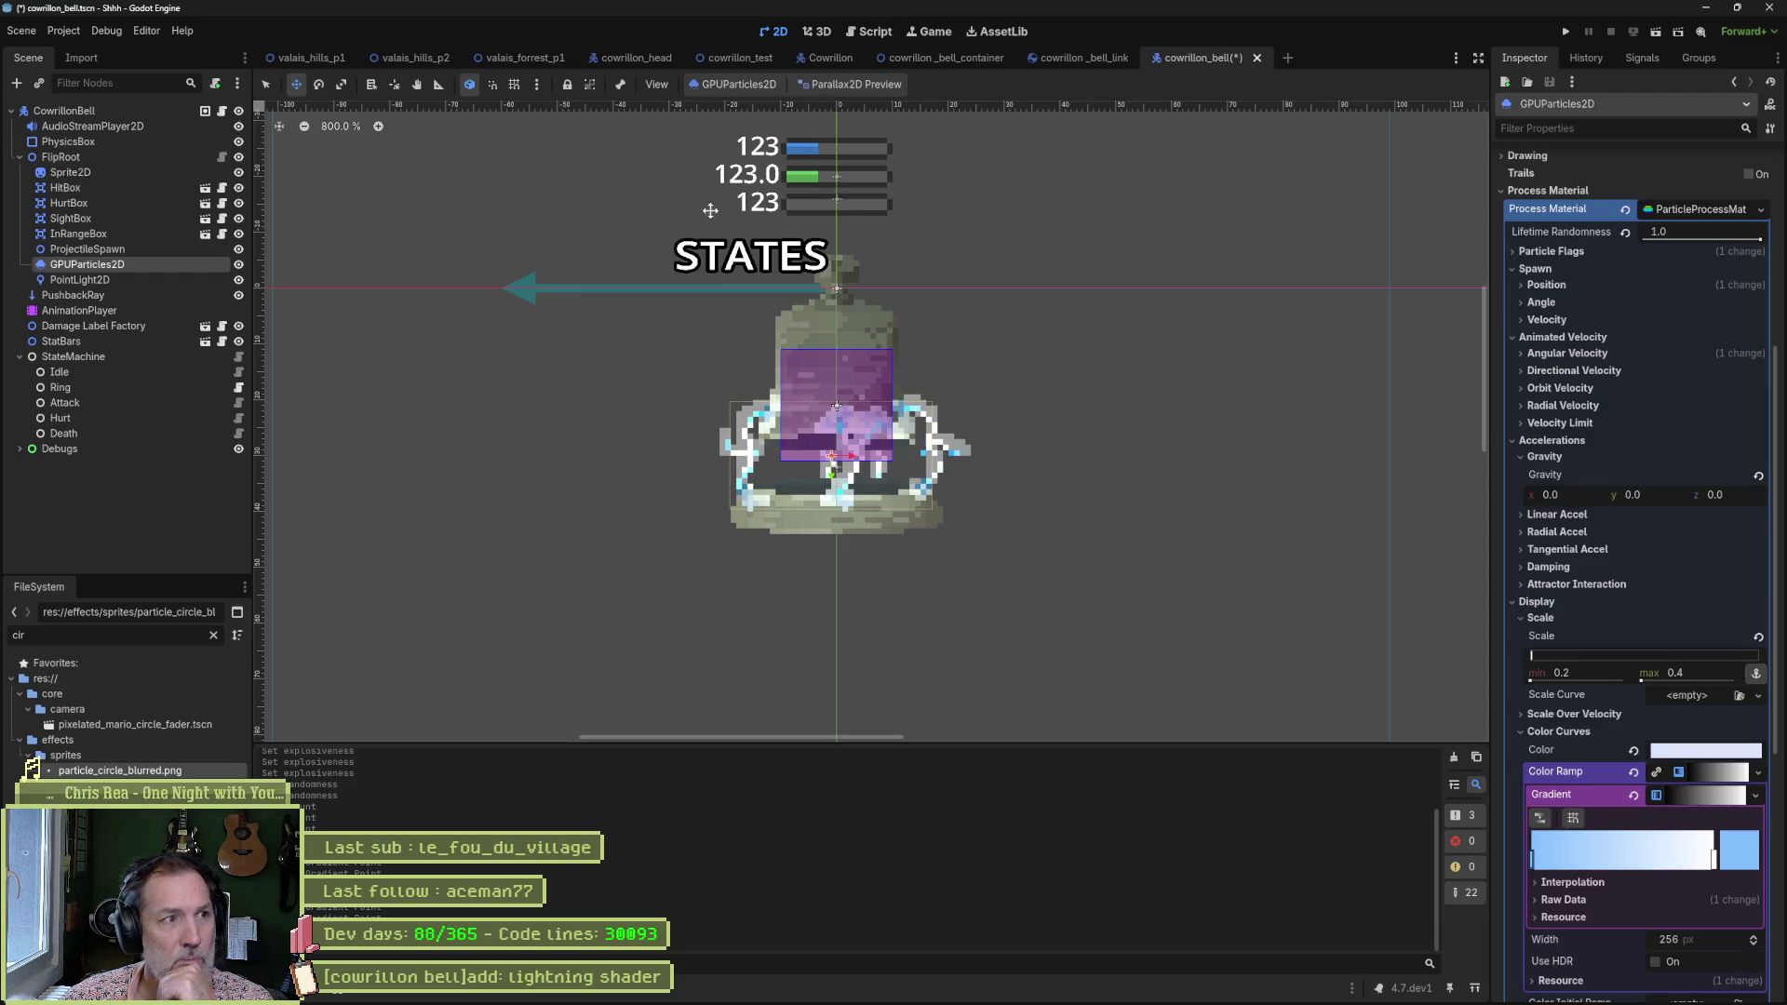
left_click(522, 60)
Run the valais_forrest_p1 level with F6, walk the cat left and right, then stop it.
key("F6")
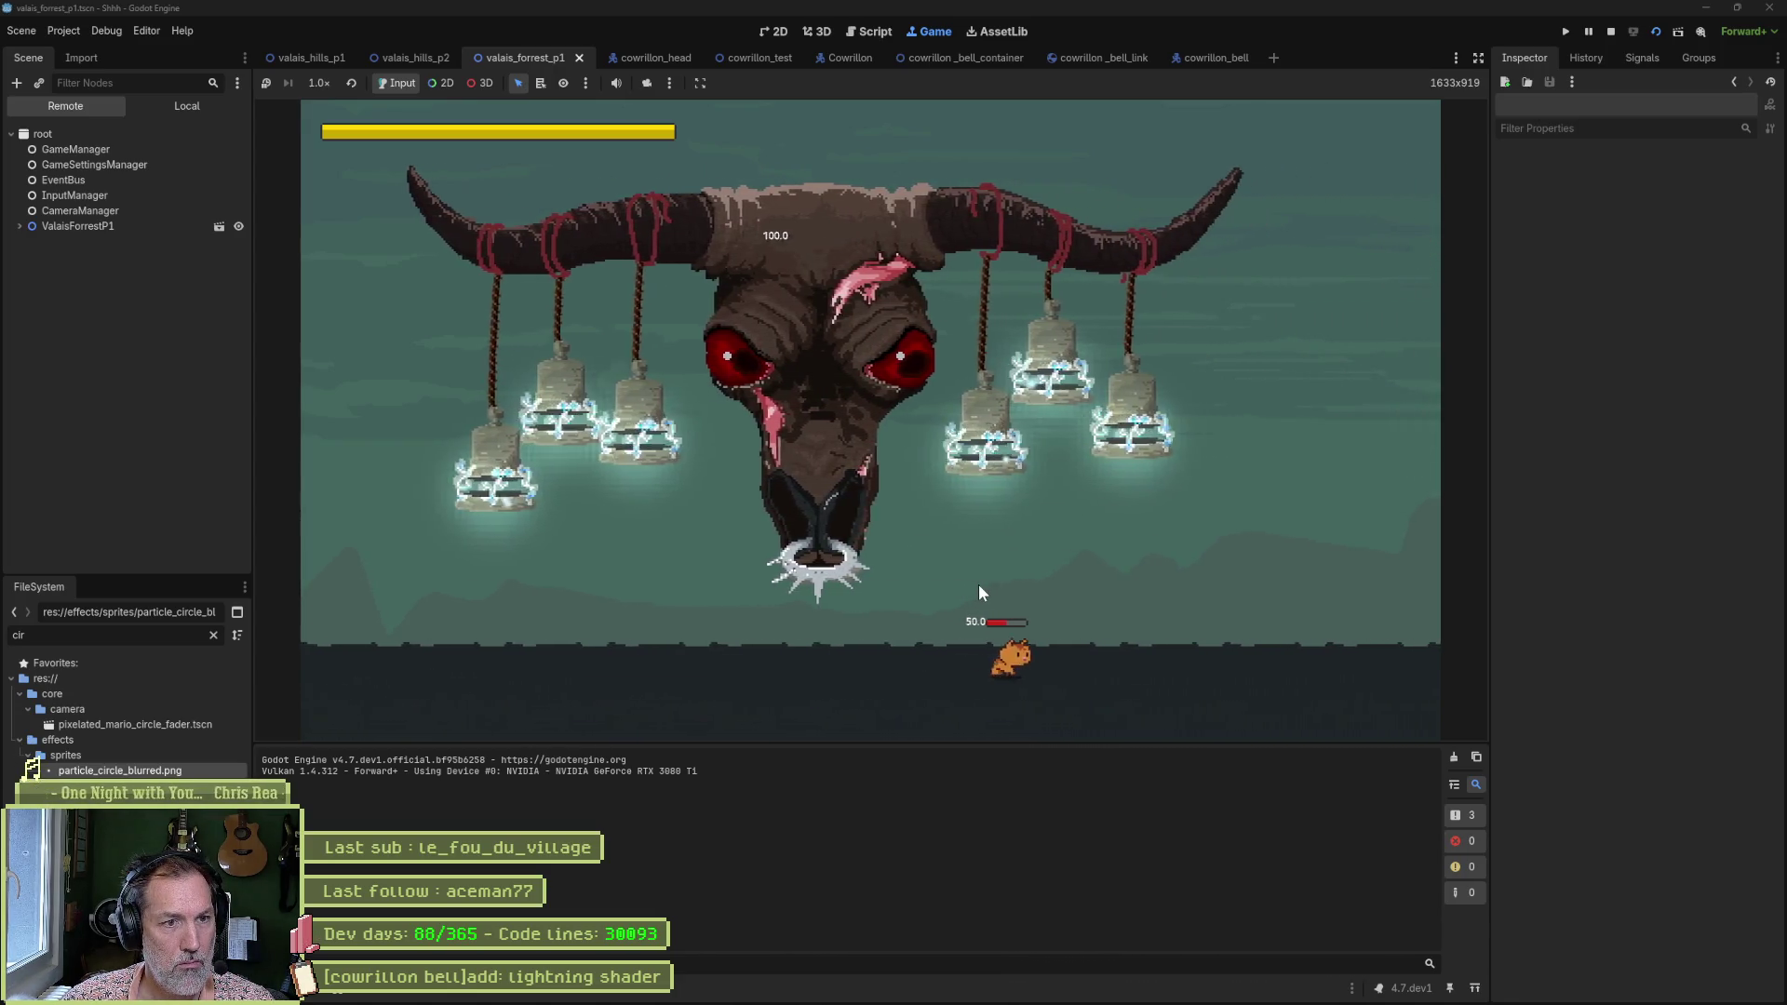
key("Left")
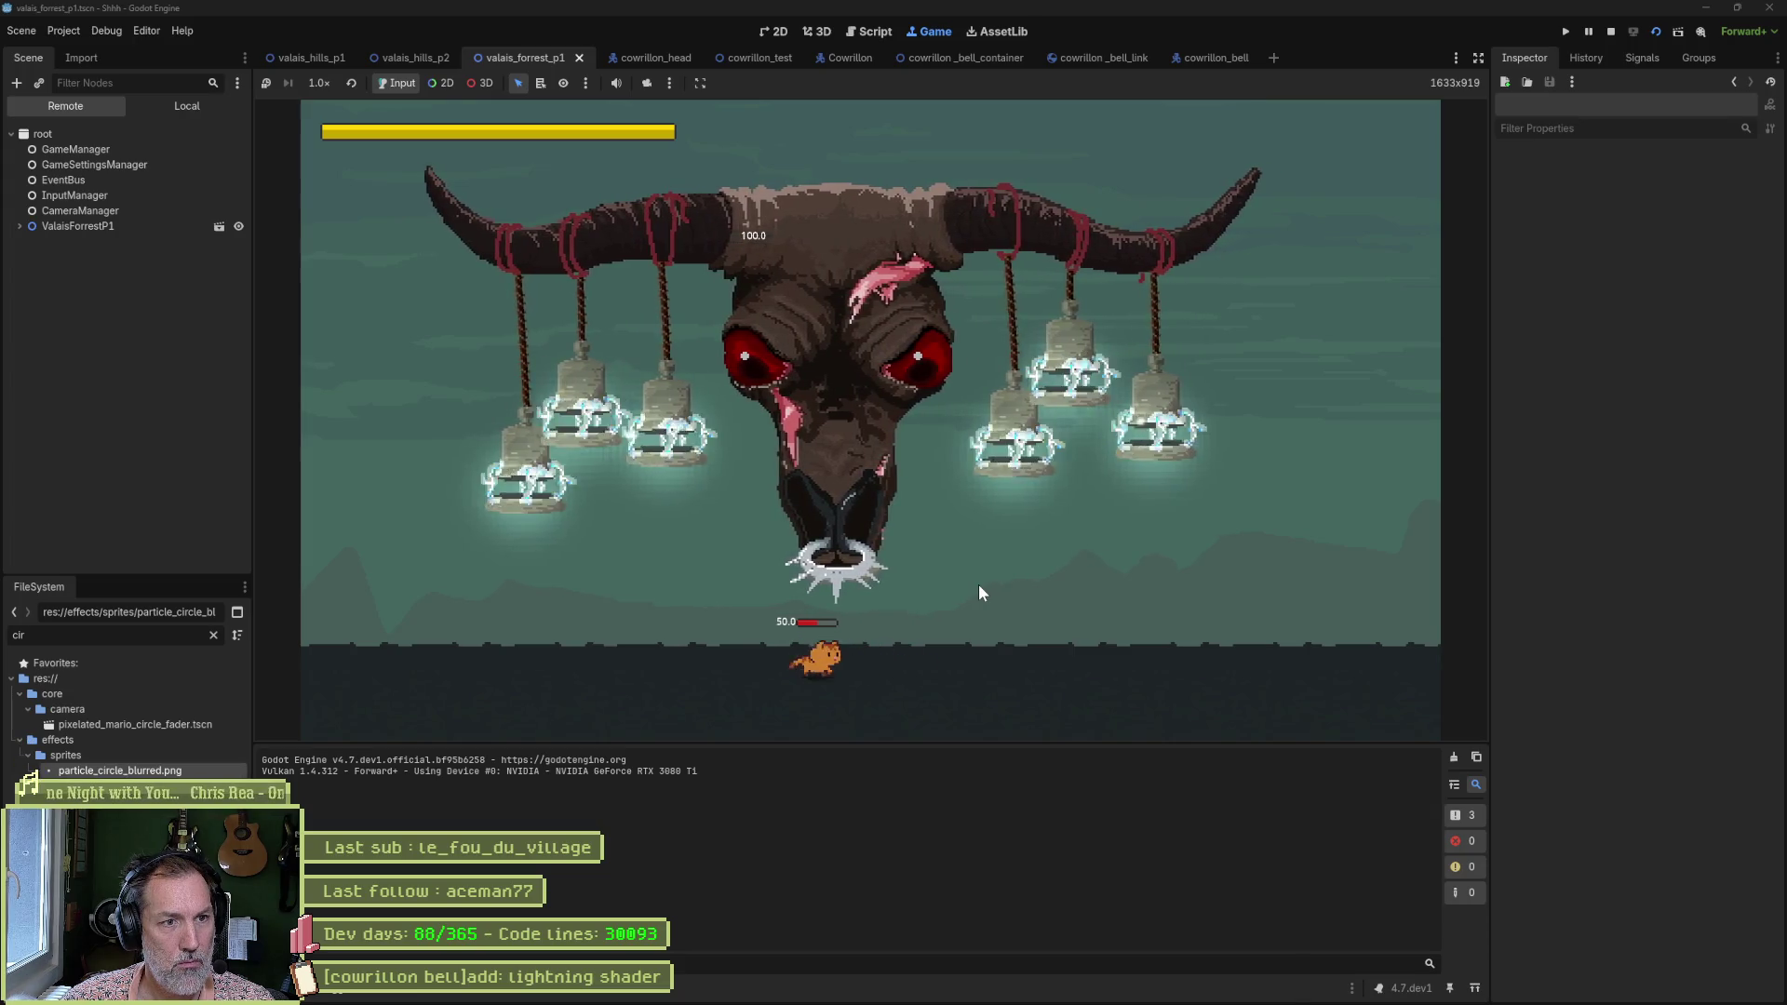
key("Right")
key("Left")
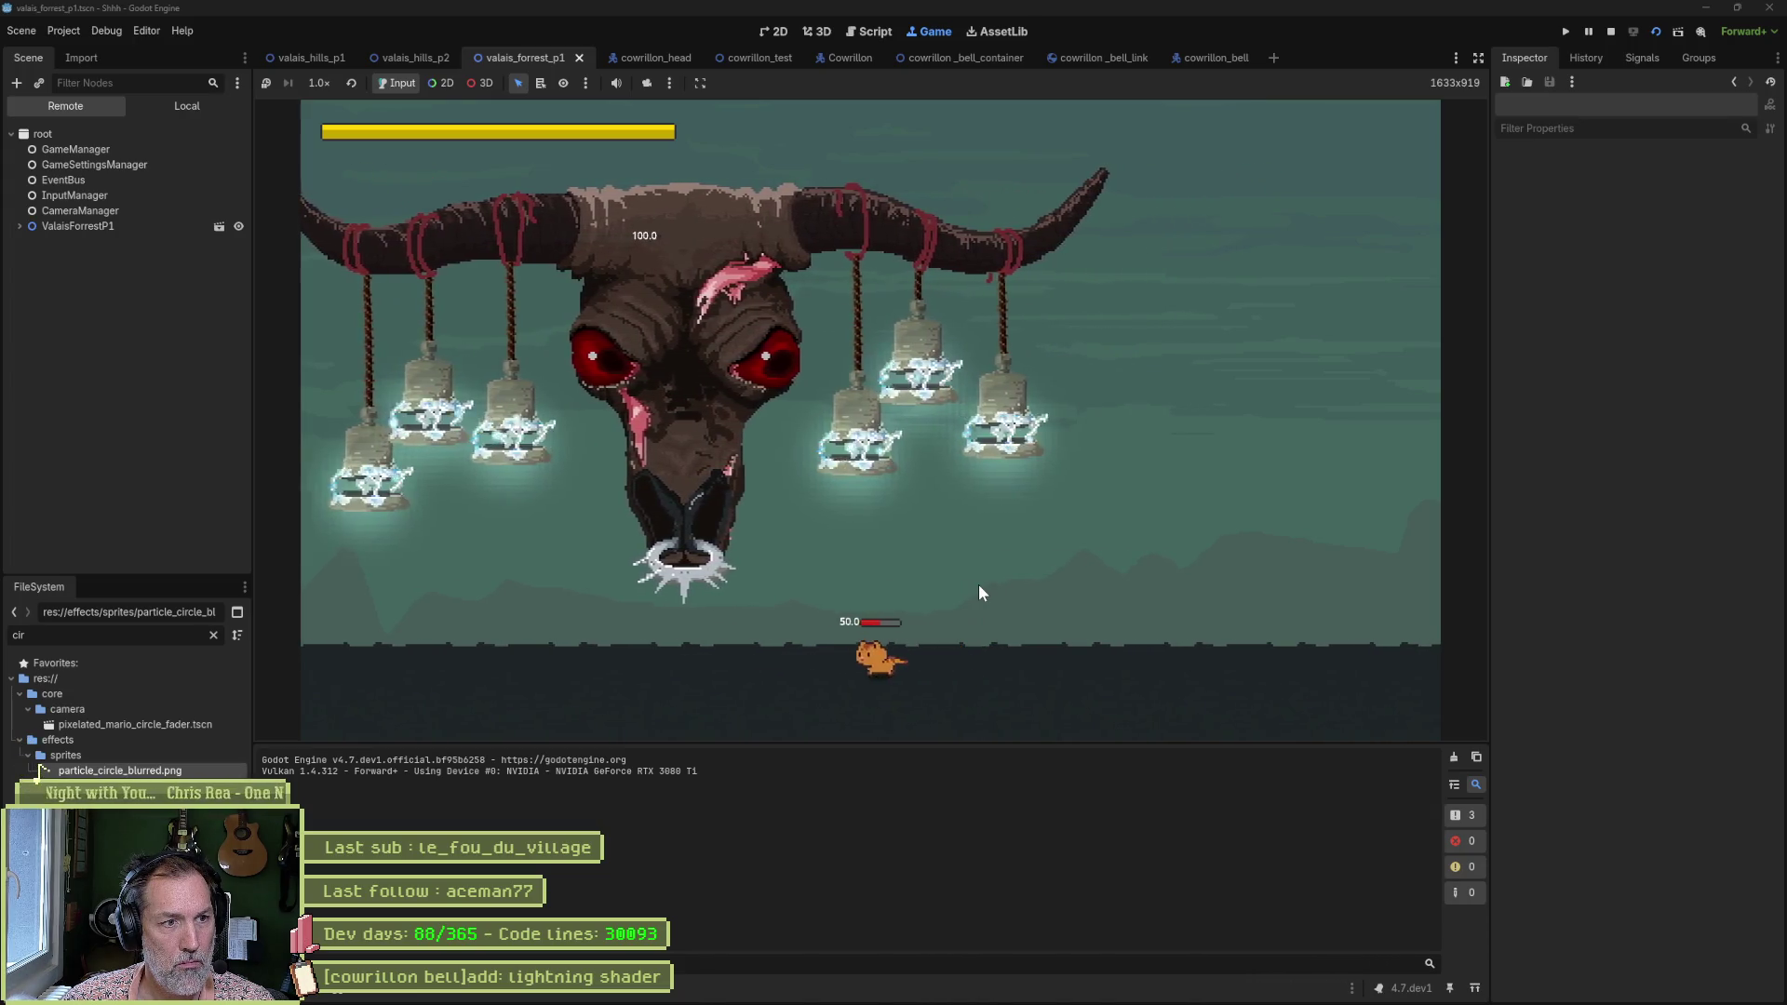
key("Right")
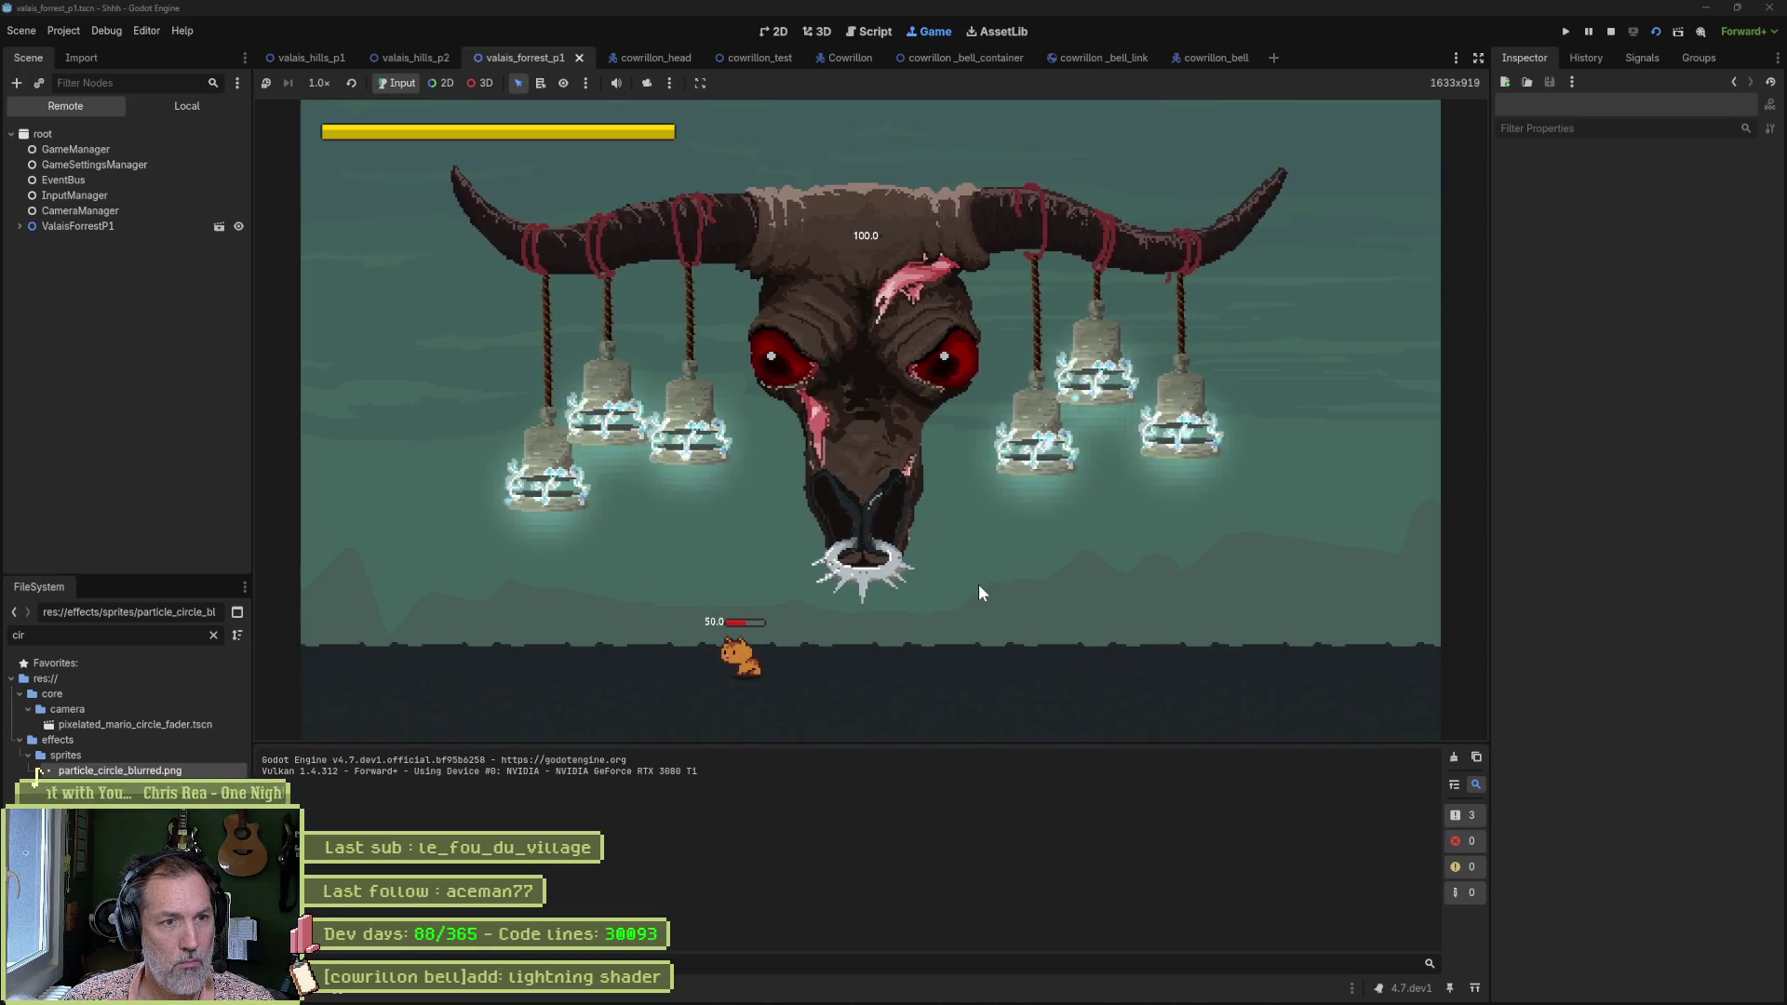
key("F8")
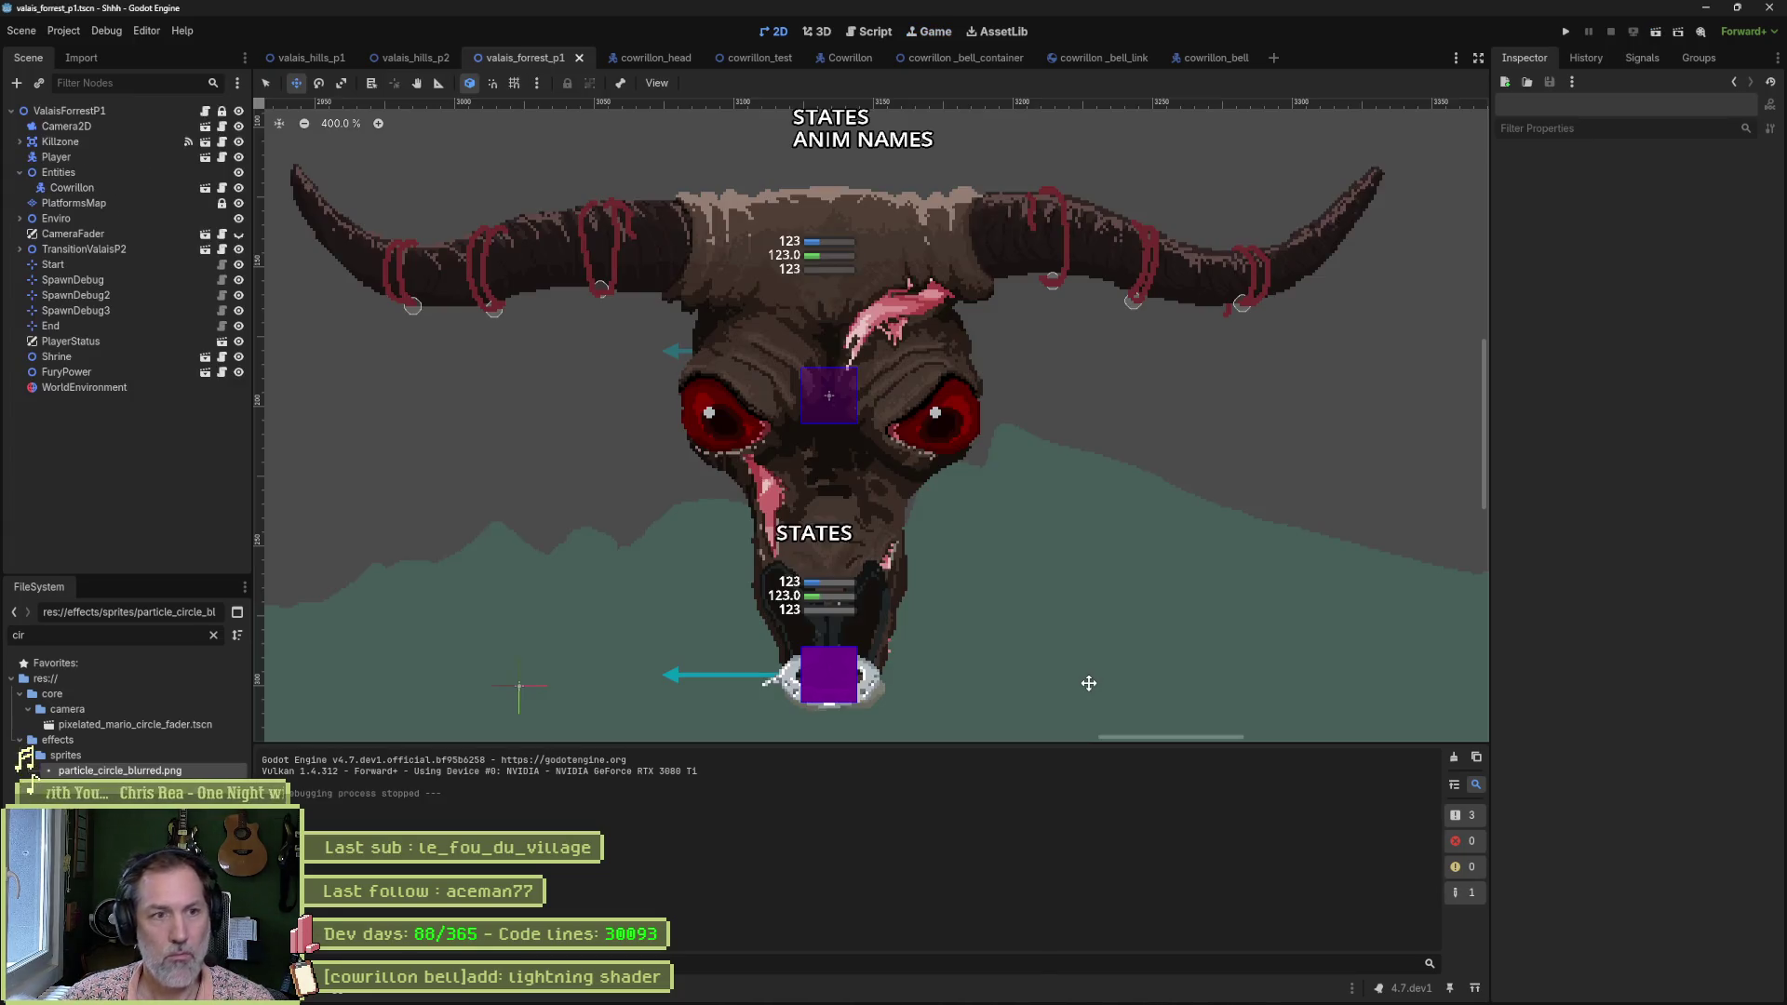
In cowrillon_bell, shorten particle Lifetime to 0.04 s and set Amount to 2.
left_click(1223, 64)
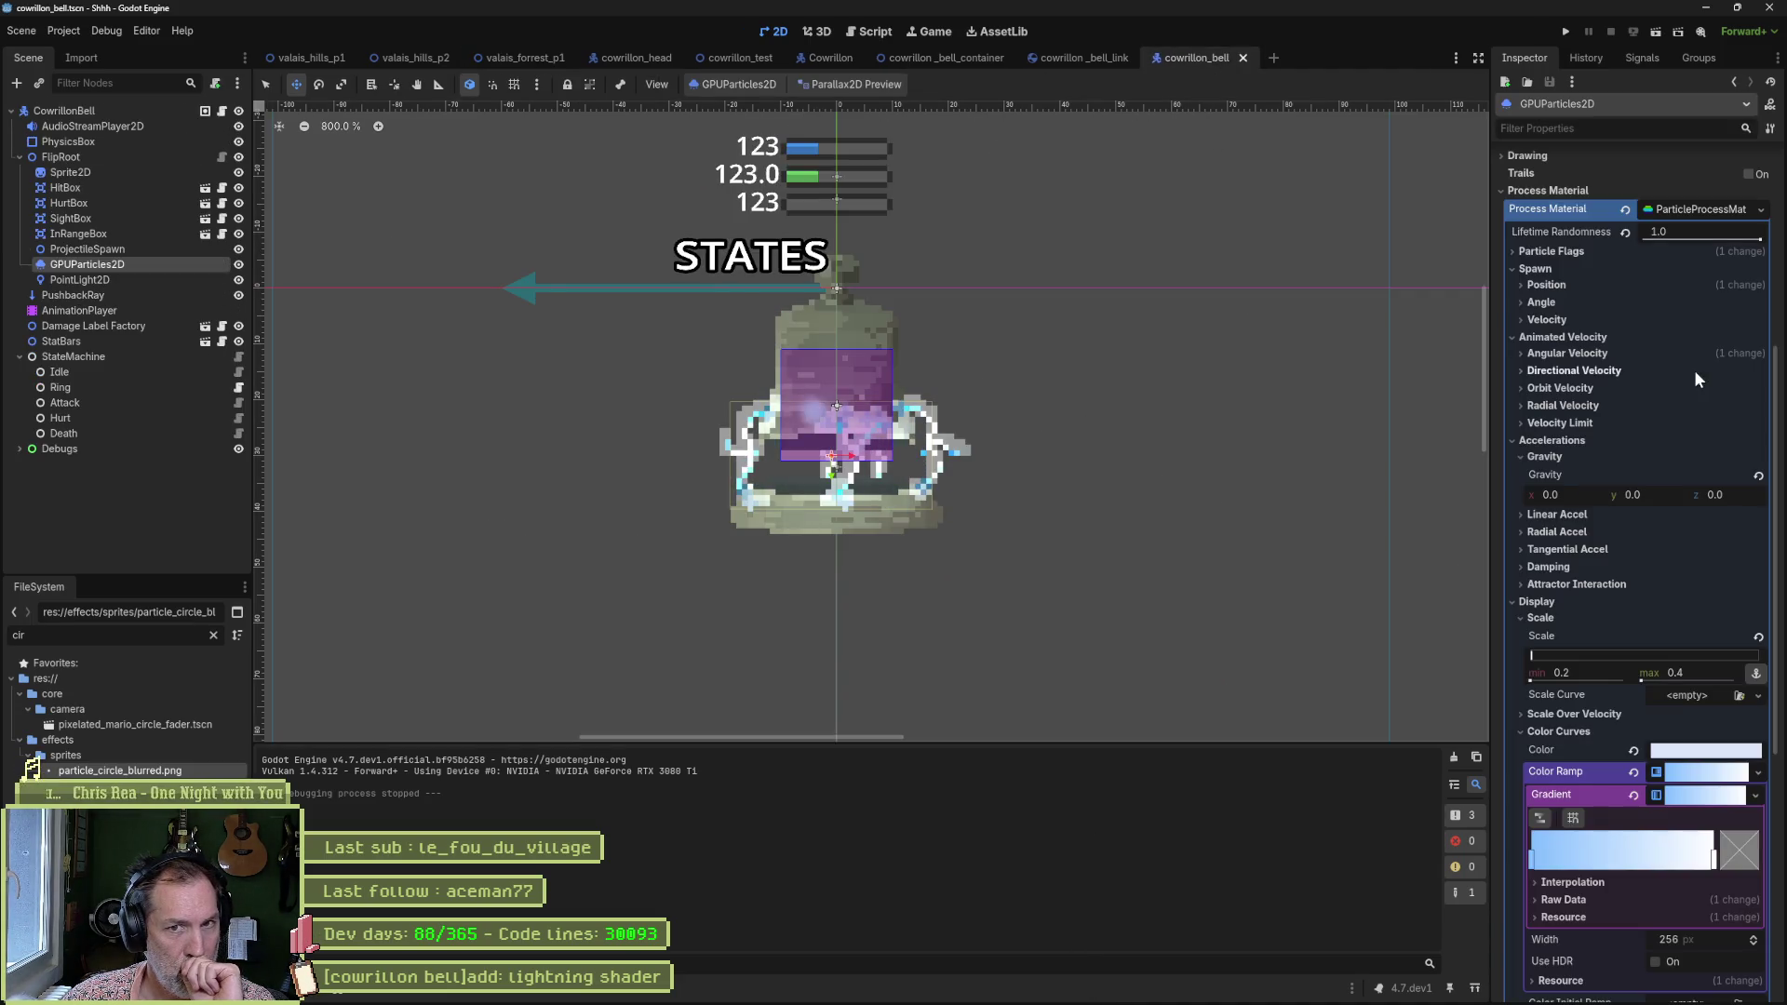
scroll(1666, 370, "up", 5)
left_click(1762, 207)
left_click(1762, 206)
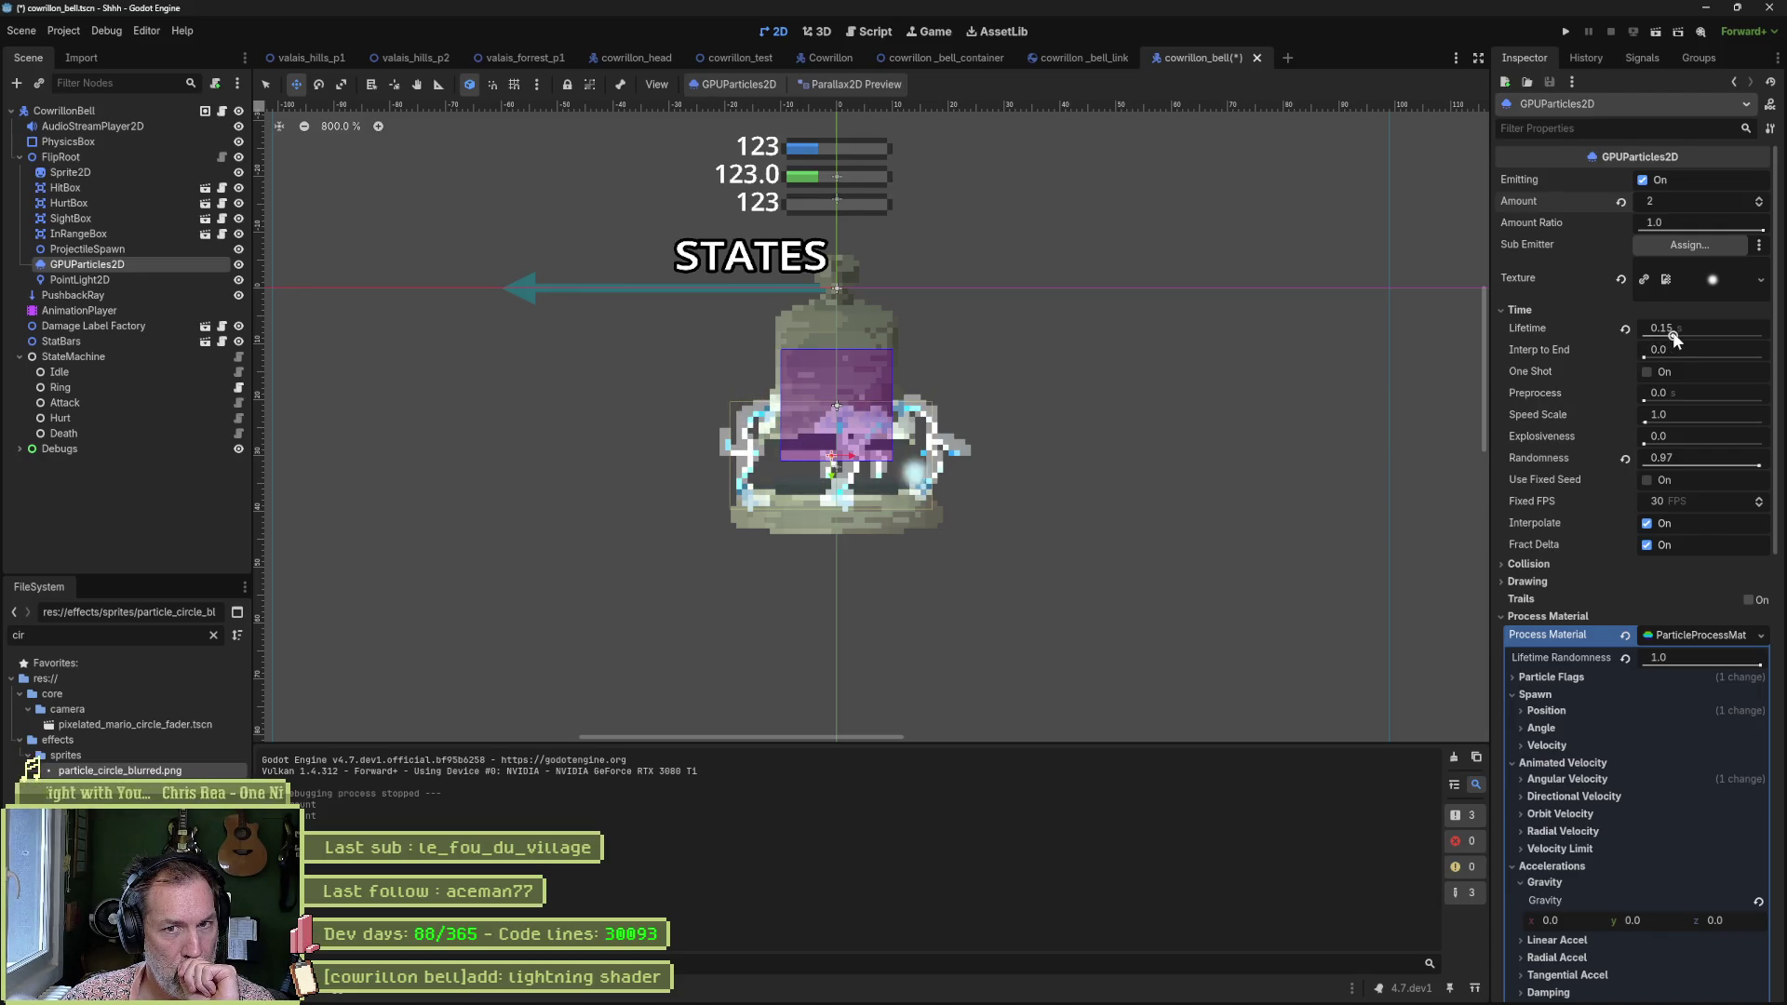
left_click_drag(1672, 335, 1666, 336)
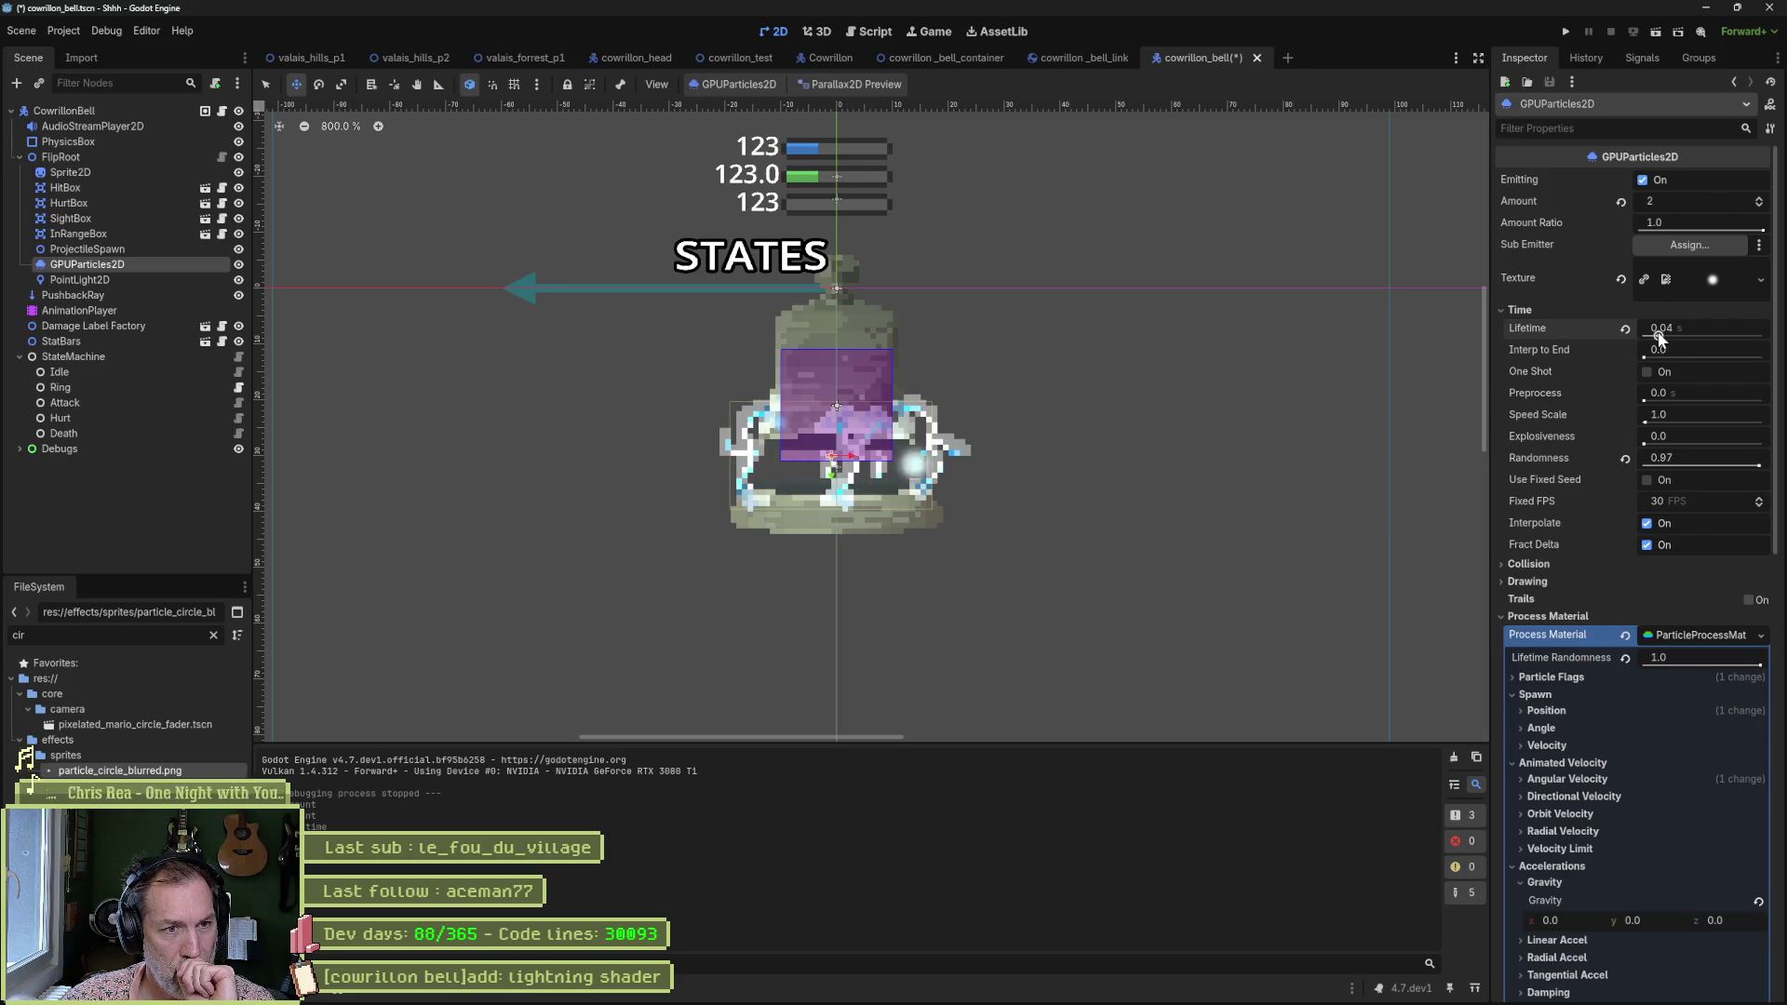
left_click(1759, 211)
left_click(1759, 200)
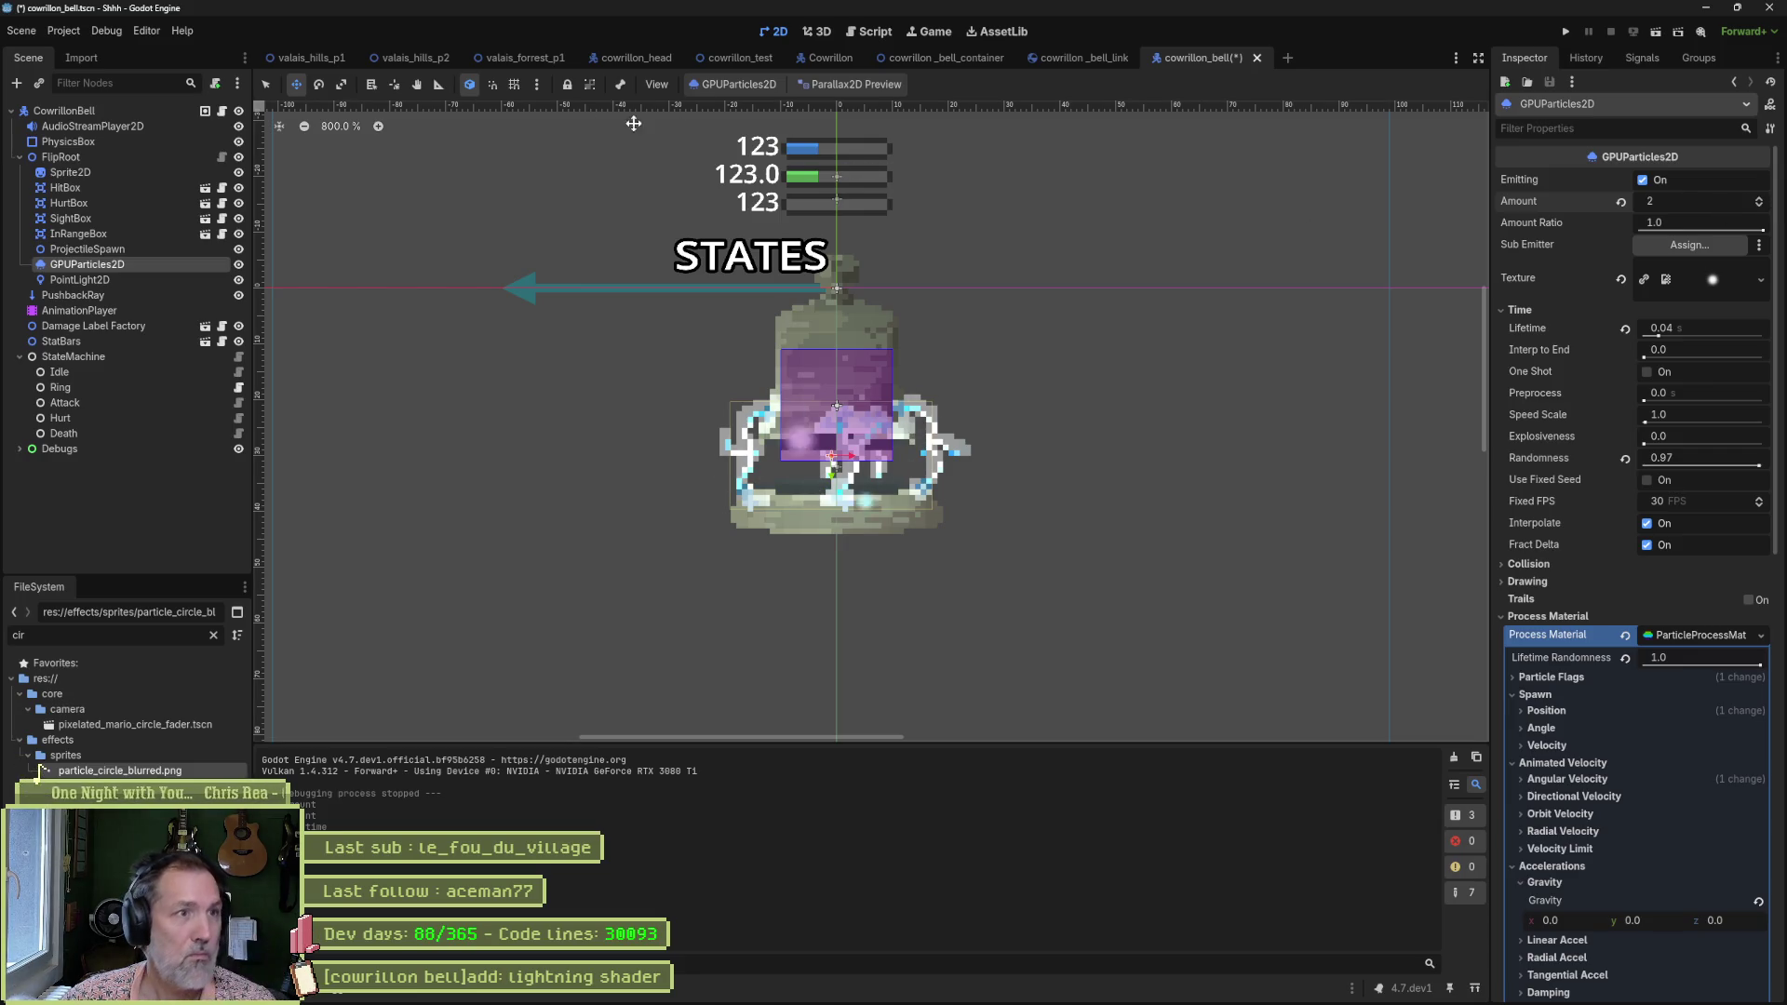
left_click(521, 58)
key("F6")
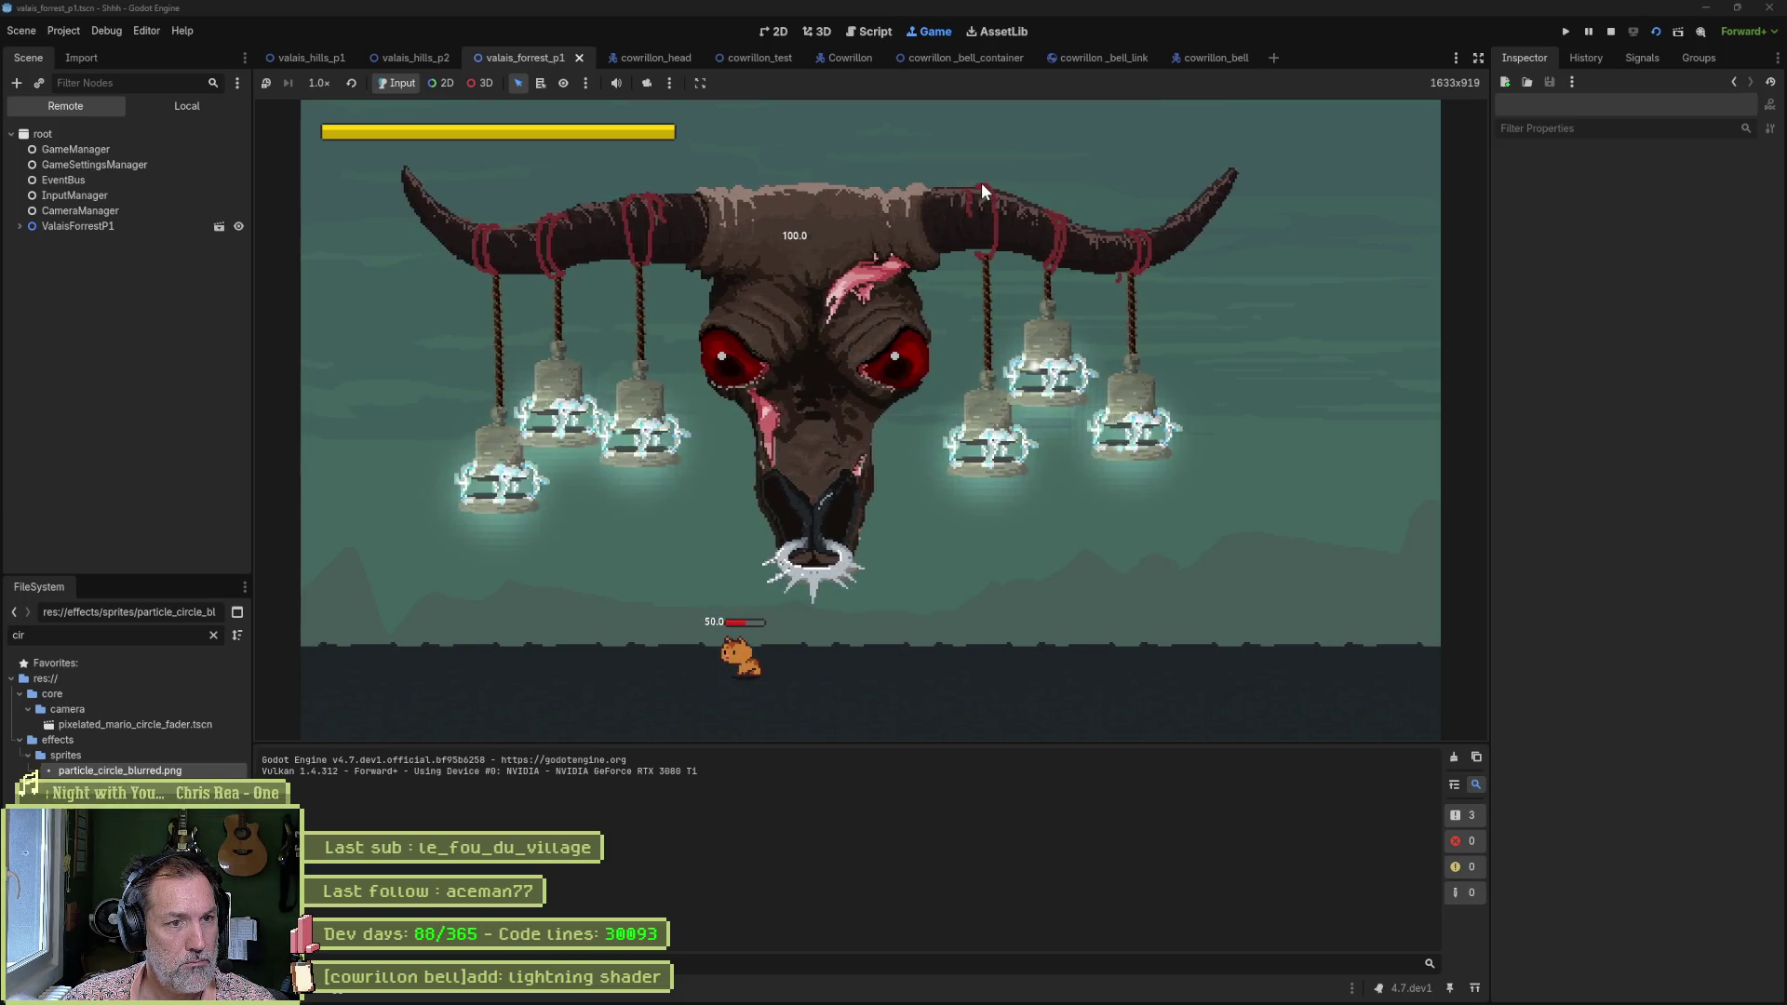
key("F8")
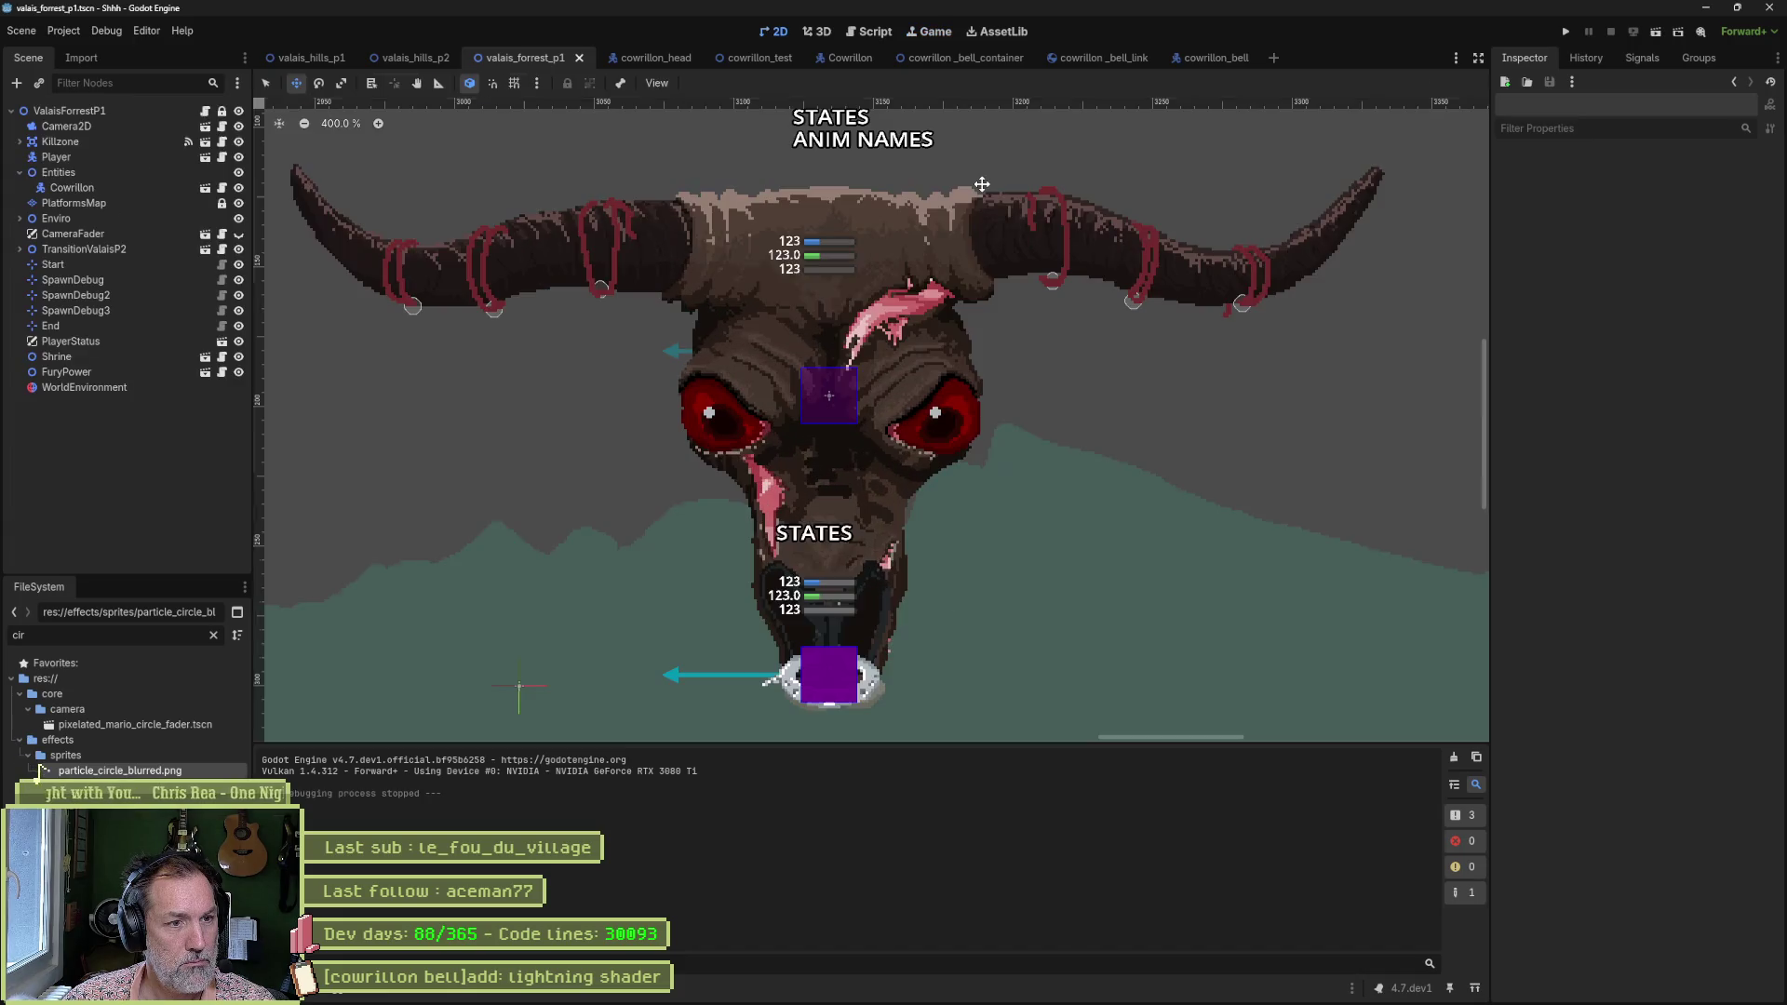
left_click(1217, 57)
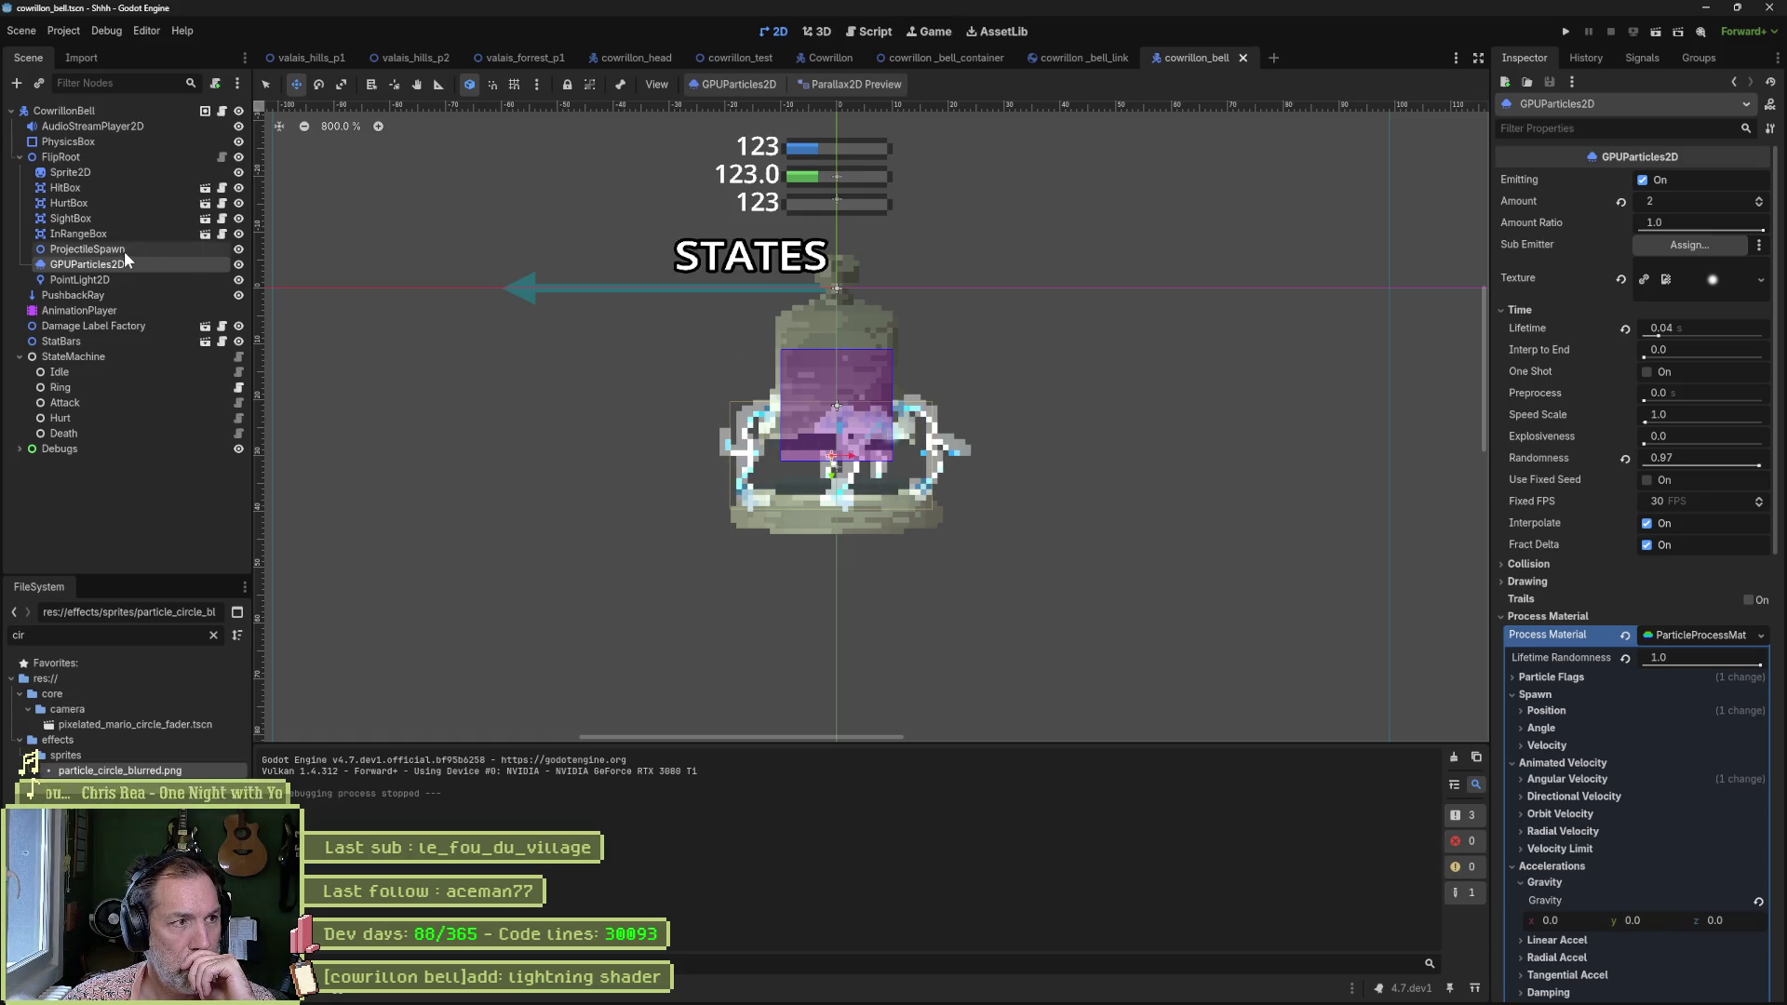
Duplicate GPUParticles2D, renaming the original Sparks and the copy Magma.
left_click(170, 267)
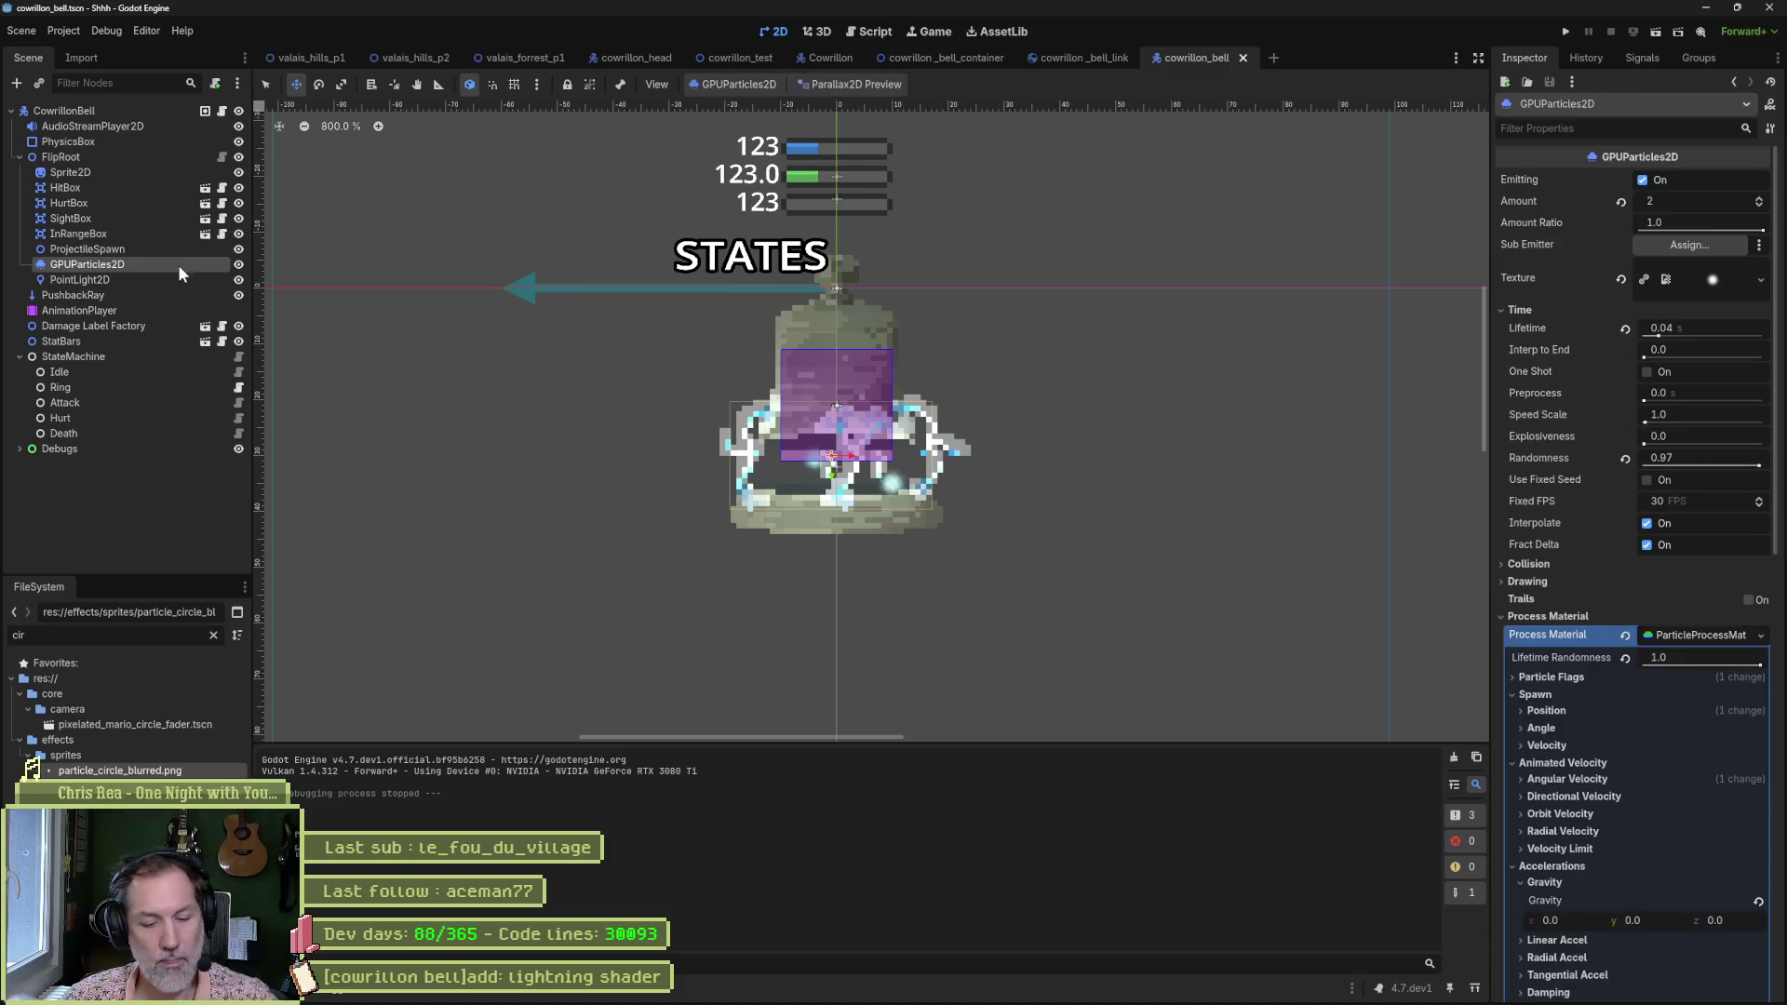
key("ctrl+d")
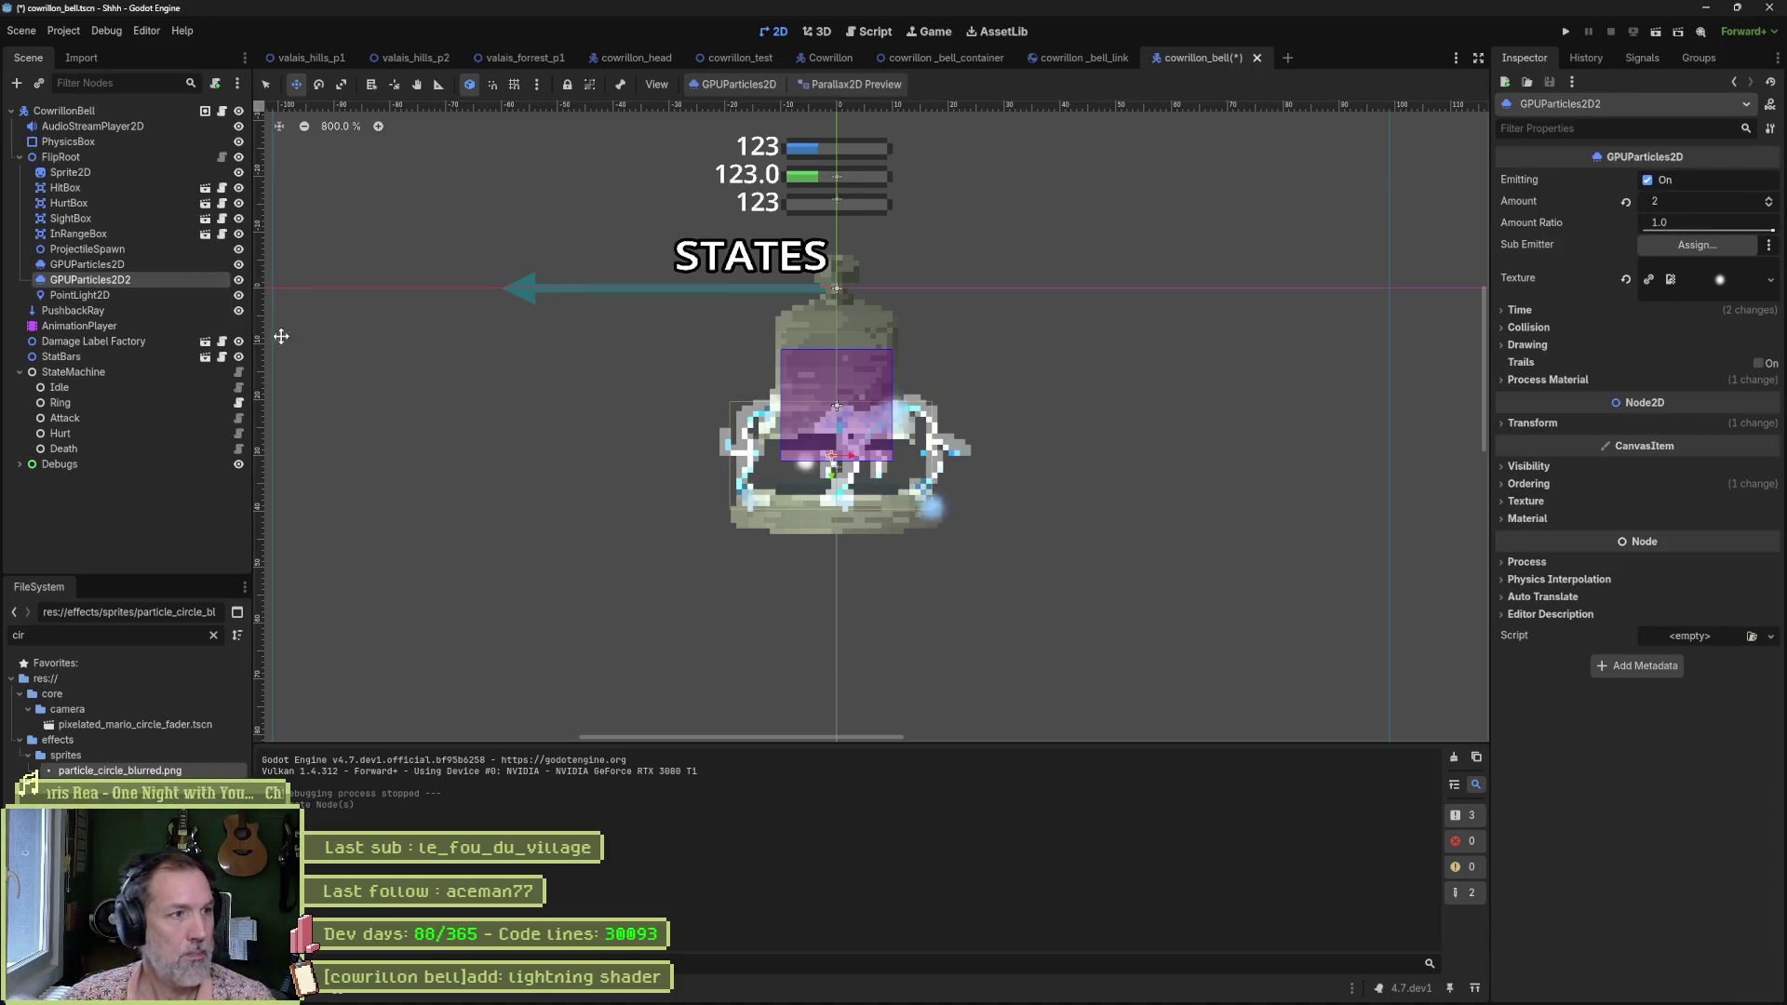
double_click(177, 266)
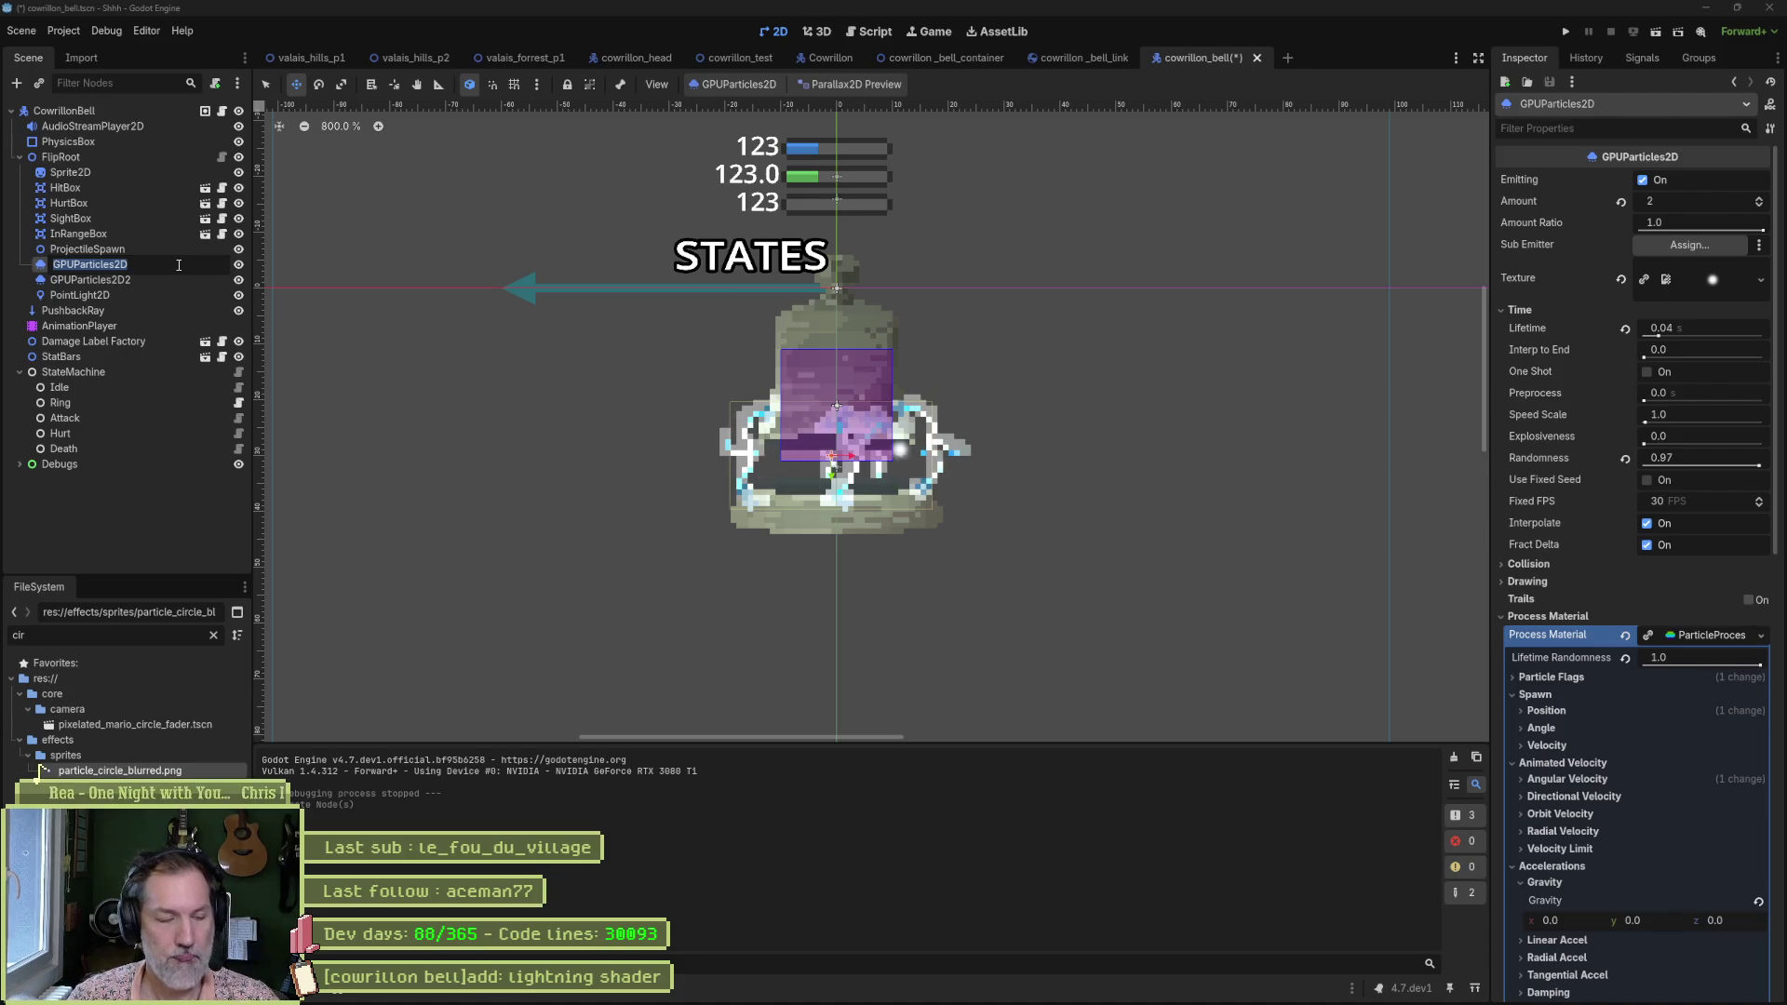
type("S")
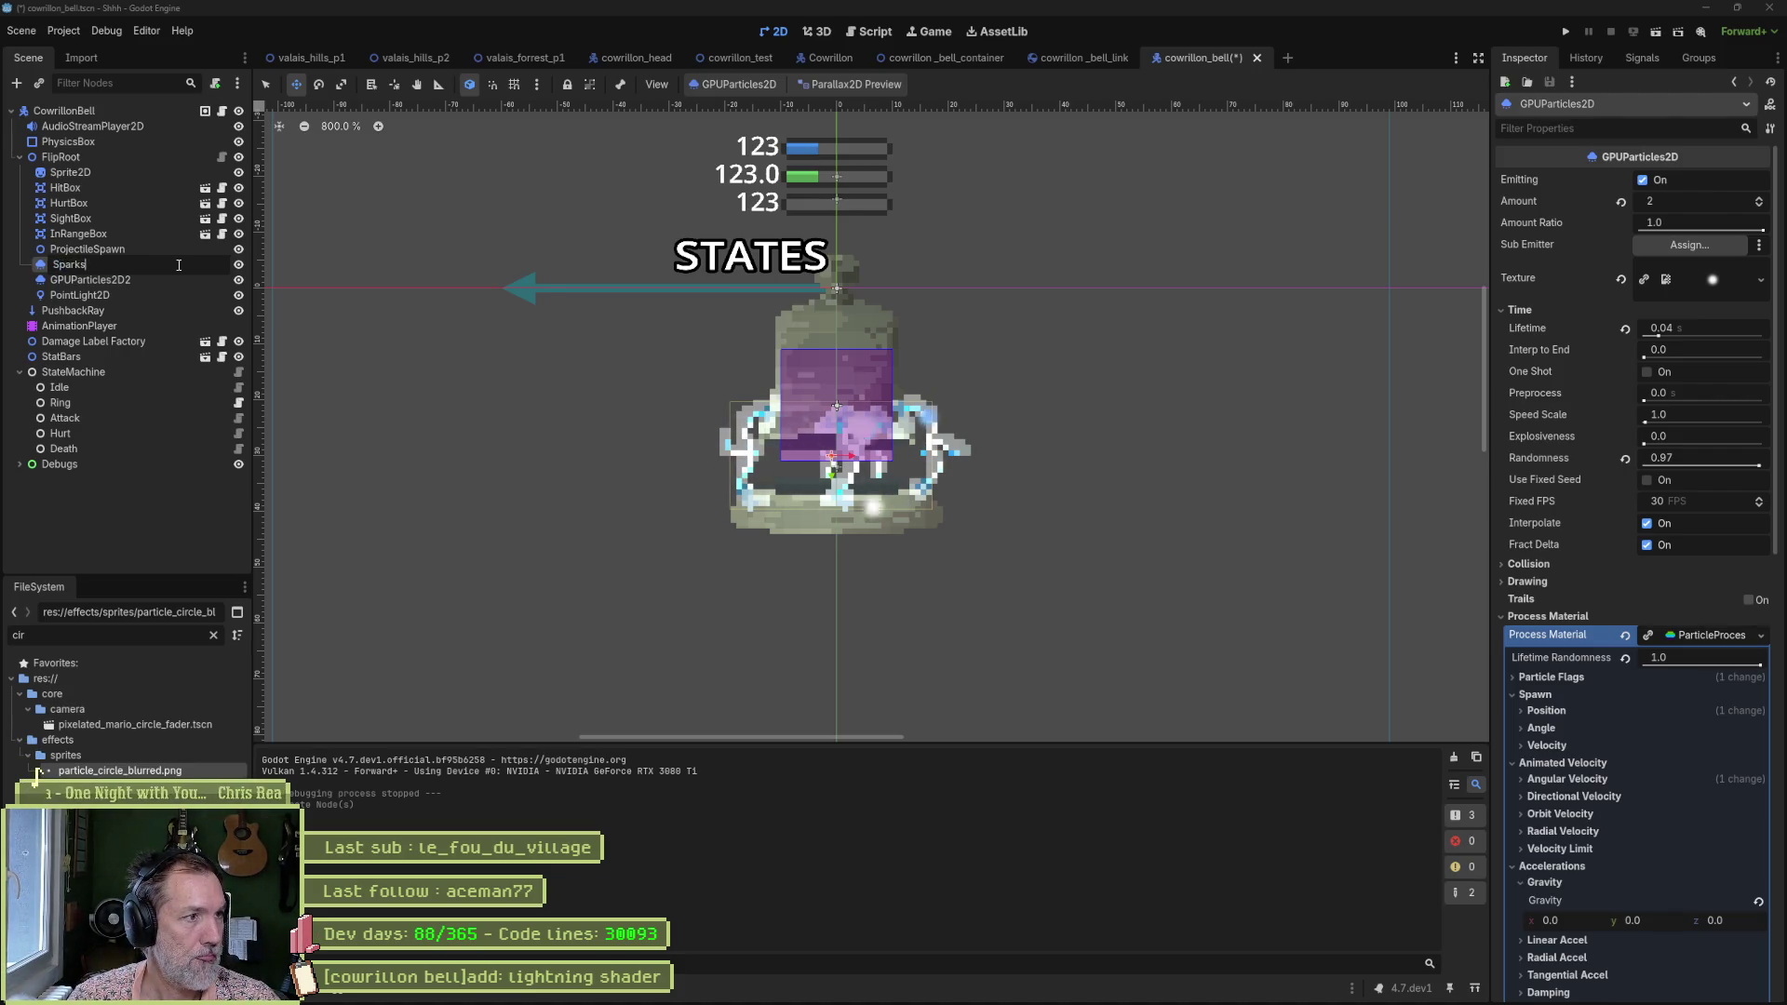
type("parks")
key("Return")
key("F2")
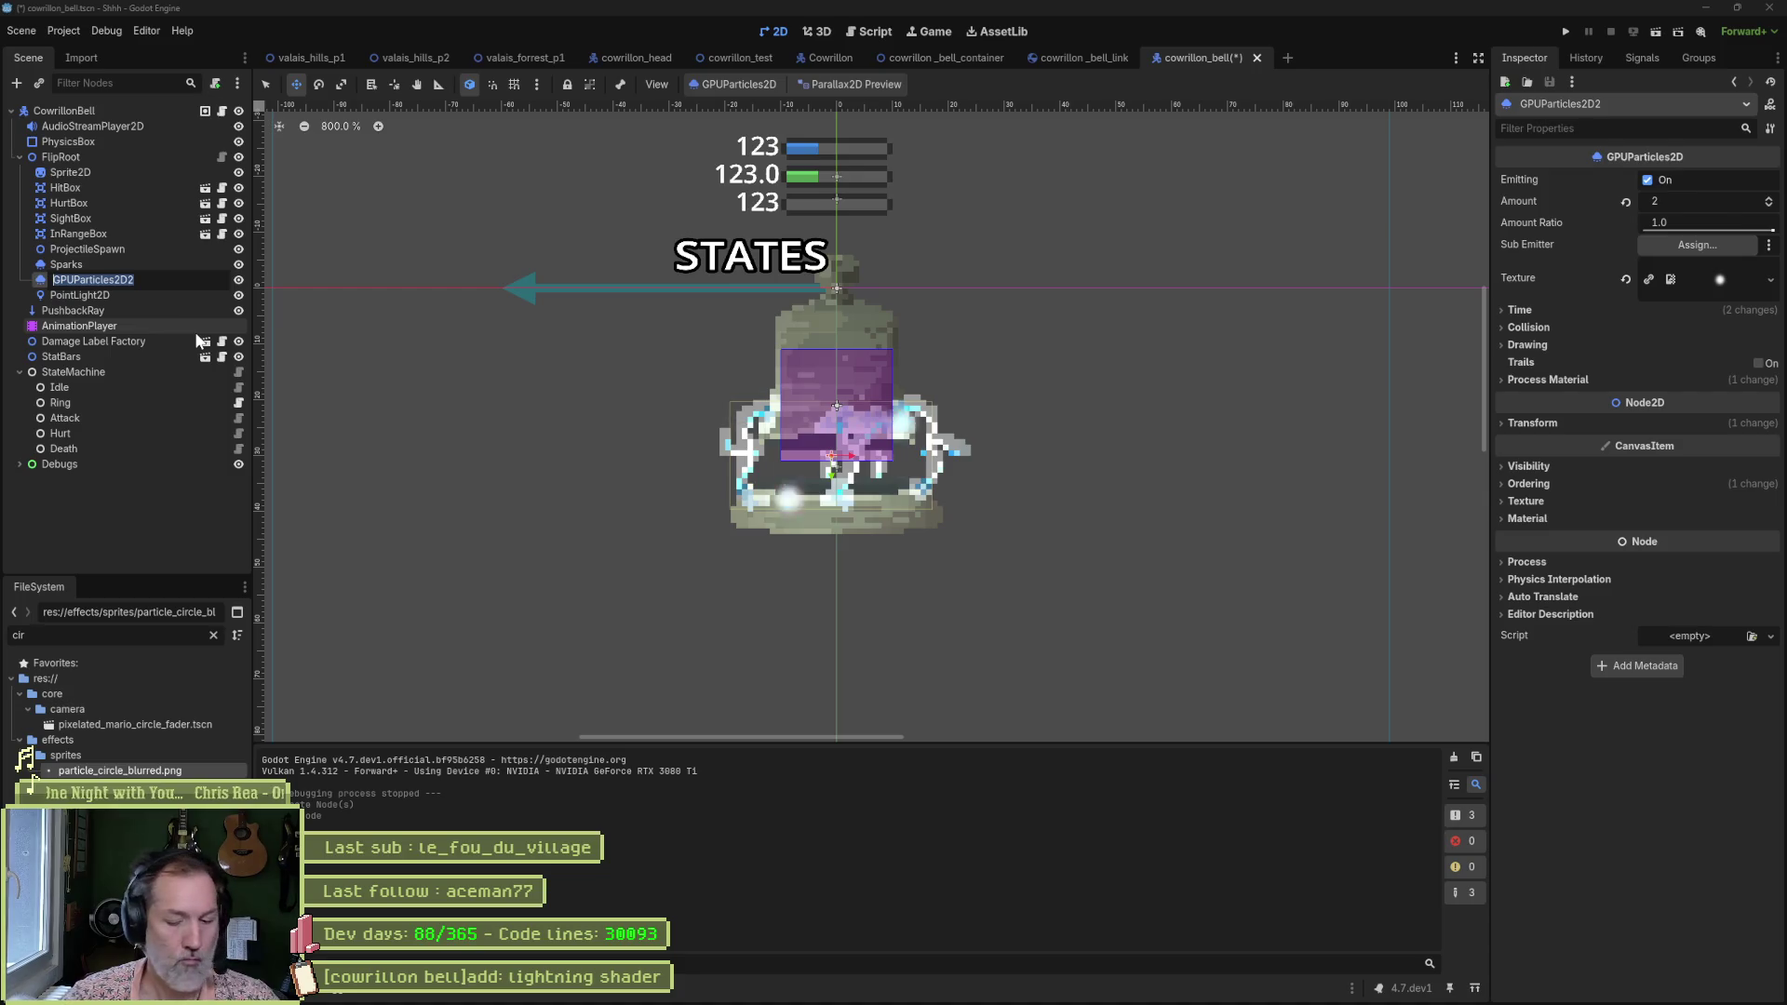
type("Ma")
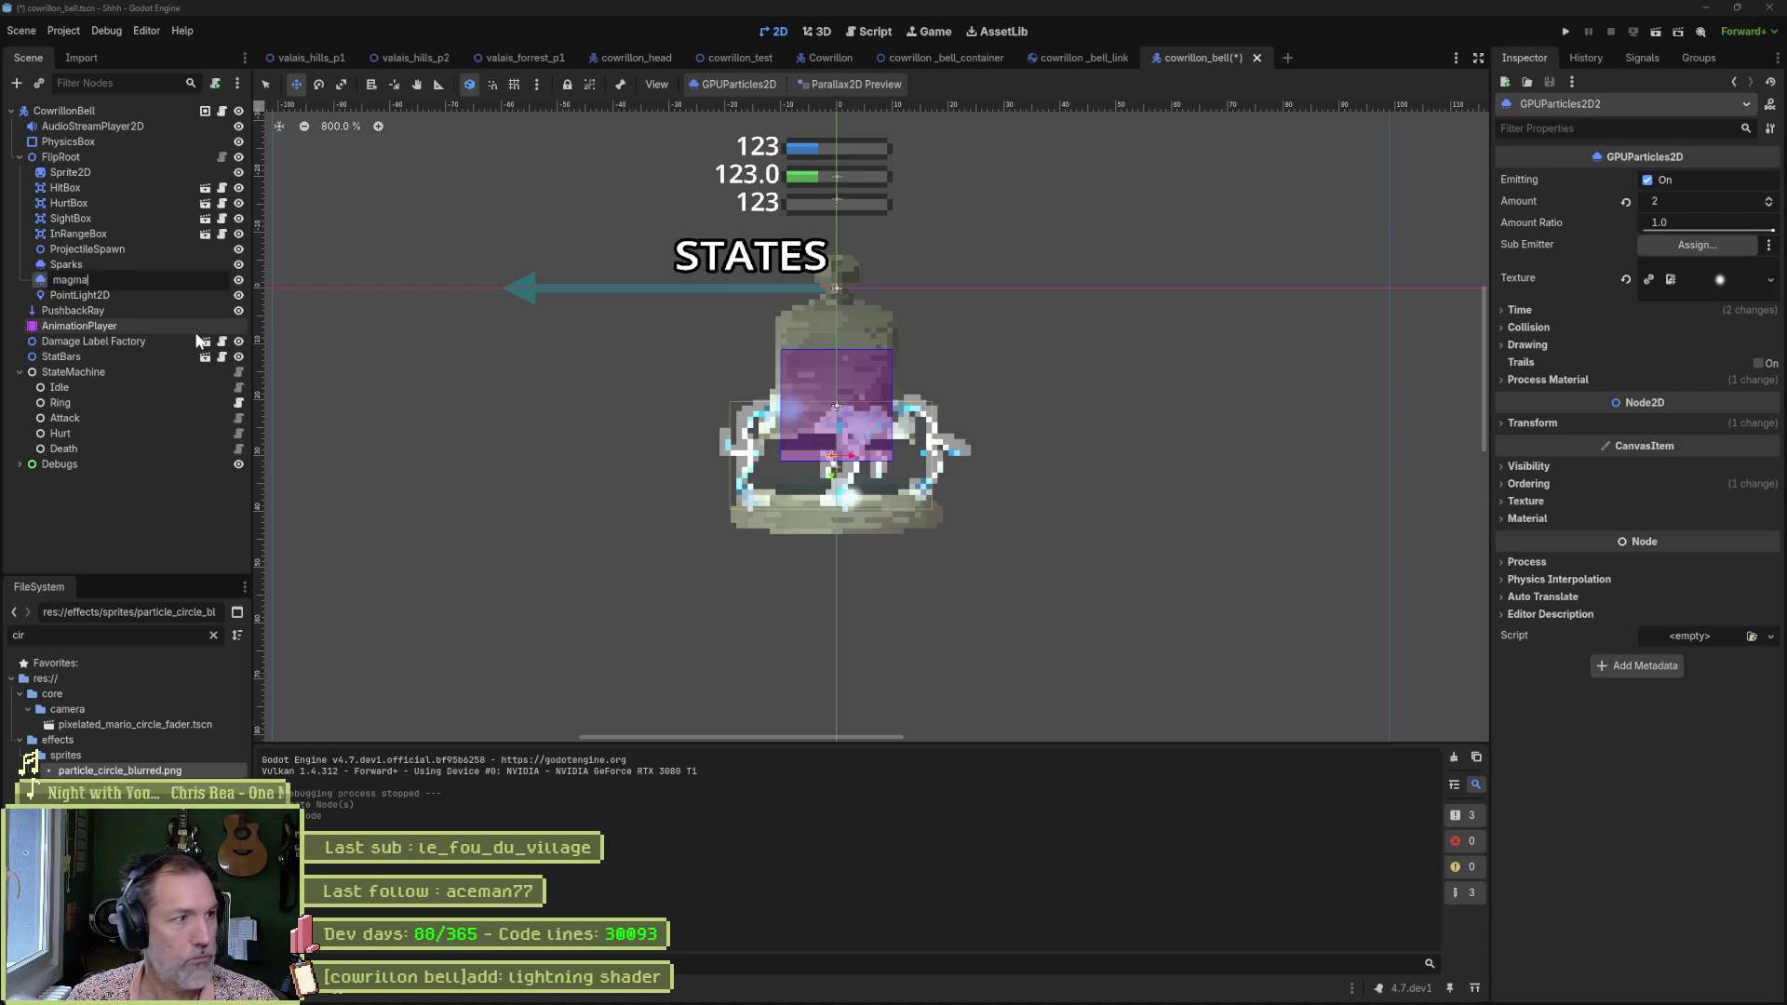
type("gma")
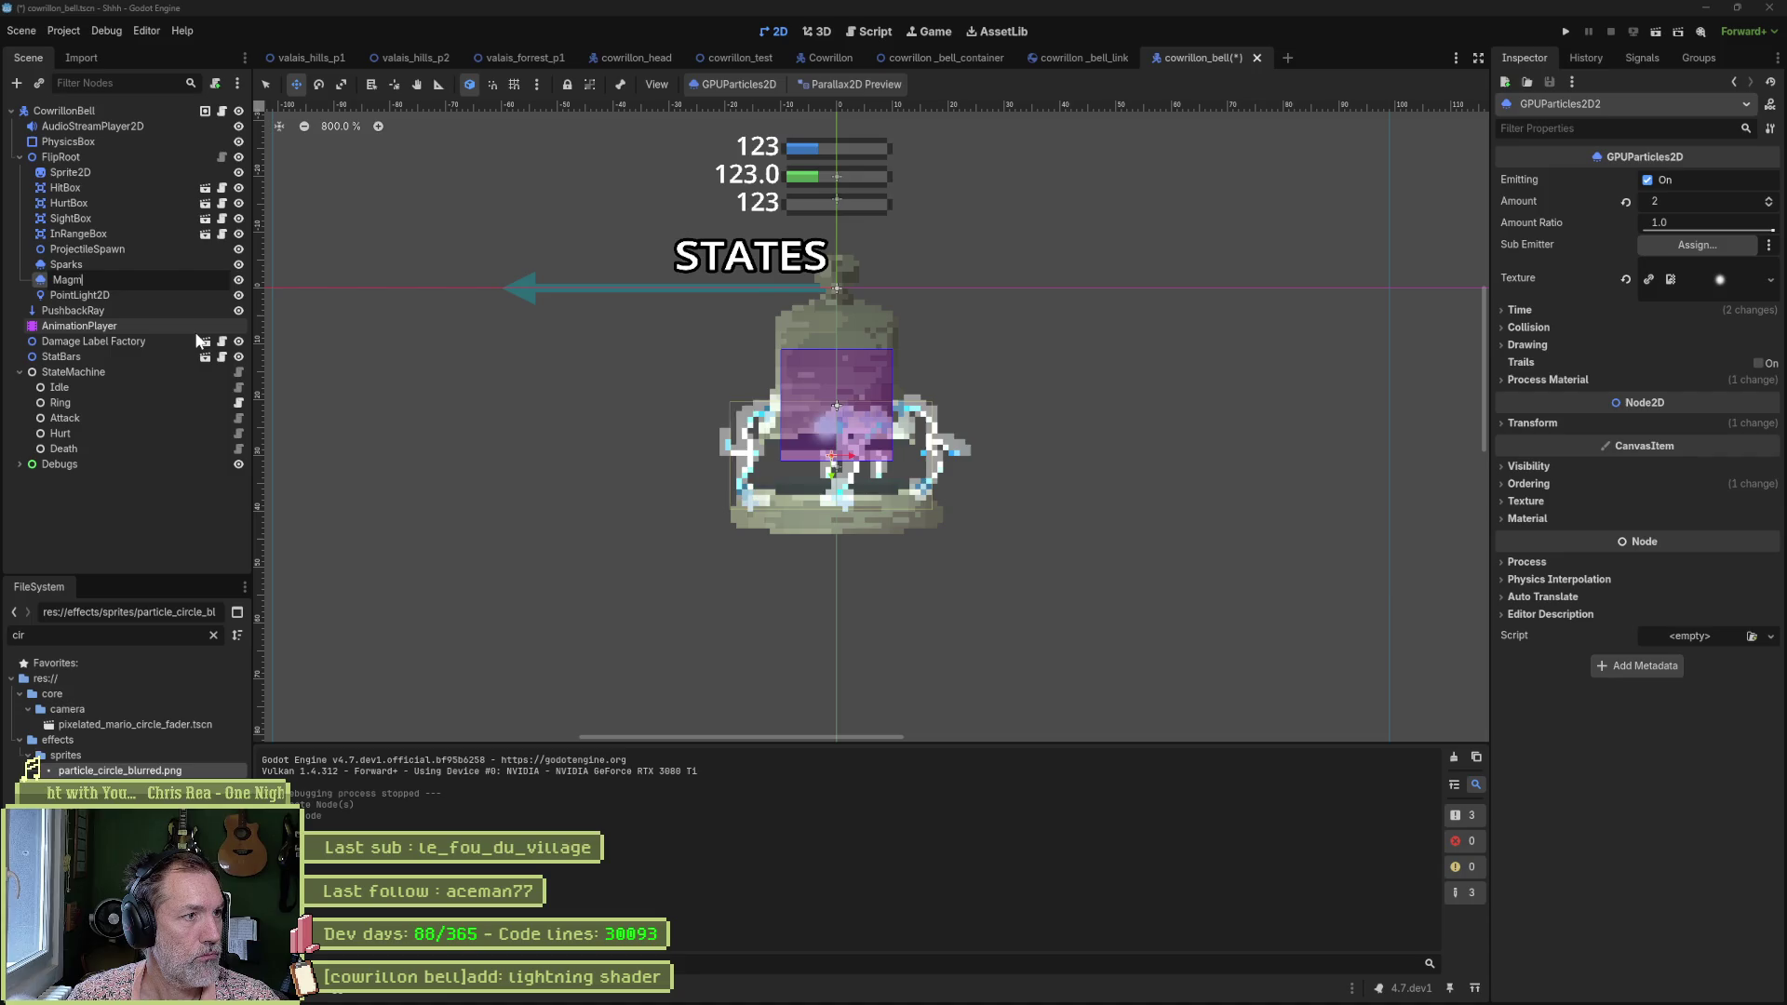
key("Return")
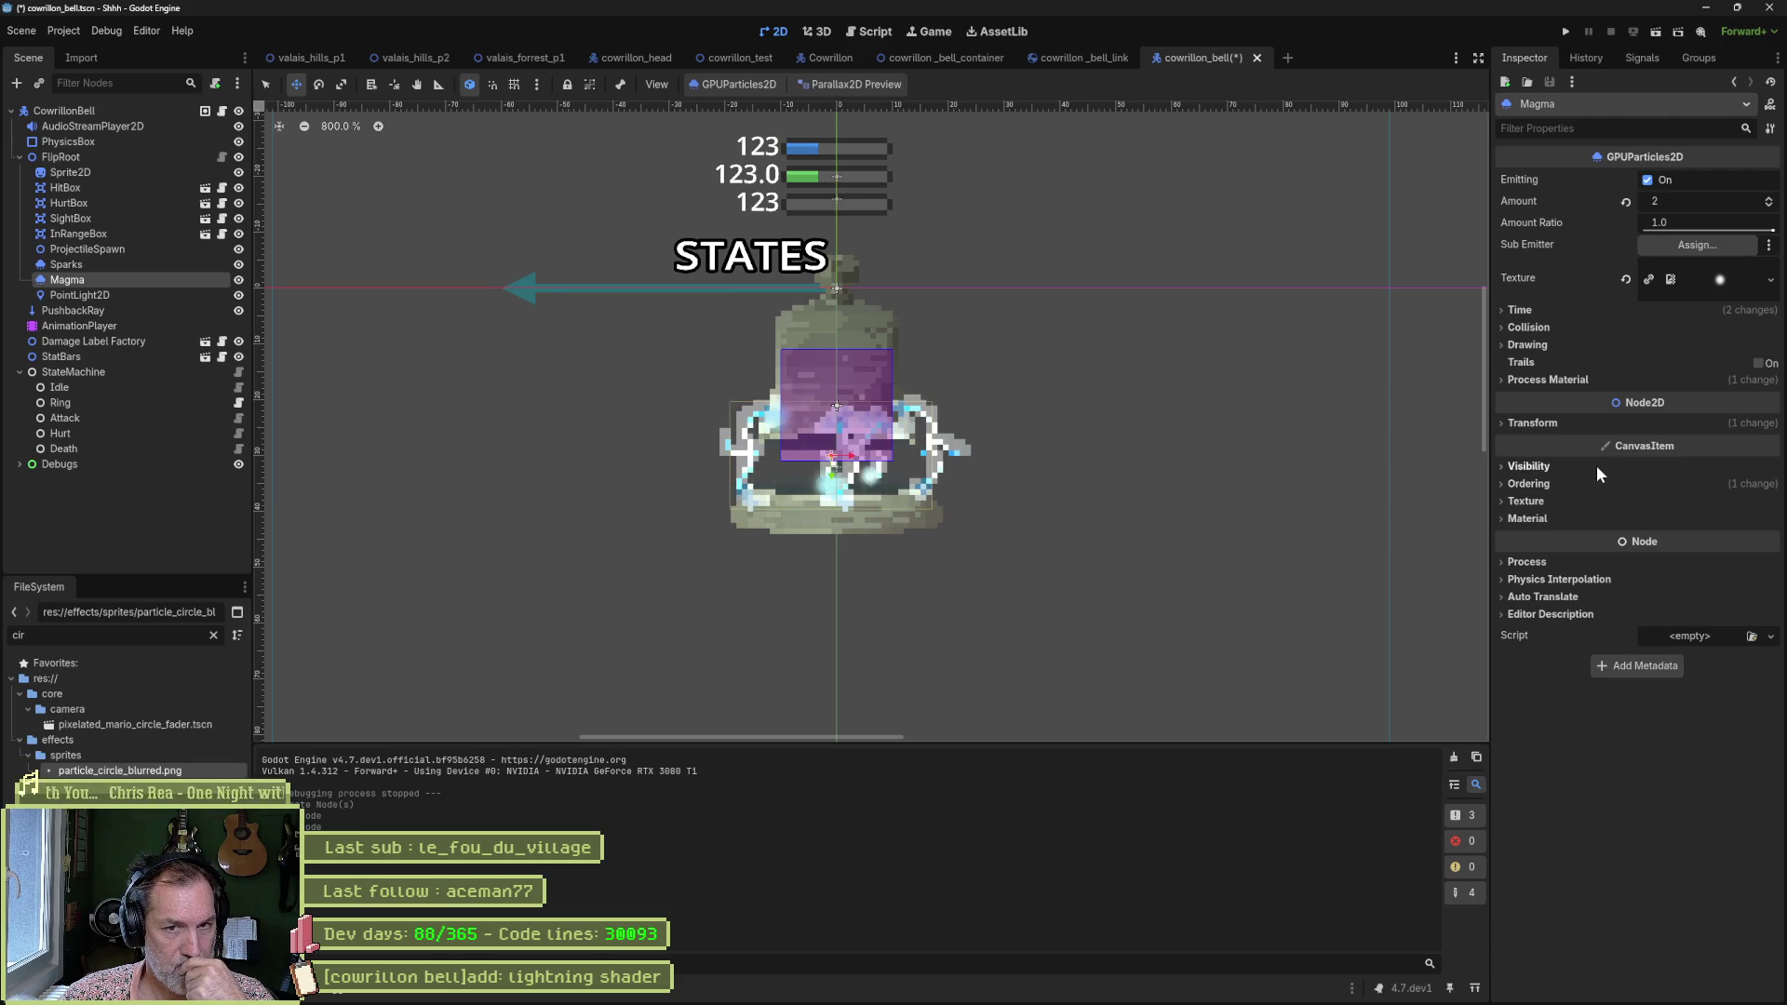
Give Magma zero Lifetime Randomness, a 600 s Lifetime and Amount 1.
left_click(1582, 378)
left_click(1727, 403)
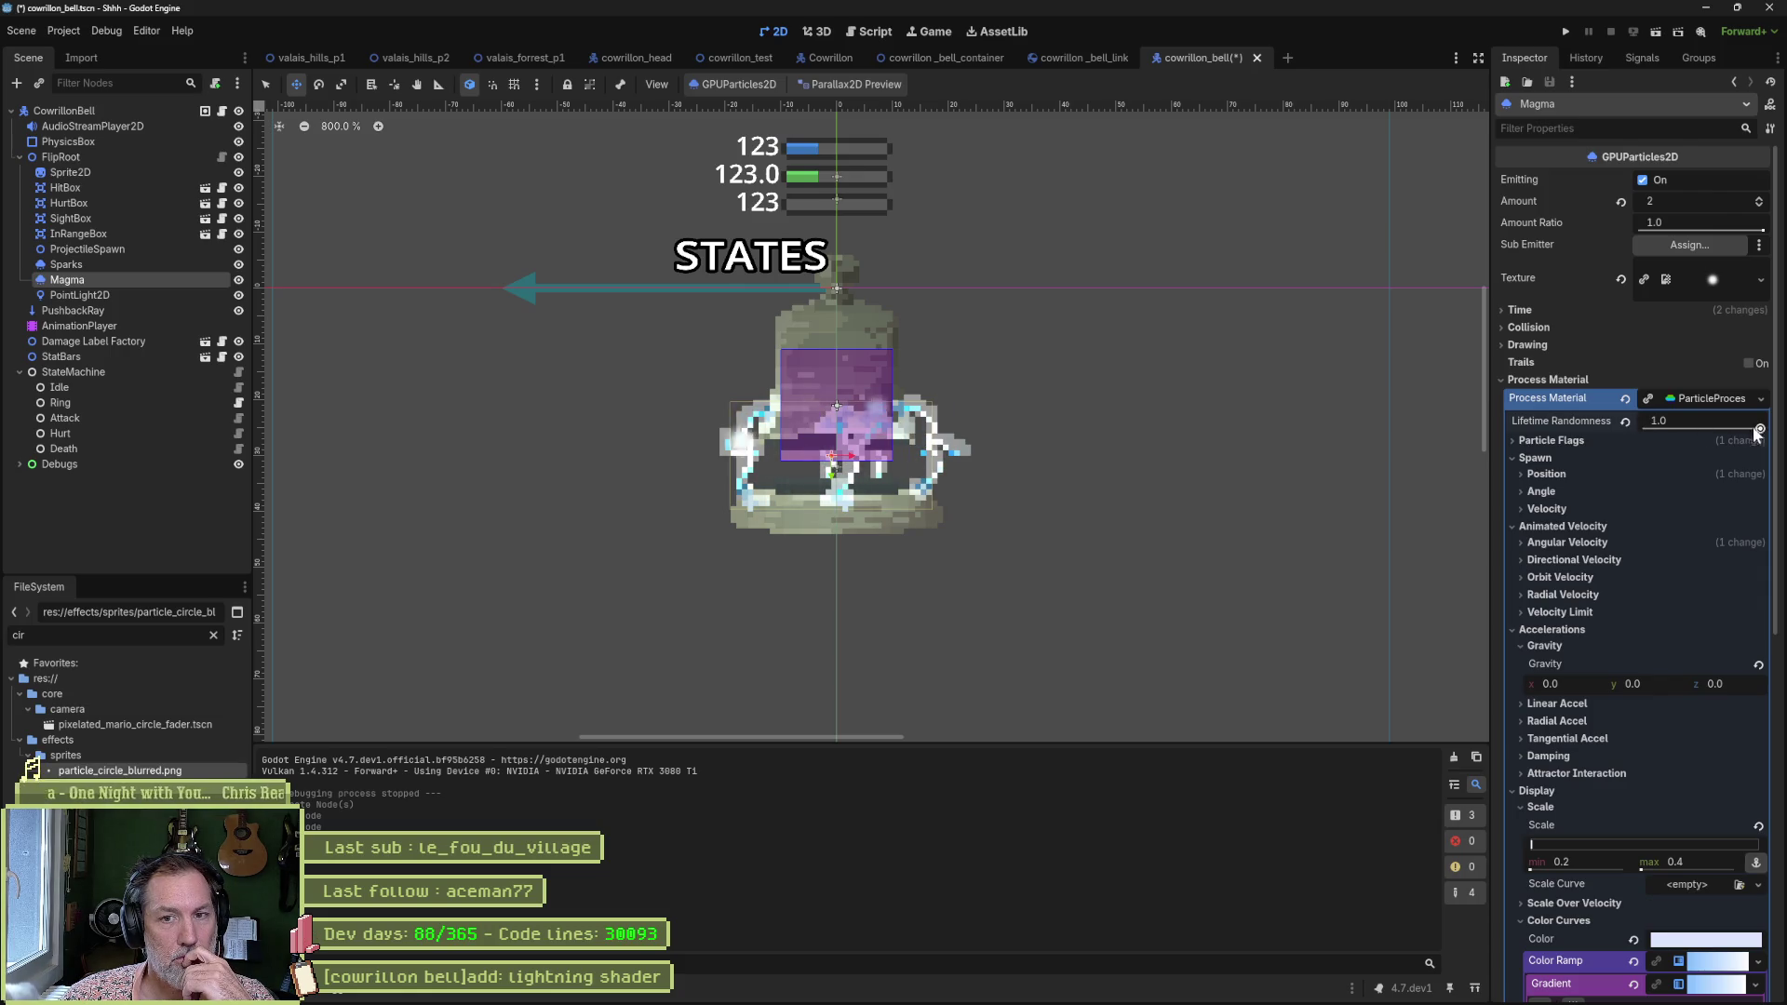
left_click_drag(1756, 428, 1636, 431)
left_click(1558, 440)
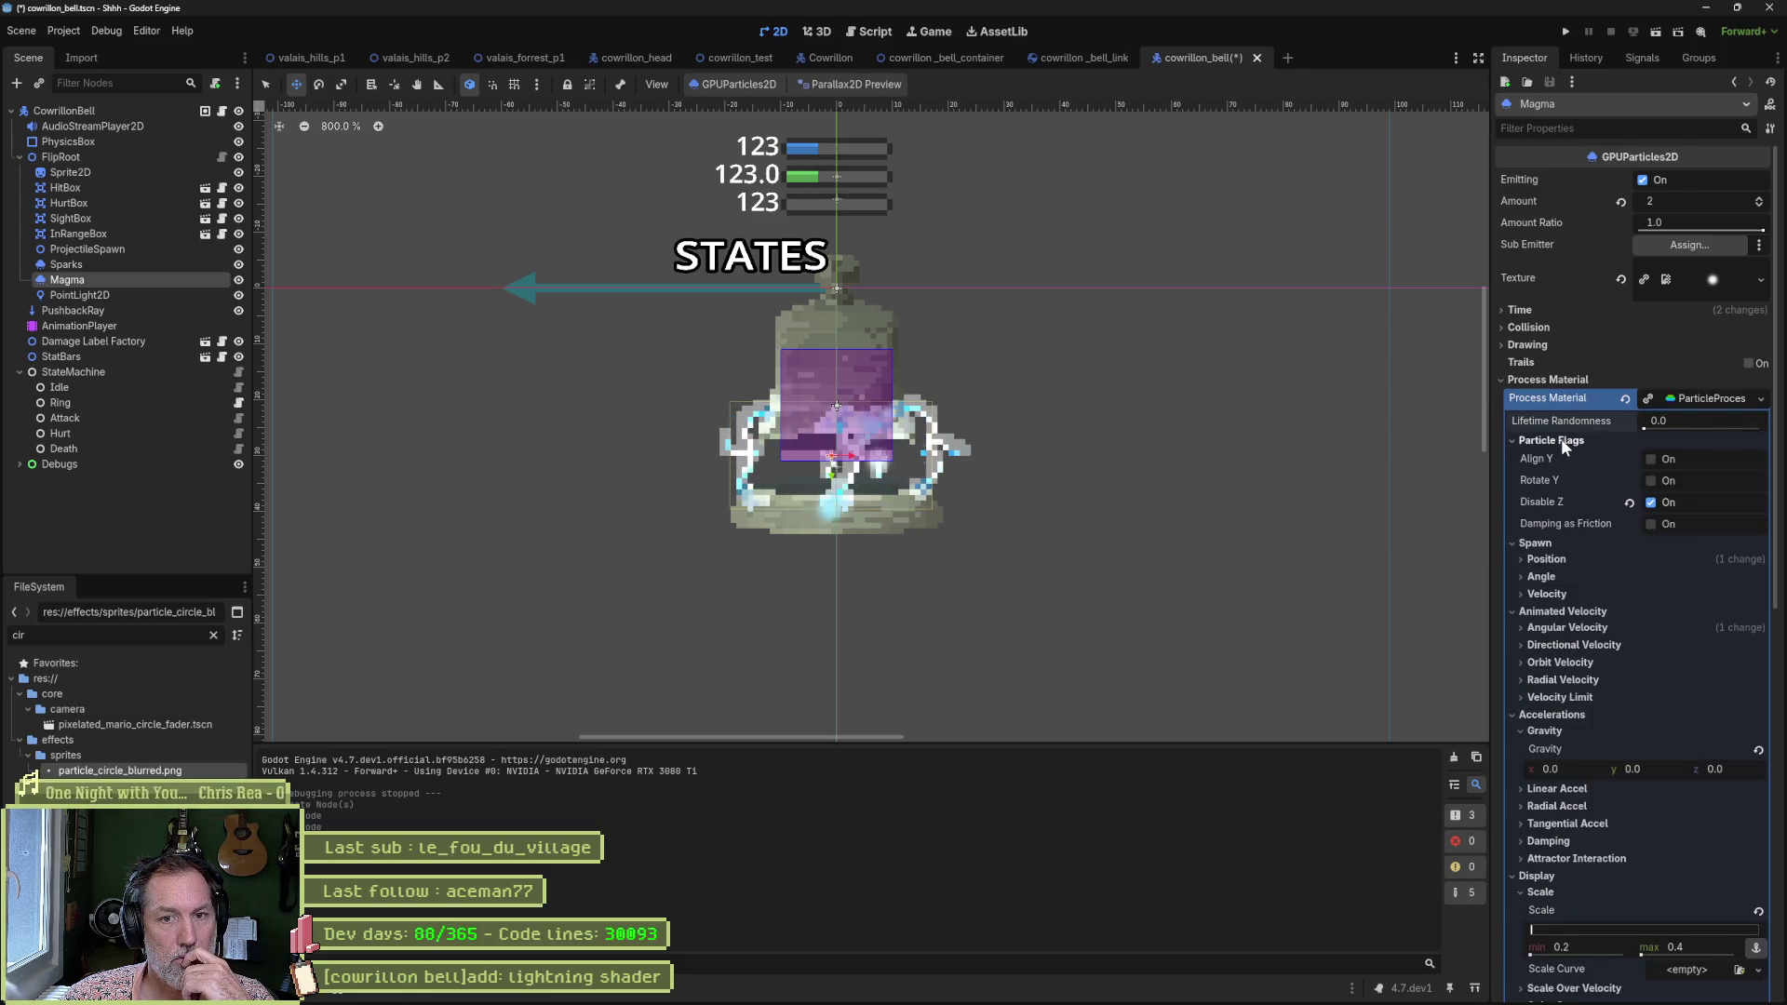
left_click(1558, 439)
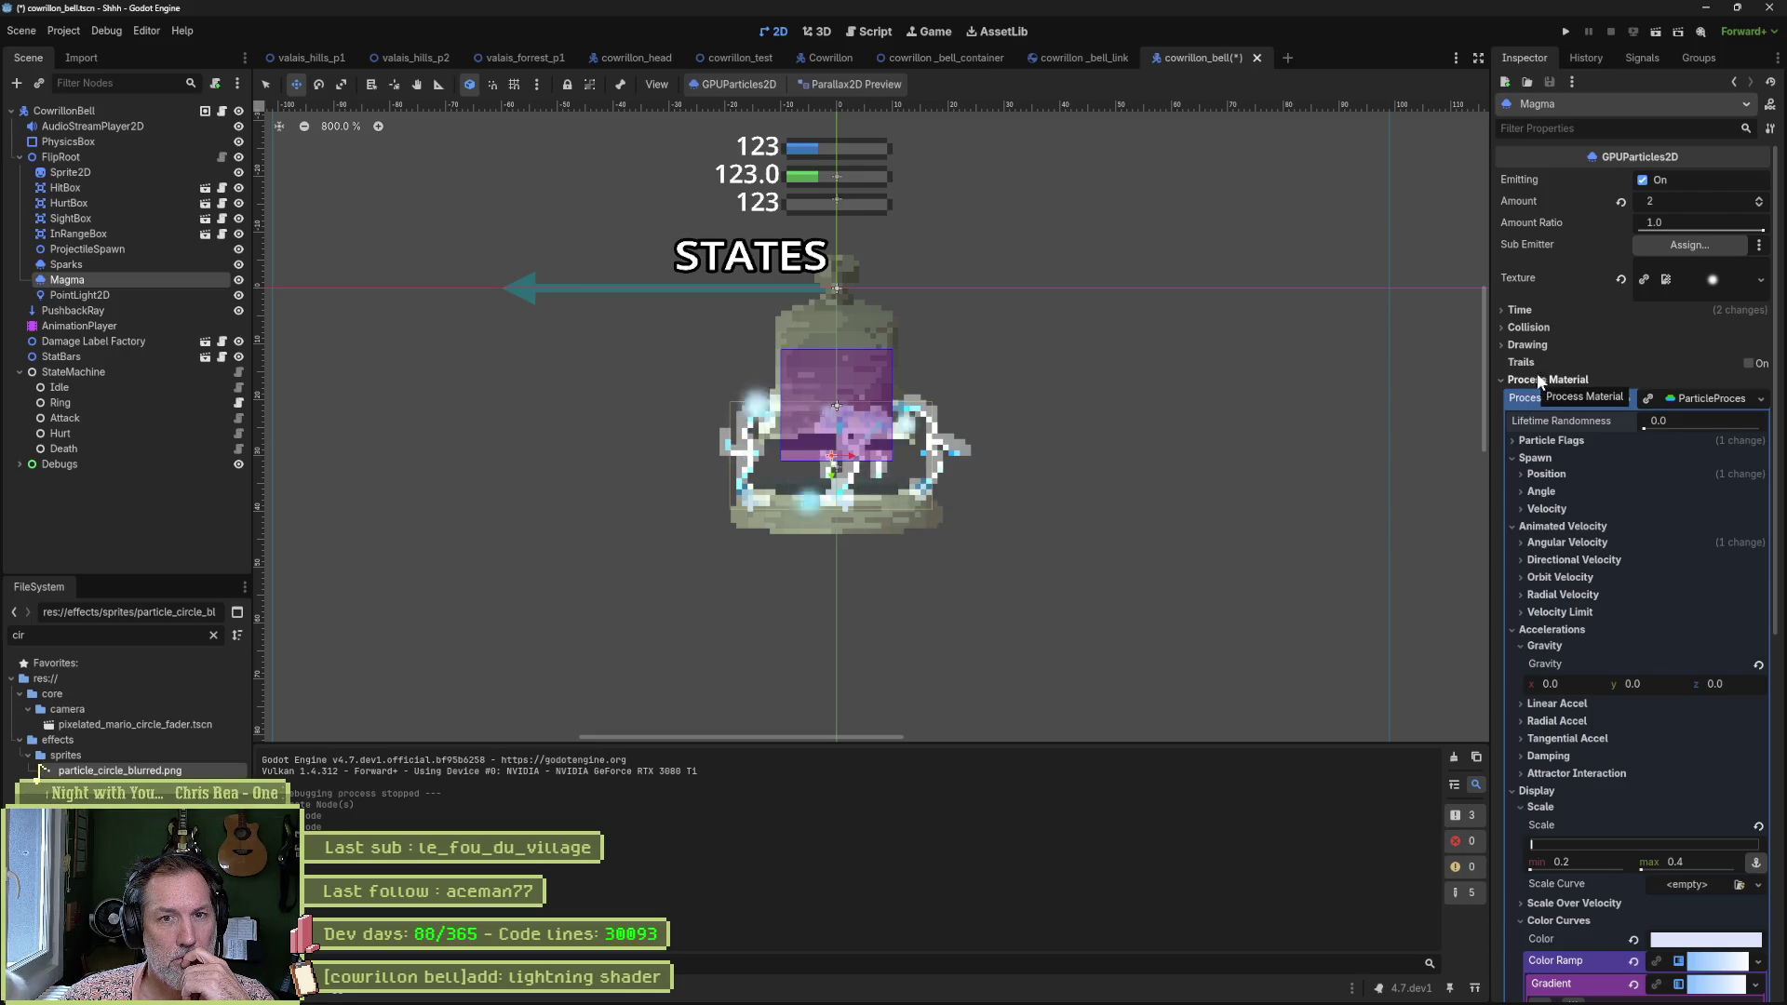
left_click(1533, 309)
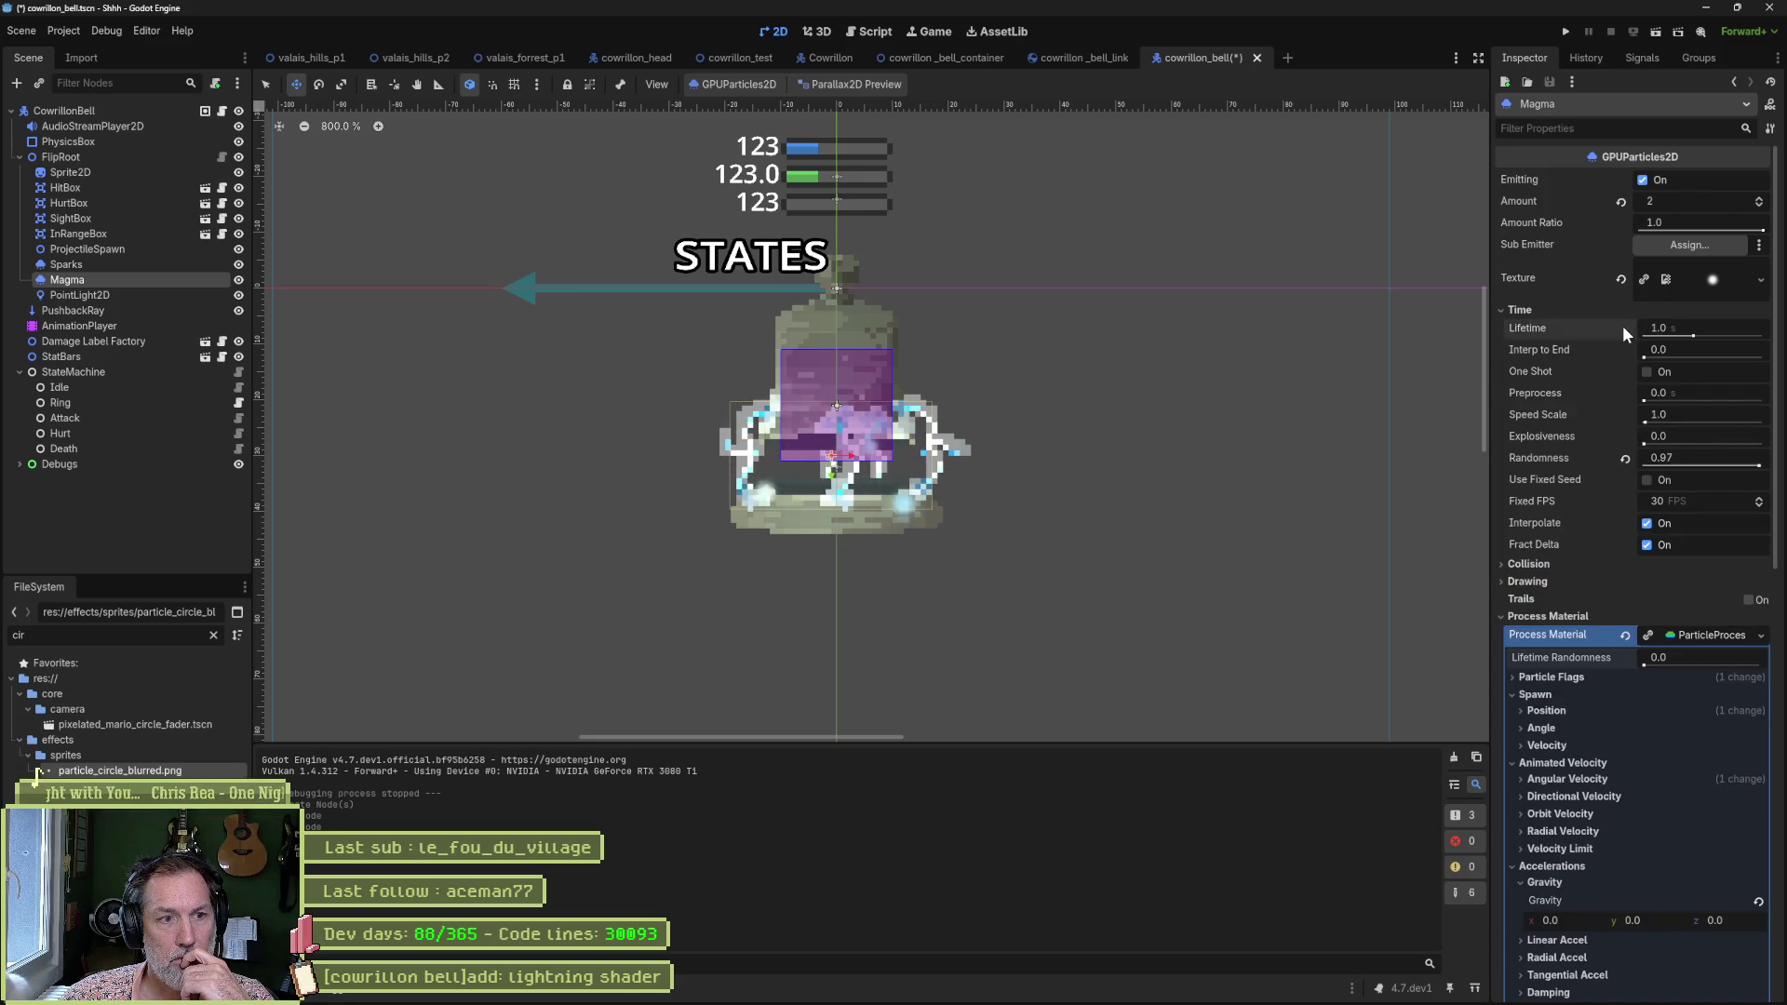
left_click_drag(1661, 328, 1759, 327)
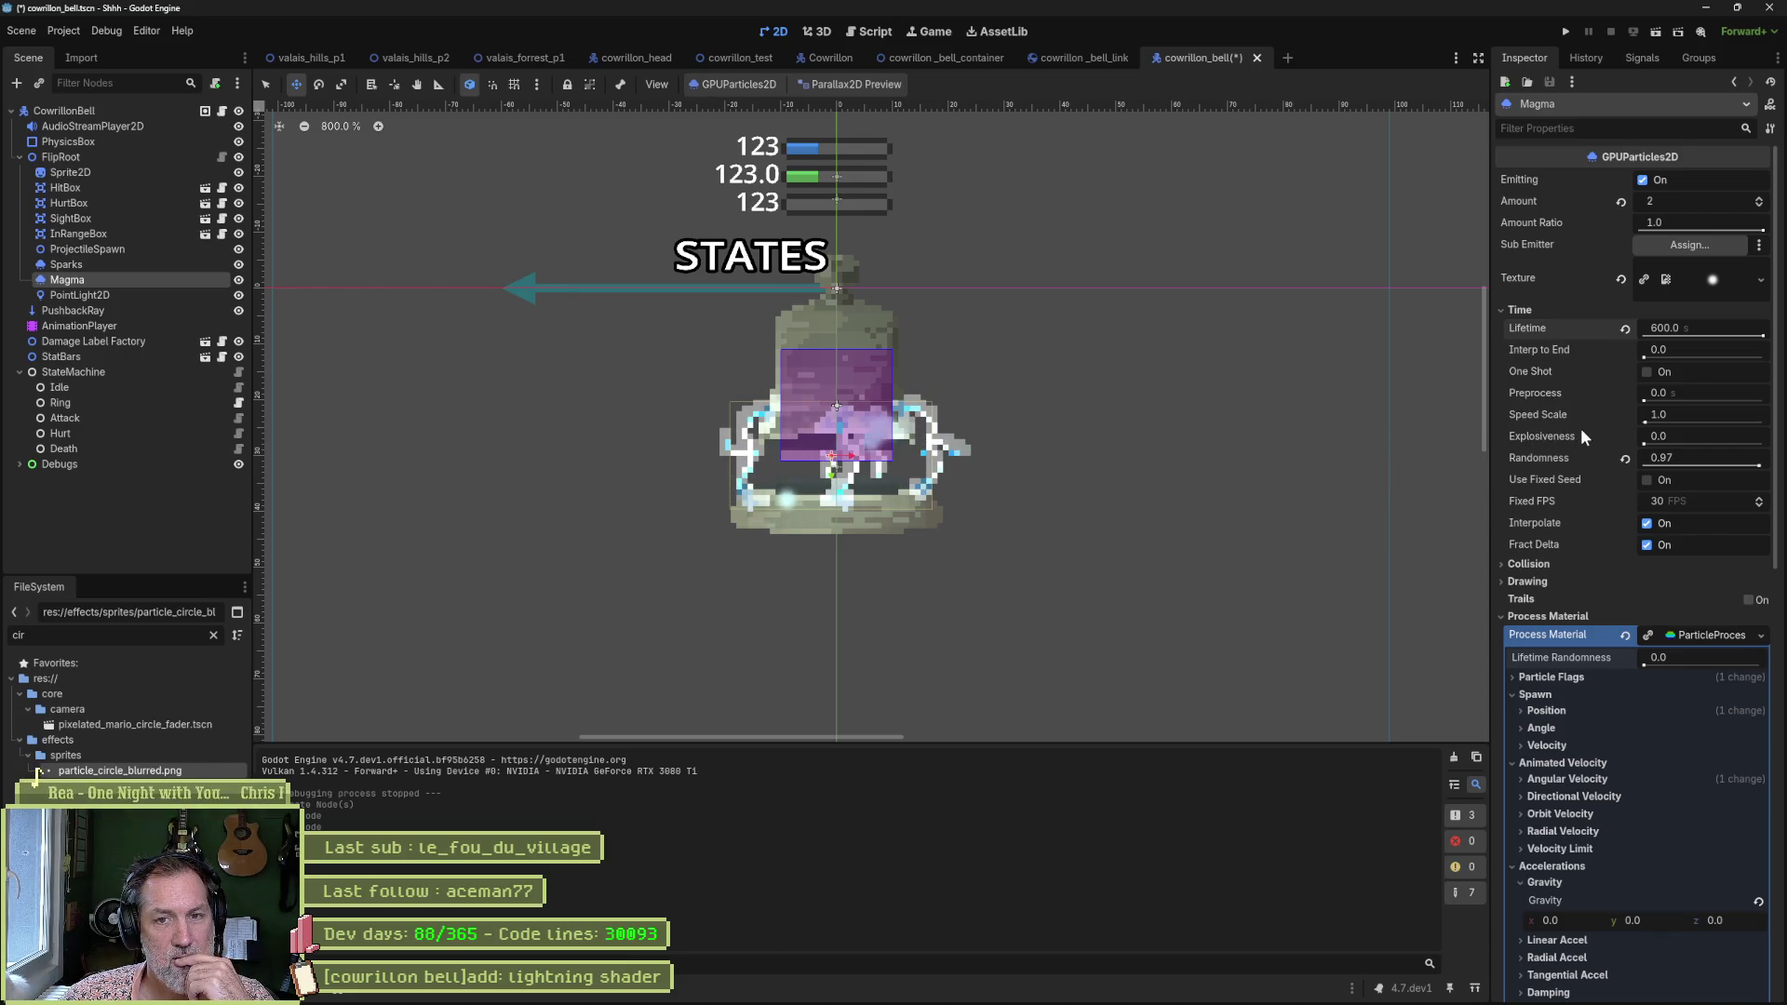
left_click(1761, 206)
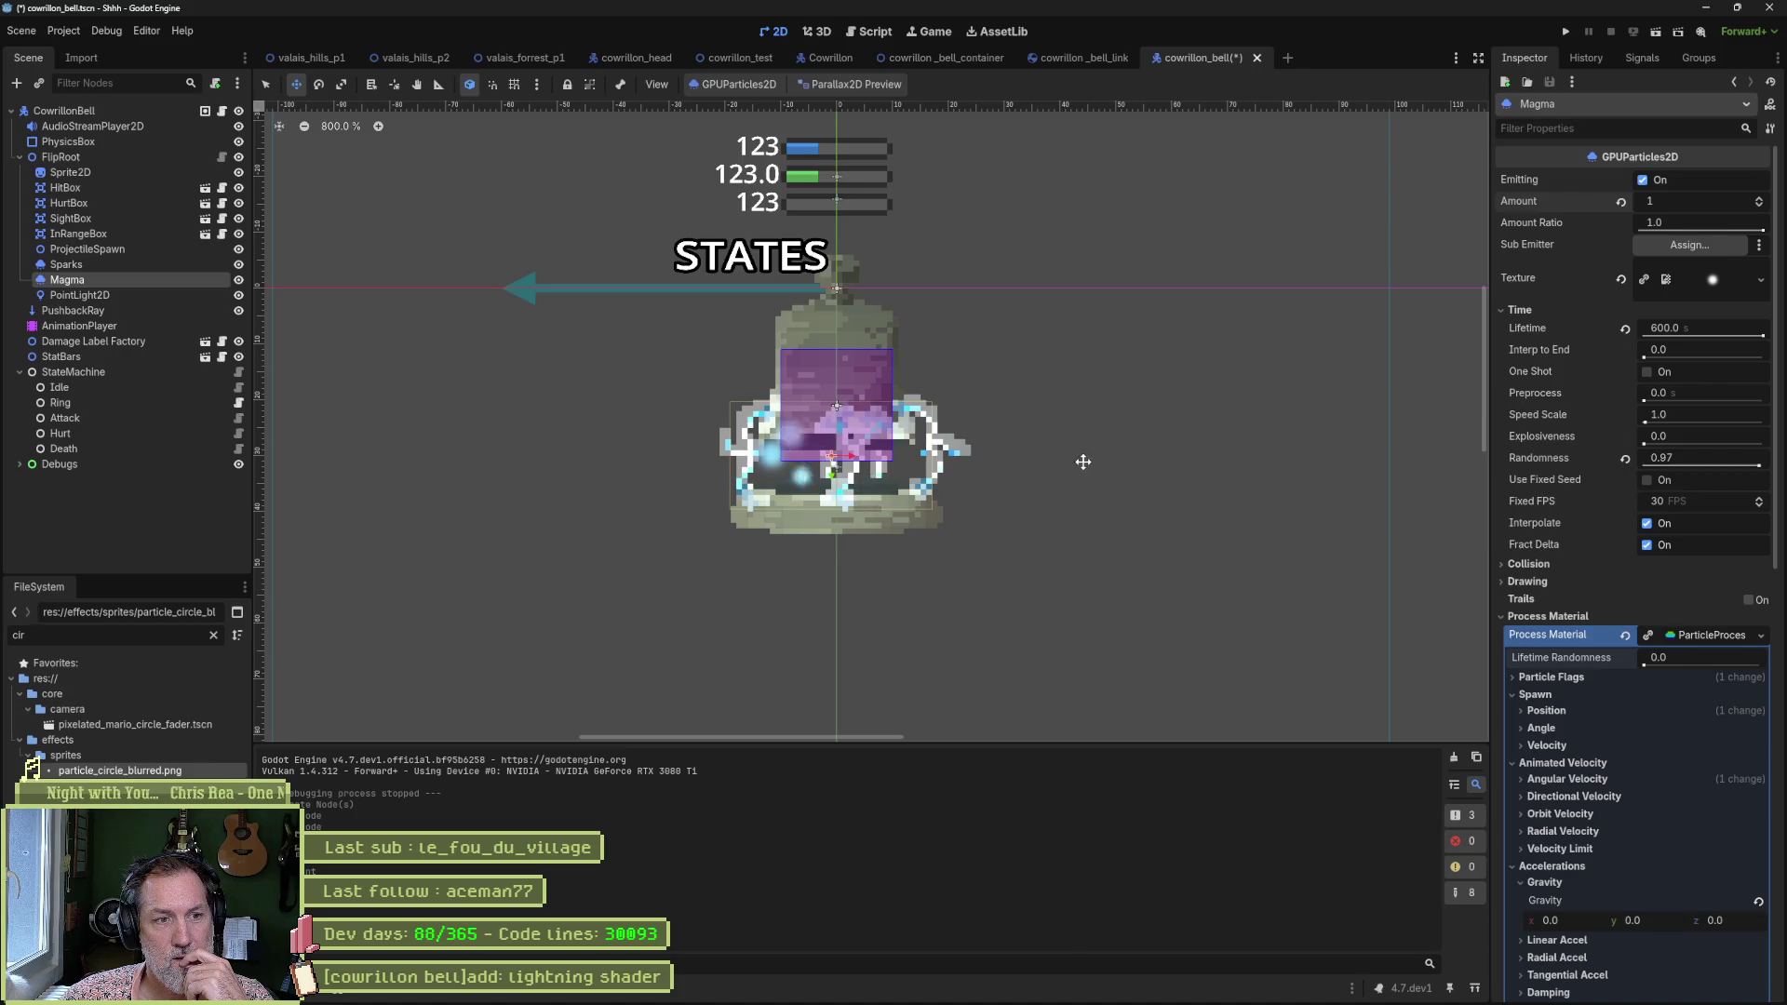
Set emission Randomness to 0 and expand the Drawing settings, keeping the visibility rect unchanged.
mouse_move(1082, 461)
left_mouse_down()
mouse_move(1065, 542)
mouse_move(977, 602)
mouse_move(993, 582)
left_mouse_up()
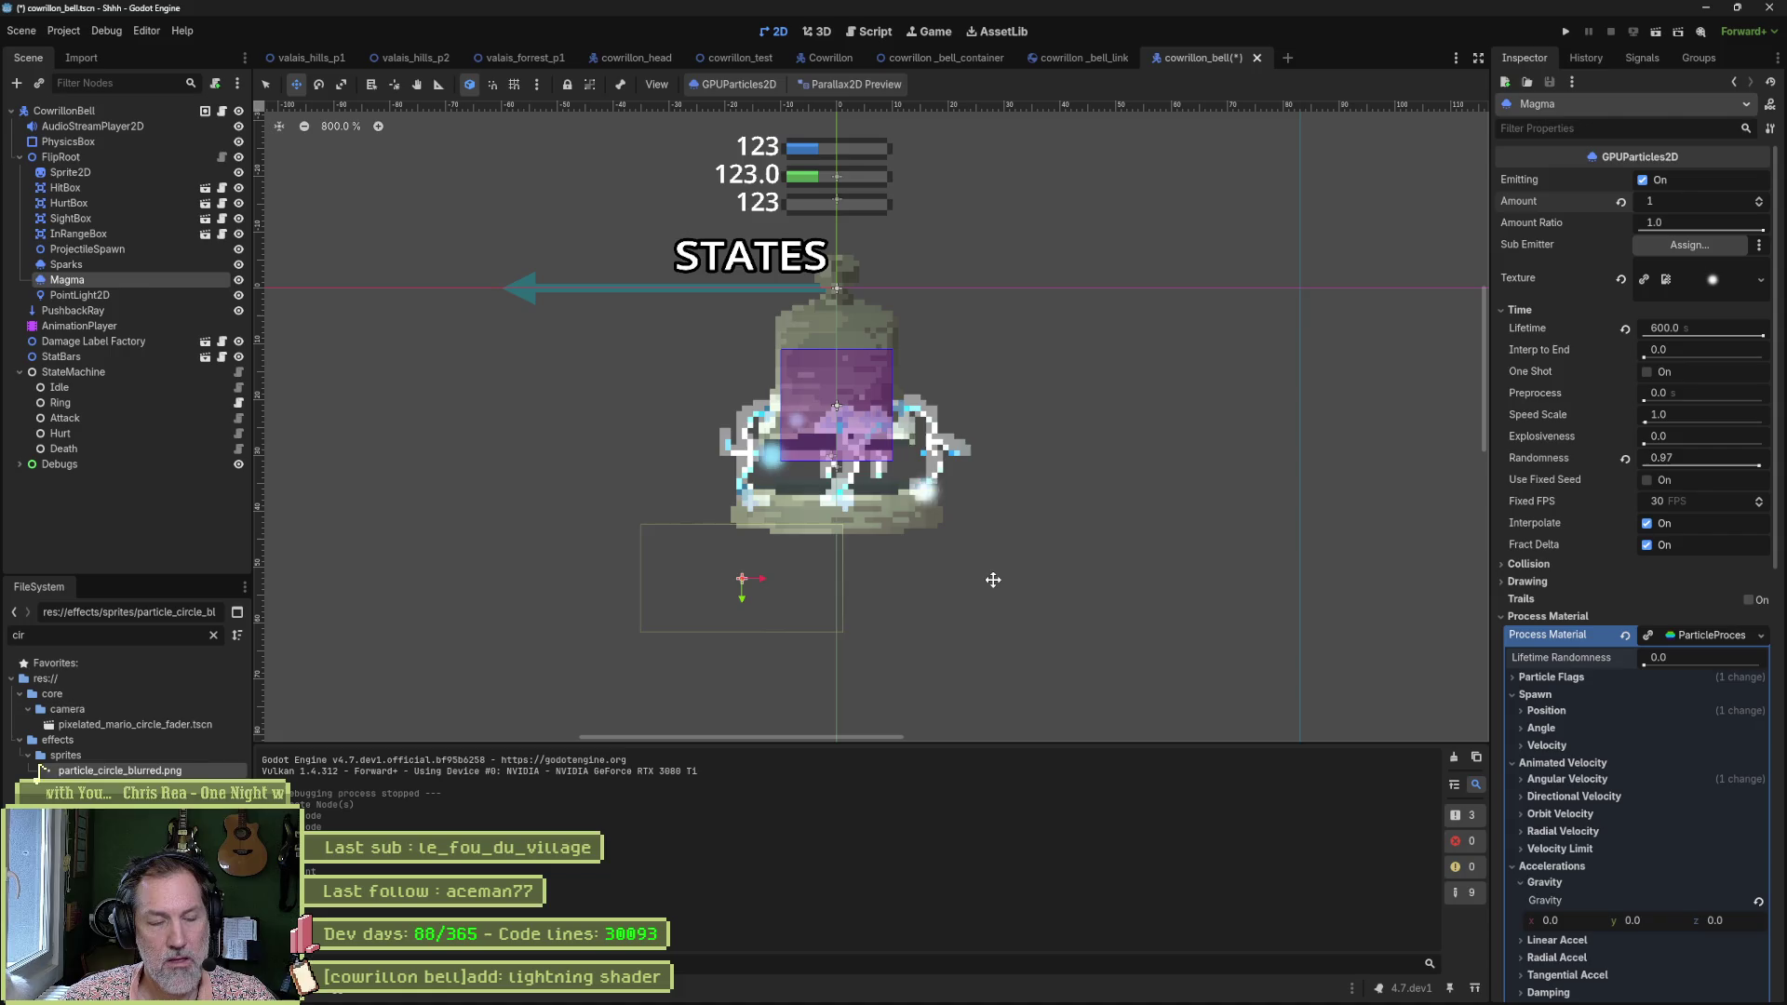
key("ctrl+z")
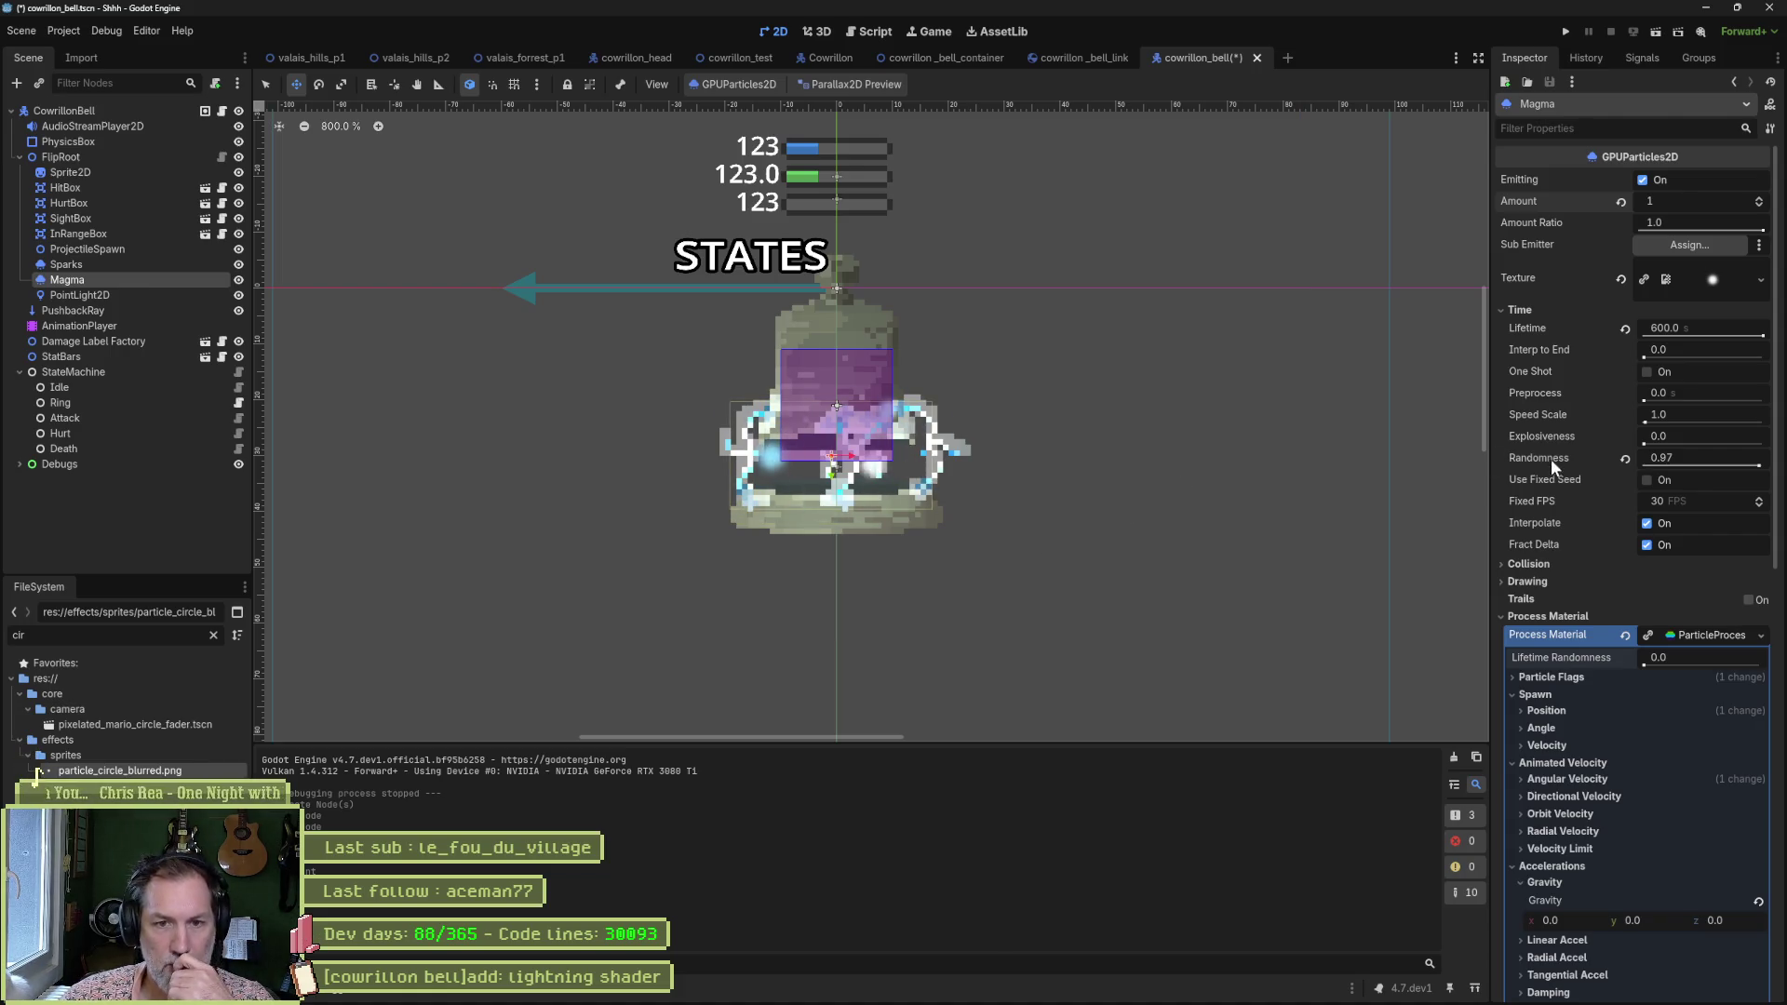
left_click_drag(1761, 469, 1538, 466)
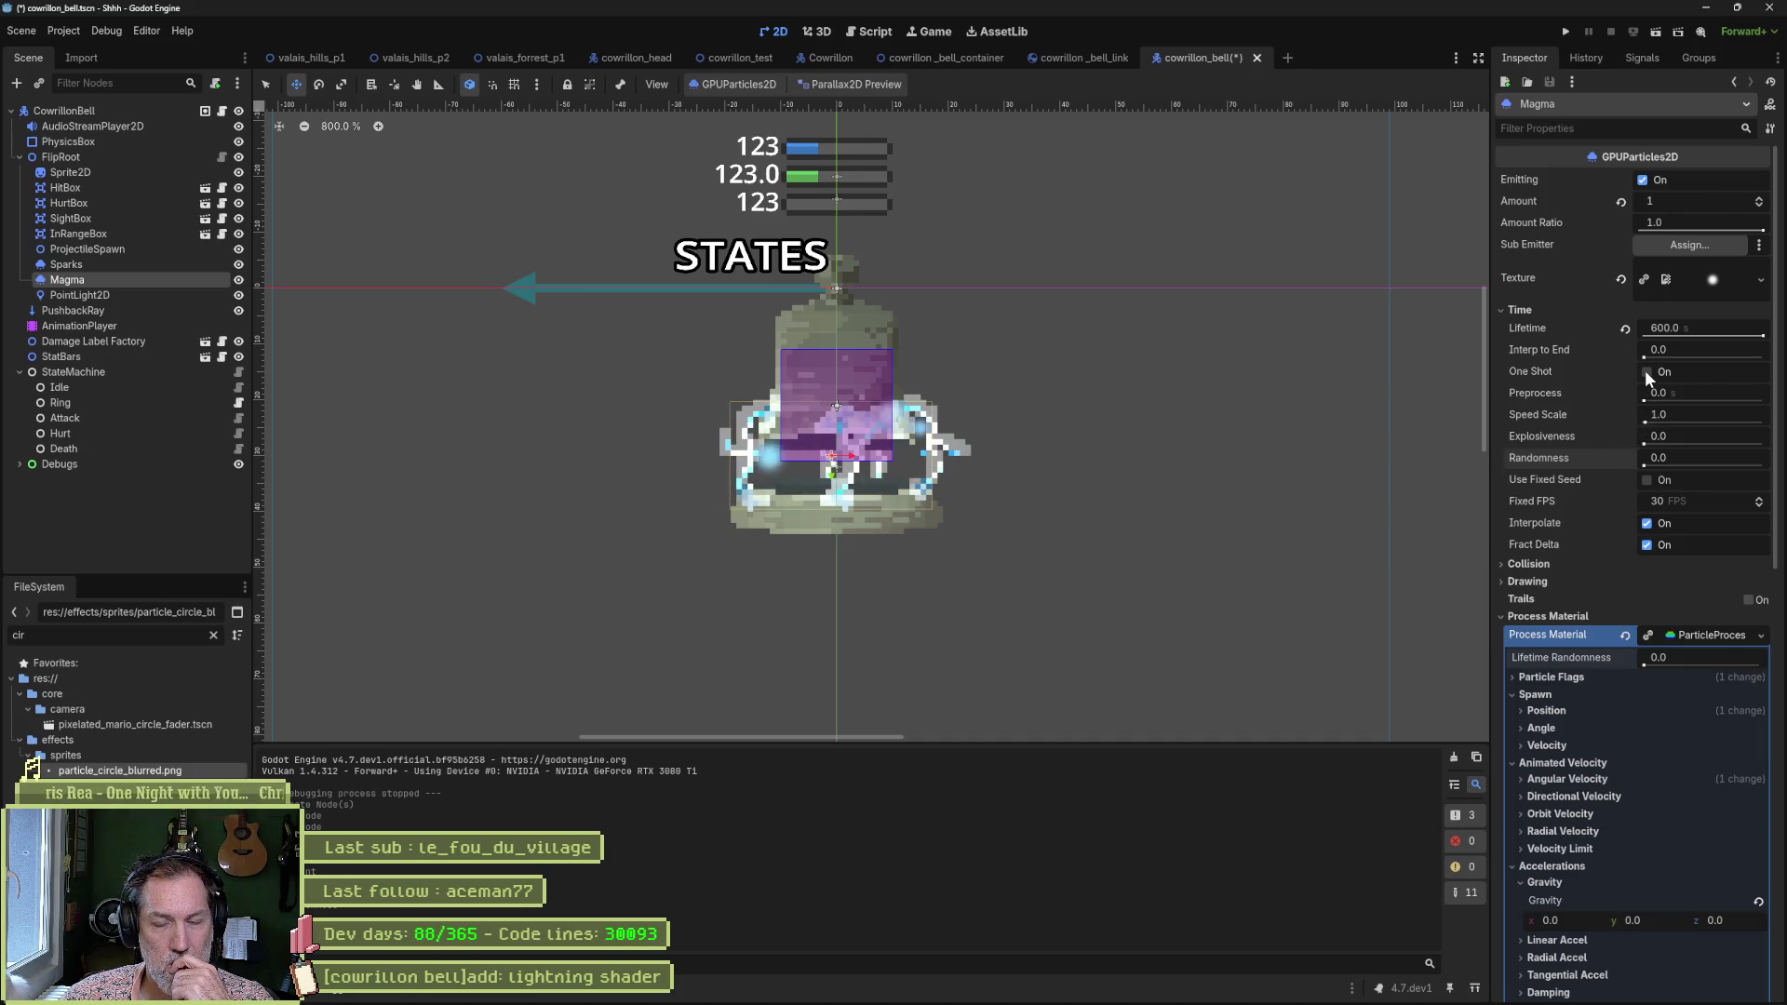
scroll(1625, 491, "down", 2)
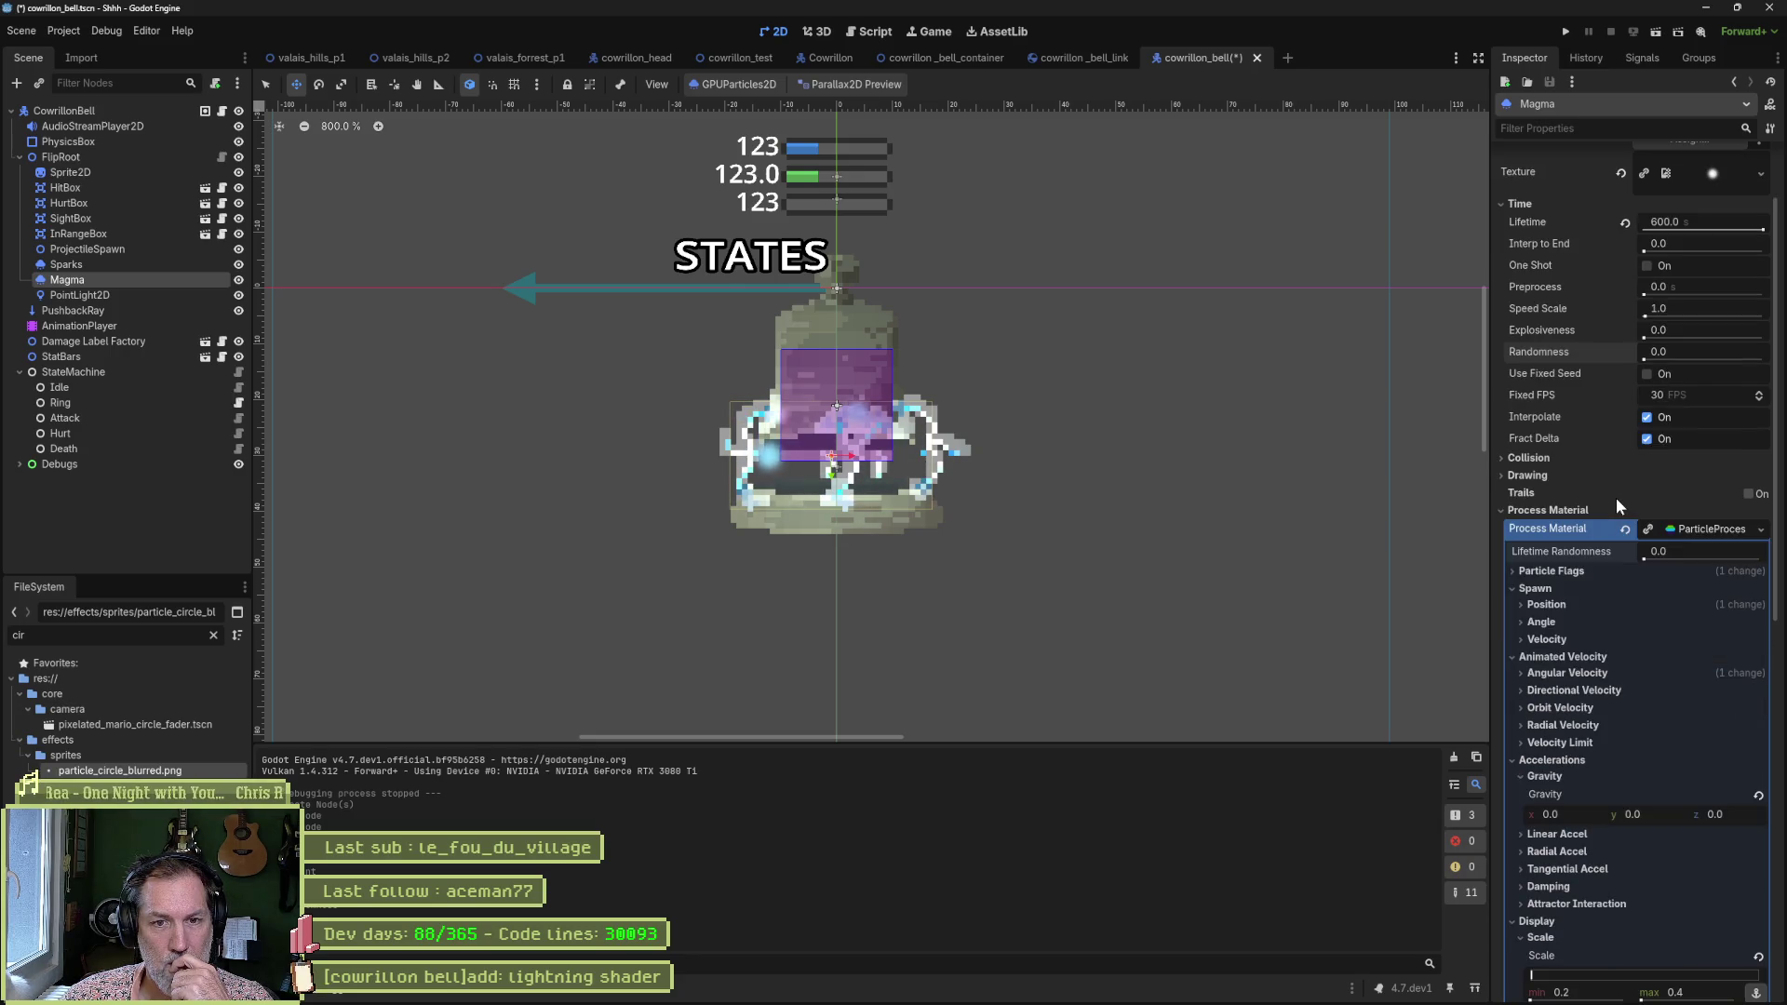
scroll(1588, 463, "down", 2)
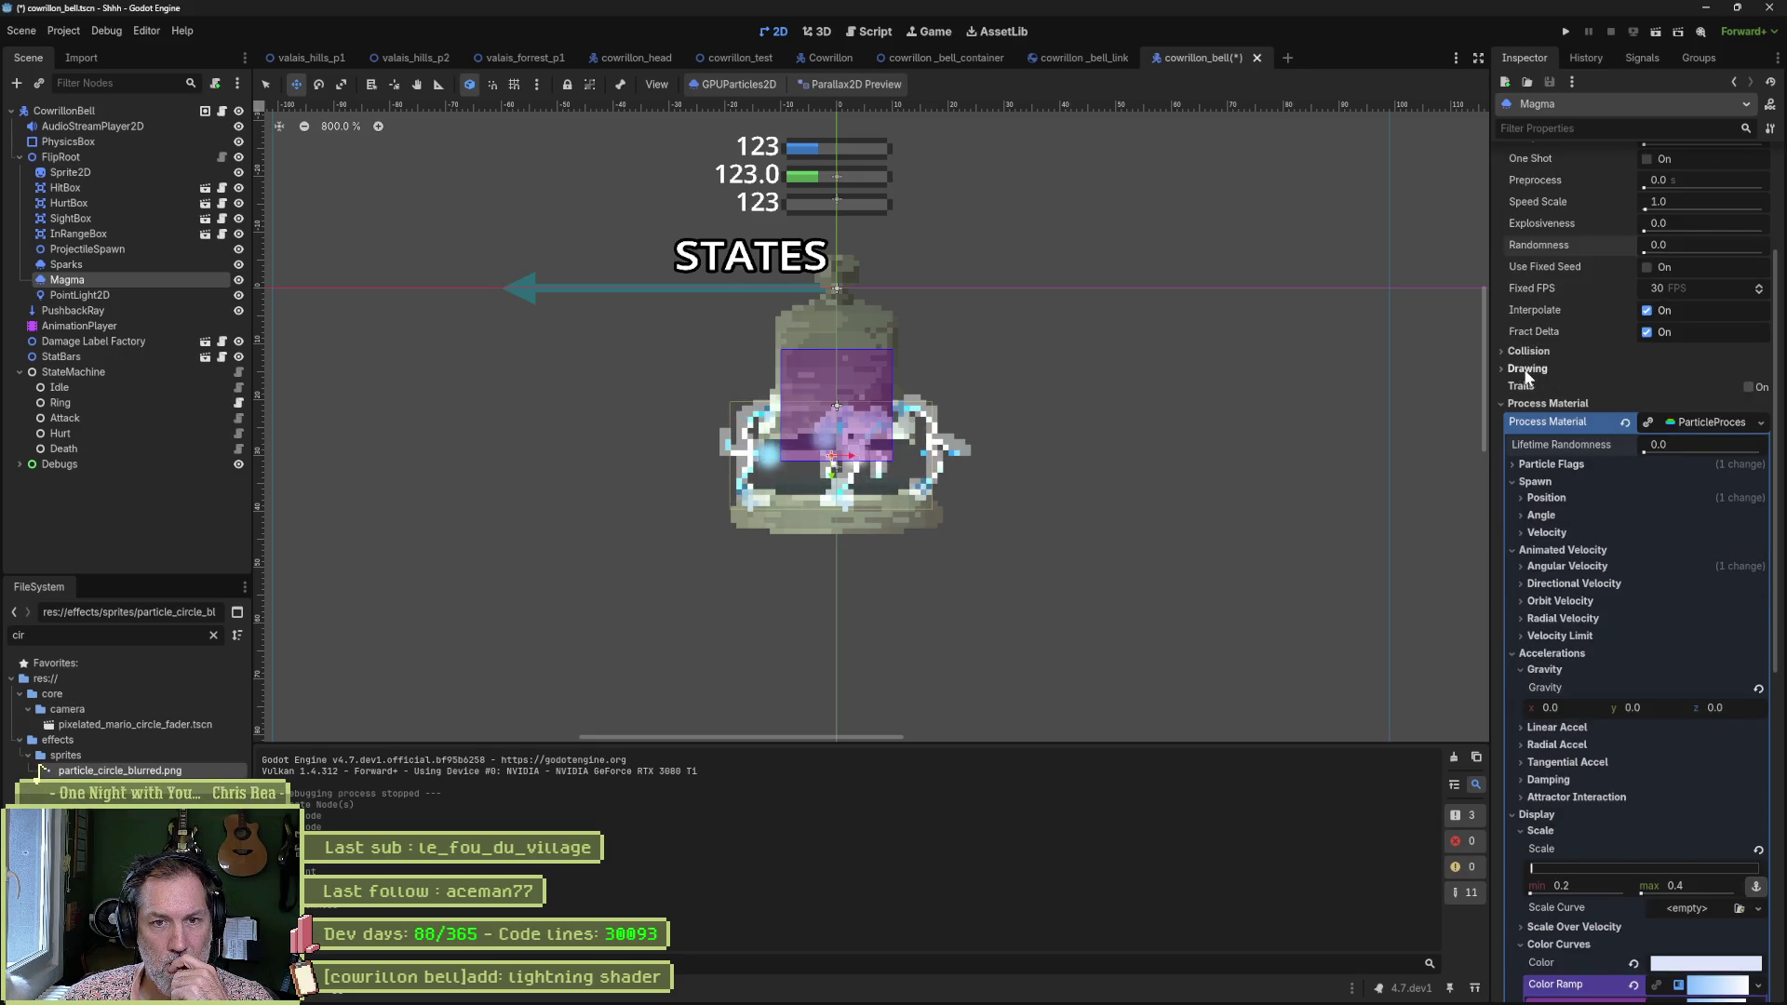
left_click(1528, 370)
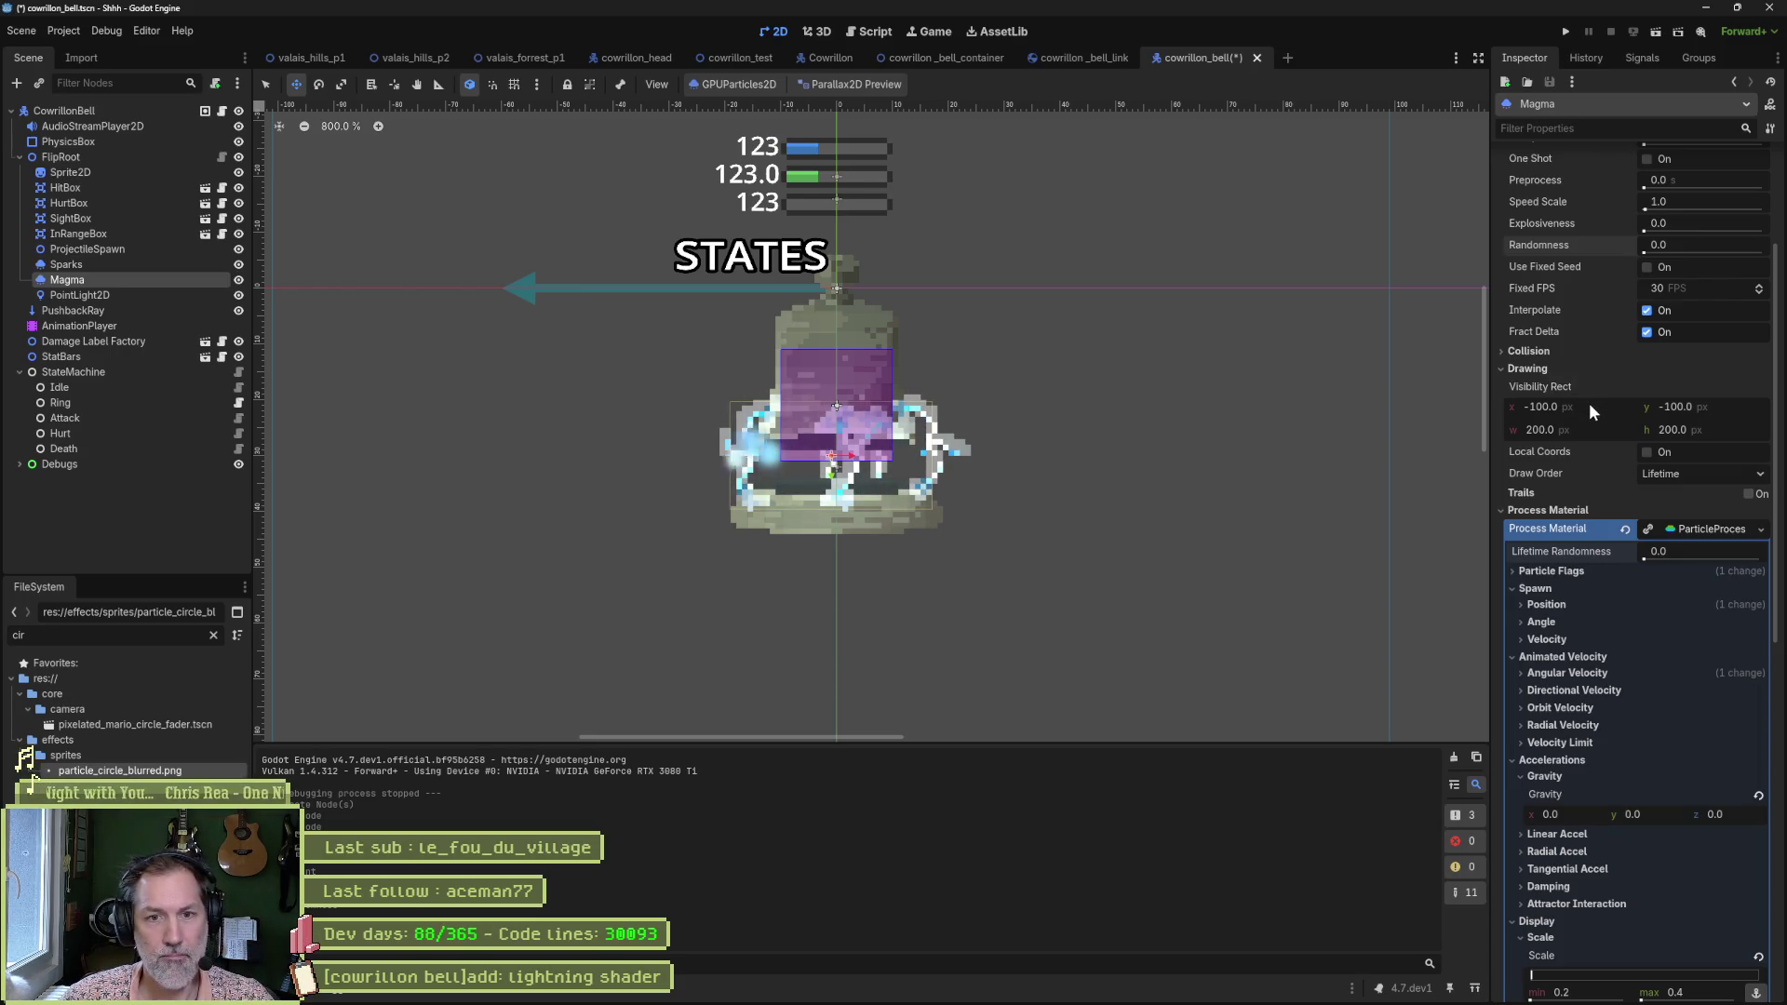
left_click_drag(1594, 405, 1616, 405)
key("ctrl+z")
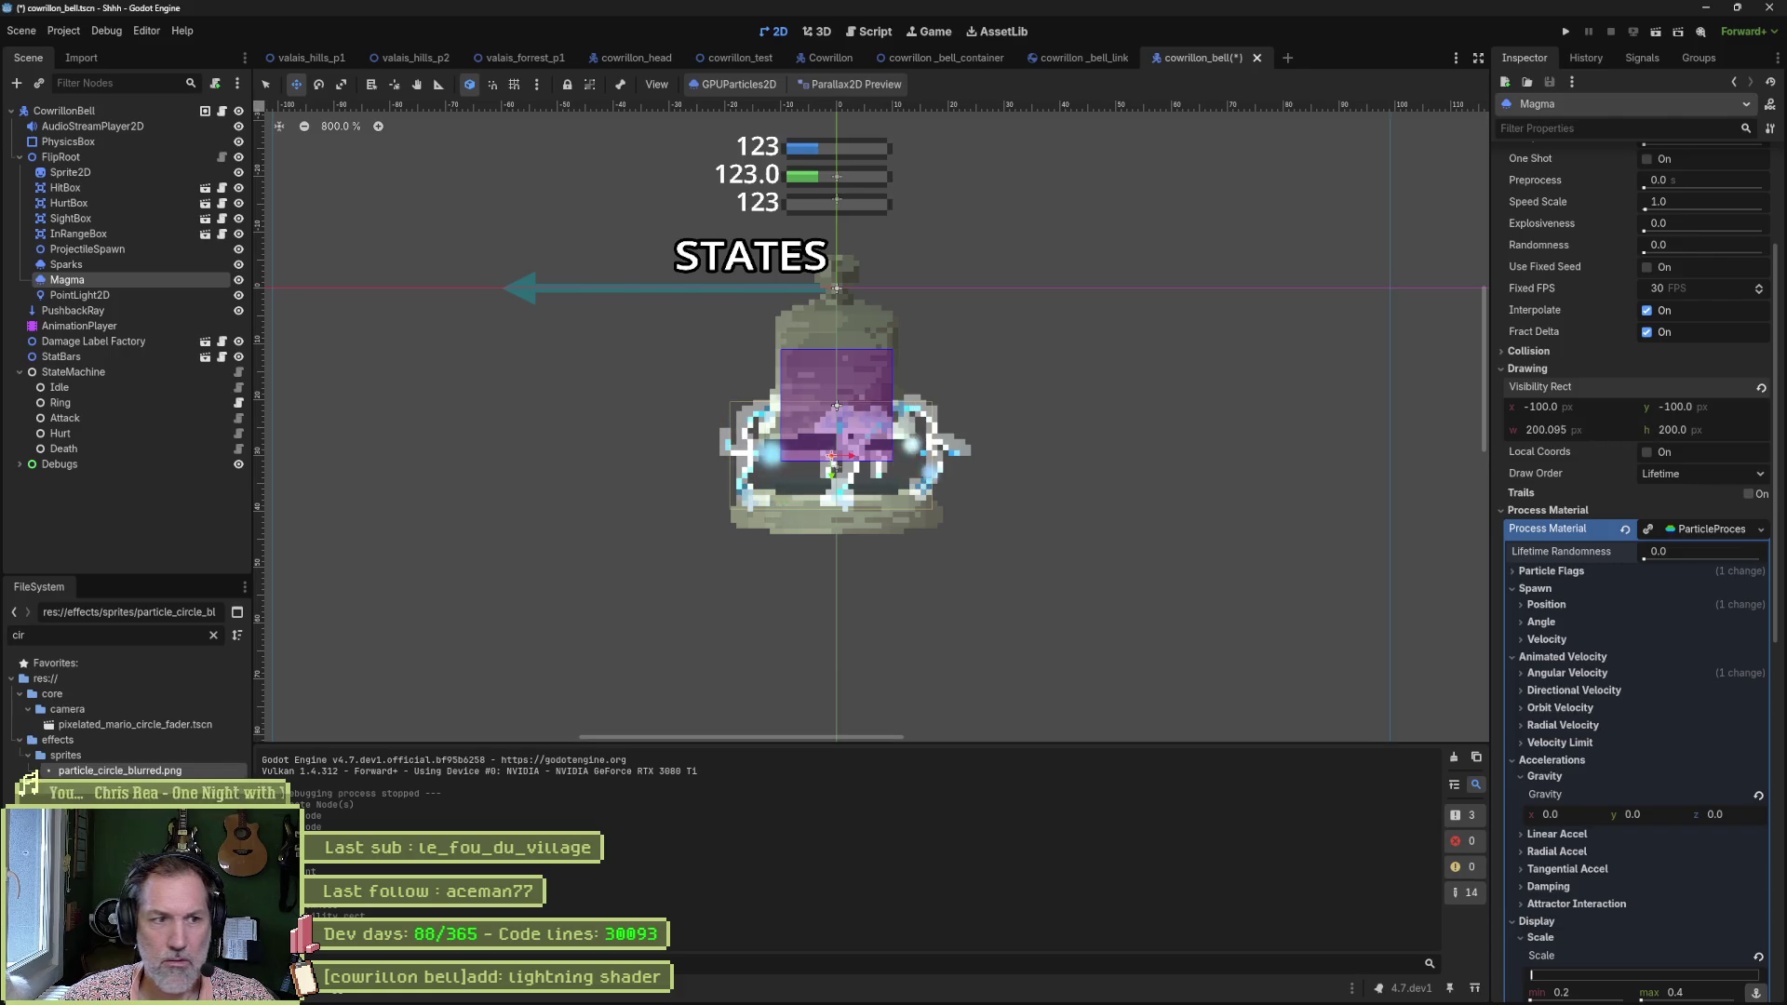
left_click(1536, 369)
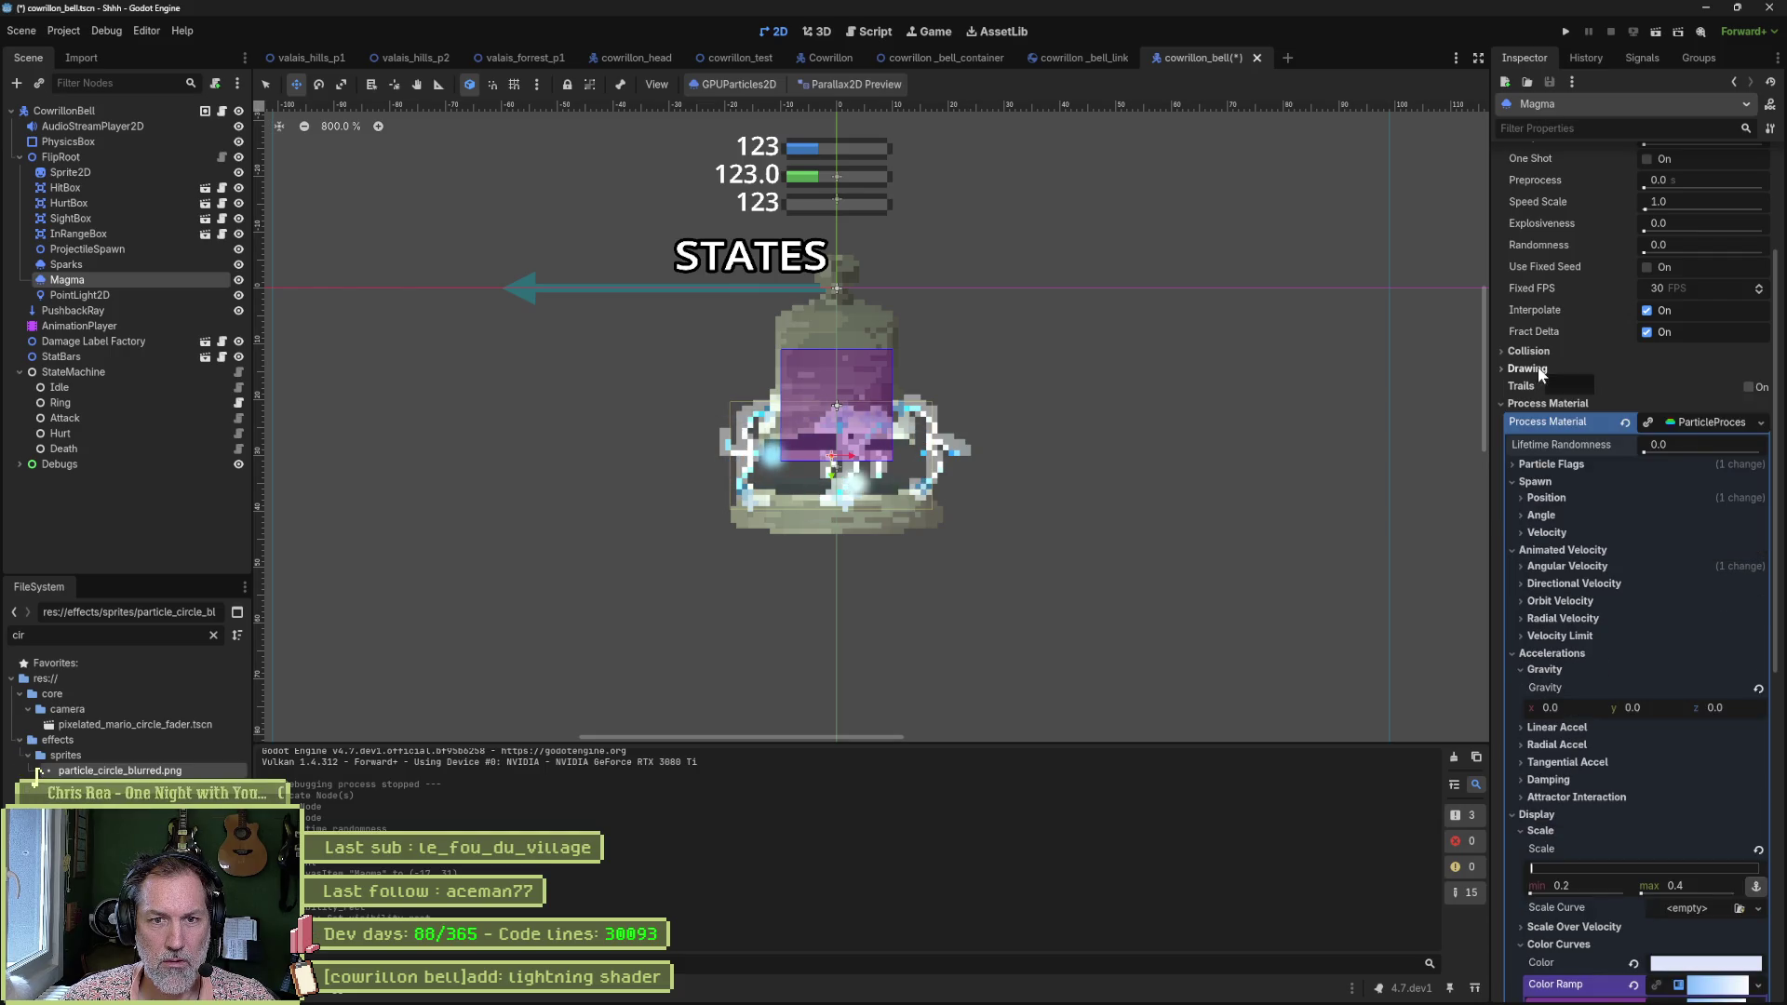
left_click(1538, 368)
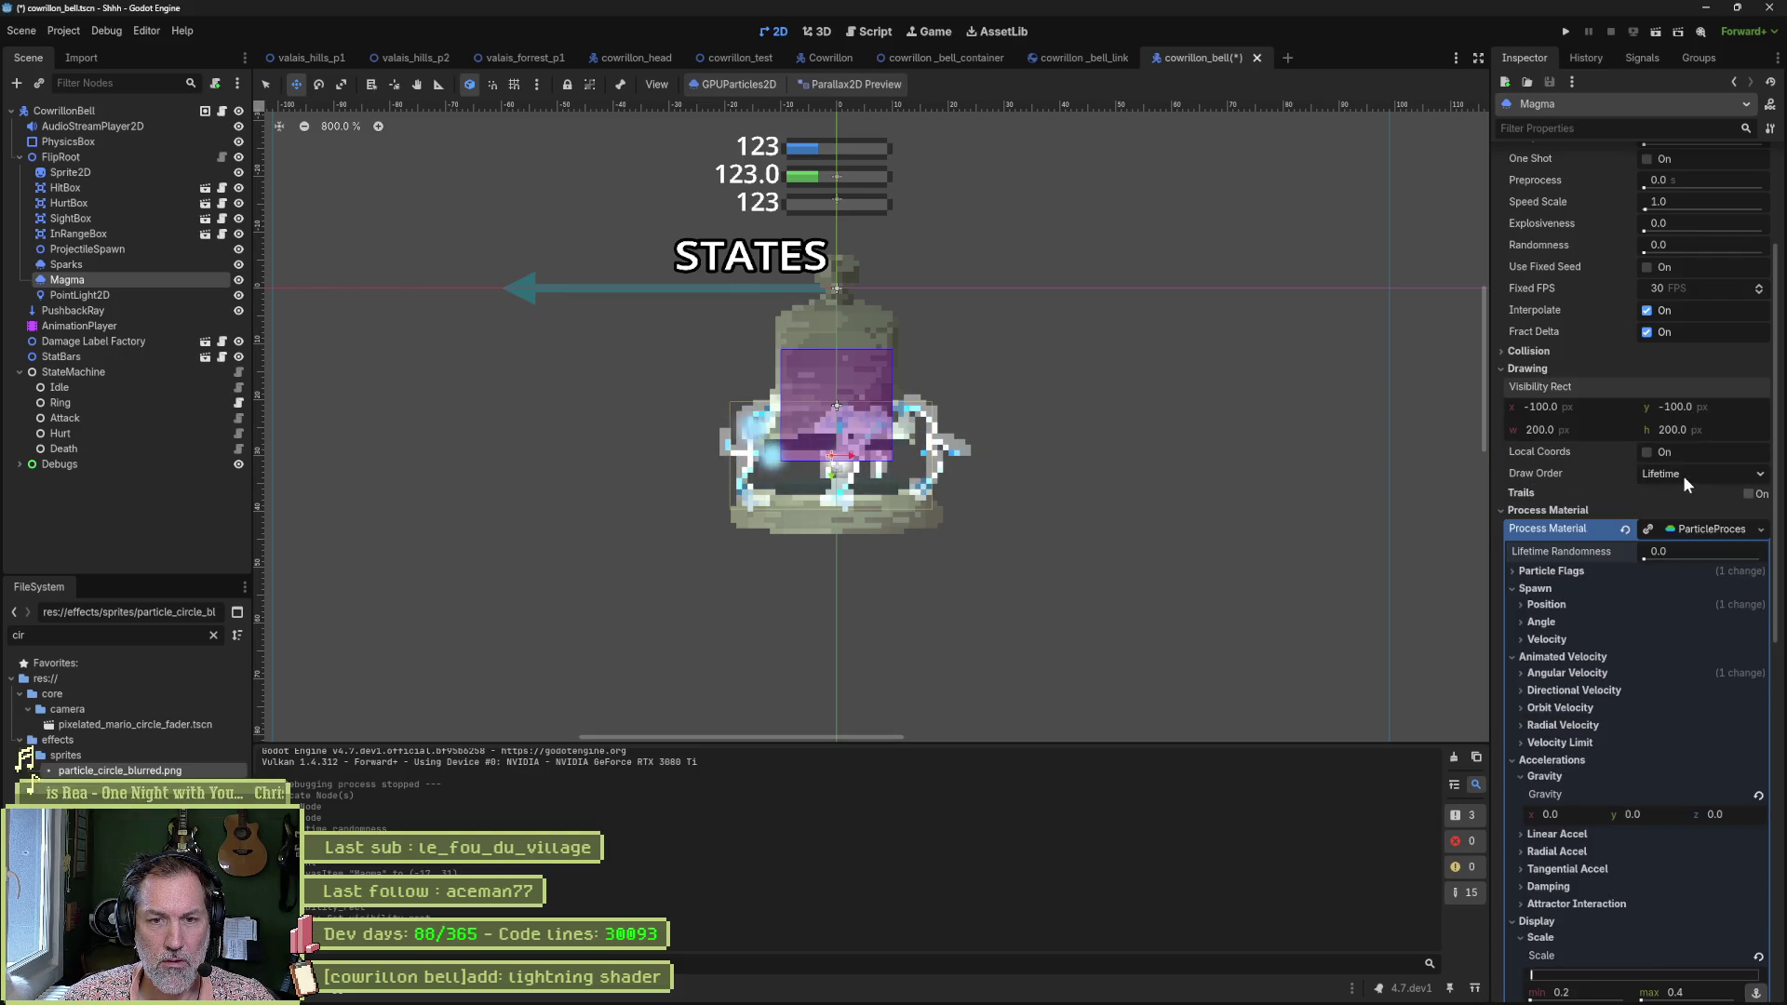
Enable Trails, place Magma just below the bell, test-run, and set Trails Lifetime to 10.0 s.
left_click(1749, 494)
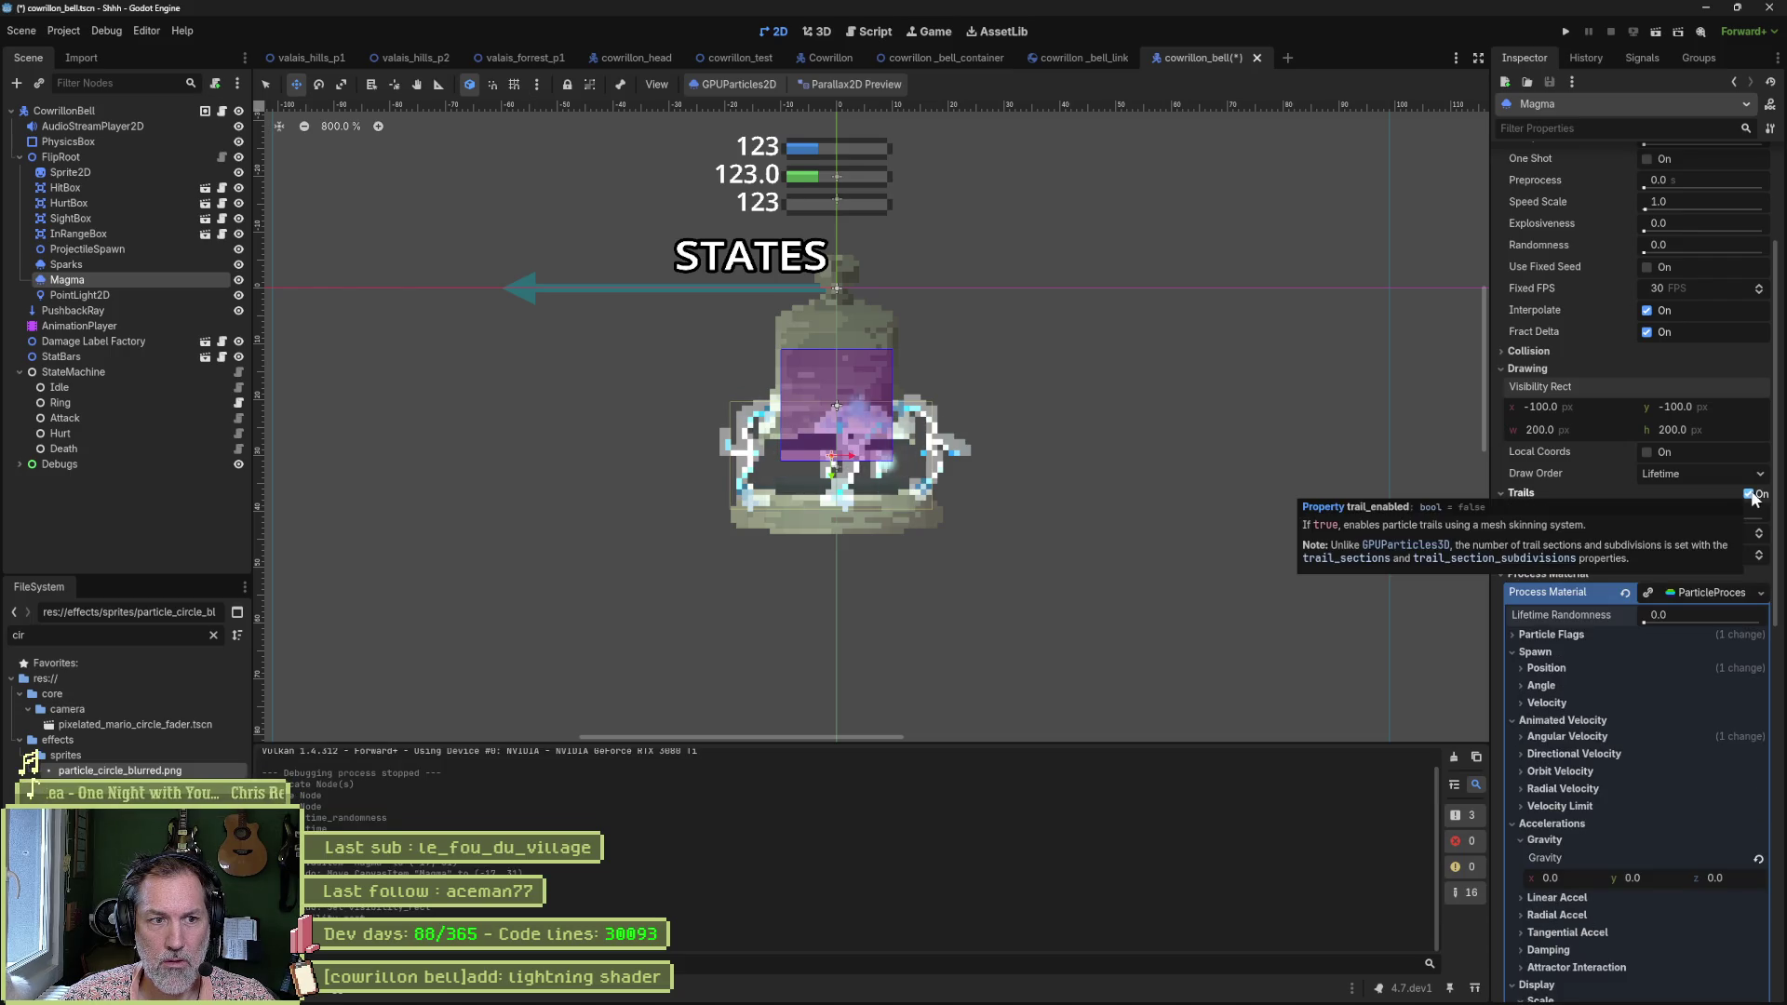
scroll(1052, 366, "down", 4)
scroll(1052, 366, "up", 1)
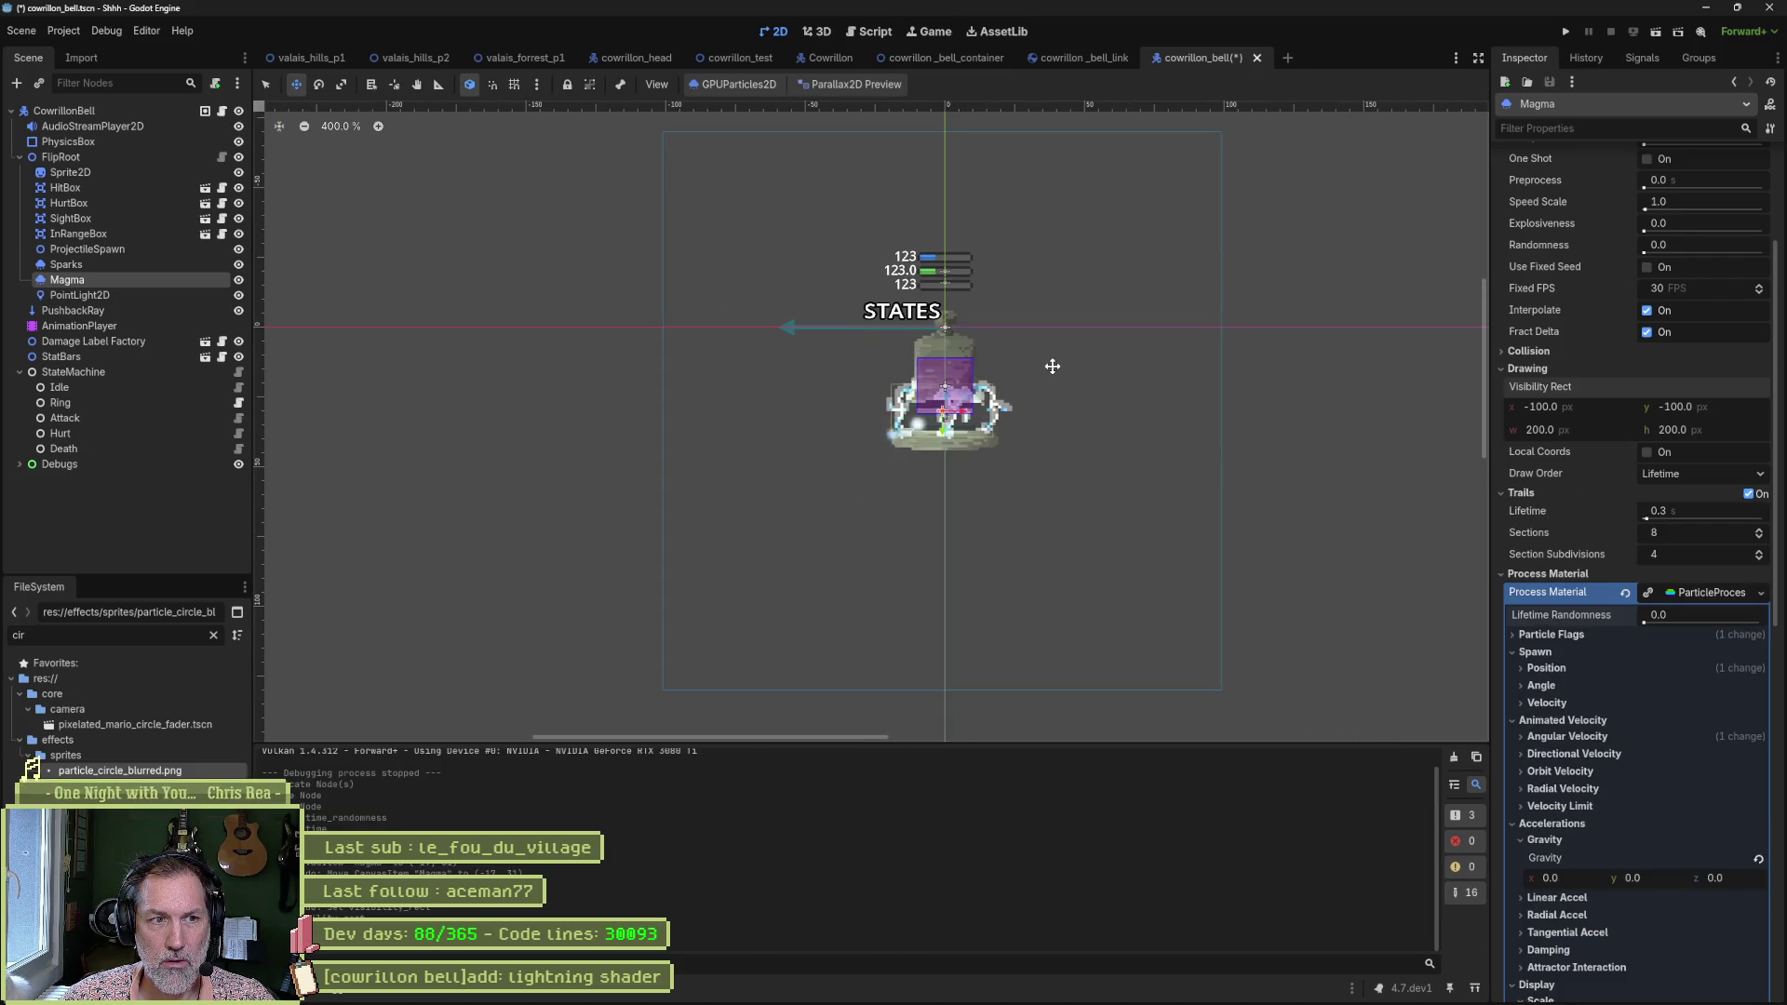
mouse_move(1077, 359)
left_mouse_down()
mouse_move(1037, 415)
mouse_move(1073, 422)
left_mouse_up()
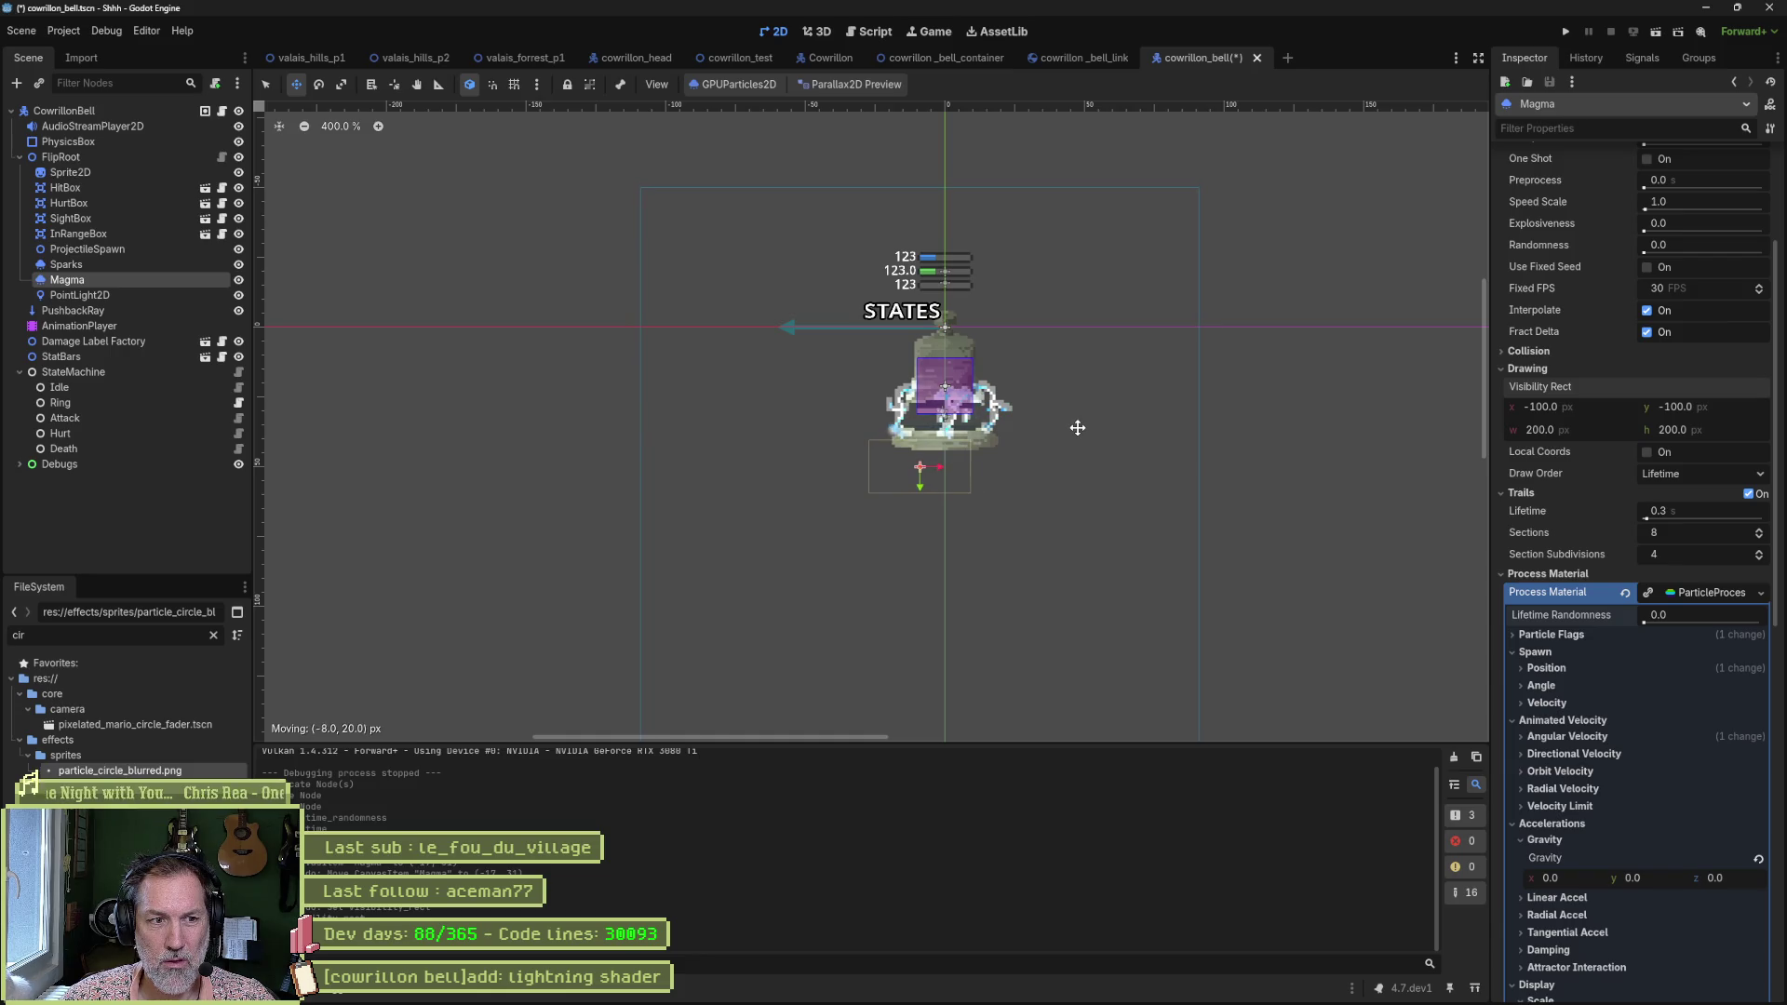
key("F6")
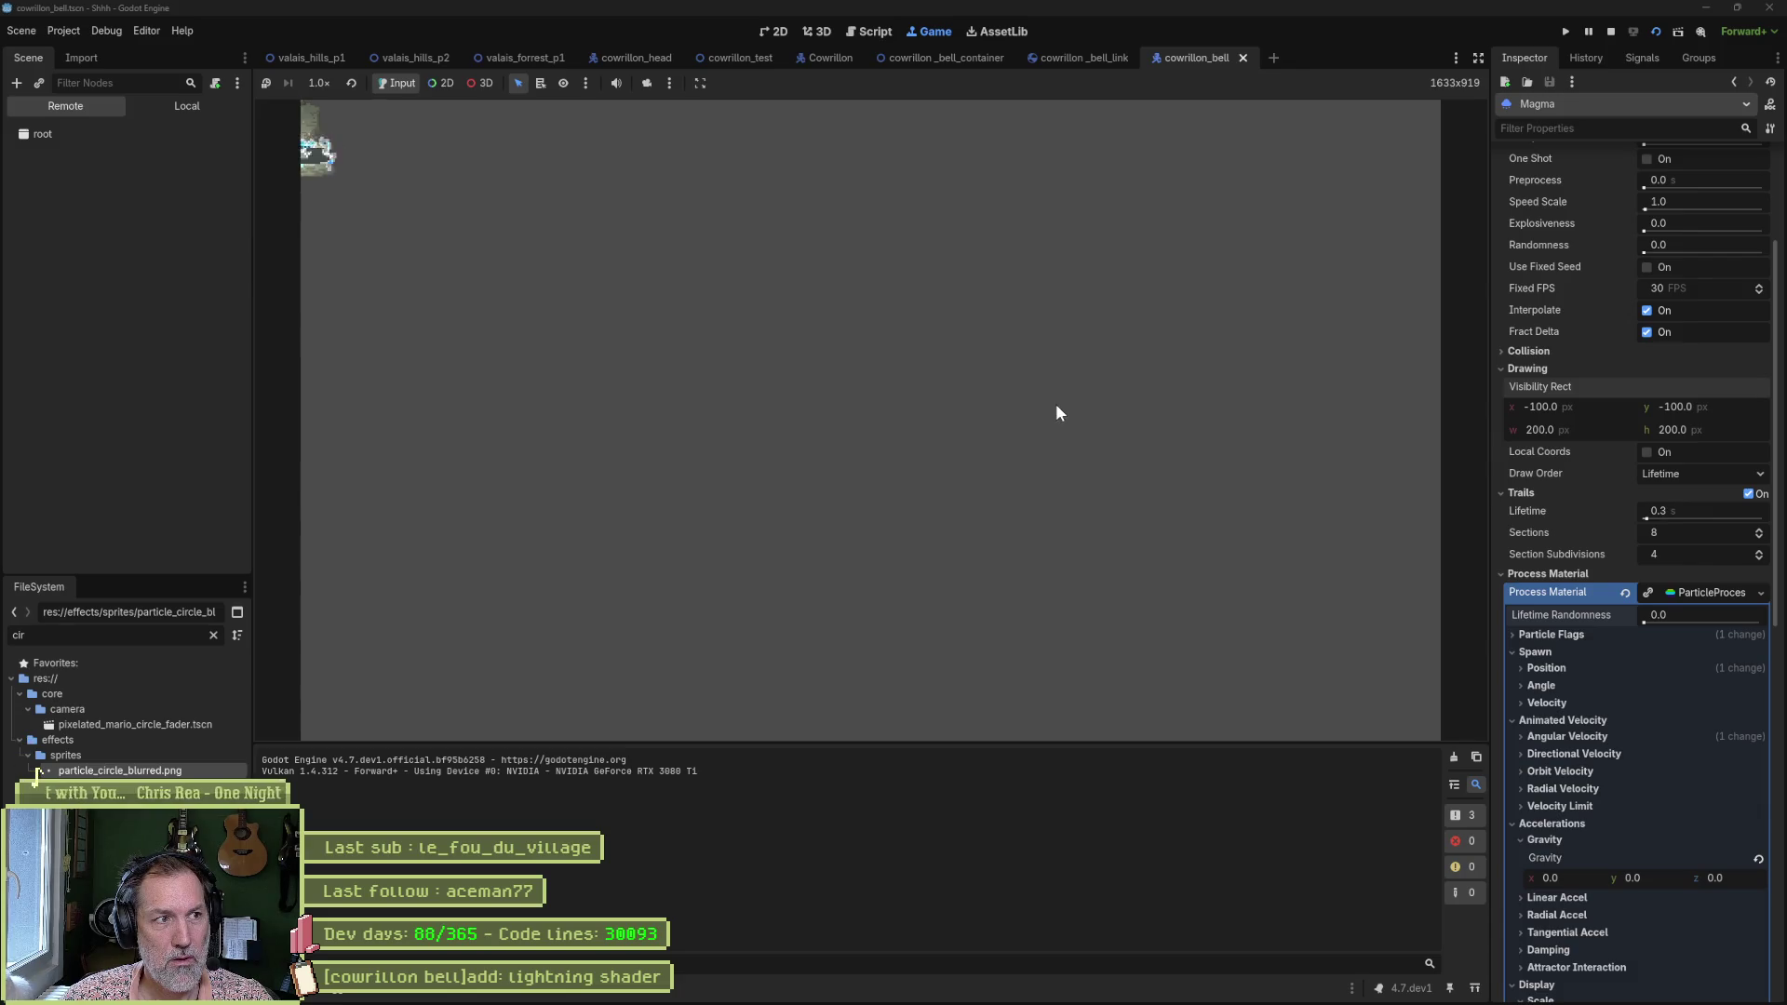
key("F8")
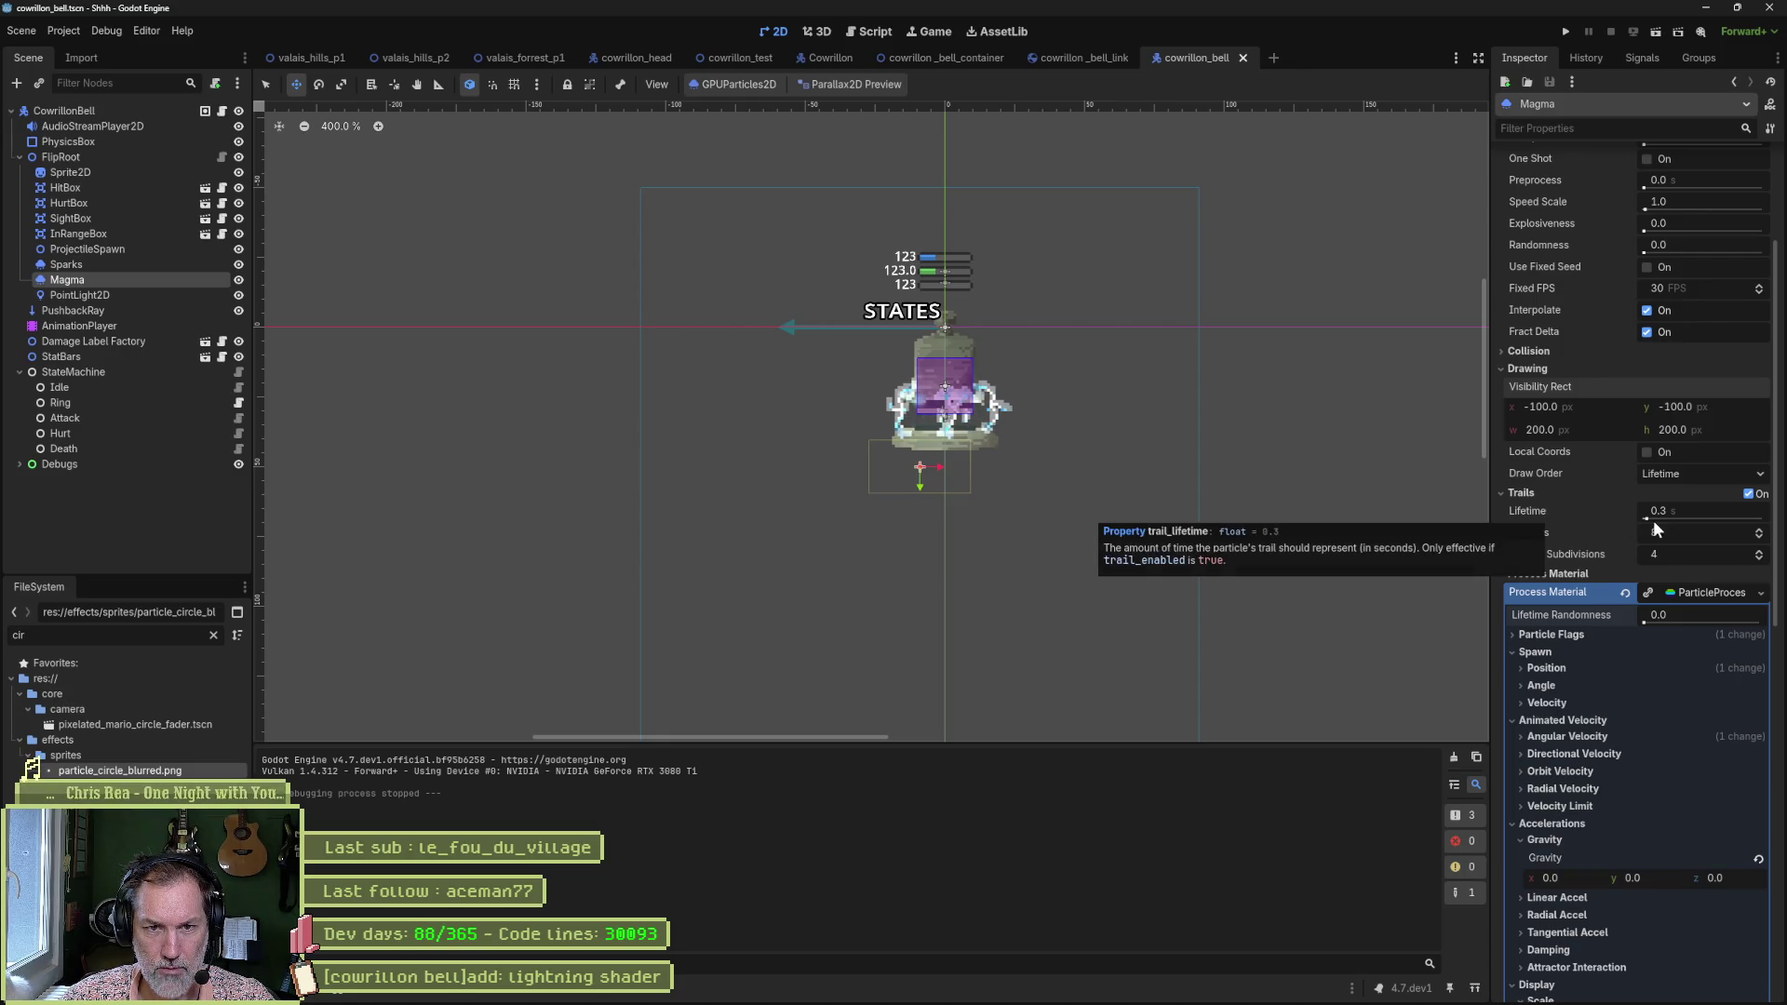
left_click_drag(1646, 516, 1767, 512)
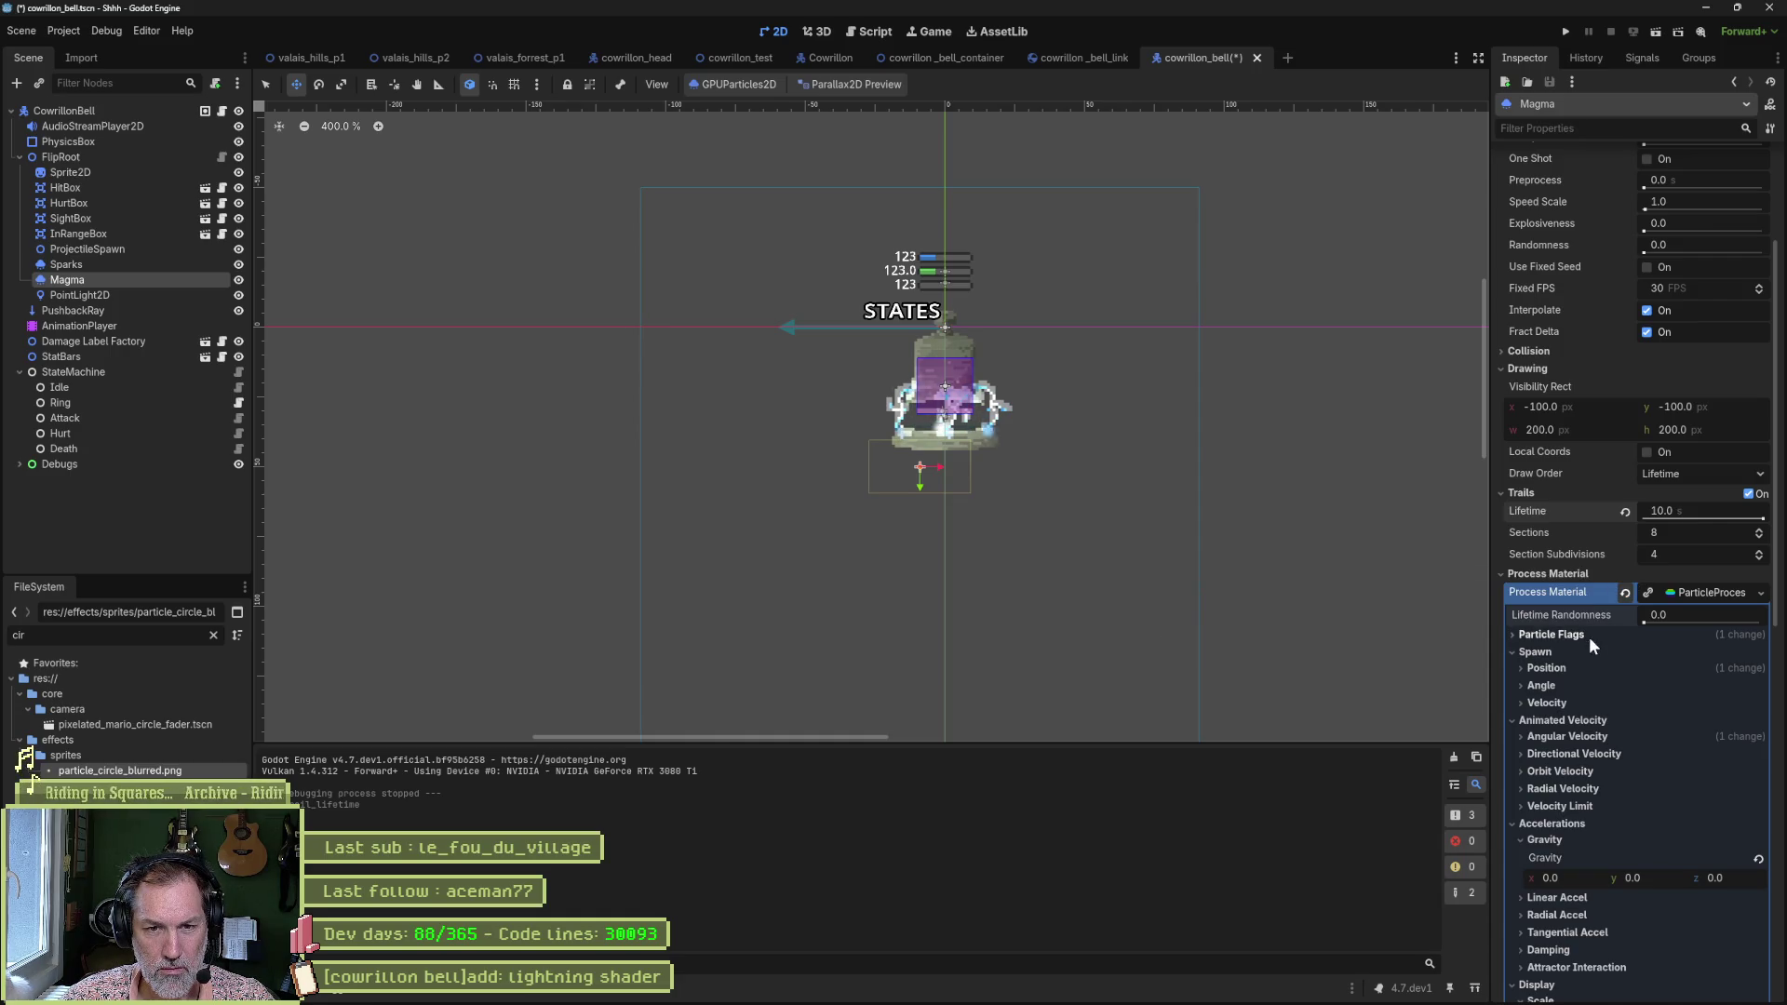
Set Emission Shape to Sphere Surface with a radius of 81.92.
left_click(1561, 665)
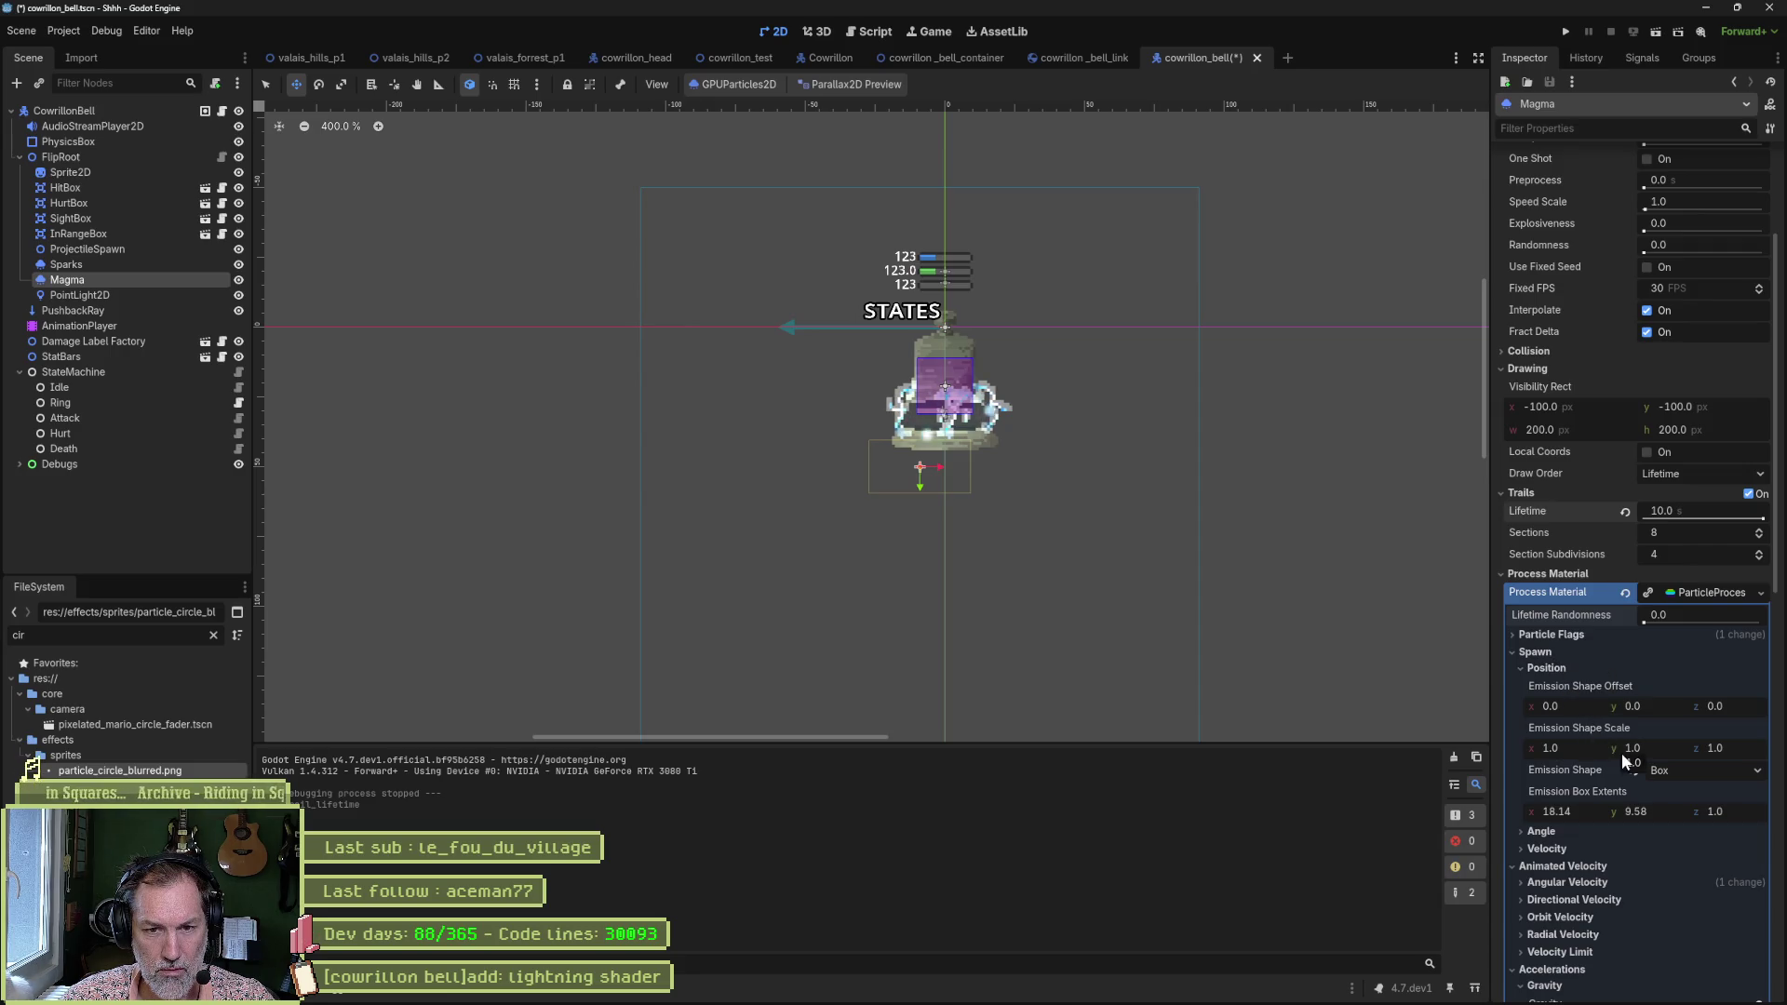
left_click(1709, 769)
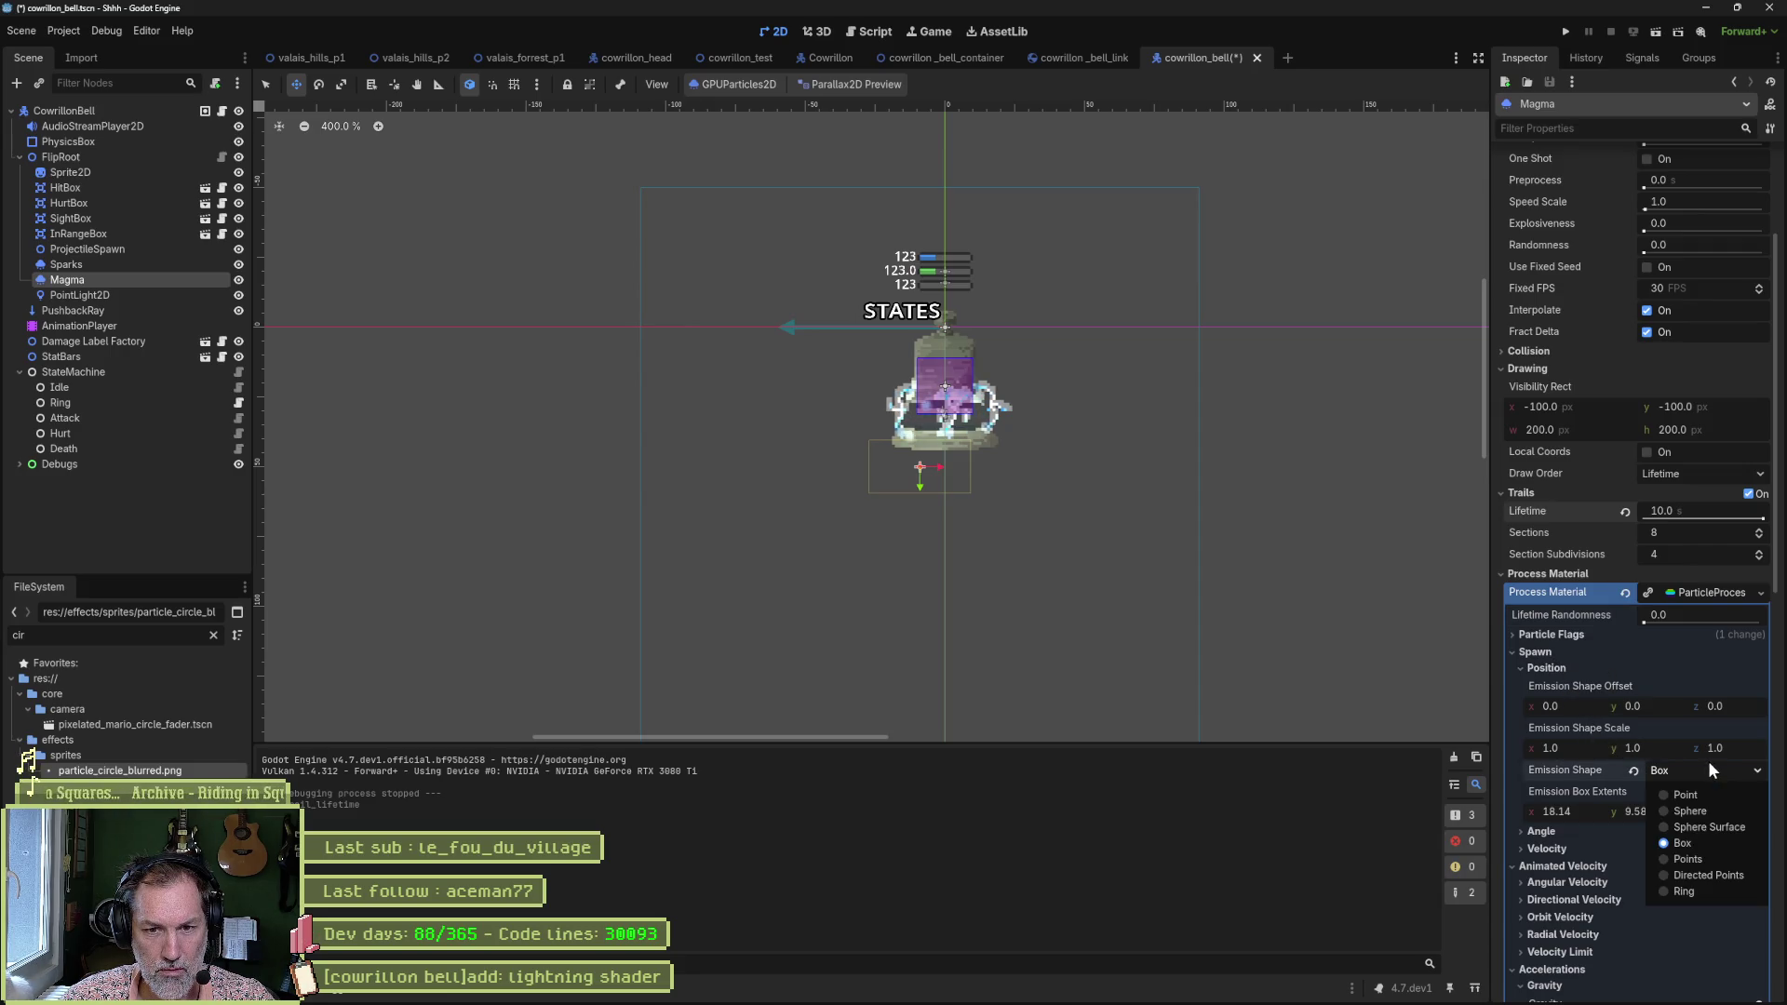
left_click(1718, 821)
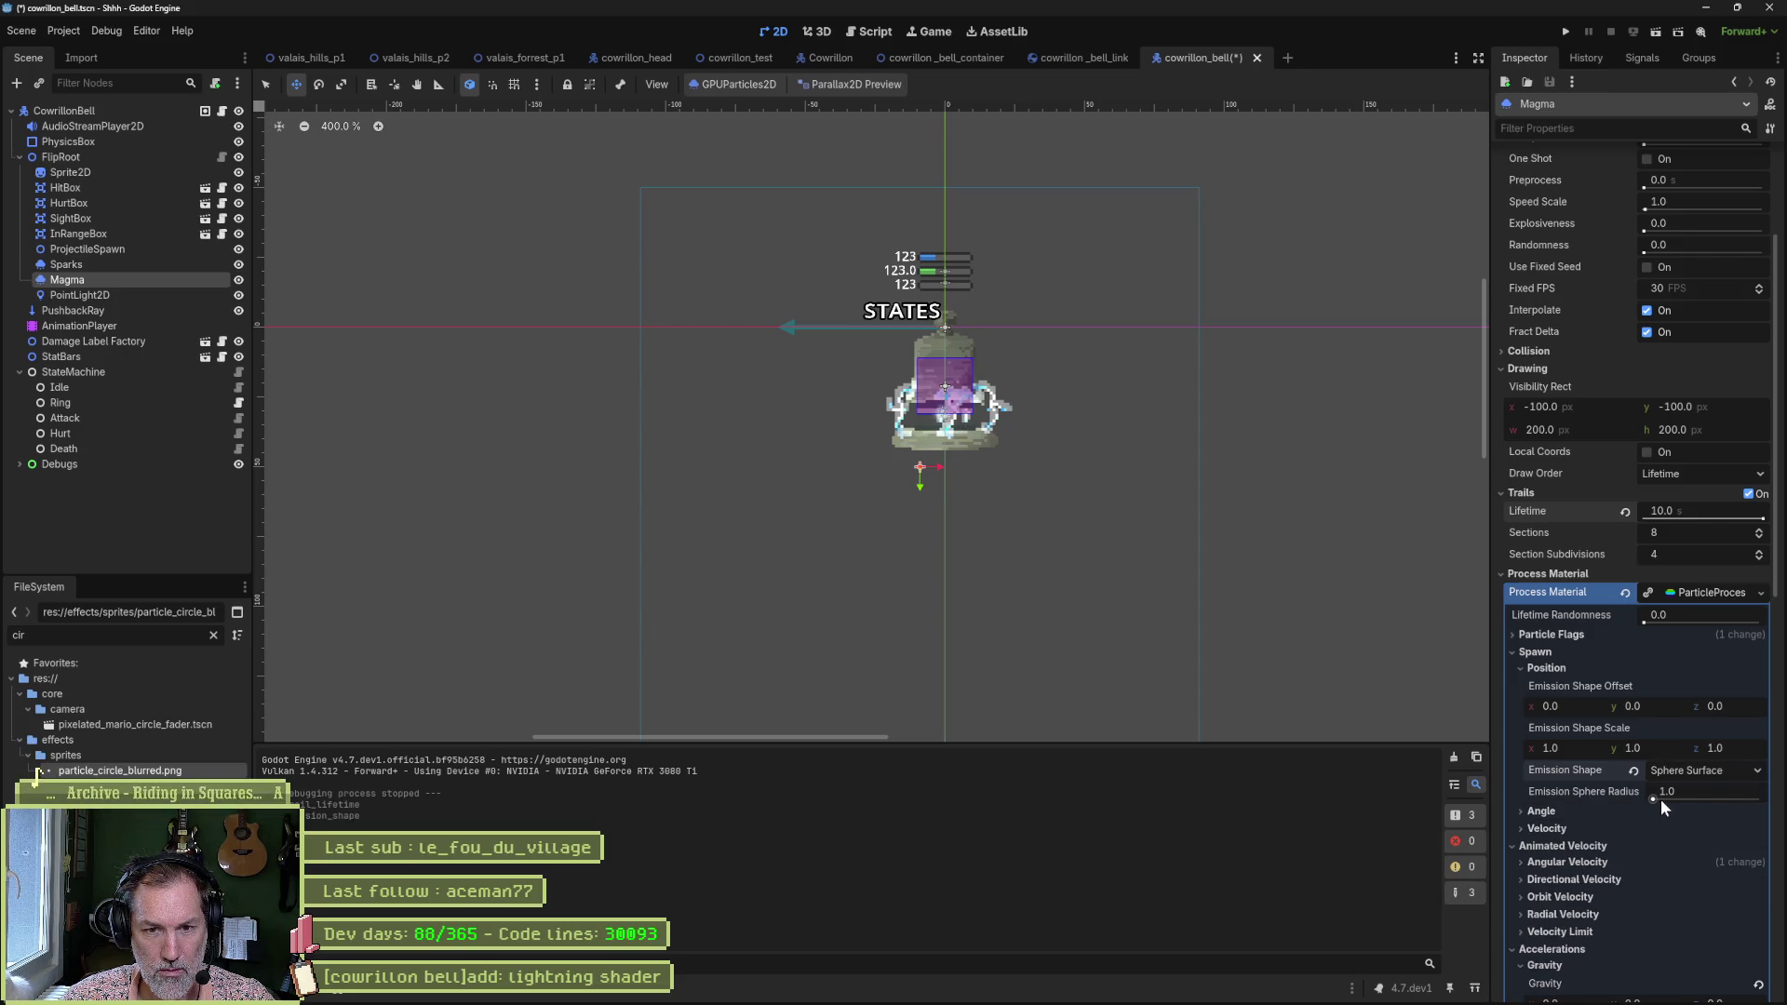
left_click_drag(1654, 801, 1722, 808)
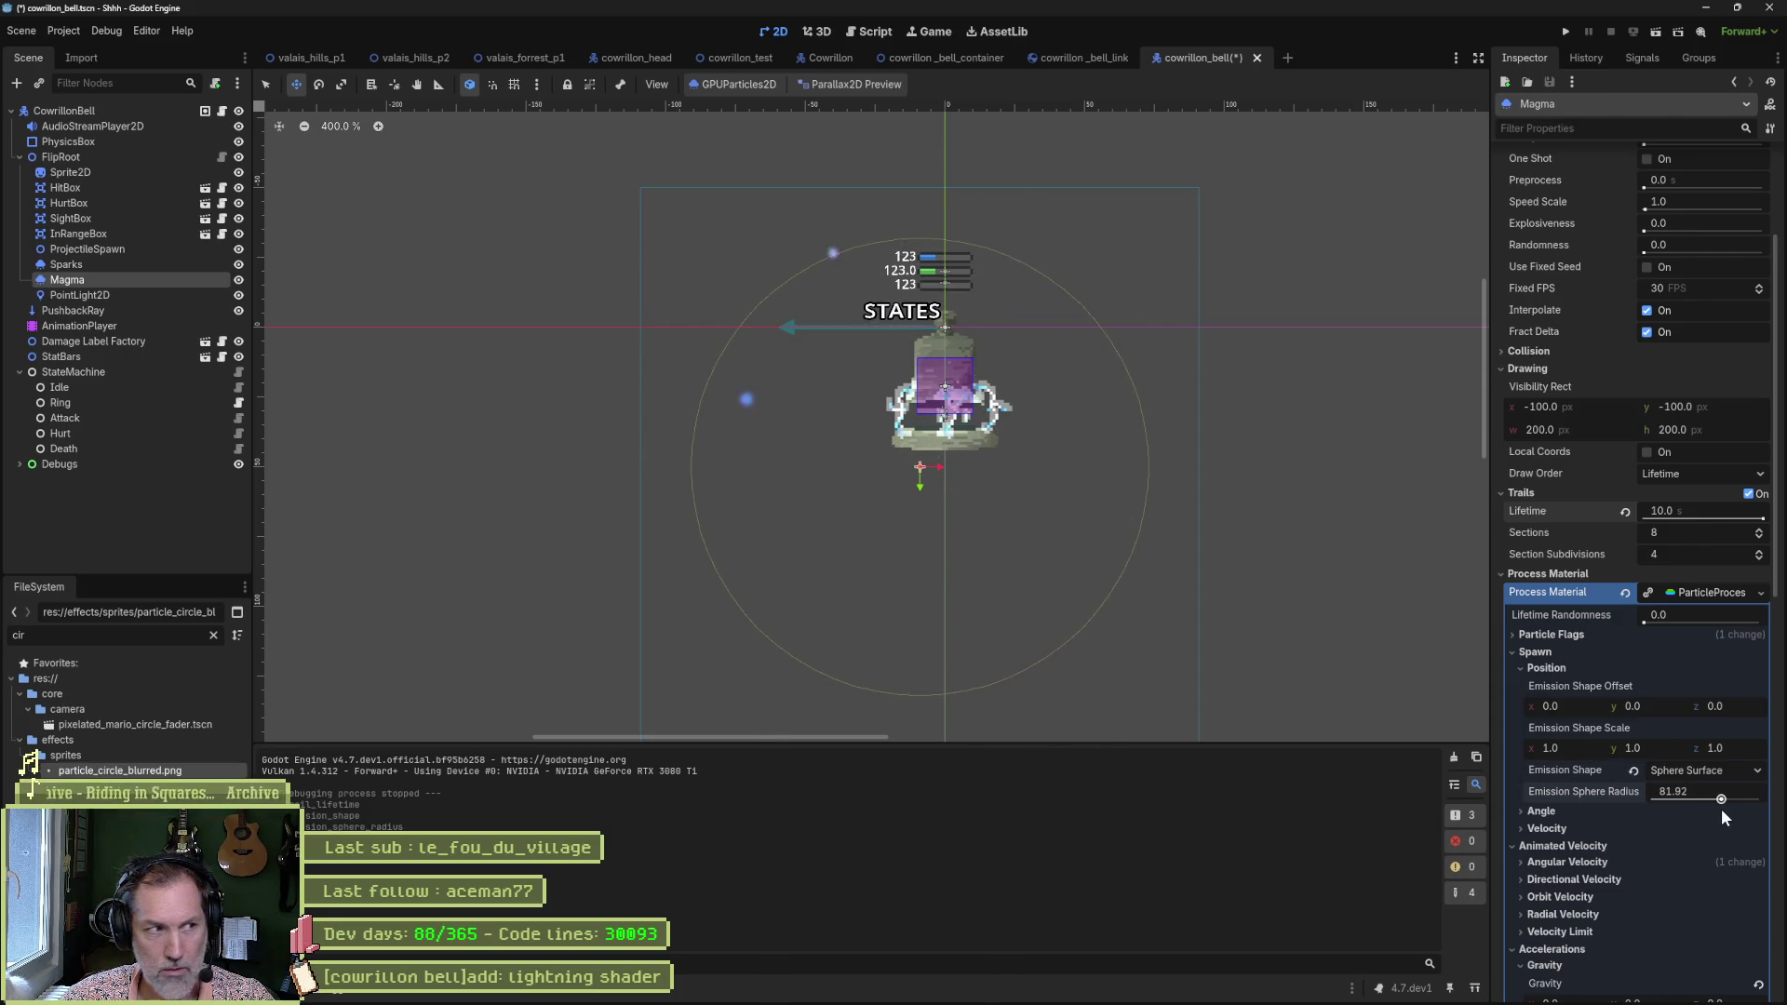
Hide the Sparks node and reselect Magma to view its emission circle.
left_click(239, 266)
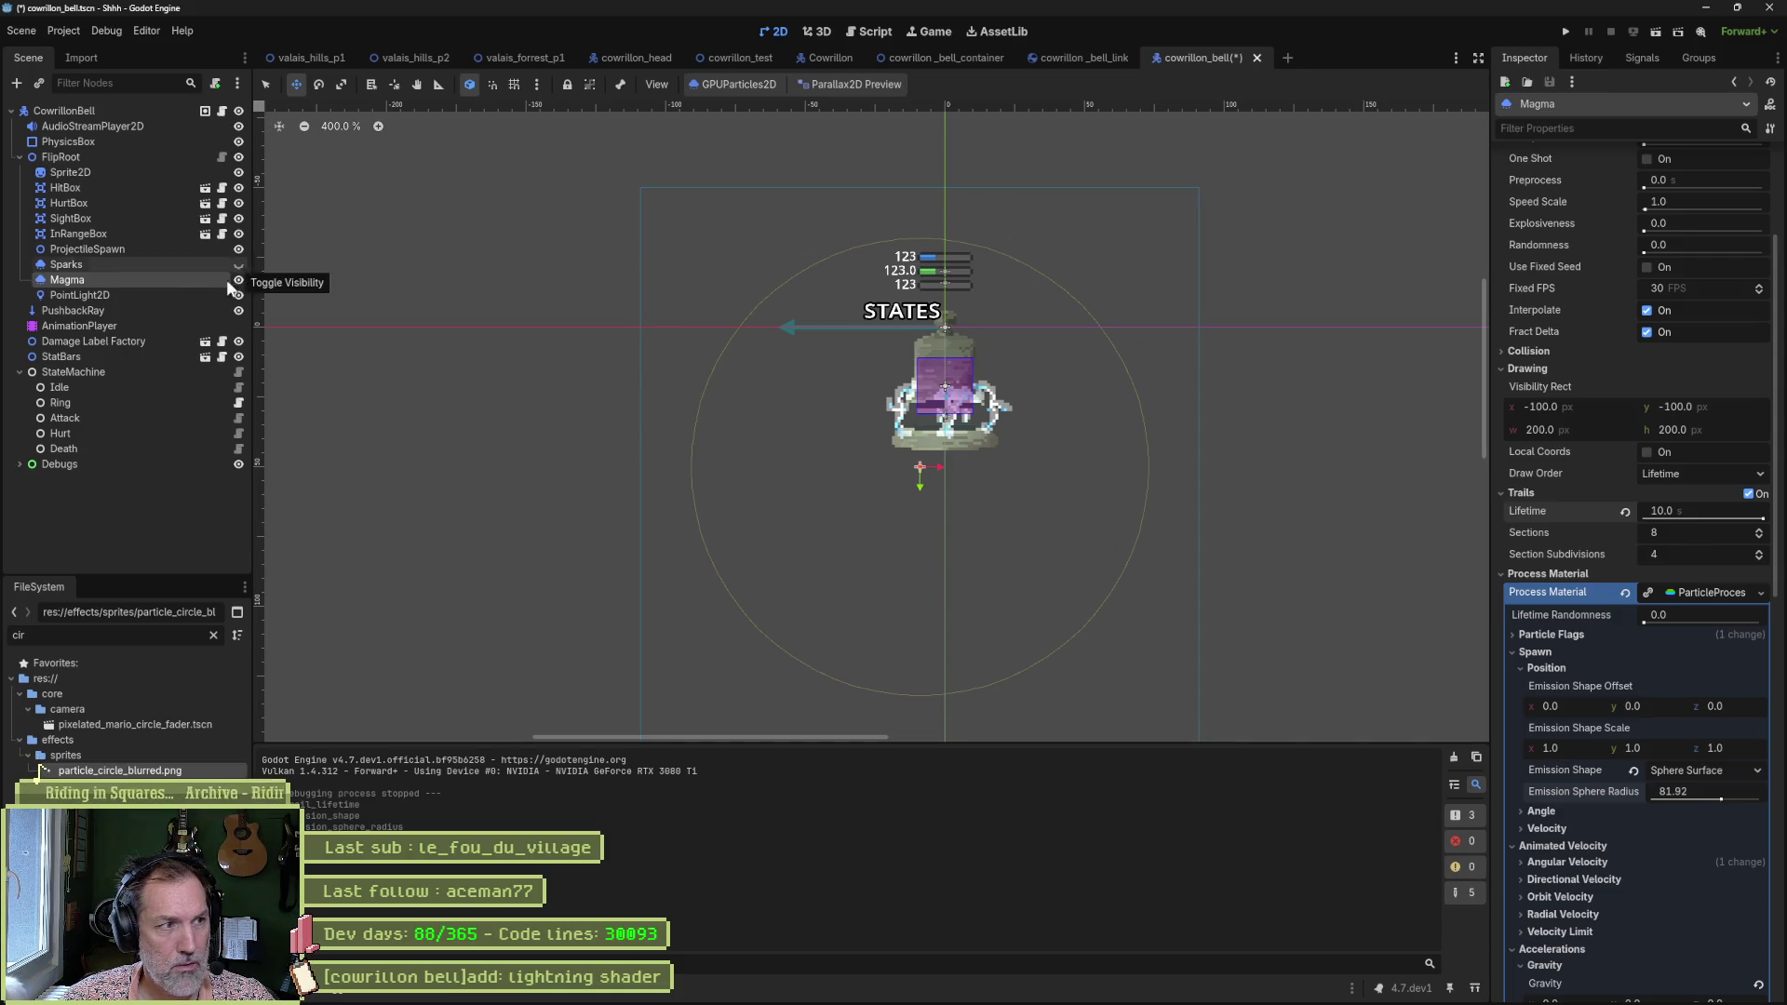
left_click(147, 266)
left_click(139, 279)
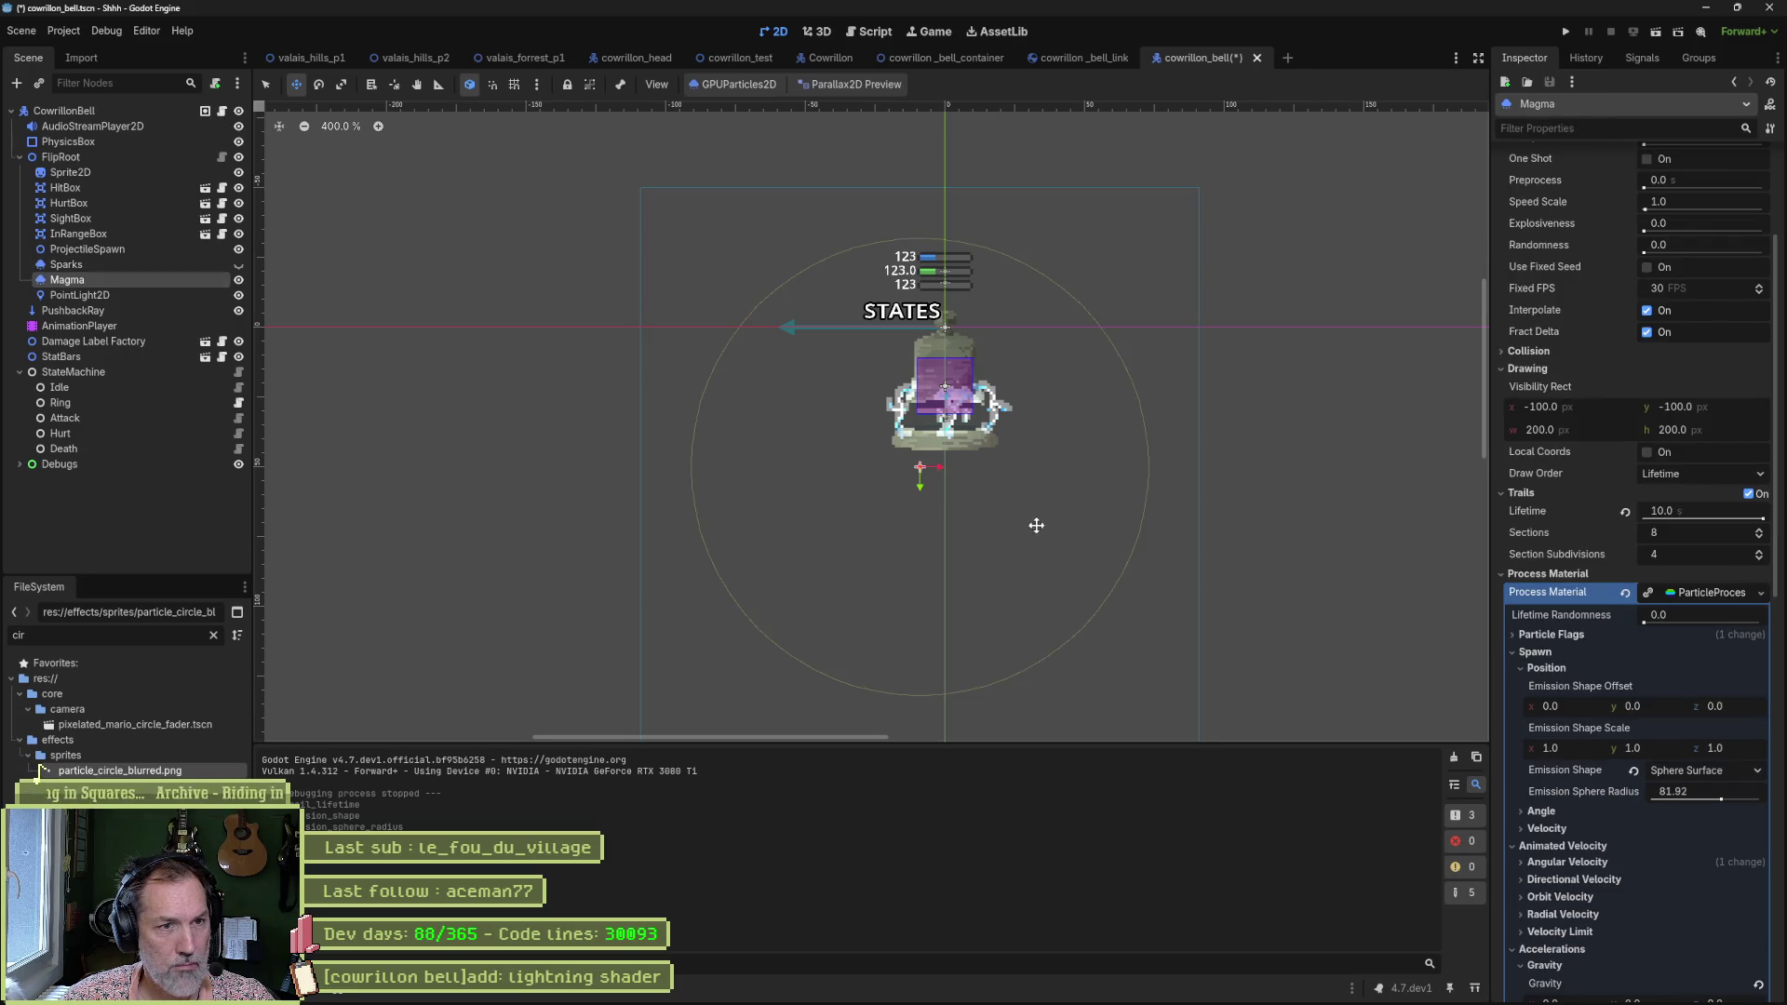
left_click_drag(1037, 522, 1004, 452)
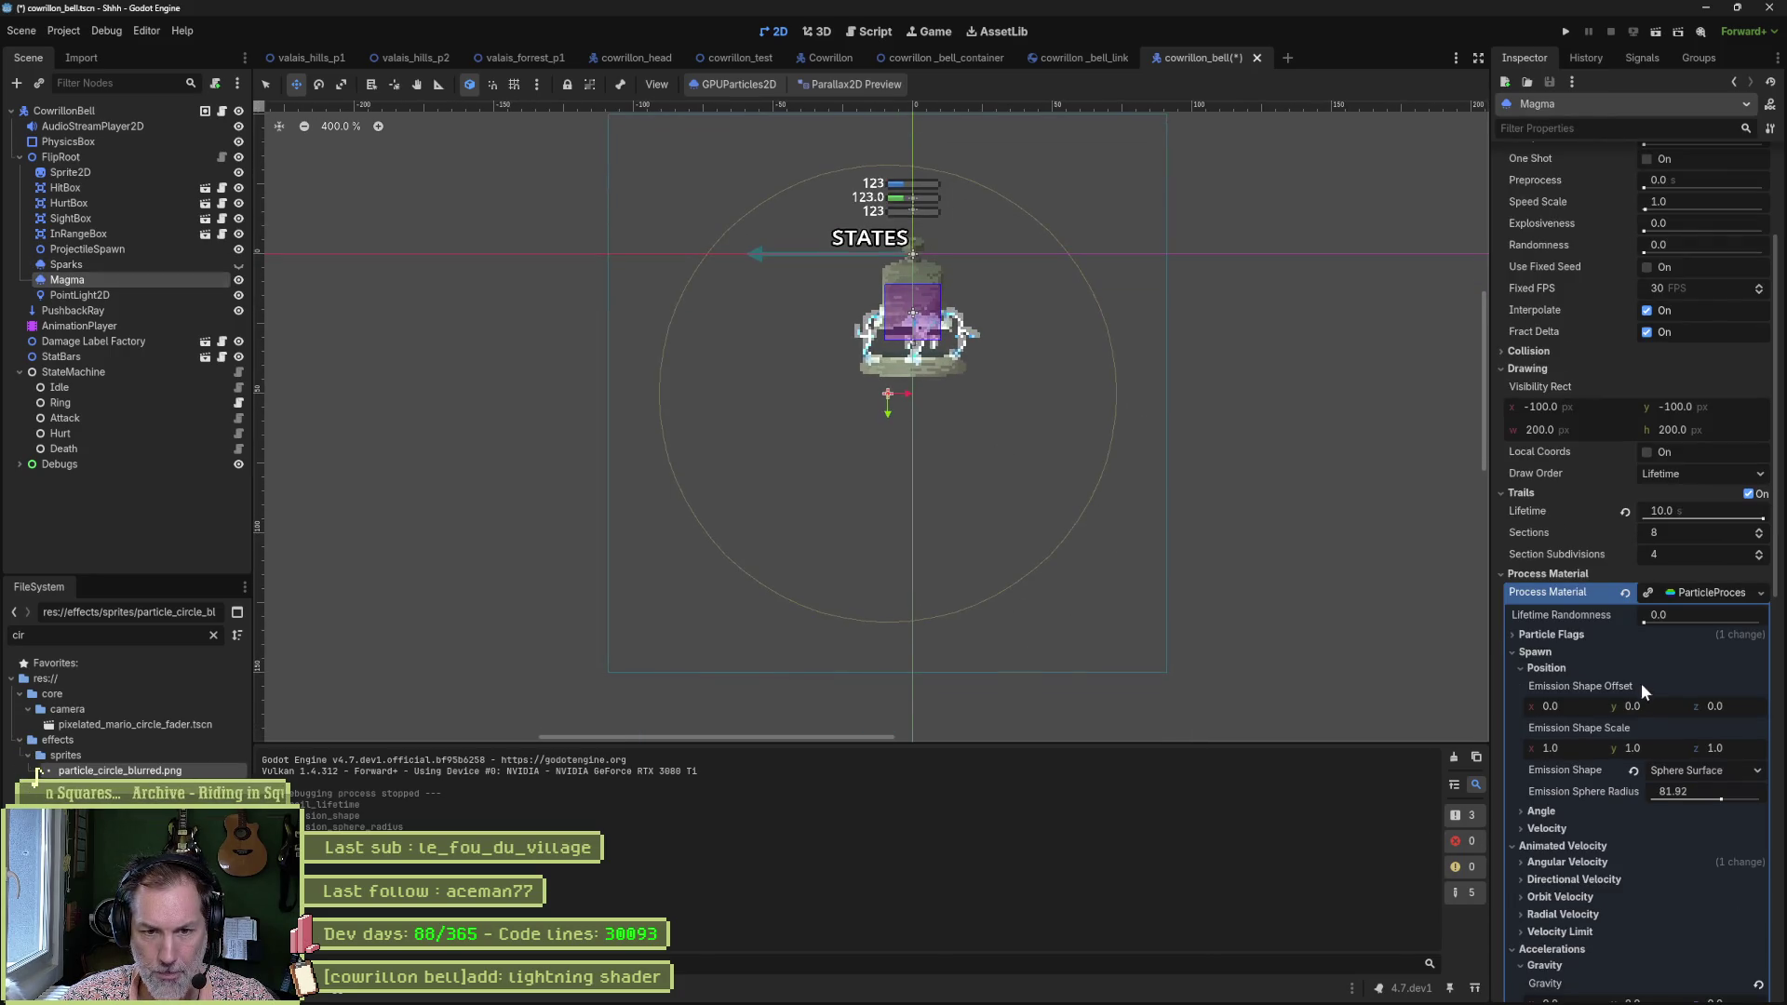
Adjust Trails Lifetime, raise Amount to 5, toggle One Shot, and turn Trails off.
left_click(1535, 652)
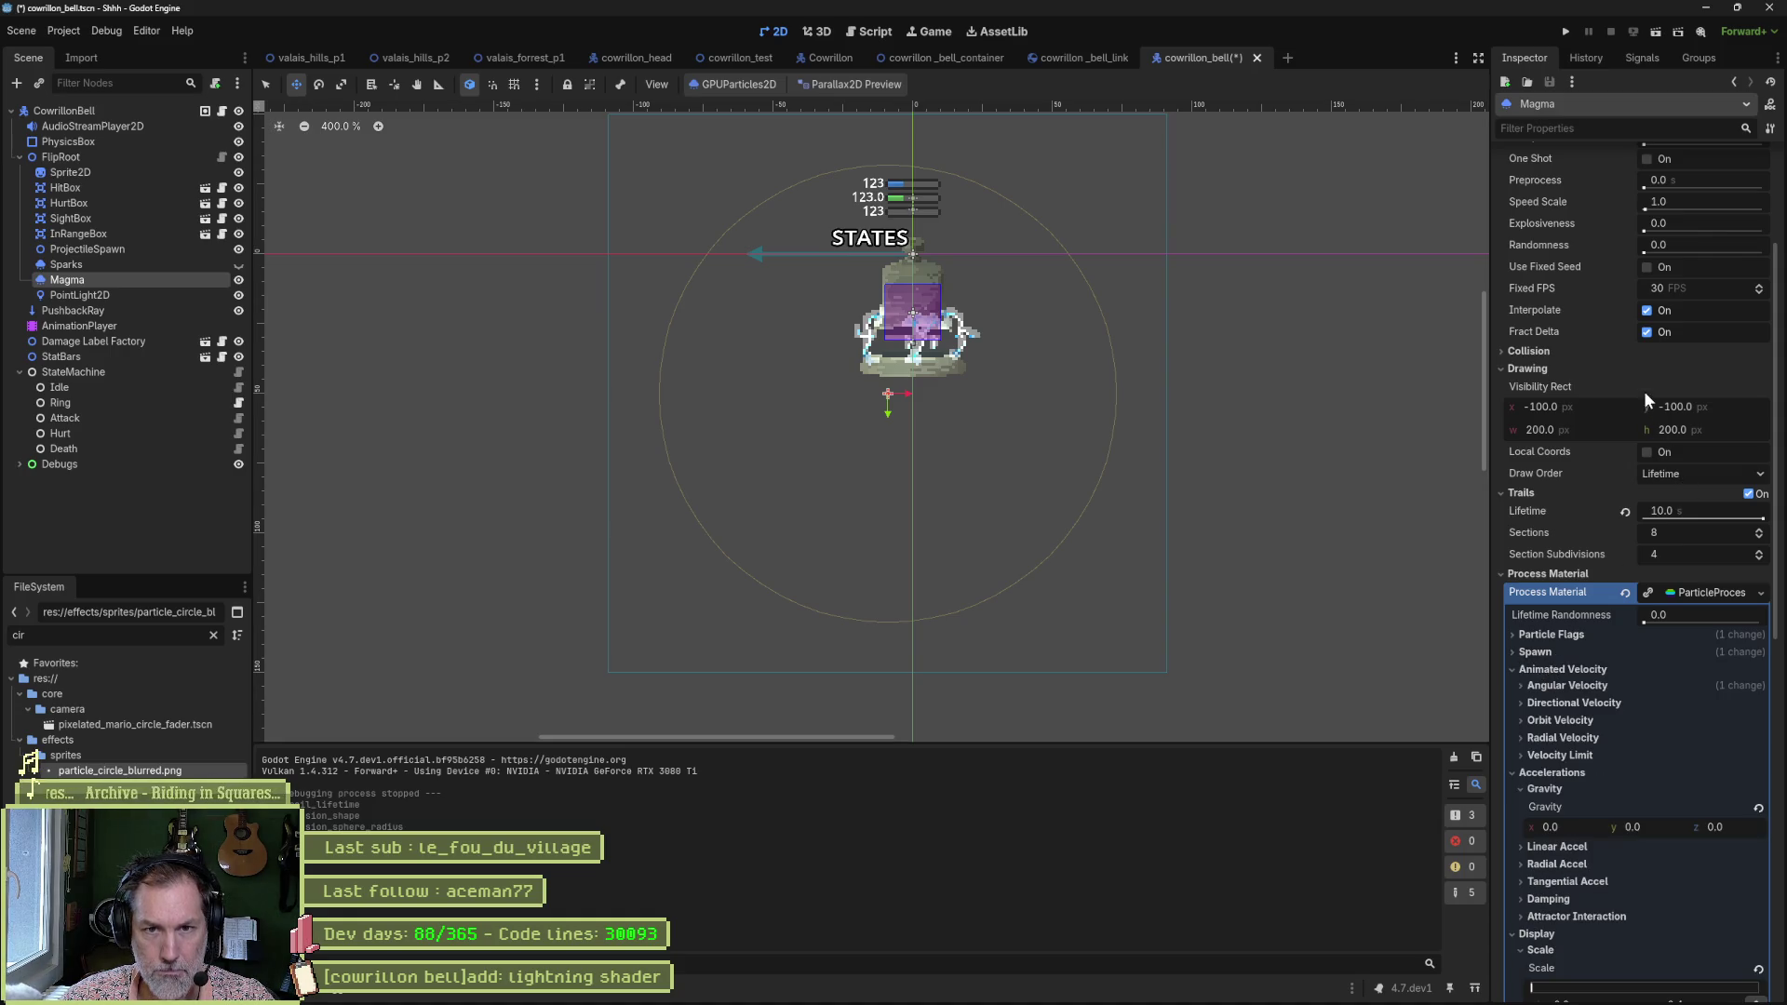
left_click_drag(1718, 516, 1676, 516)
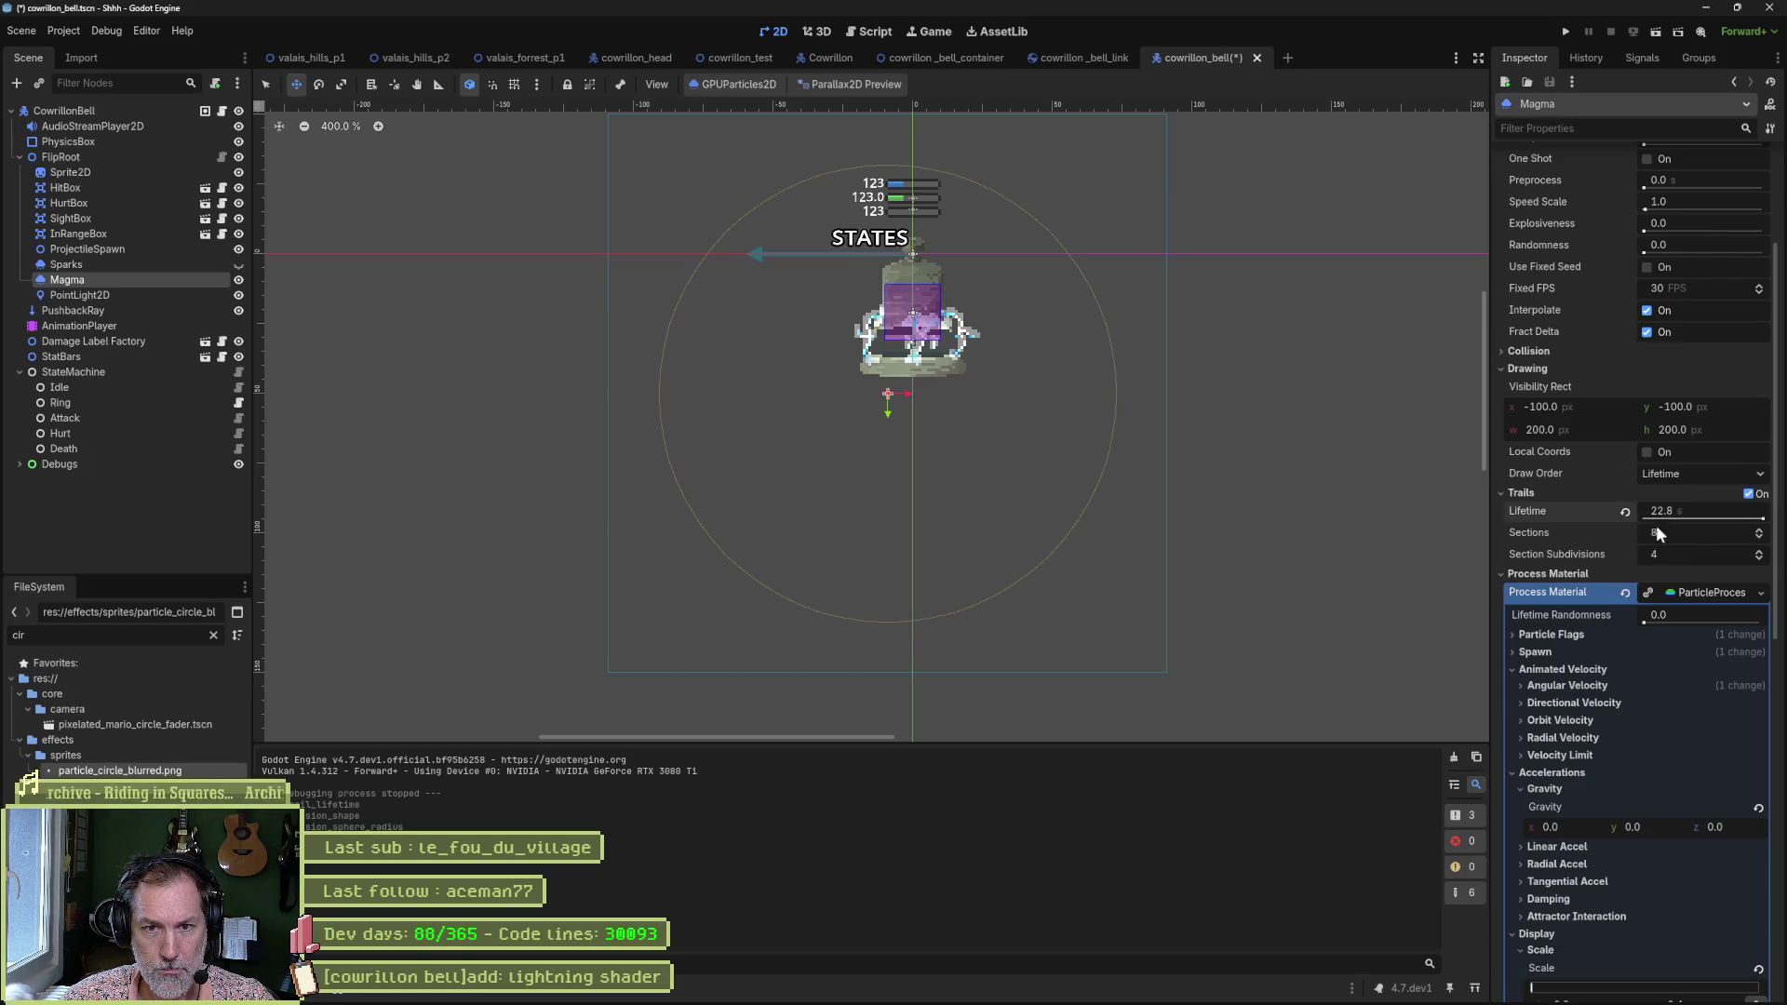
scroll(1613, 505, "up", 5)
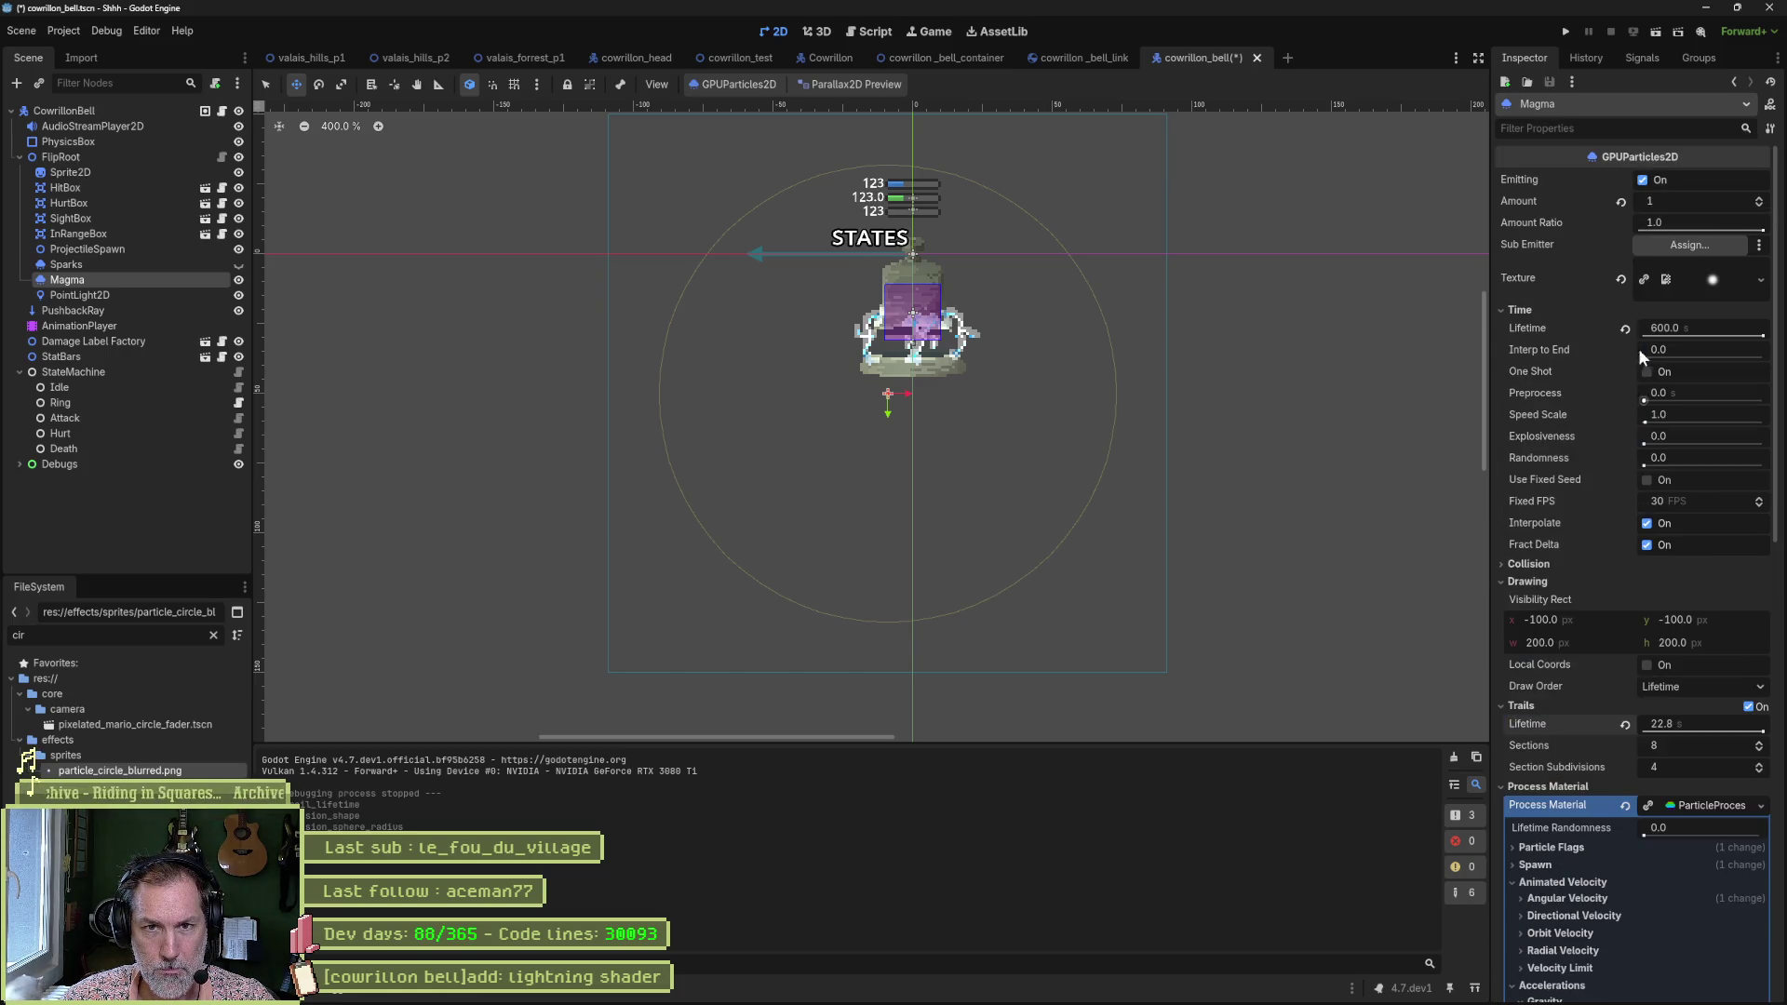
left_click(1759, 200)
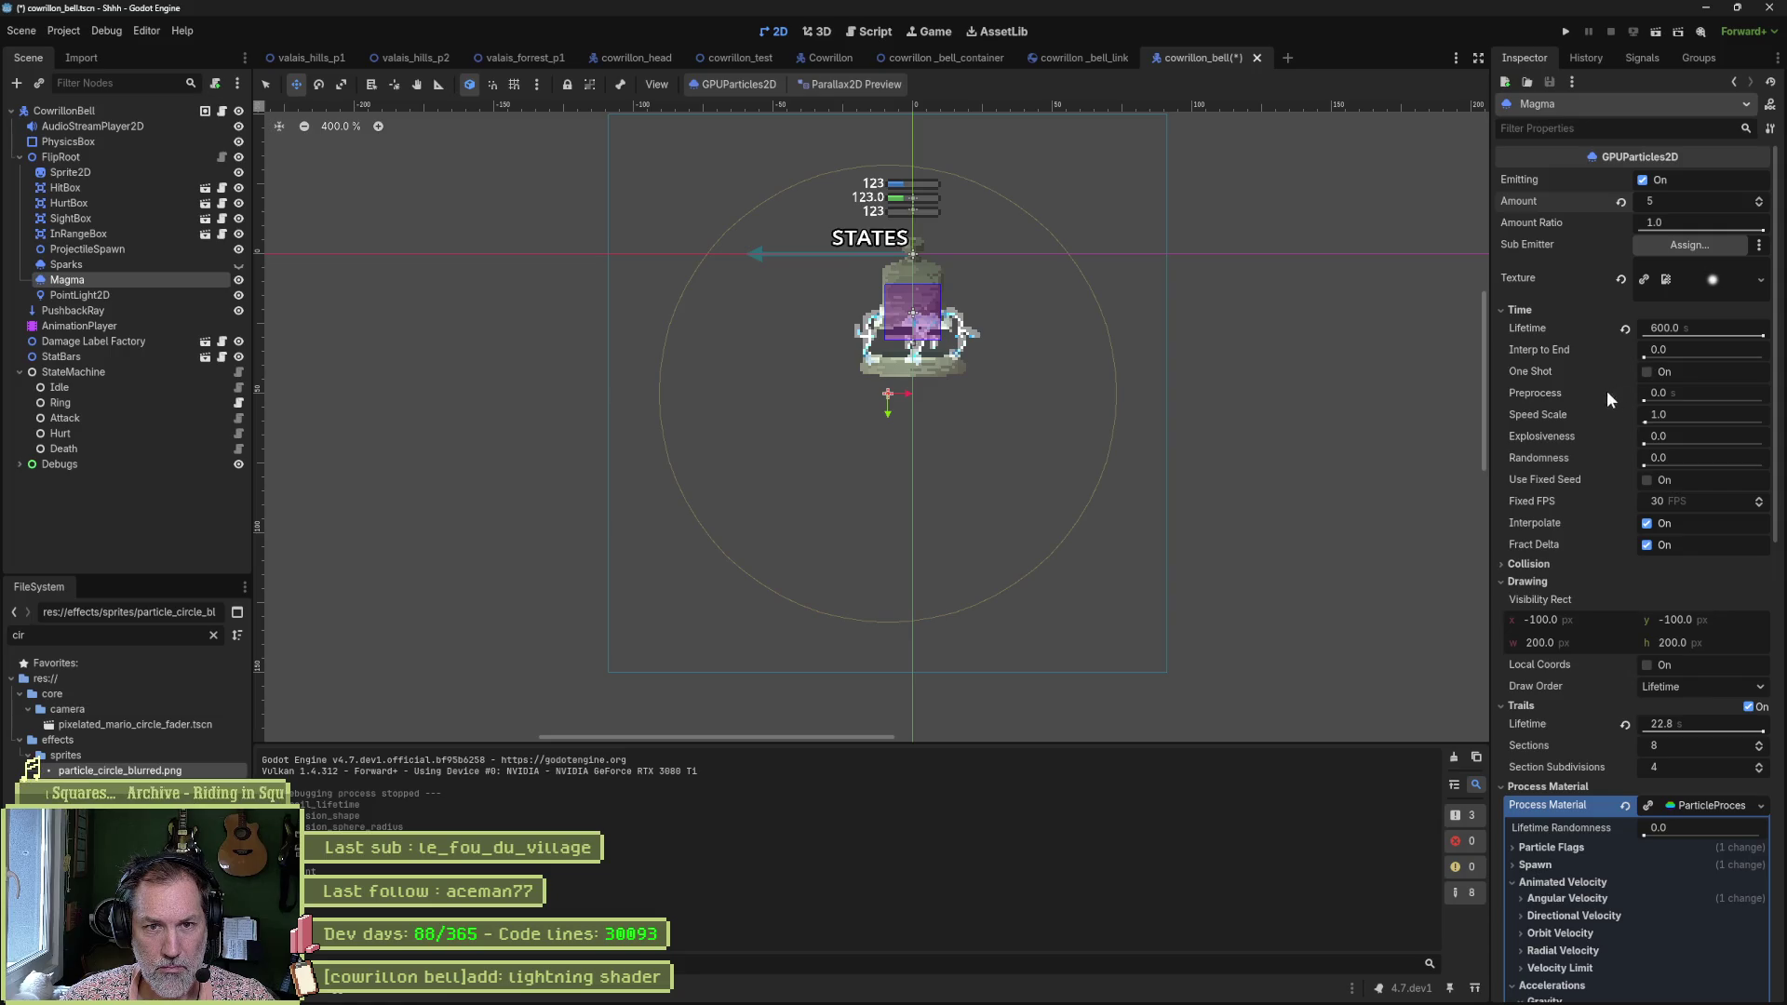
left_click(1645, 373)
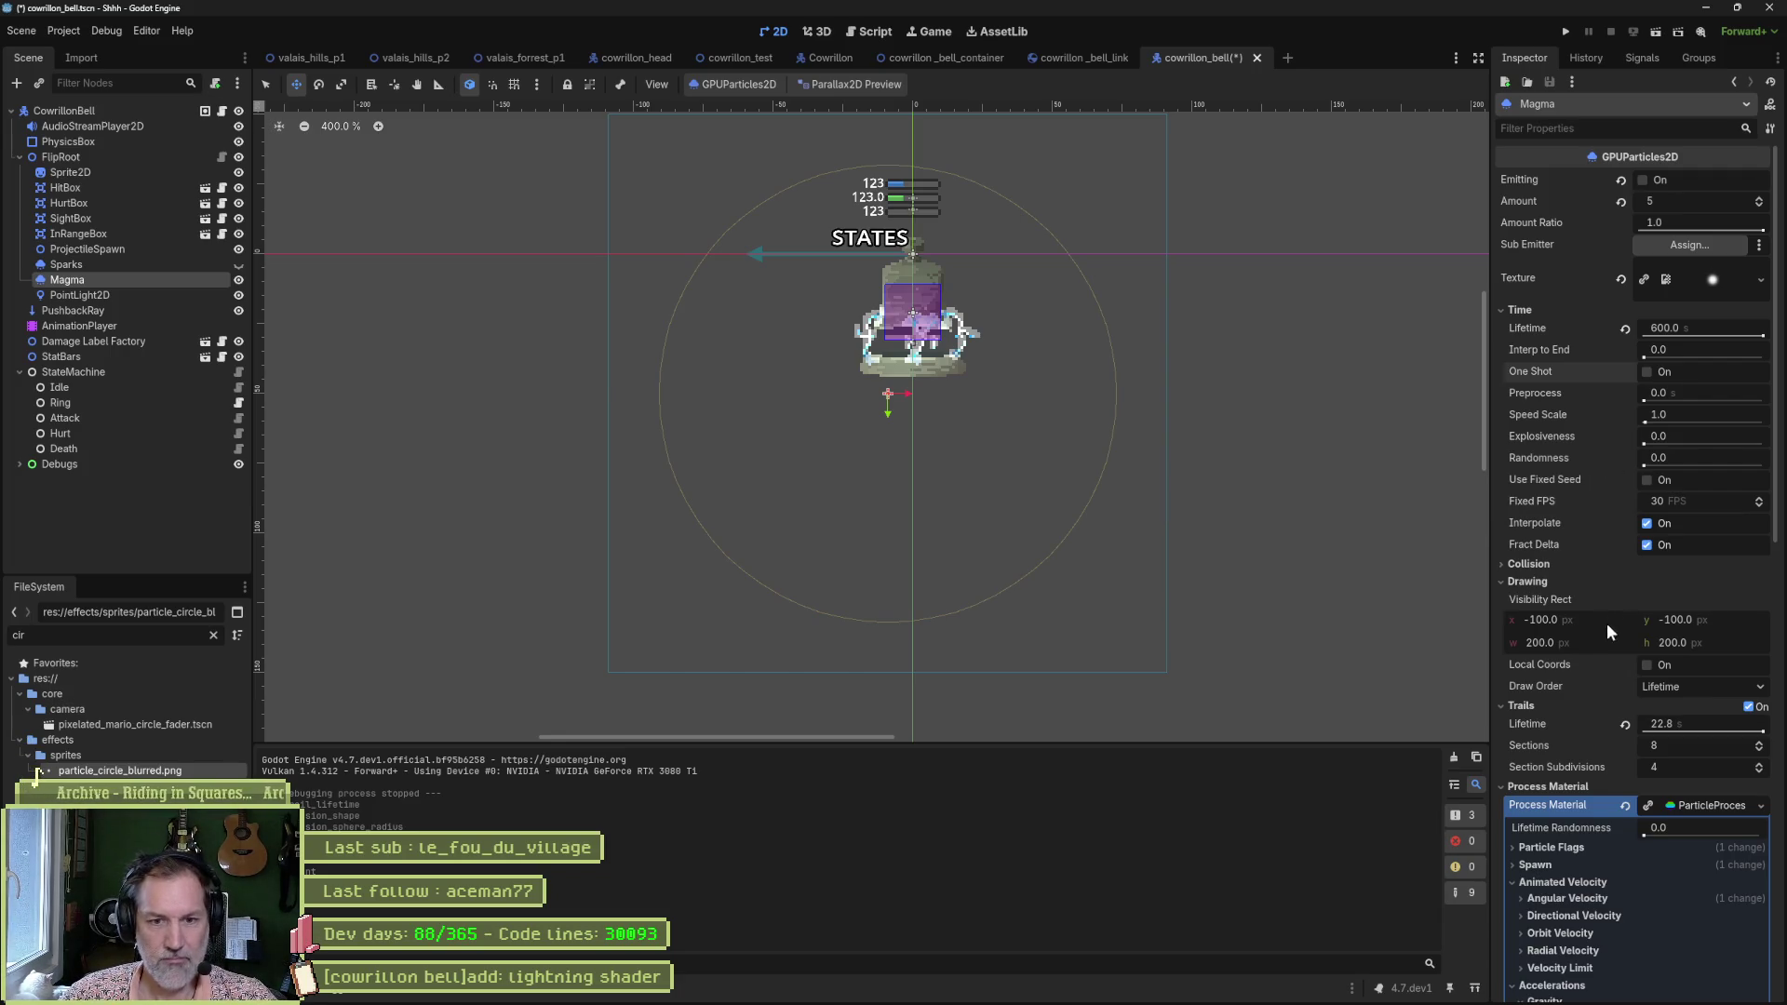
scroll(1607, 632, "down", 2)
left_click(1750, 601)
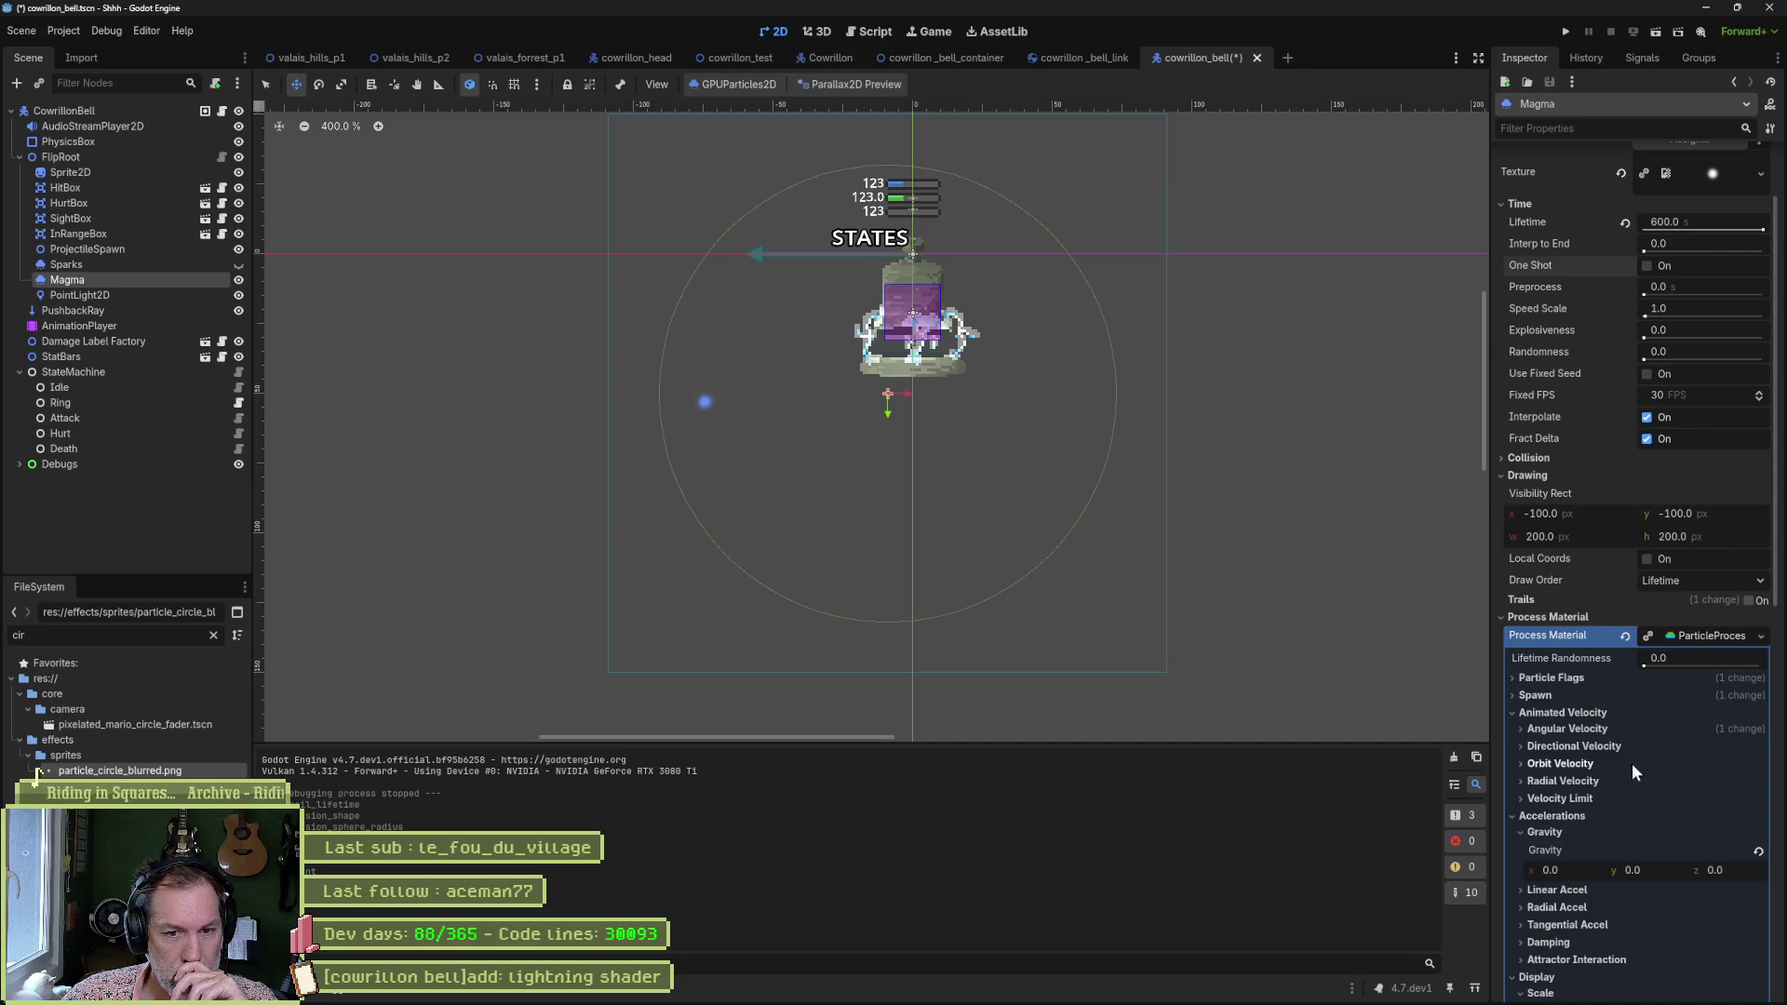
left_click(1588, 765)
mouse_move(1655, 800)
left_mouse_down()
mouse_move(1678, 802)
mouse_move(1570, 804)
left_mouse_up()
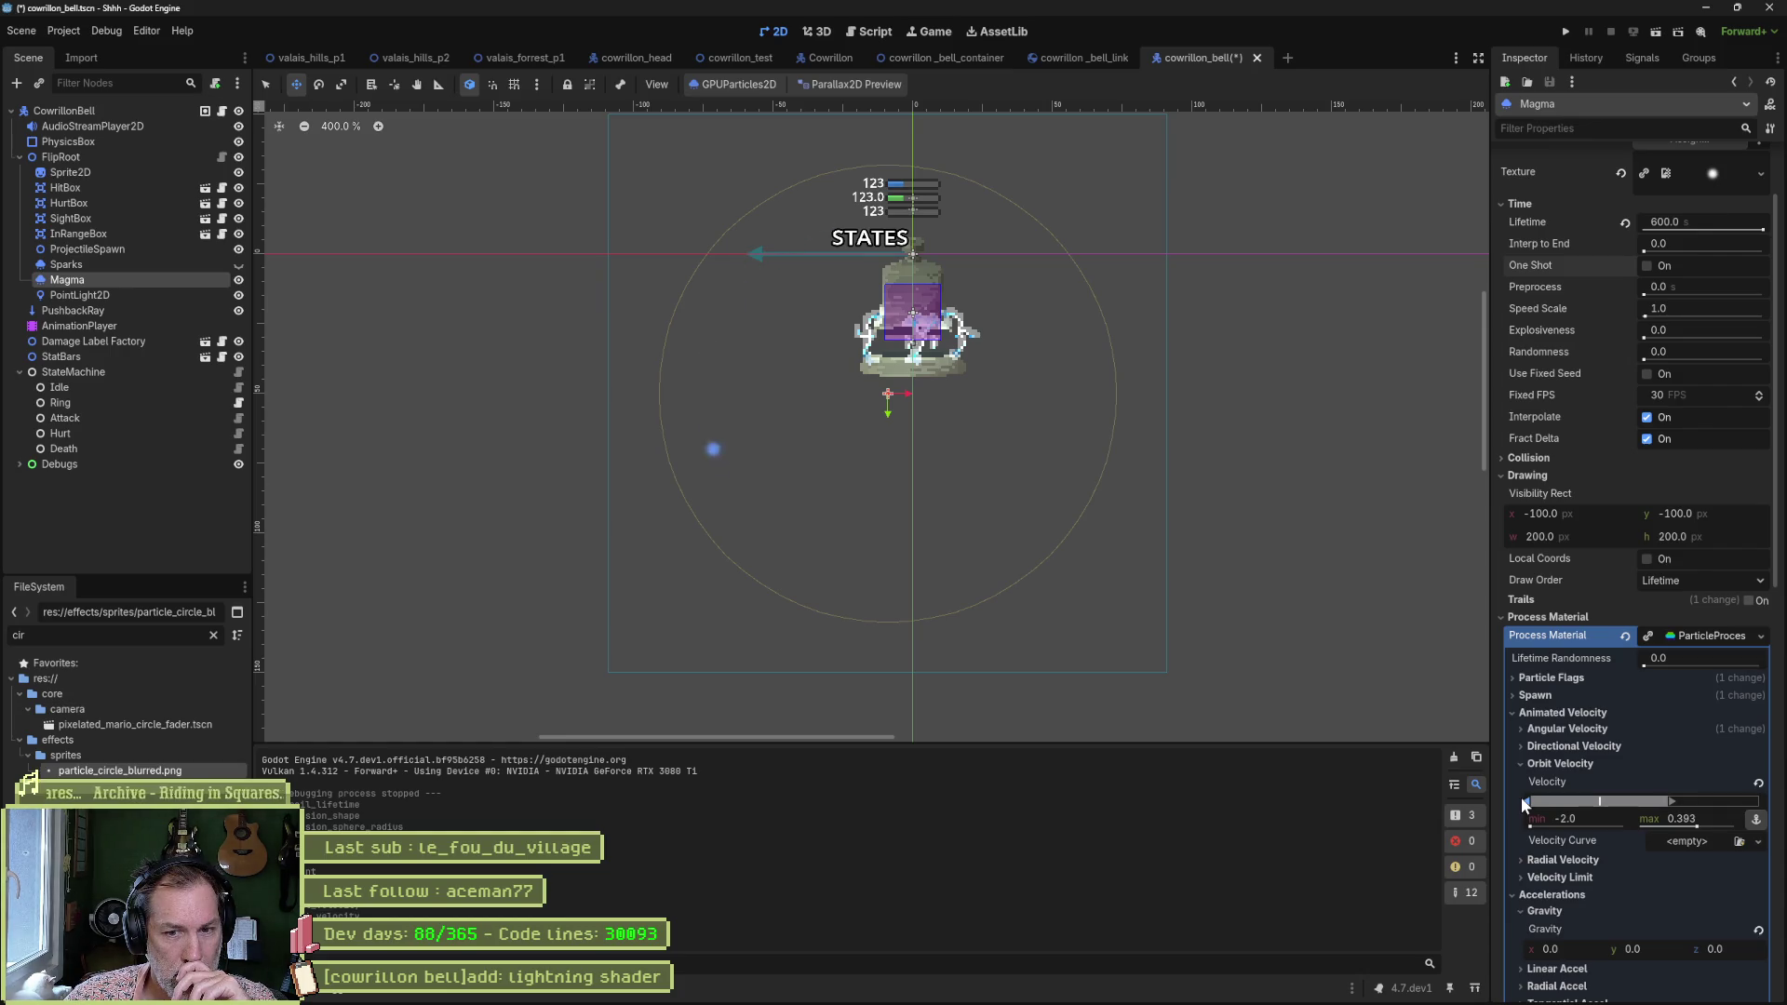
left_click_drag(1523, 805, 1565, 806)
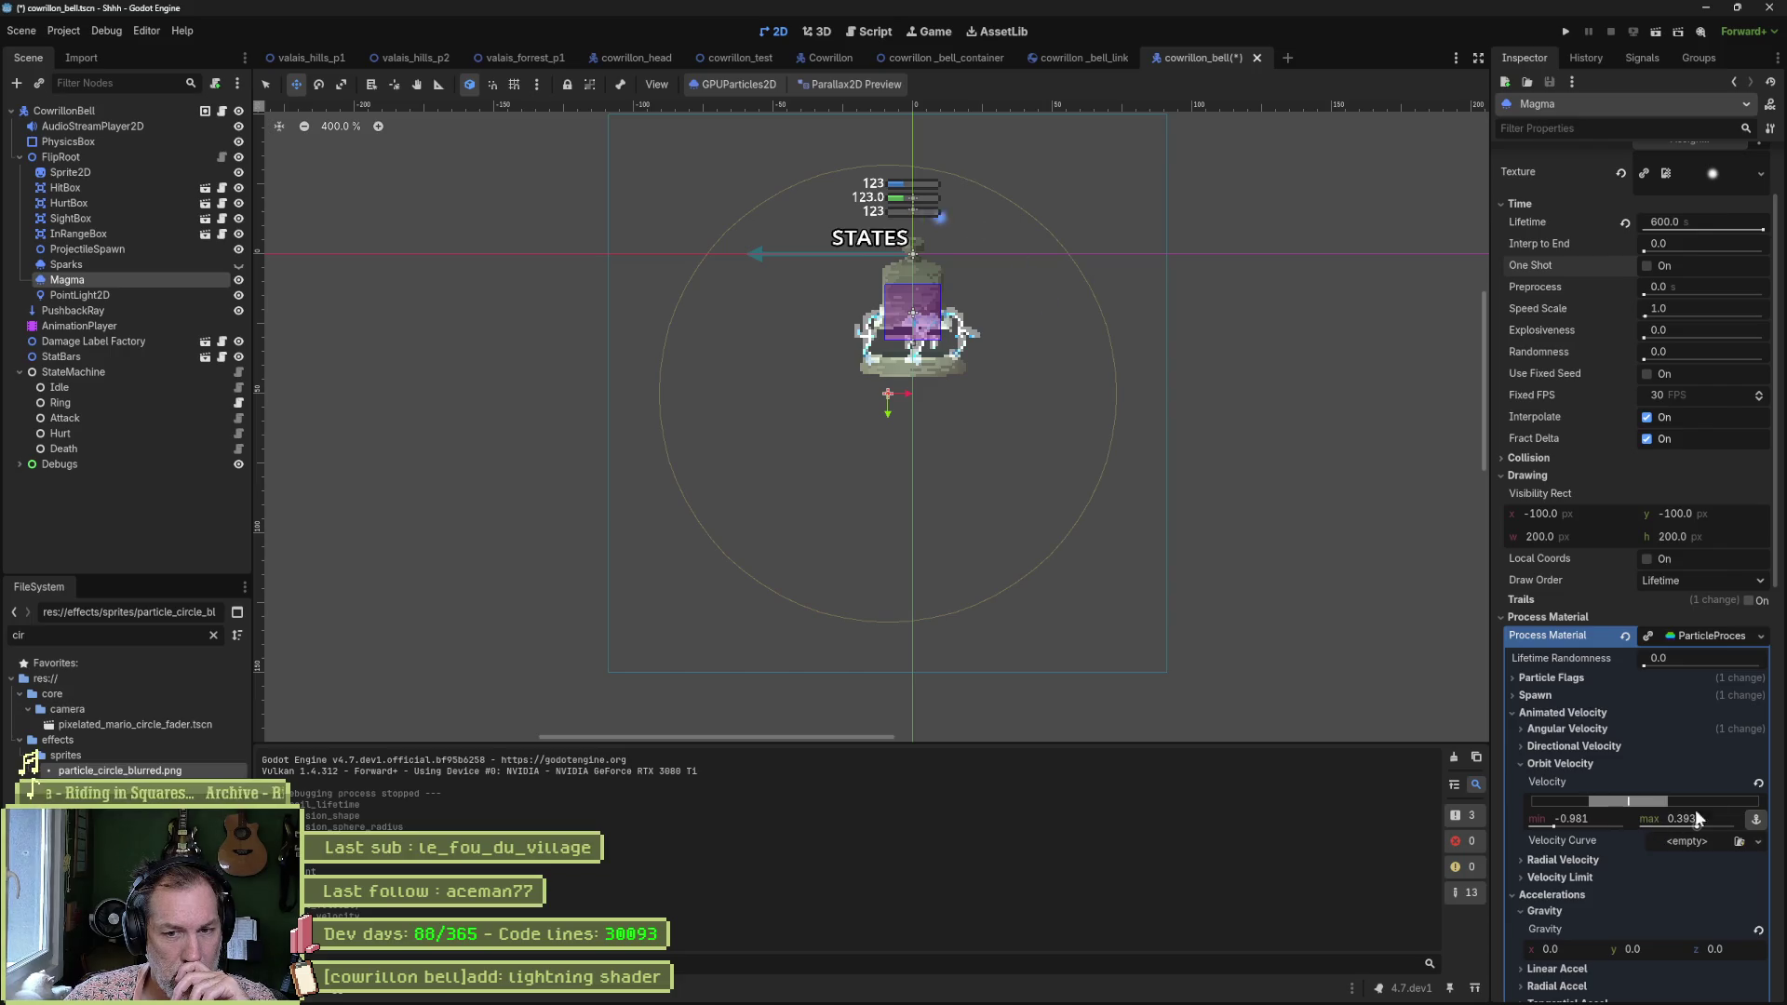
left_click(1760, 785)
left_click(1538, 763)
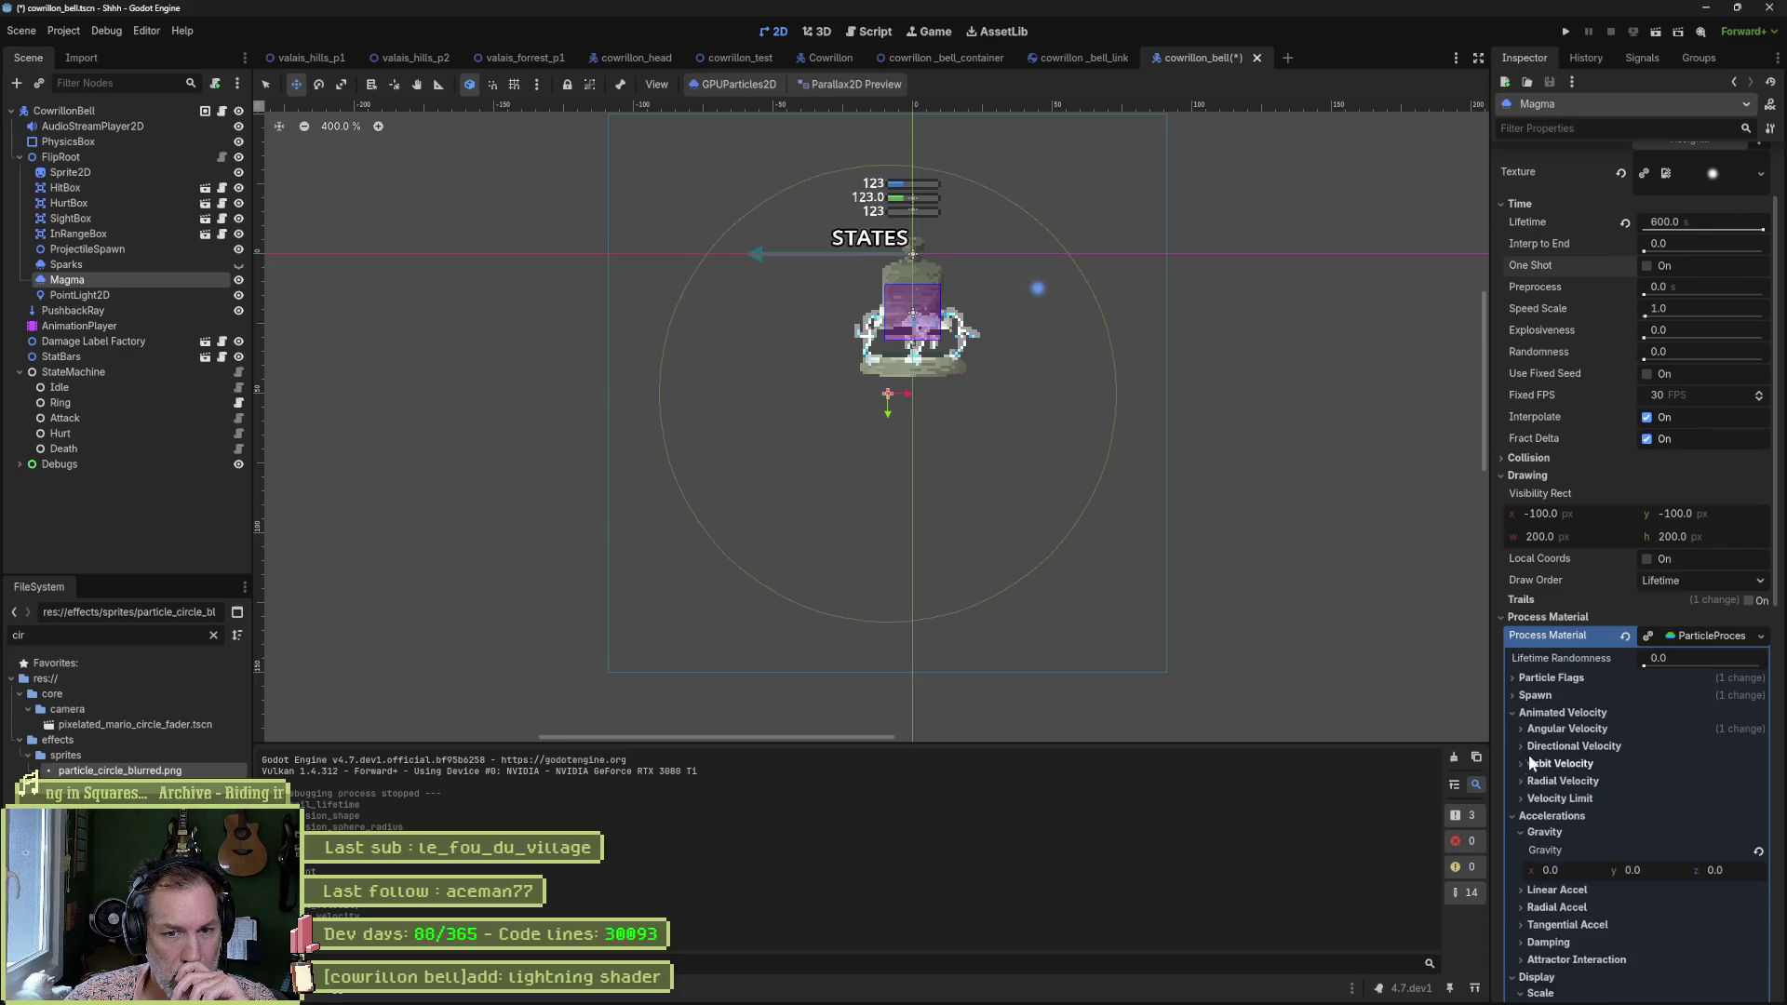
left_click(1538, 746)
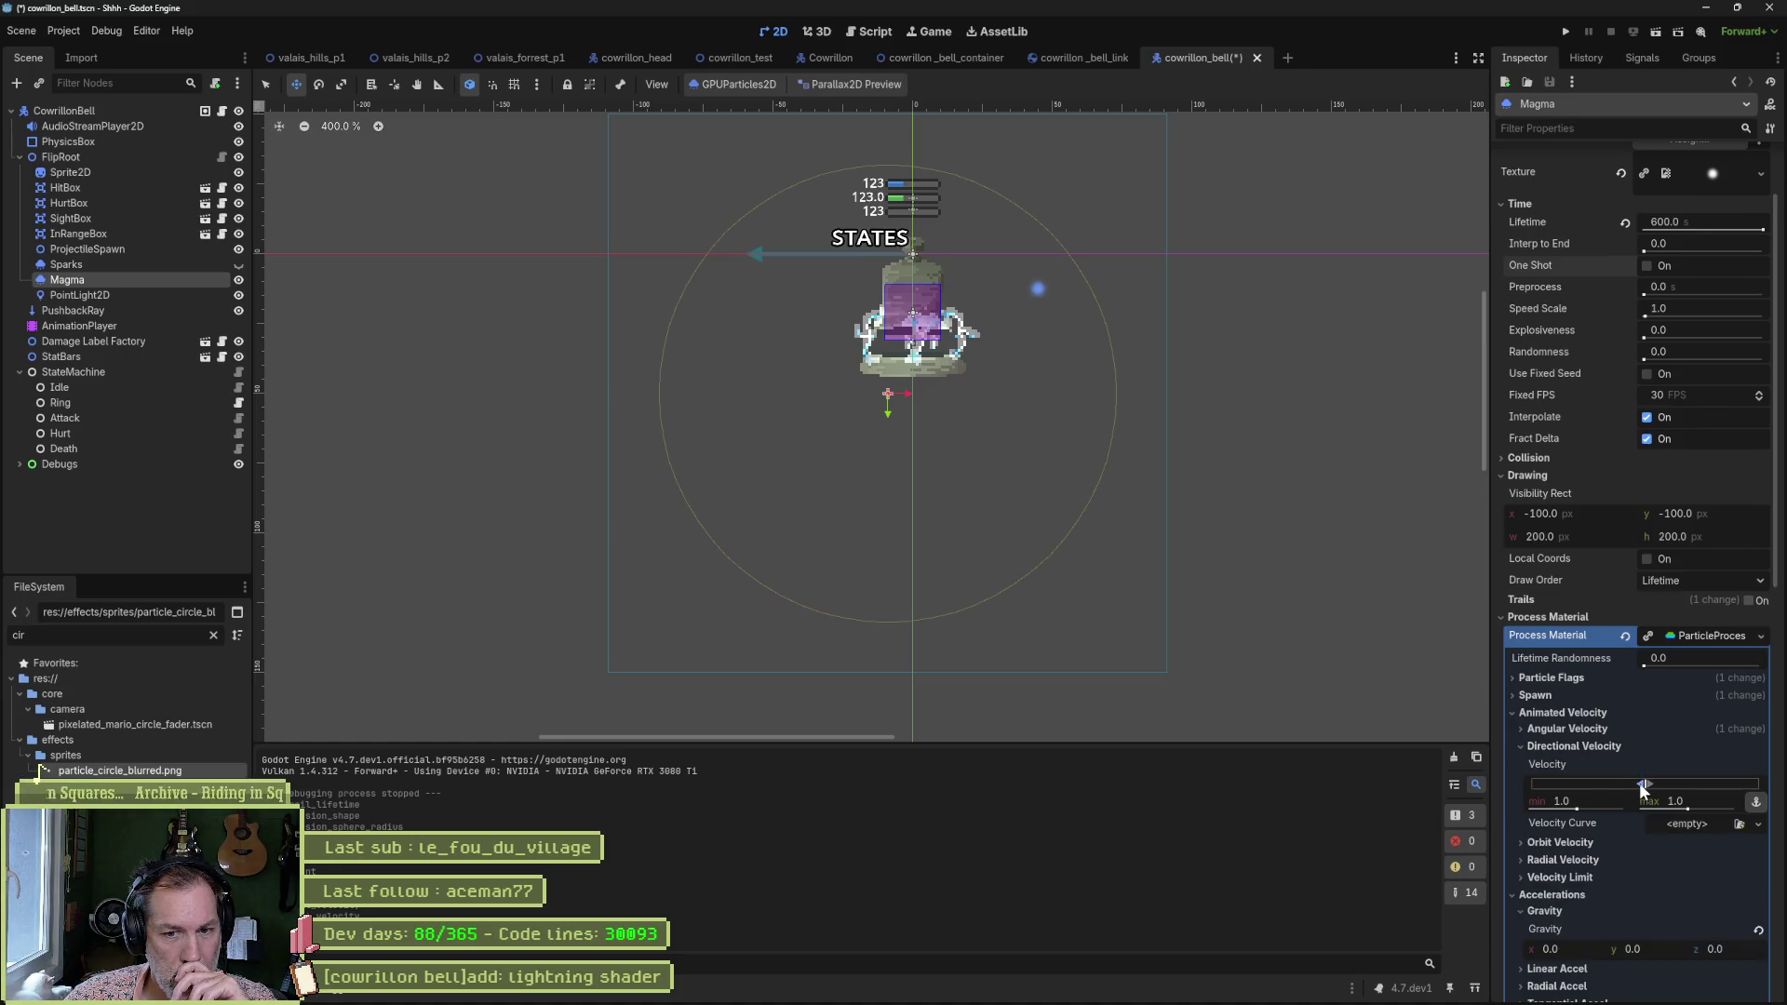
mouse_move(1643, 788)
left_mouse_down()
mouse_move(1597, 788)
mouse_move(1712, 783)
left_mouse_up()
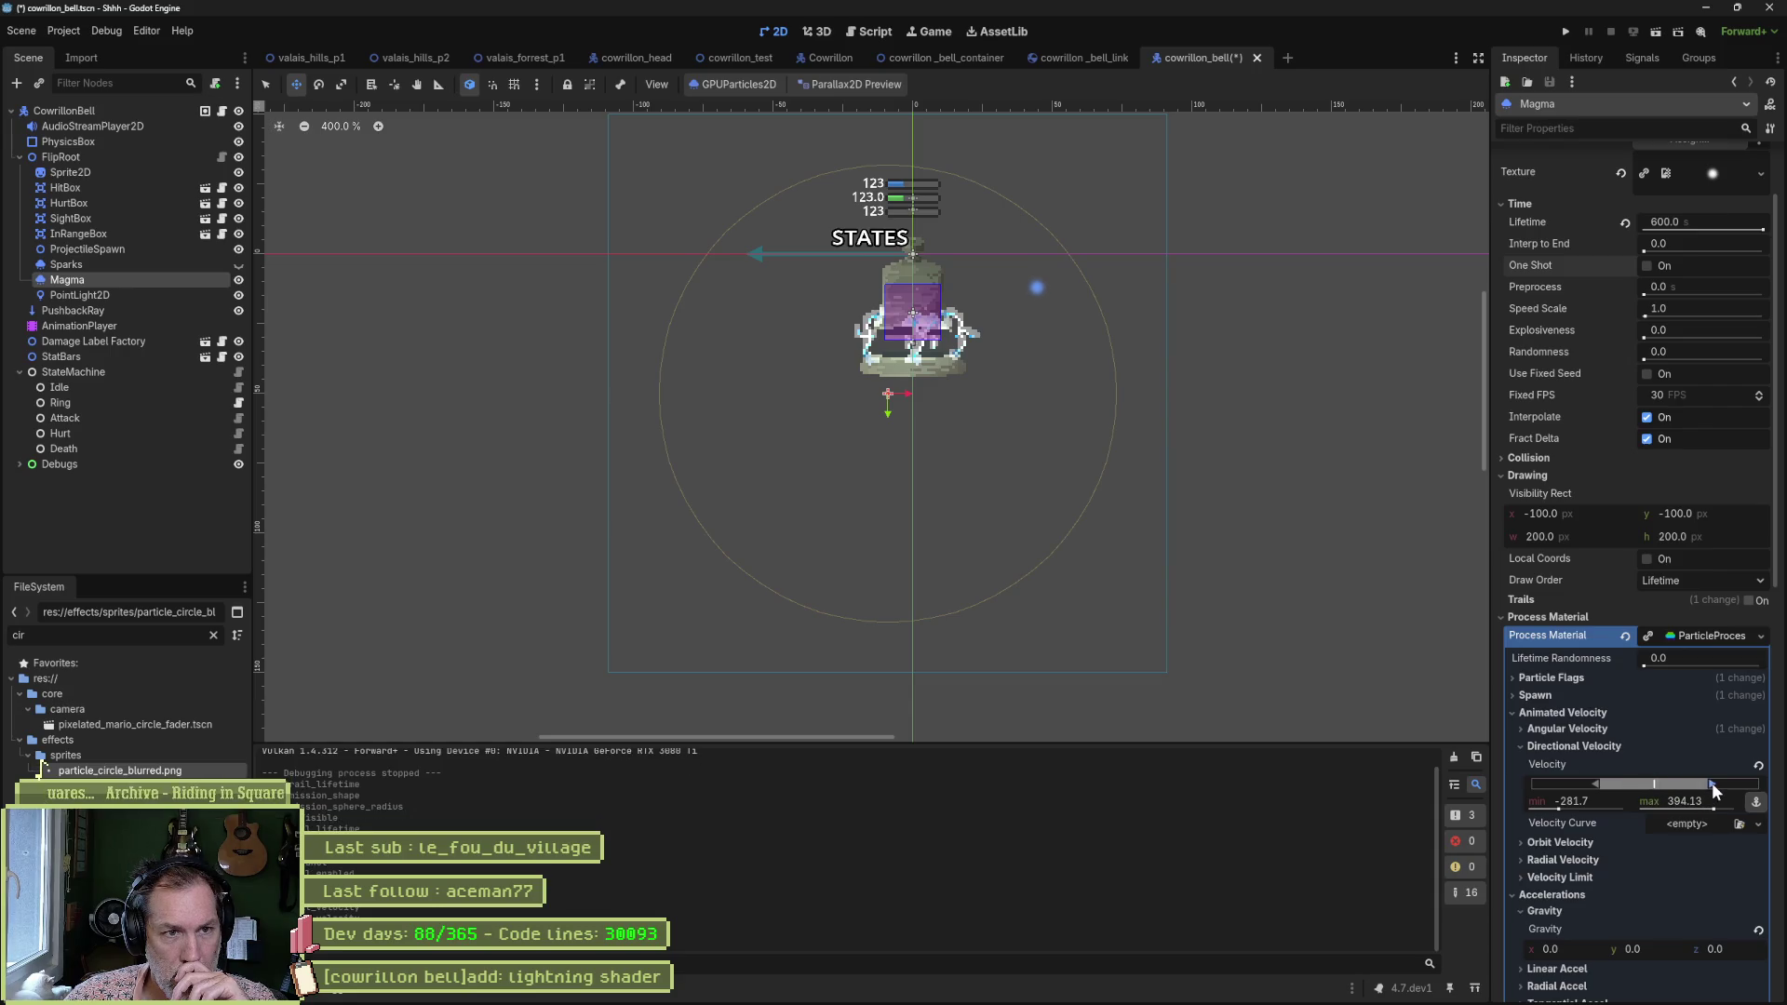
left_click(1758, 767)
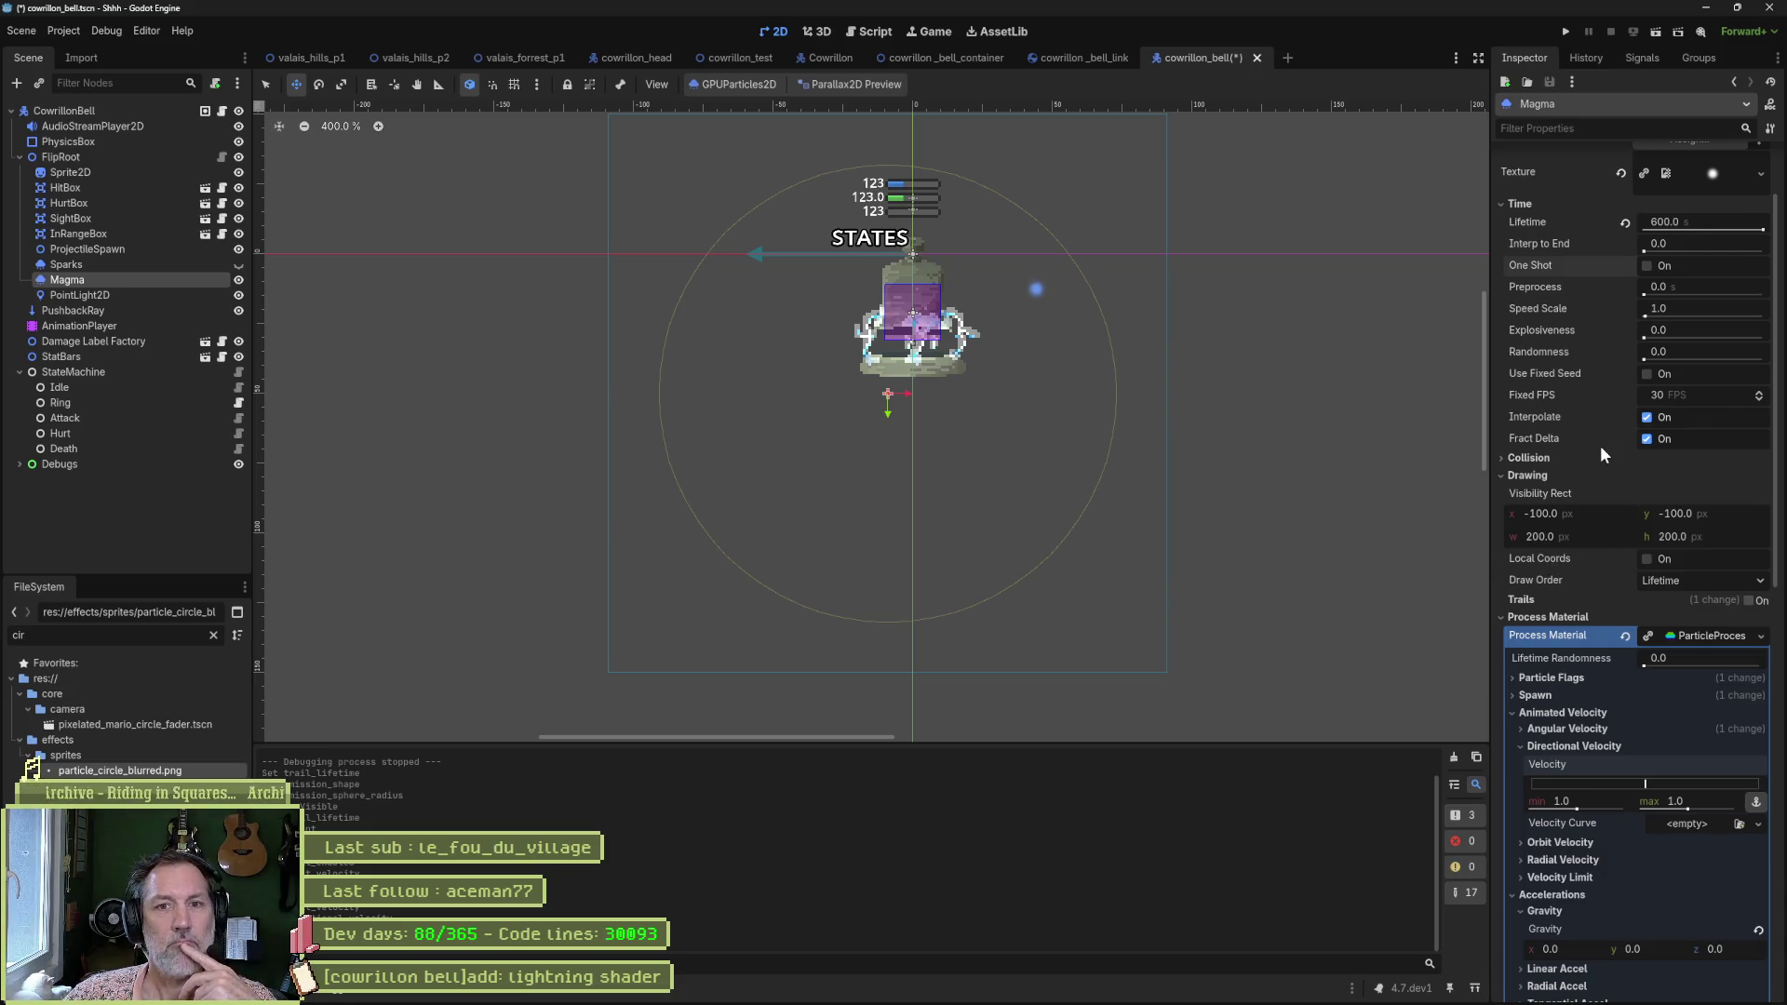
scroll(1622, 477, "up", 3)
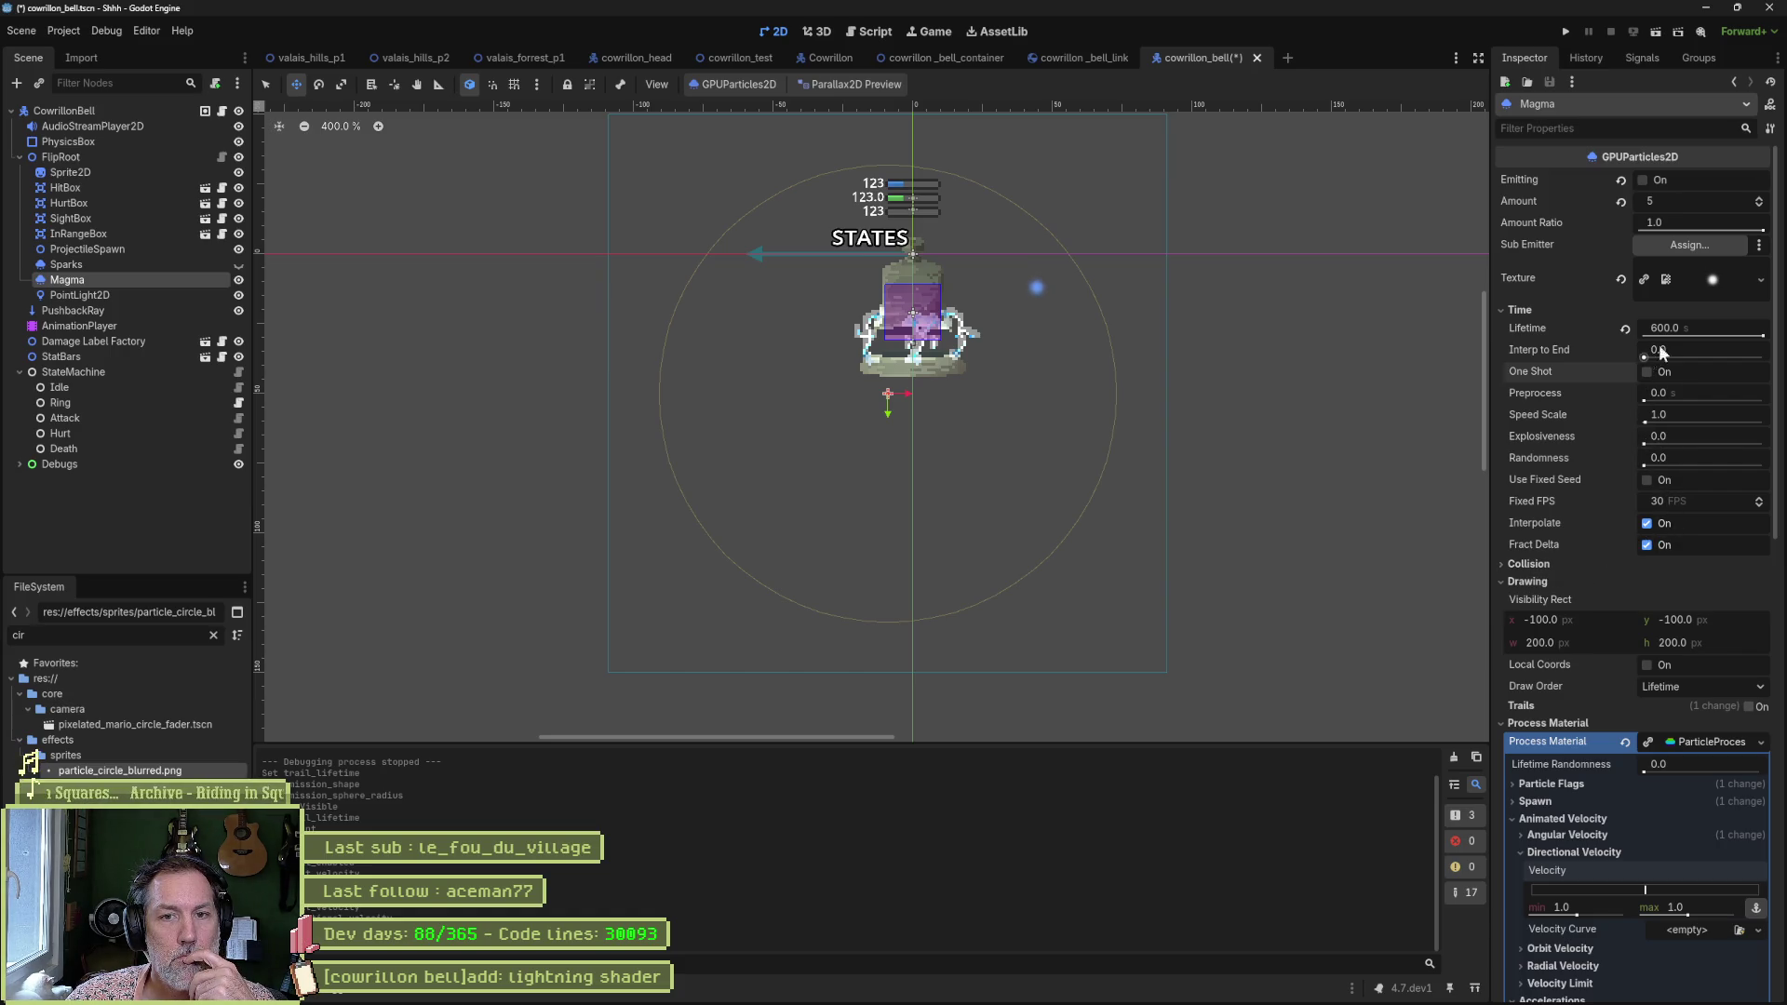
Set Radial Accel's maximum to about 27.61 so particles scatter outward.
left_click_drag(1763, 336, 1729, 336)
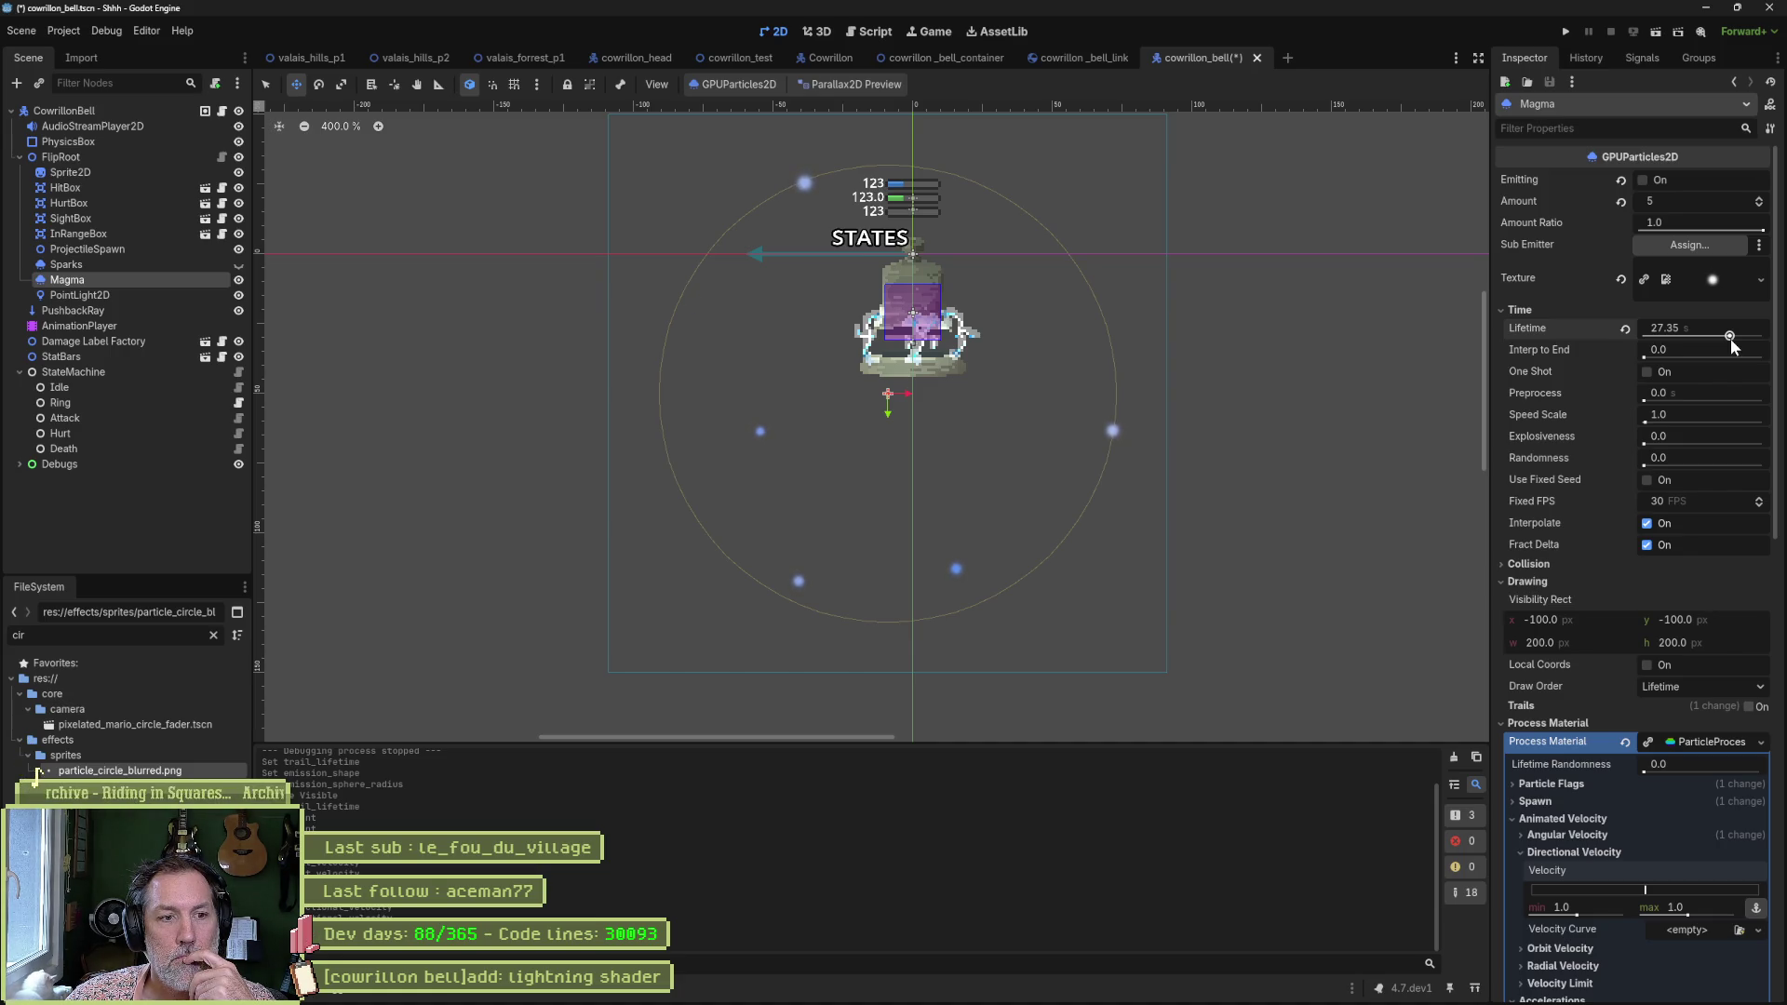
key("ctrl+z")
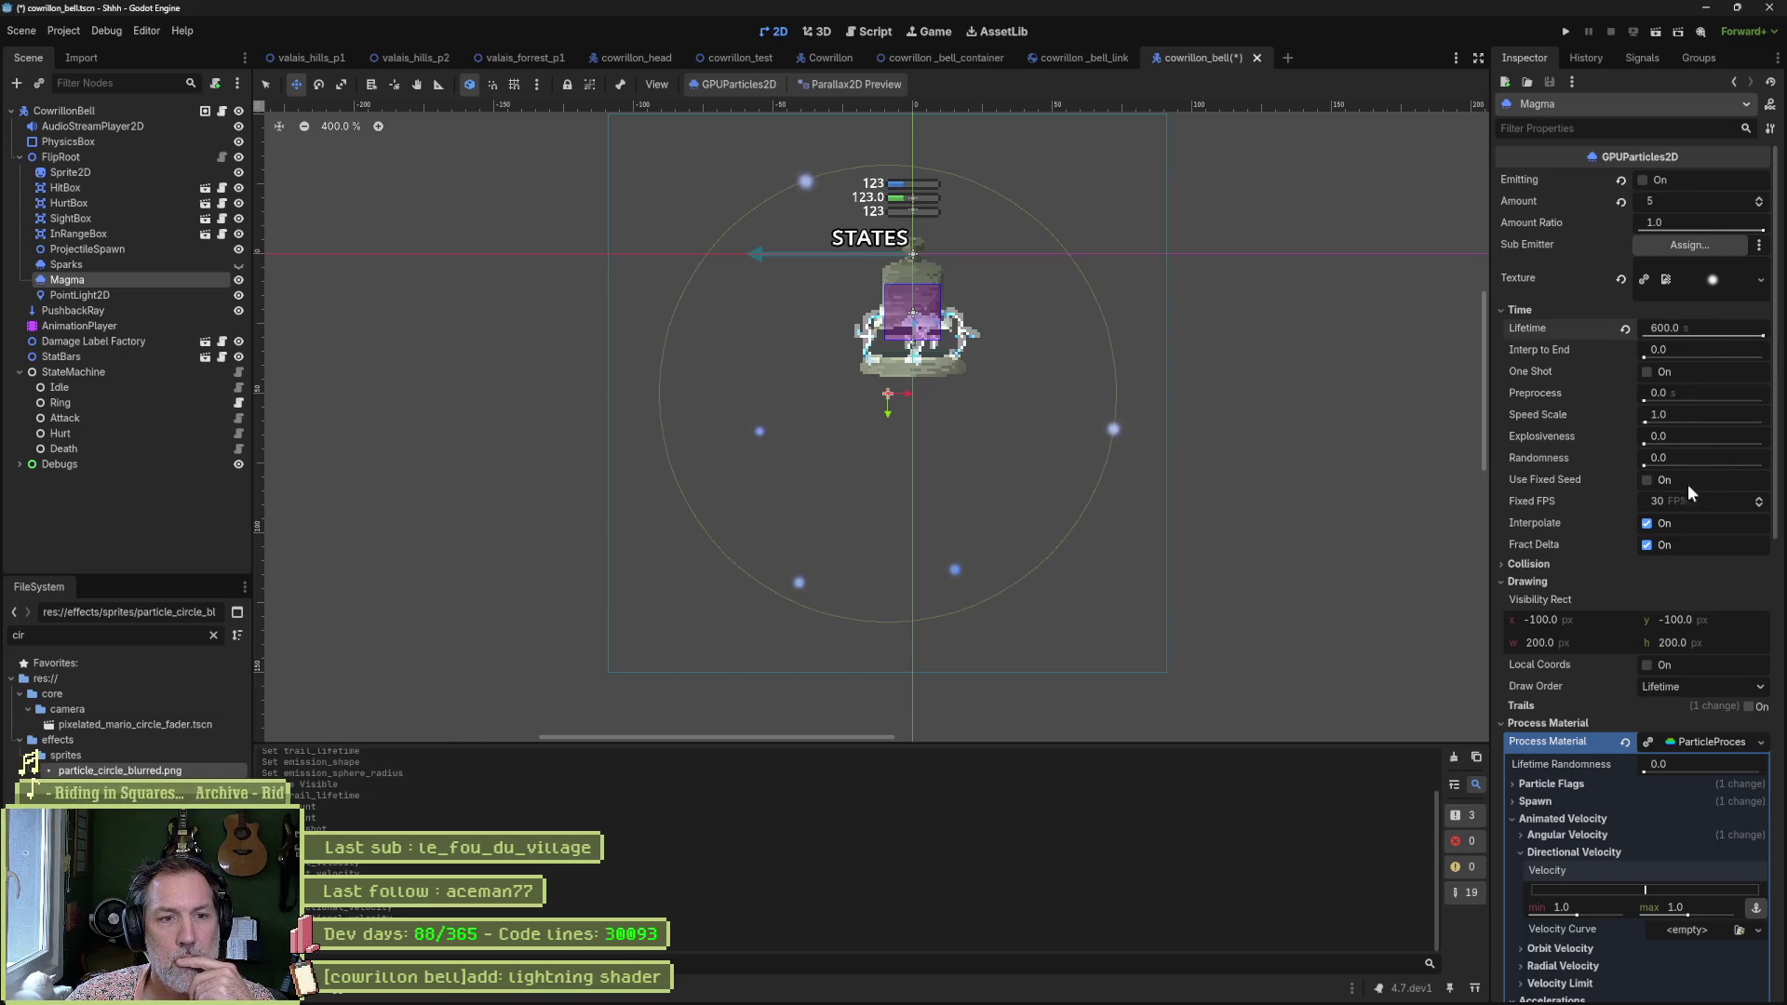
mouse_move(1574, 542)
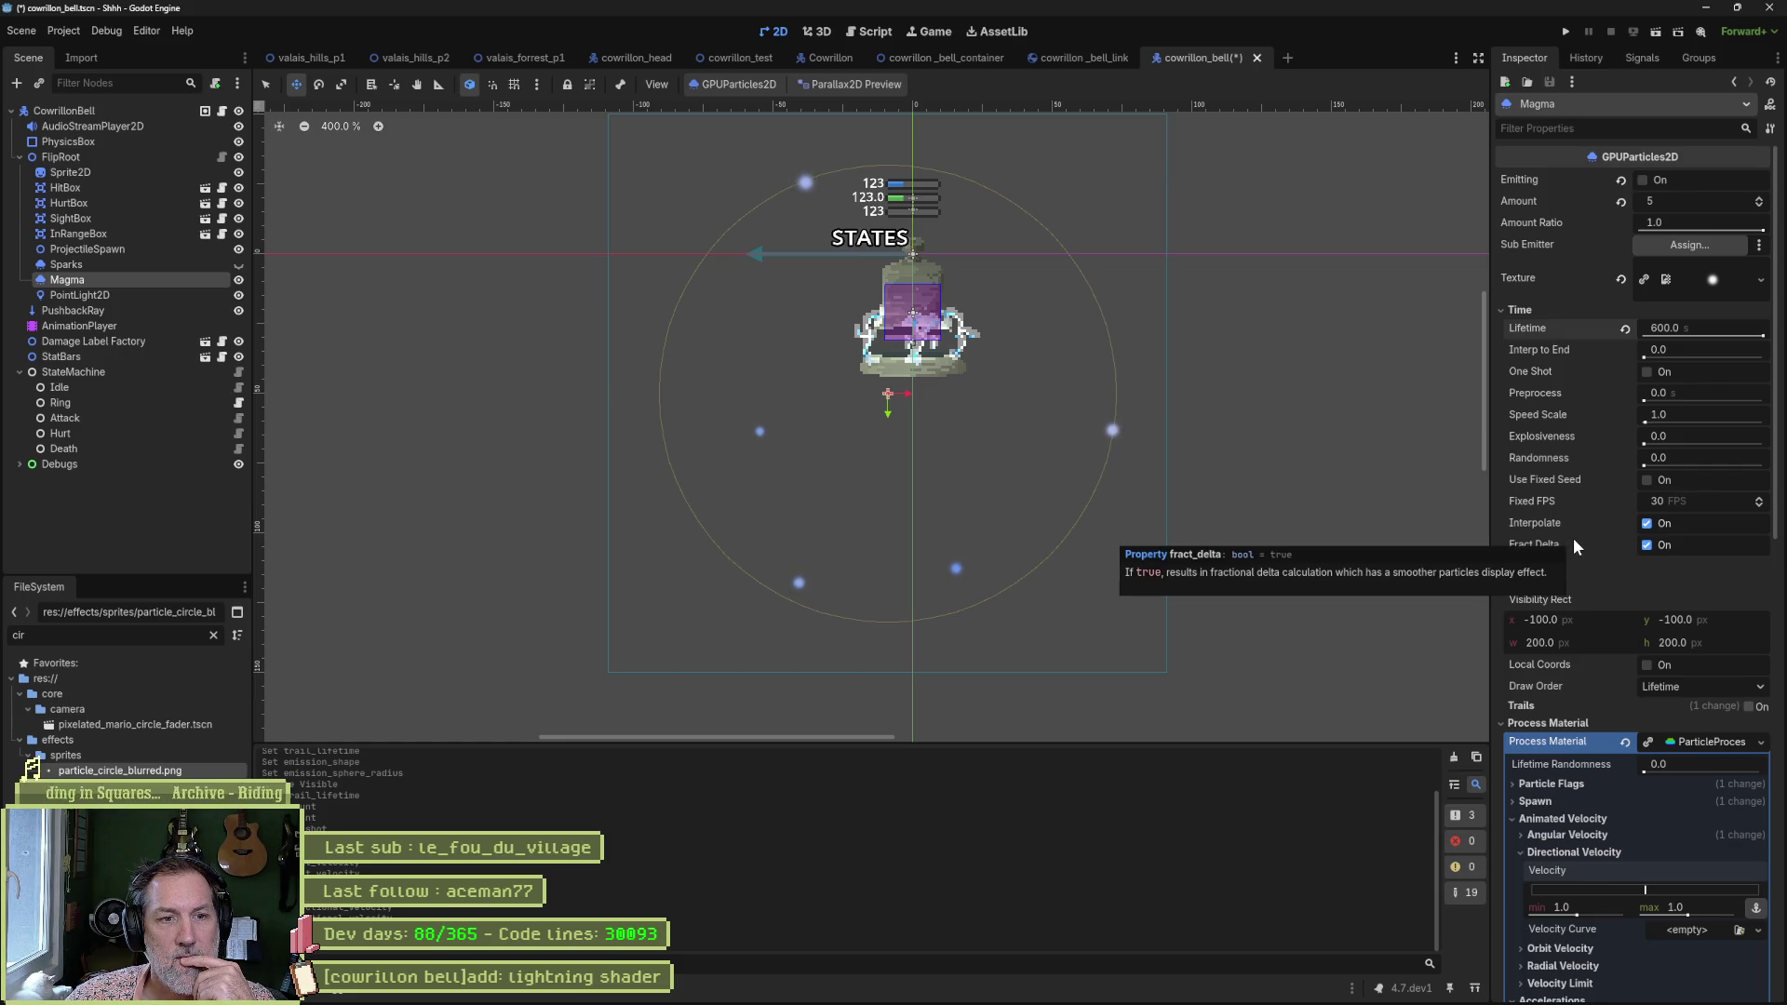
scroll(1575, 540, "down", 5)
scroll(1600, 538, "down", 2)
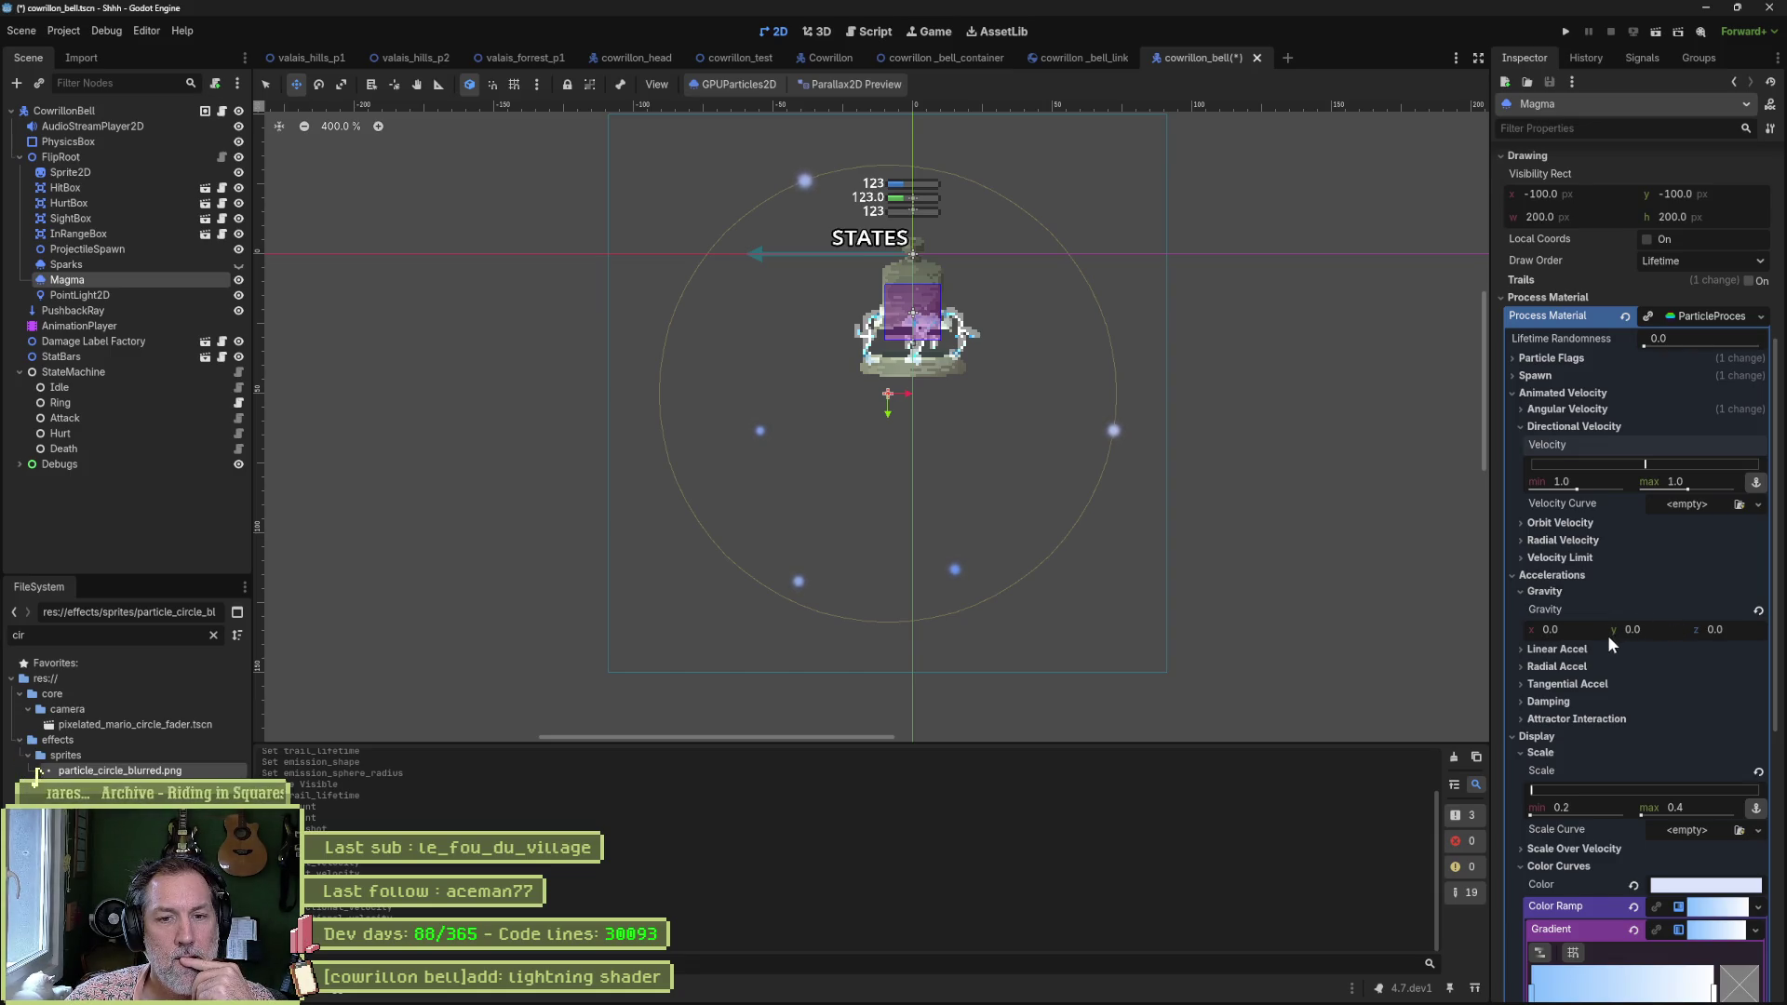
left_click(1545, 595)
left_click(1560, 627)
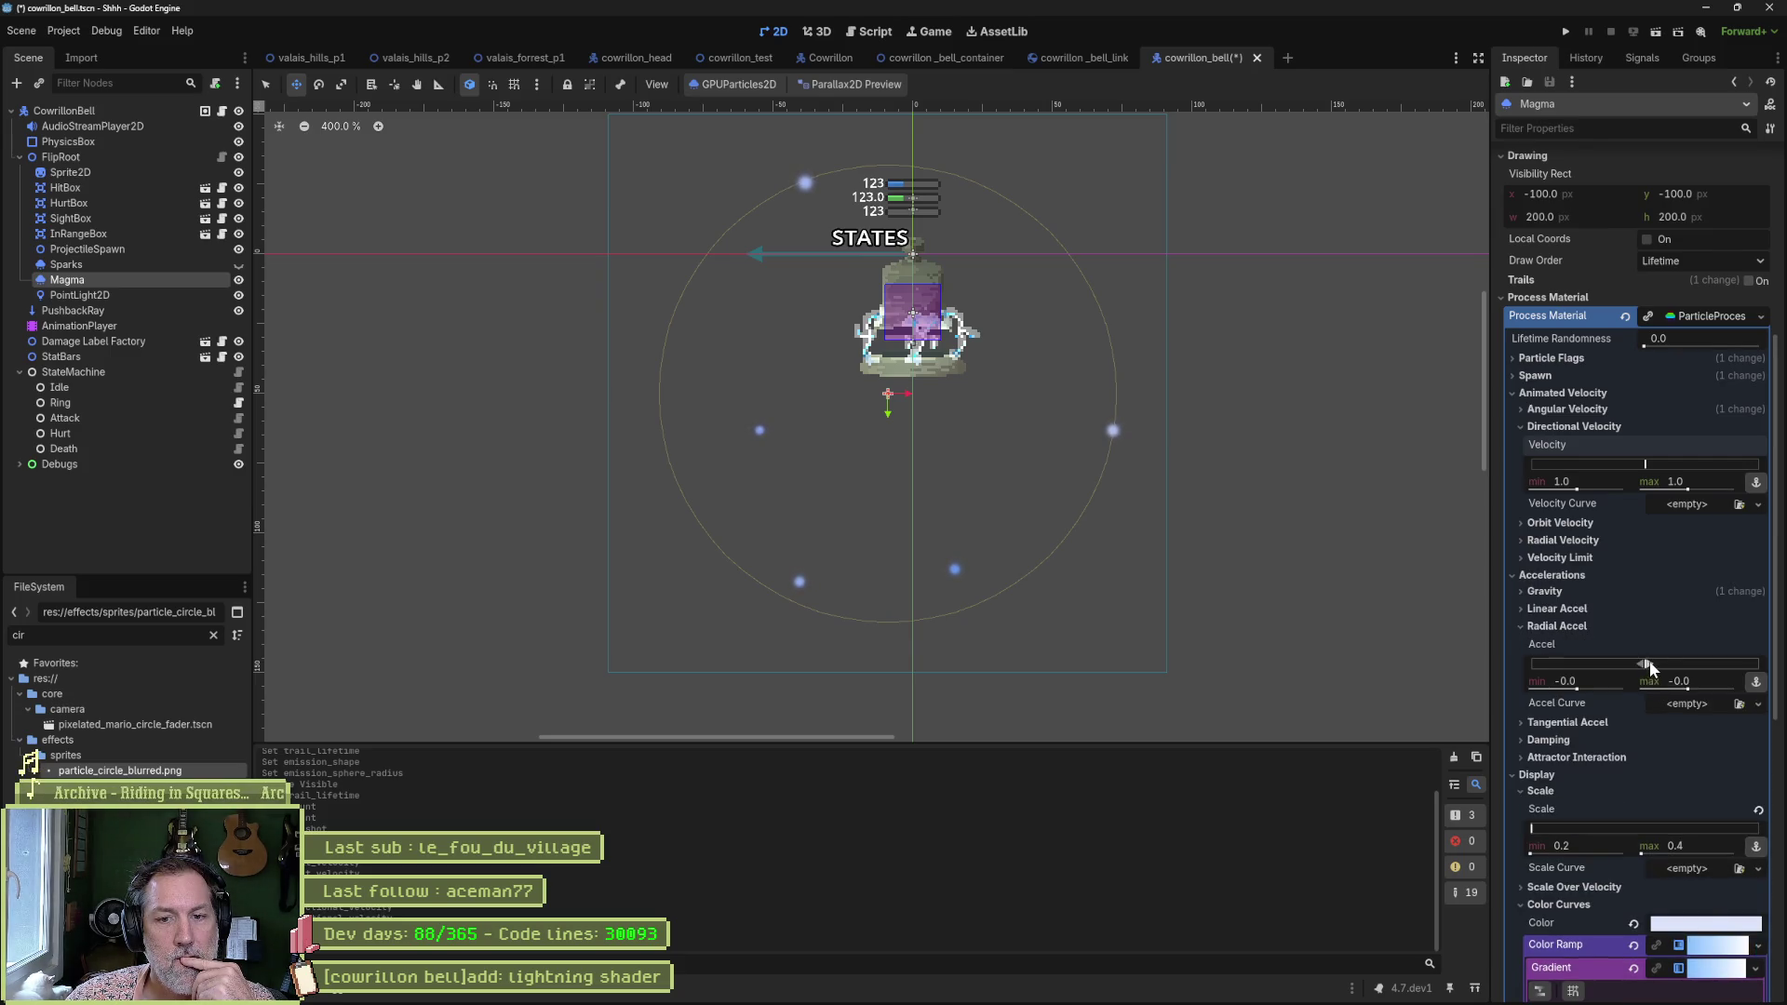
left_click_drag(1649, 661, 1685, 668)
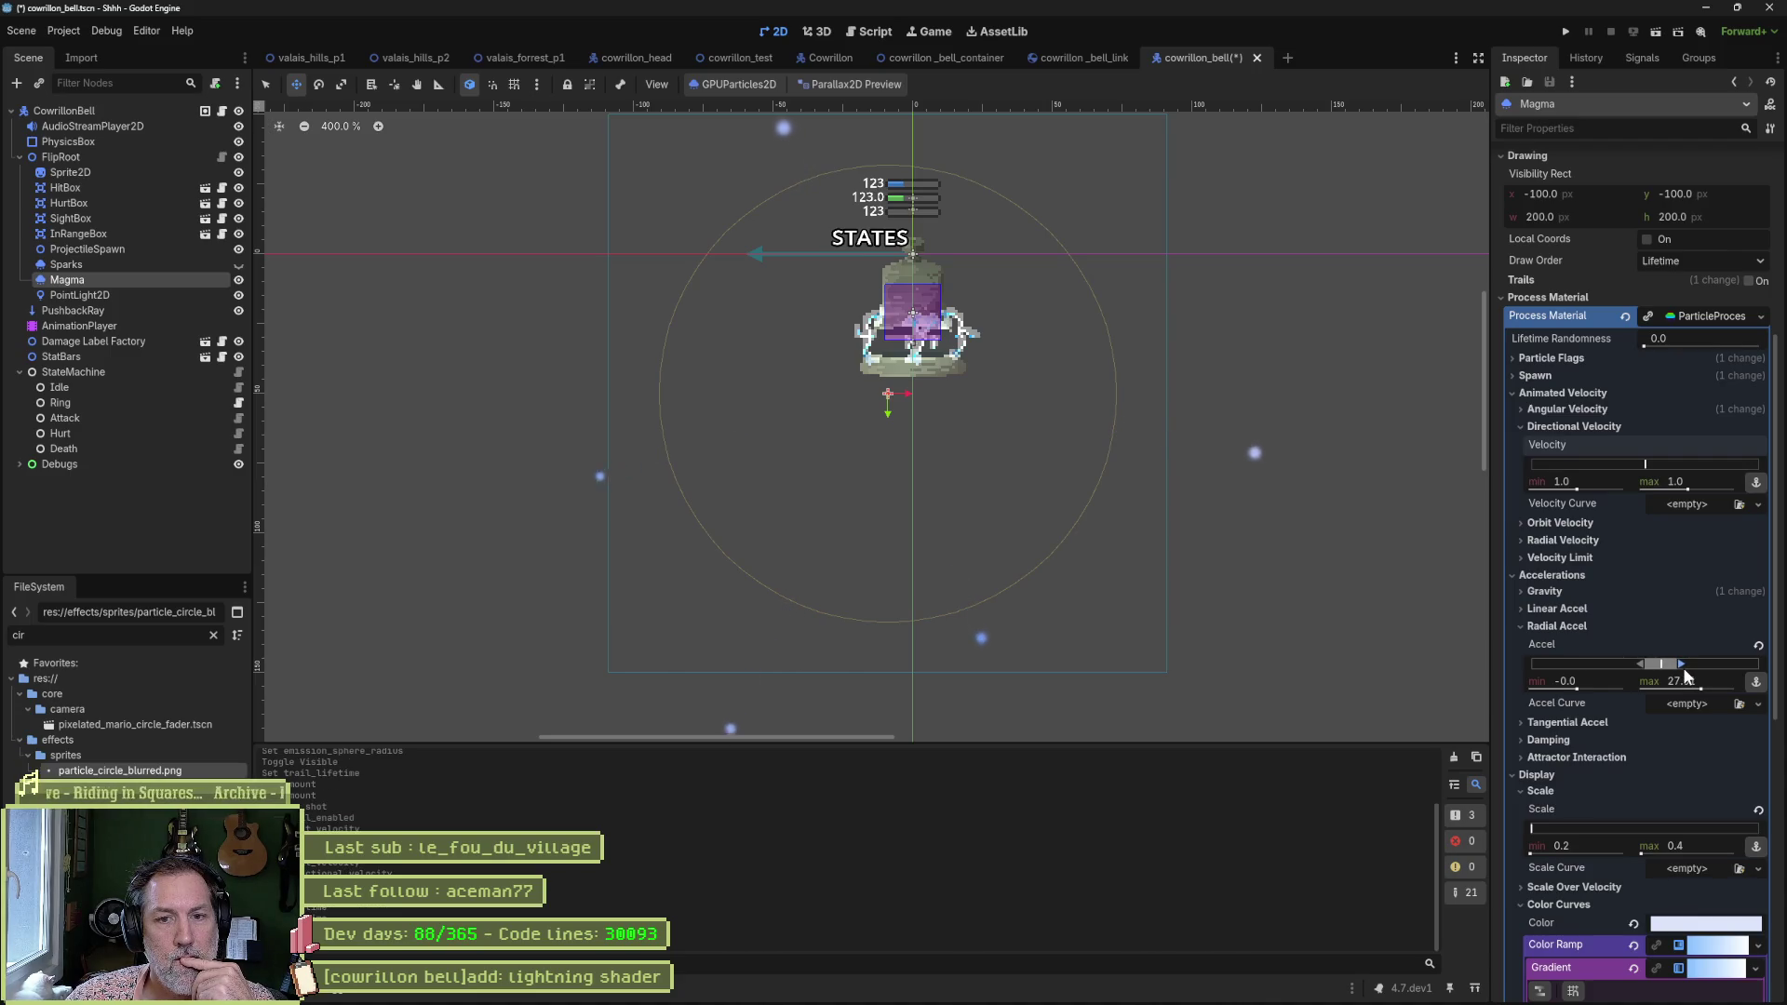
Shorten particle Lifetime to 2.88 s and re-enable Trails.
scroll(1640, 442, "up", 5)
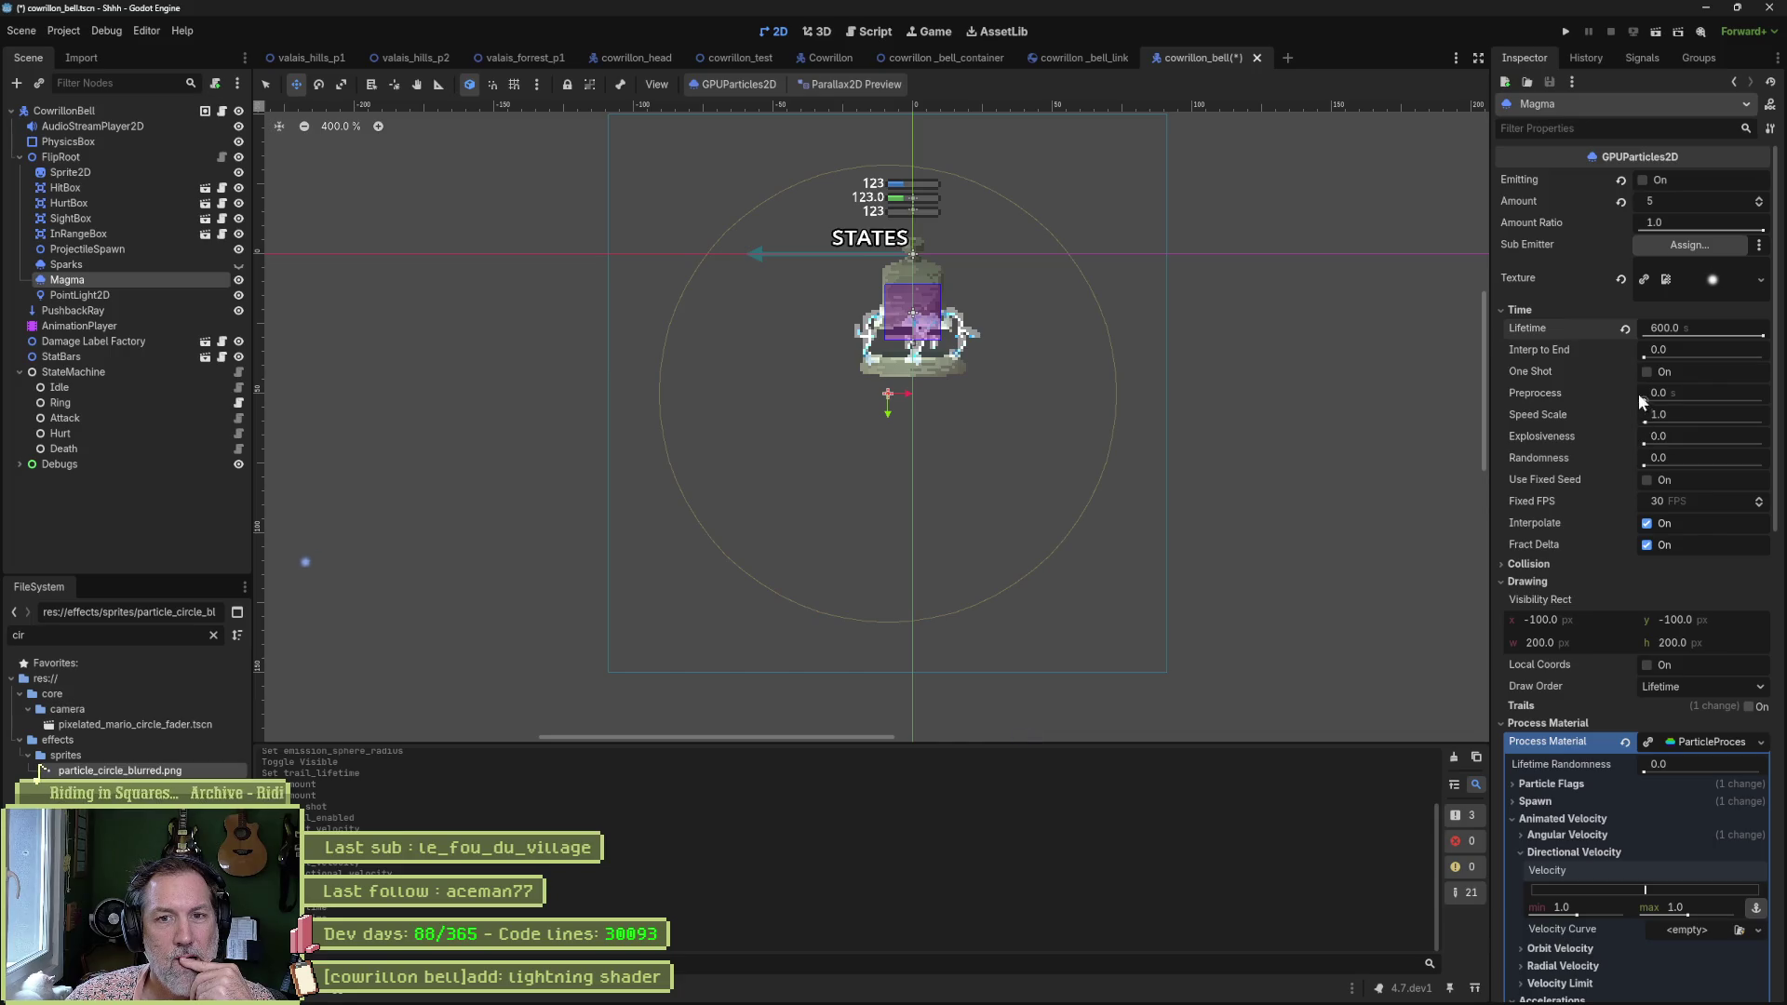
mouse_move(1760, 339)
left_mouse_down()
mouse_move(1676, 342)
mouse_move(1704, 341)
left_mouse_up()
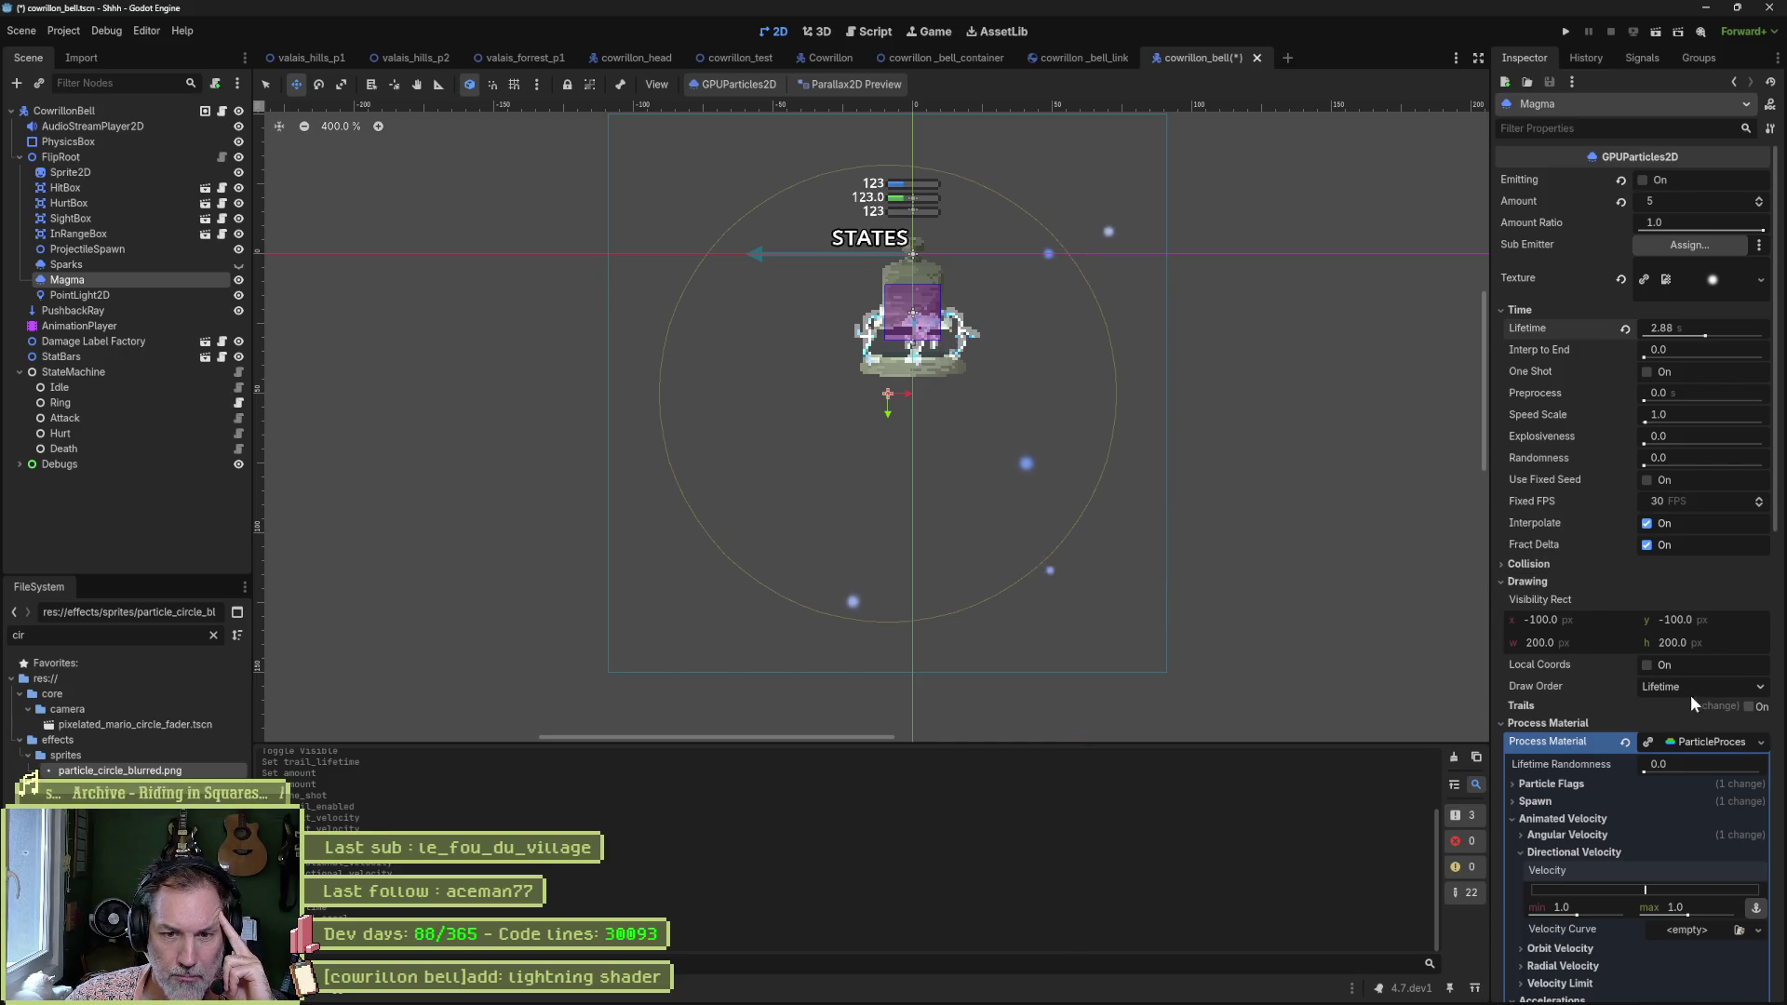
left_click(1756, 710)
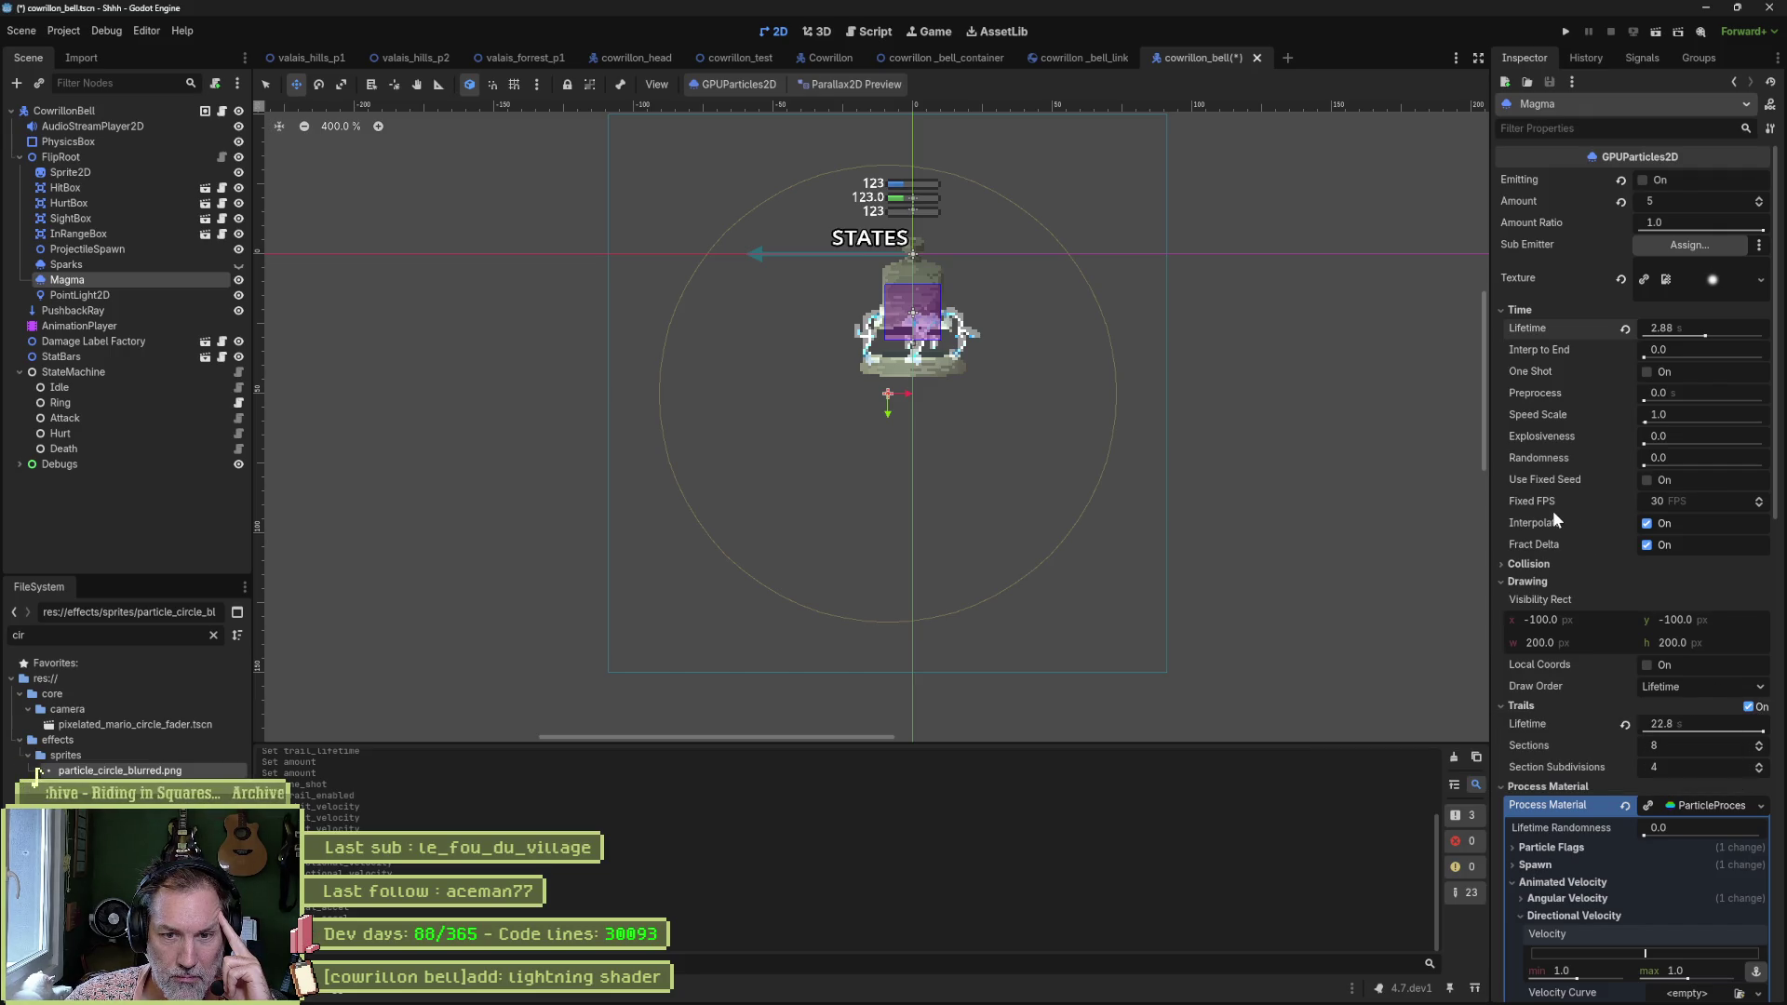
scroll(1550, 514, "down", 5)
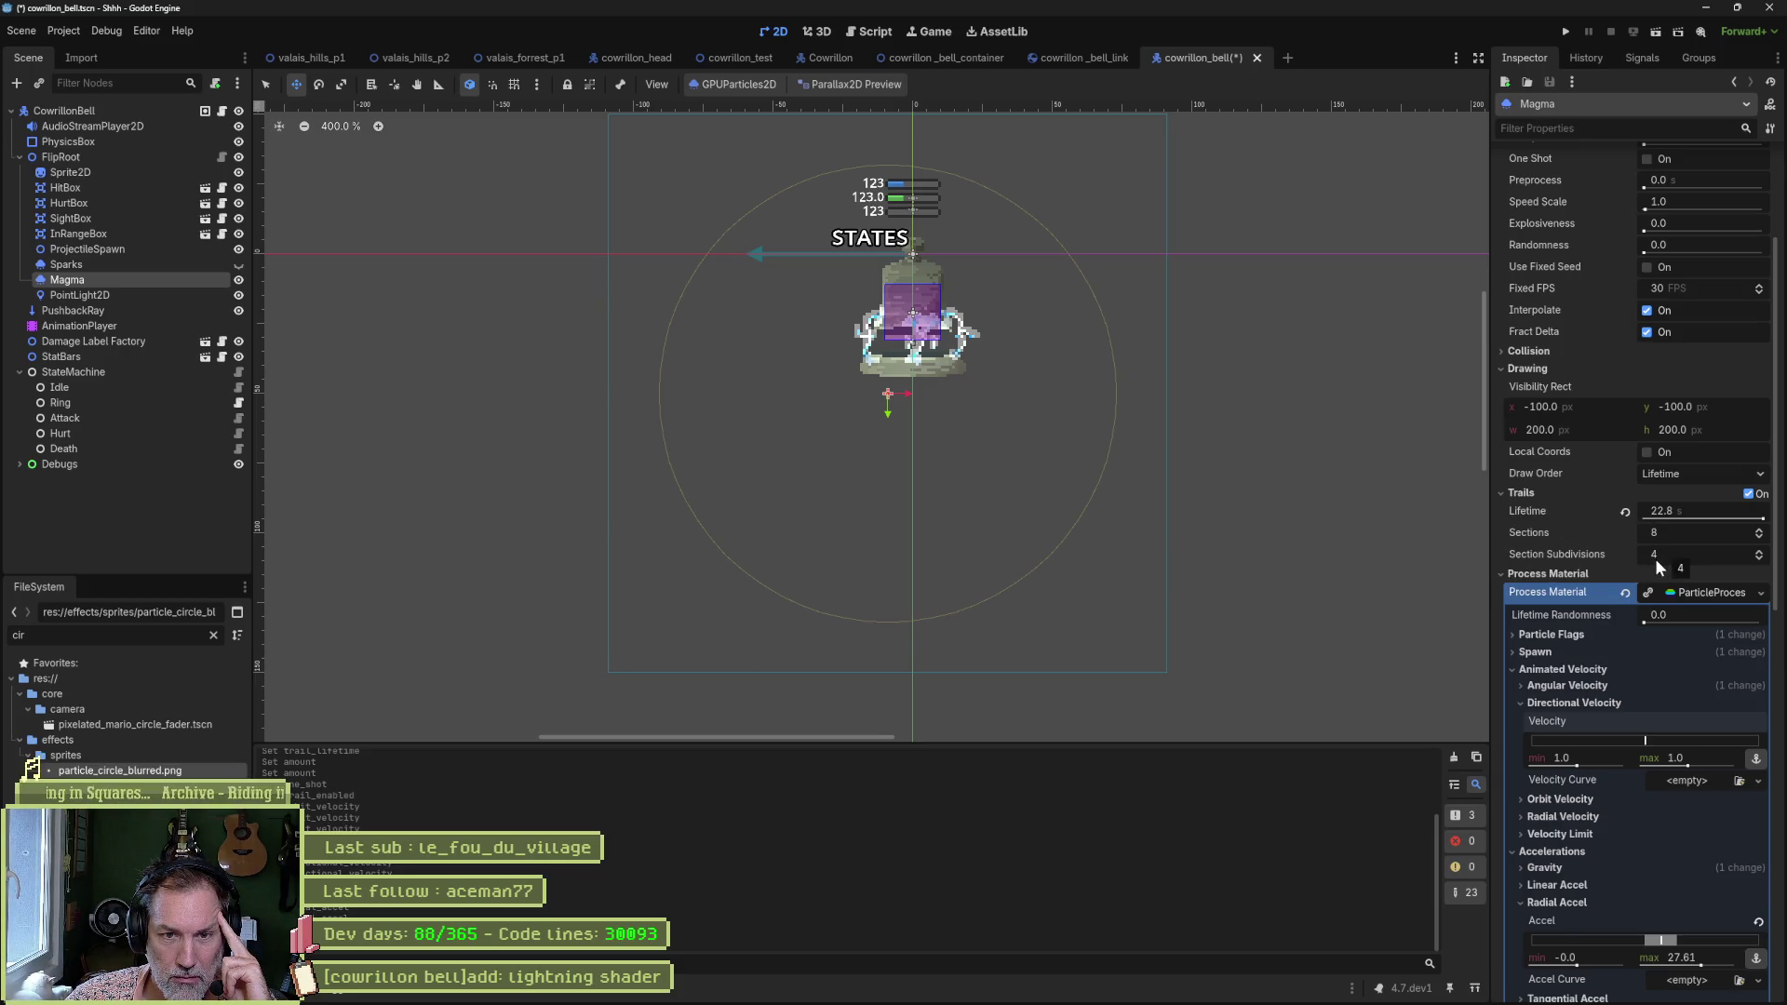
Add one trail section, shorten trail lifetime to 3.34, and toggle Trails off and on to restart the particles.
left_click(1759, 531)
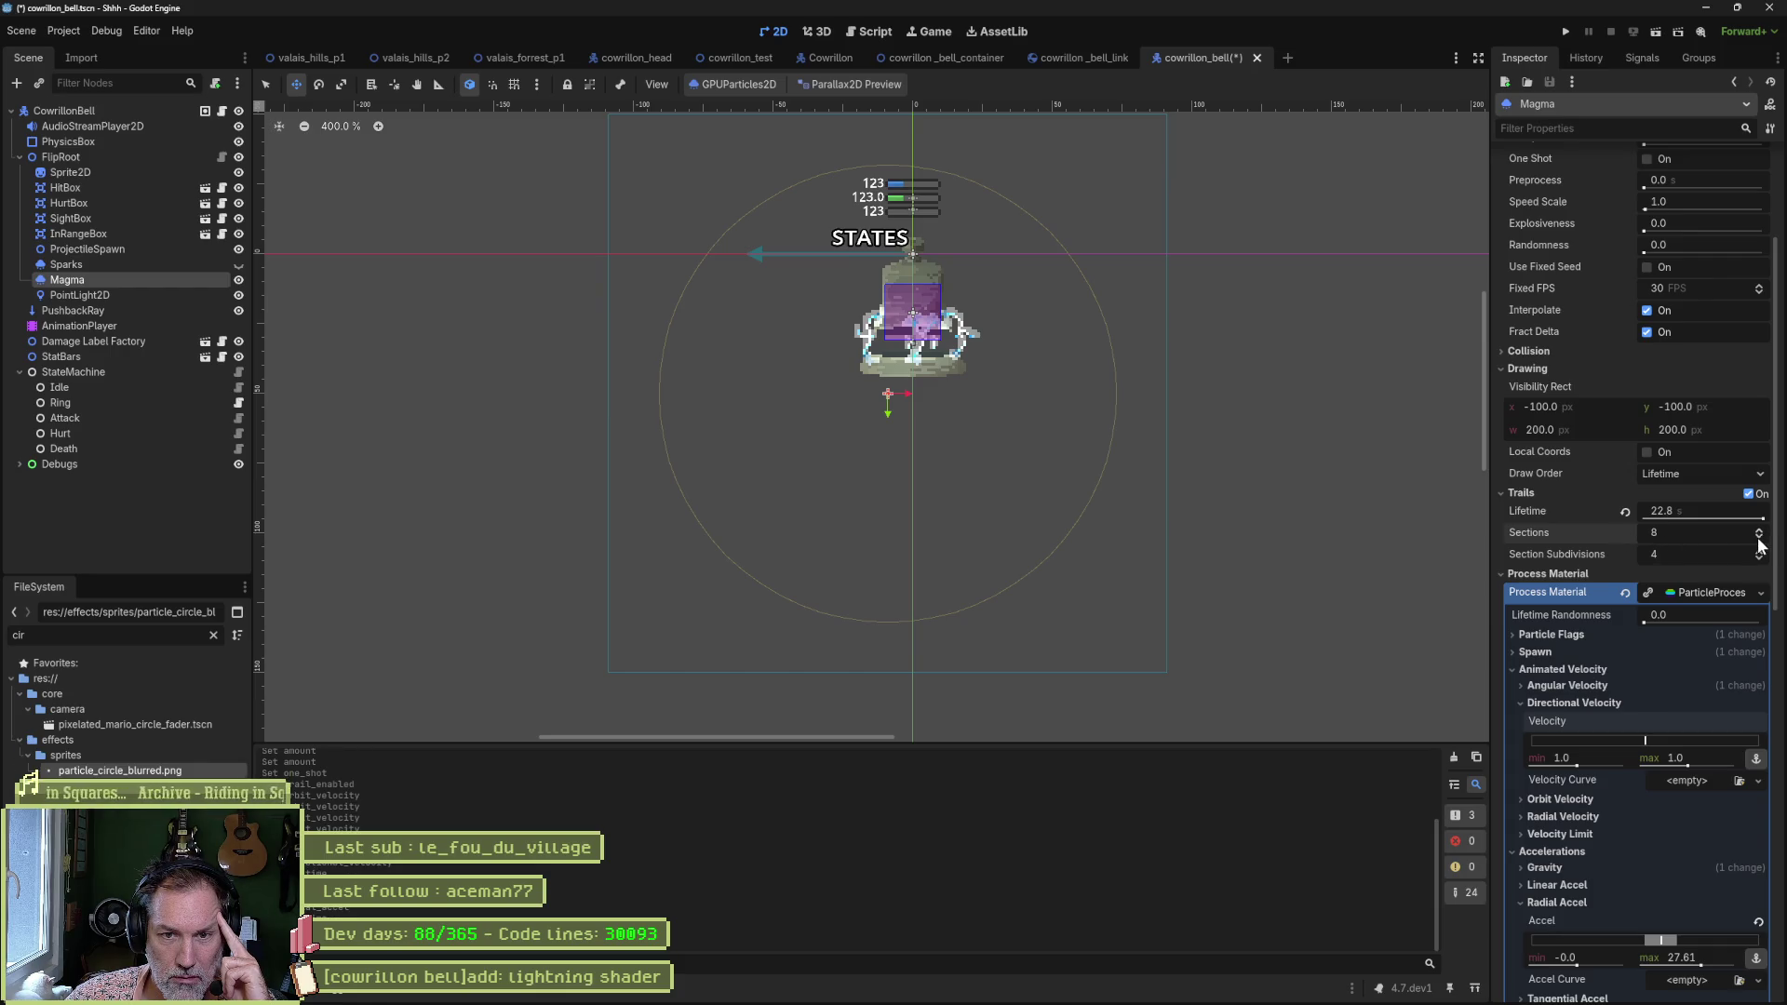
left_click_drag(1760, 517, 1694, 523)
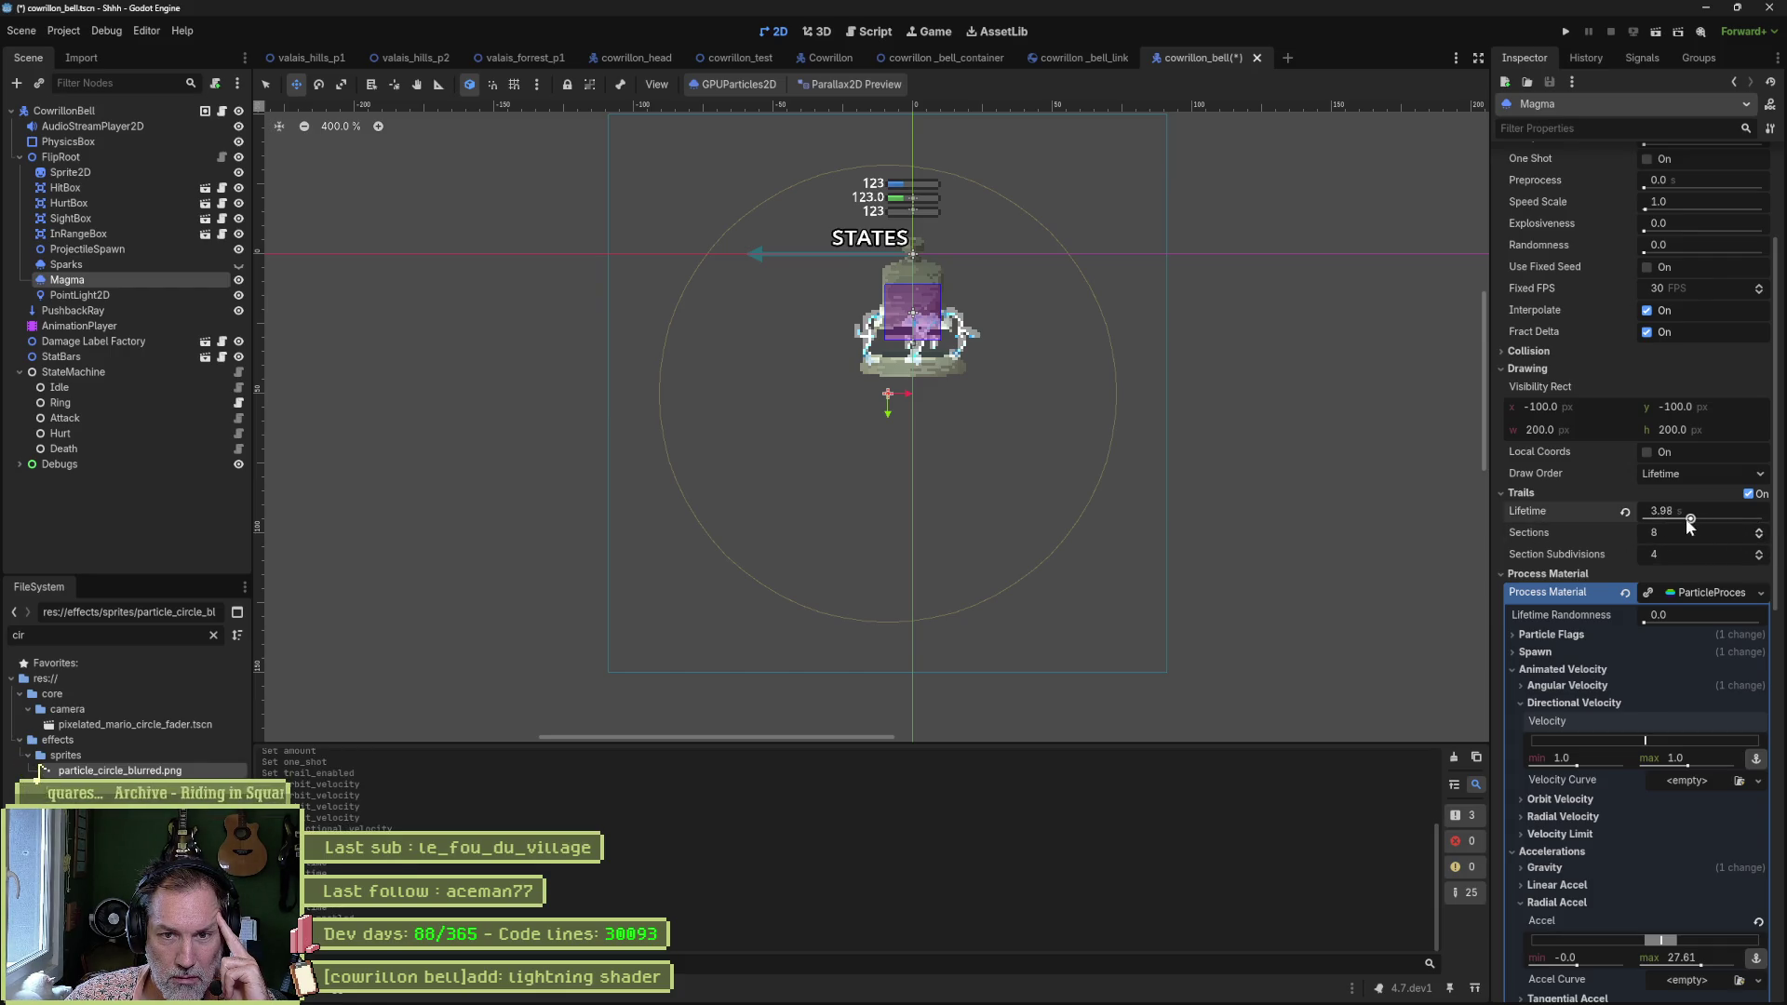
left_click(1748, 494)
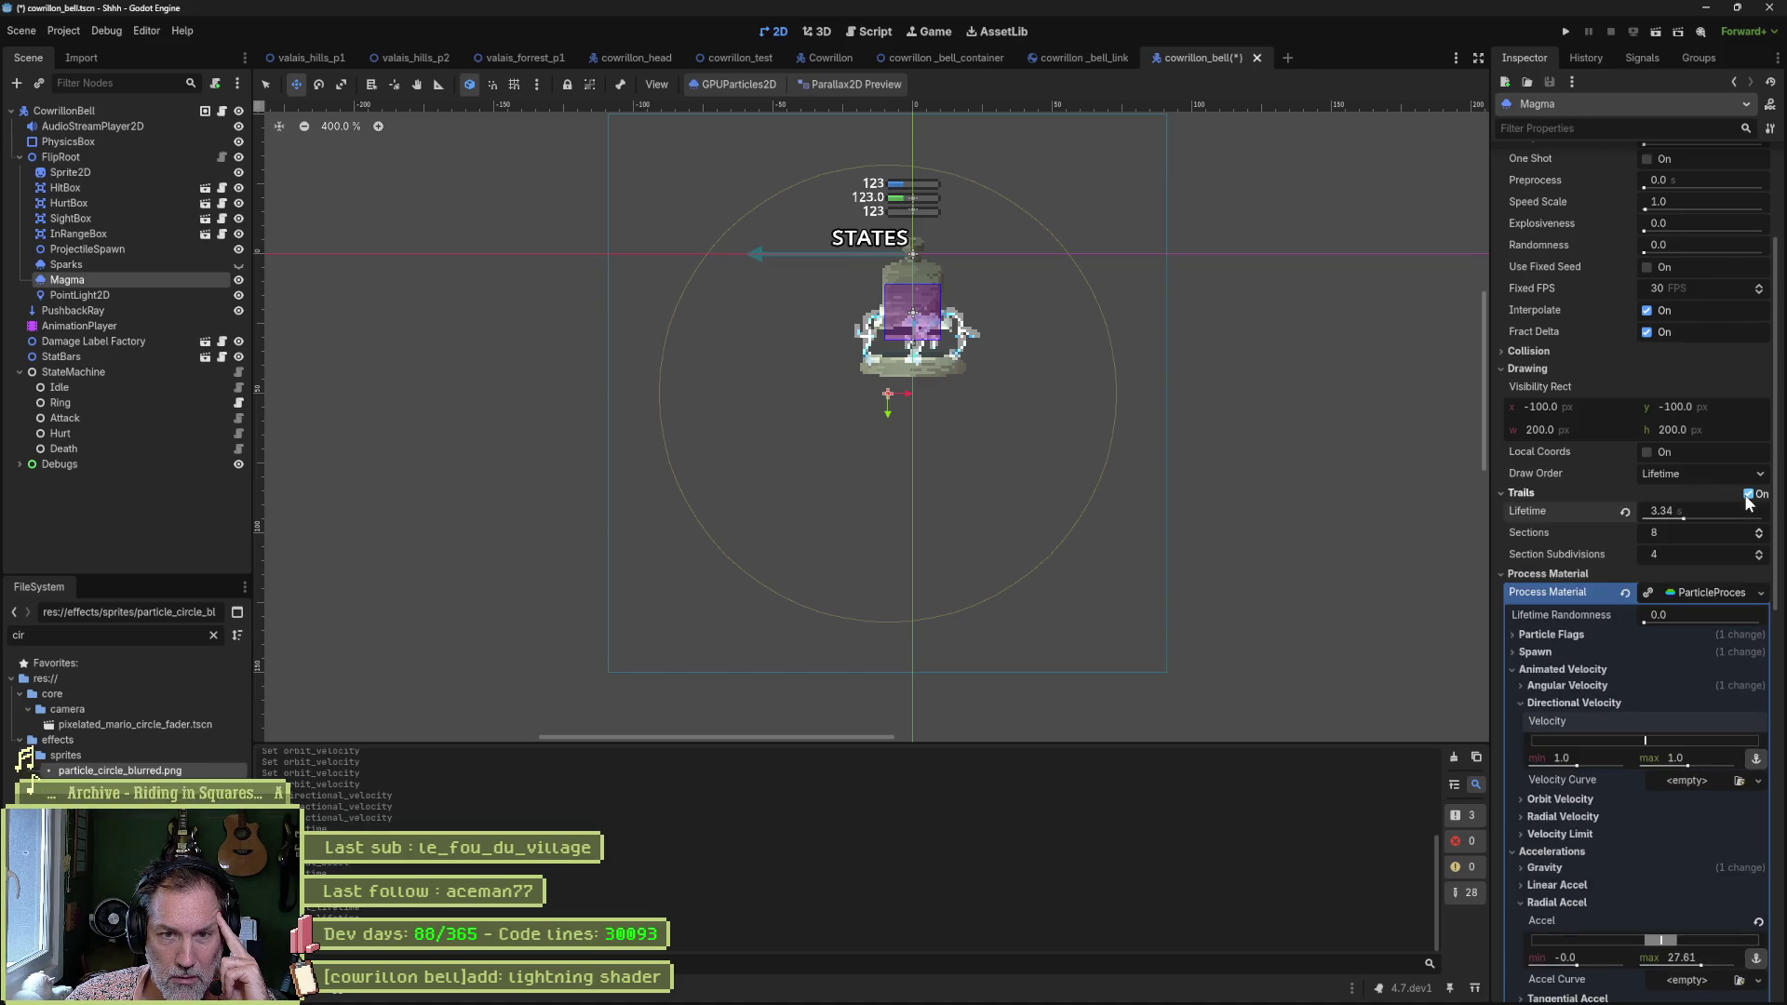
left_click(1748, 494)
left_click(1748, 494)
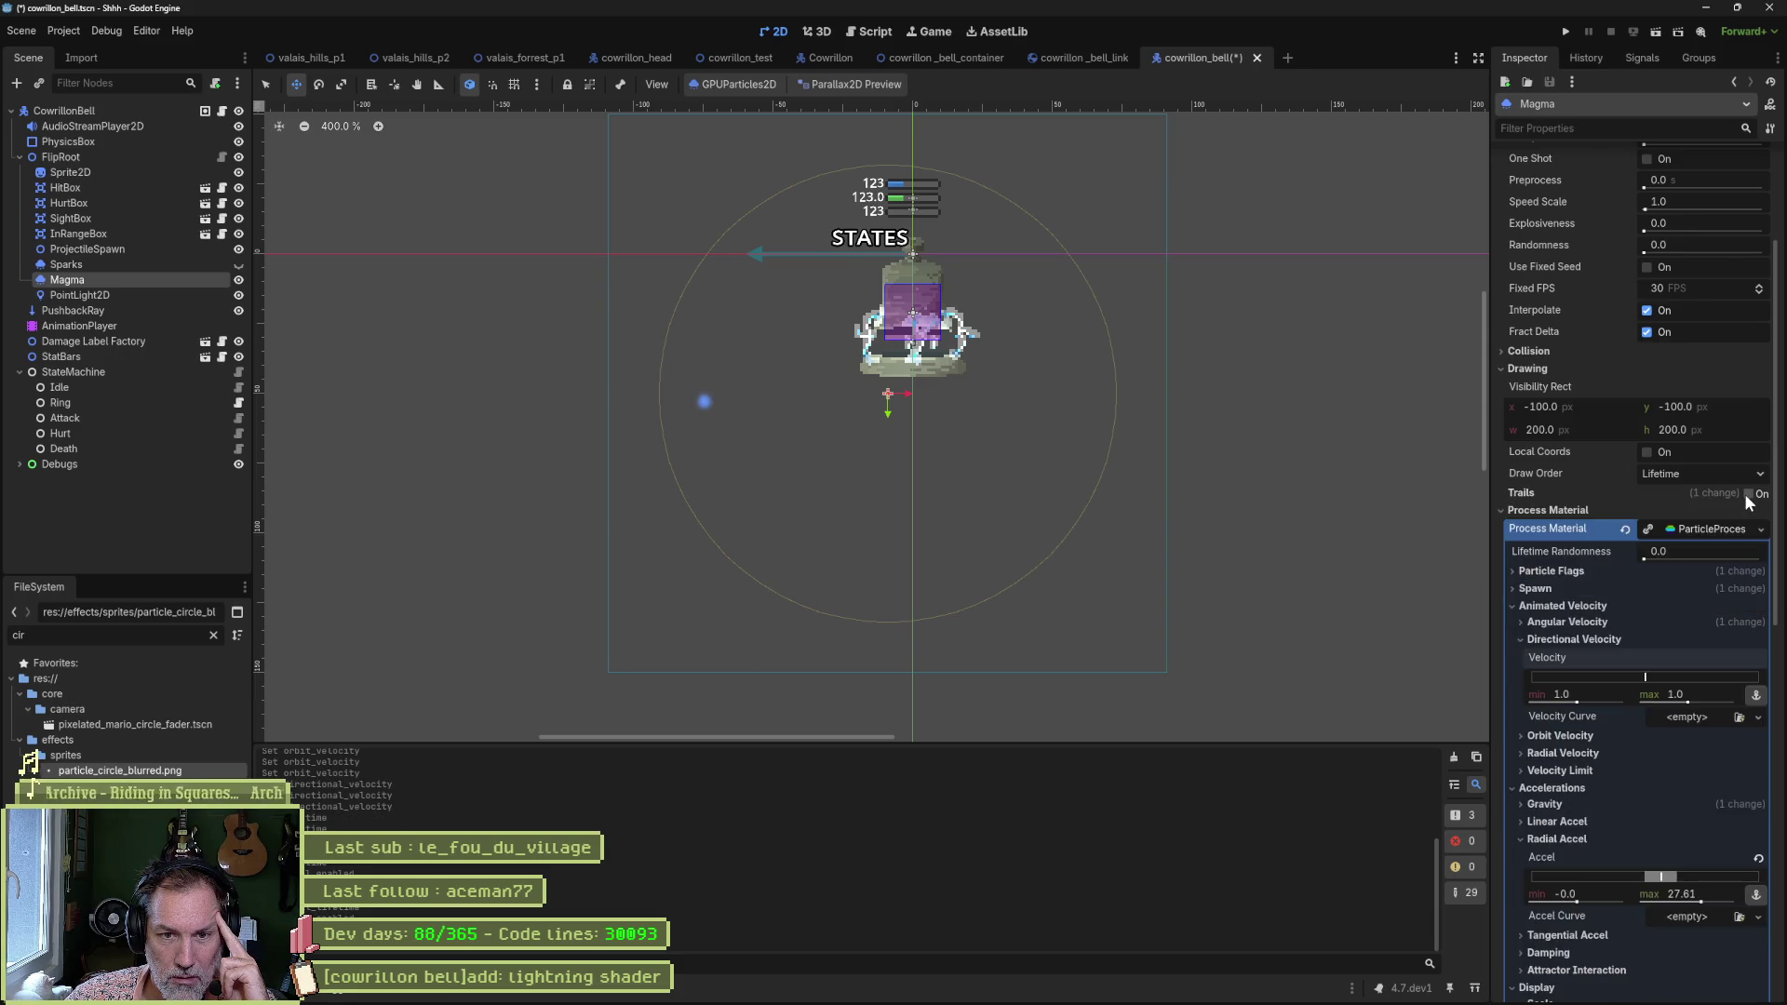
left_click(1748, 494)
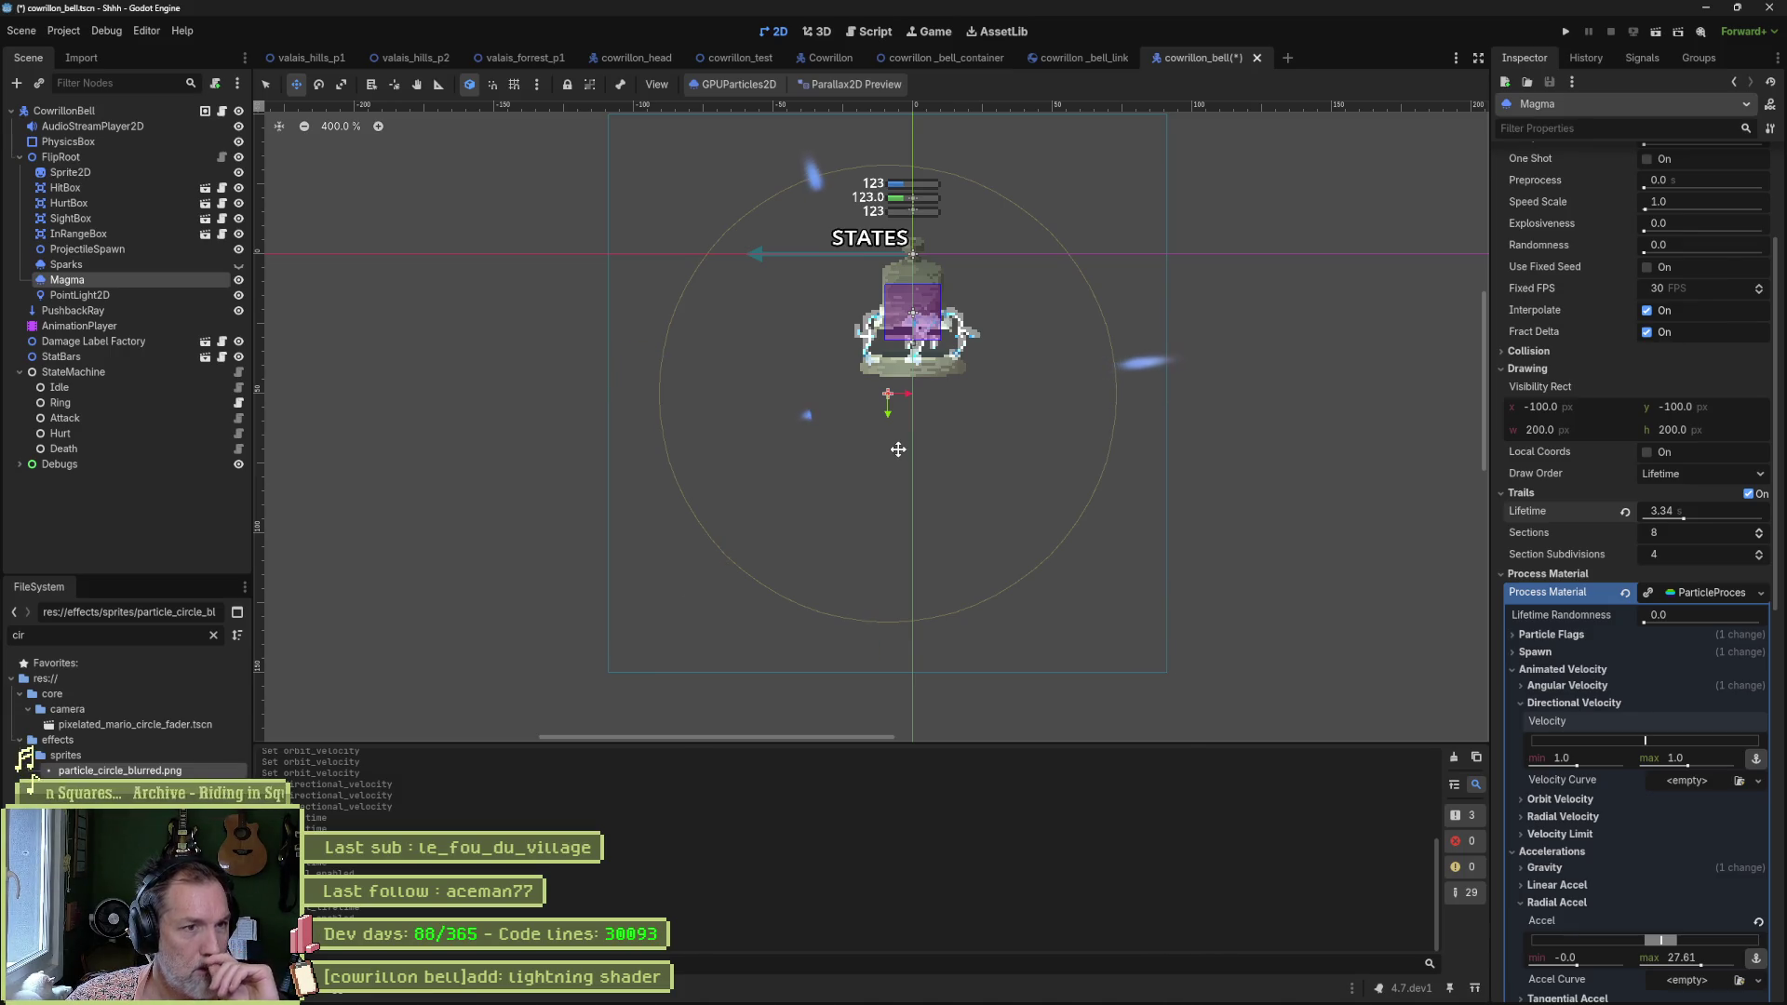
Move the Magma emitter up and to the right, then look through the Inspector's particle flags.
left_click_drag(913, 450, 938, 370)
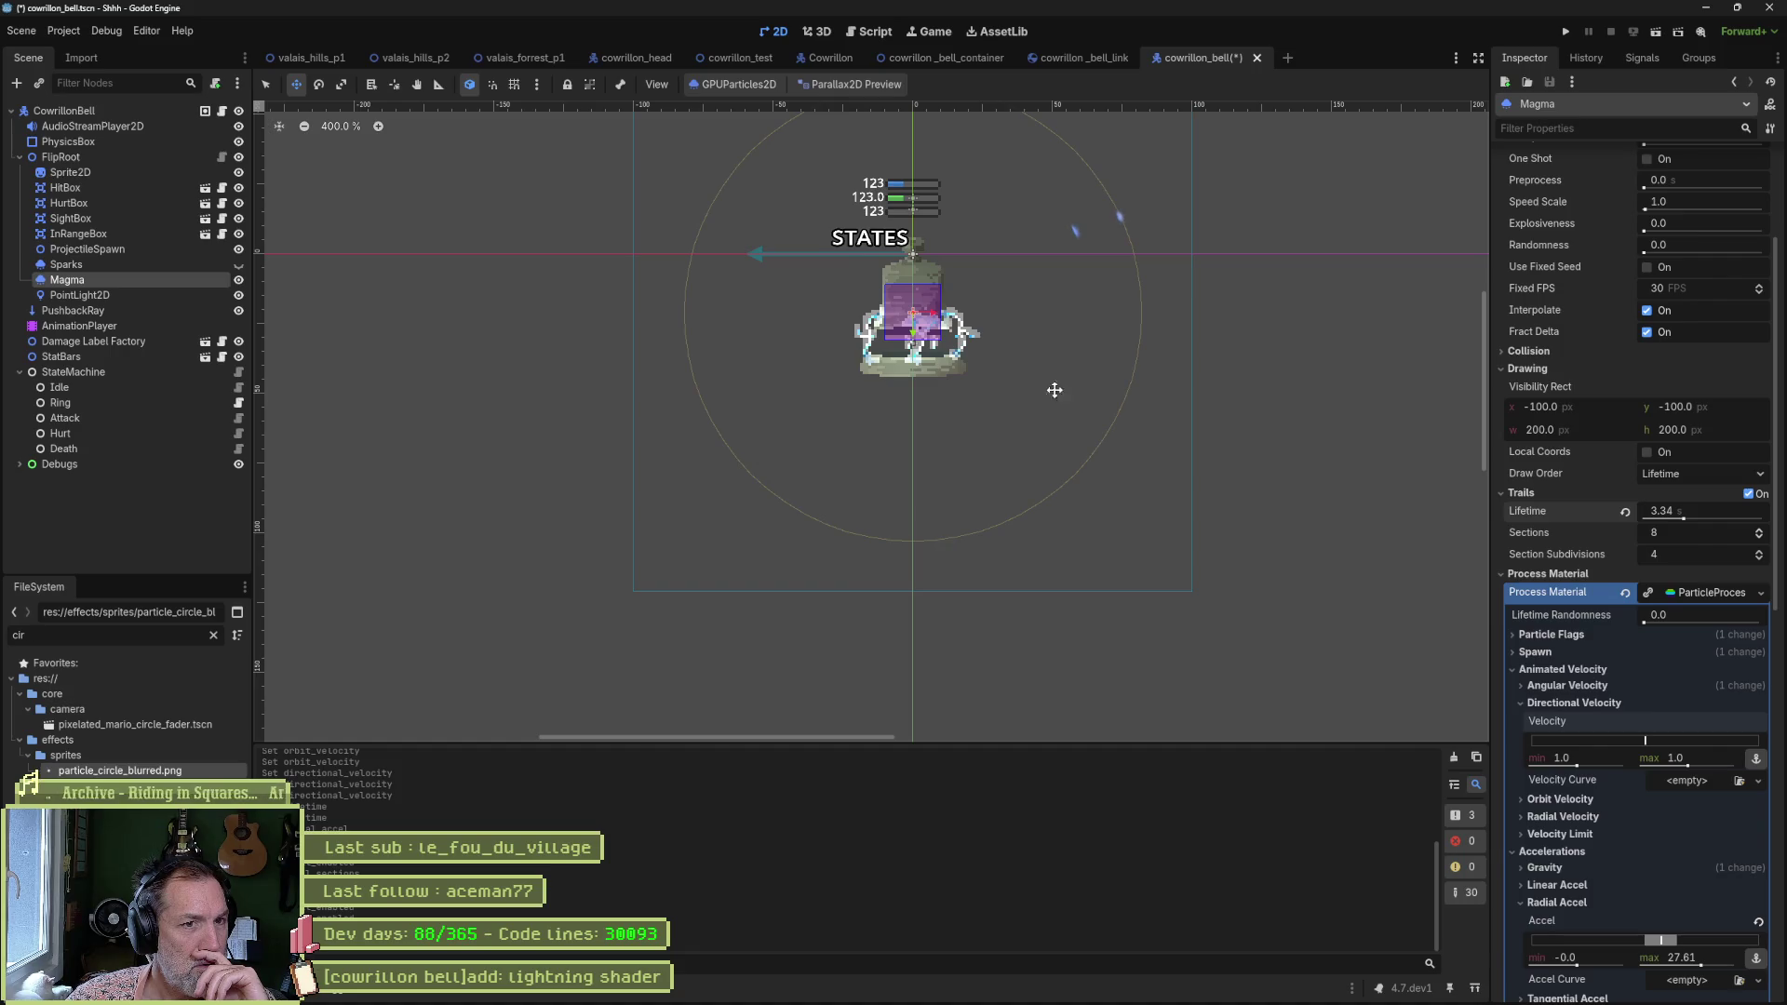
scroll(1043, 377, "down", 2)
scroll(1045, 366, "up", 2)
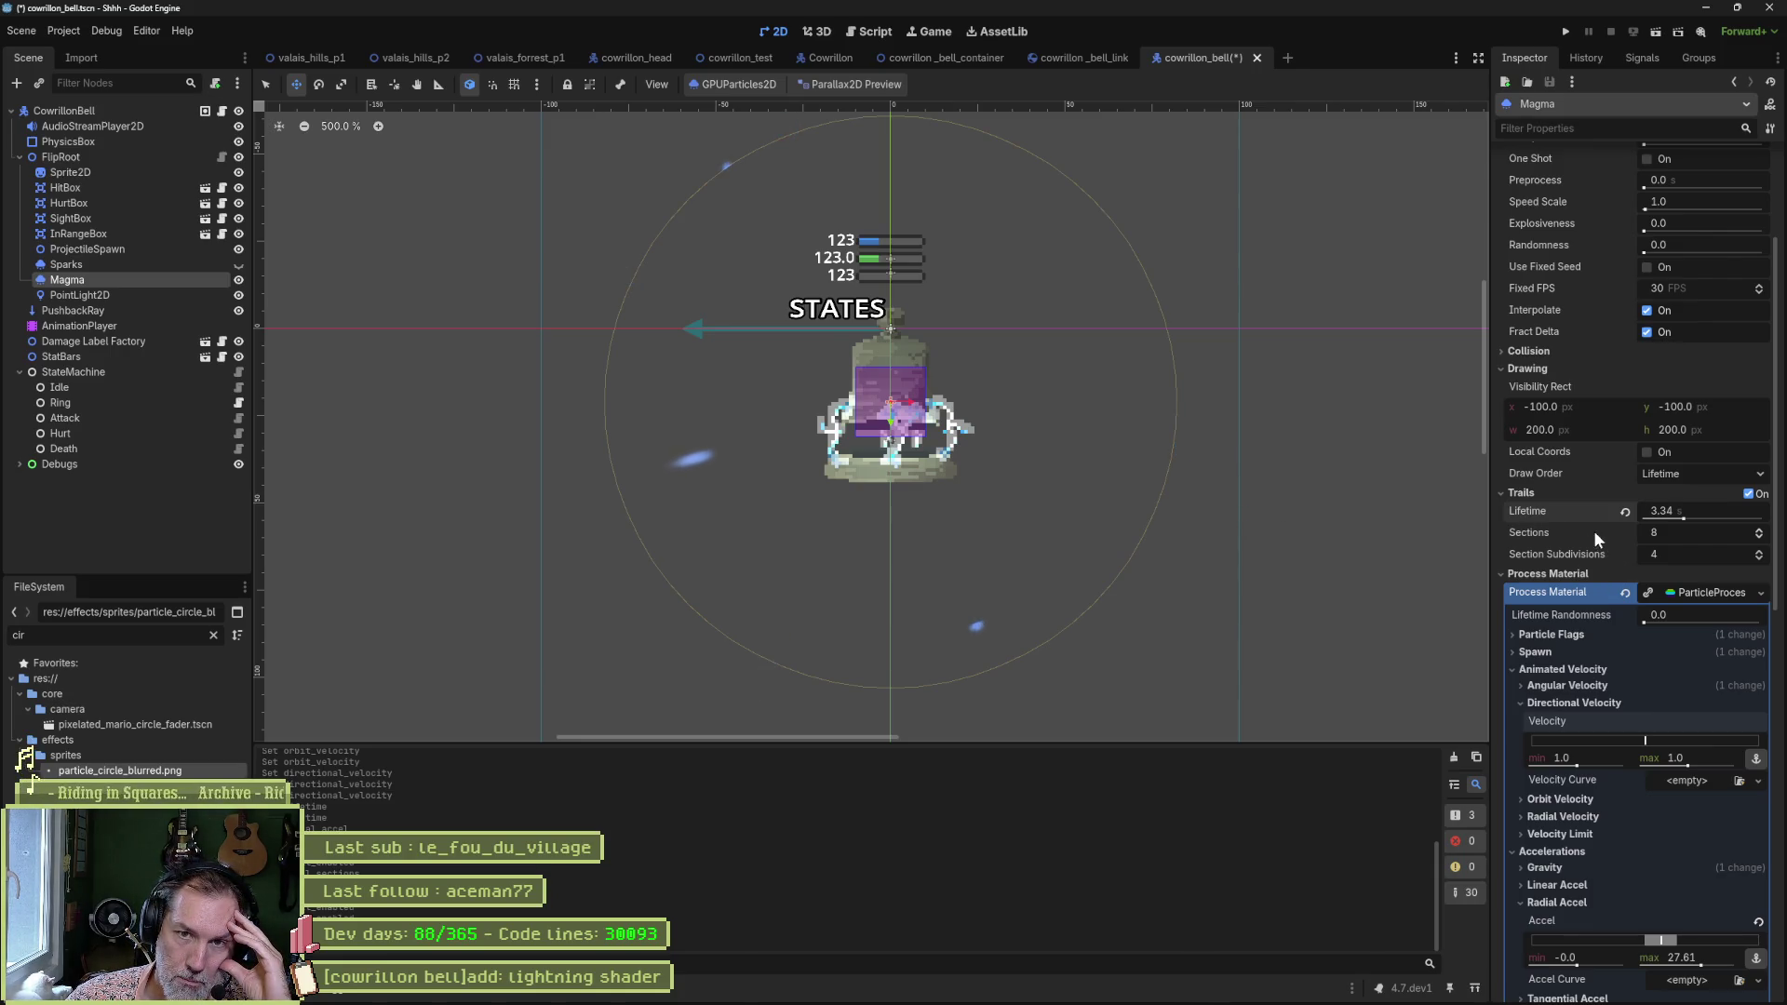
scroll(1594, 530, "up", 3)
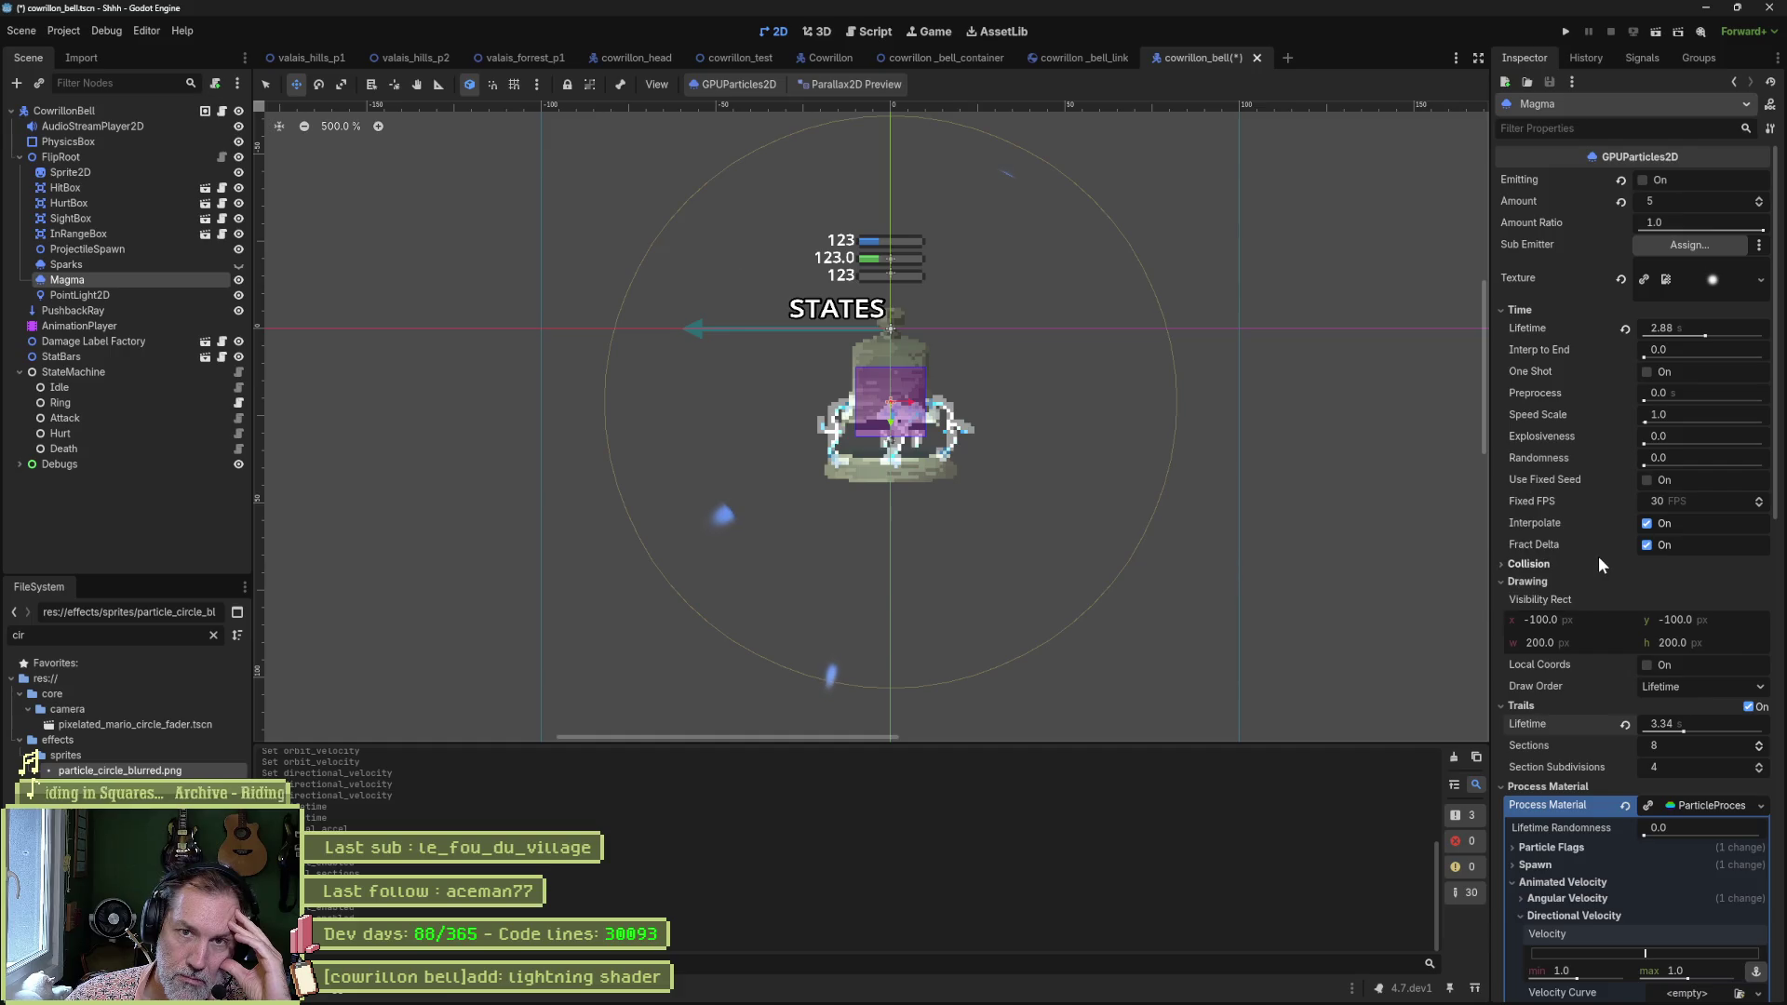
scroll(1598, 555, "down", 3)
scroll(1589, 518, "down", 2)
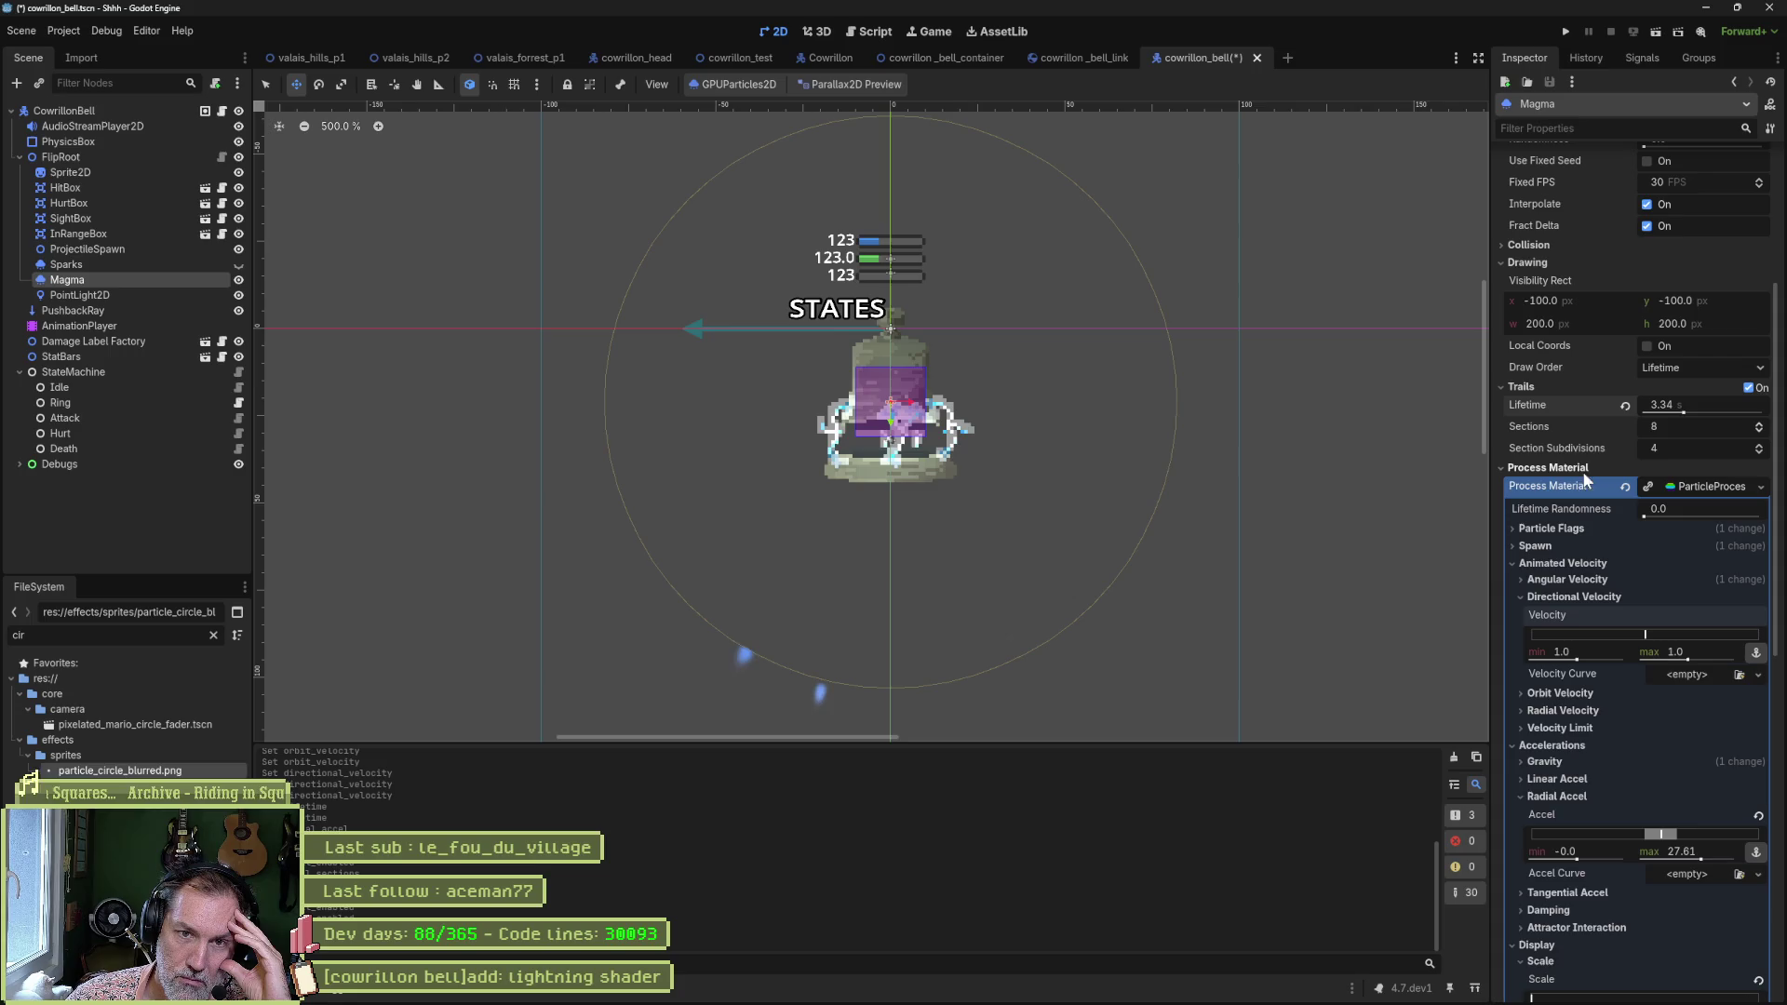
scroll(1565, 443, "up", 2)
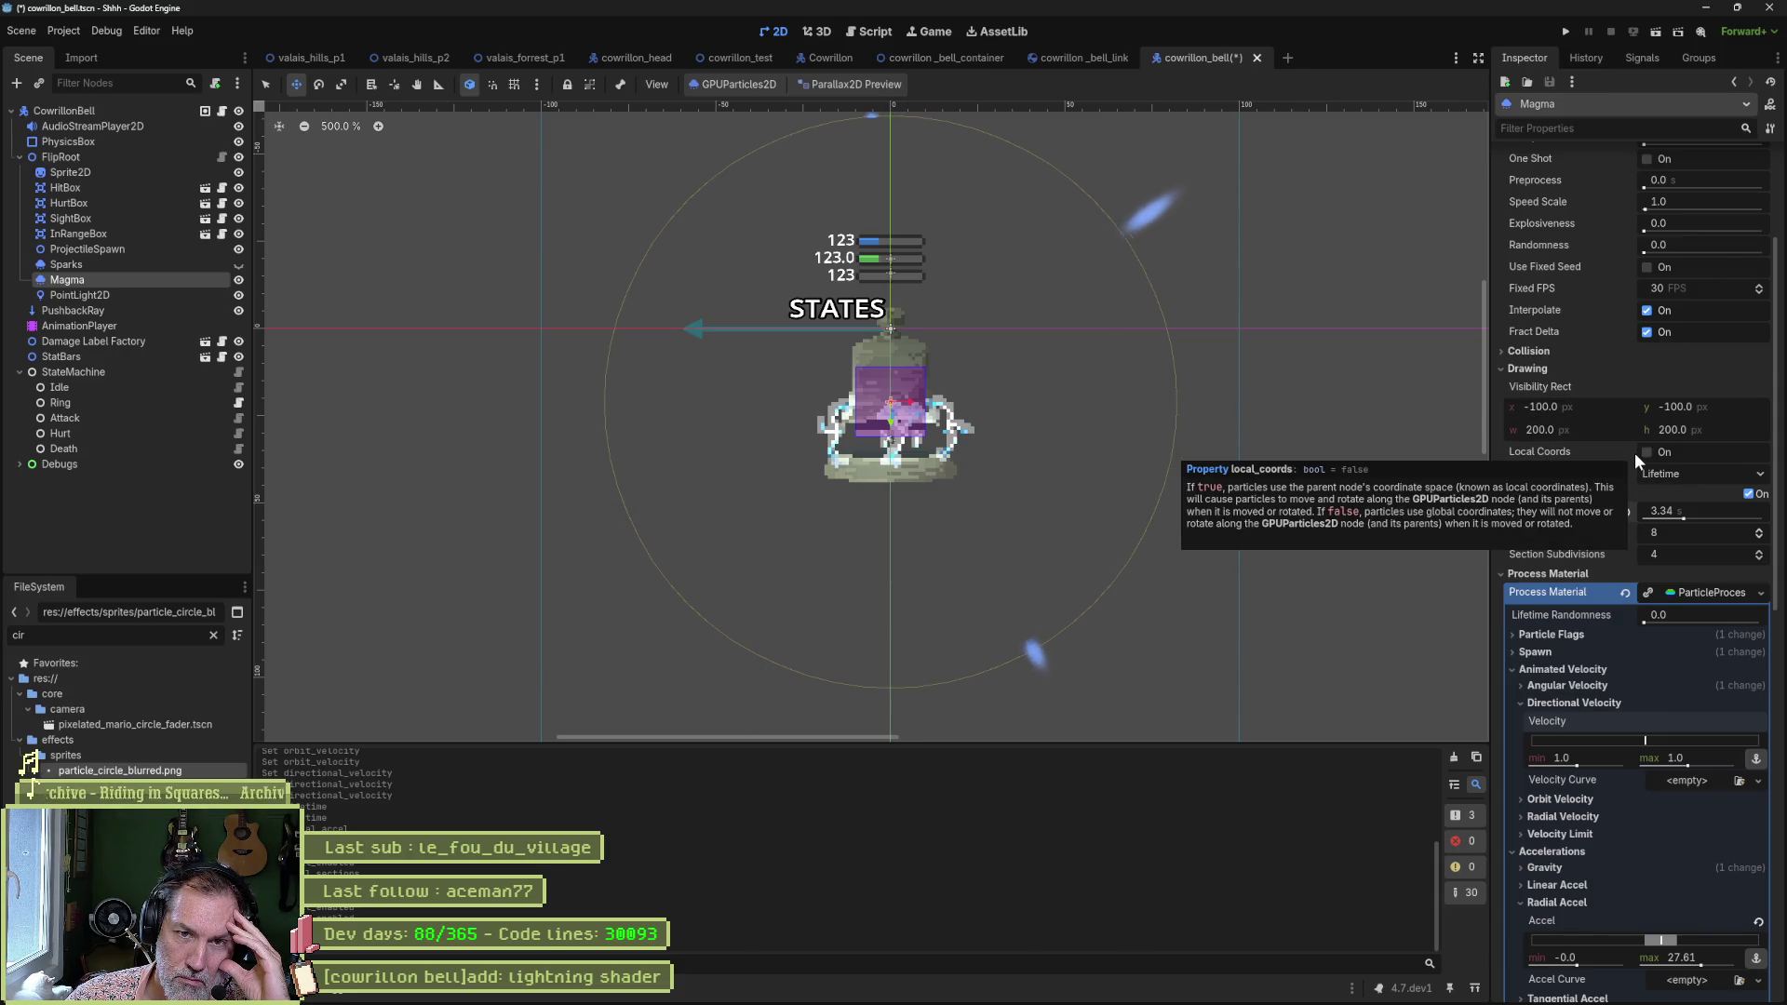
scroll(1553, 390, "up", 2)
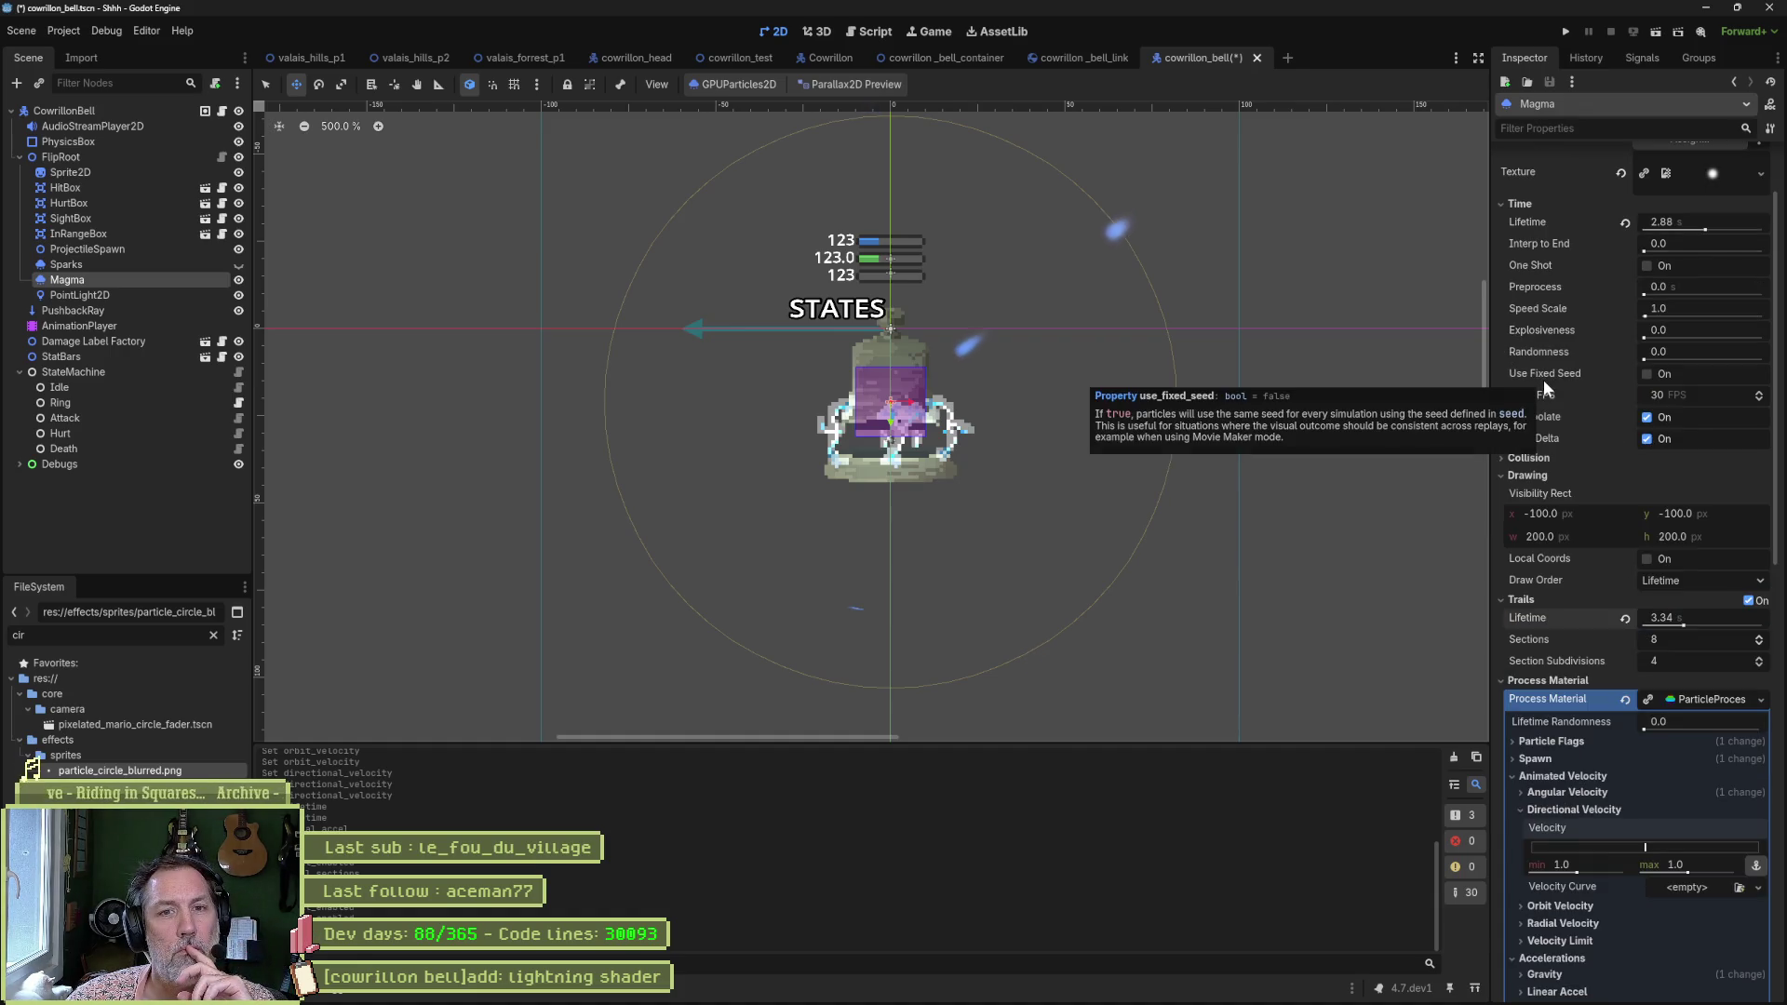
scroll(1550, 392, "up", 3)
scroll(1547, 390, "down", 5)
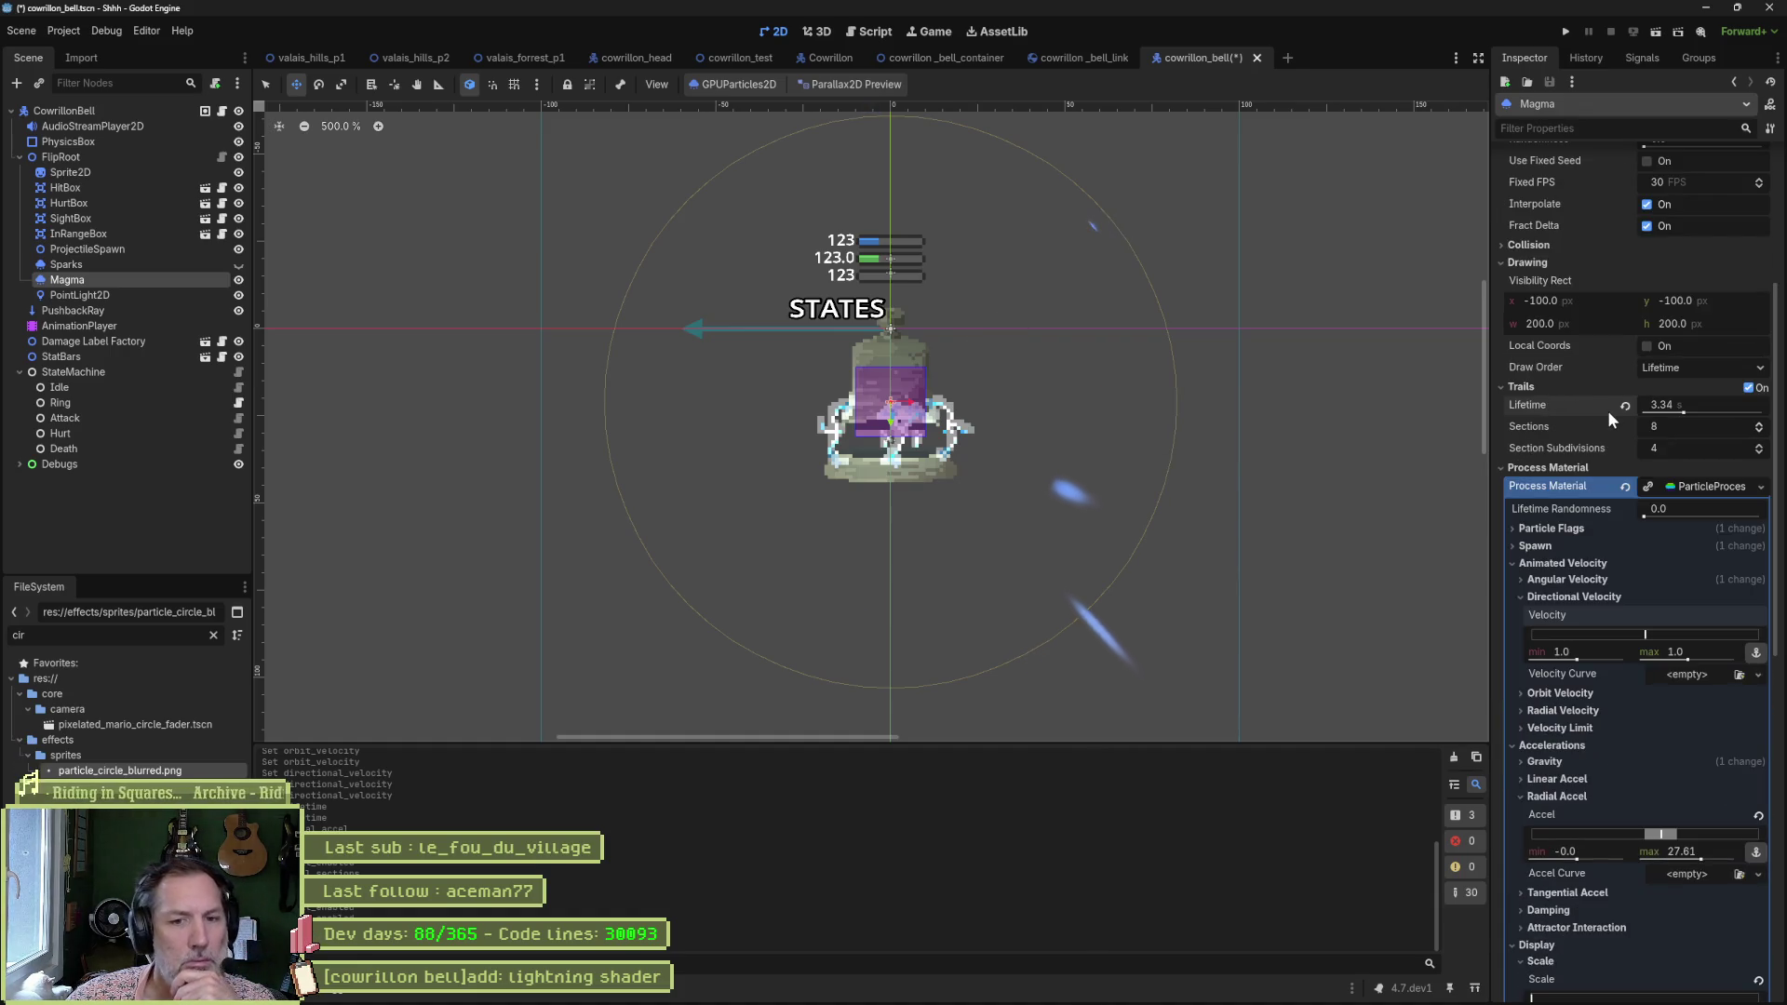
left_click(1565, 531)
left_click(1564, 528)
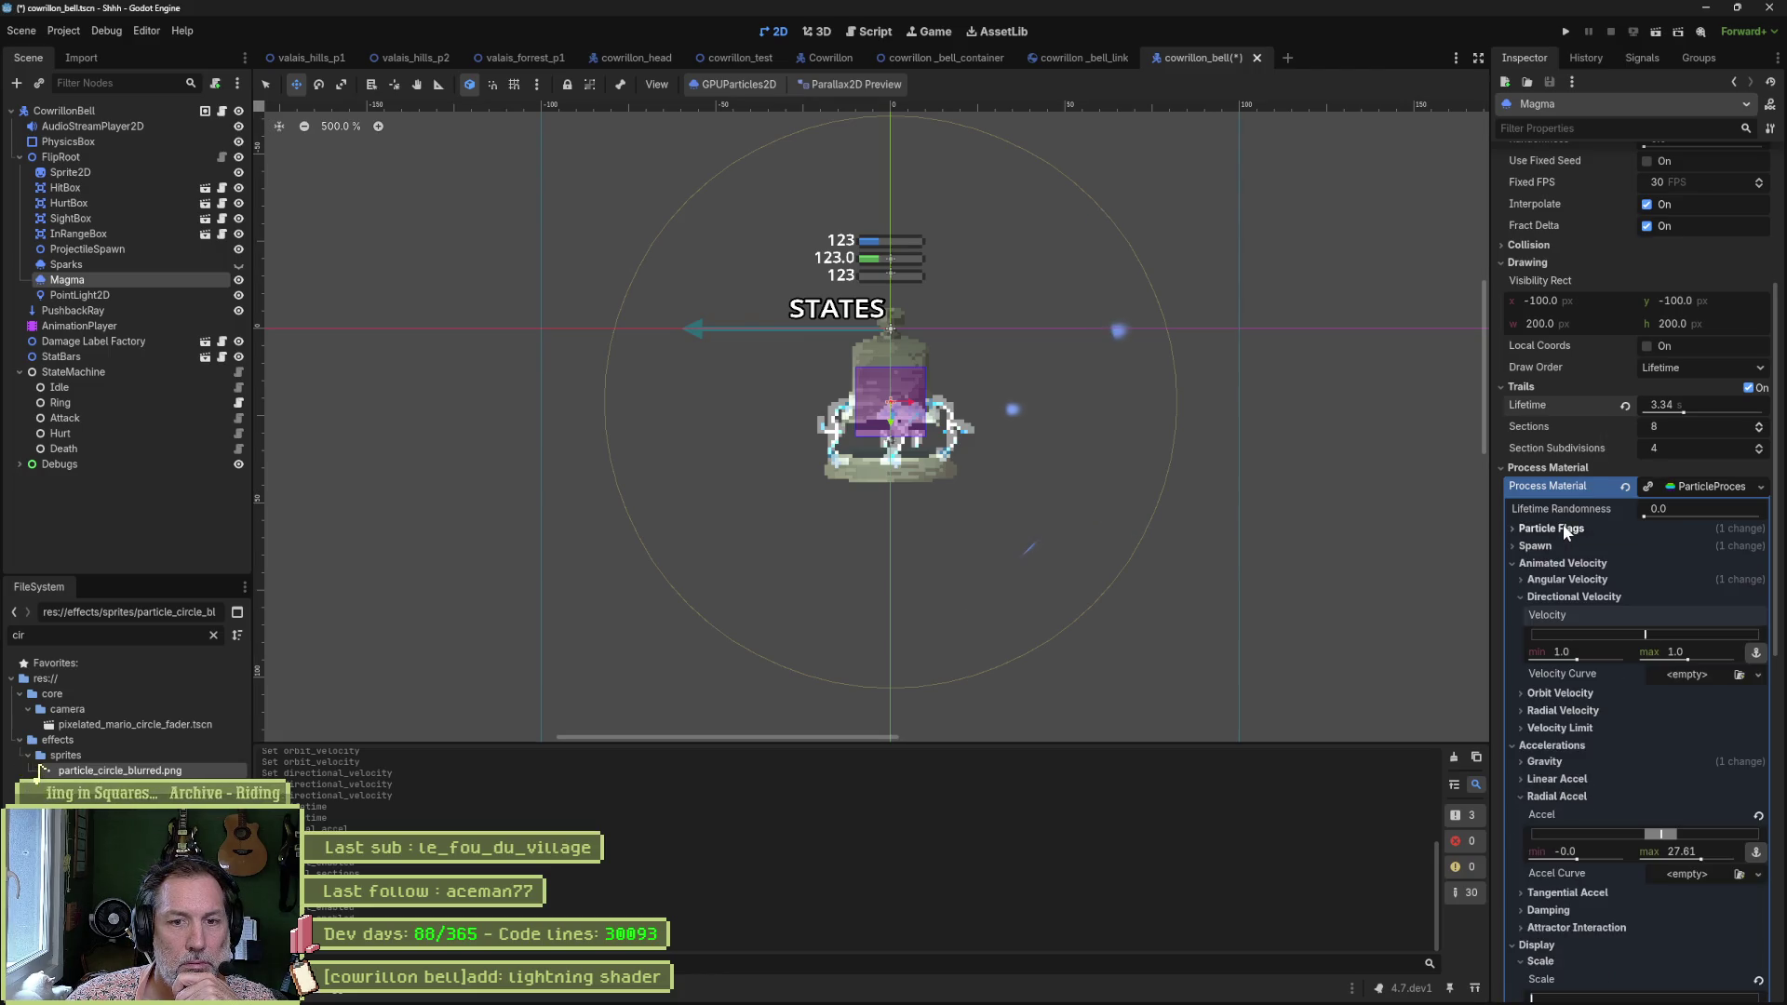
Shrink the Spawn emission sphere radius to 10.08, nudge the emitter down, and raise trail lifetime to 5.79.
left_click(1555, 546)
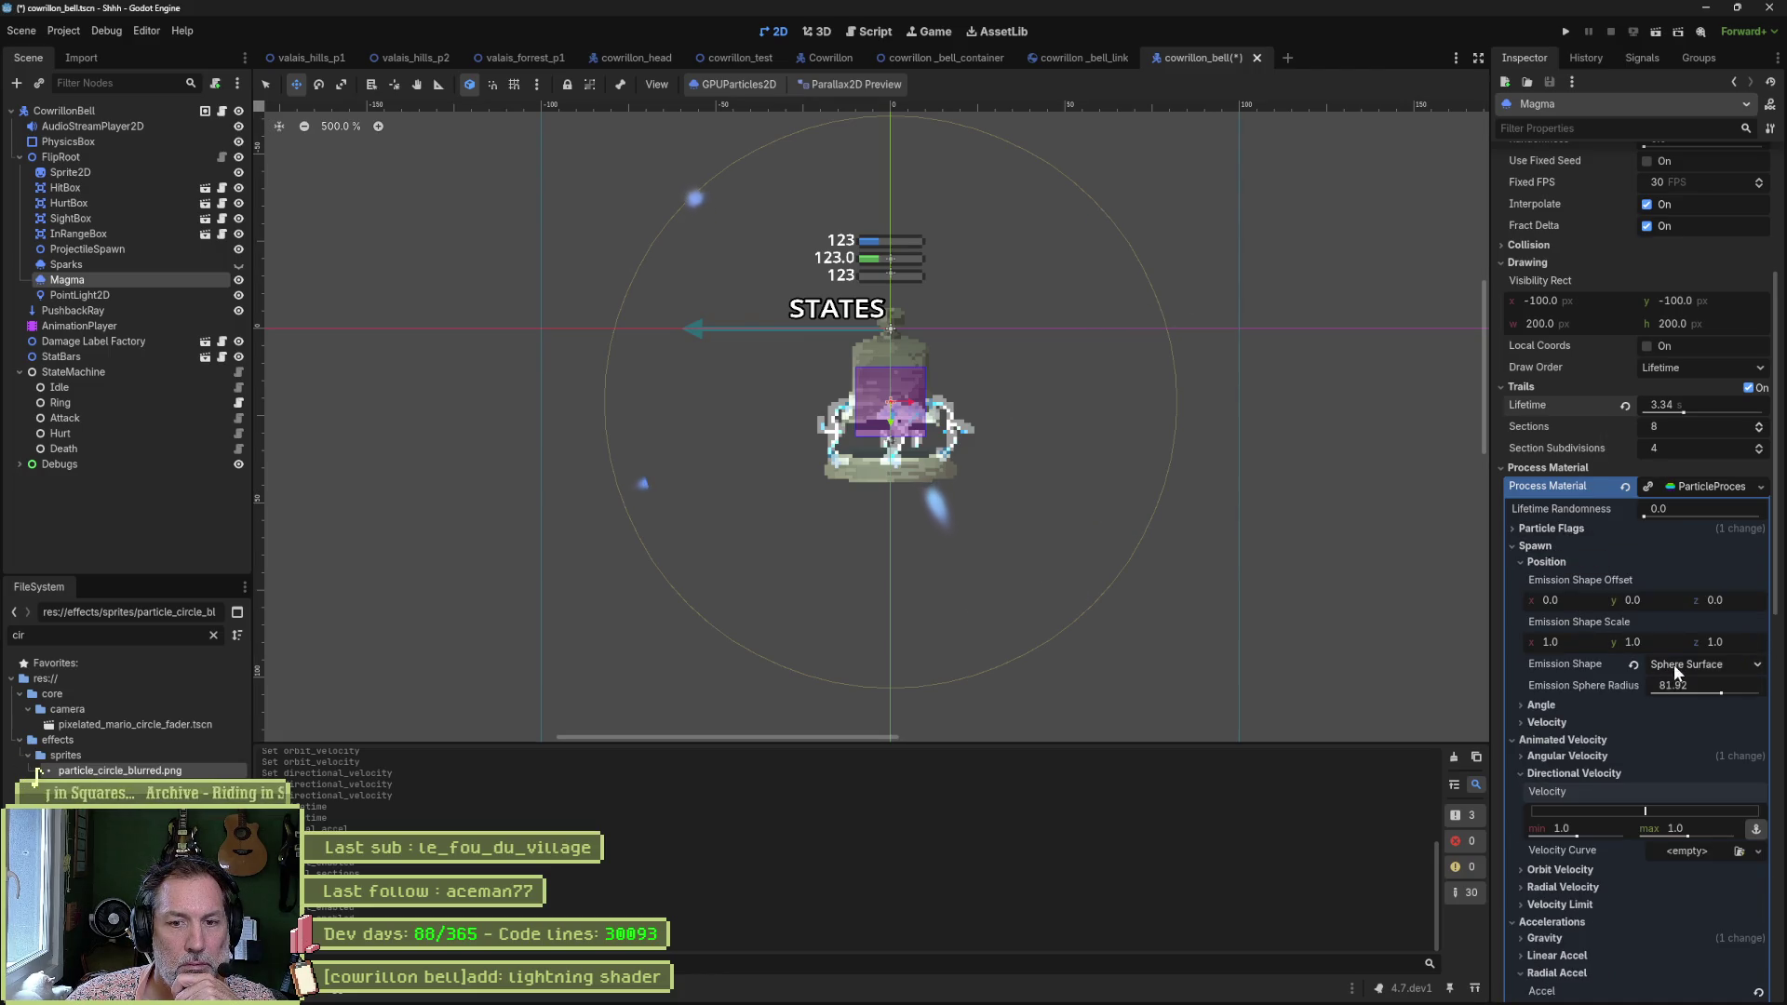
left_click_drag(1721, 694, 1664, 687)
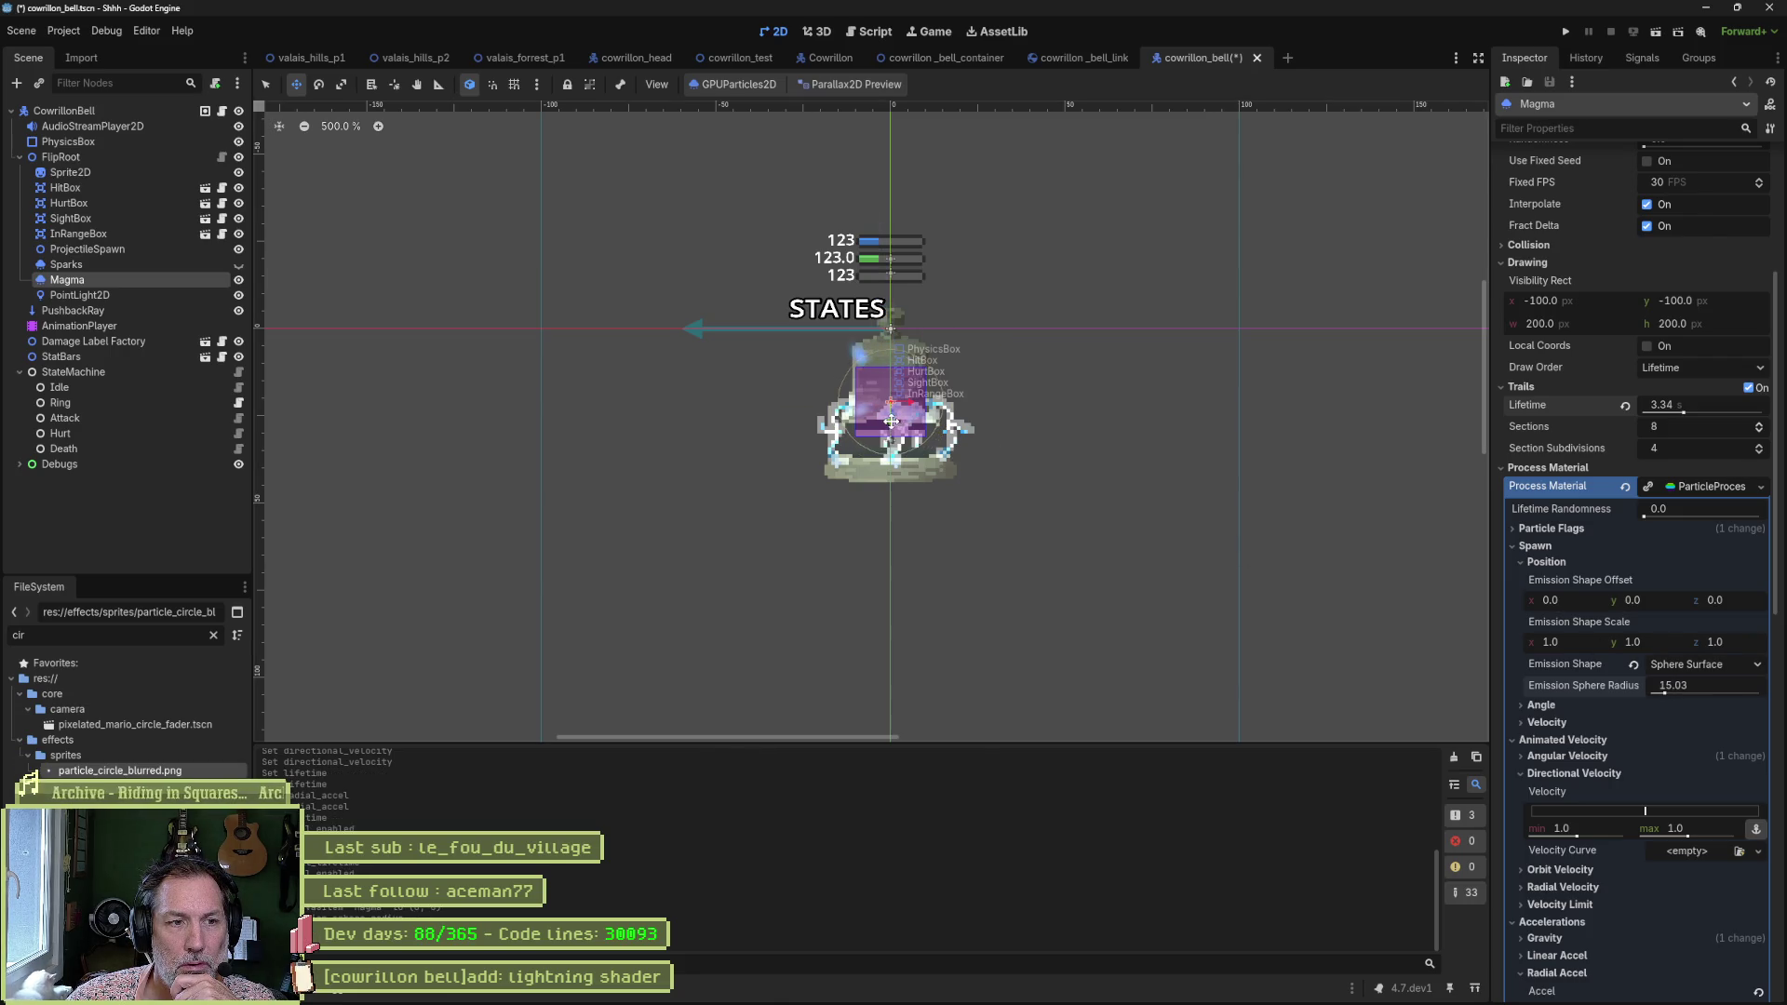
left_click_drag(891, 410, 891, 451)
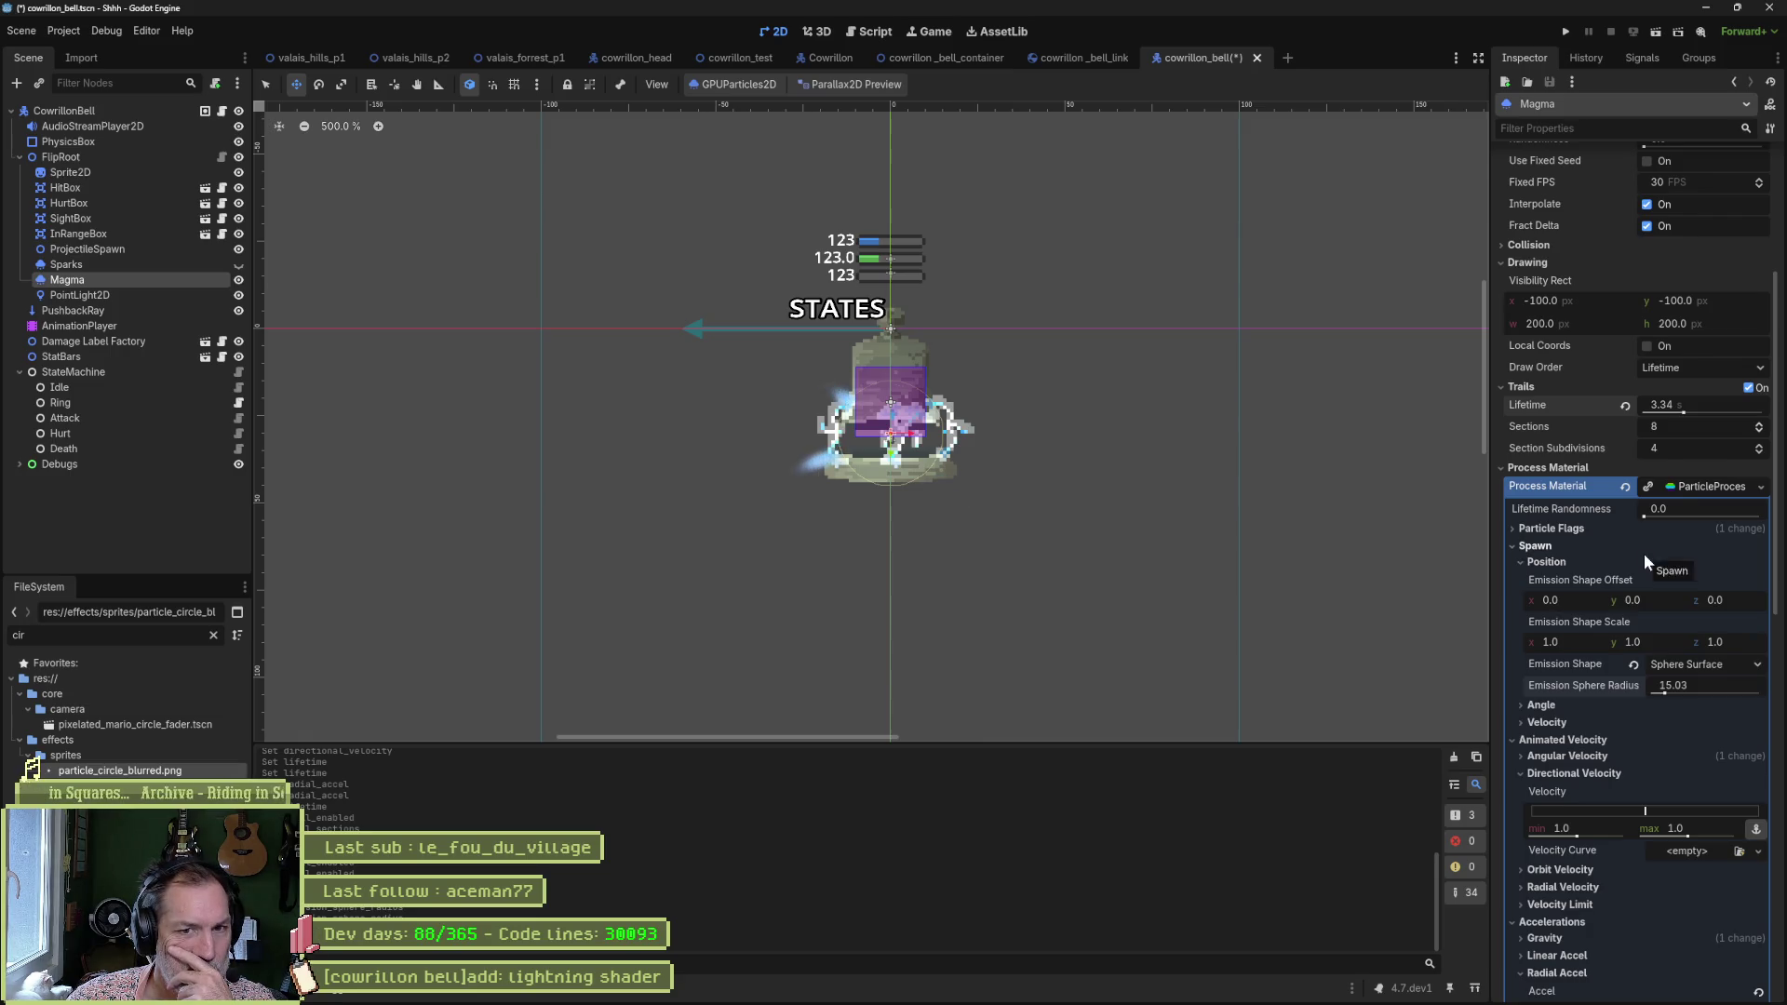
left_click_drag(1685, 411, 1706, 412)
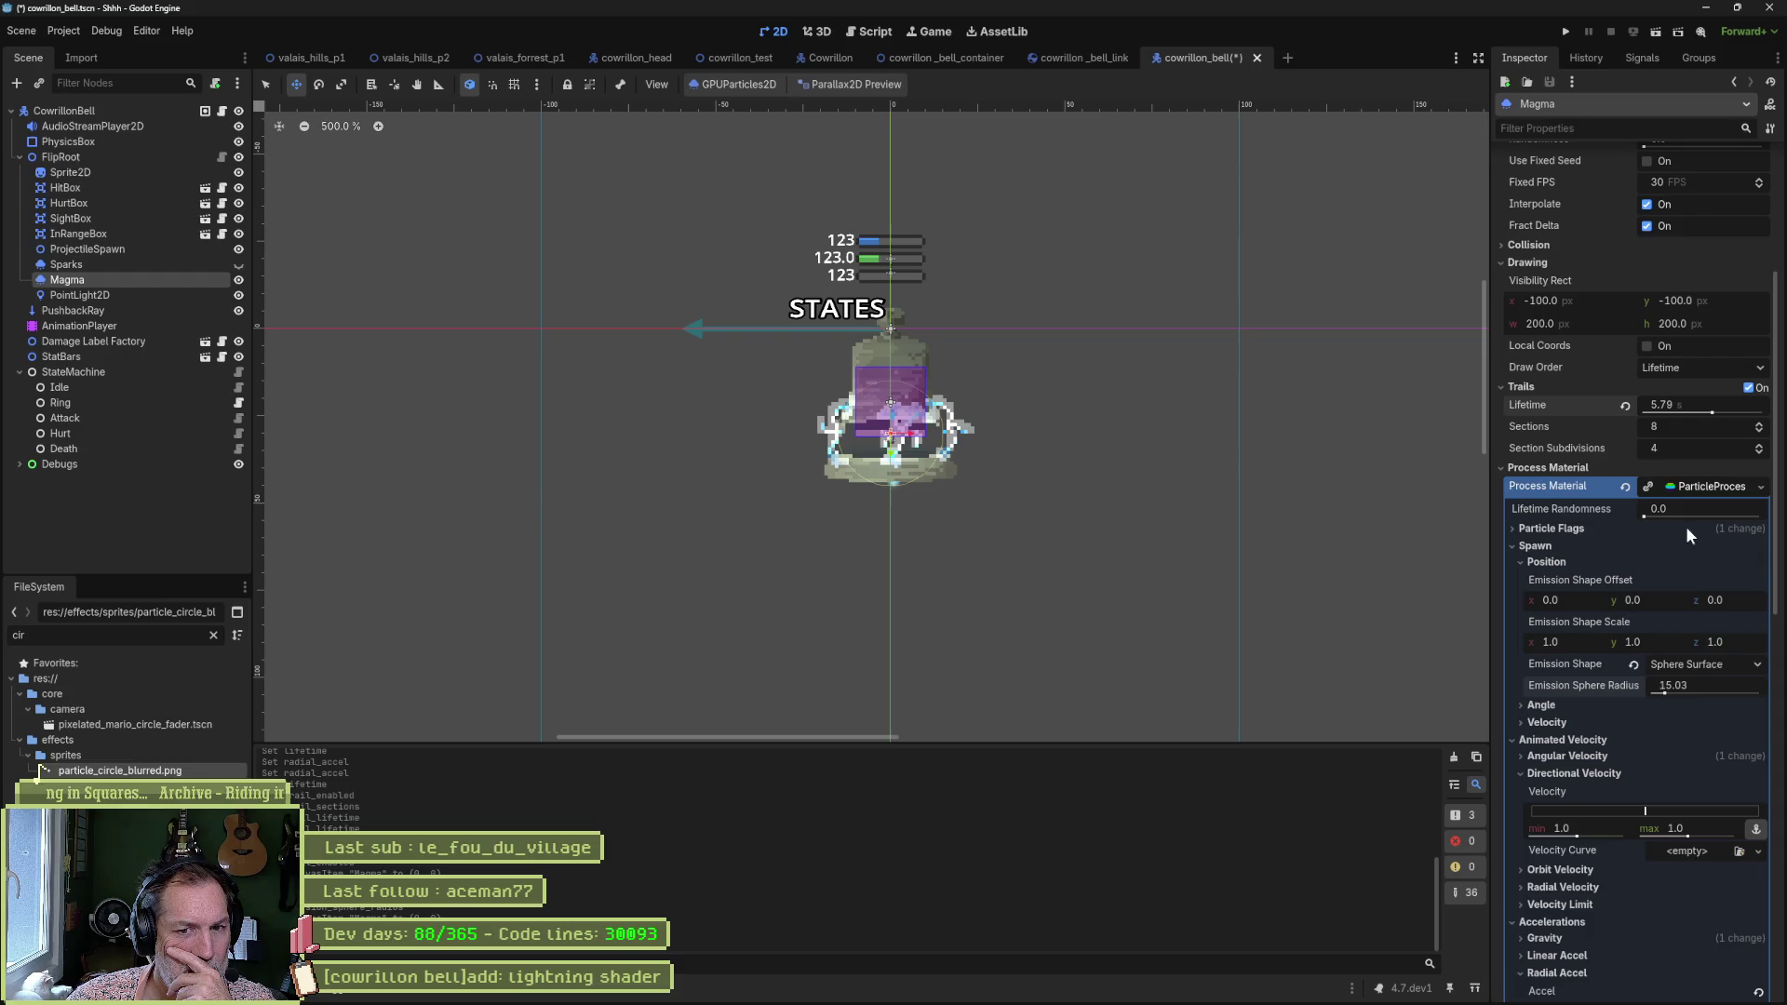
left_click_drag(1666, 696, 1662, 698)
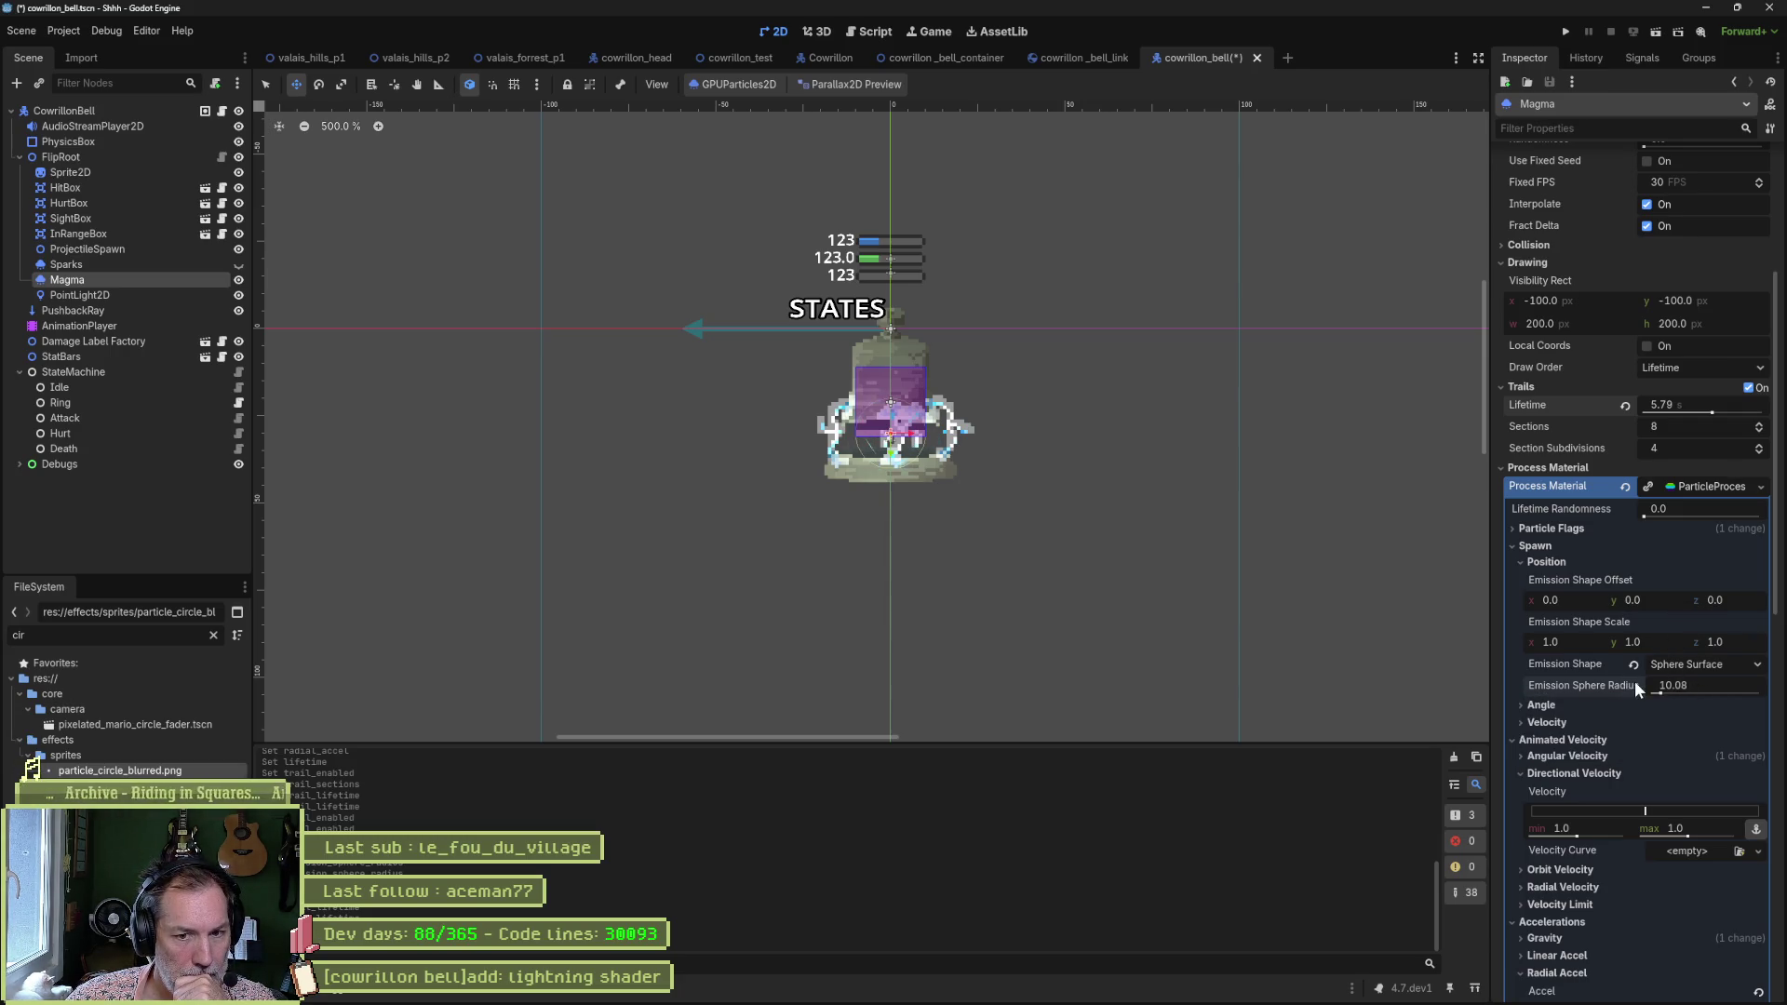
scroll(1635, 685, "down", 2)
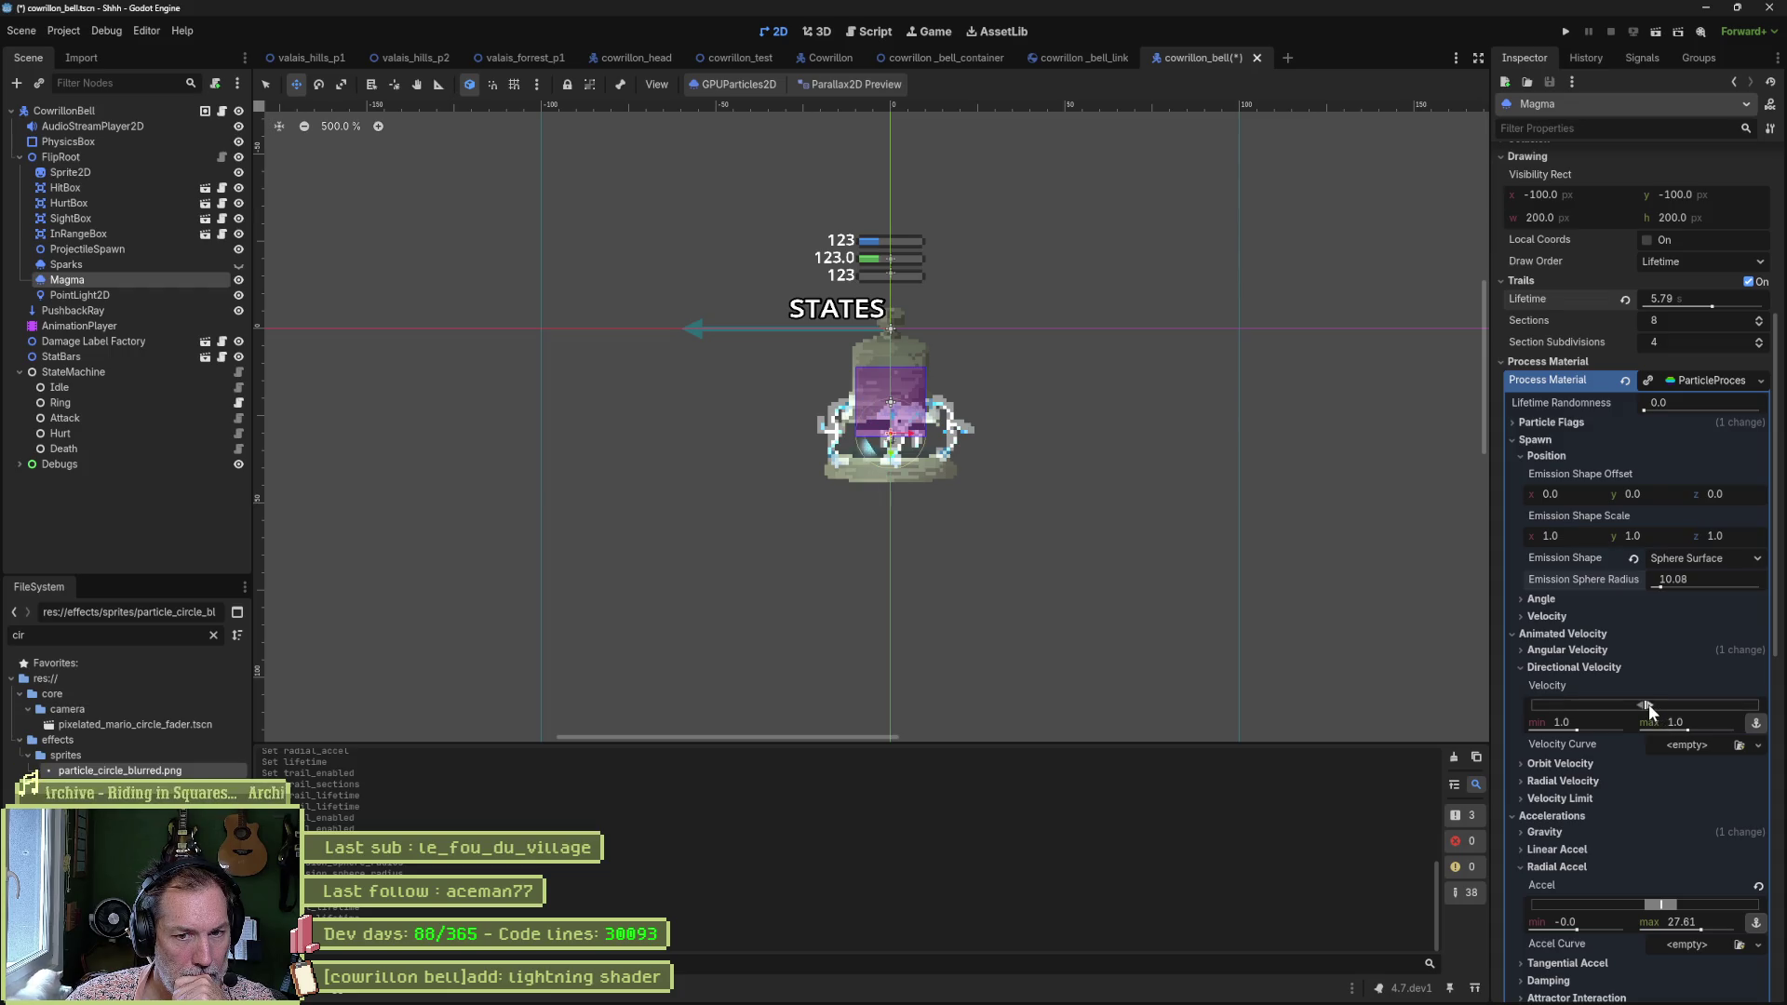
Set the Magma orbit velocity range to -0.773 through 0.417.
left_click(1537, 669)
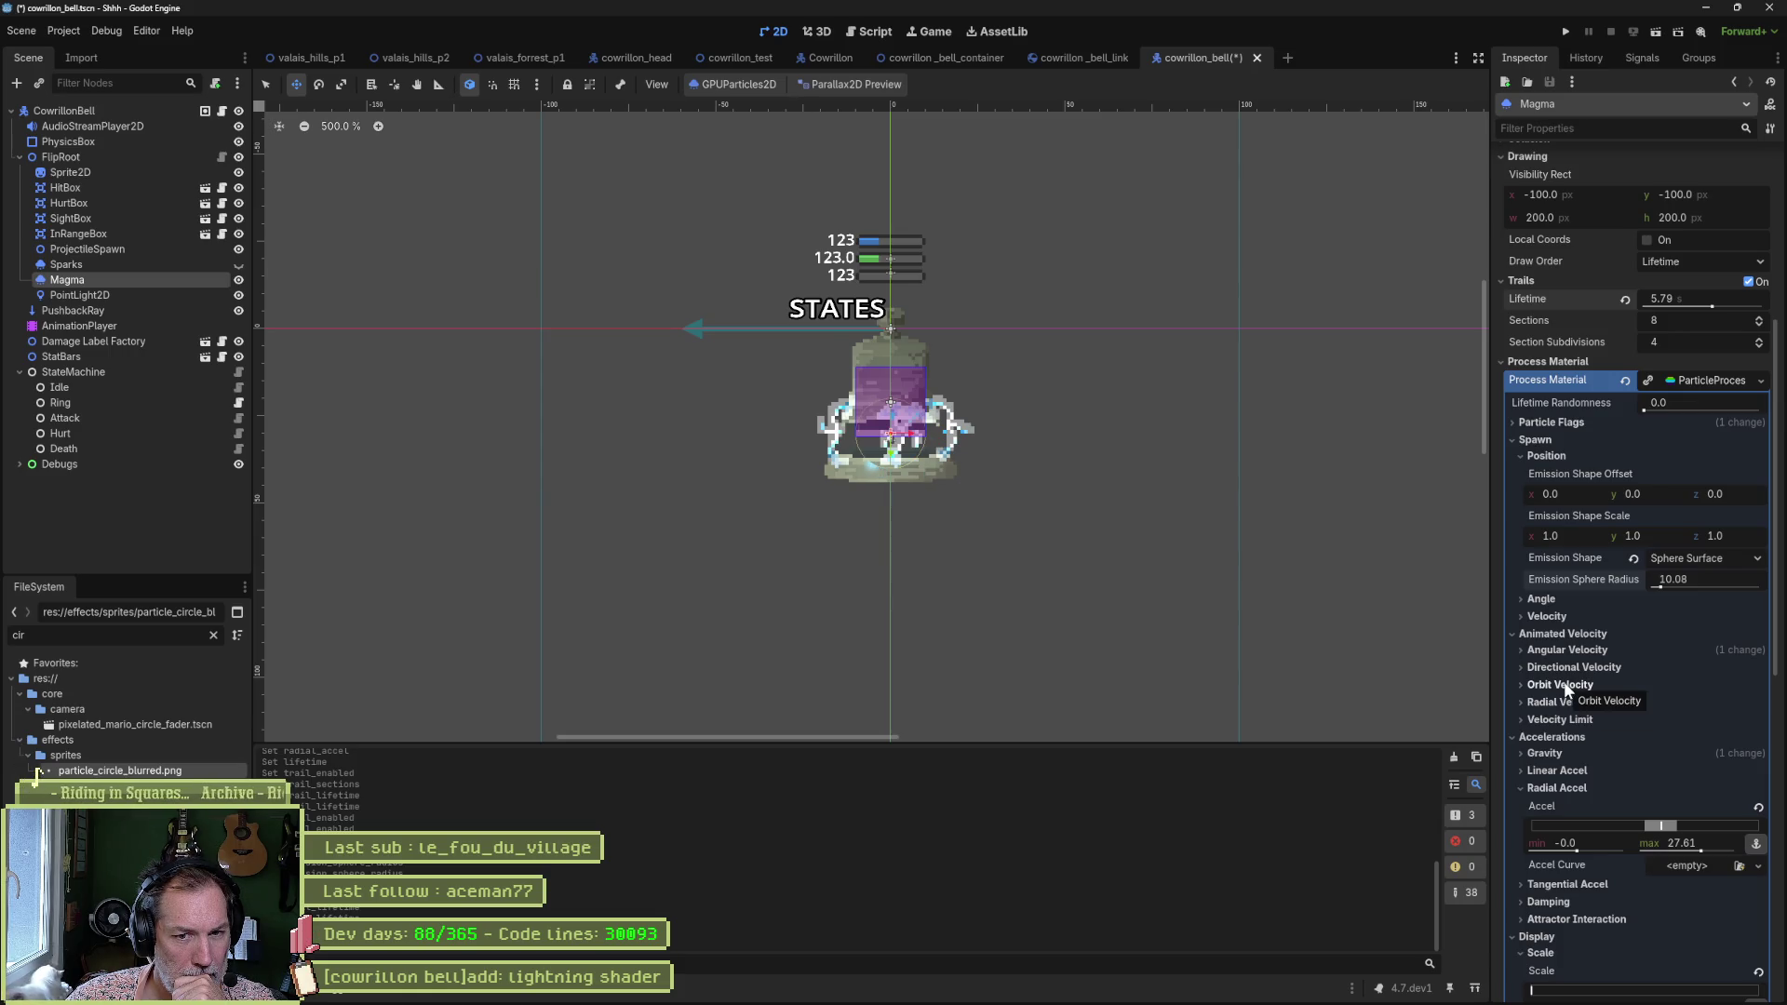
left_click(1566, 685)
left_click_drag(1651, 724, 1675, 727)
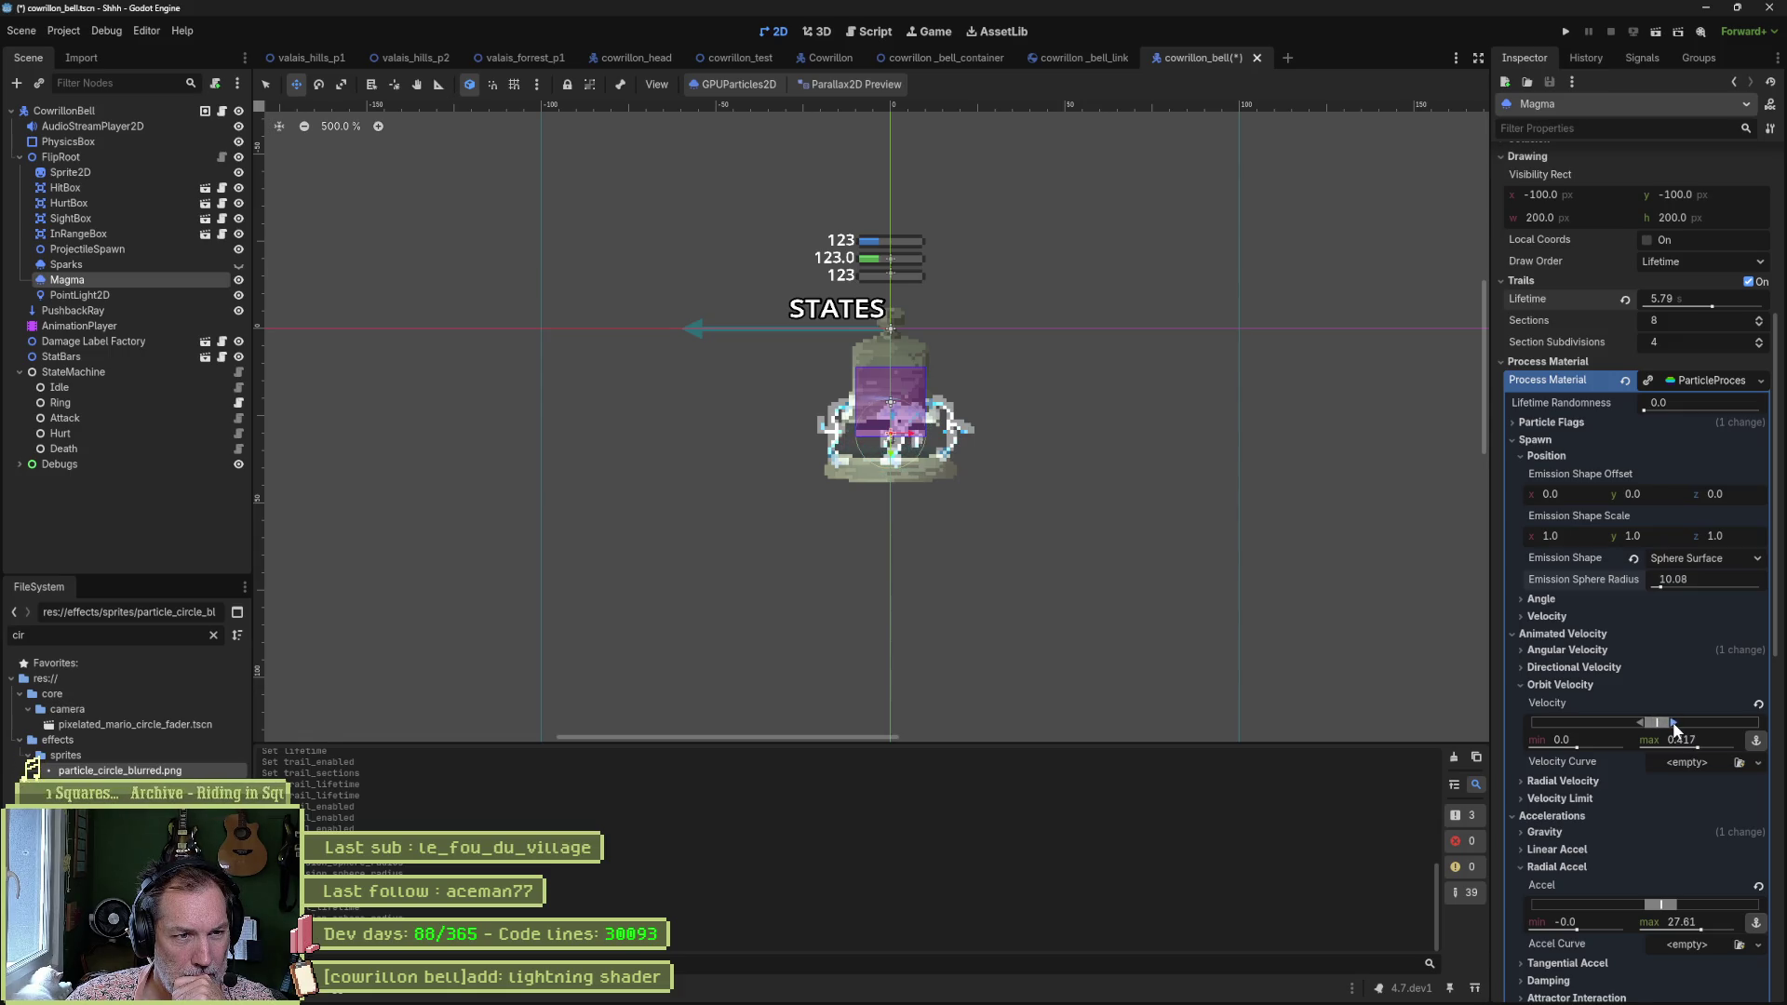
left_click_drag(1641, 723, 1599, 718)
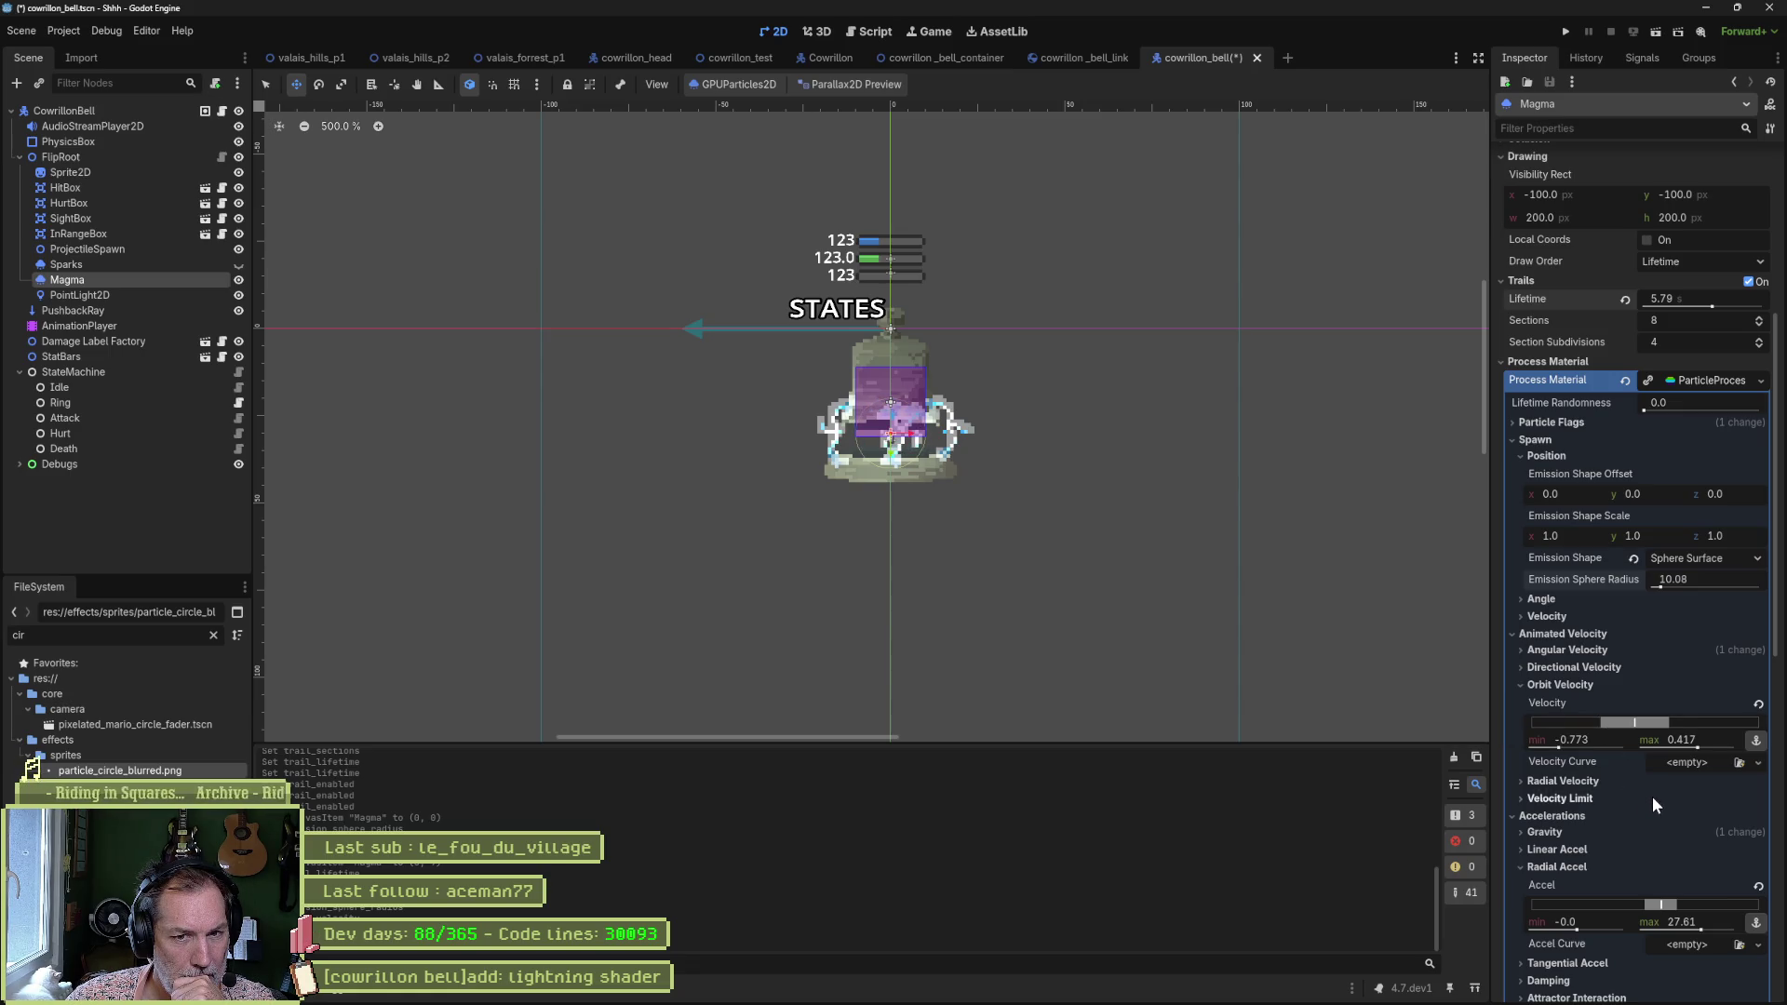
Set the radial velocity range to -177.91 through 147.24 so sparks stream outward.
left_click(1594, 781)
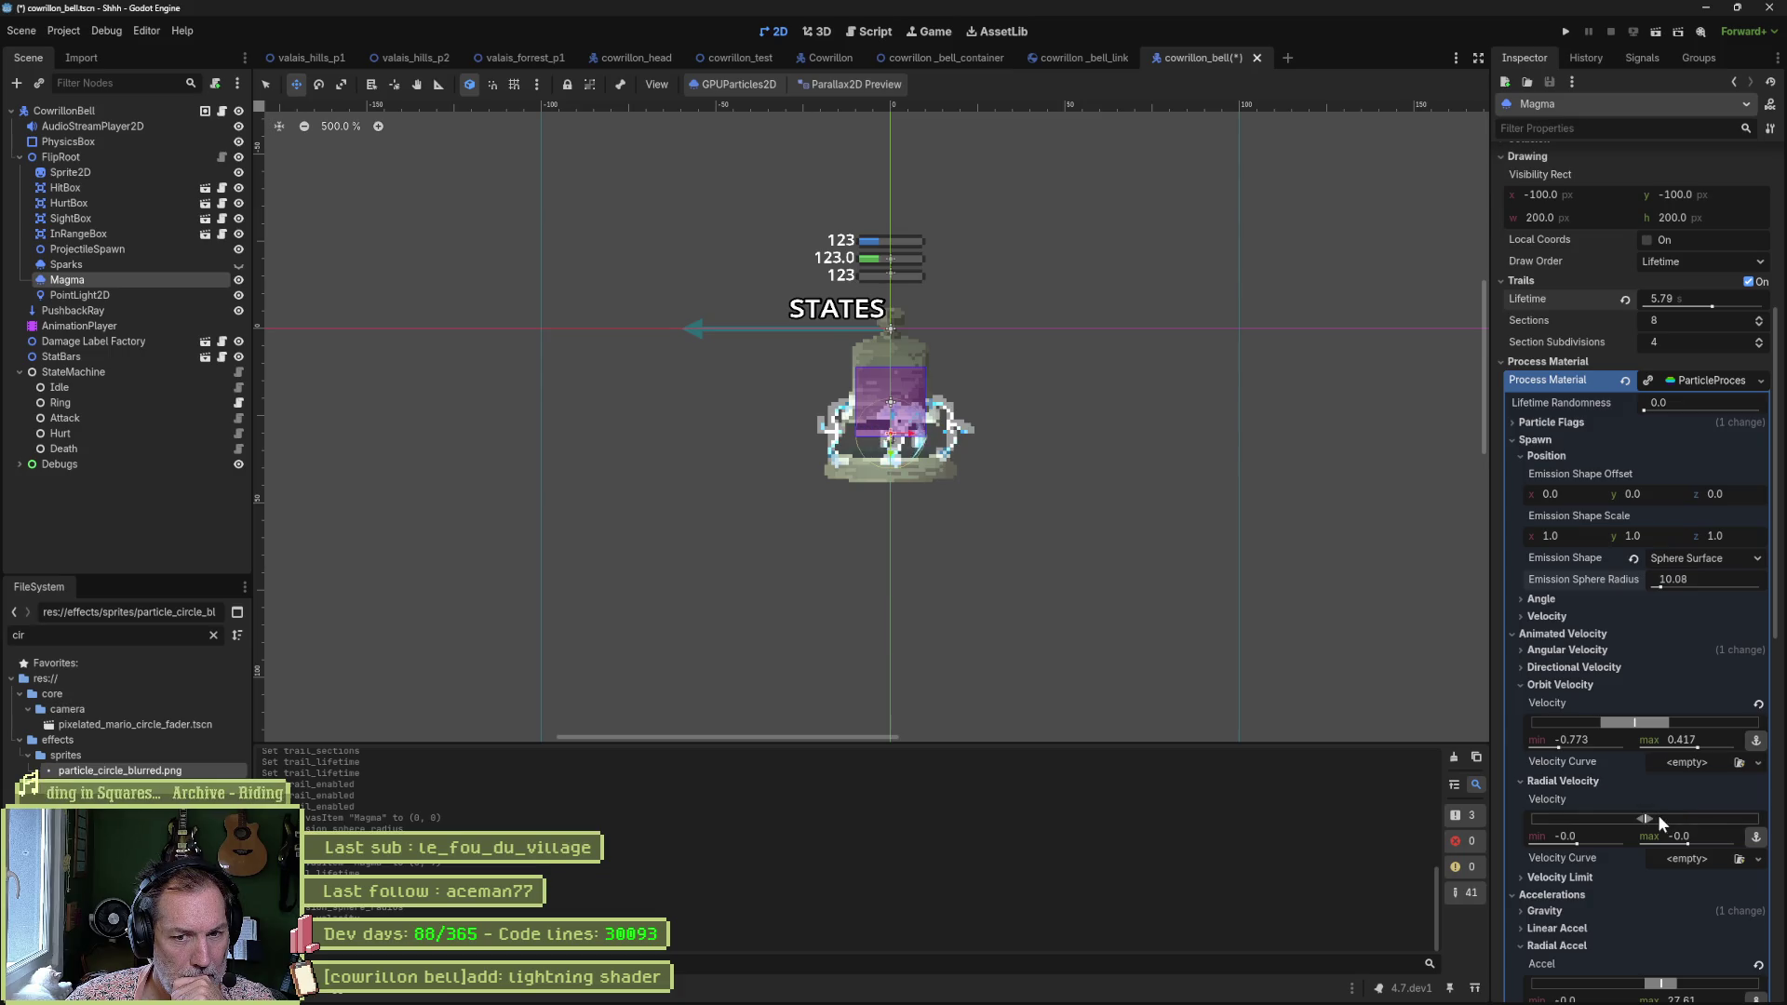
mouse_move(1651, 817)
left_mouse_down()
mouse_move(1672, 818)
mouse_move(1623, 819)
left_mouse_up()
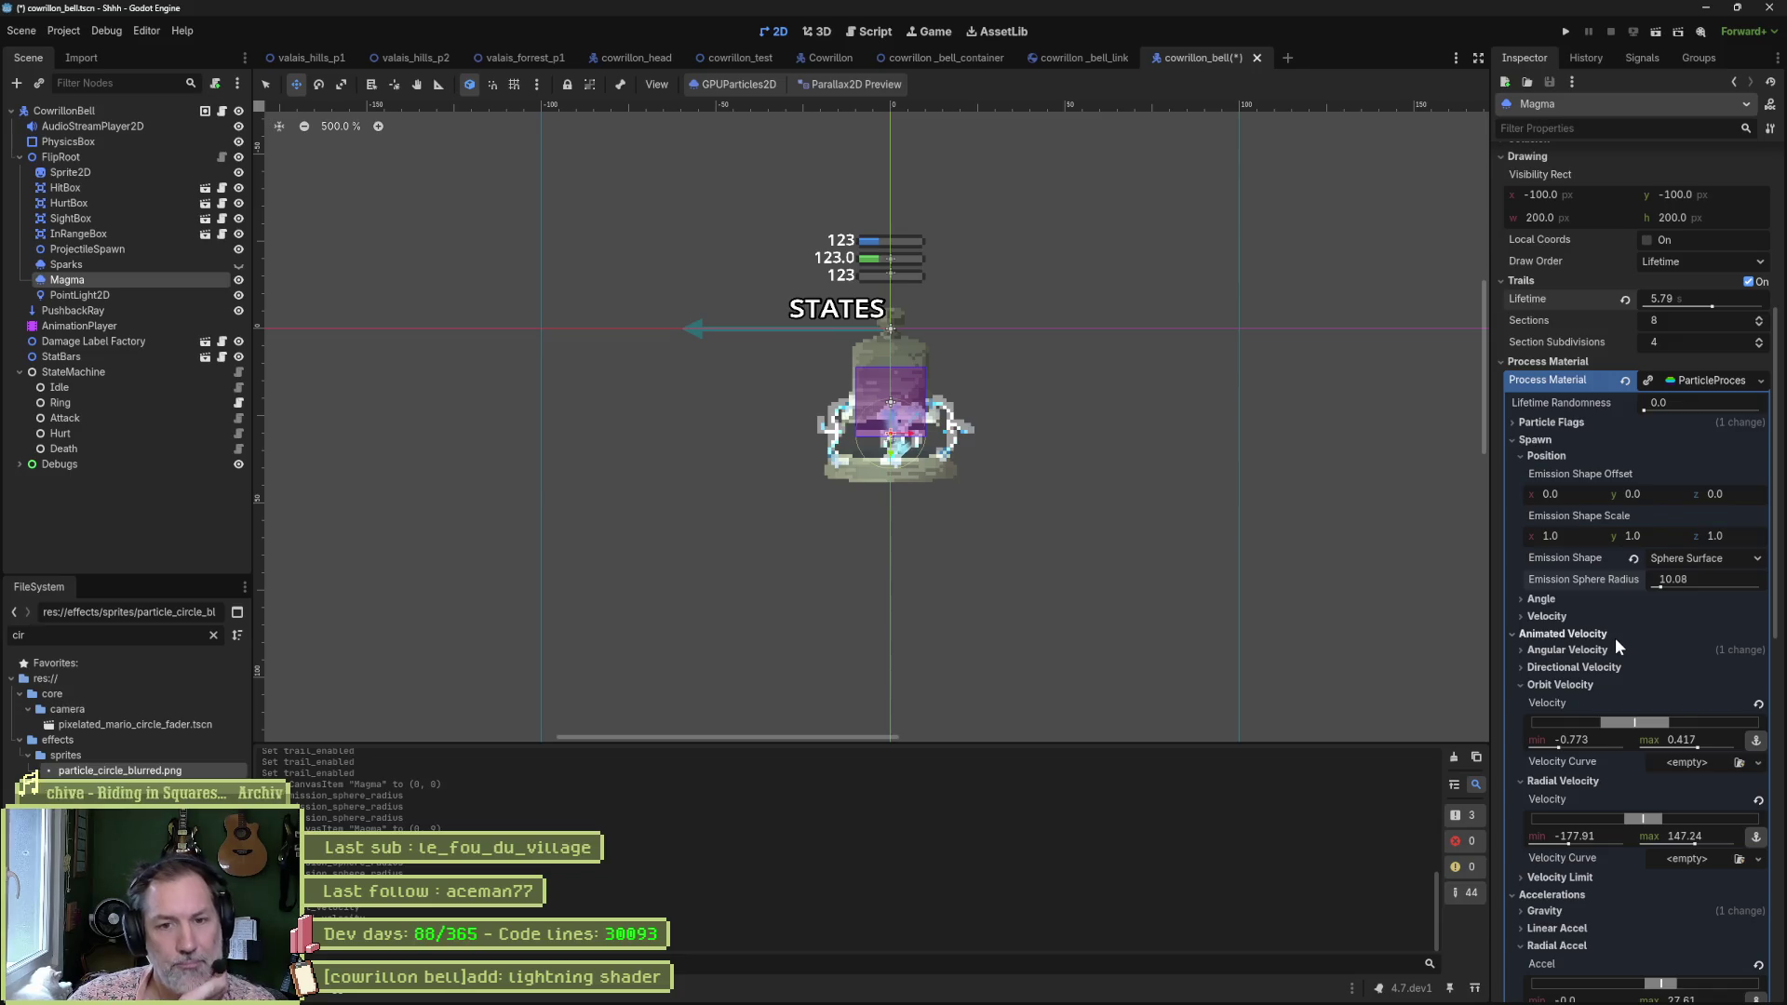
scroll(1657, 445, "up", 4)
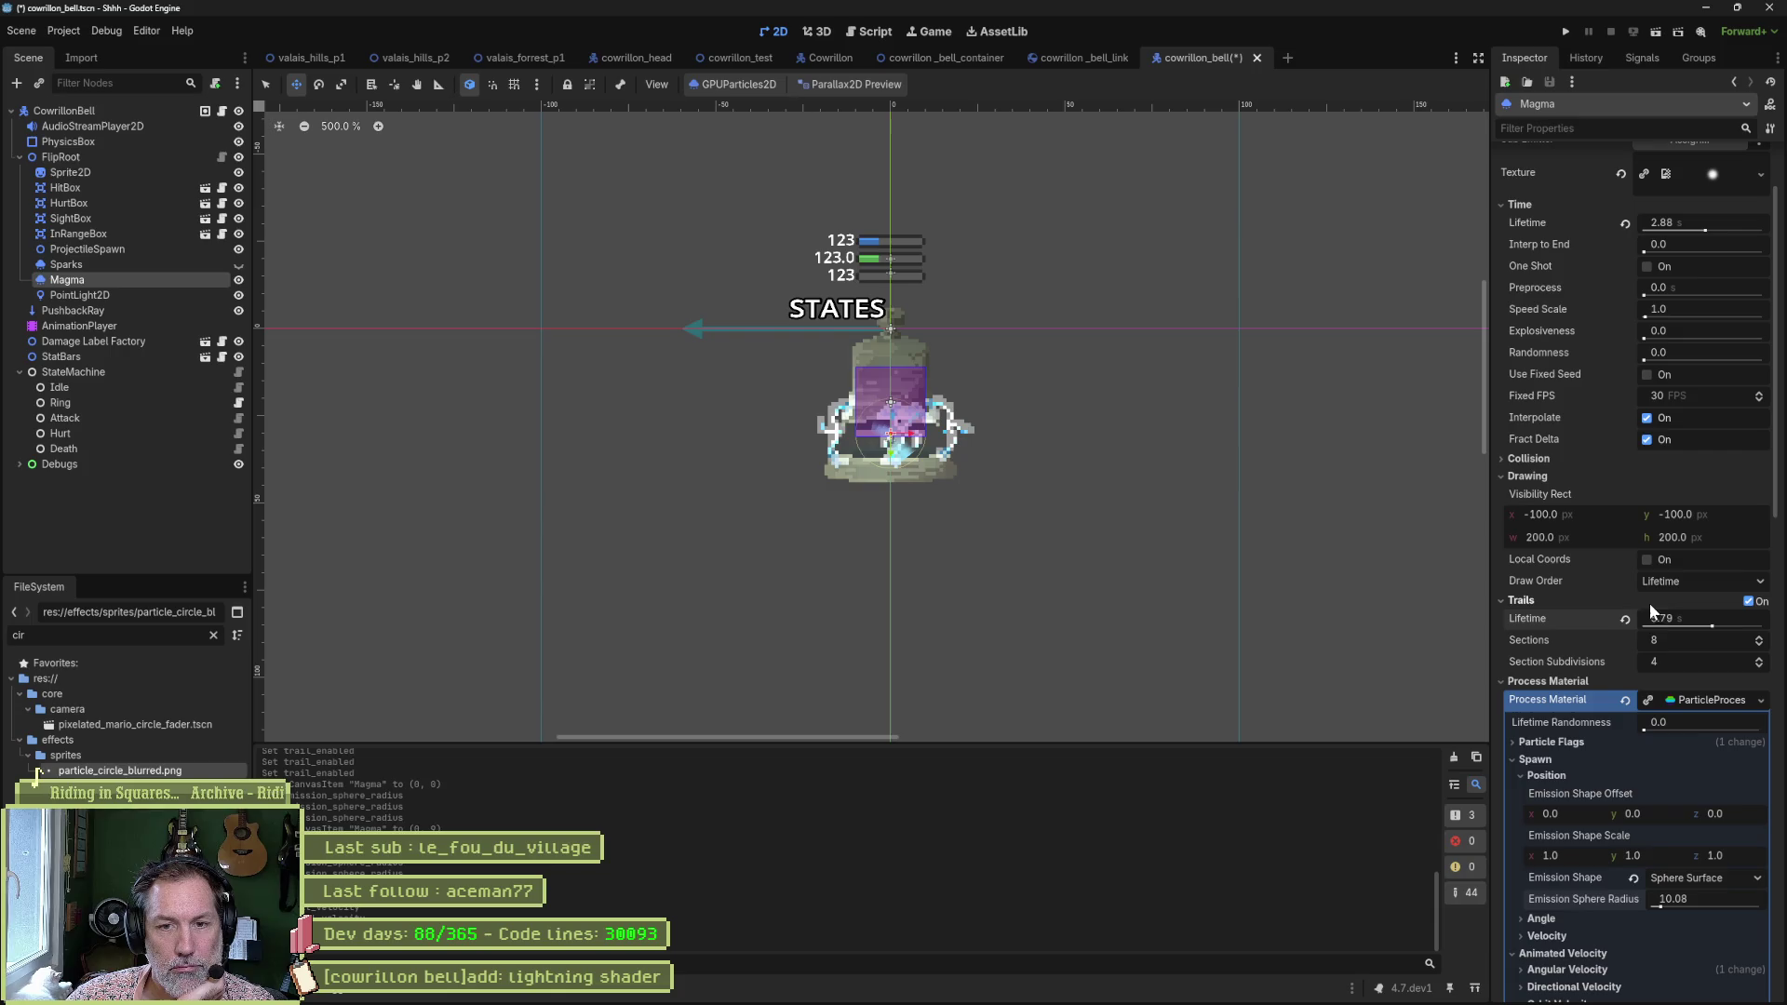
Try other trail section and subdivision counts, then revert them to the defaults 8 and 4.
left_click(1760, 658)
left_click(1760, 658)
left_click(1759, 659)
left_click(1760, 658)
left_click(1759, 658)
left_click(1759, 660)
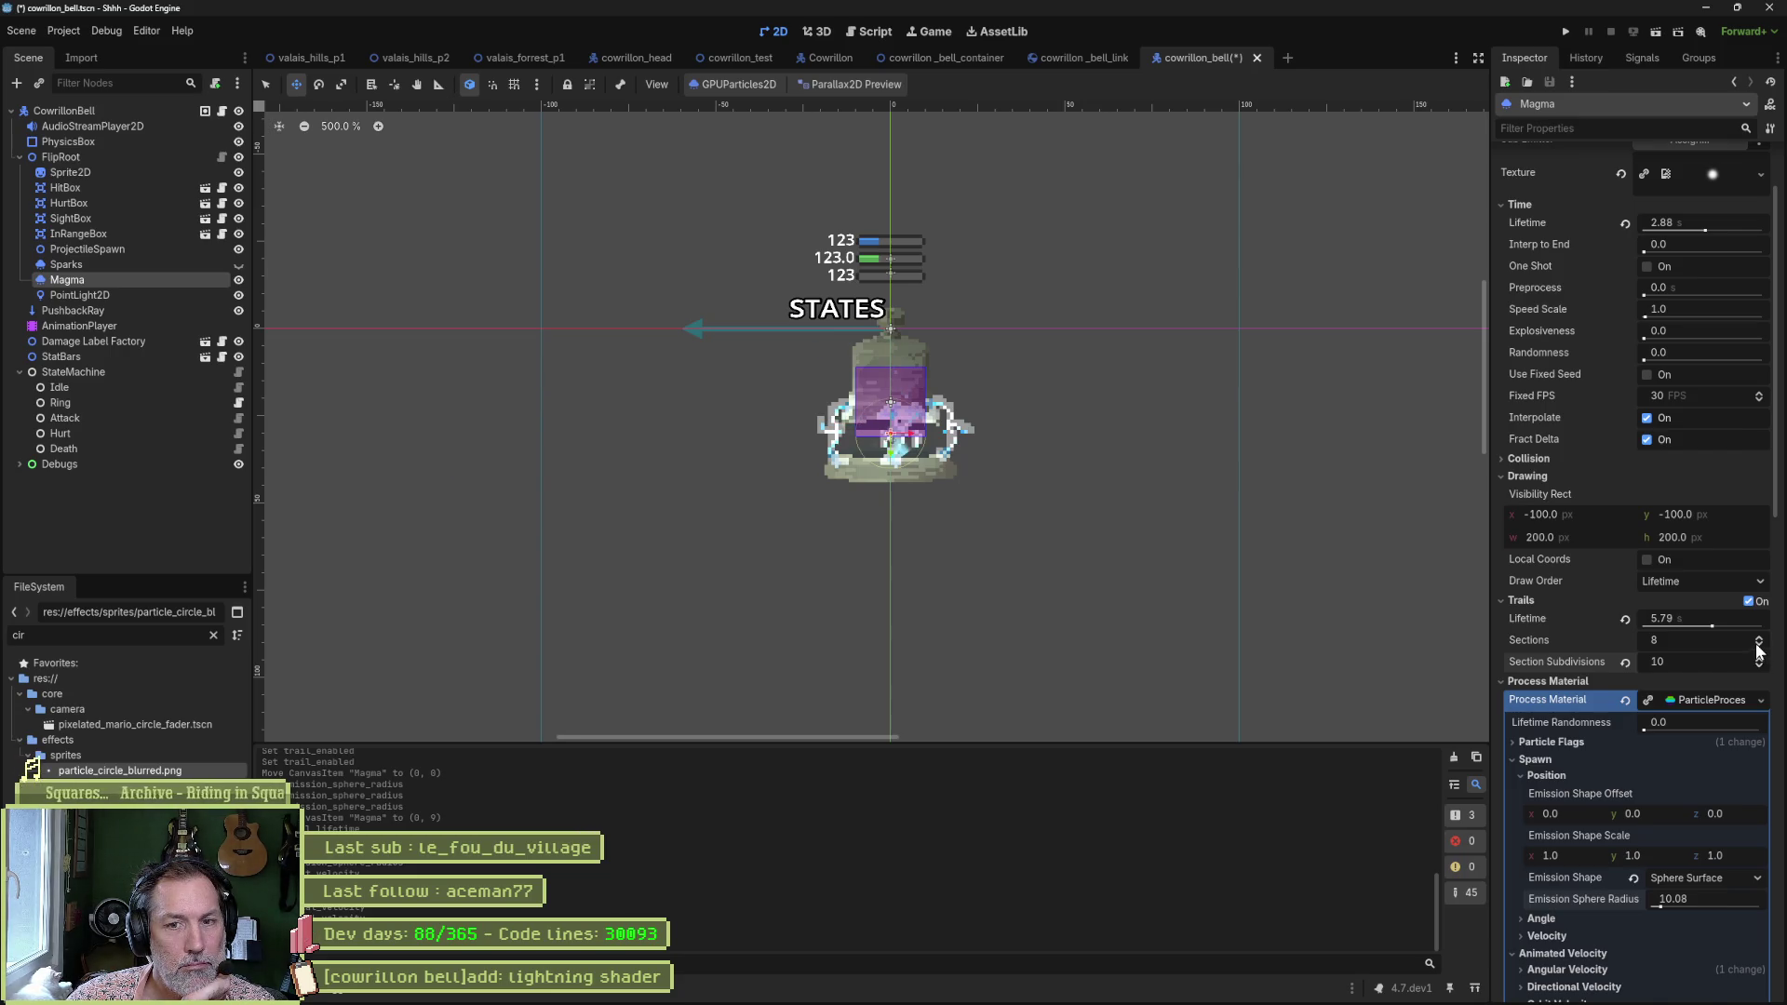
left_click(1759, 645)
left_click(1760, 644)
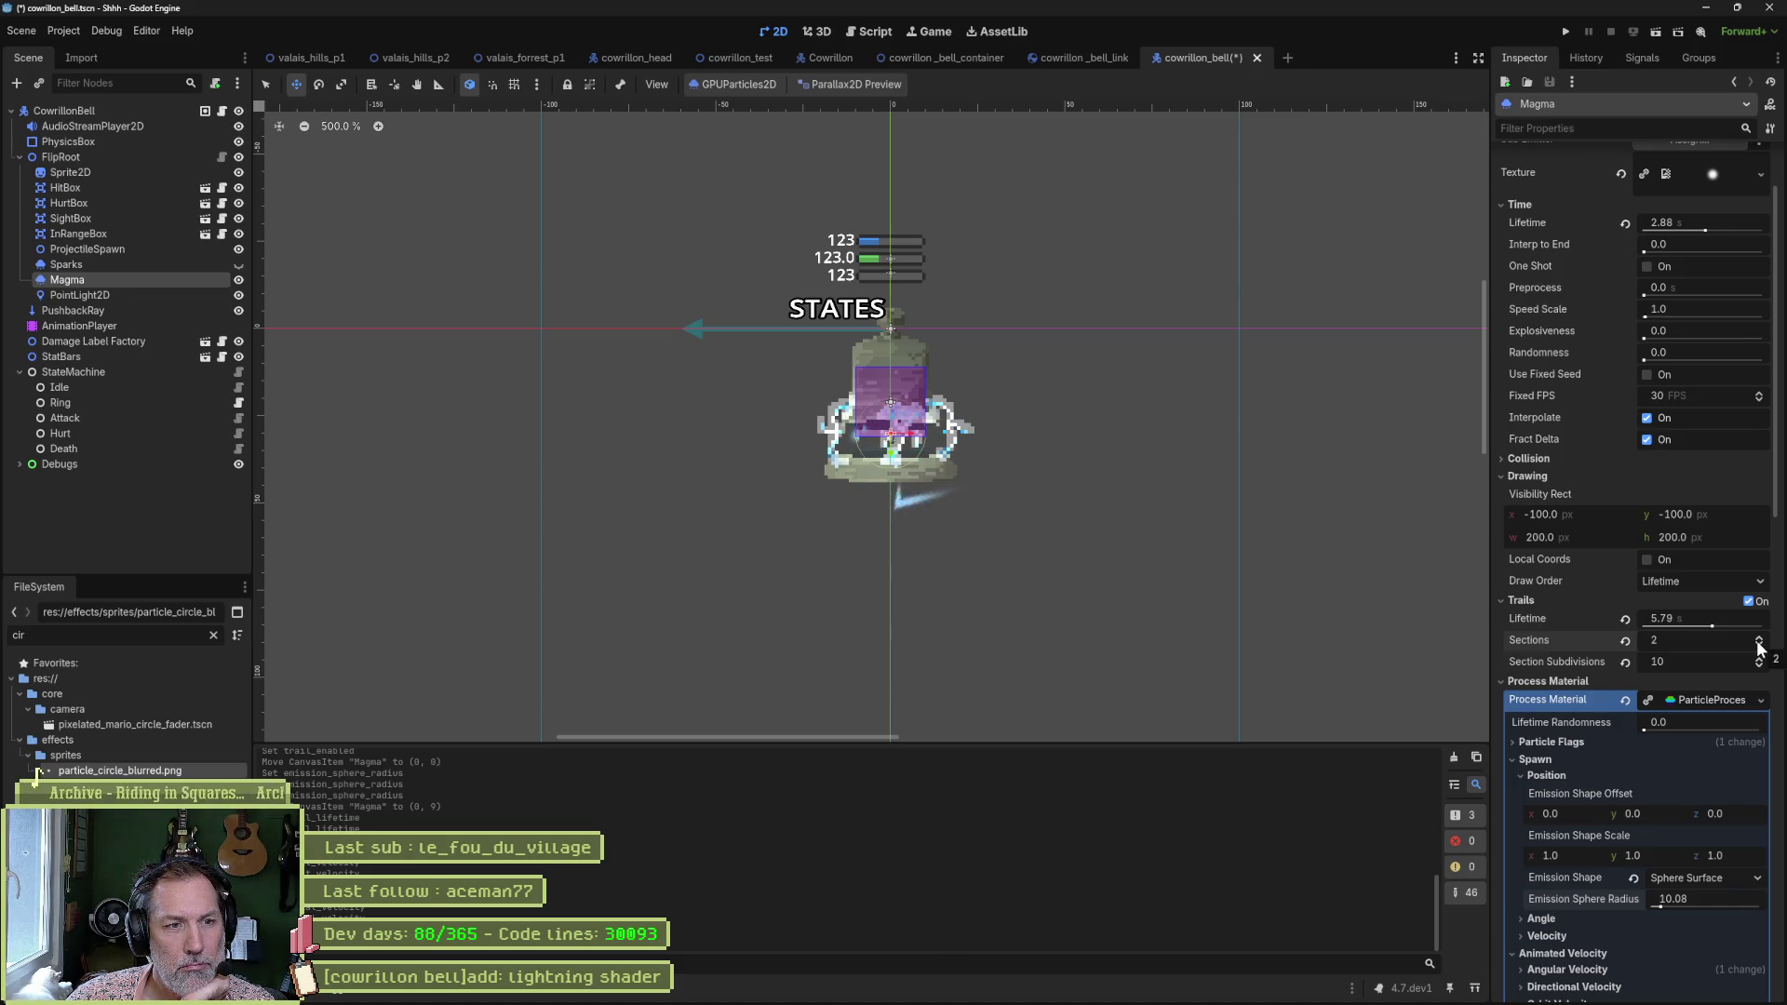
left_click(1625, 640)
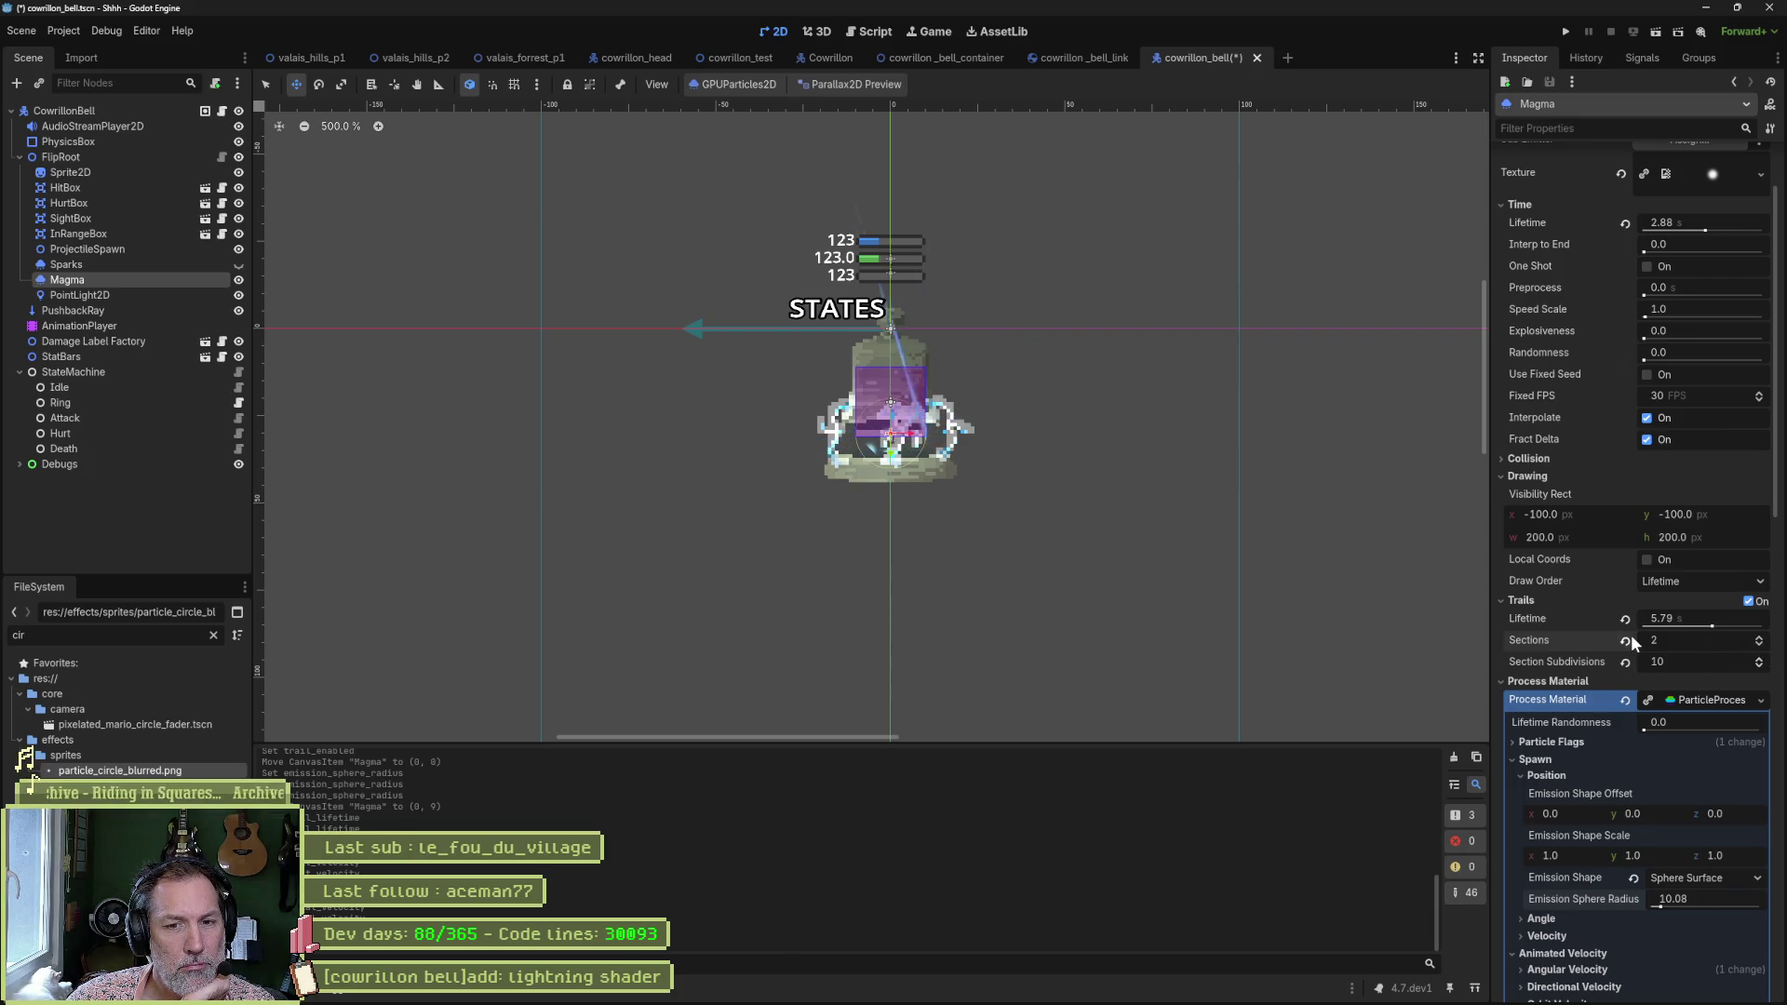
left_click(1626, 662)
left_click(1626, 619)
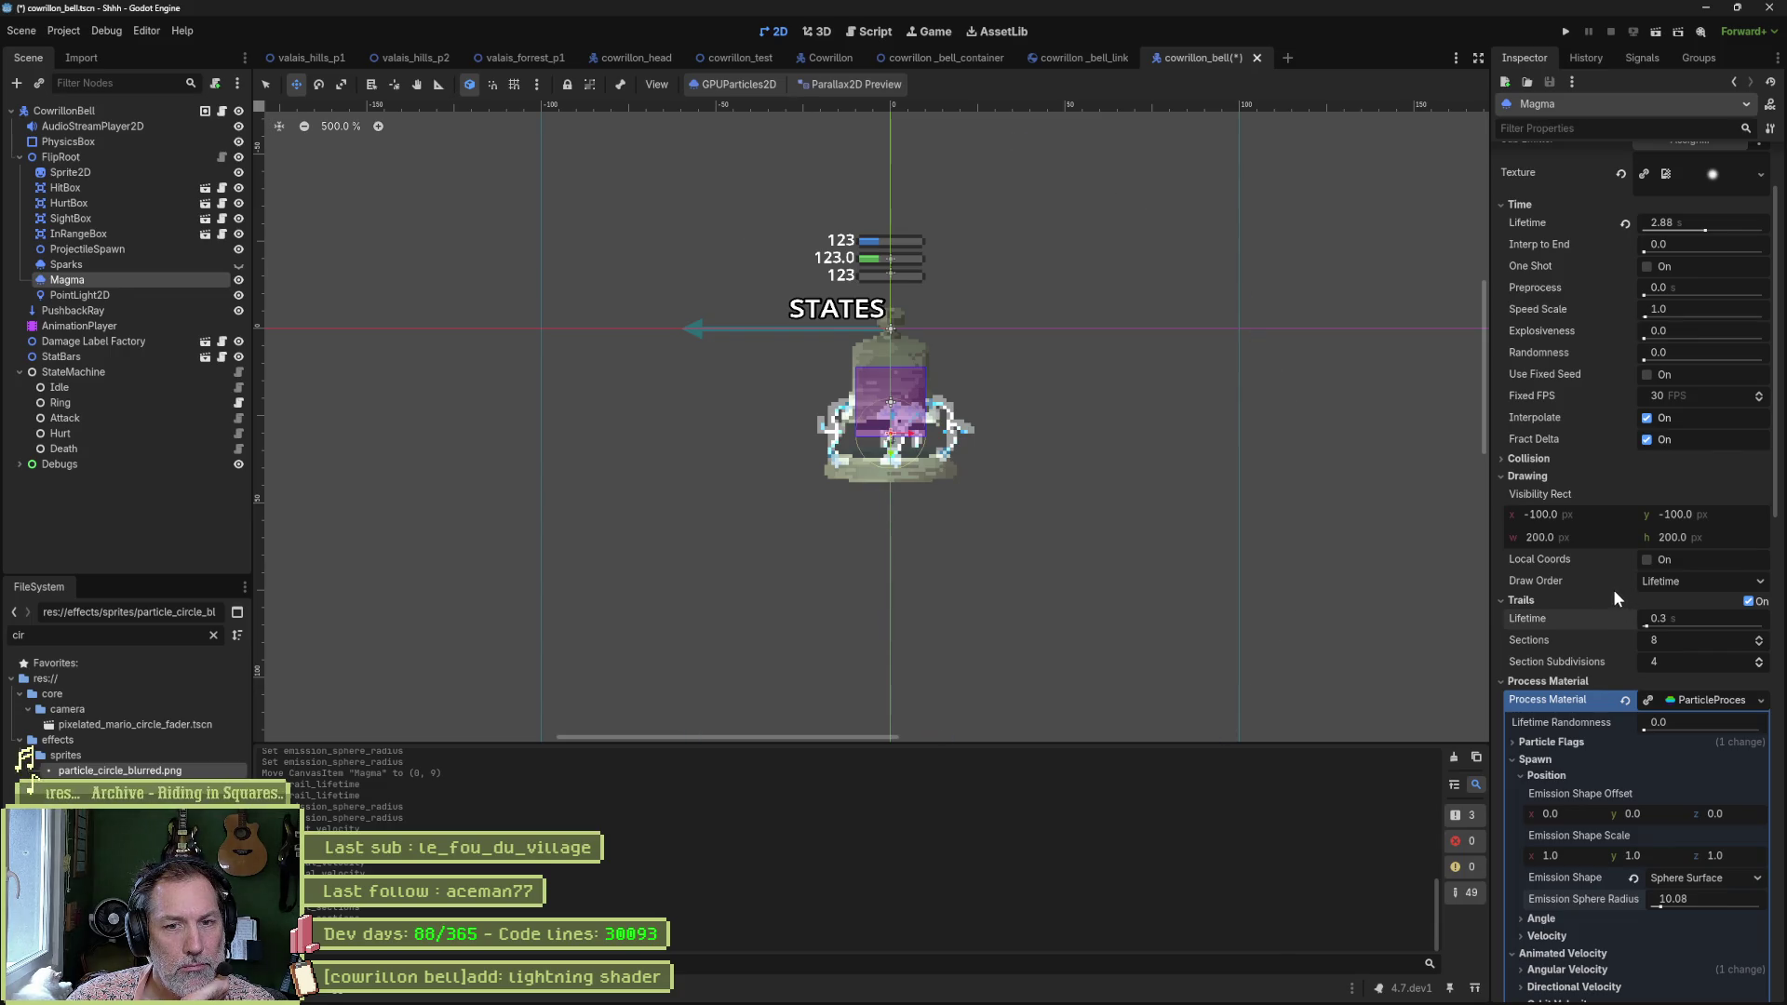
Reset particle lifetime to 1.0 s and stretch trail lifetime to 10.0 s.
scroll(1612, 589, "up", 3)
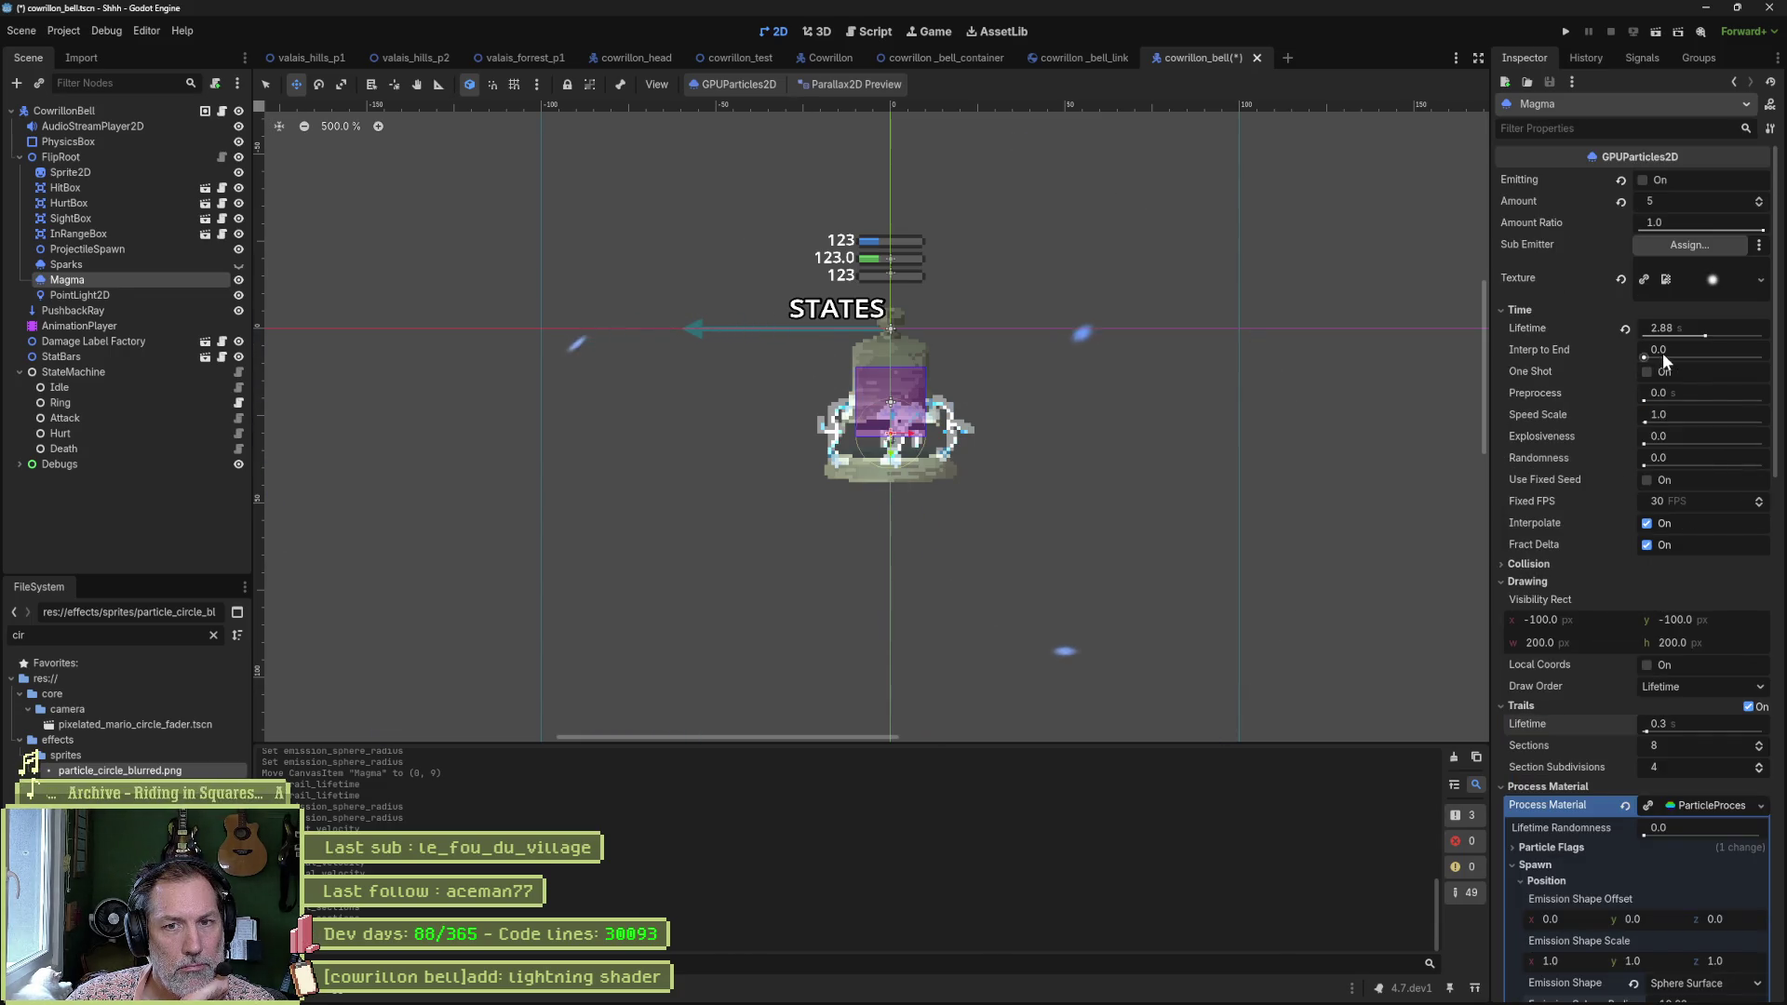
left_click(1625, 329)
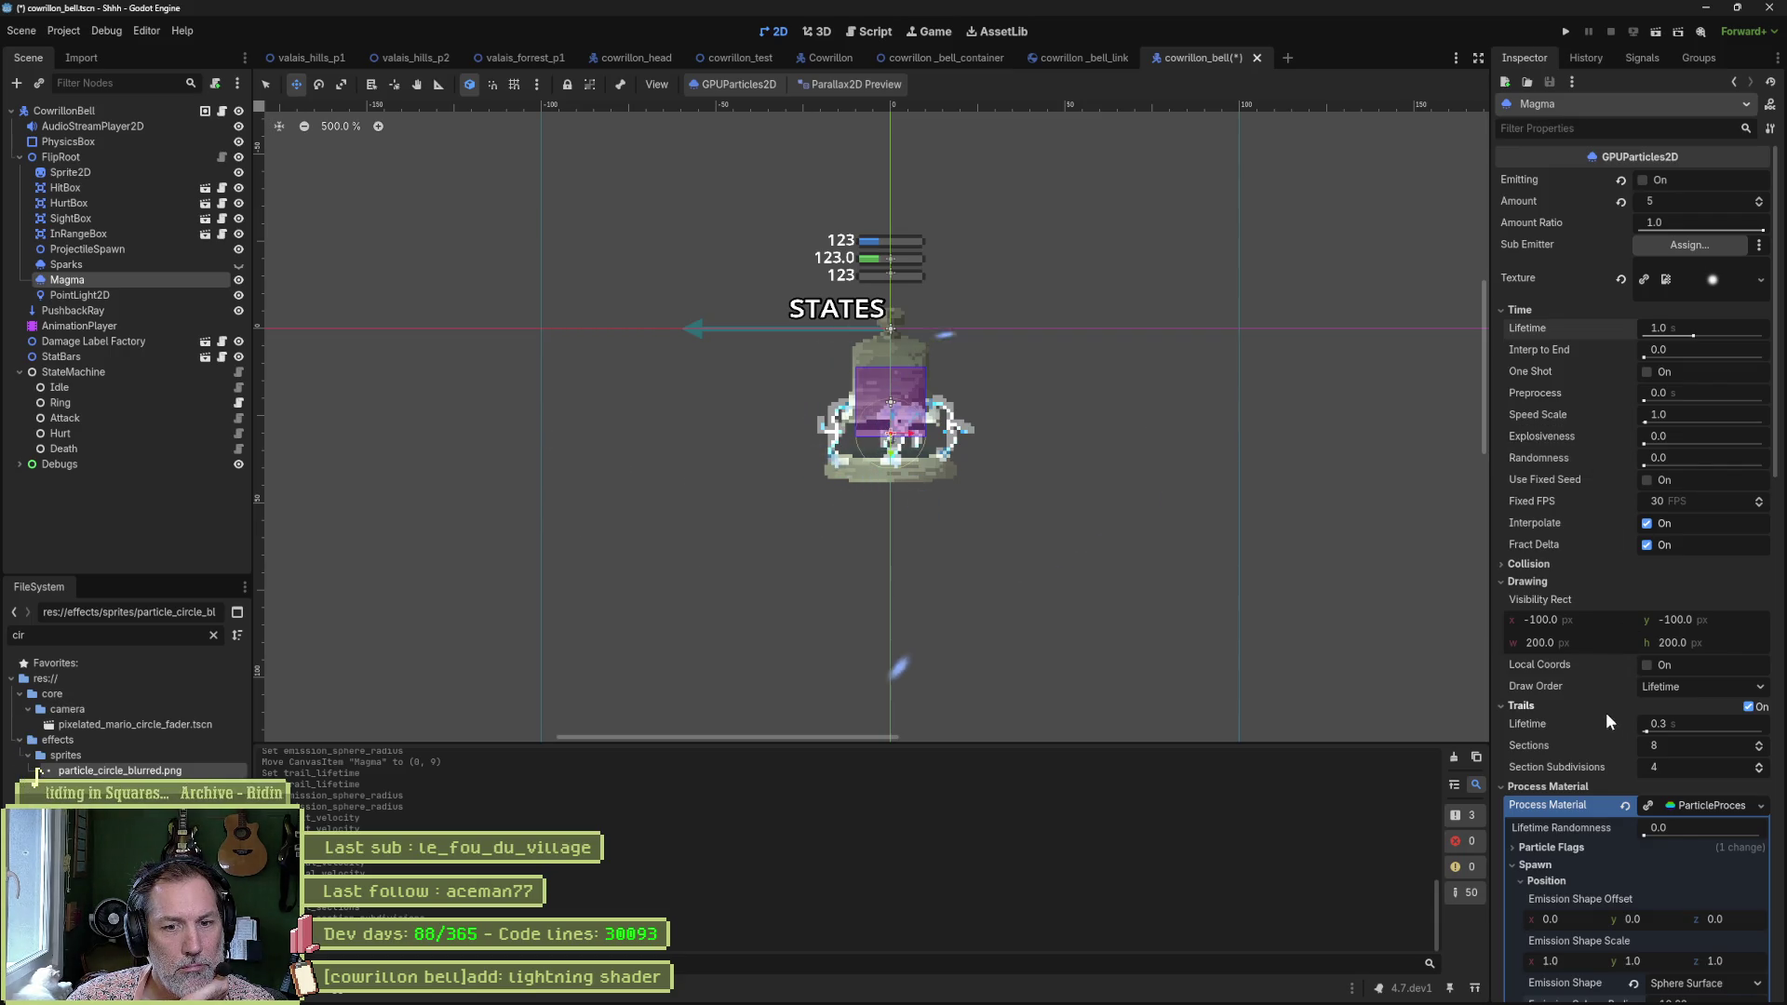
left_click_drag(1646, 734, 1764, 734)
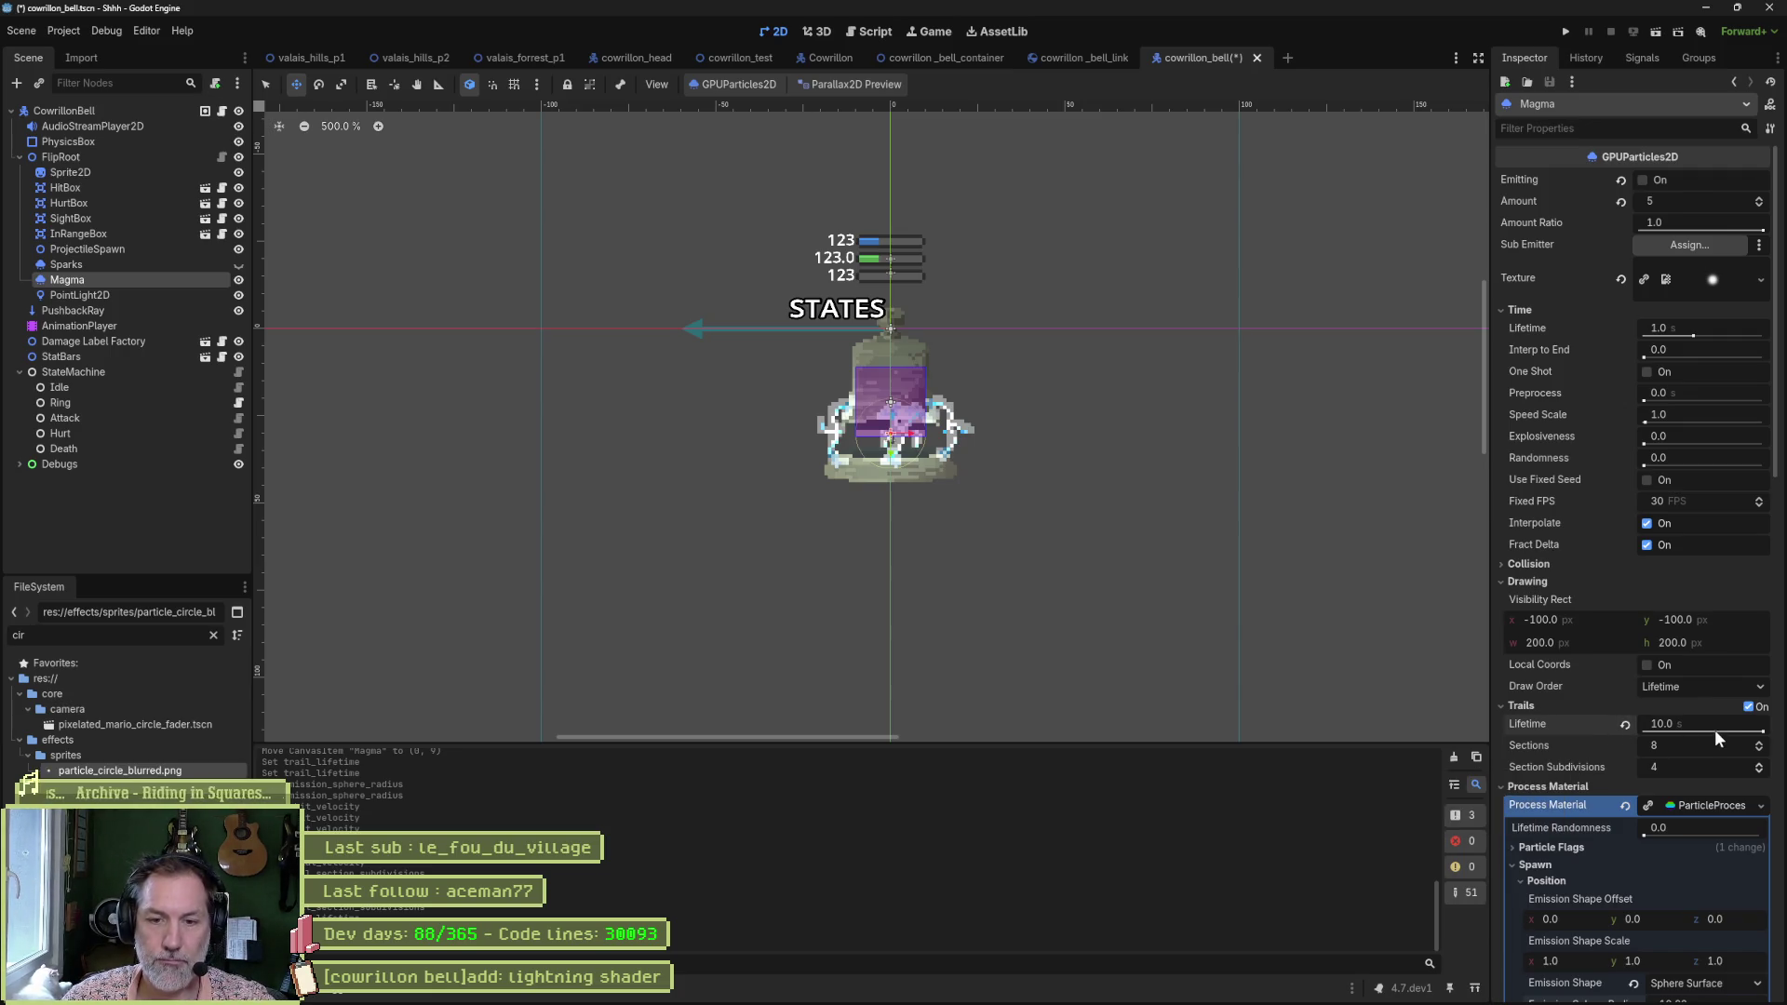
Move the Magma emitter just below the bell and set the trail lifetime to 5.0 s.
left_click_drag(1714, 730, 1669, 734)
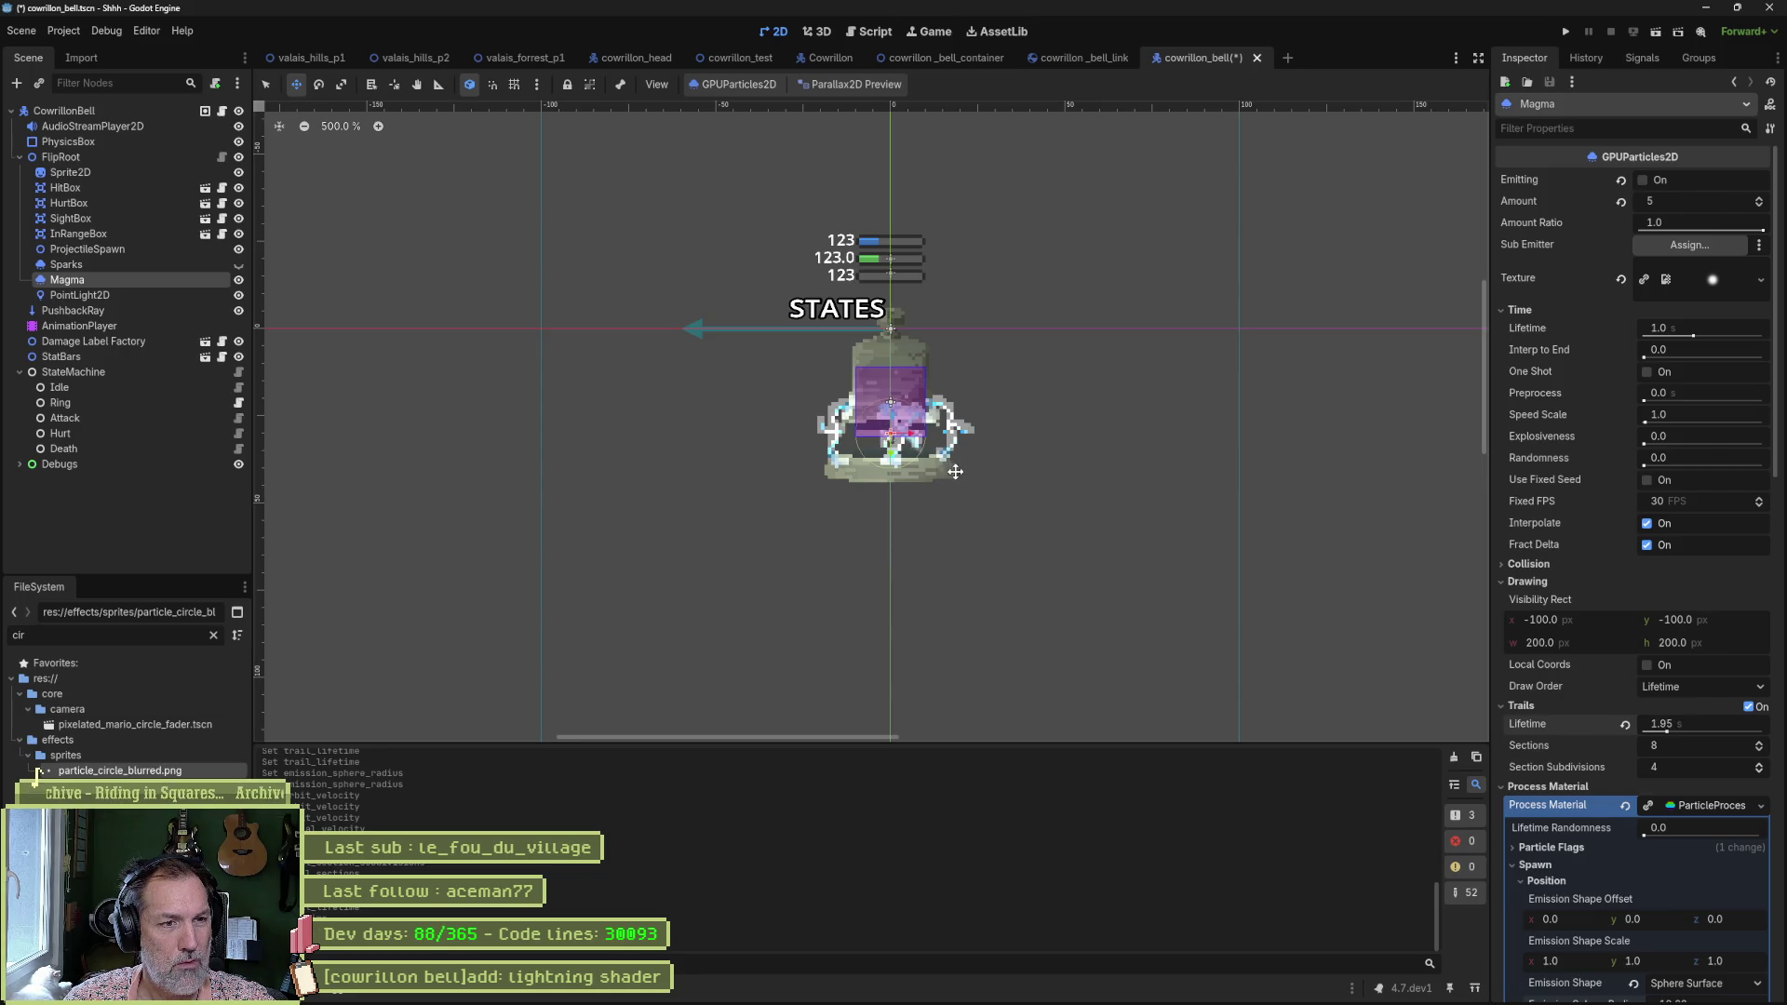
left_click_drag(968, 465, 994, 608)
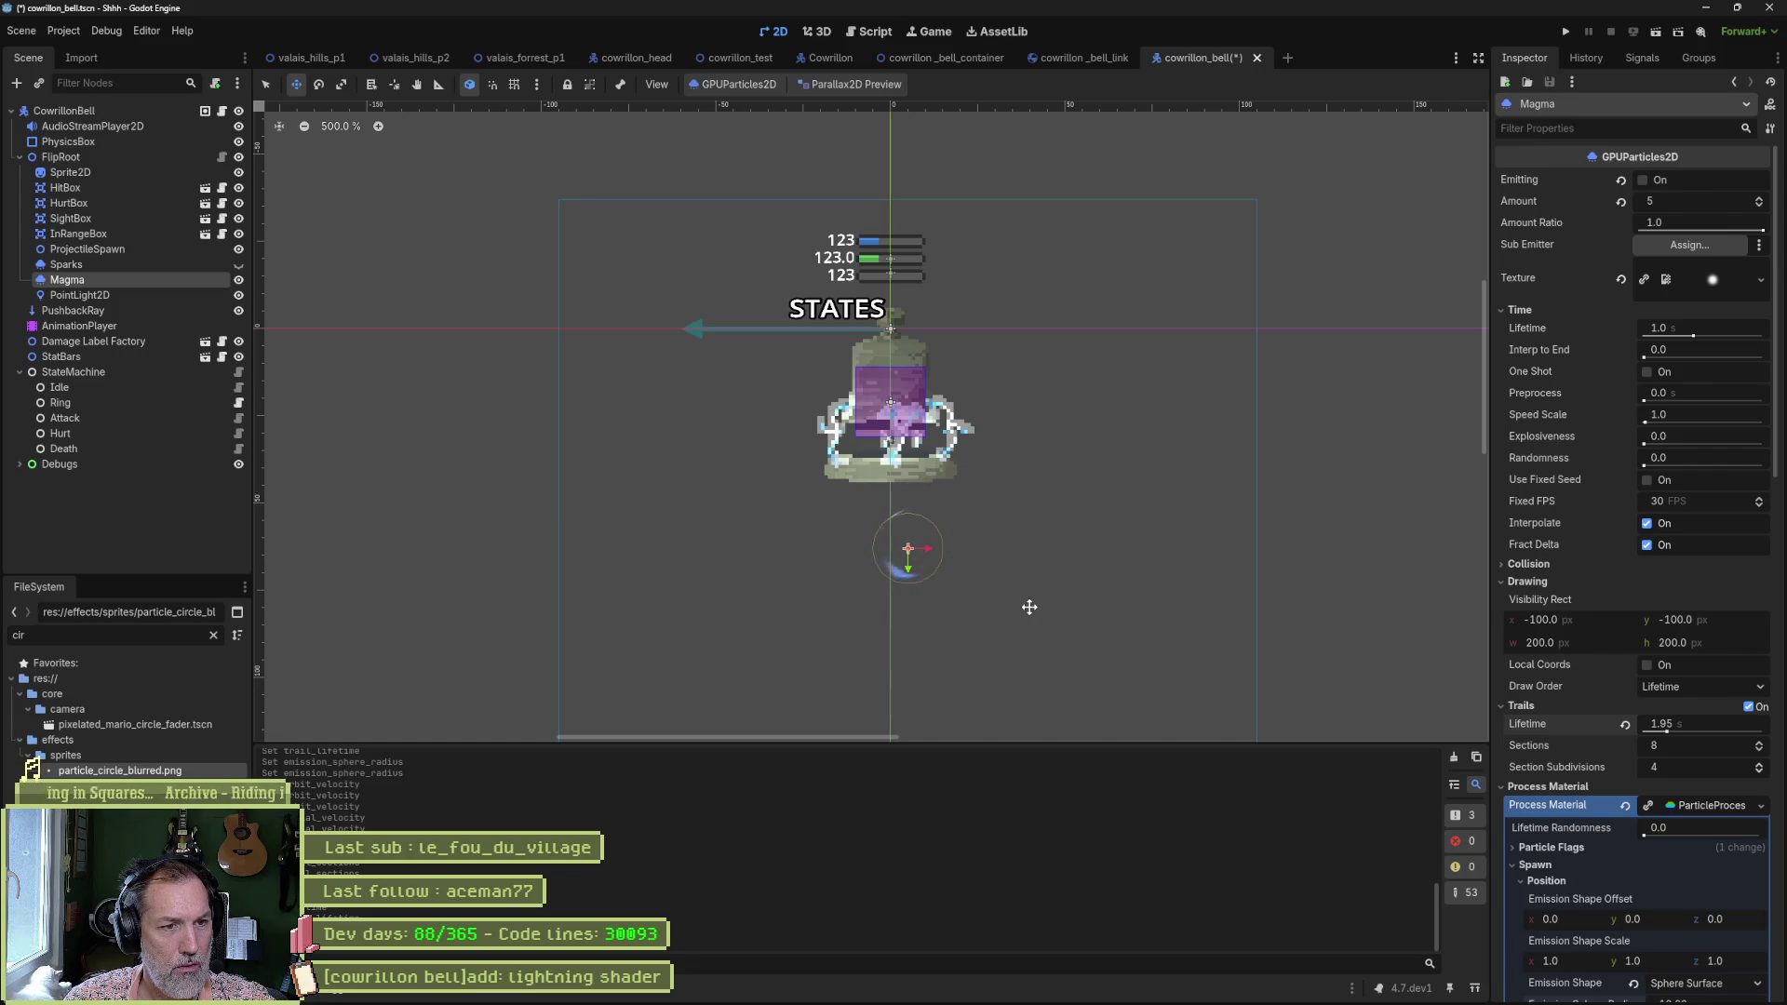
scroll(1760, 746, "up", 5)
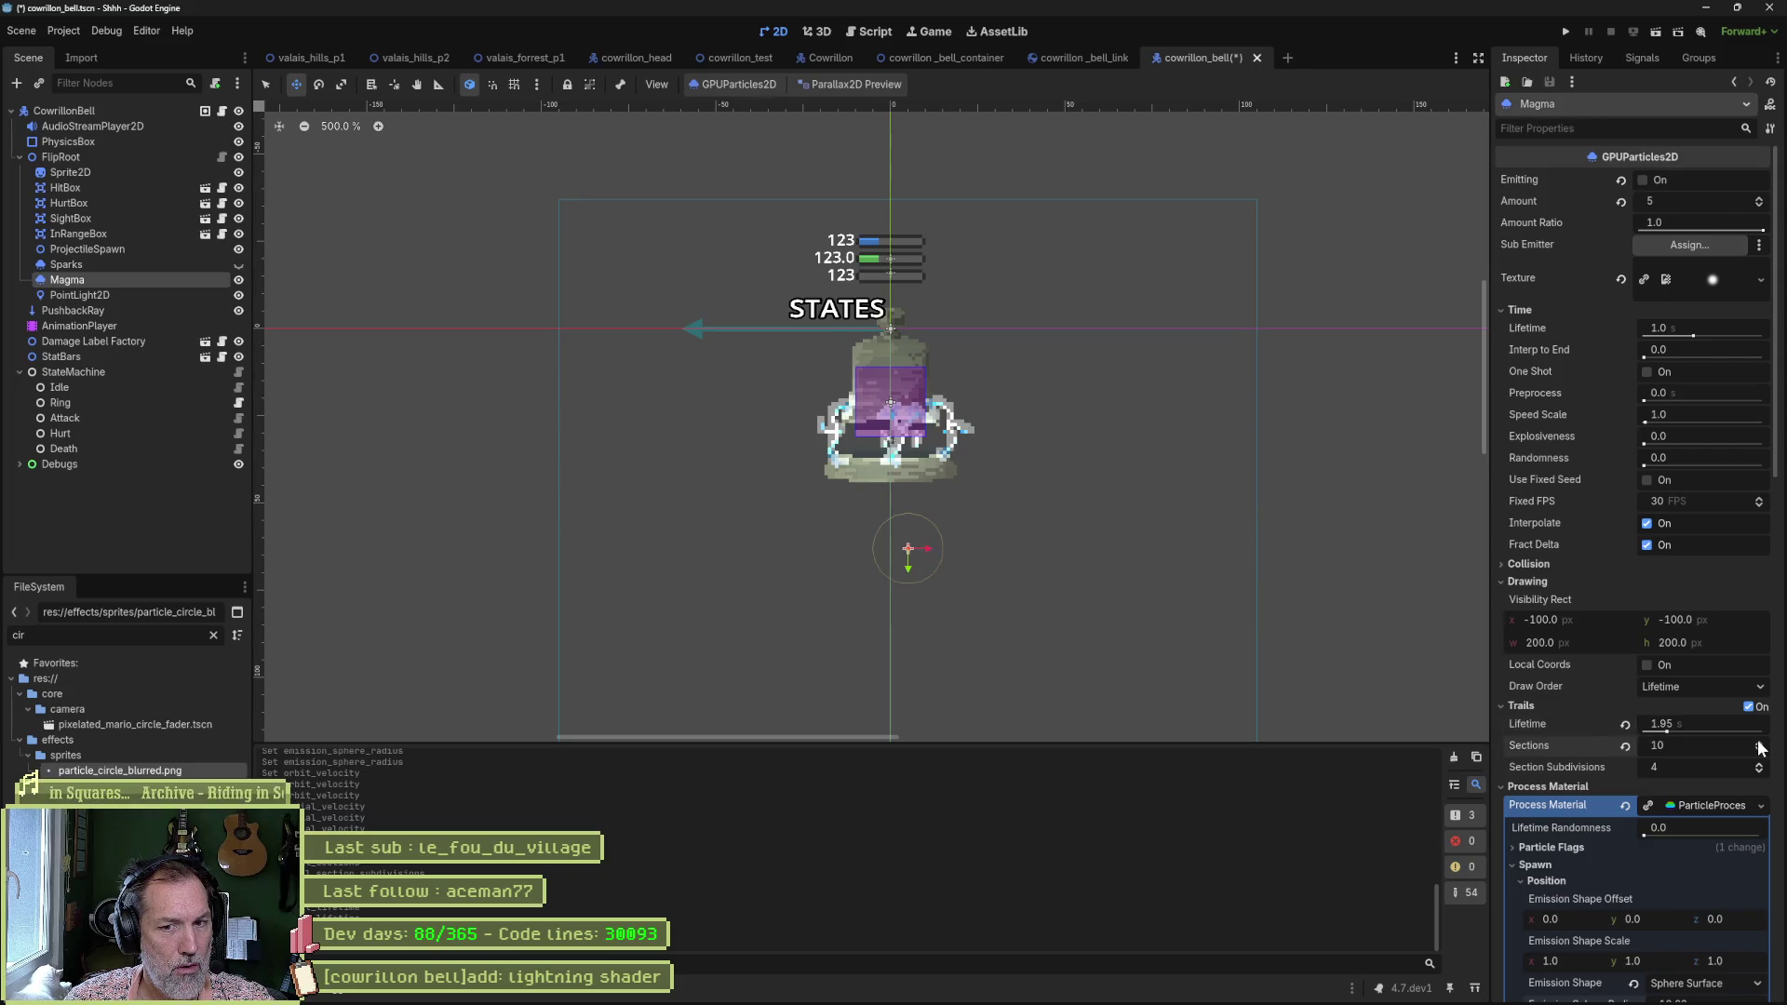
scroll(1760, 764, "up", 1)
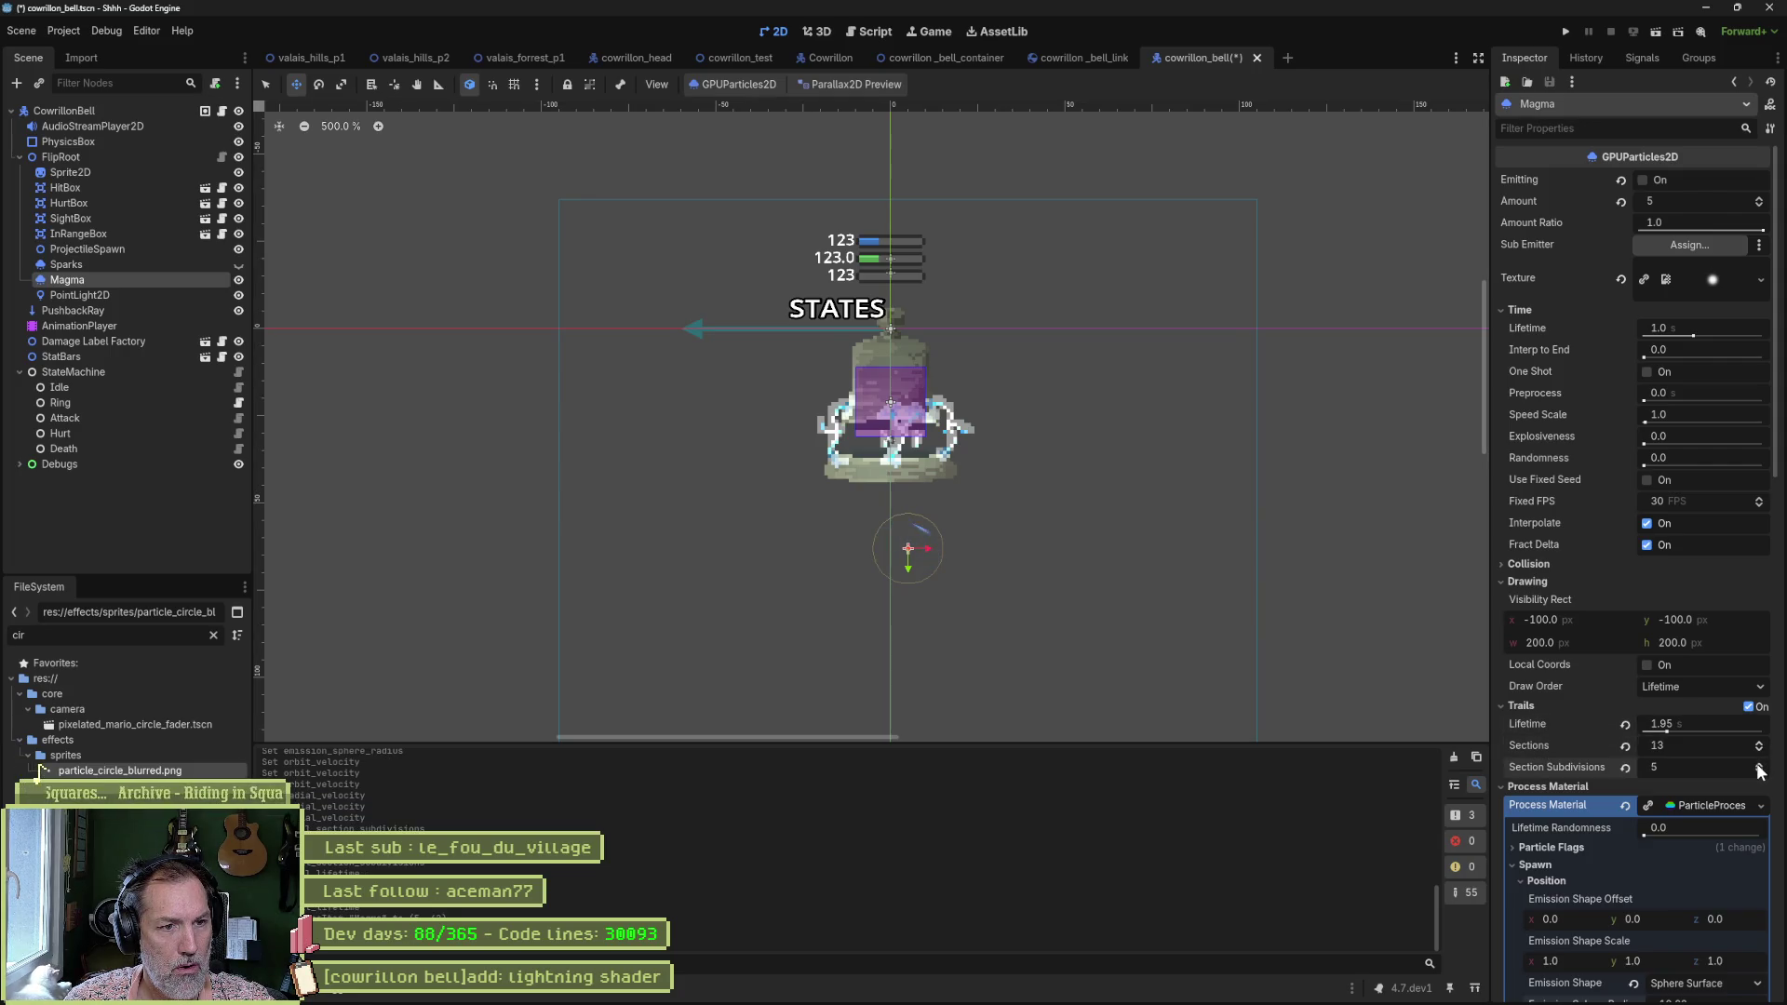
scroll(1760, 769, "up", 10)
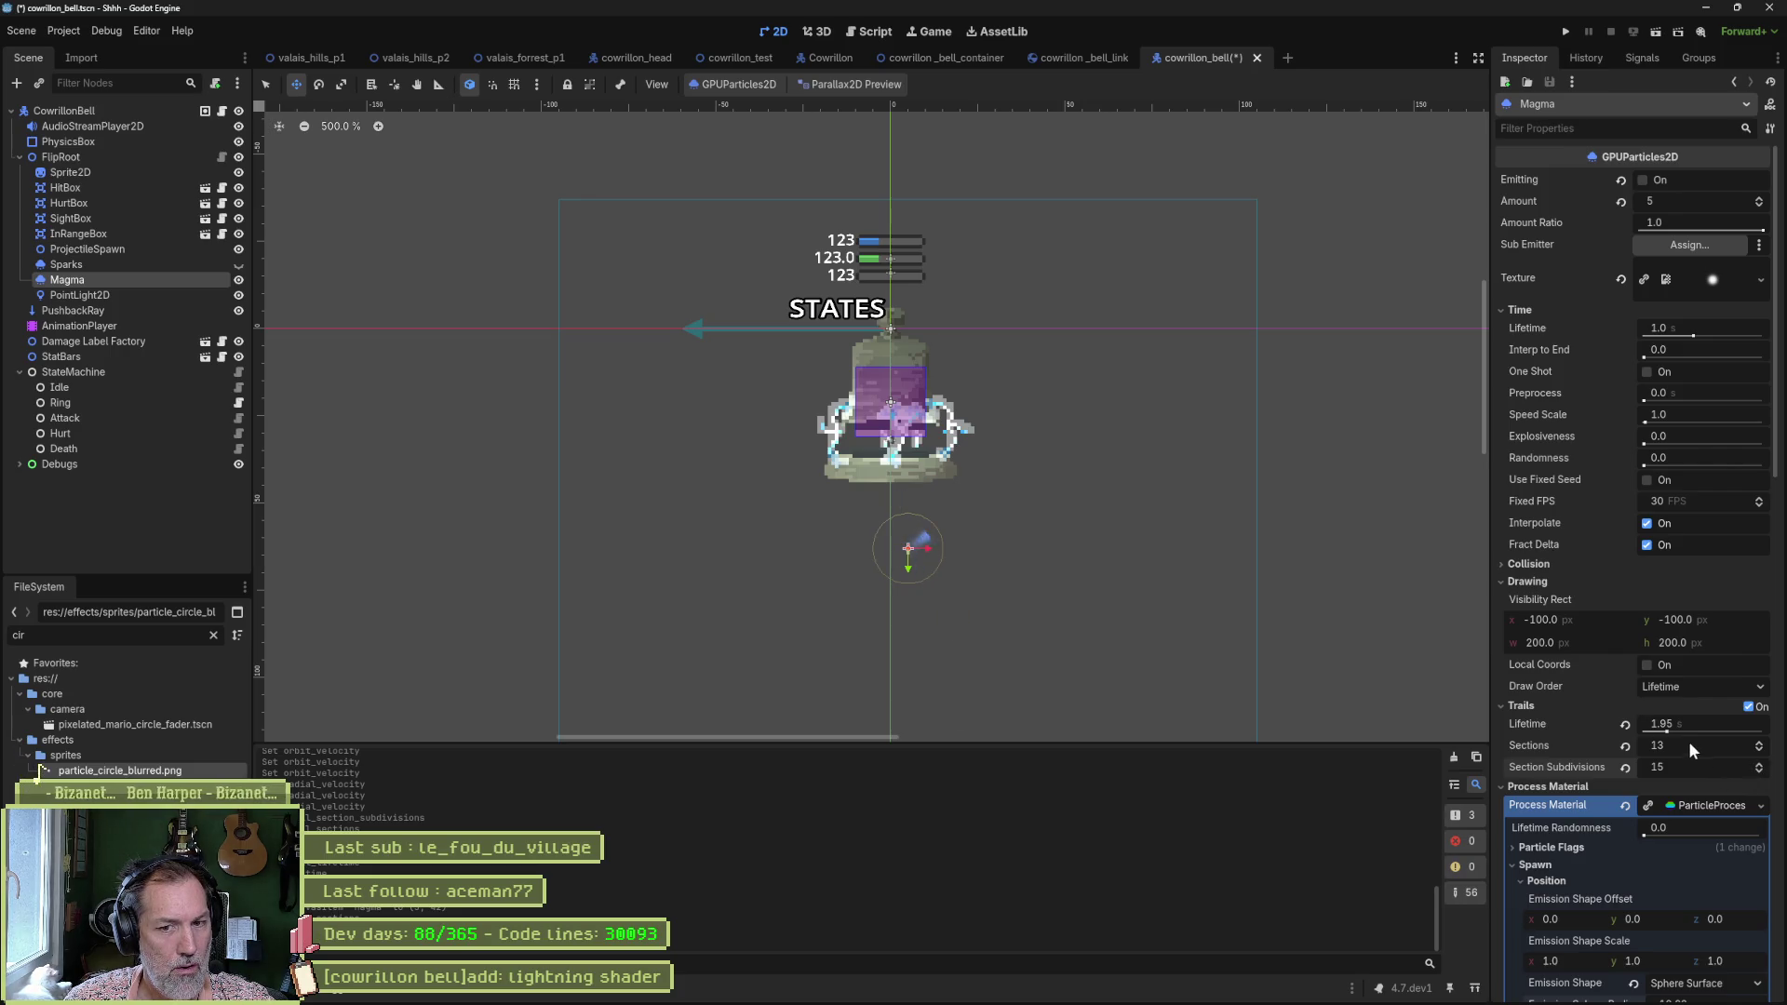
left_click_drag(1668, 731, 1707, 732)
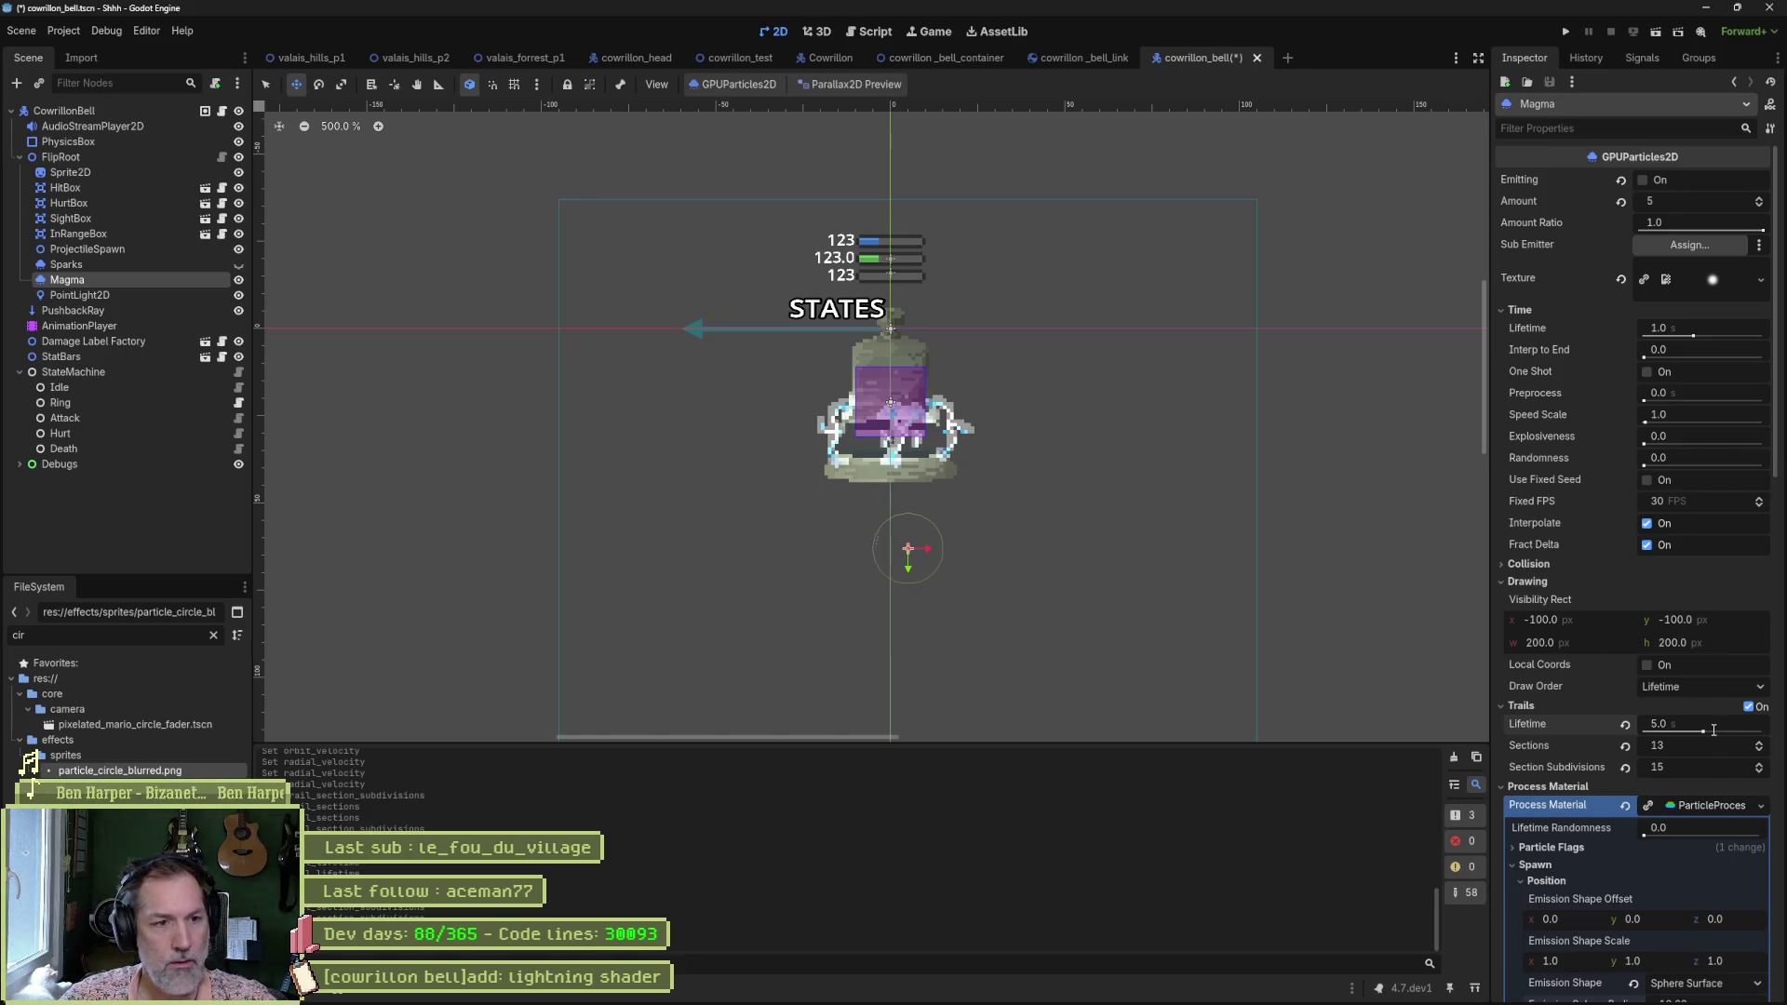
scroll(908, 579, "up", 4)
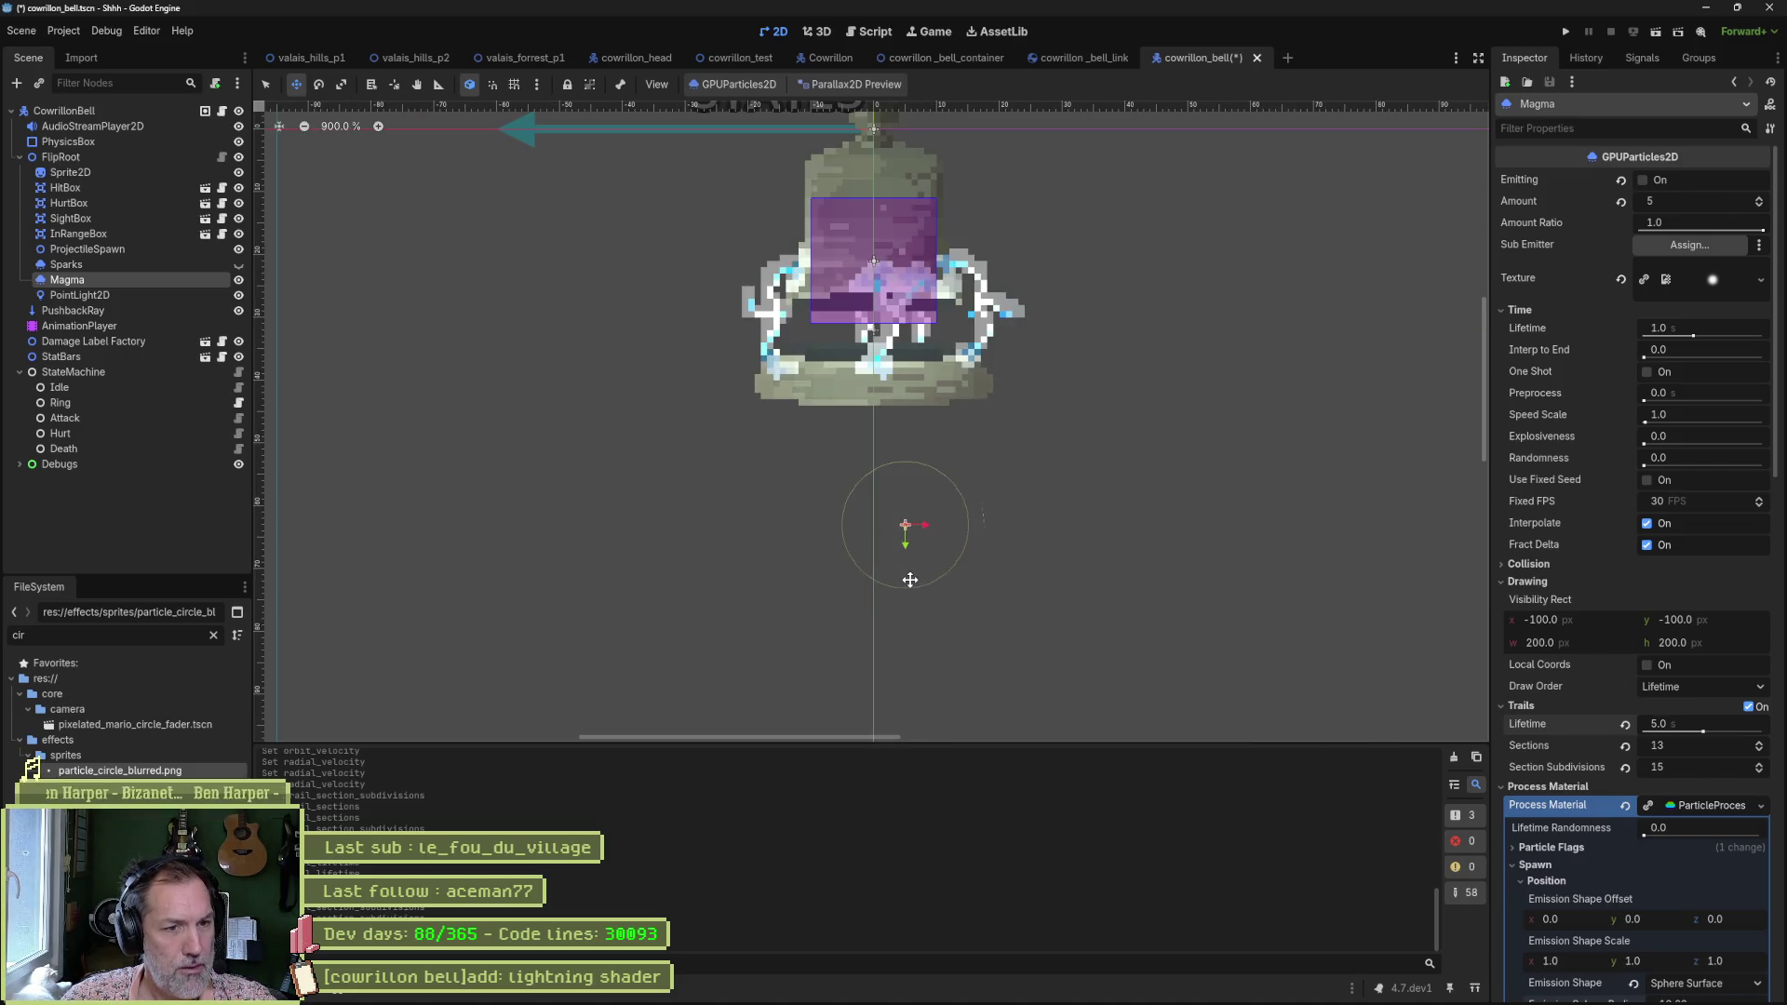
Experiment with the trail Sections and Section Subdivisions spinners, entering 4 subdivisions.
scroll(904, 578, "up", 4)
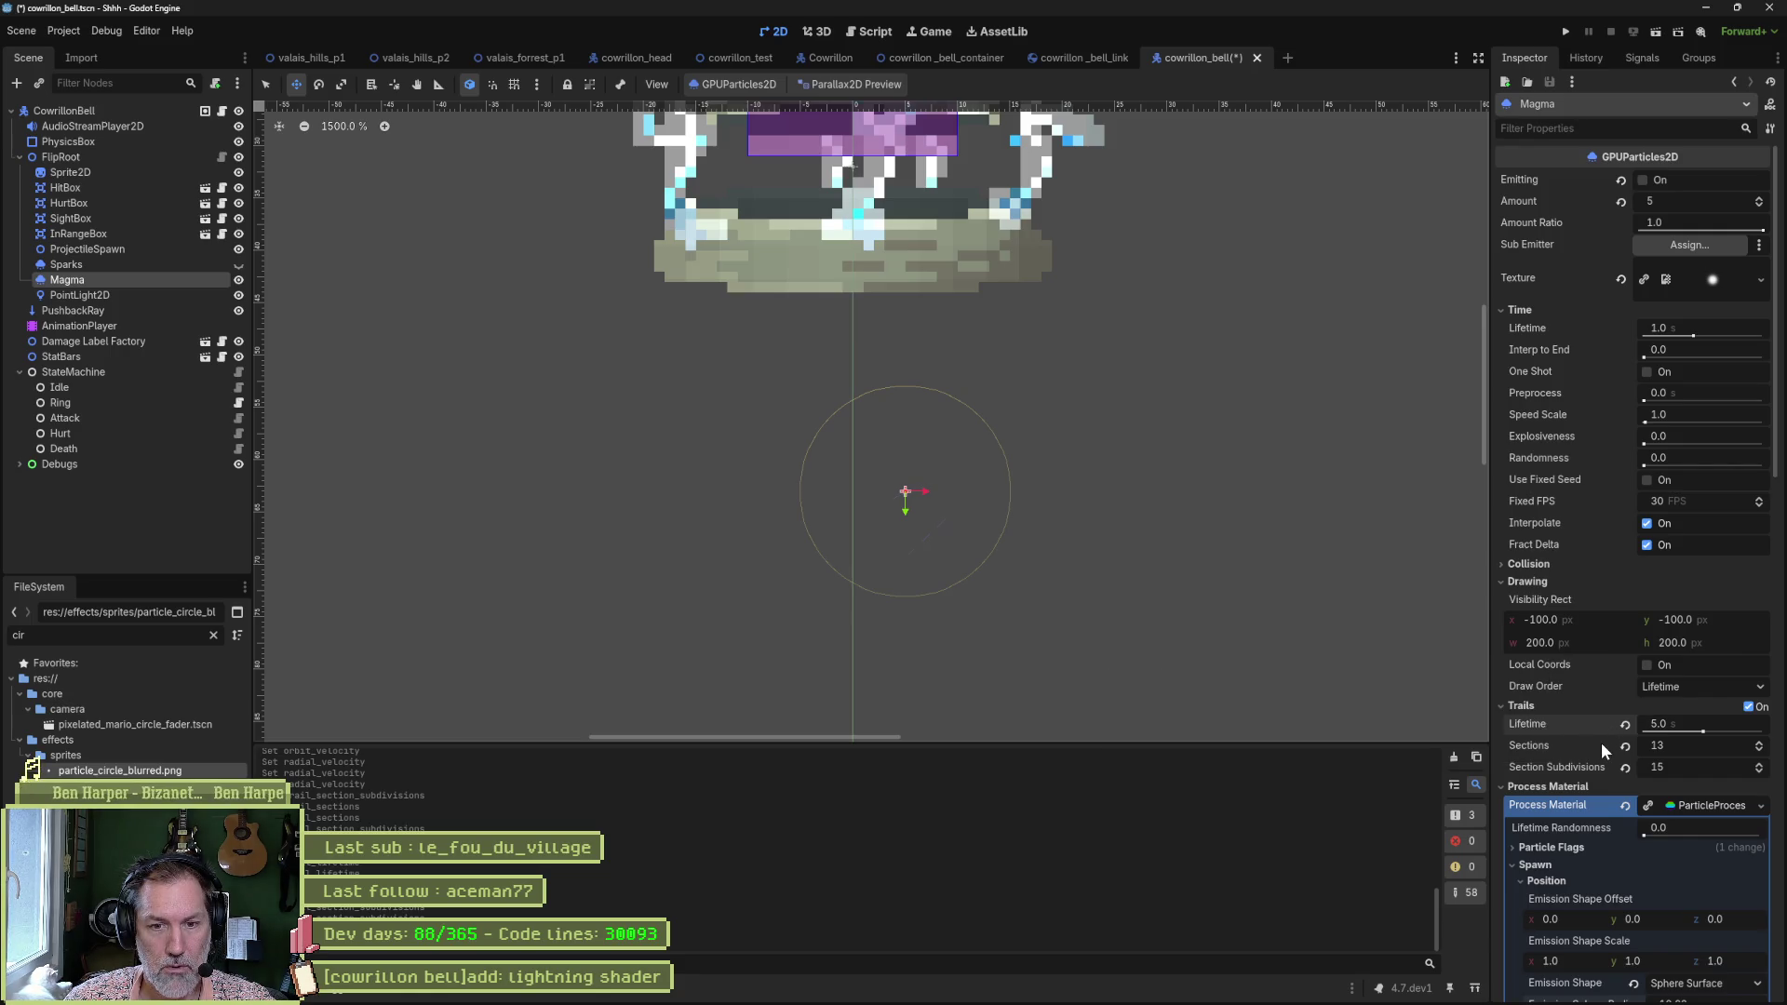
scroll(1601, 741, "down", 5)
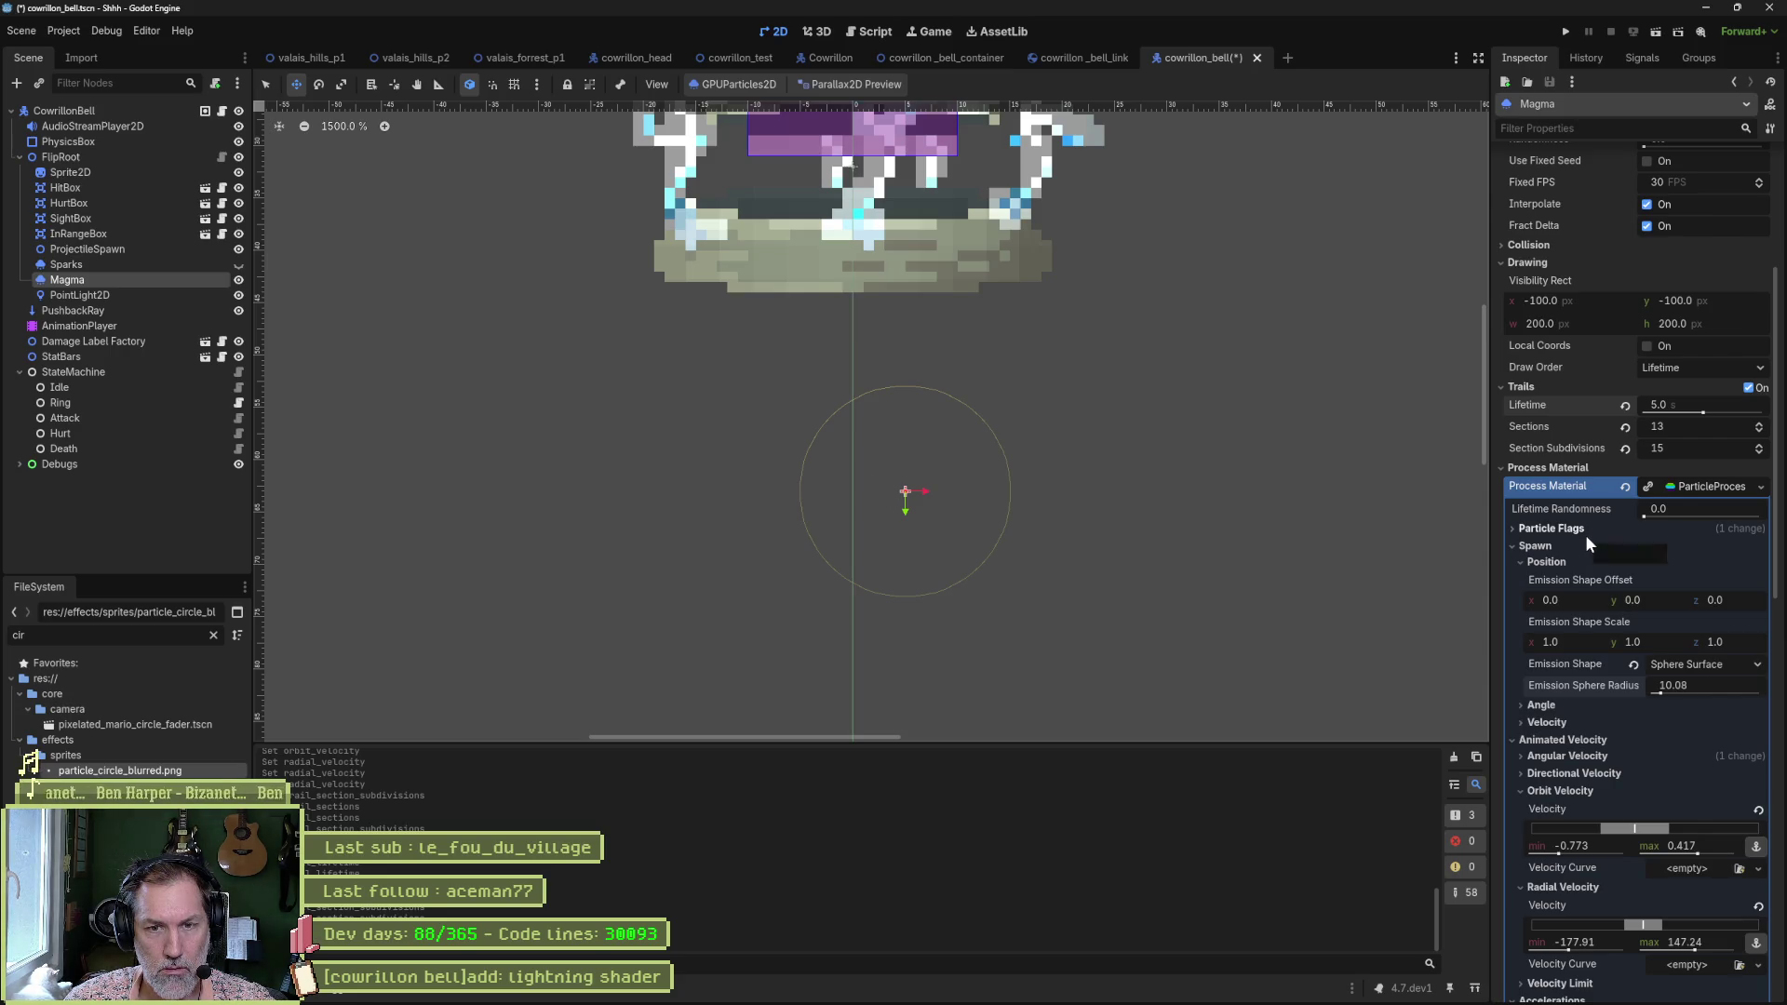
mouse_move(1593, 517)
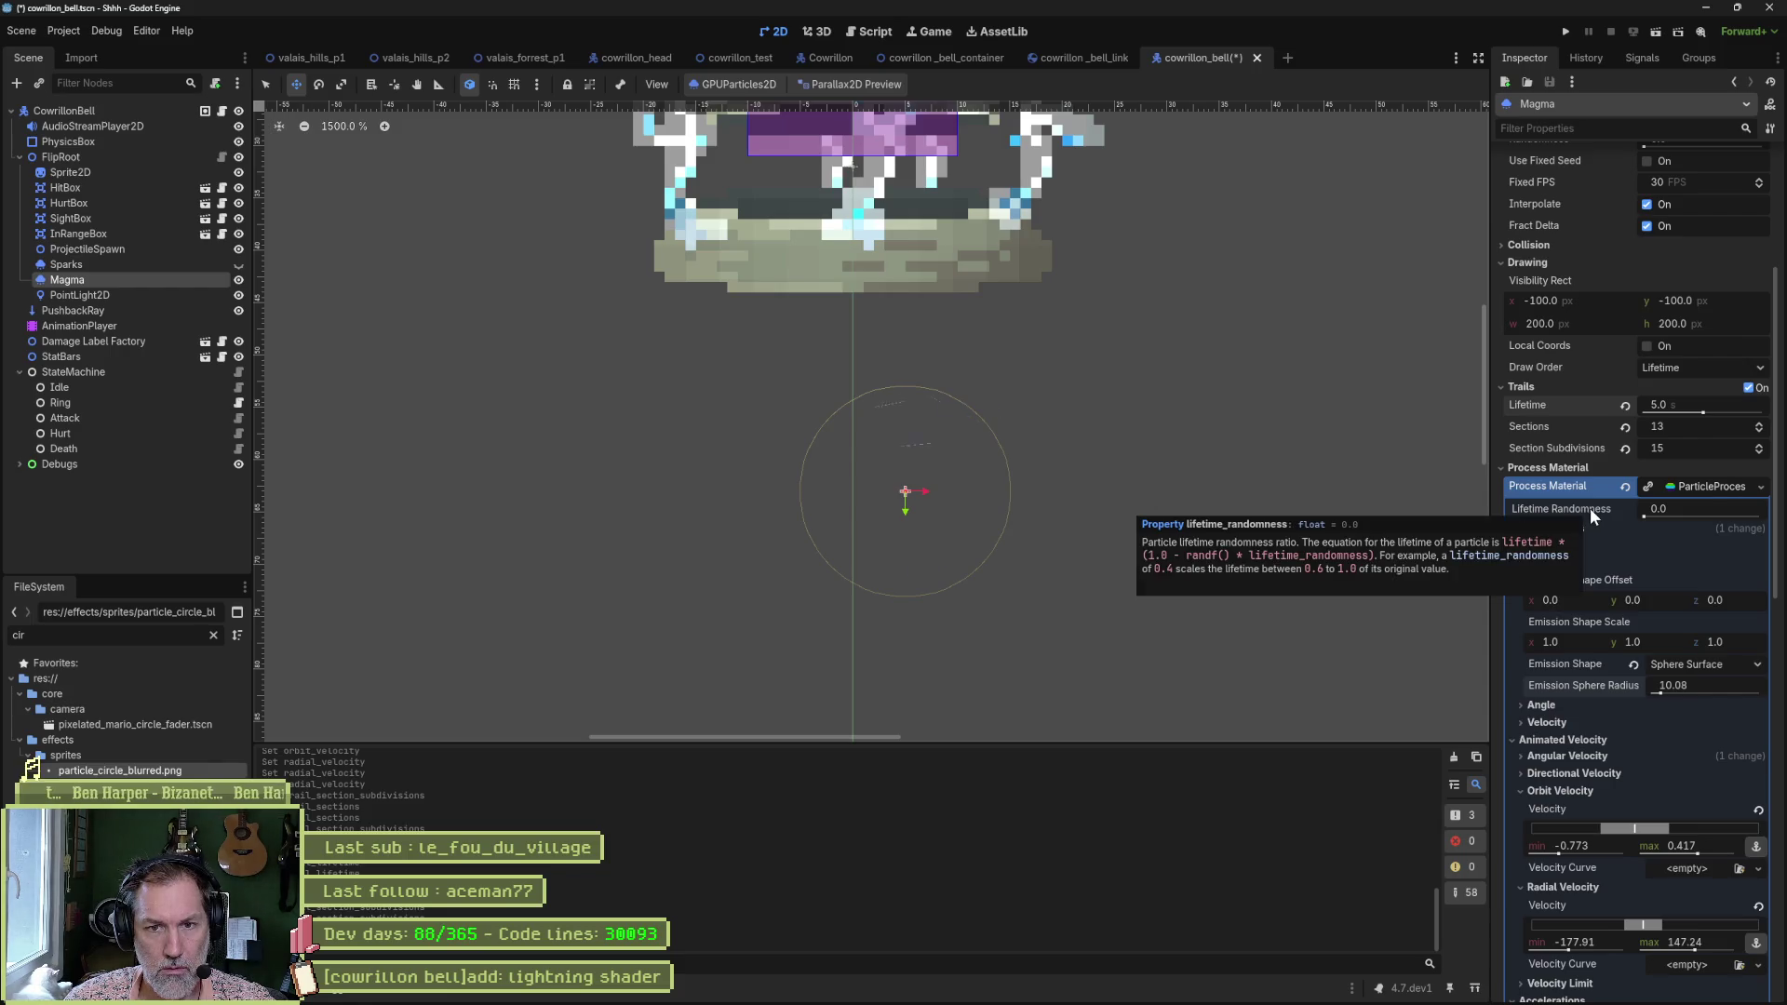
double_click(1760, 453)
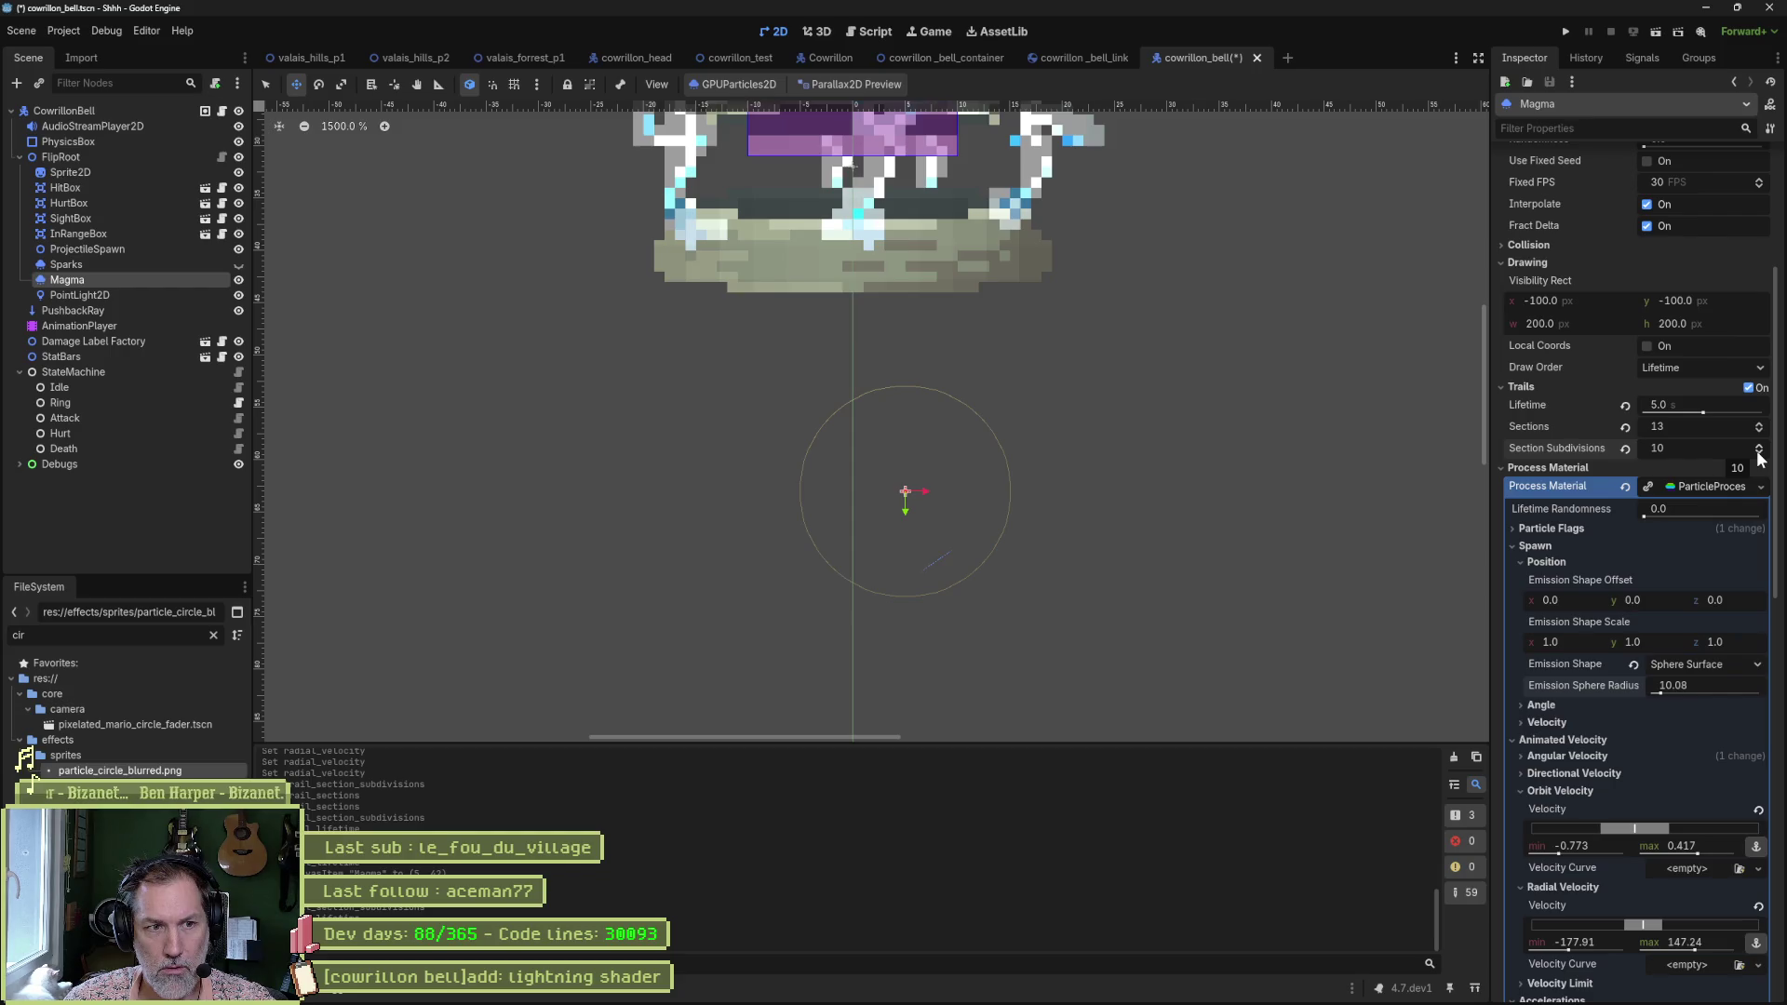
triple_click(1761, 451)
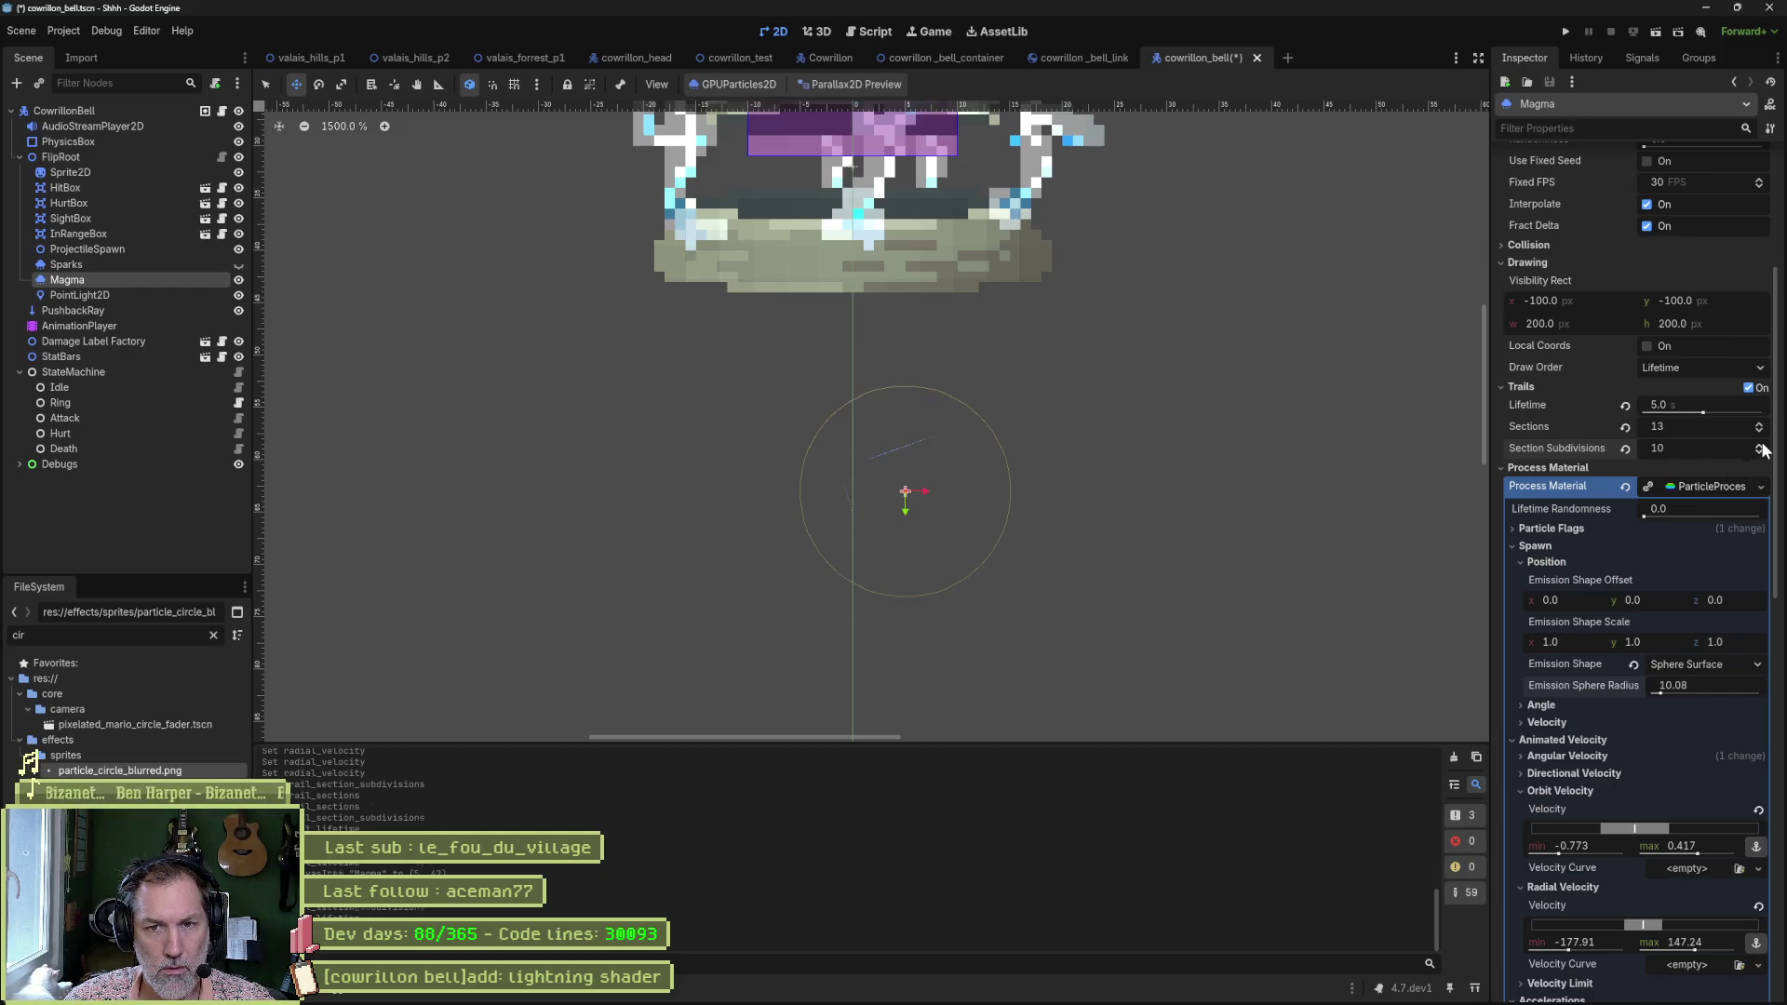
double_click(1759, 426)
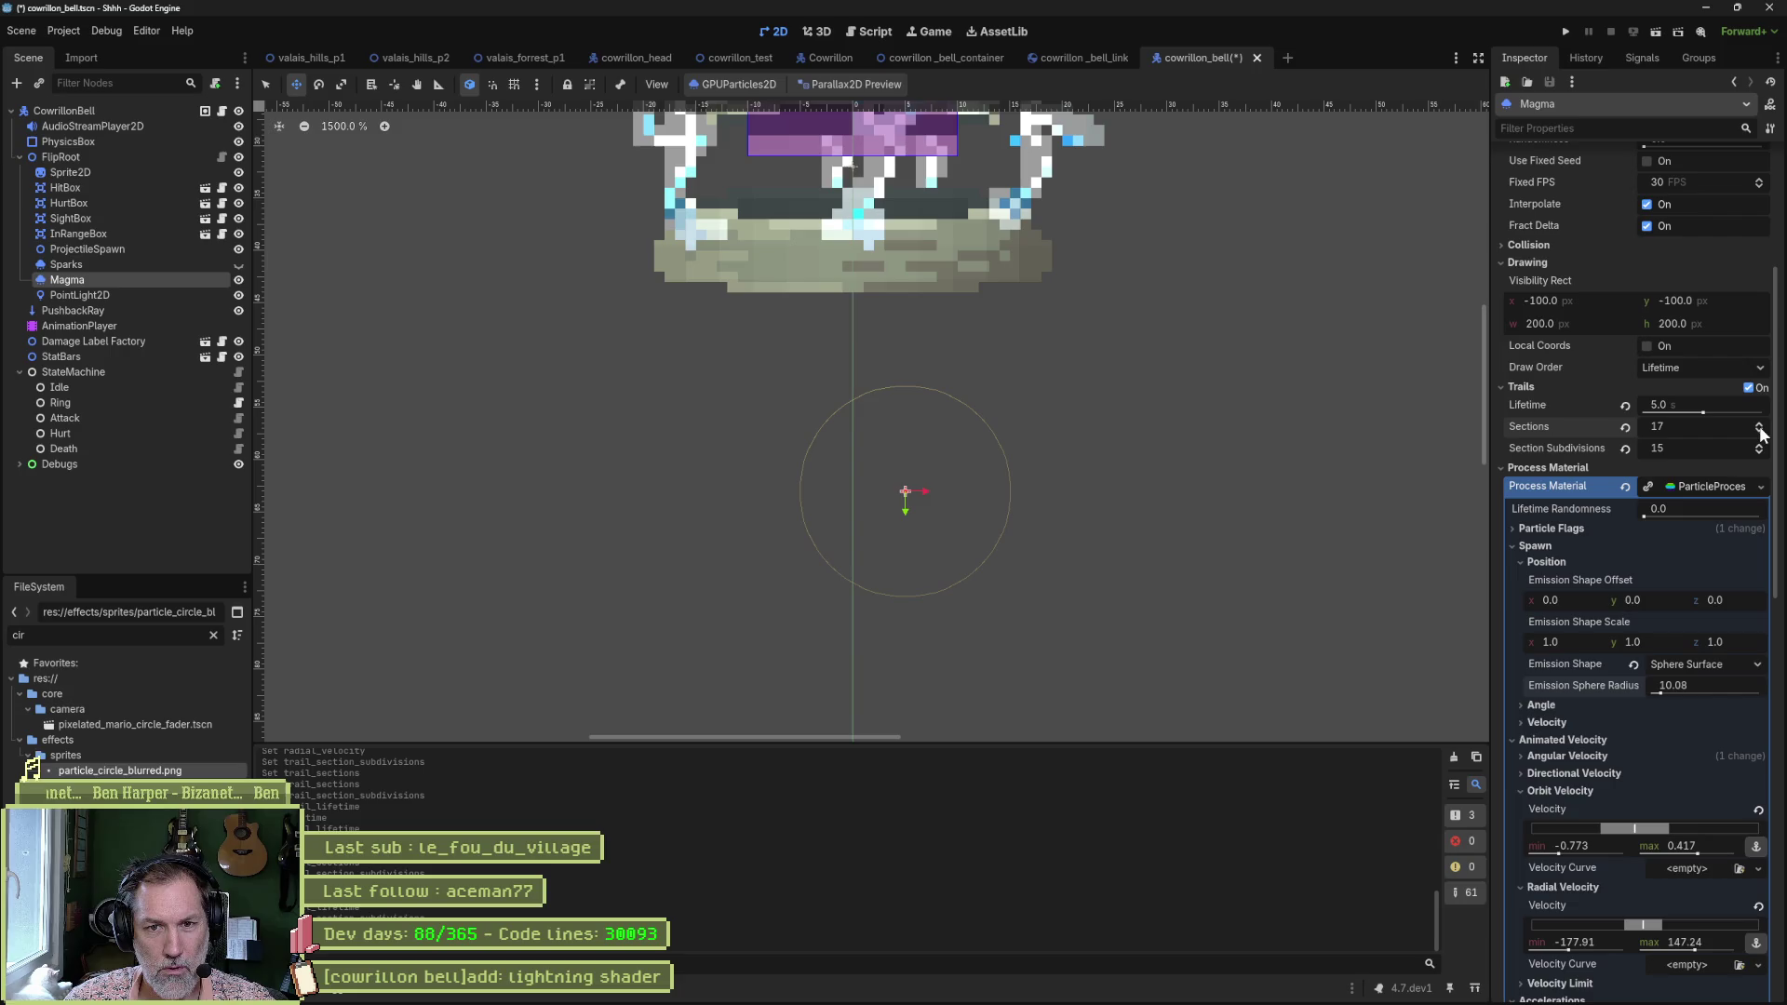
double_click(1761, 427)
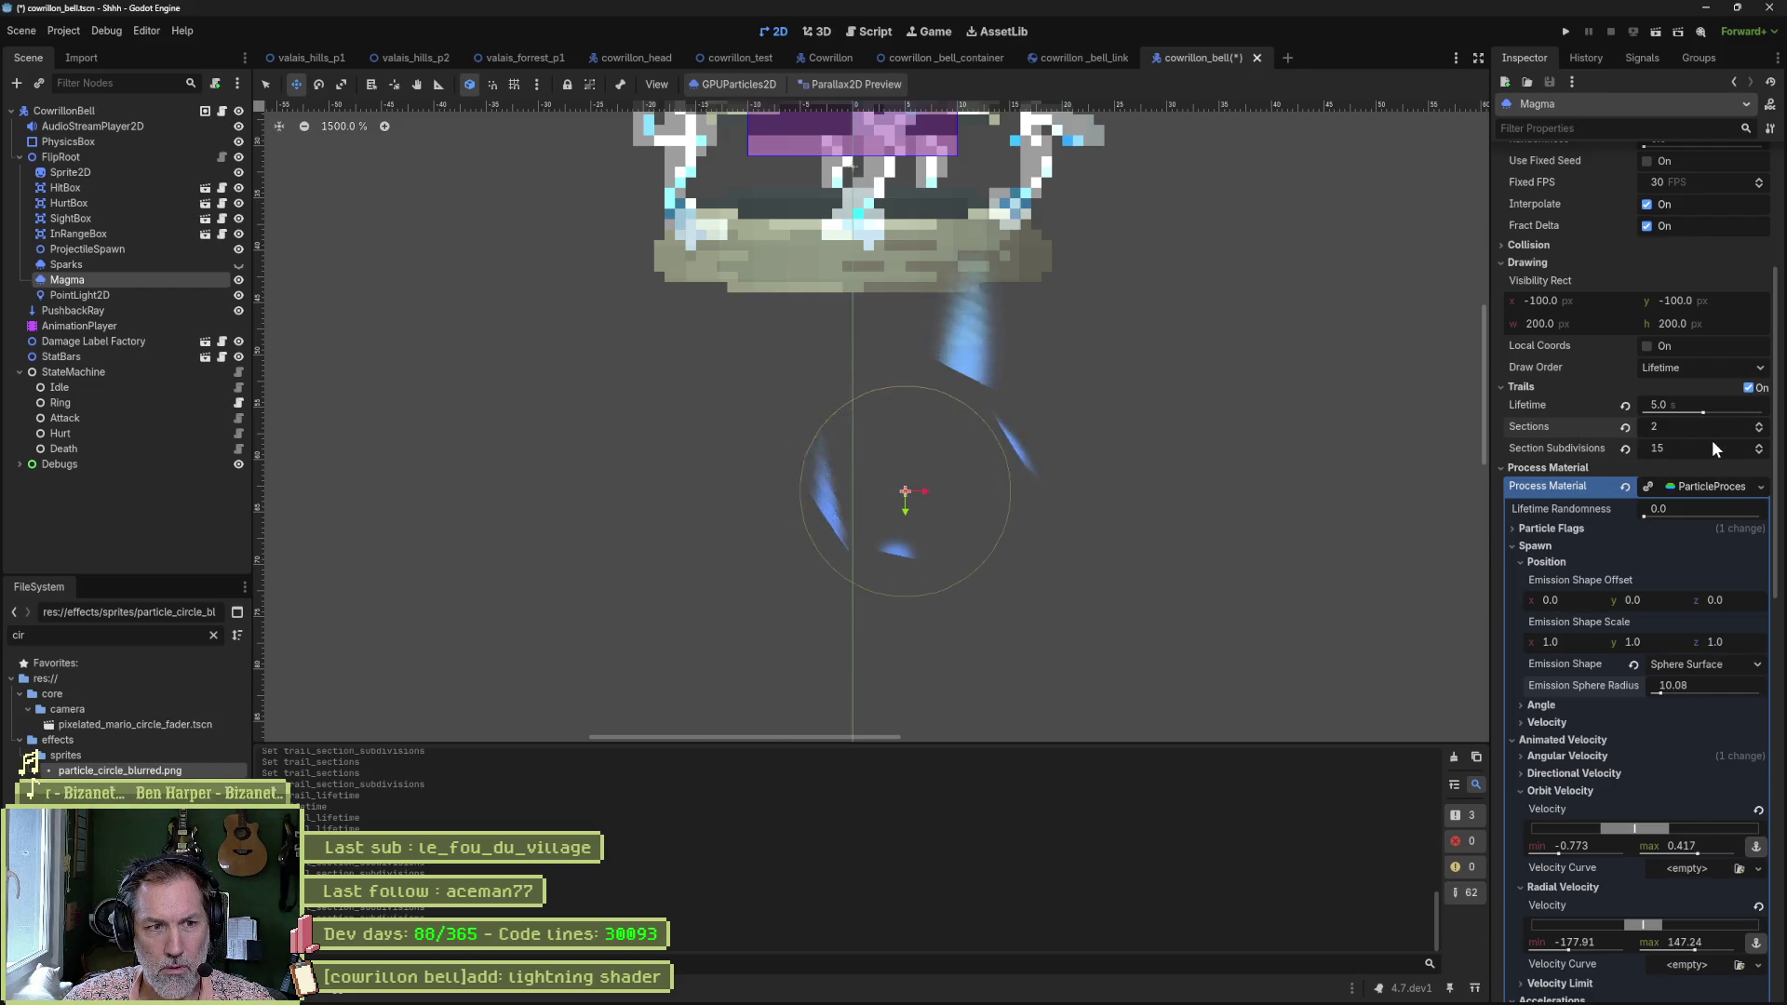
left_click(1760, 425)
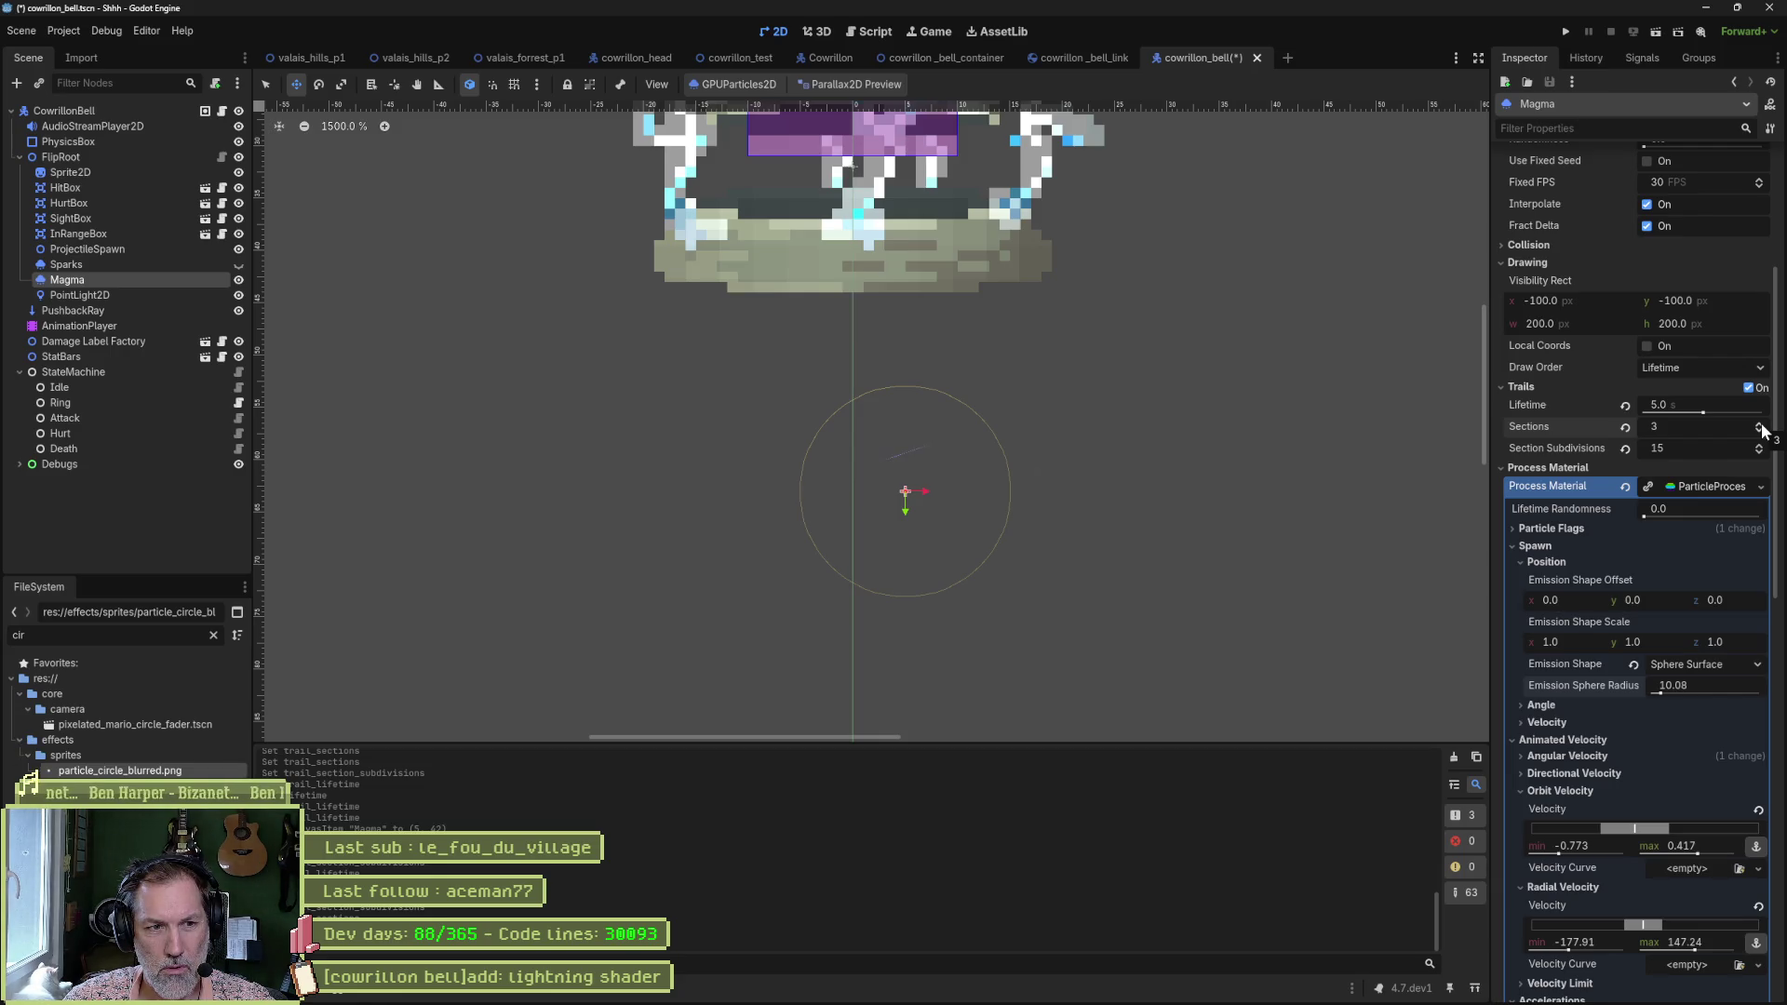
double_click(1657, 447)
type("4")
key("Return")
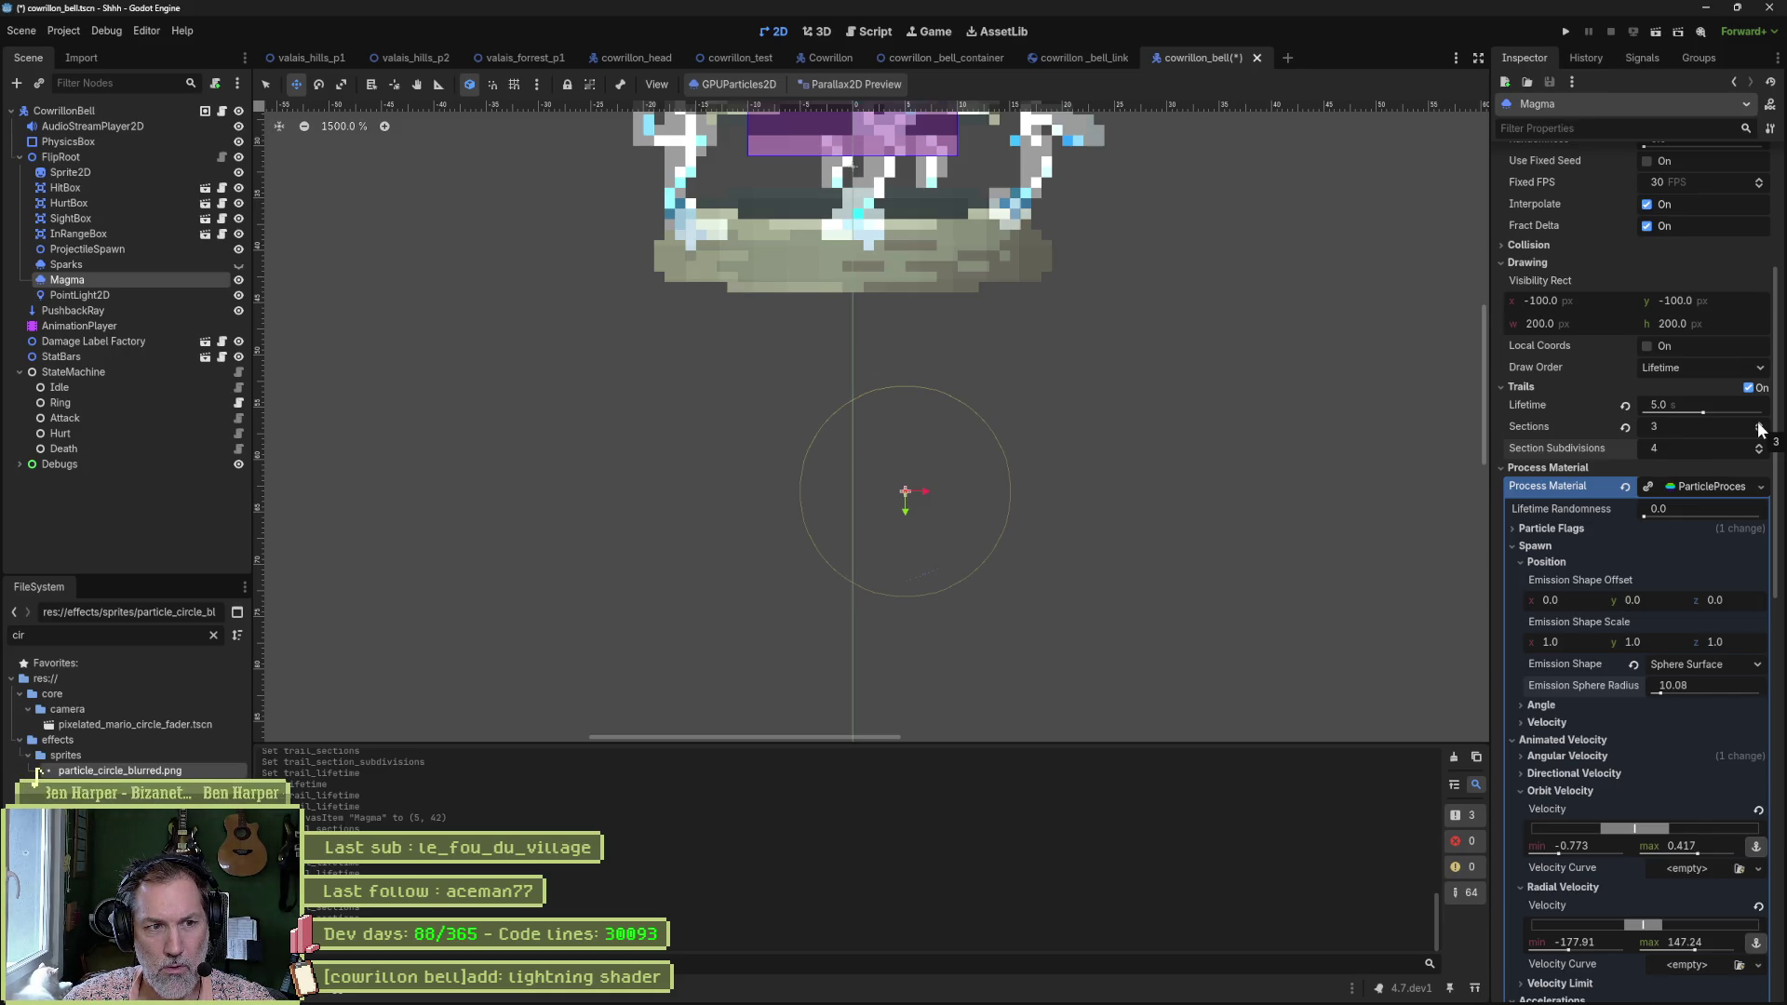
Bring Section Subdivisions down to 1 and enter 4 as the trail Sections count.
left_click(1760, 424)
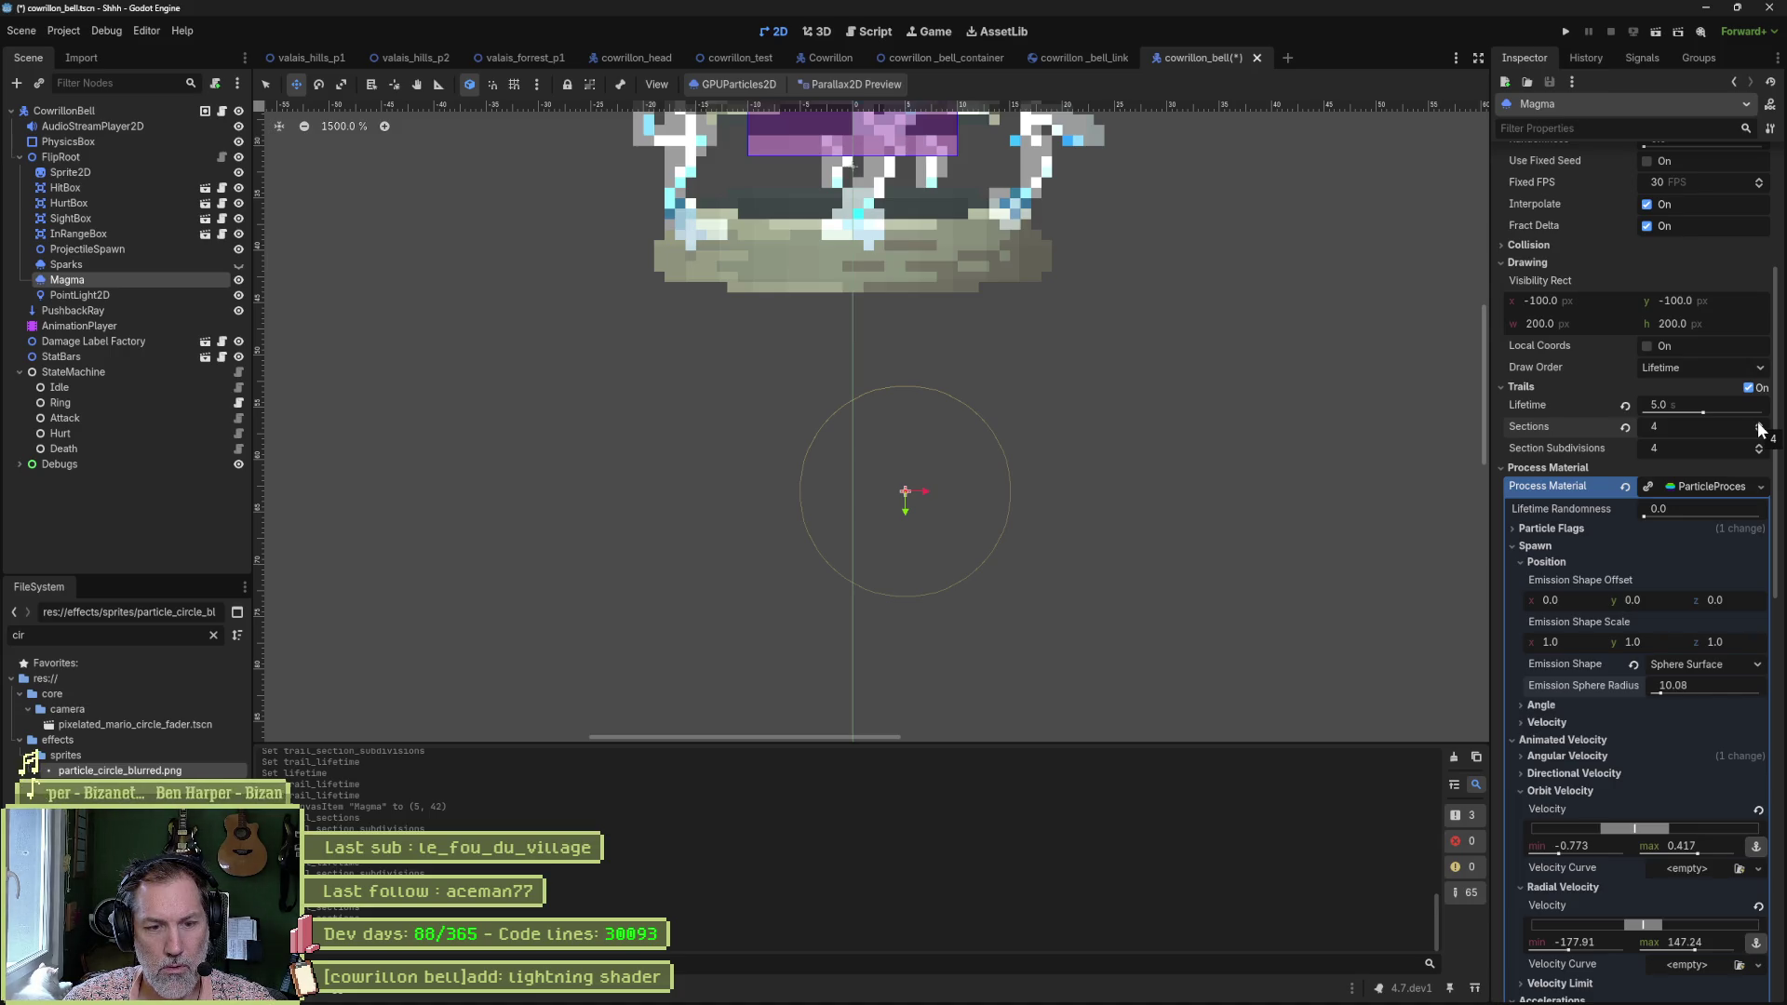
left_click(1626, 429)
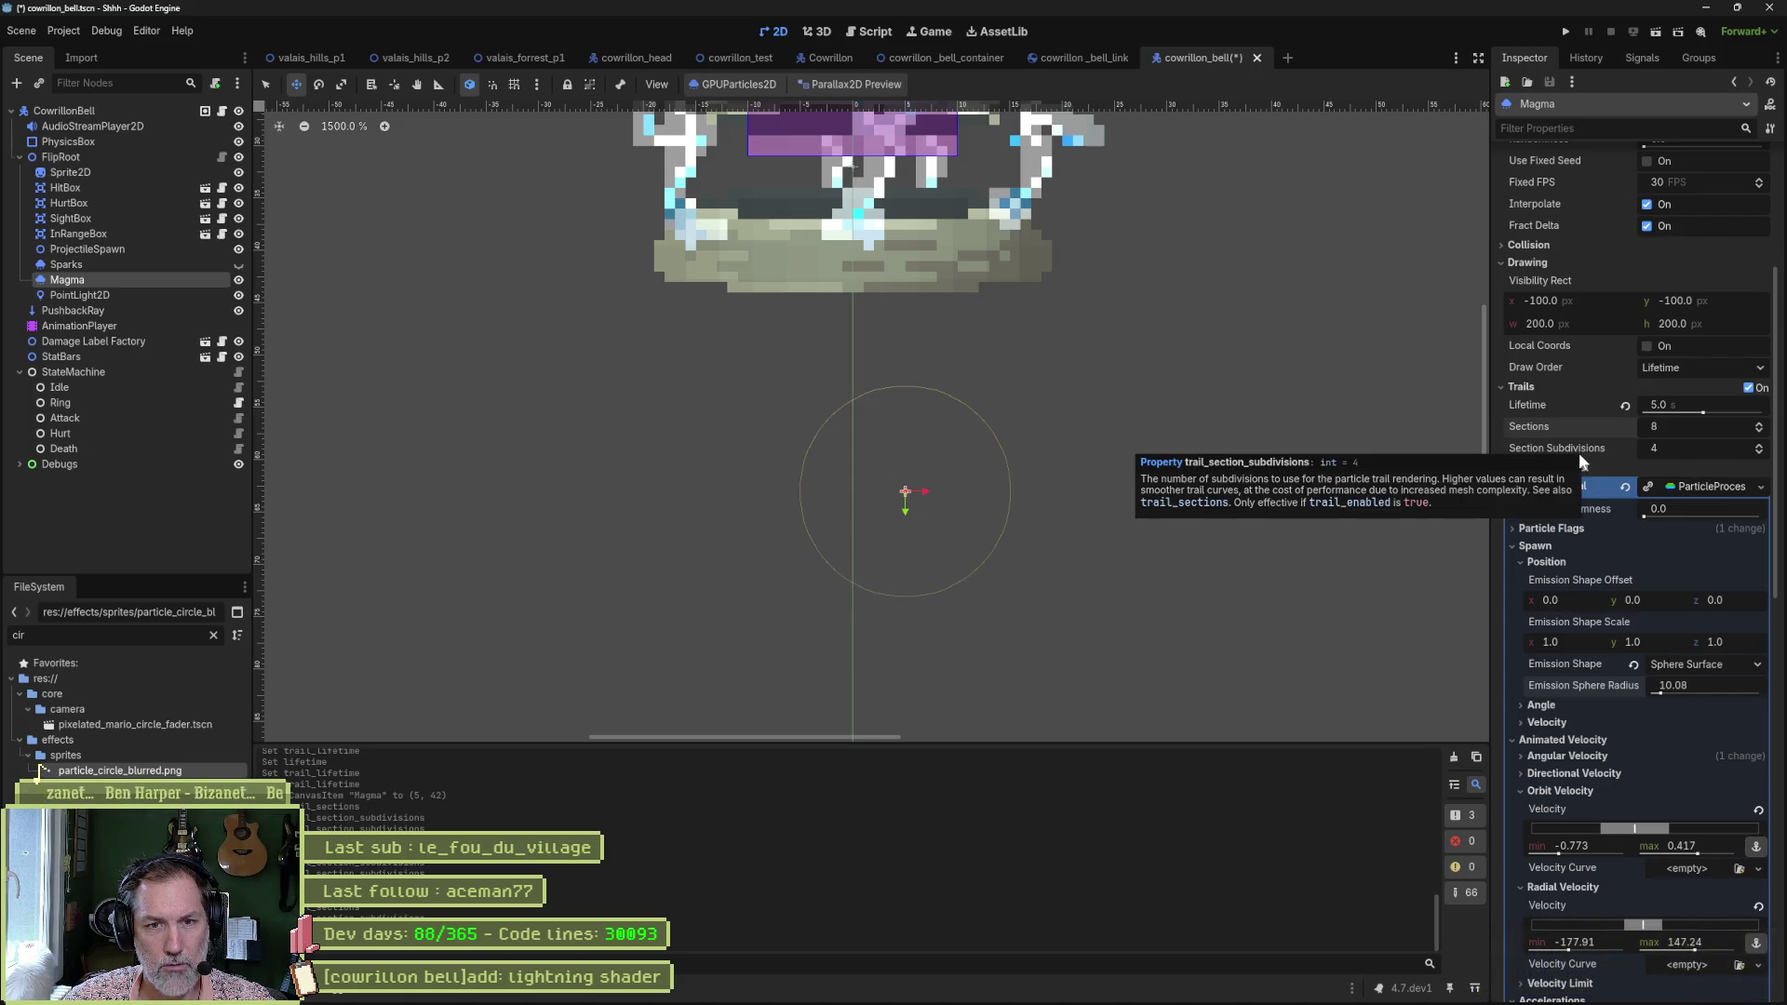
left_click(1759, 453)
left_click(1759, 452)
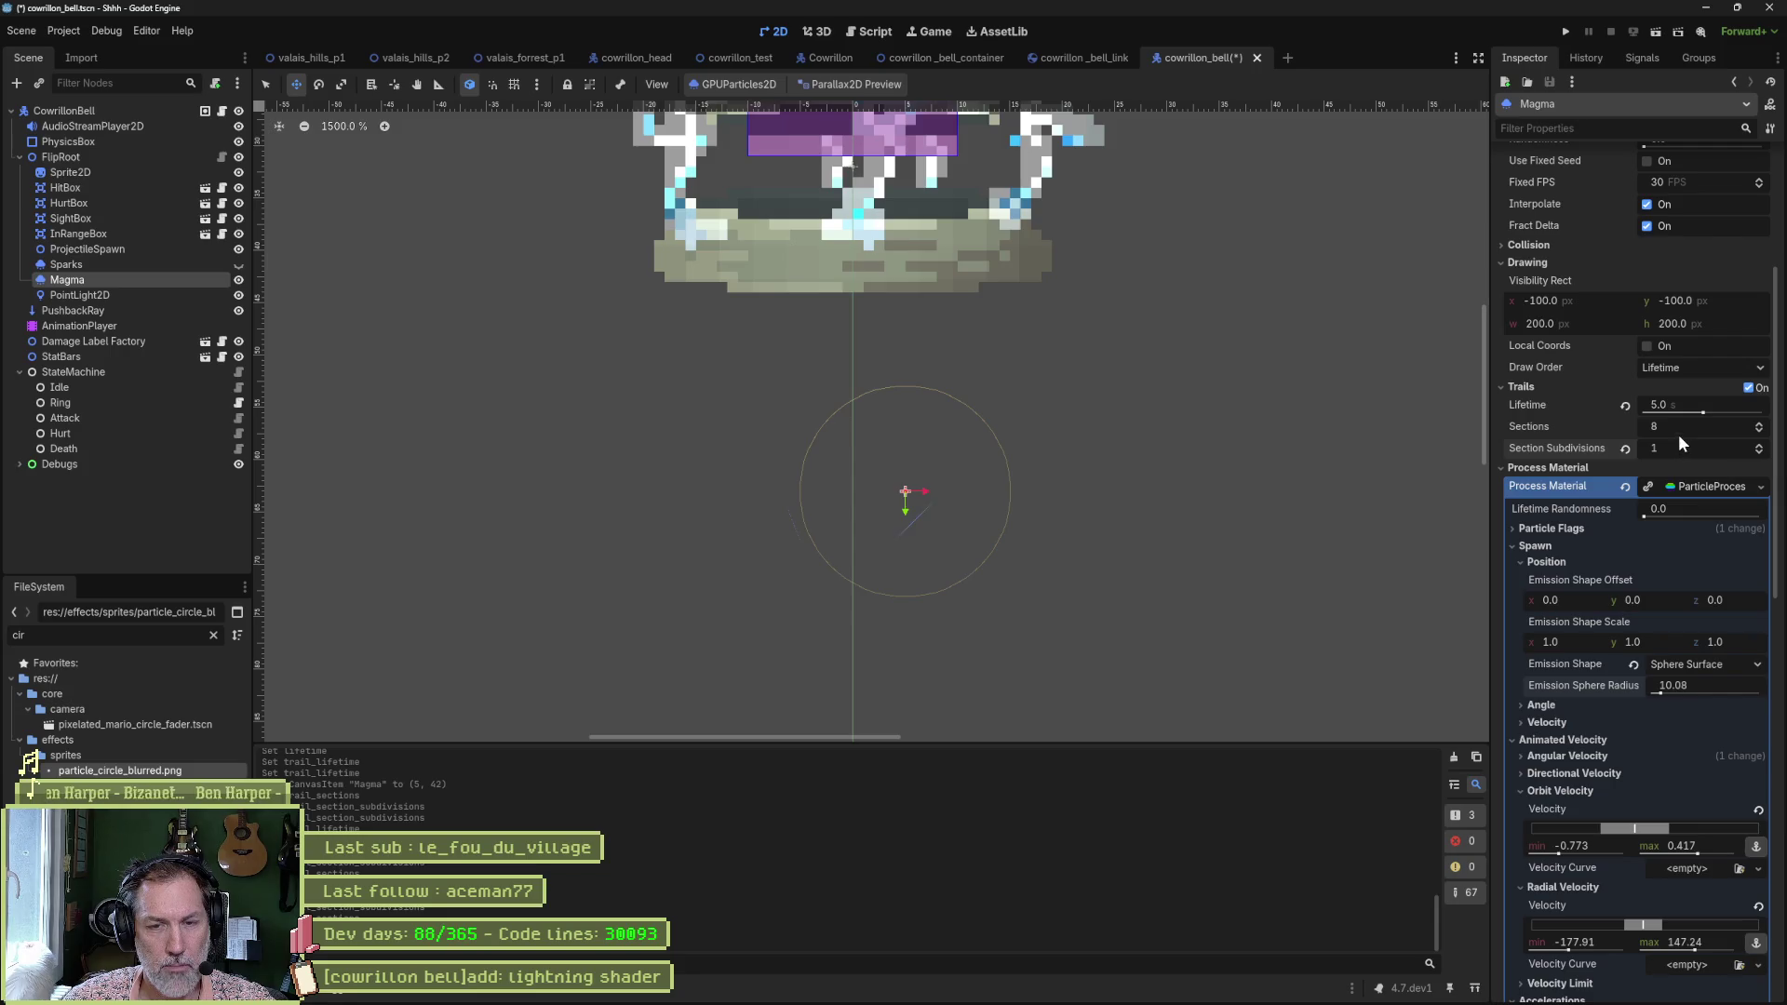
left_click(1747, 428)
type("4")
key("Return")
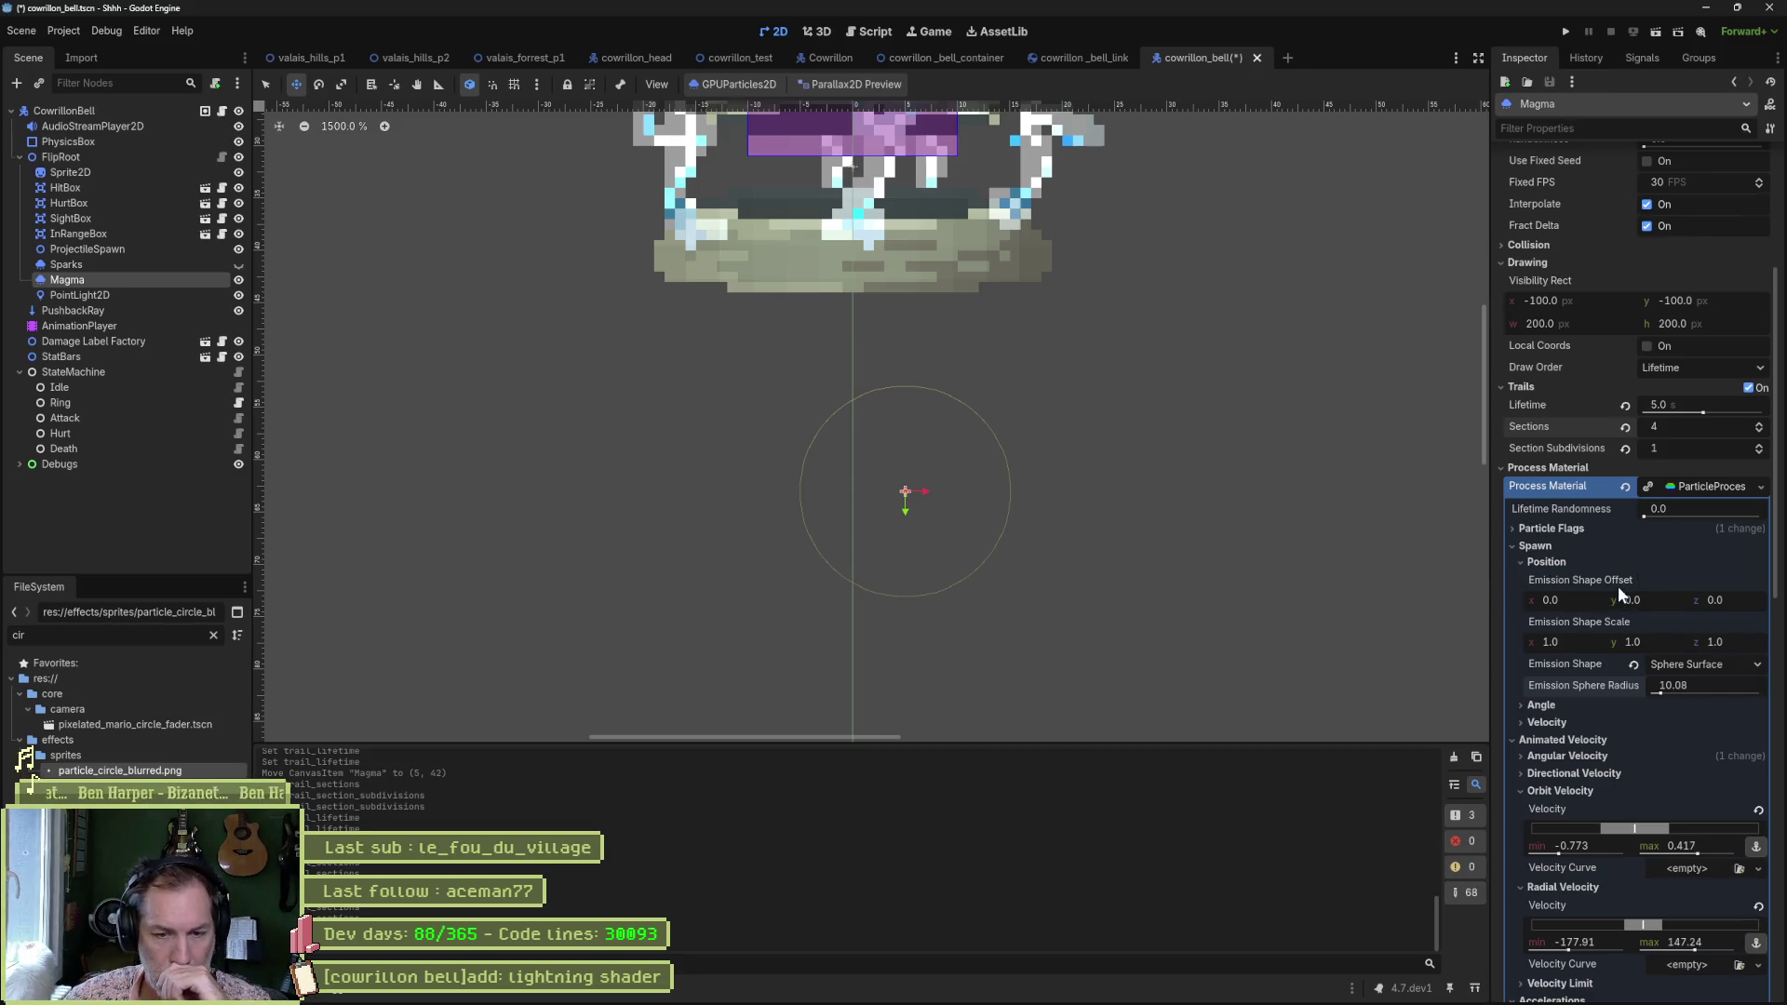
Revert the Magma material's Radial Accel setting with its reset icon.
scroll(1618, 585, "down", 3)
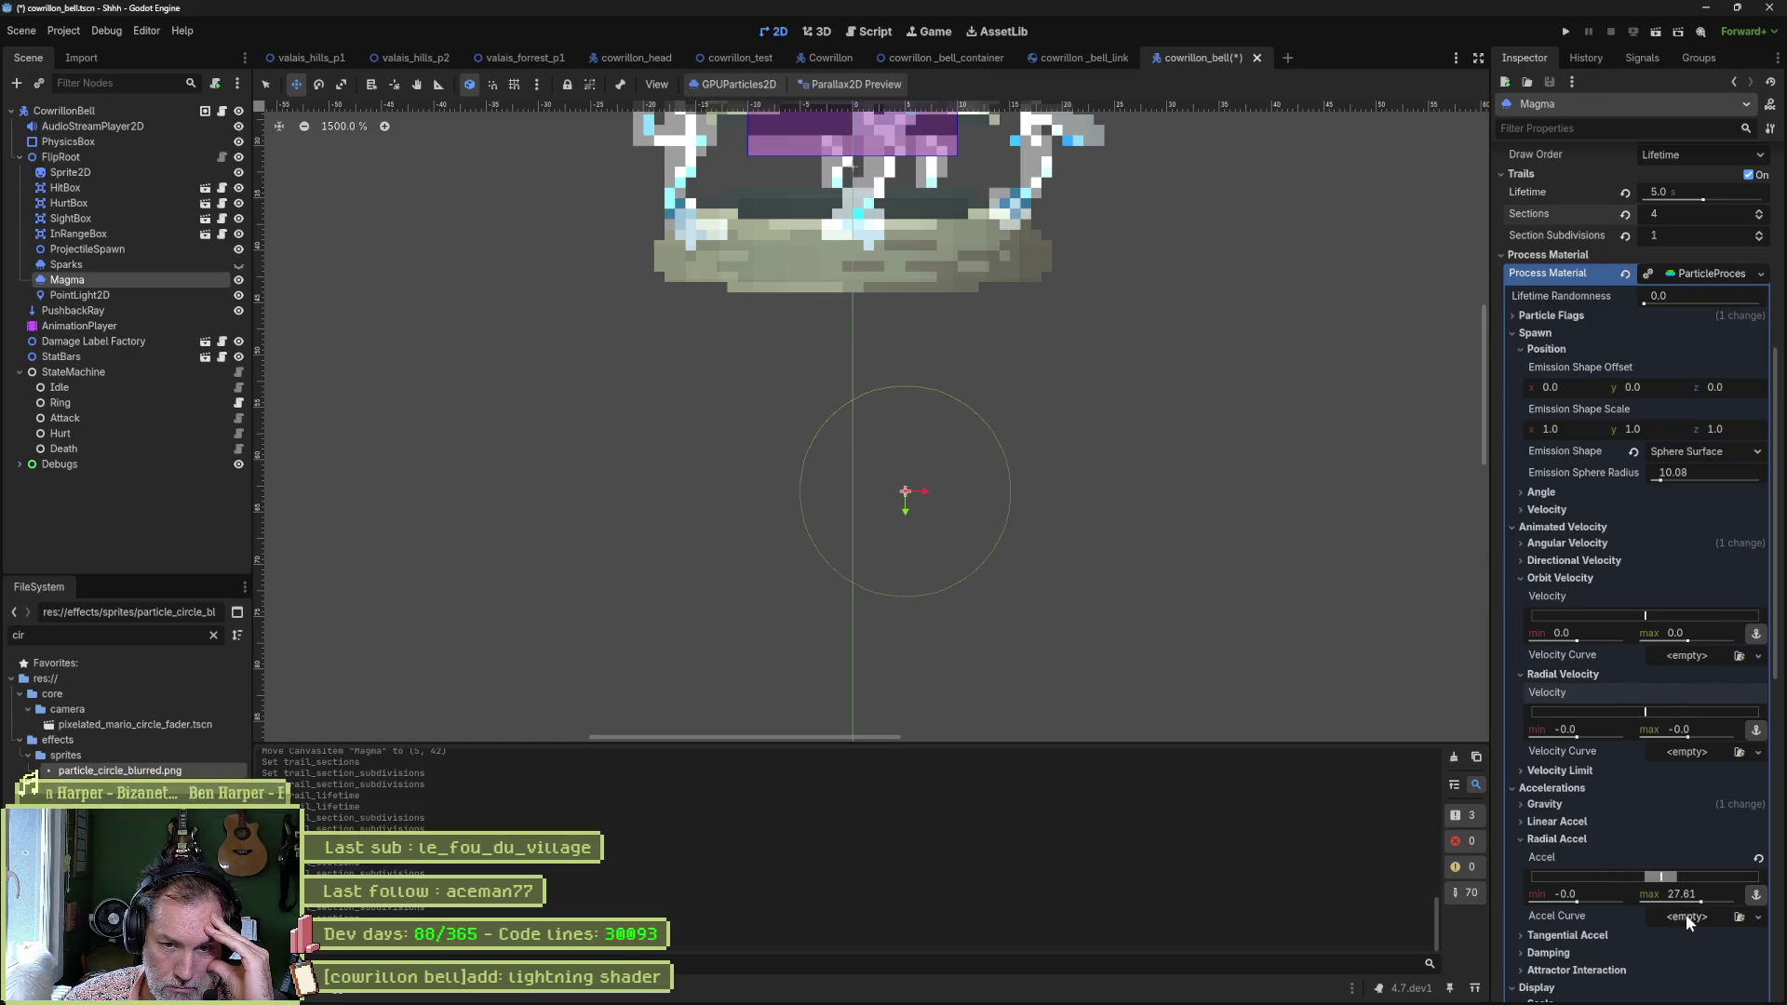
left_click(1757, 859)
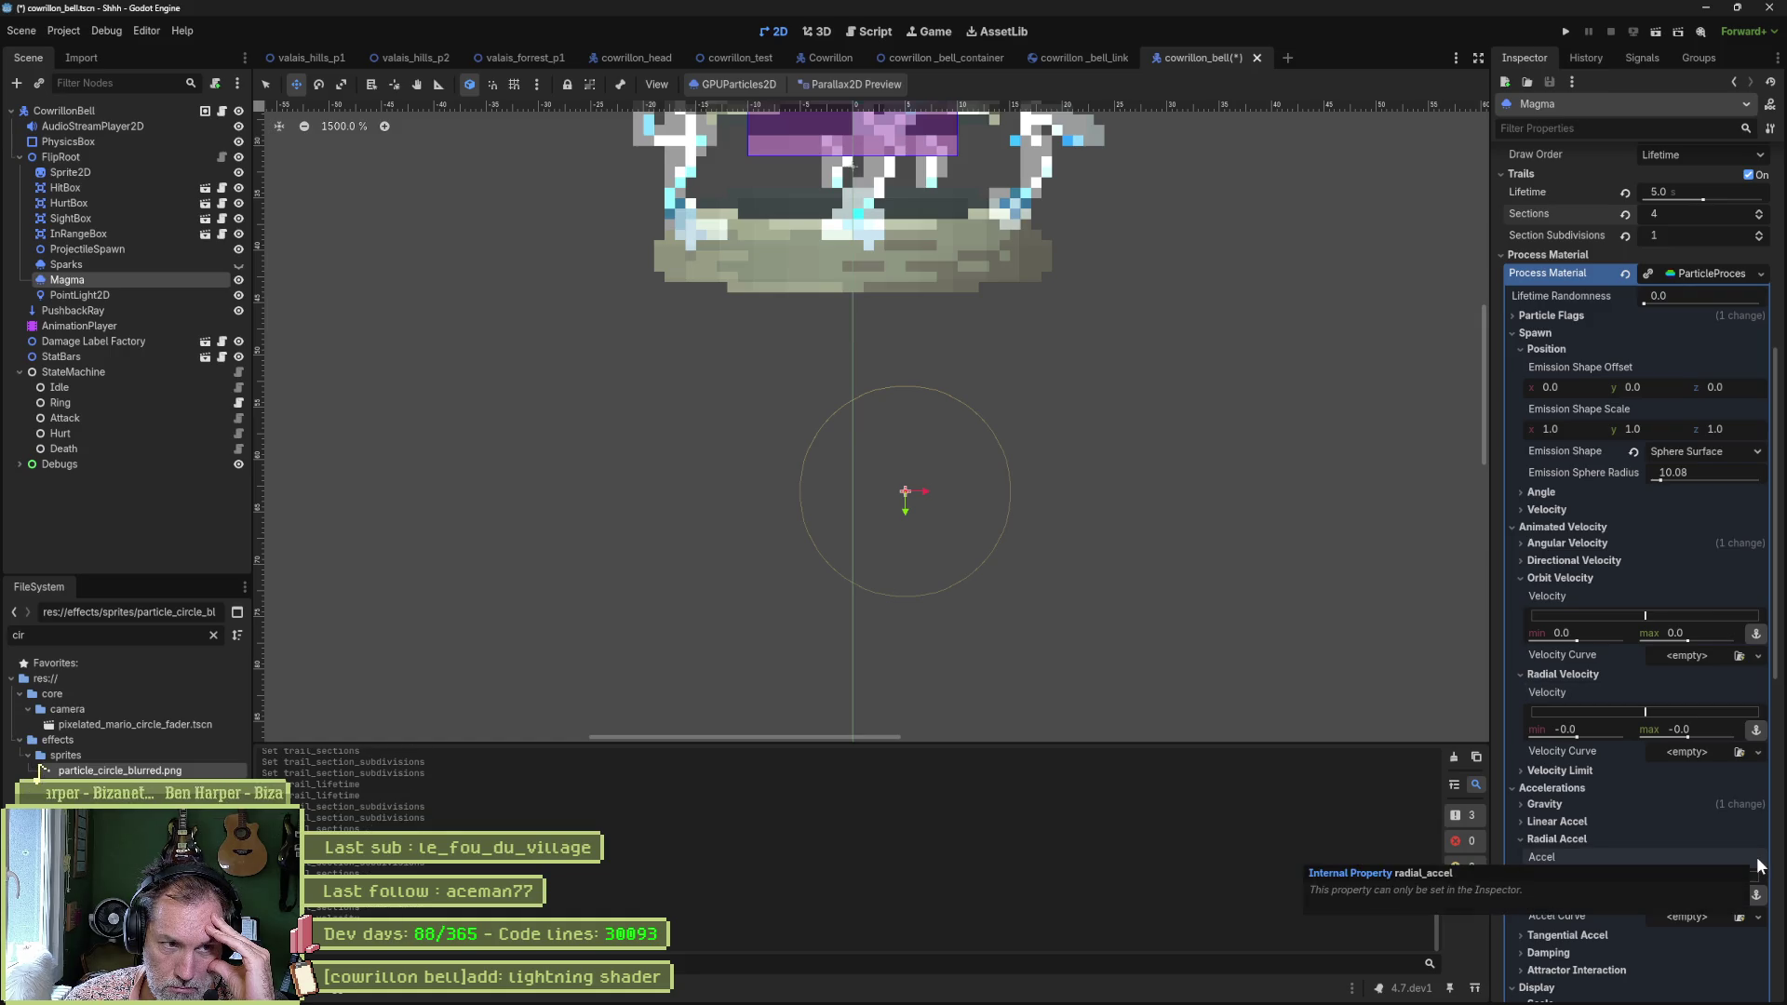
scroll(1666, 665, "up", 5)
left_click(1625, 641)
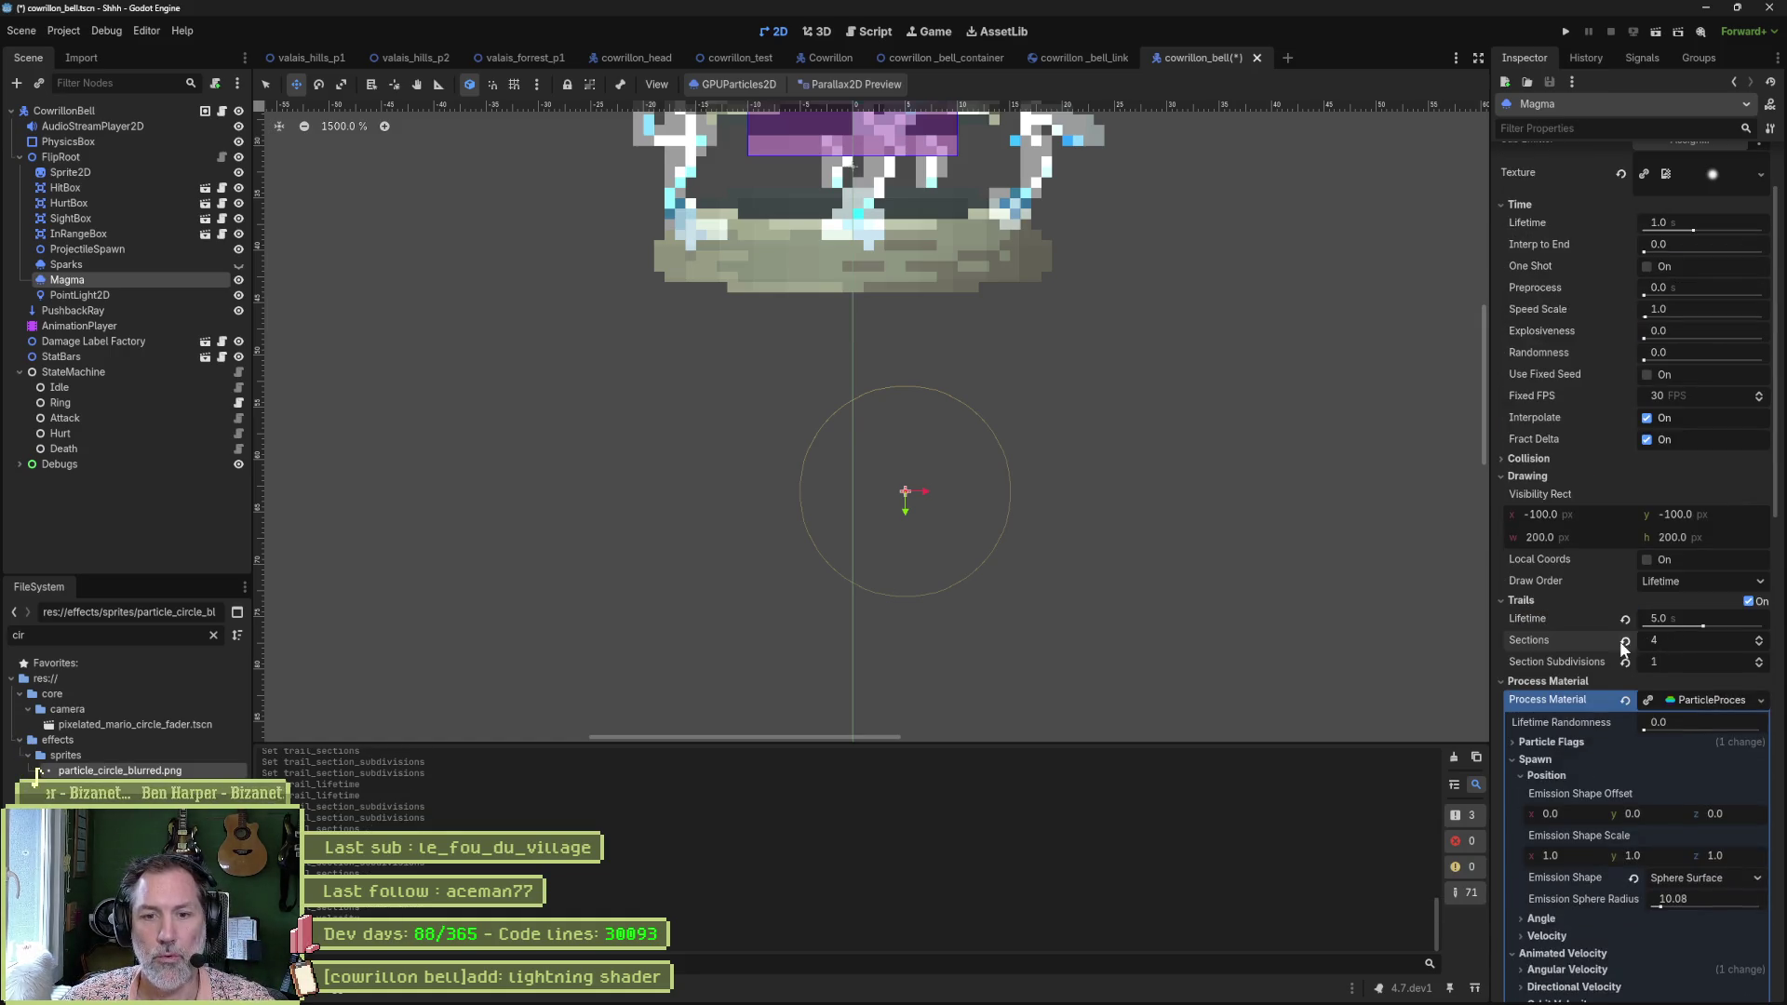
left_click(1626, 662)
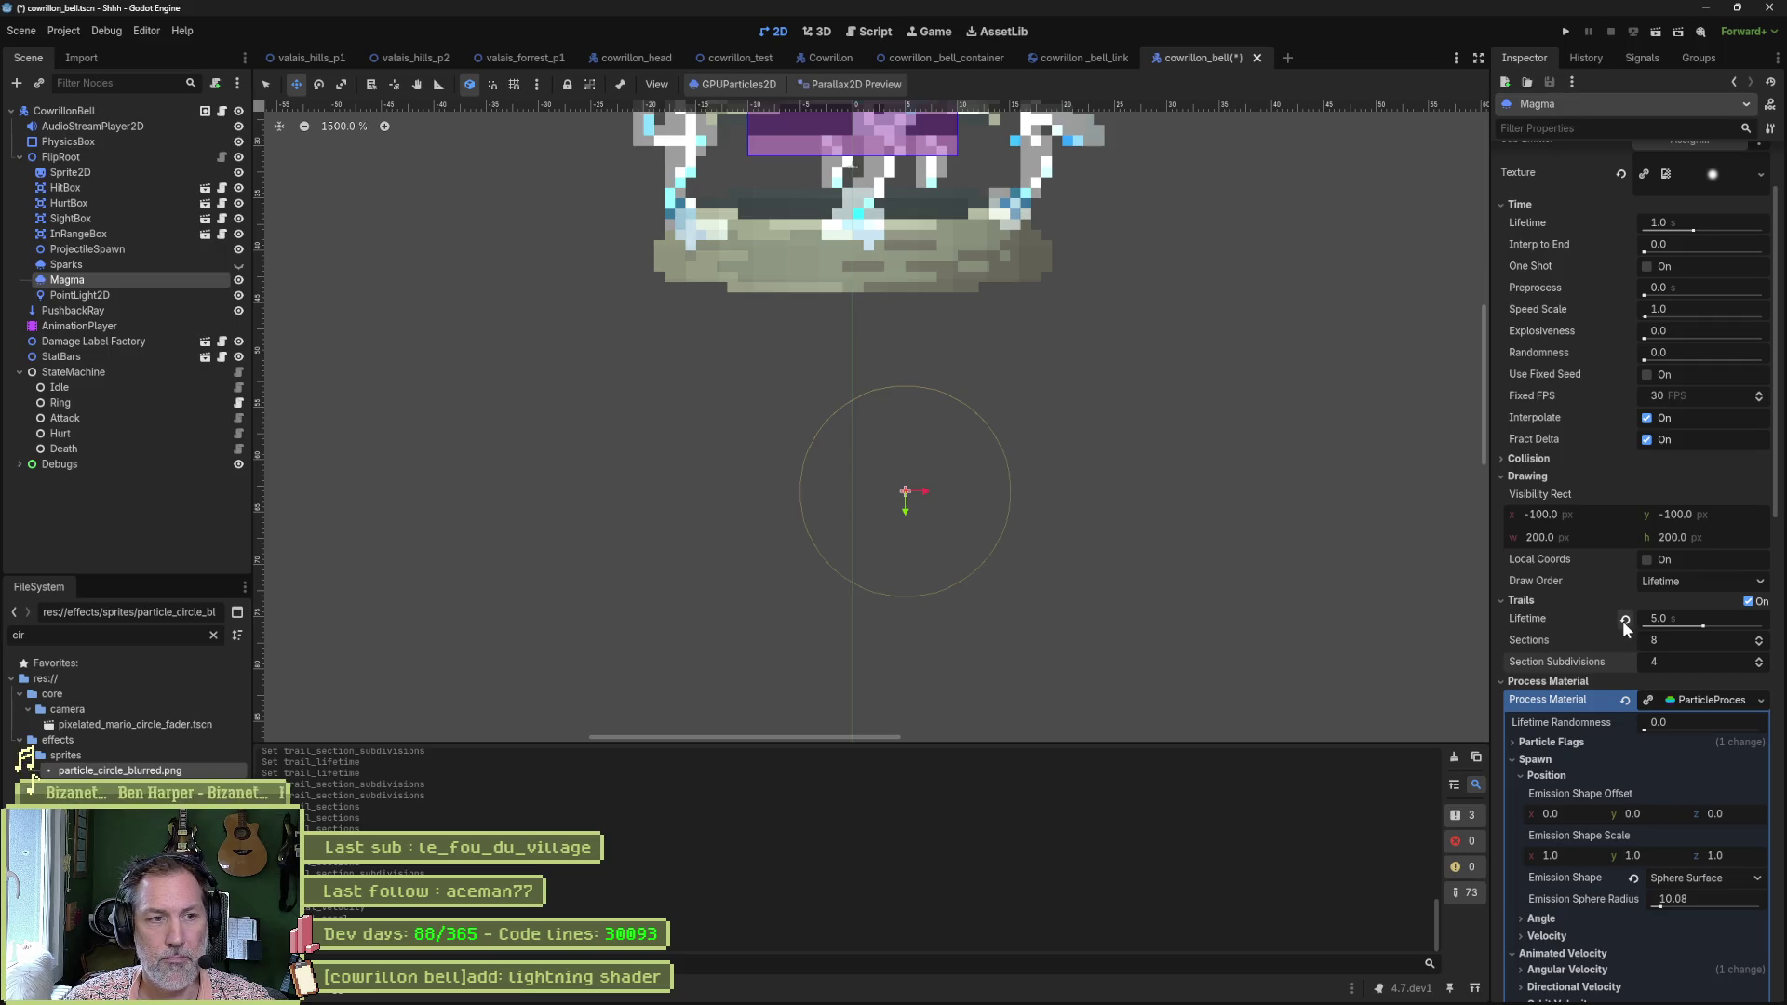
left_click(1625, 621)
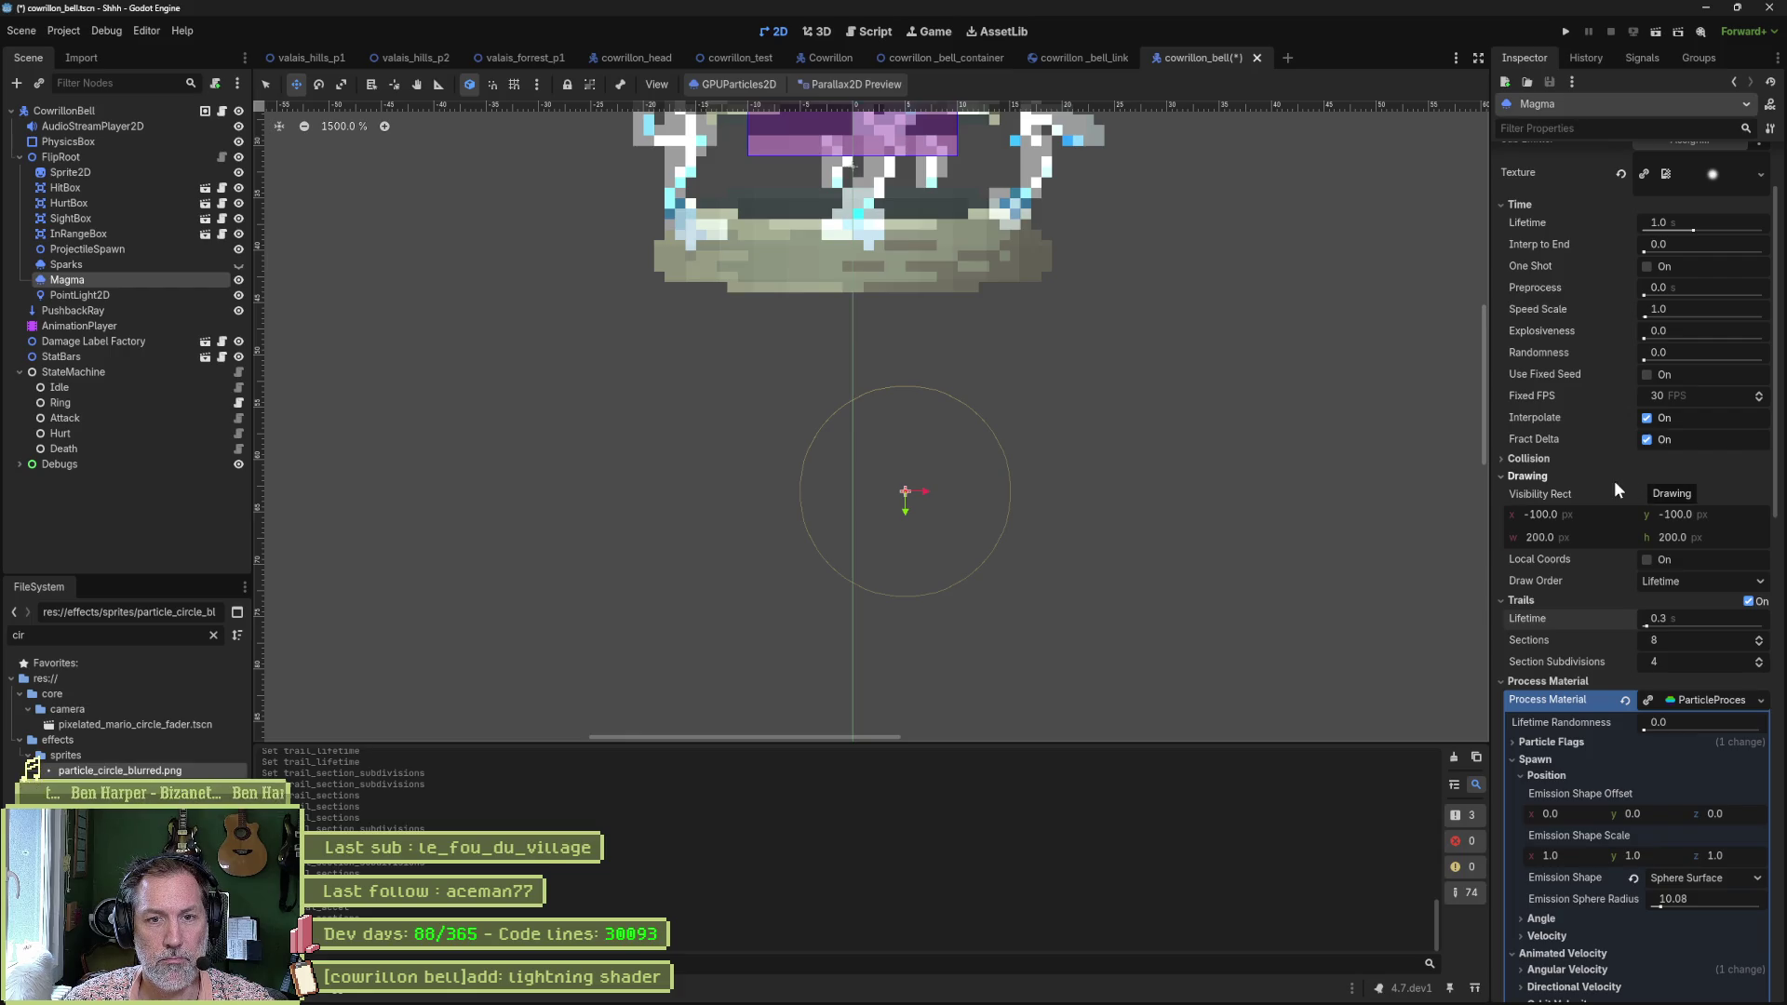
scroll(1608, 482, "up", 1)
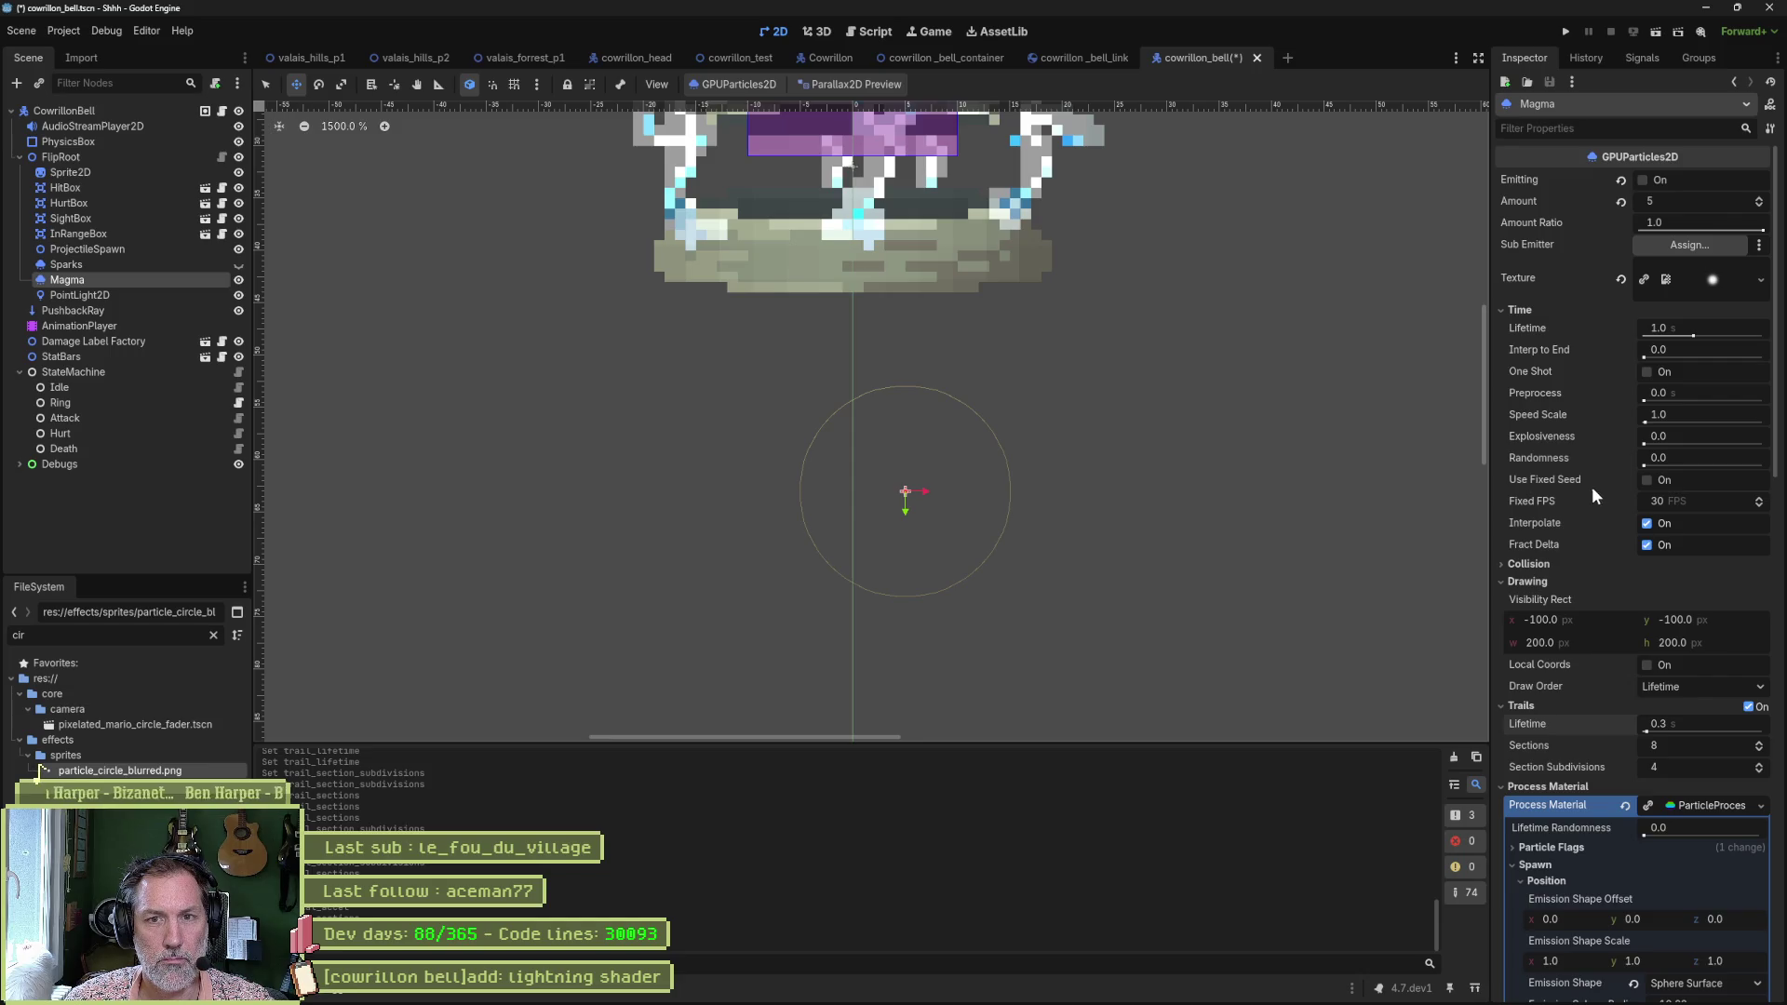
mouse_move(1590, 488)
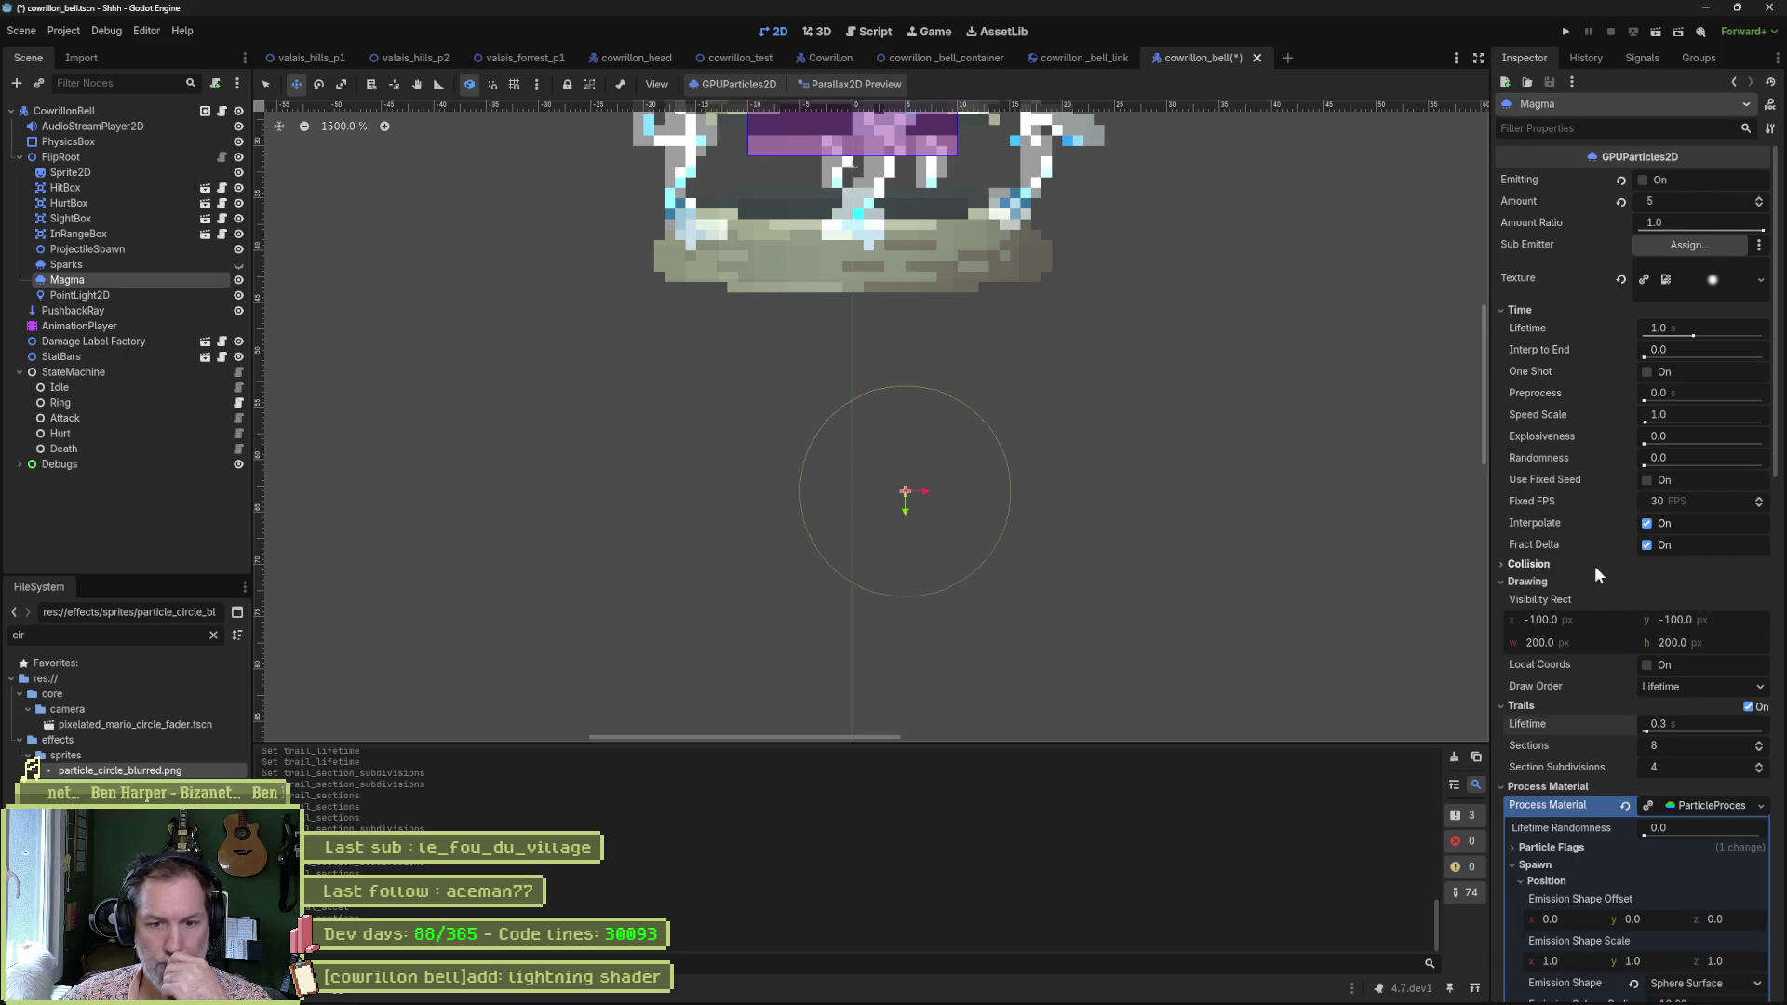
scroll(1594, 566, "down", 5)
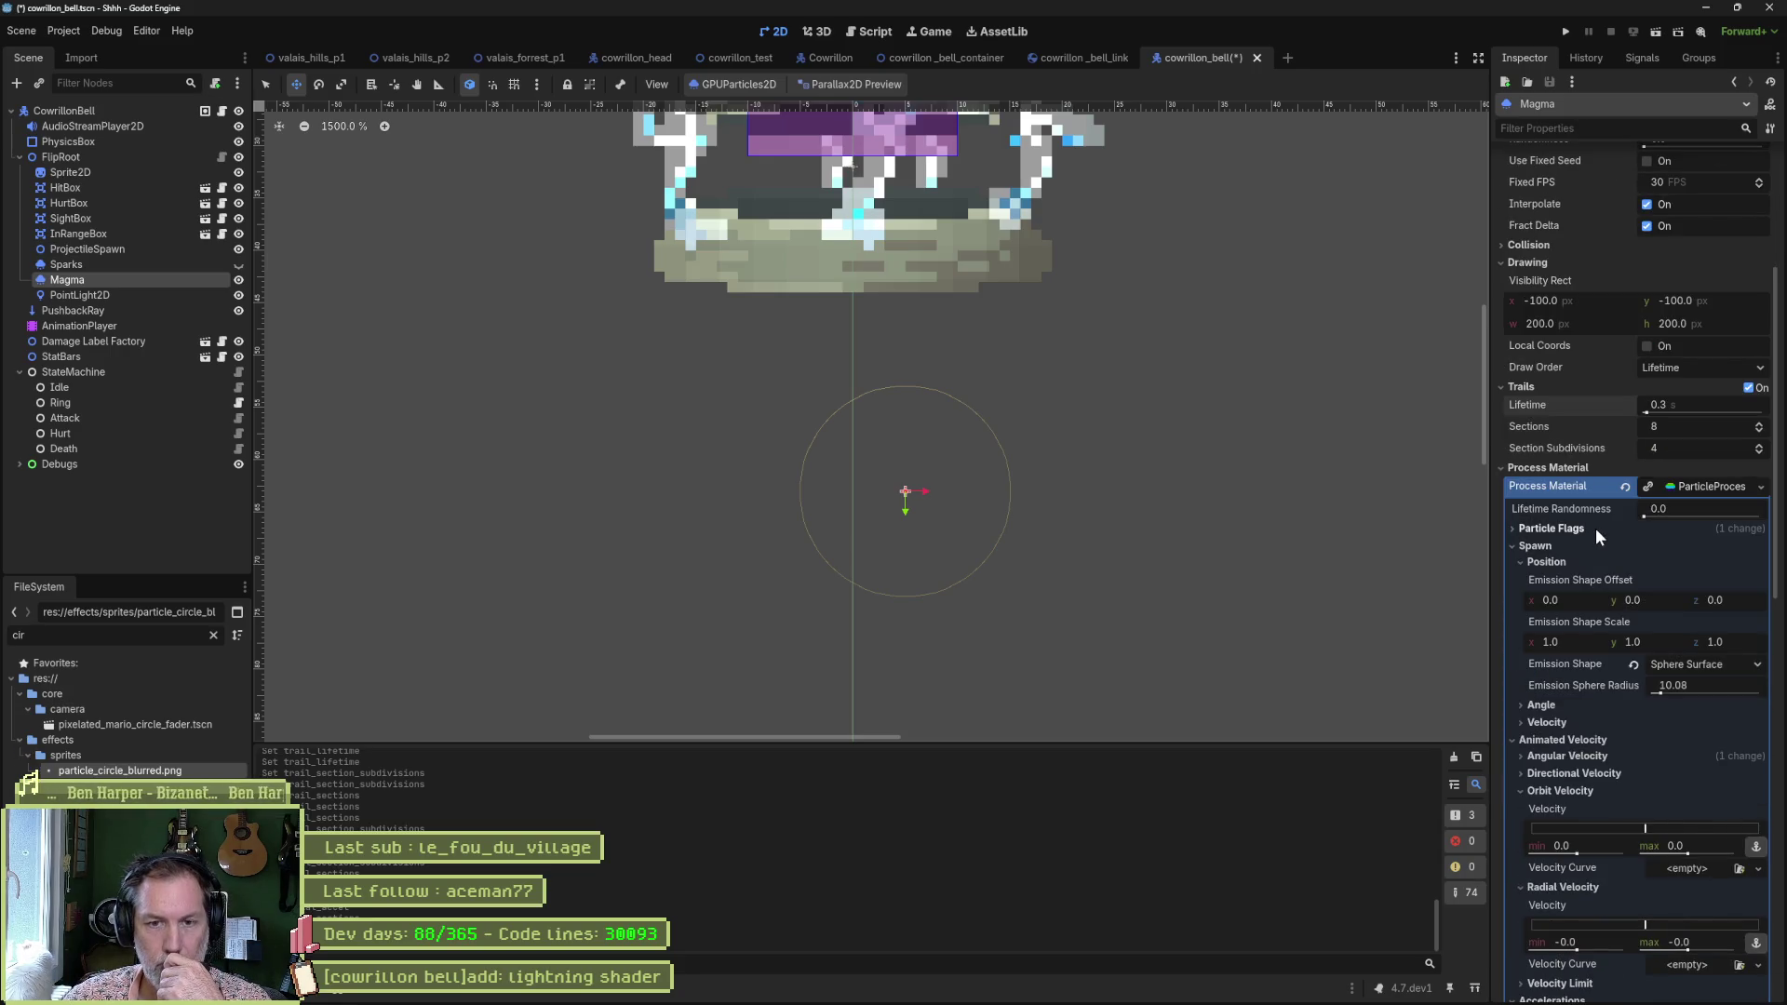
scroll(1600, 505, "up", 2)
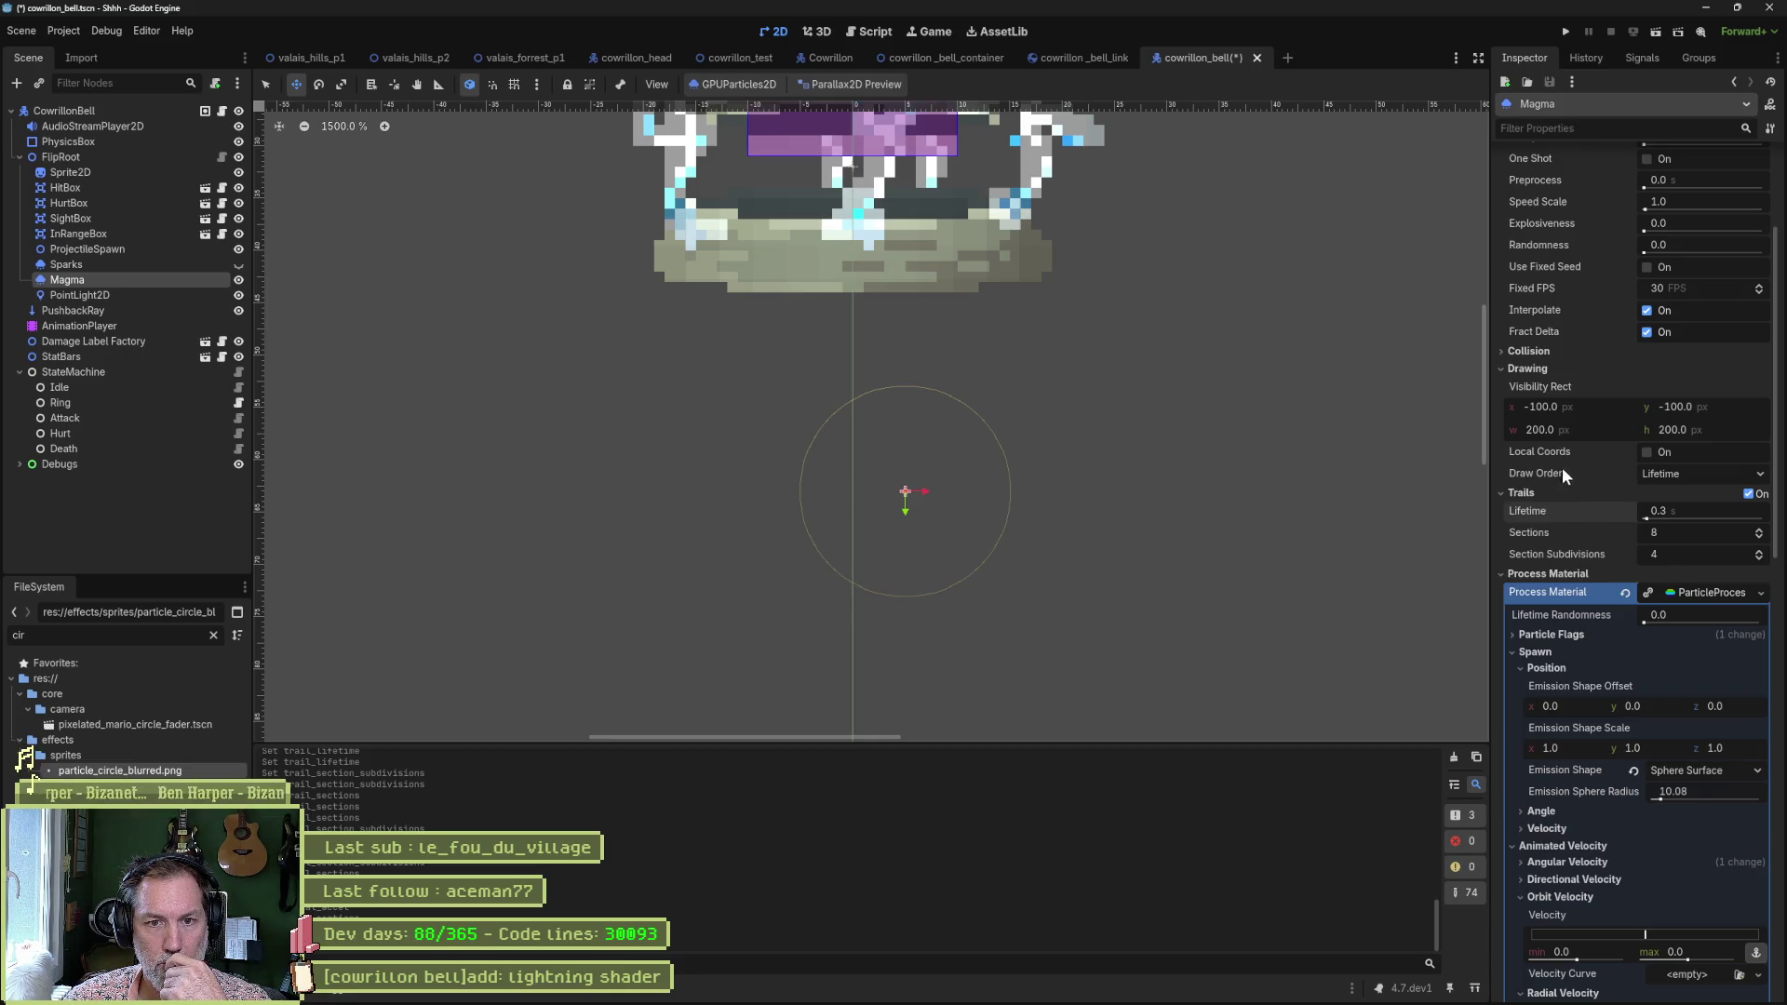
left_click(1528, 352)
left_click(1529, 351)
scroll(1525, 389, "up", 4)
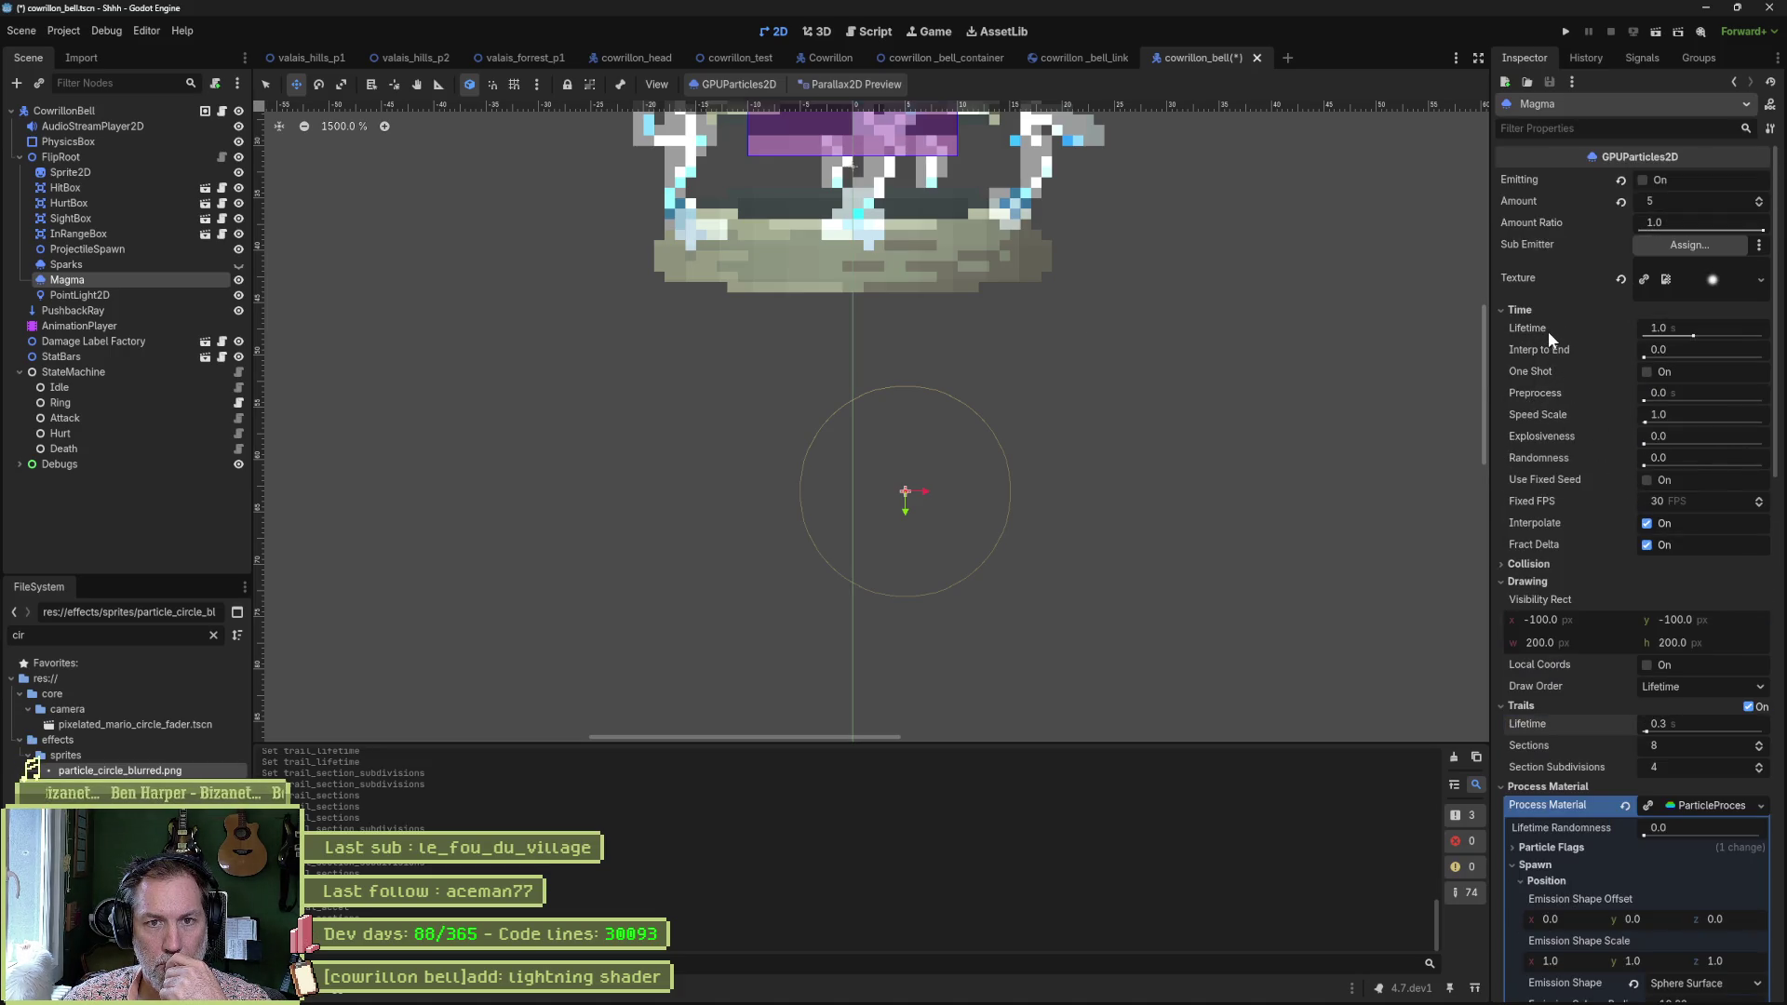
scroll(1551, 345, "down", 3)
scroll(1564, 373, "down", 3)
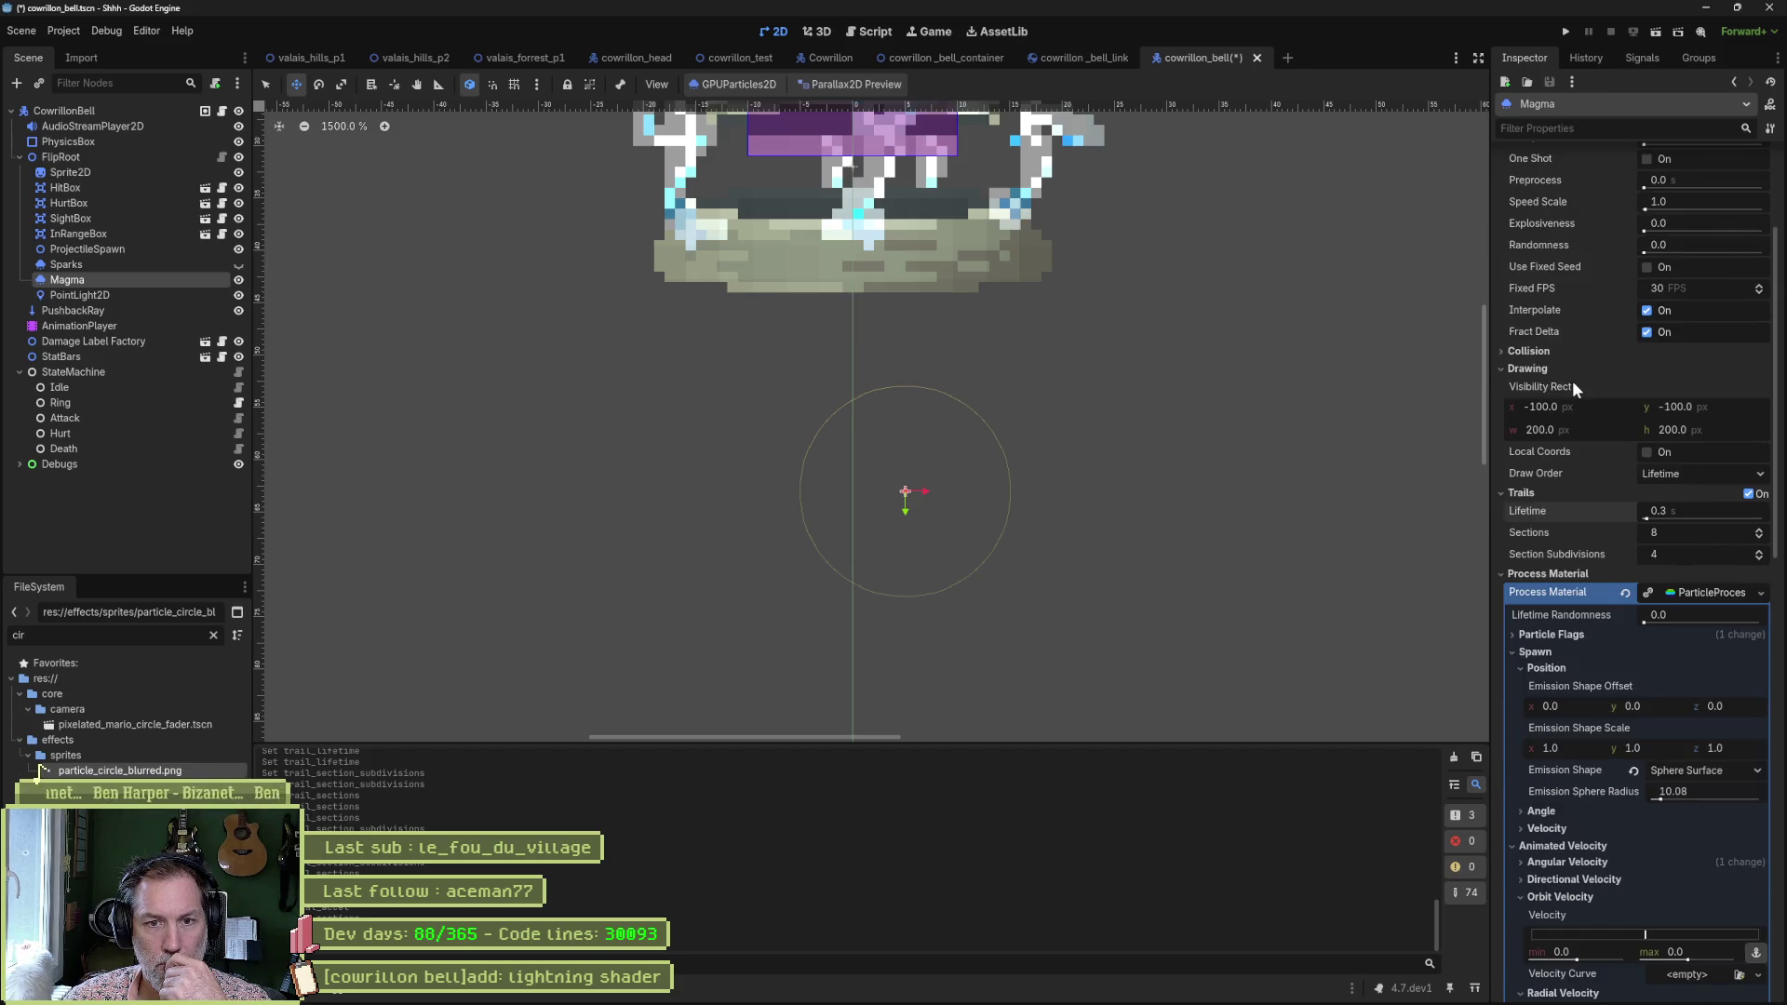
scroll(1566, 492, "down", 3)
left_click(1554, 468)
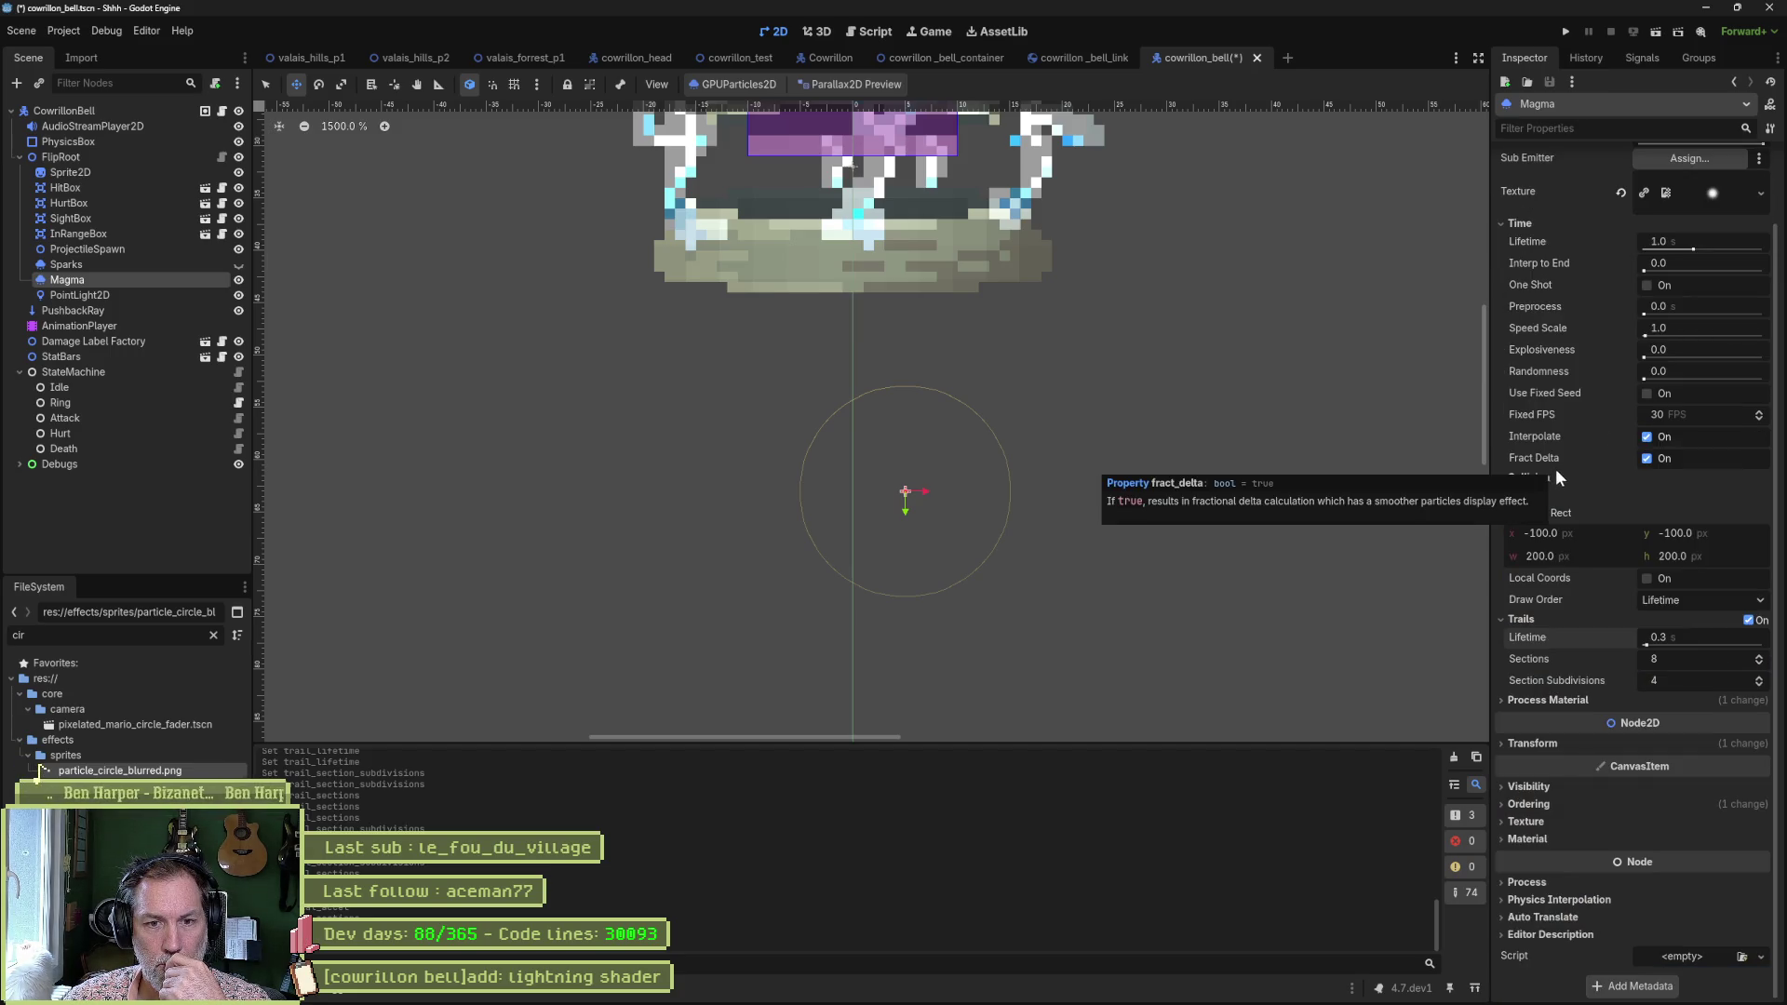
left_click(1561, 696)
scroll(1573, 701, "down", 3)
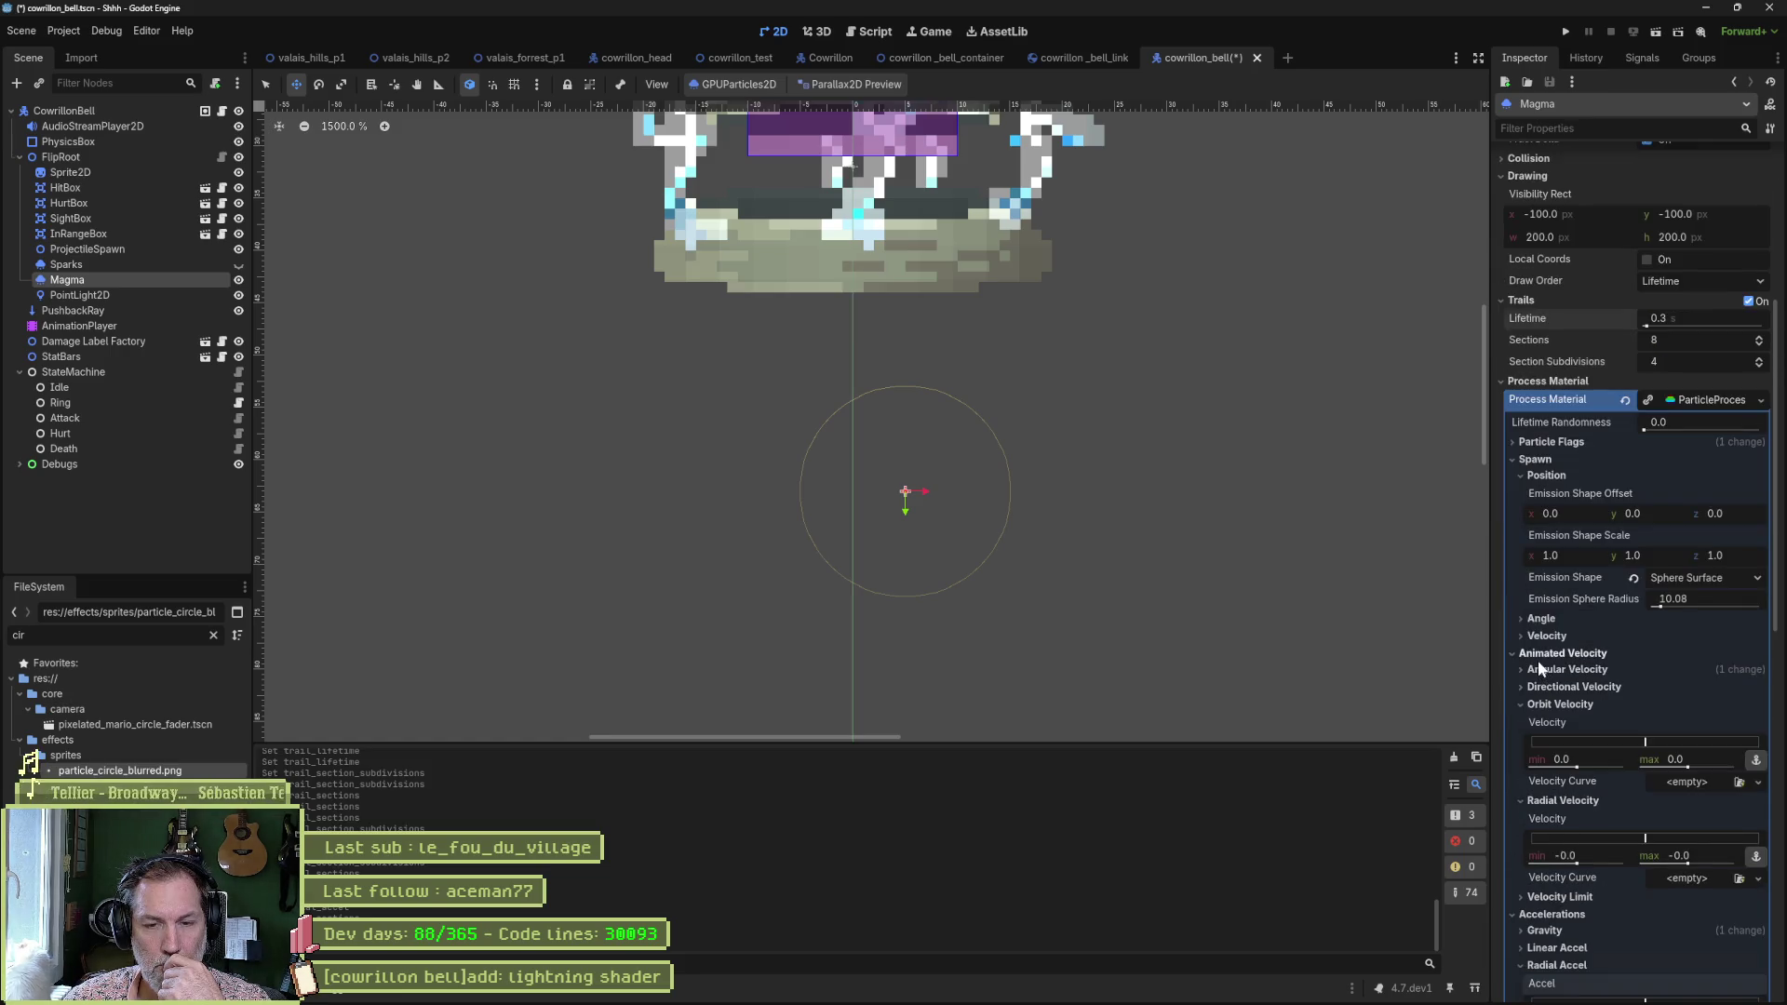
mouse_move(1600, 489)
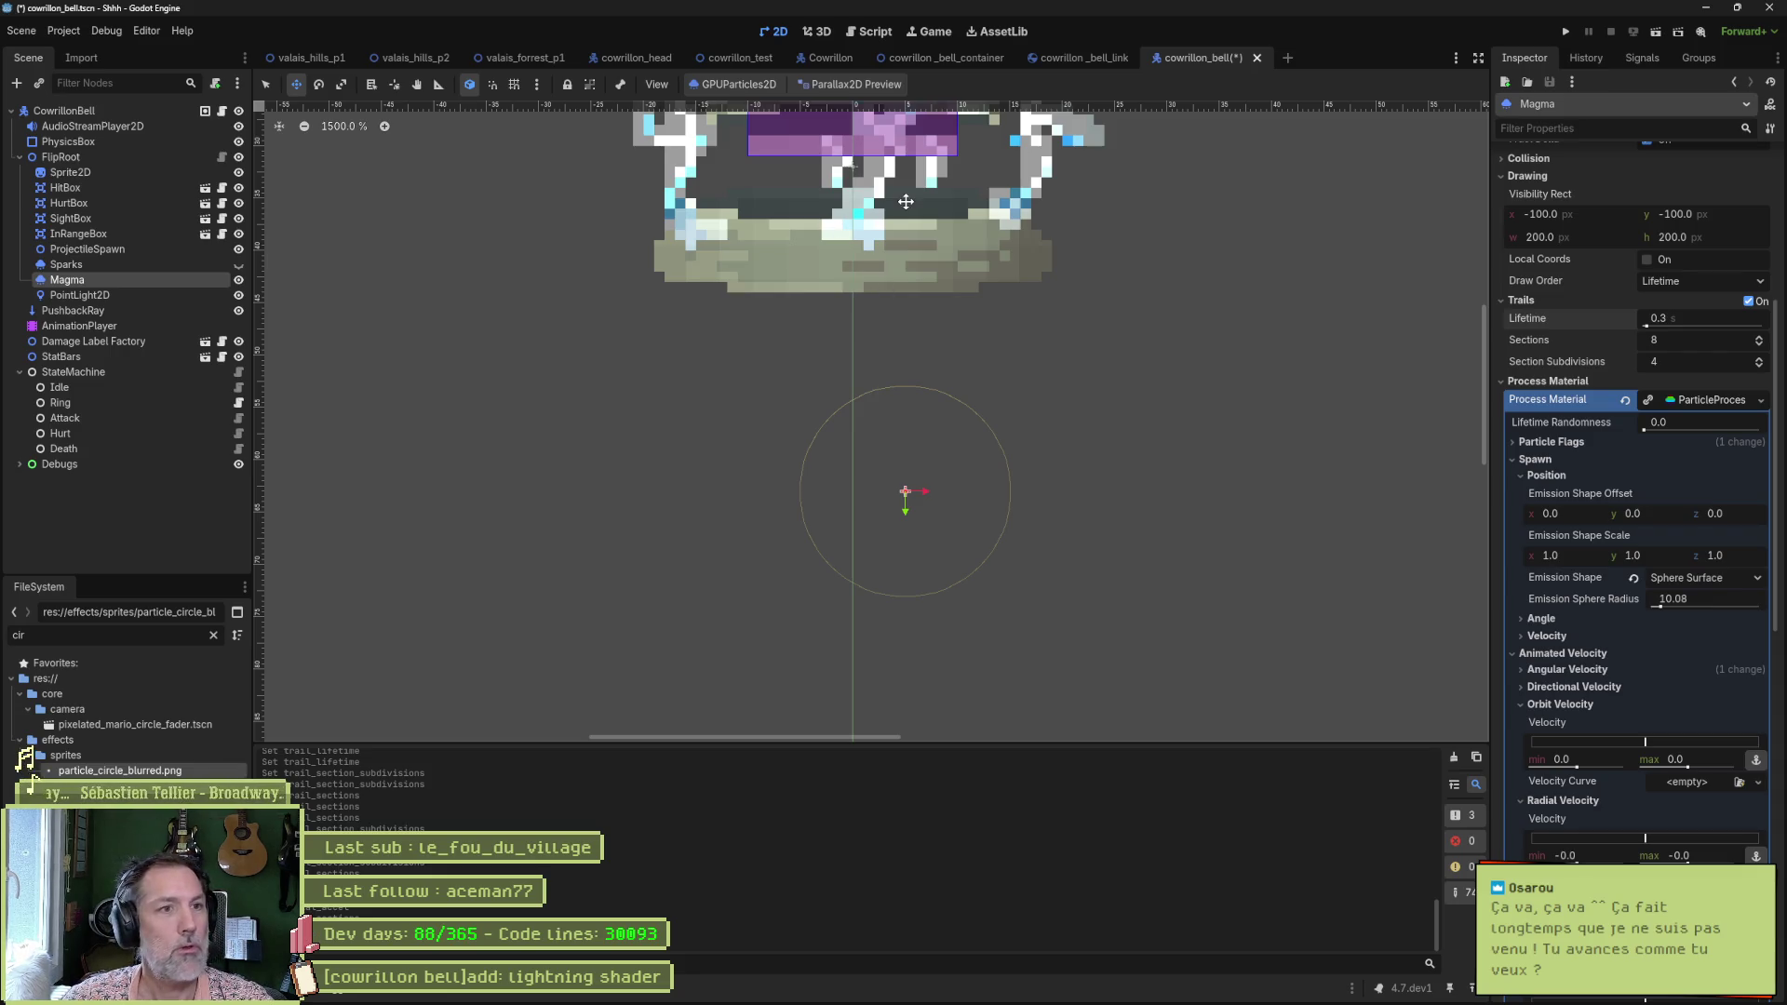
scroll(1061, 224, "down", 1)
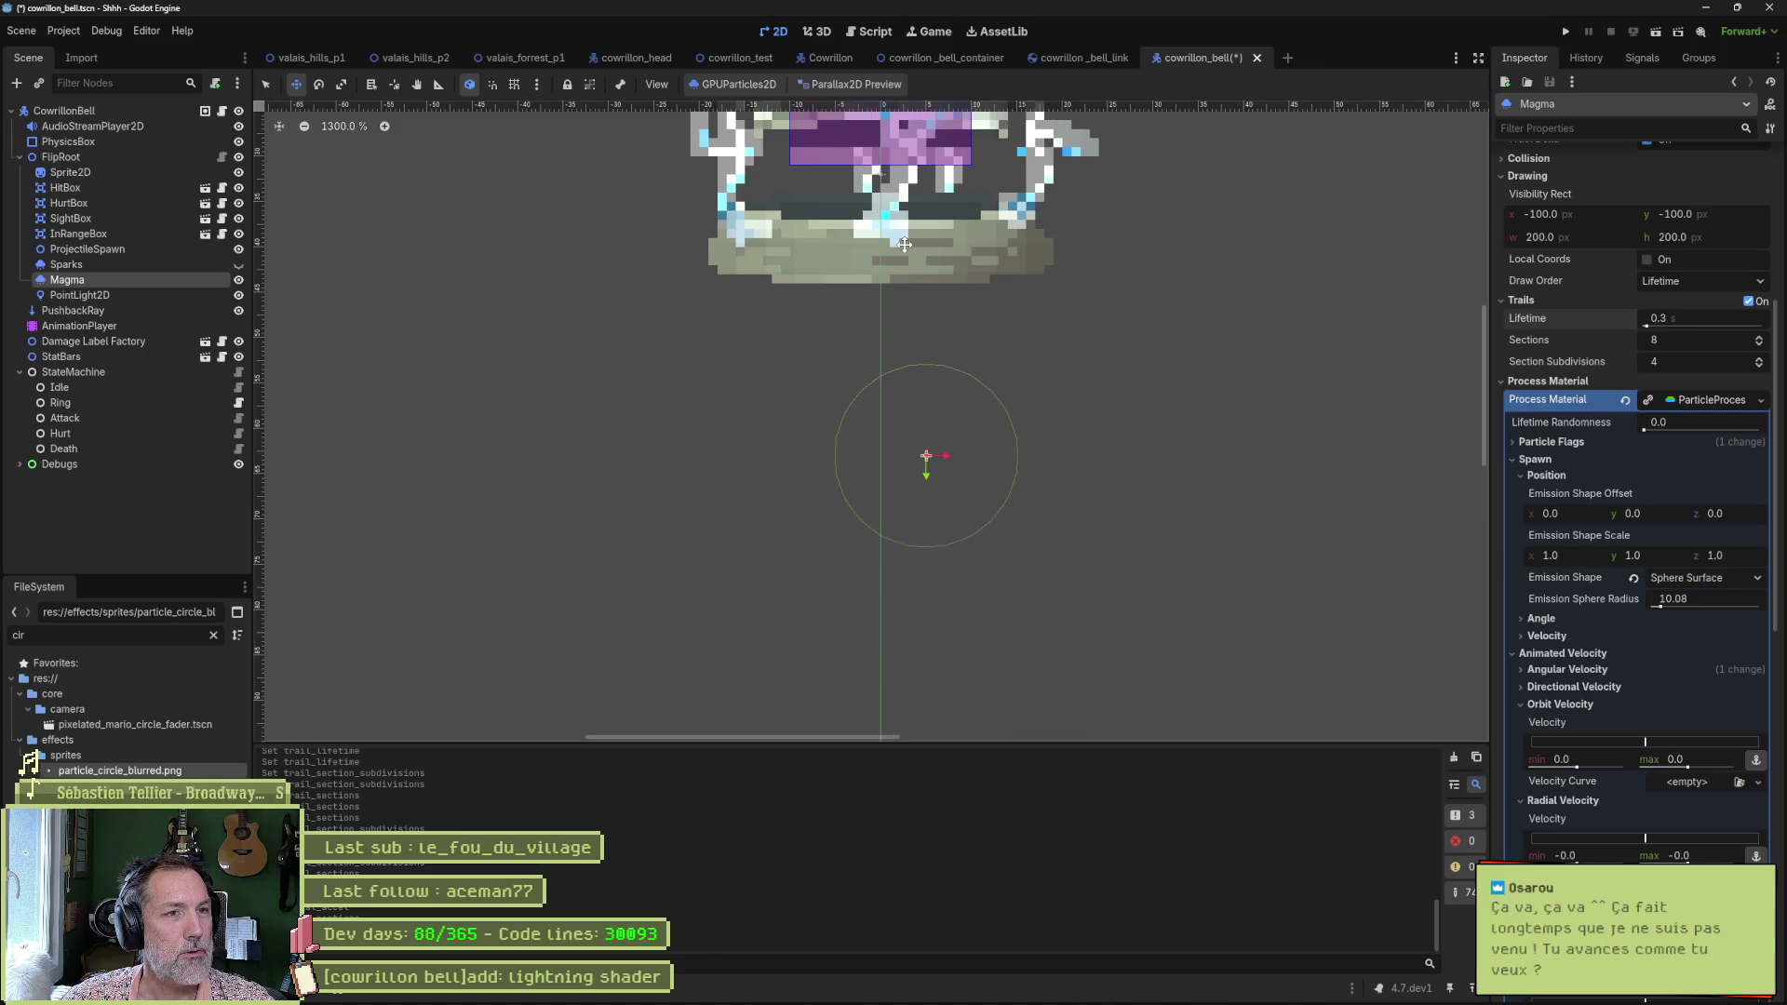
mouse_move(559, 68)
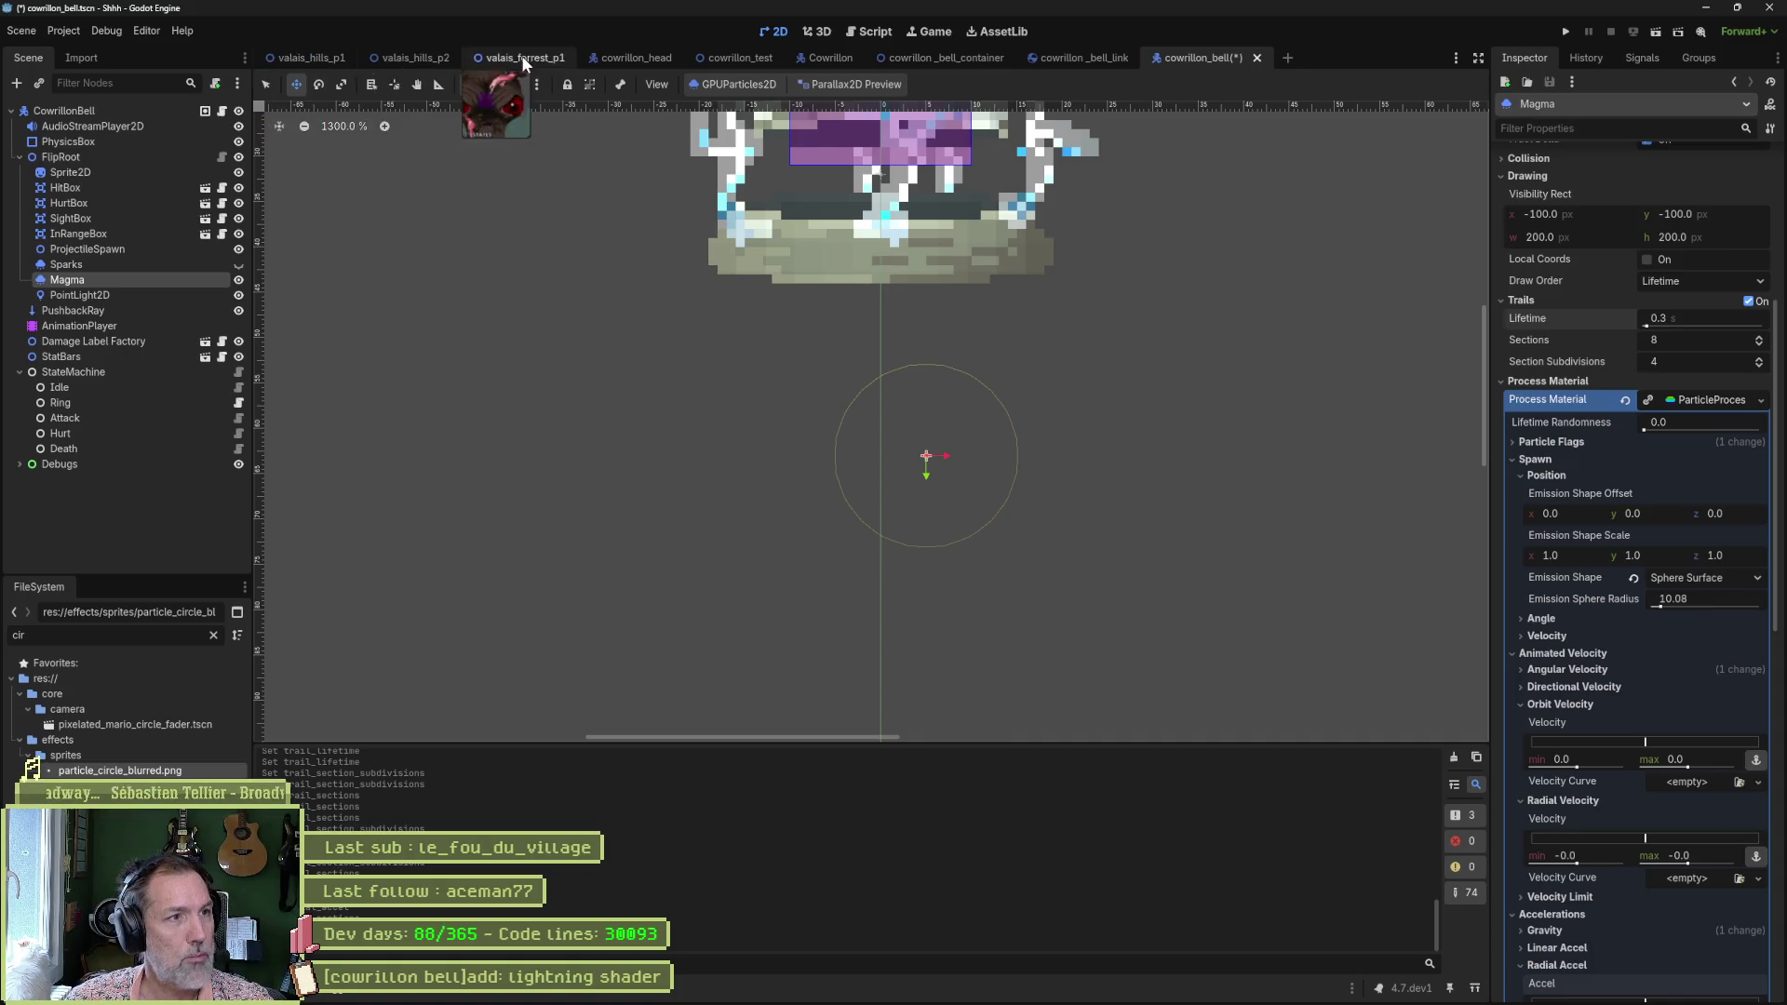
Save and run the bell scene with F6, playing the cat rightward to attack the scarecrow dummy.
mouse_move(313, 60)
key("F6")
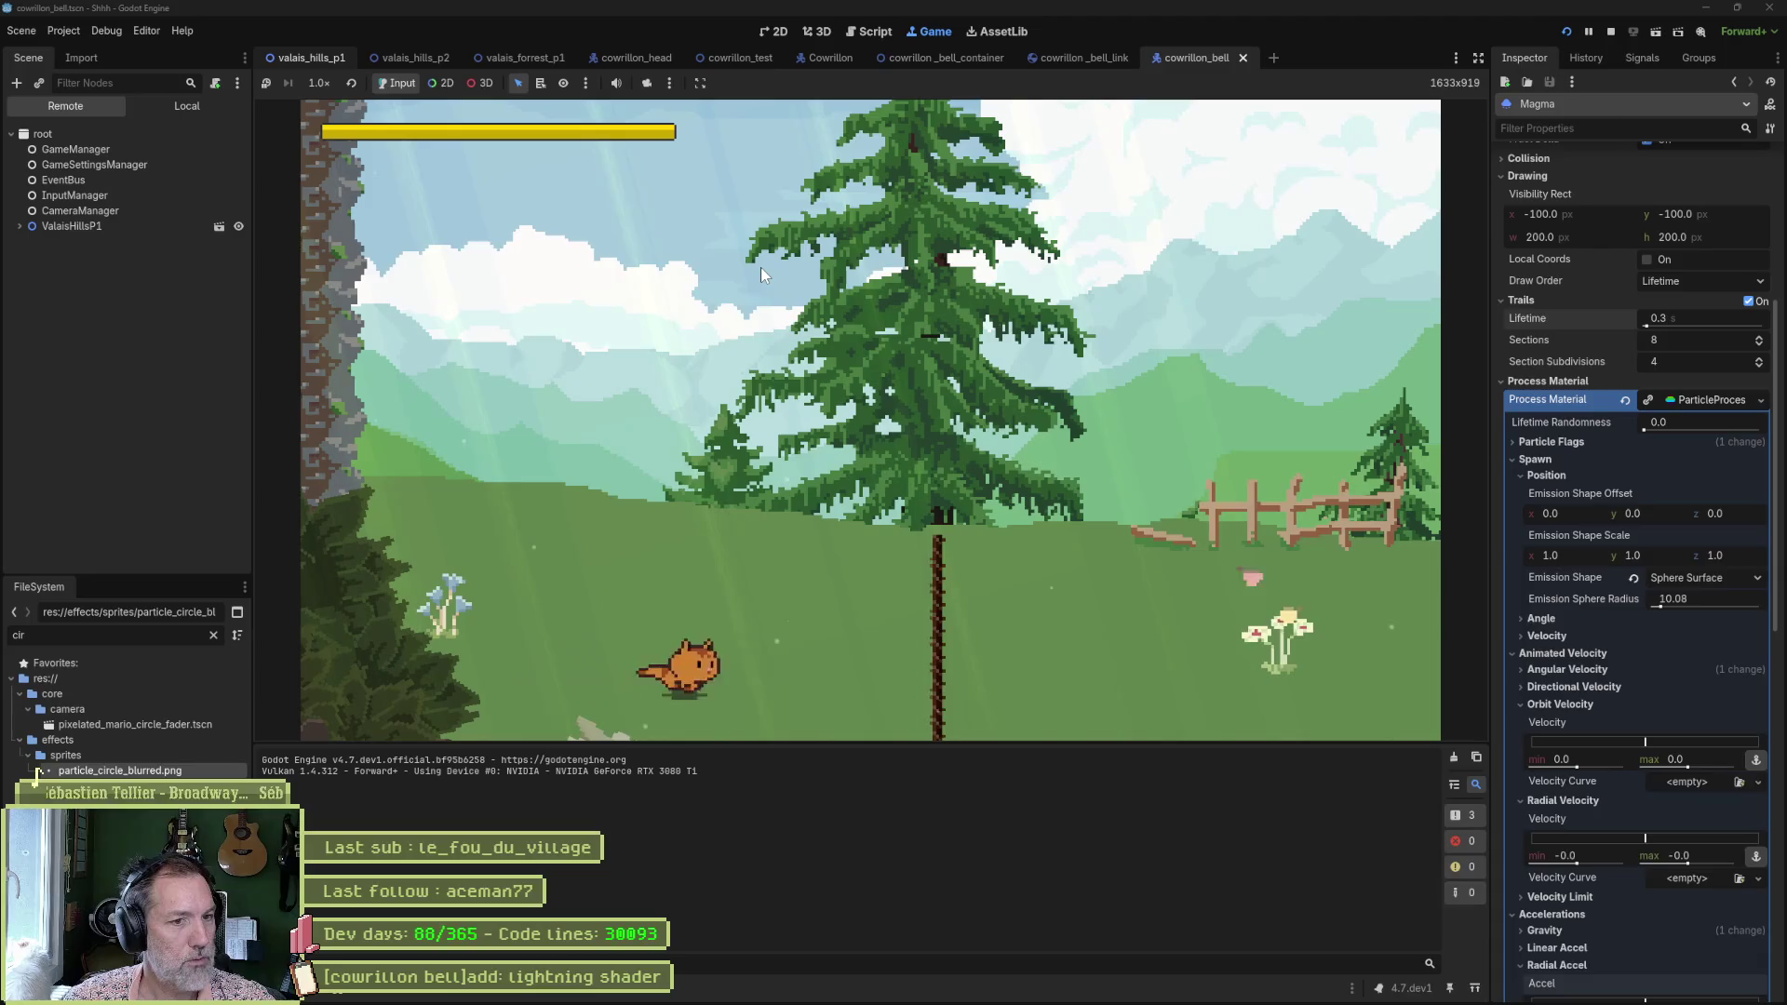
key("Right")
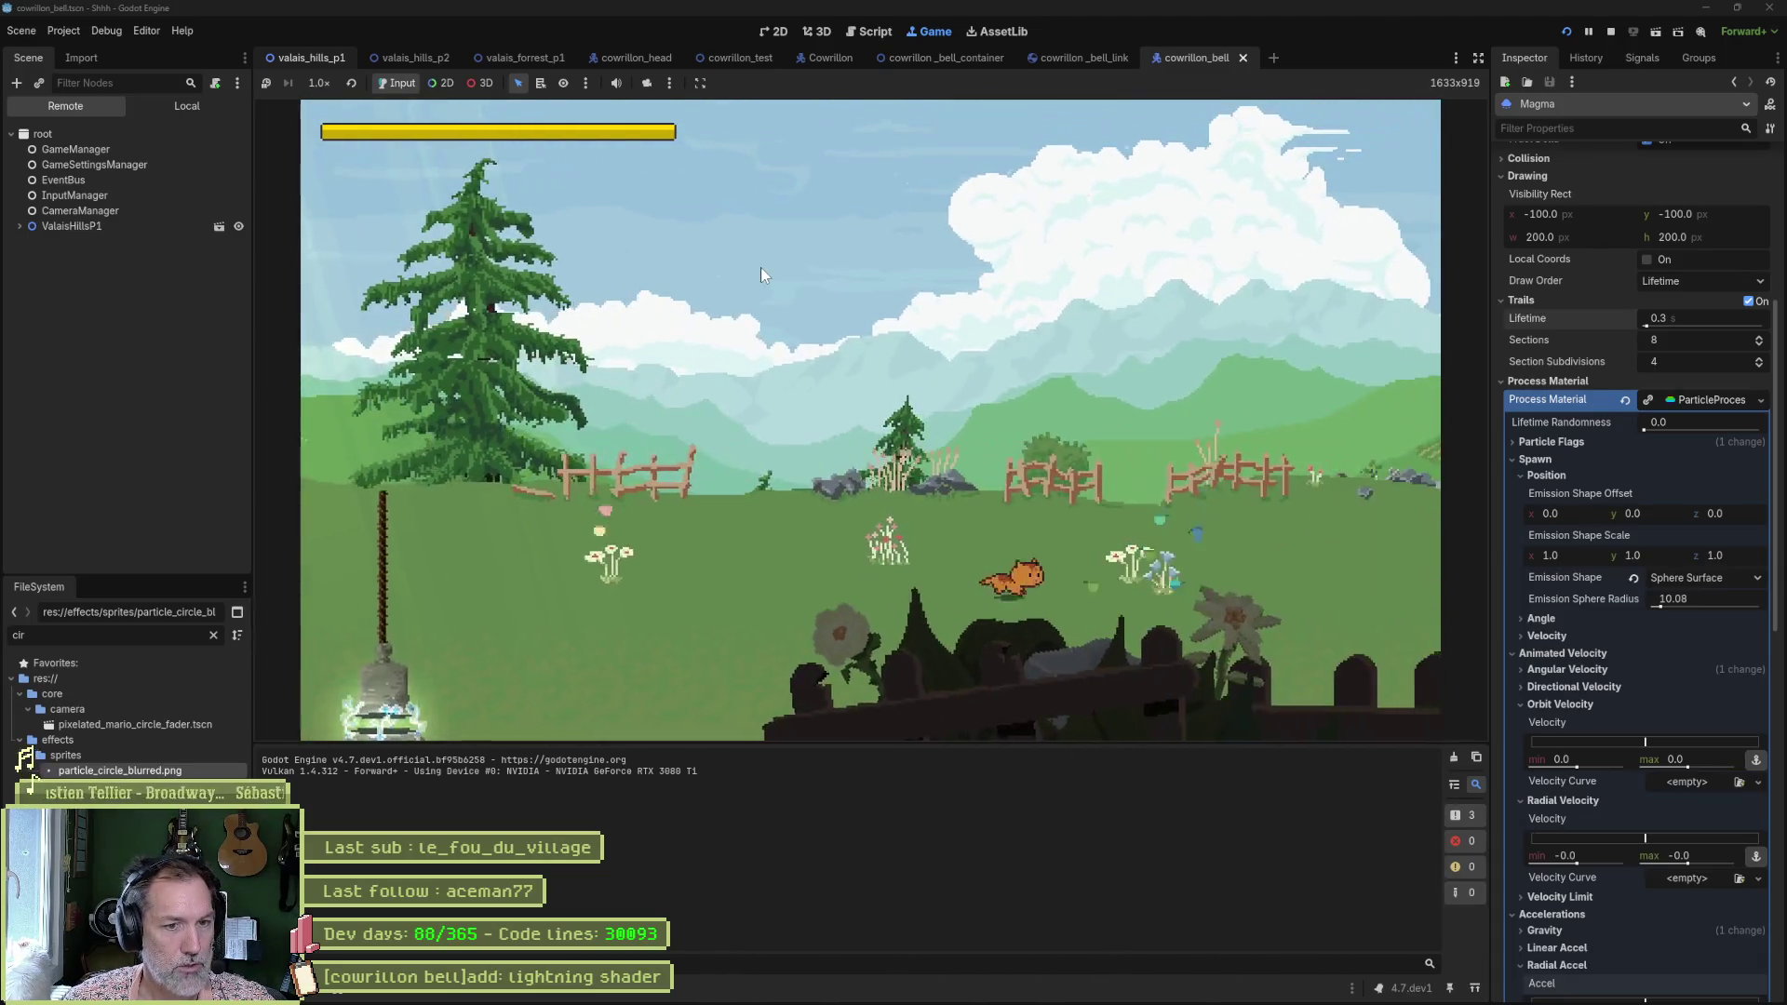
key("Right")
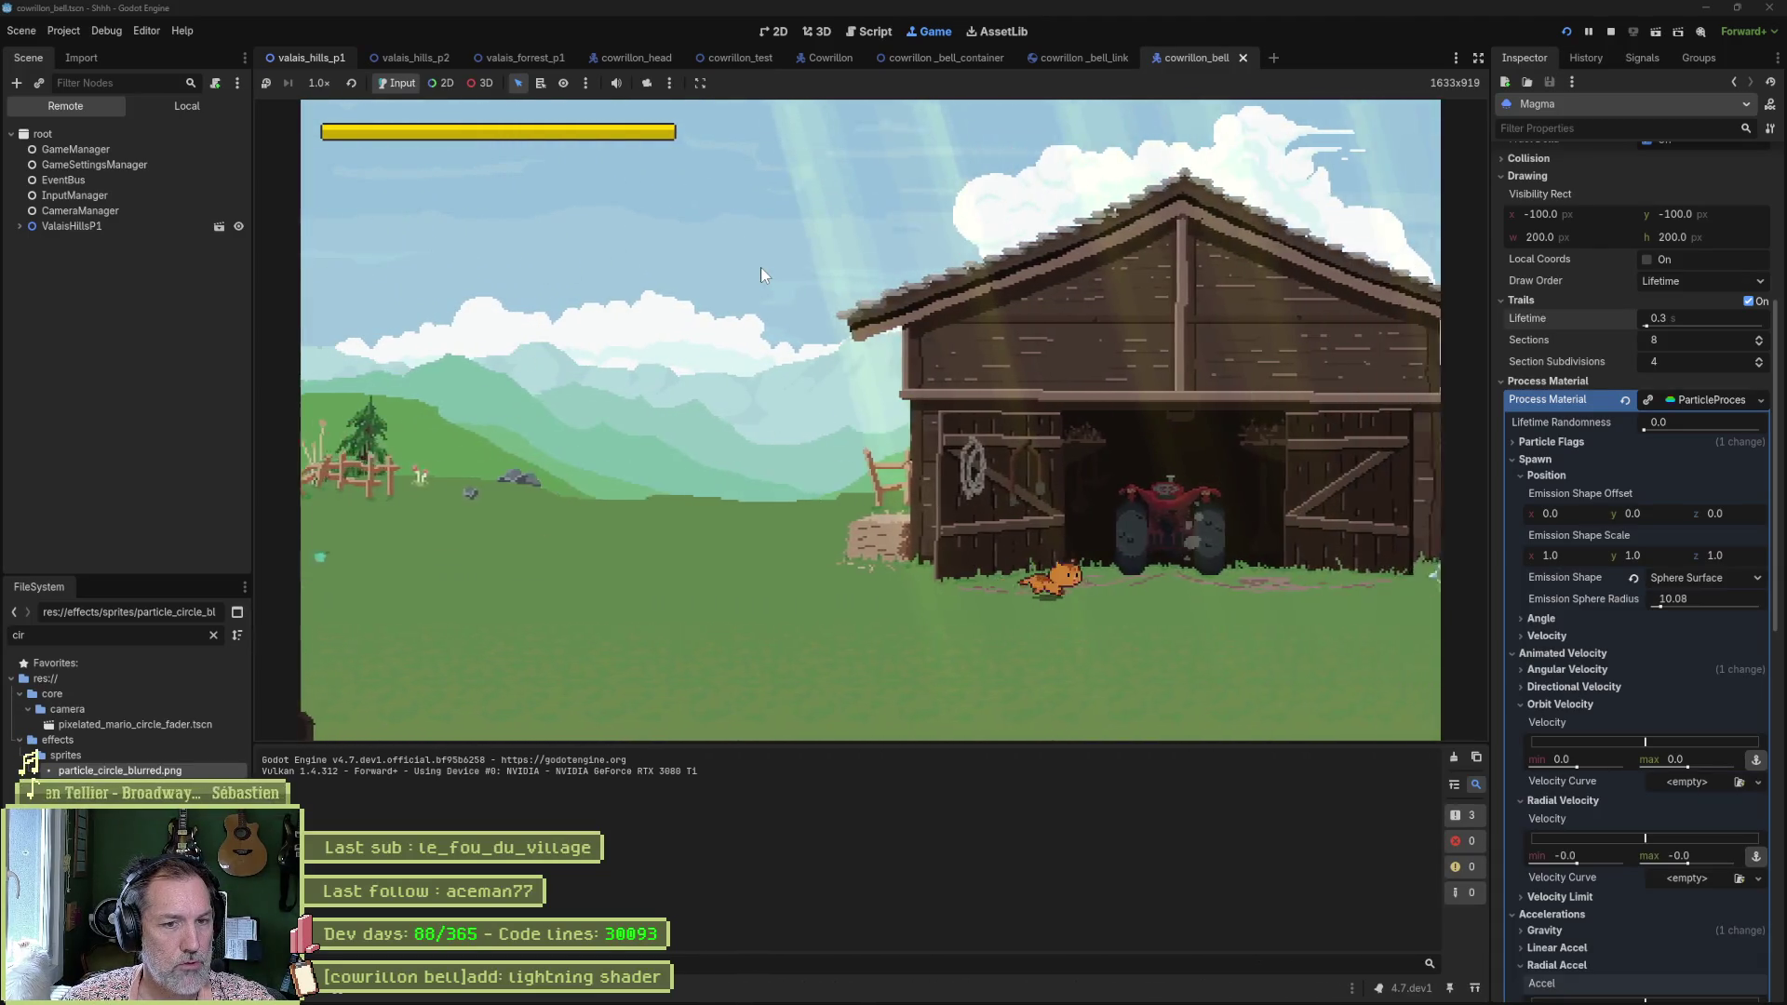
key("Right")
key("space")
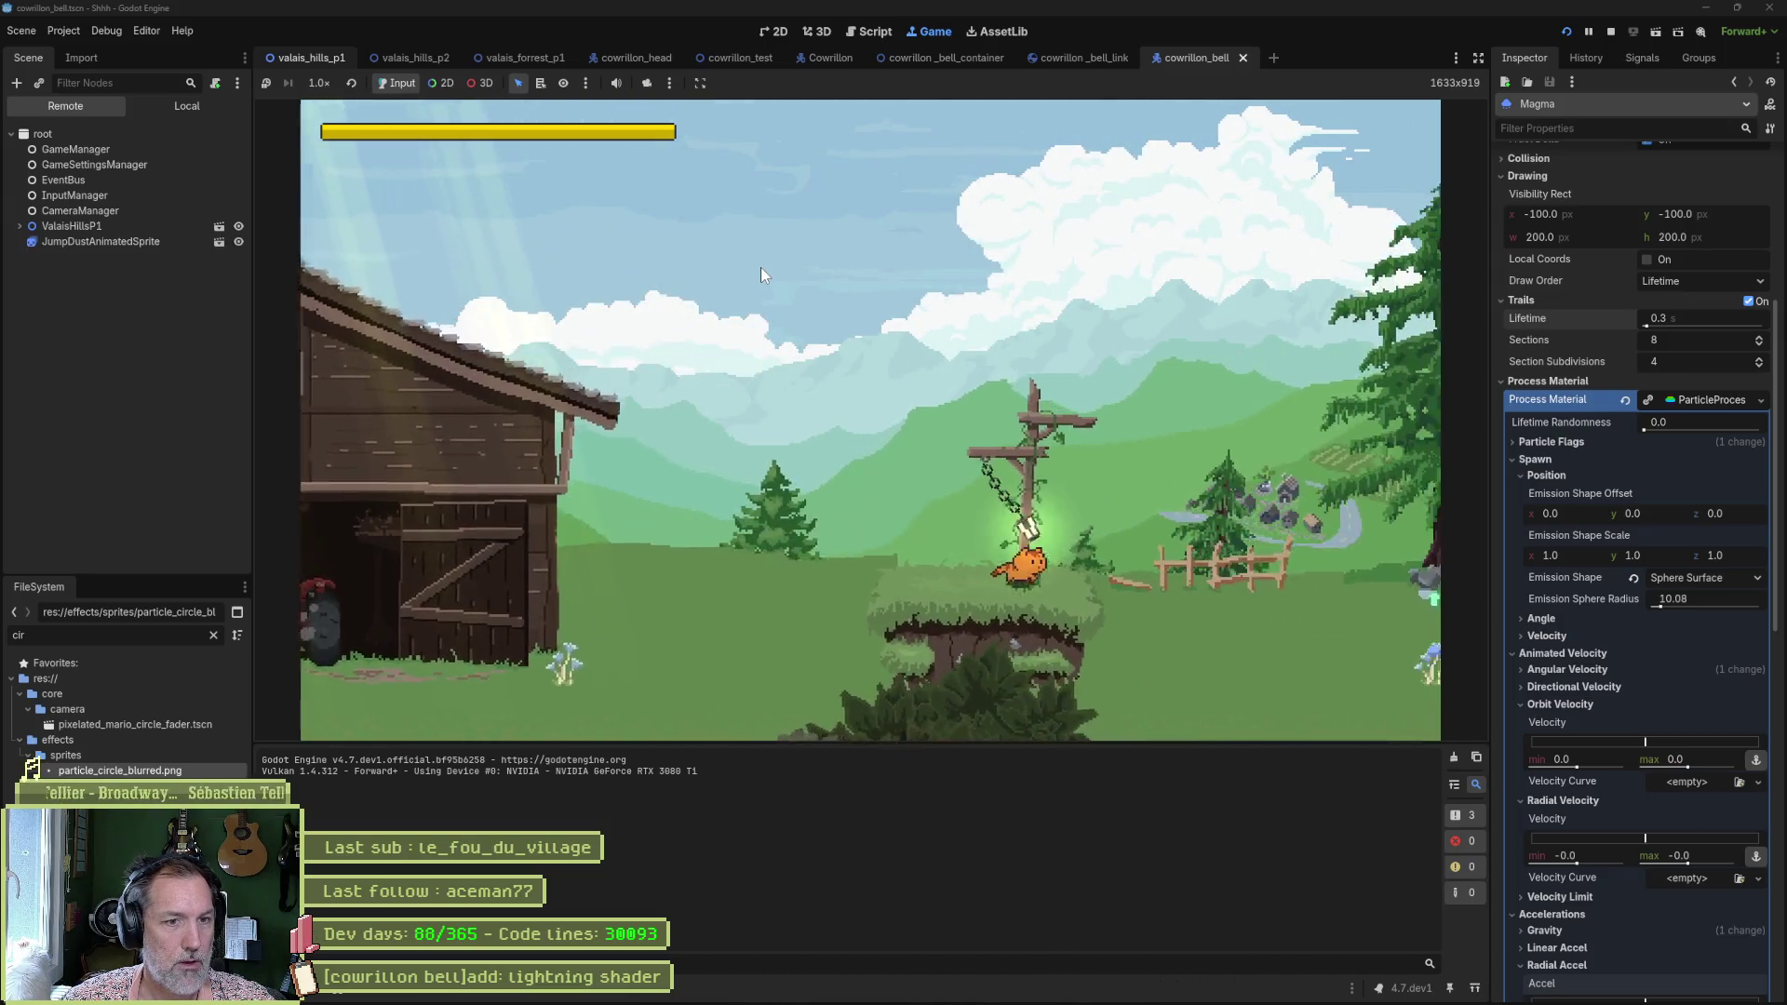
key("Right")
key("space")
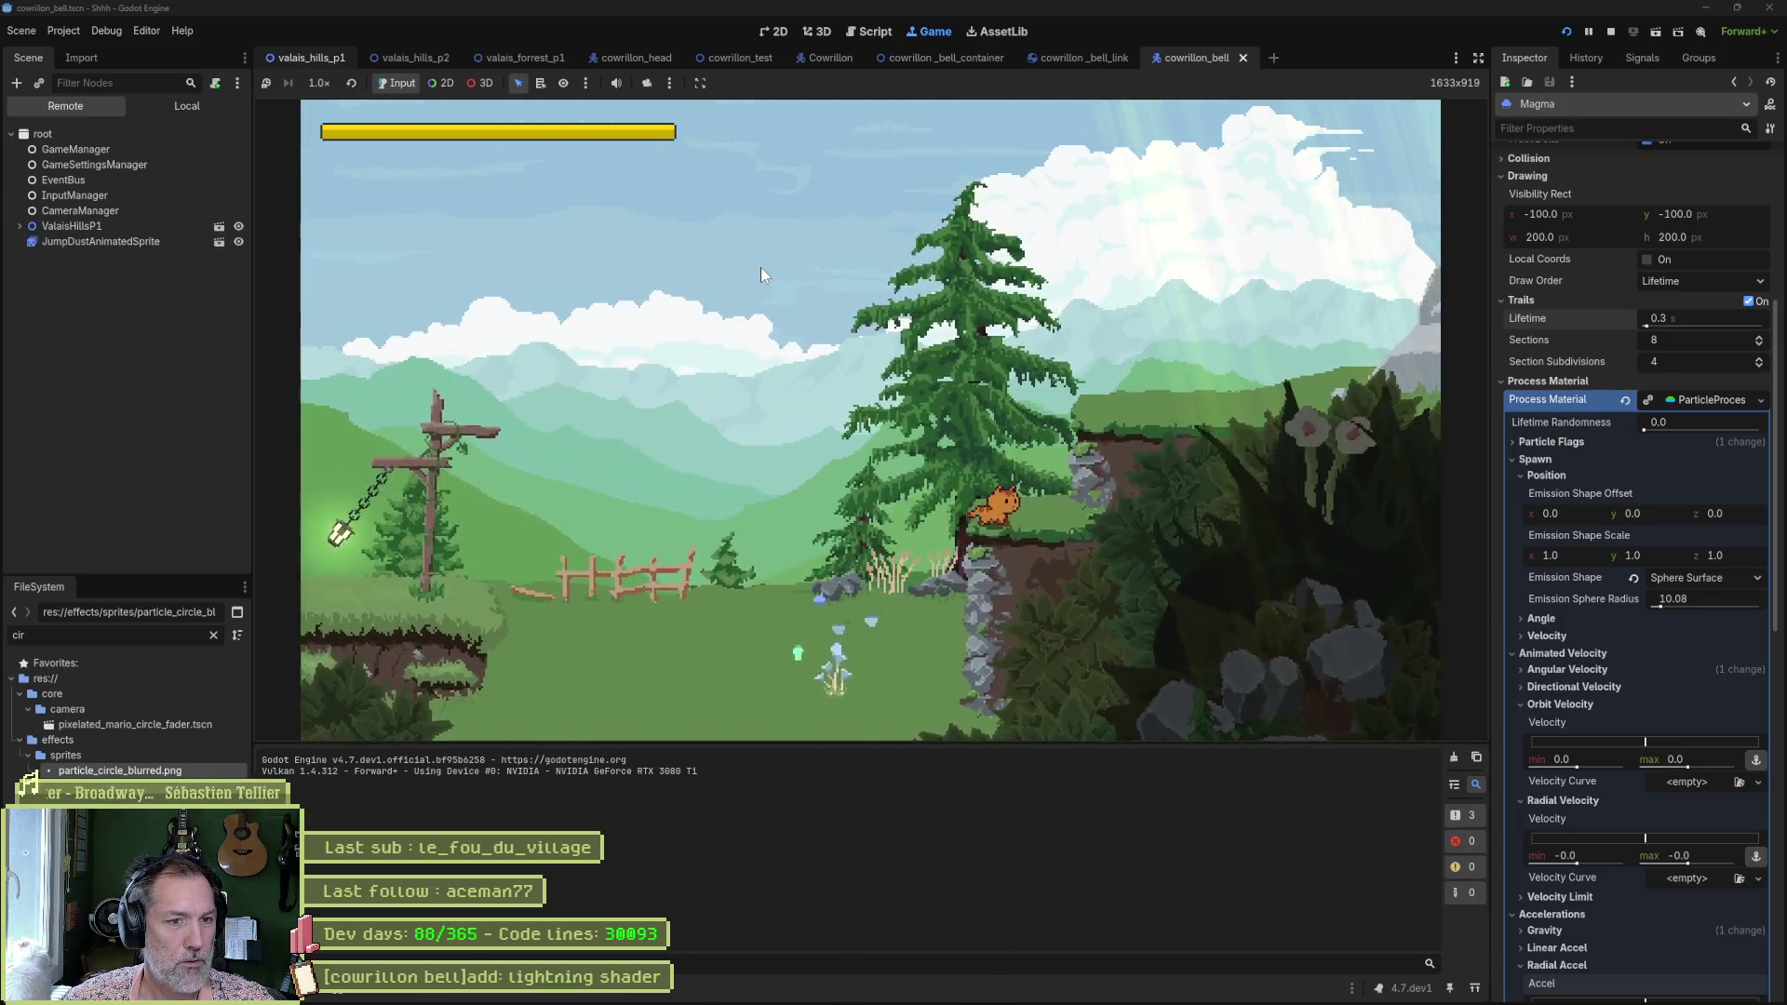
key("Right")
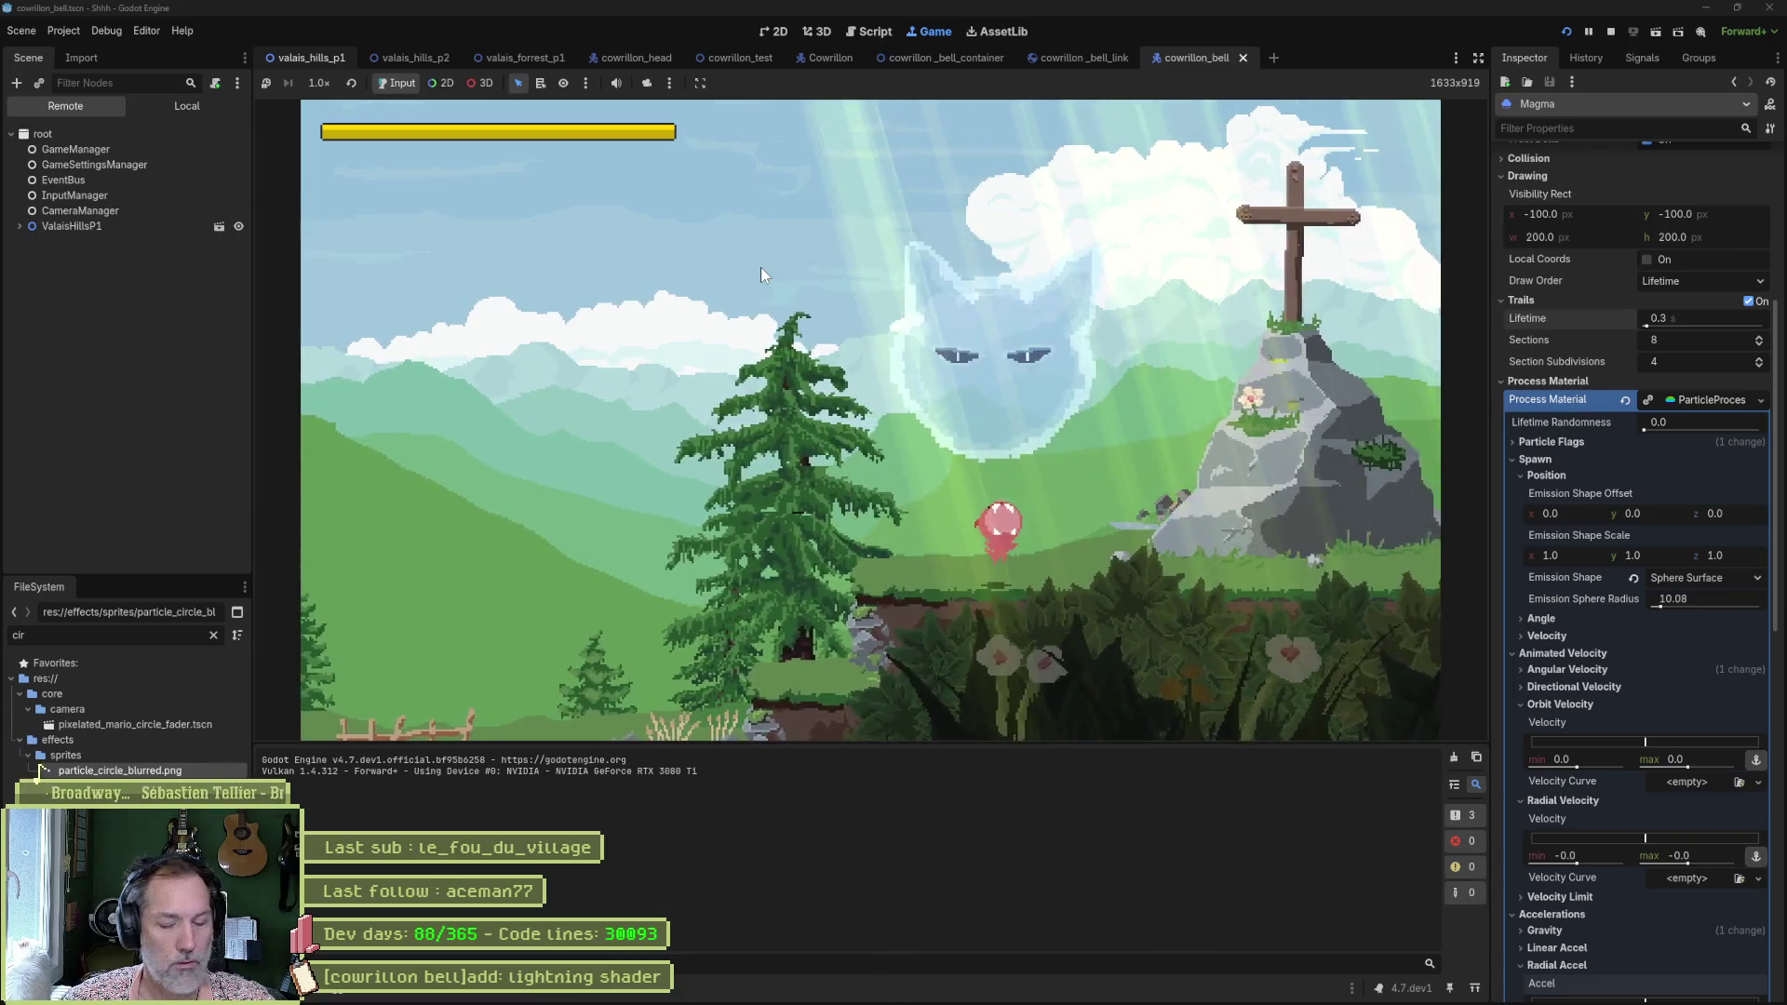
key("Right")
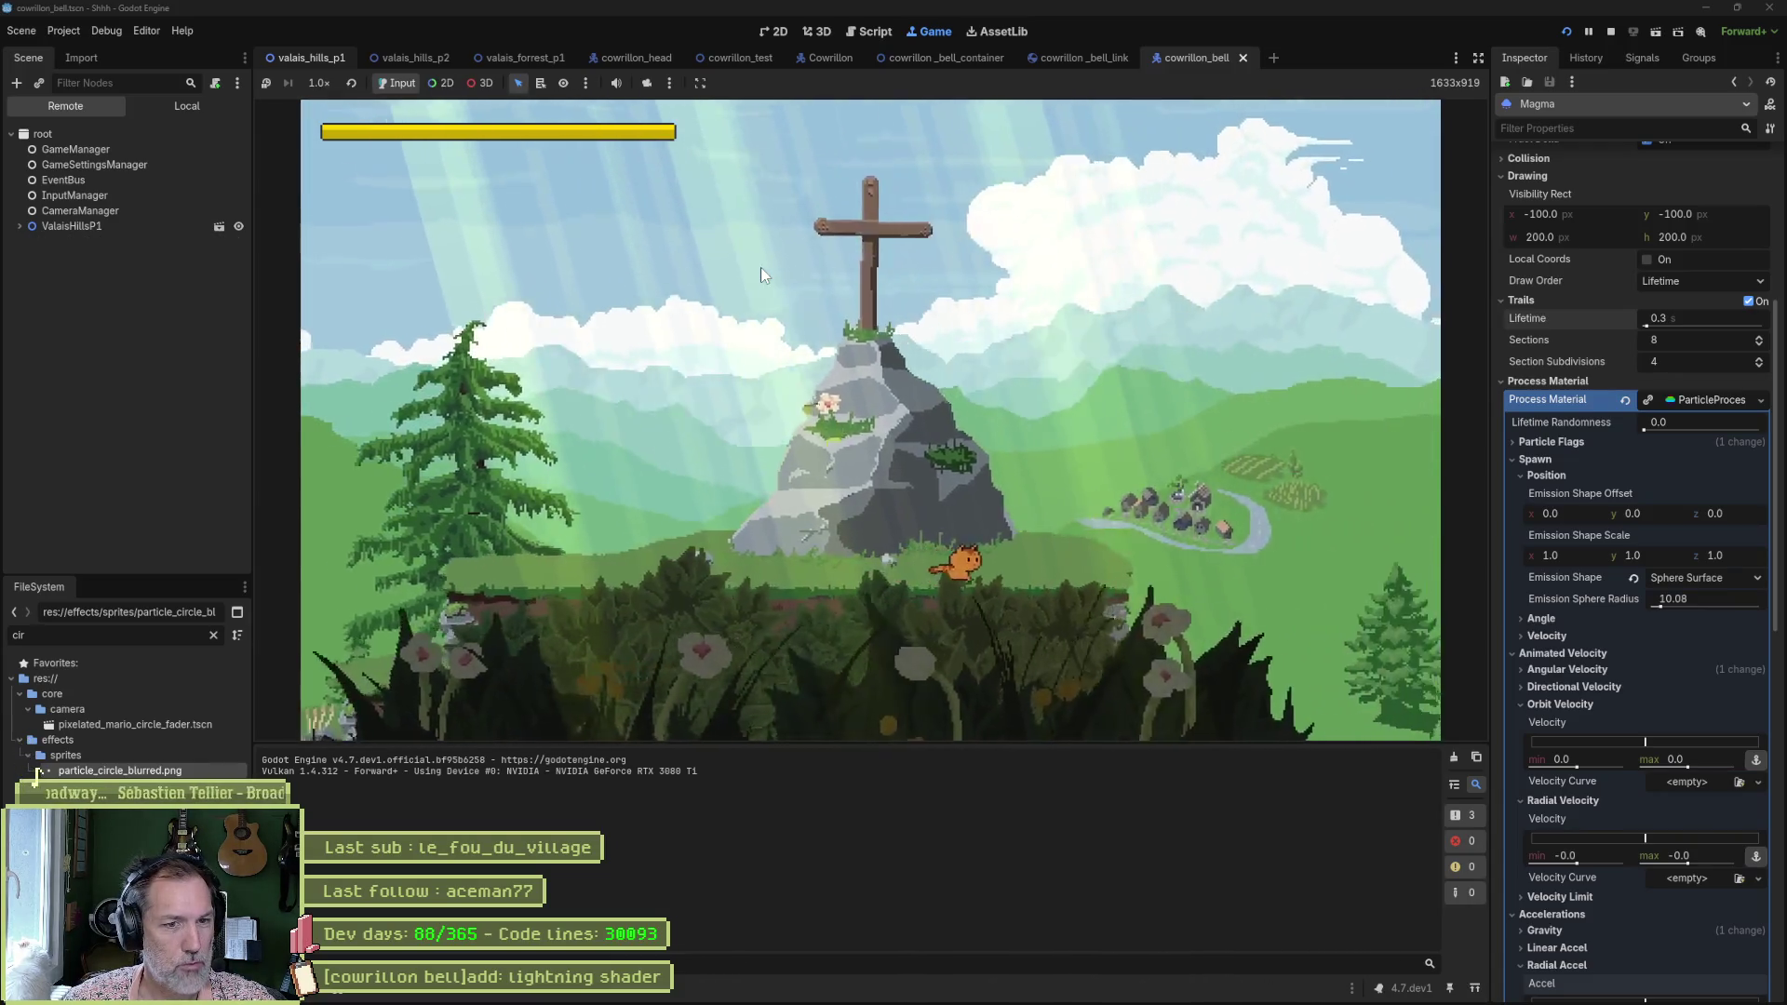
key("Right")
key("space")
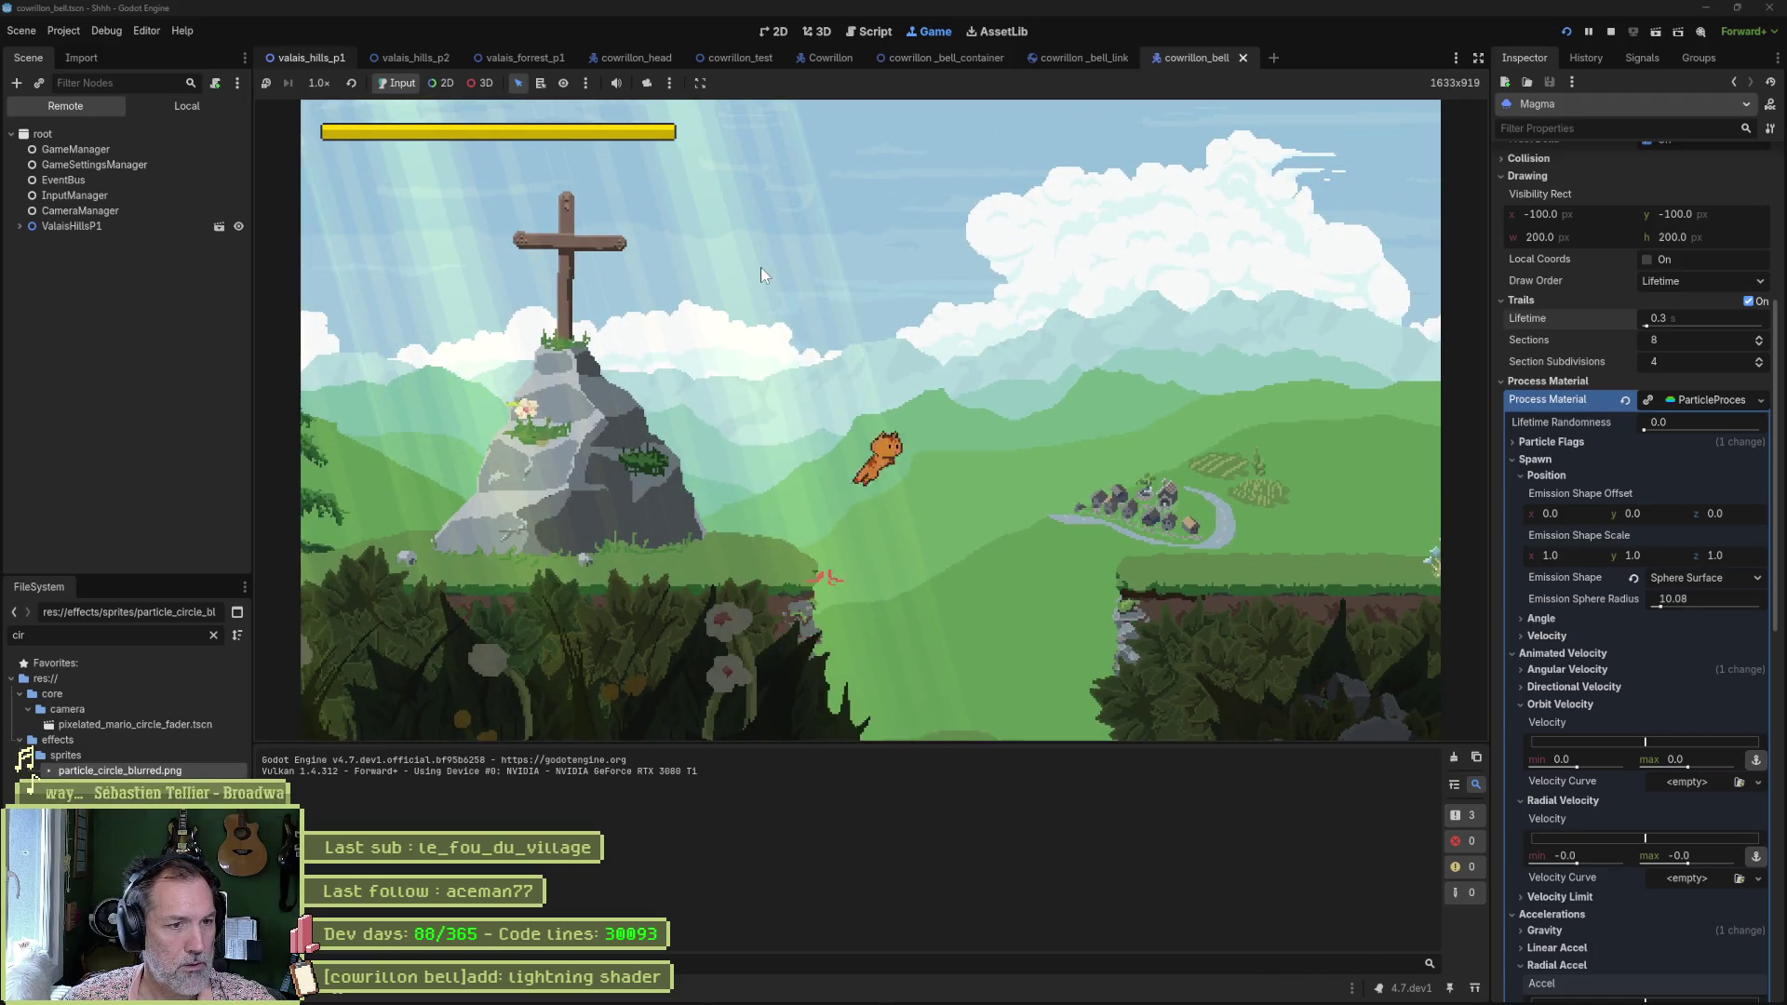
key("Right")
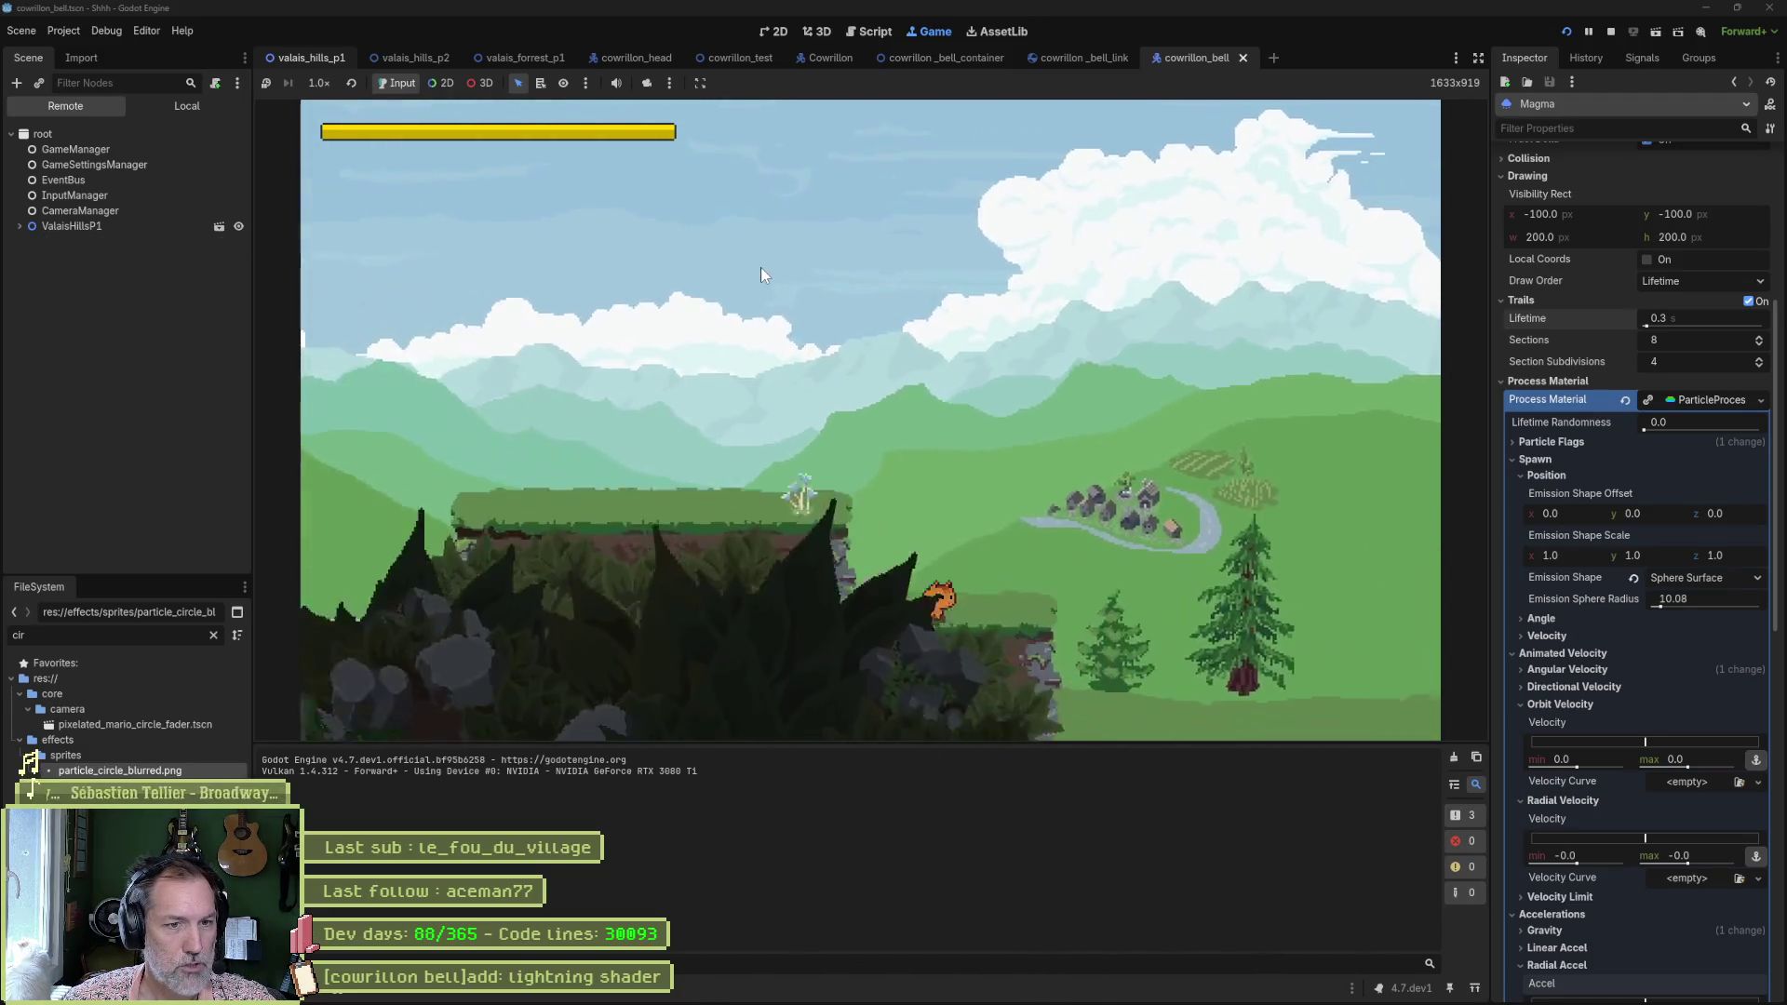
key("Right")
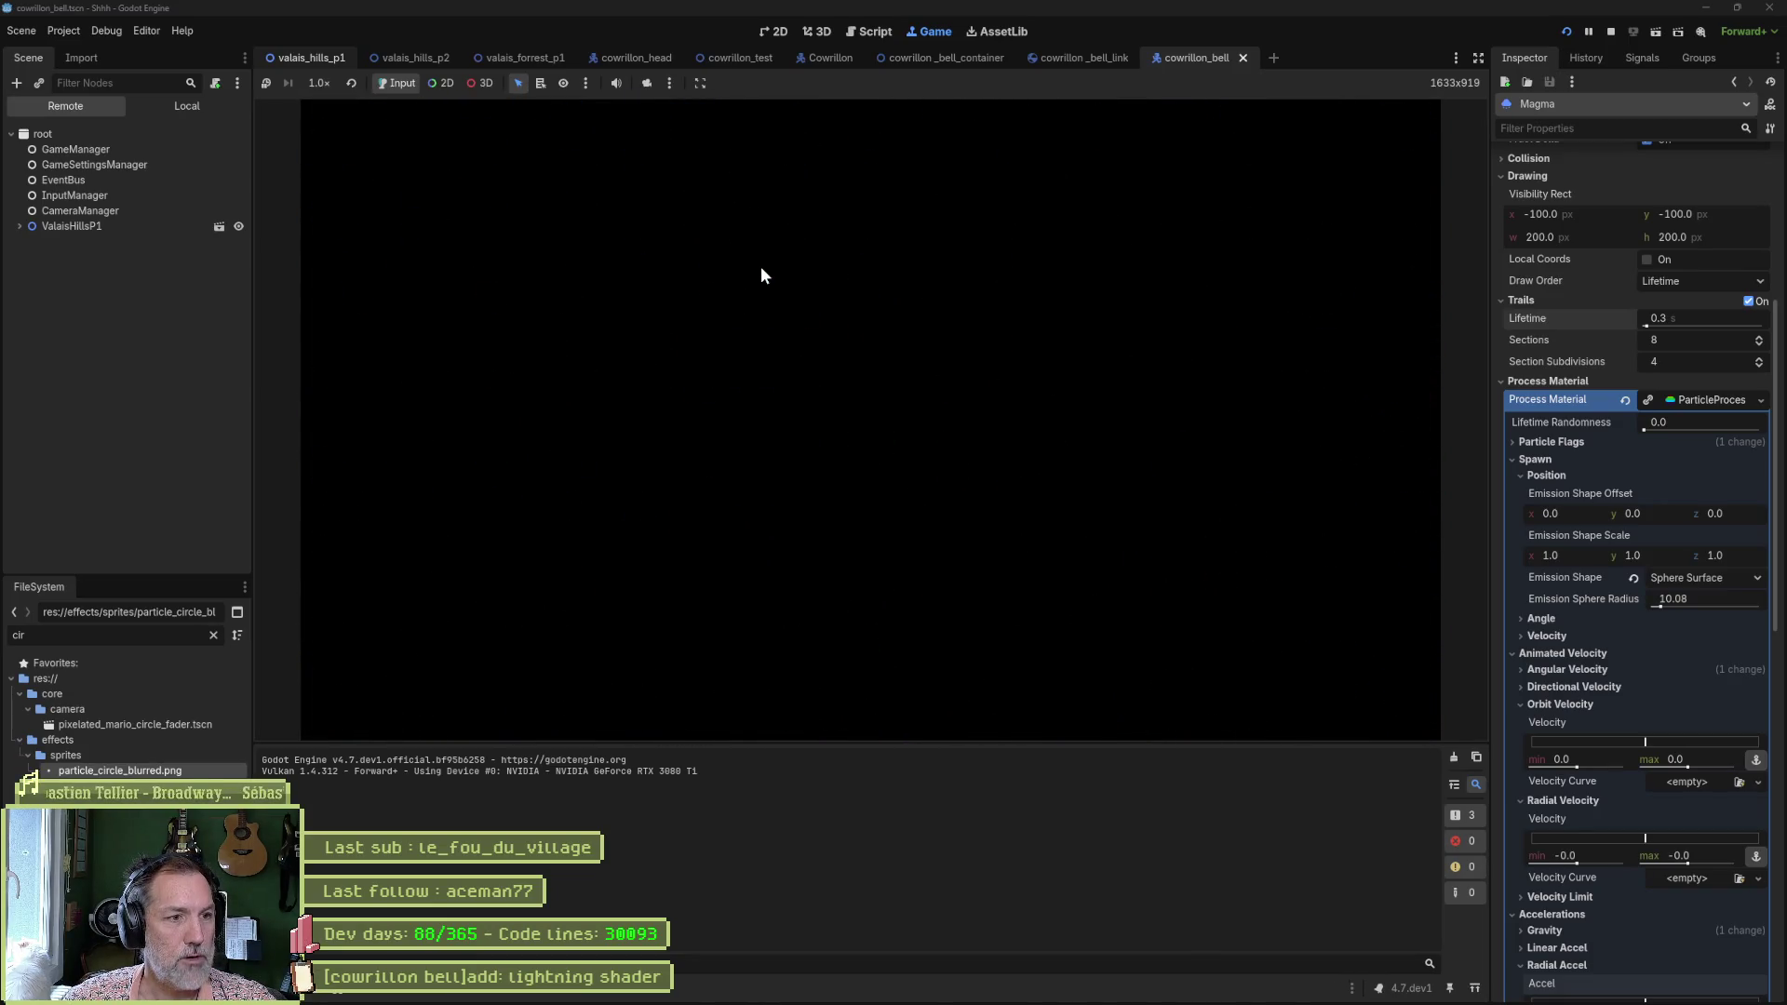
key("Right")
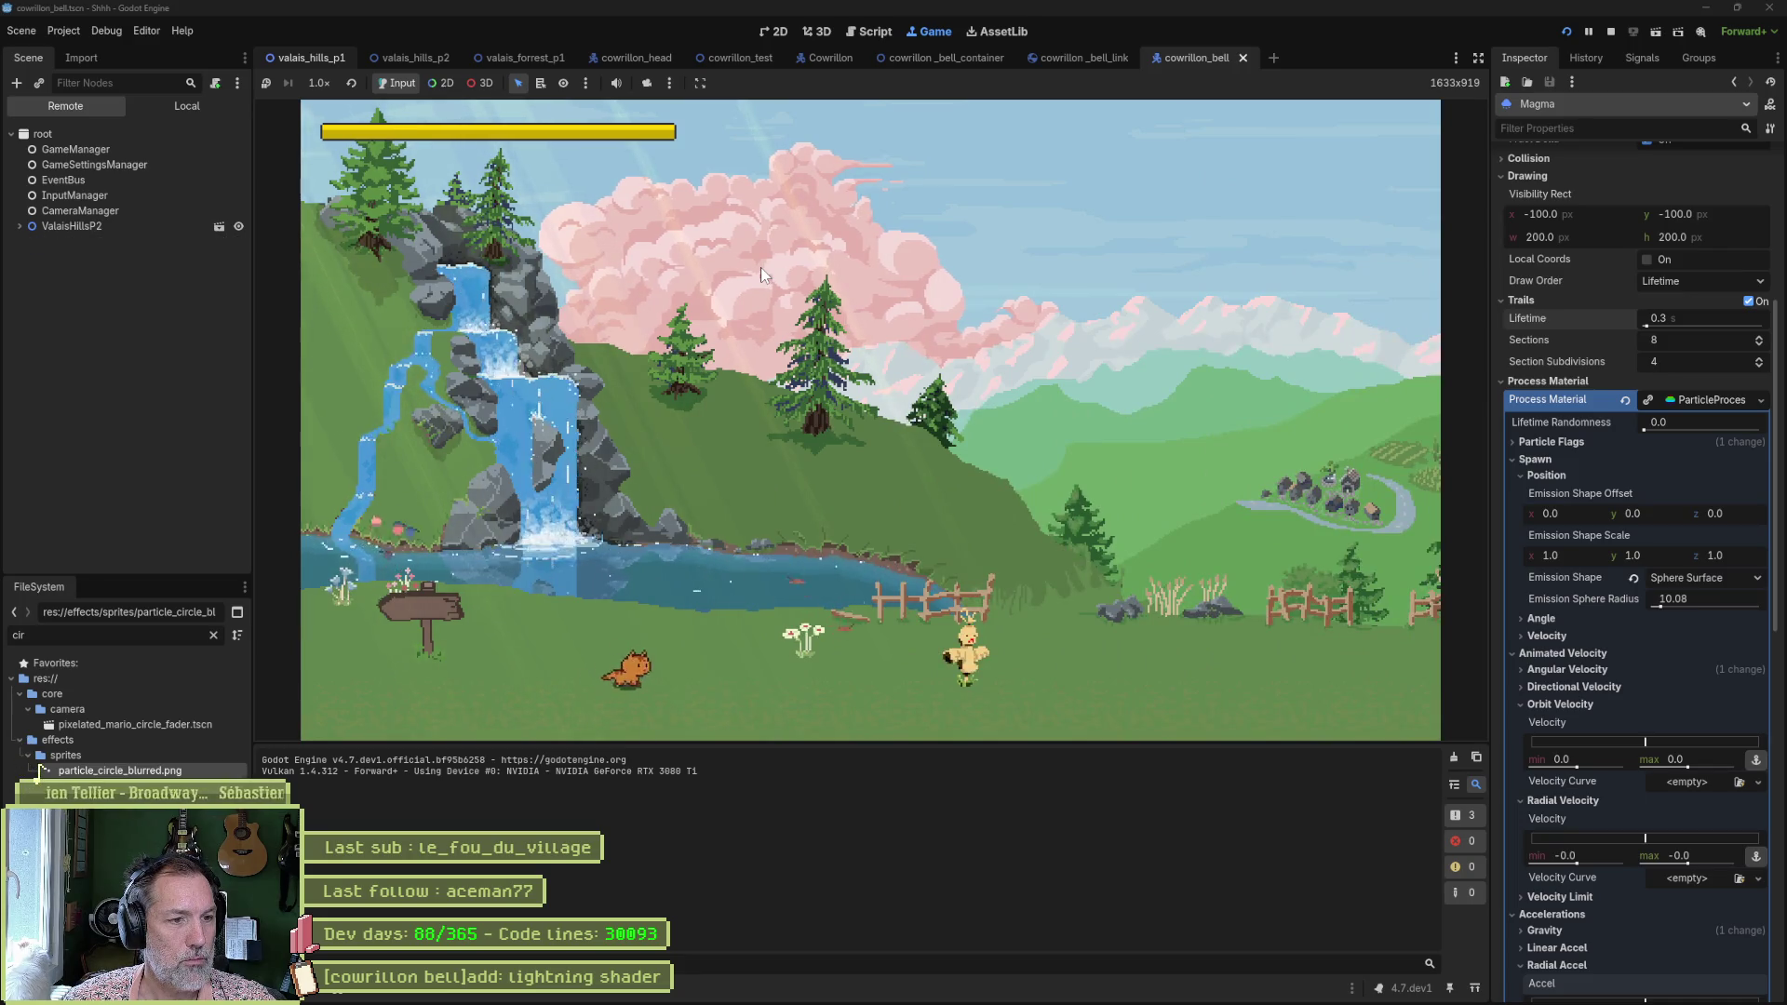
key("Right")
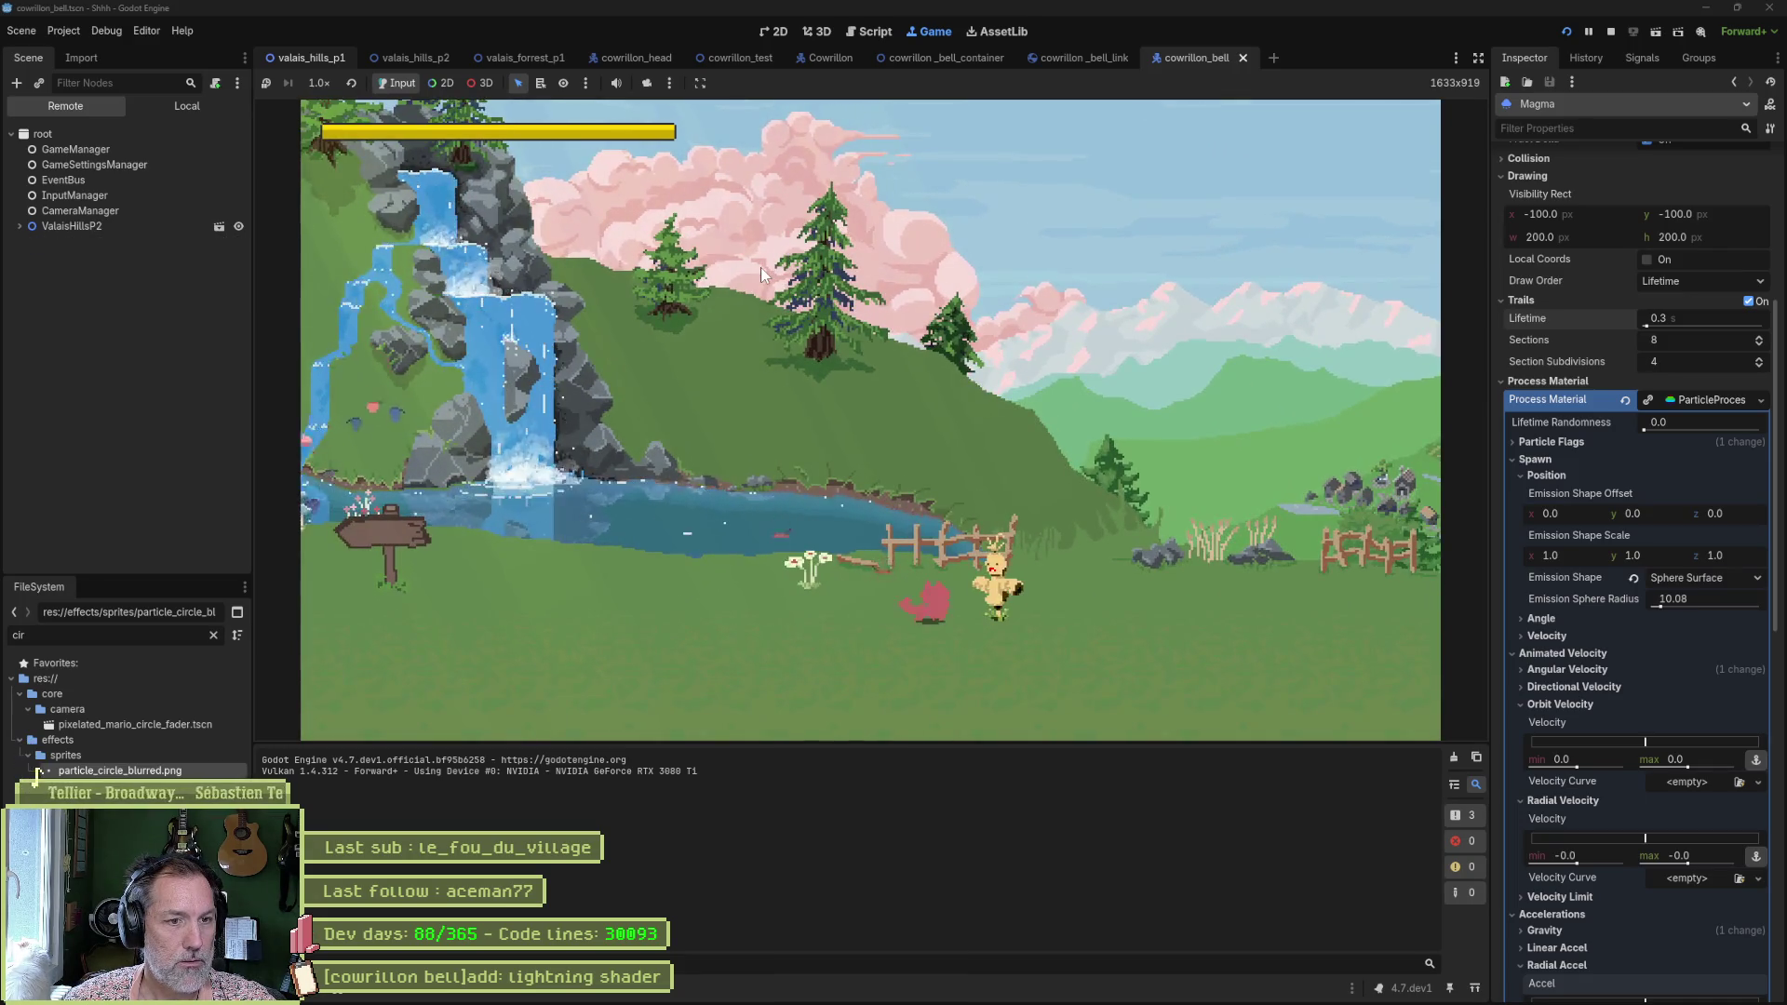
key("space")
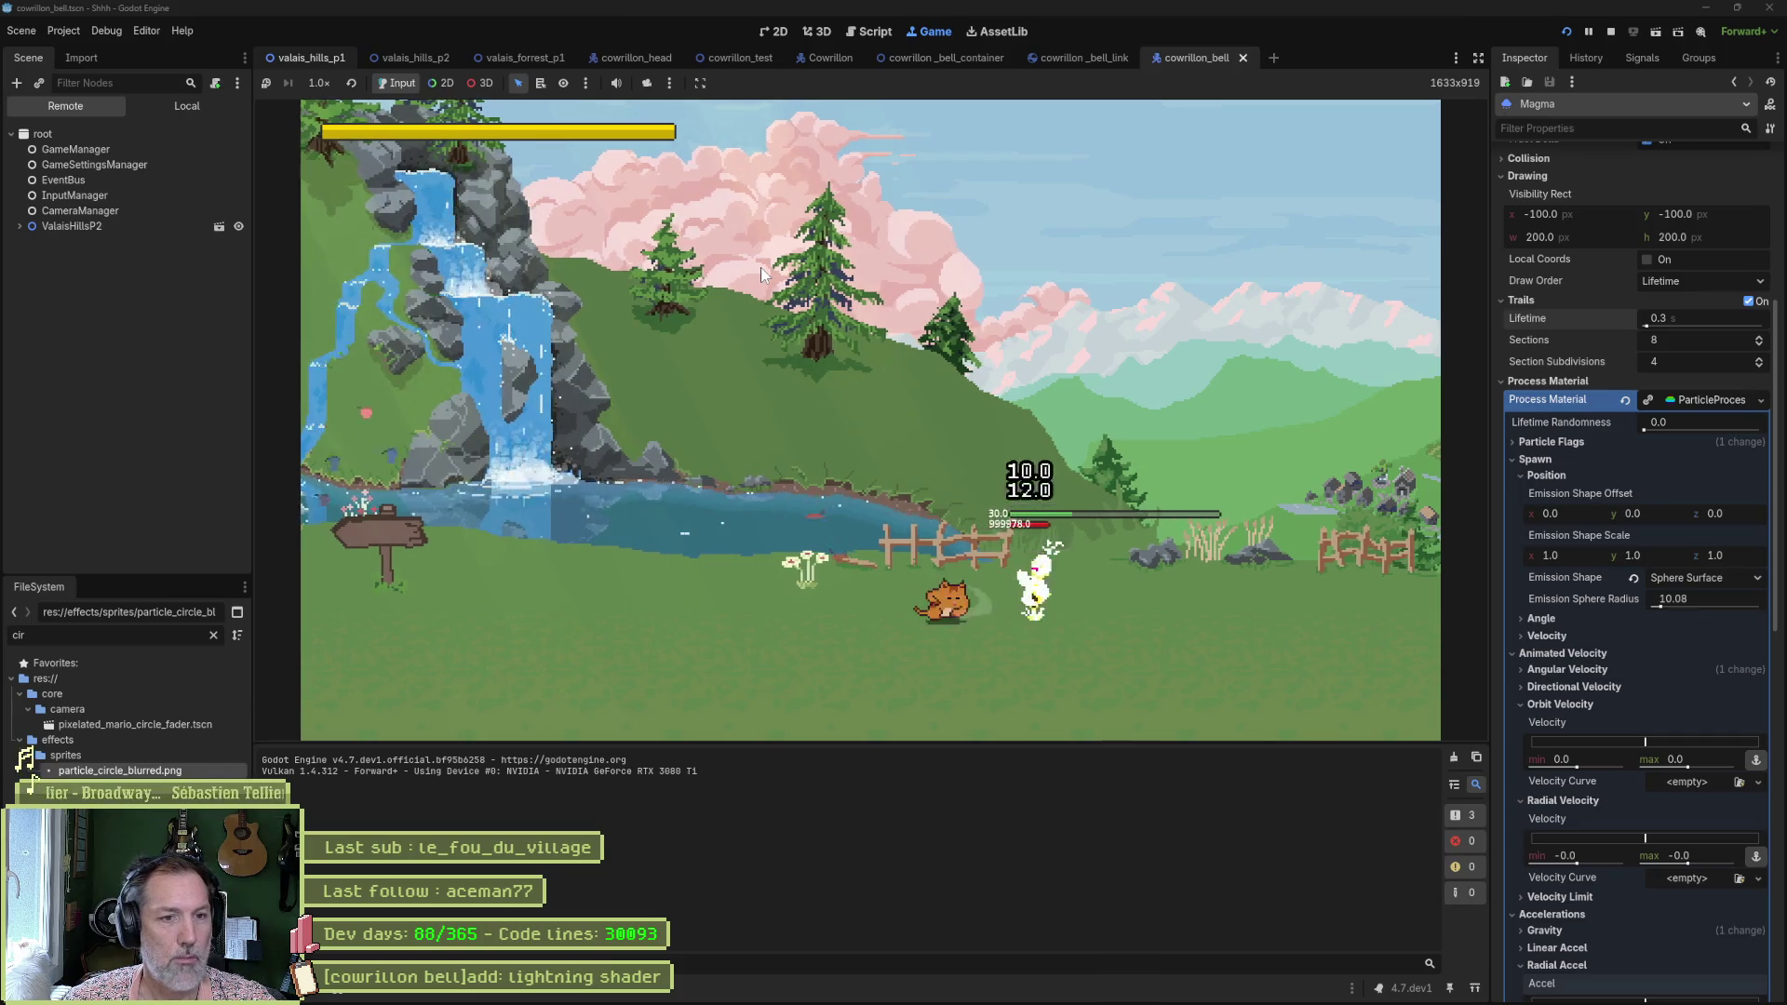
key("Right")
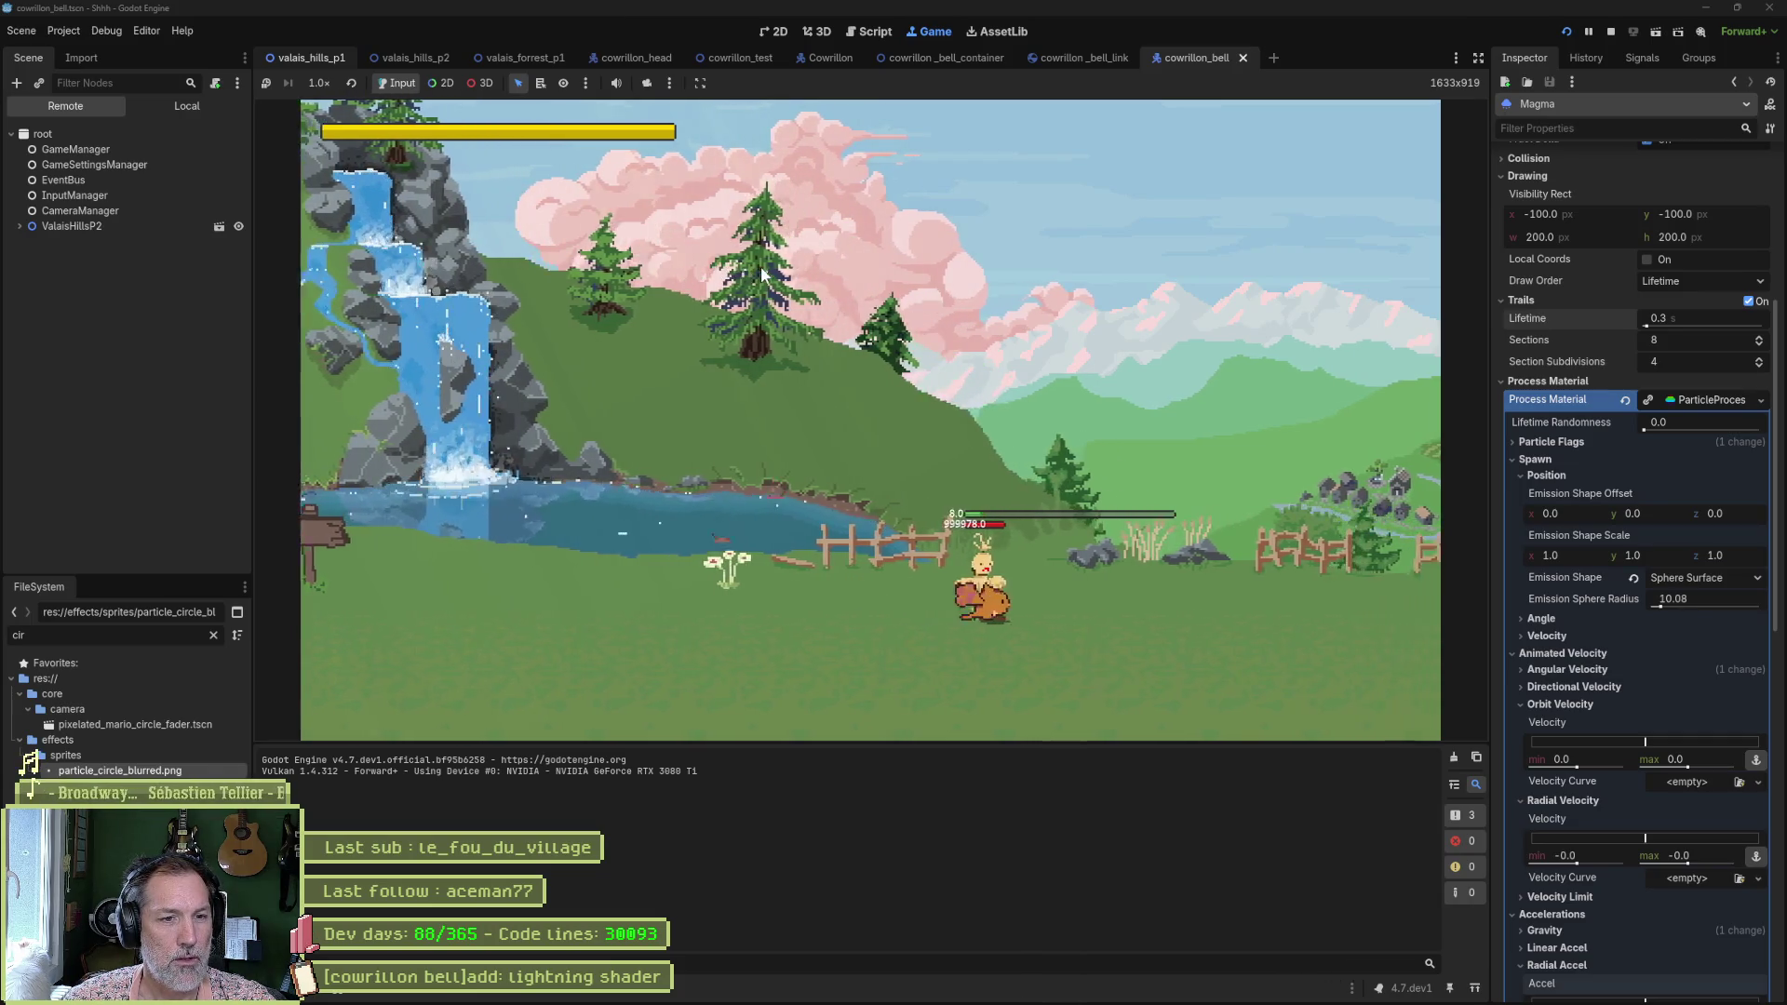
key("space")
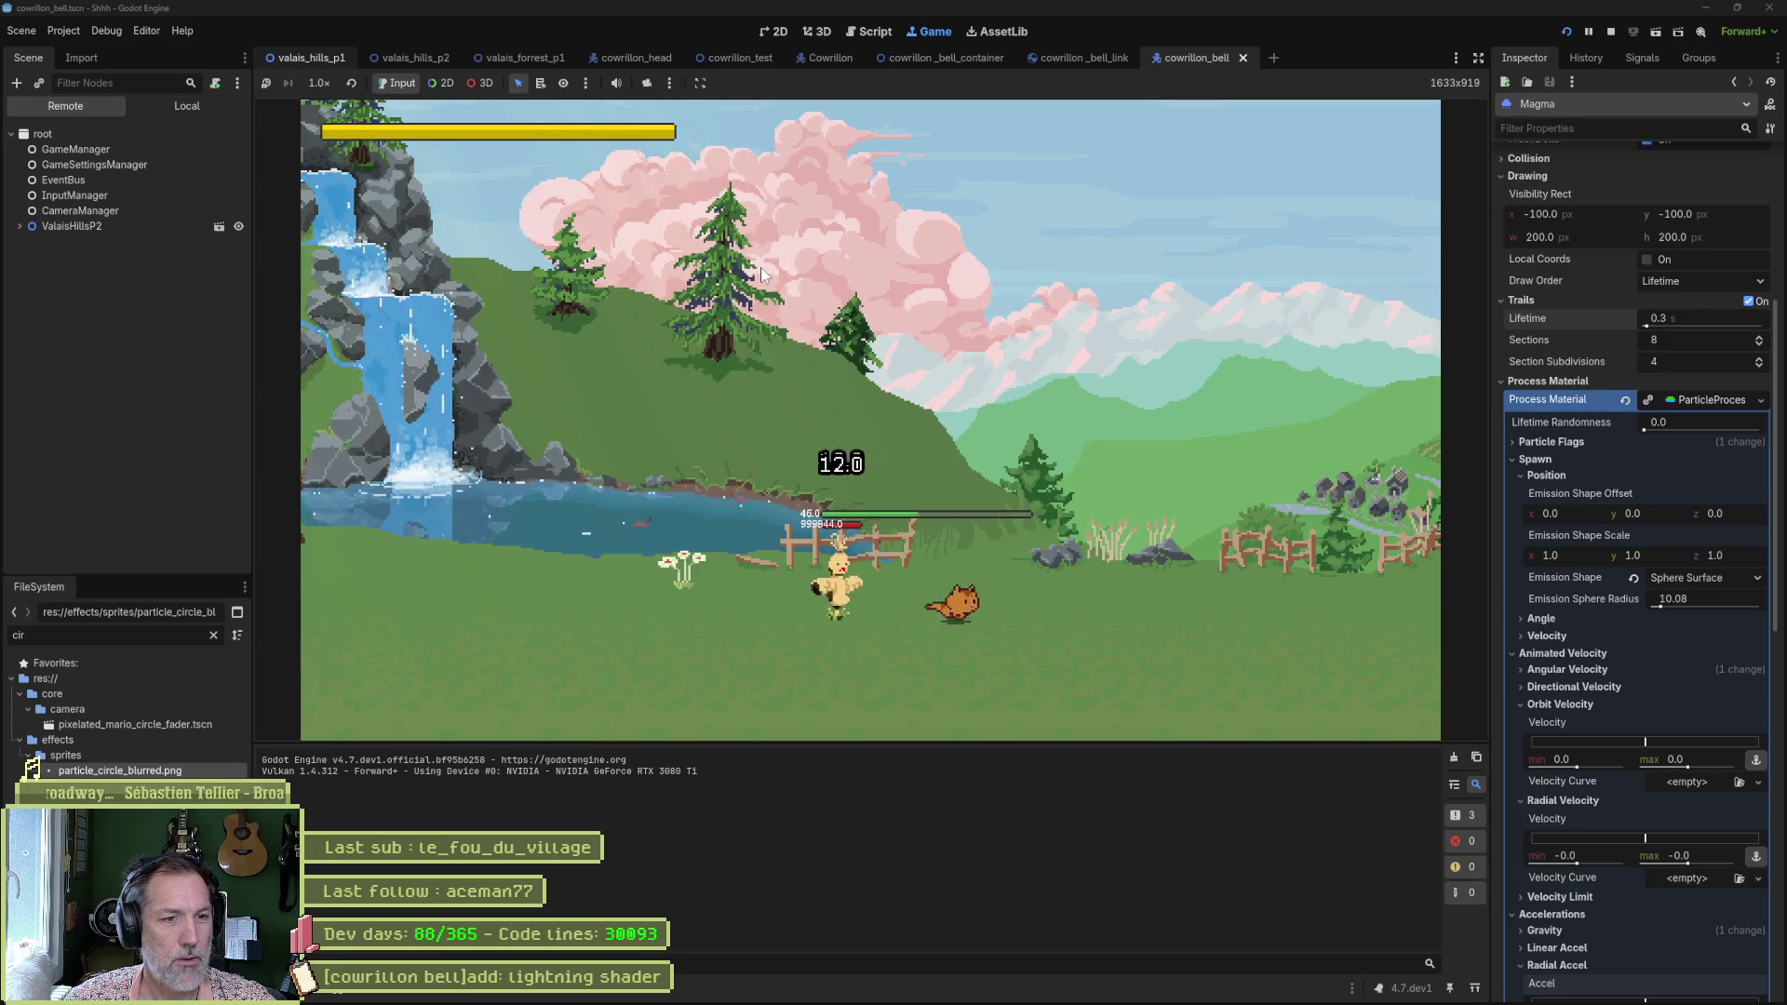
key("Right")
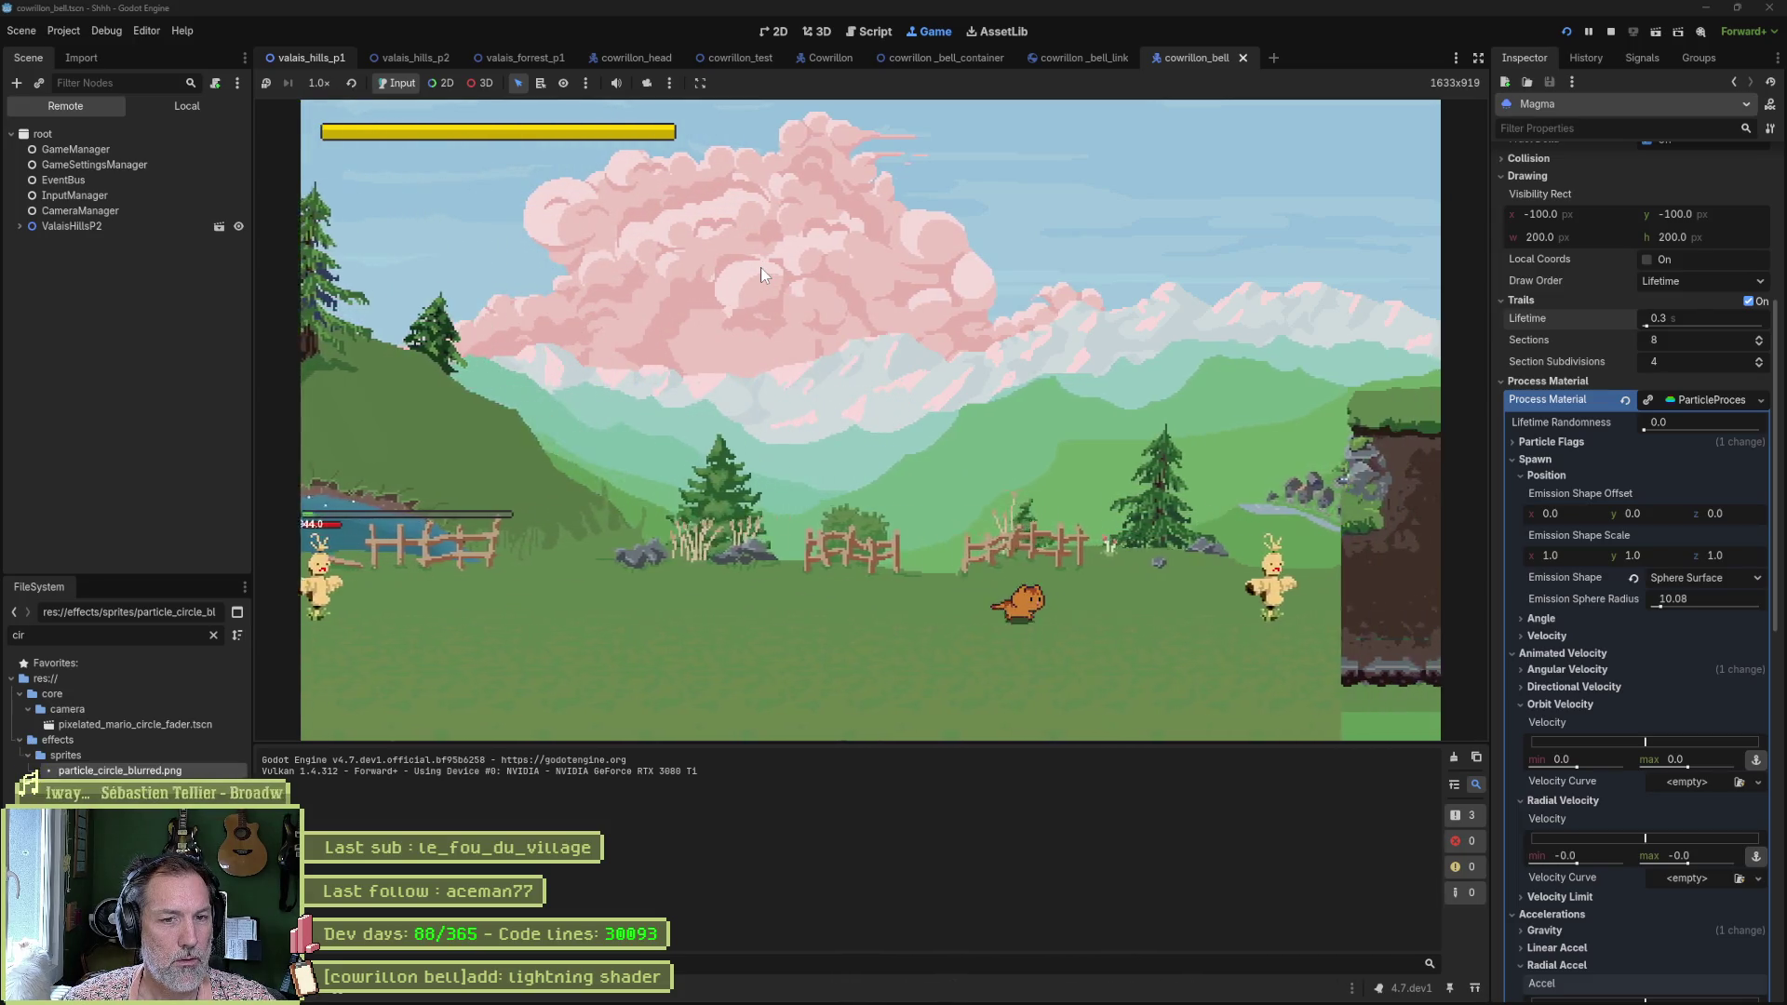
key("Left")
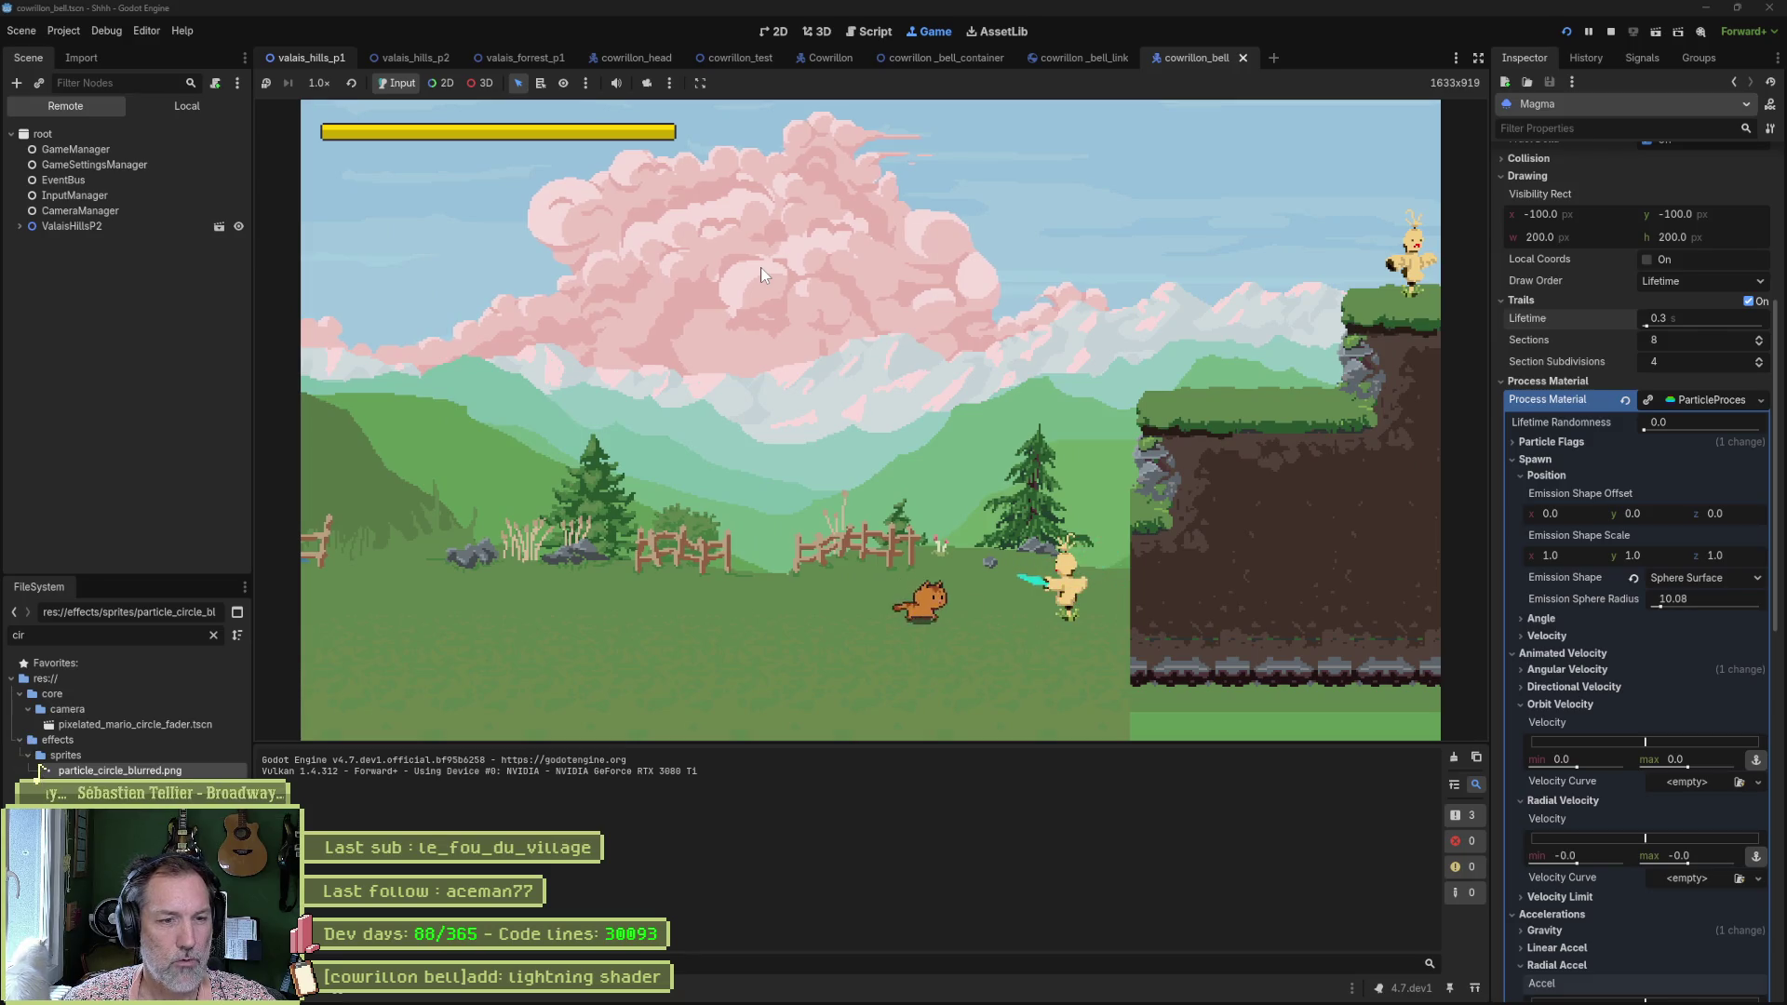
key("Right")
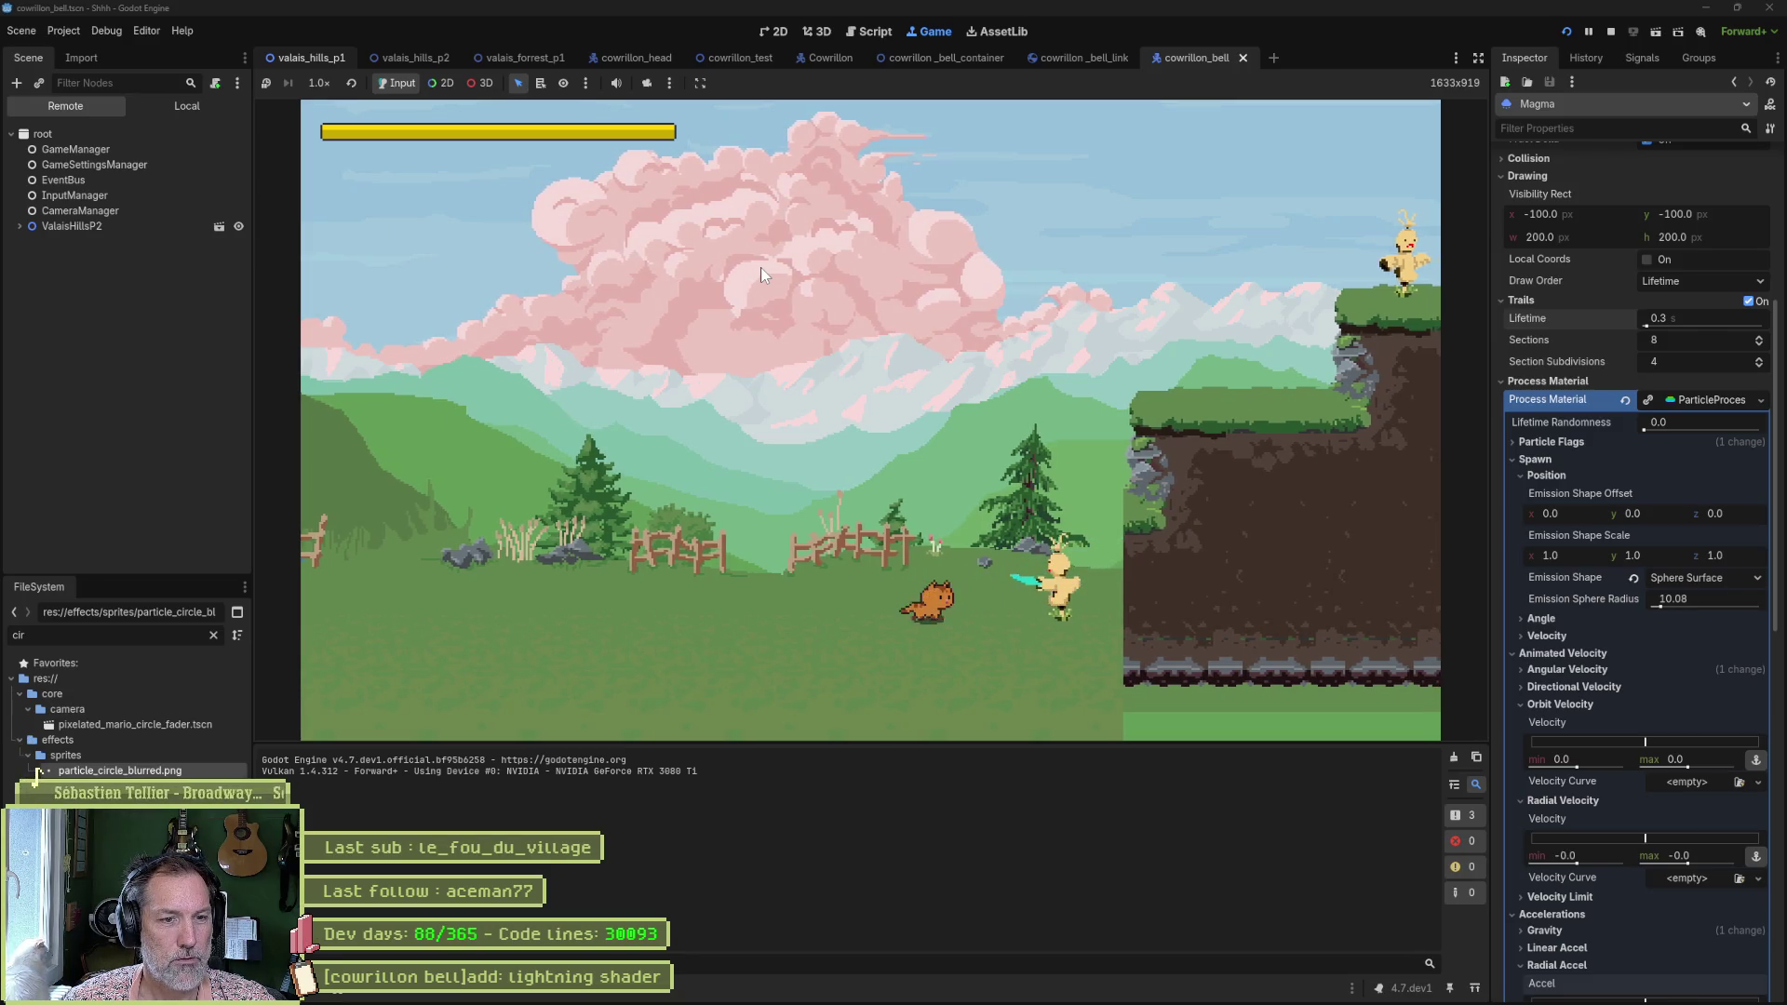
key("Right")
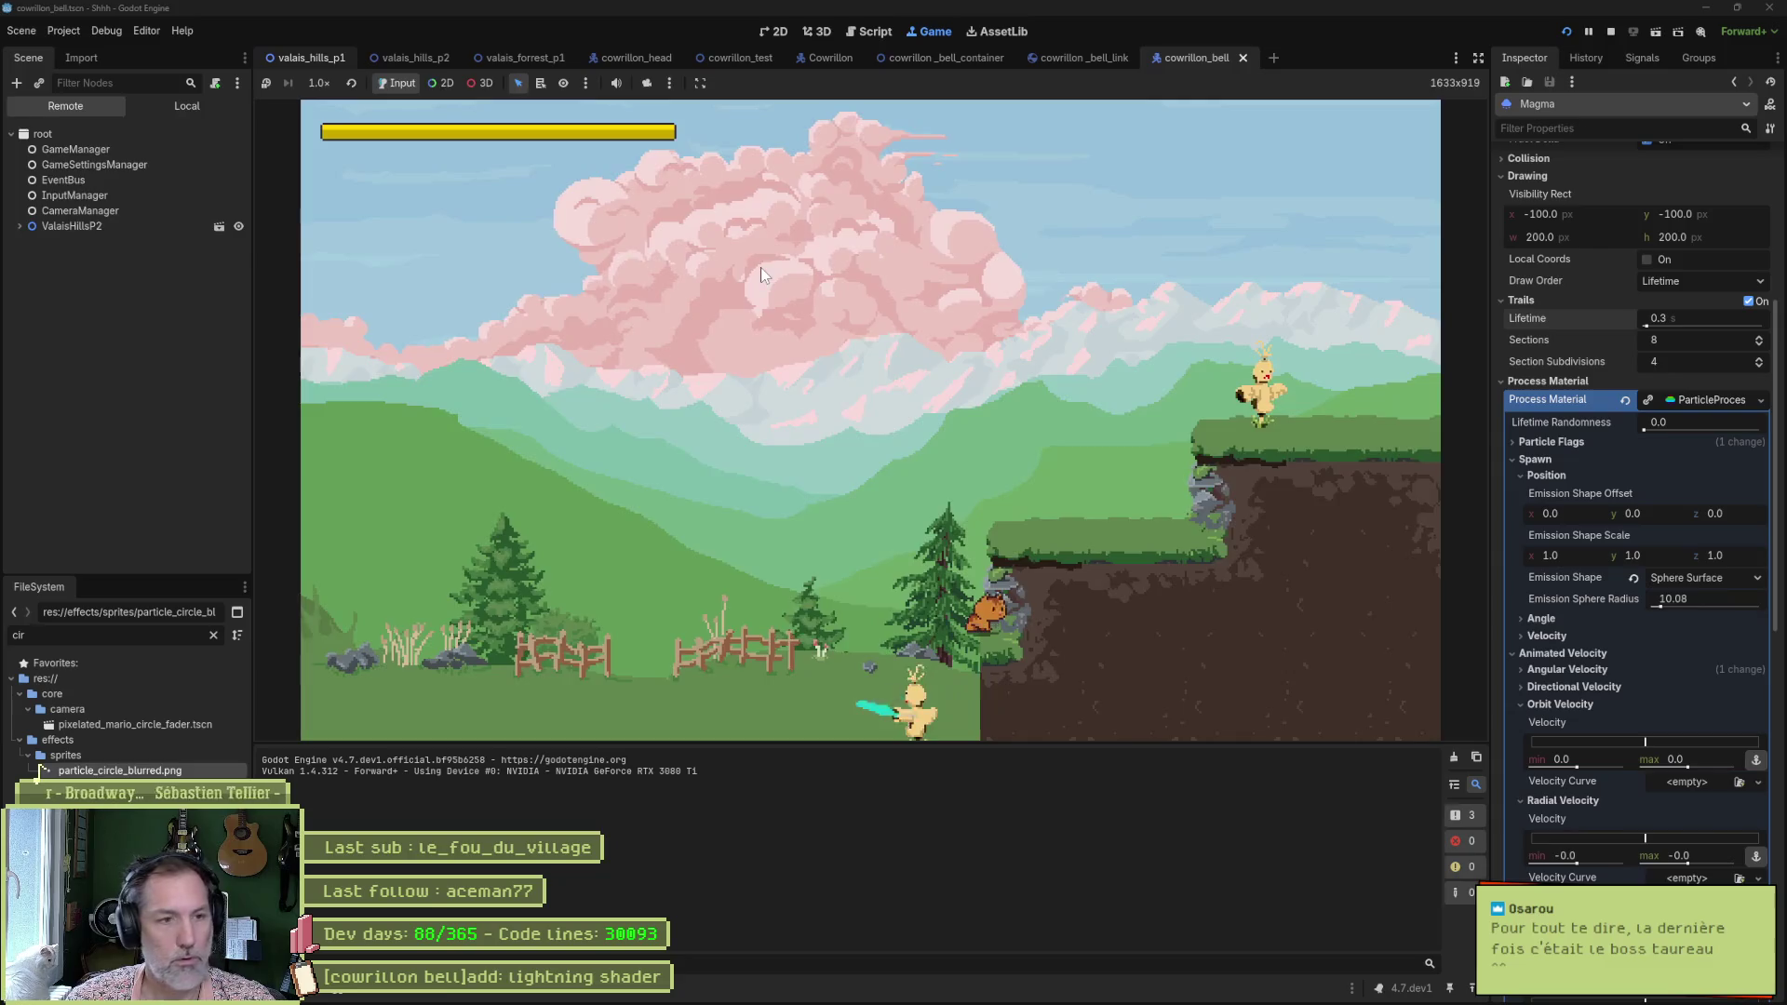
Stop the game, run the valais_forrest_p1 level, and select ValaisForrestP1 in the Remote tree.
key("F8")
left_click(525, 59)
key("F5")
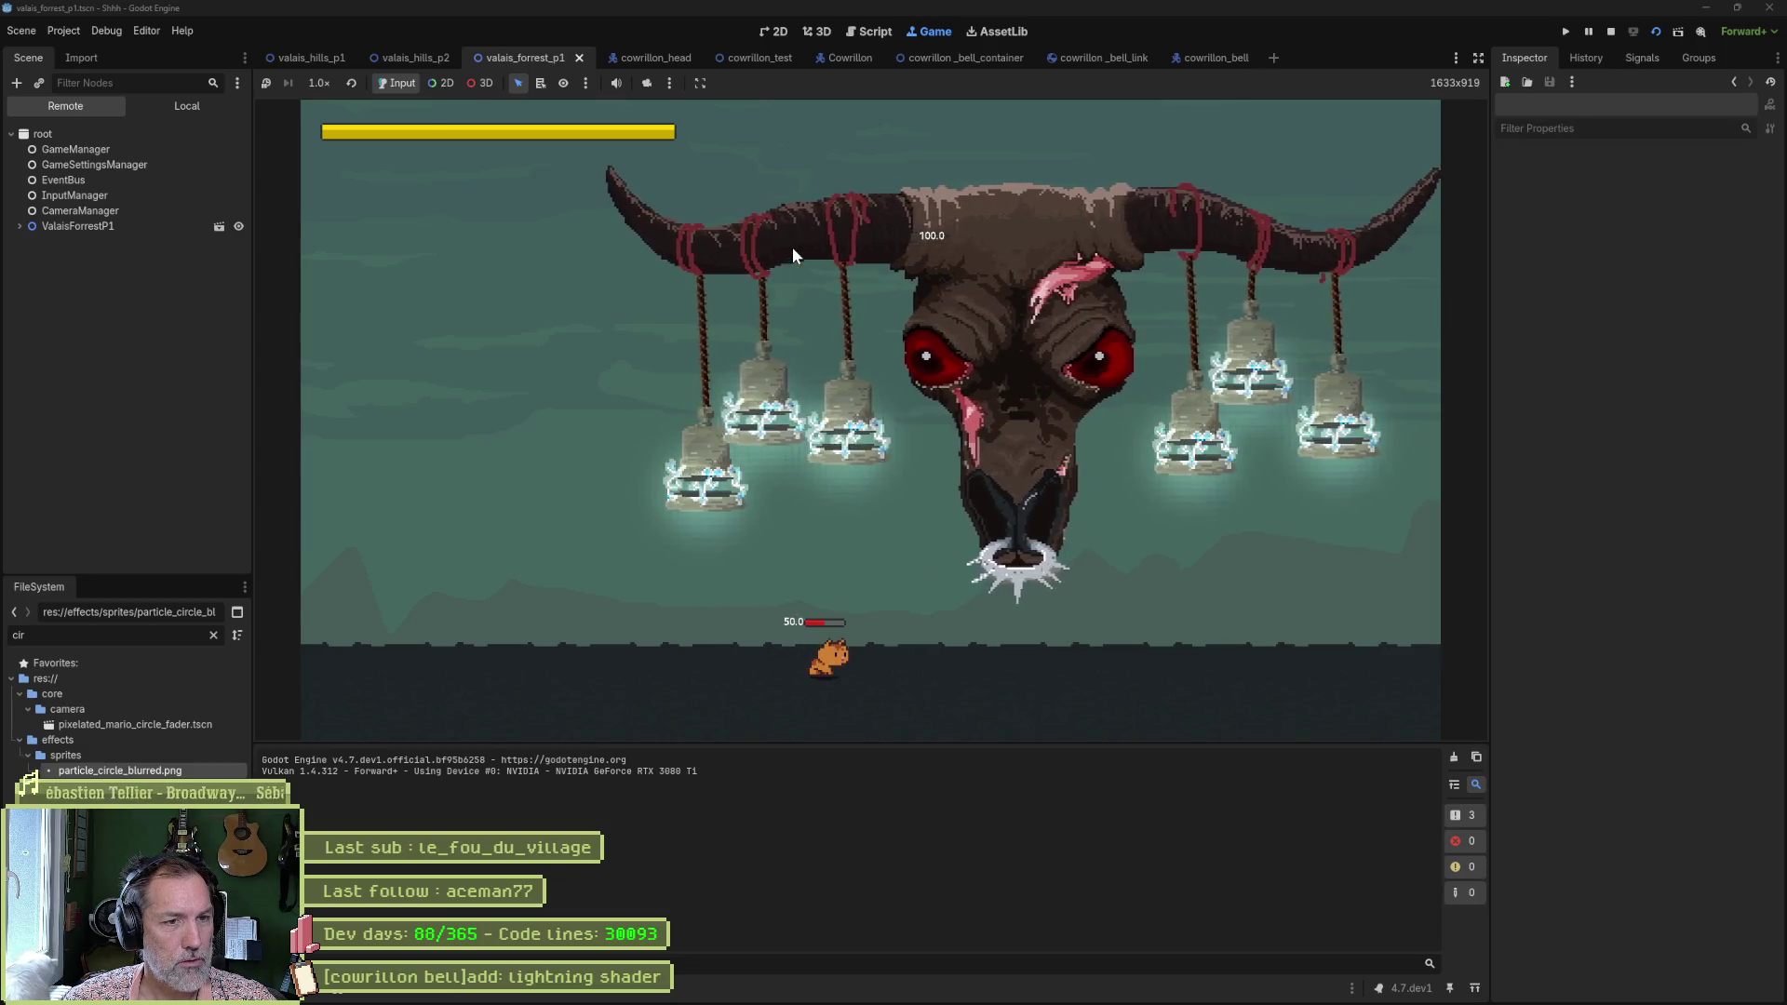
key("Right")
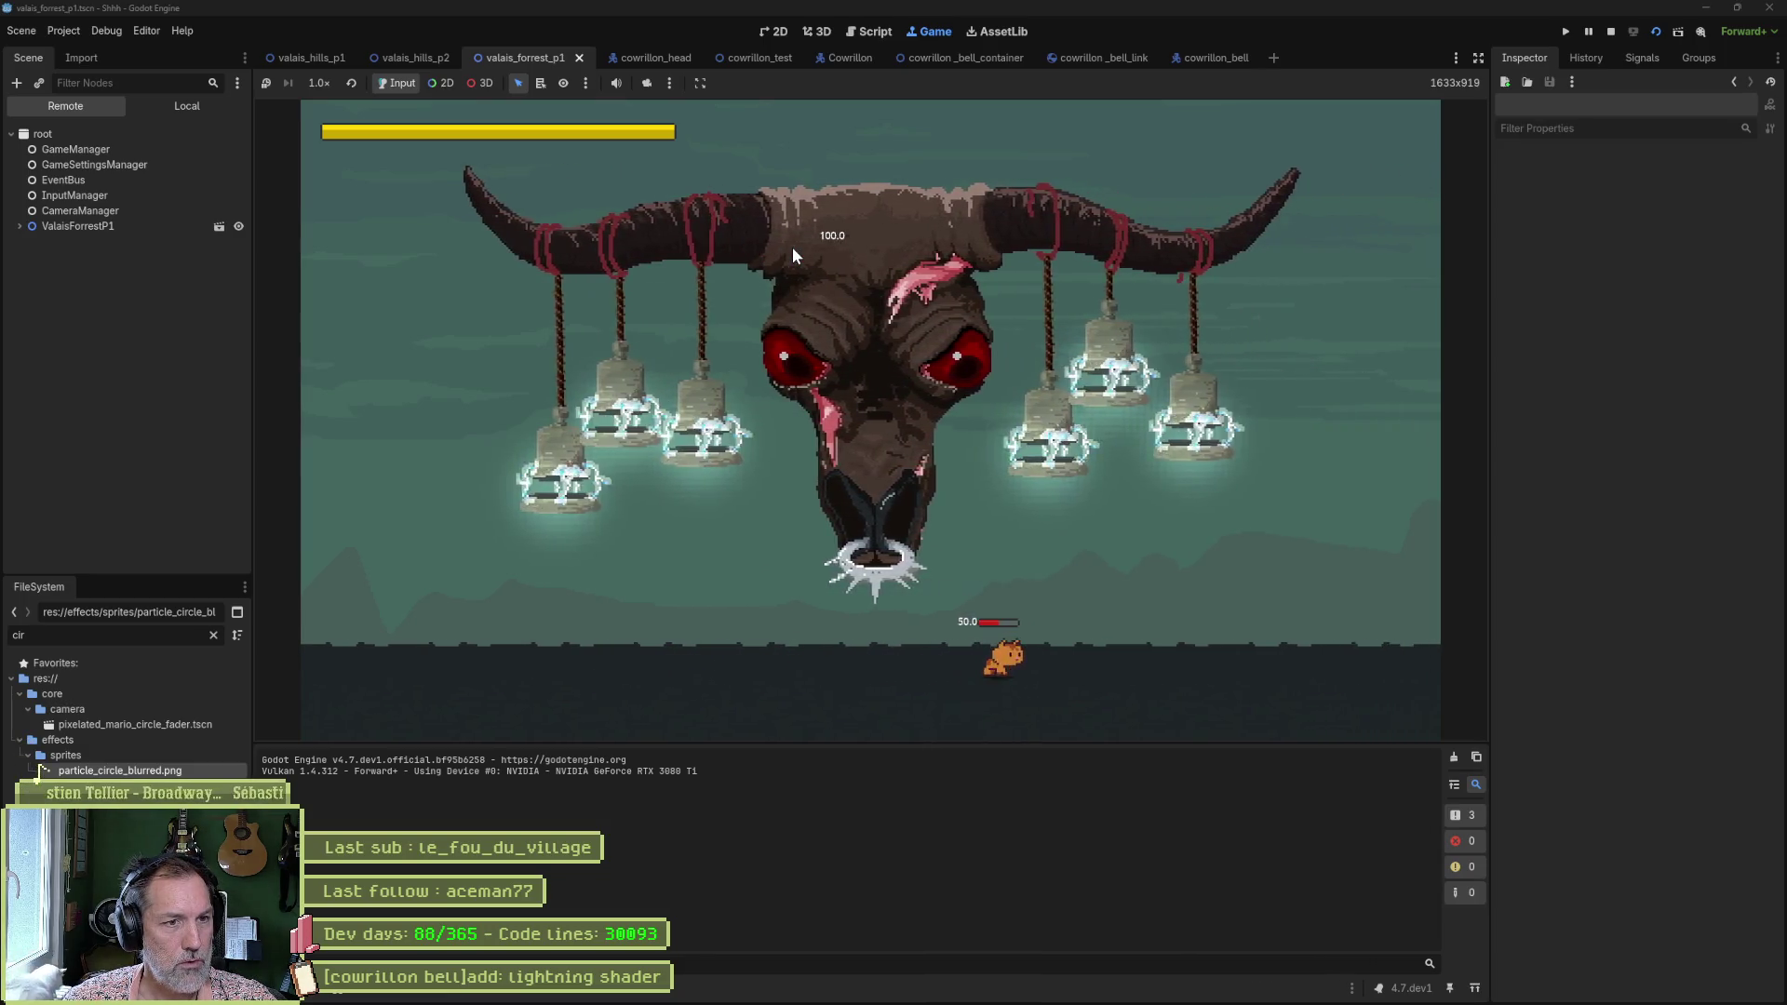
left_click(138, 225)
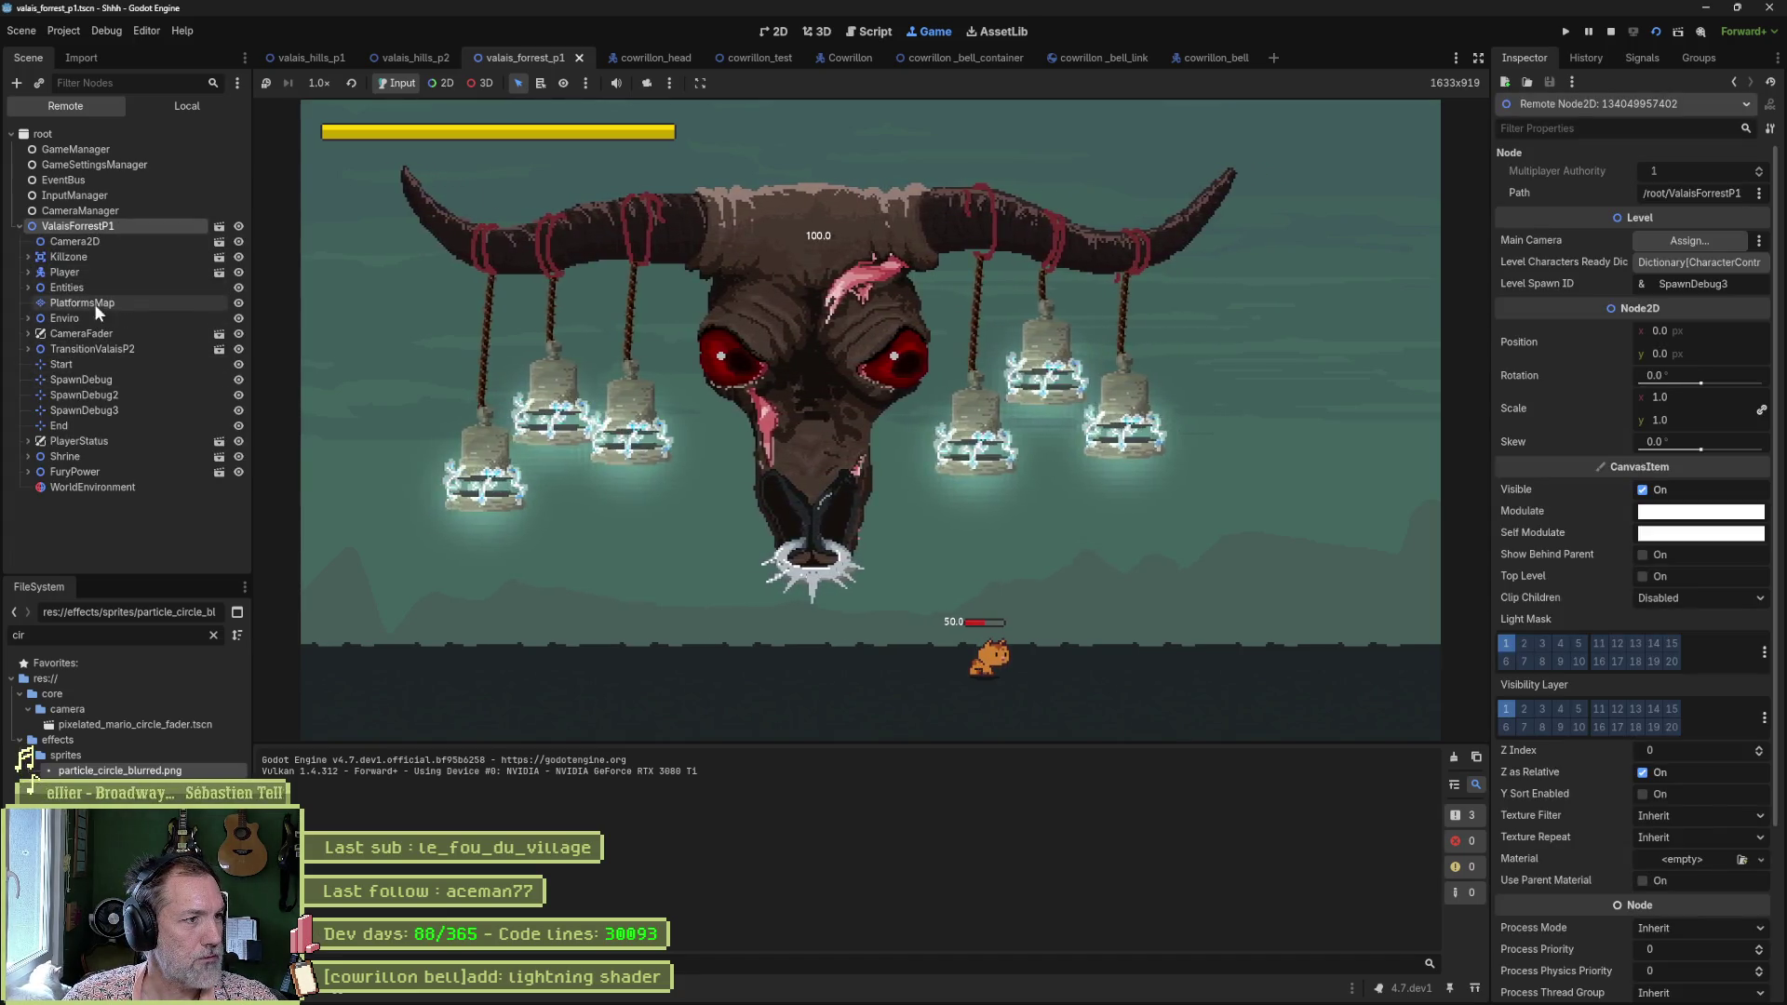
Select the Cowrillon boss in the running game and trigger its Bells Ring attack.
left_click(861, 363)
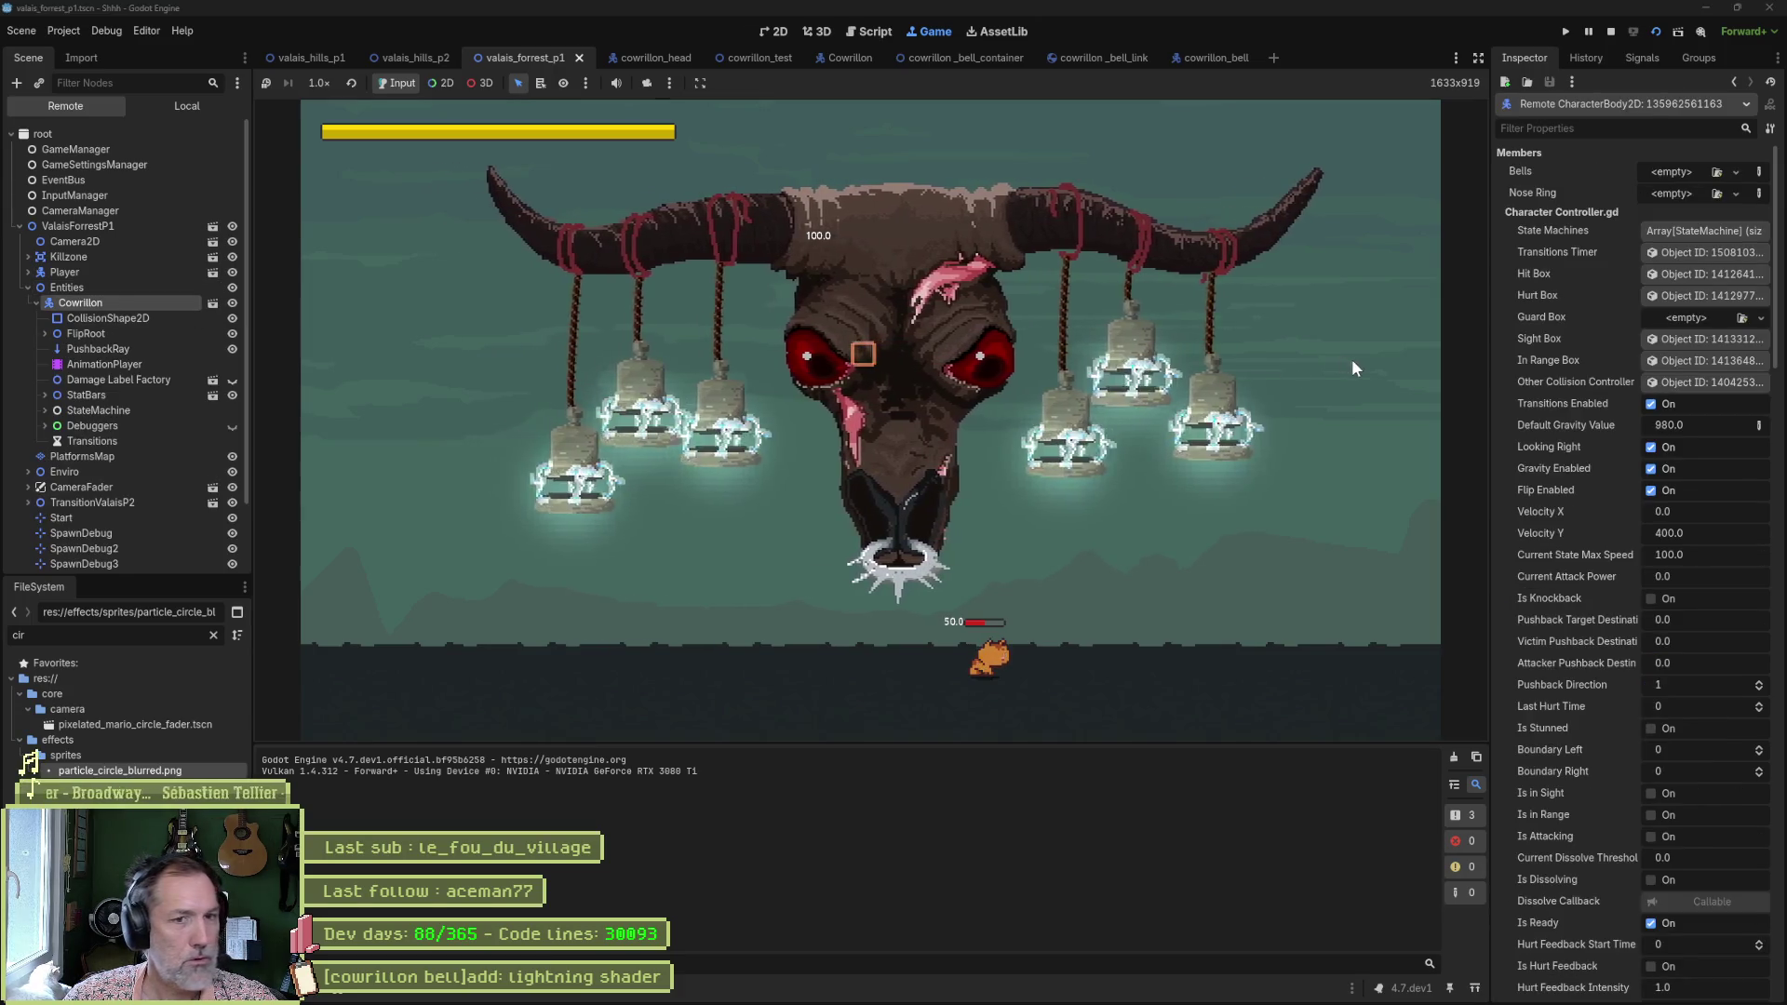
scroll(1601, 595, "down", 5)
scroll(1600, 607, "down", 3)
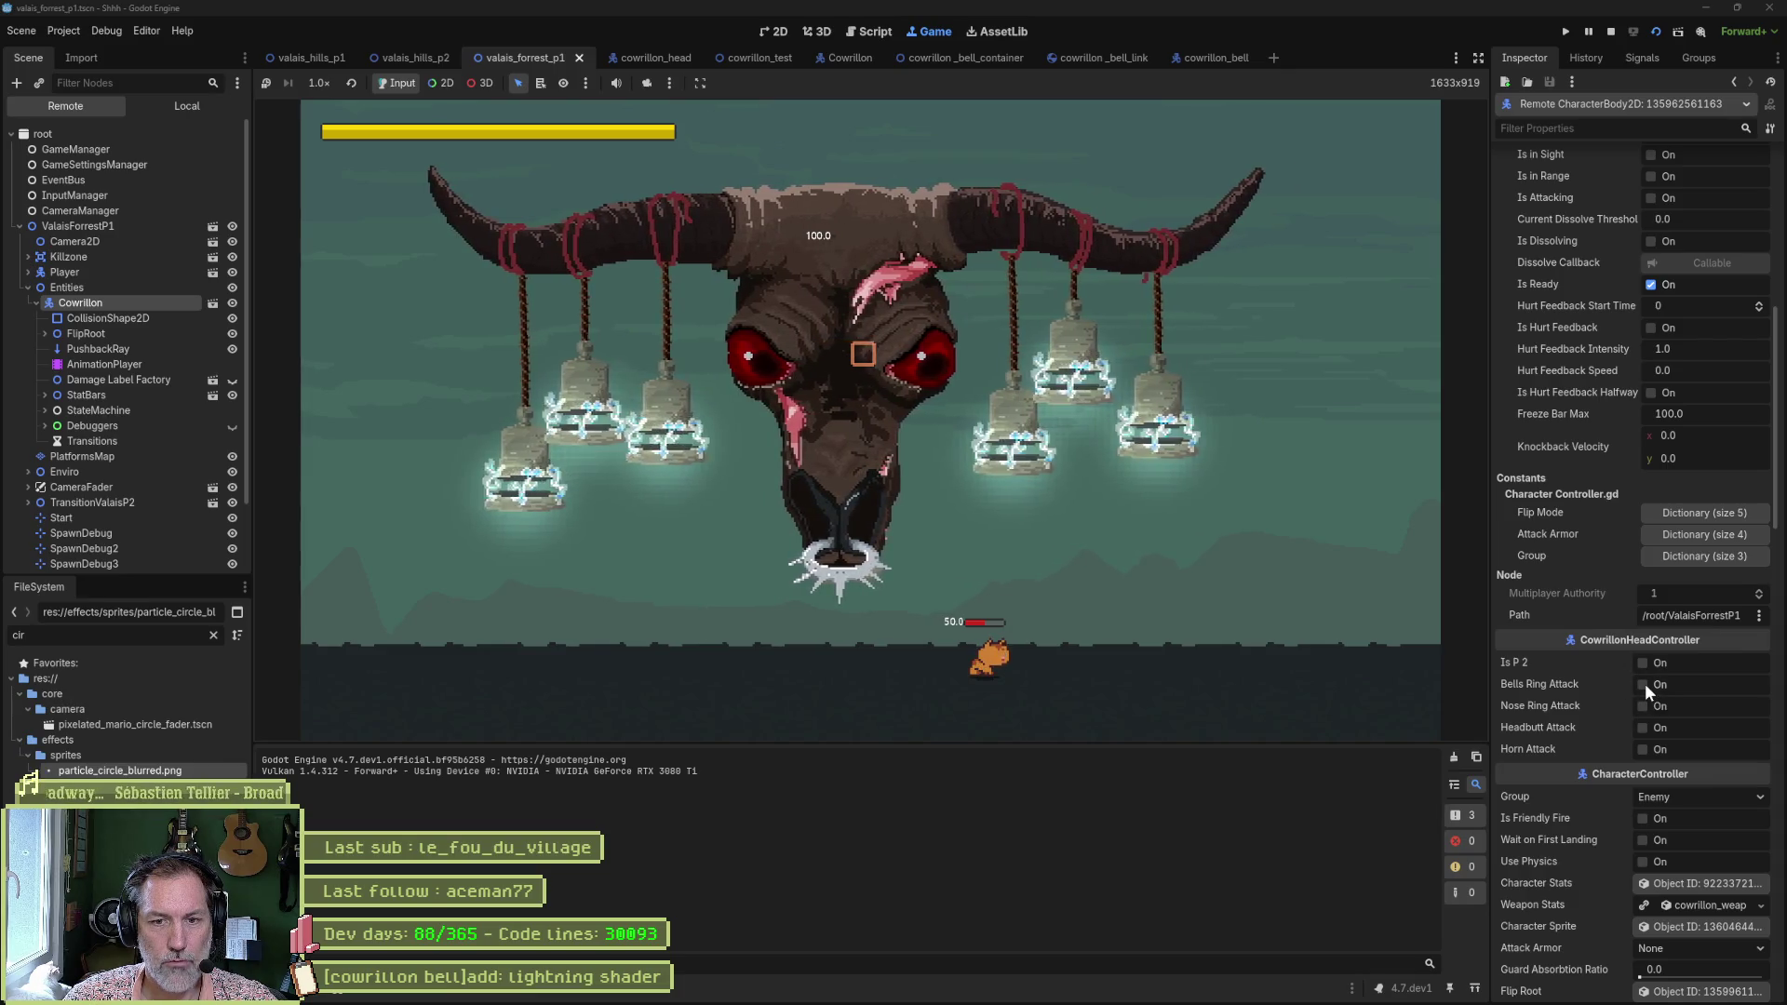
left_click(1643, 685)
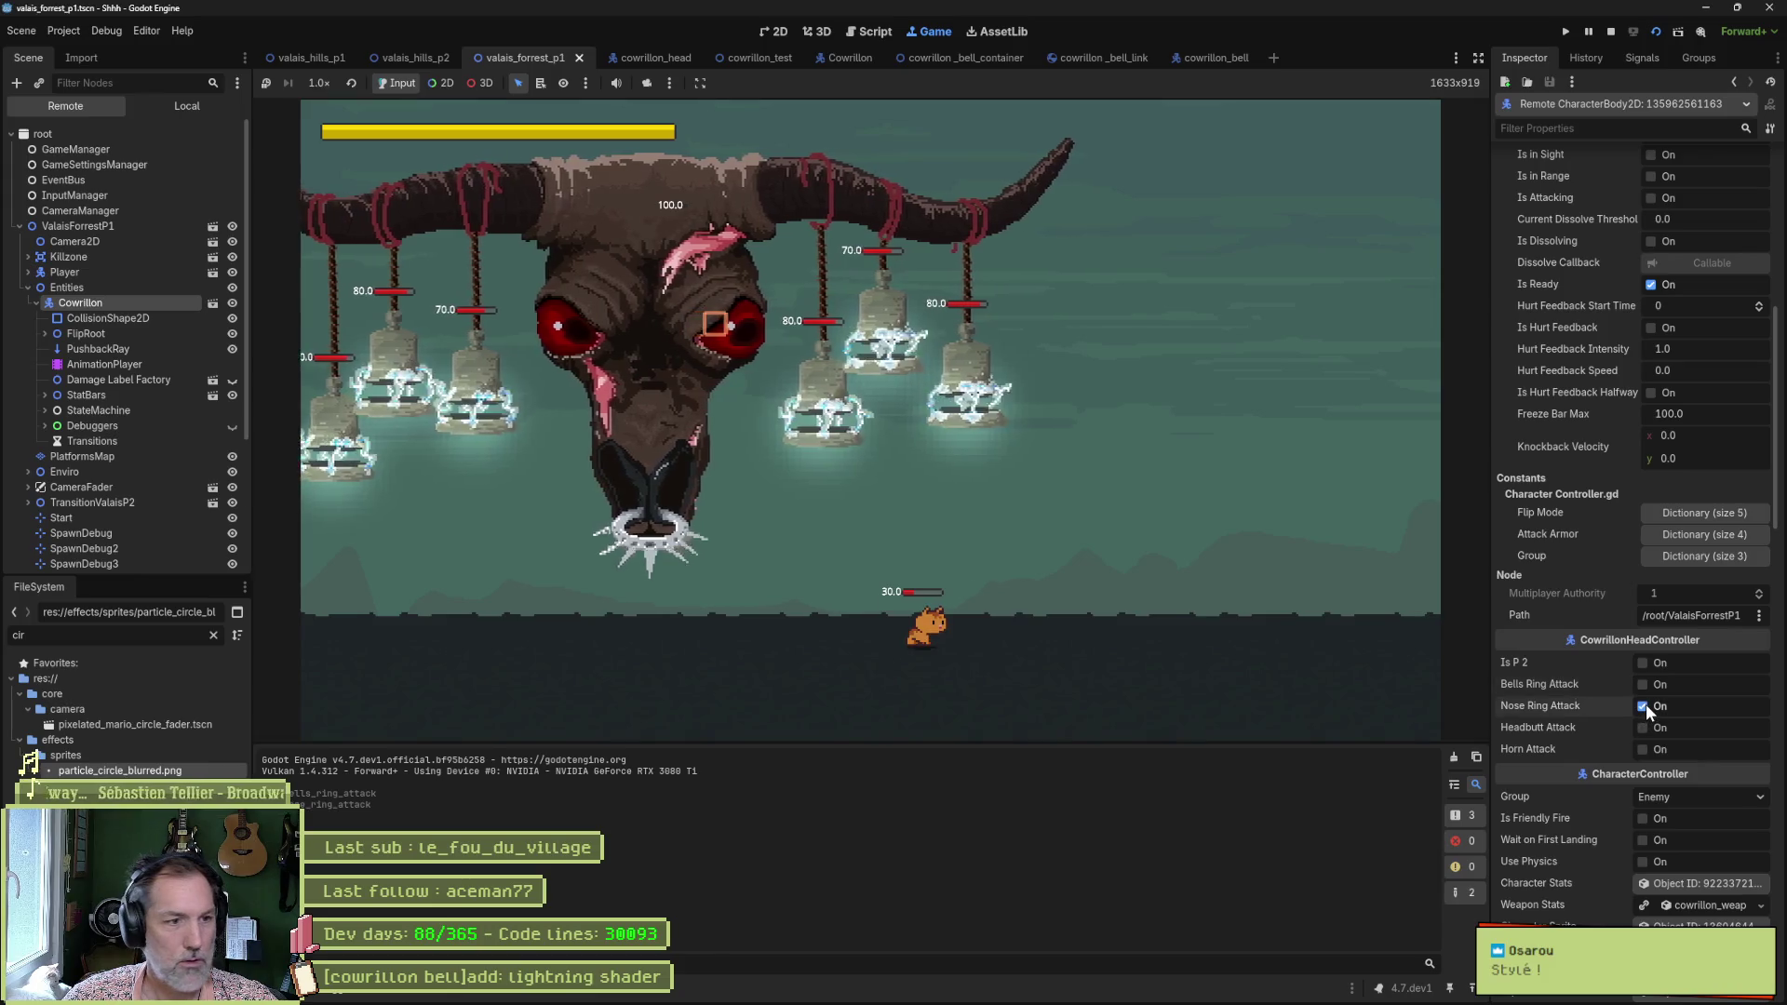
Trigger the boss's Headbutt and Horn Attack, then stop the game with F8.
scroll(1657, 668, "down", 10)
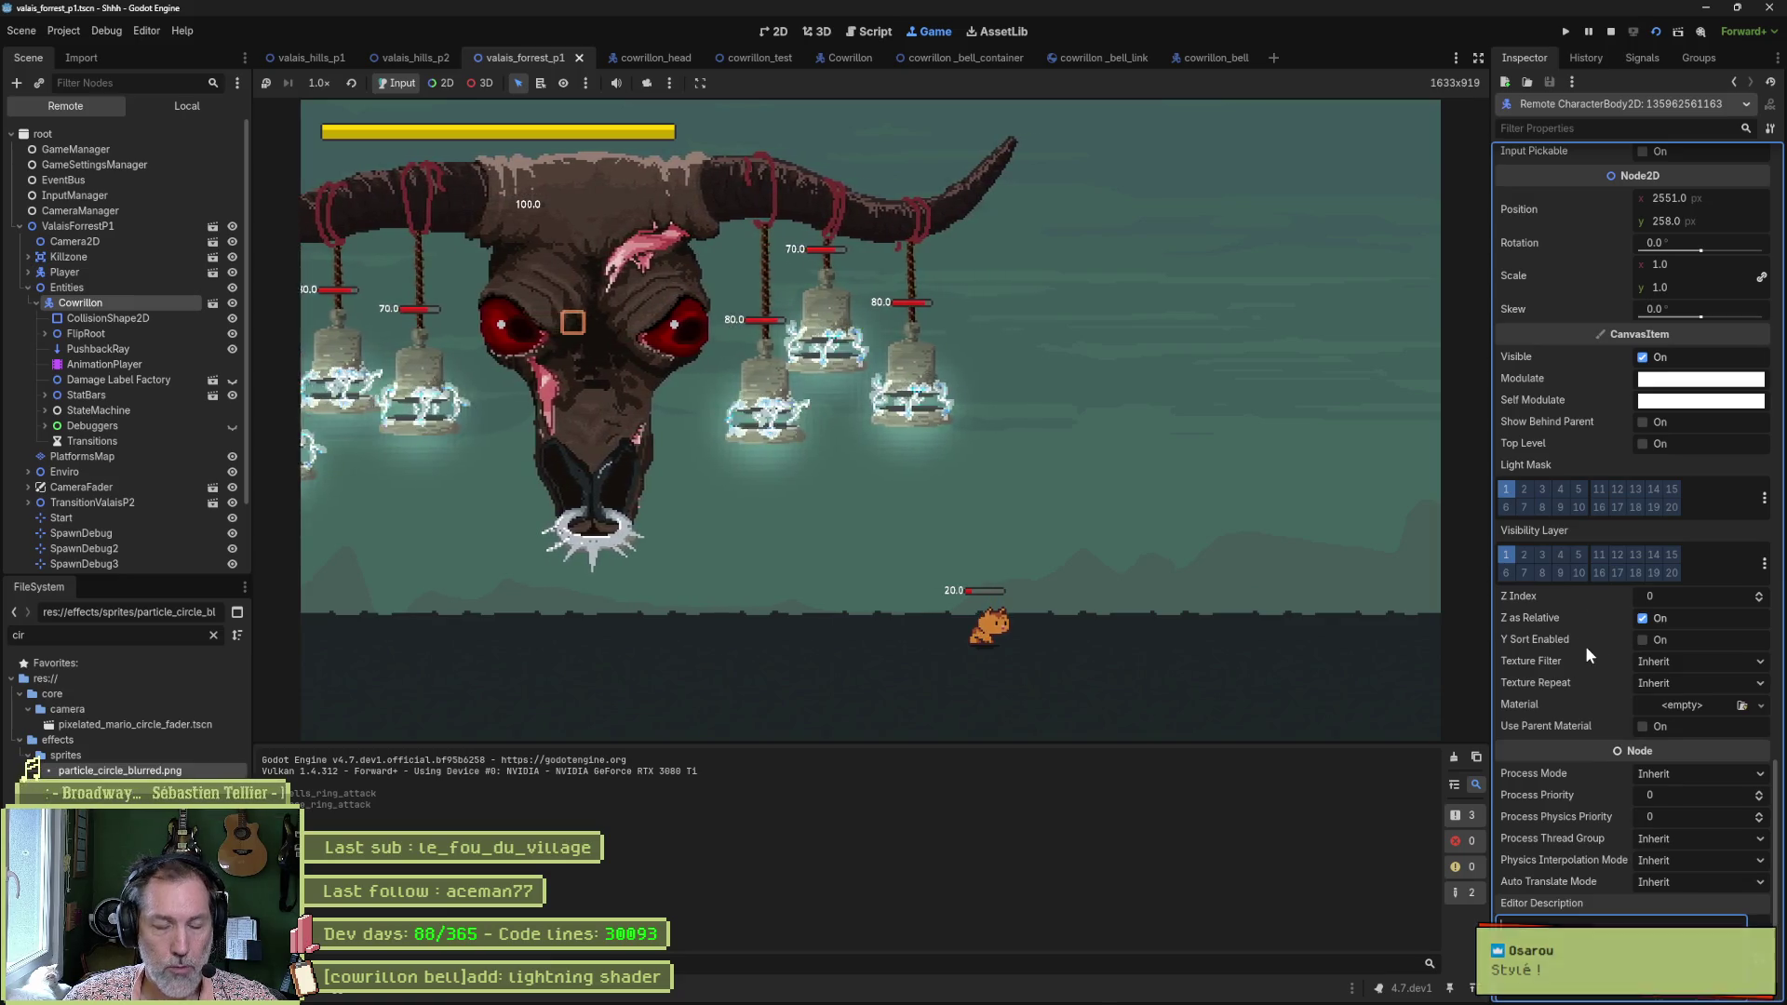
scroll(1583, 644, "down", 2)
scroll(1573, 628, "up", 10)
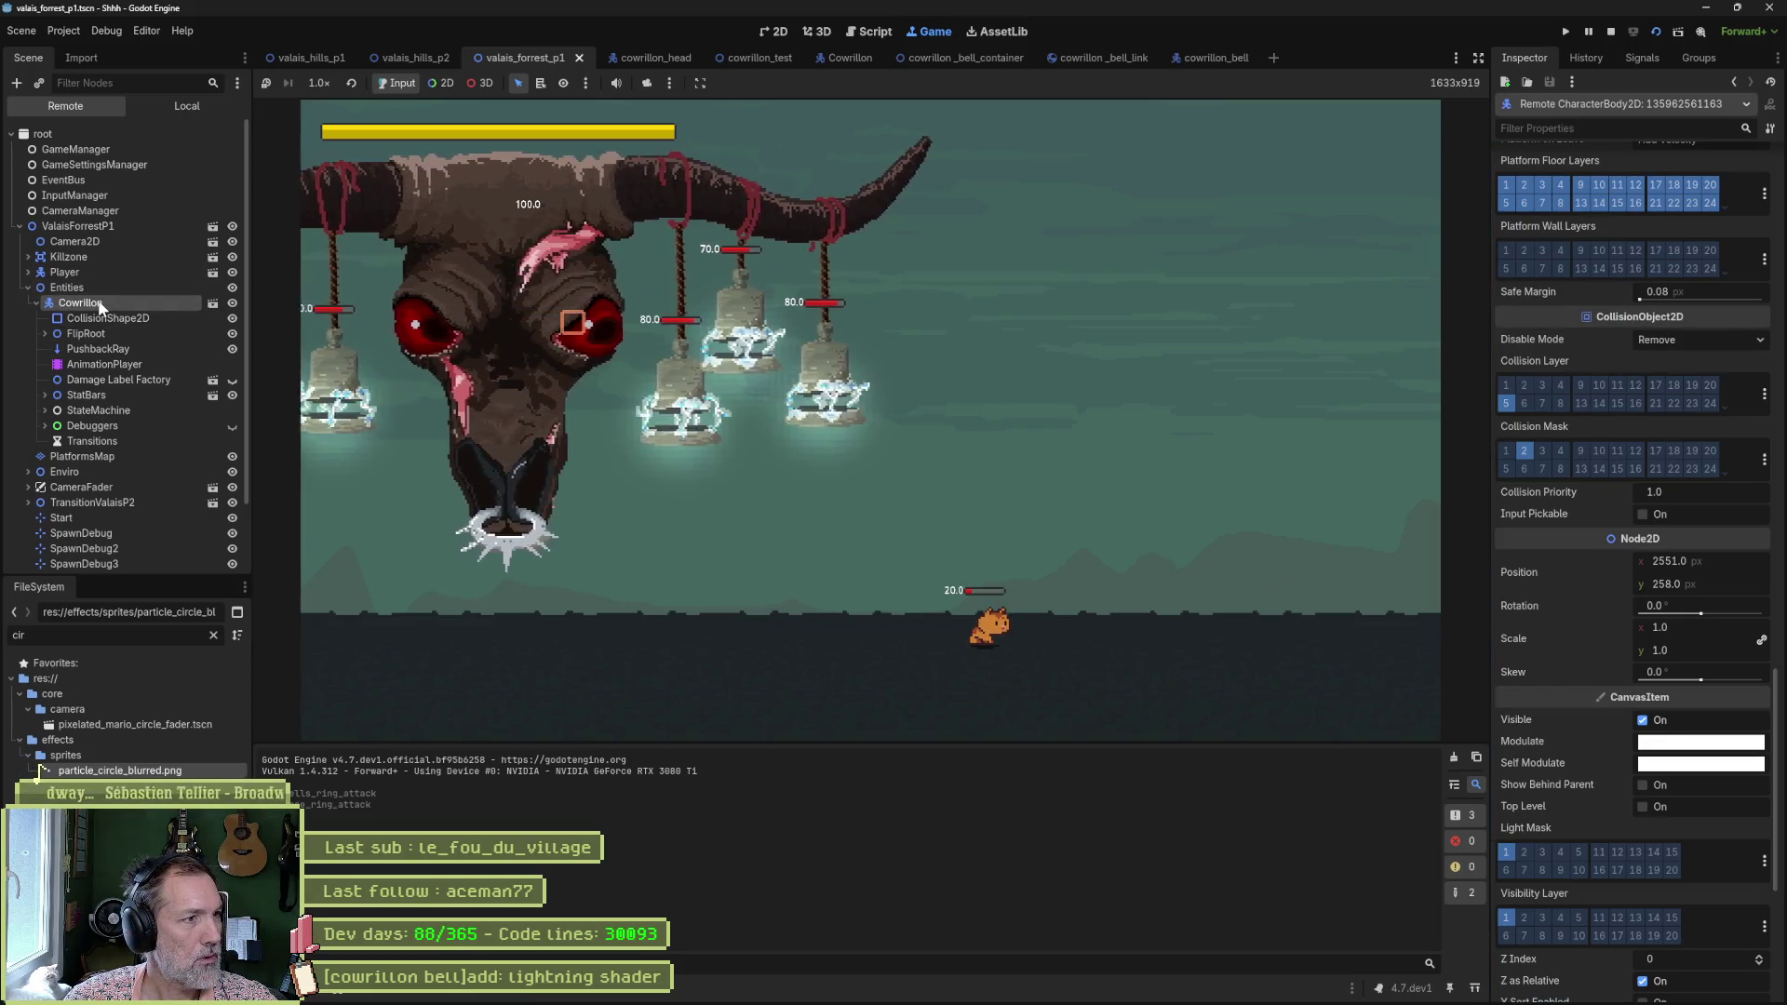
scroll(1558, 600, "down", 15)
scroll(1638, 595, "up", 2)
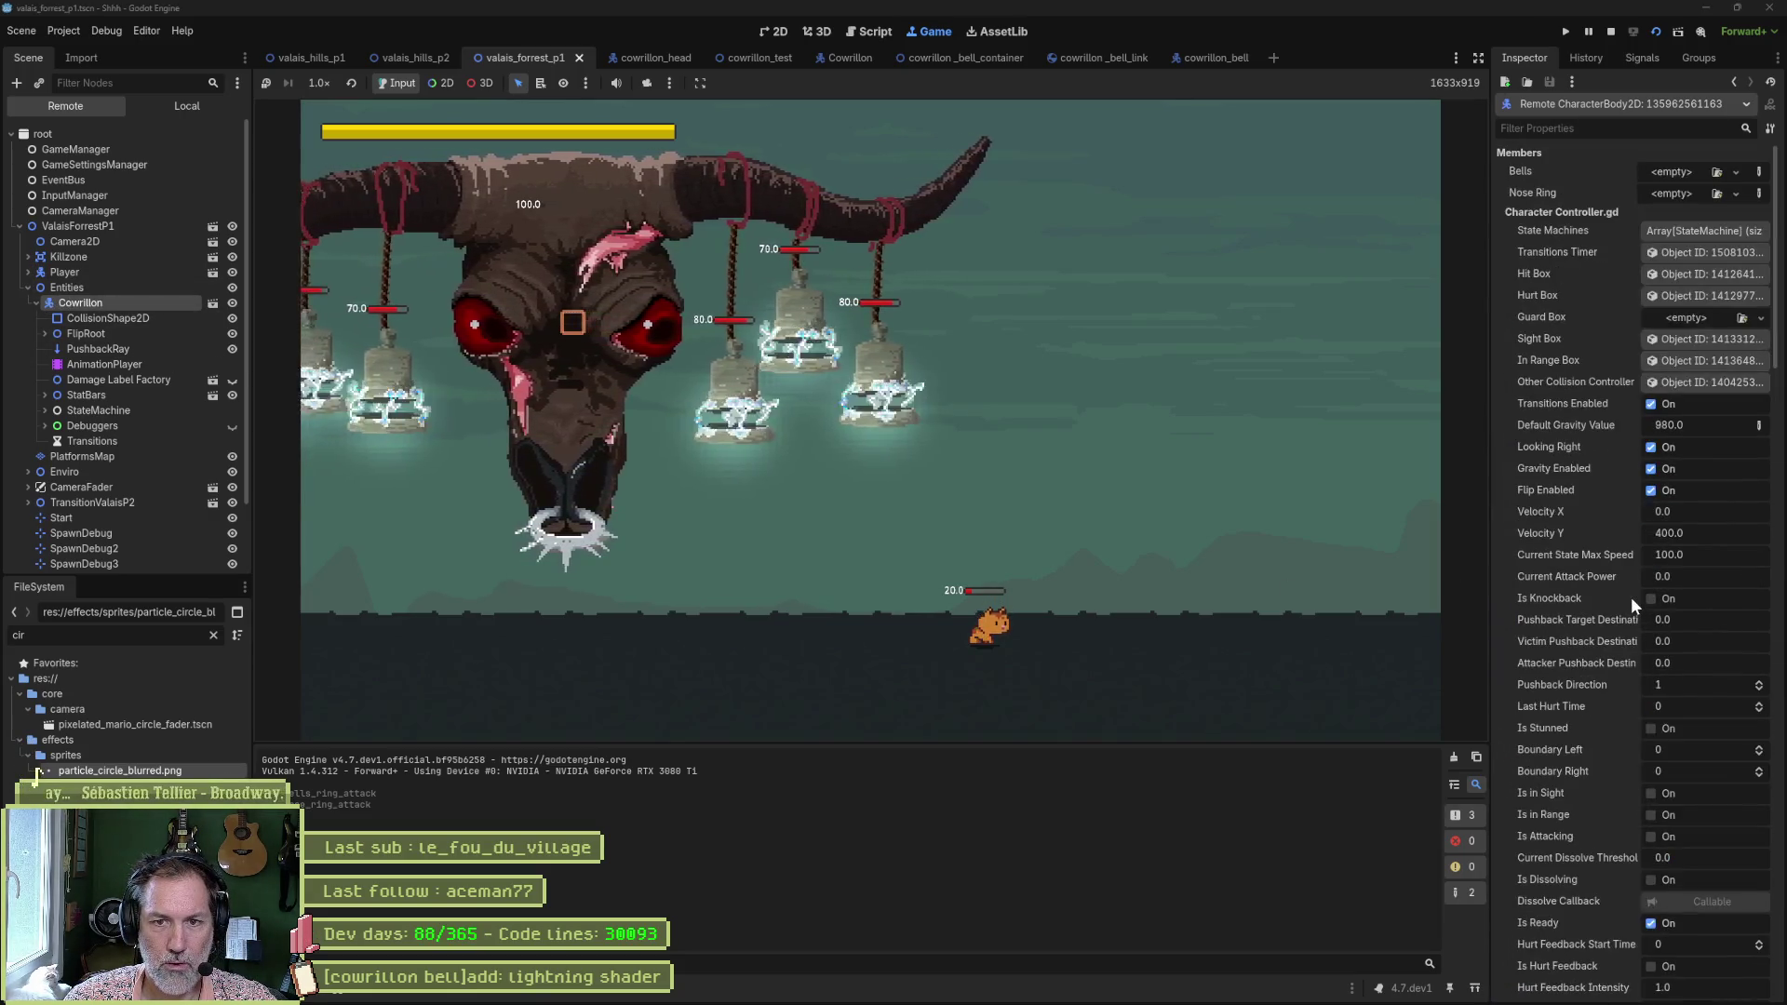
scroll(1635, 584, "down", 7)
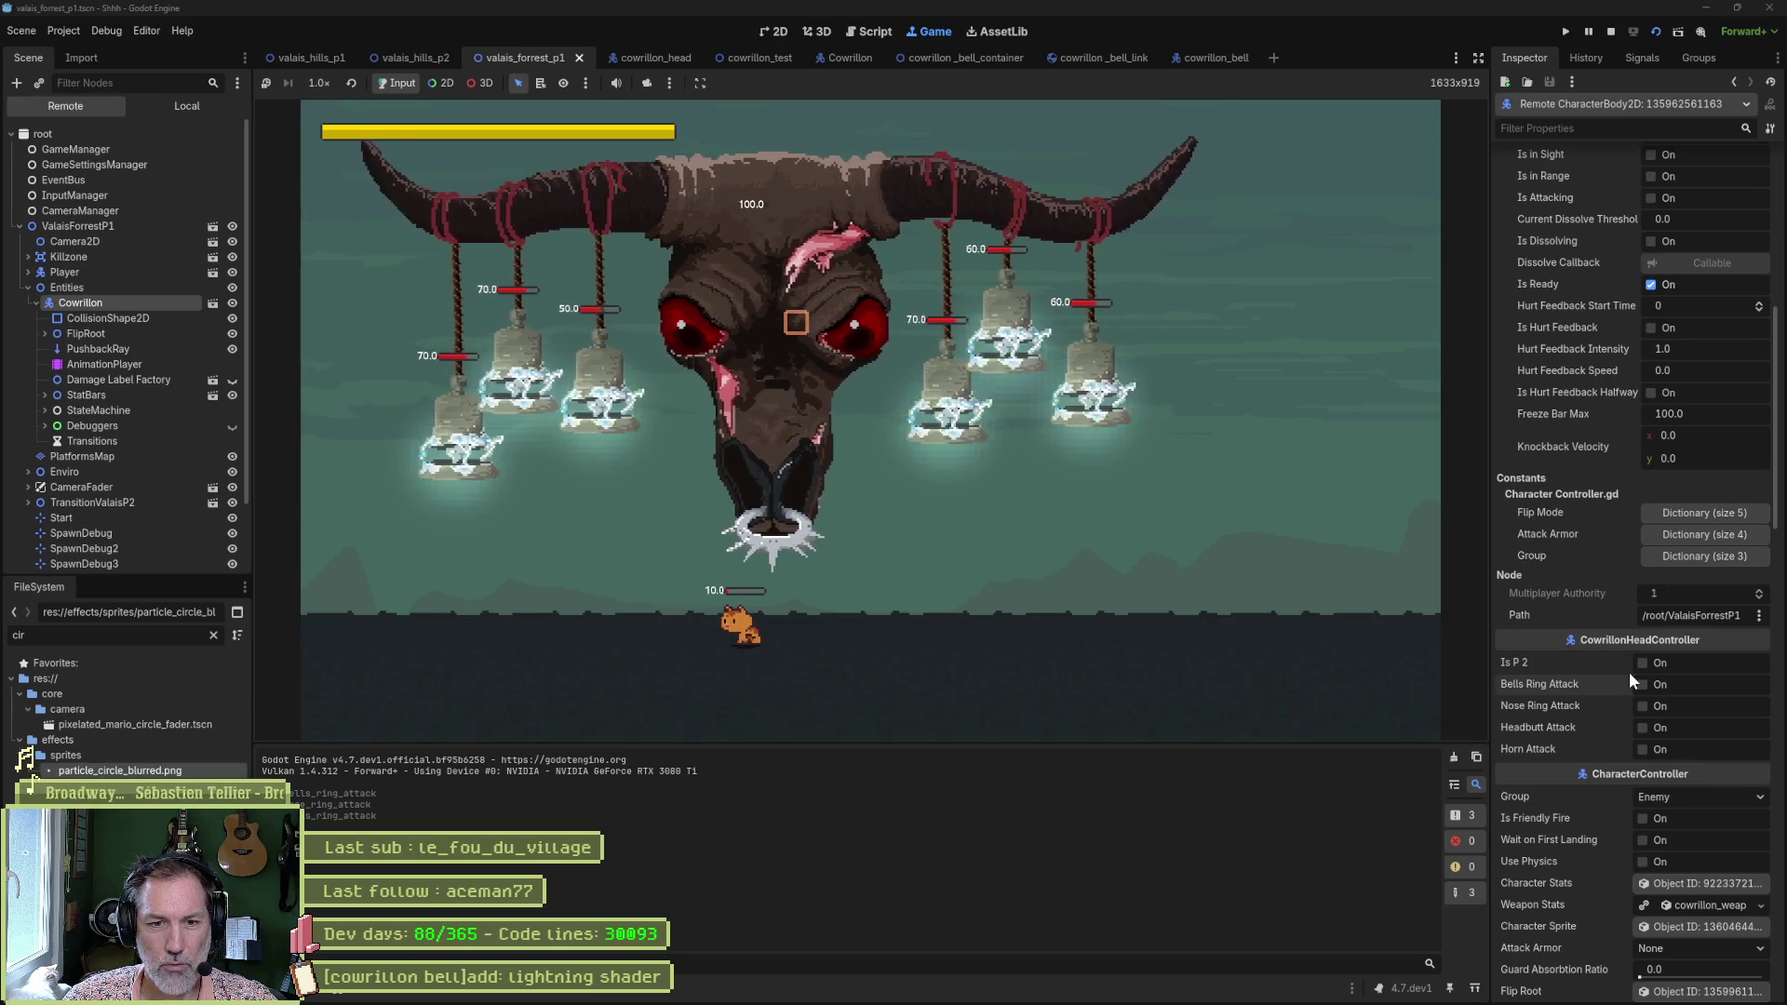
left_click(1644, 725)
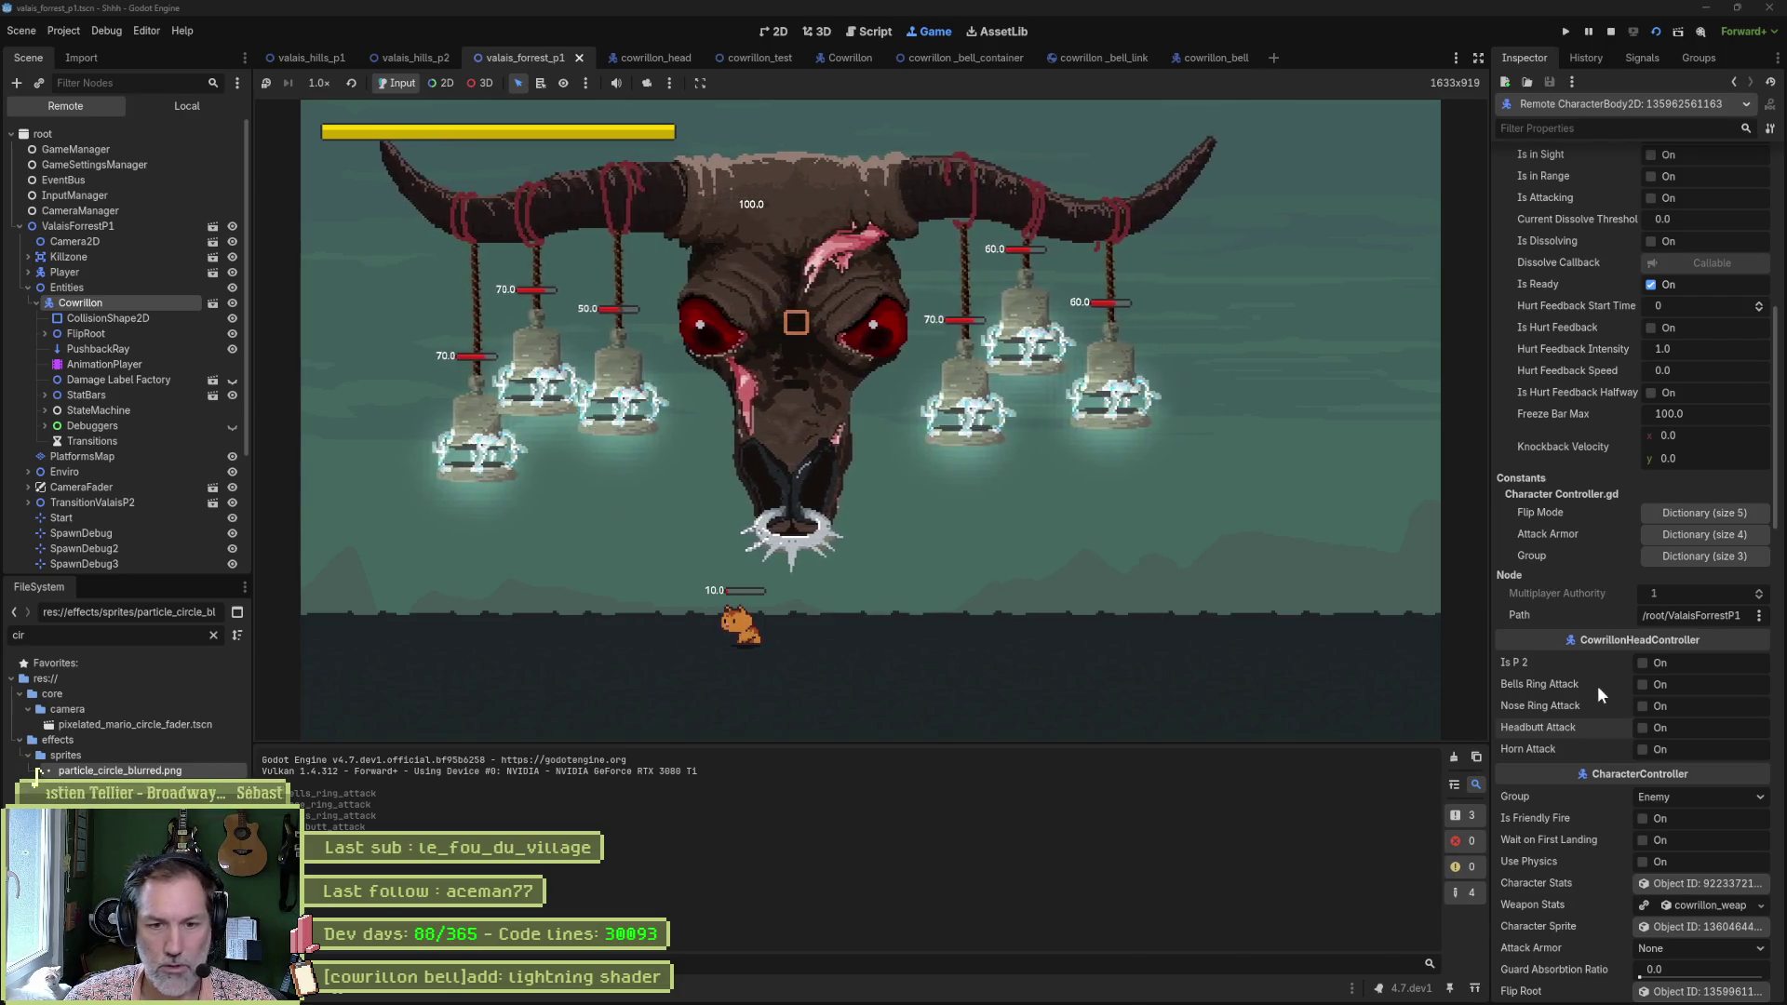
left_click(1643, 749)
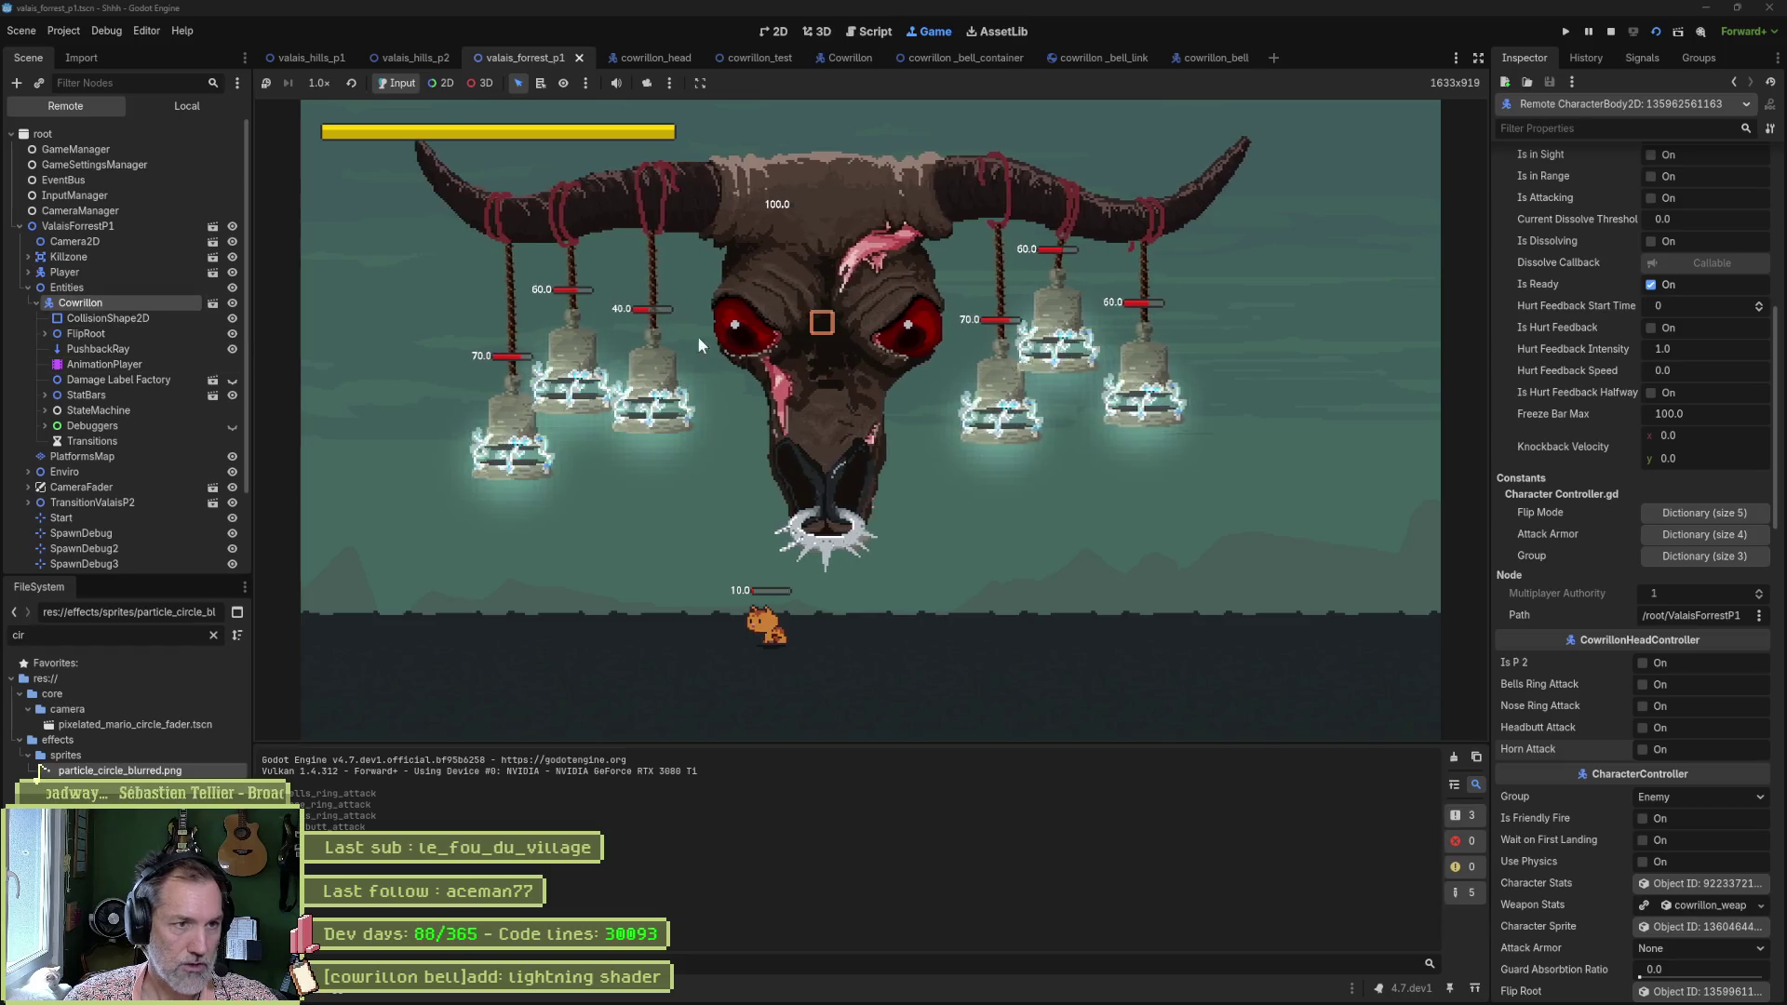
key("F8")
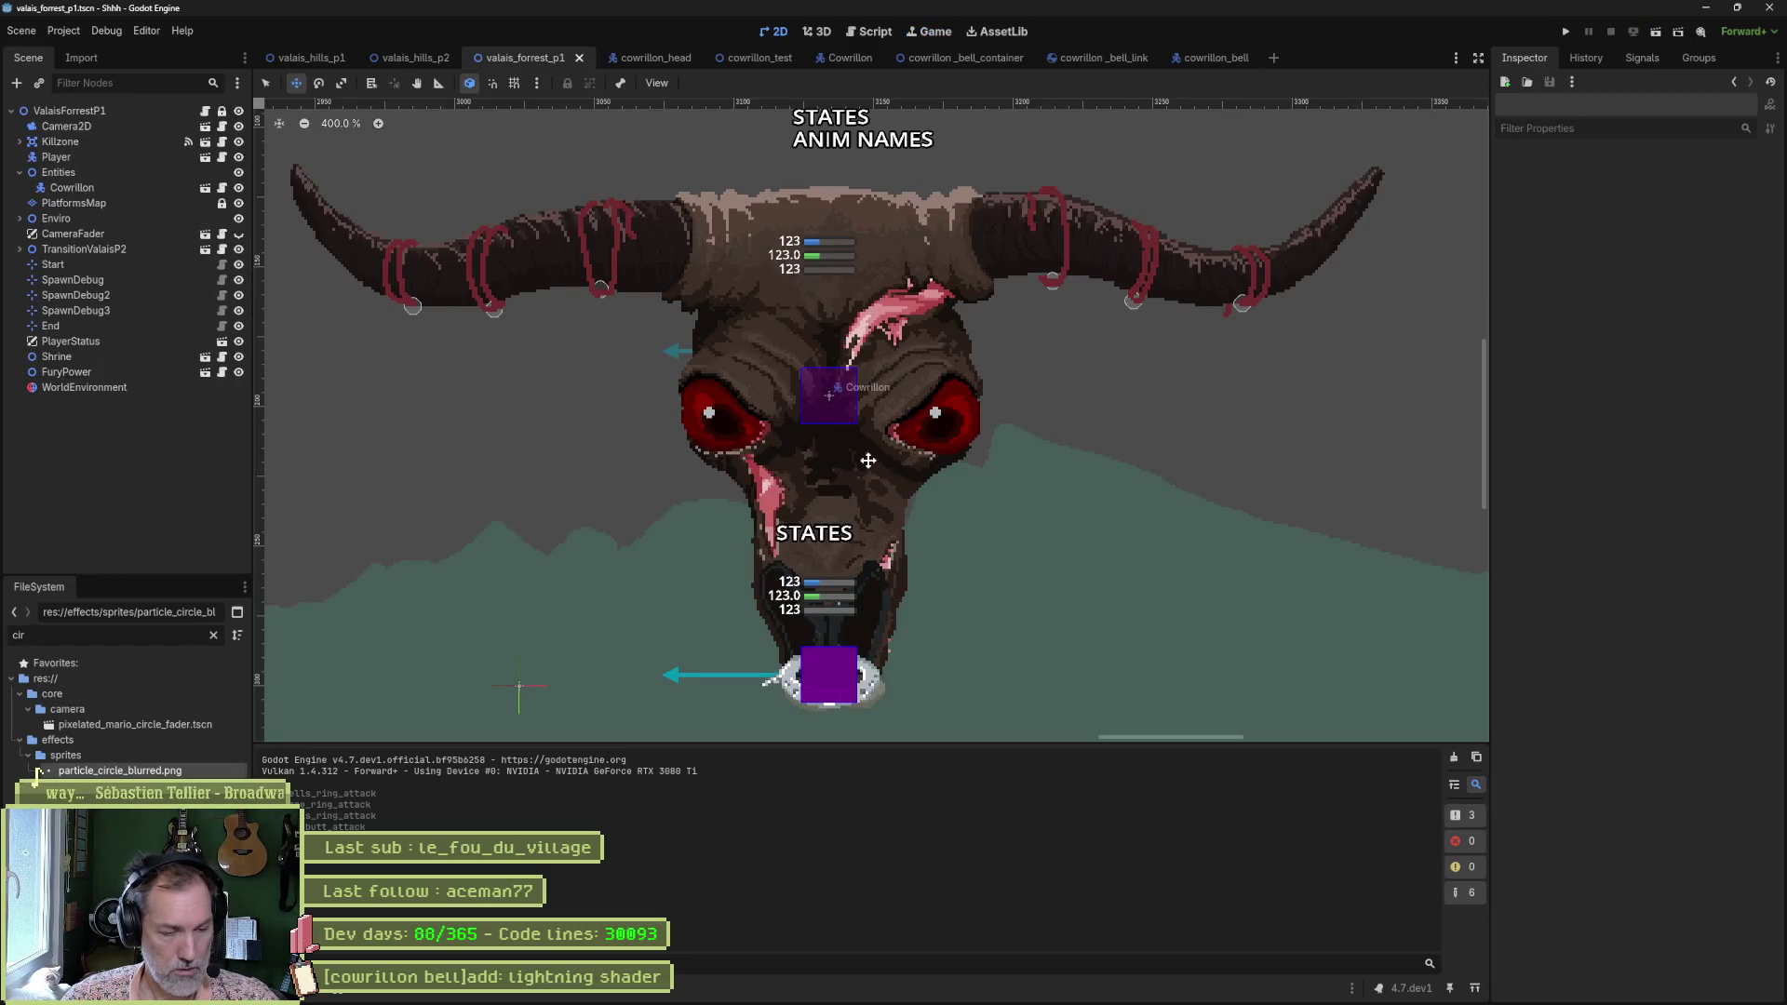
Glance at the boss sprite in Aseprite, then minimize Aseprite.
mouse_move(953, 1004)
left_click(1003, 989)
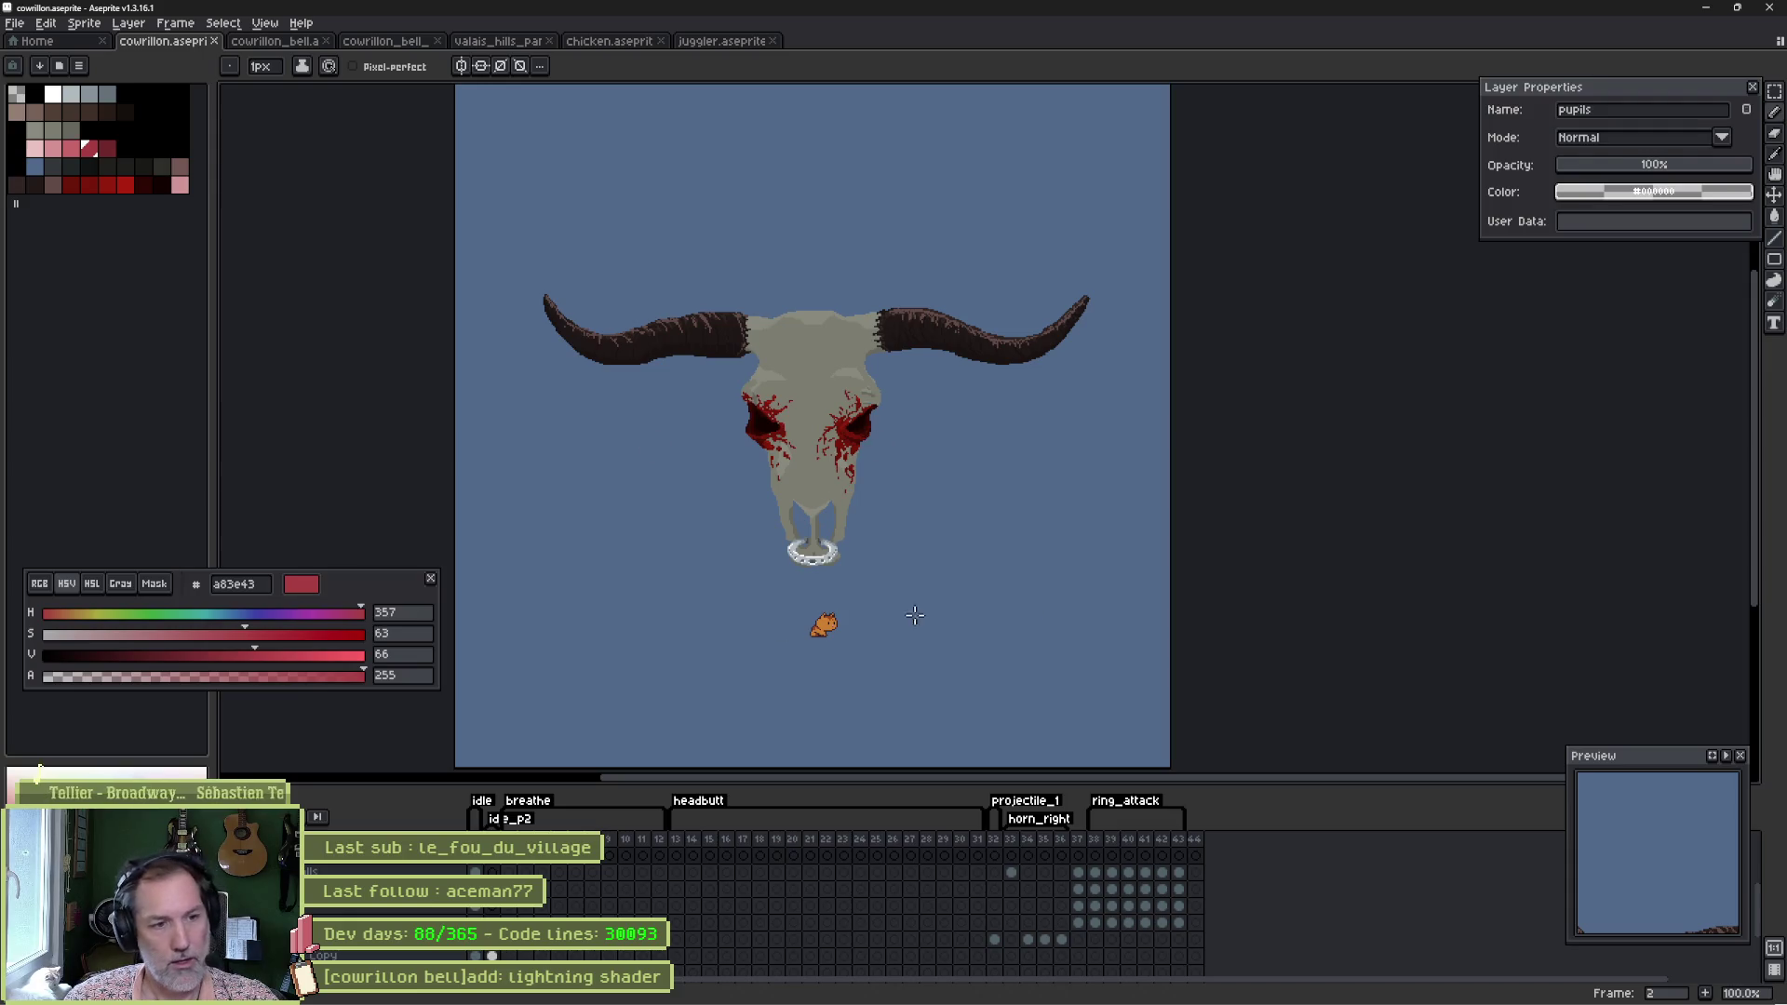
left_click(1707, 7)
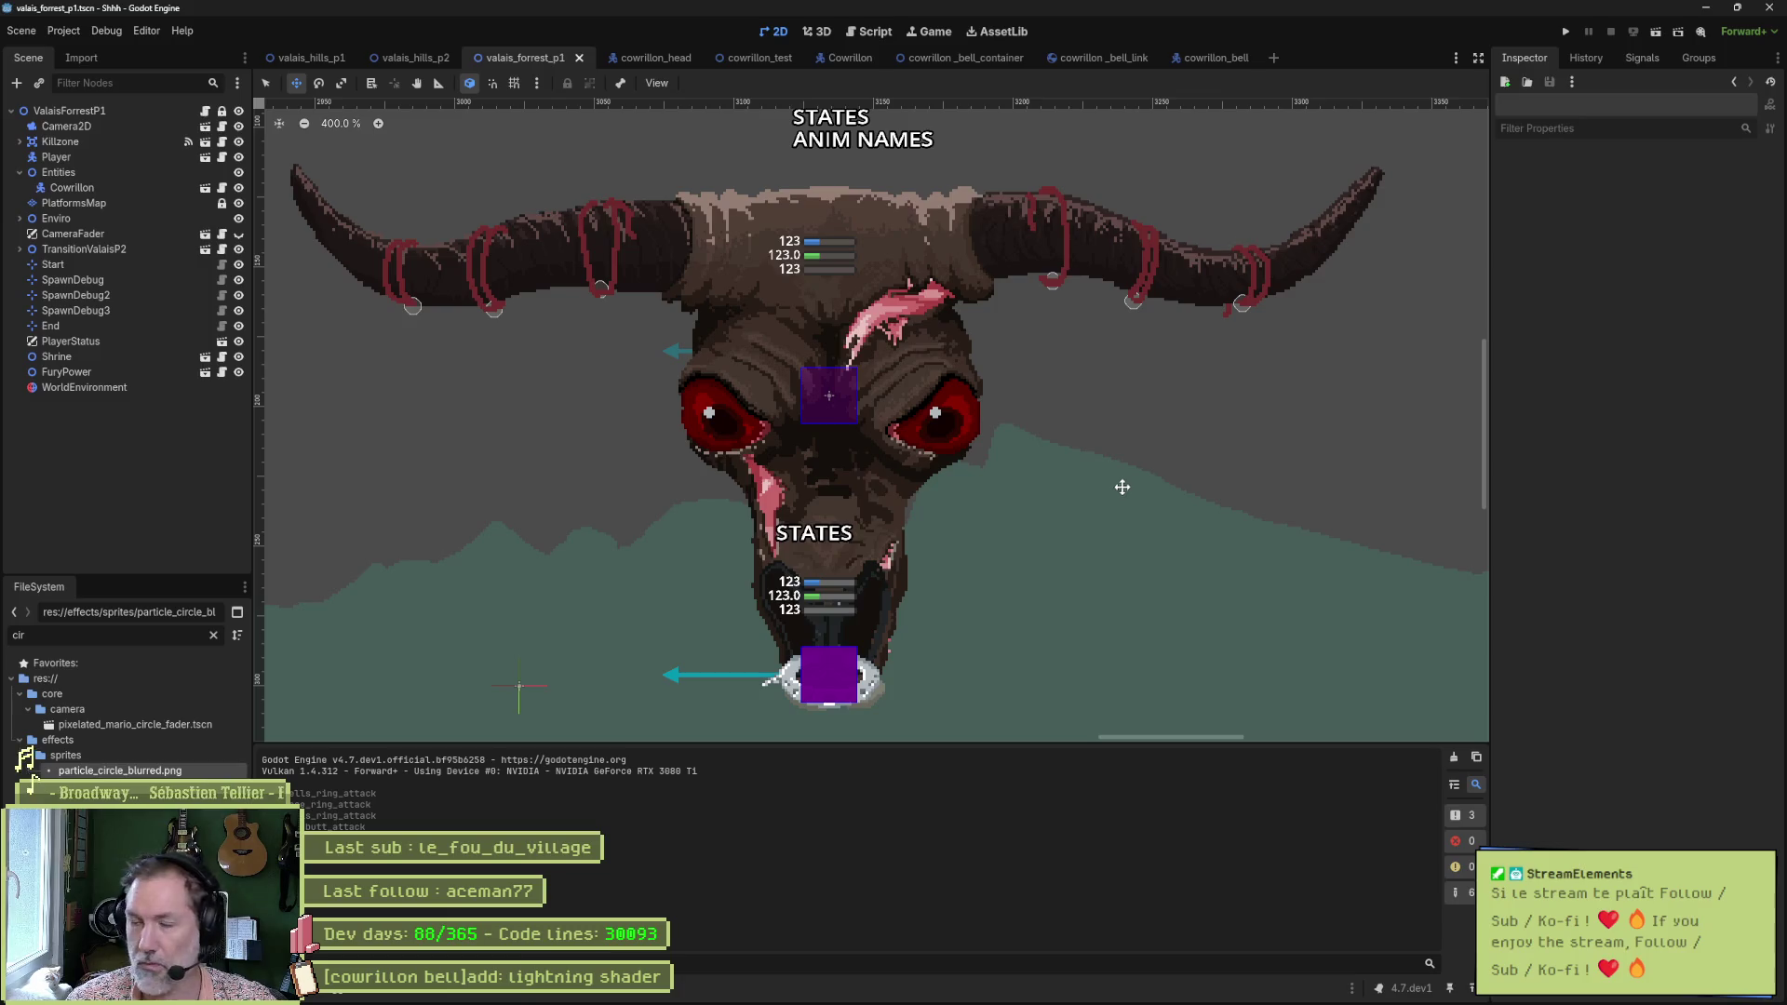
Bring up the cowrillon_bell scene in Godot with its Magma emitter settings.
mouse_move(948, 998)
left_click(1197, 57)
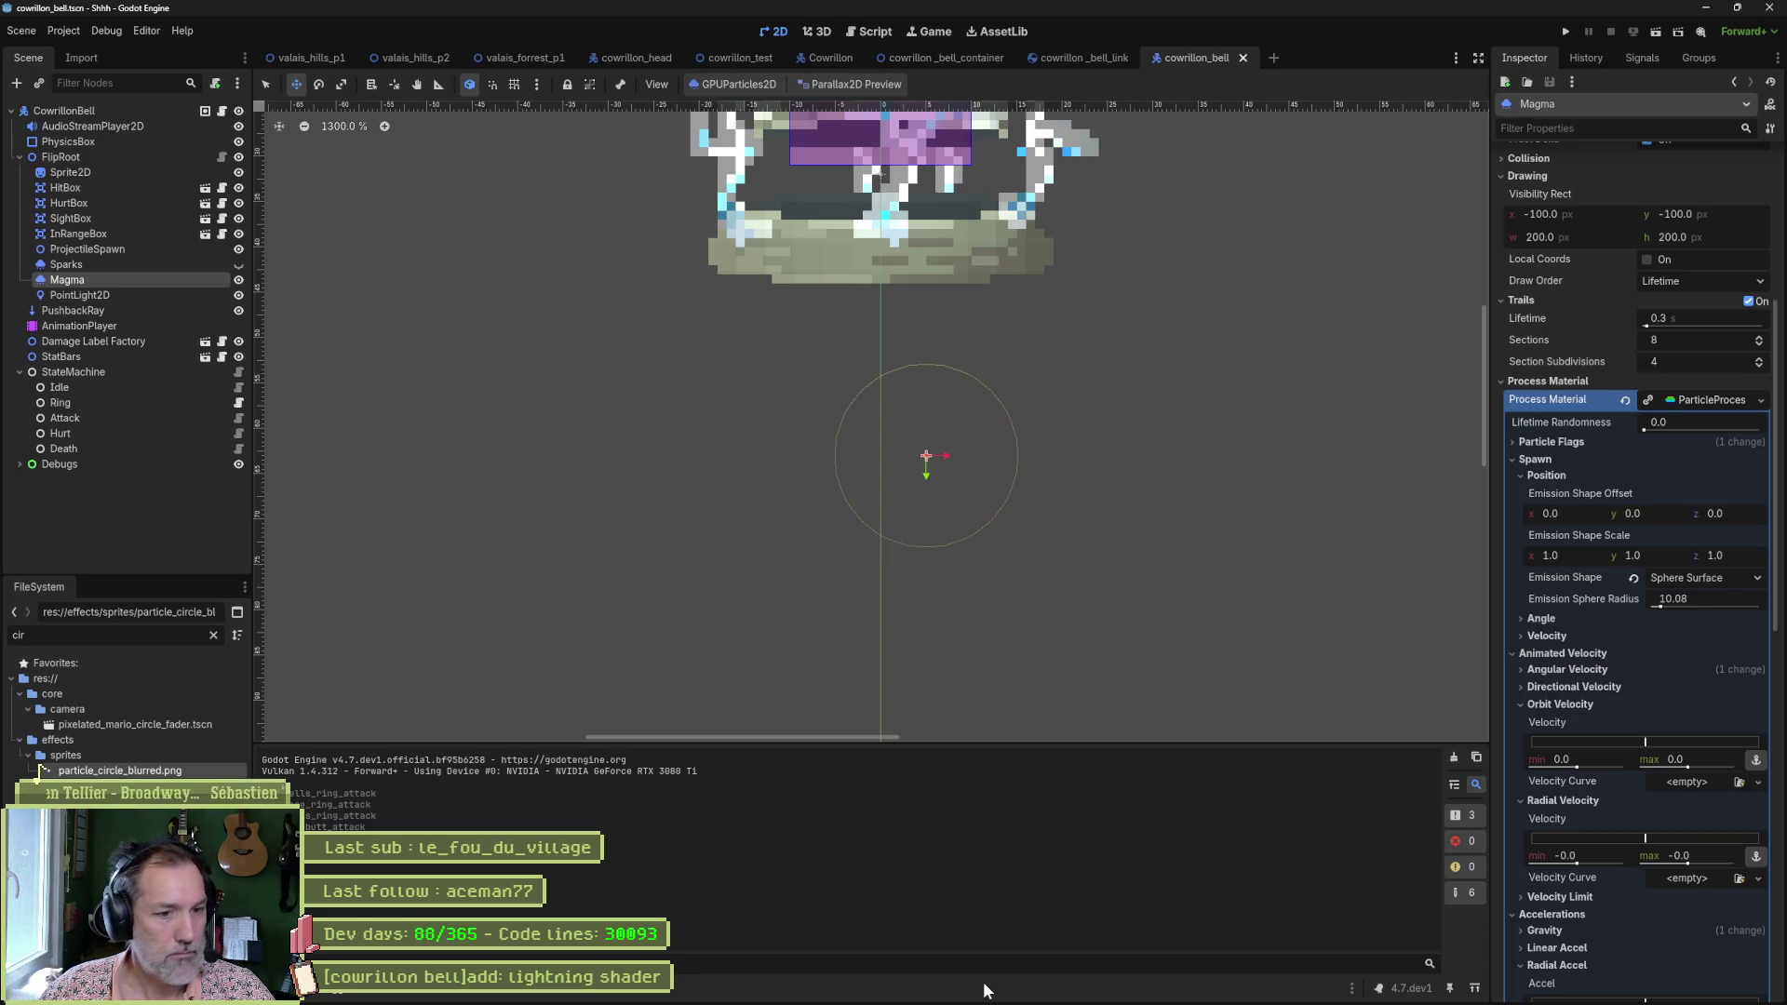
scroll(1021, 487, "down", 3)
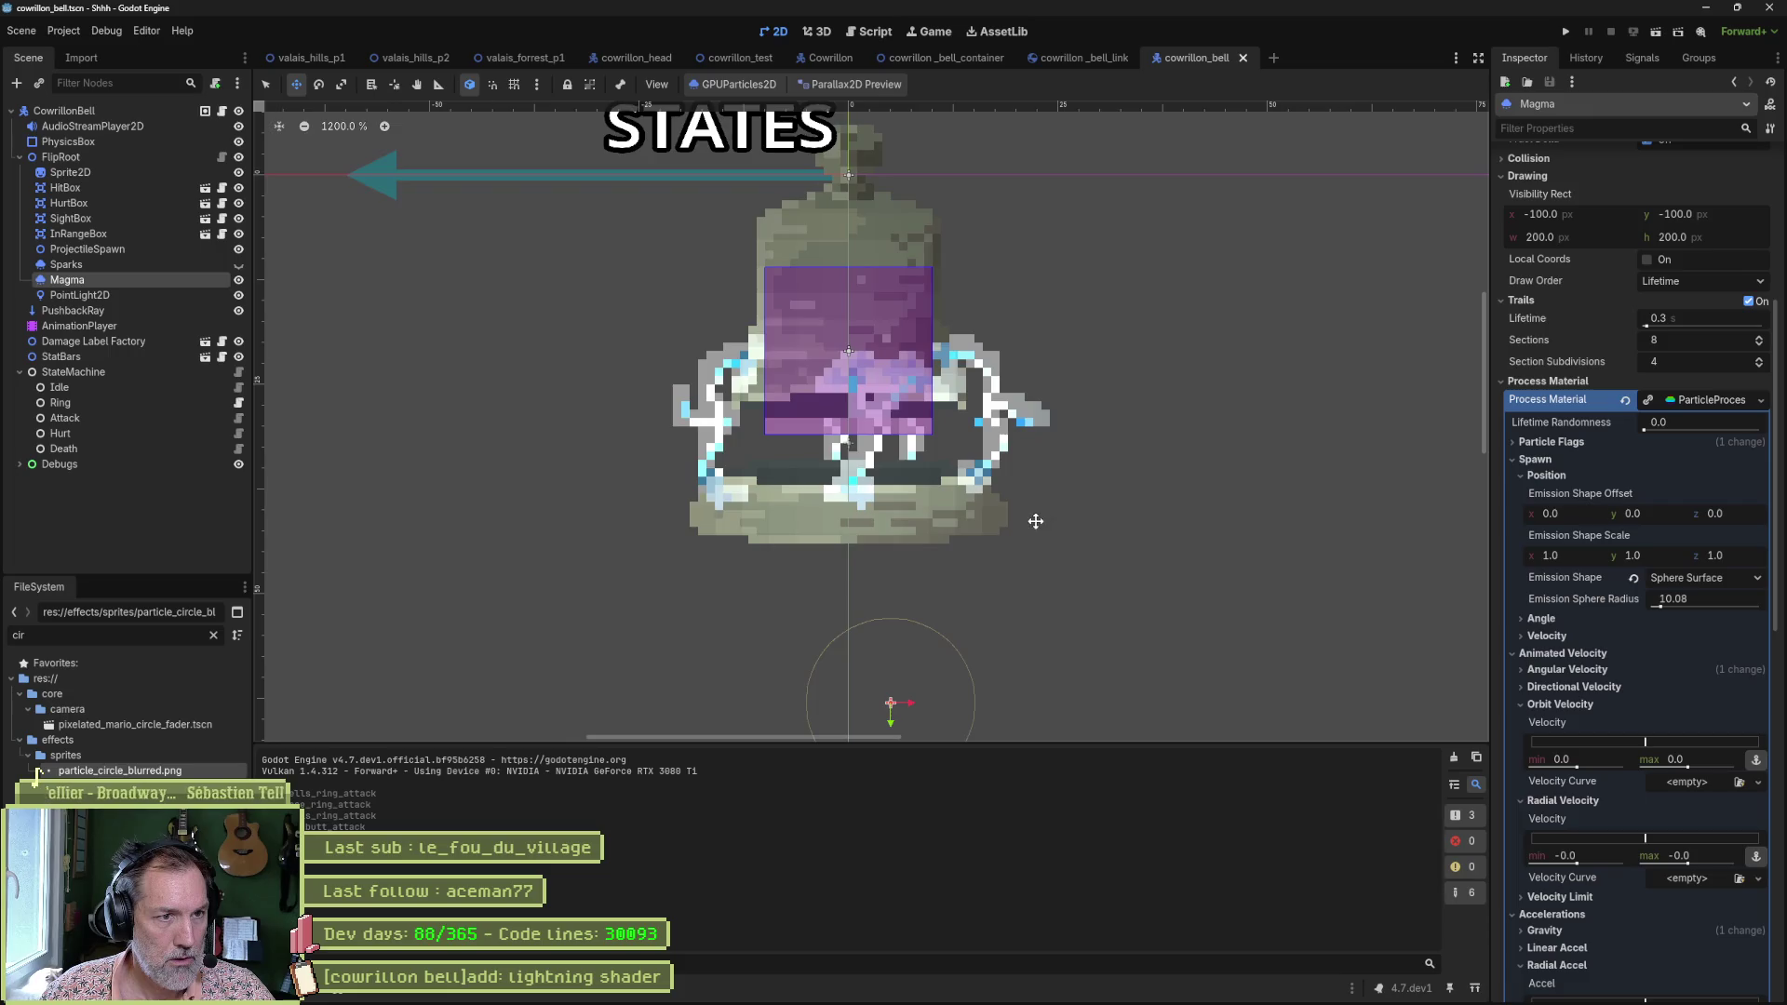
mouse_move(870, 993)
left_click(787, 989)
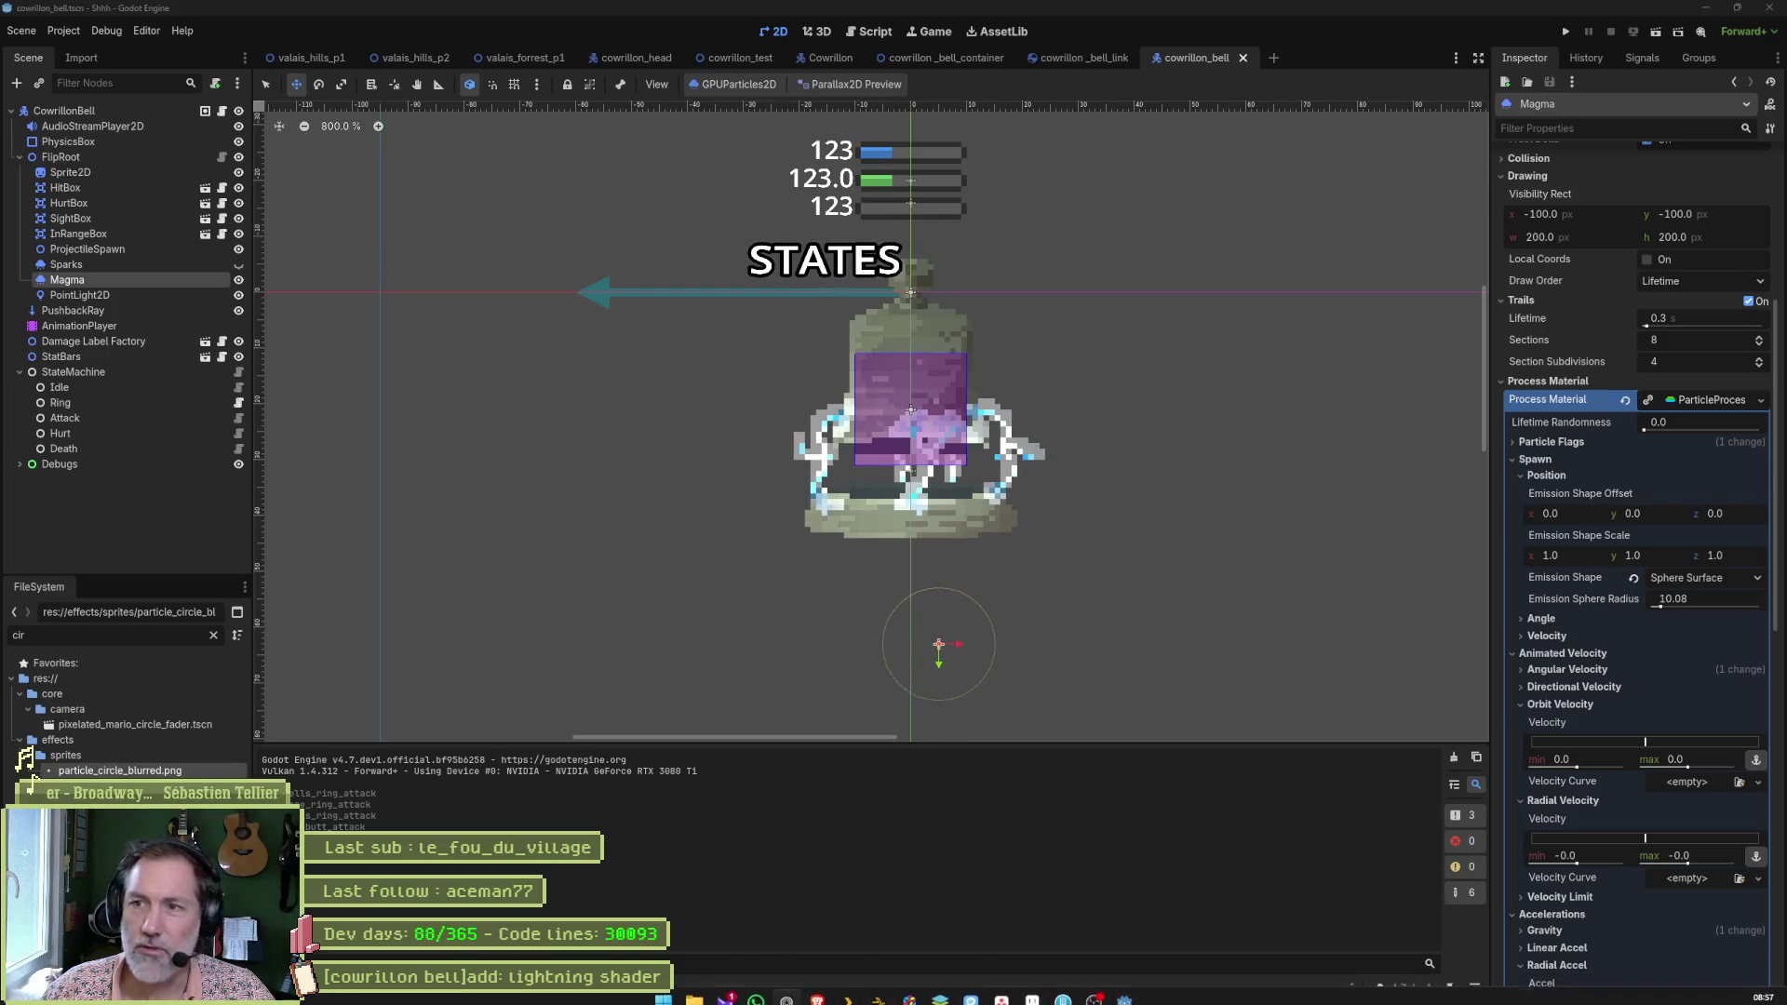
Switch to the browser and search 'static electricty' in a new tab.
key("alt+Tab")
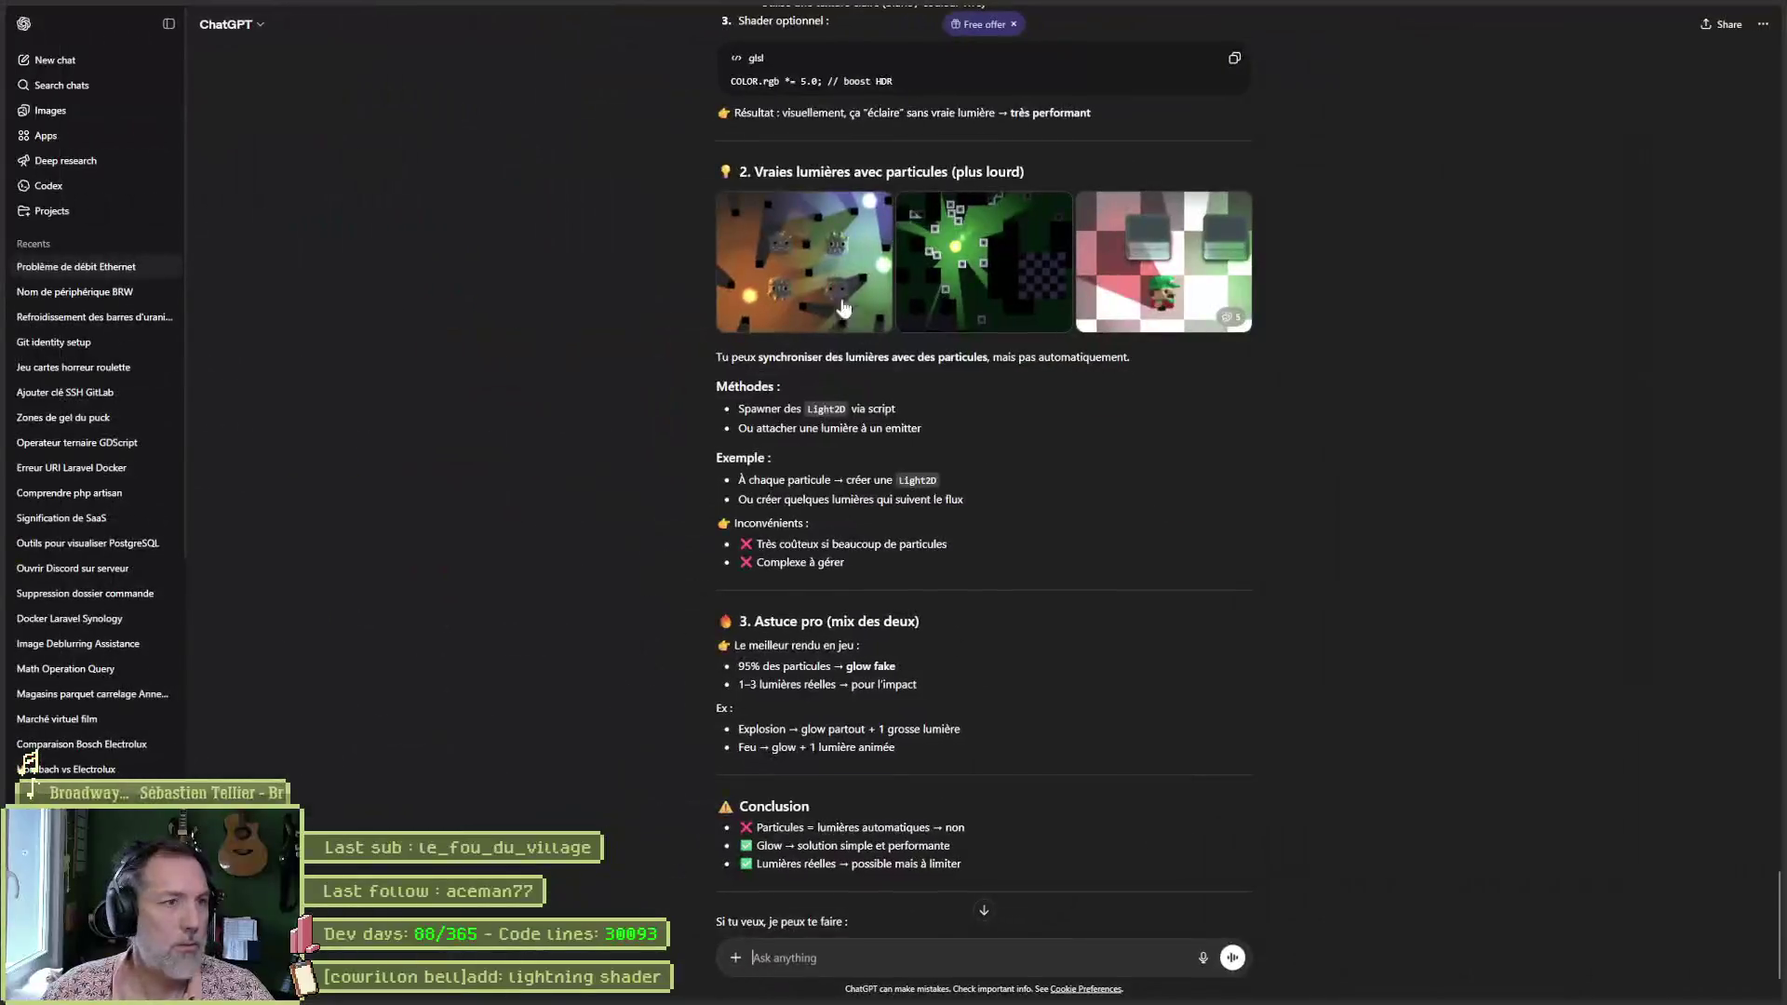
key("ctrl+t")
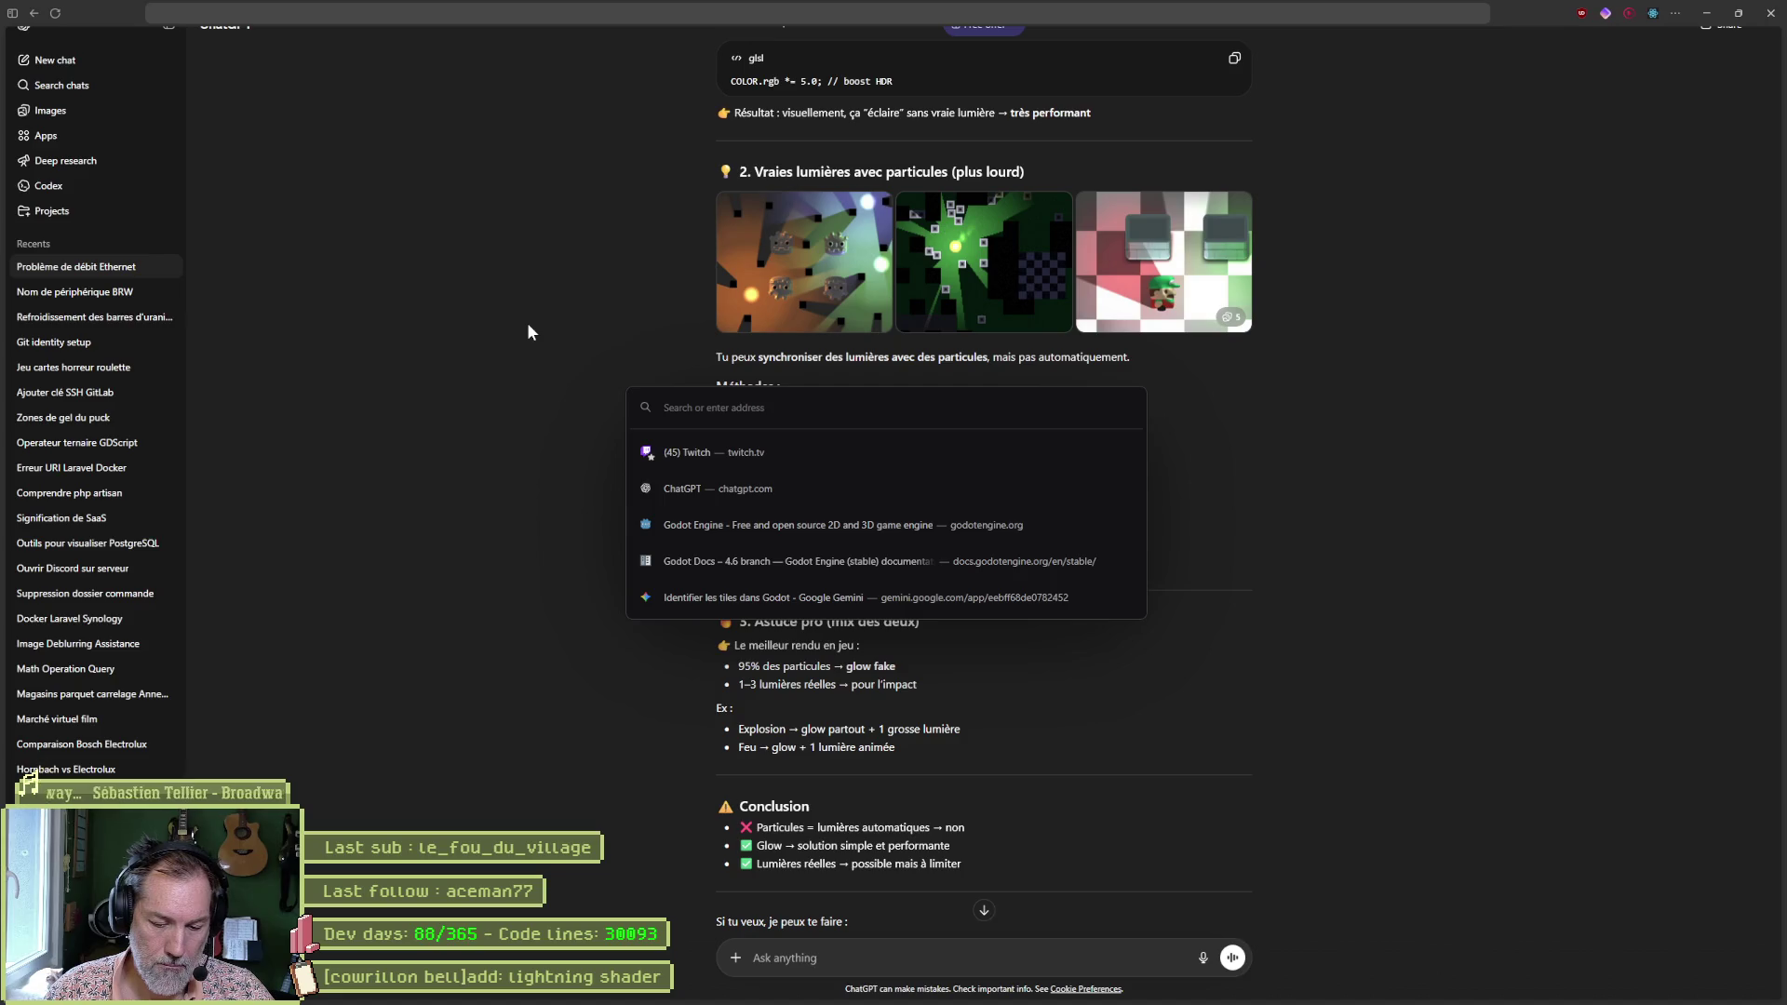
type("static")
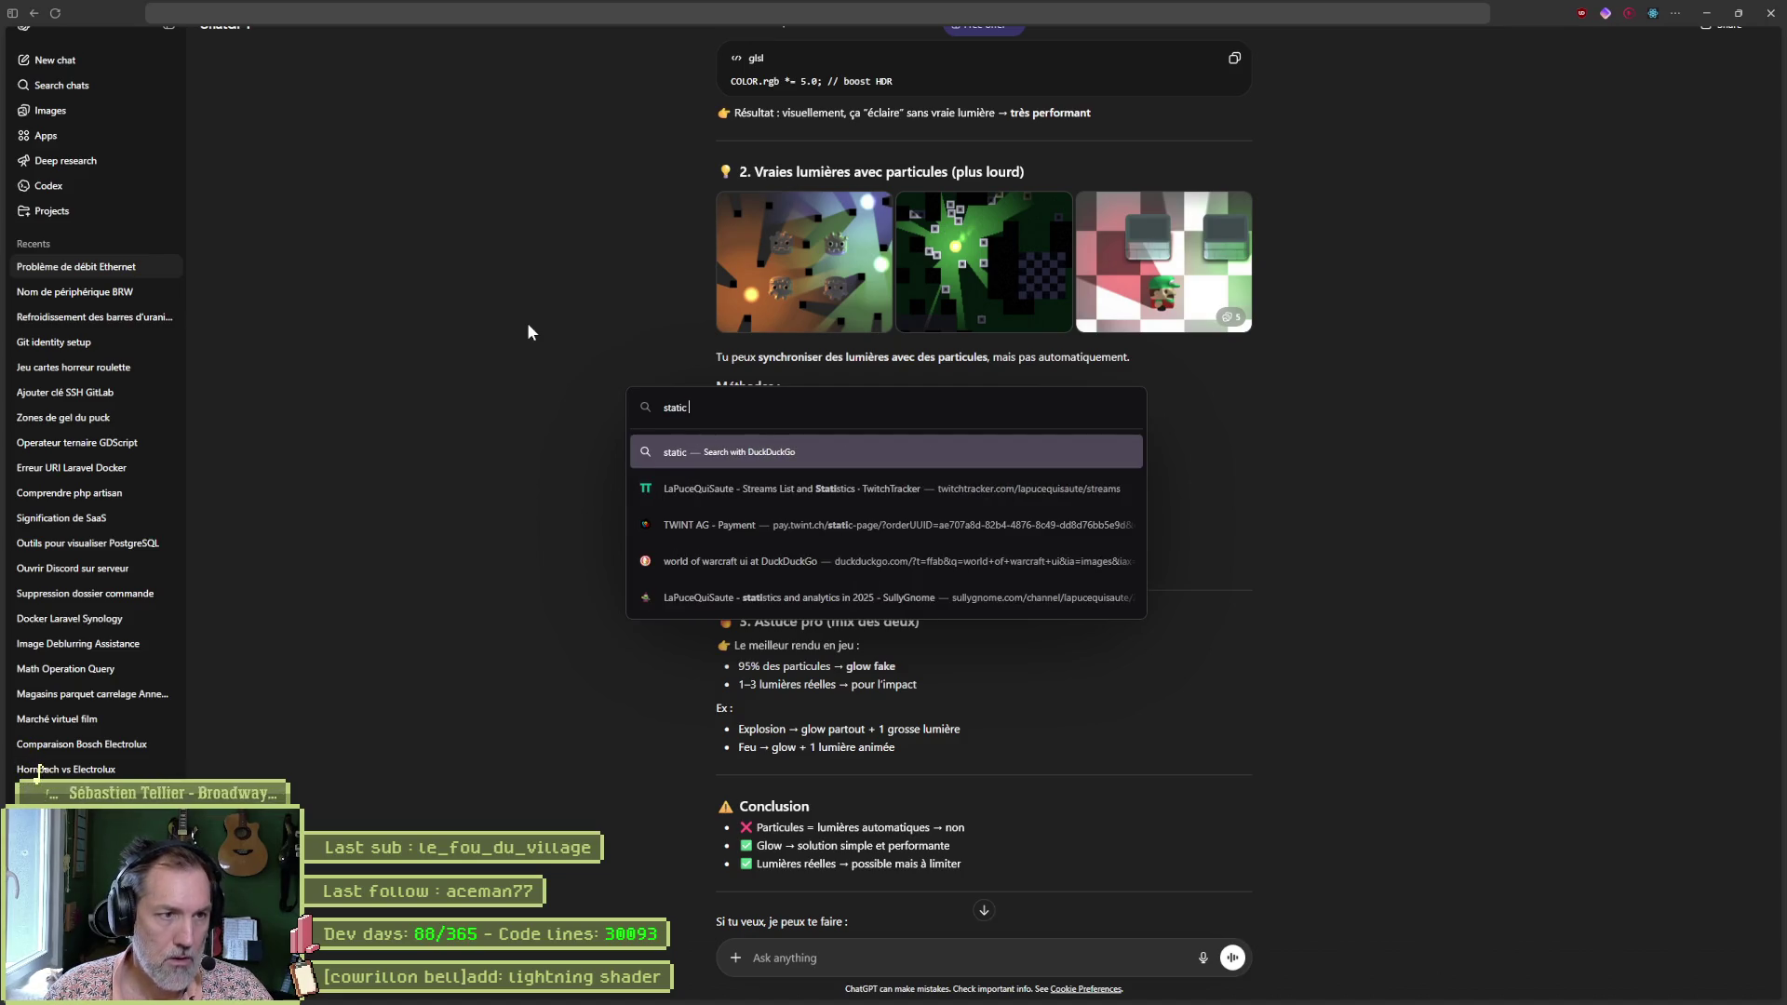
type(" electricty")
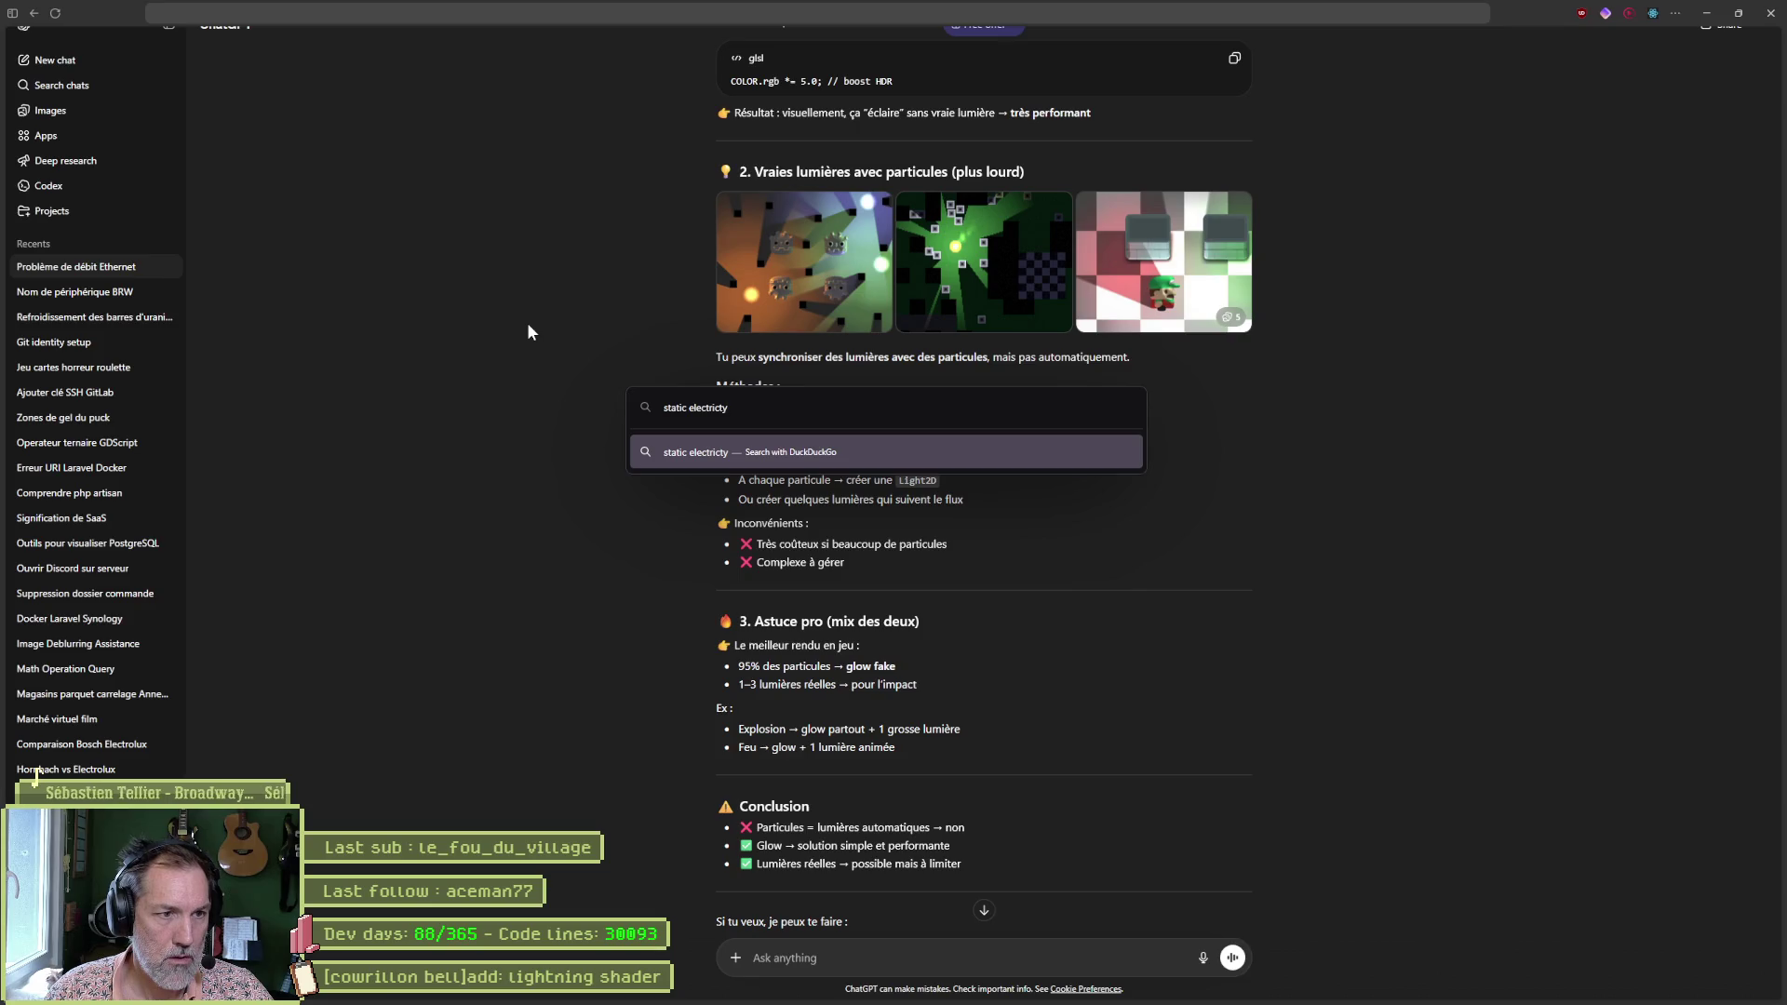
key("Return")
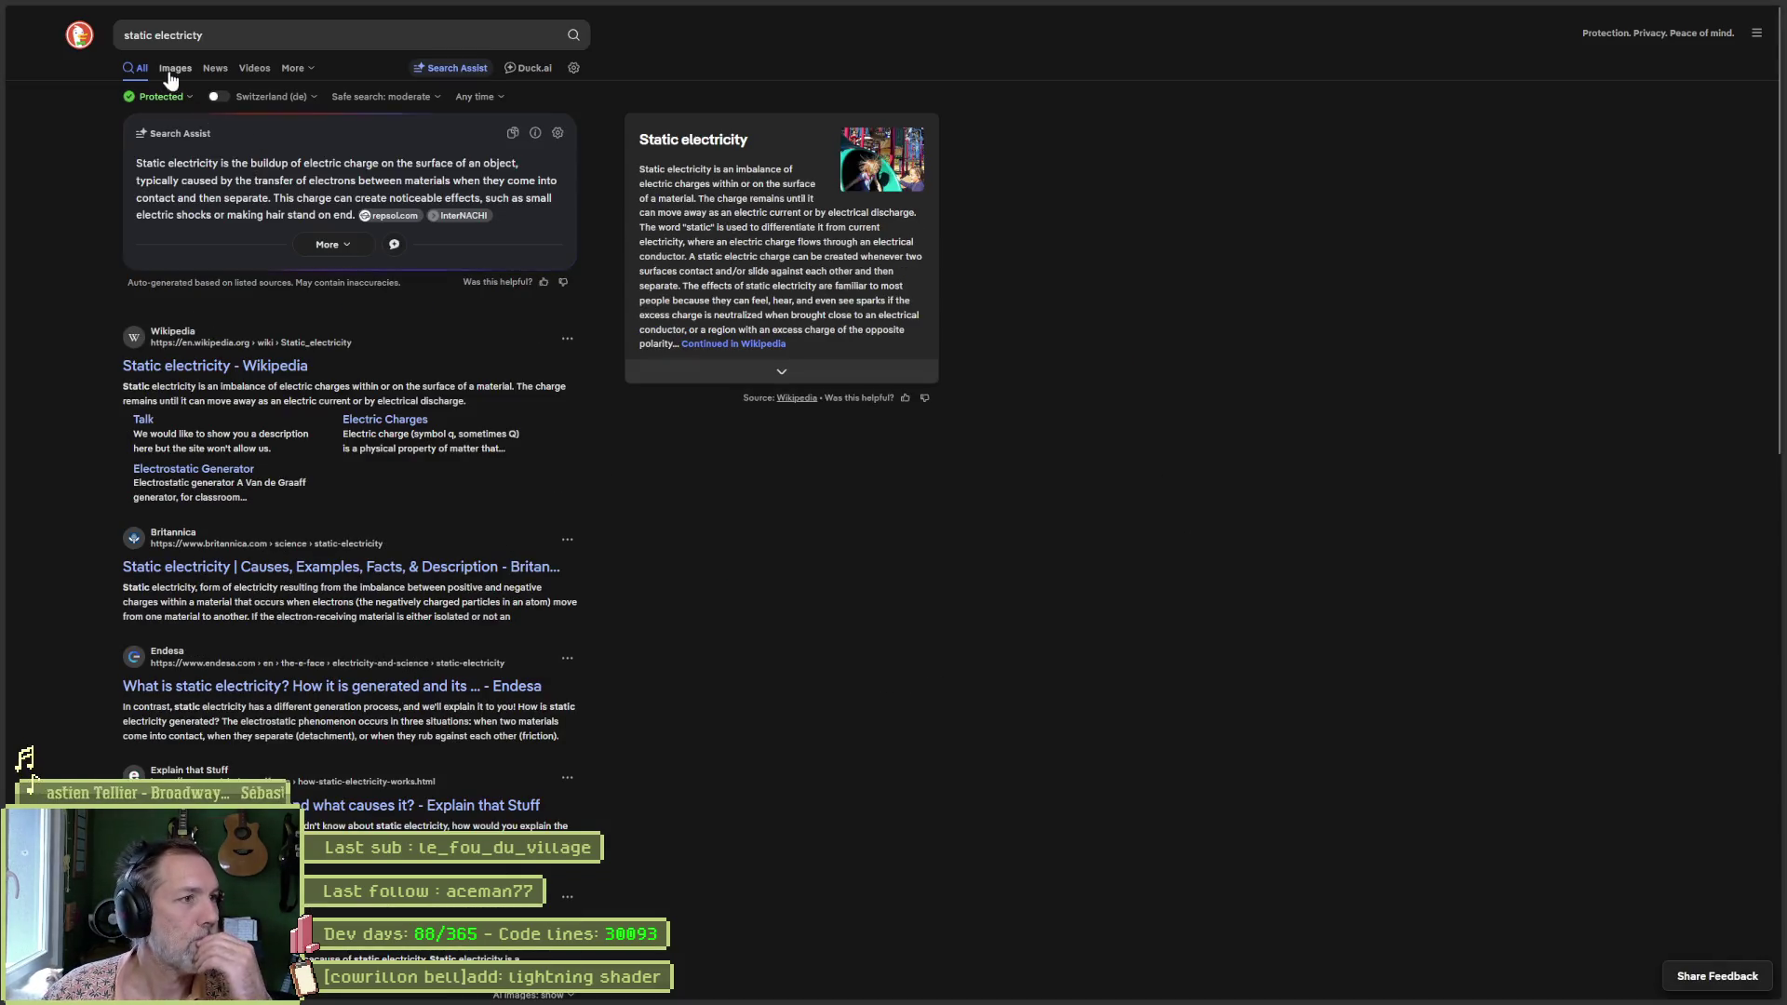
Browse the image results, previewing the plasma ball and then the hand-with-energy image.
left_click(169, 73)
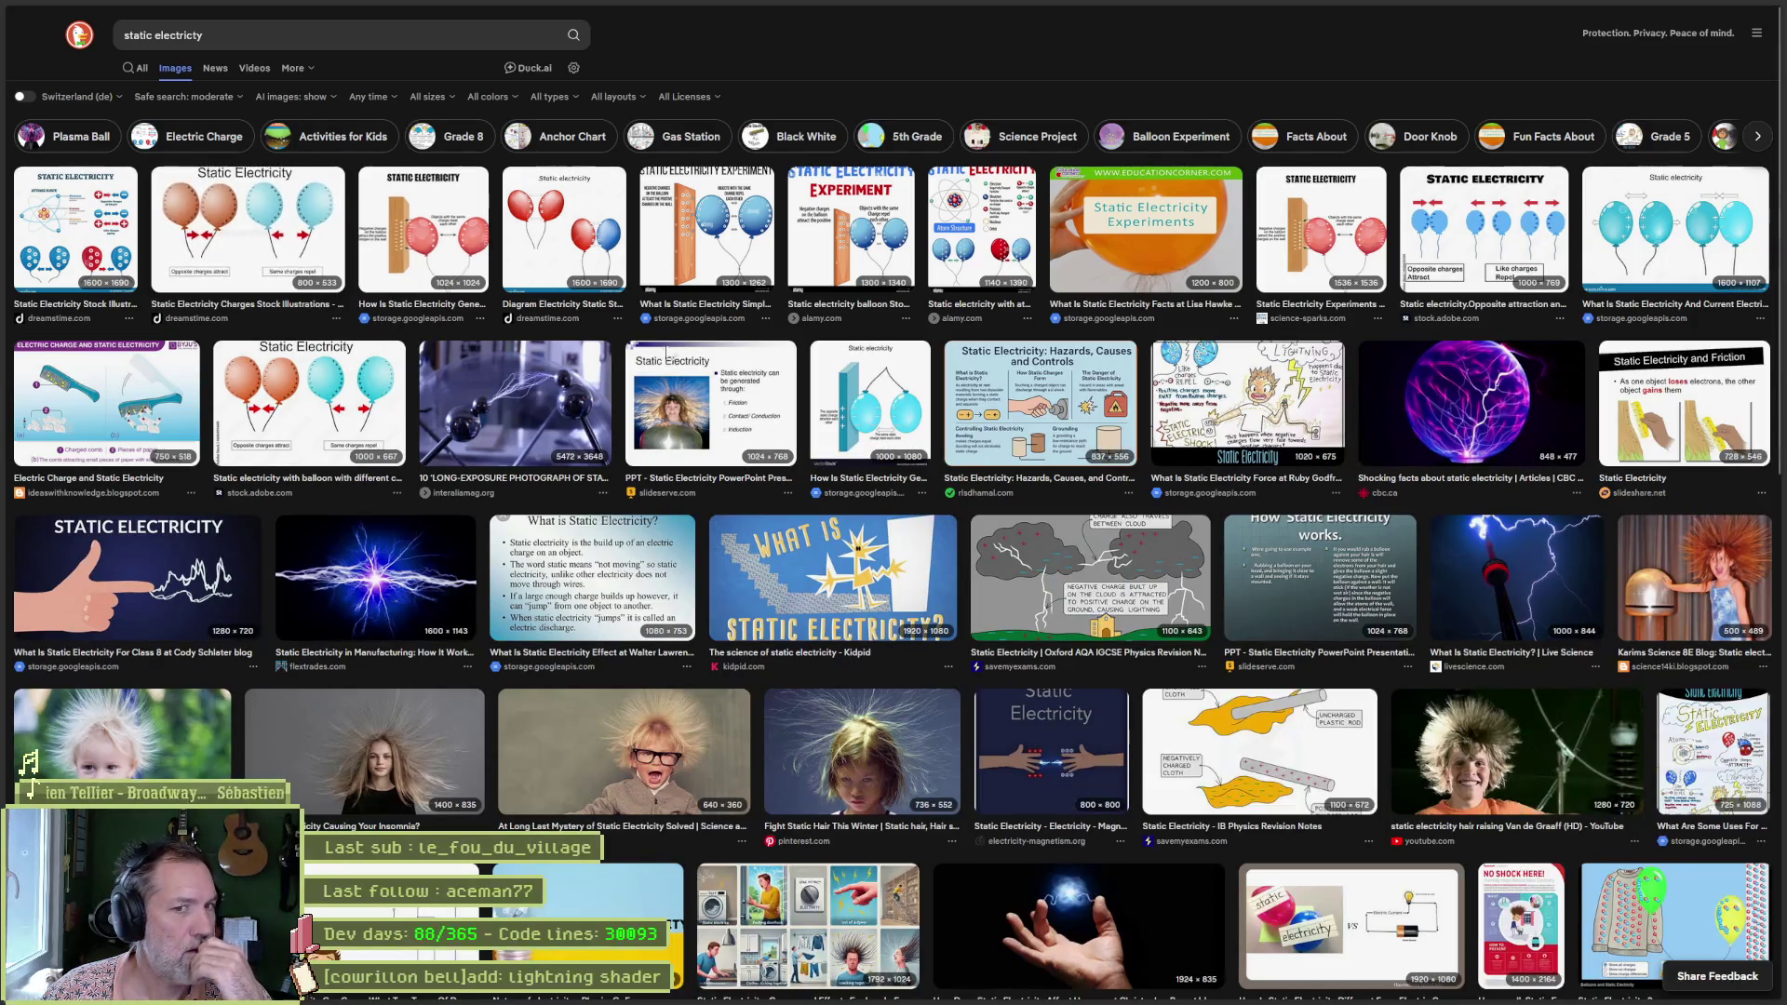
left_click(1458, 433)
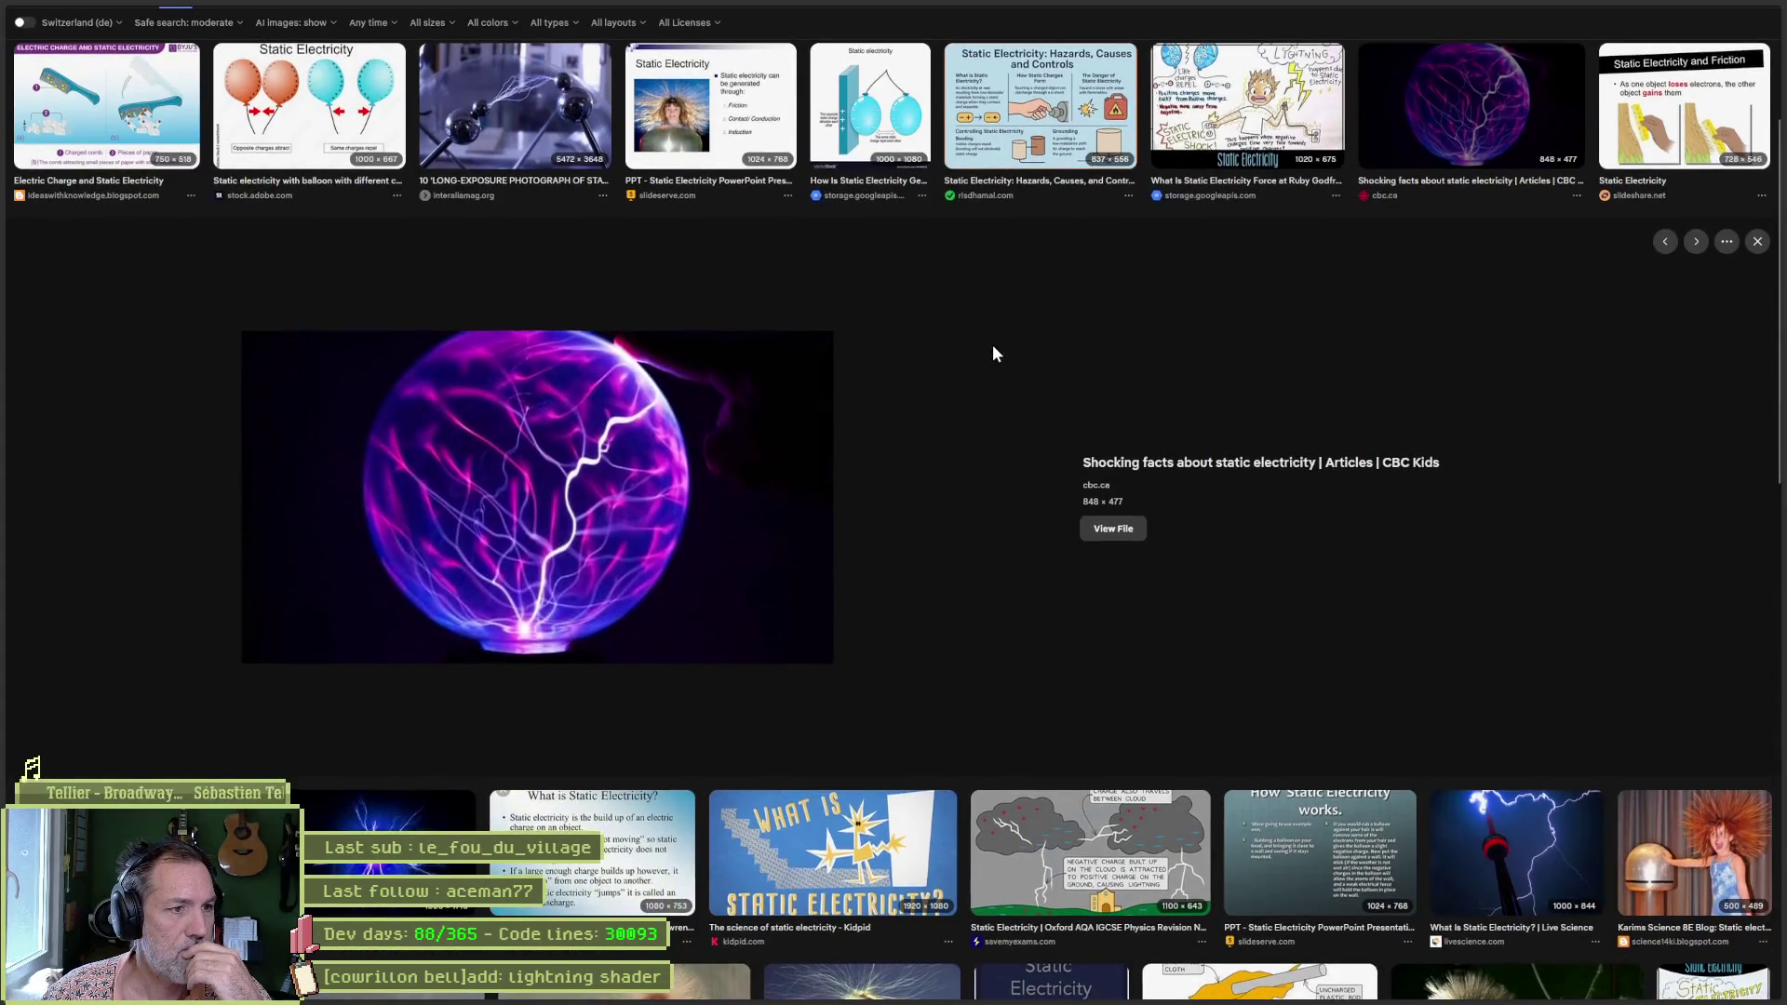
scroll(990, 356, "down", 2)
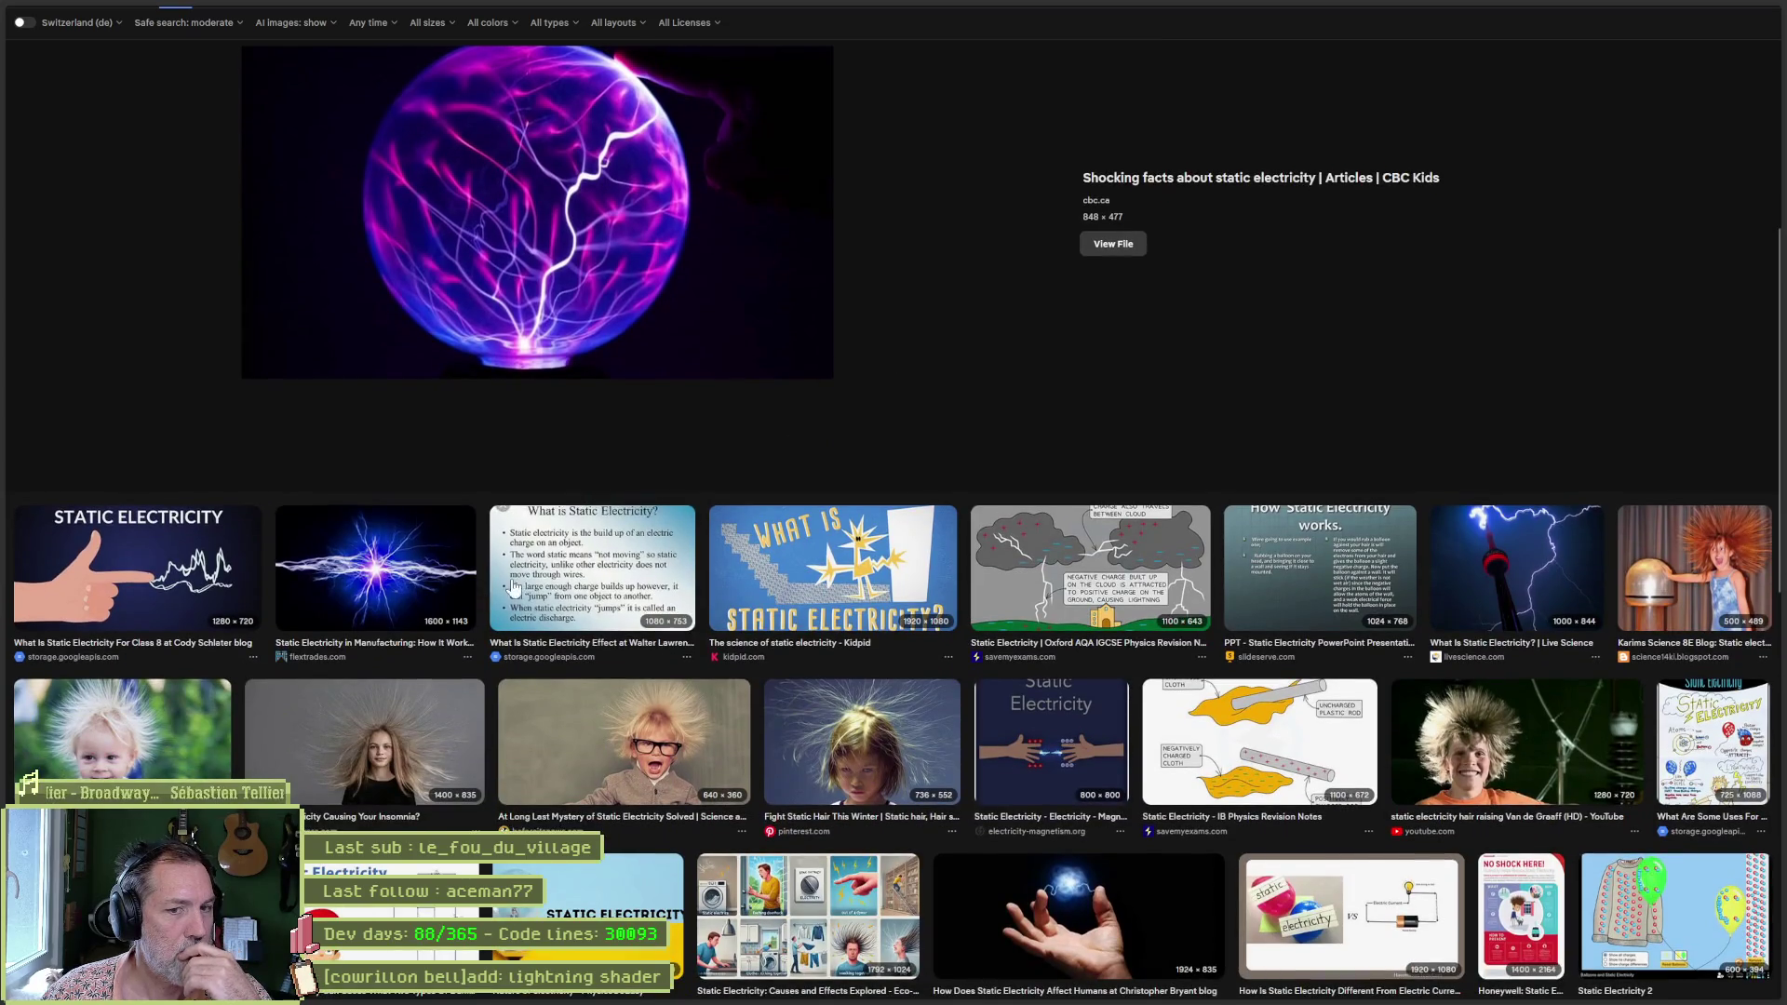
scroll(938, 371, "down", 3)
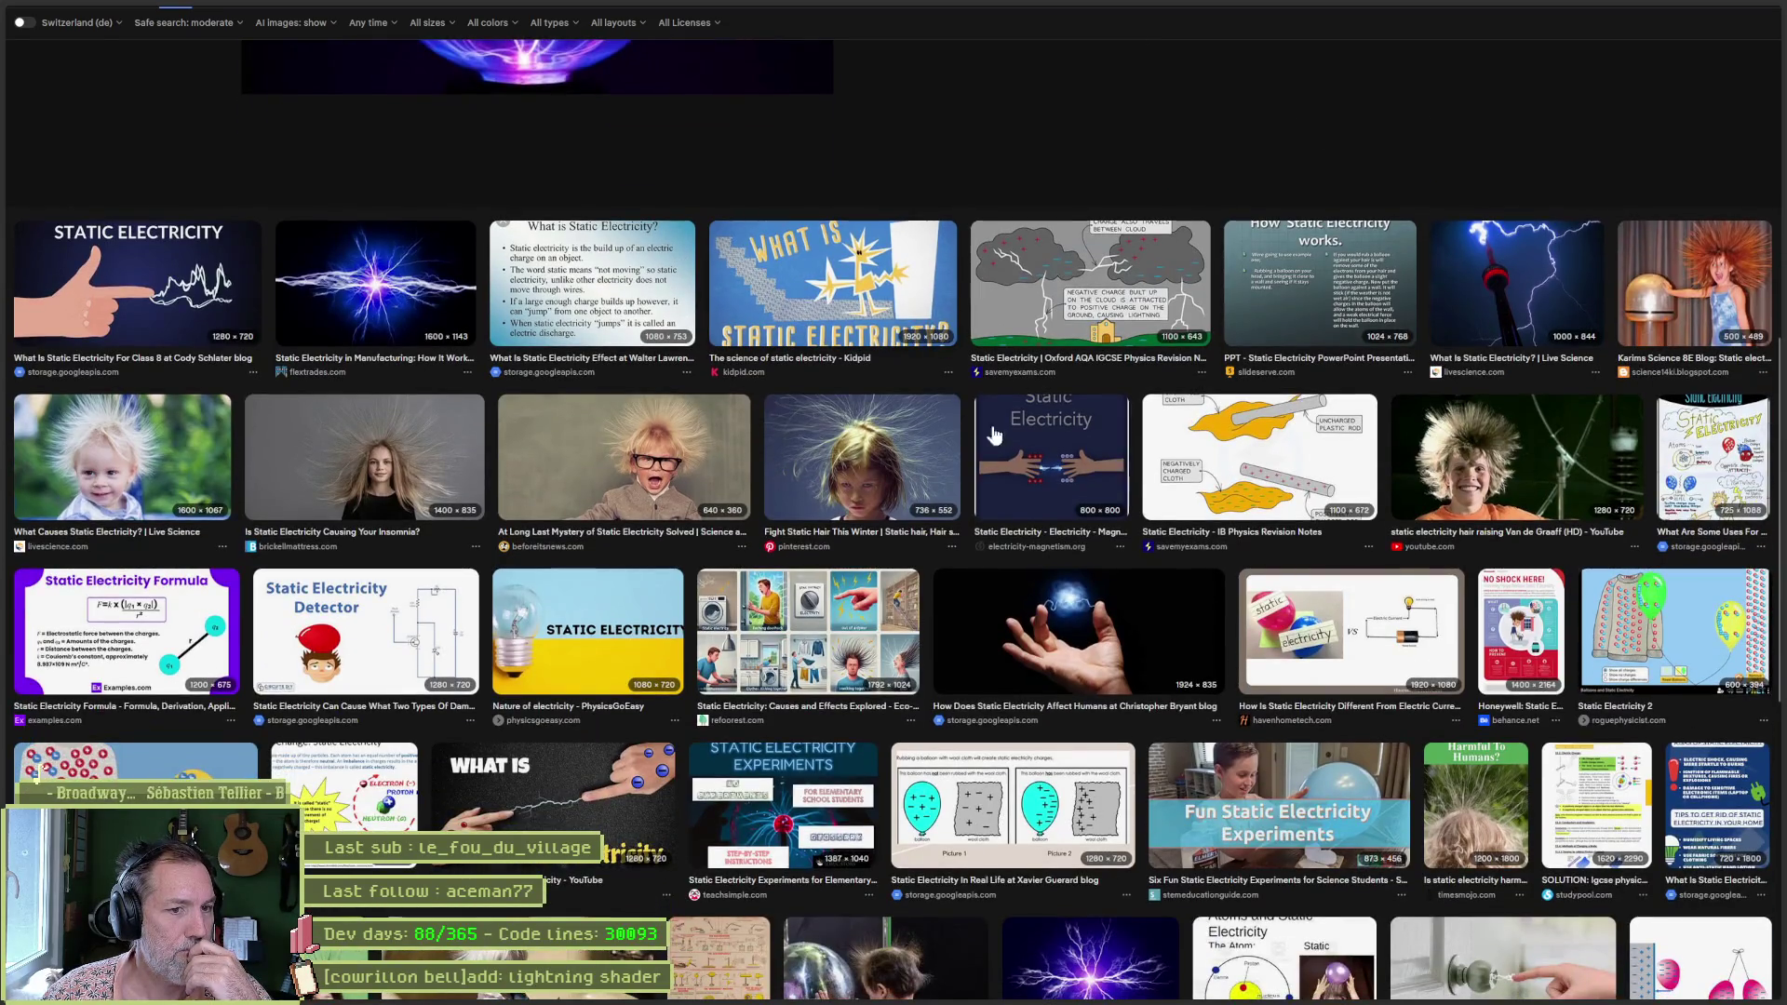
left_click(1085, 625)
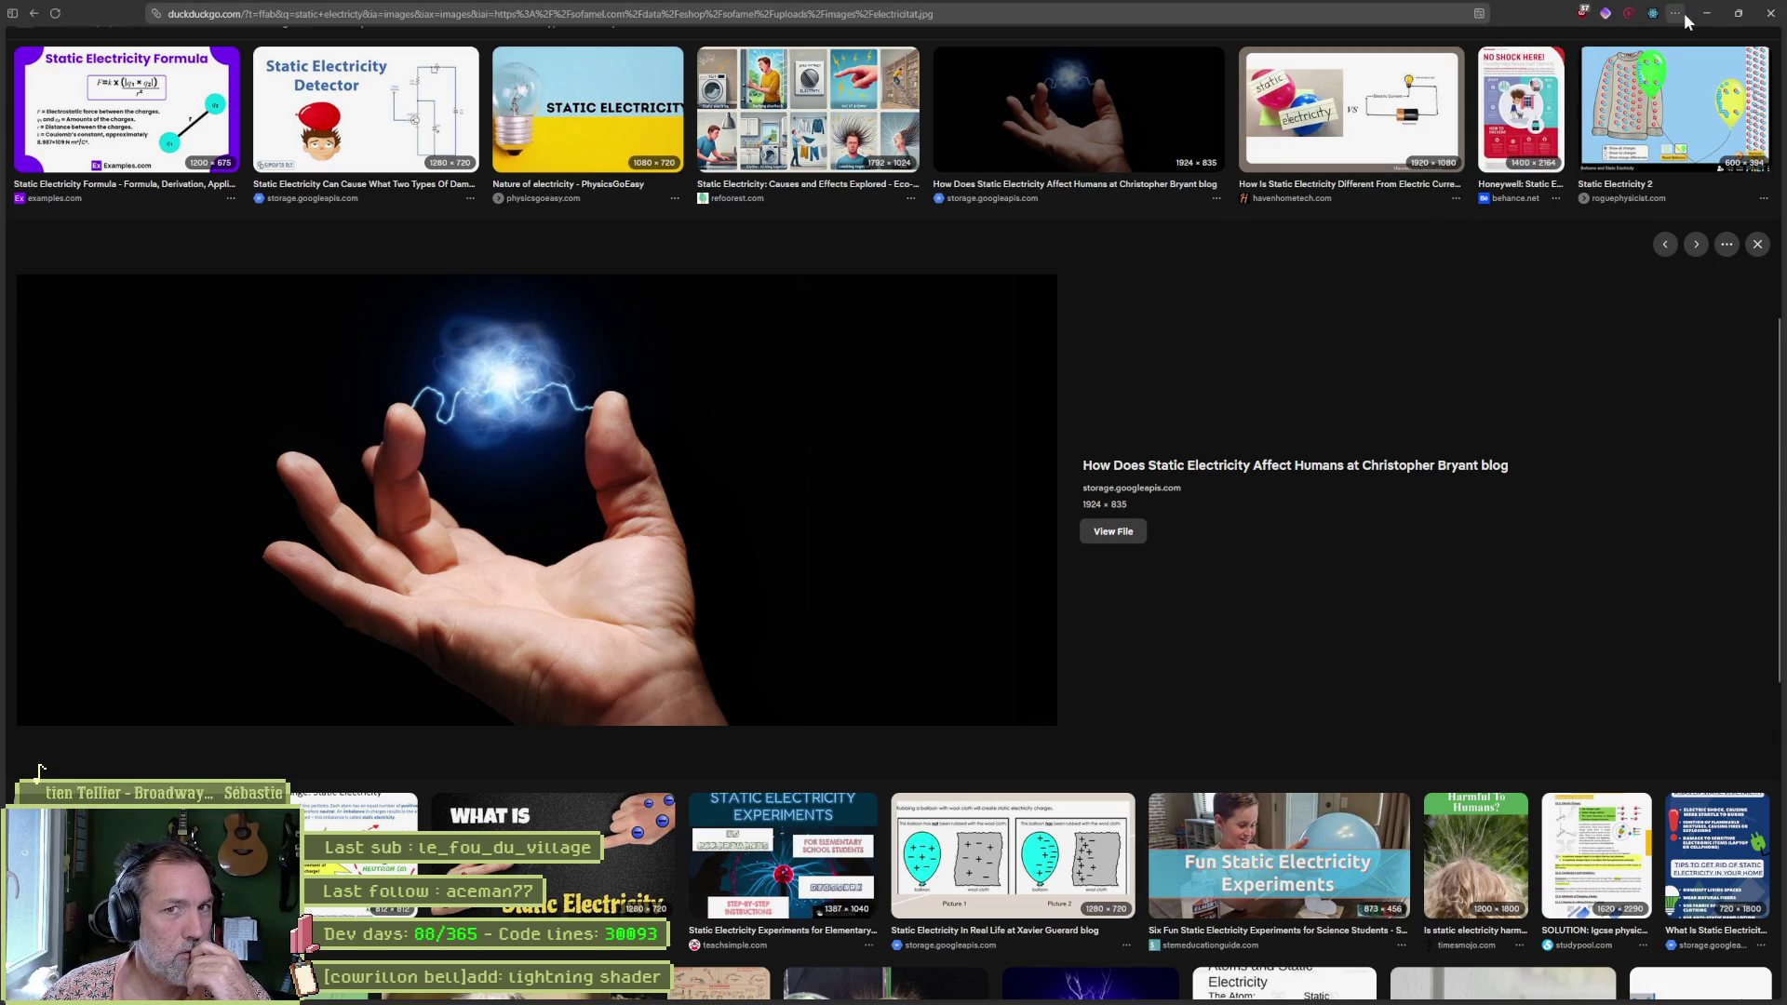
Back in Godot, nudge the emission sphere radius, collapse Orbit Velocity and reset trail lifetime to 0.3 s.
left_click(1706, 14)
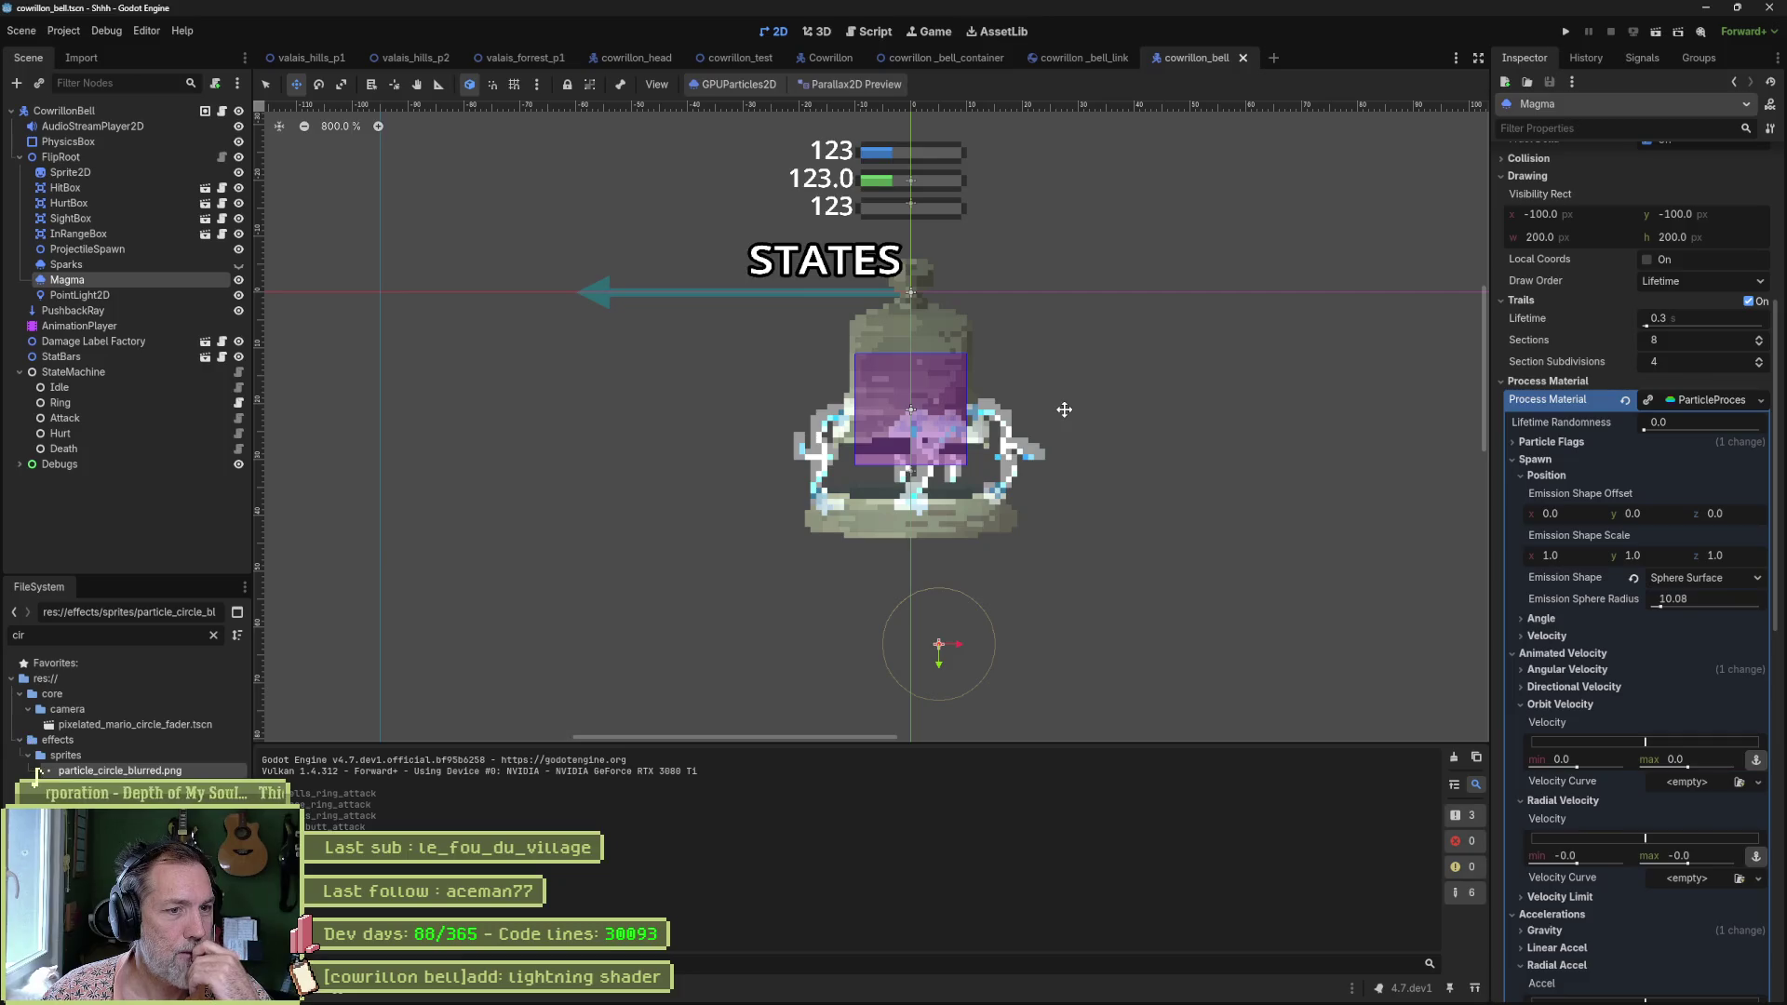
scroll(1064, 409, "down", 5)
scroll(1202, 458, "up", 2)
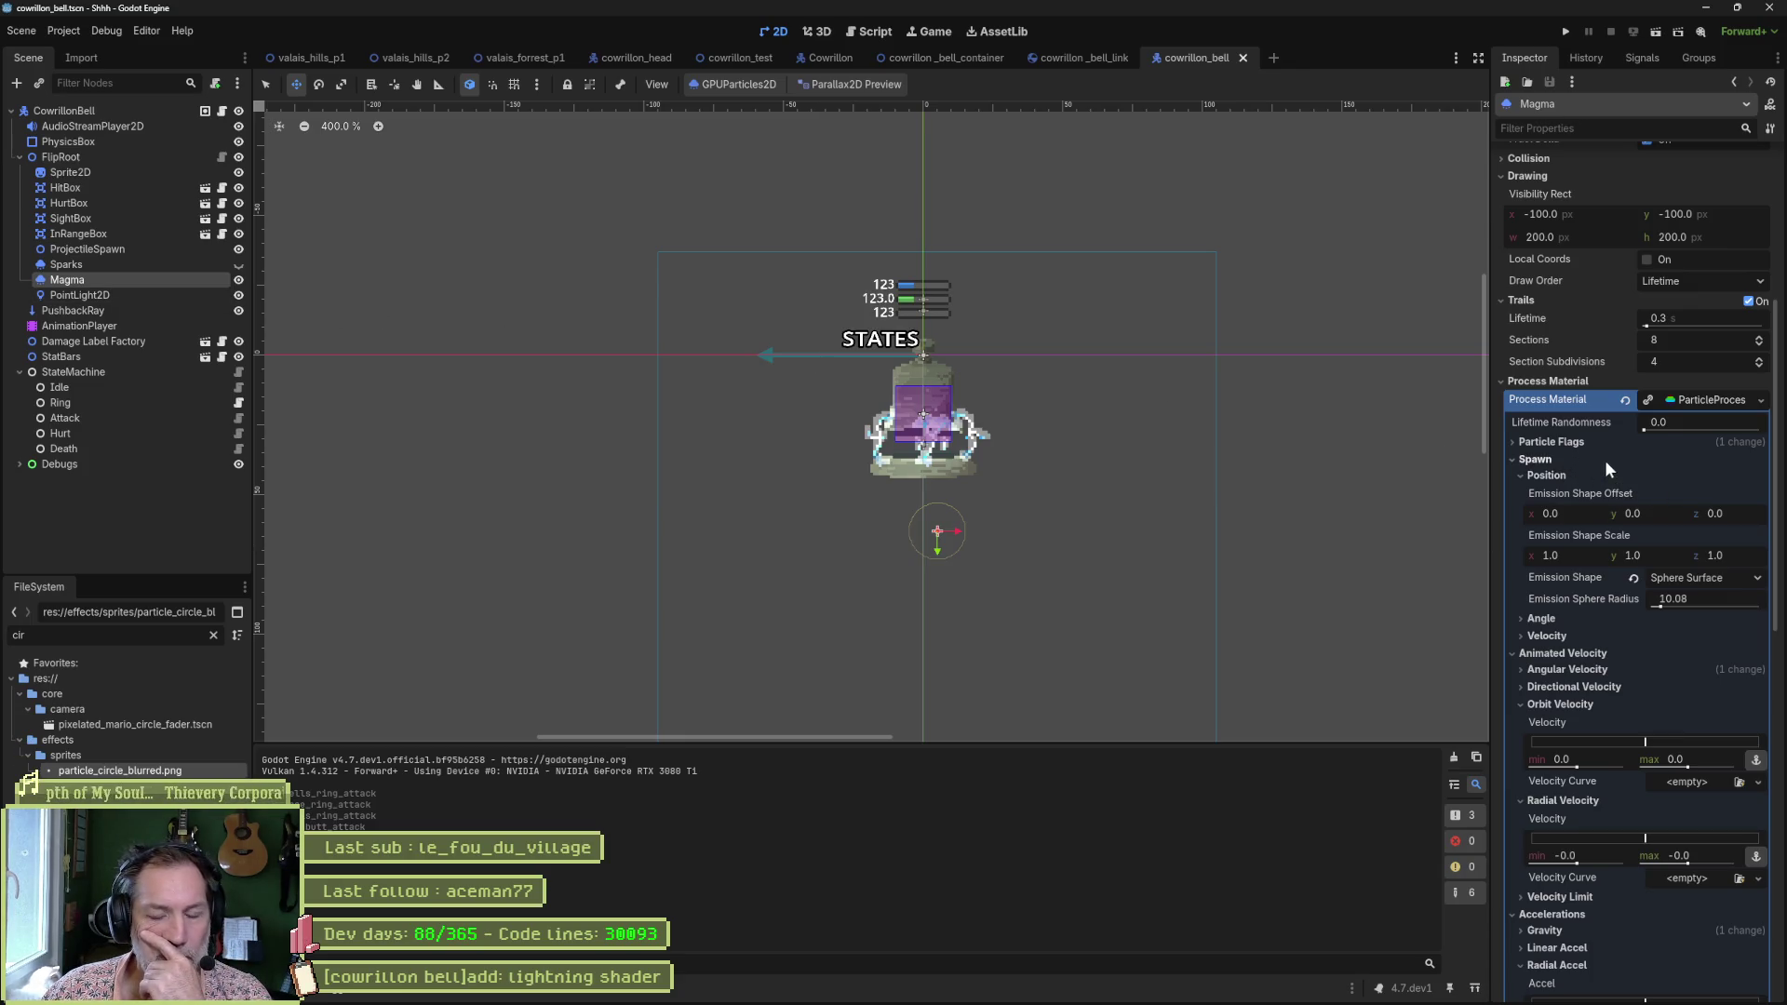
left_click_drag(1663, 603, 1668, 606)
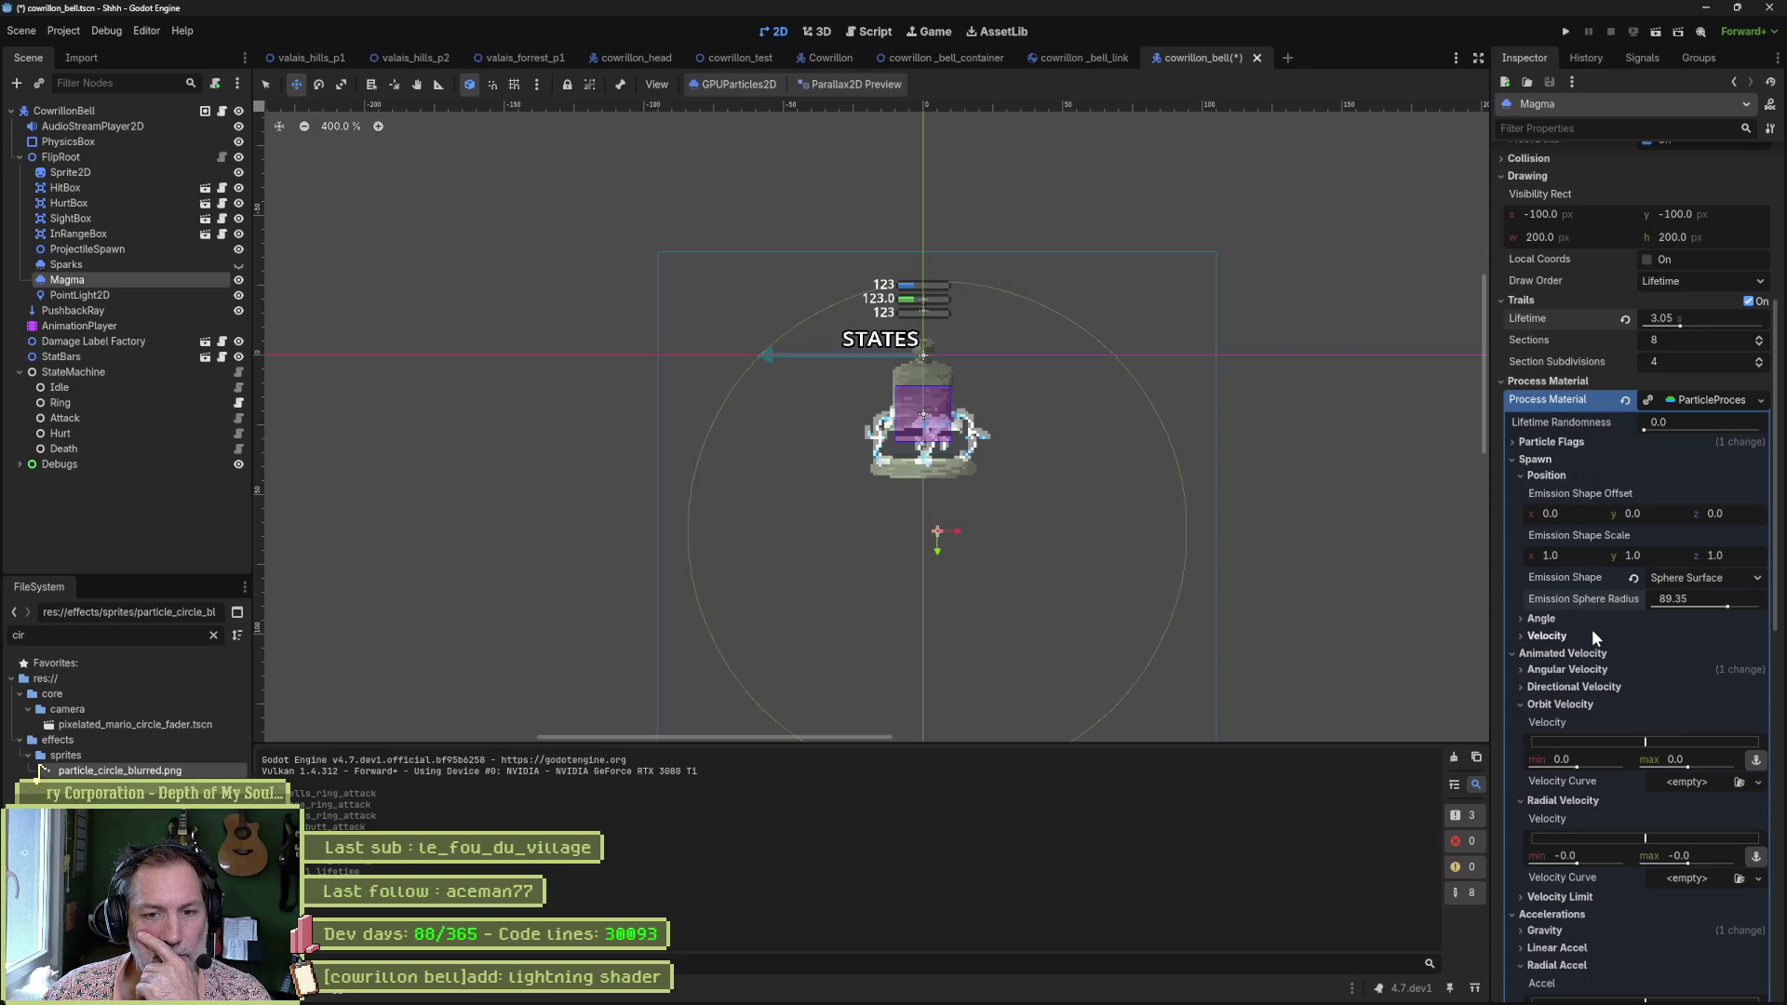
left_click(1581, 706)
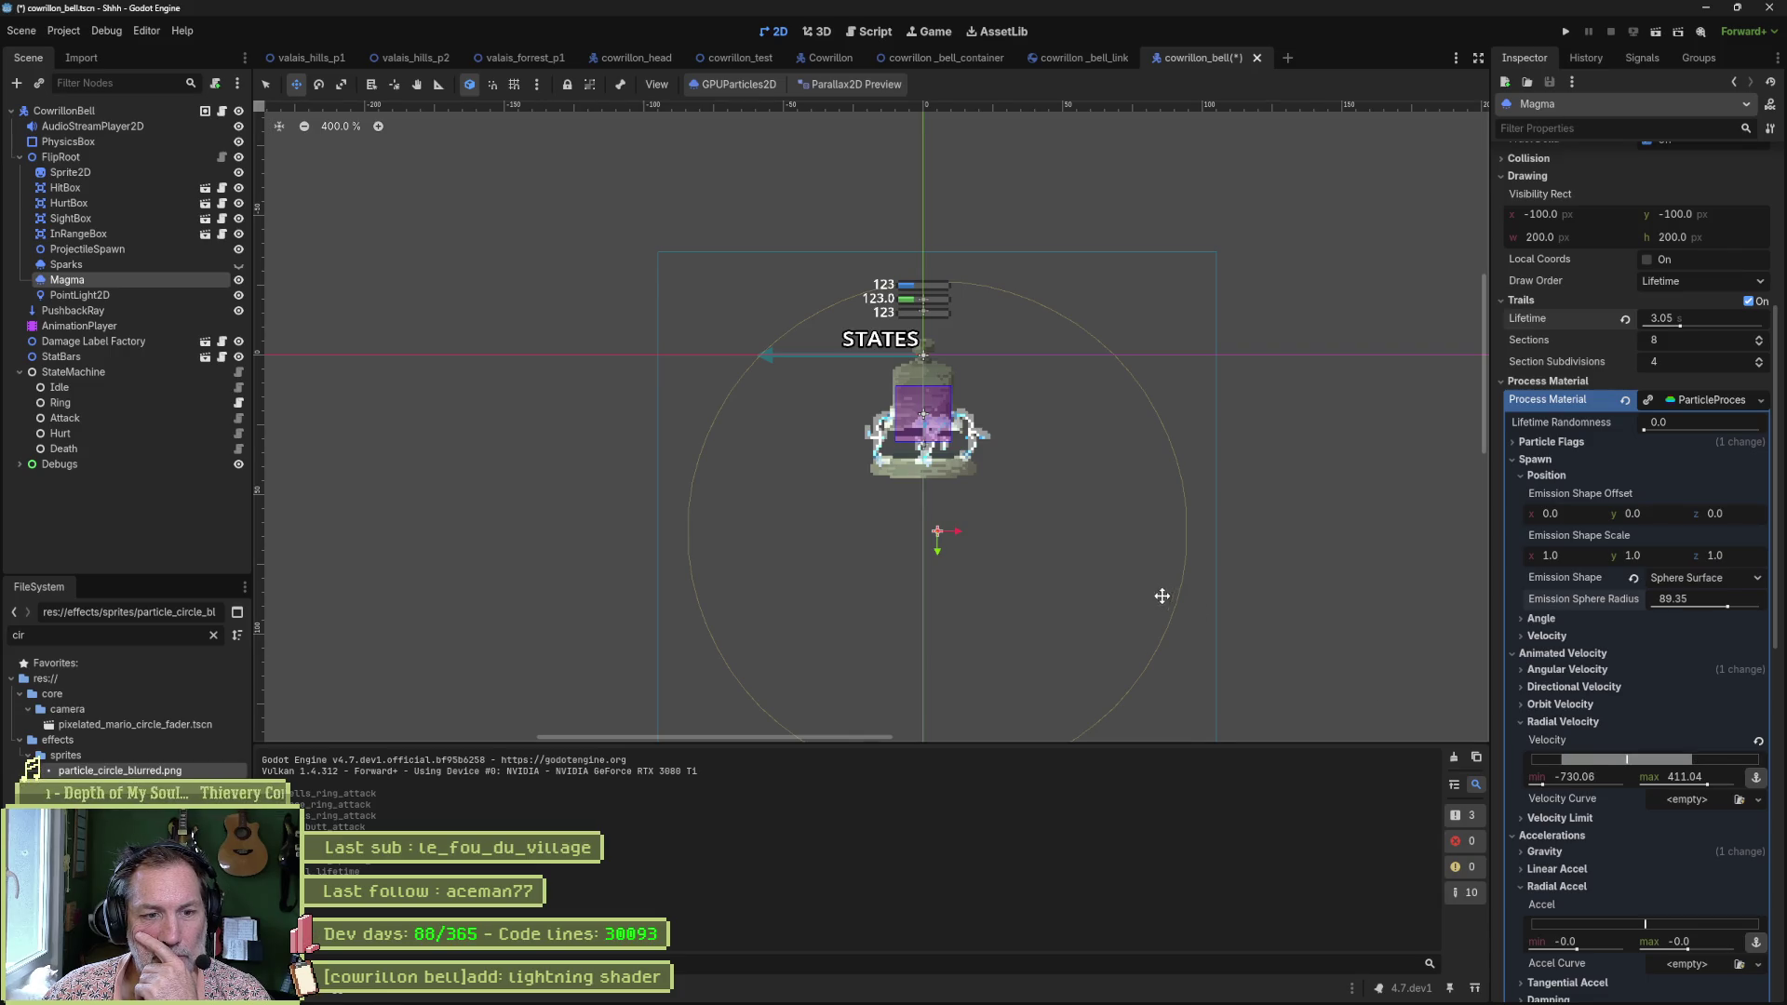
left_click_drag(1162, 596, 1223, 485)
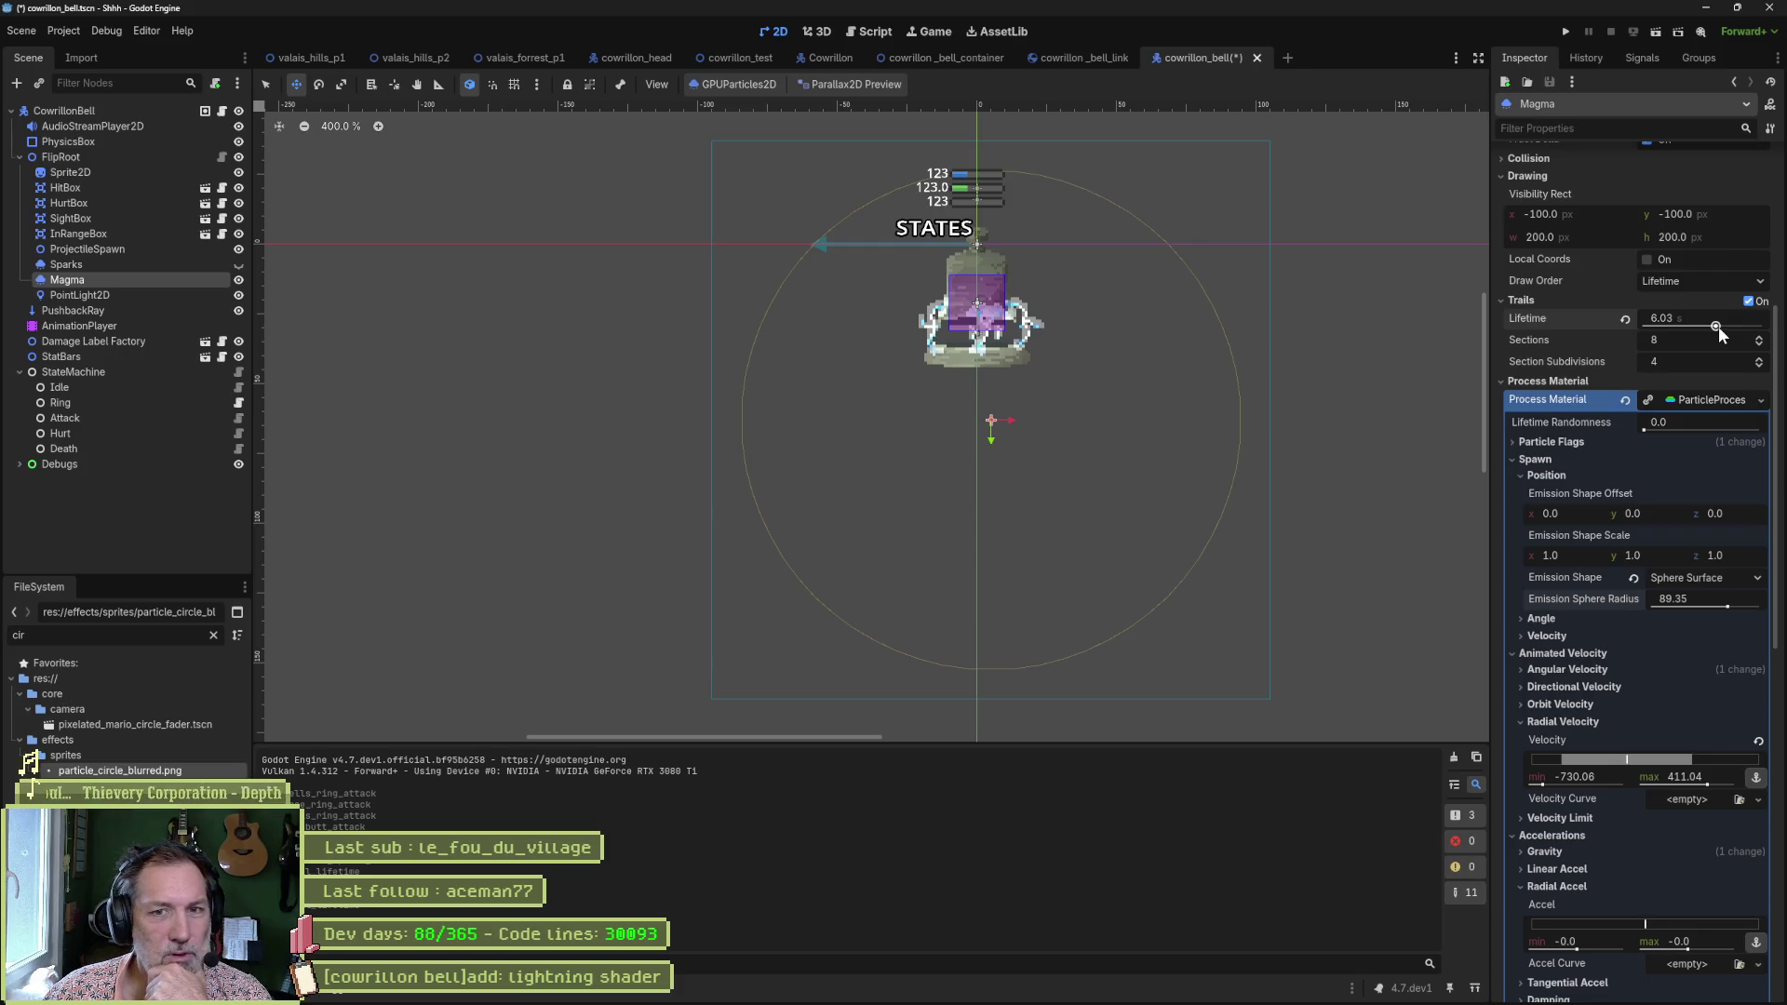
left_click(1625, 319)
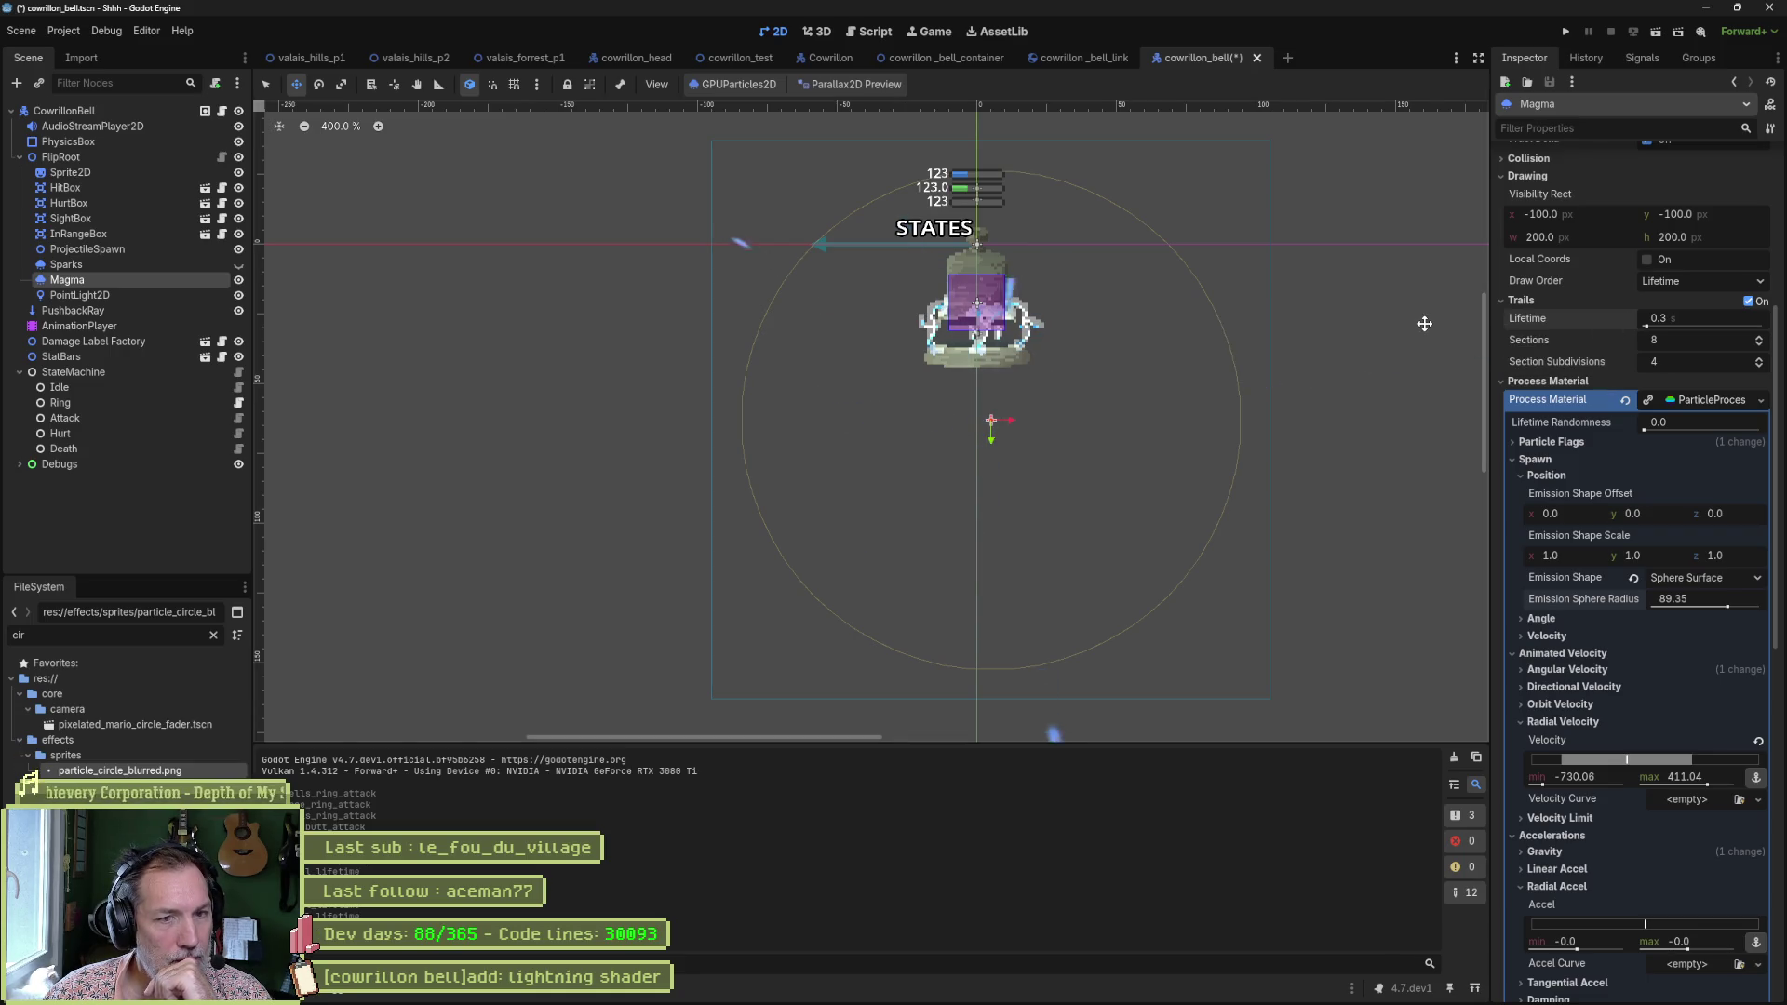
Set minimum radial velocity to 0 and shrink the emission sphere radius to 5.95.
left_click_drag(1553, 761, 1636, 761)
left_click(1604, 778)
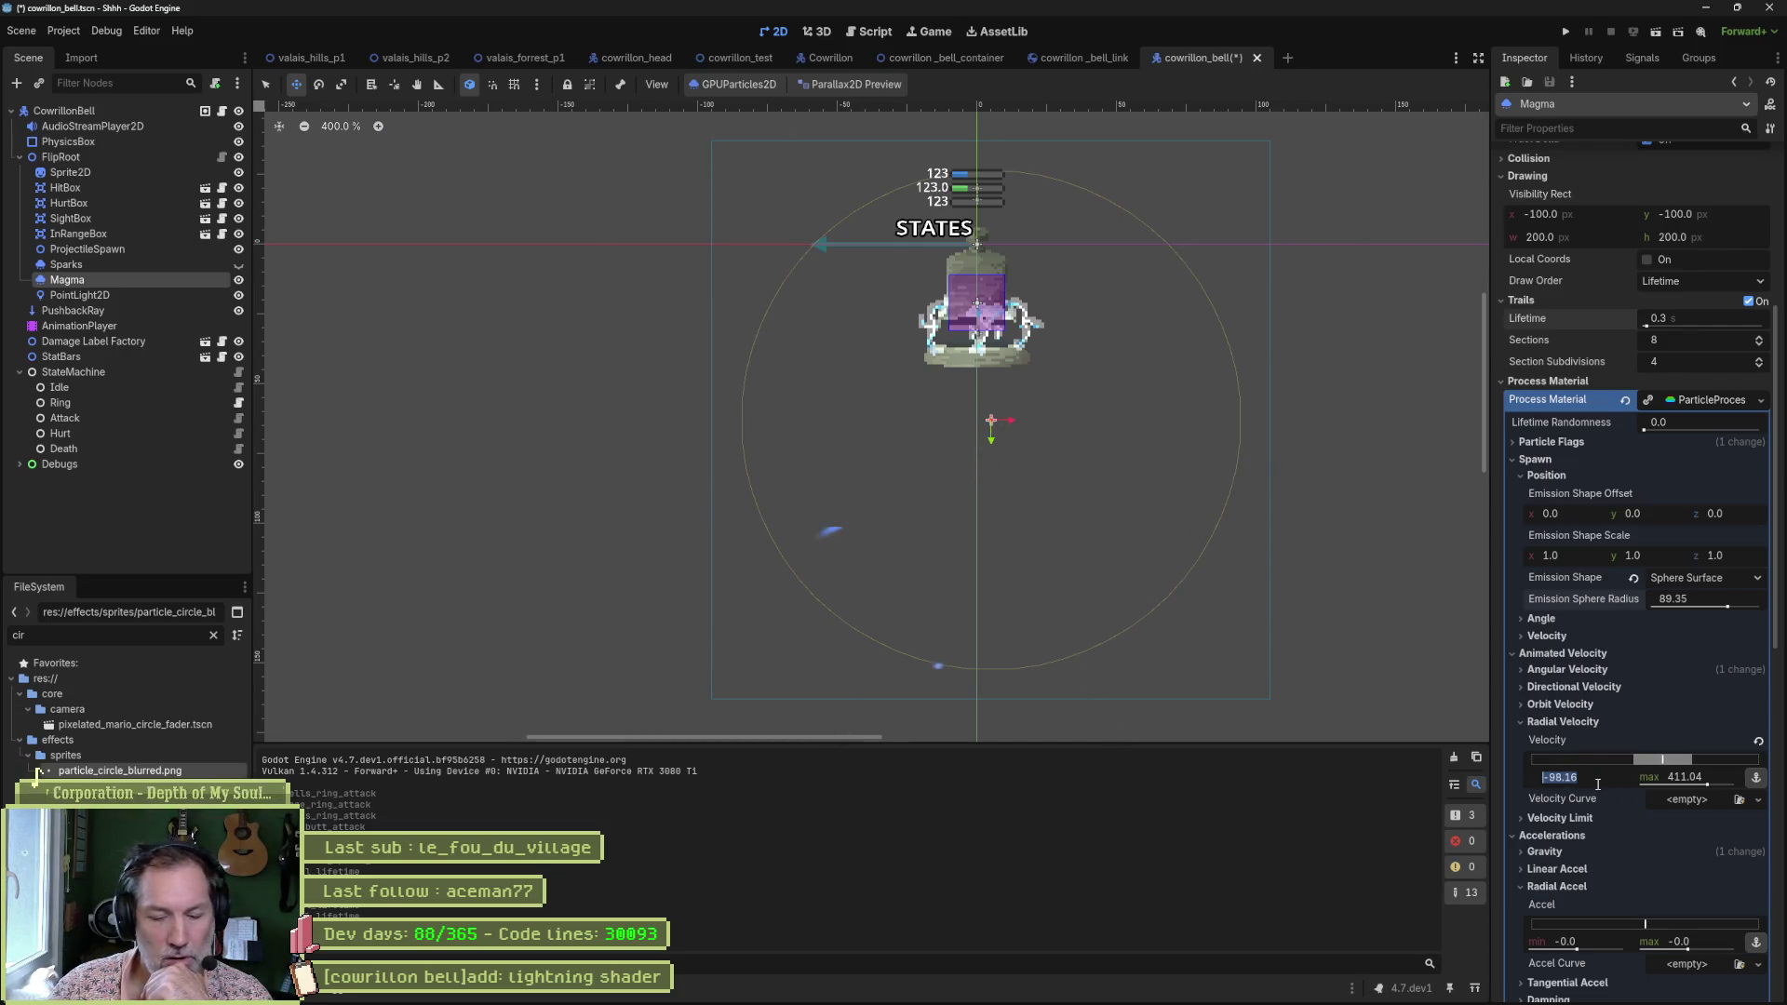
type("0")
key("Return")
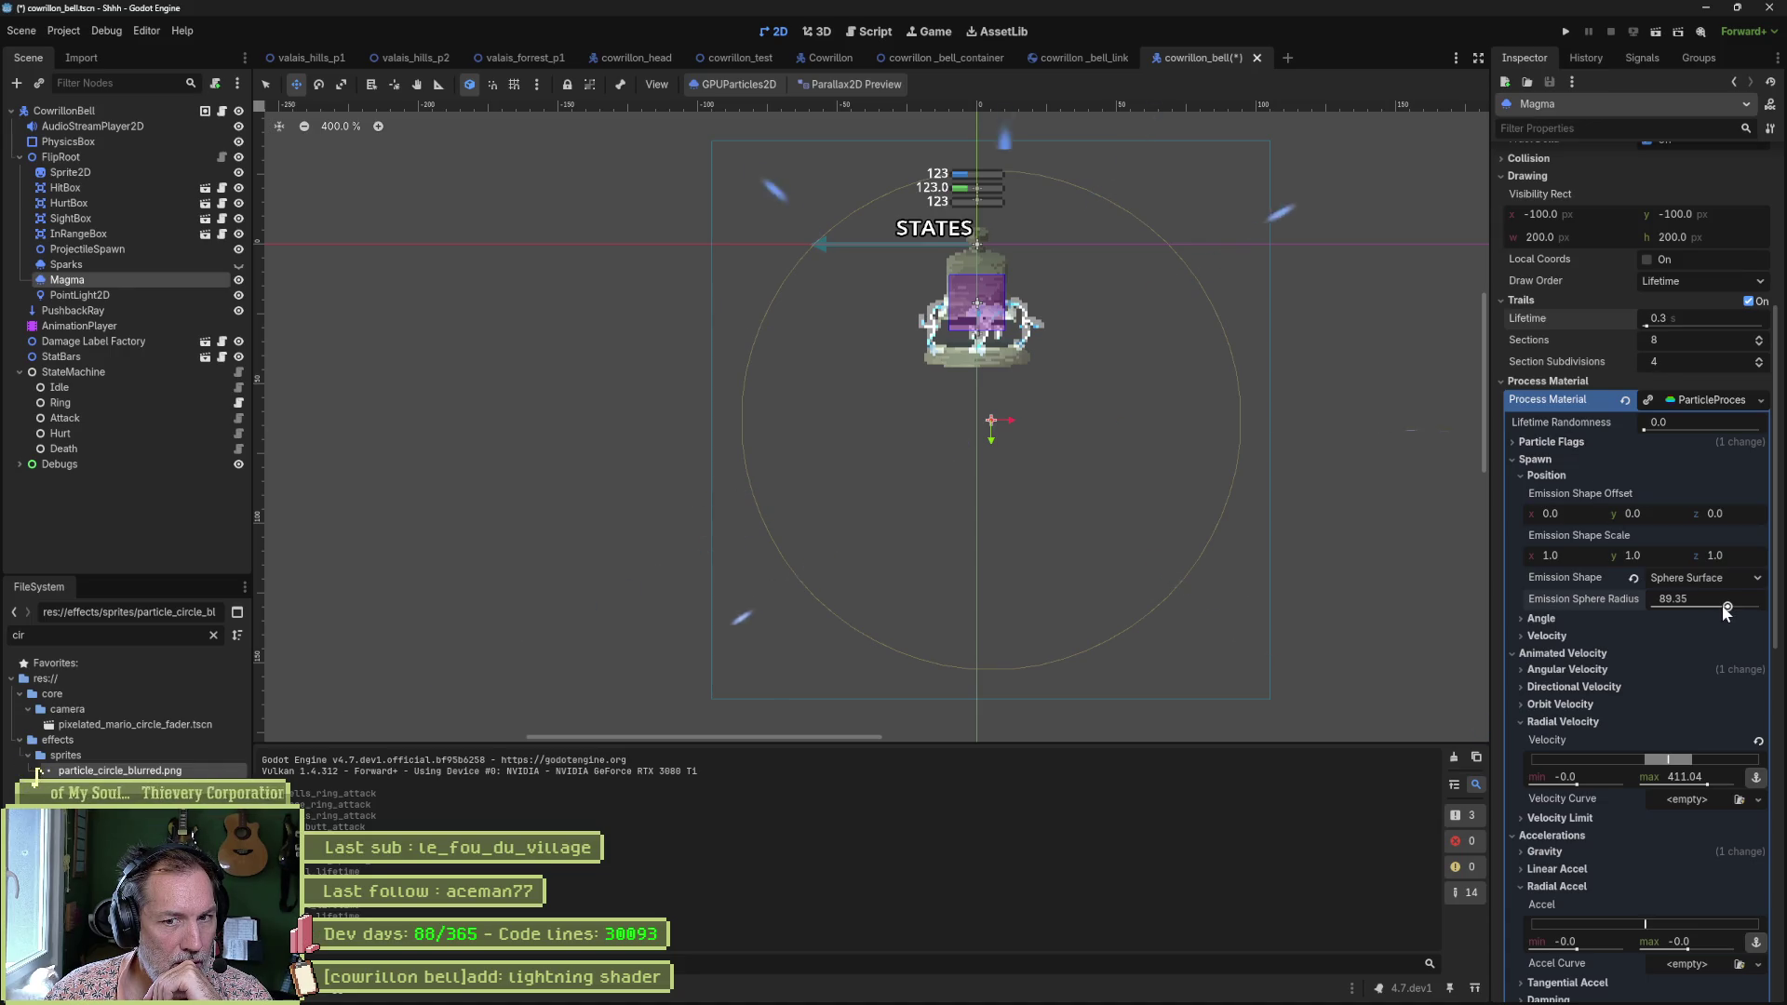
left_click_drag(1716, 607, 1654, 606)
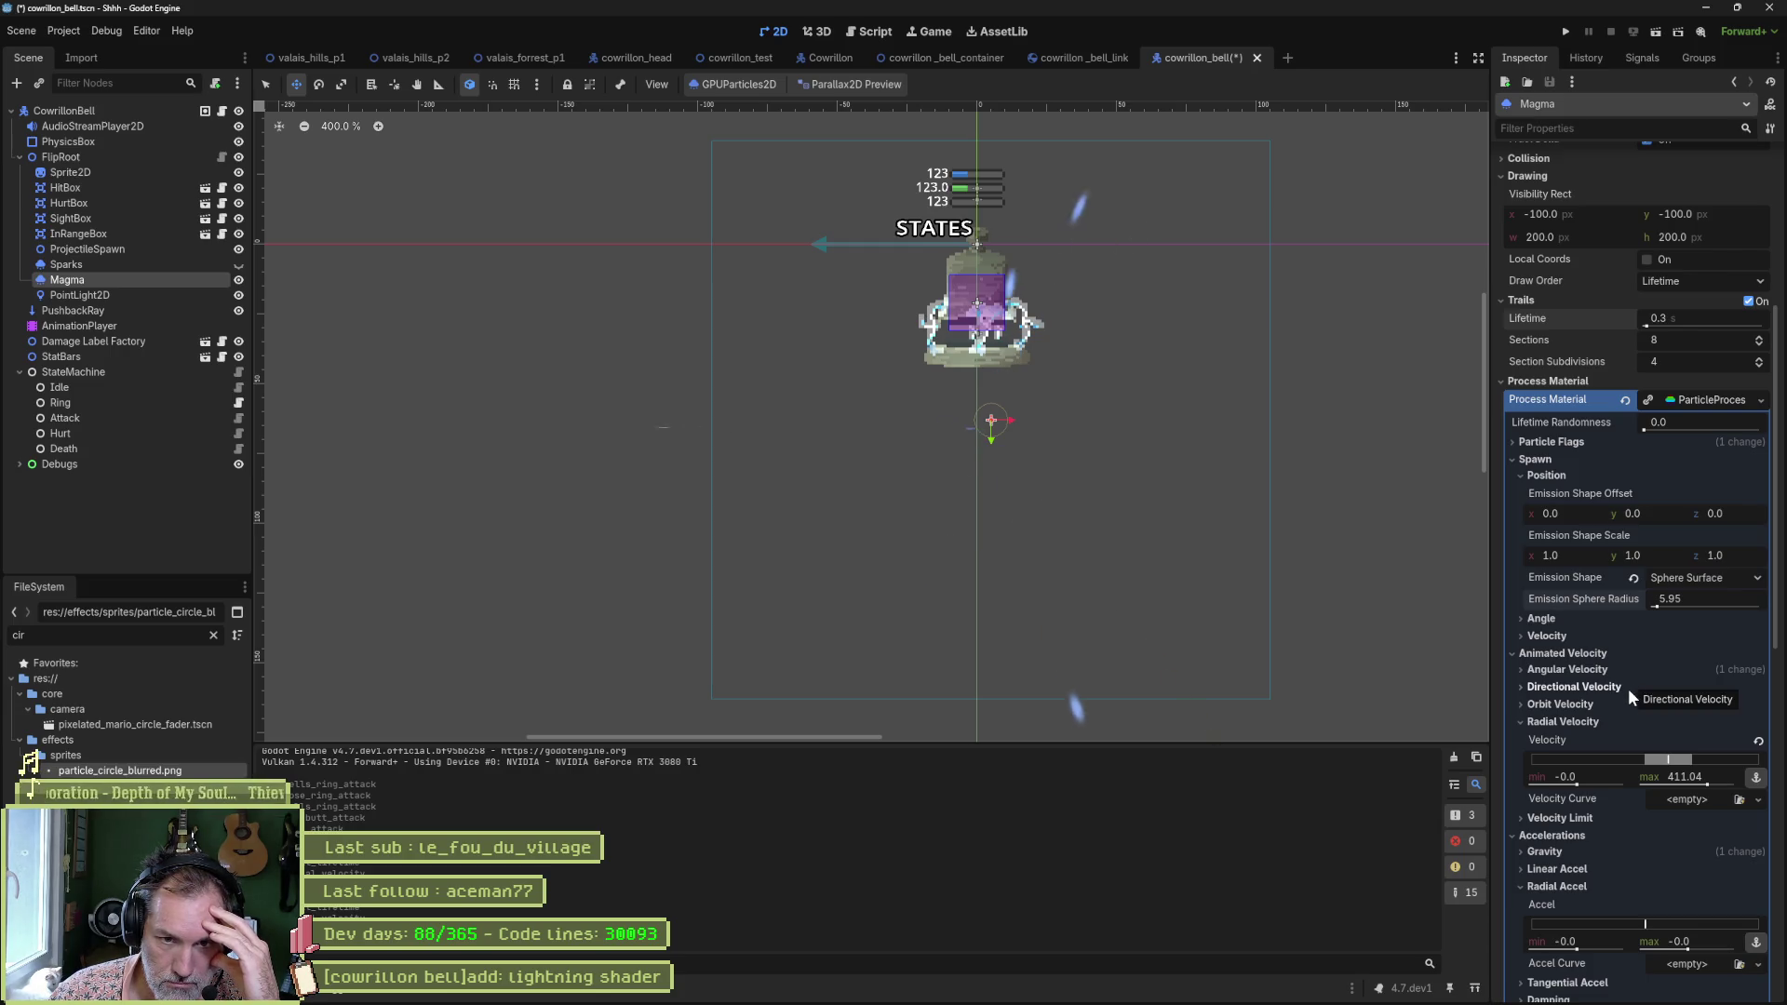
Change the emission shape from Sphere Surface to a filled Sphere.
left_click(1541, 619)
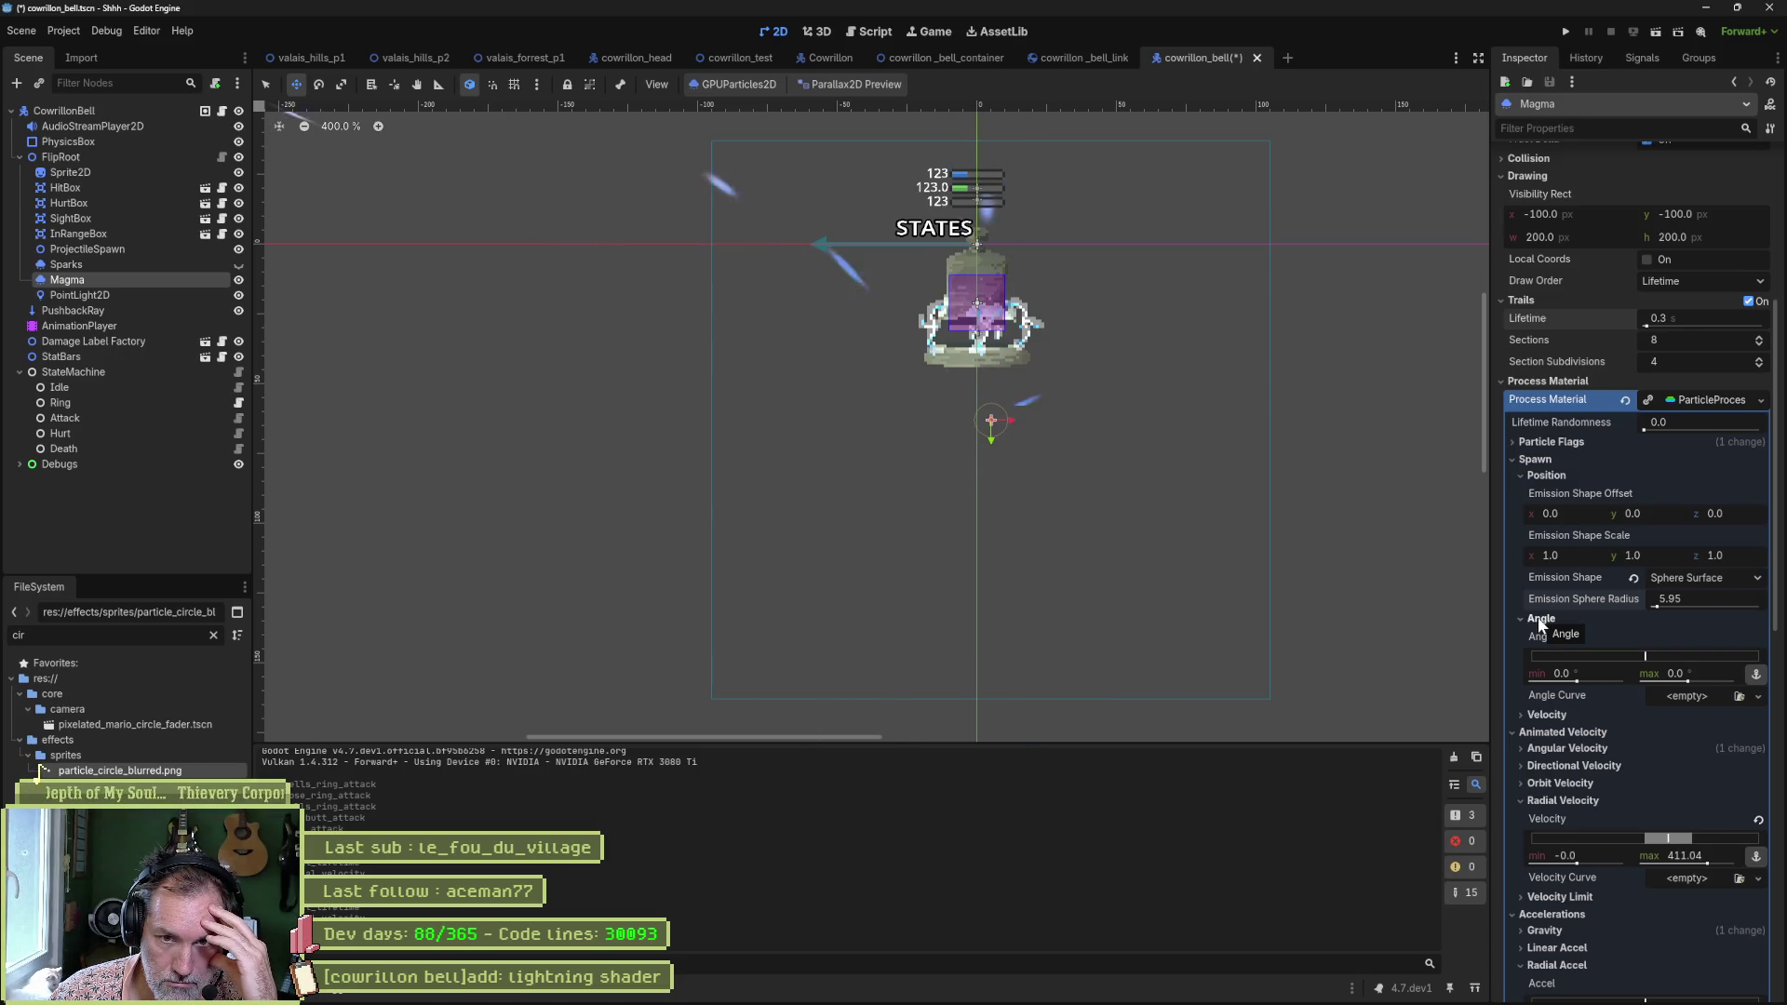
left_click(1719, 576)
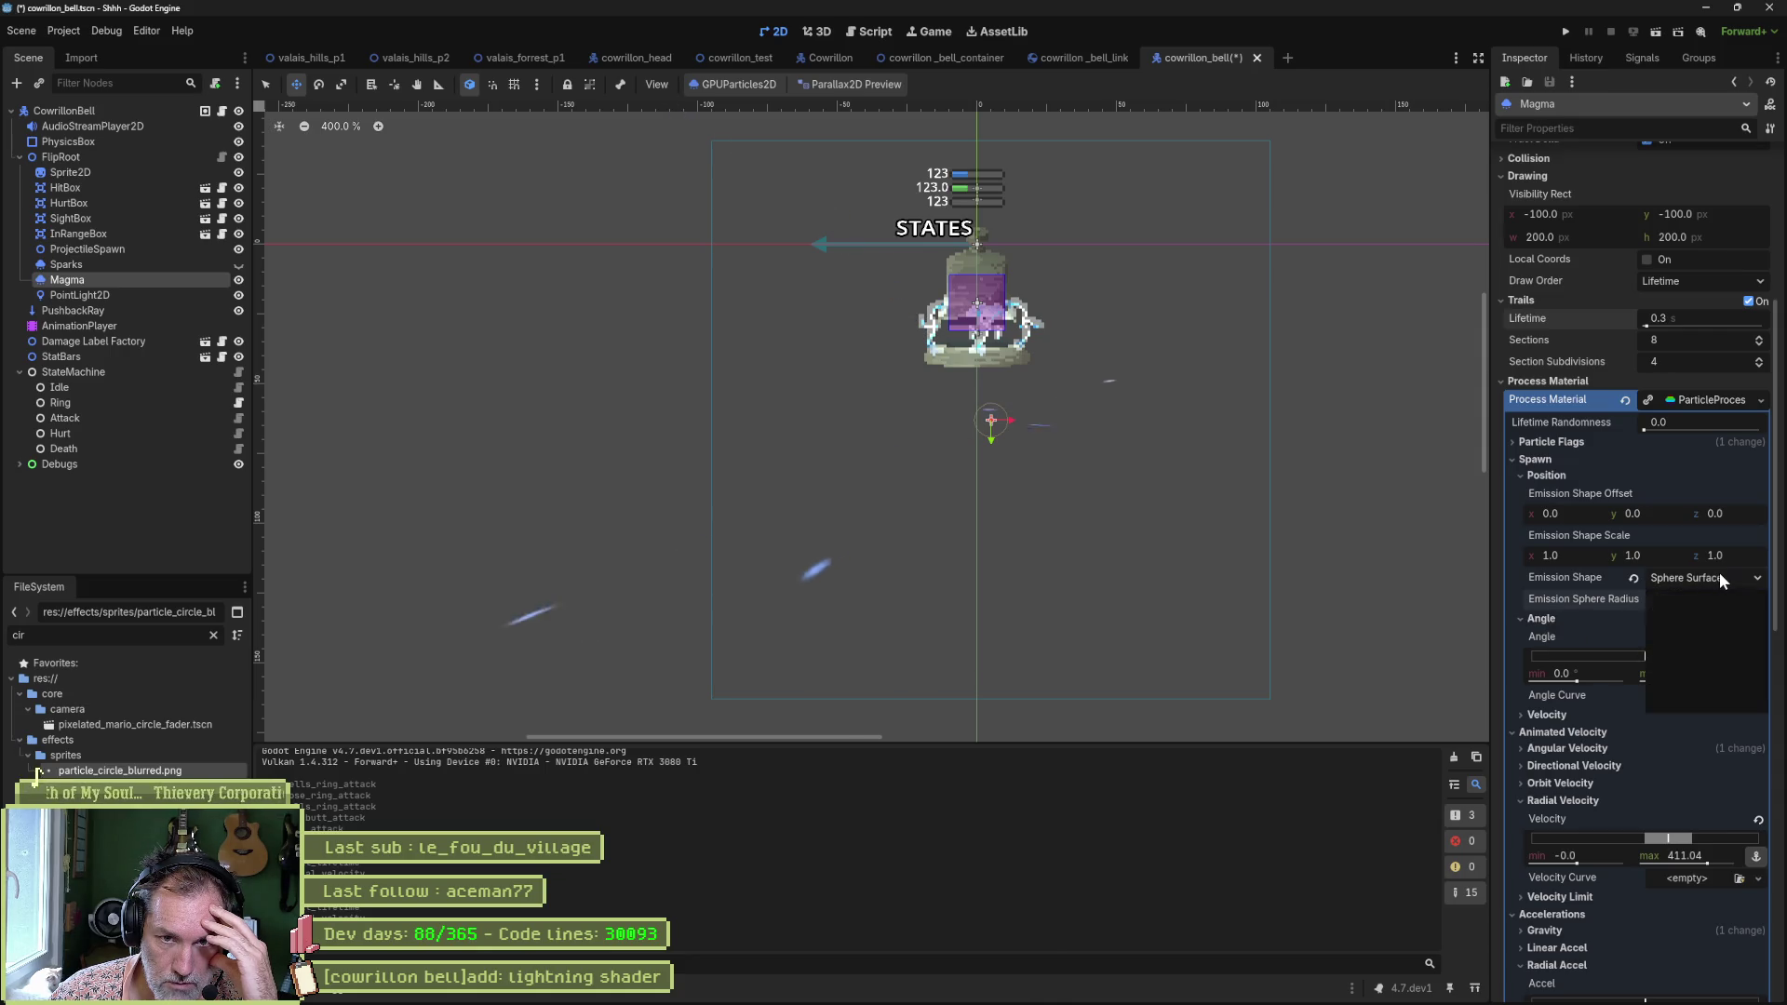
left_click(1722, 619)
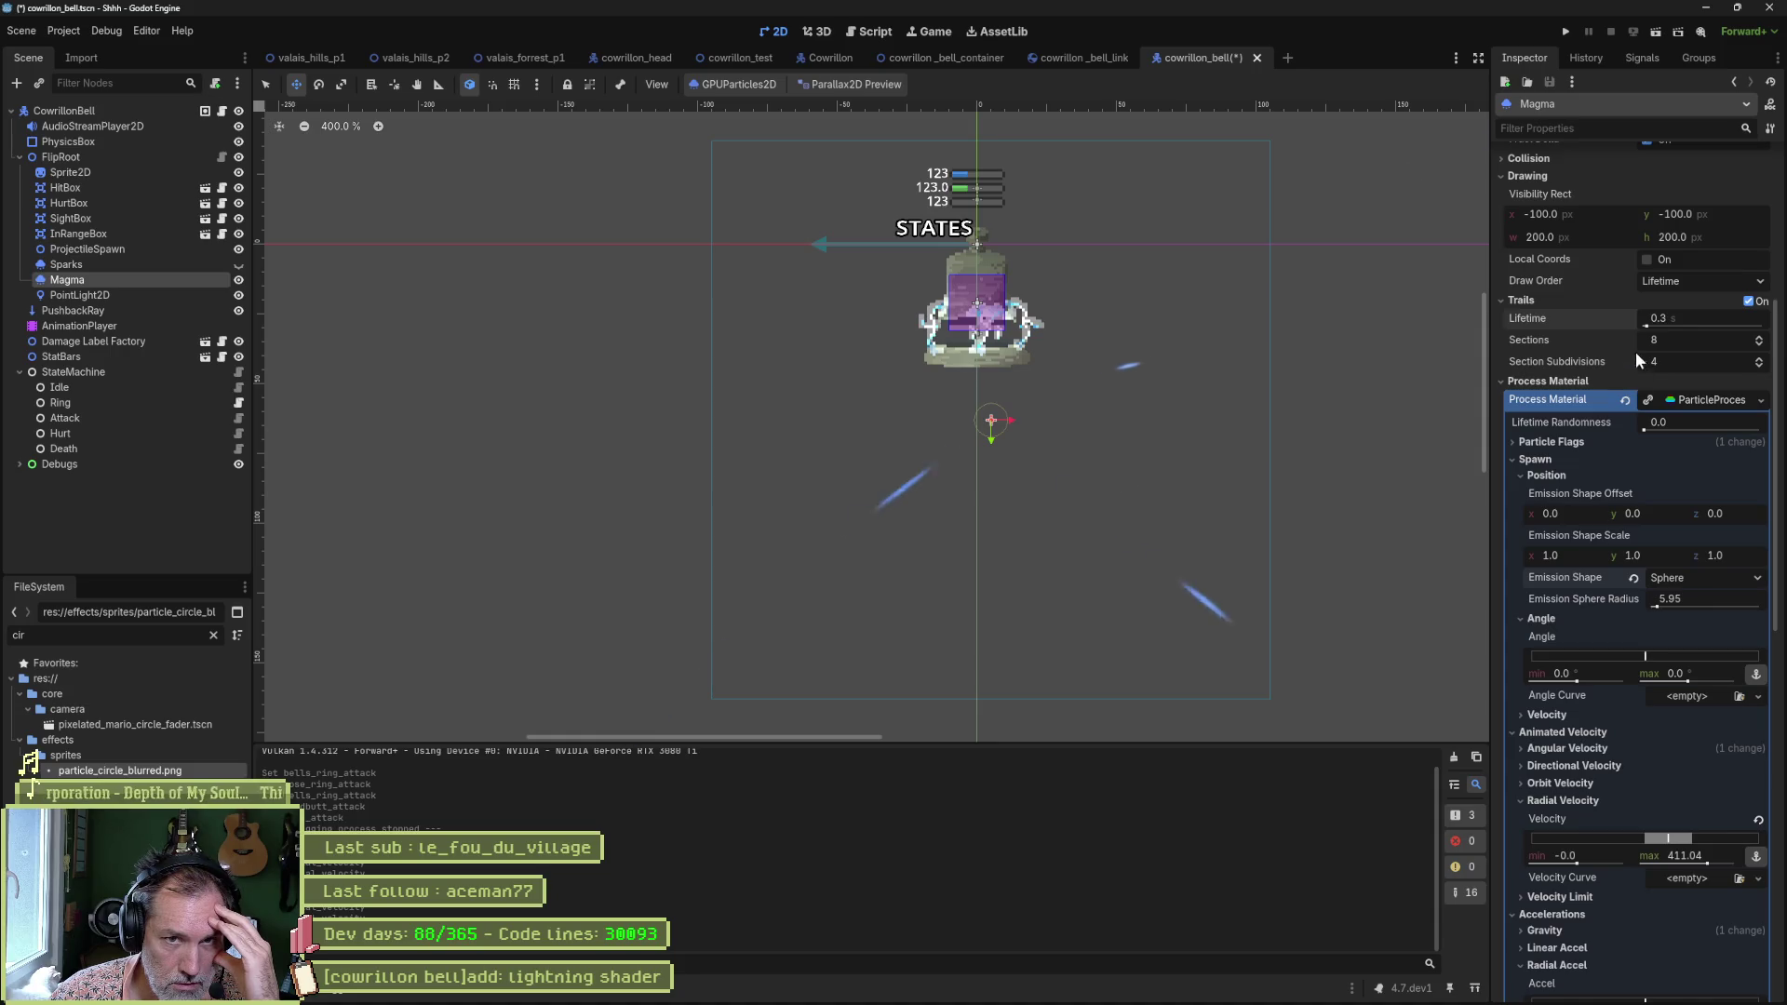
Enable Local Coords, reverting trail lifetime to 0.3 after testing a longer one.
left_click_drag(1658, 323, 1666, 332)
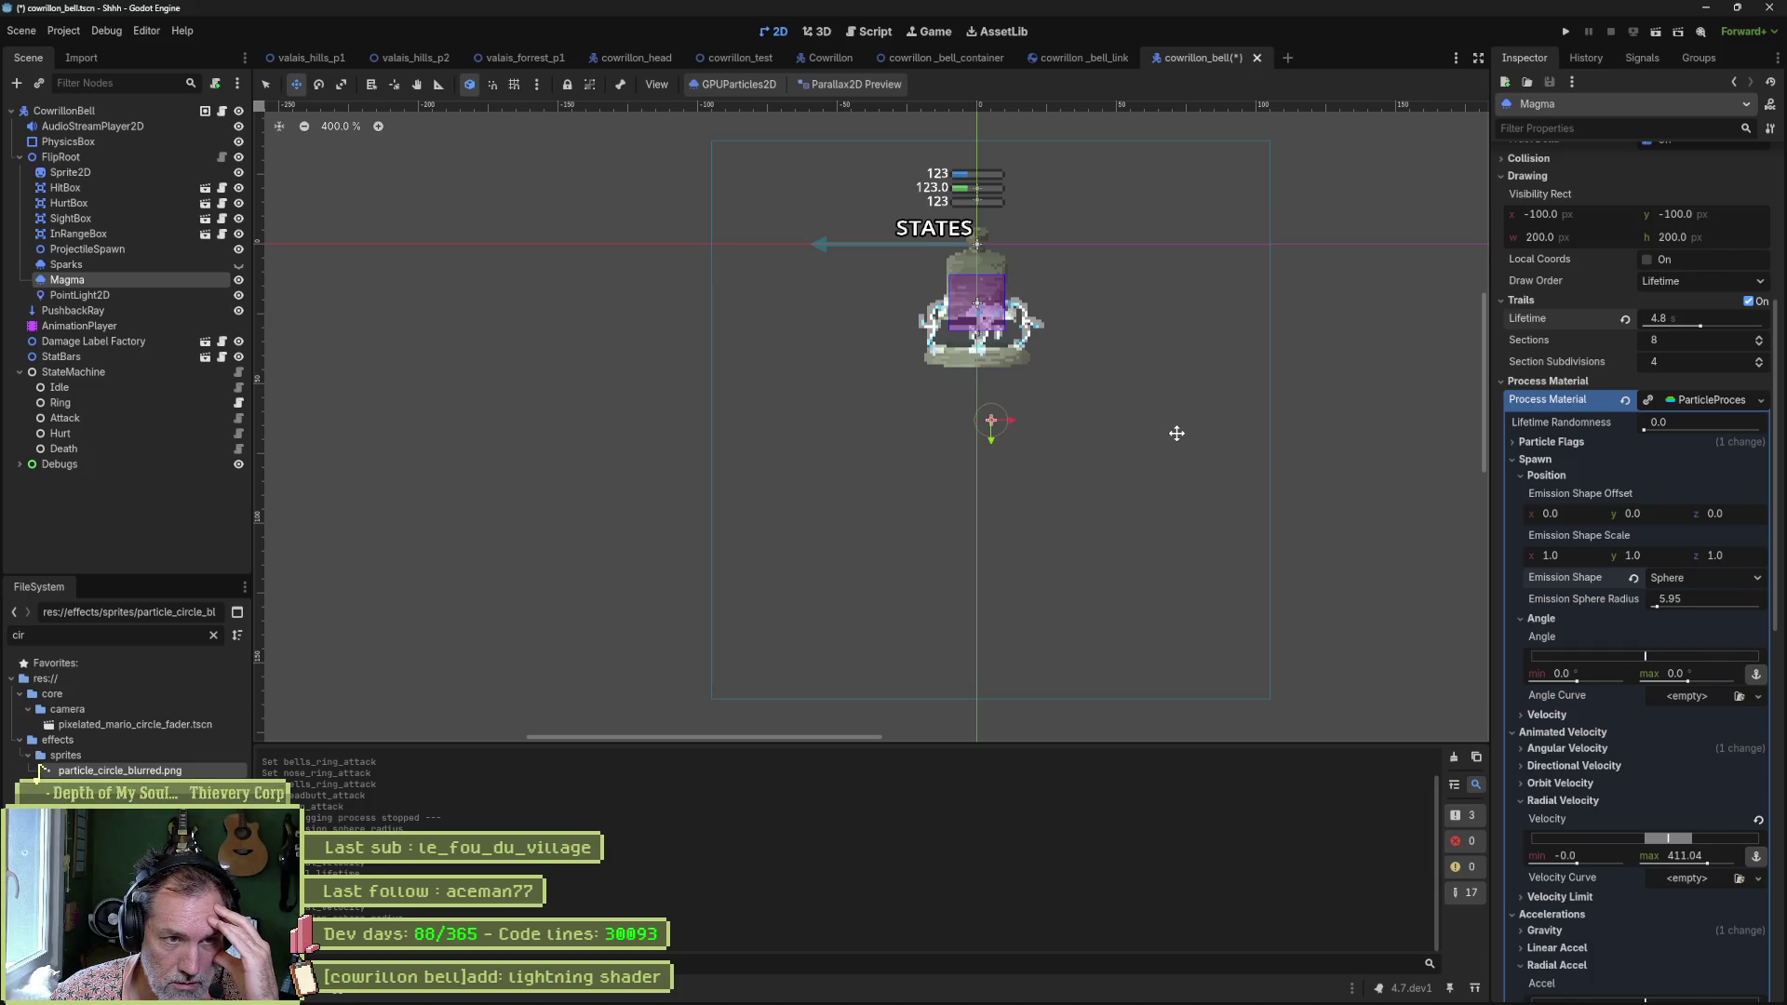
scroll(938, 424, "up", 8)
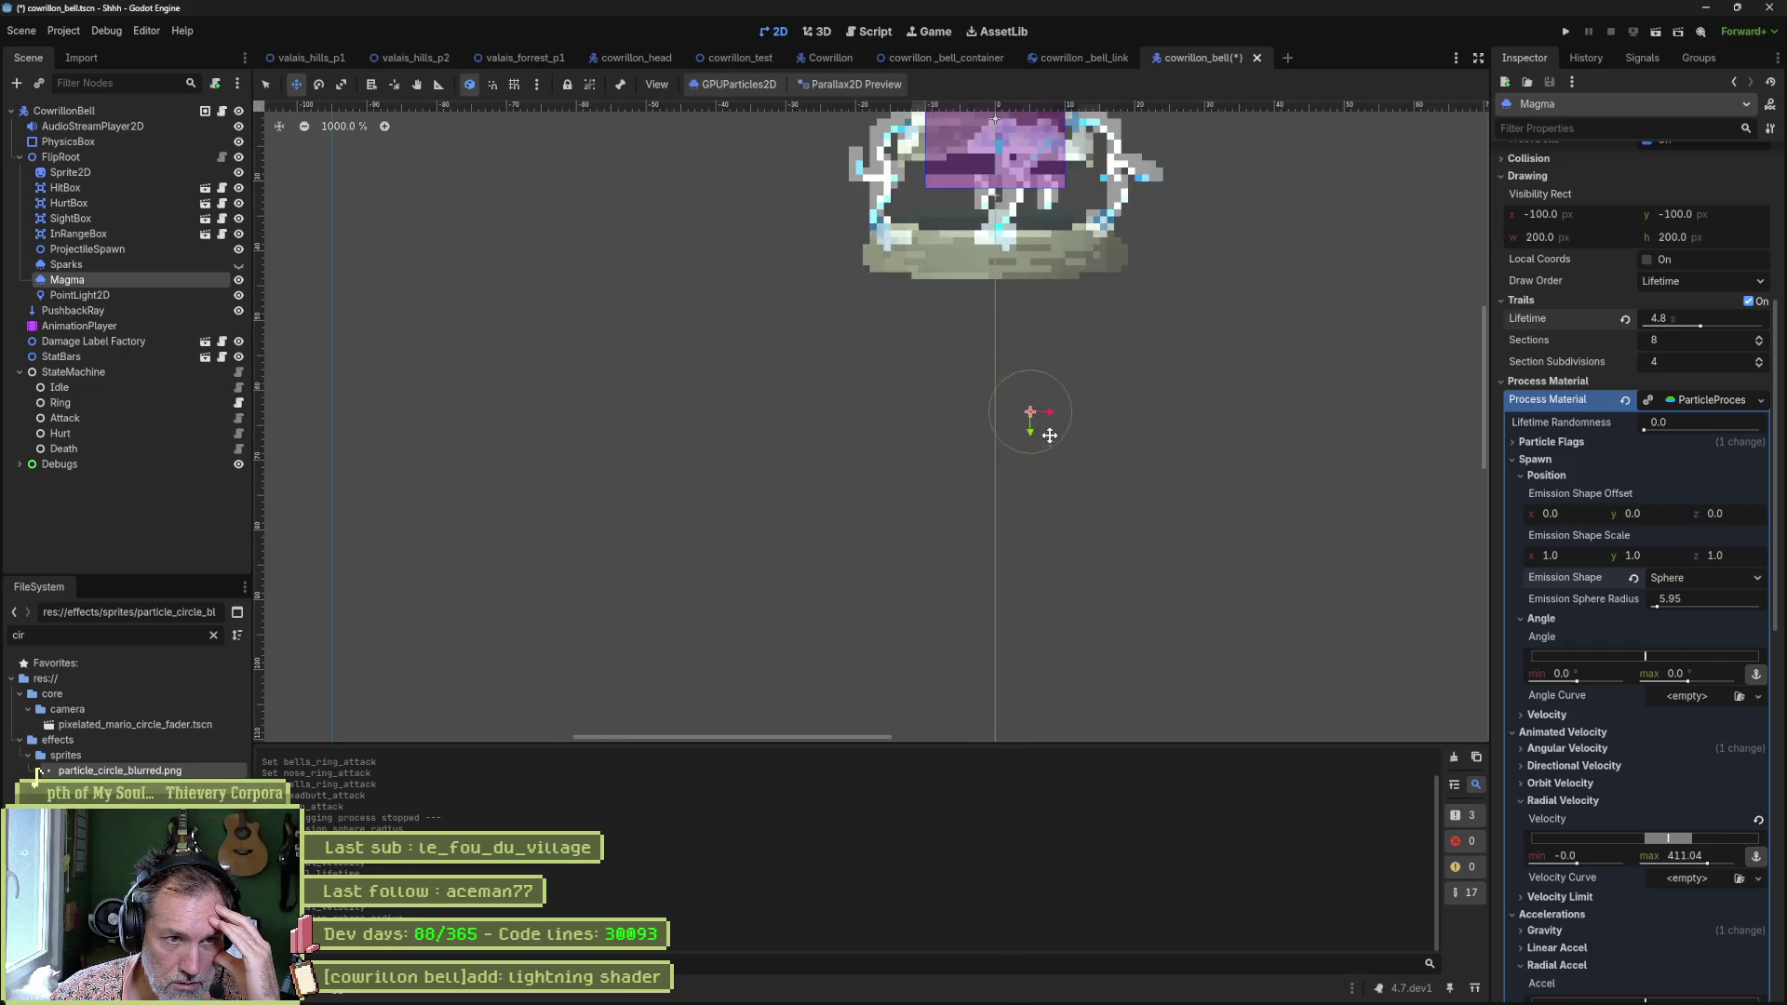
scroll(1079, 436, "down", 2)
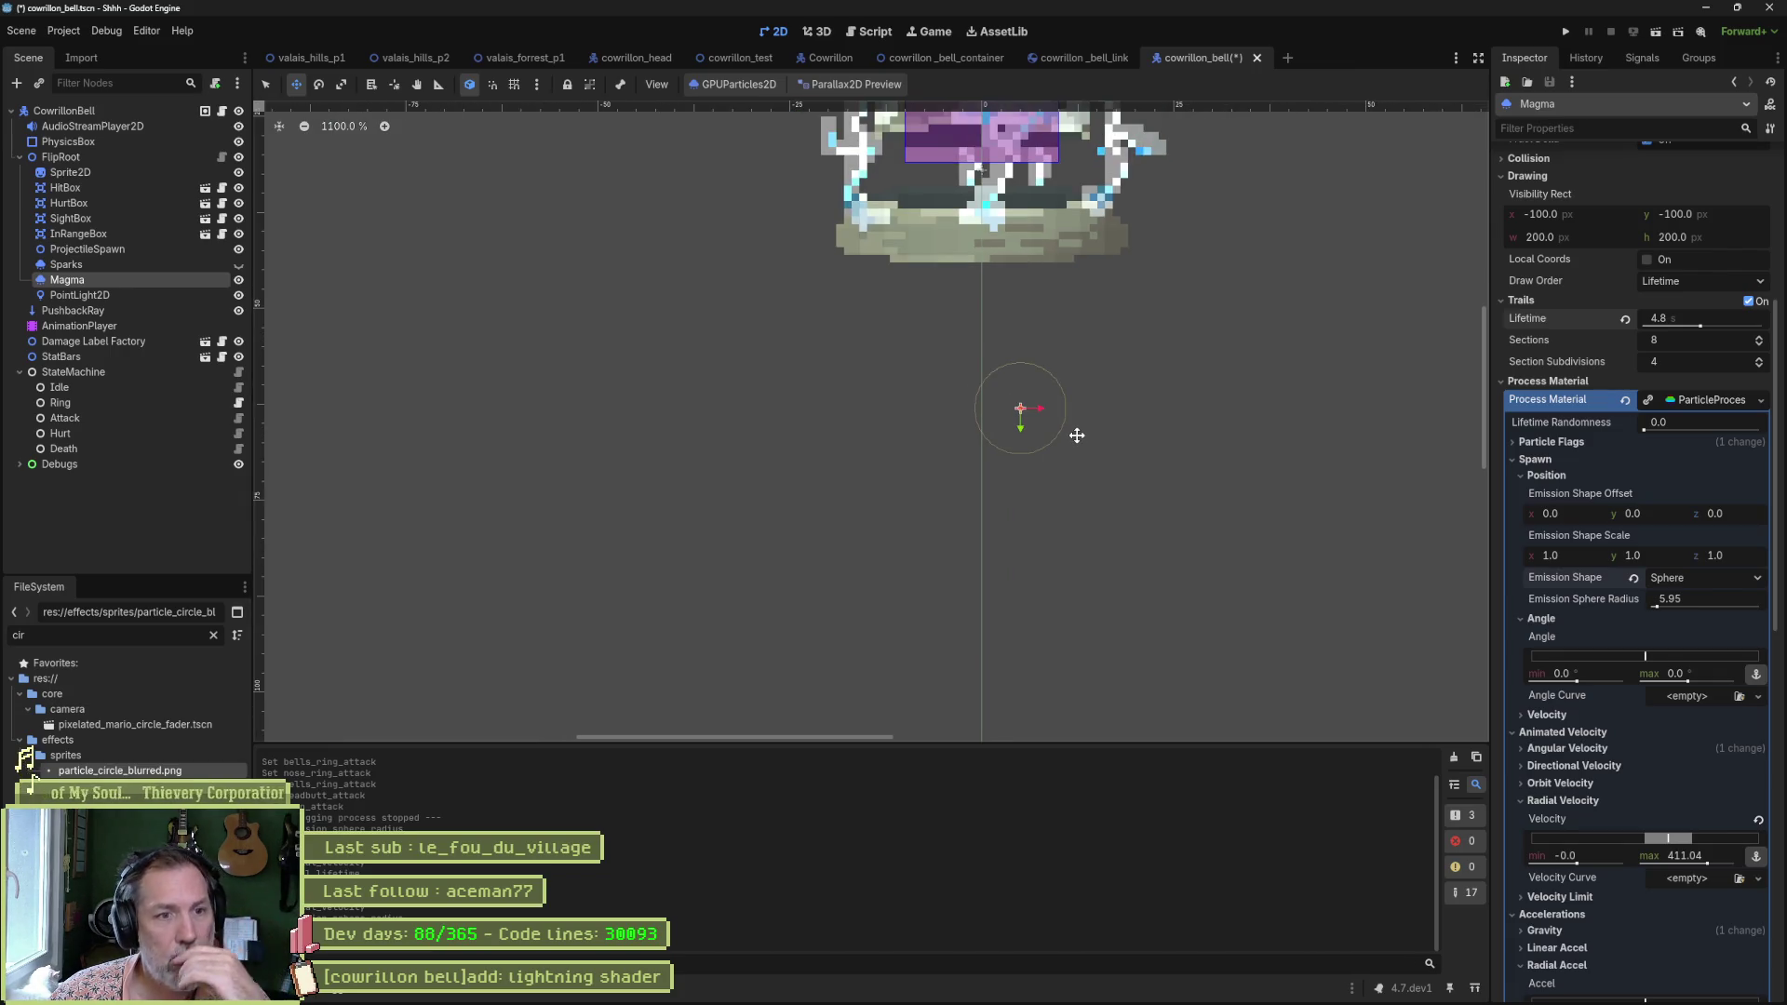
scroll(1077, 436, "down", 2)
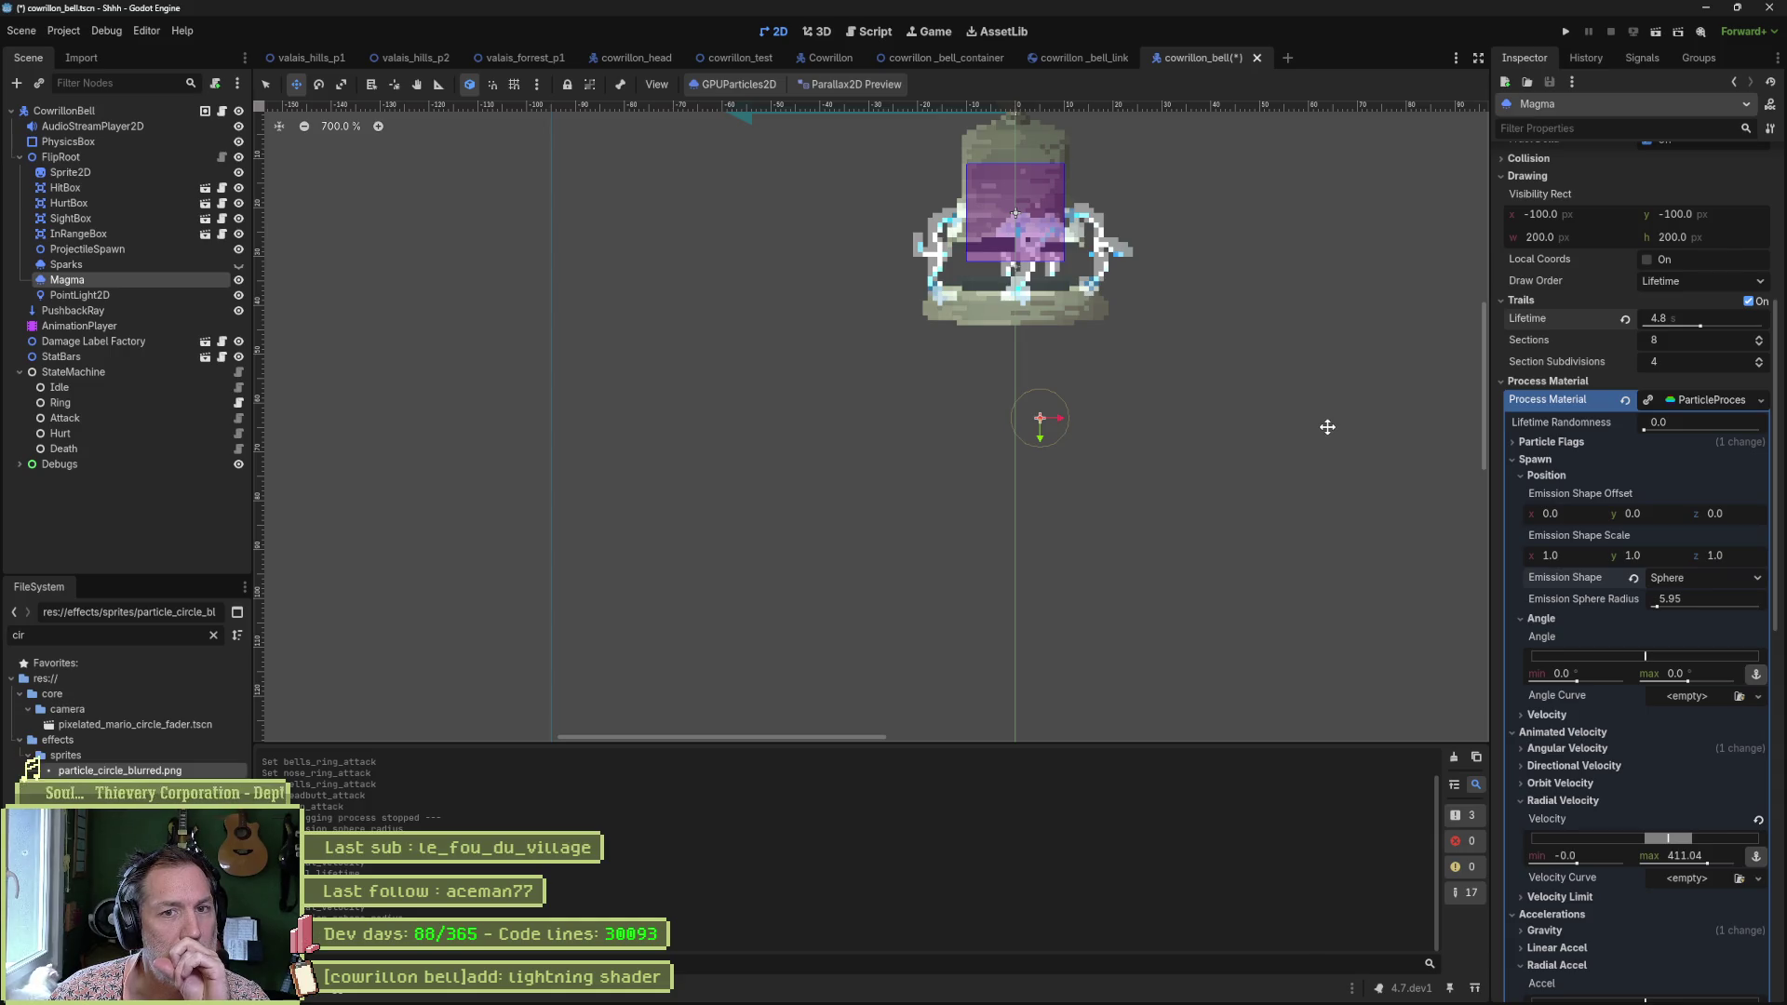
left_click(1647, 261)
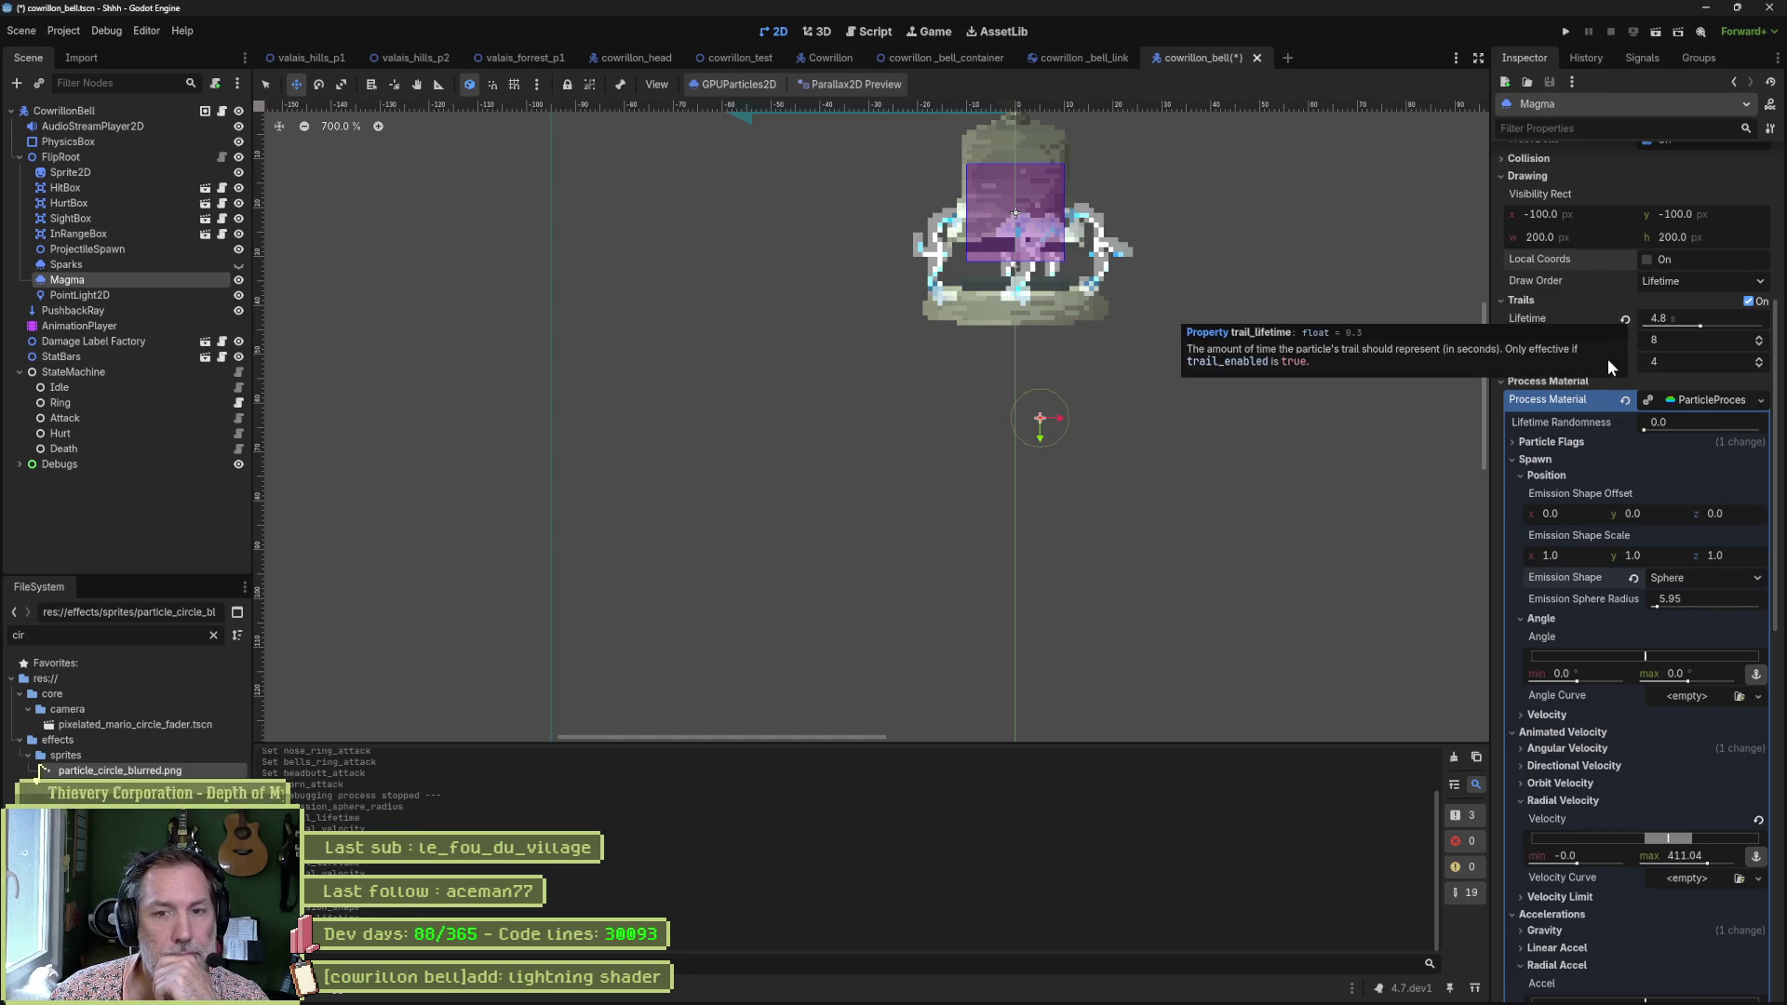
scroll(1620, 419, "down", 3)
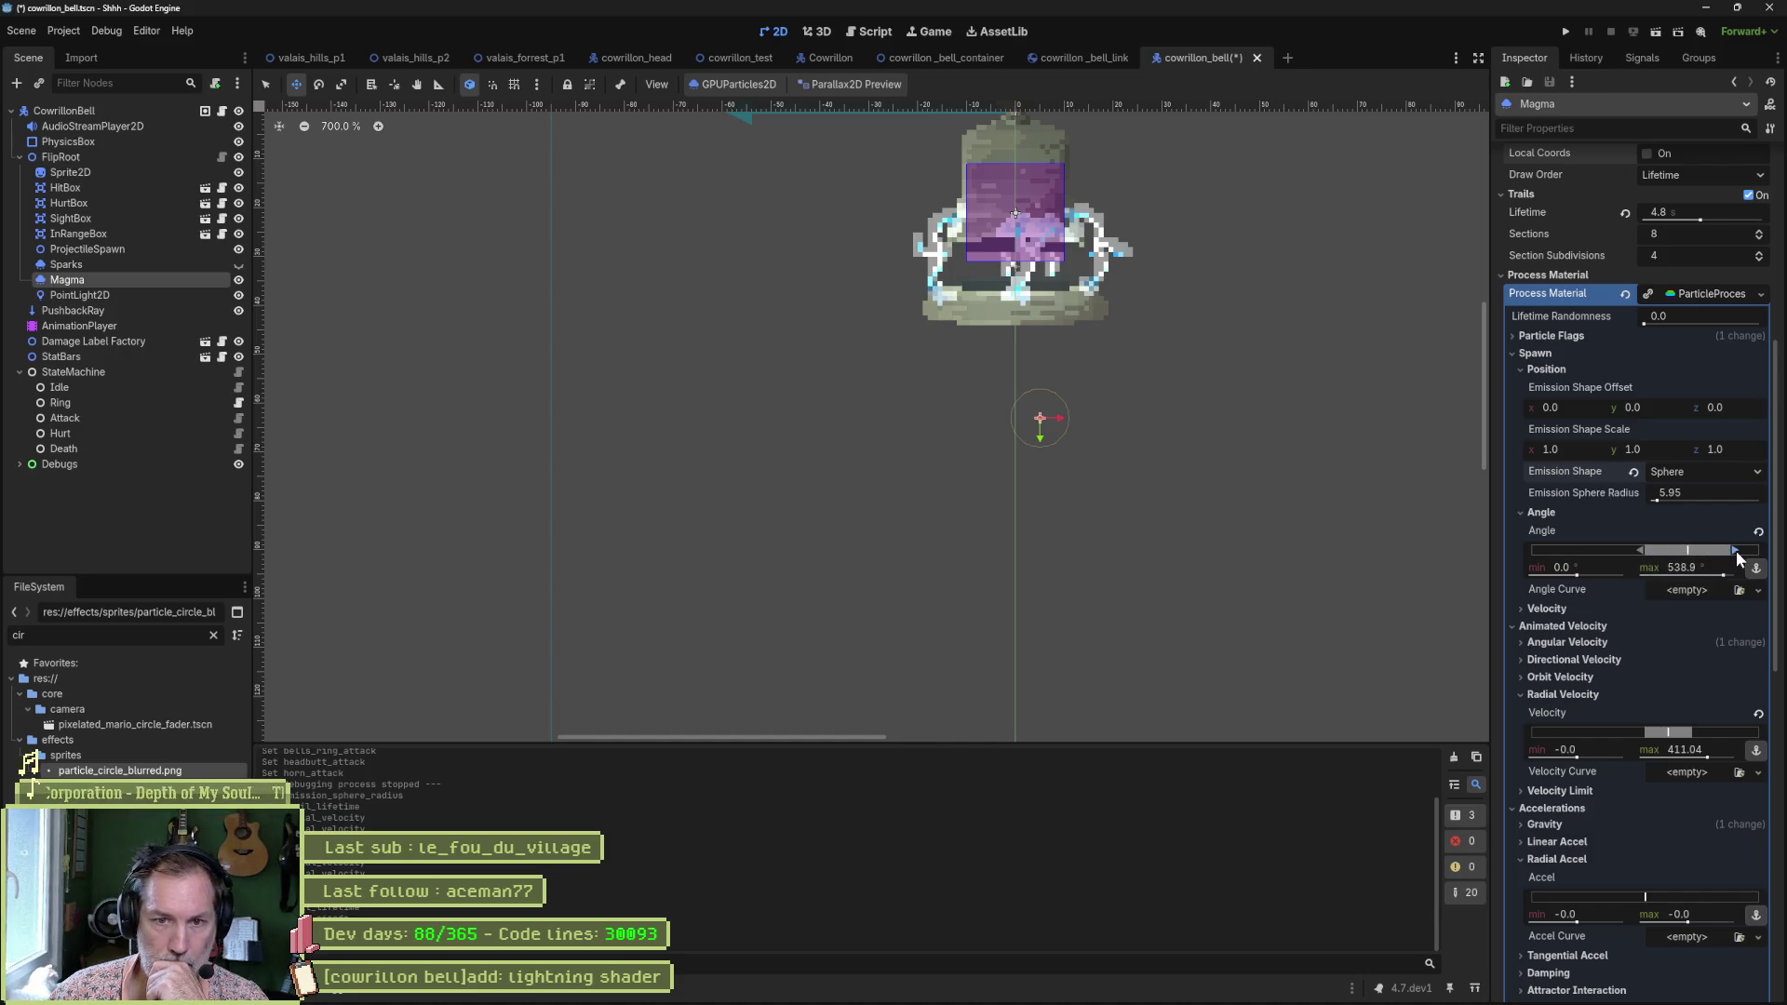
left_click(1759, 532)
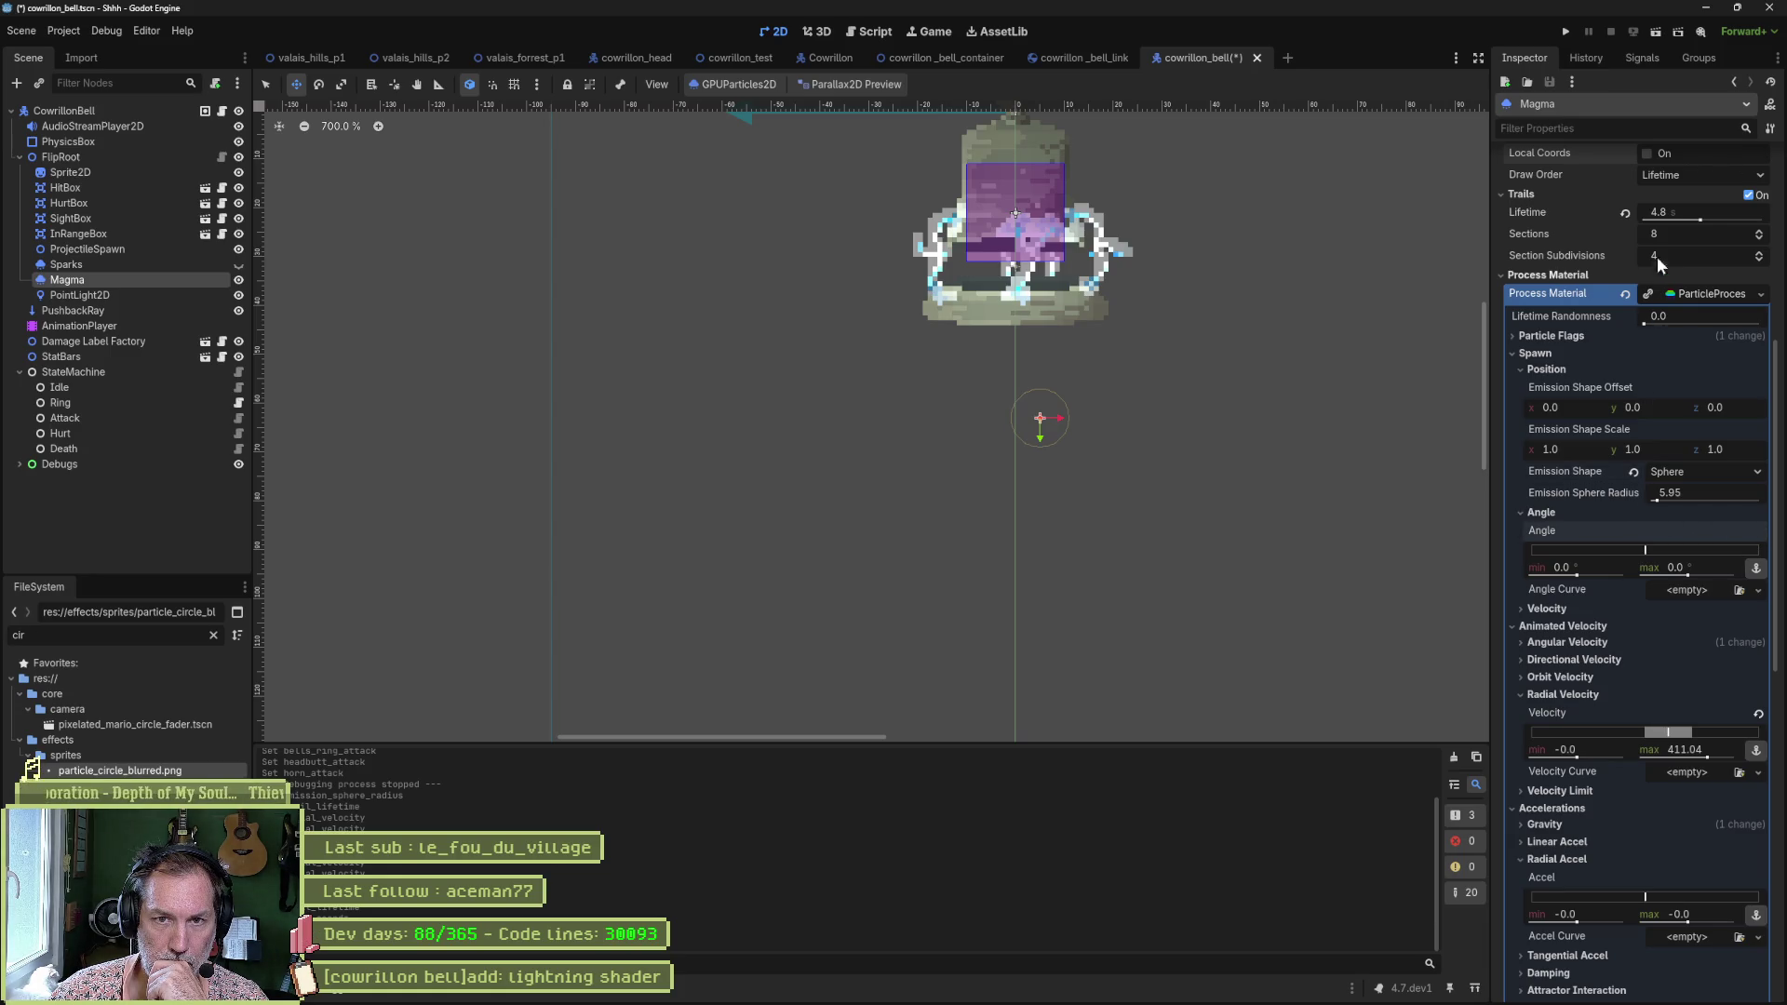
left_click(1625, 211)
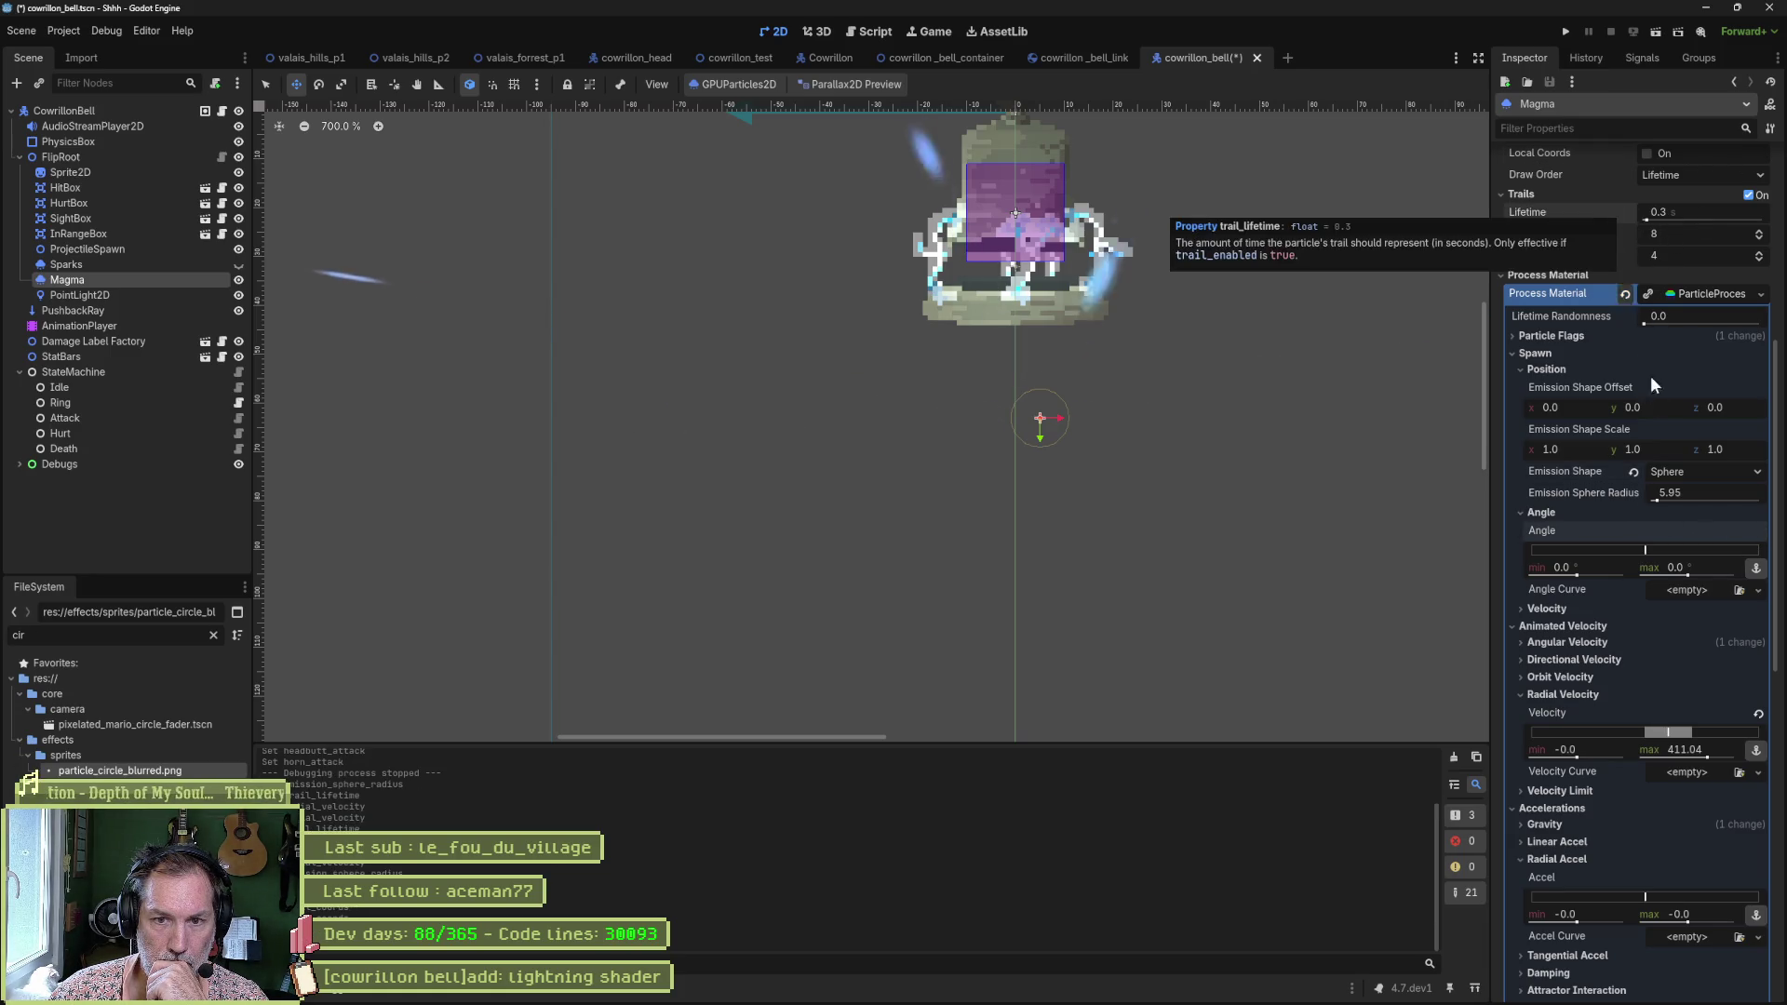
Try particle angle ranges of about -720 to 702, then revert the angle to zero.
left_click_drag(1647, 553, 1759, 550)
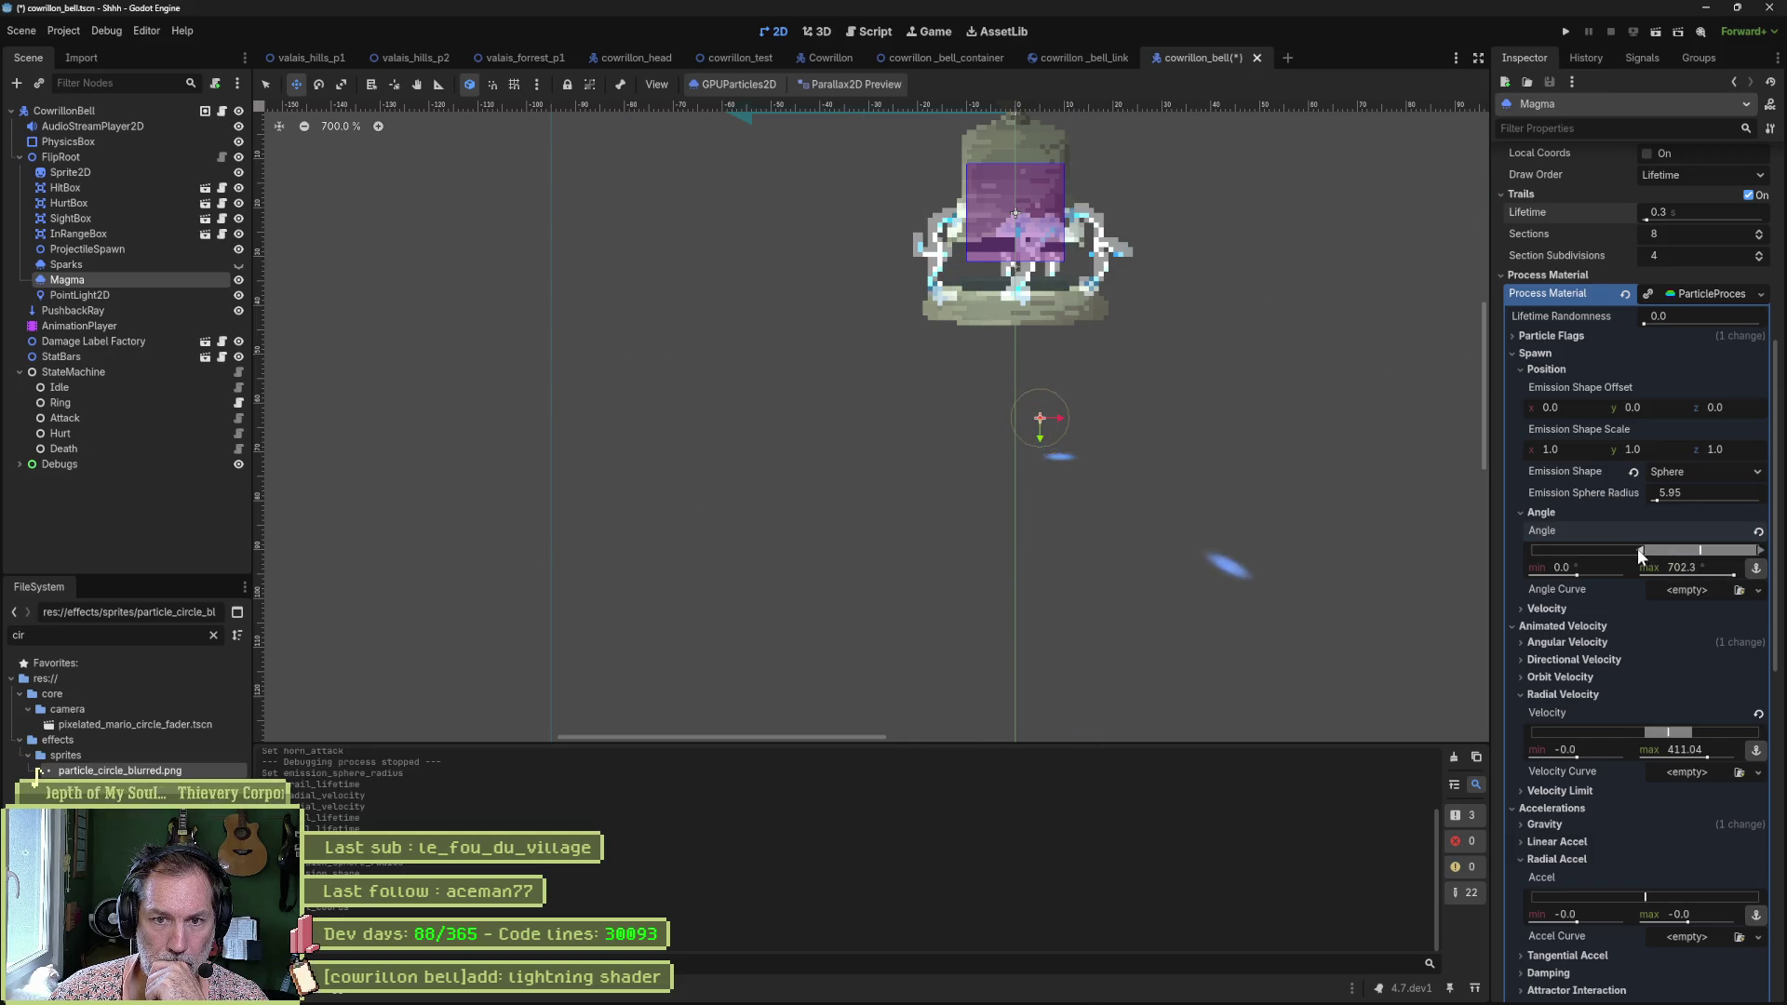
left_click_drag(1641, 550, 1501, 538)
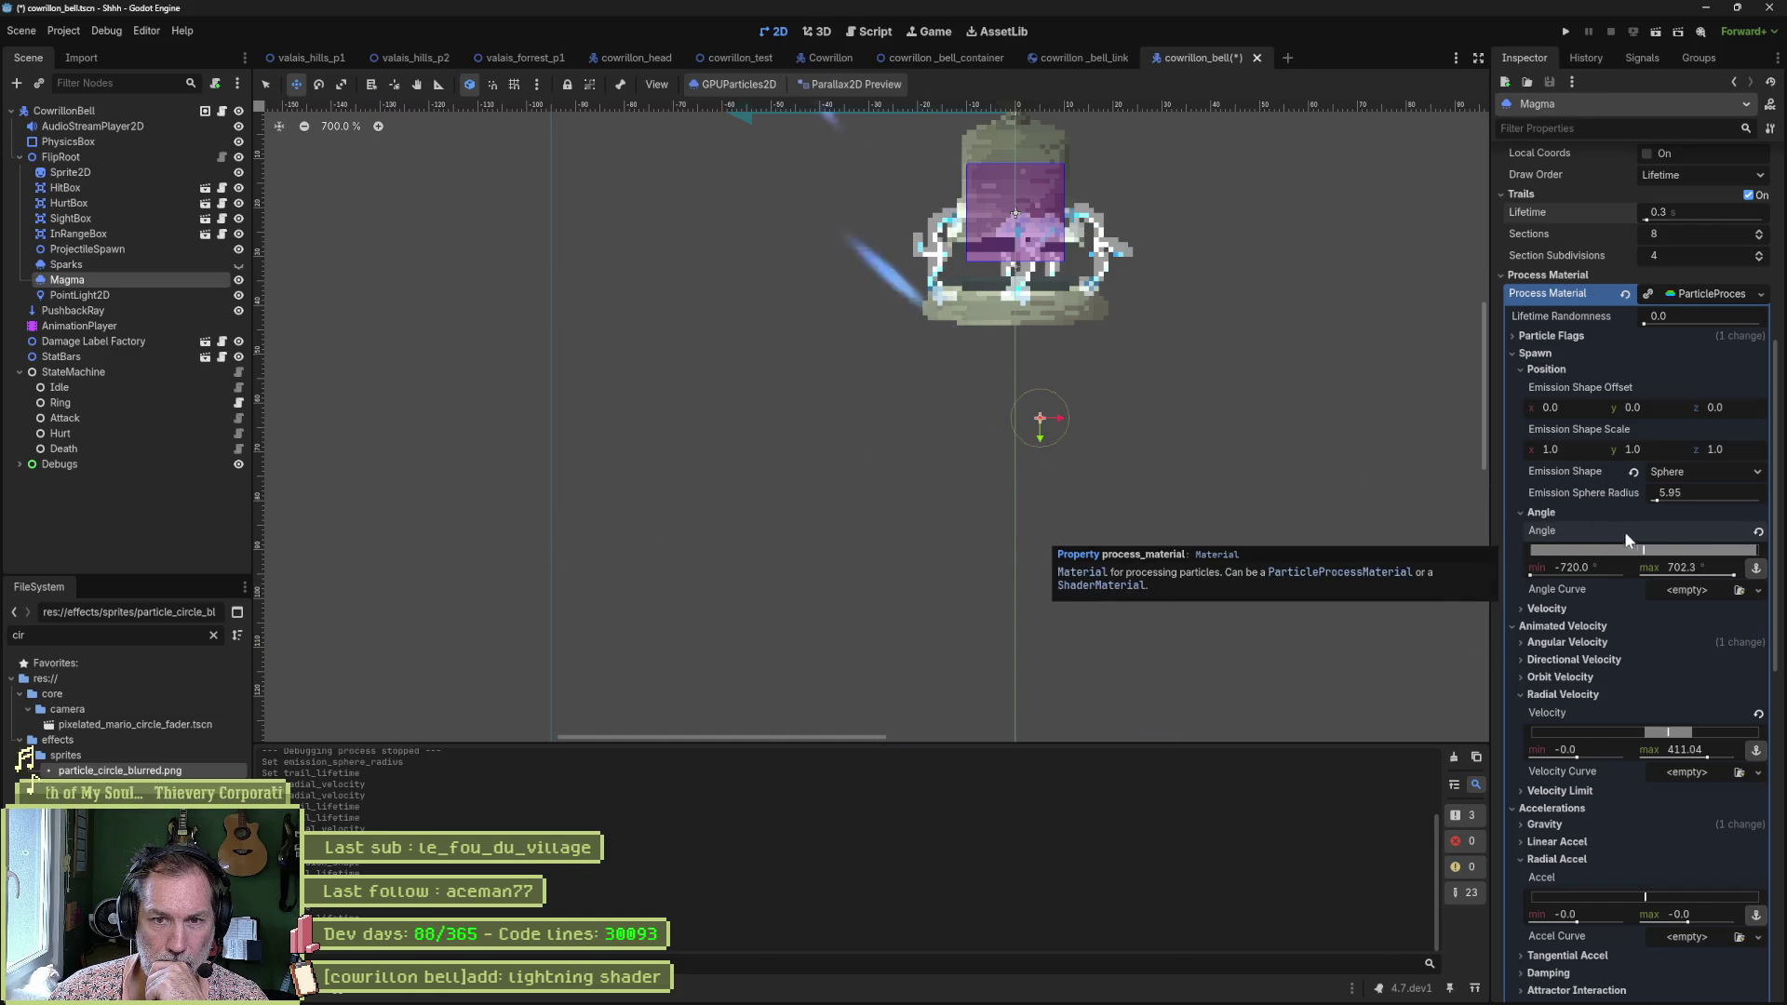
left_click(1758, 532)
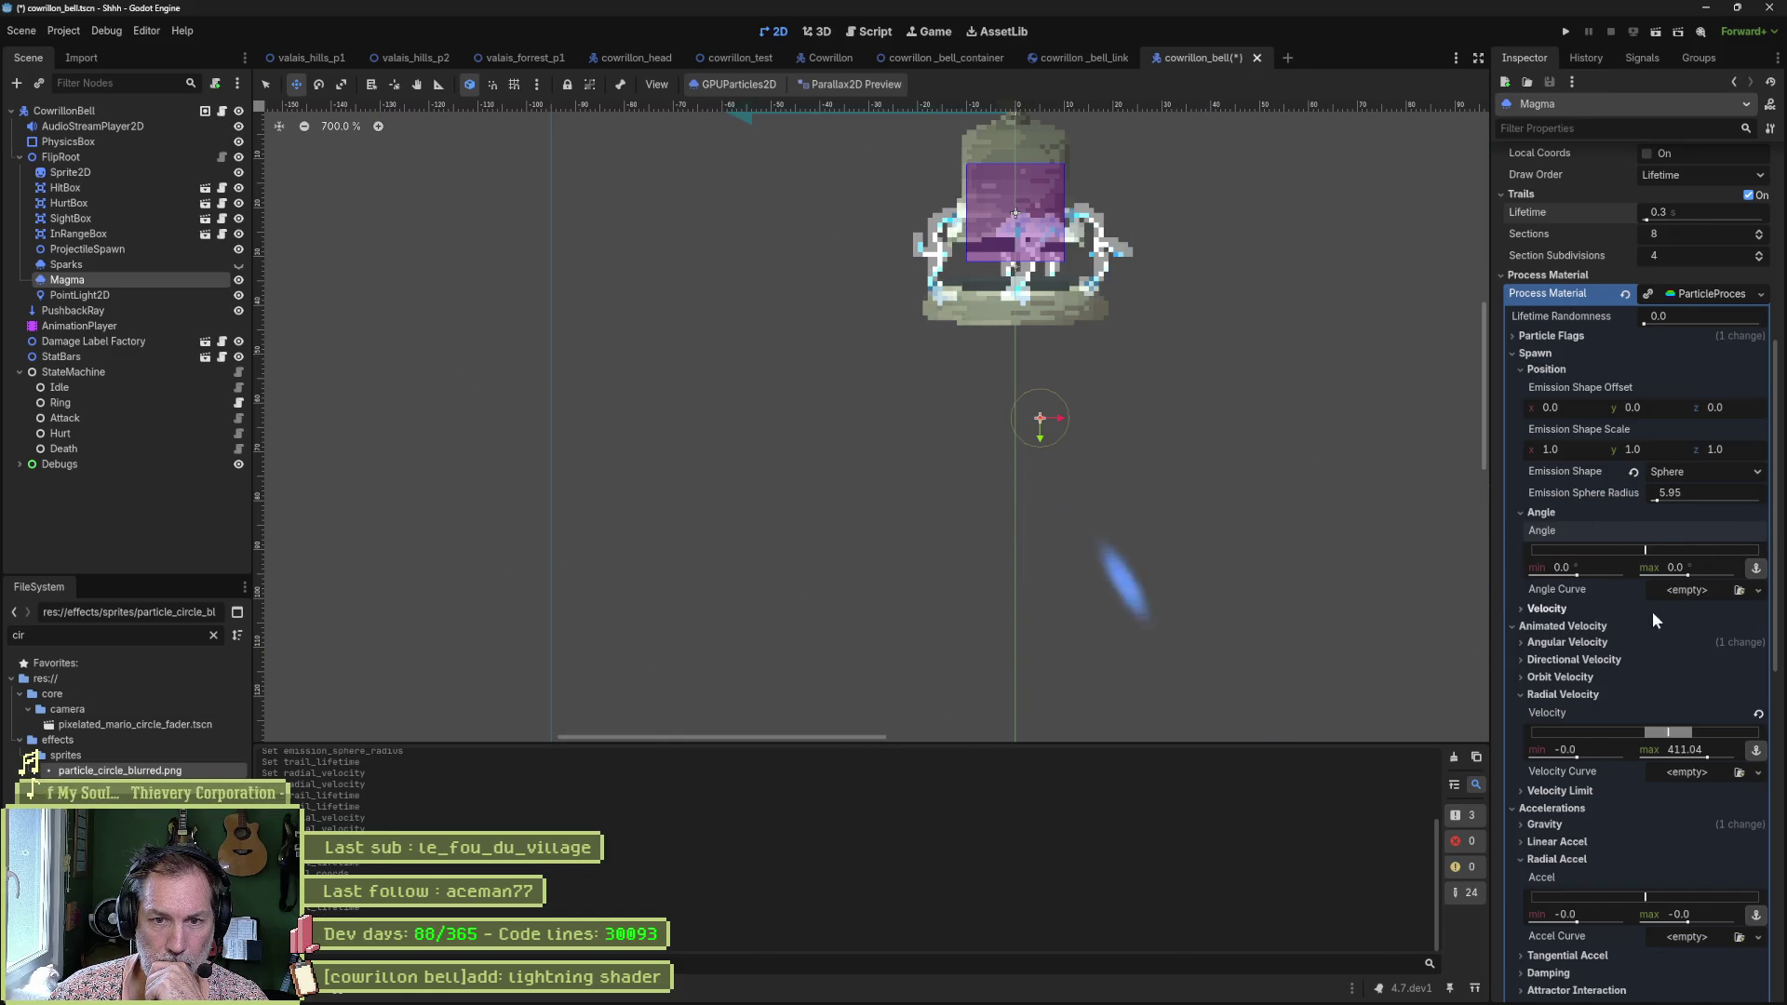
left_click(1541, 513)
Test inherit velocity ratio, spread and flatness, then revert them to 0, 45 and 0.
left_click(1554, 529)
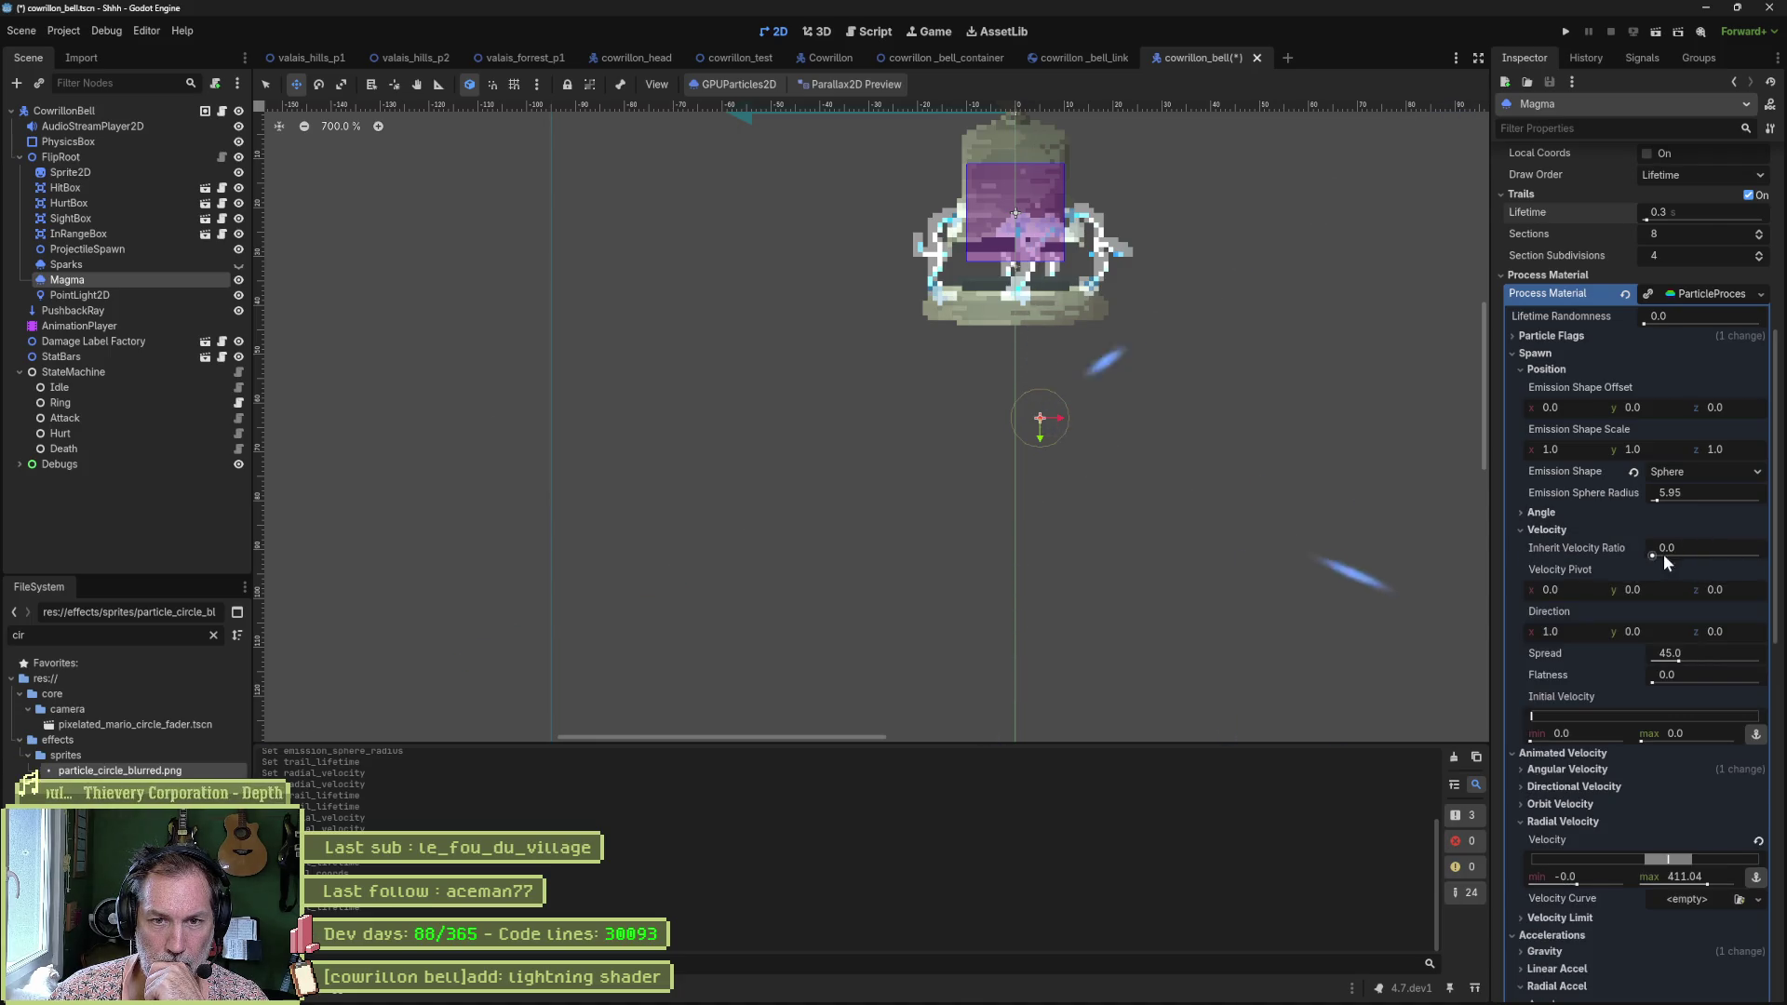
left_click_drag(1663, 555, 1759, 556)
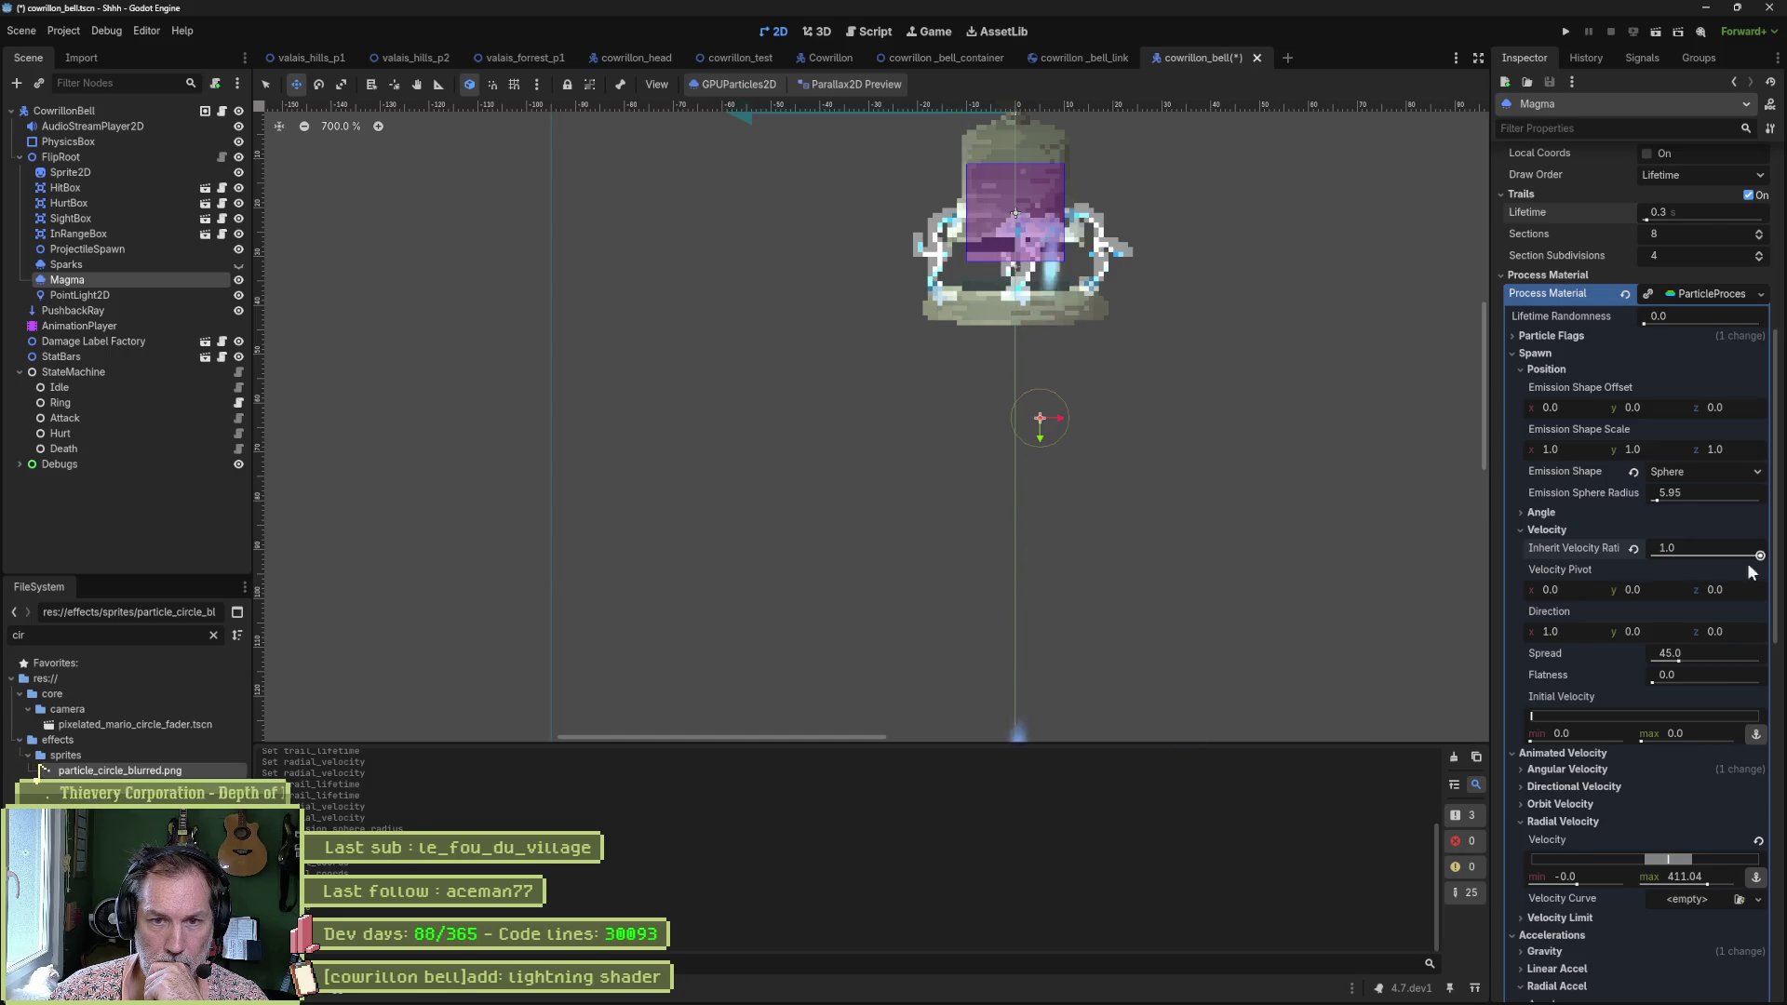
left_click(1634, 548)
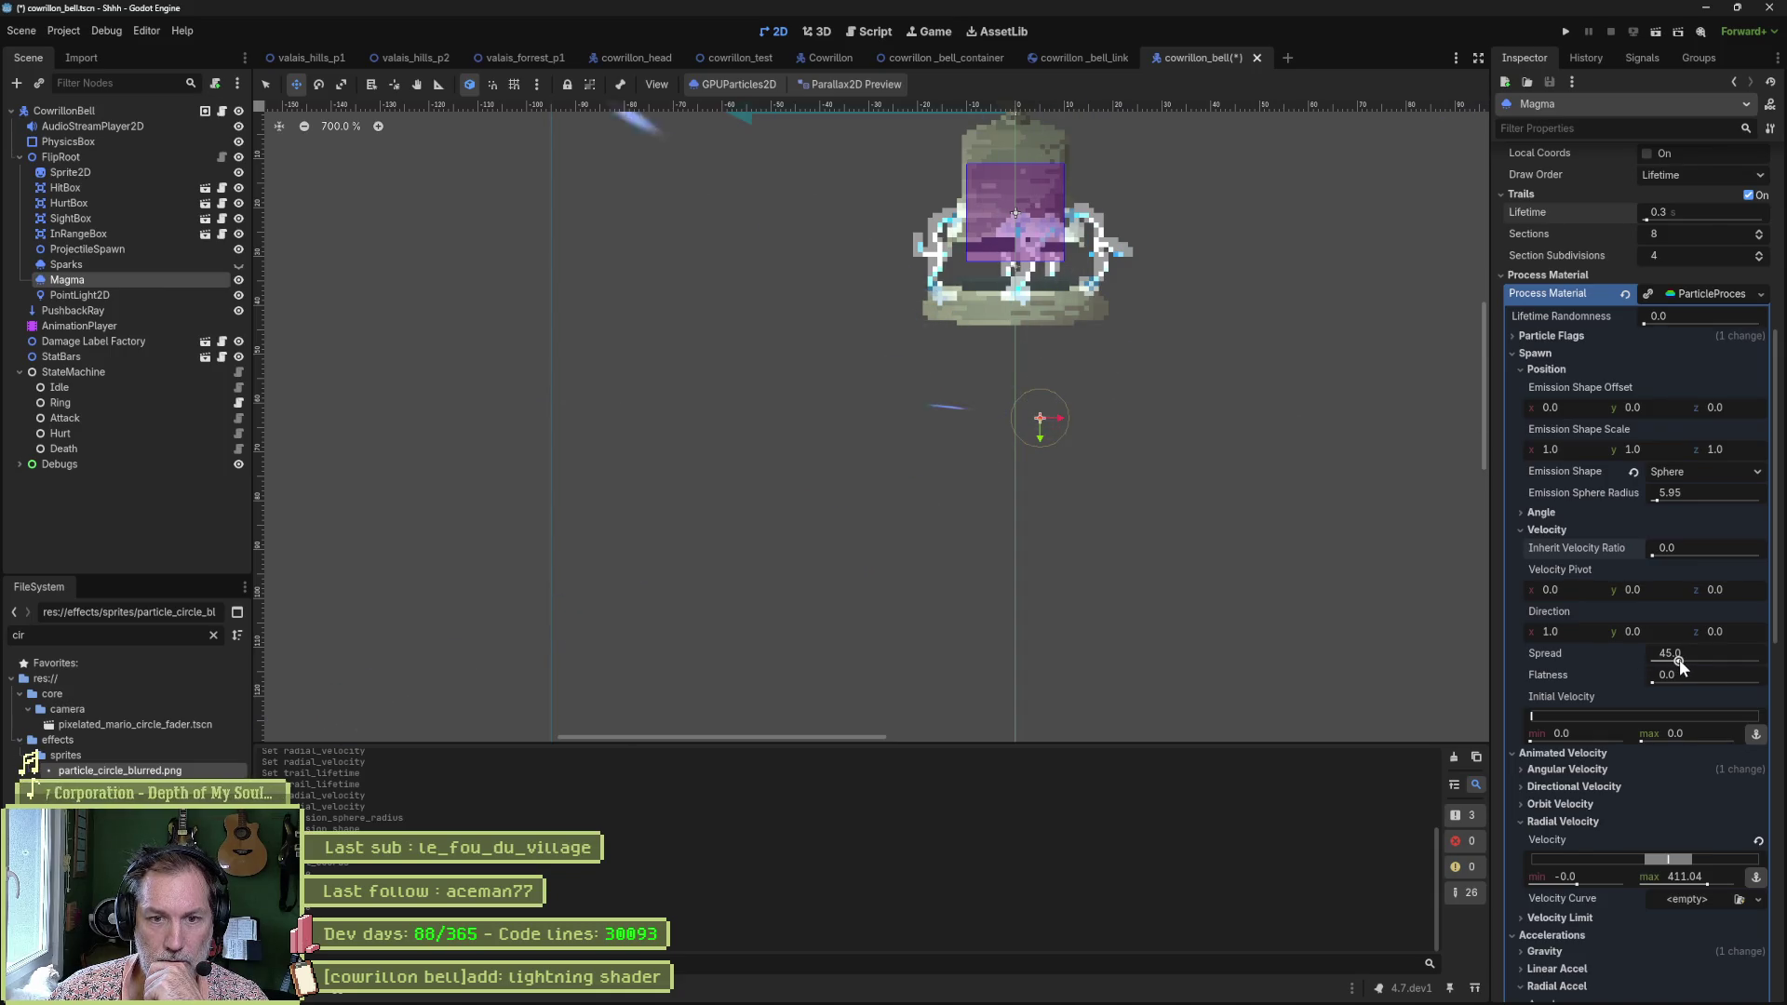
mouse_move(1679, 659)
left_mouse_down()
mouse_move(1760, 661)
mouse_move(1590, 650)
left_mouse_up()
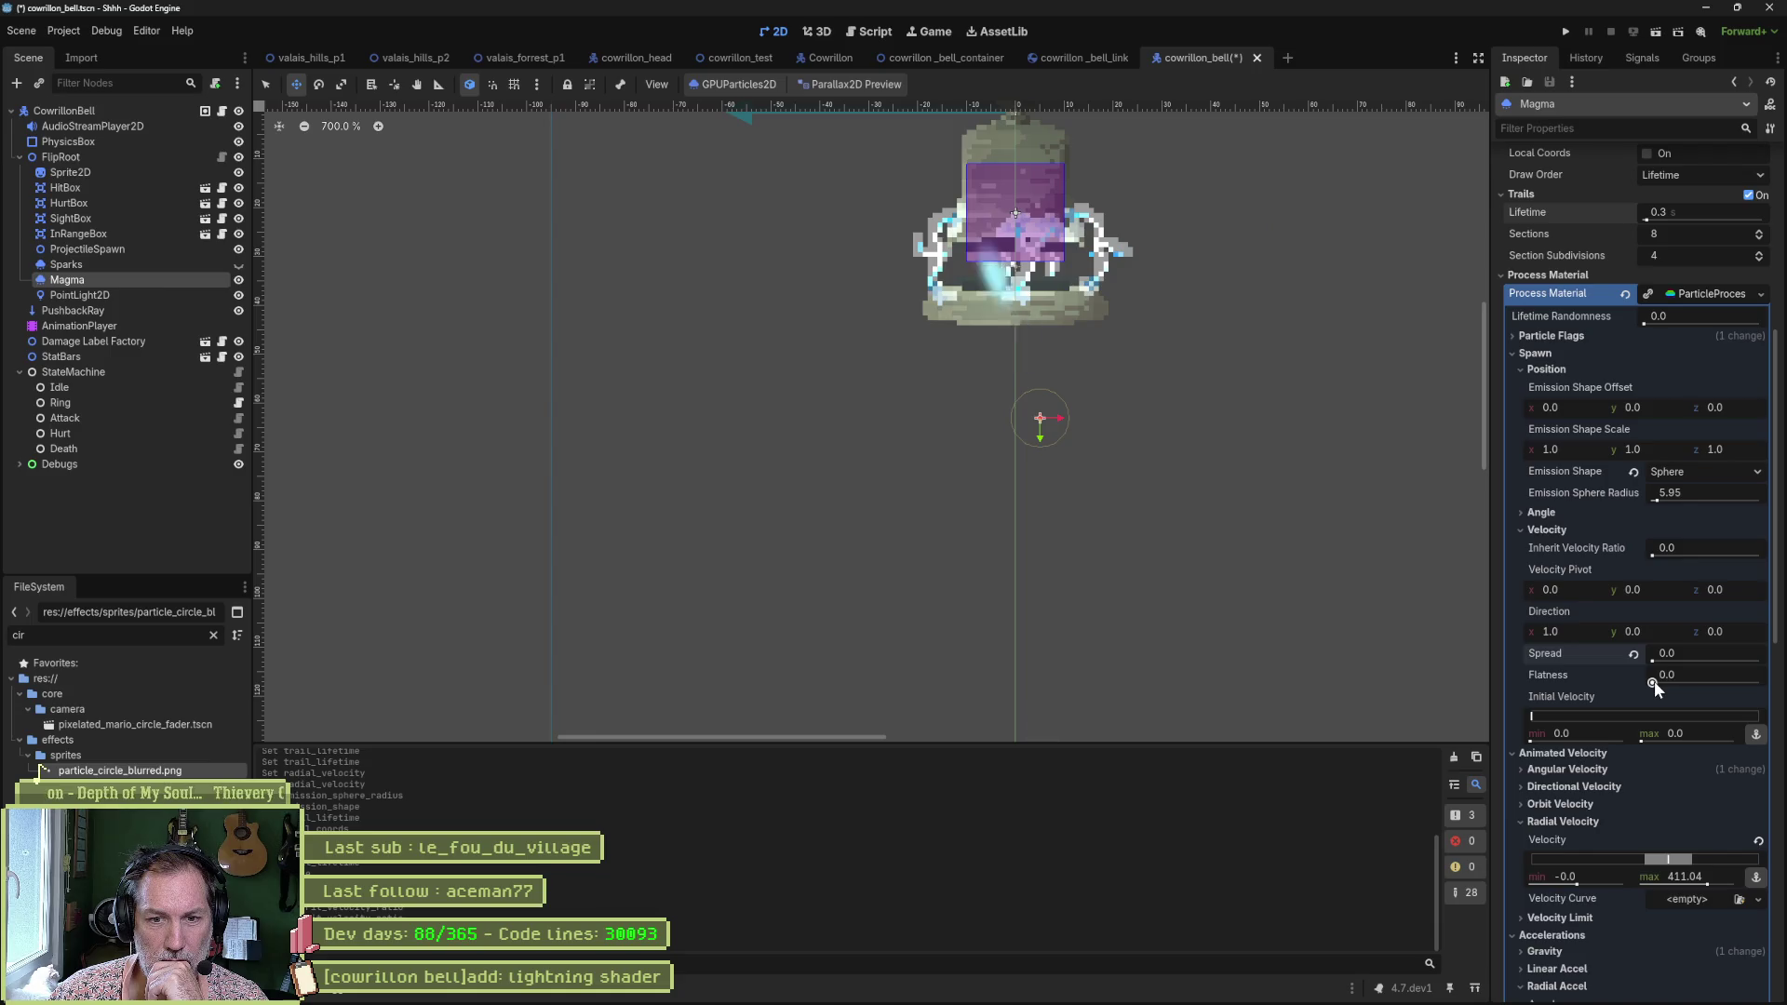
left_click_drag(1655, 681, 1762, 683)
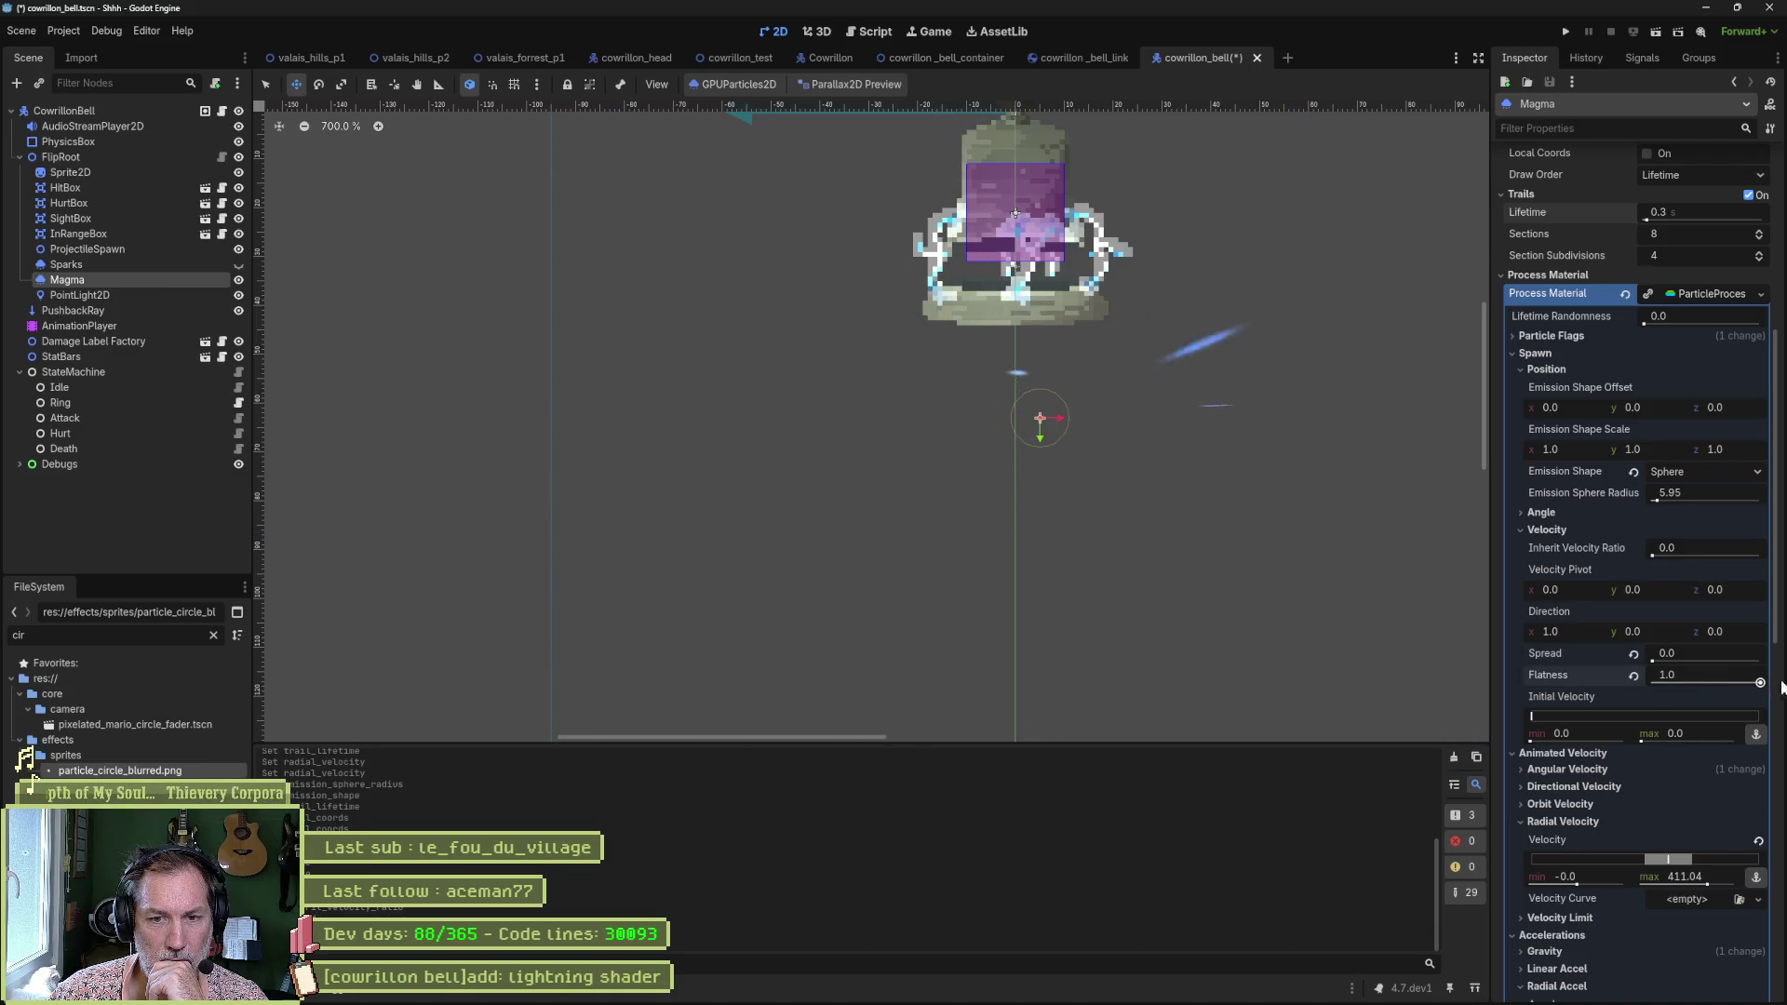
left_click(1633, 676)
left_click(1634, 653)
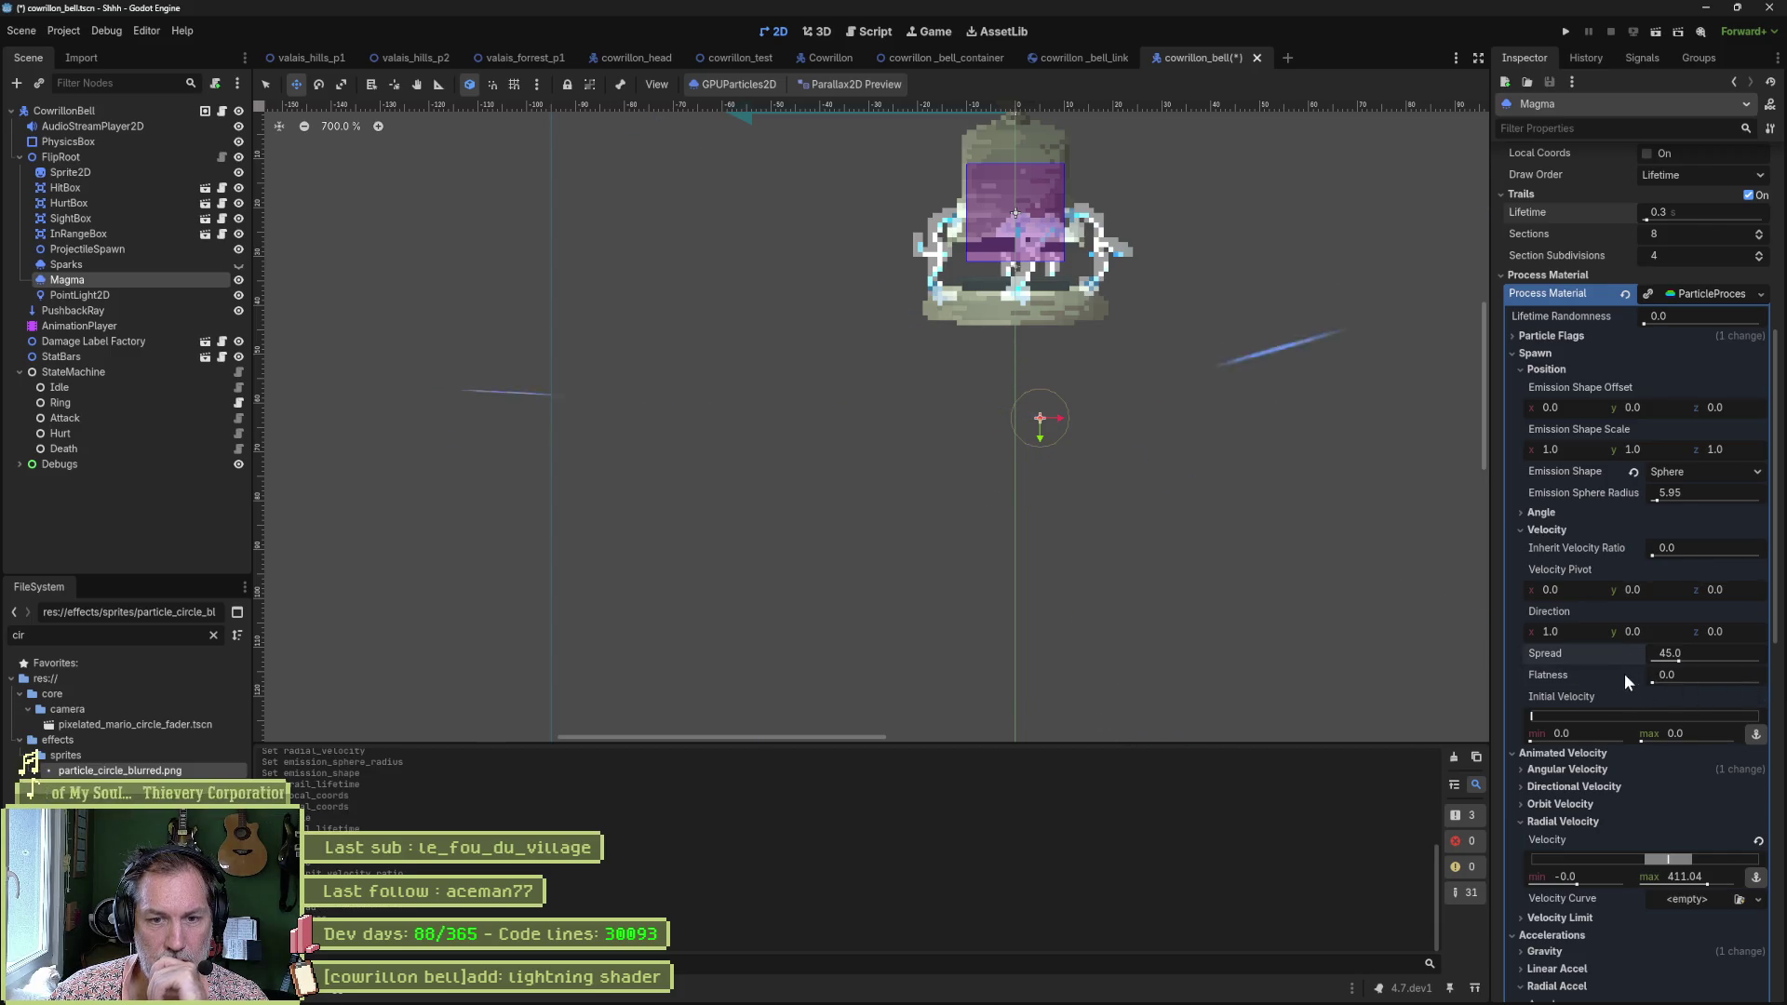
Experiment with a negative maximum radial velocity, then reset the radial velocity range to zero.
scroll(1592, 672, "down", 3)
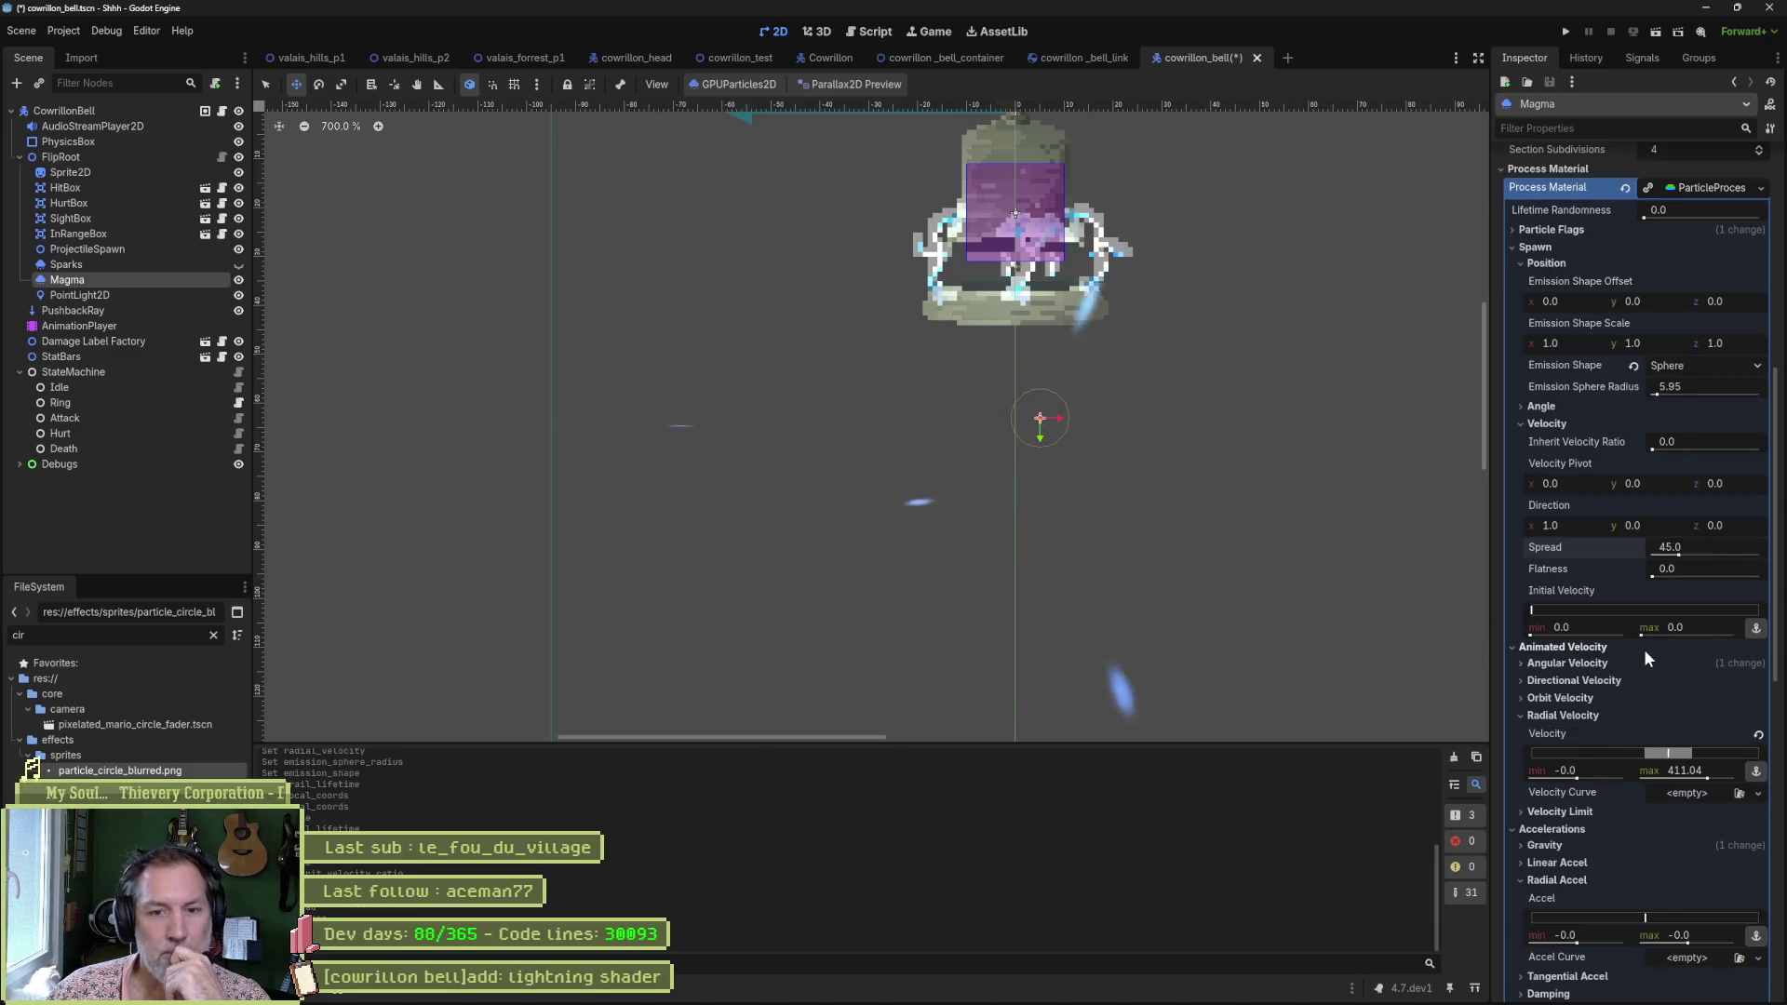
scroll(1629, 659, "down", 3)
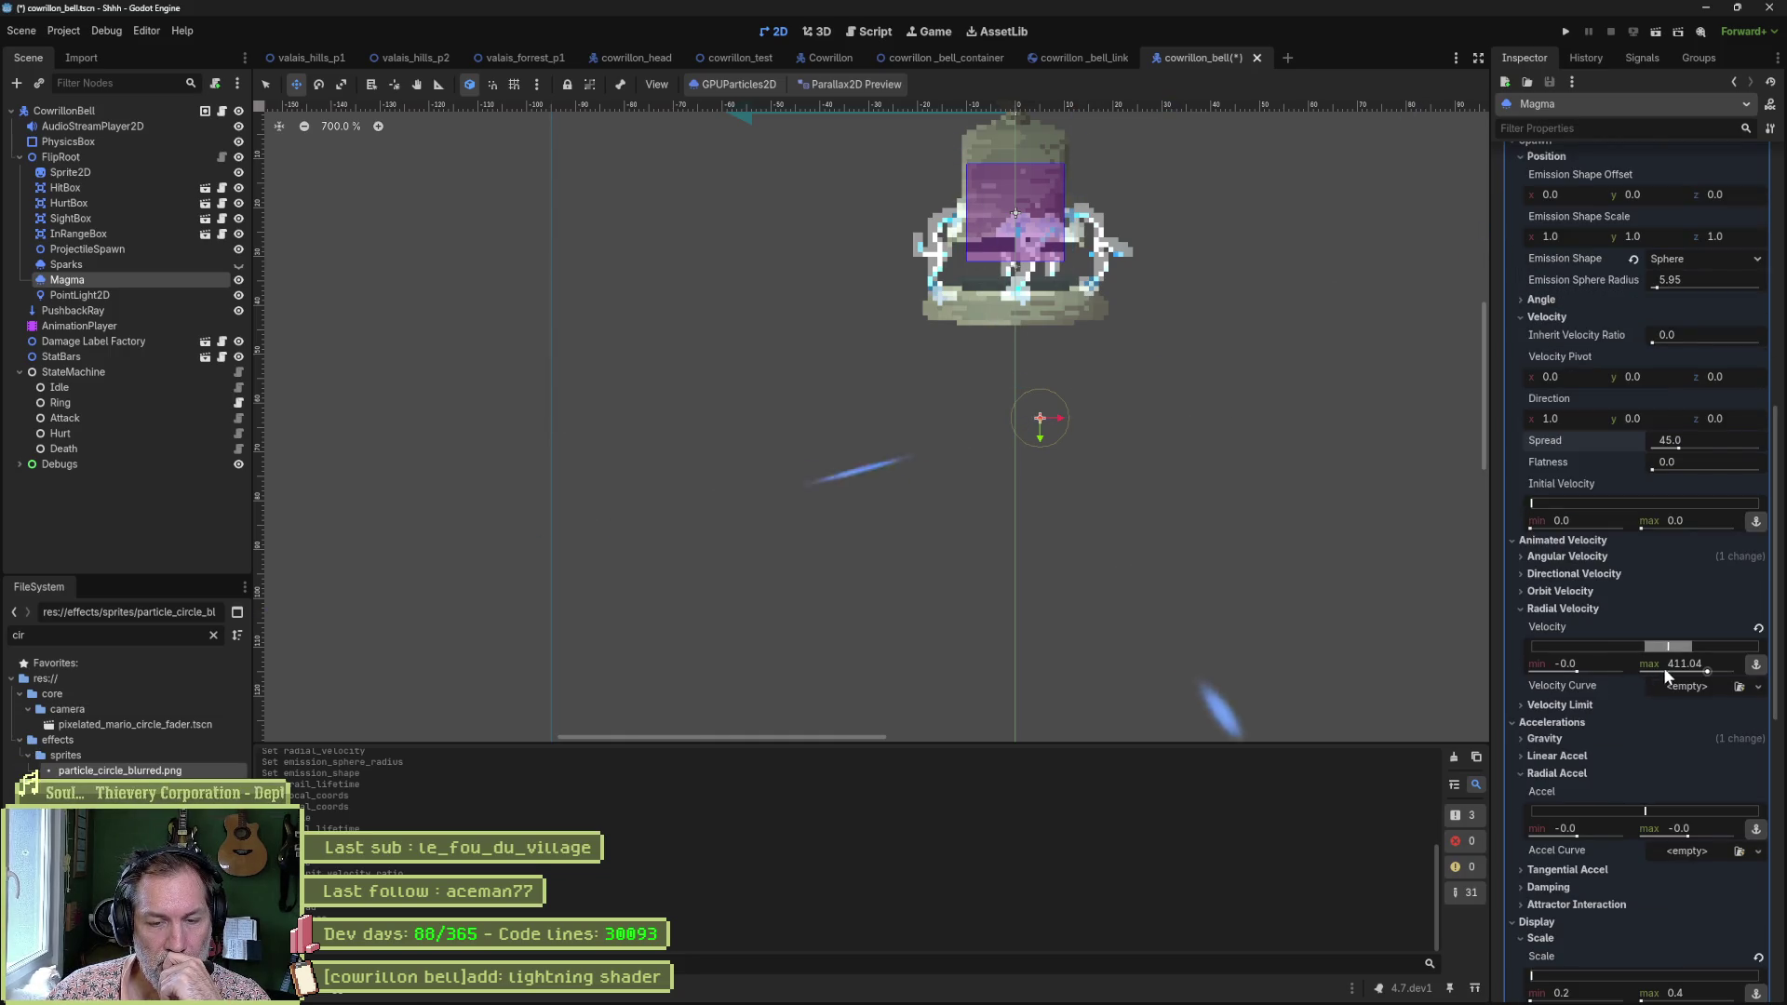
left_click_drag(1707, 672, 1673, 672)
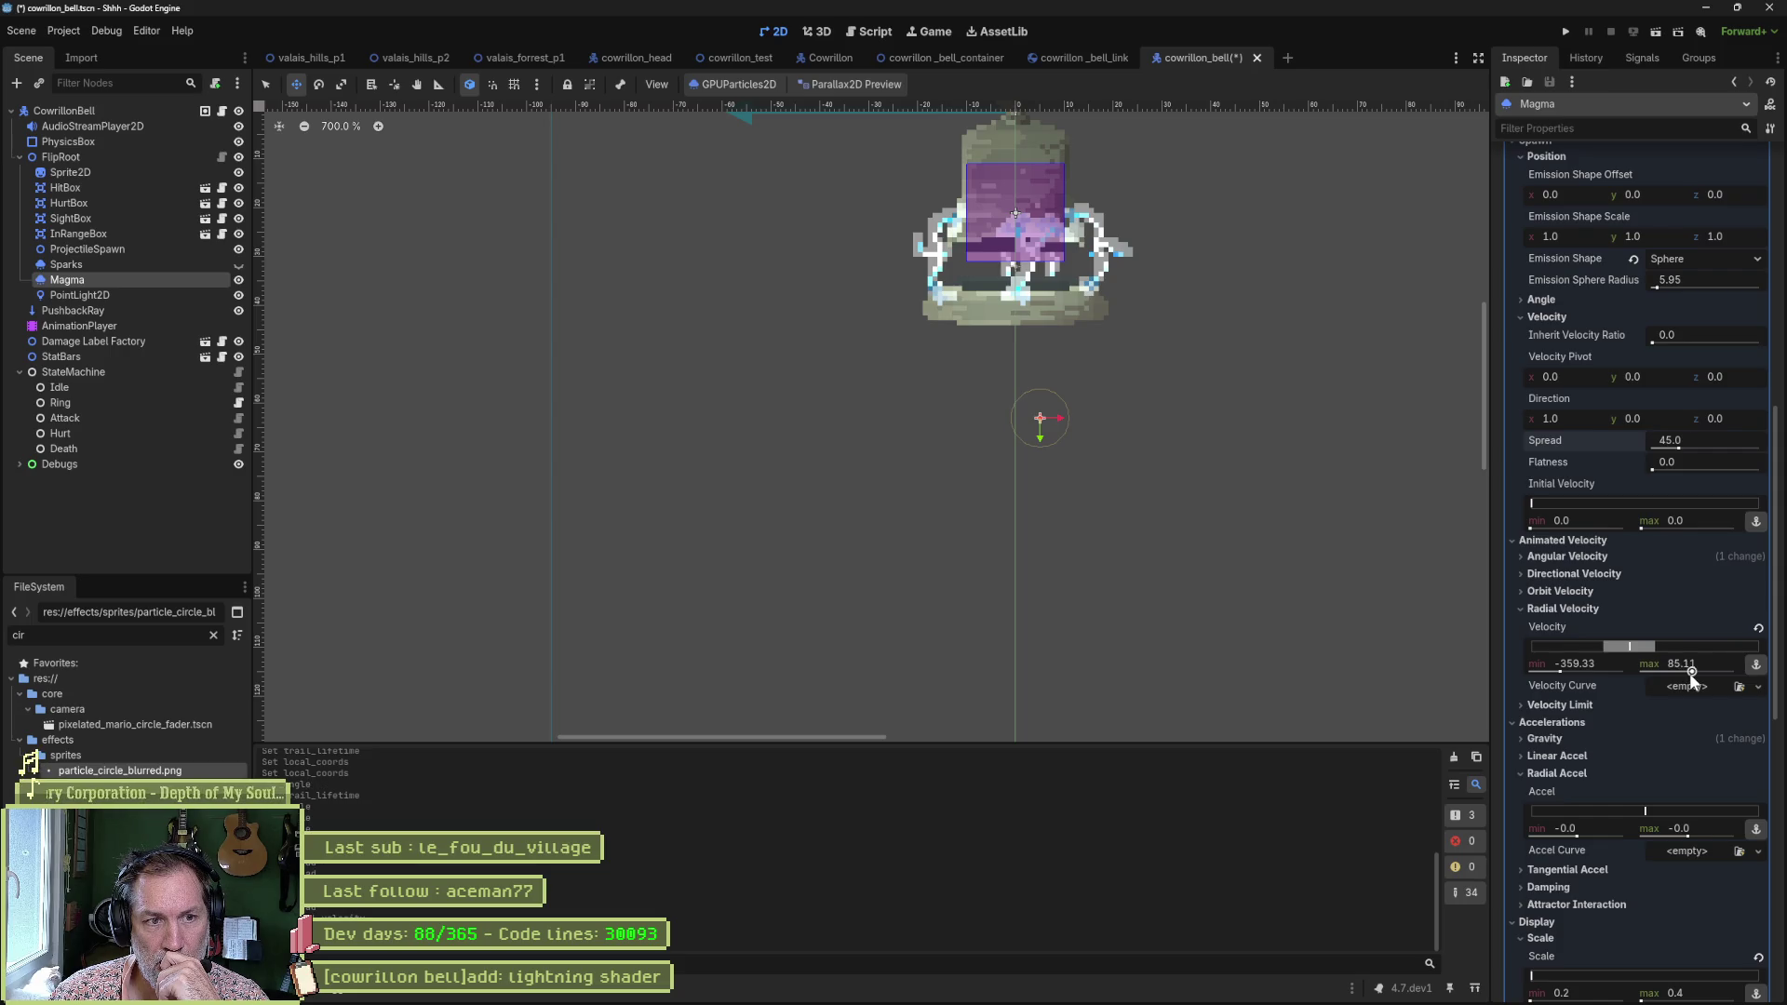
left_click_drag(1690, 673, 1690, 673)
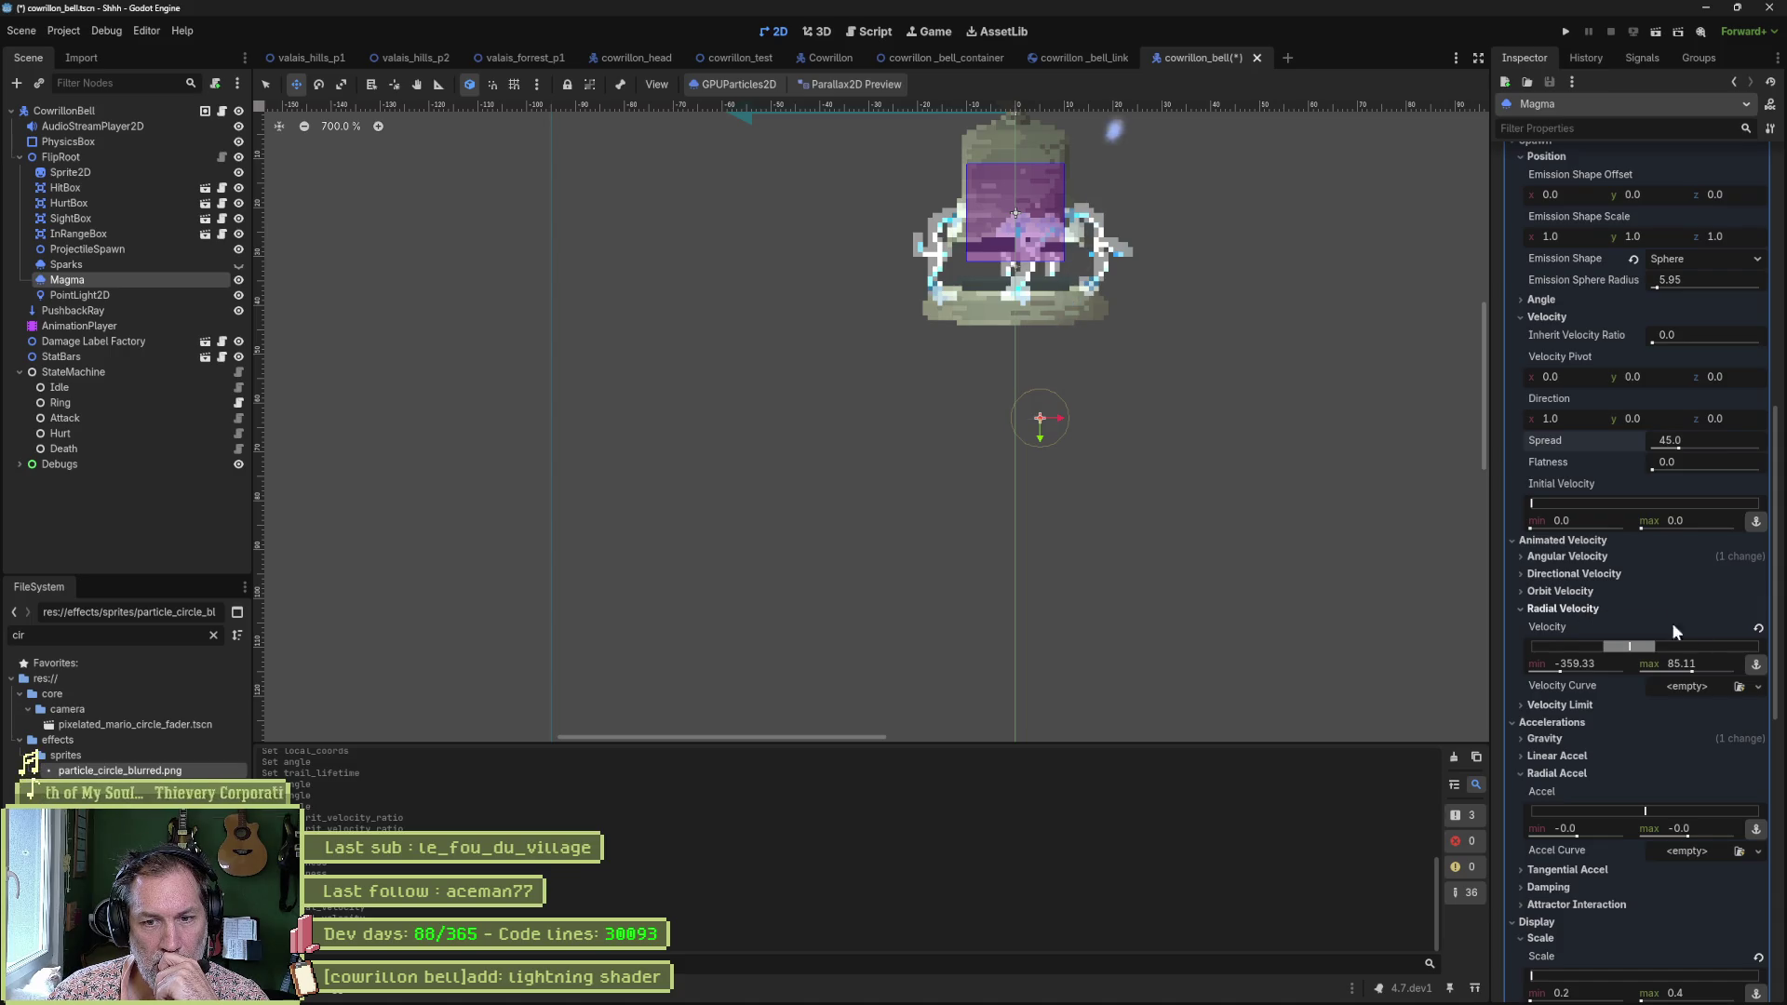
left_click(1758, 628)
Try a small orbit velocity, then reset the particles' angular velocity to zero.
left_click(1568, 596)
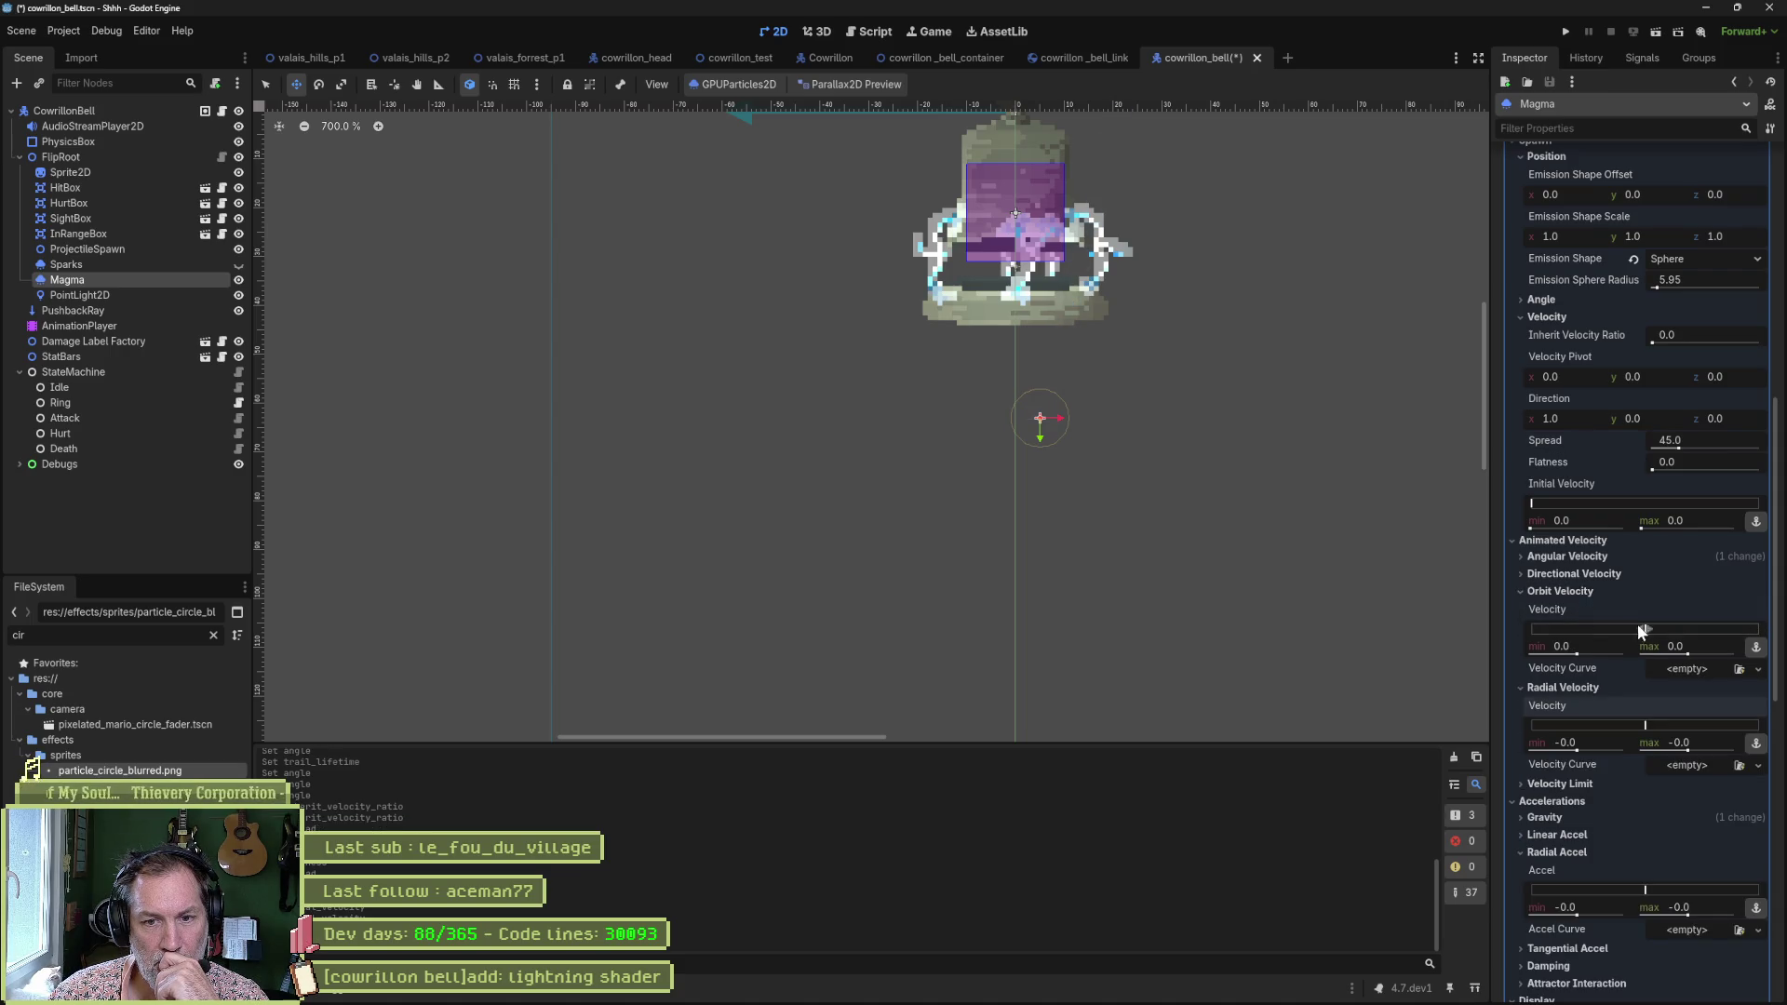
left_click_drag(1655, 628, 1675, 632)
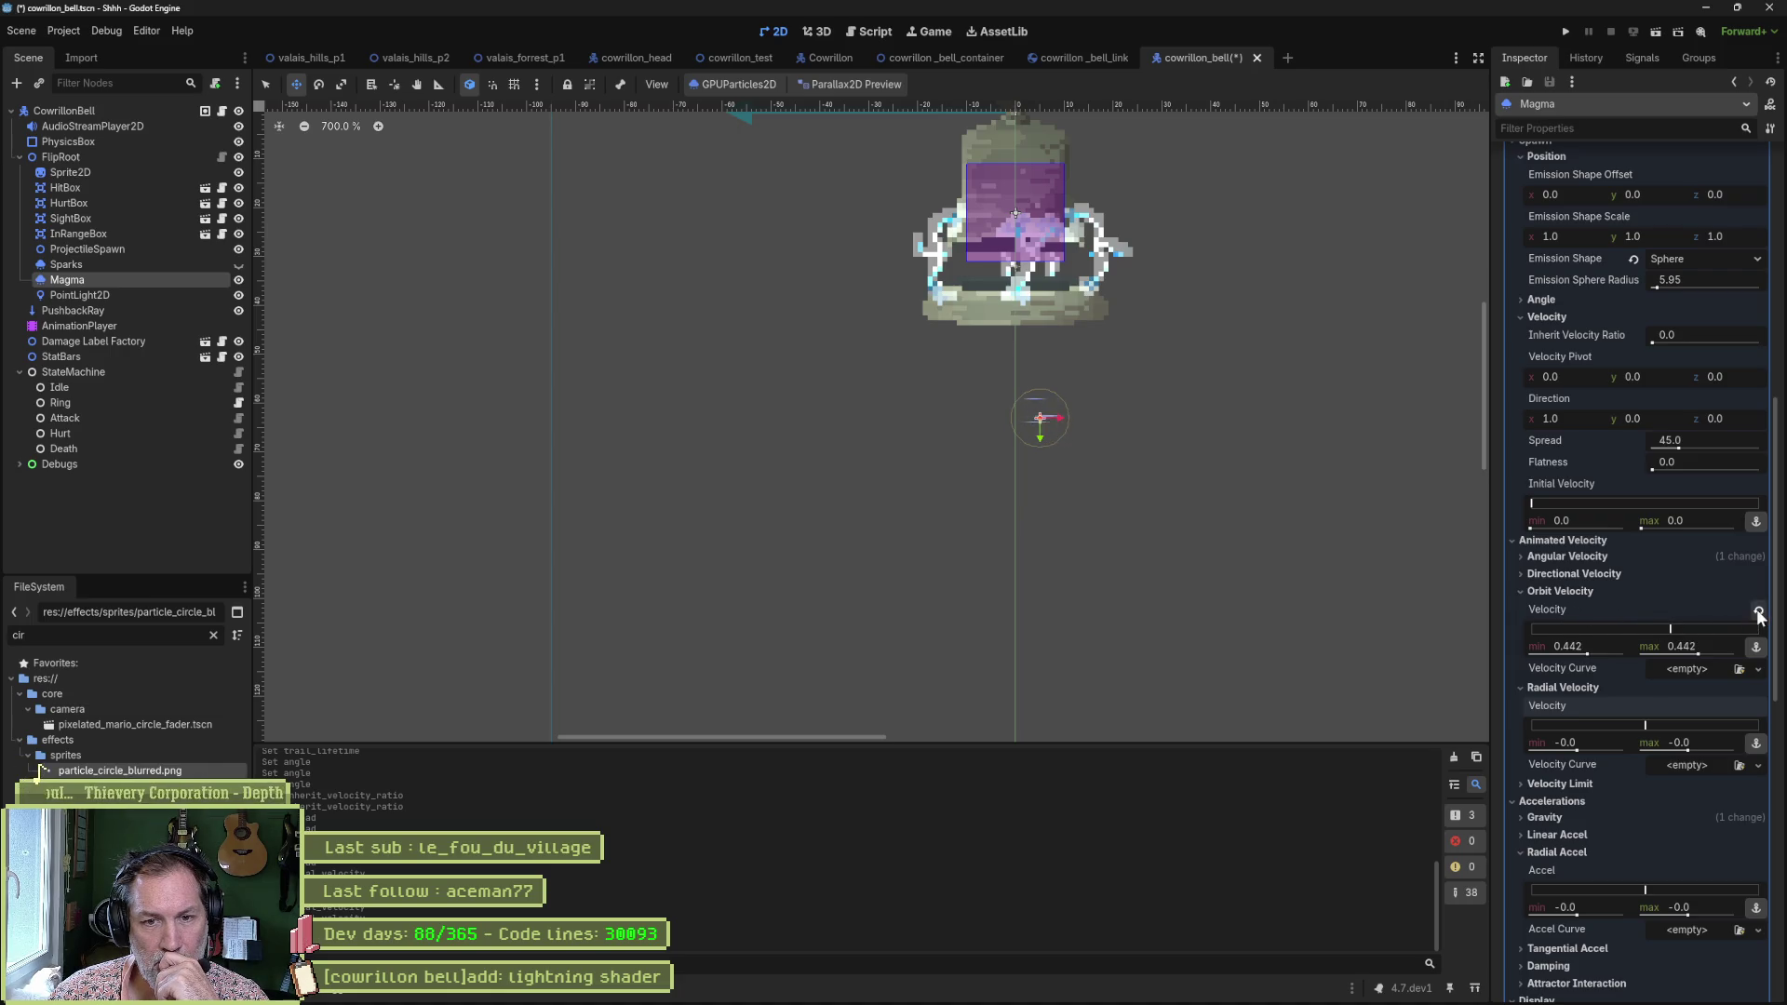
left_click(1581, 589)
left_click(1583, 574)
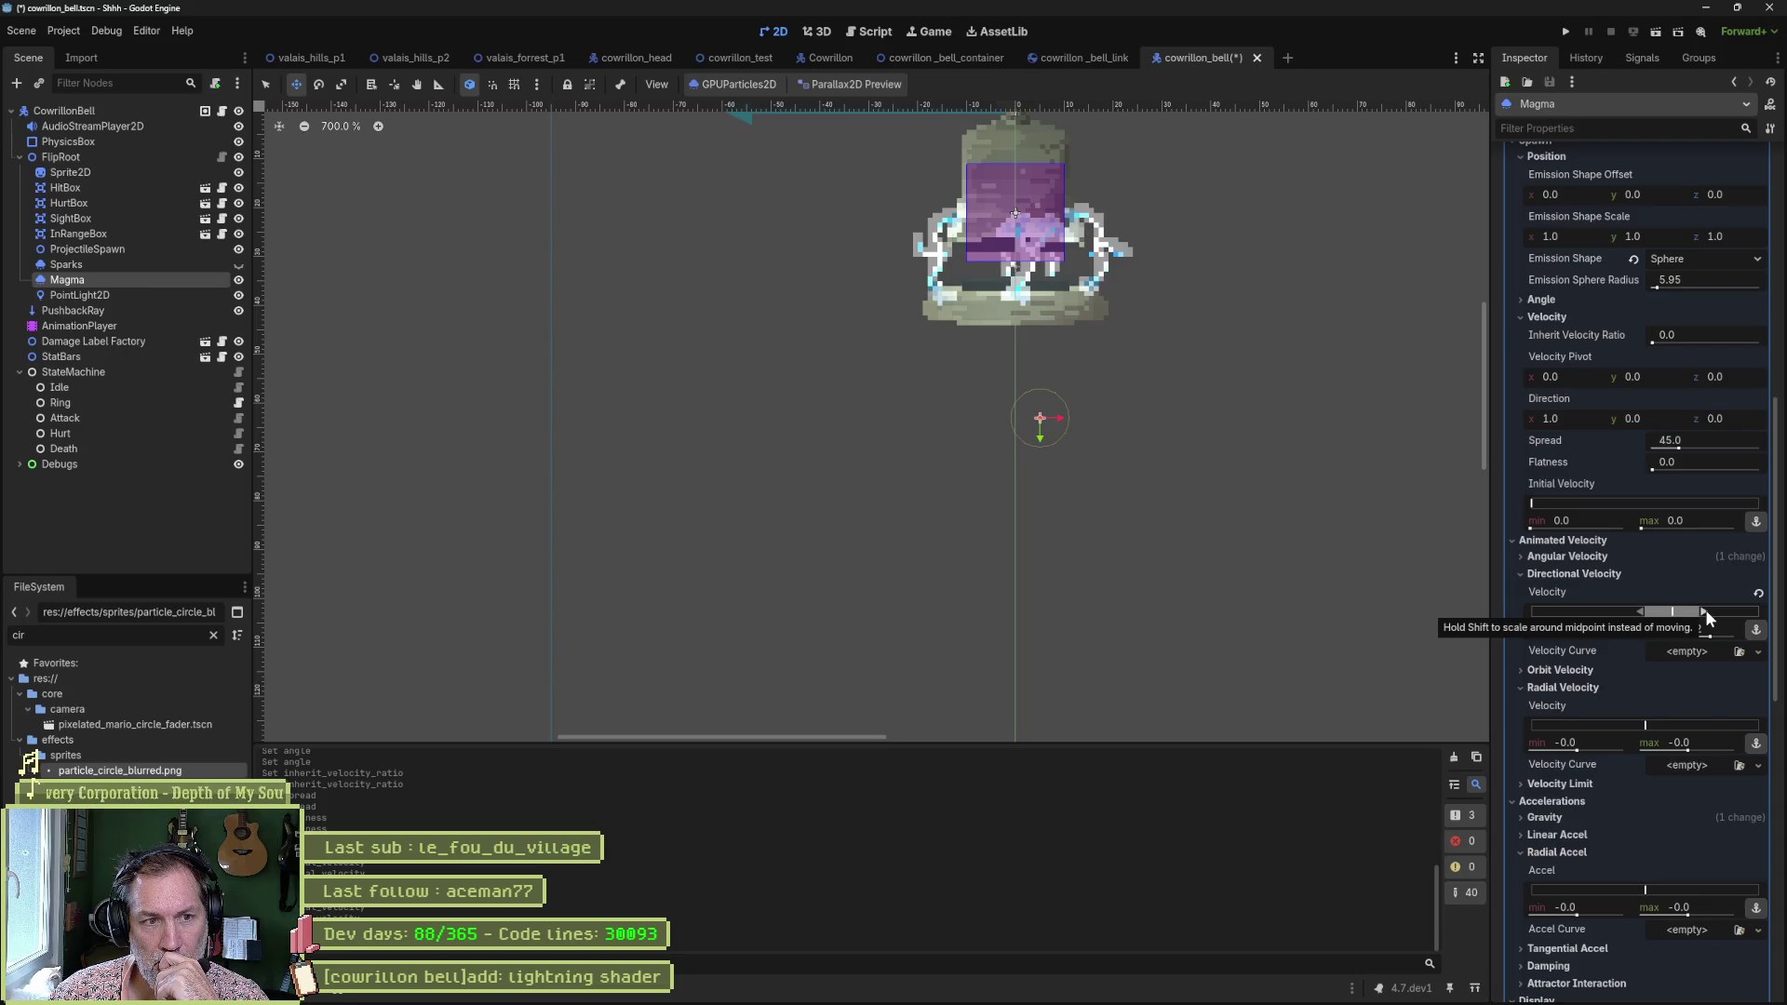
left_click(1580, 574)
left_click(1573, 557)
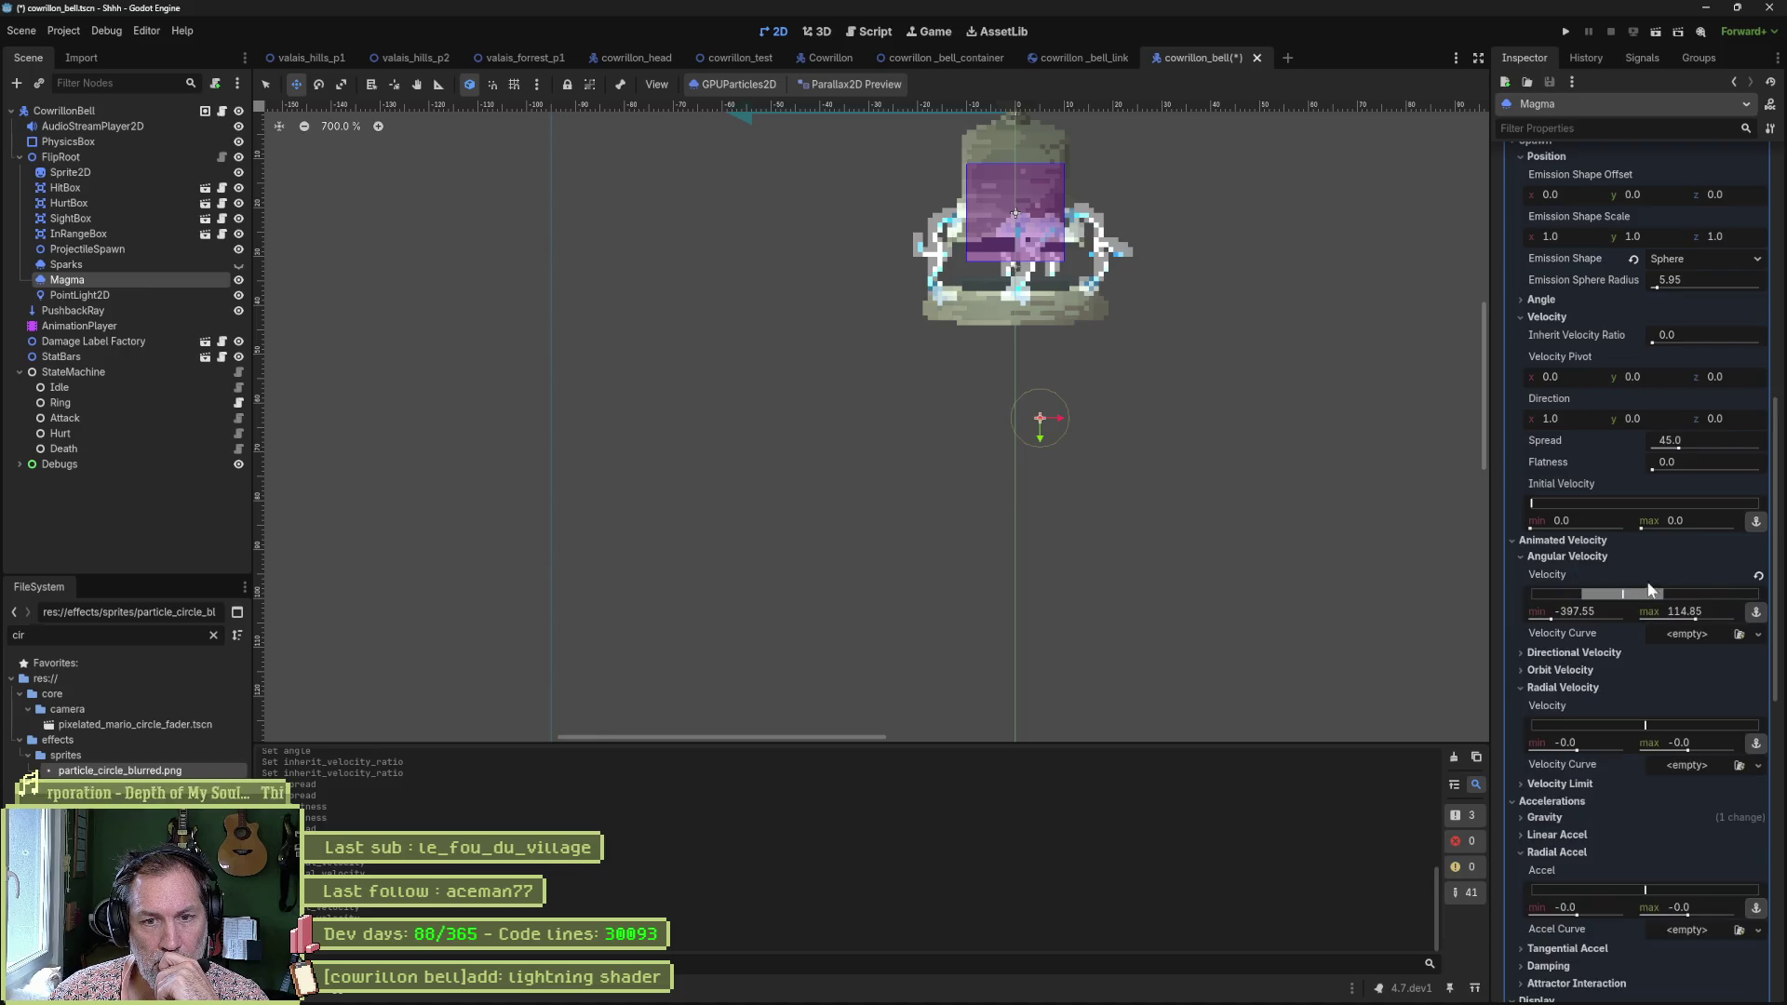
left_click(1758, 576)
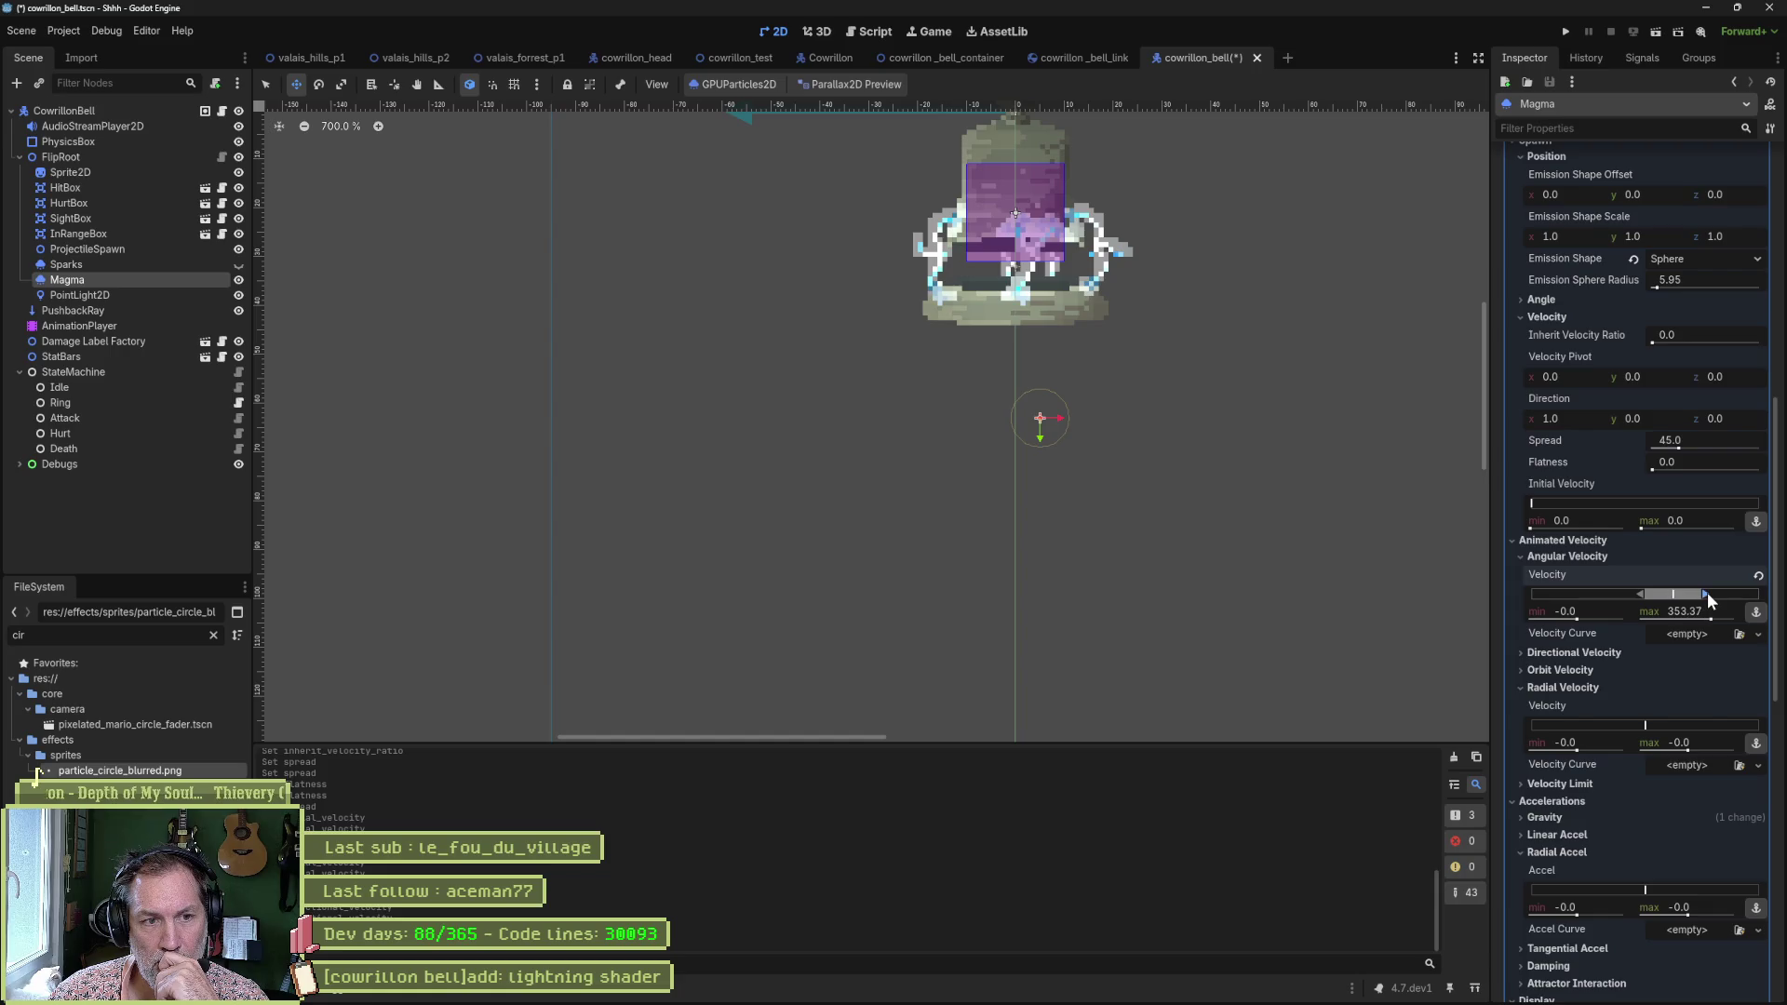
left_click(1757, 576)
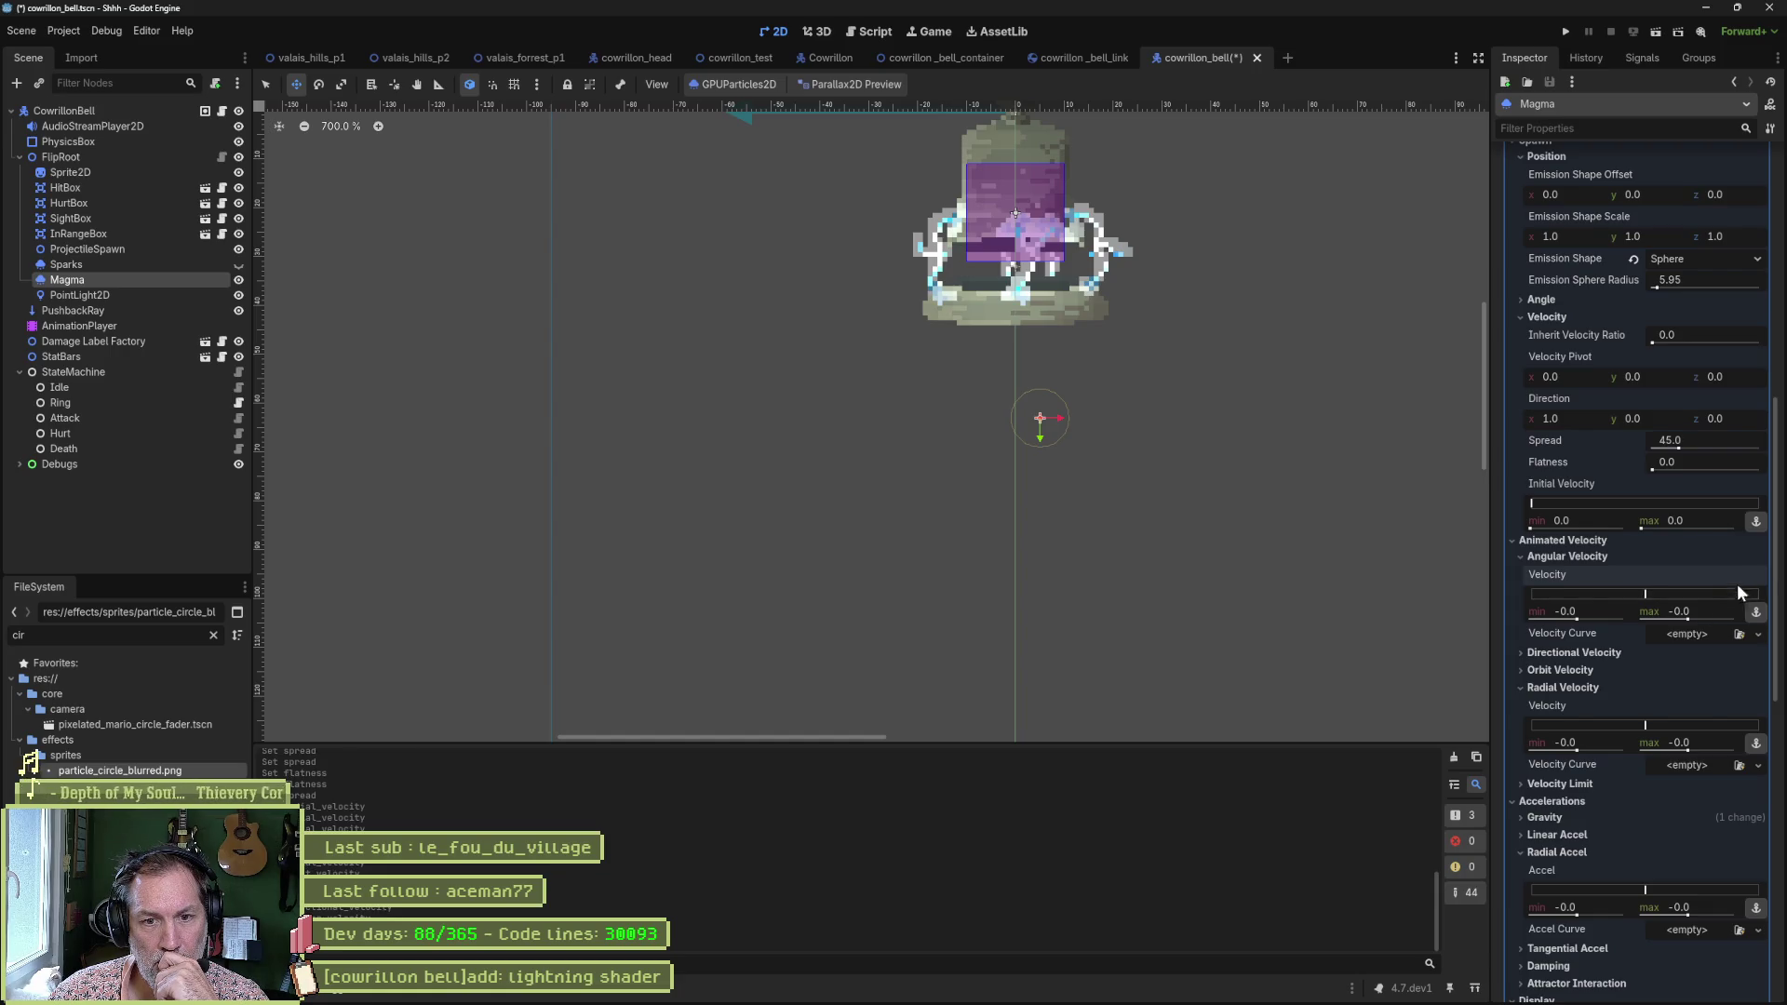
left_click(1601, 558)
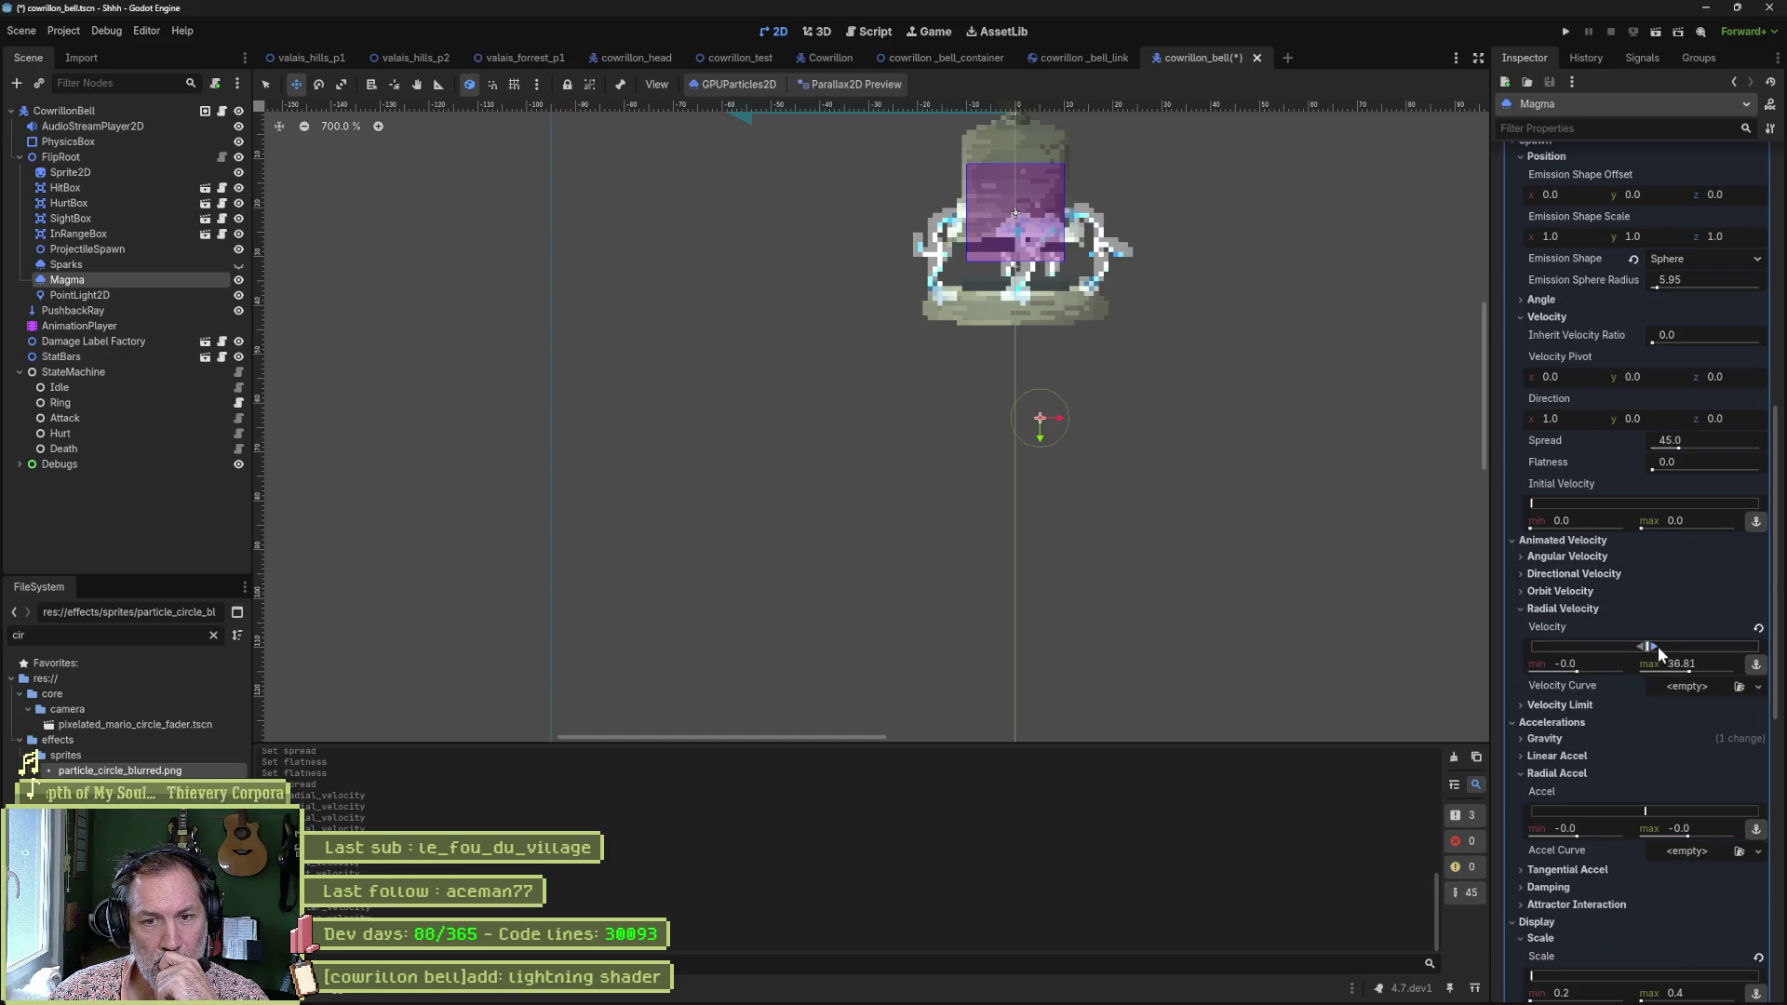
Test a higher radial value, inspect Gravity and Linear Accel, then reset Radial Velocity to zero.
left_click_drag(1657, 646, 1674, 648)
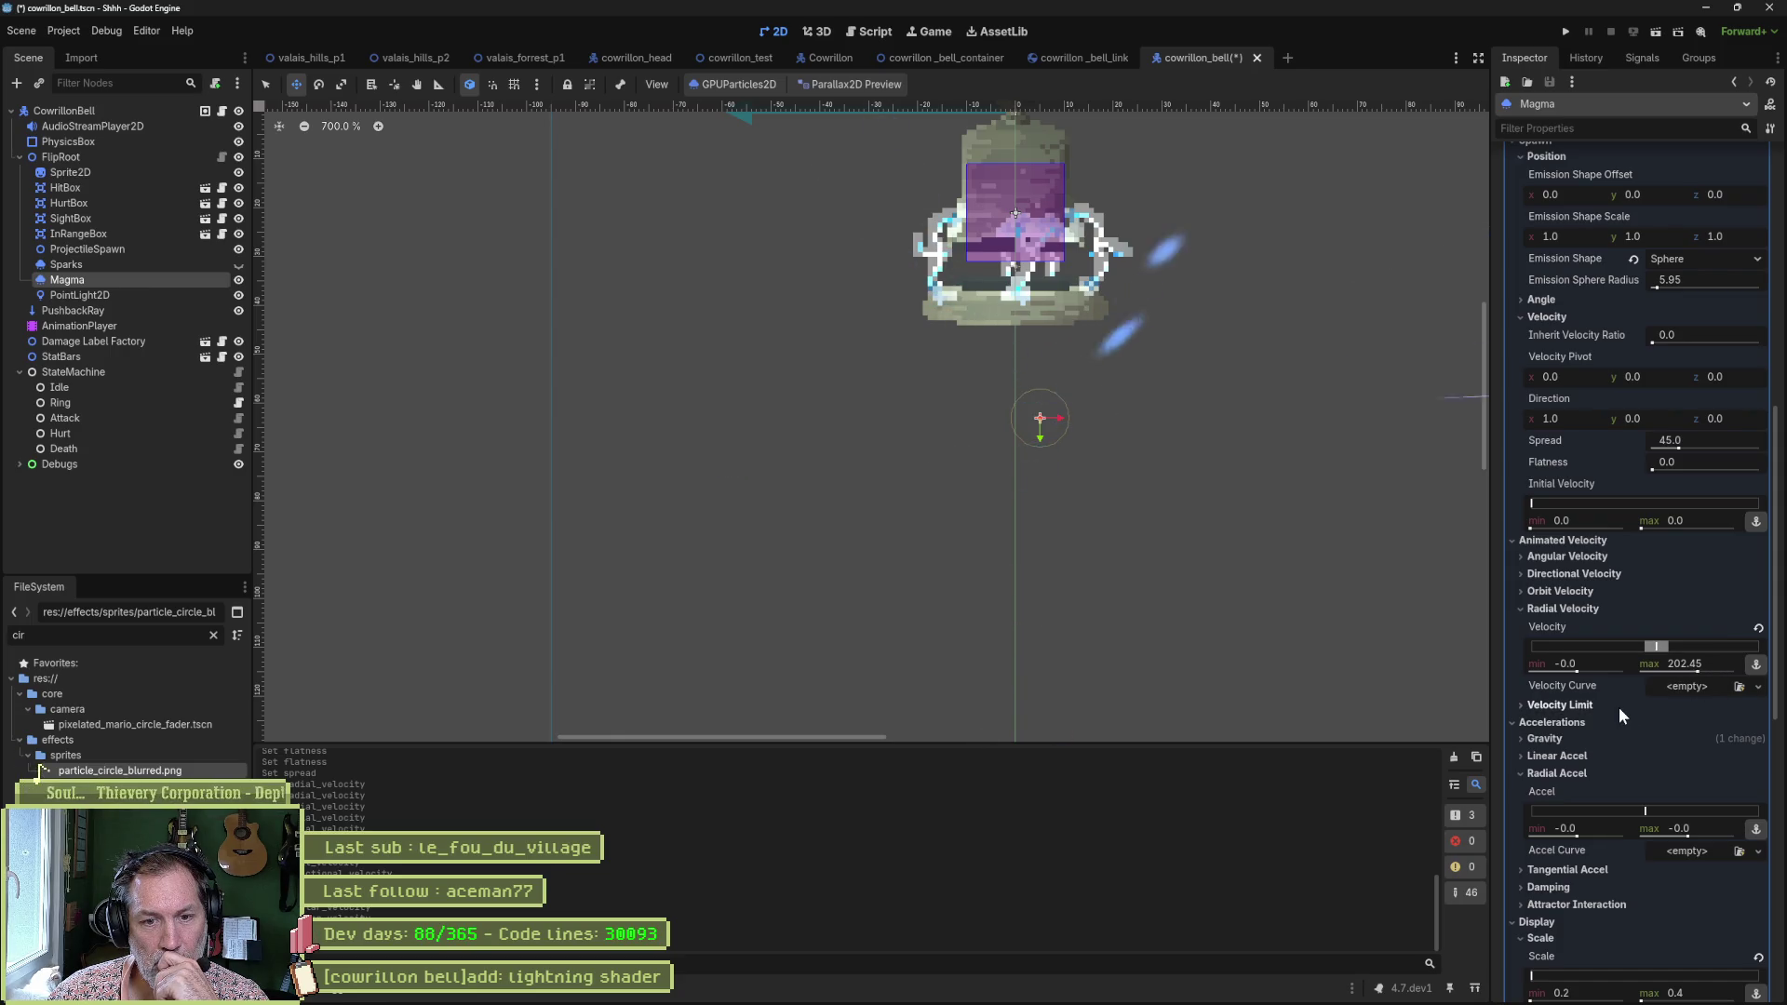
left_click(1594, 735)
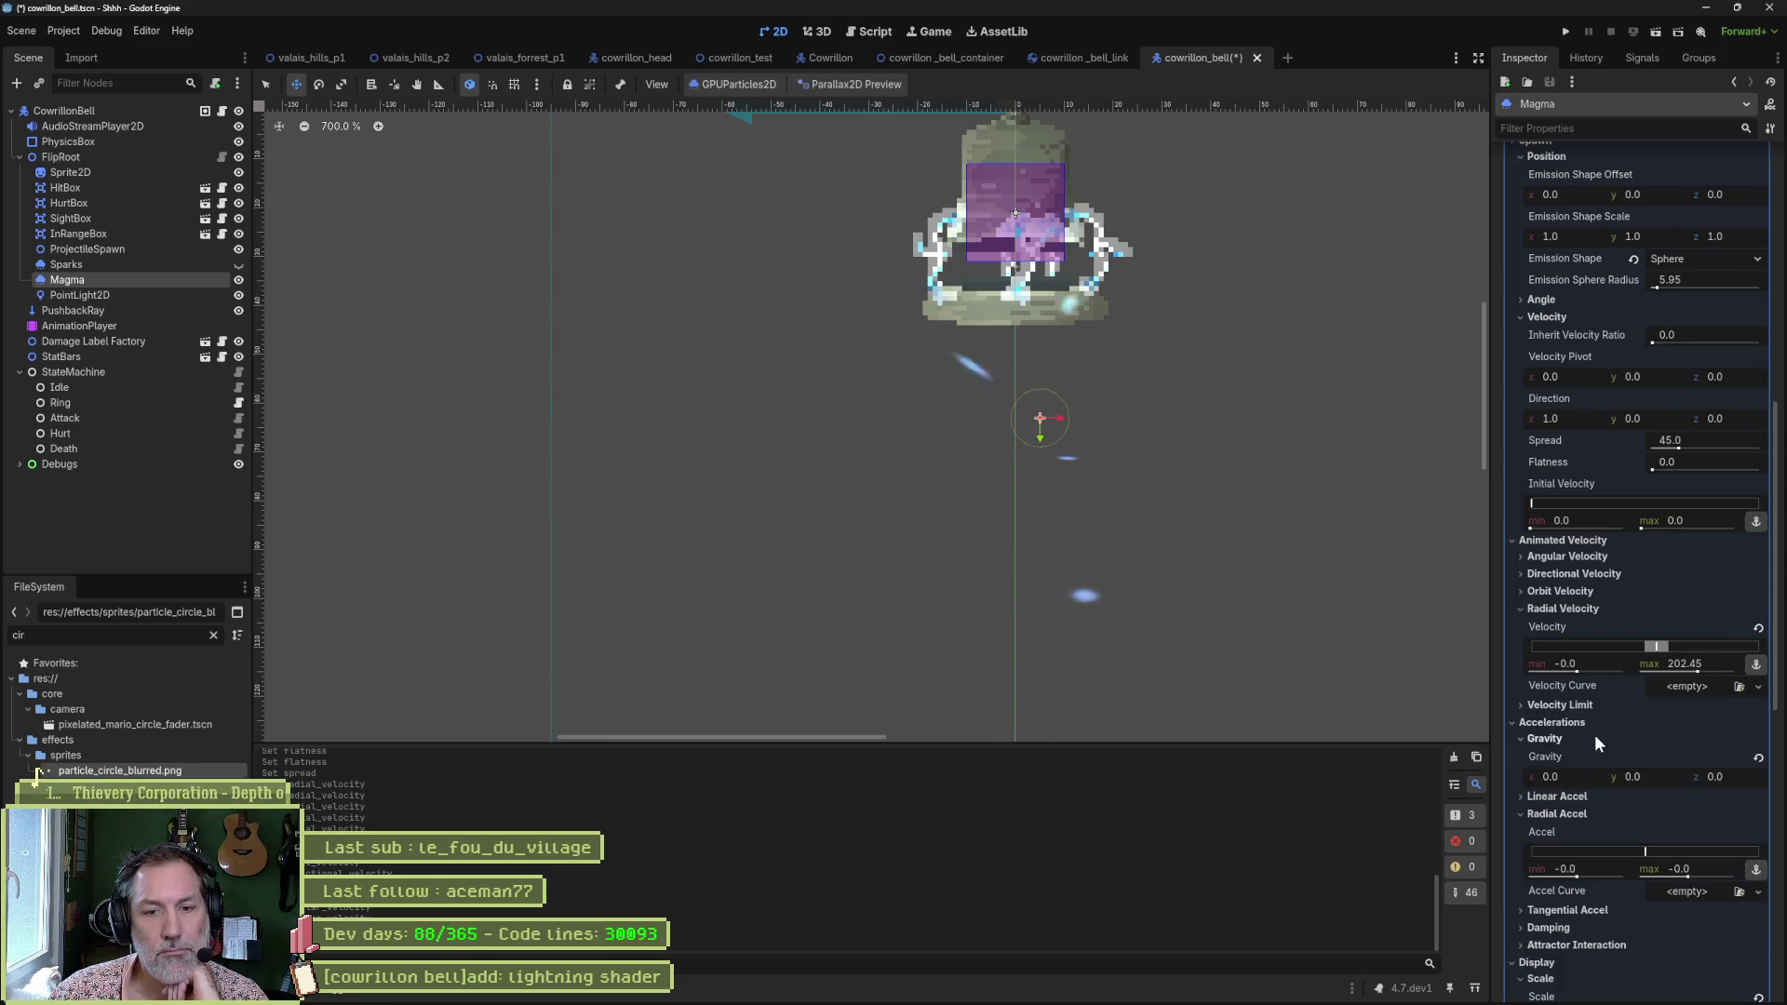
left_click(1591, 735)
left_click(1593, 754)
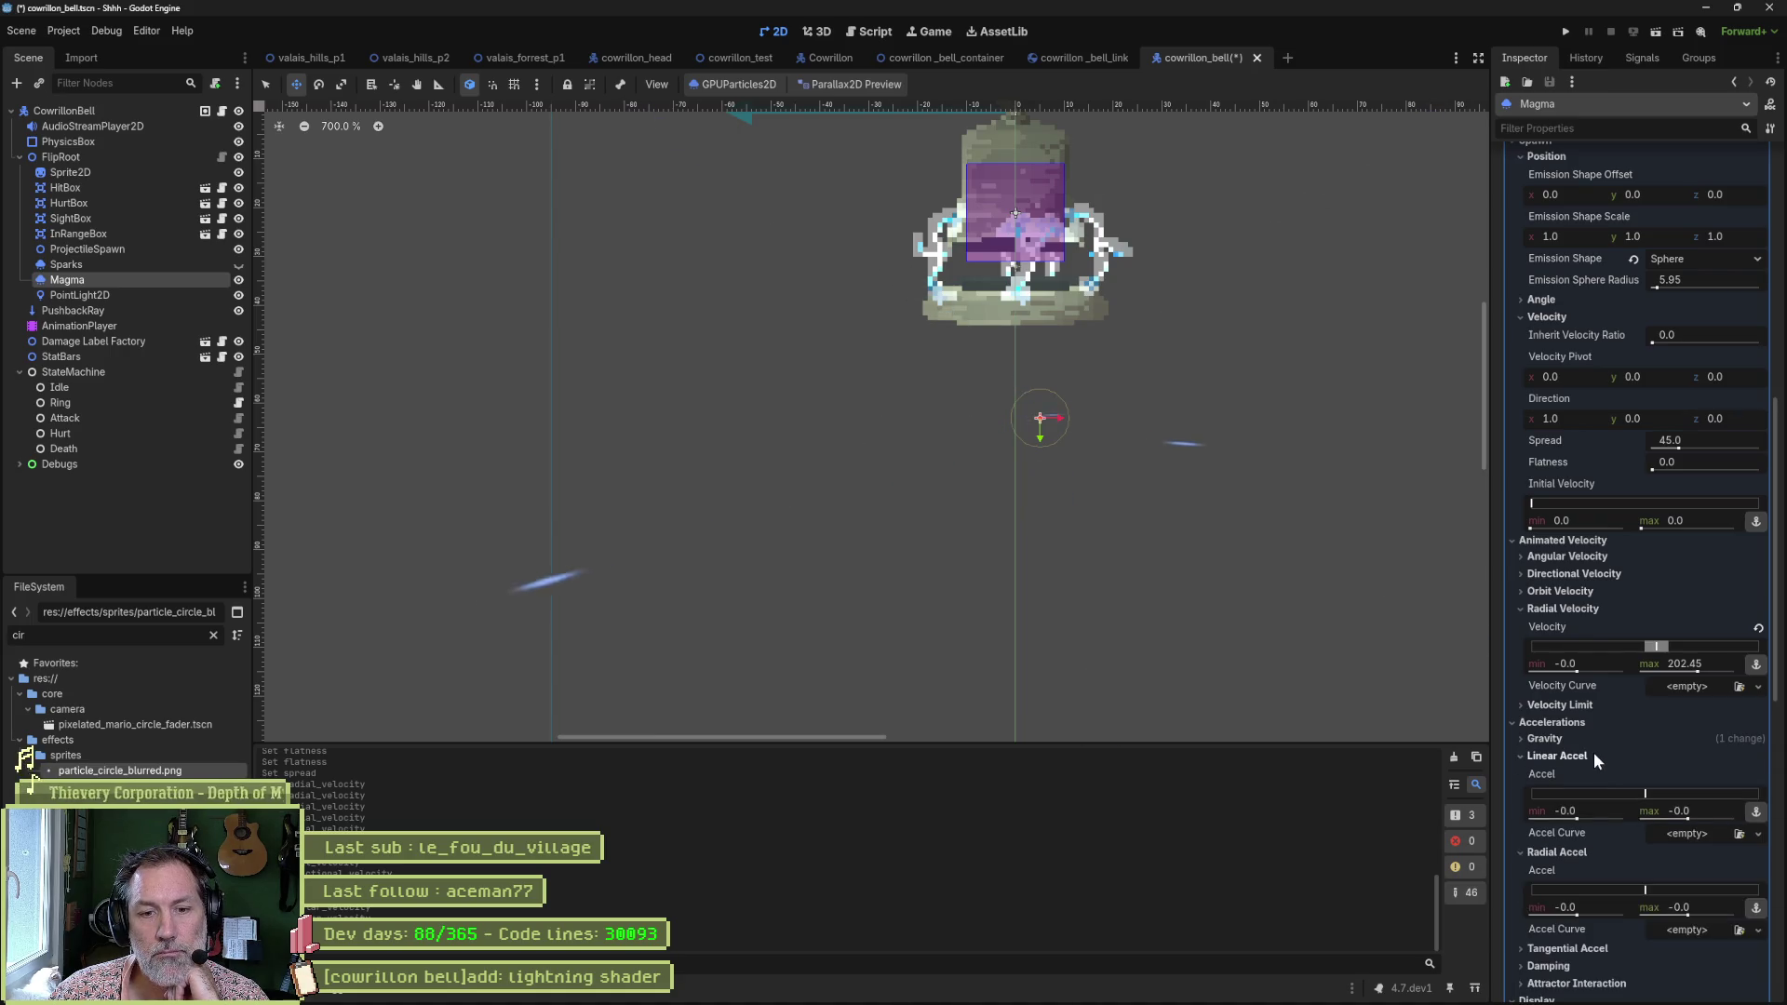
left_click(1593, 754)
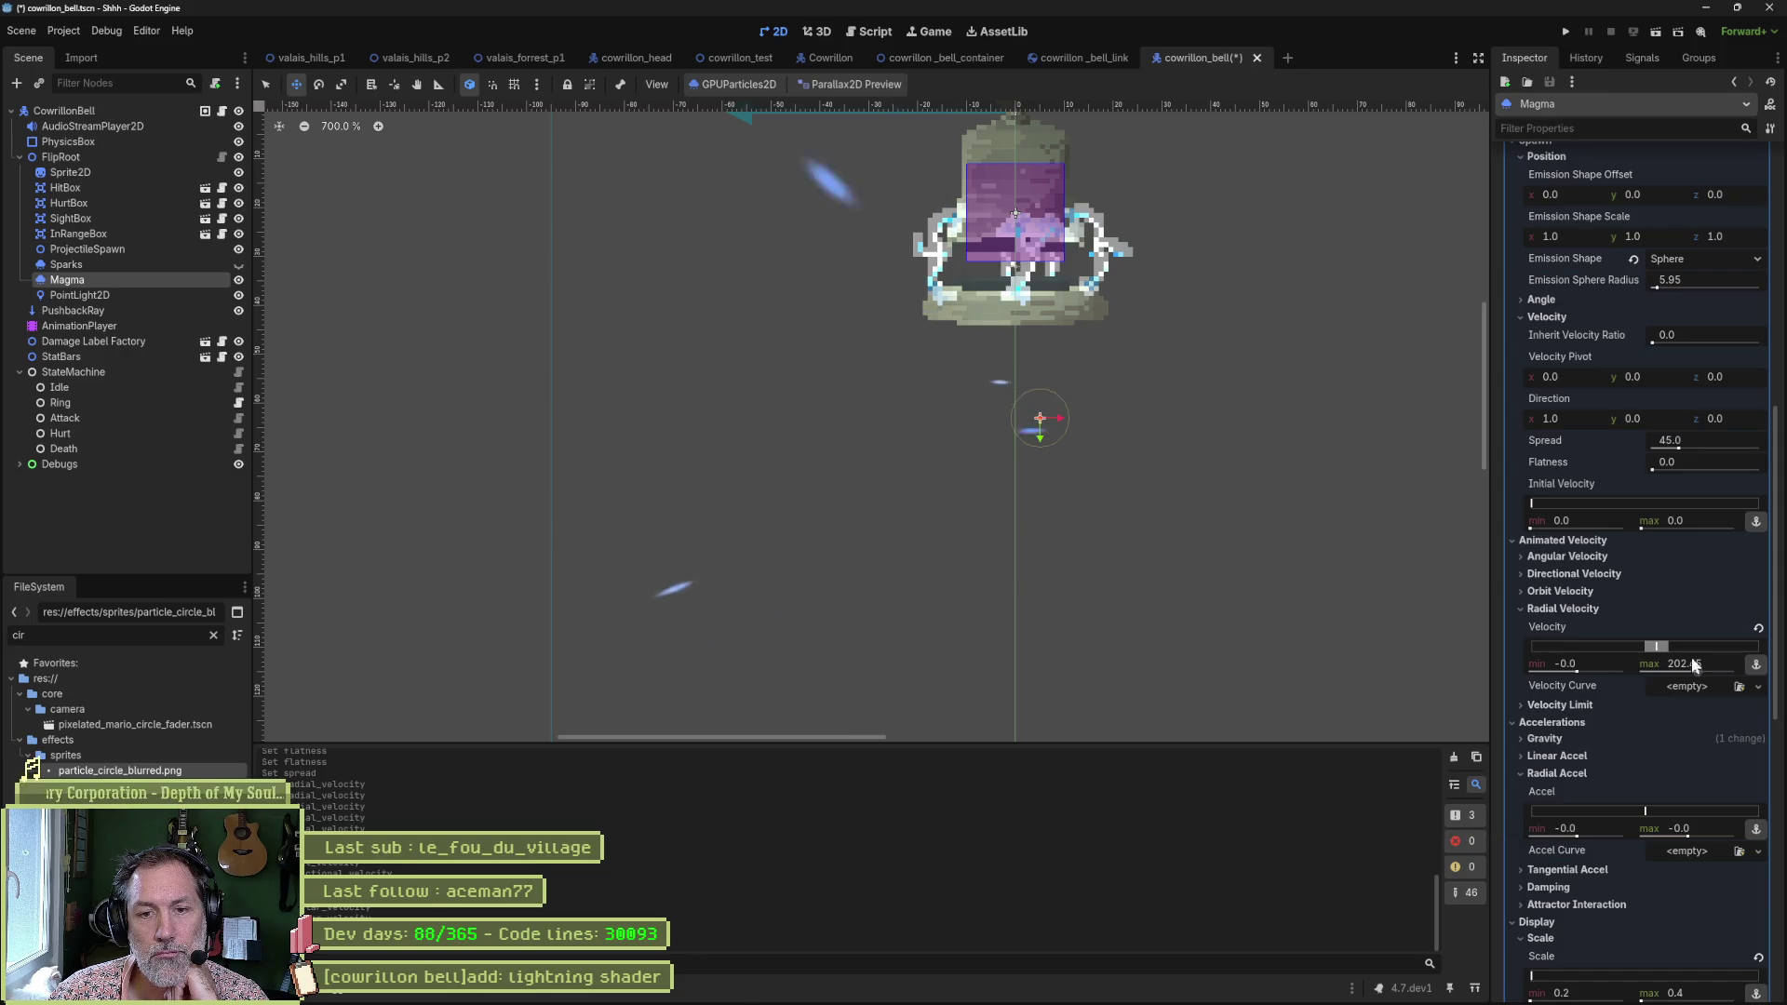
left_click(1758, 629)
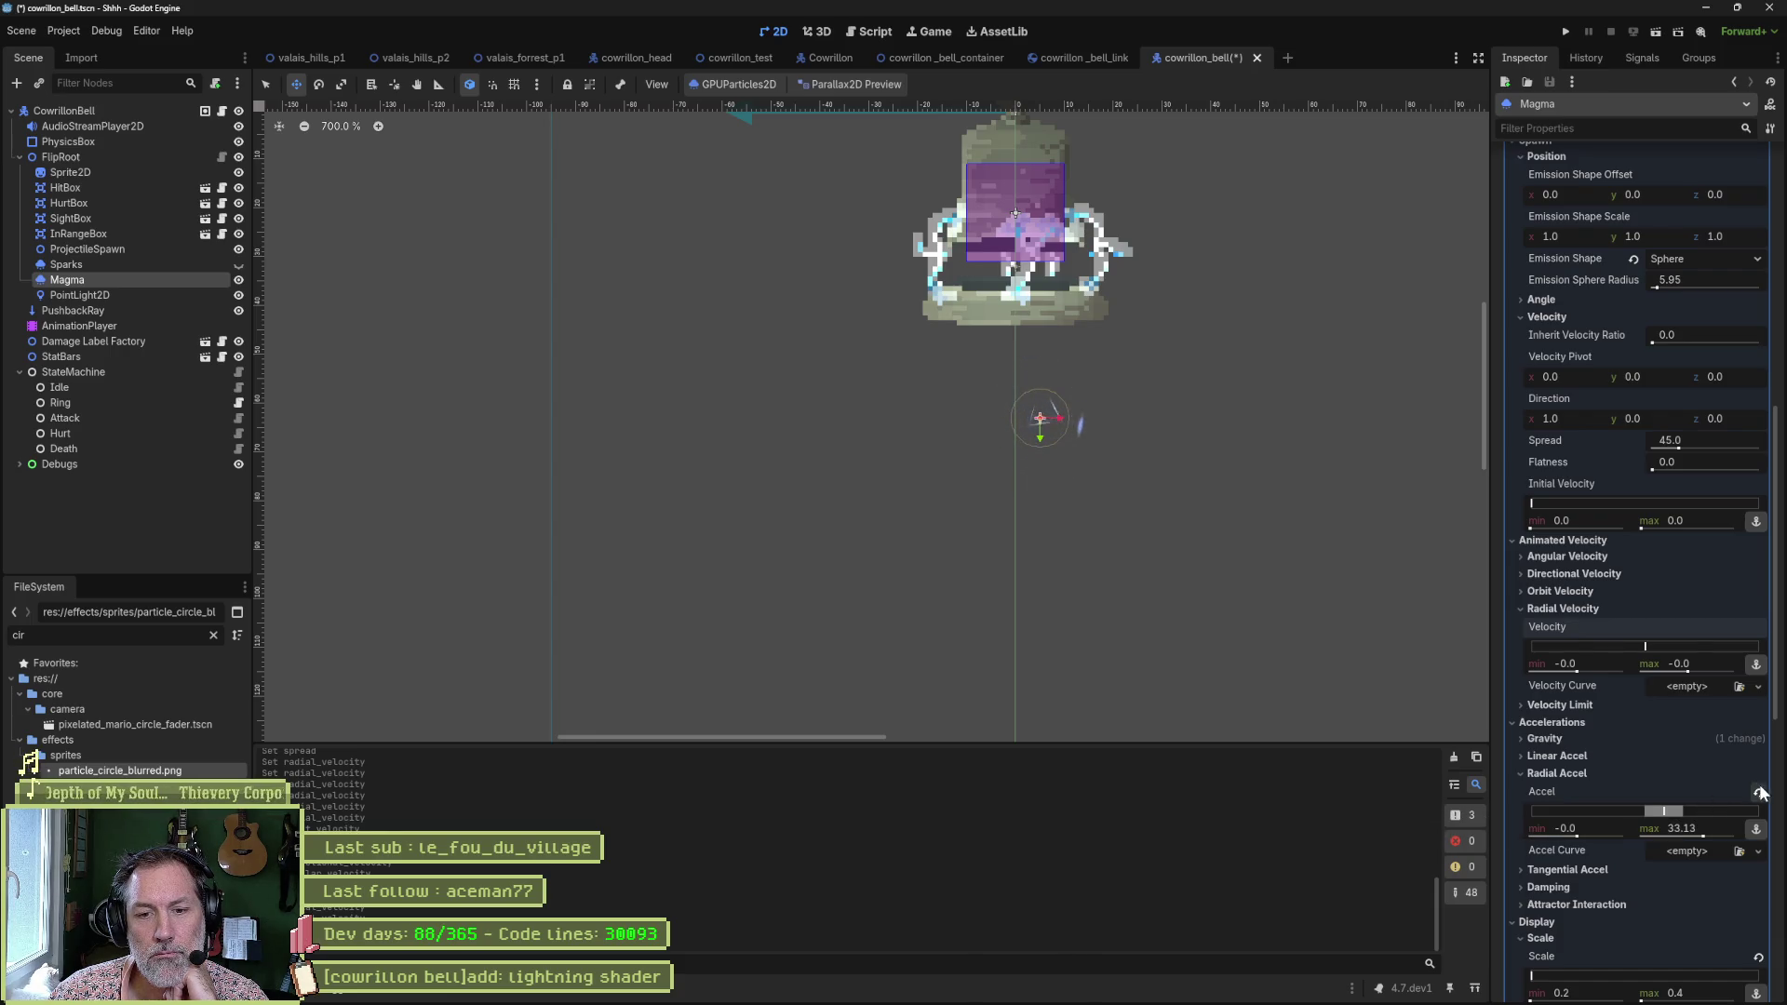
Raise the Tangential Accel and Radial Velocity maxima, first entering 100 for radial velocity.
left_click(1564, 776)
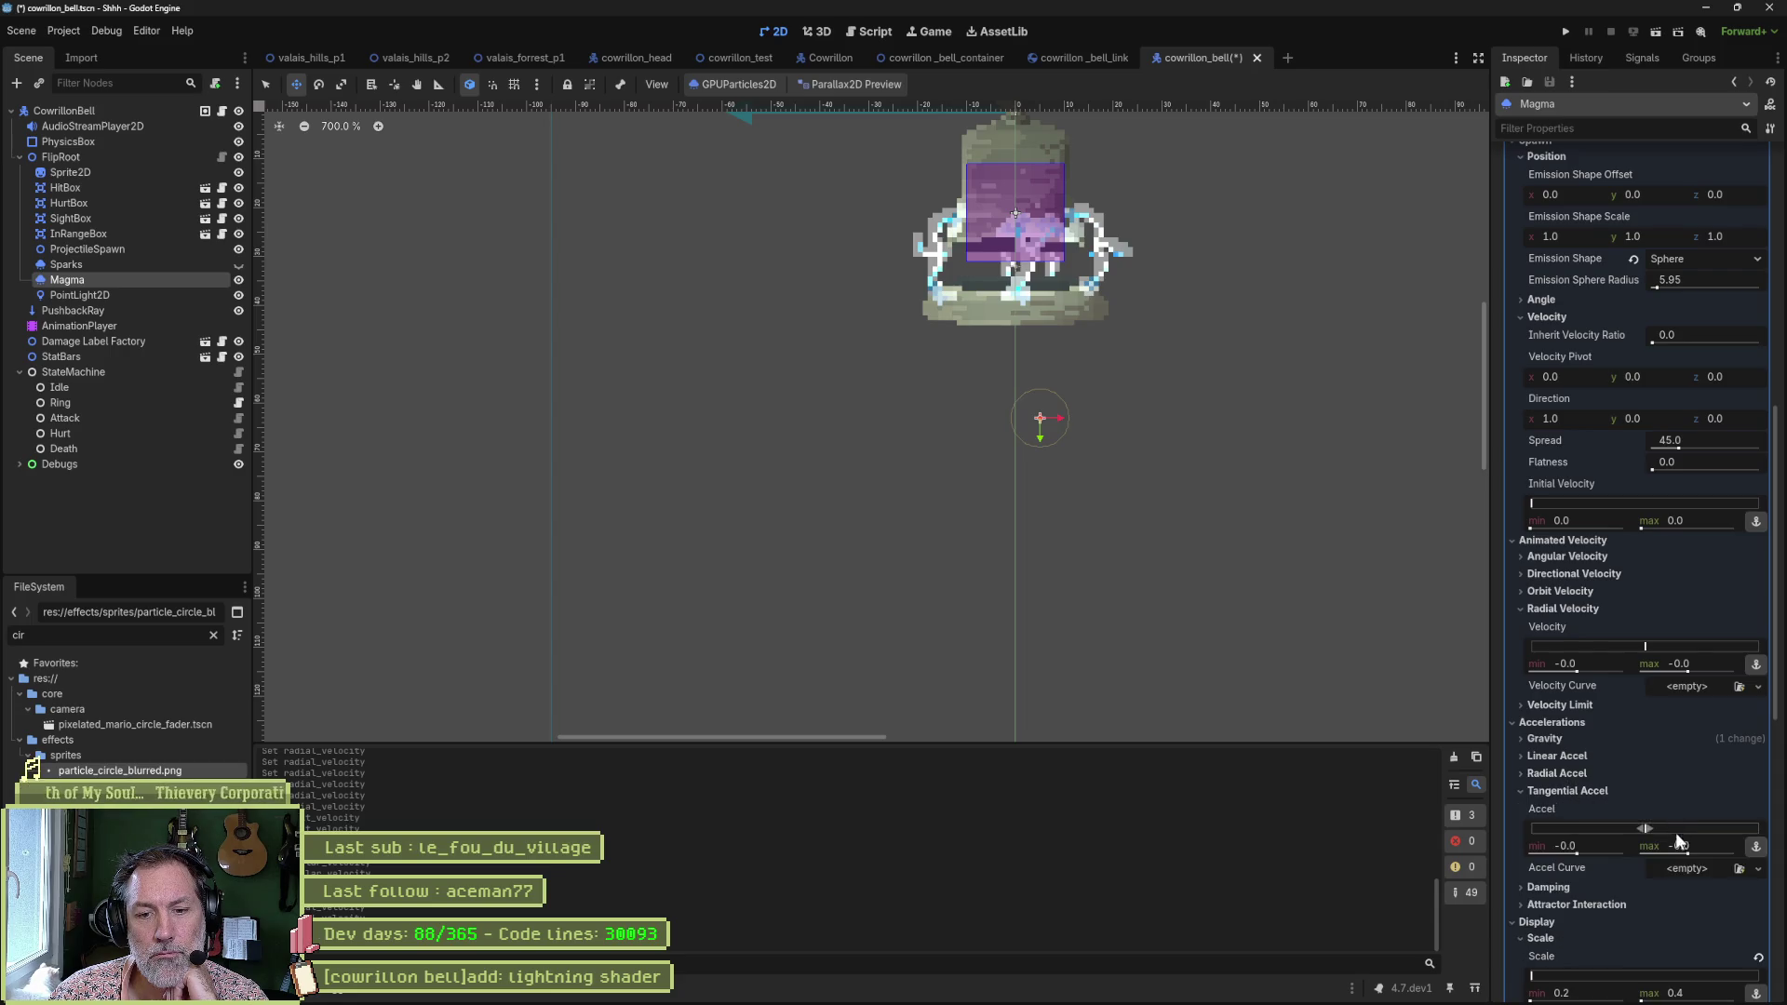
left_click_drag(1651, 828, 1693, 824)
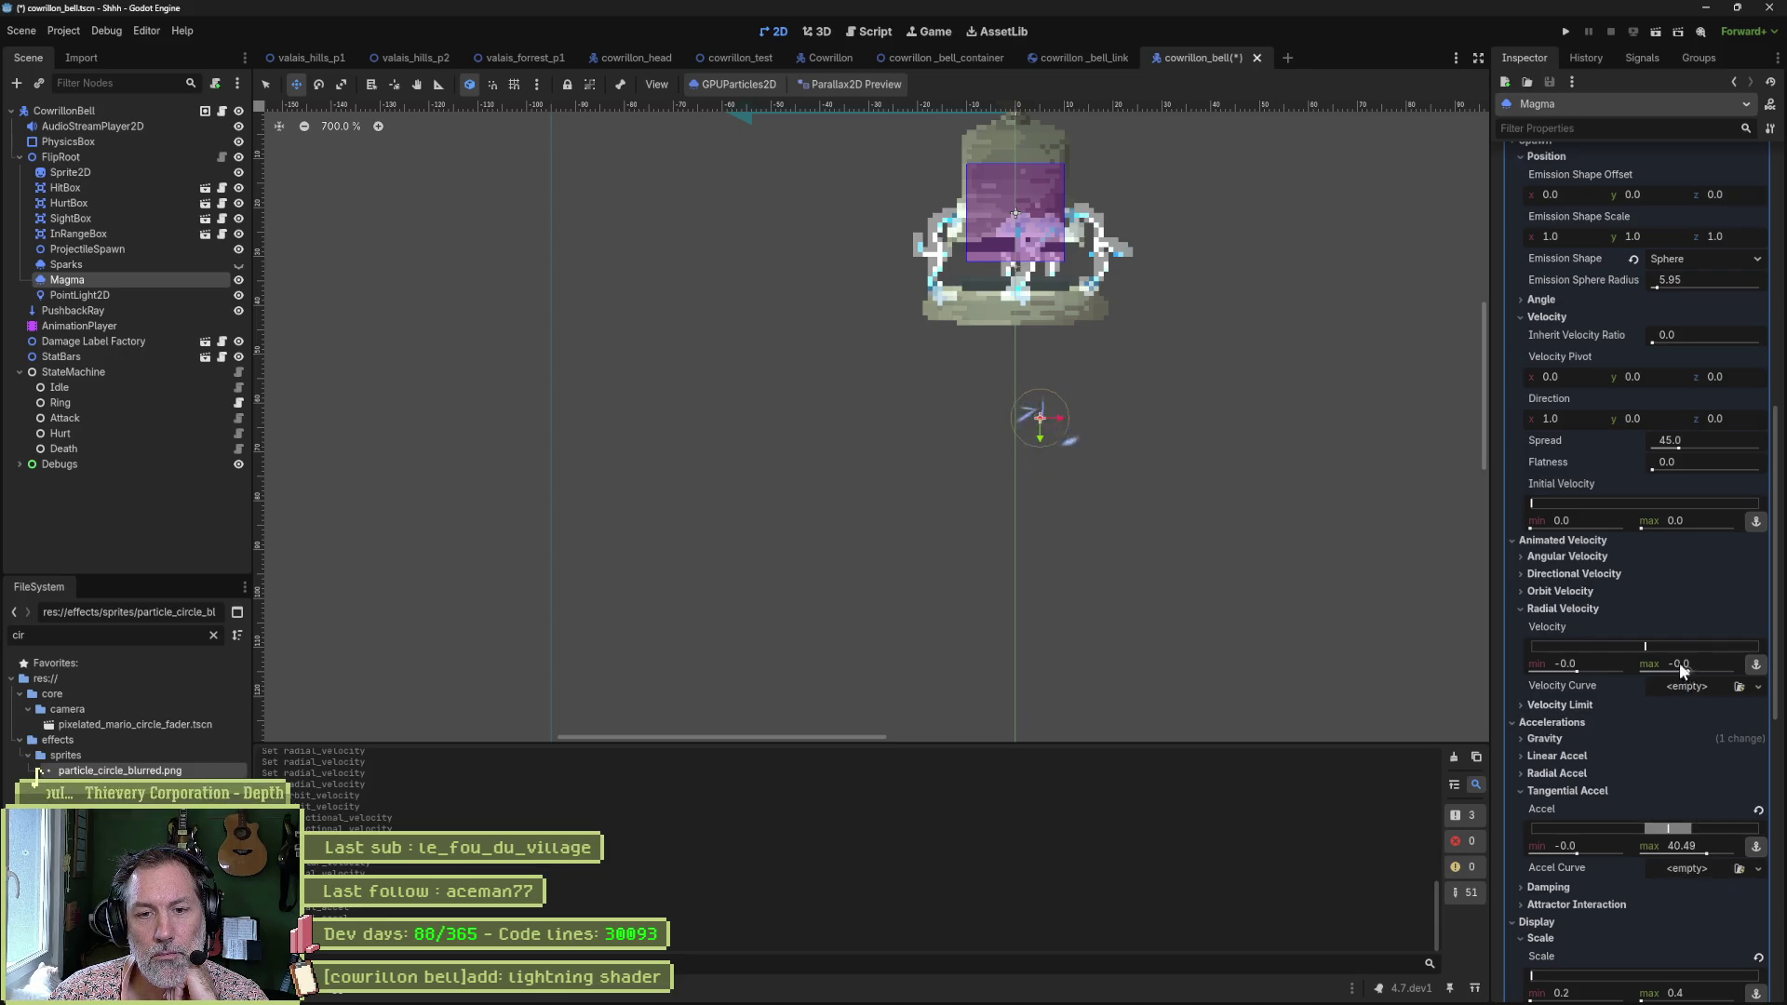
left_click_drag(1652, 644, 1670, 650)
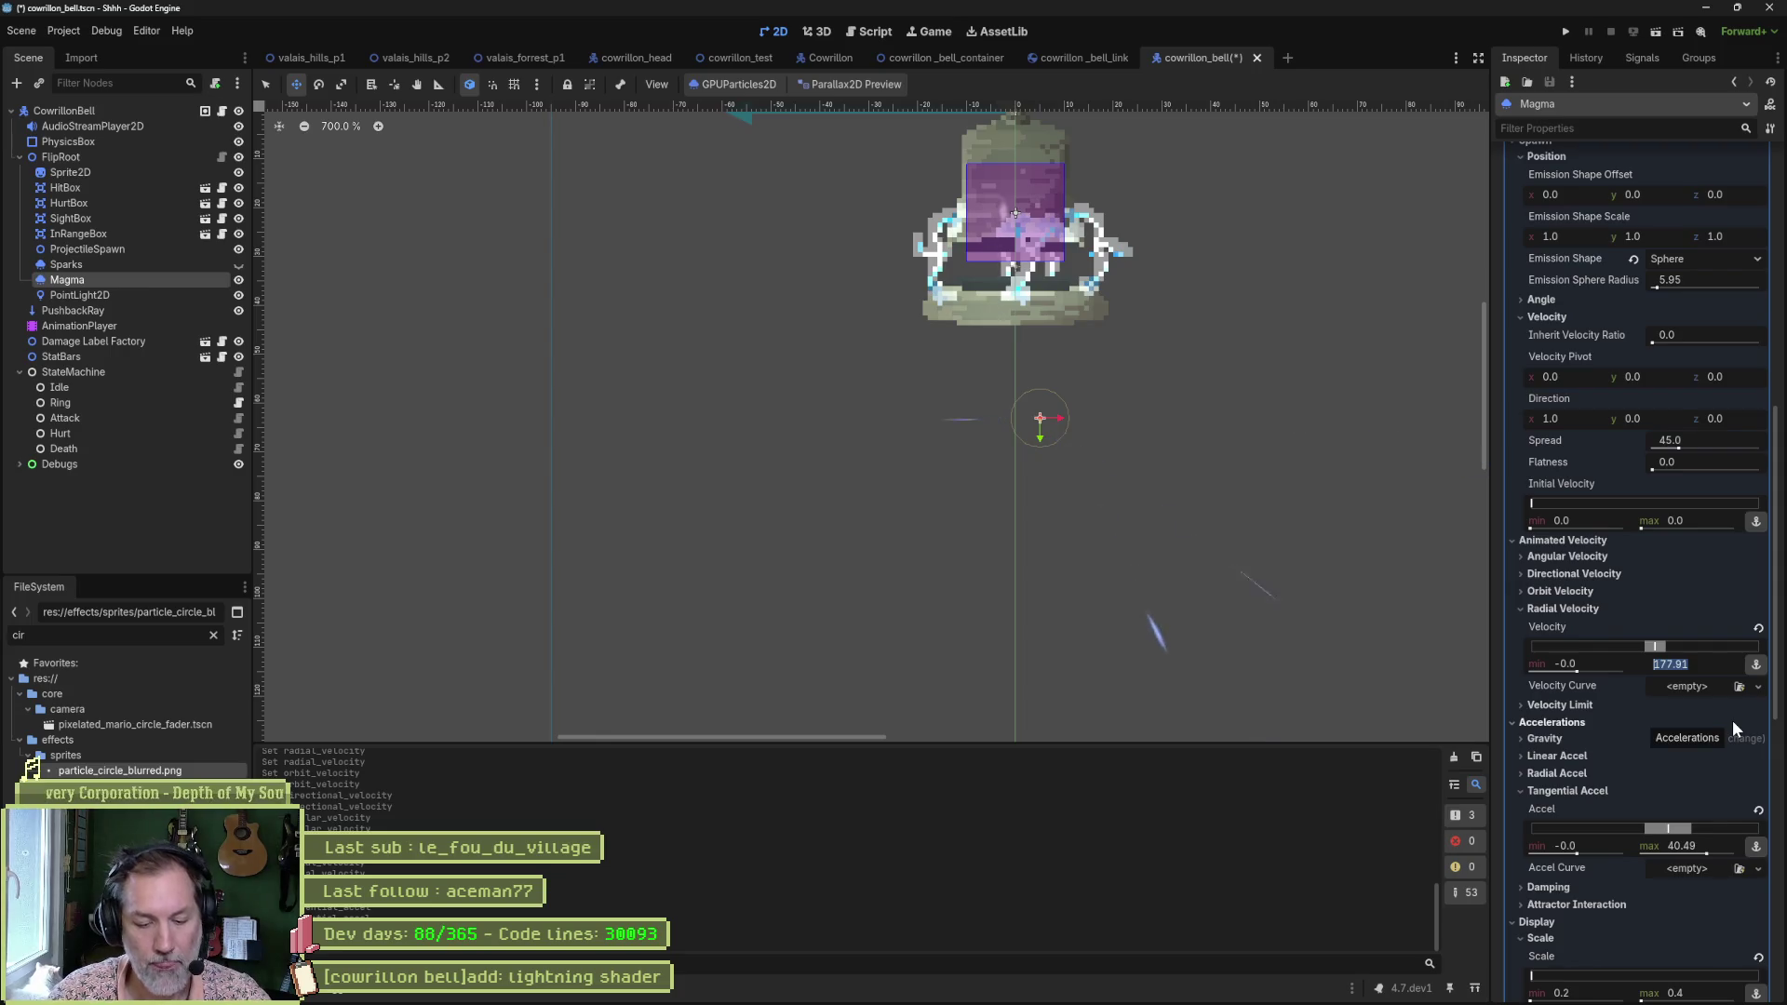
type("100")
key("Return")
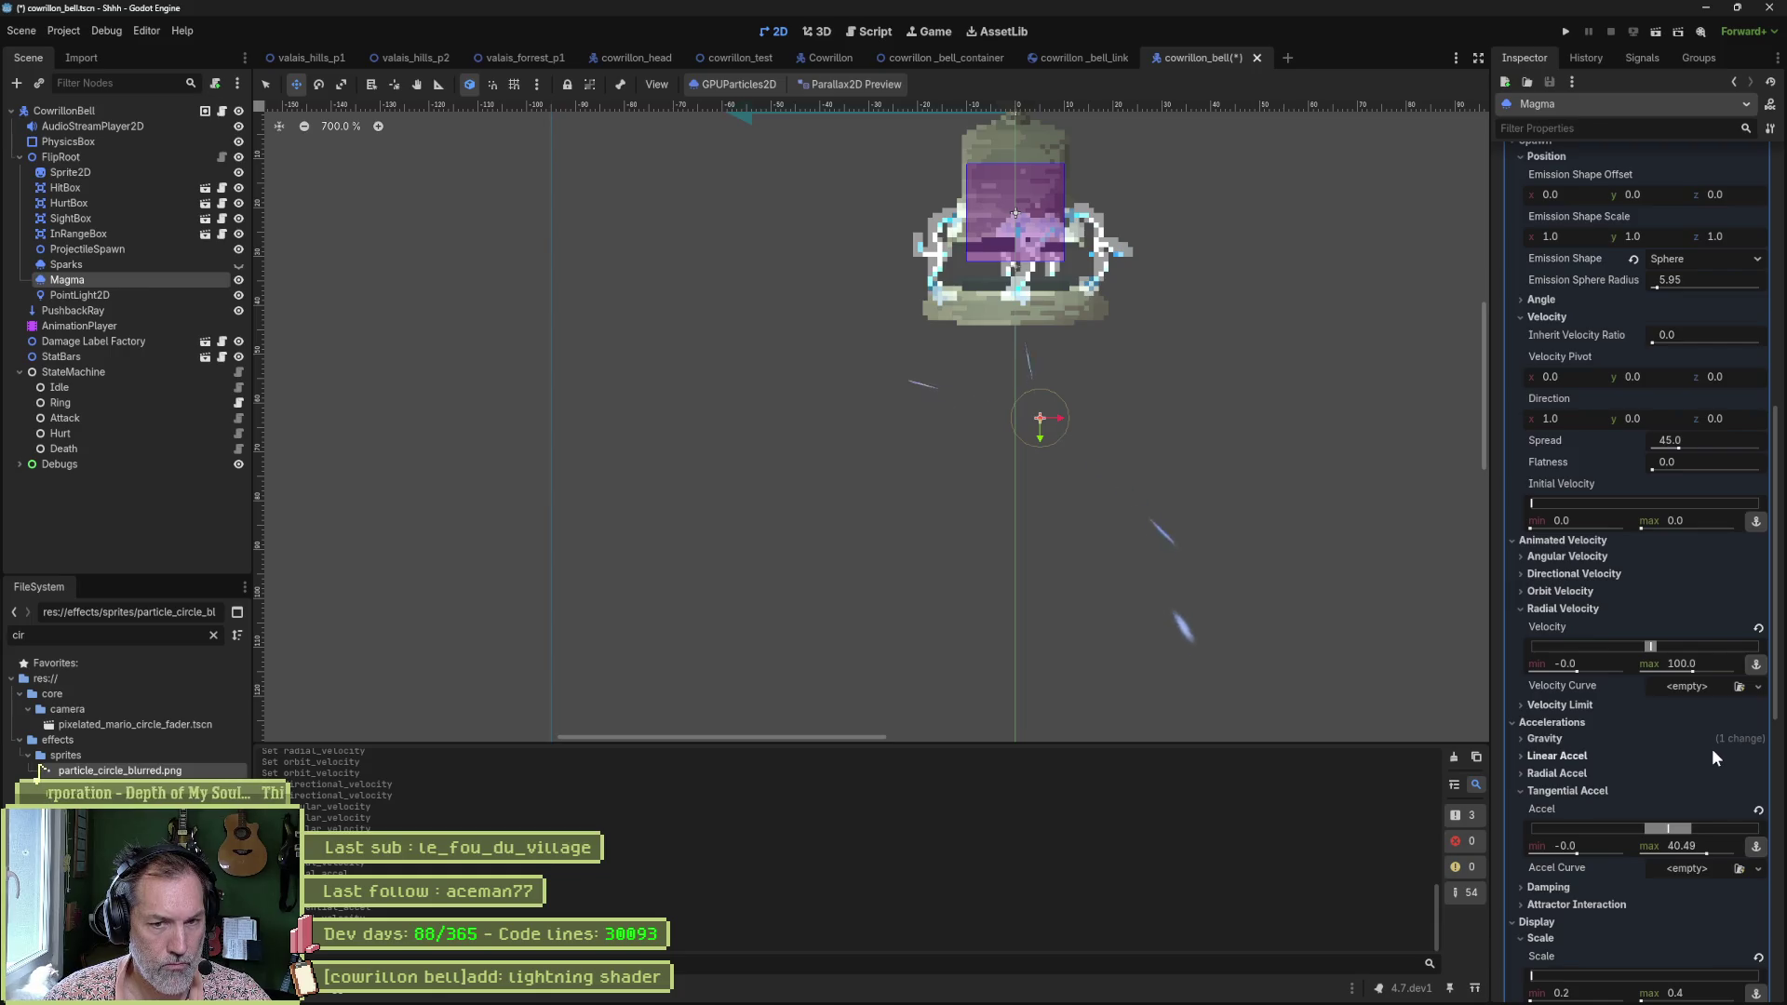
Enter Tangential Accel max 100 and Radial Velocity max 40.
left_click(1706, 847)
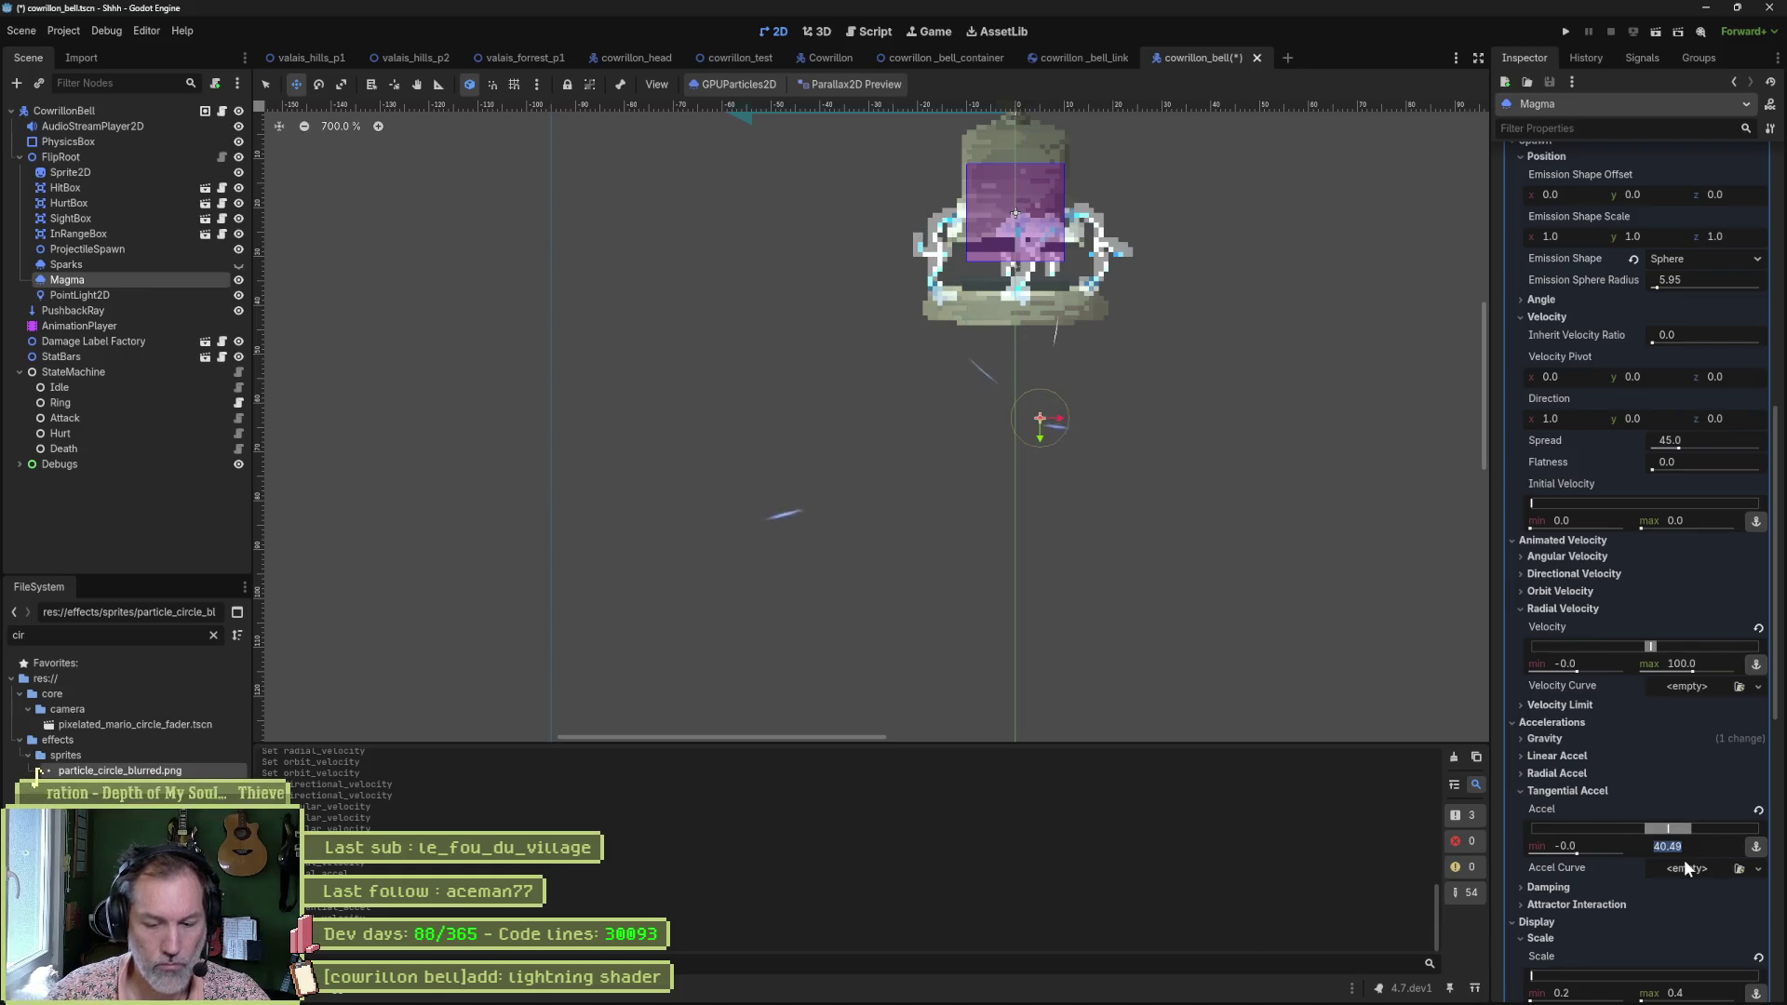
type("100")
key("Return")
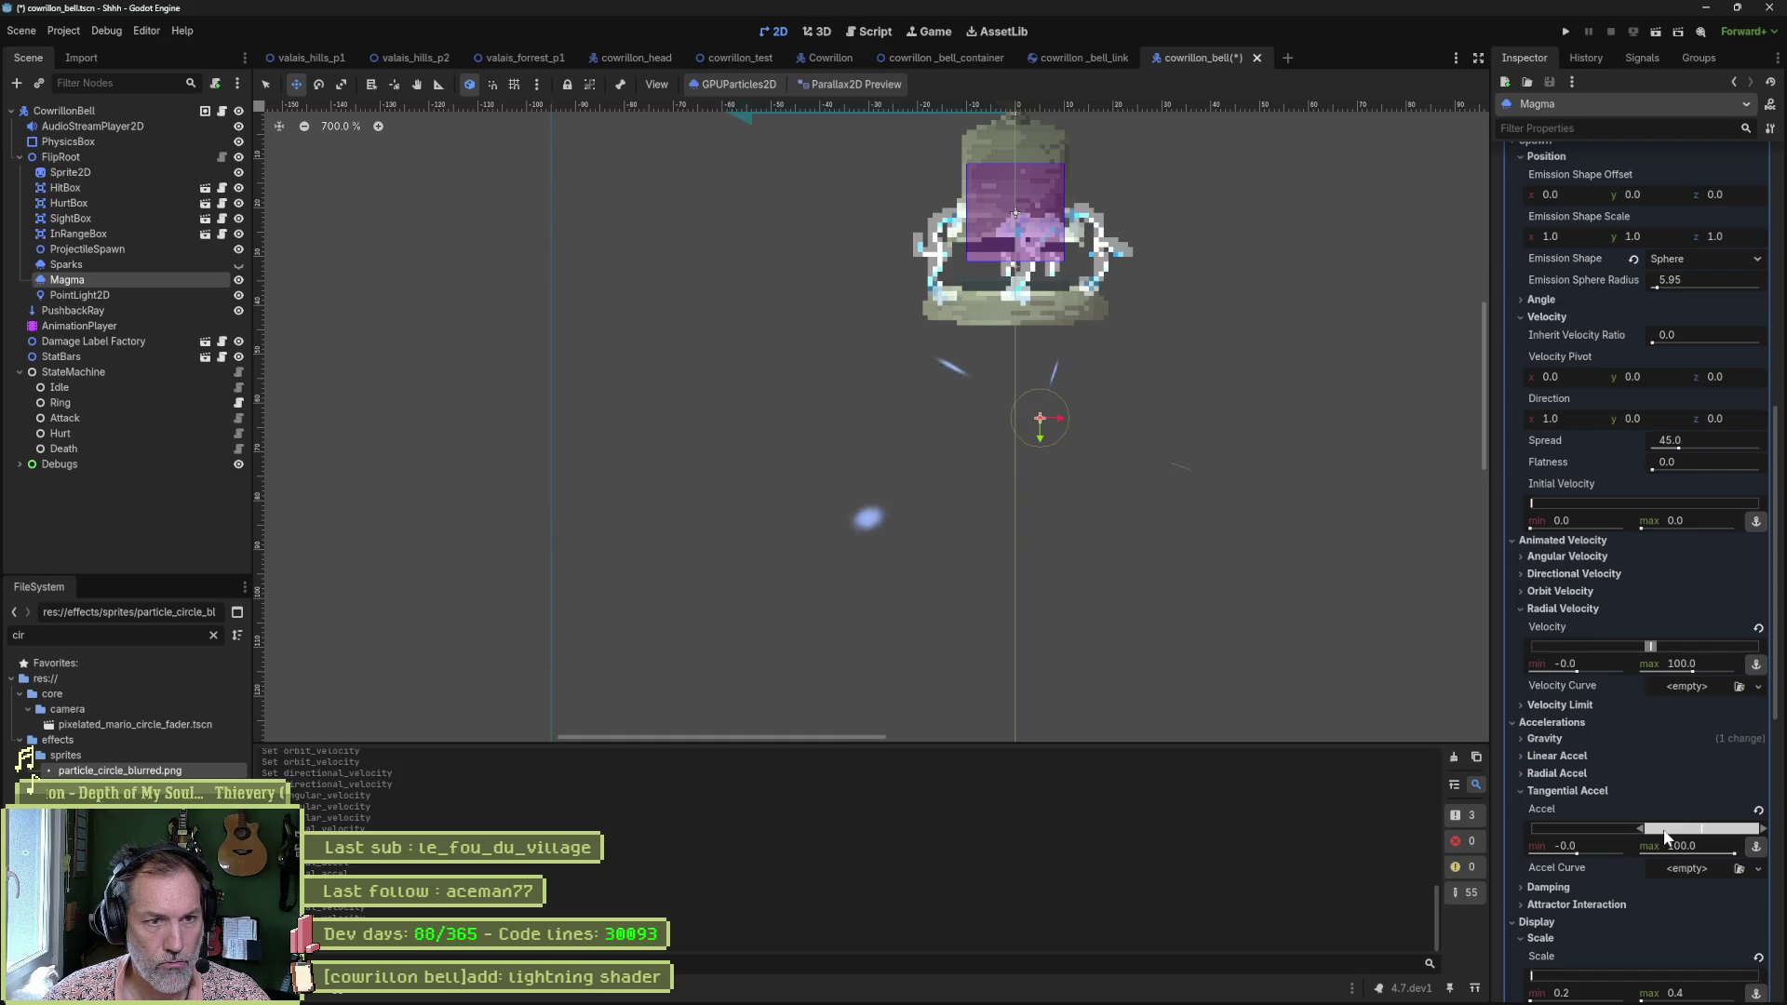
left_click(1709, 661)
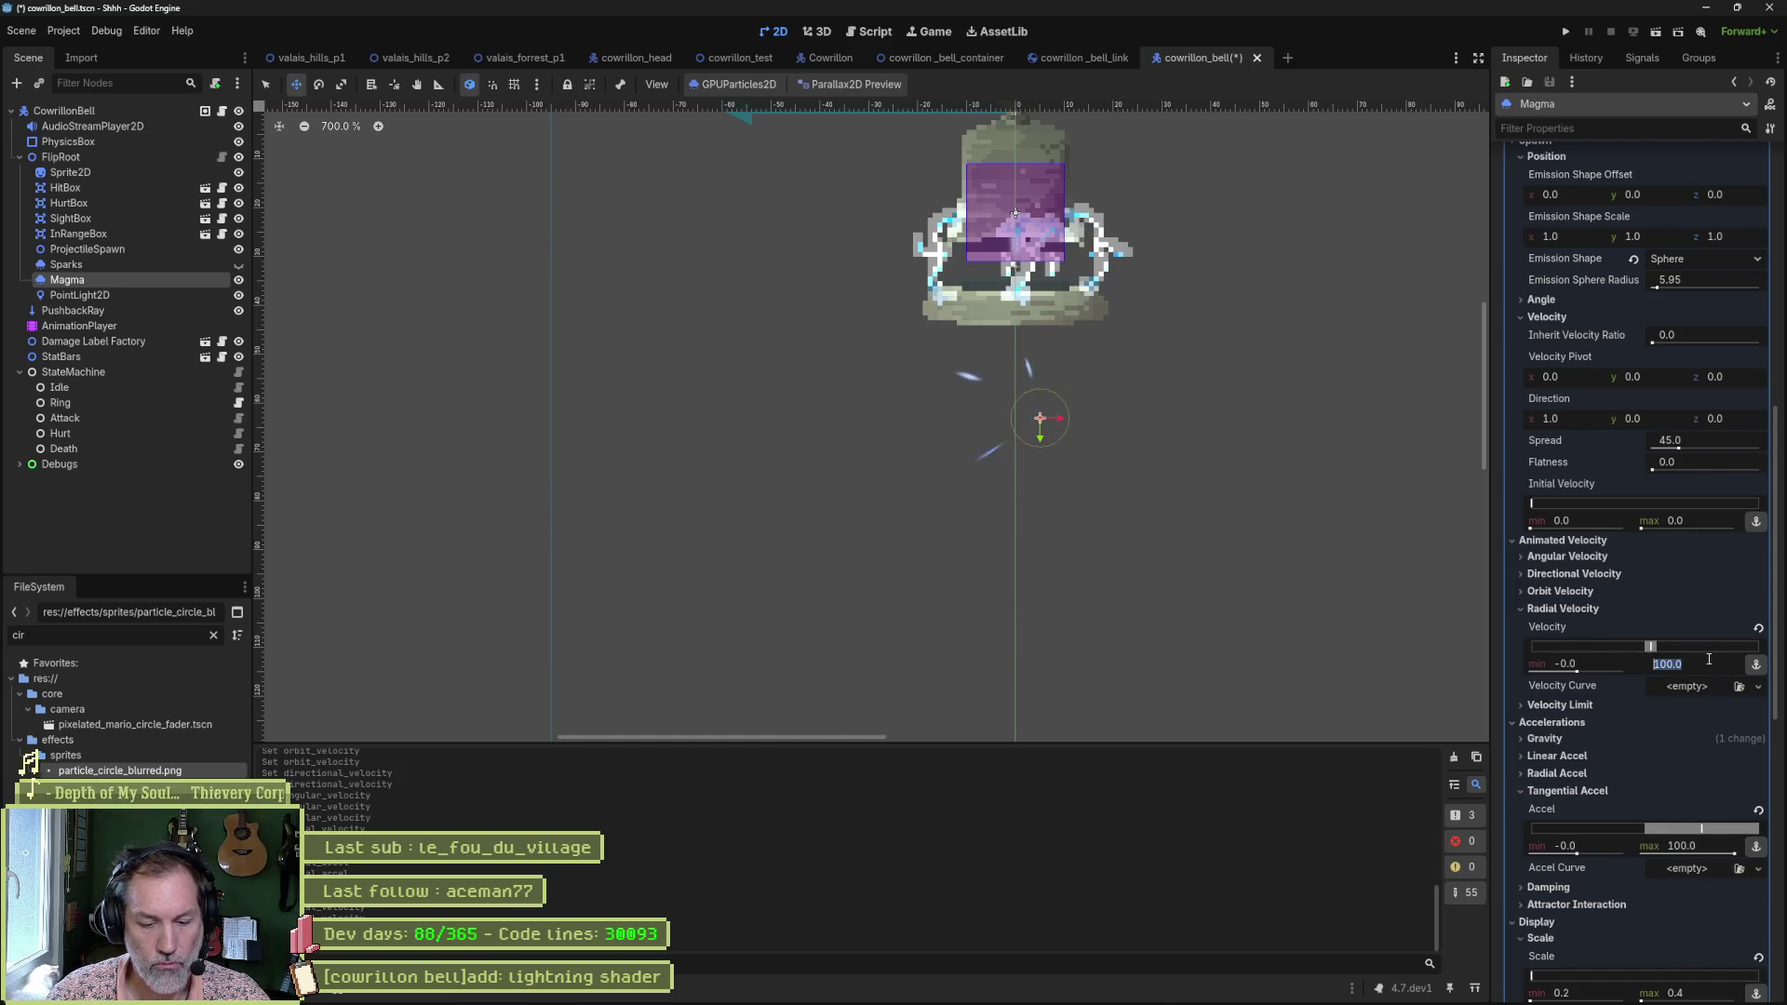
type("40")
key("Return")
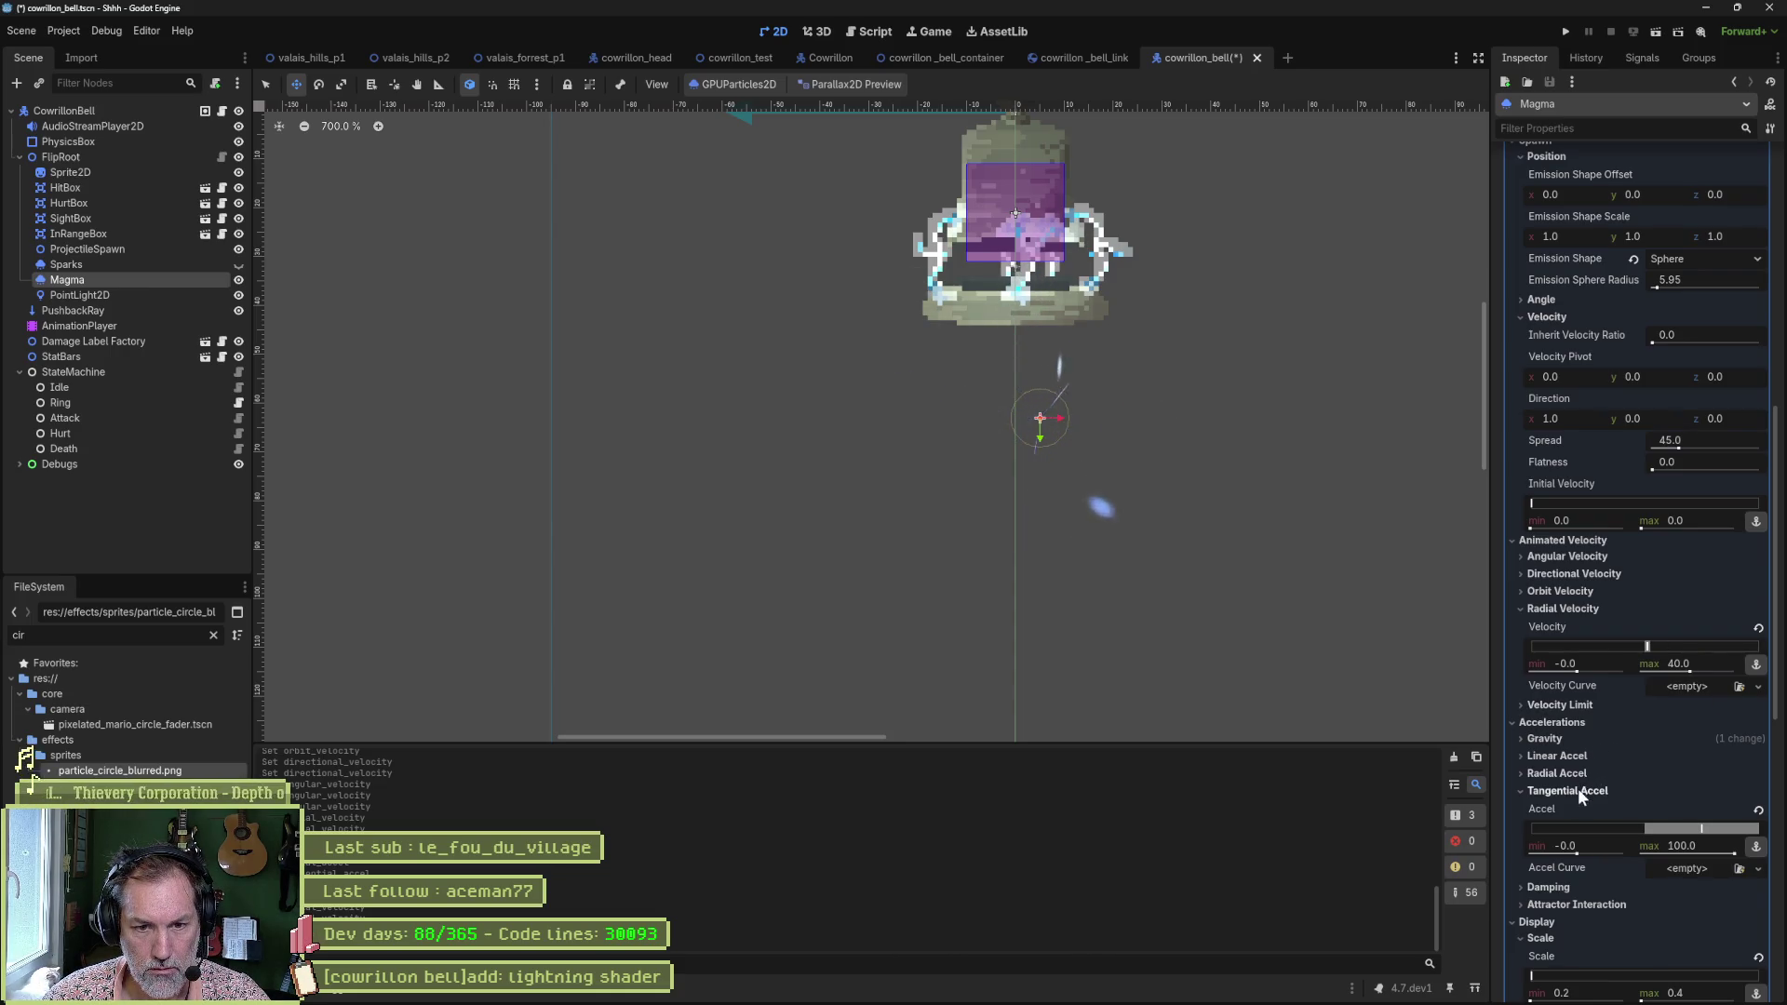
scroll(1601, 773, "down", 5)
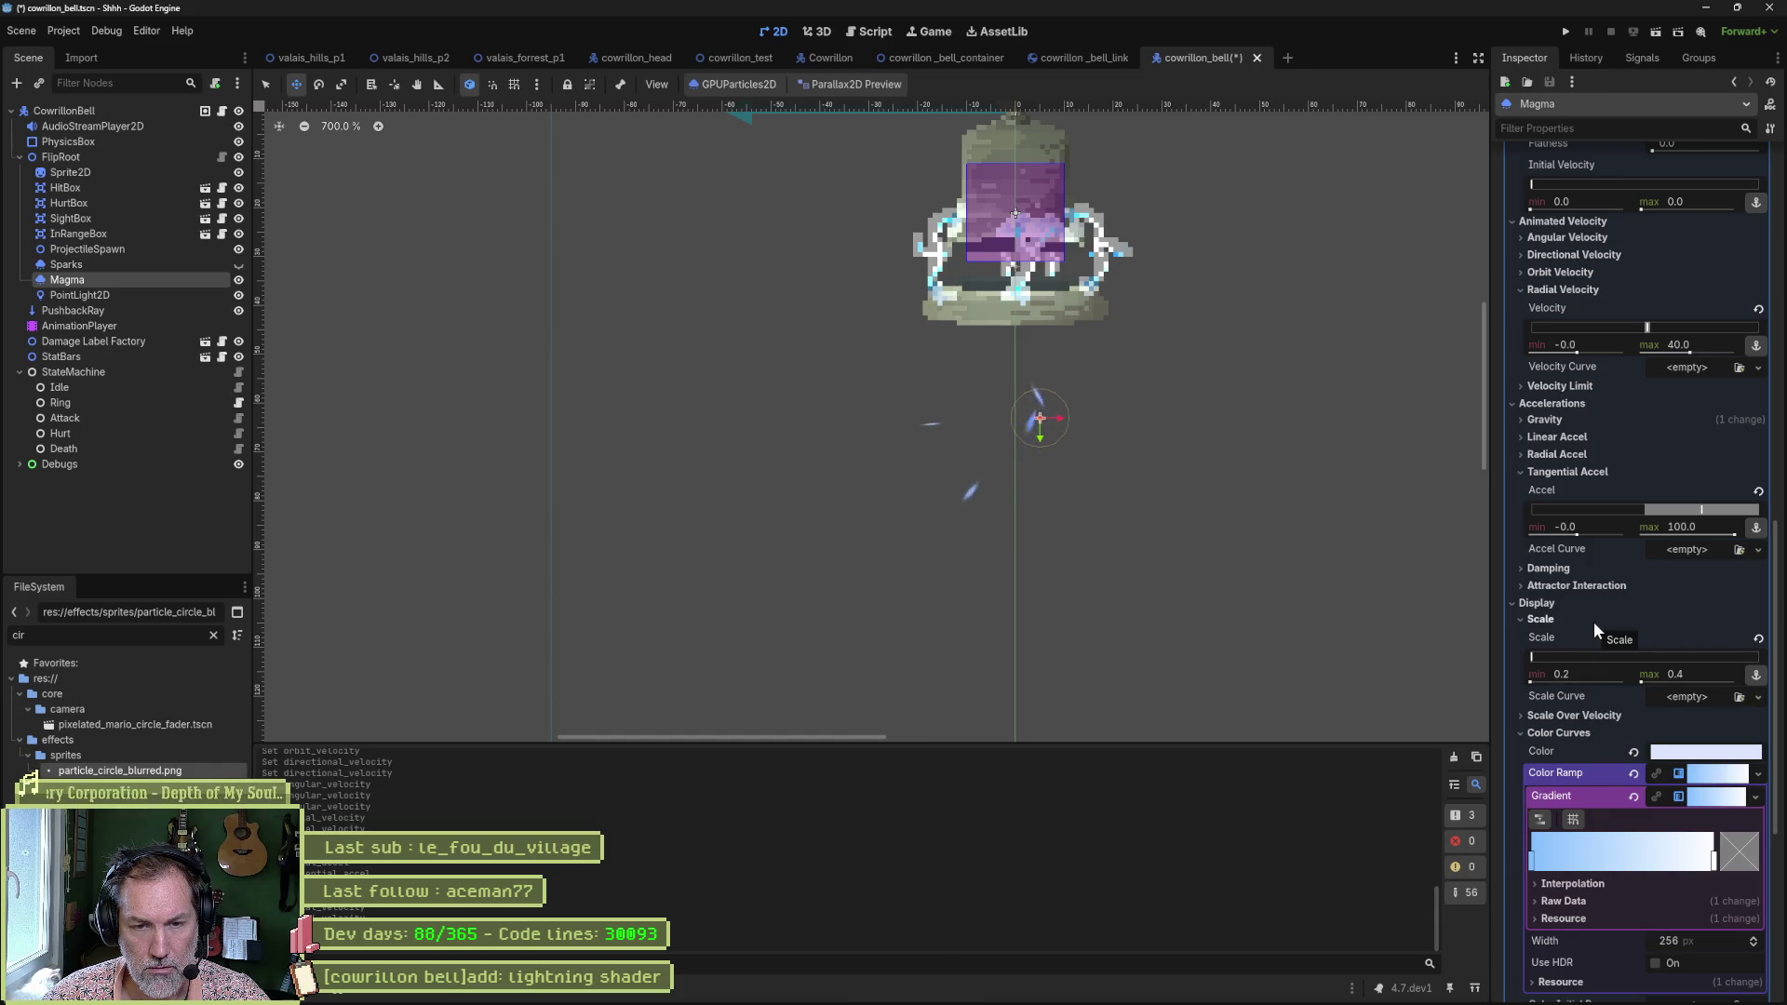
scroll(1588, 631, "down", 2)
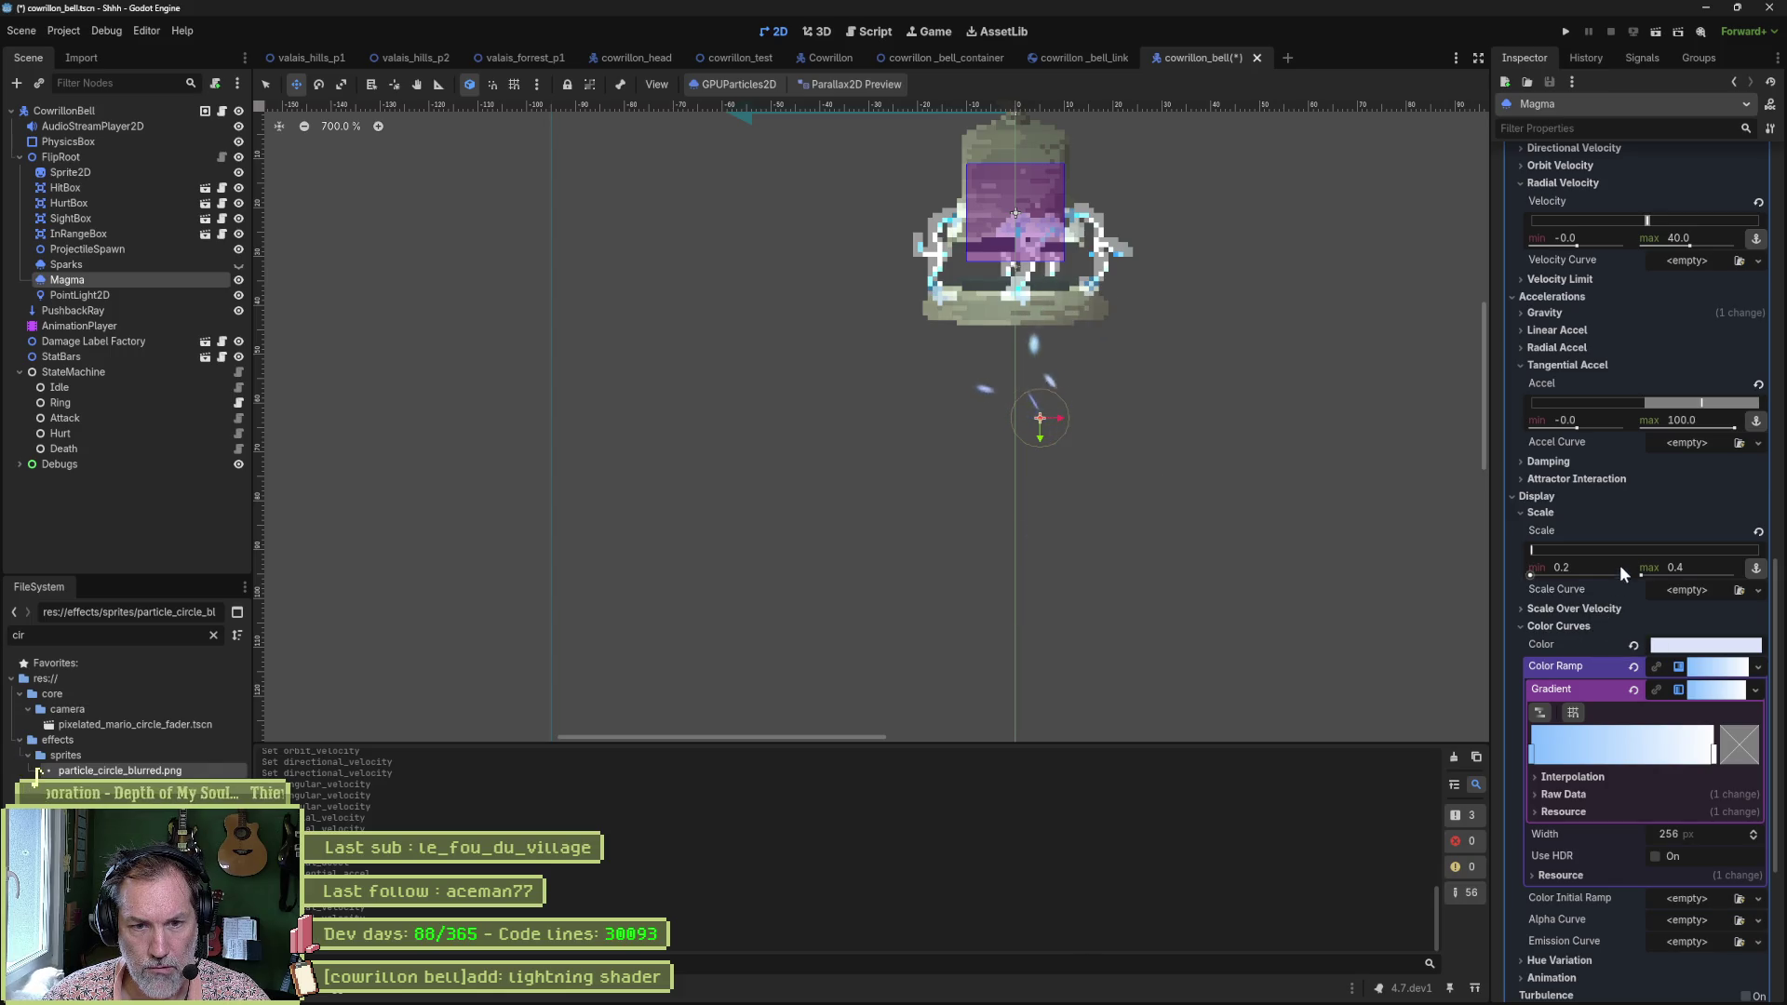
scroll(1625, 461, "down", 2)
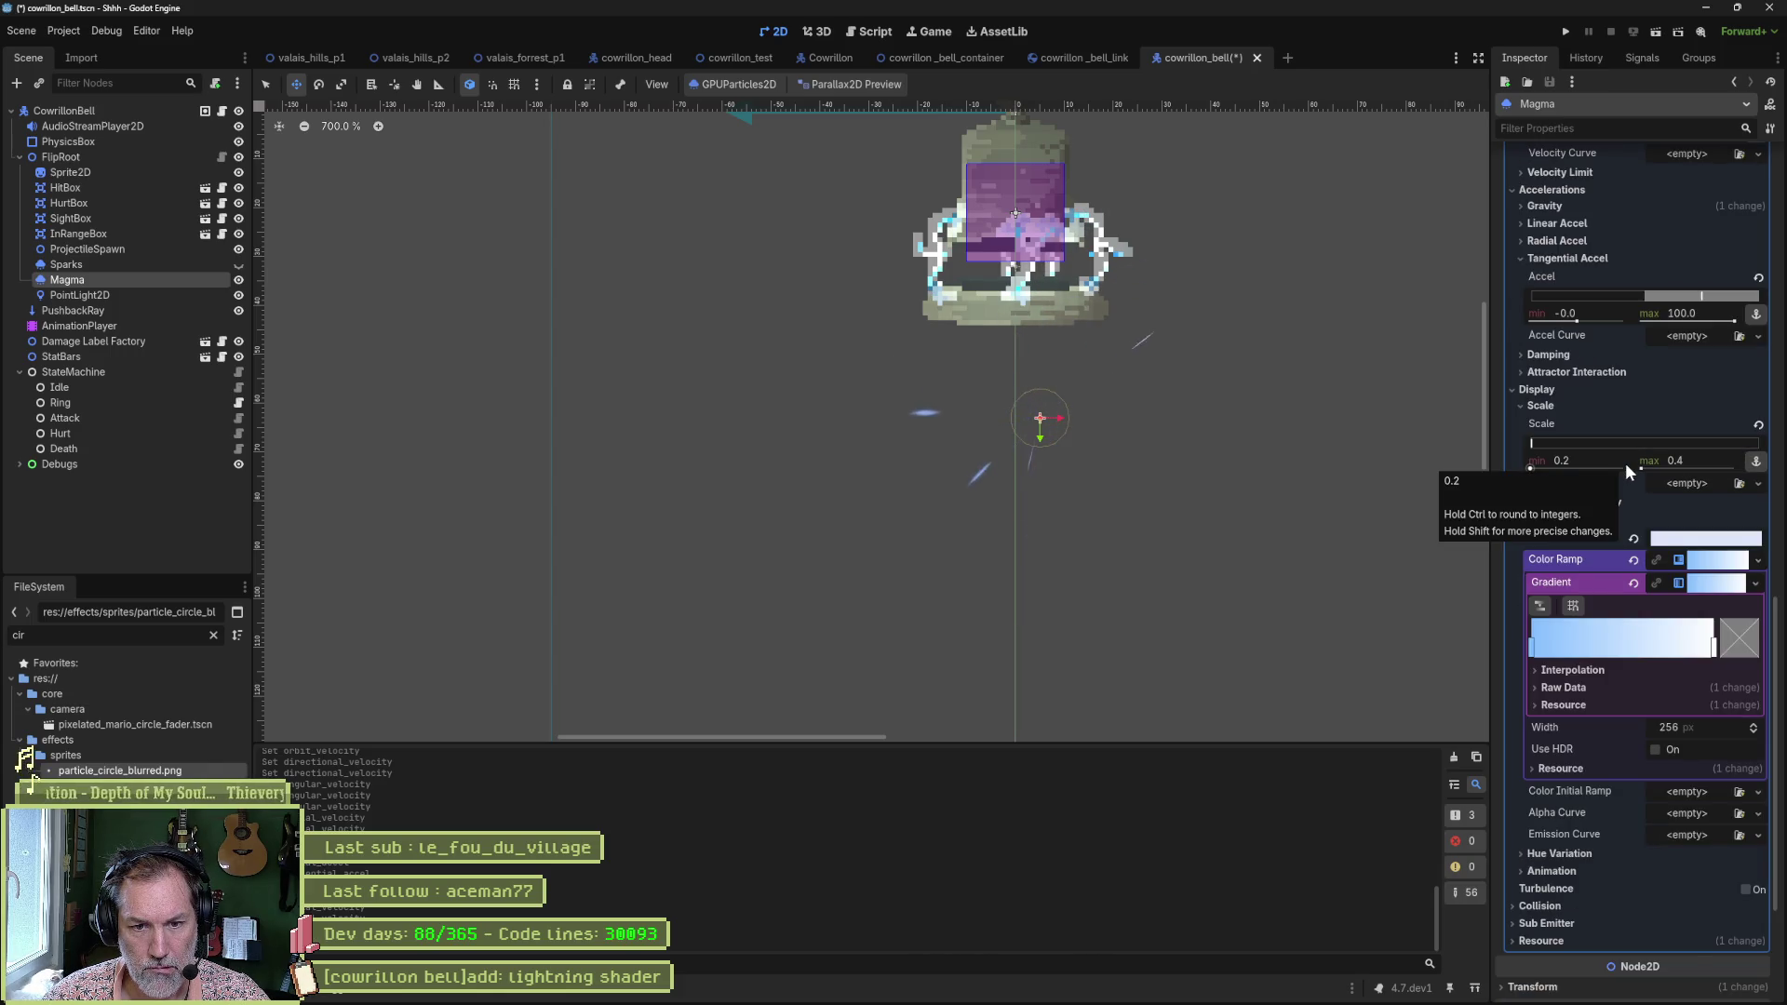
scroll(1626, 461, "down", 2)
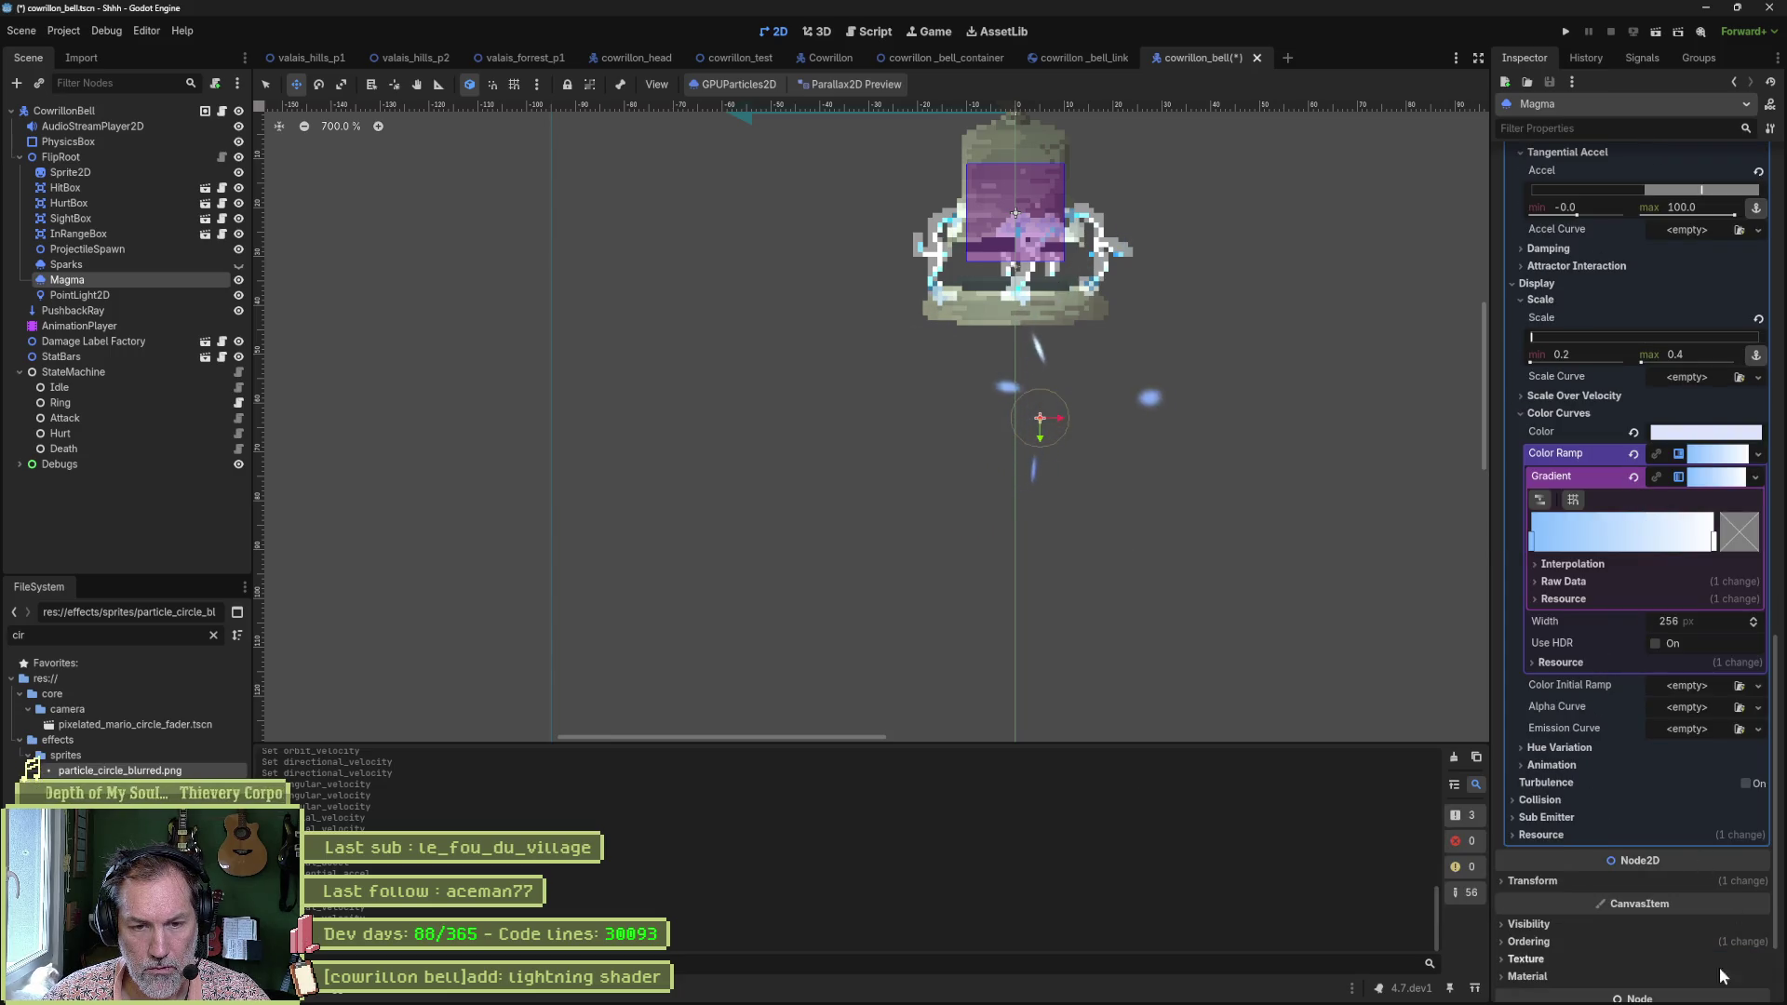
scroll(1577, 404, "up", 2)
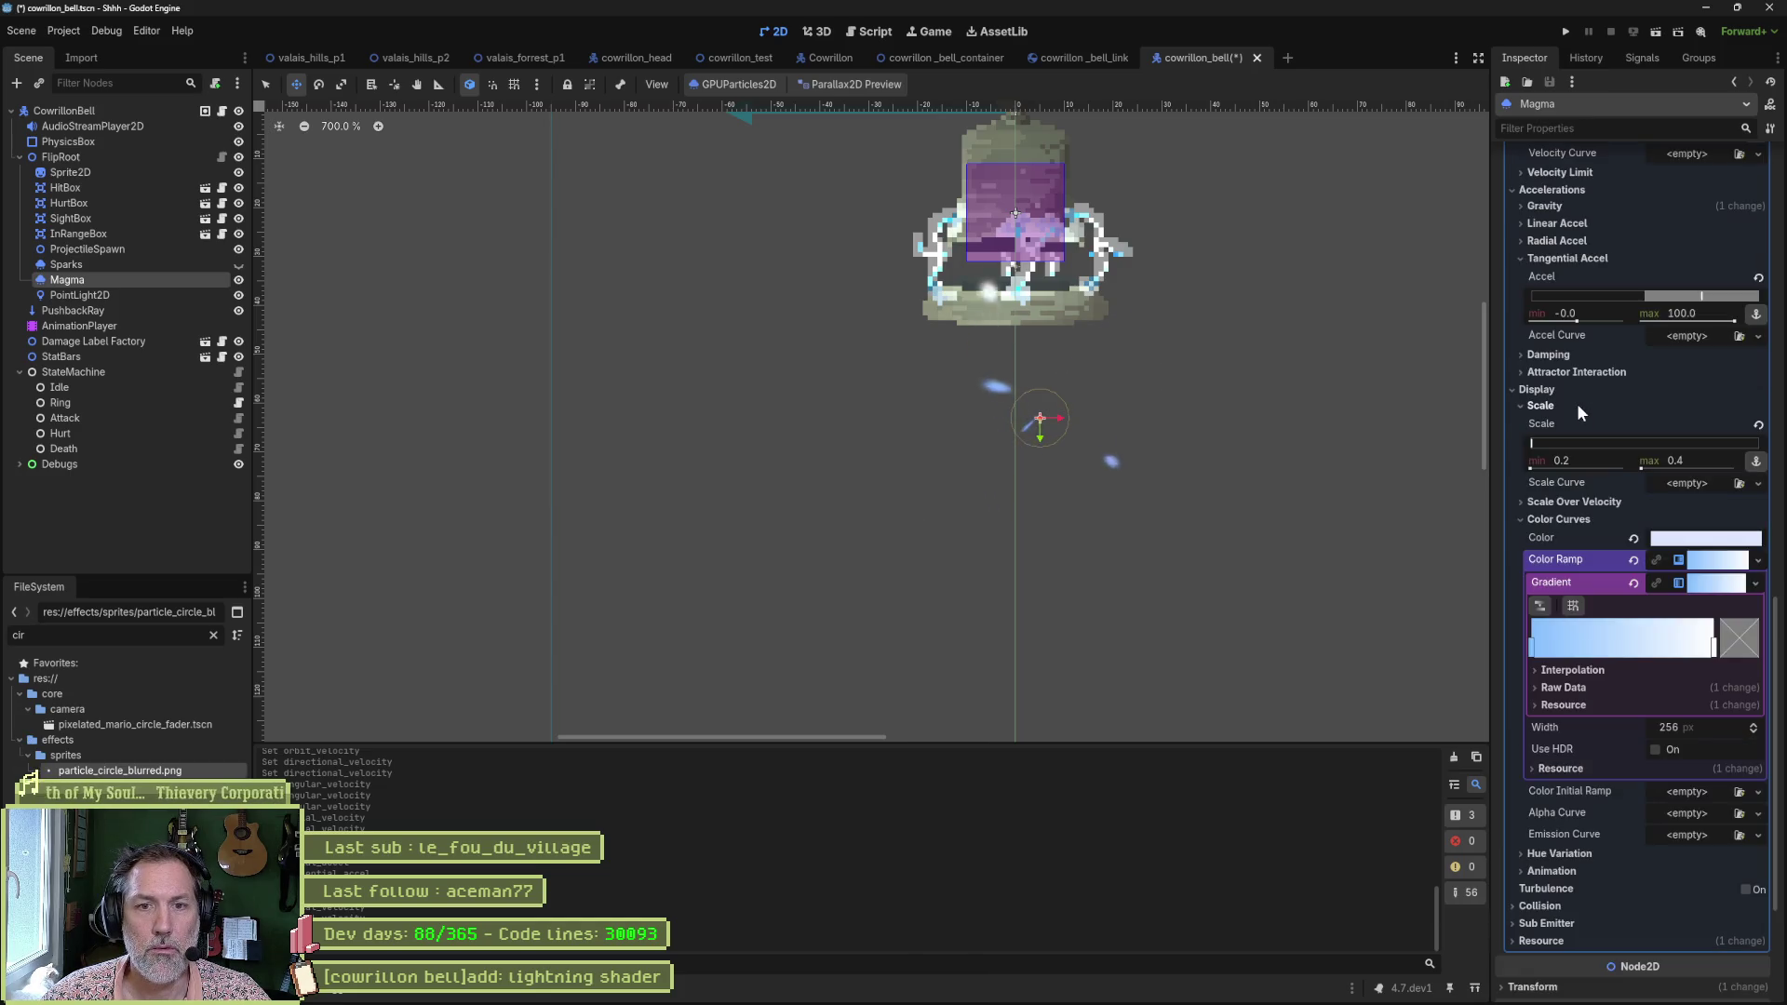
scroll(1577, 404, "up", 2)
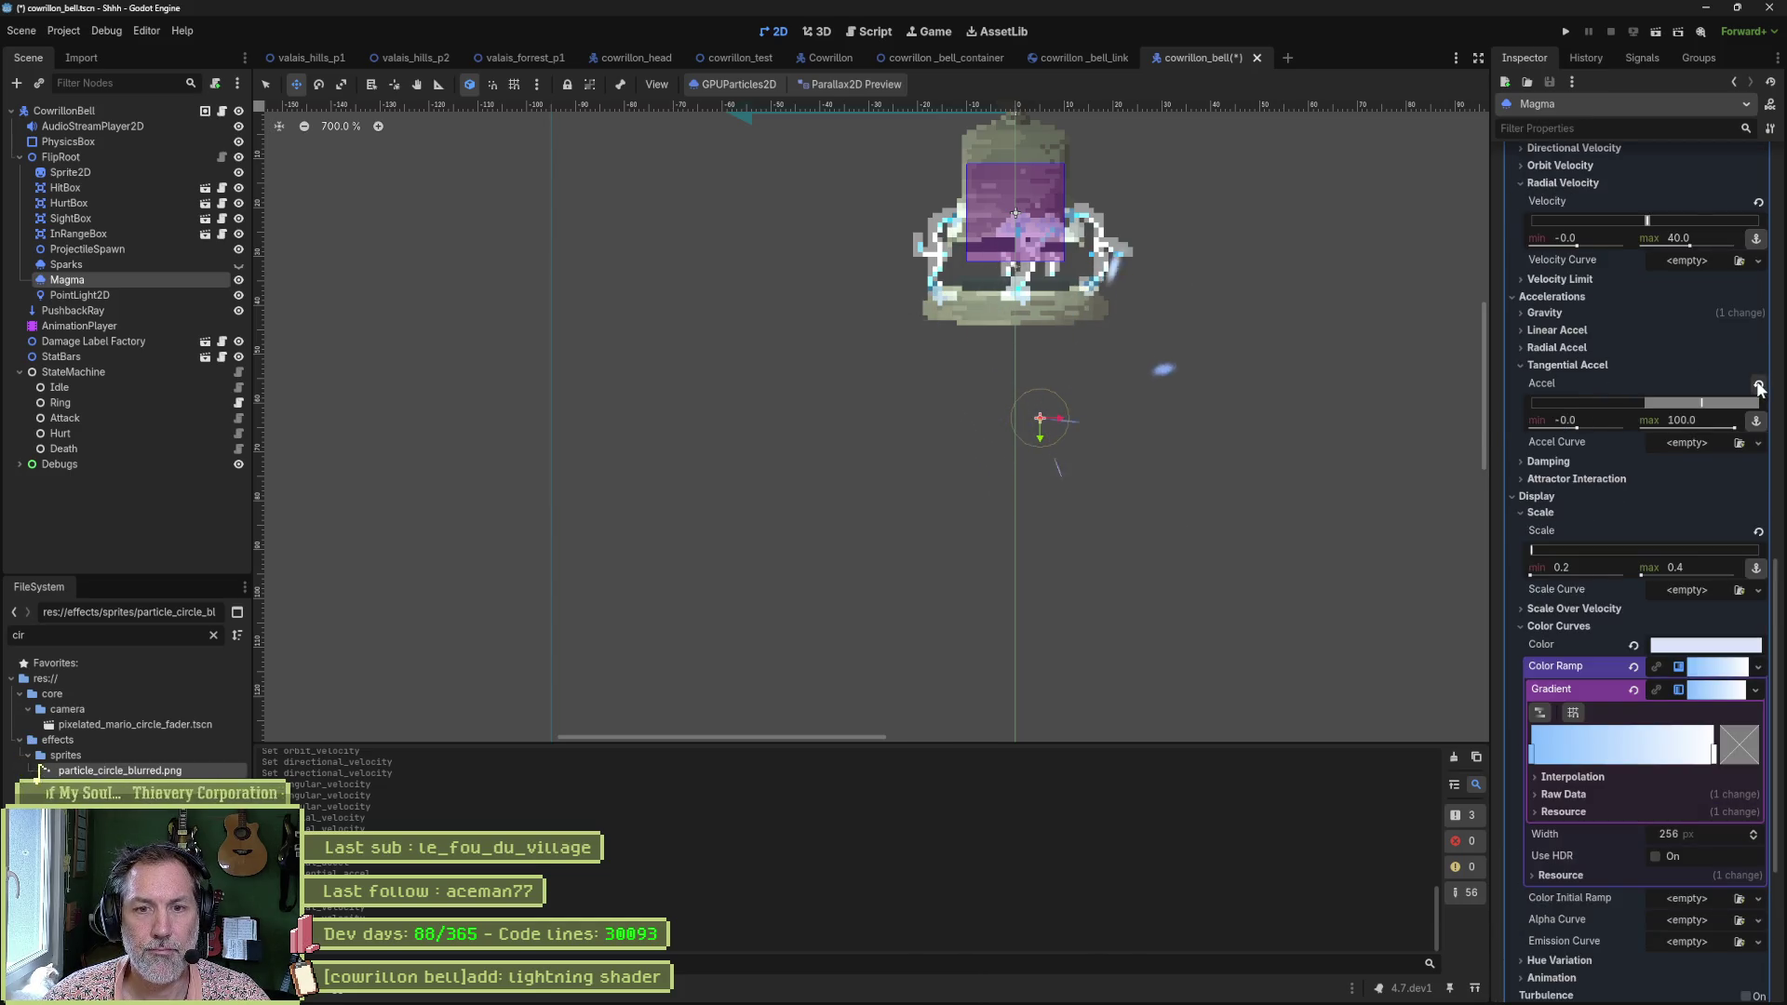
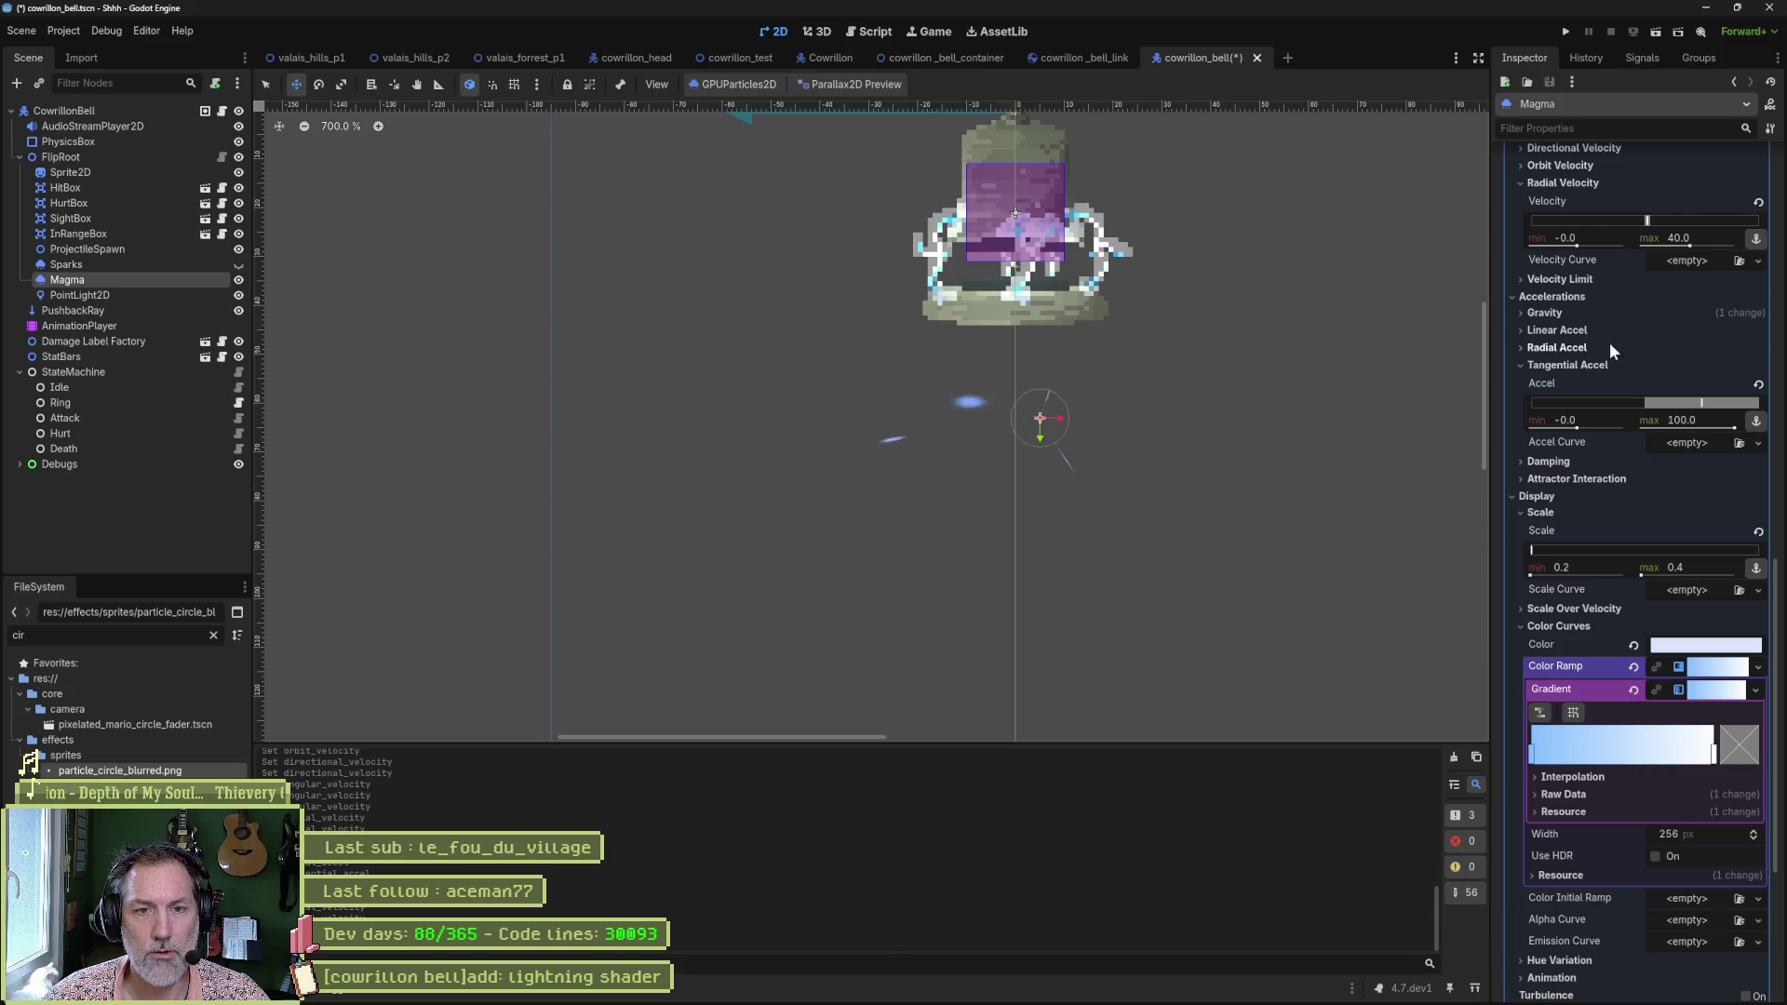
Bring the Aseprite window showing cowrillon.aseprite to the front from the taskbar.
mouse_move(1044, 989)
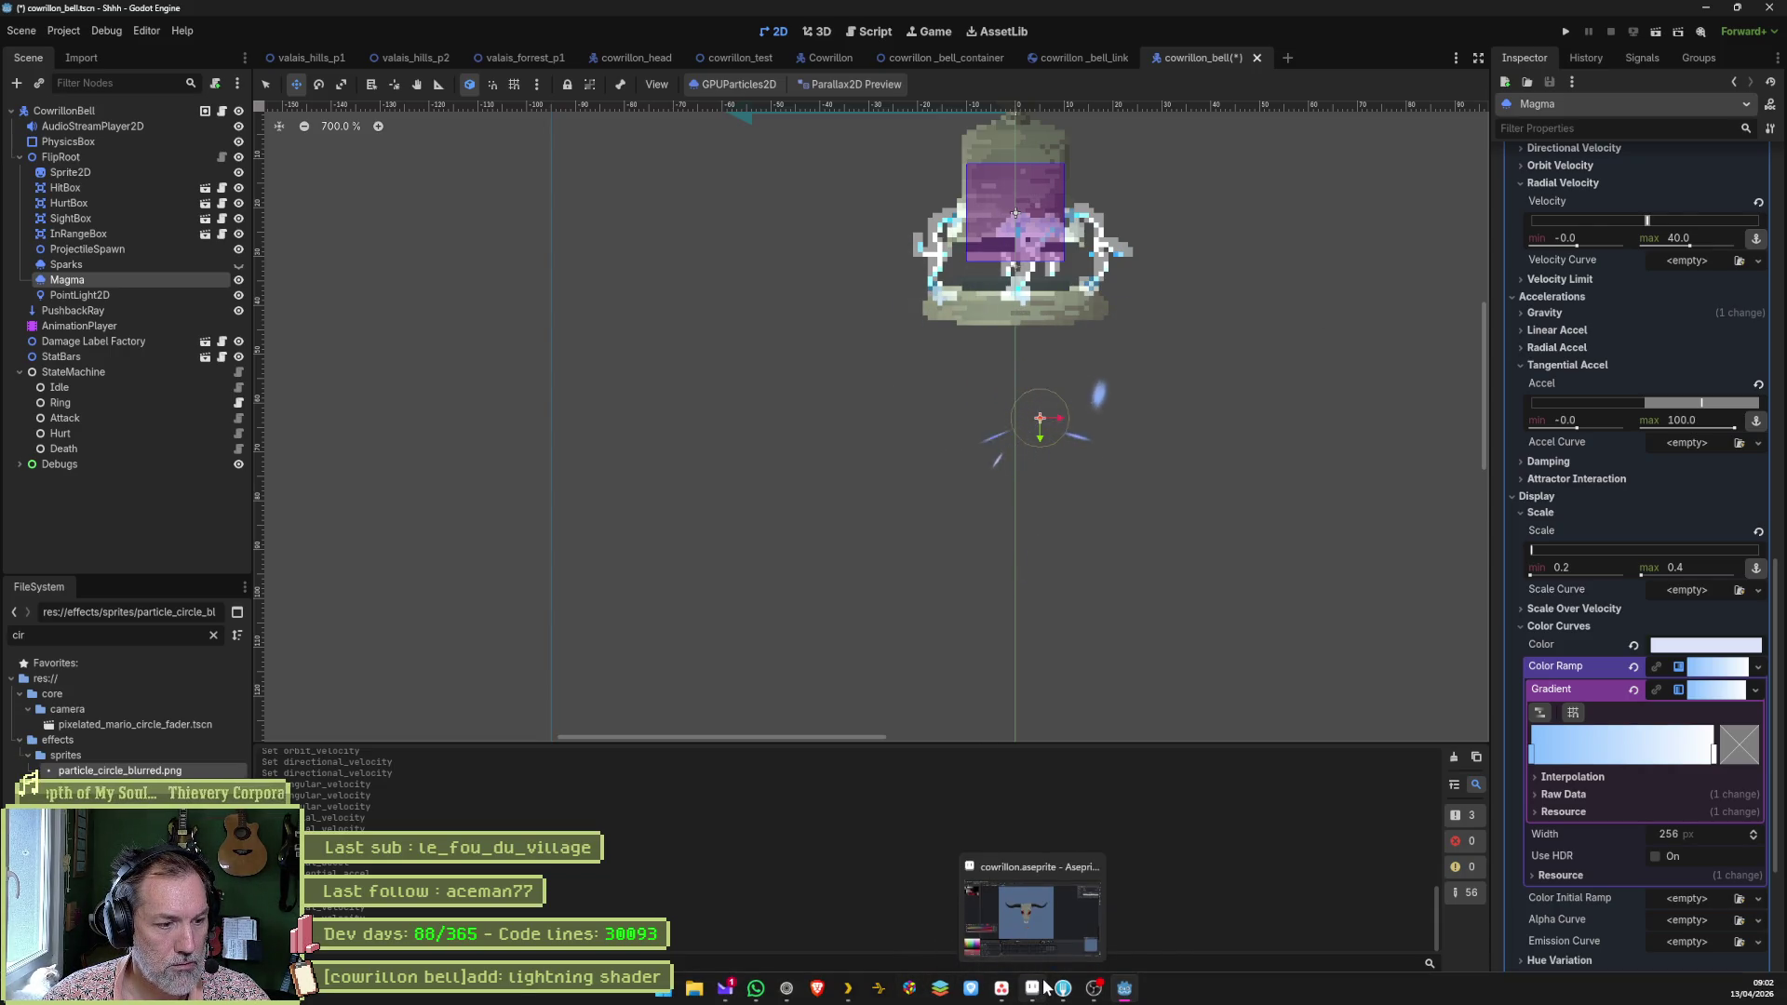
left_click(1014, 942)
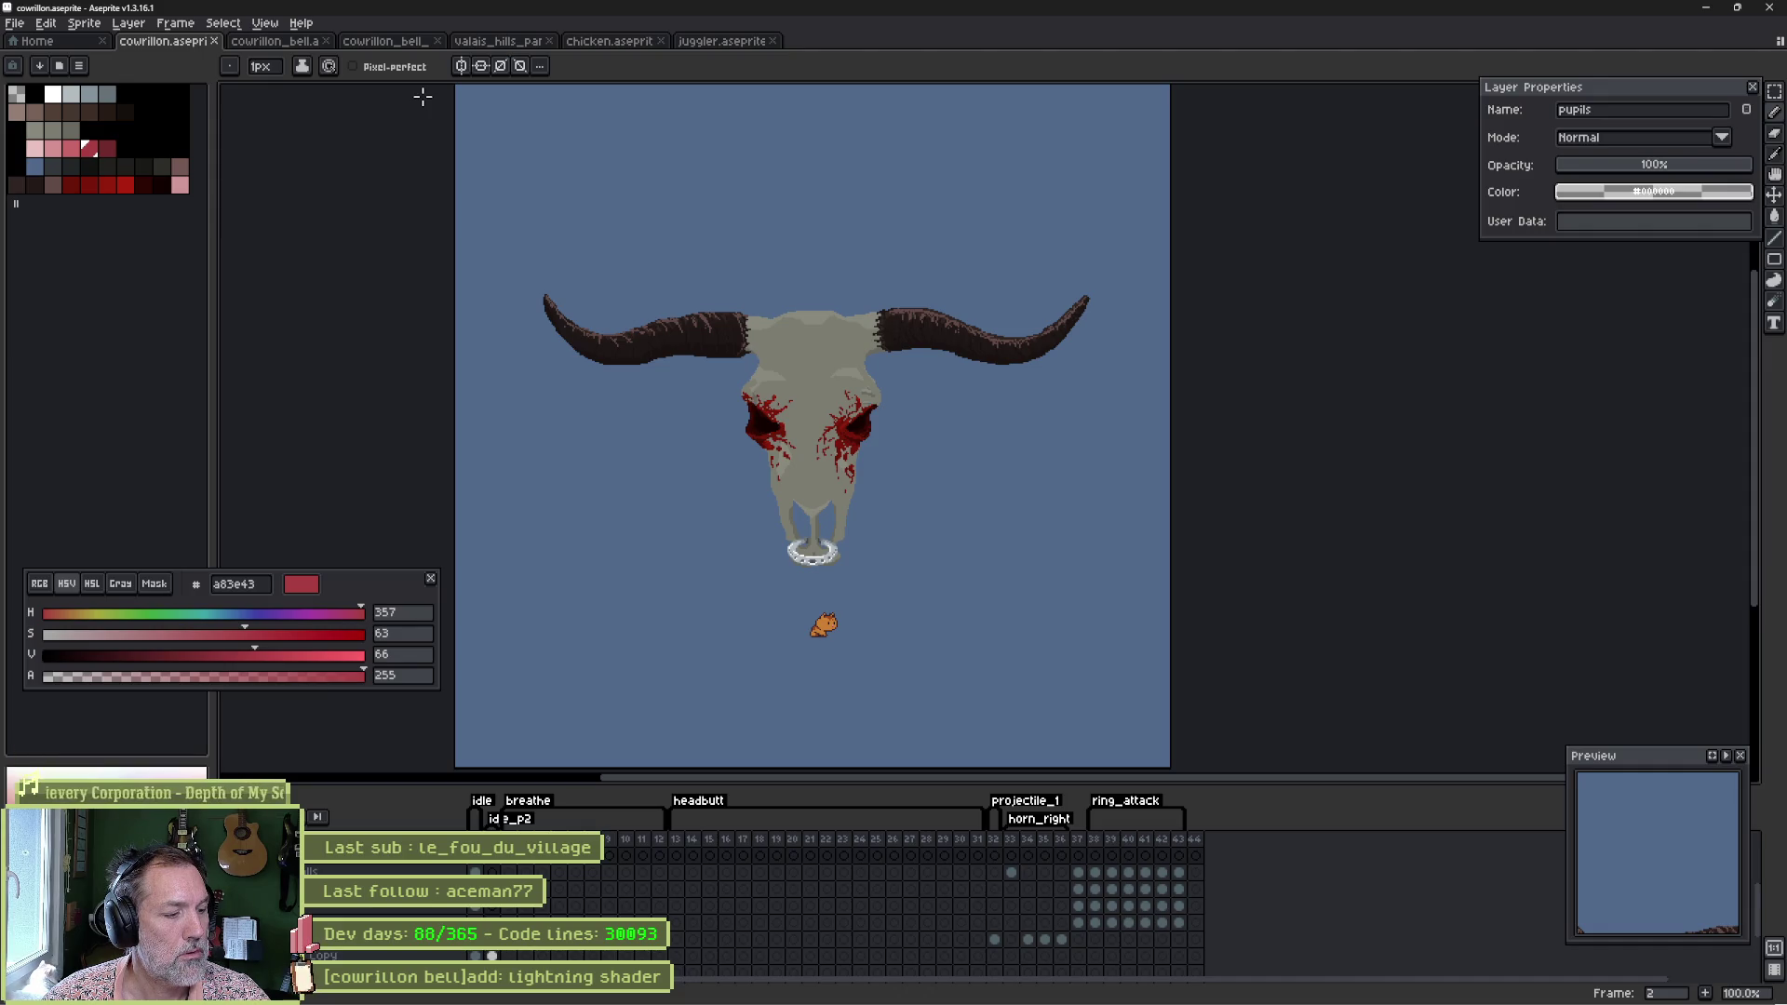
Create a new transparent 256×256 px sprite, Sprite-0001.
key("ctrl+n")
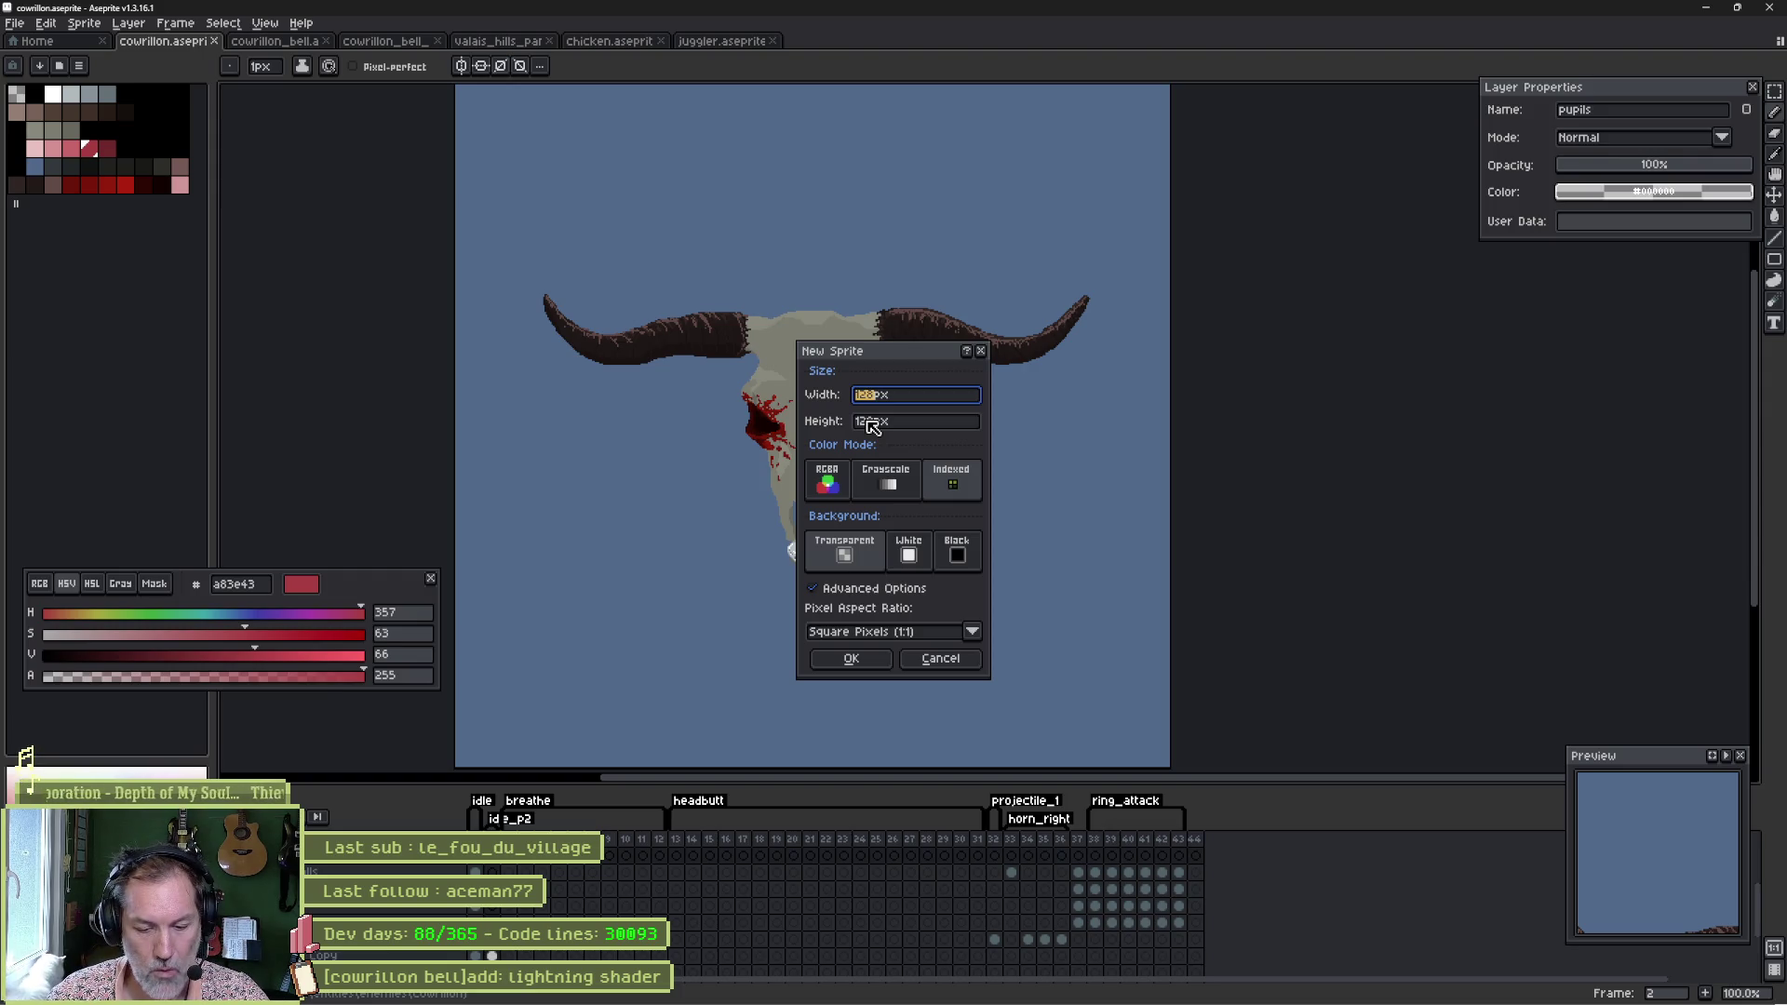
type("256")
left_click(872, 423)
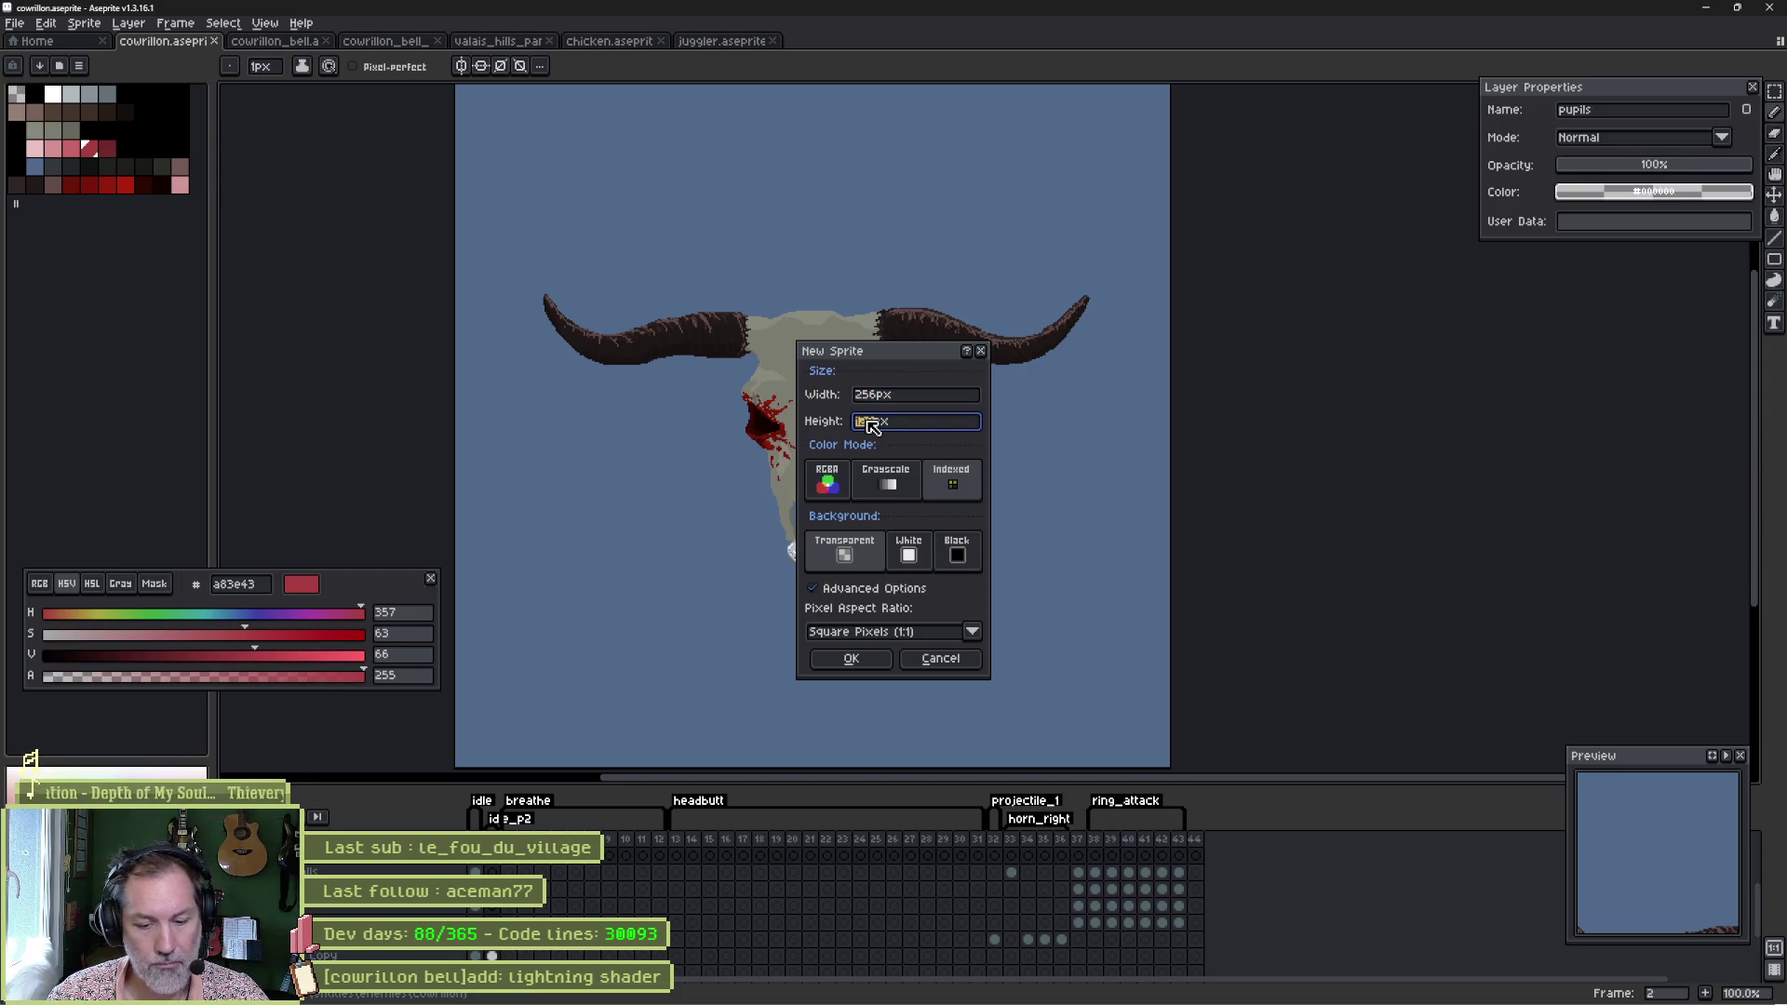
key("Return")
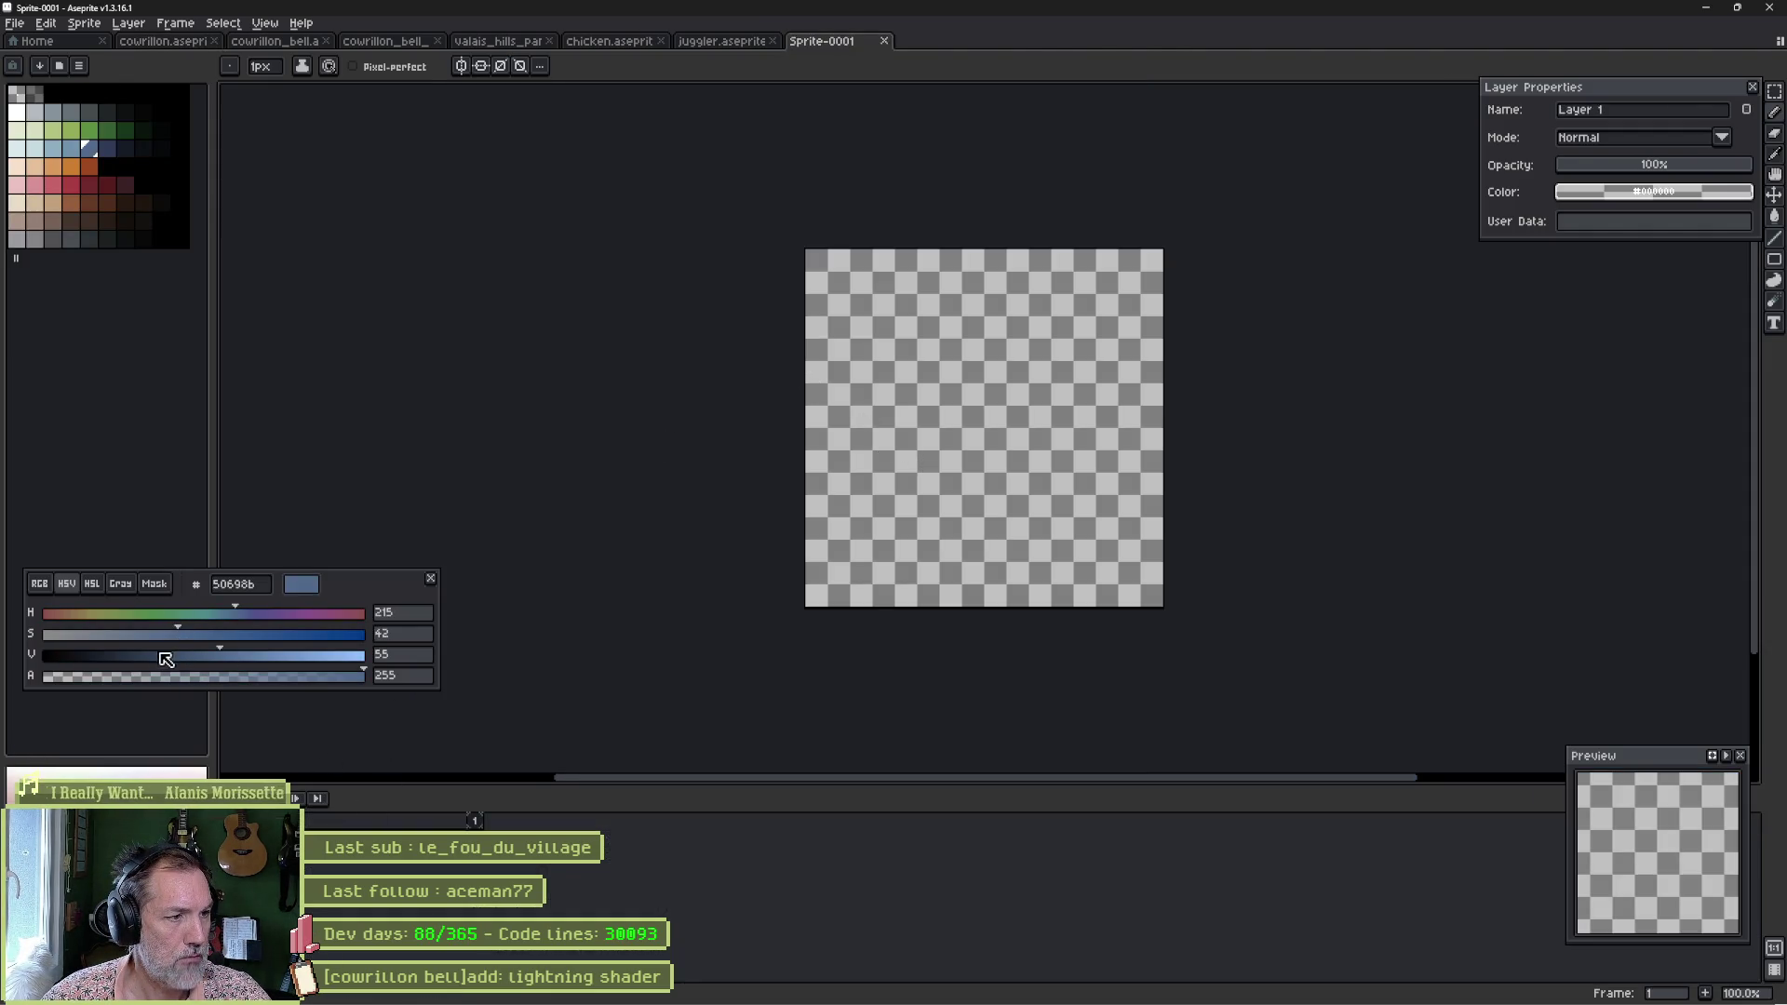
Bucket-fill the canvas black and add a new layer above it.
left_click(52, 94)
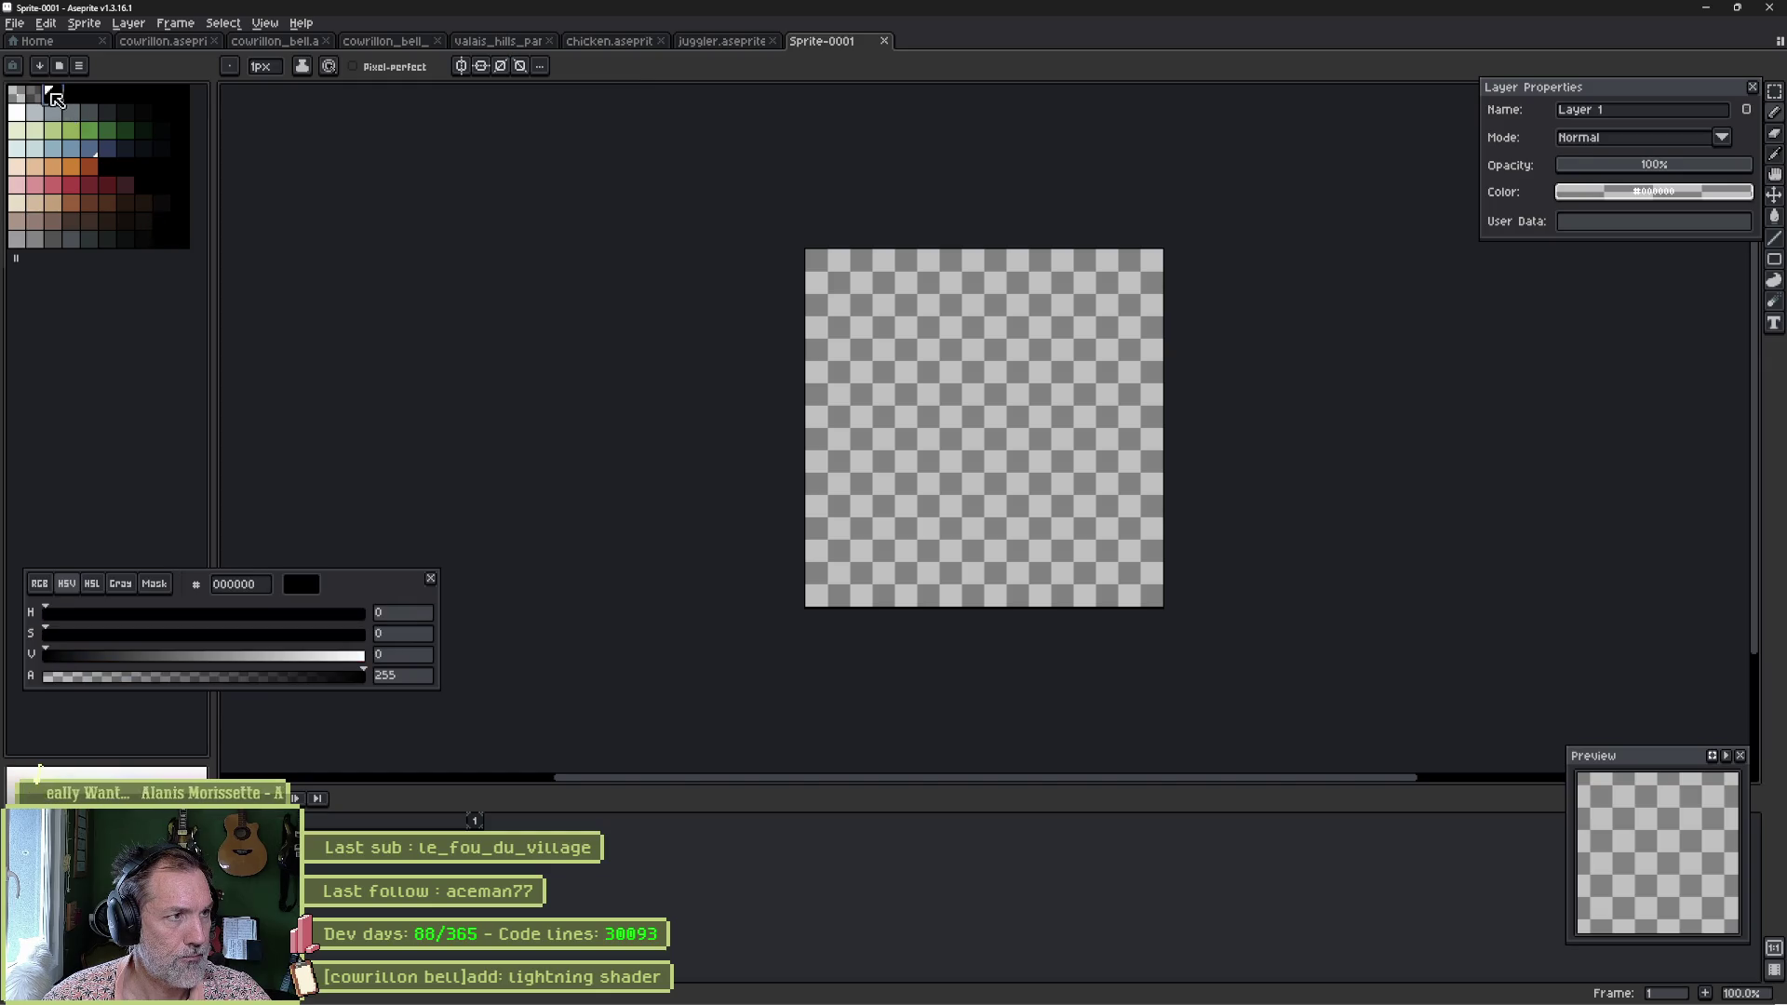
key("g")
left_click(967, 421)
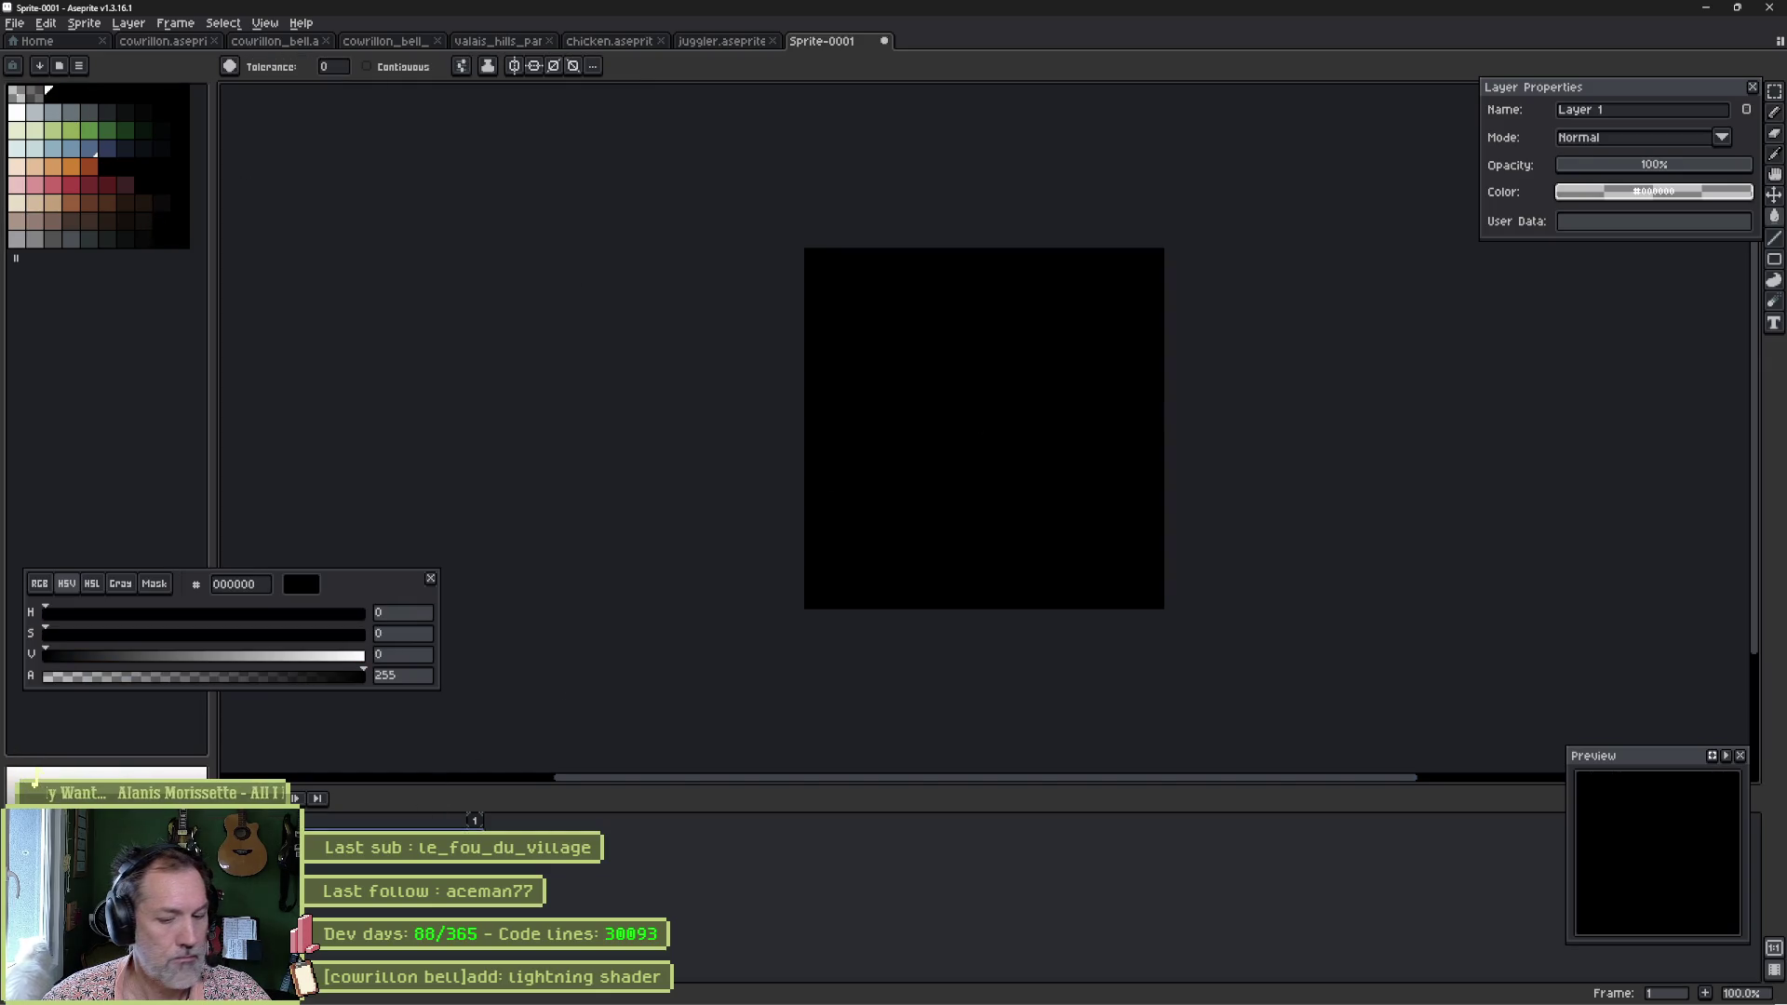
key("shift+n")
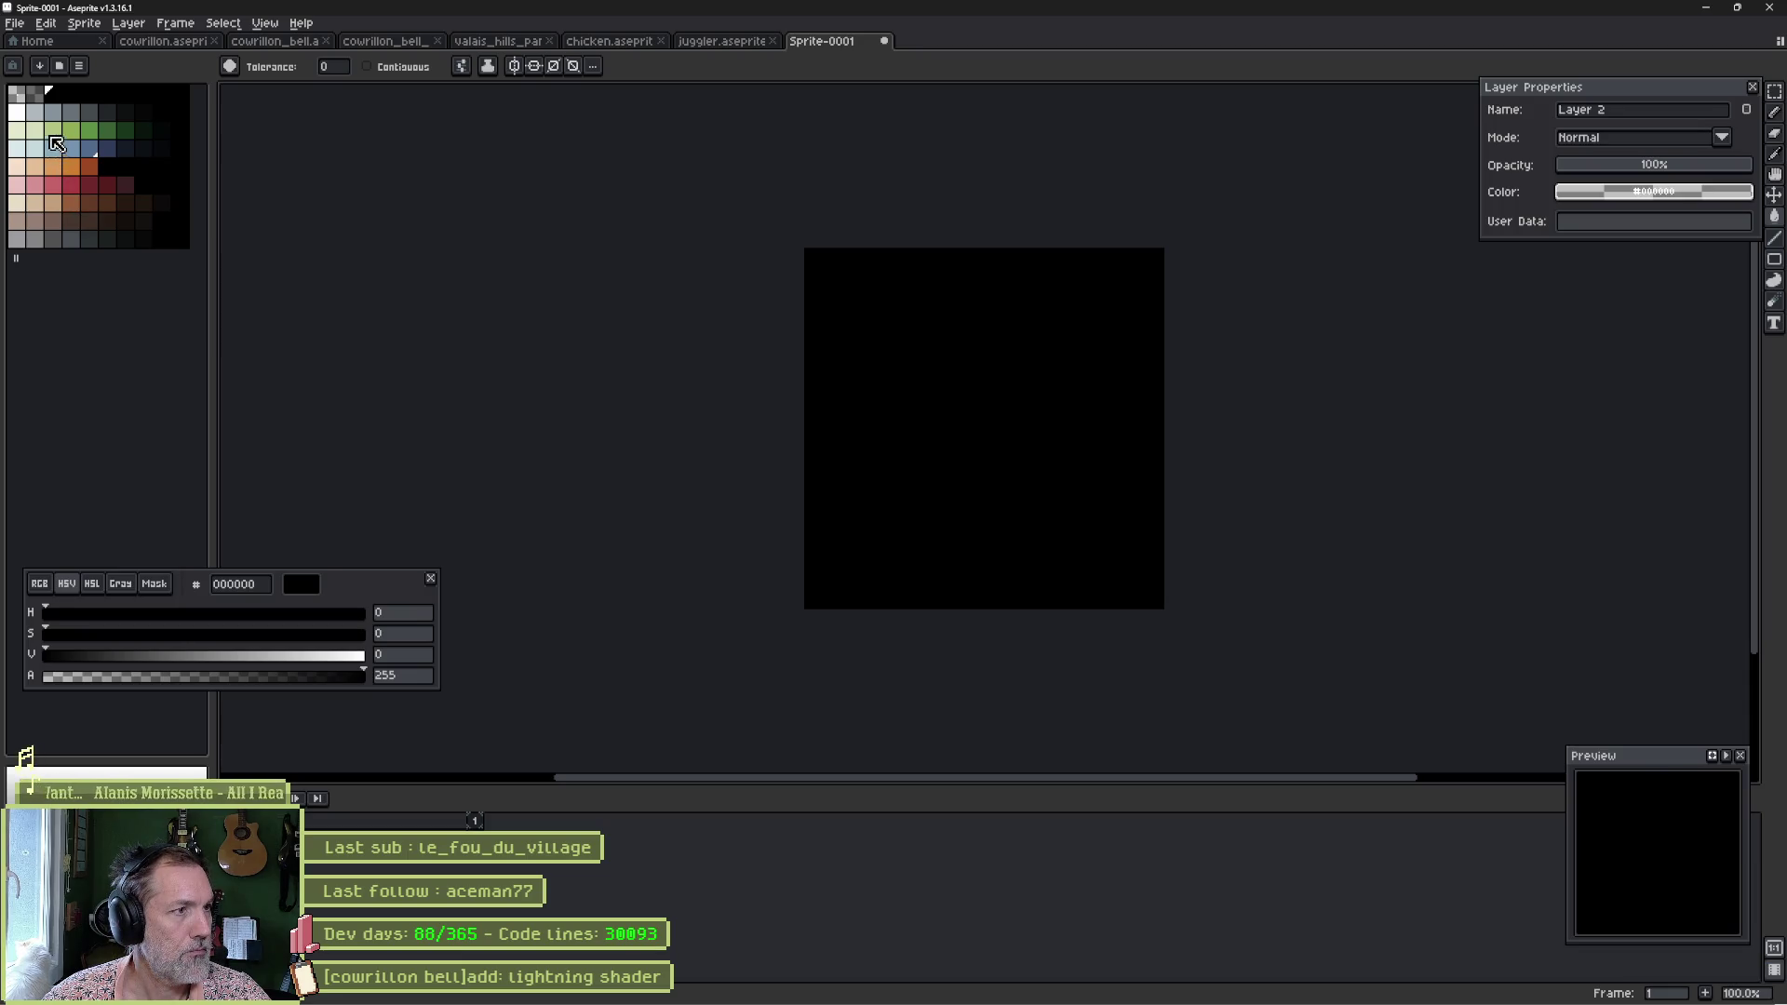
Paint a white S-curve with two brush strokes on the new layer.
left_click(22, 113)
key("b")
scroll(981, 460, "up", 2)
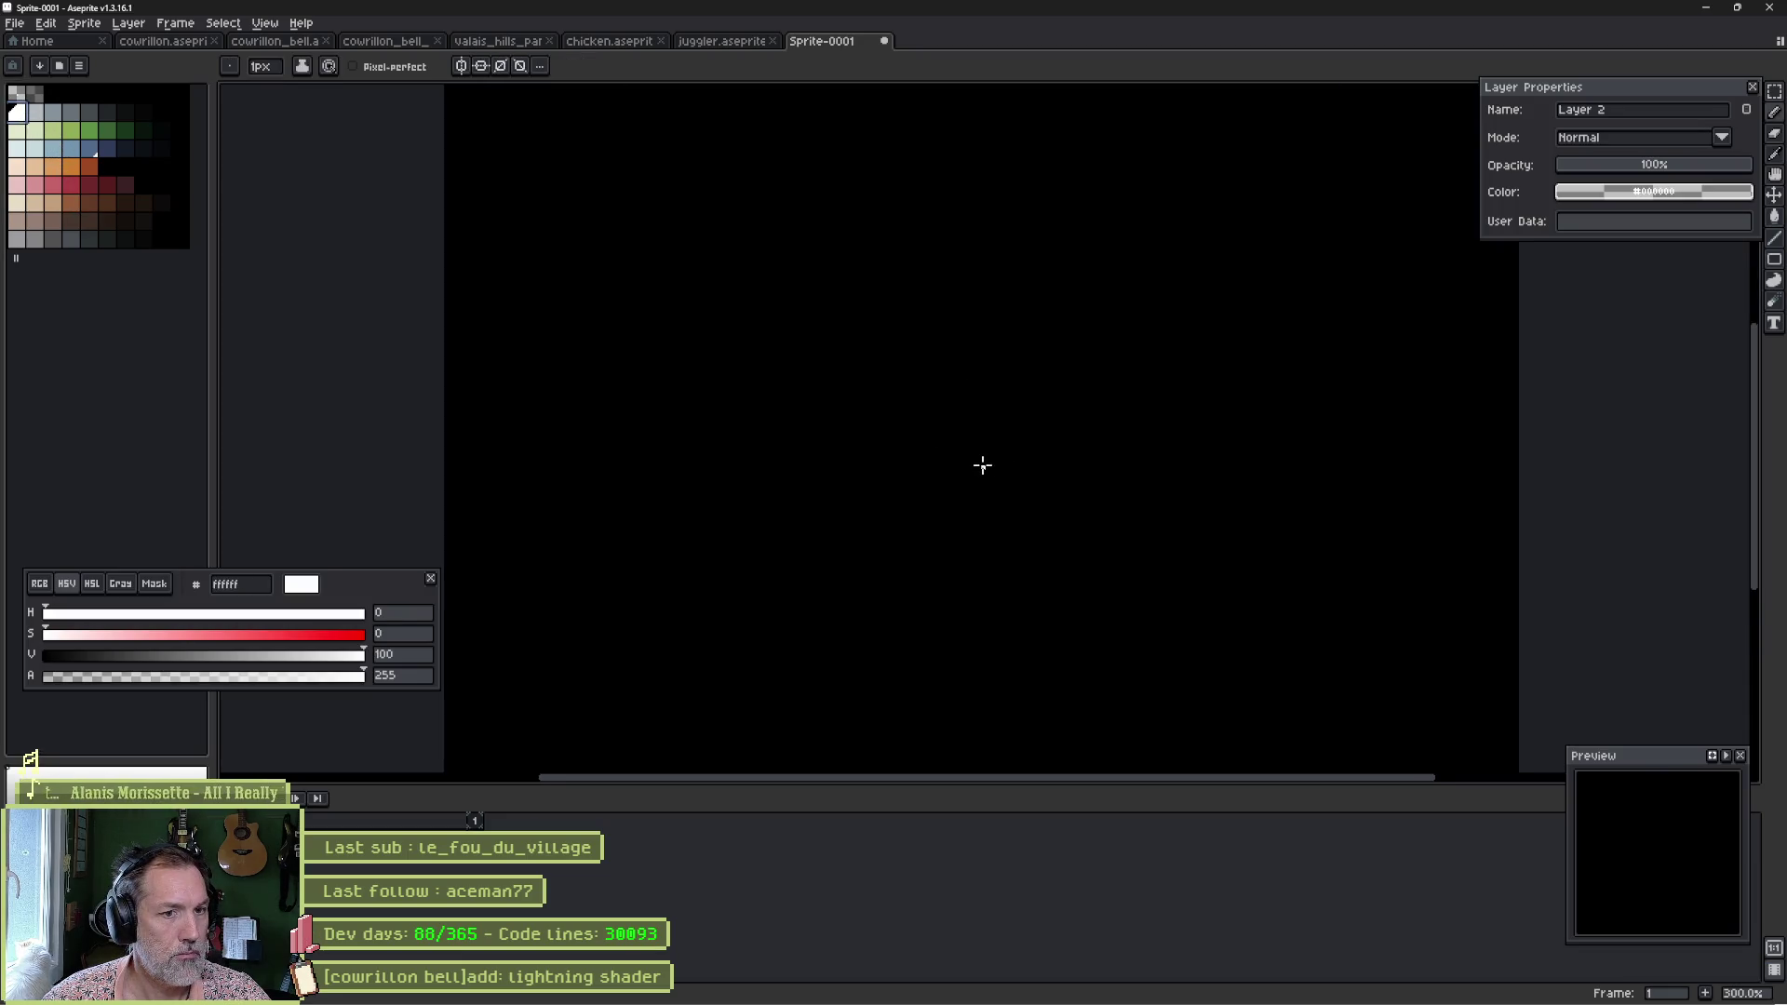
scroll(981, 460, "down", 1)
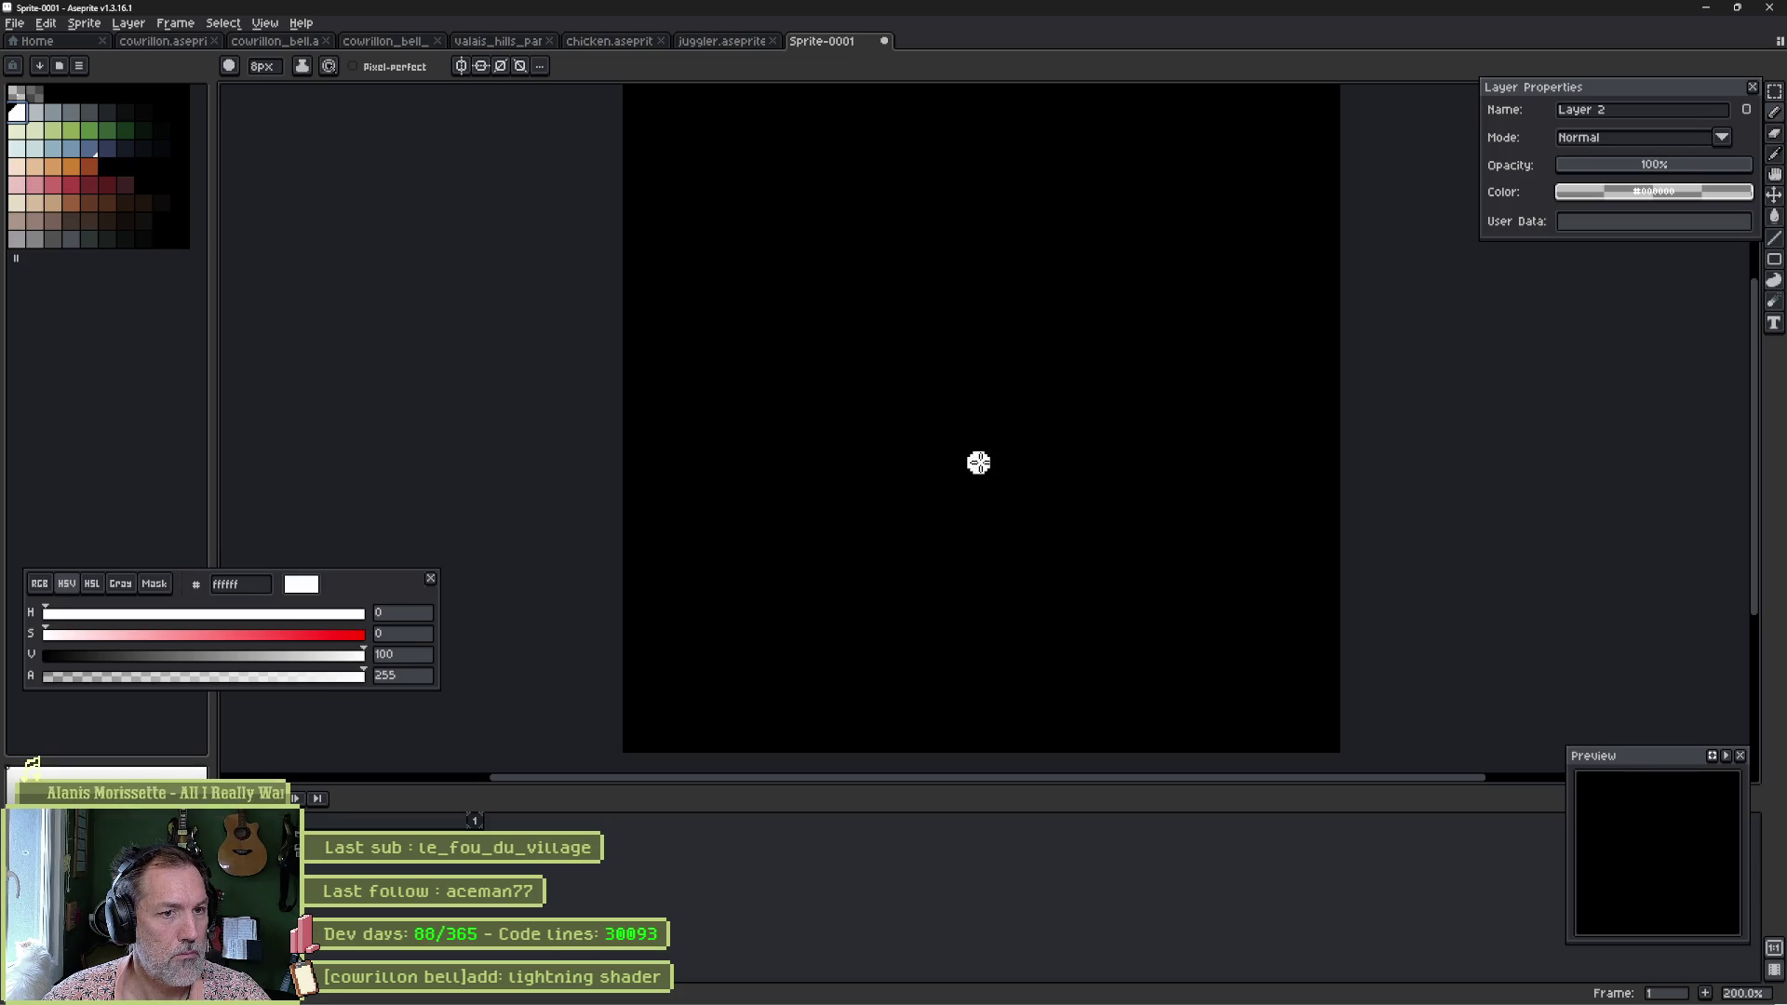
scroll(978, 463, "down", 1)
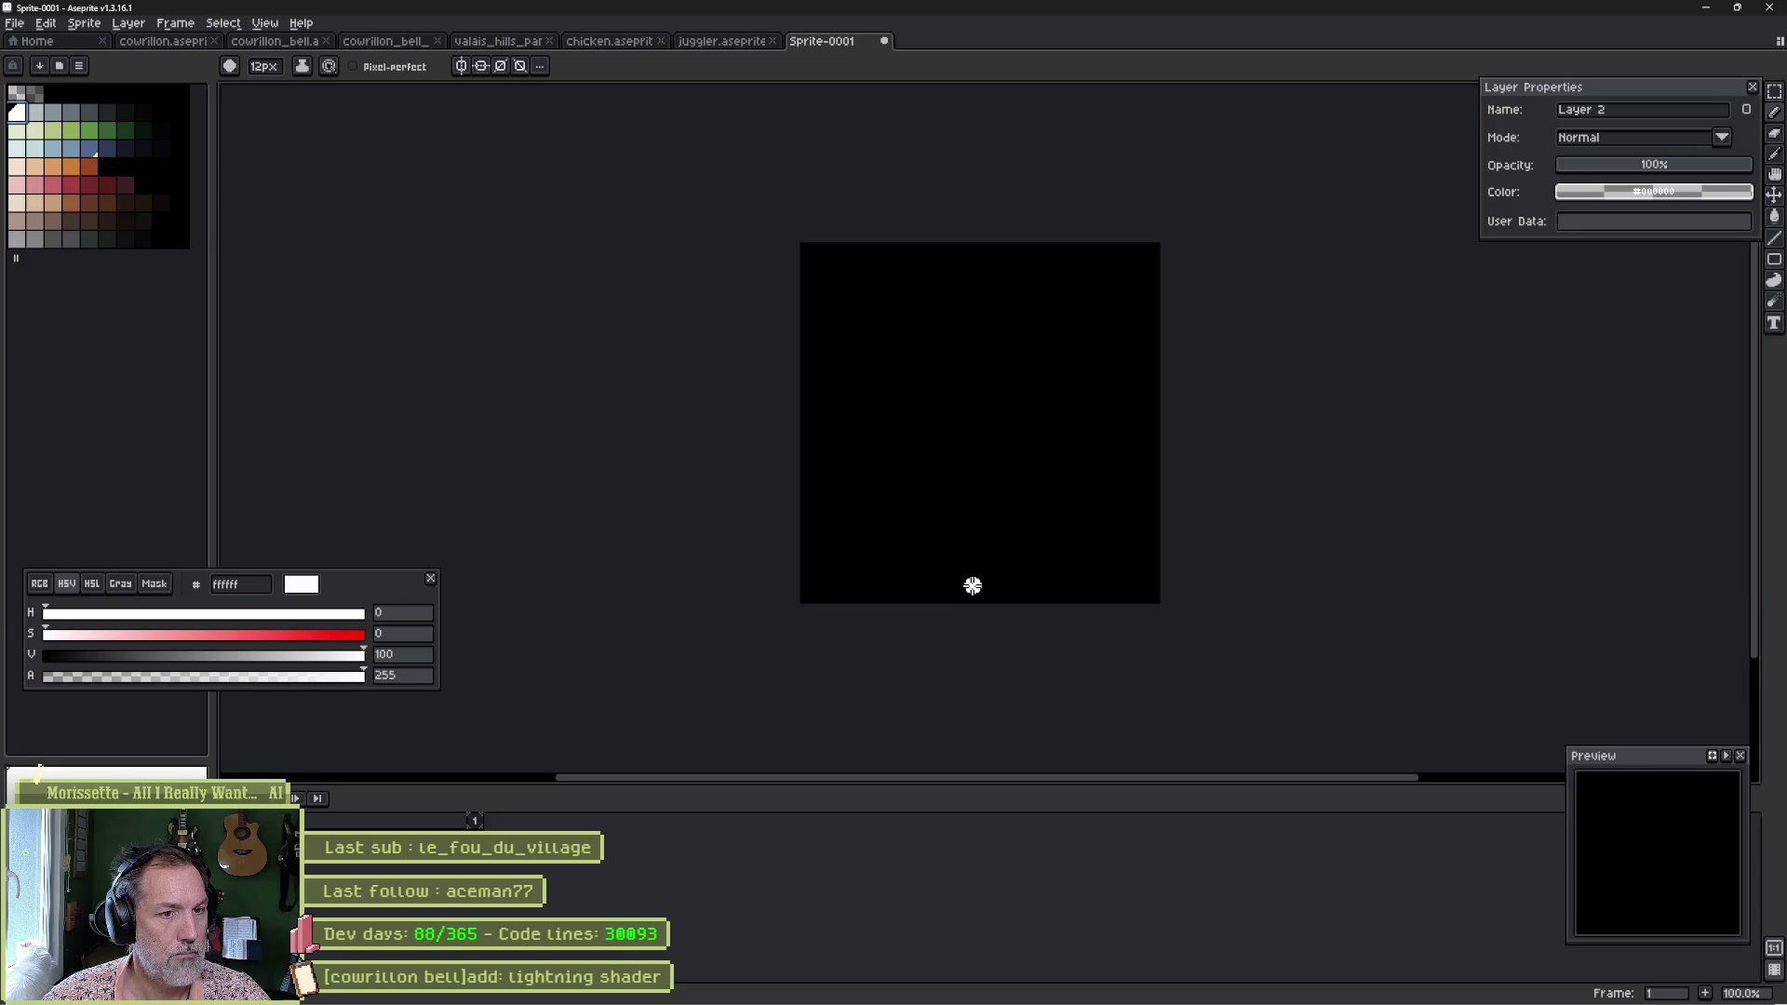
mouse_move(973, 586)
left_mouse_down()
mouse_move(934, 573)
mouse_move(926, 499)
mouse_move(1001, 437)
mouse_move(965, 300)
mouse_move(974, 254)
left_mouse_up()
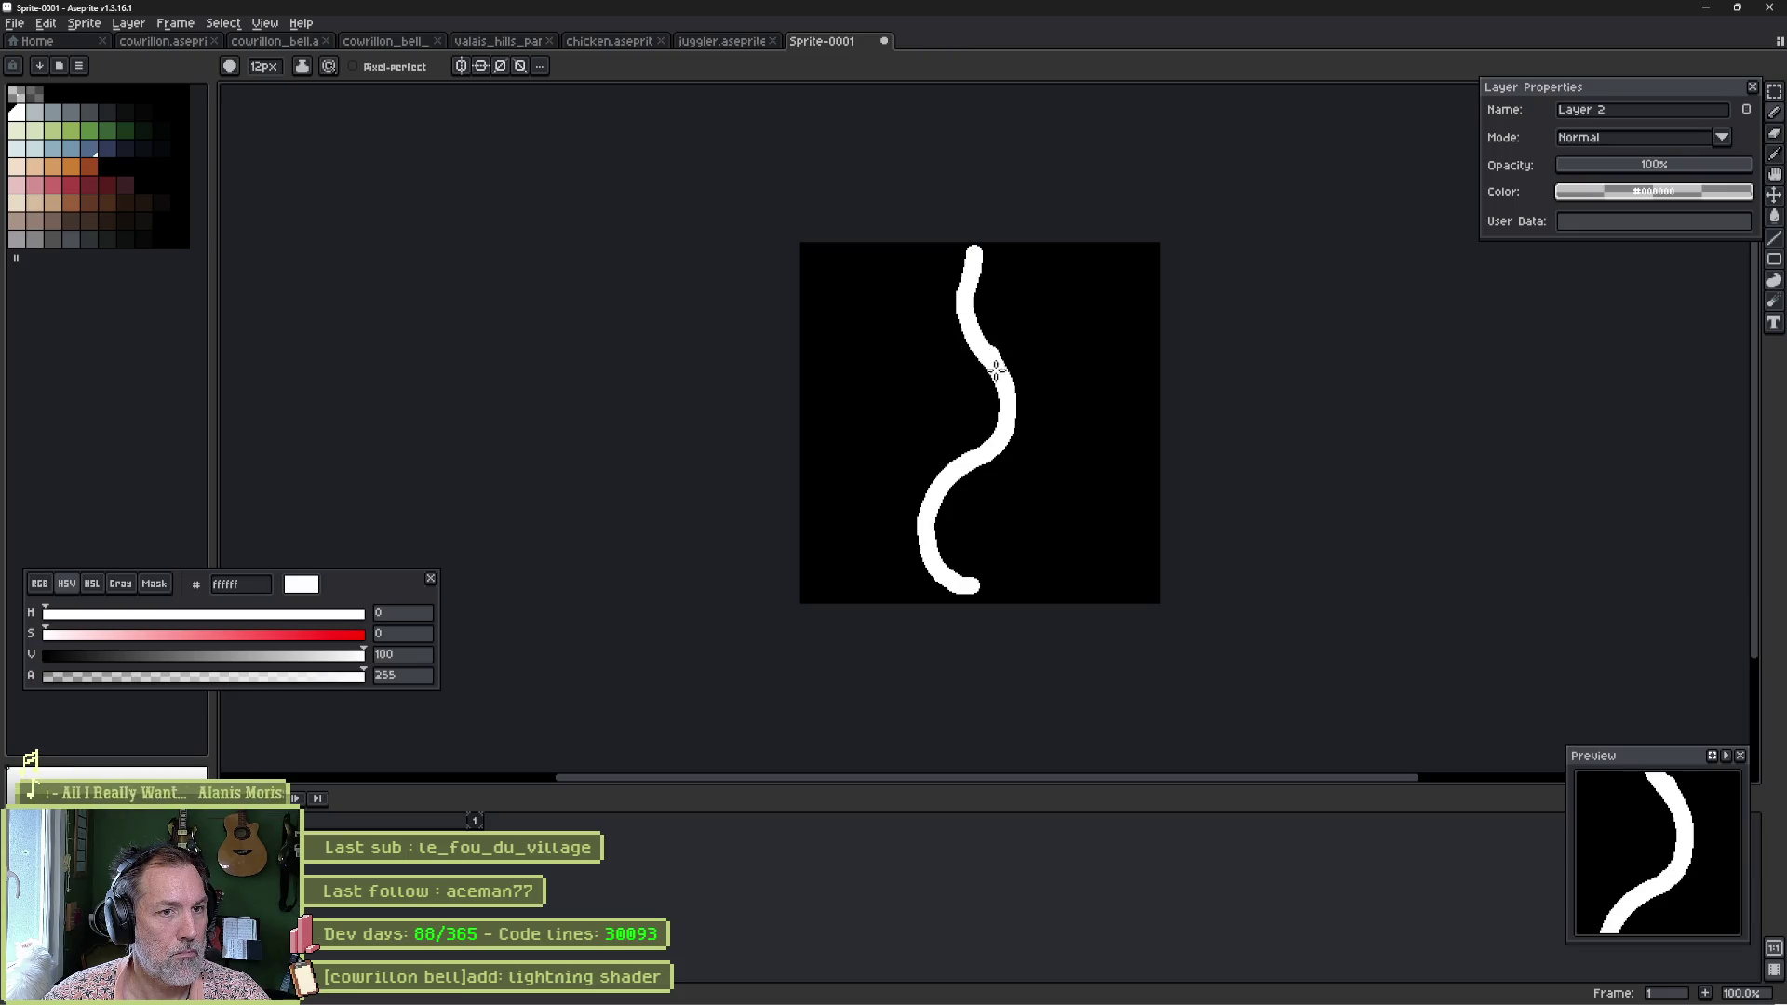
mouse_move(1014, 400)
left_mouse_down()
mouse_move(1021, 436)
mouse_move(963, 510)
mouse_move(987, 584)
left_mouse_up()
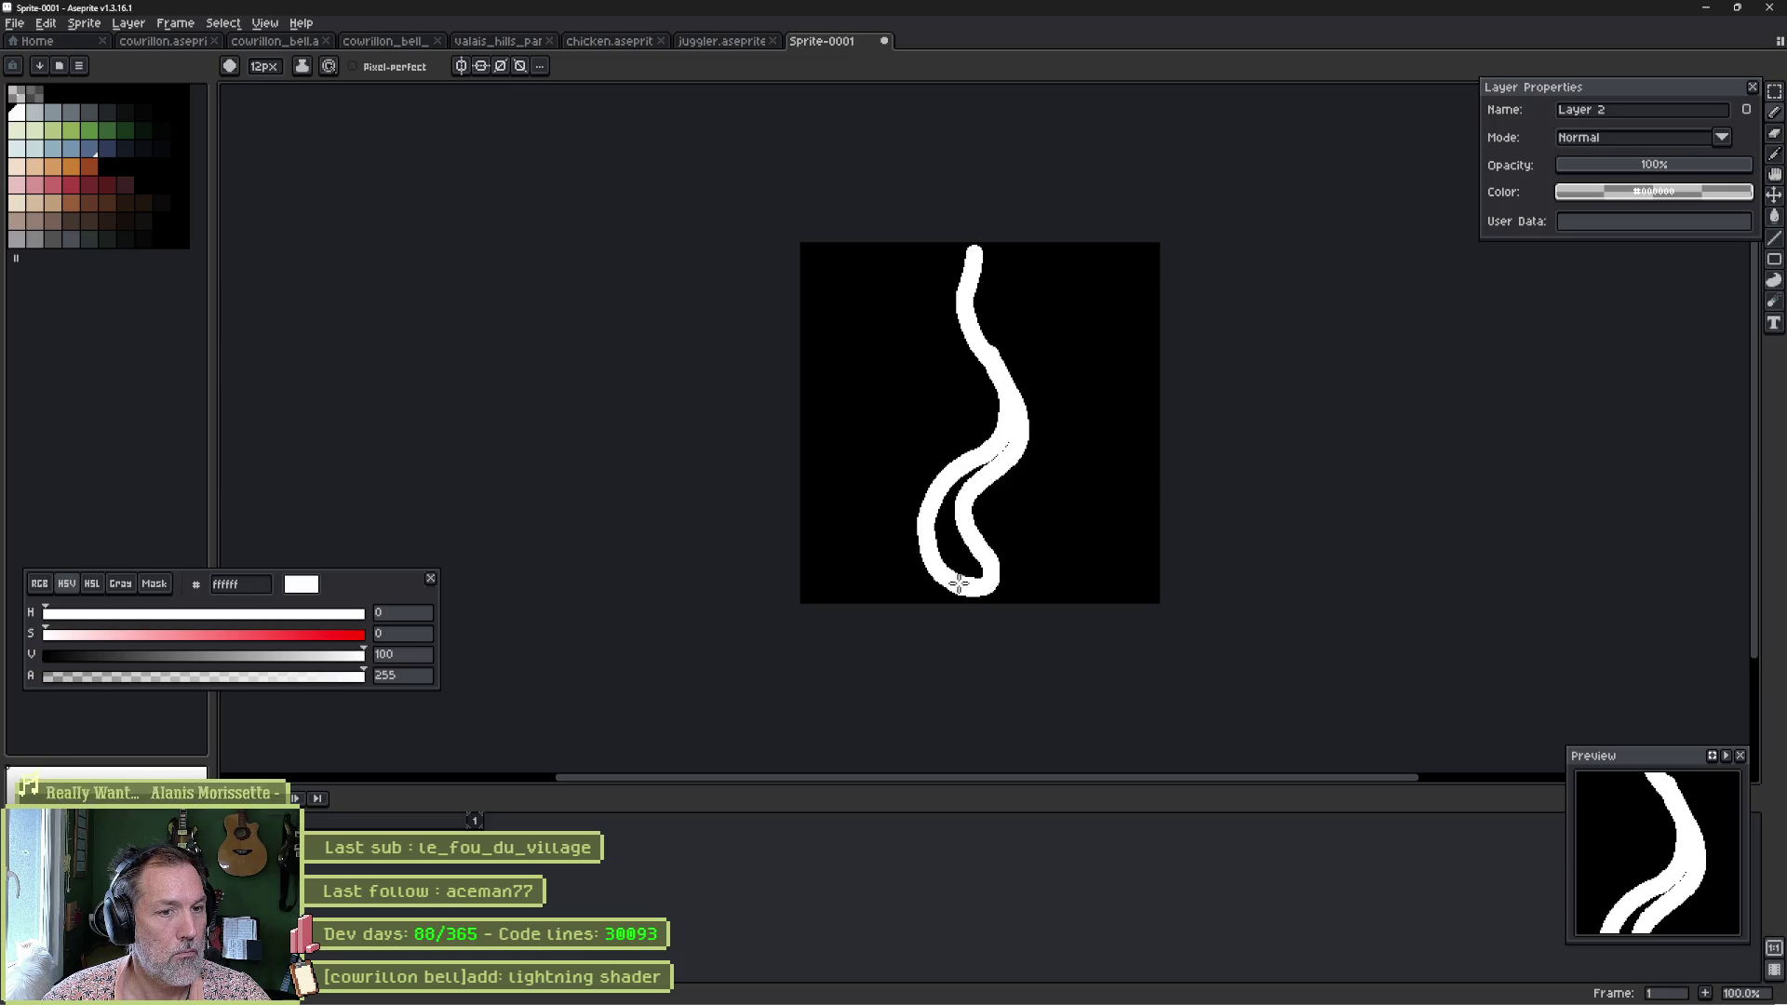
Fill the black gap inside the stroke white using contiguous-only fill.
key("g")
left_click(950, 519)
key("ctrl+z")
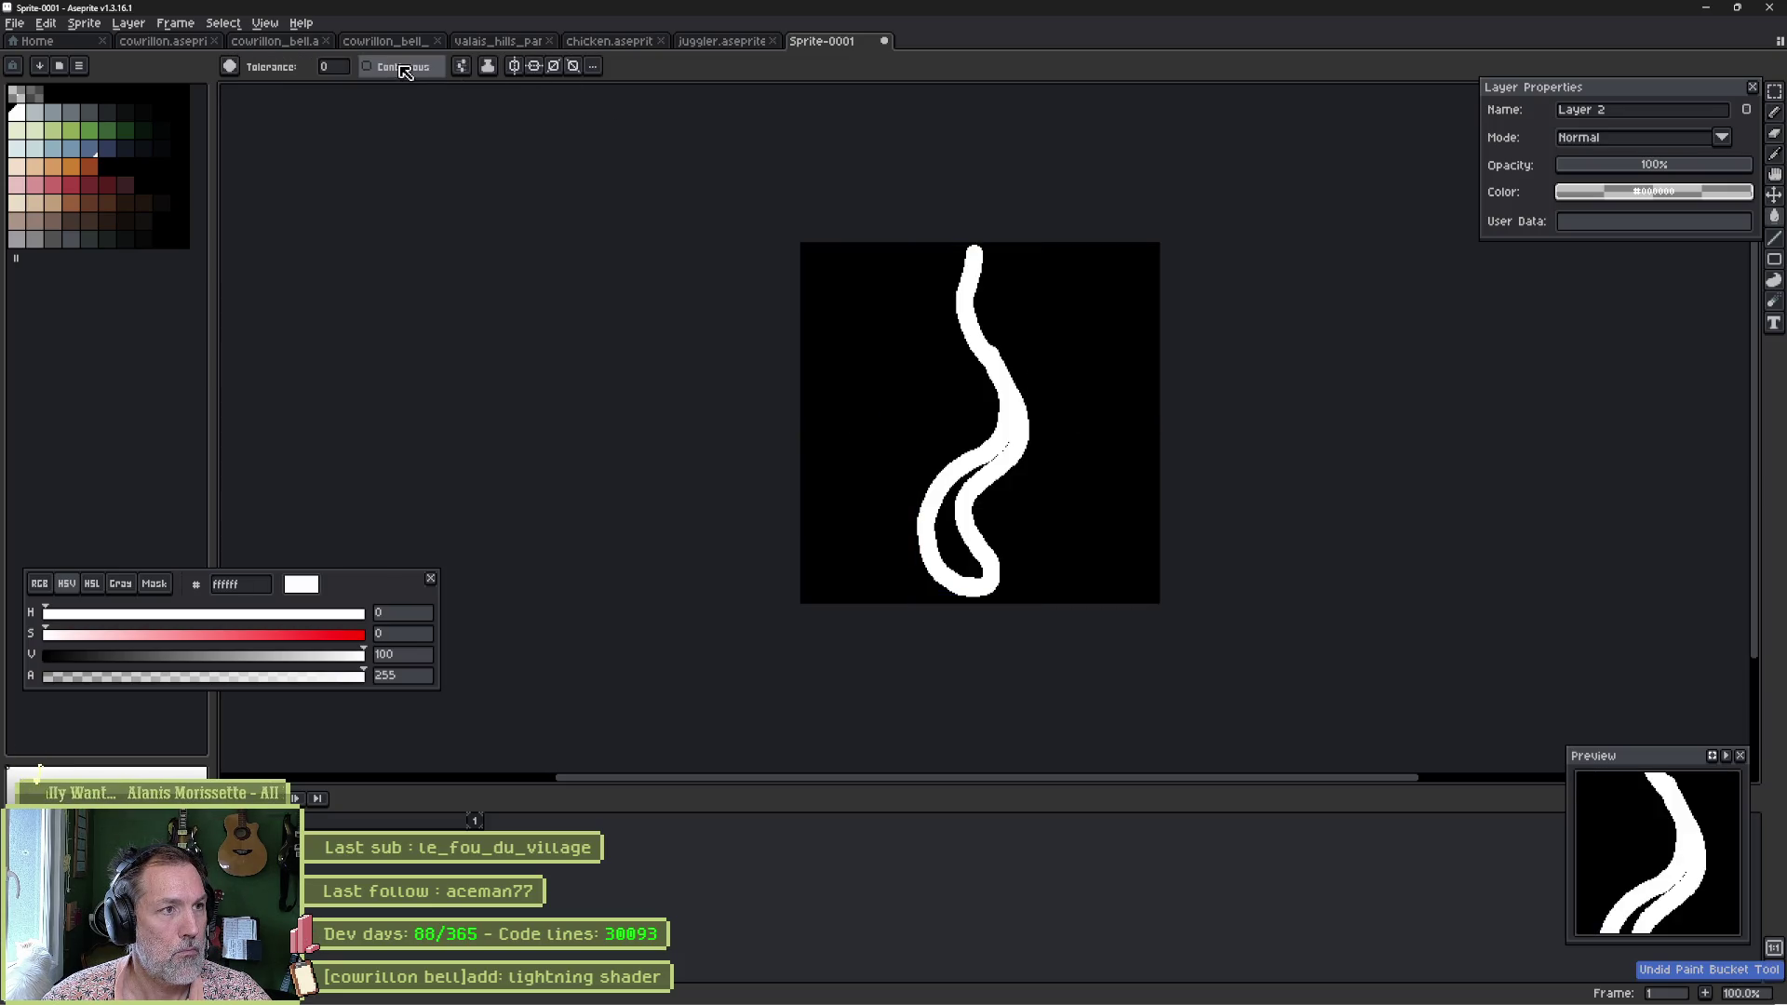
left_click(405, 71)
left_click(946, 530)
Trim the upper stroke into a thin taper with an 11 px brush.
key("b")
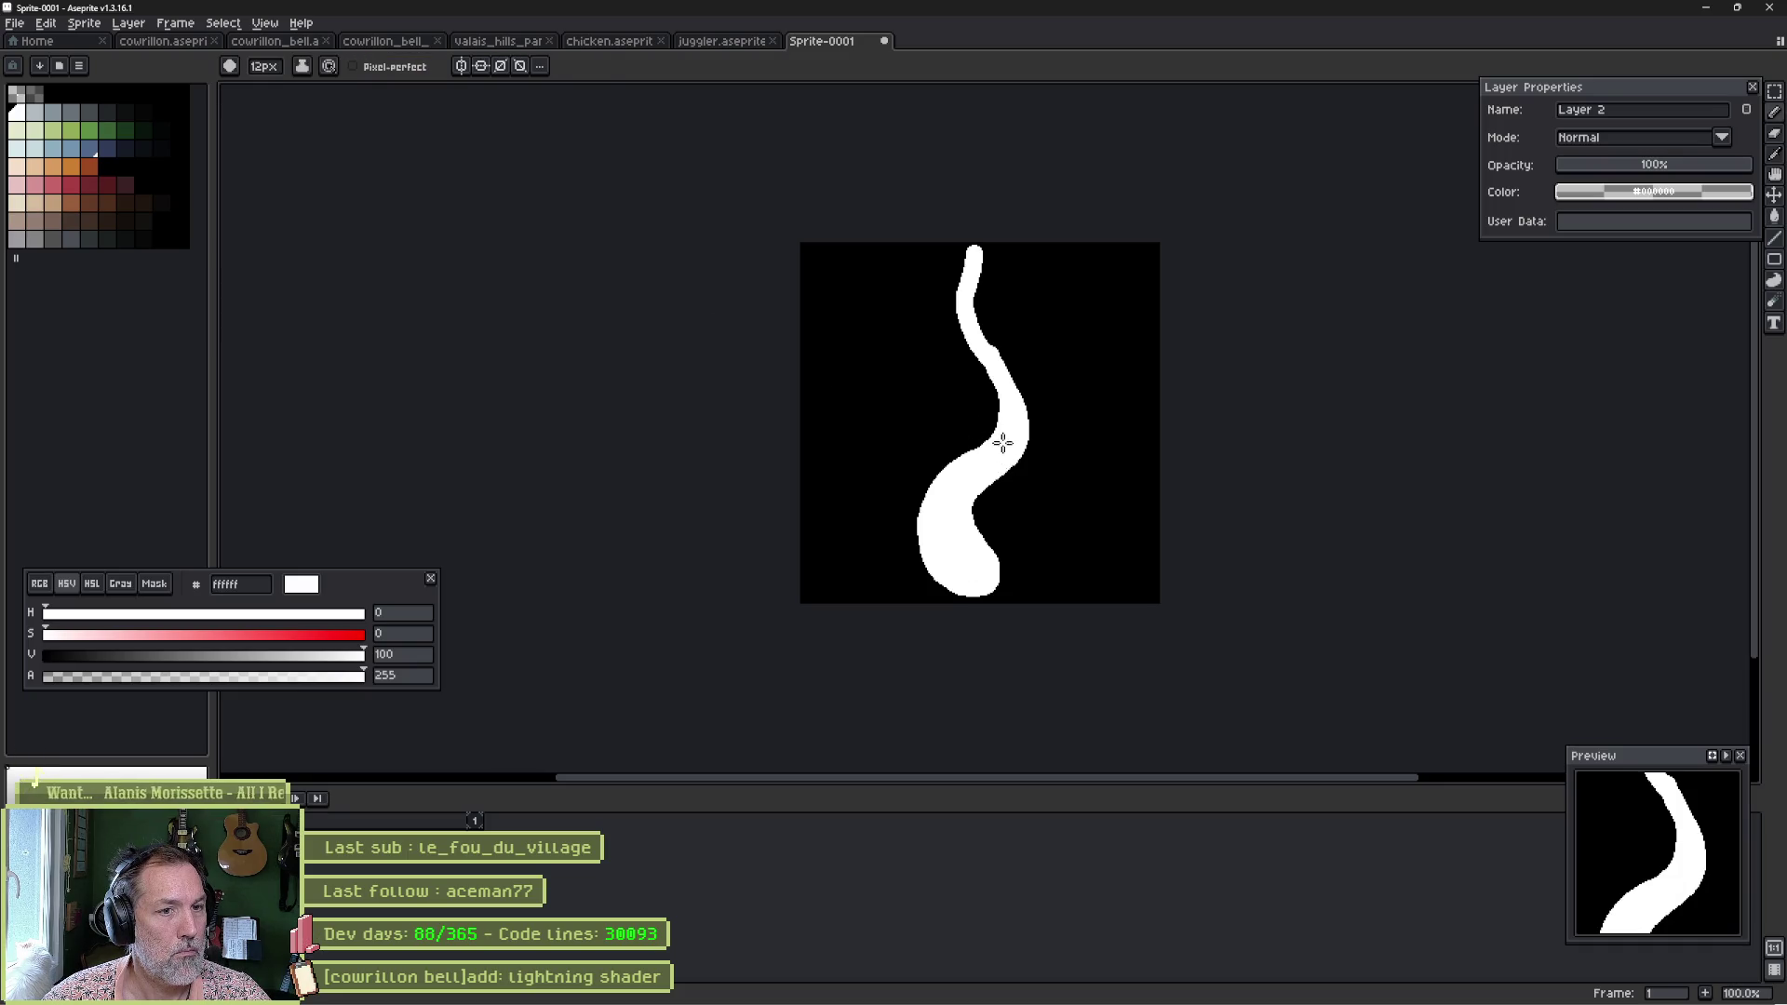
key("b")
scroll(997, 326, "up", 2)
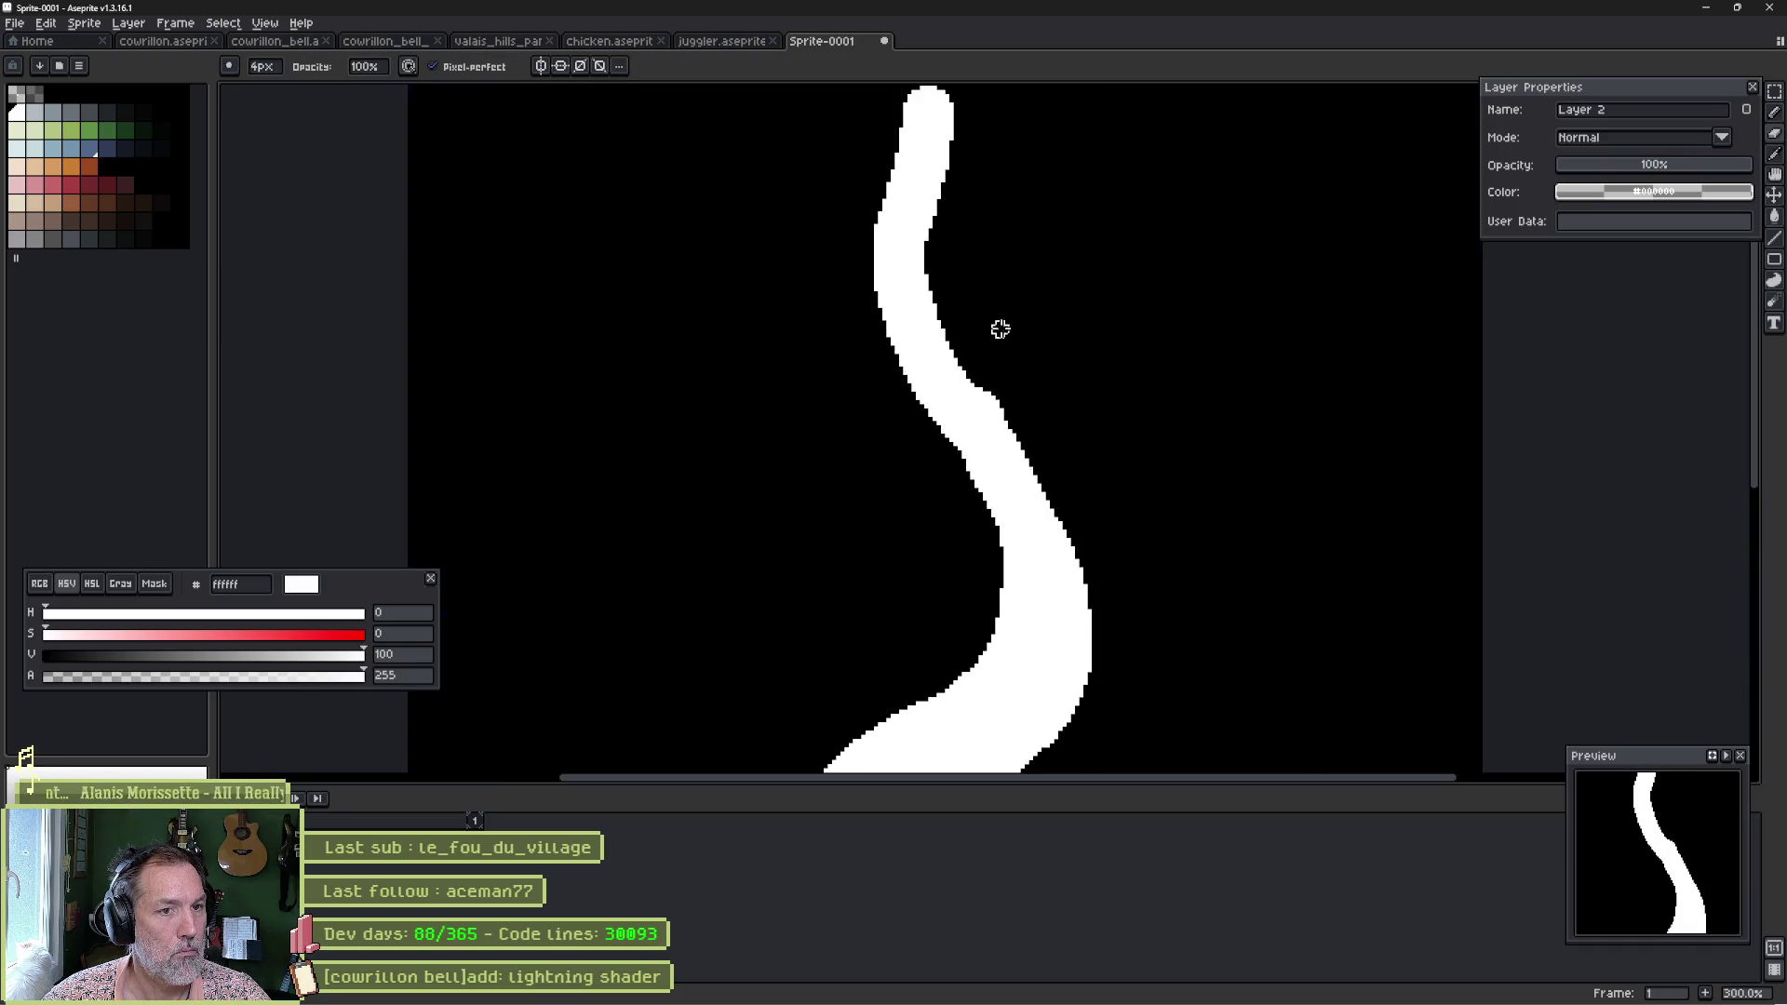
key("plus")
key("plus")
key("plus")
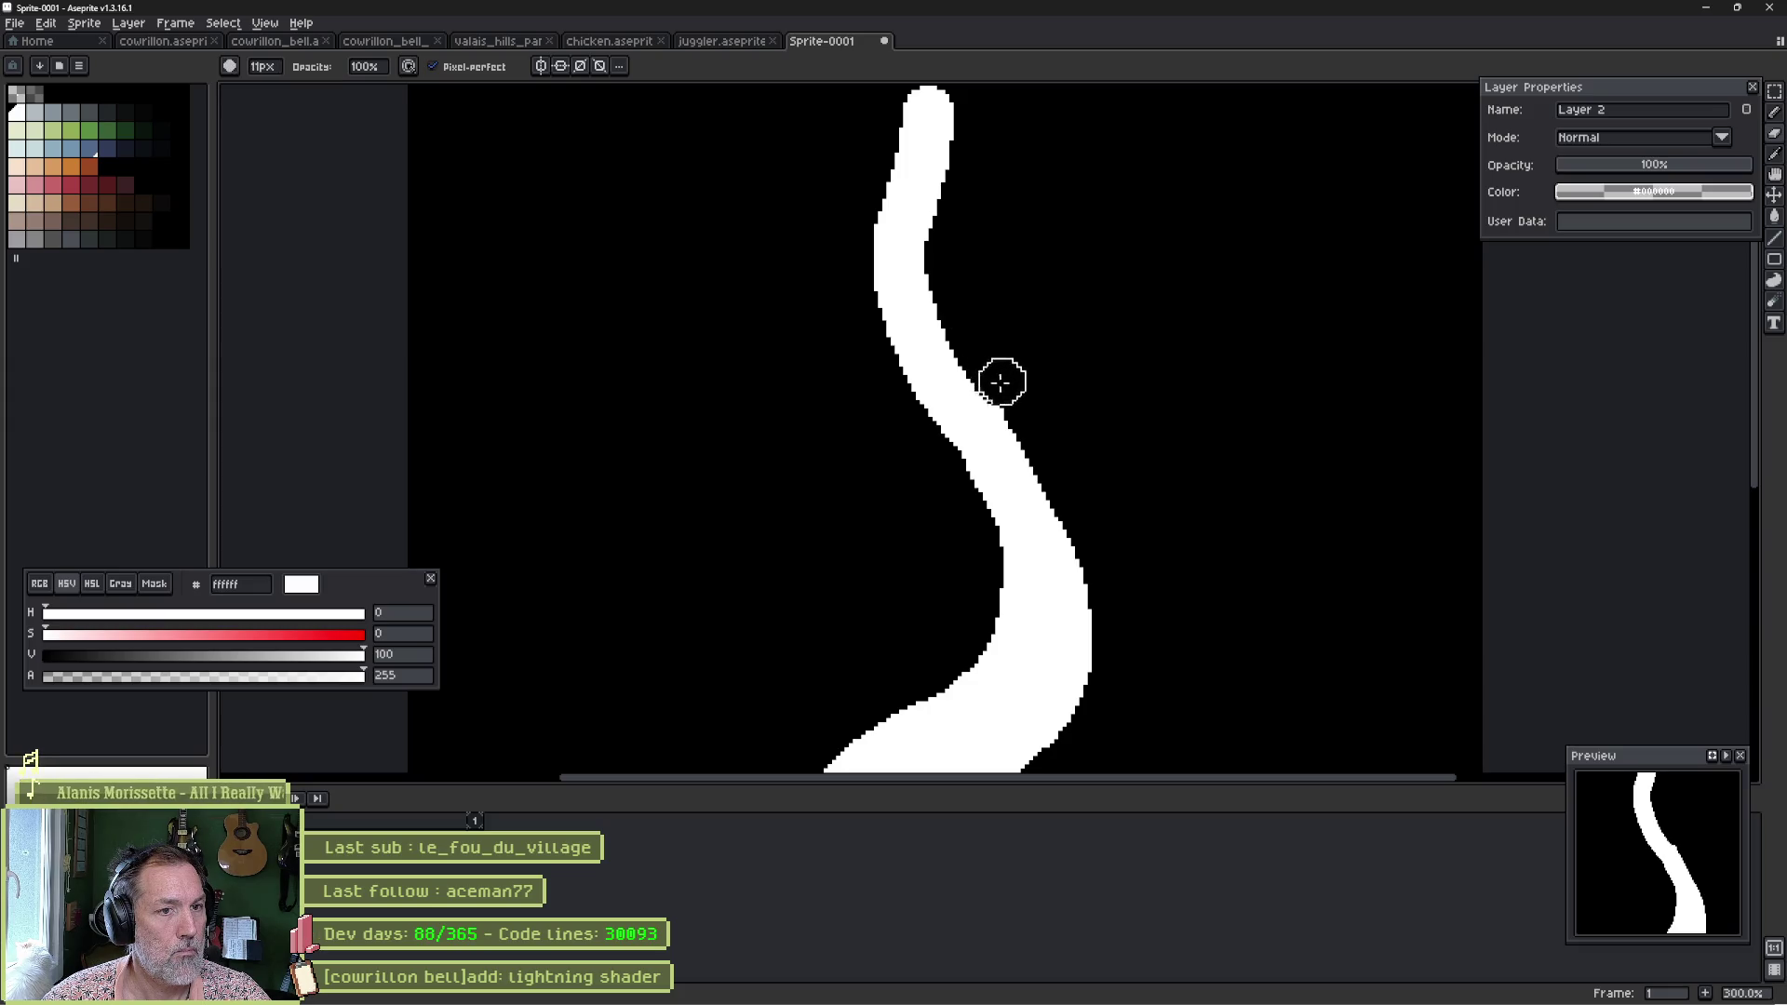
left_click_drag(996, 308, 1045, 483)
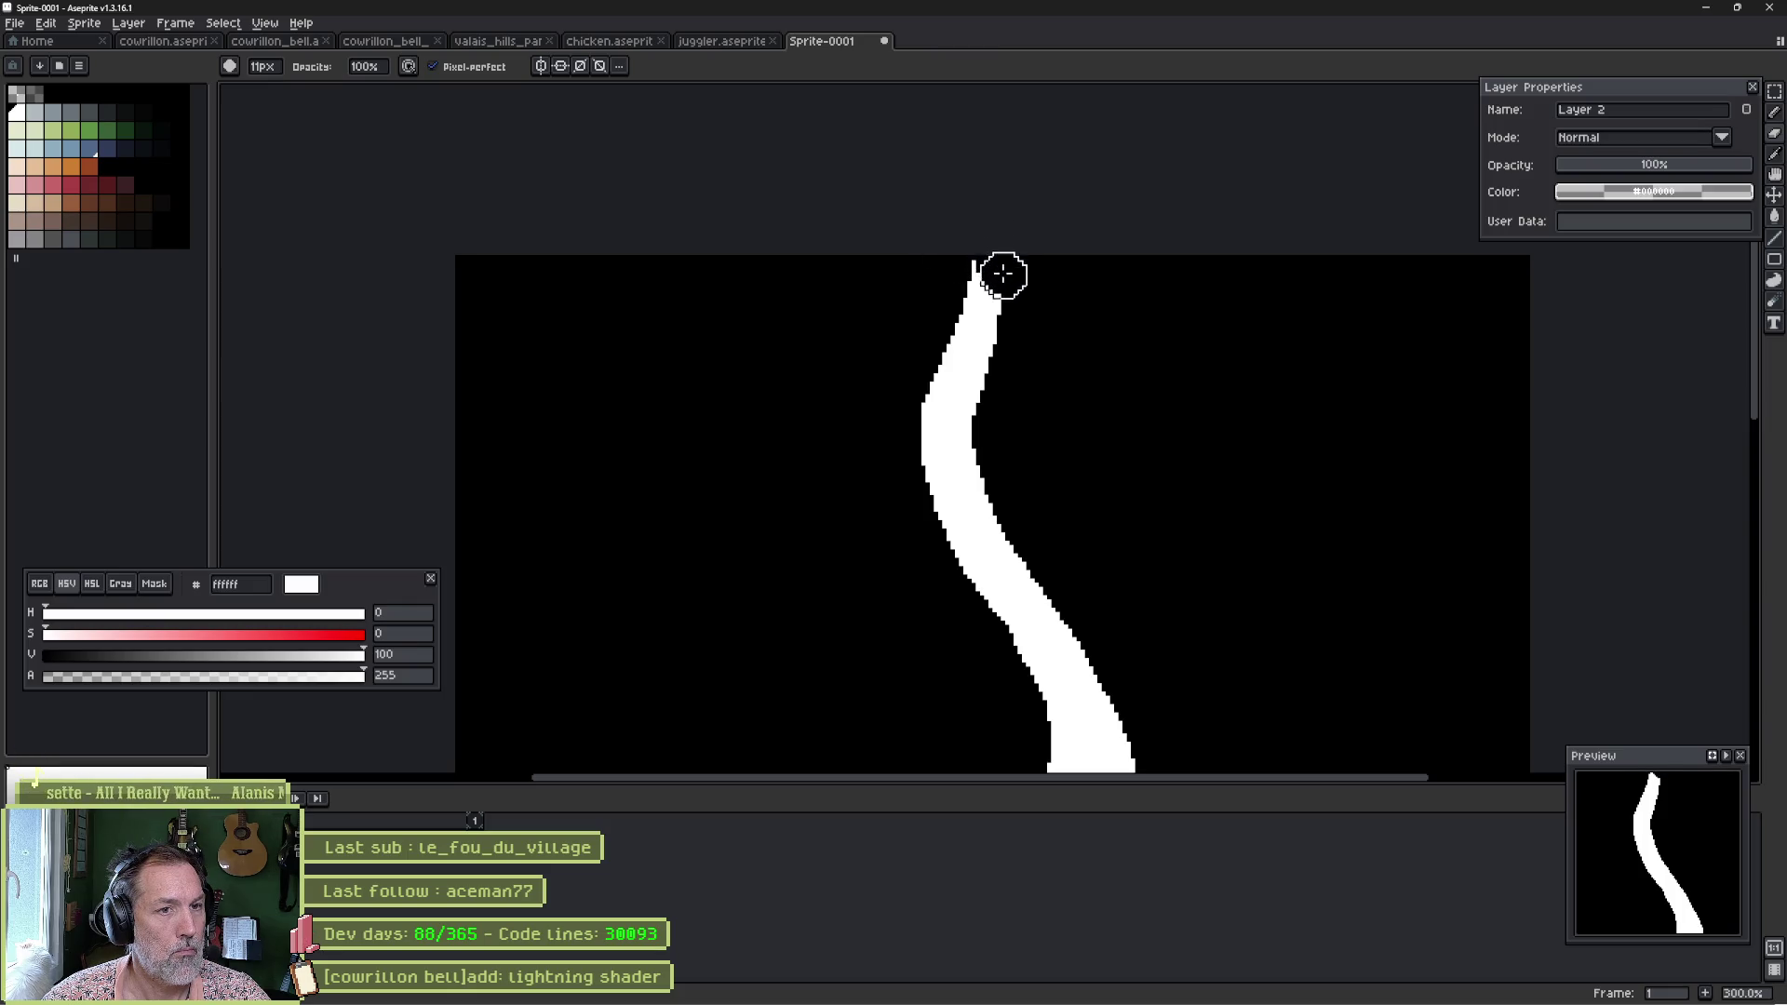
mouse_move(1004, 273)
left_mouse_down()
mouse_move(993, 427)
mouse_move(1012, 498)
left_mouse_up()
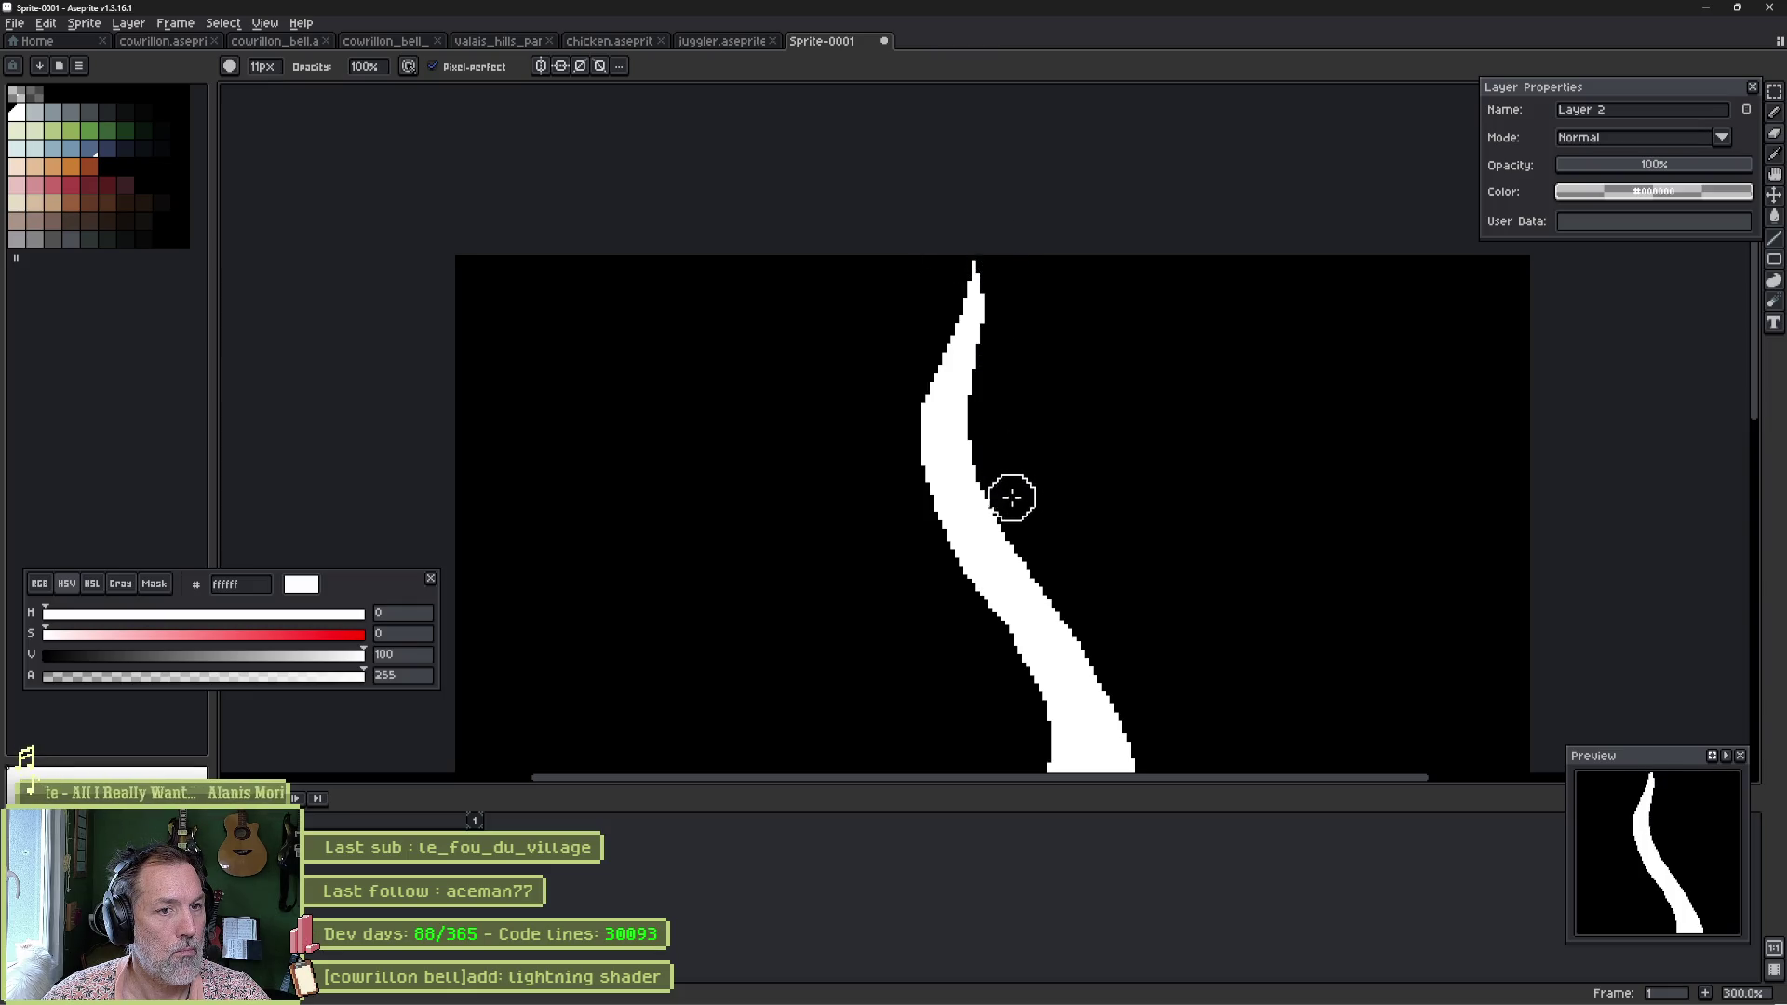
scroll(1205, 606, "down", 2)
Zoom out to the whole sprite and add an empty Layer 3.
key("h")
mouse_move(1213, 654)
left_mouse_down()
mouse_move(1168, 570)
mouse_move(1116, 563)
left_mouse_up()
key("e")
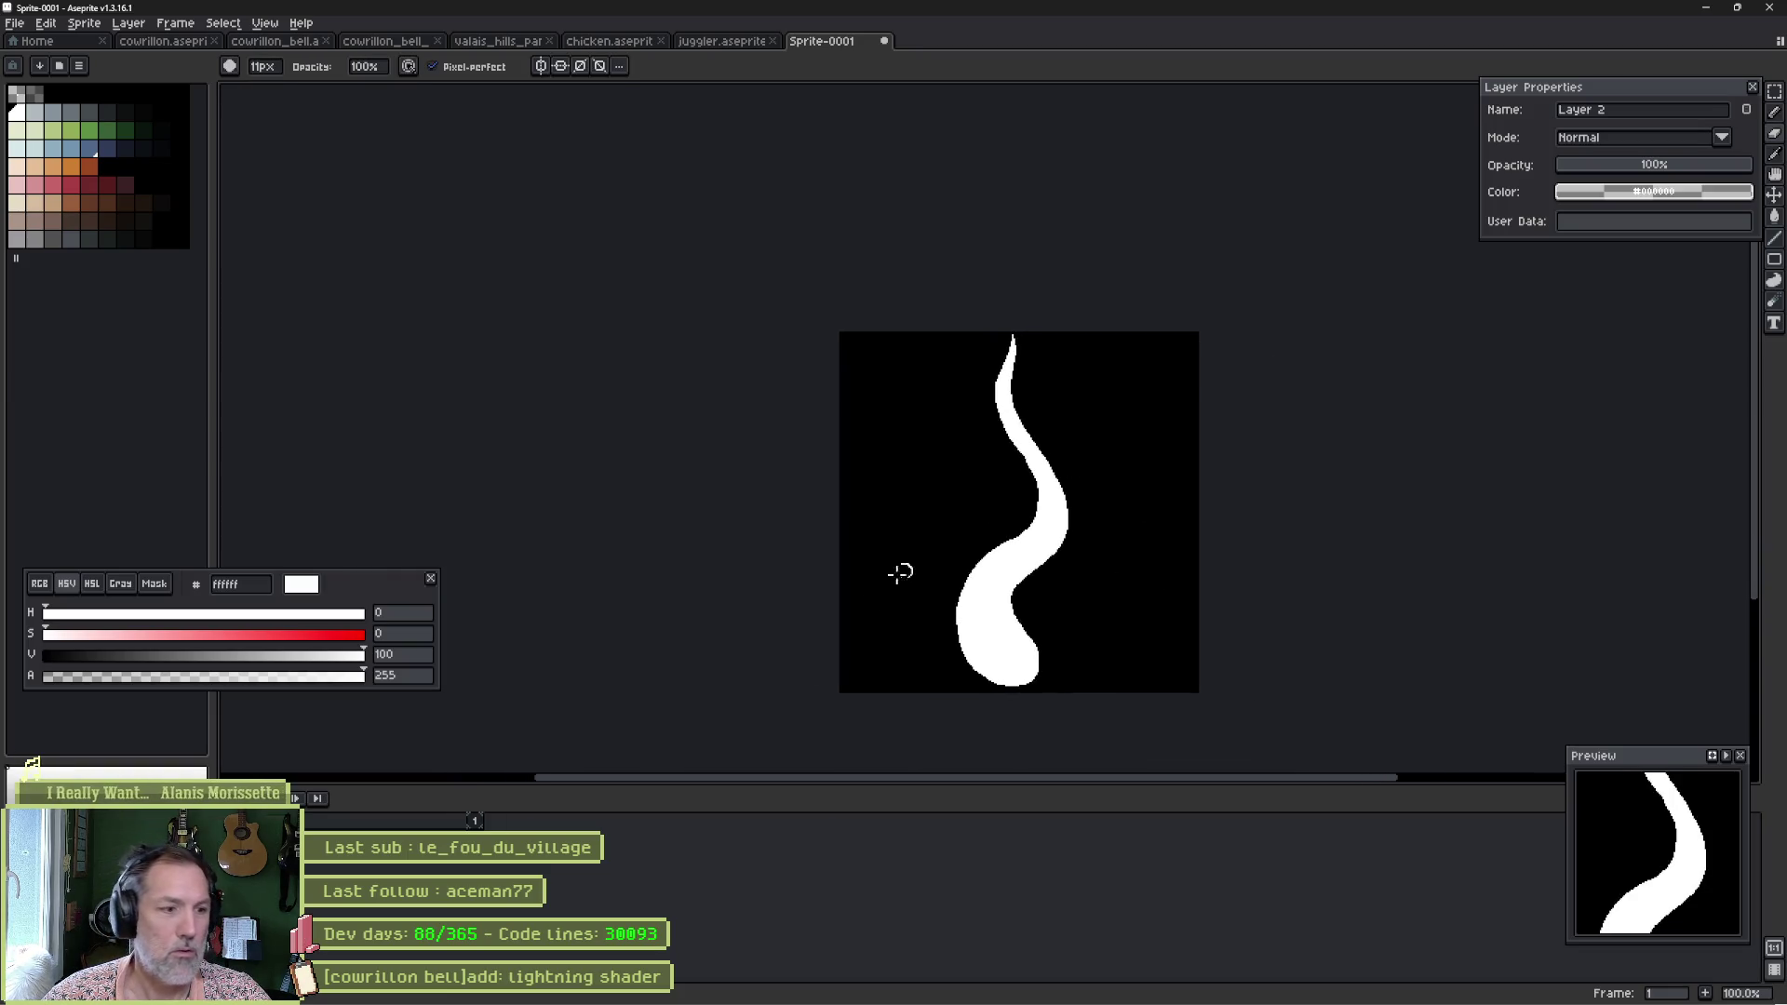
key("shift+n")
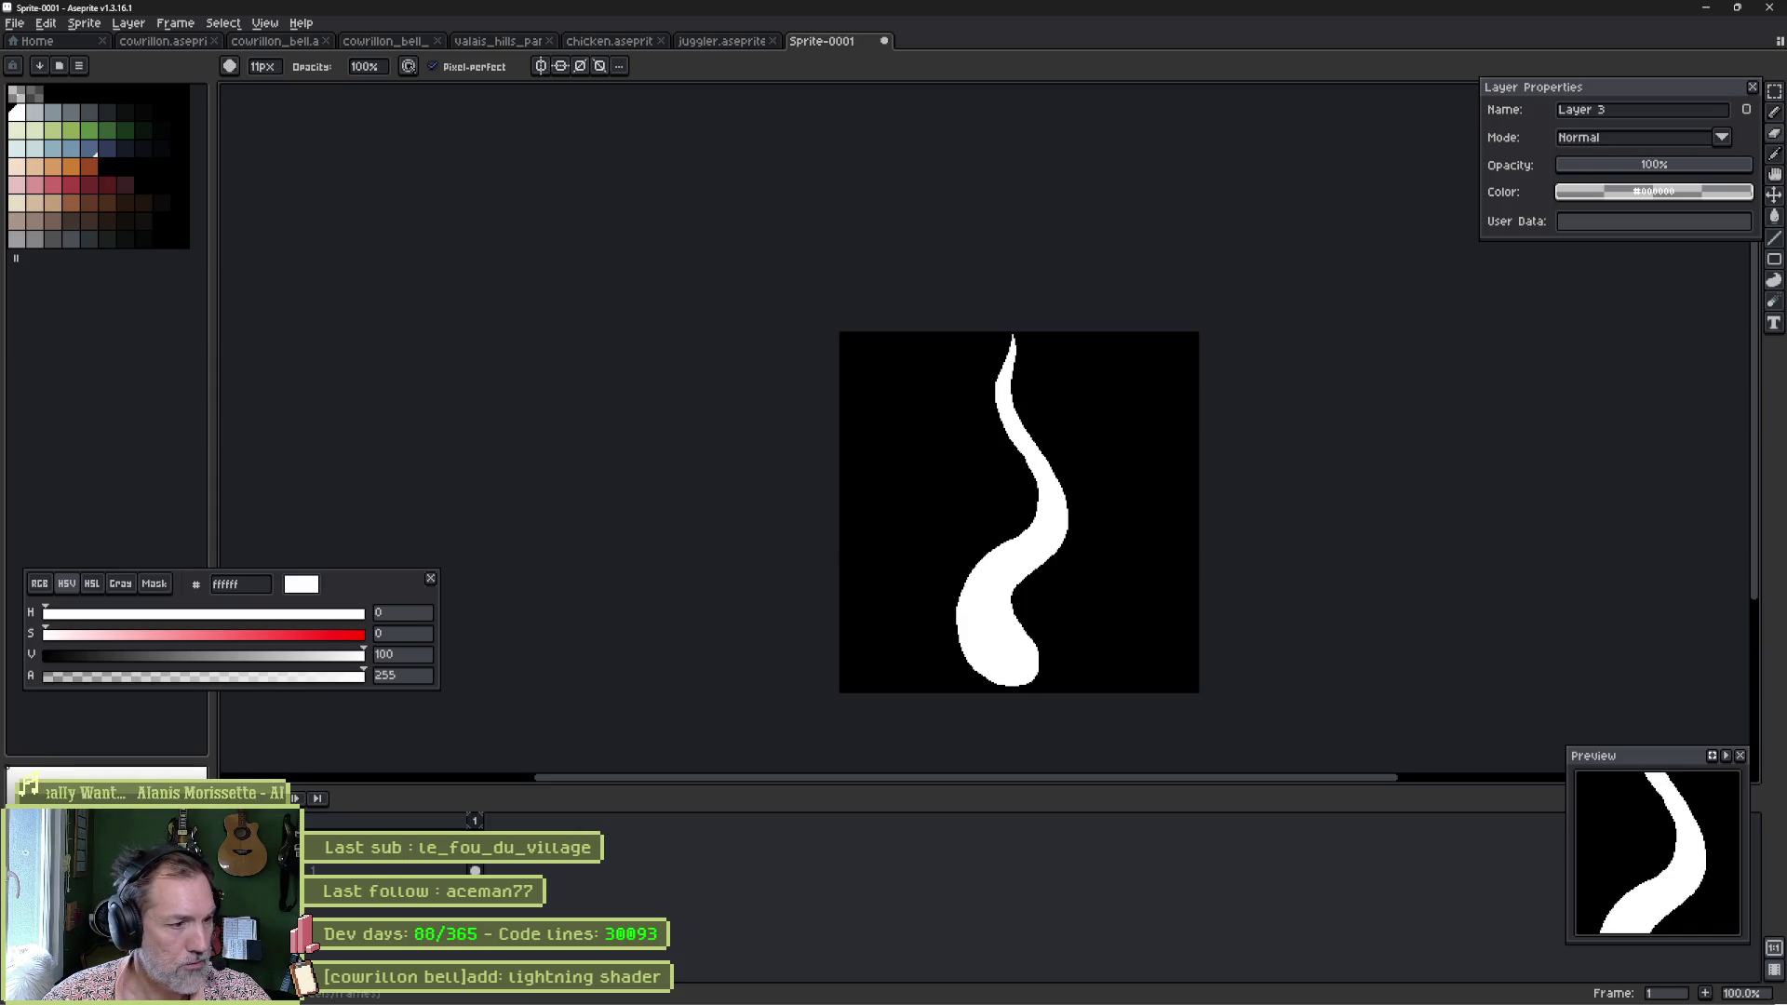
Hide the white stroke layer and show the grid over the canvas.
left_click(31, 761)
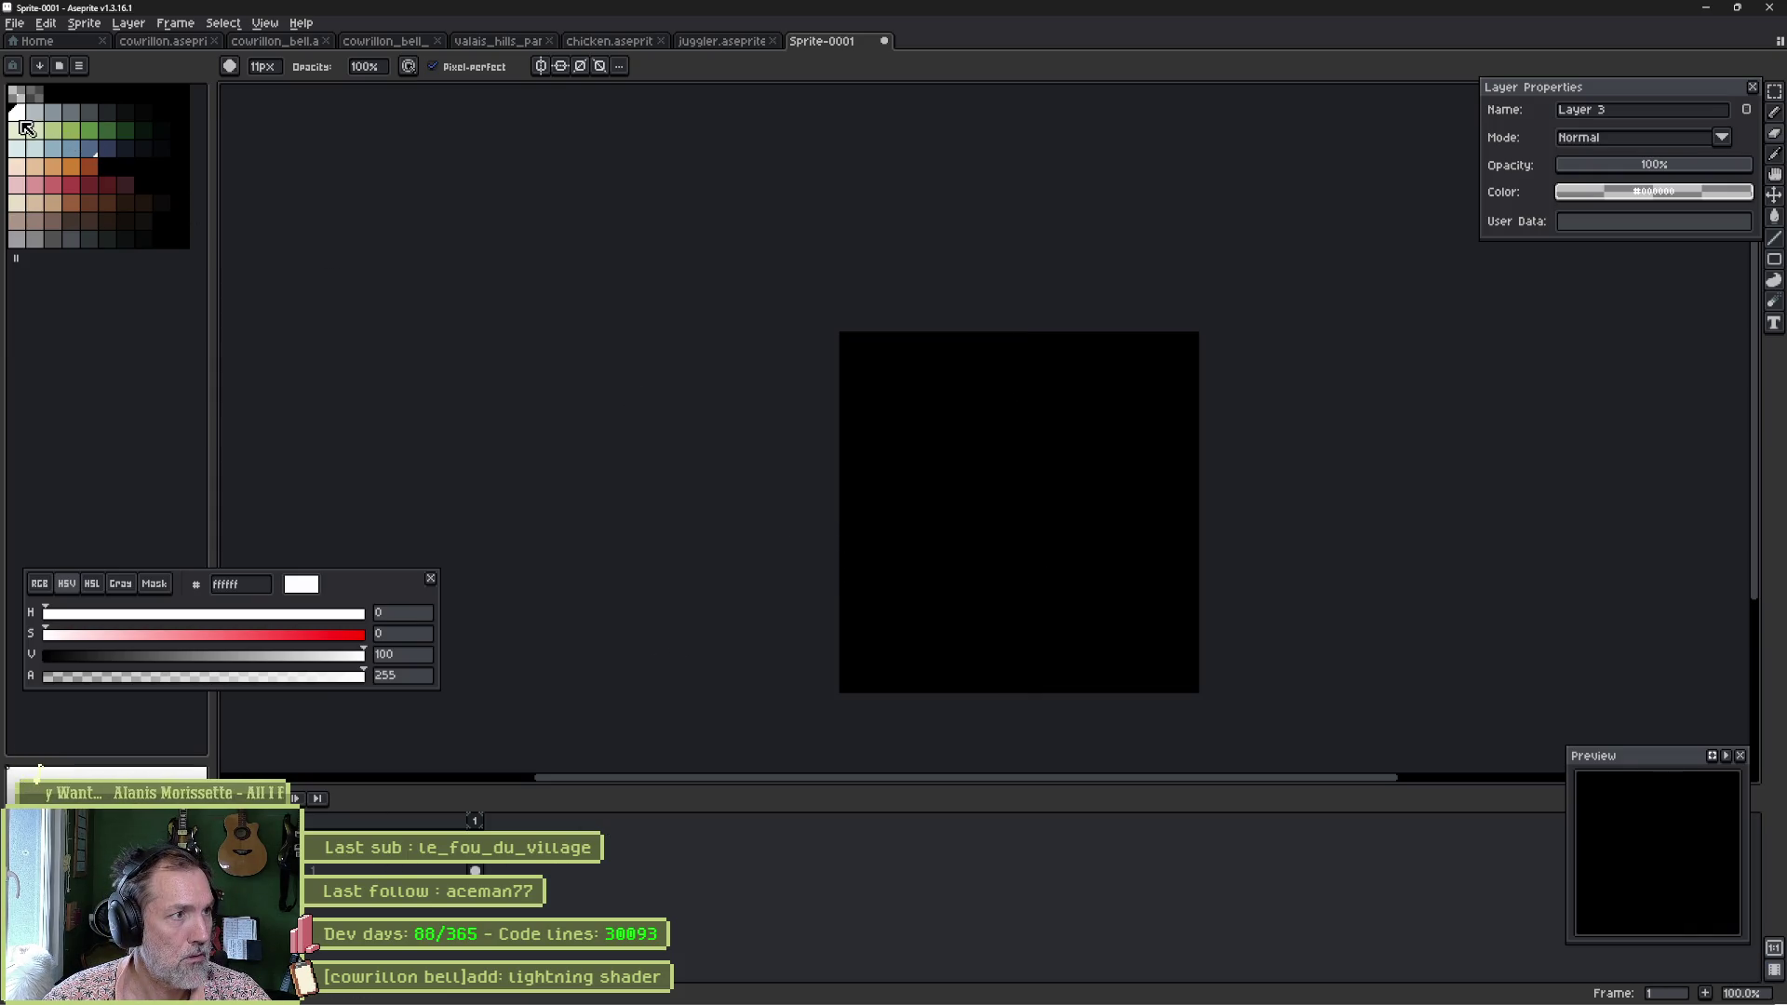
key("e")
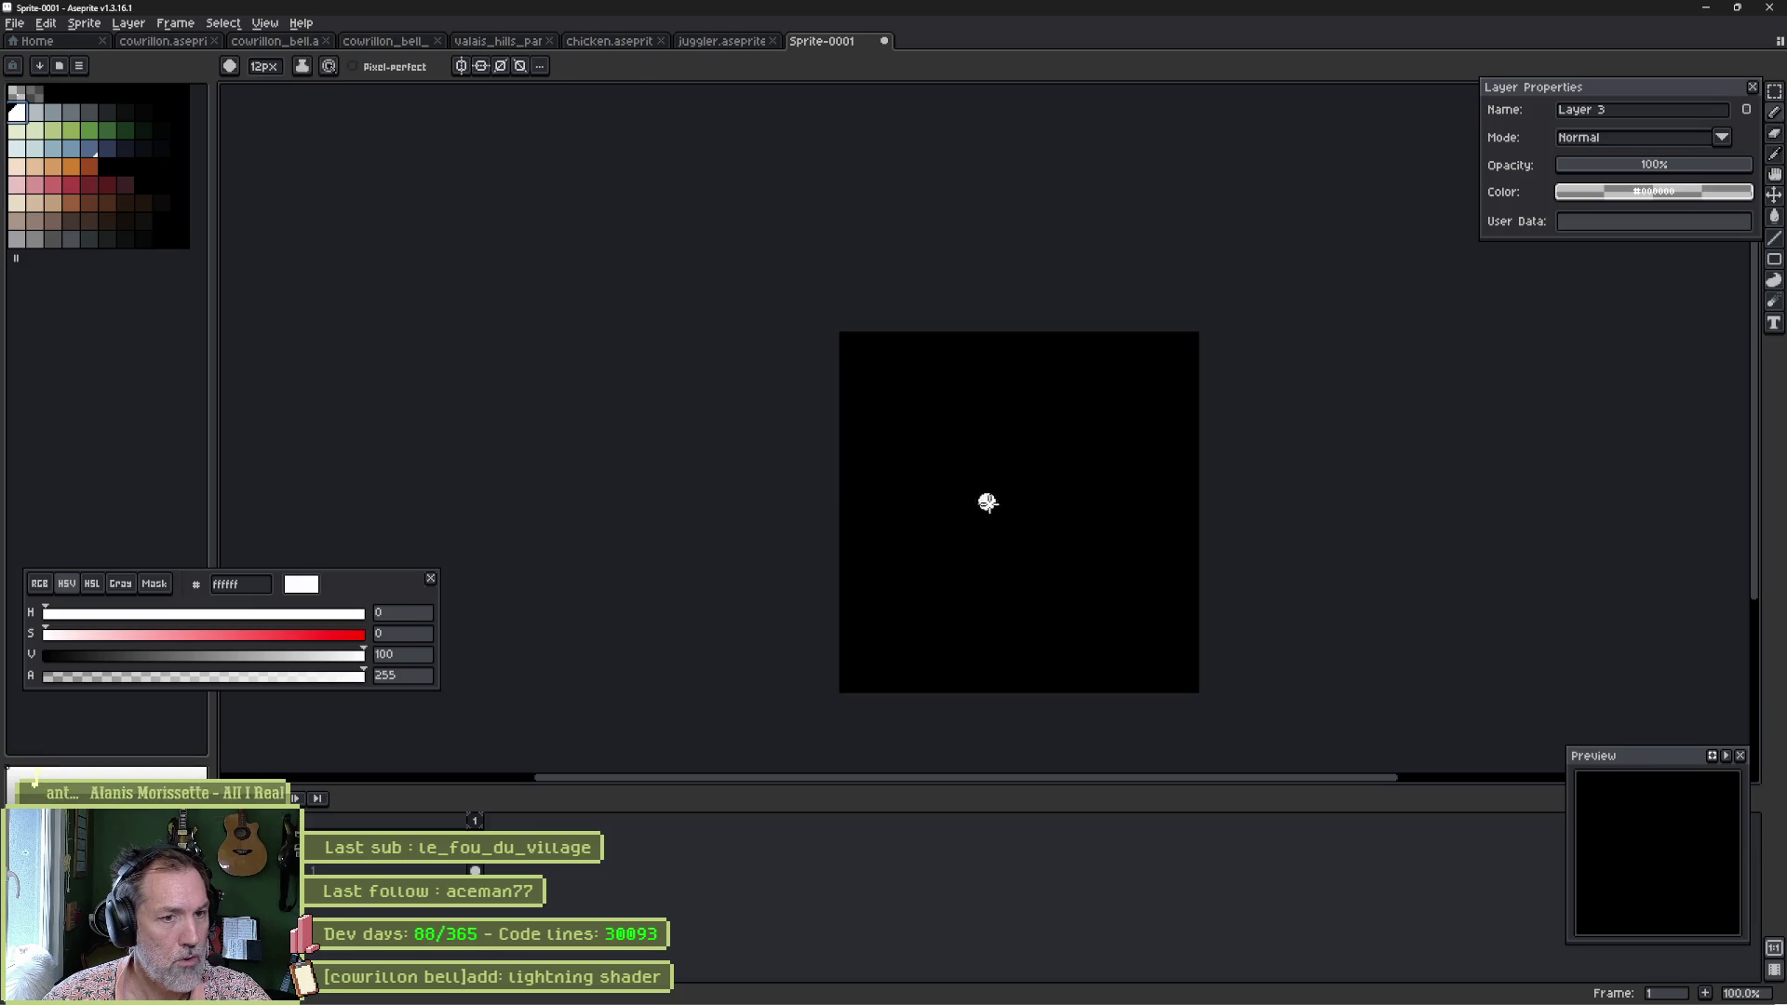
key("ctrl+apostrophe")
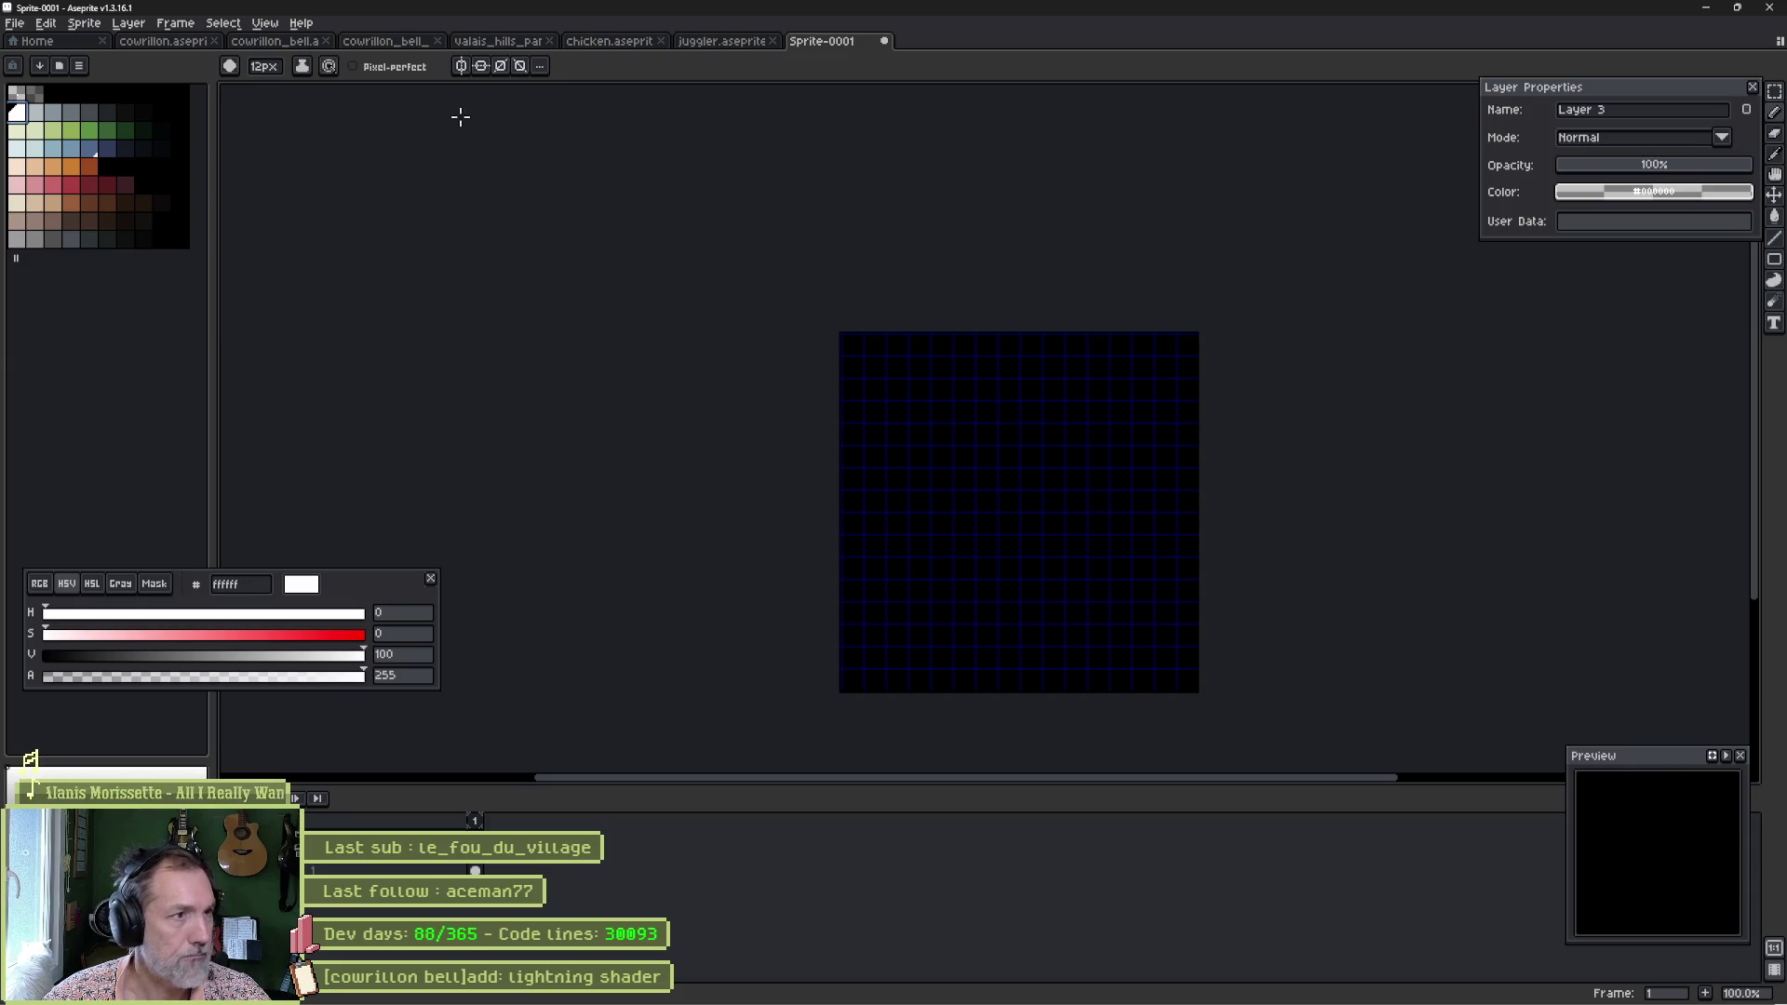
Set the grid cell width and height to 64 in Grid Settings.
left_click(265, 22)
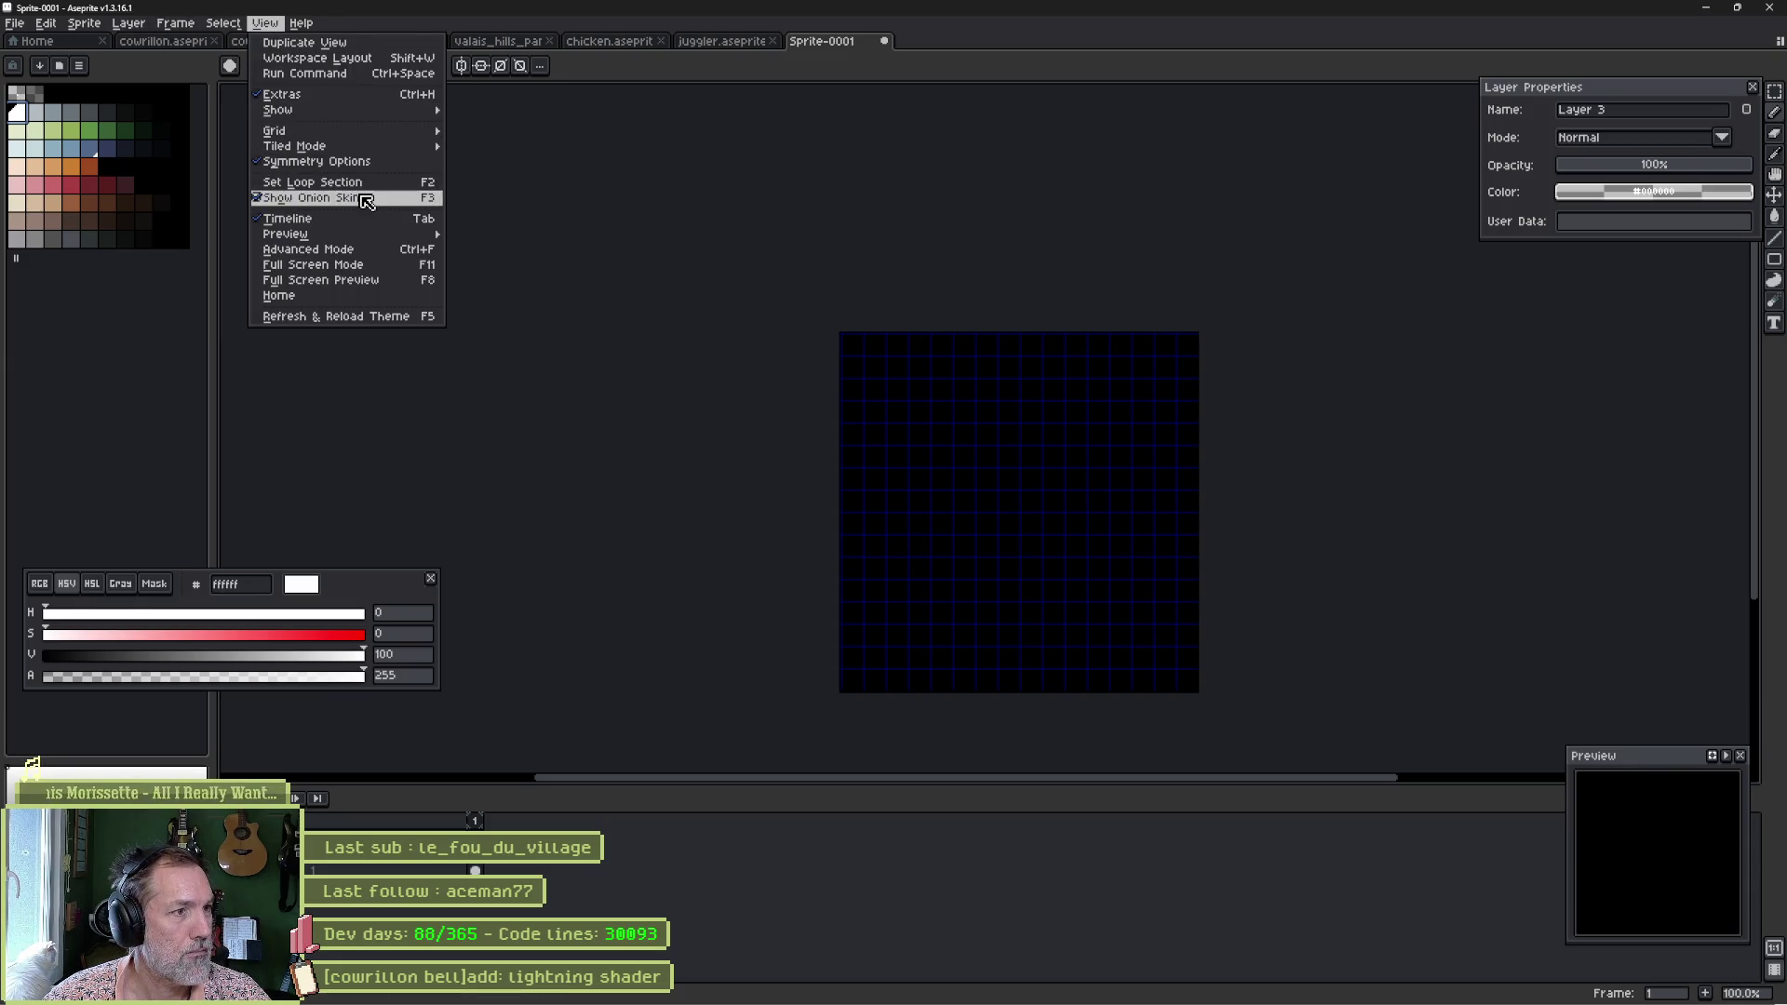
mouse_move(419, 141)
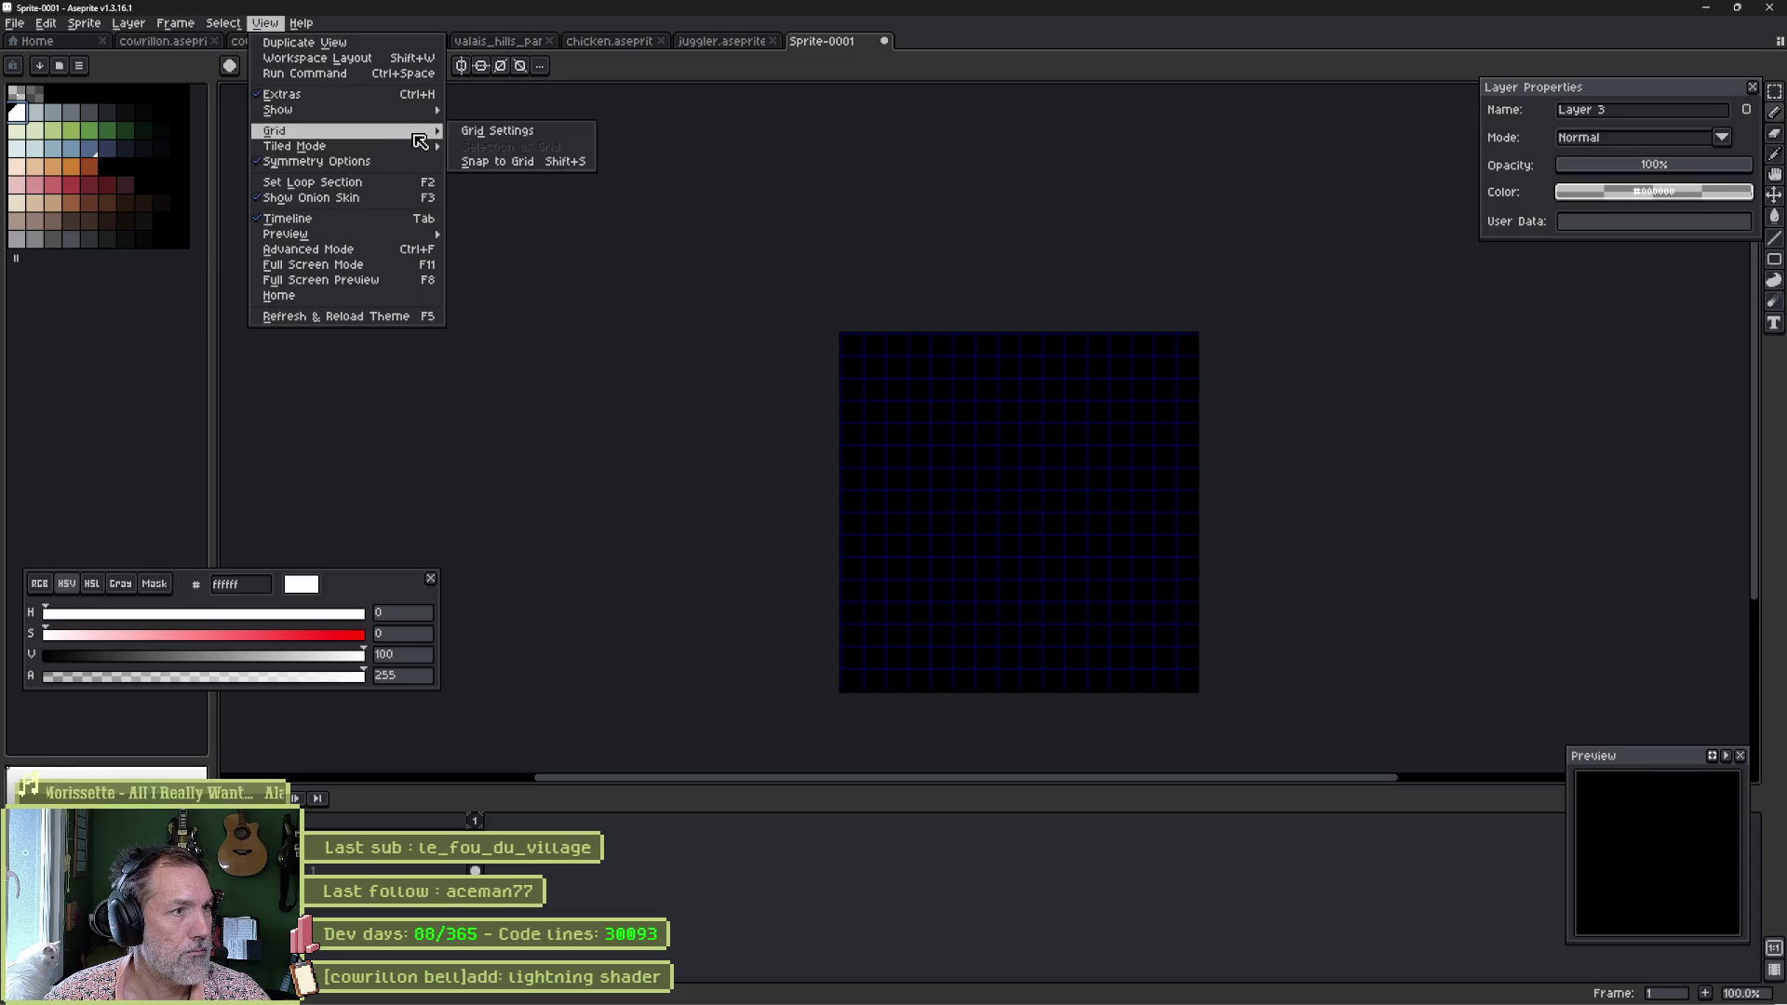
left_click(498, 132)
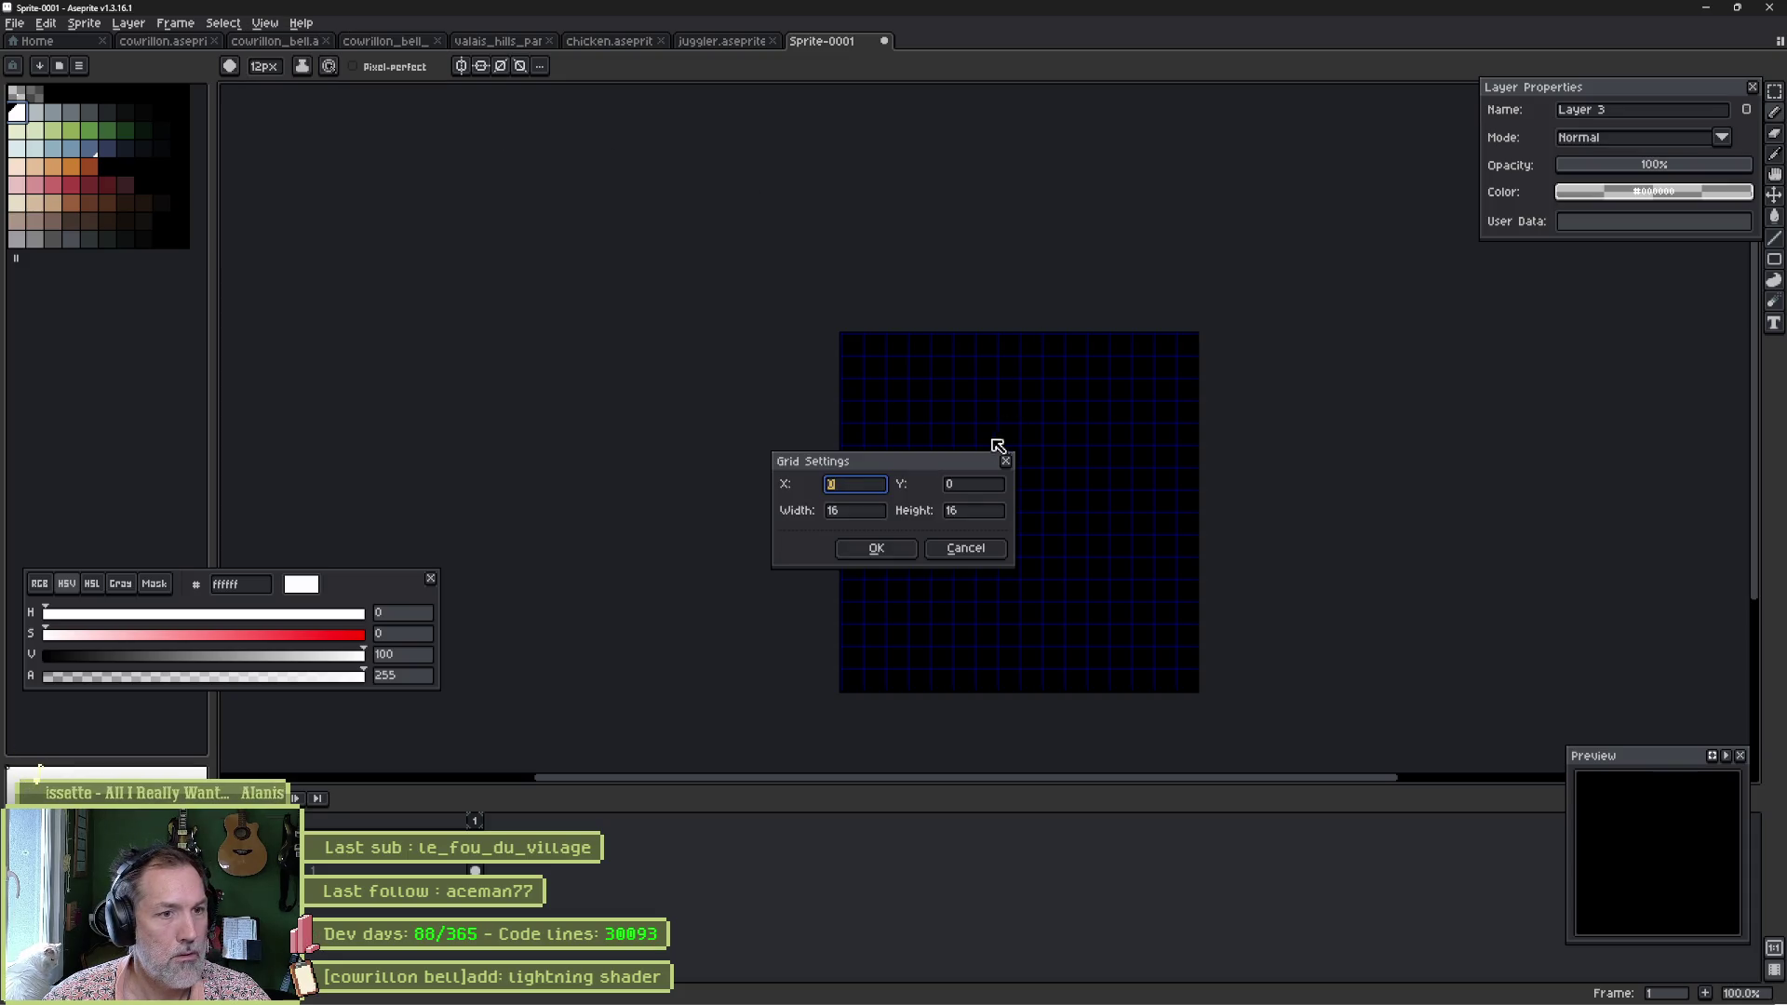
left_click(873, 512)
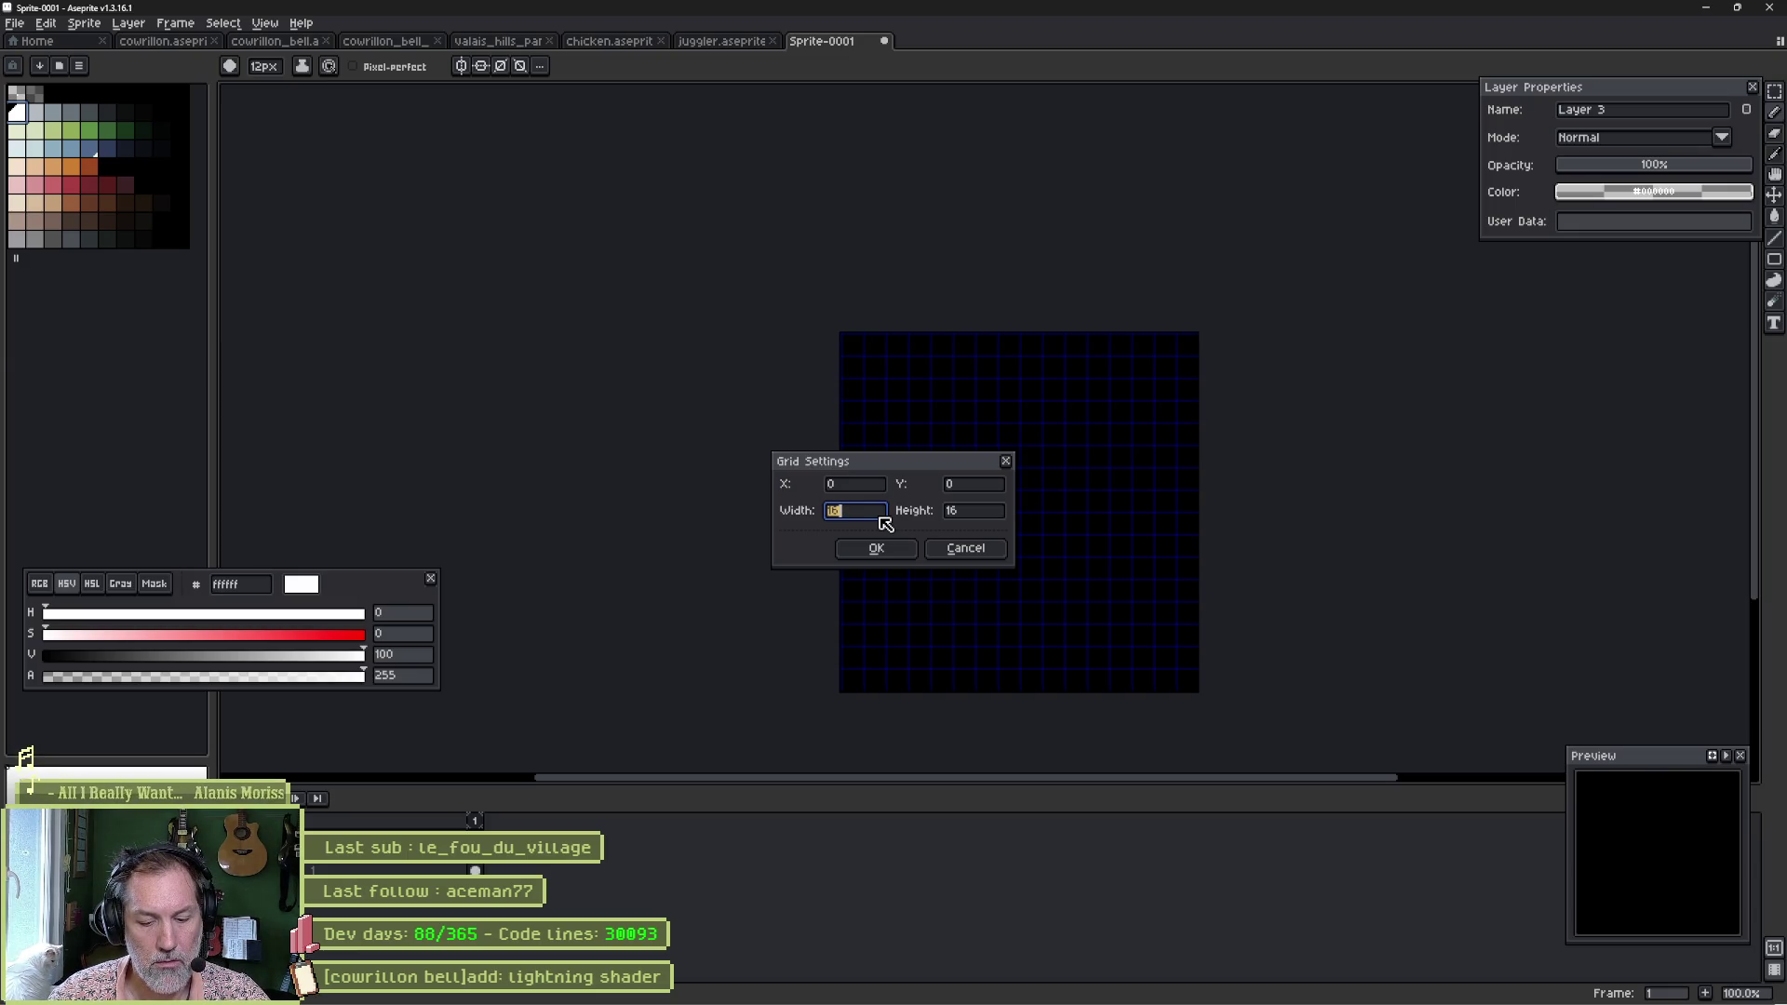
type("64")
key("Tab")
key("Return")
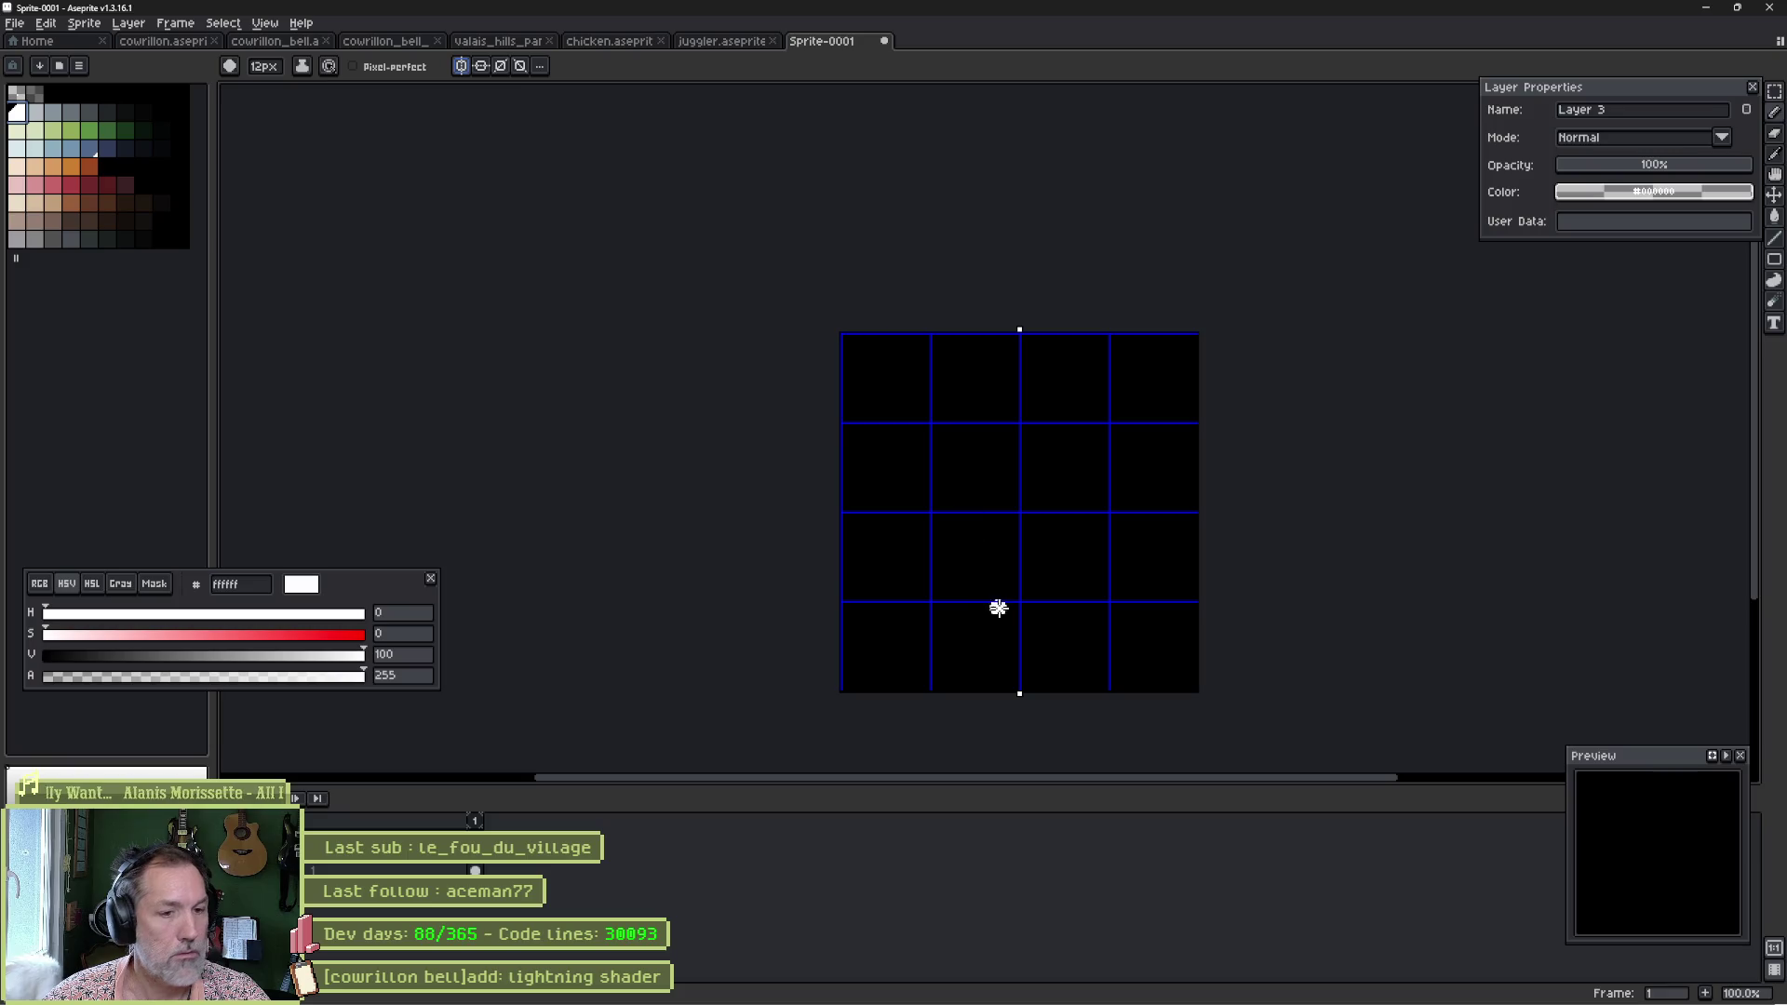
Draw mirrored spike sides meeting at the top centre with a thinner brush.
left_click(980, 691)
left_click(1021, 331, "shift")
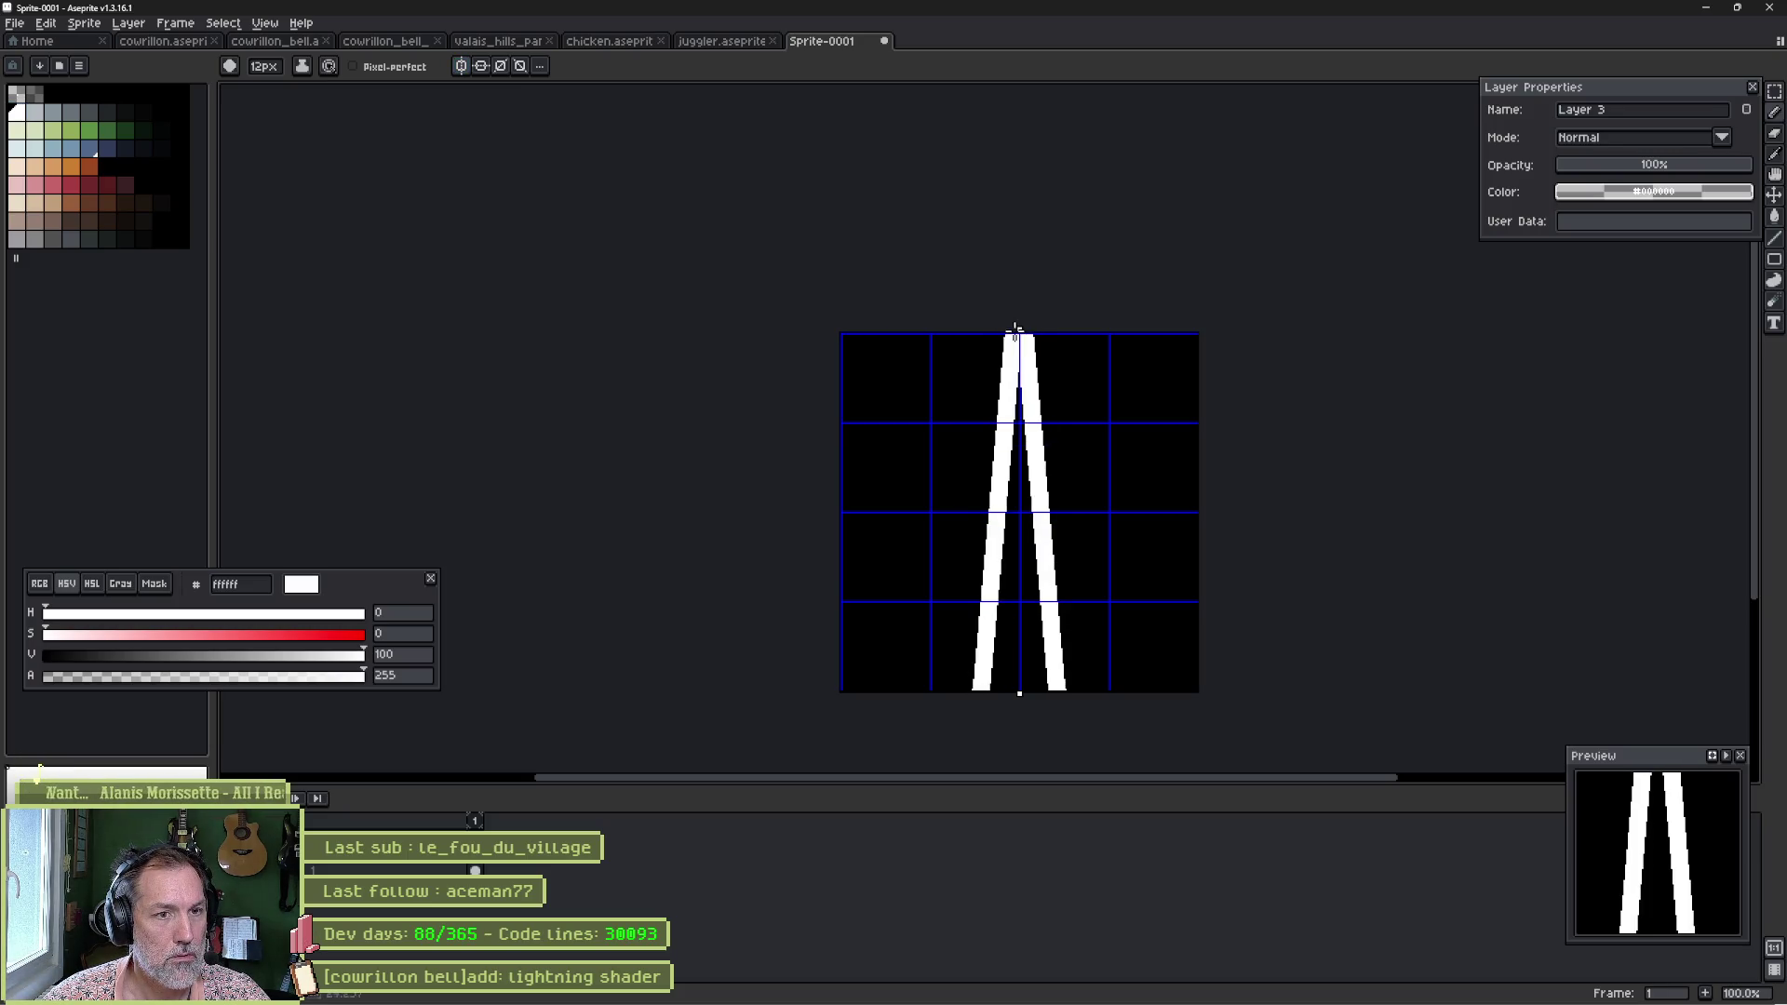
key("minus")
key("minus")
key("minus")
key("ctrl+z")
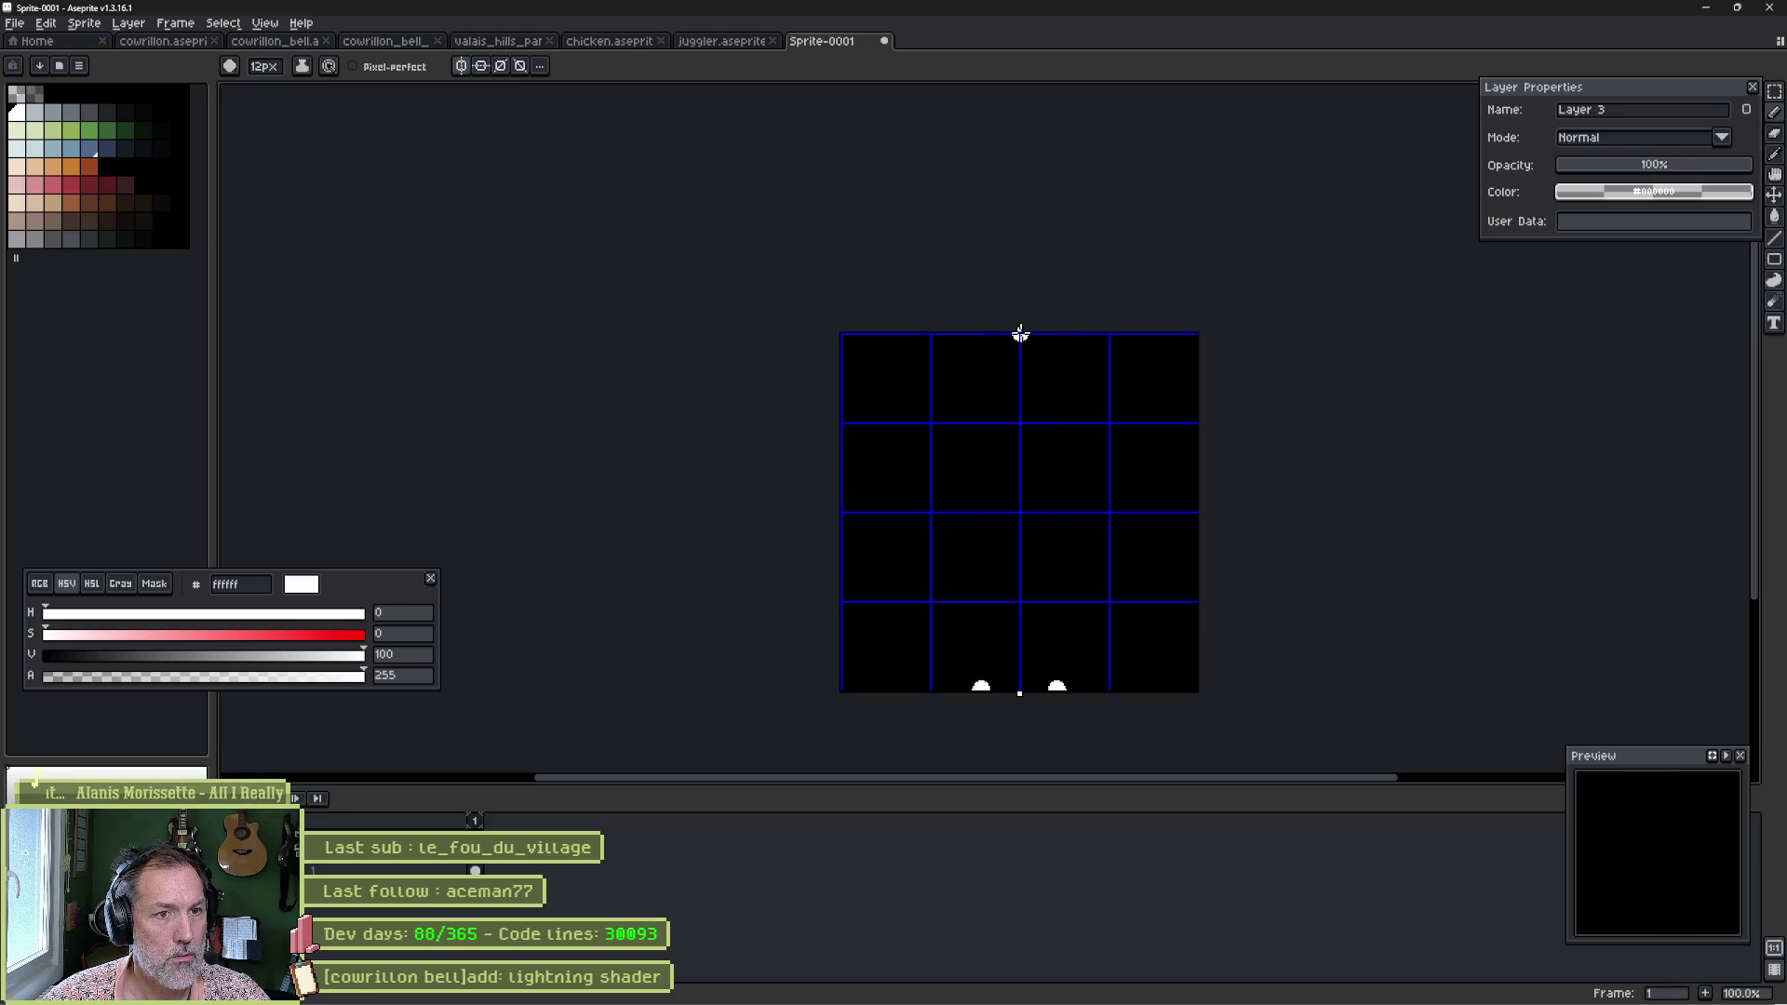
left_click(1018, 338, "shift")
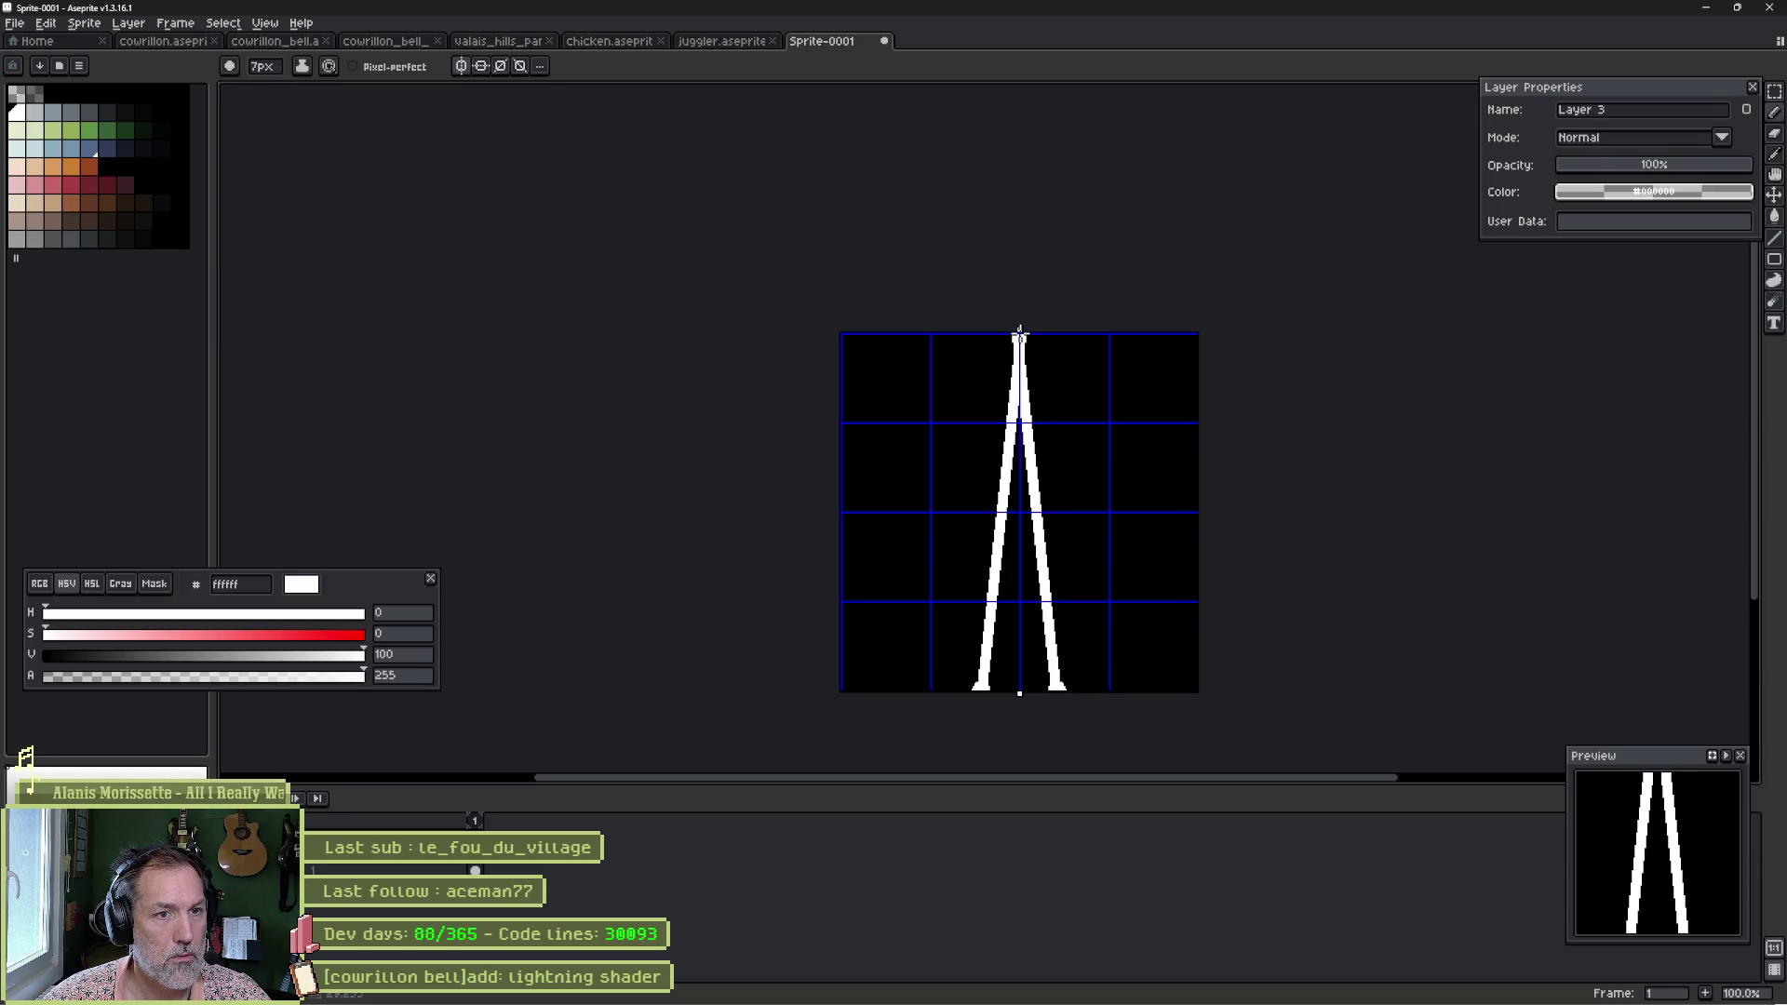
key("ctrl+z")
key("minus")
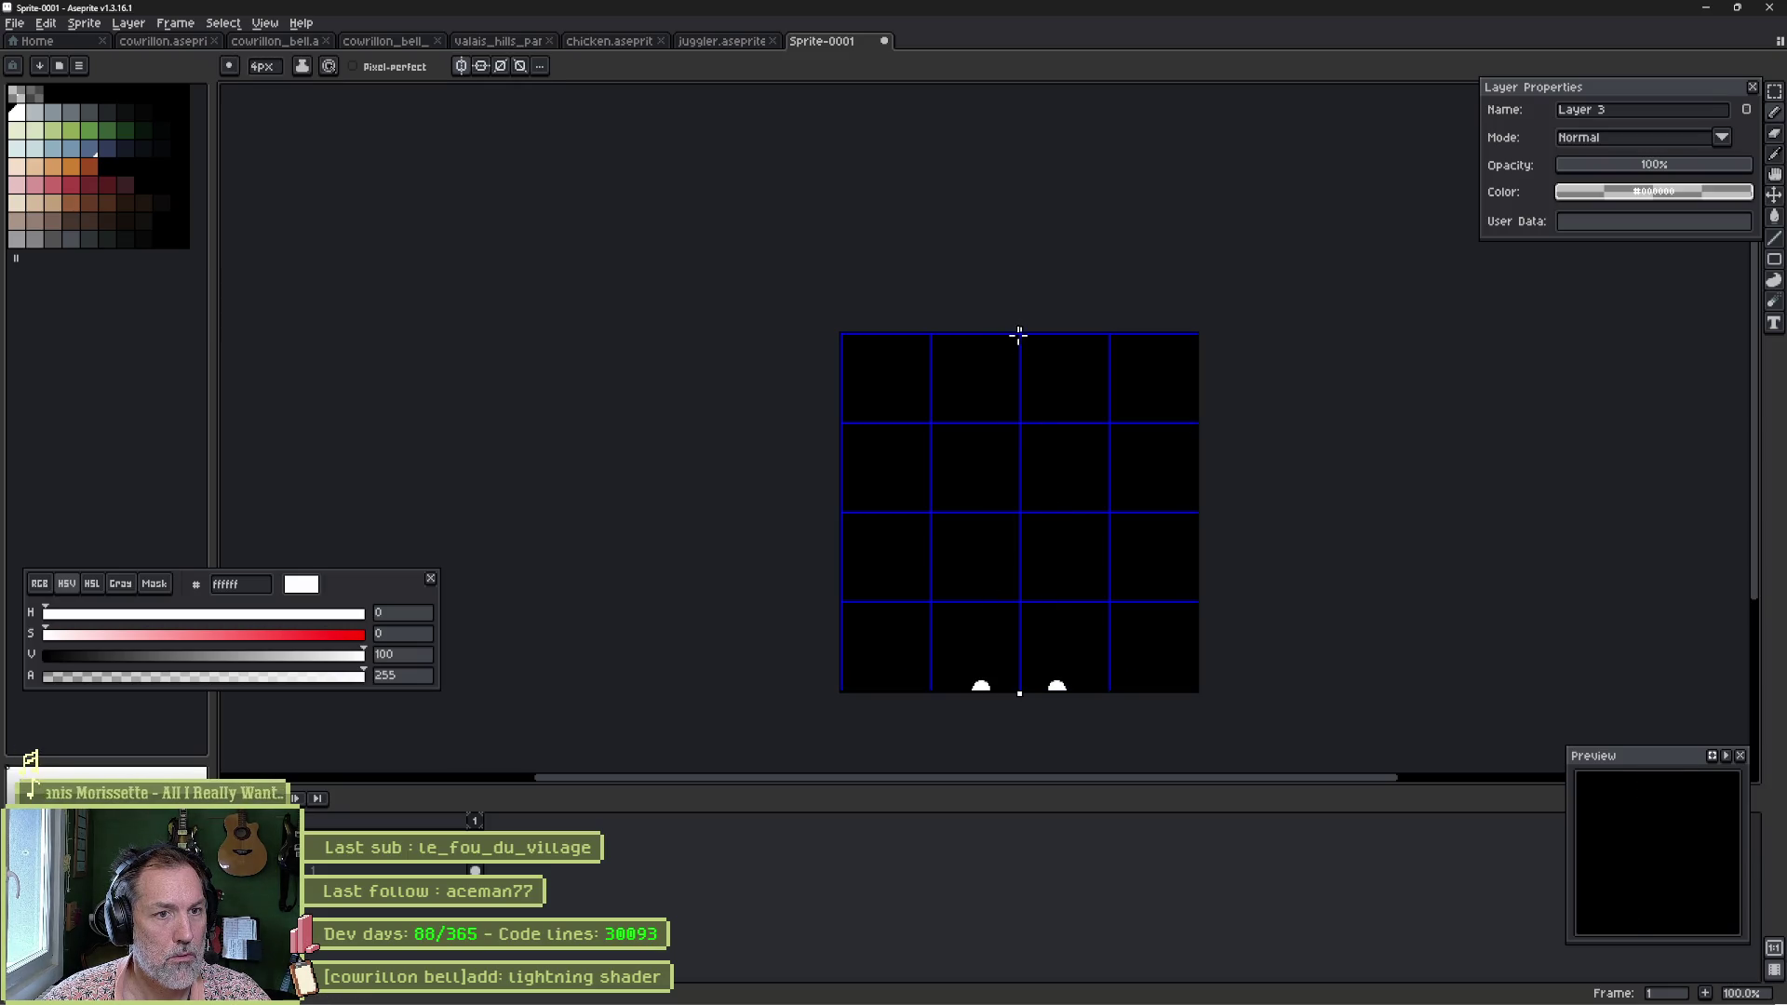
left_click(1020, 337, "shift")
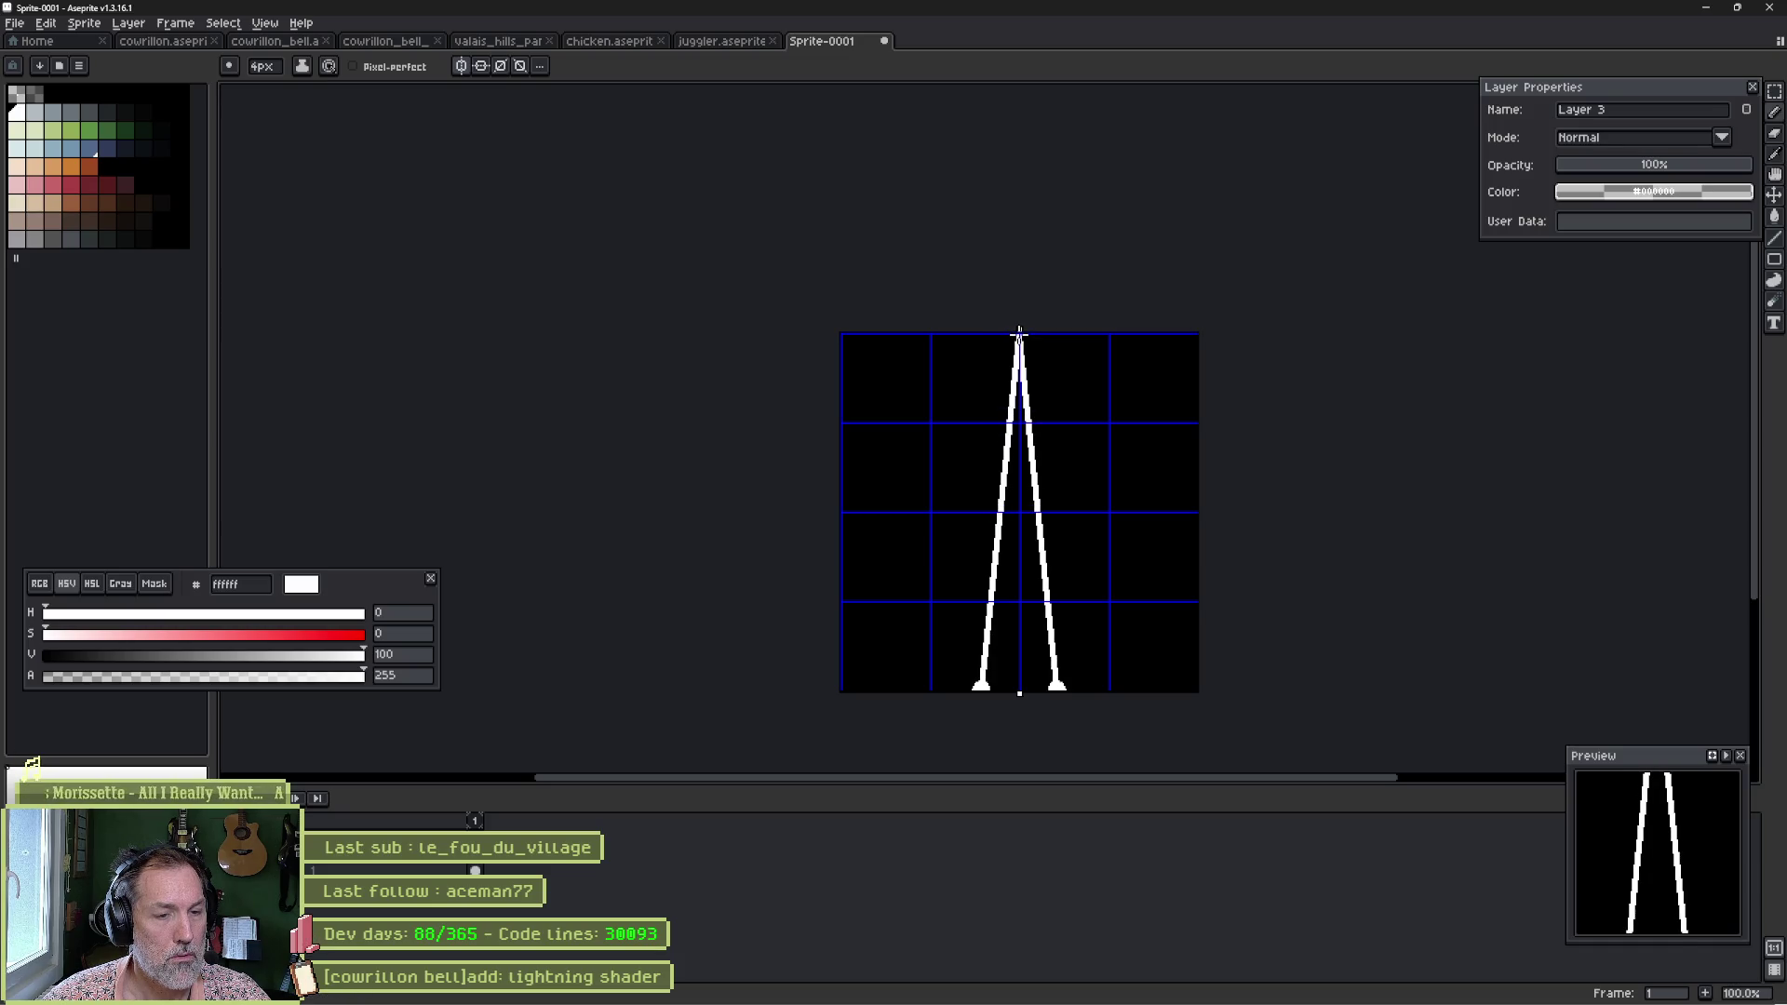
Fill the spike white and clear the black background to transparency.
key("g")
left_click(1021, 586)
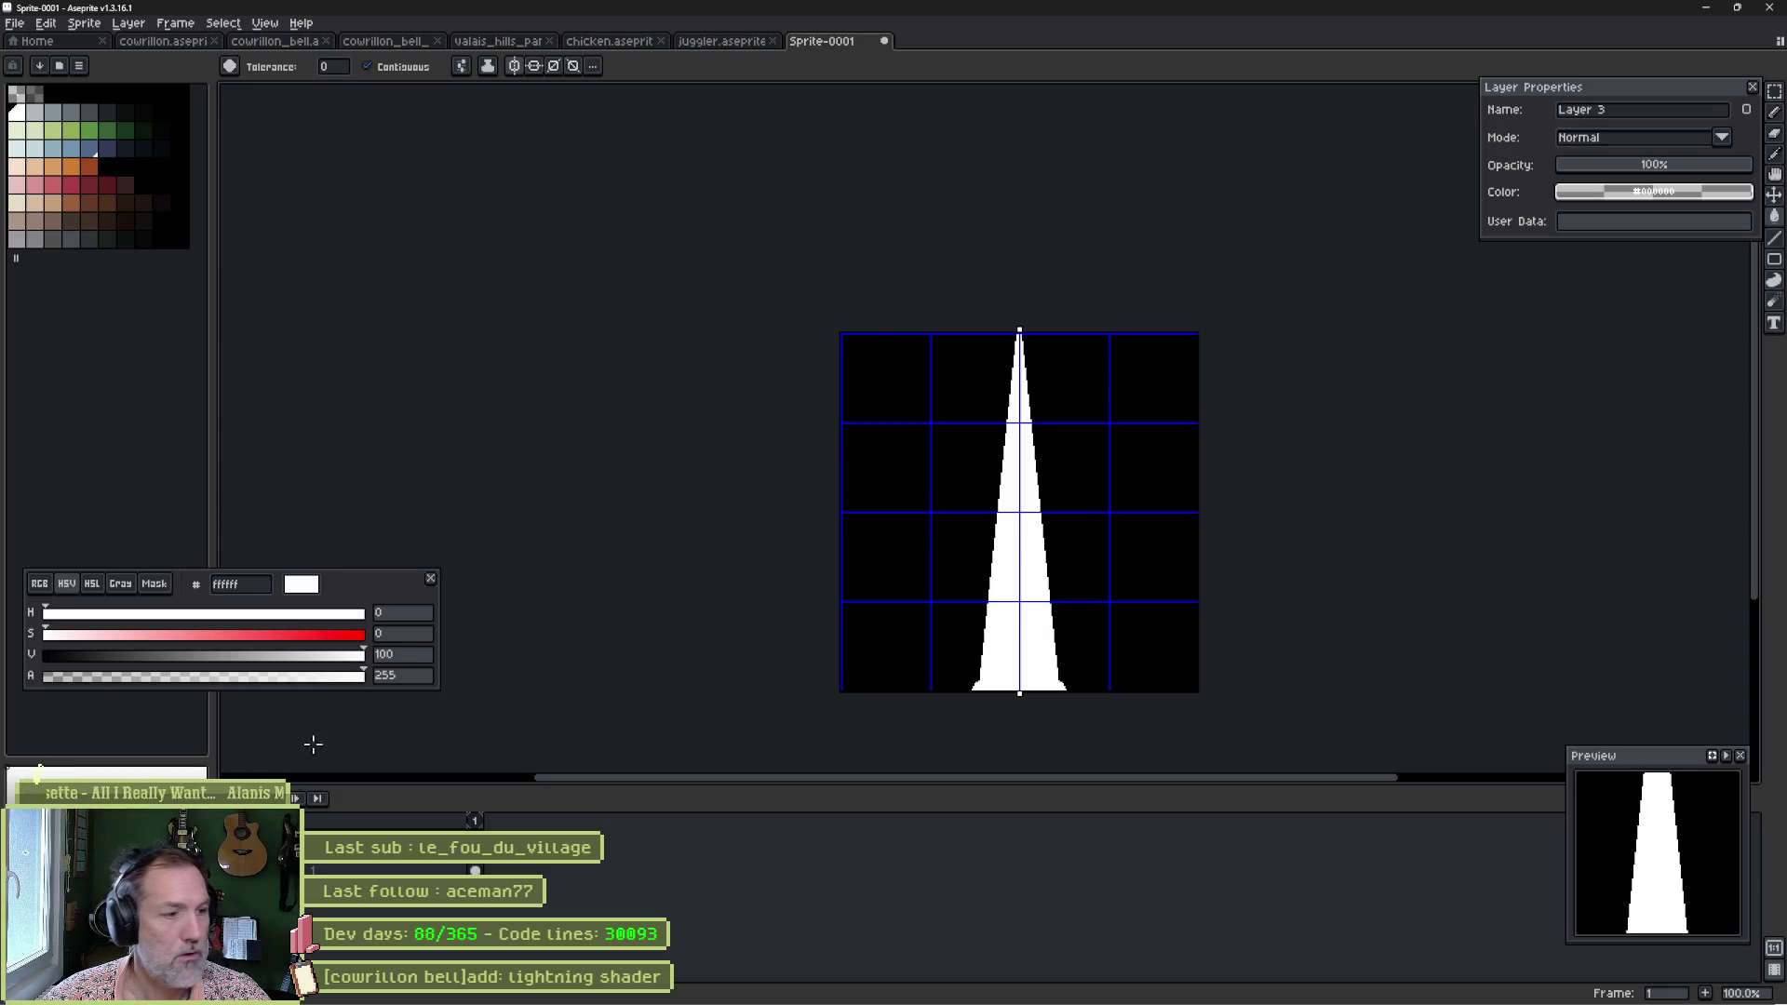
key("ctrl+z")
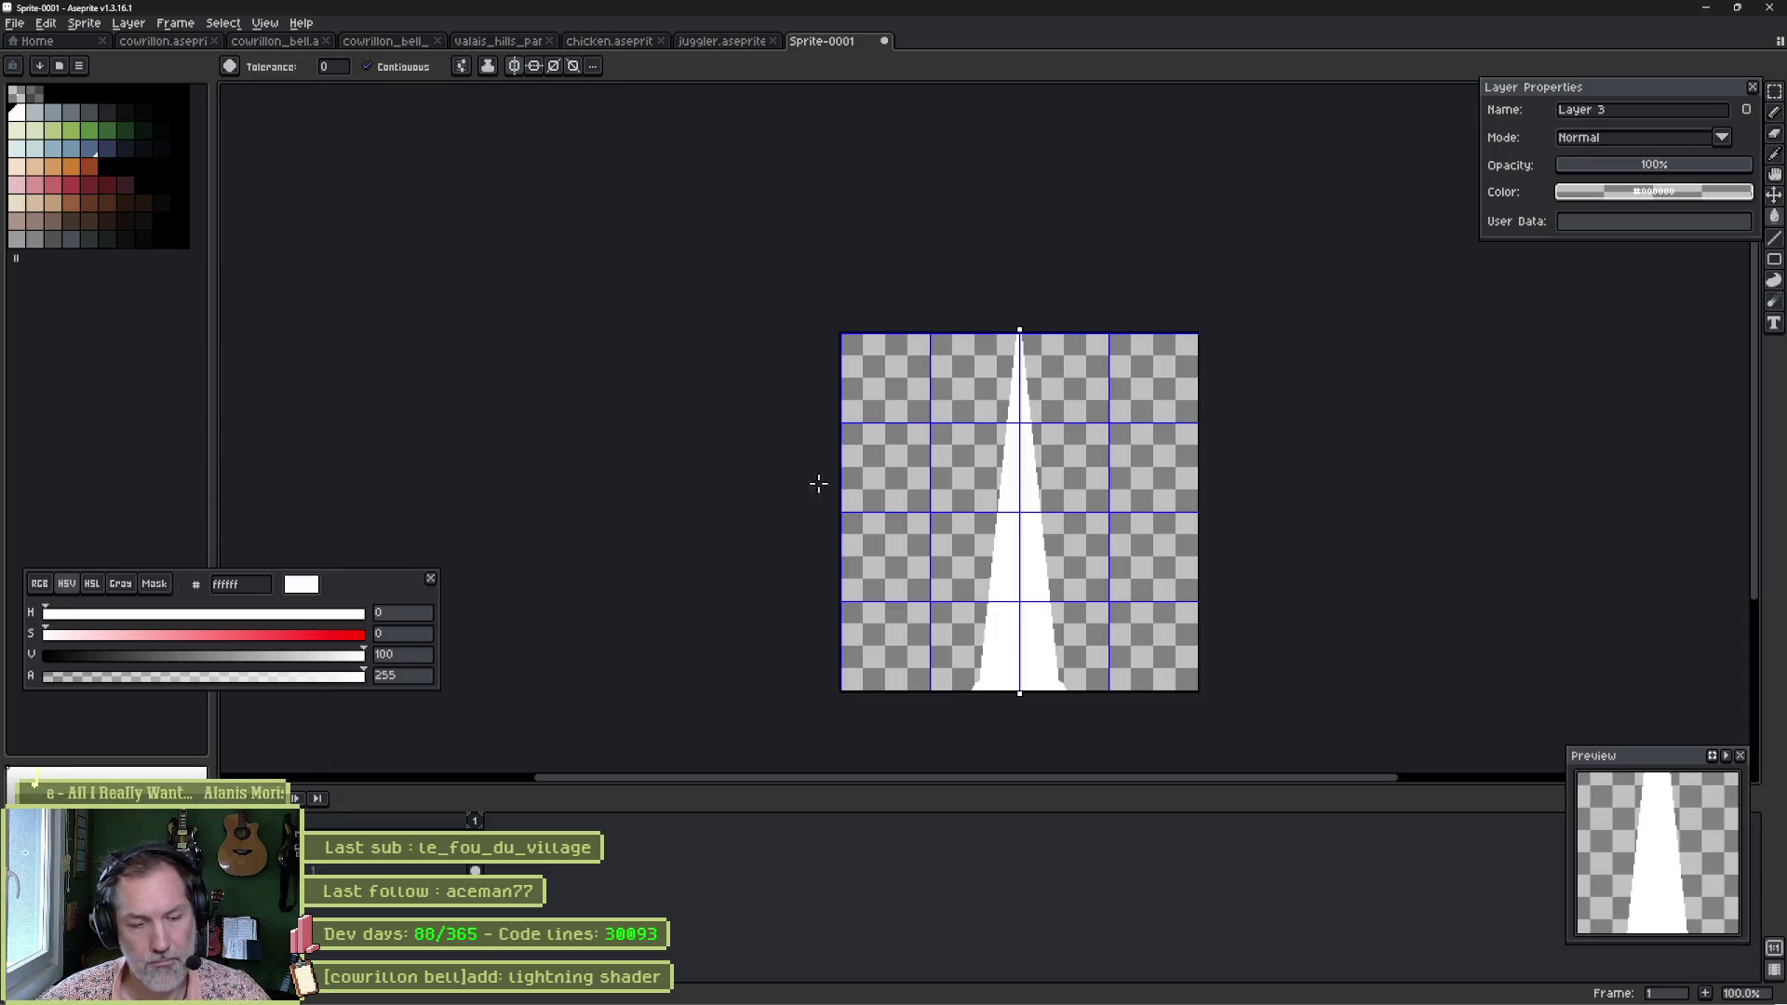
key("ctrl+shift+s")
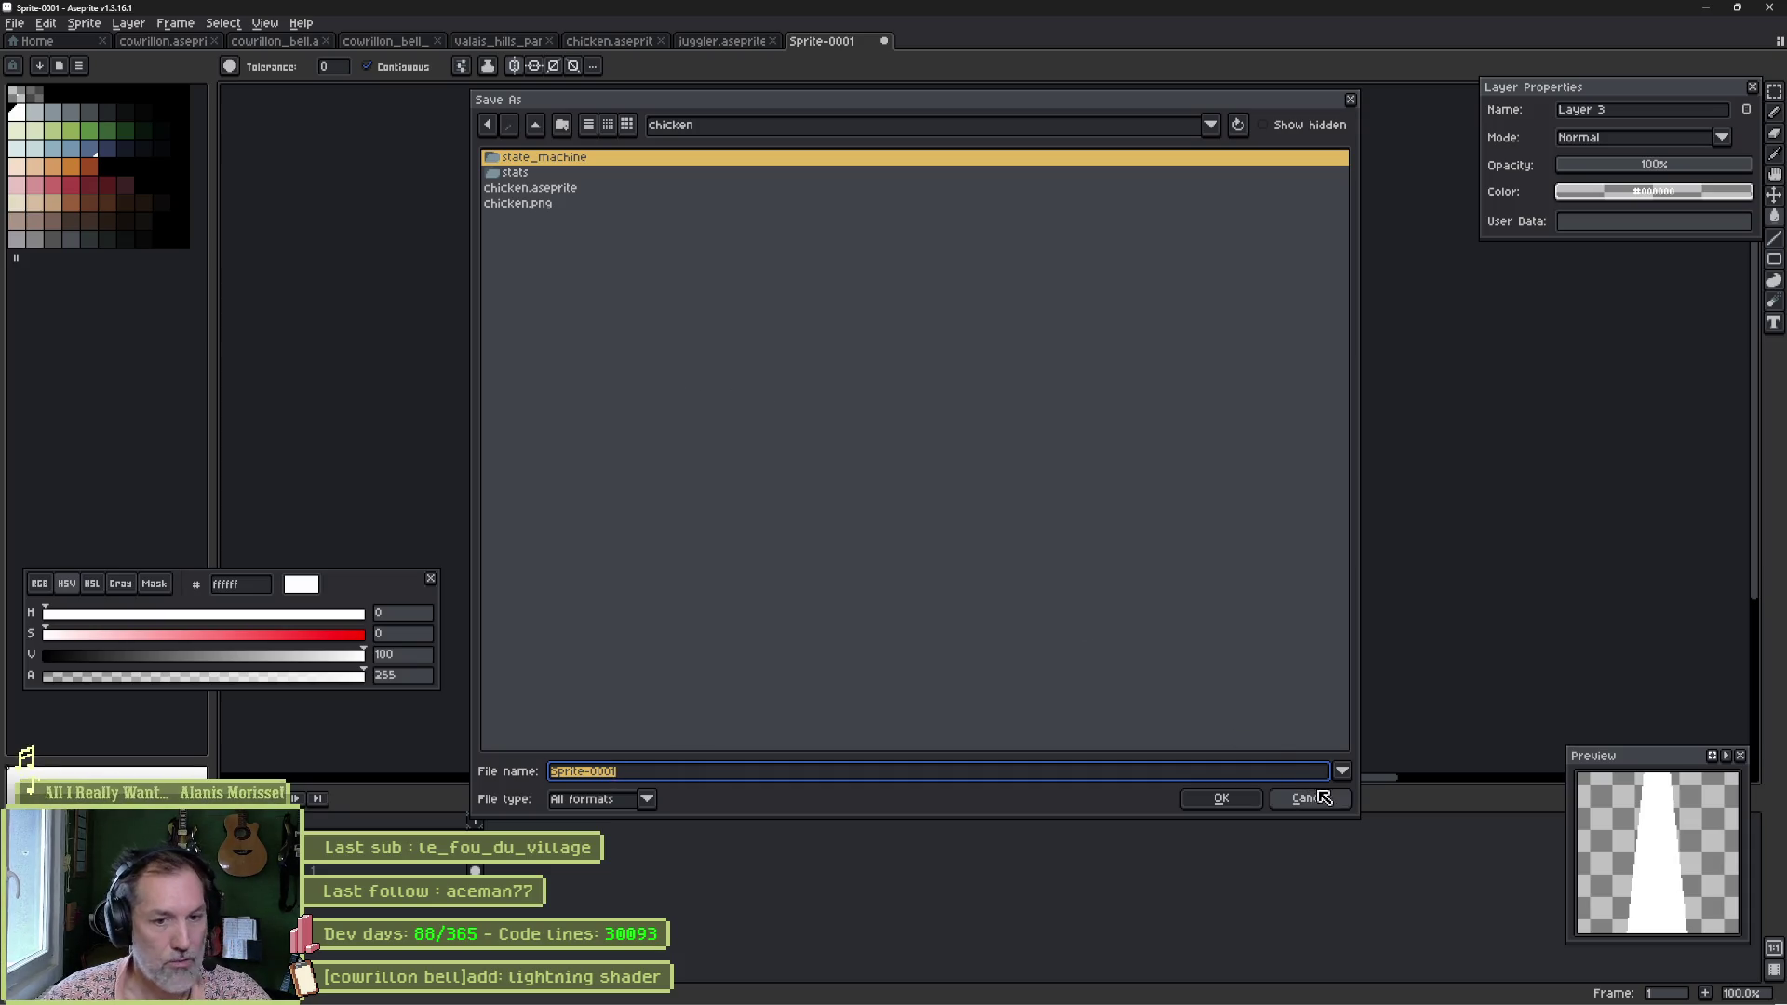
left_click(1307, 798)
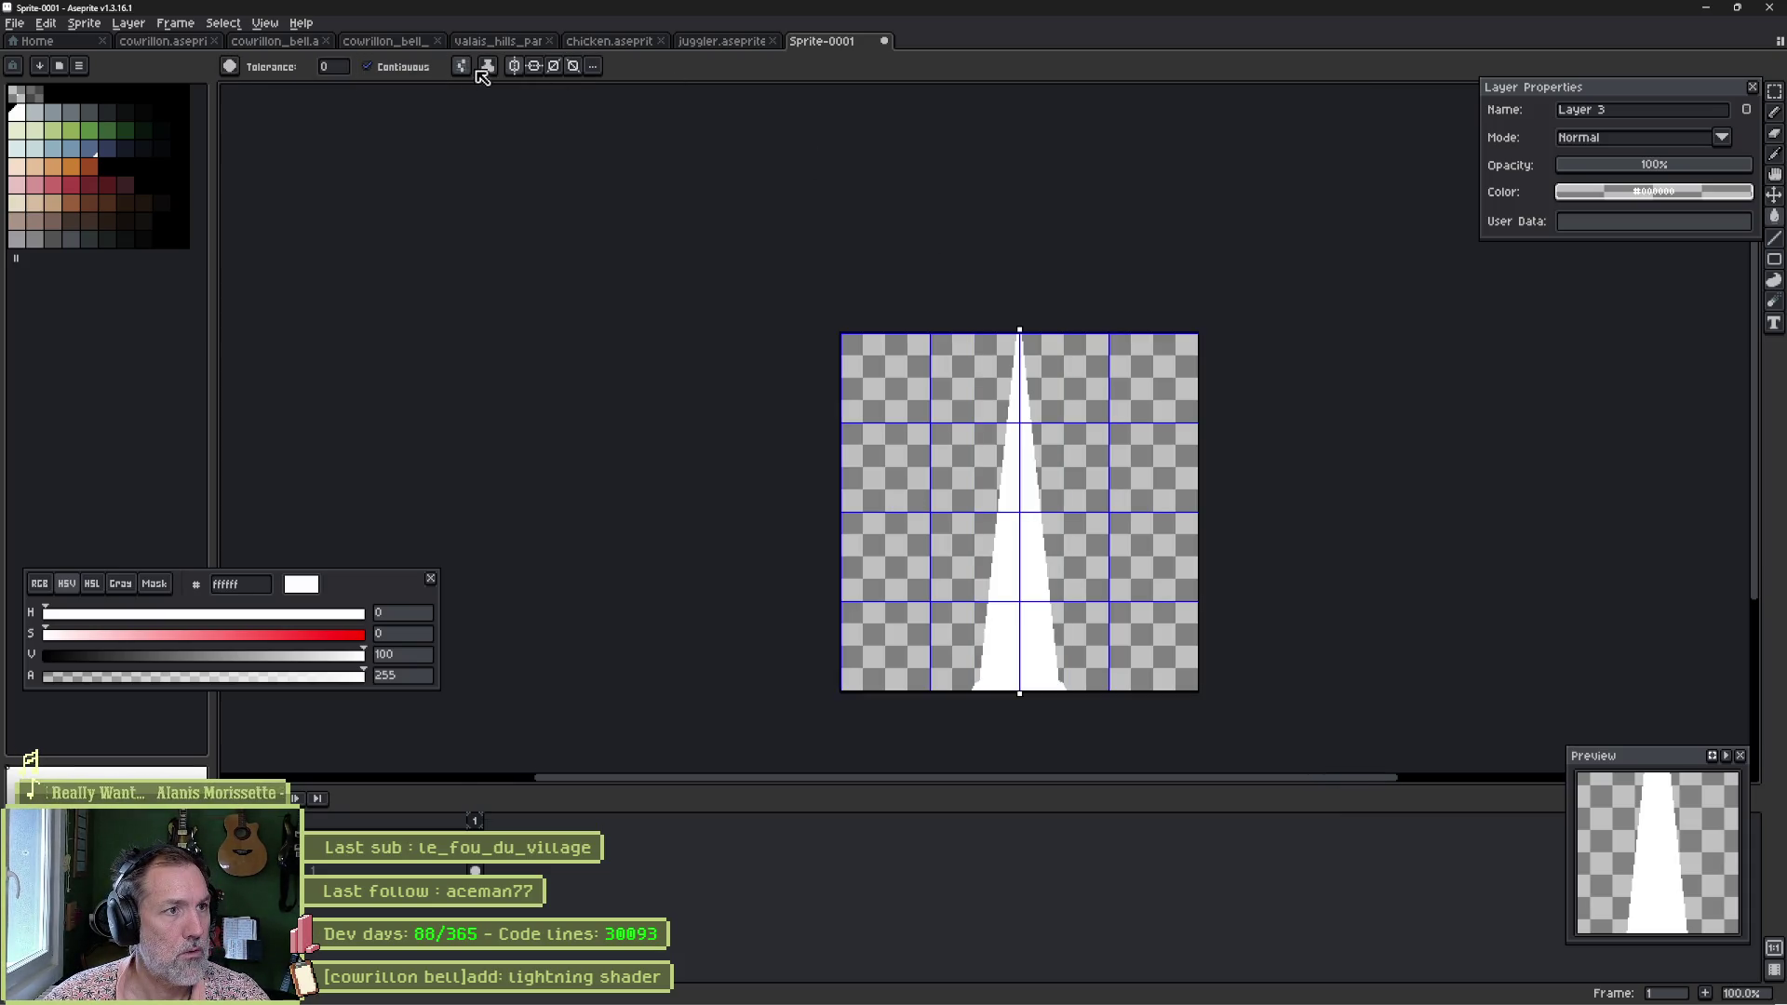
Squeeze the spike narrower, from 68 to 24 px wide.
key("ctrl+t")
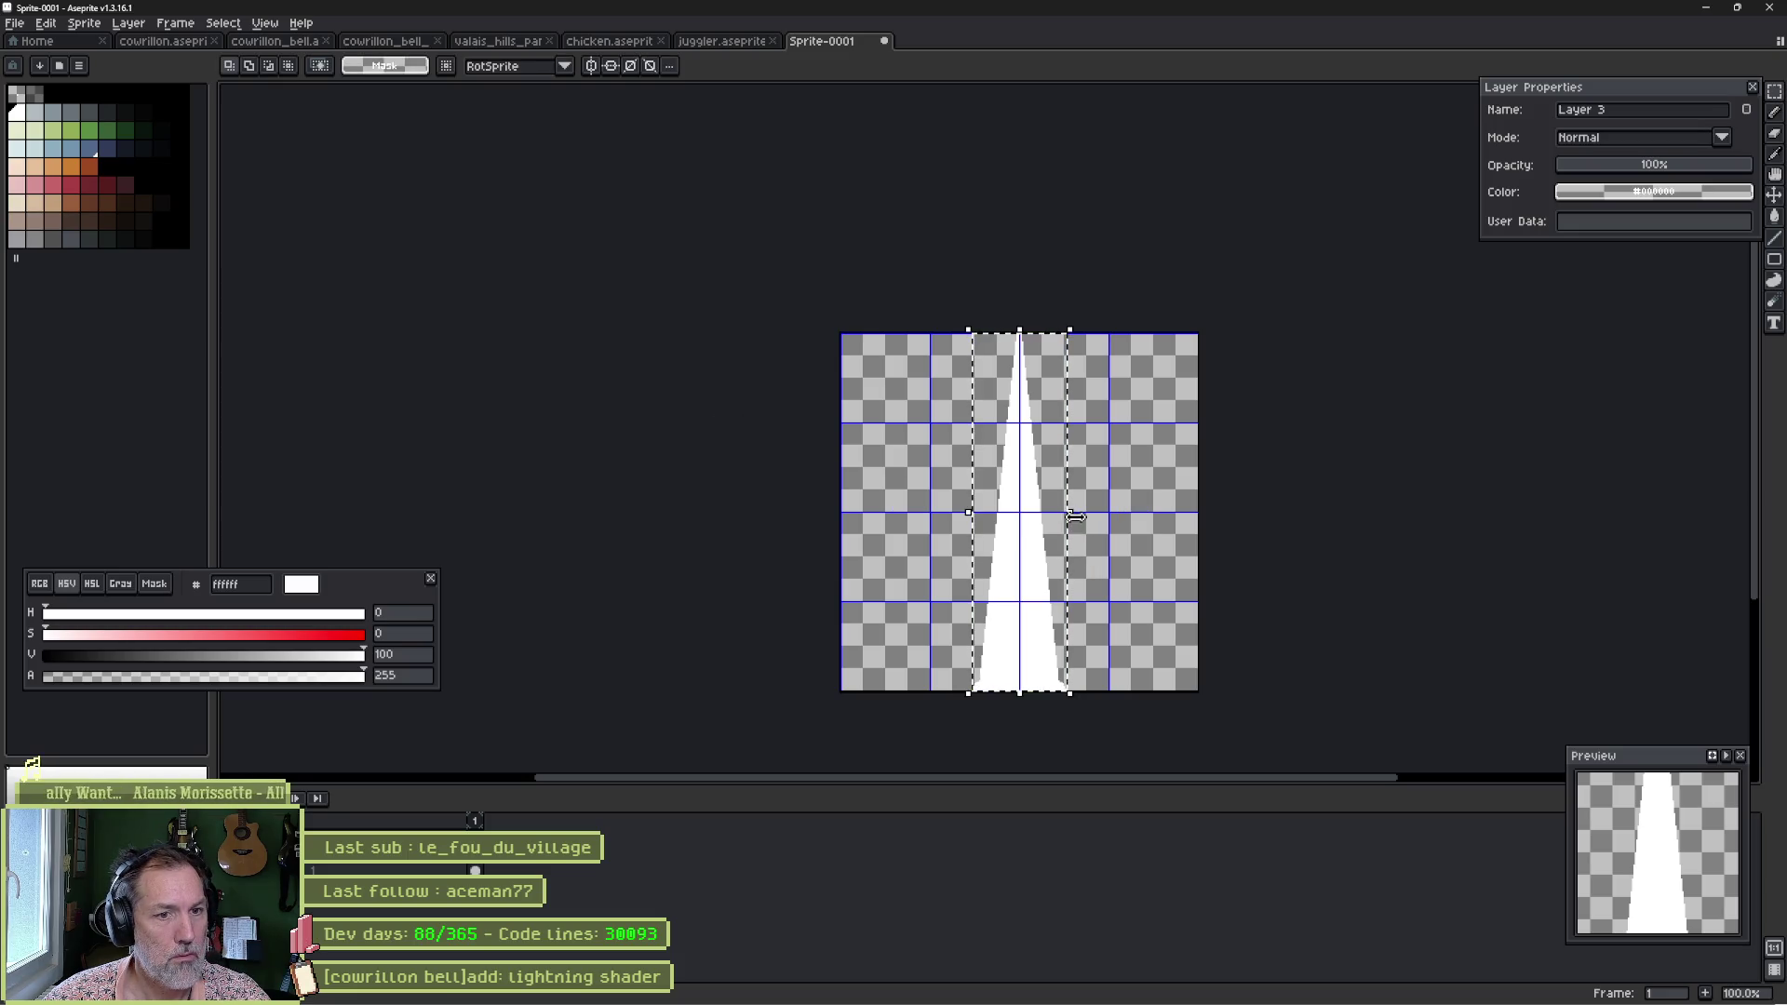
left_click_drag(1080, 523, 1049, 529)
left_click(1078, 526)
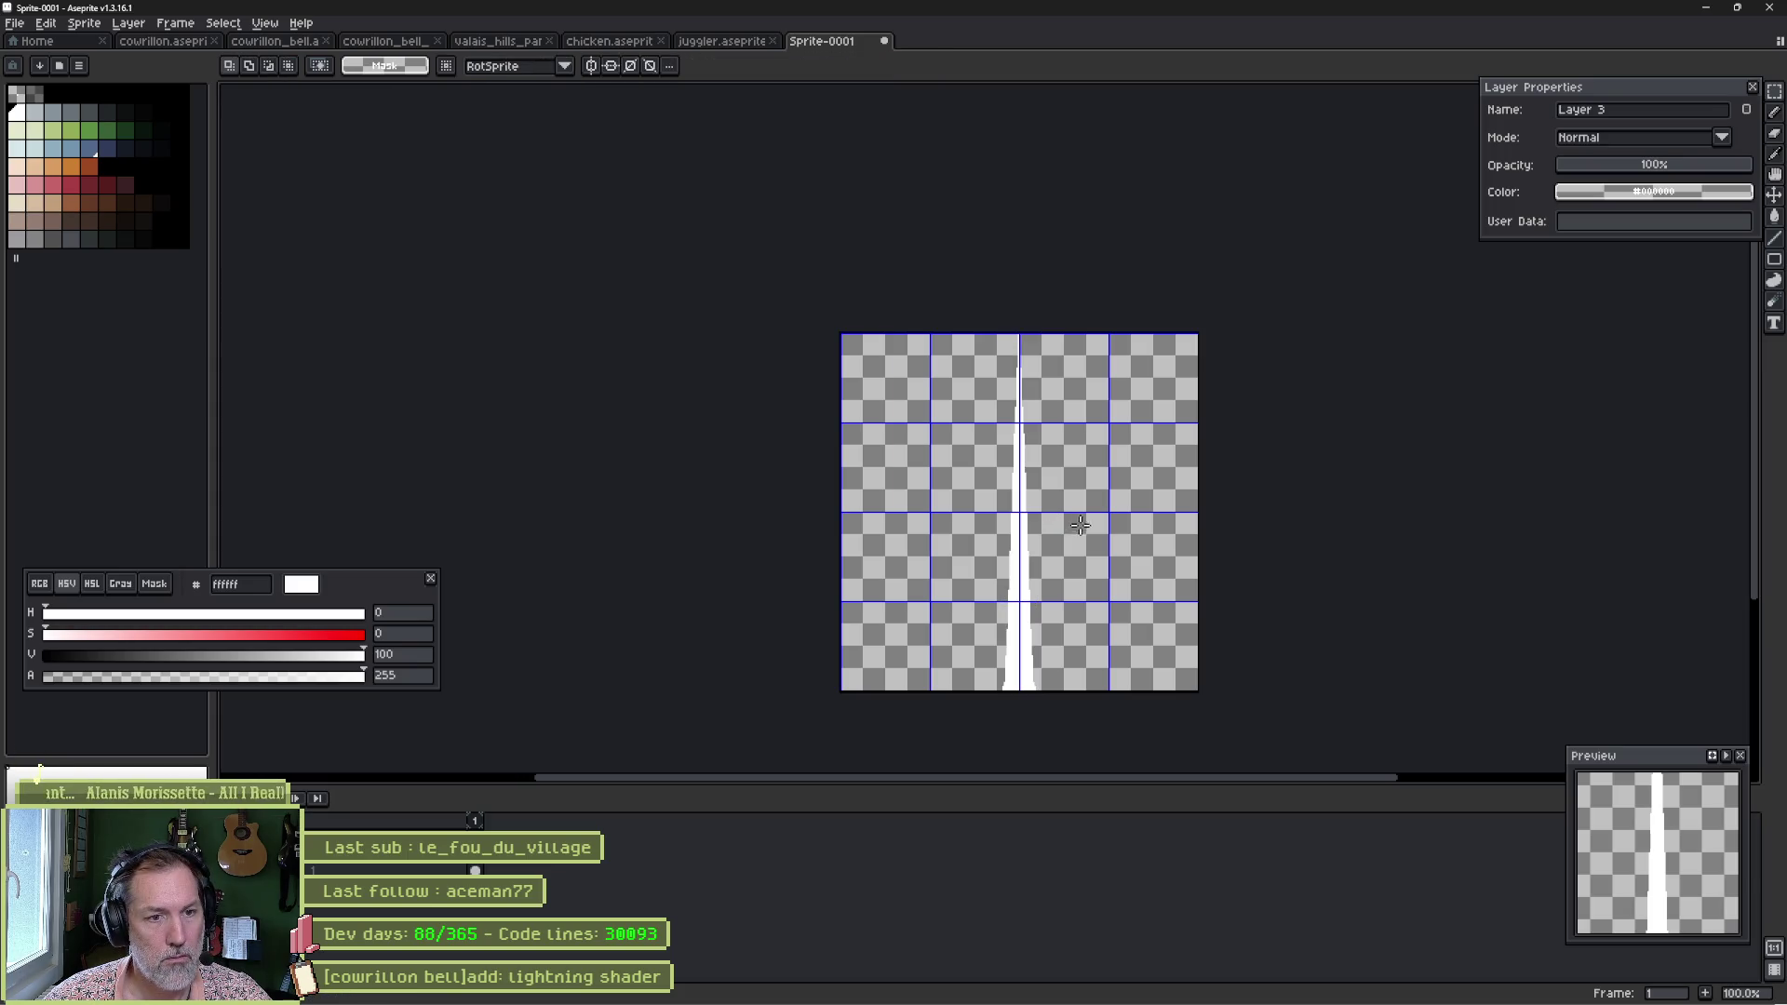
Save the sprite as spike_256x256 in the effects/sprites folder.
key("ctrl+s")
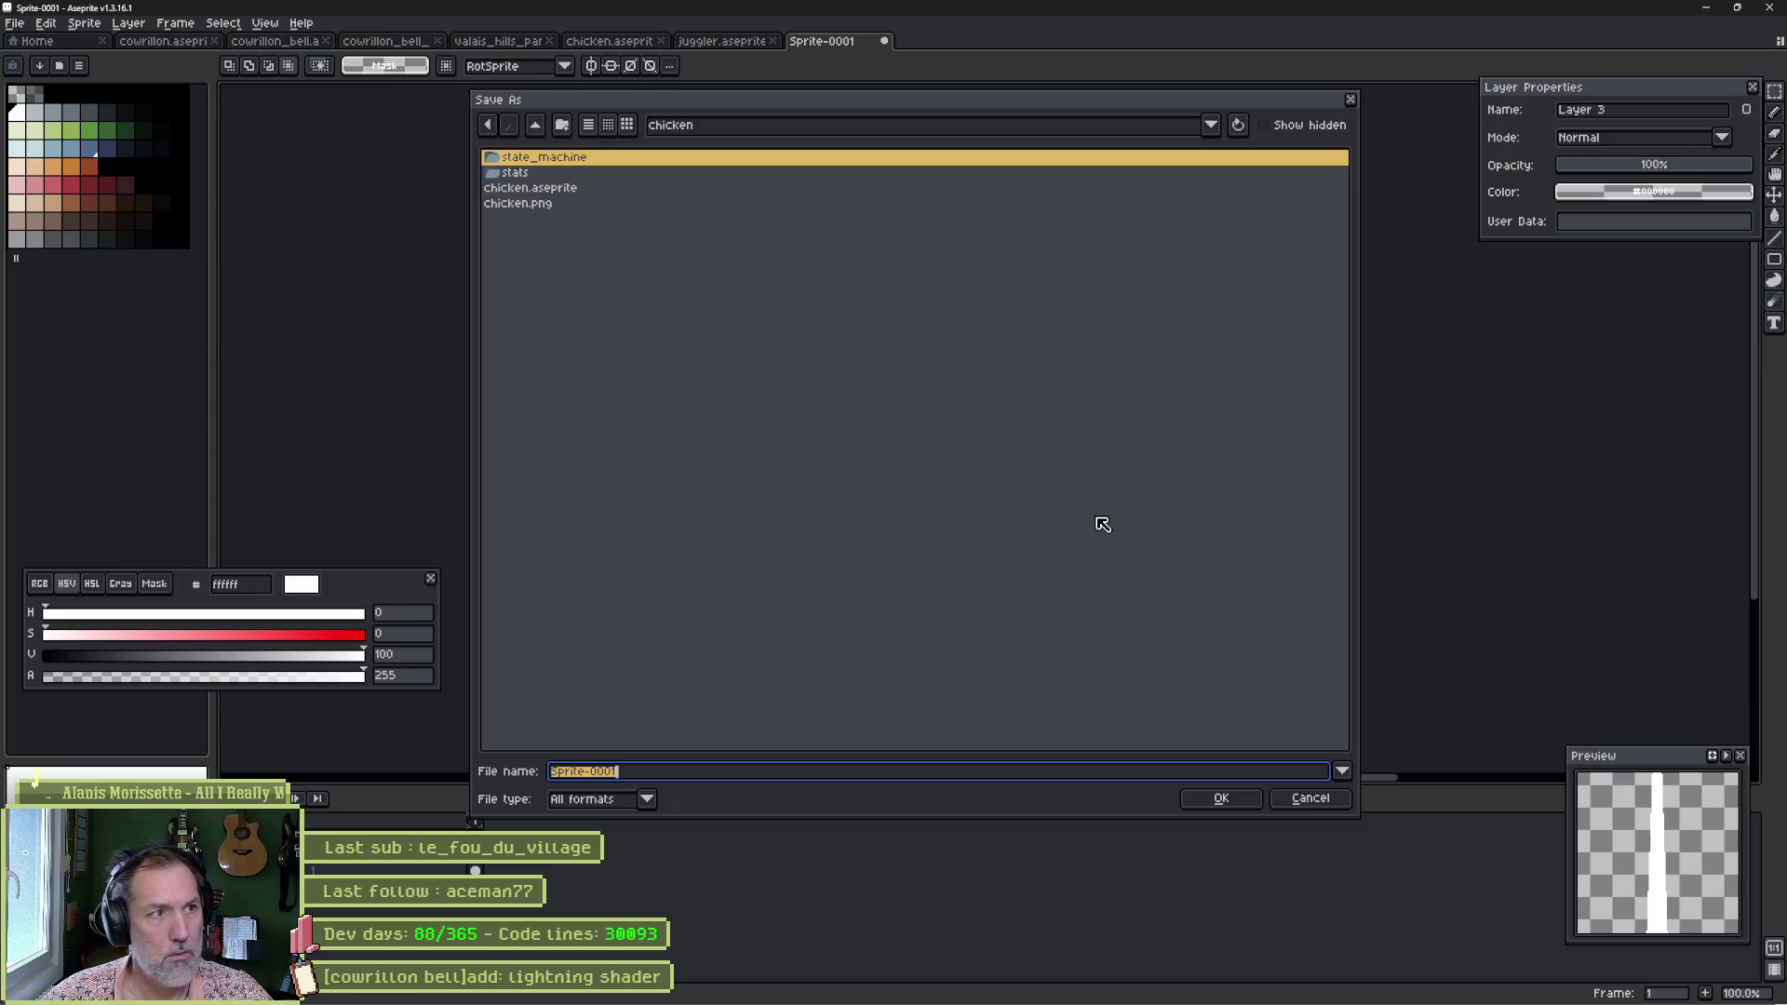
left_click(538, 125)
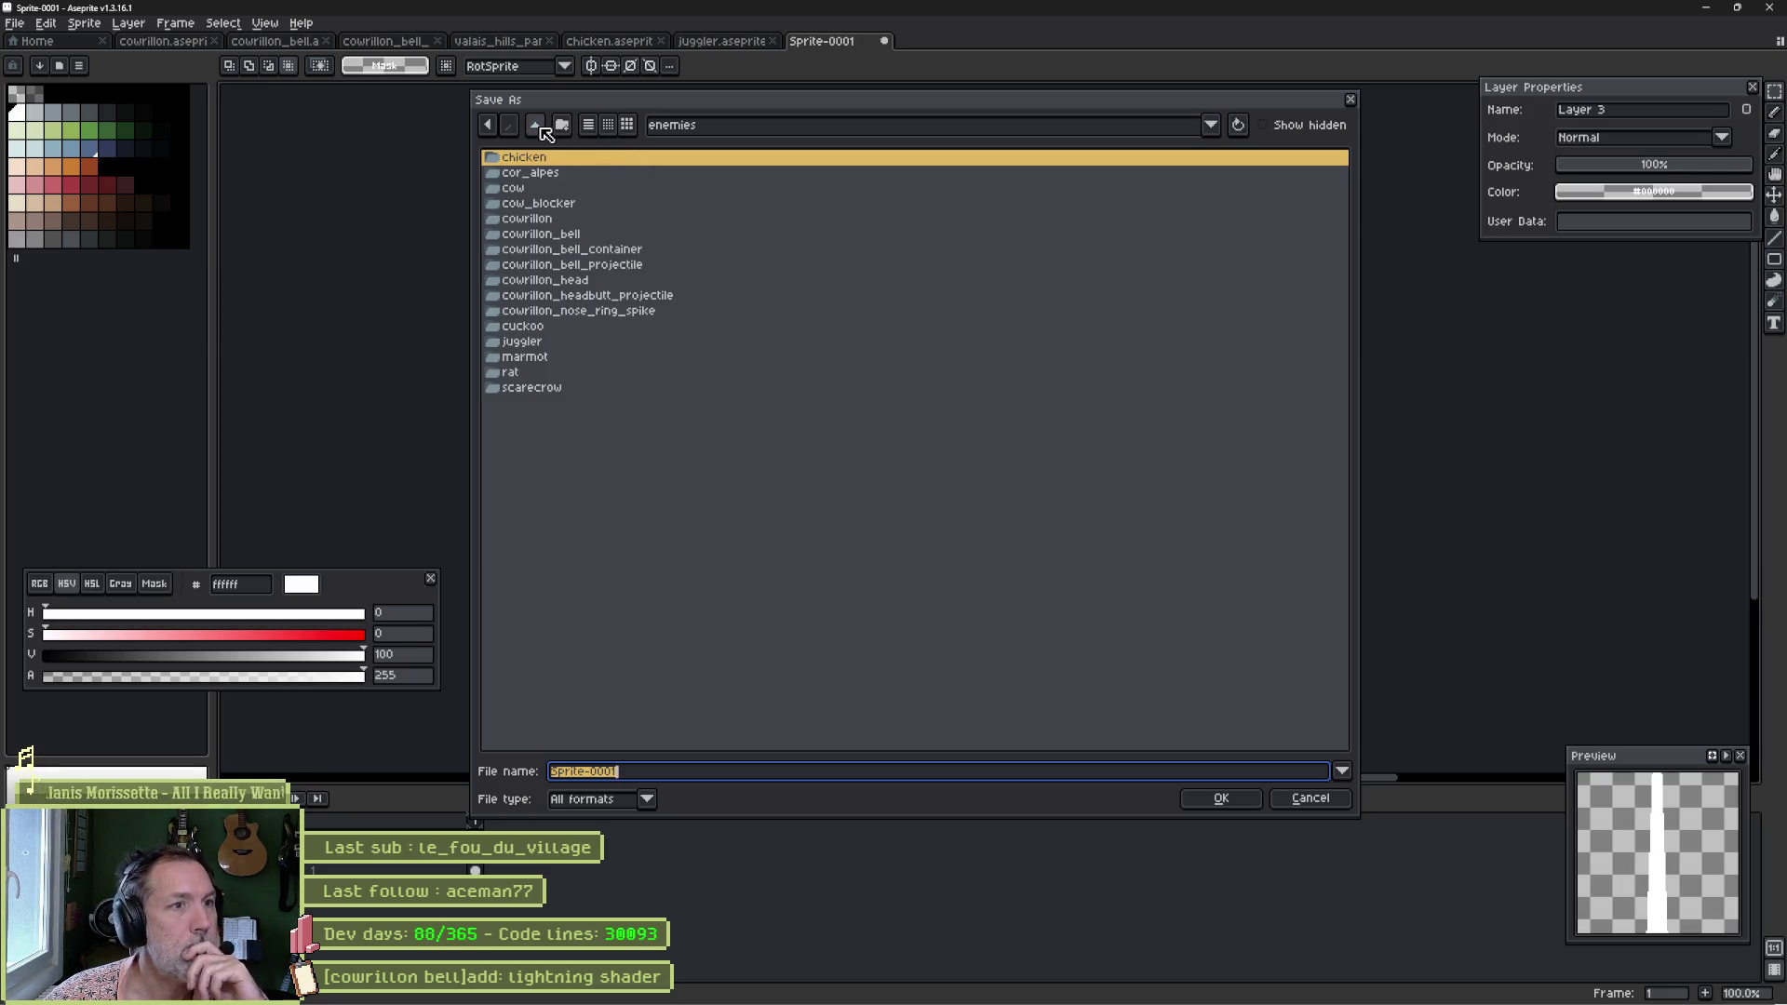
left_click(539, 125)
left_click(537, 125)
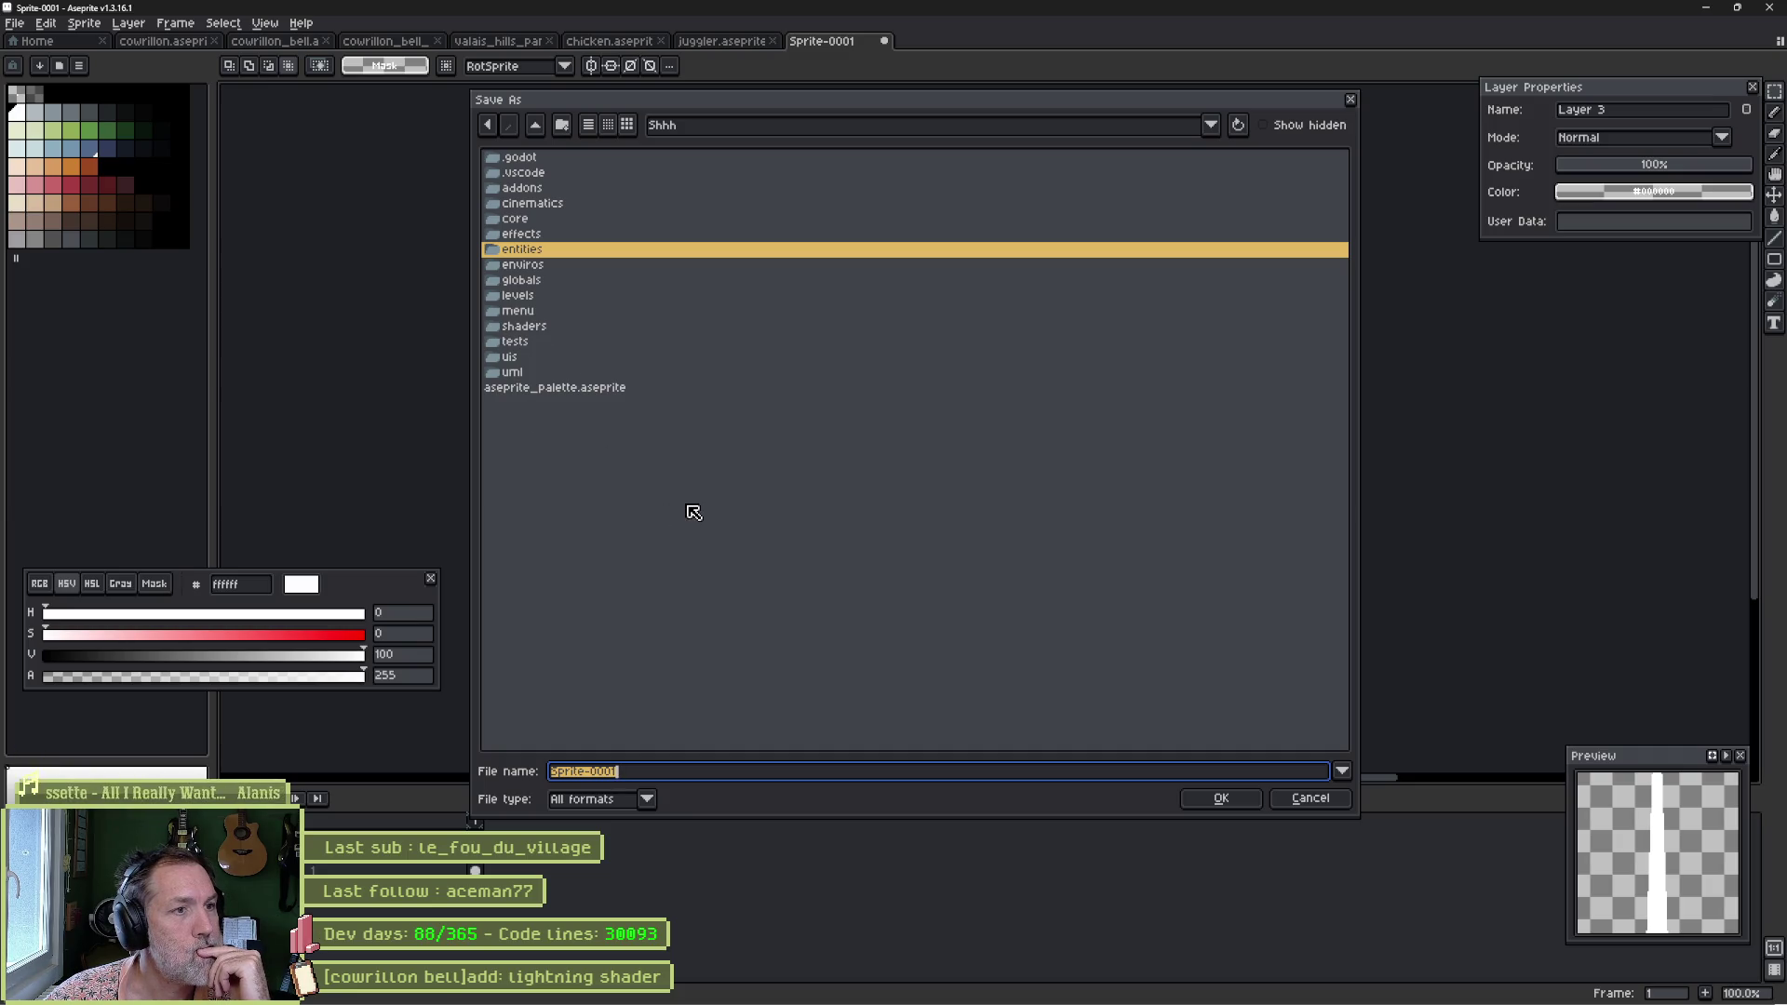
double_click(518, 236)
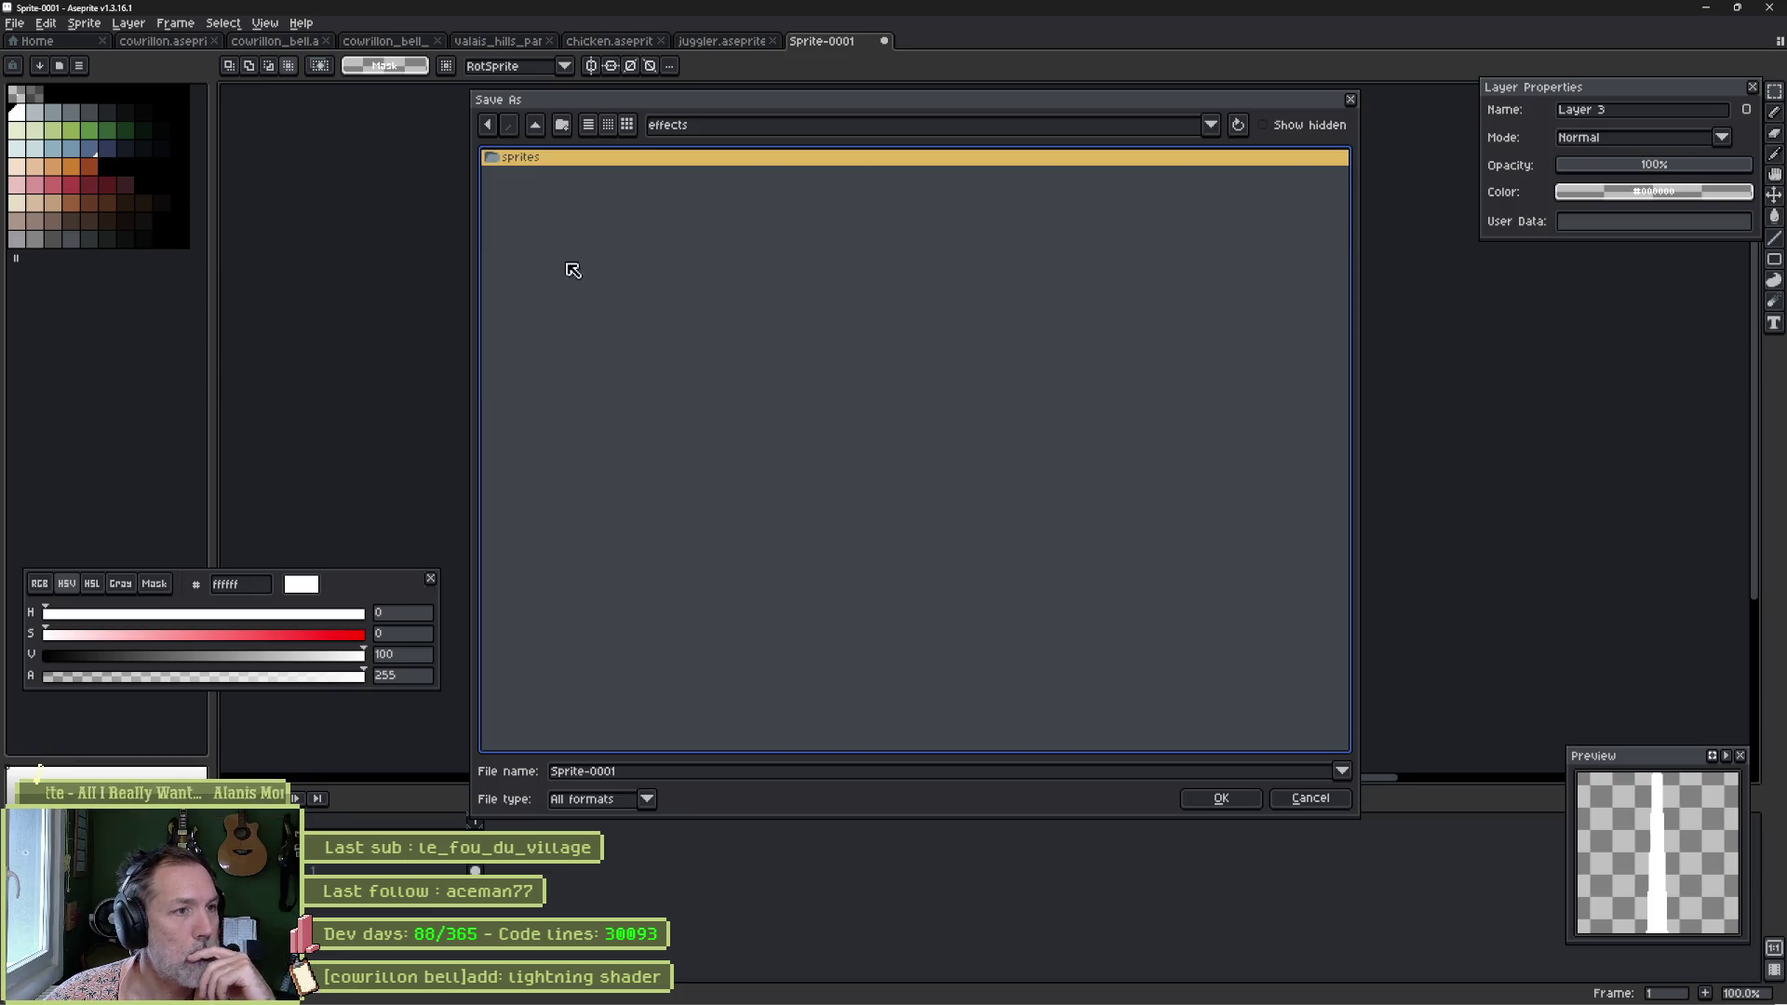
double_click(548, 160)
left_click(654, 776)
type("spike_256x256")
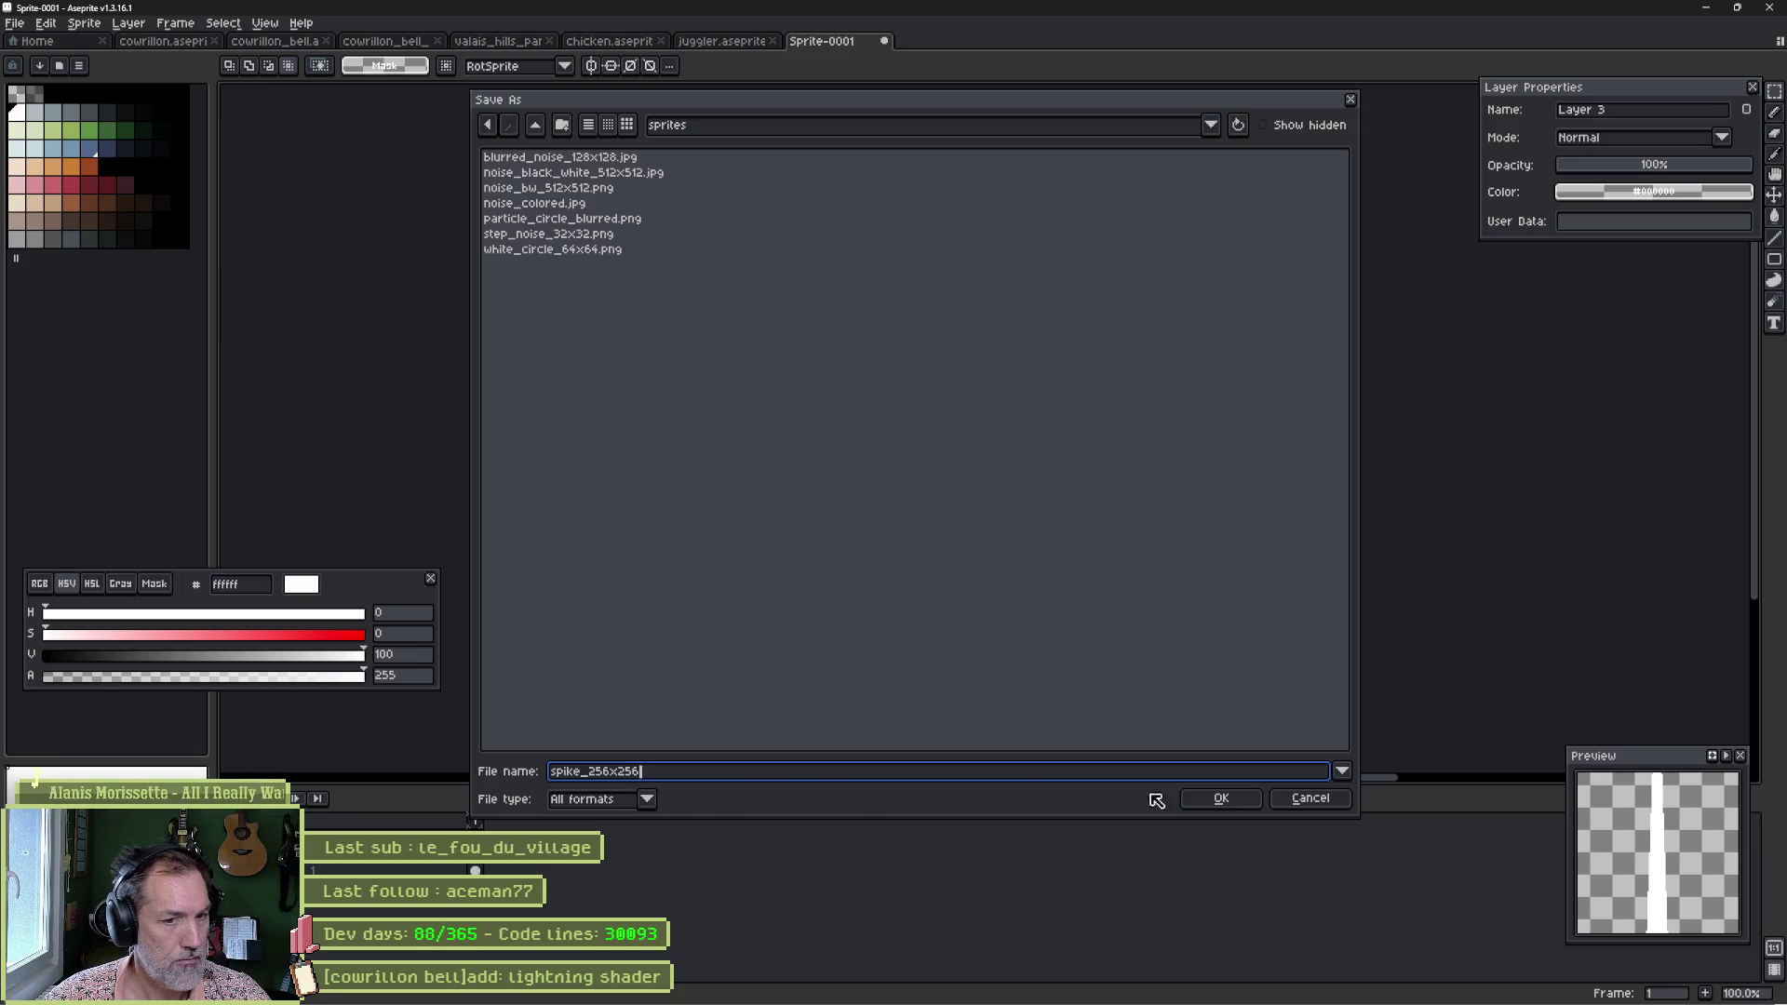
left_click(1215, 799)
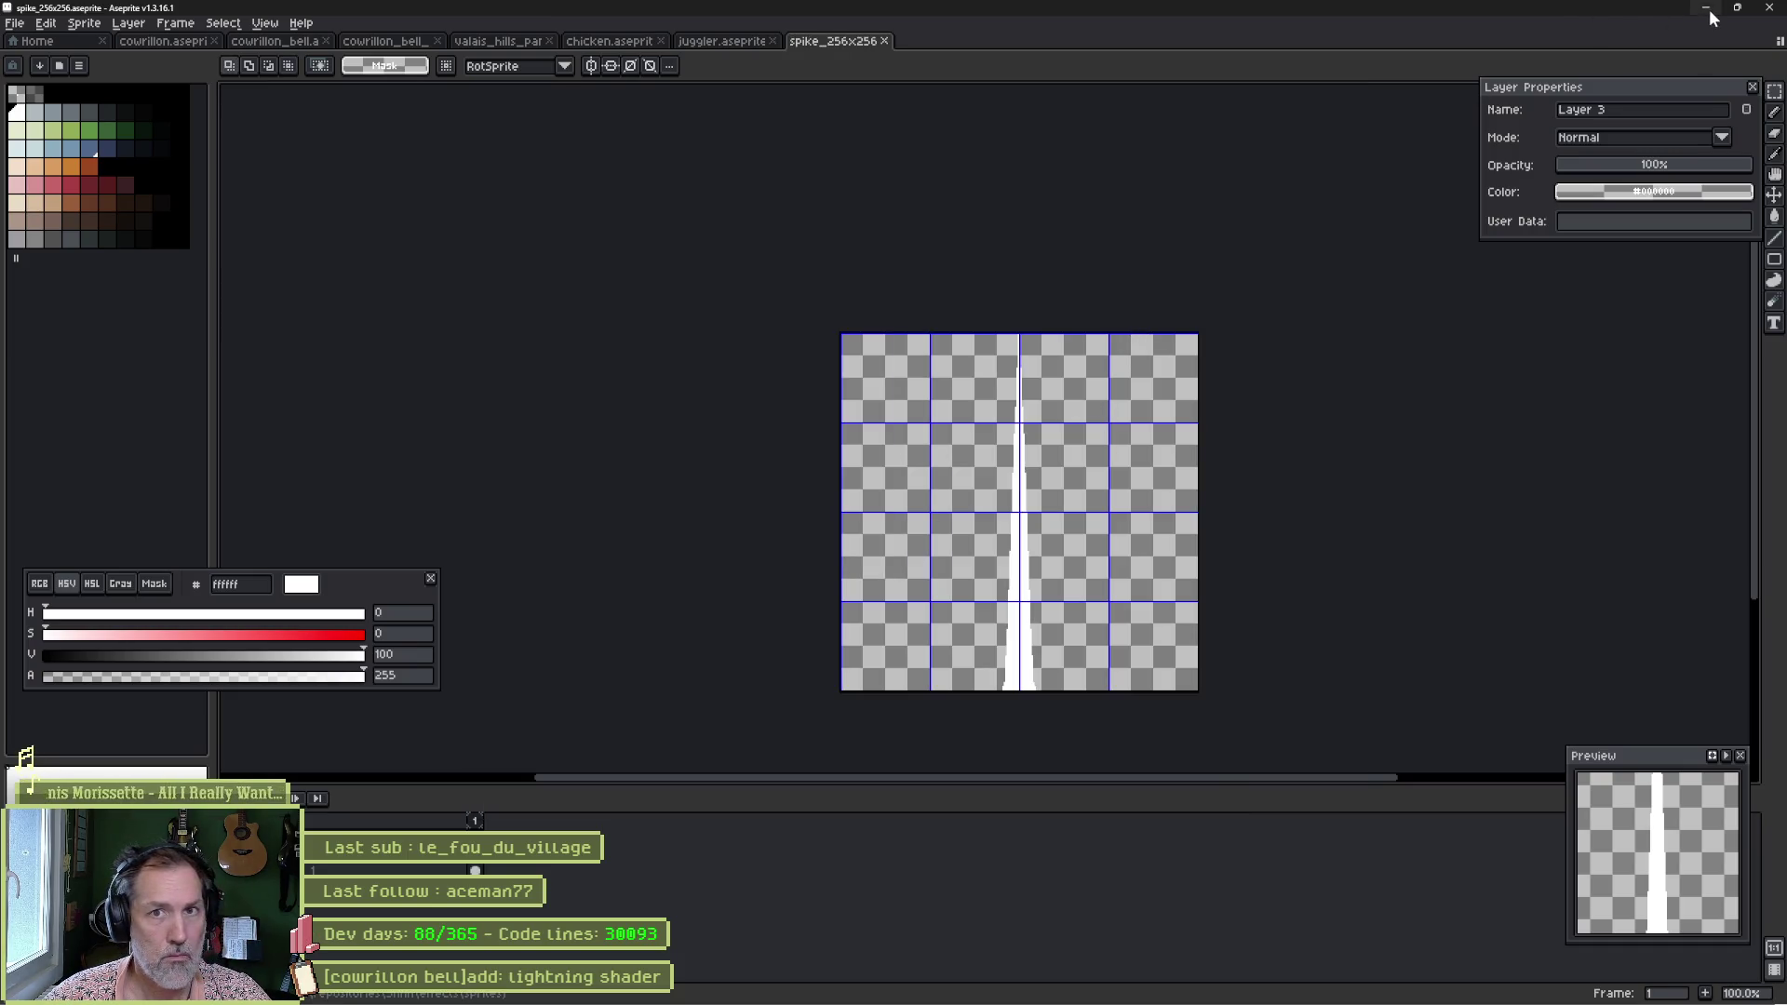
Filter Godot's FileSystem by 'spike' and open spike_256x256.aseprite in Aseprite.
key("alt+Tab")
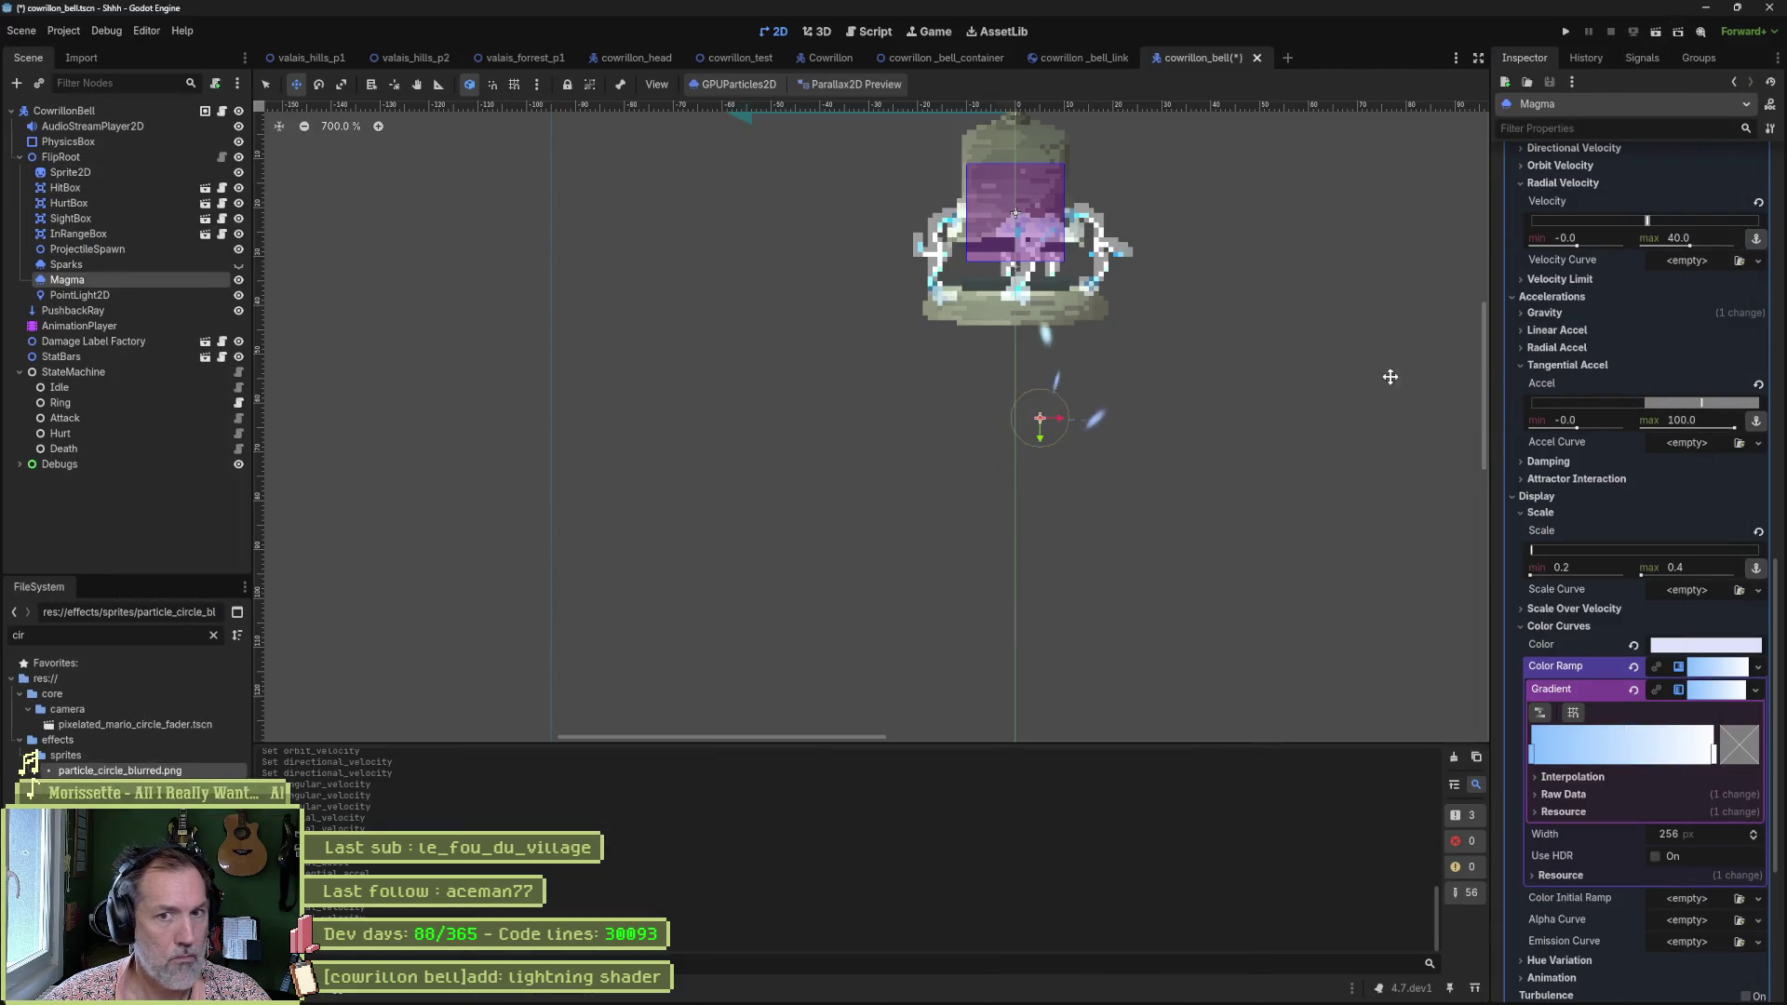
scroll(1630, 509, "up", 15)
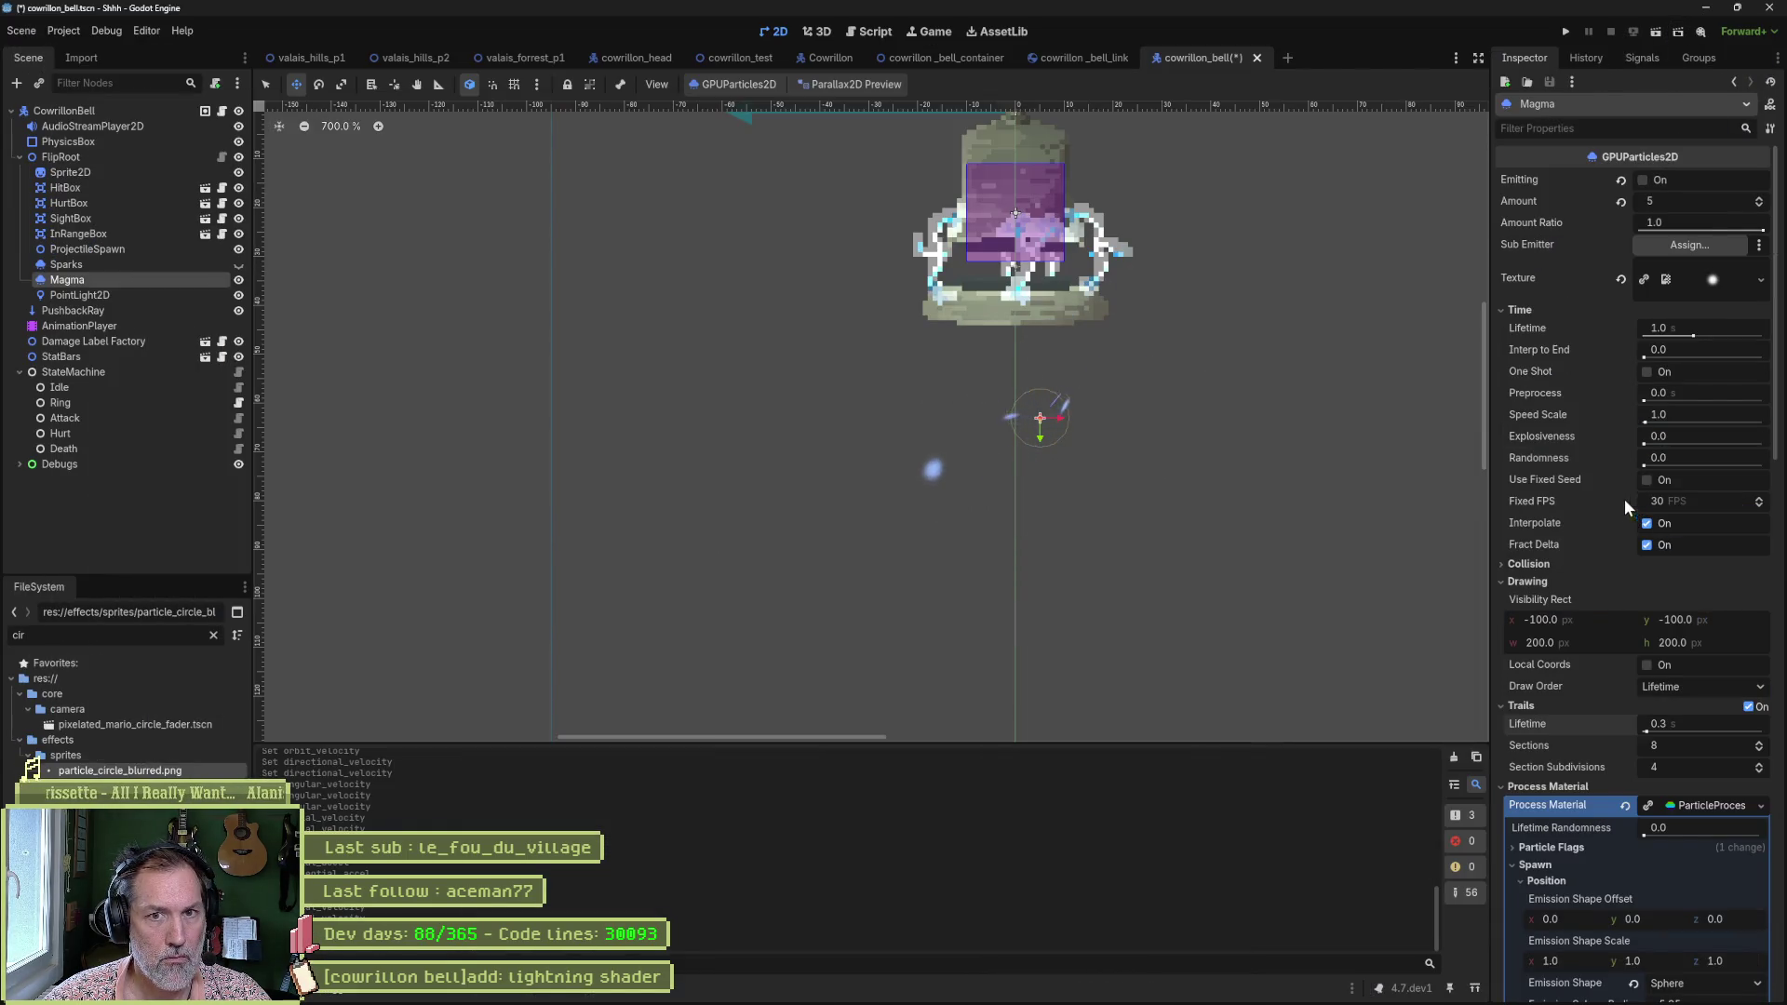
double_click(133, 638)
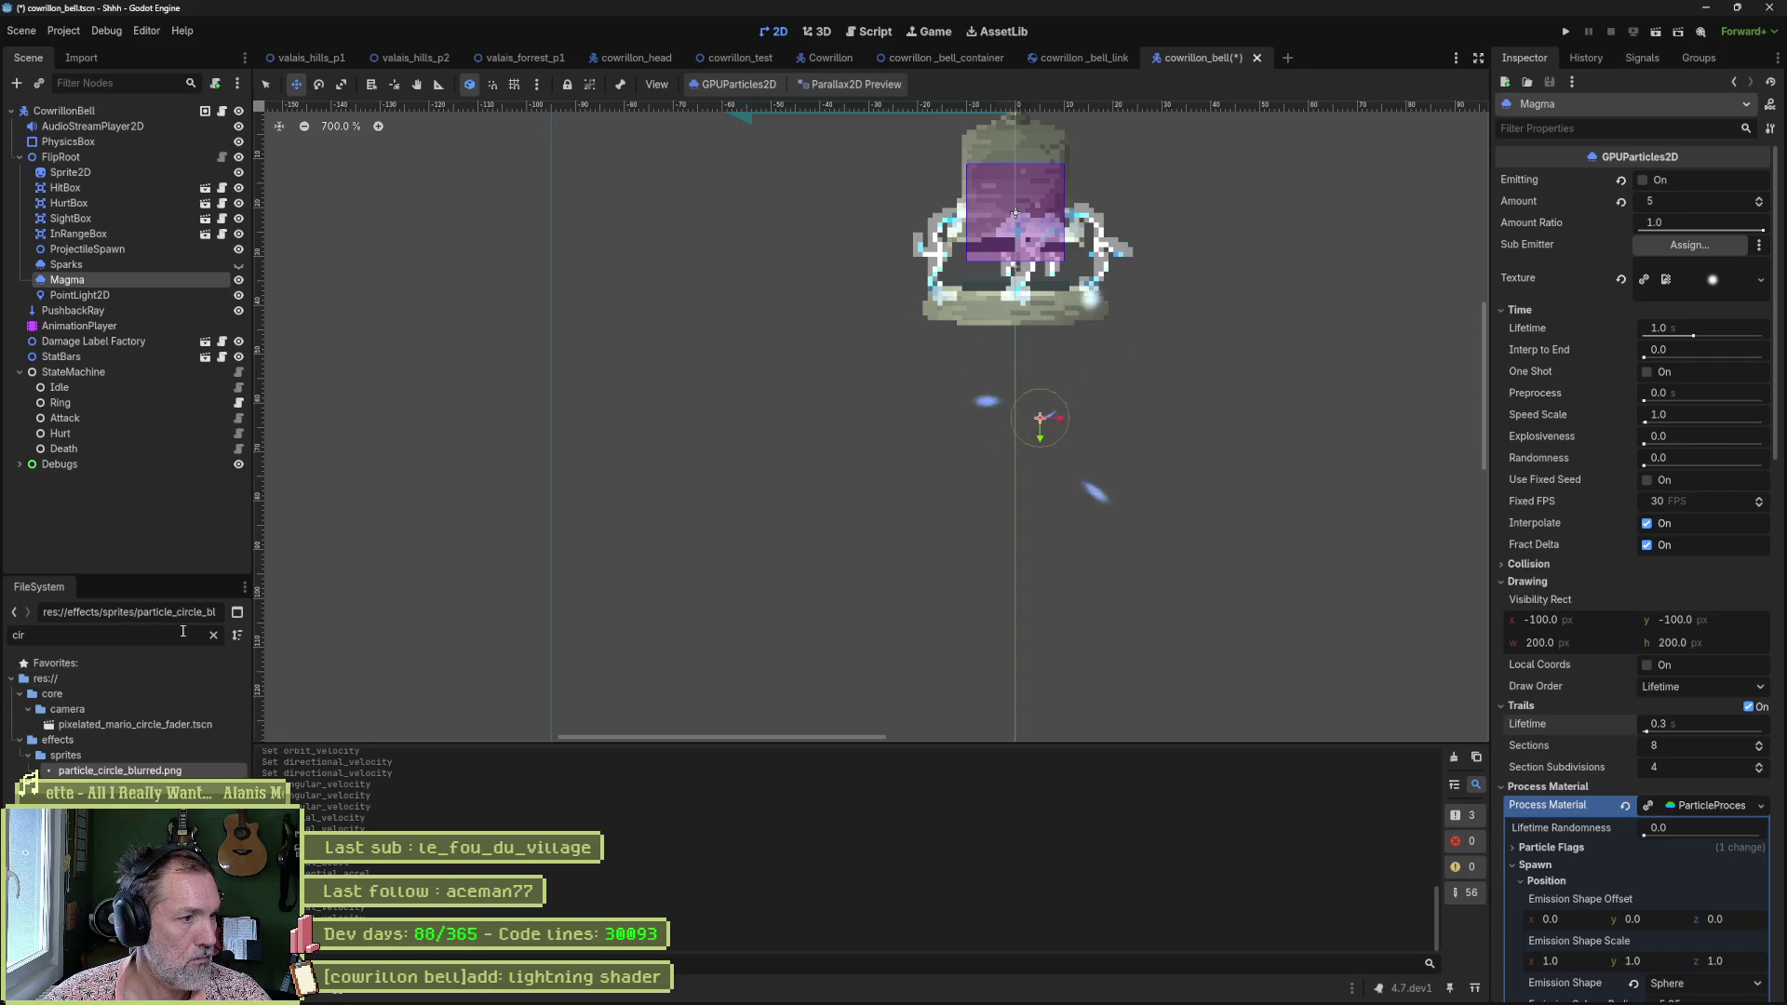
type("spike")
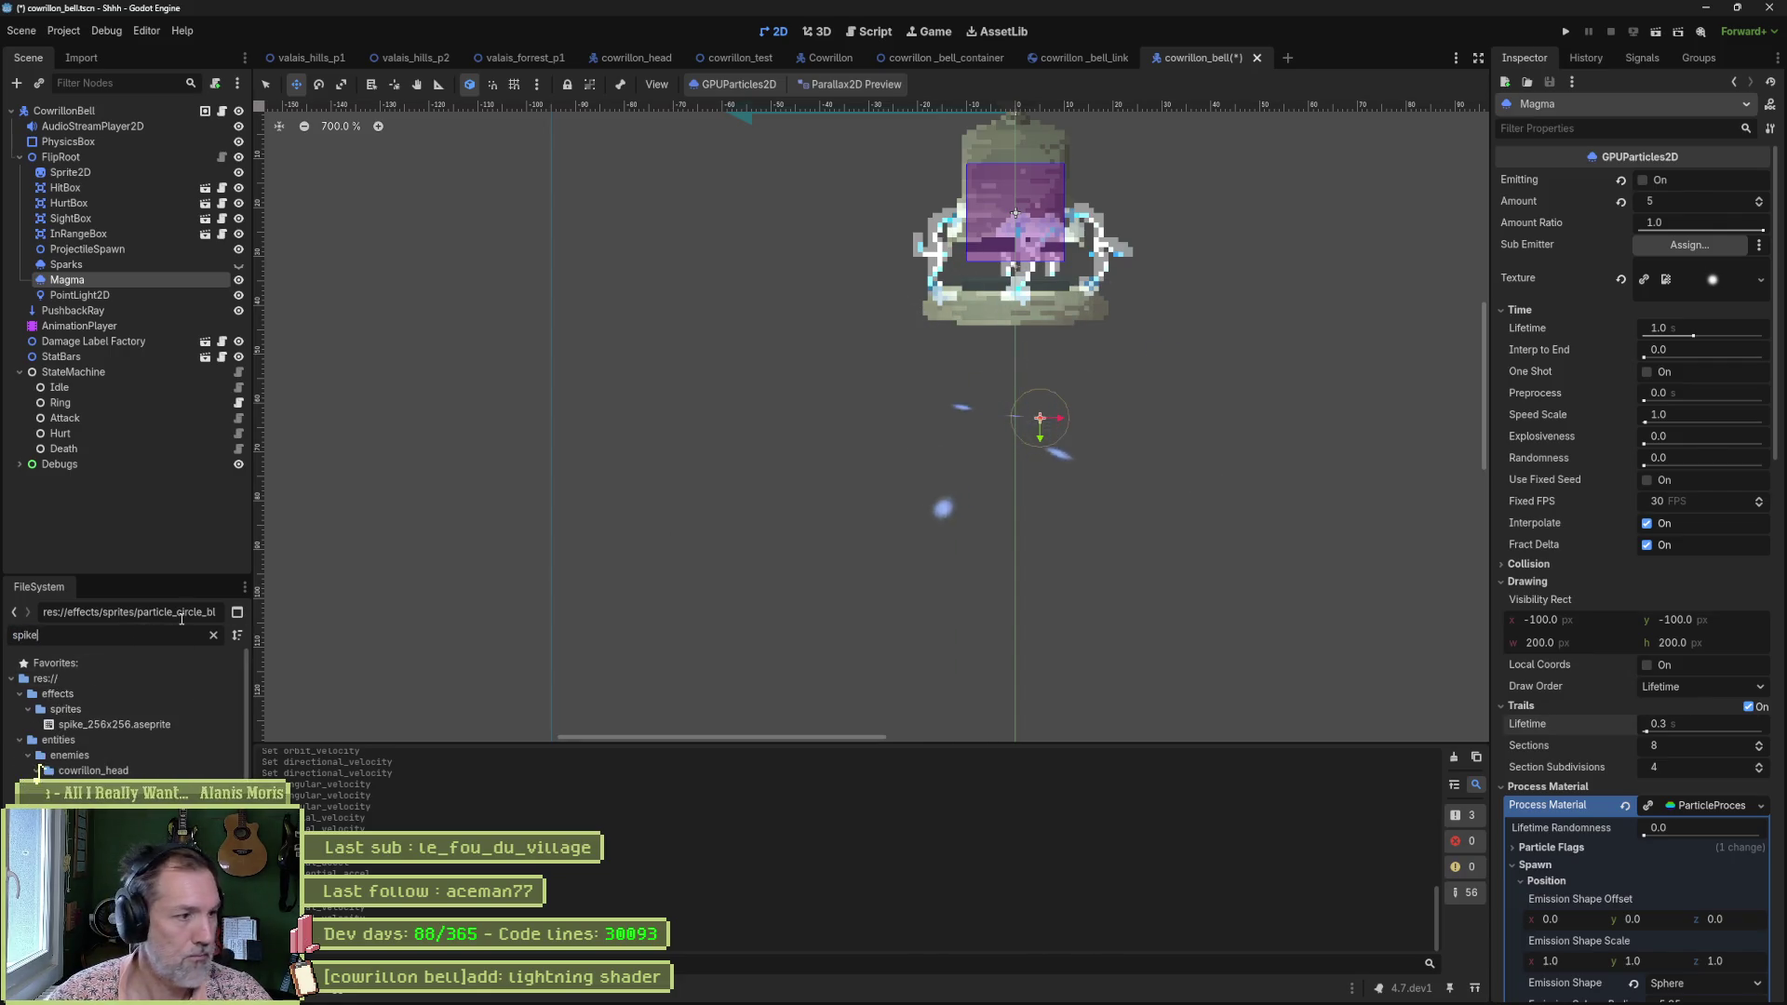
double_click(147, 717)
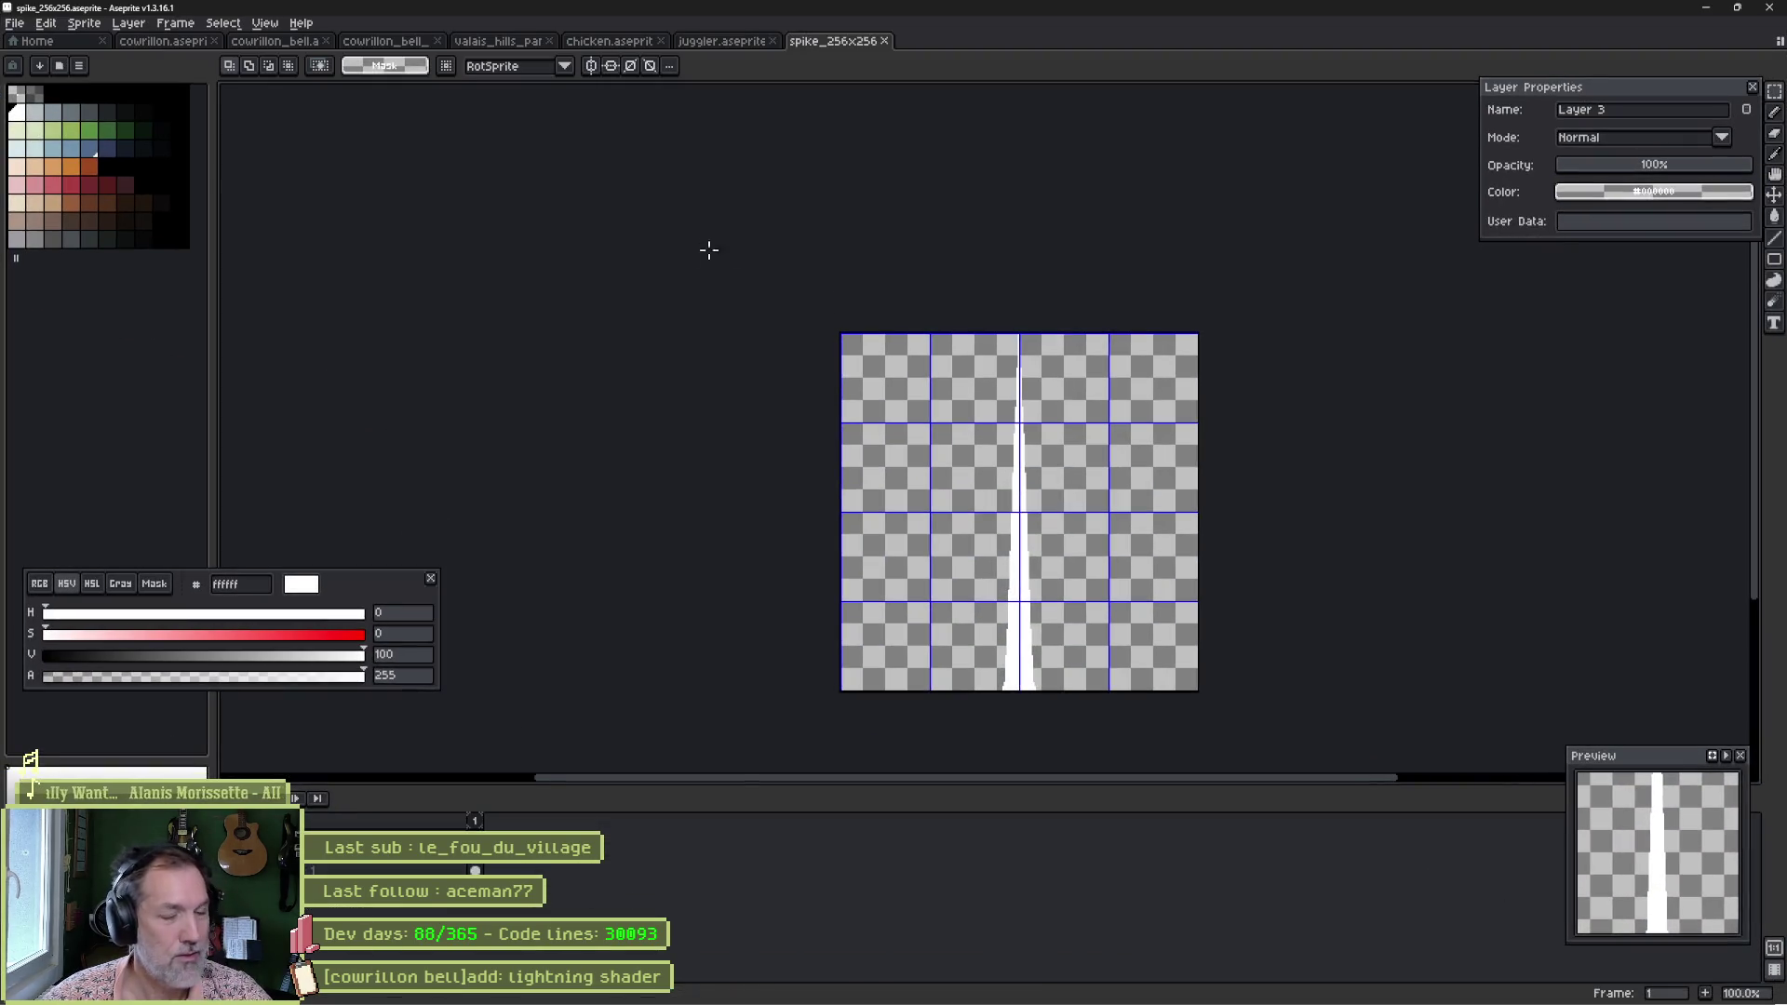
Save a PNG copy of the spike as spike_256x256.png and return to Godot.
key("ctrl+e")
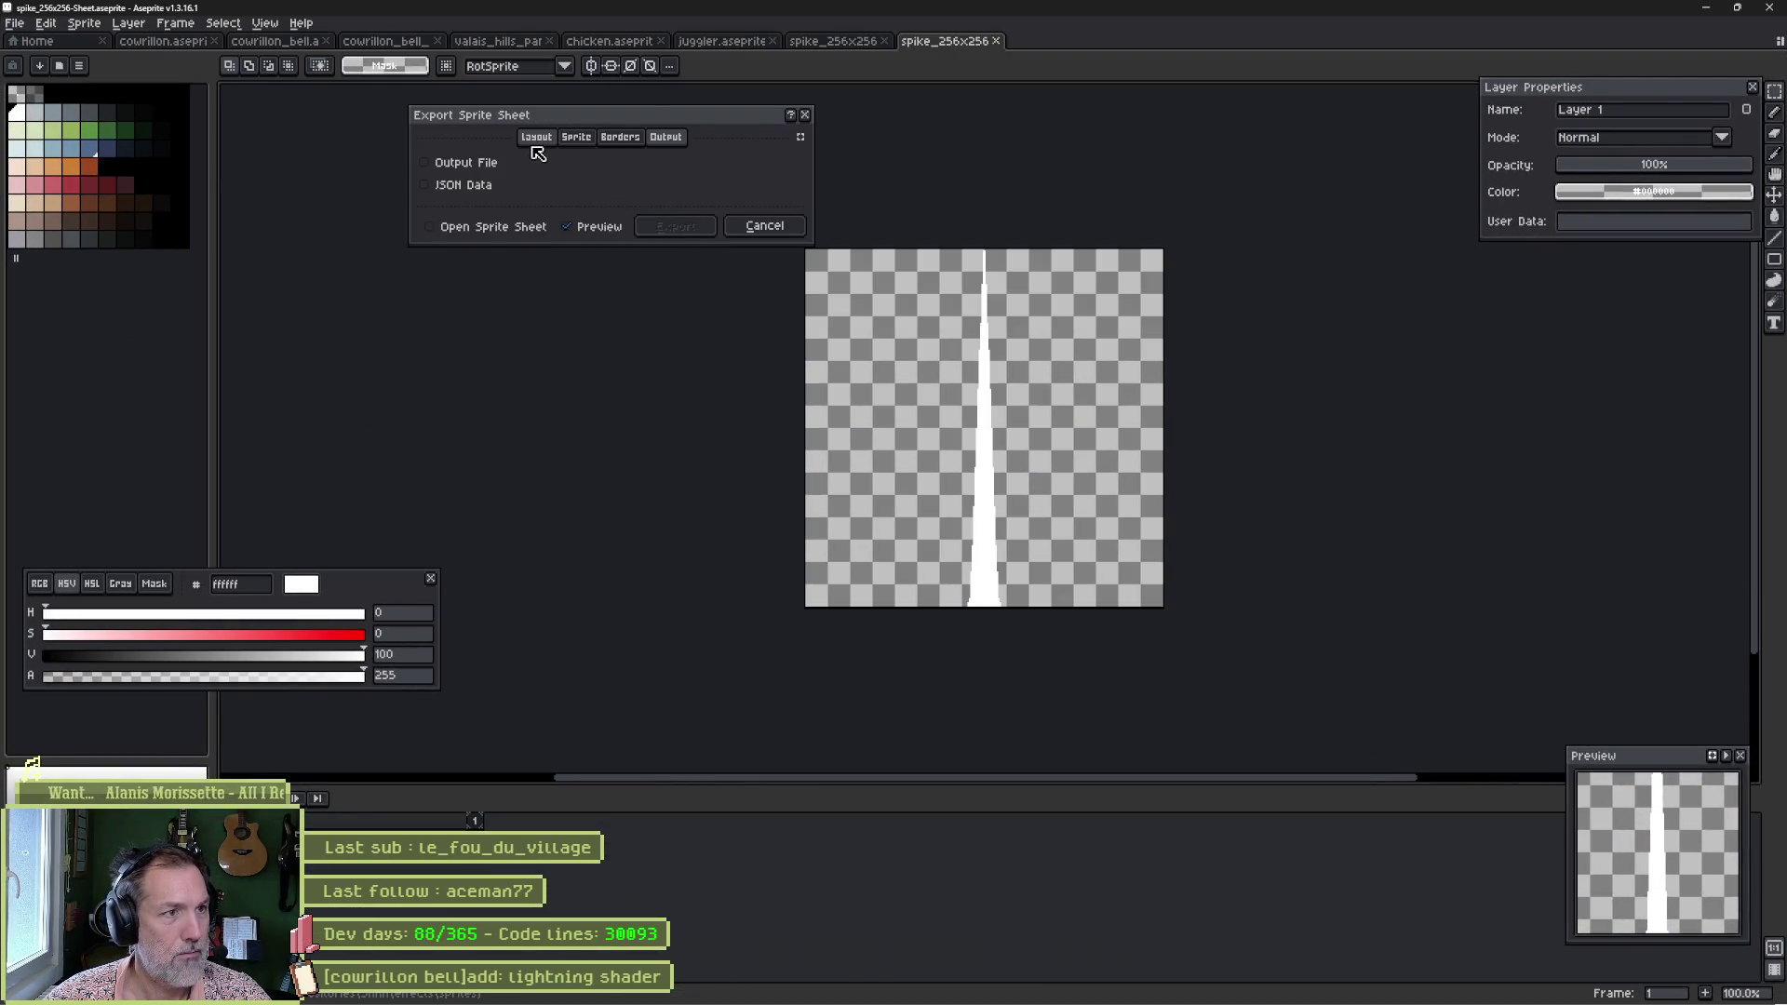
left_click(764, 226)
key("ctrl+shift+s")
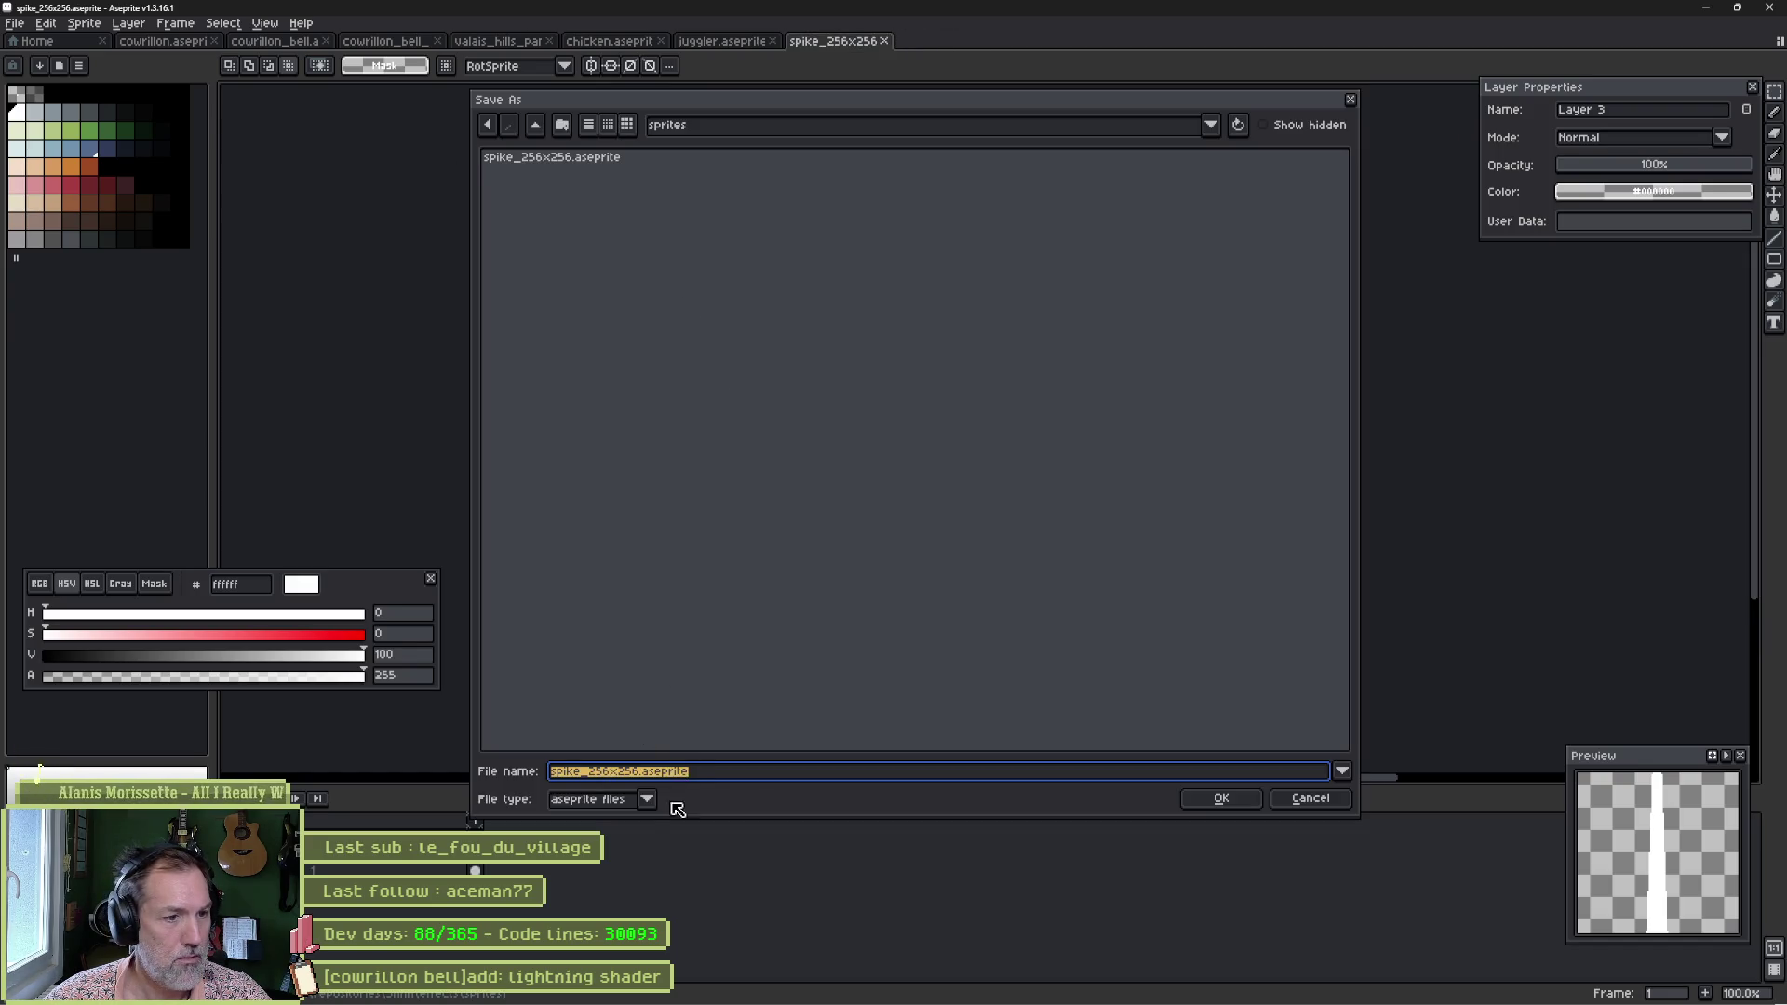
left_click(646, 799)
left_click(595, 719)
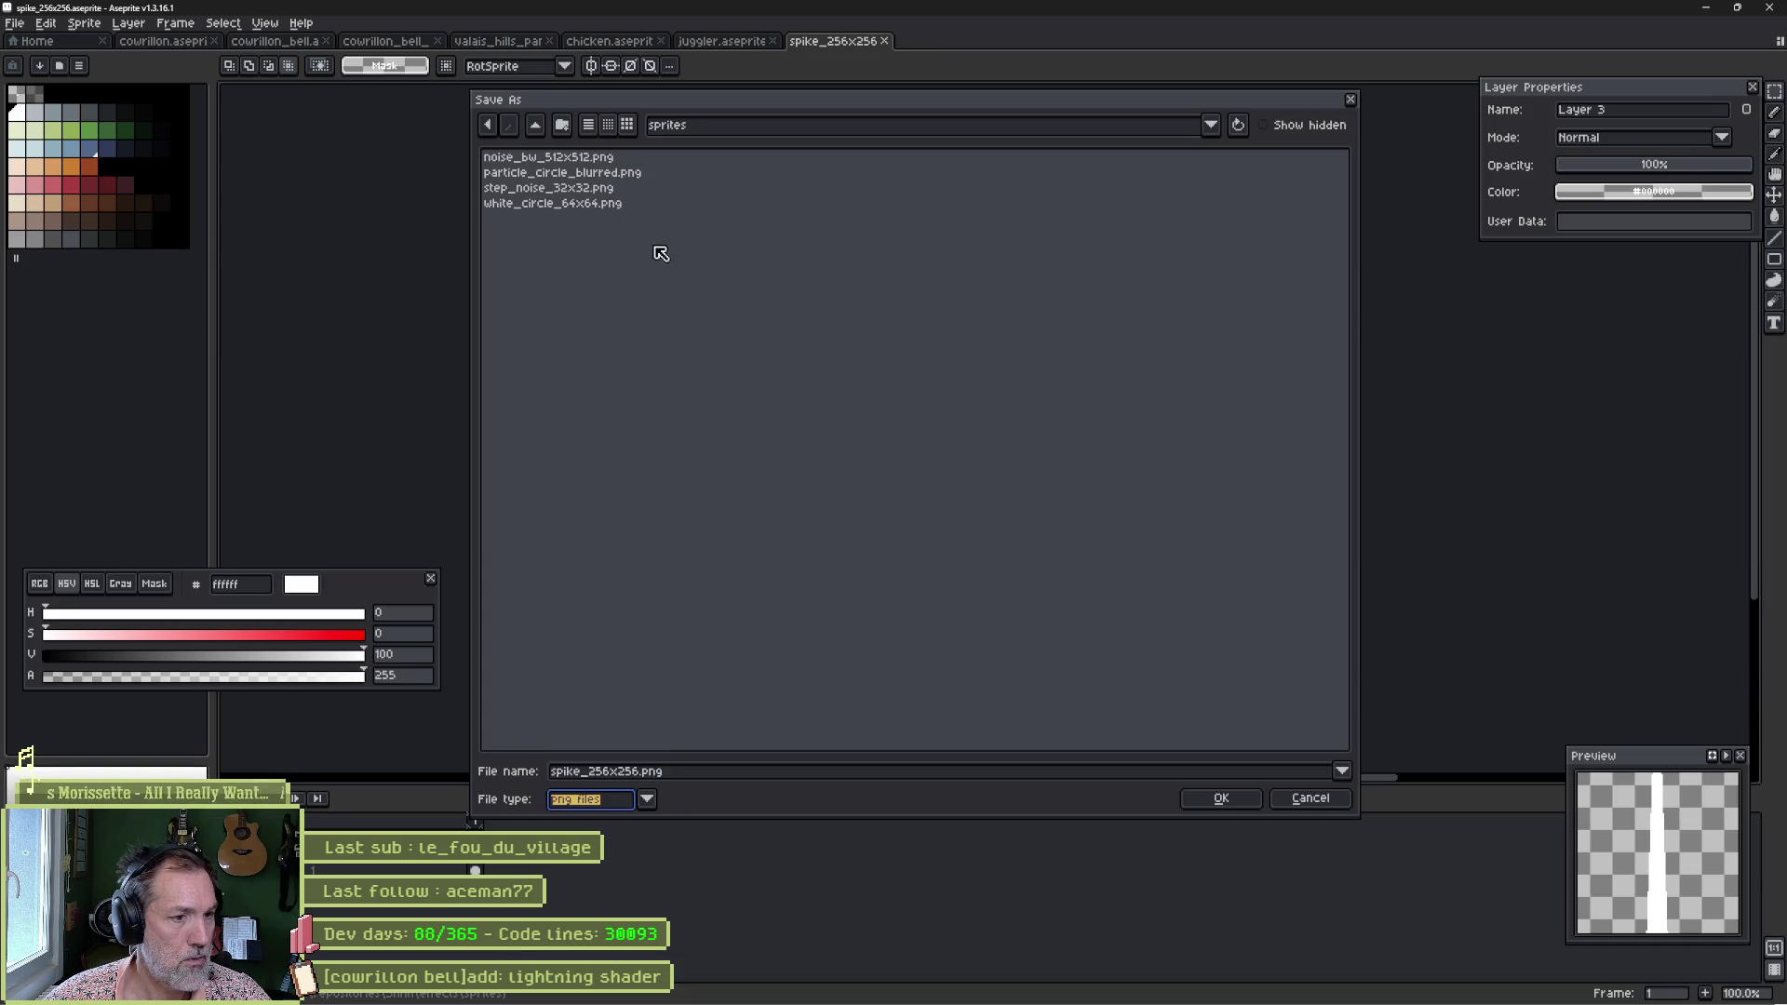
left_click(1217, 797)
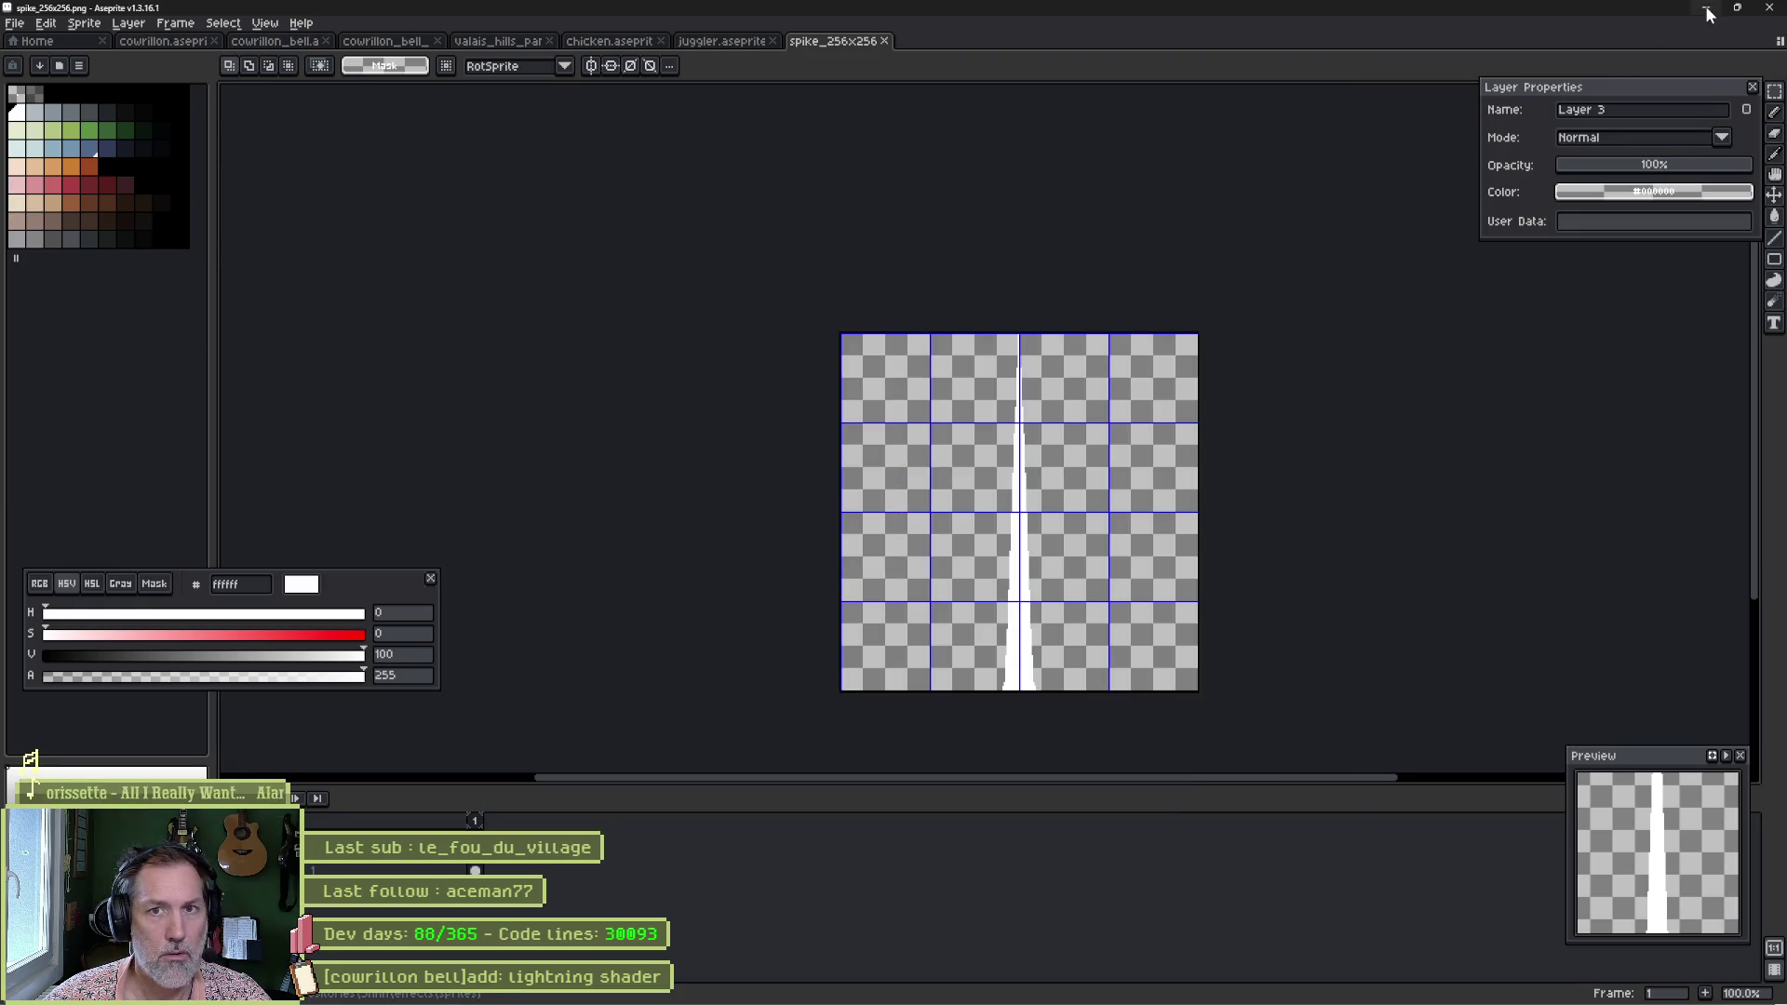
key("alt+Tab")
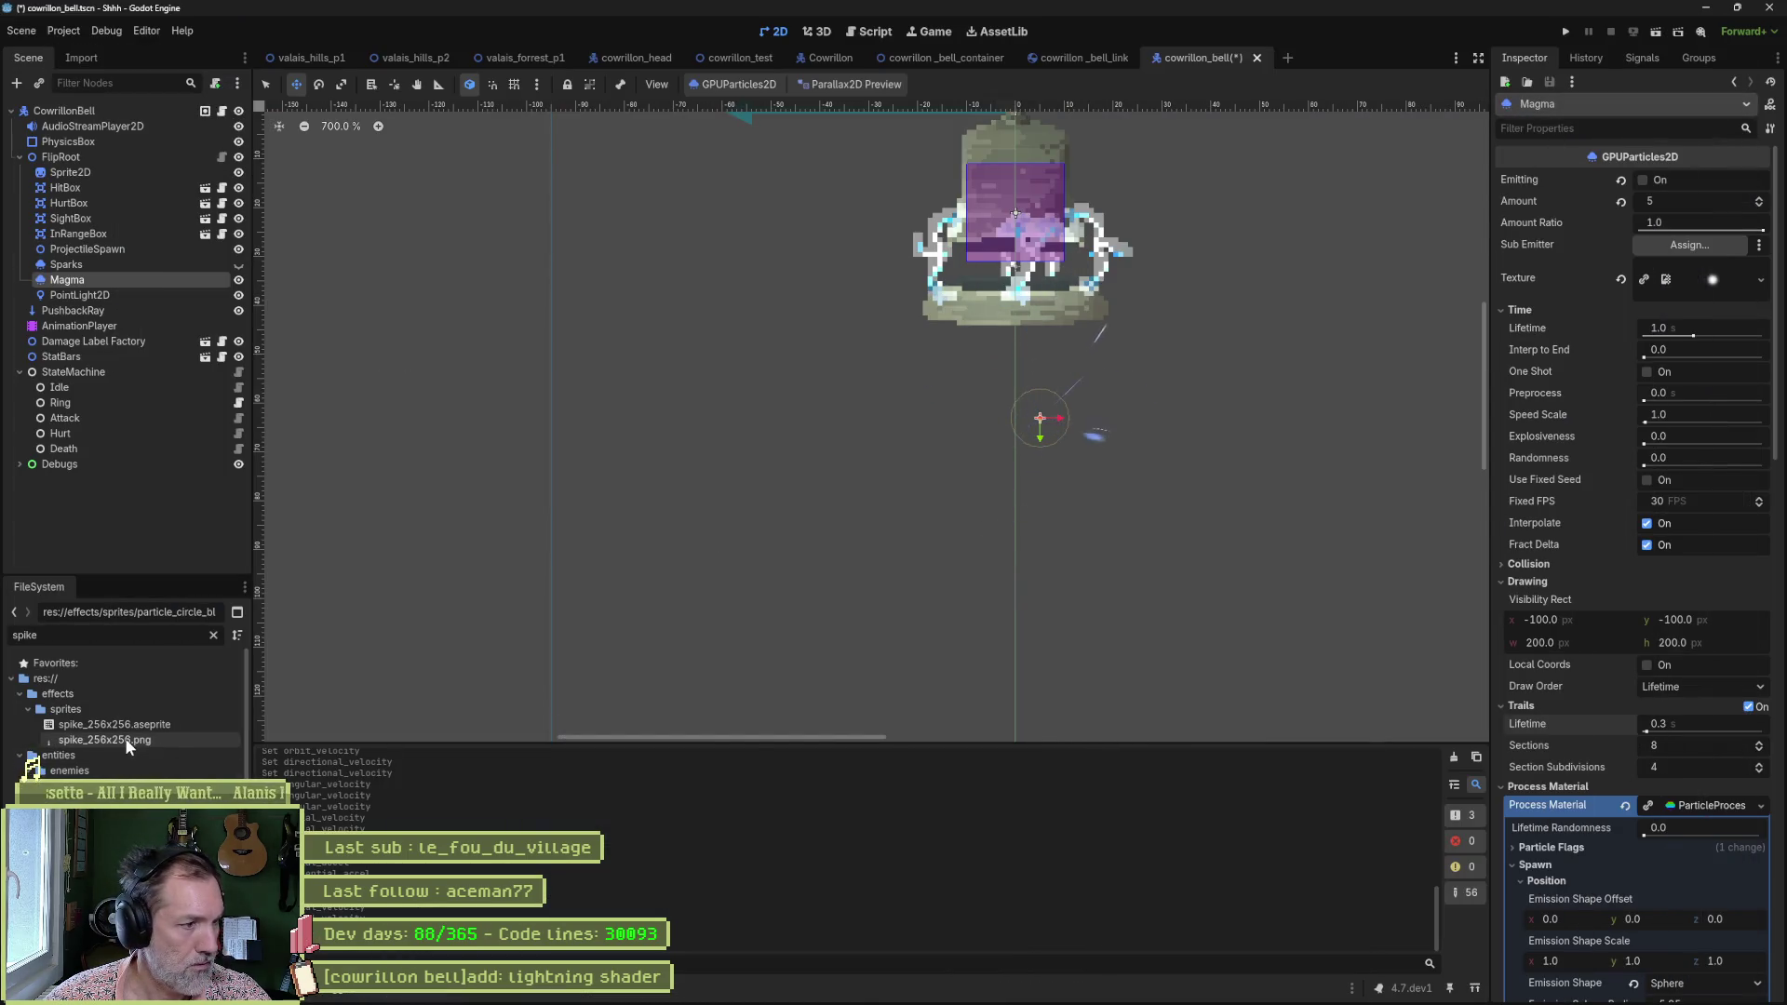
Assign spike_256x256.png as the Magma GPUParticles2D texture, then go back to Aseprite.
mouse_move(124, 739)
left_mouse_down()
mouse_move(1601, 409)
mouse_move(1700, 255)
mouse_move(1696, 273)
left_mouse_up()
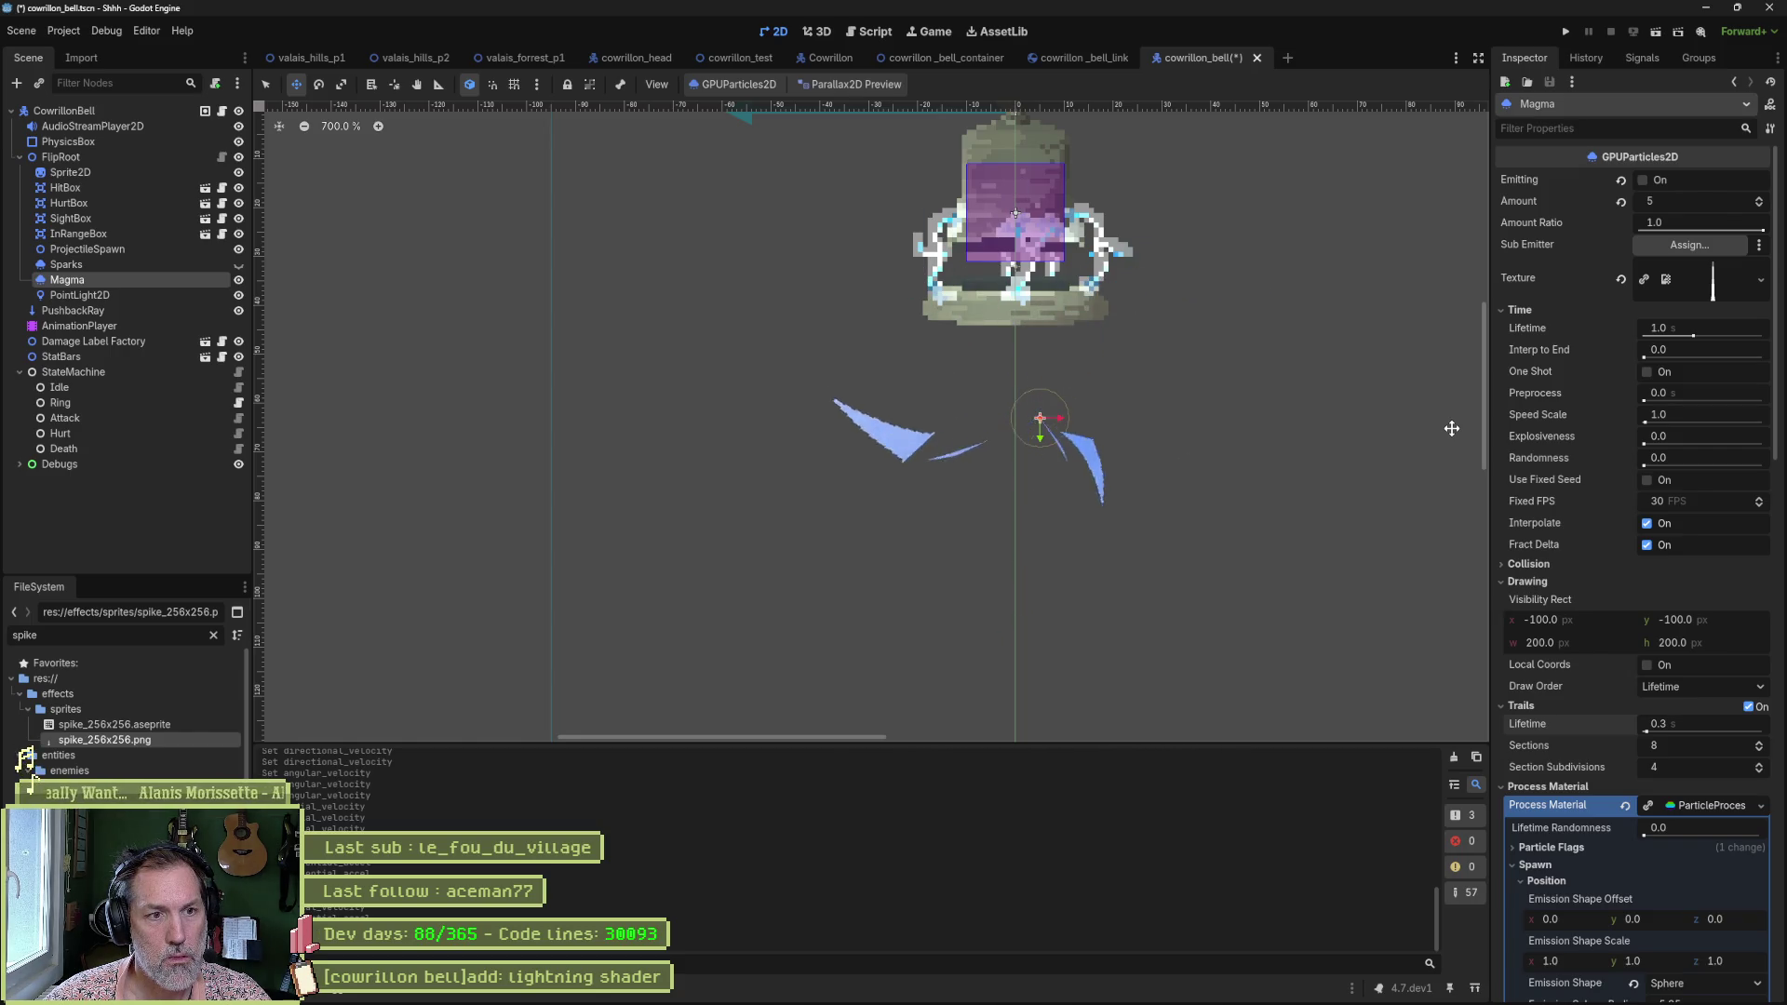
key("alt+Tab")
Shorten the spike from its bottom end with a transform.
key("v")
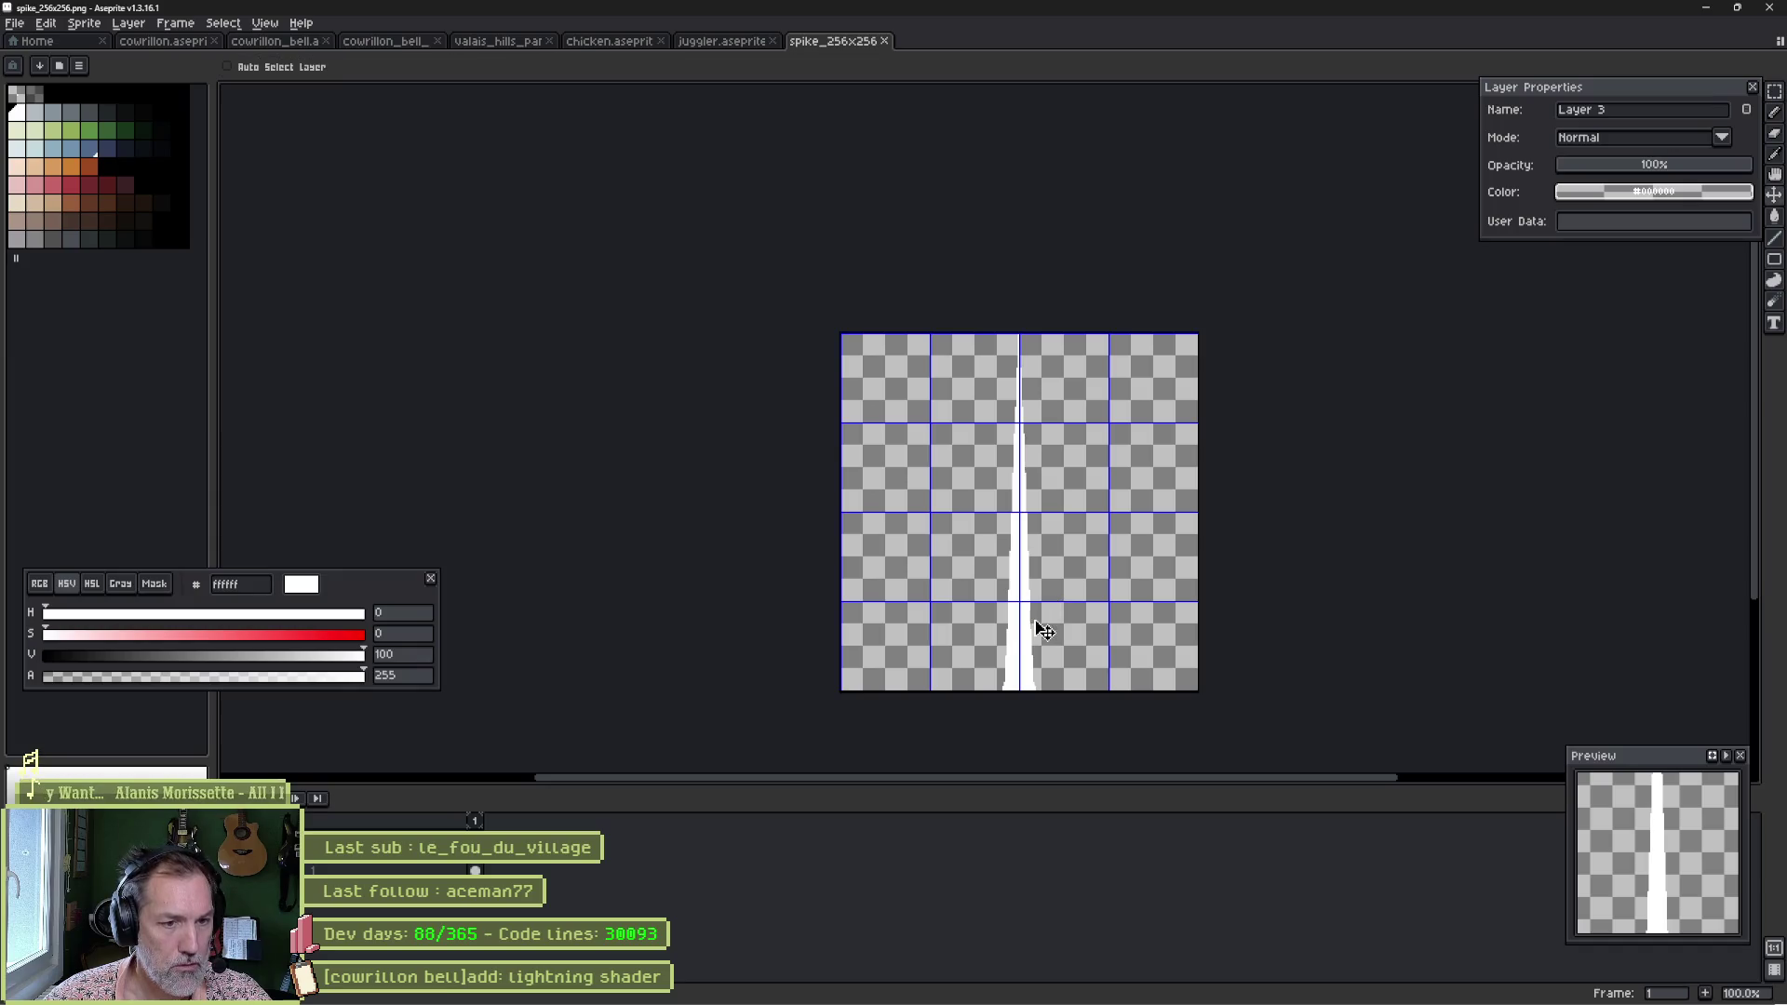
mouse_move(1025, 627)
left_mouse_down()
mouse_move(1033, 486)
mouse_move(1033, 538)
left_mouse_up()
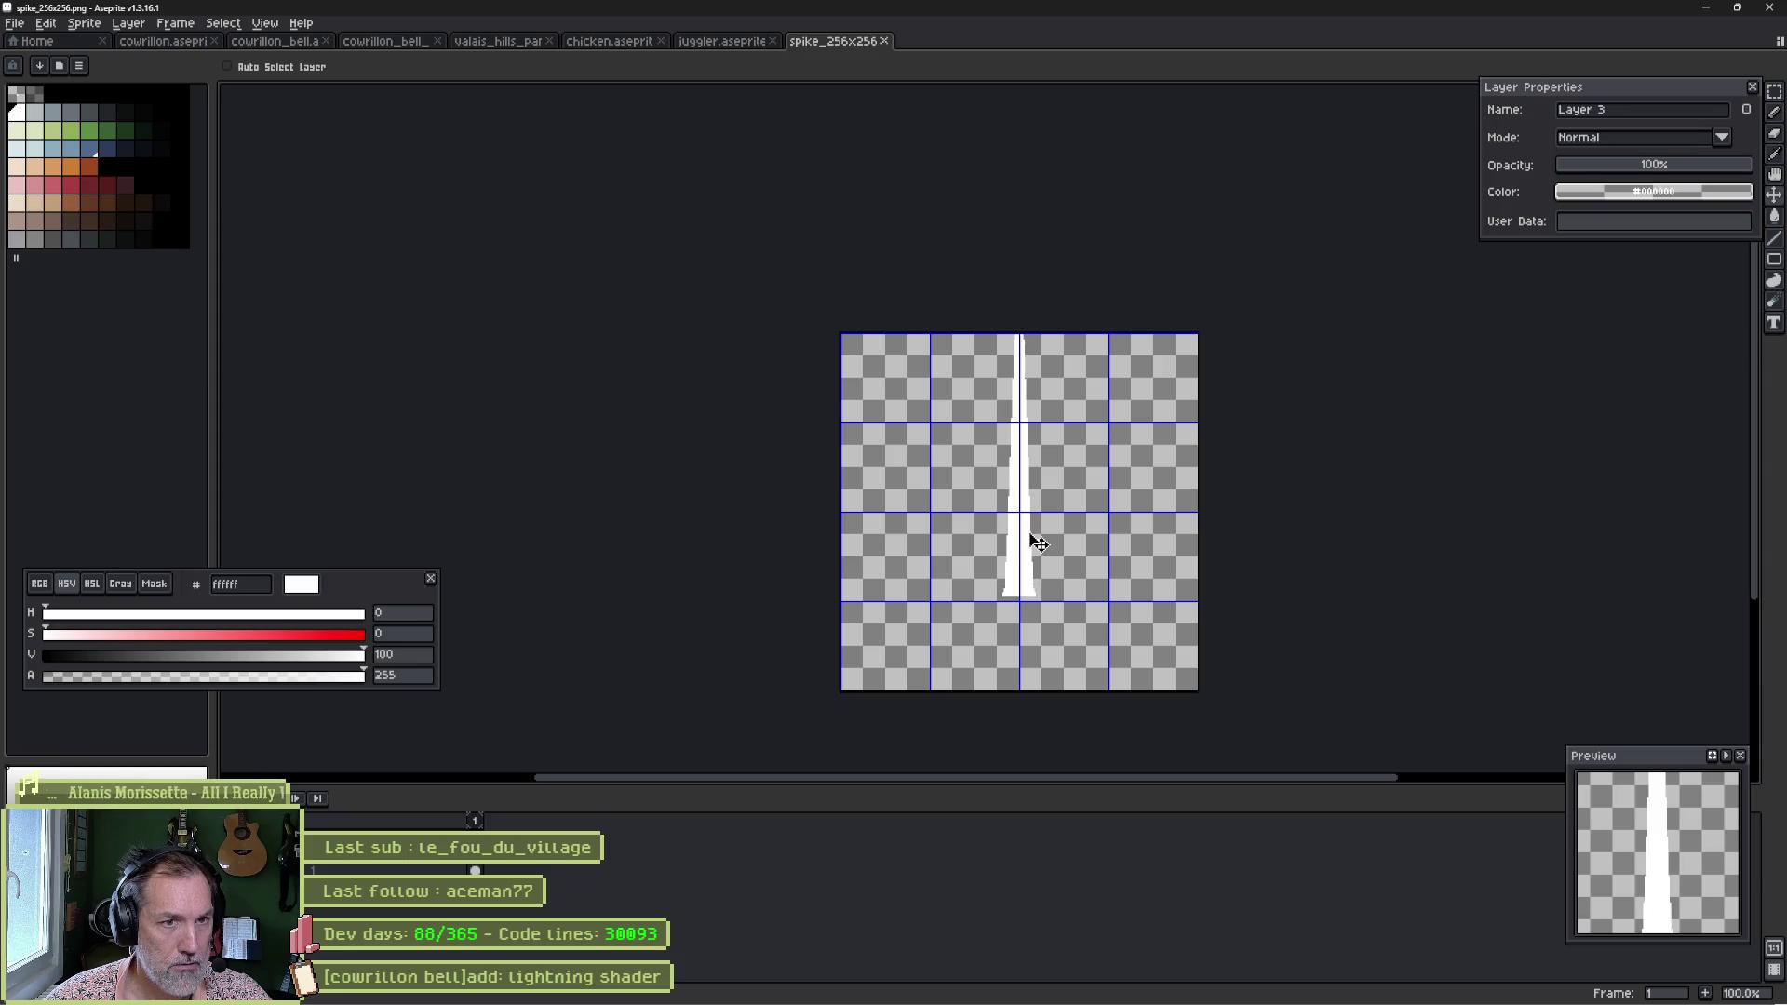
key("ctrl+z")
key("ctrl+t")
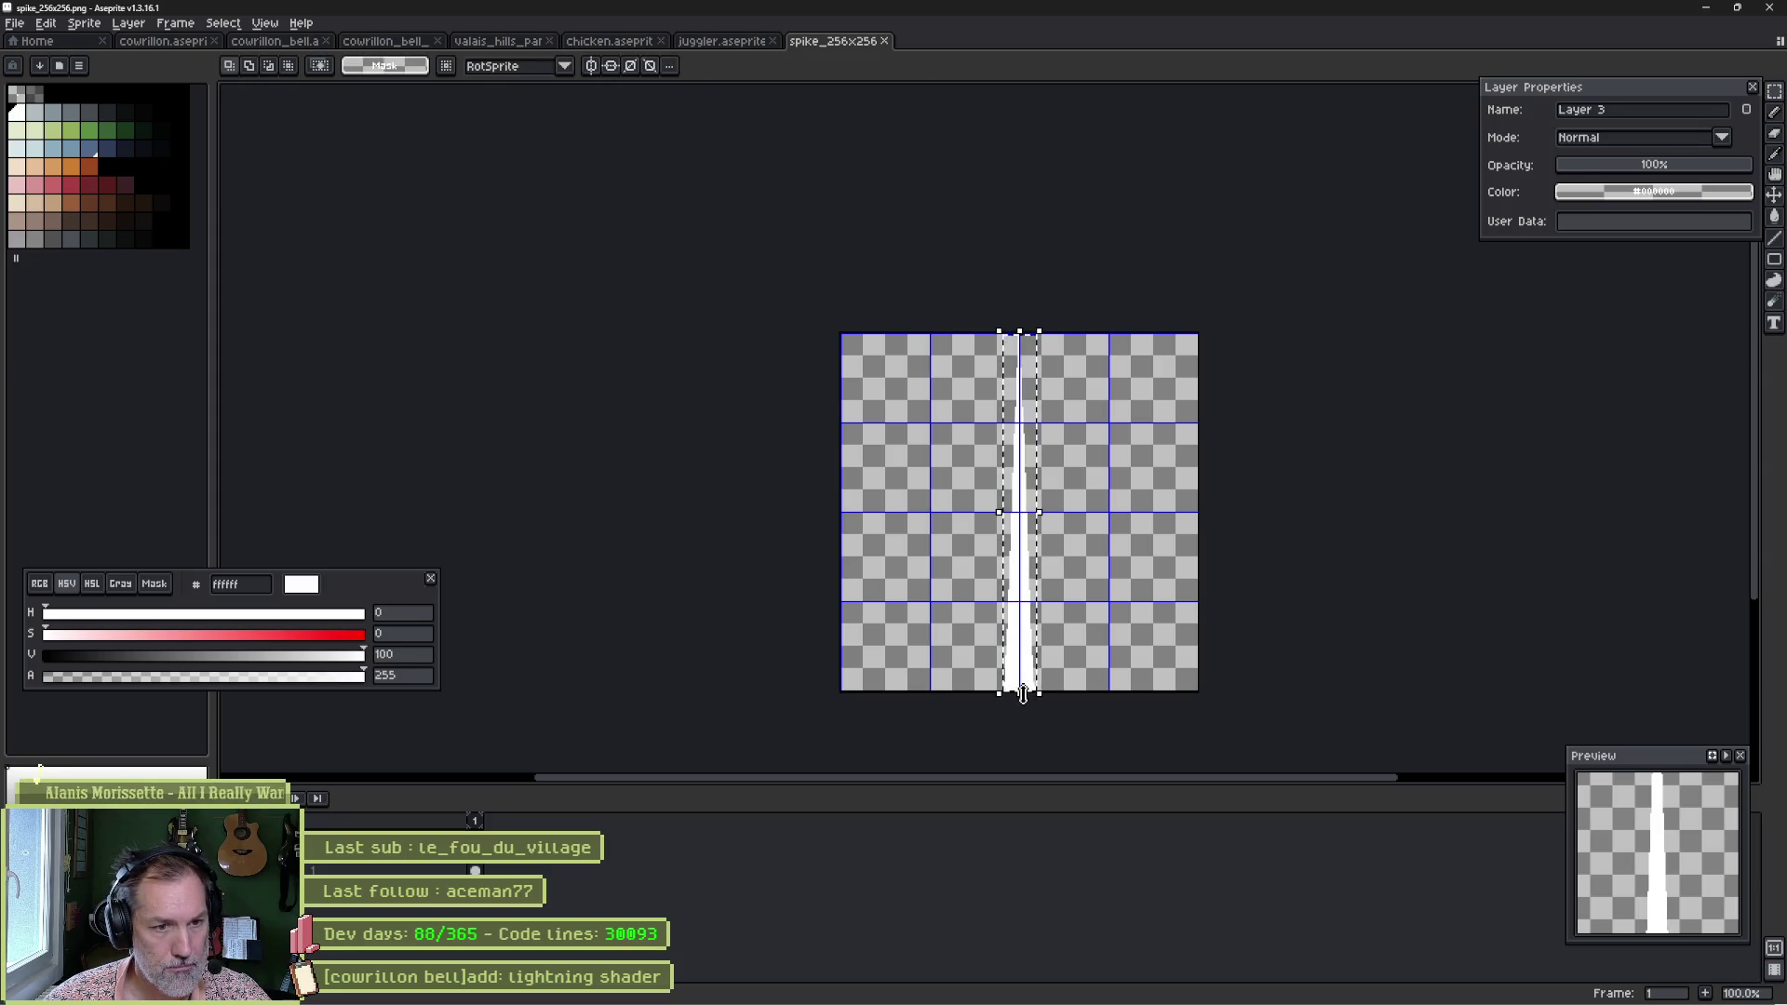
left_click_drag(1021, 690, 1041, 536)
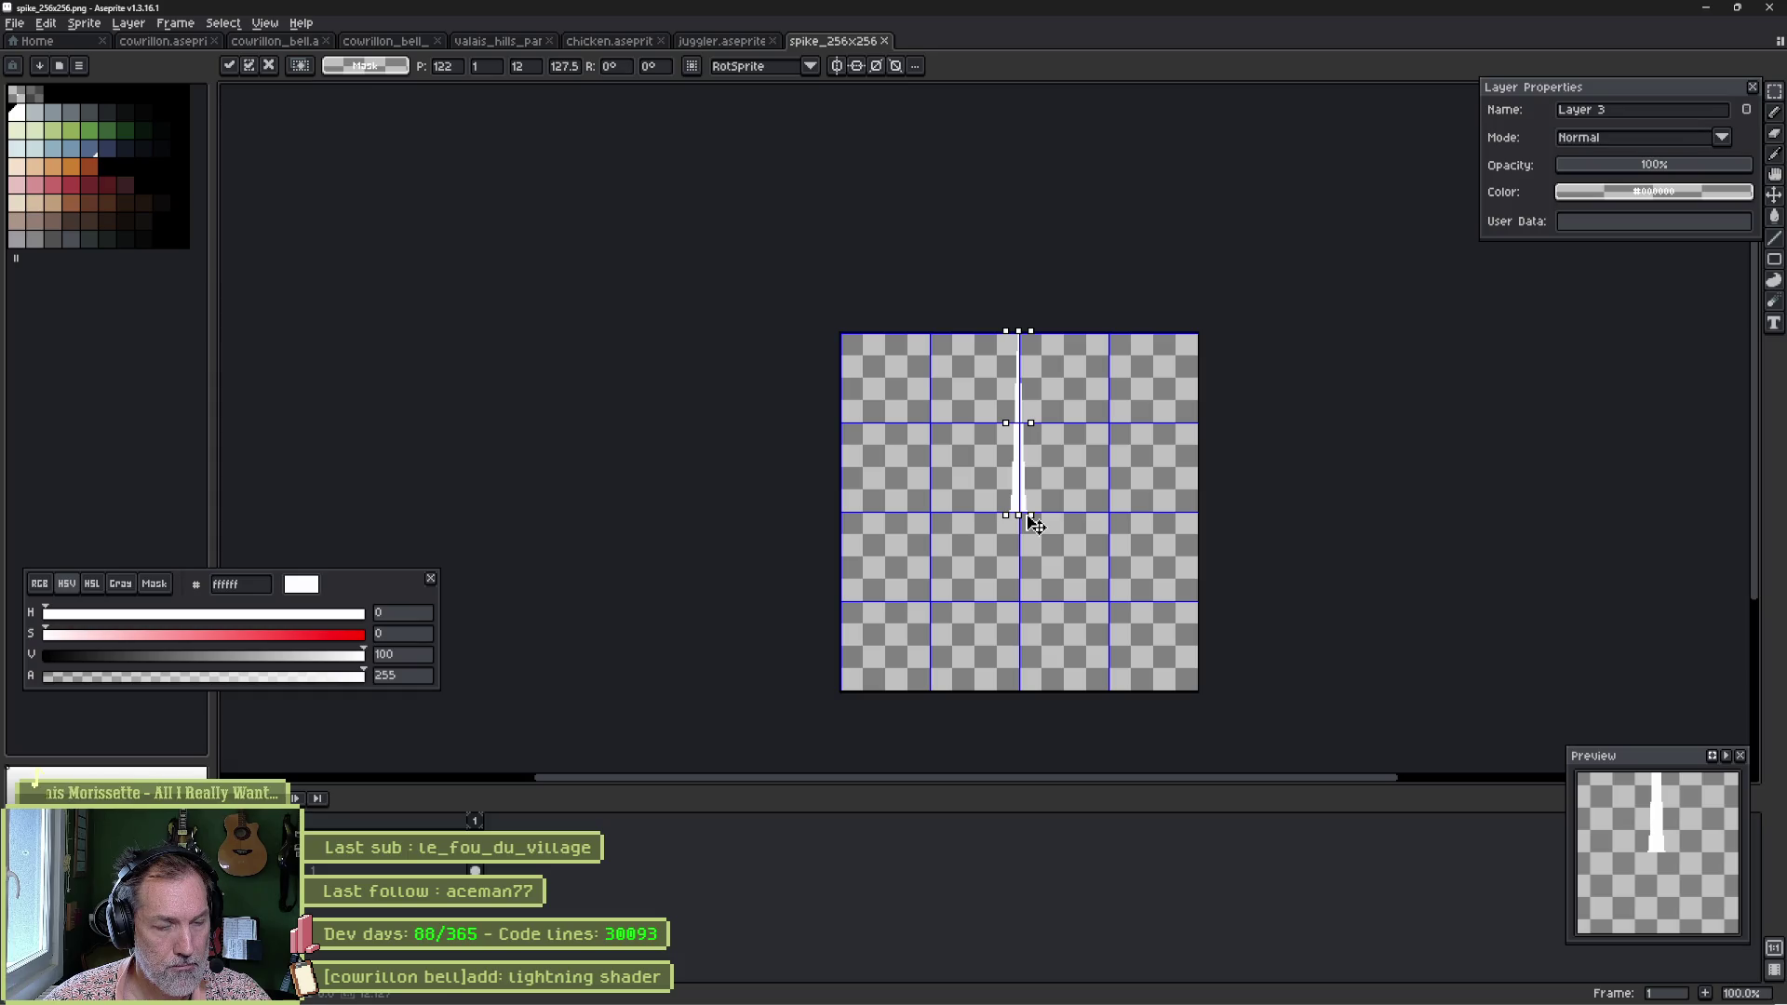
left_click(935, 561)
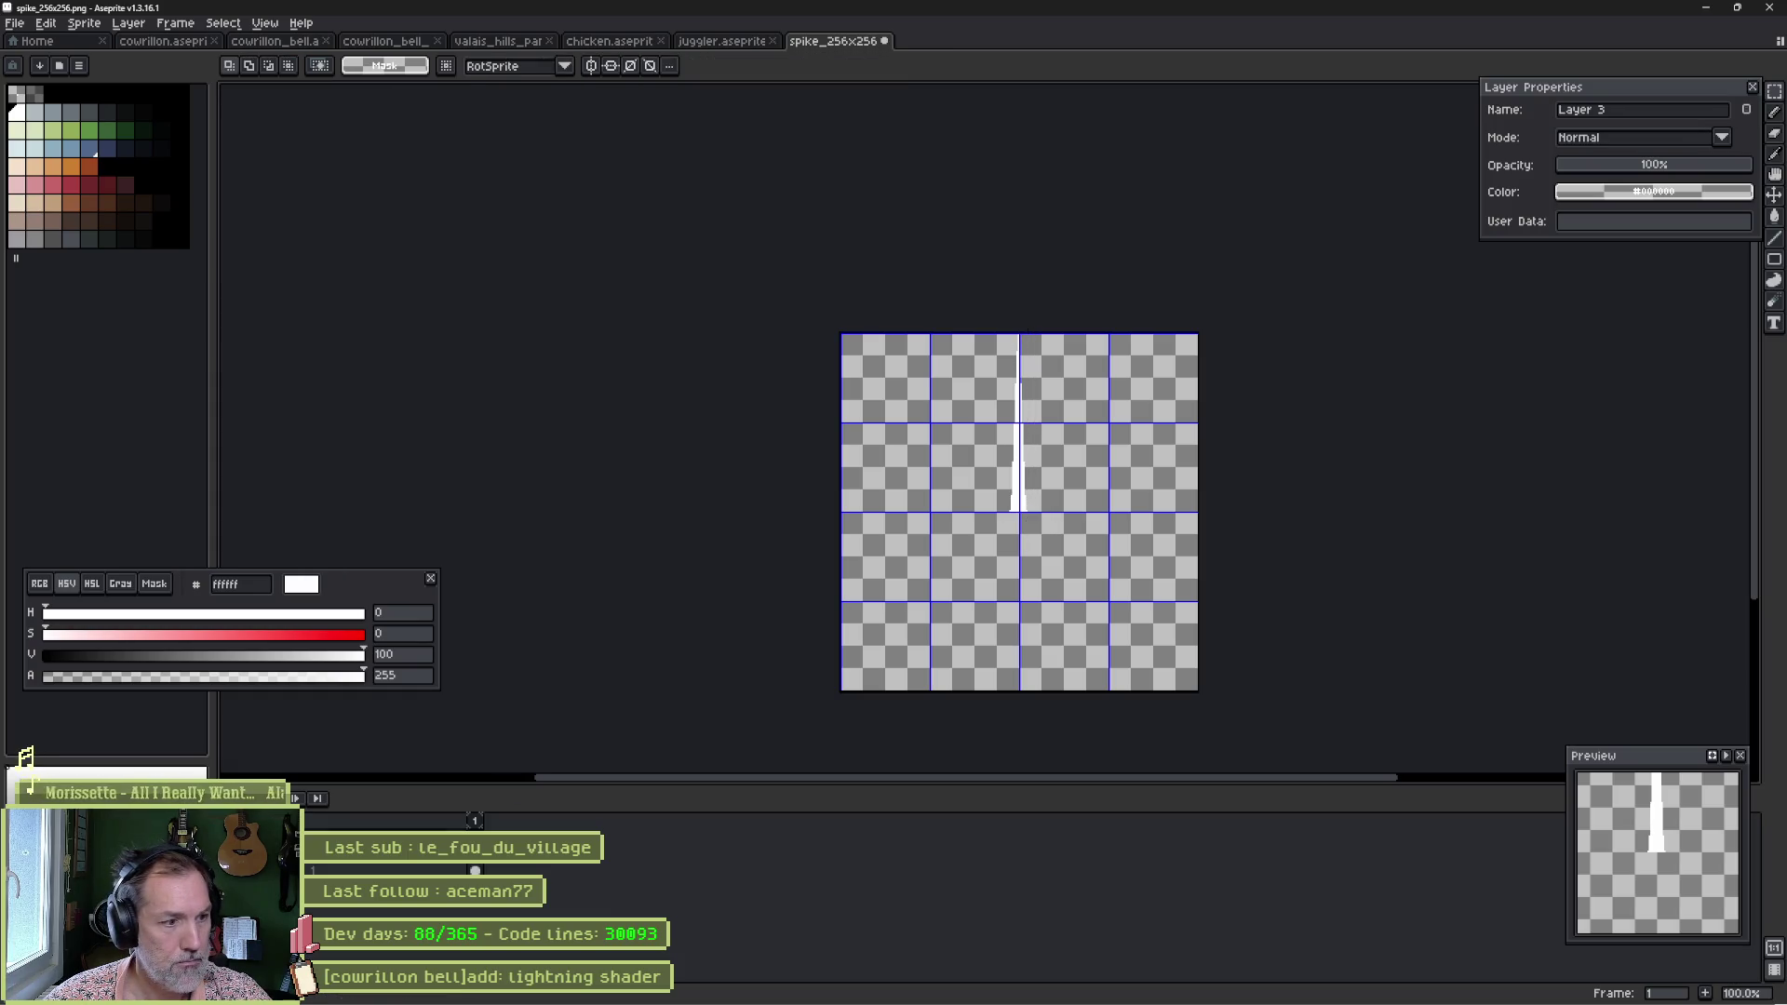
Add a vertically flipped copy of the spike below it, then inspect spike_256x256.png in Godot.
scroll(1058, 535, "up", 1)
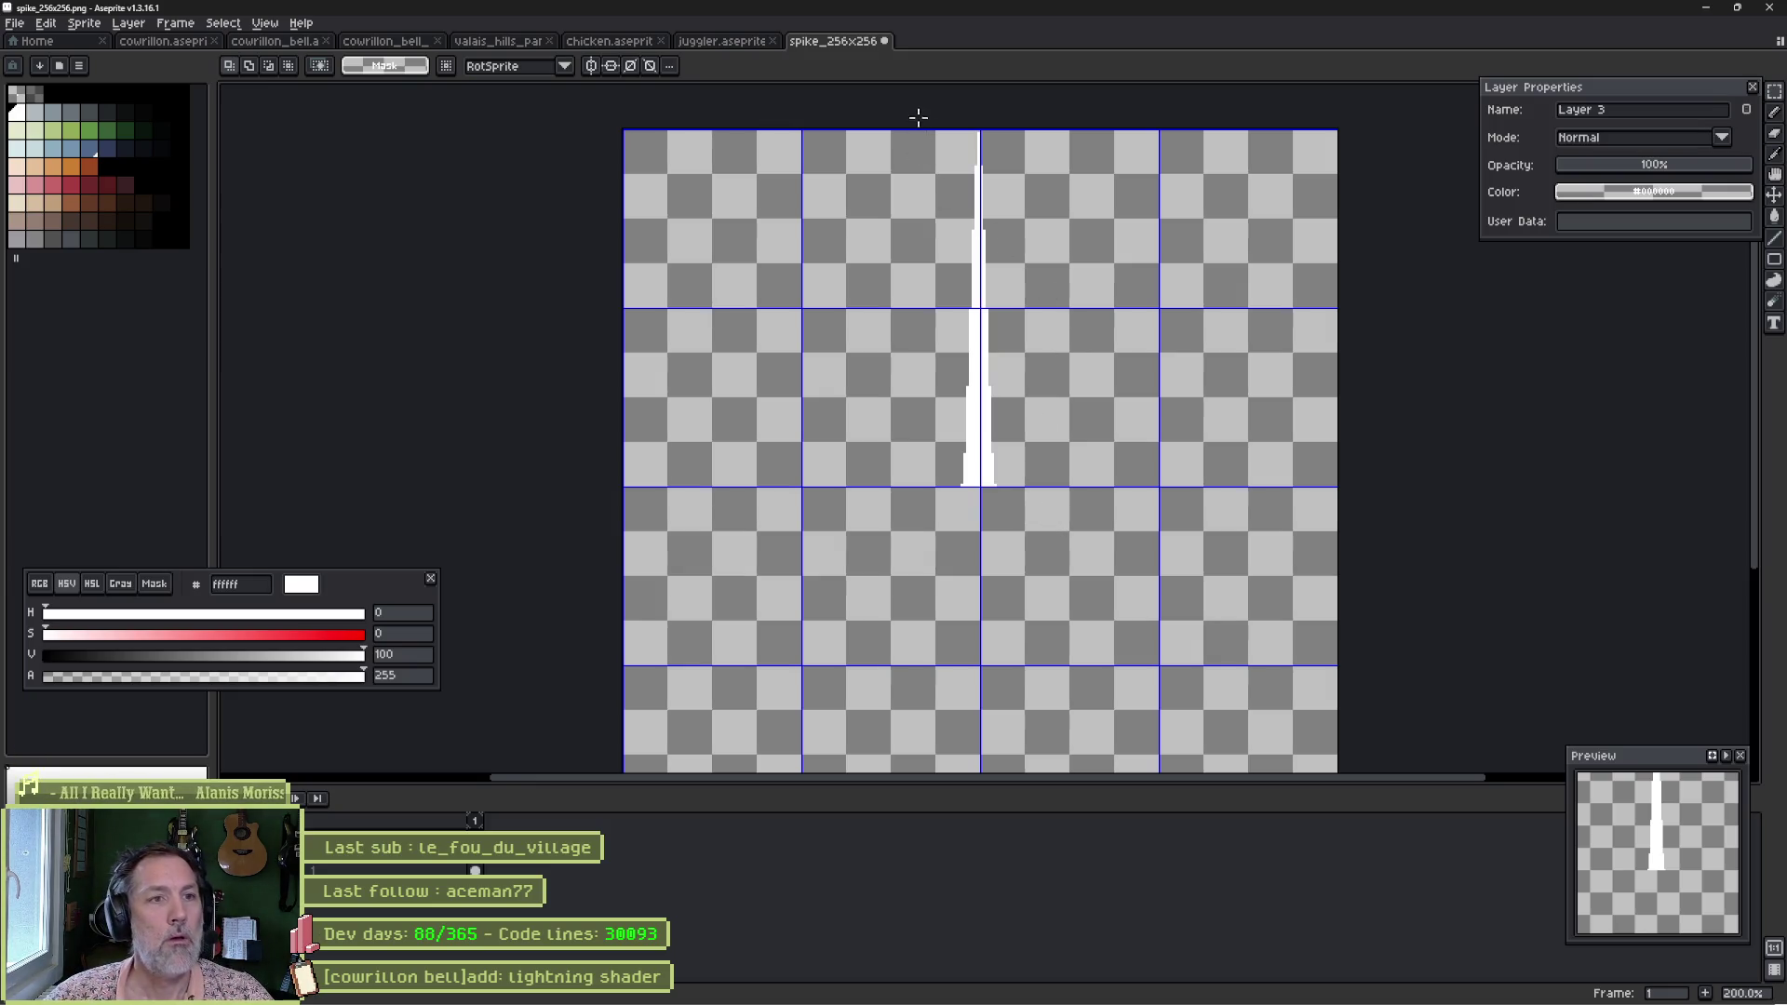
mouse_move(917, 118)
left_mouse_down()
mouse_move(1090, 477)
mouse_move(1030, 491)
left_mouse_up()
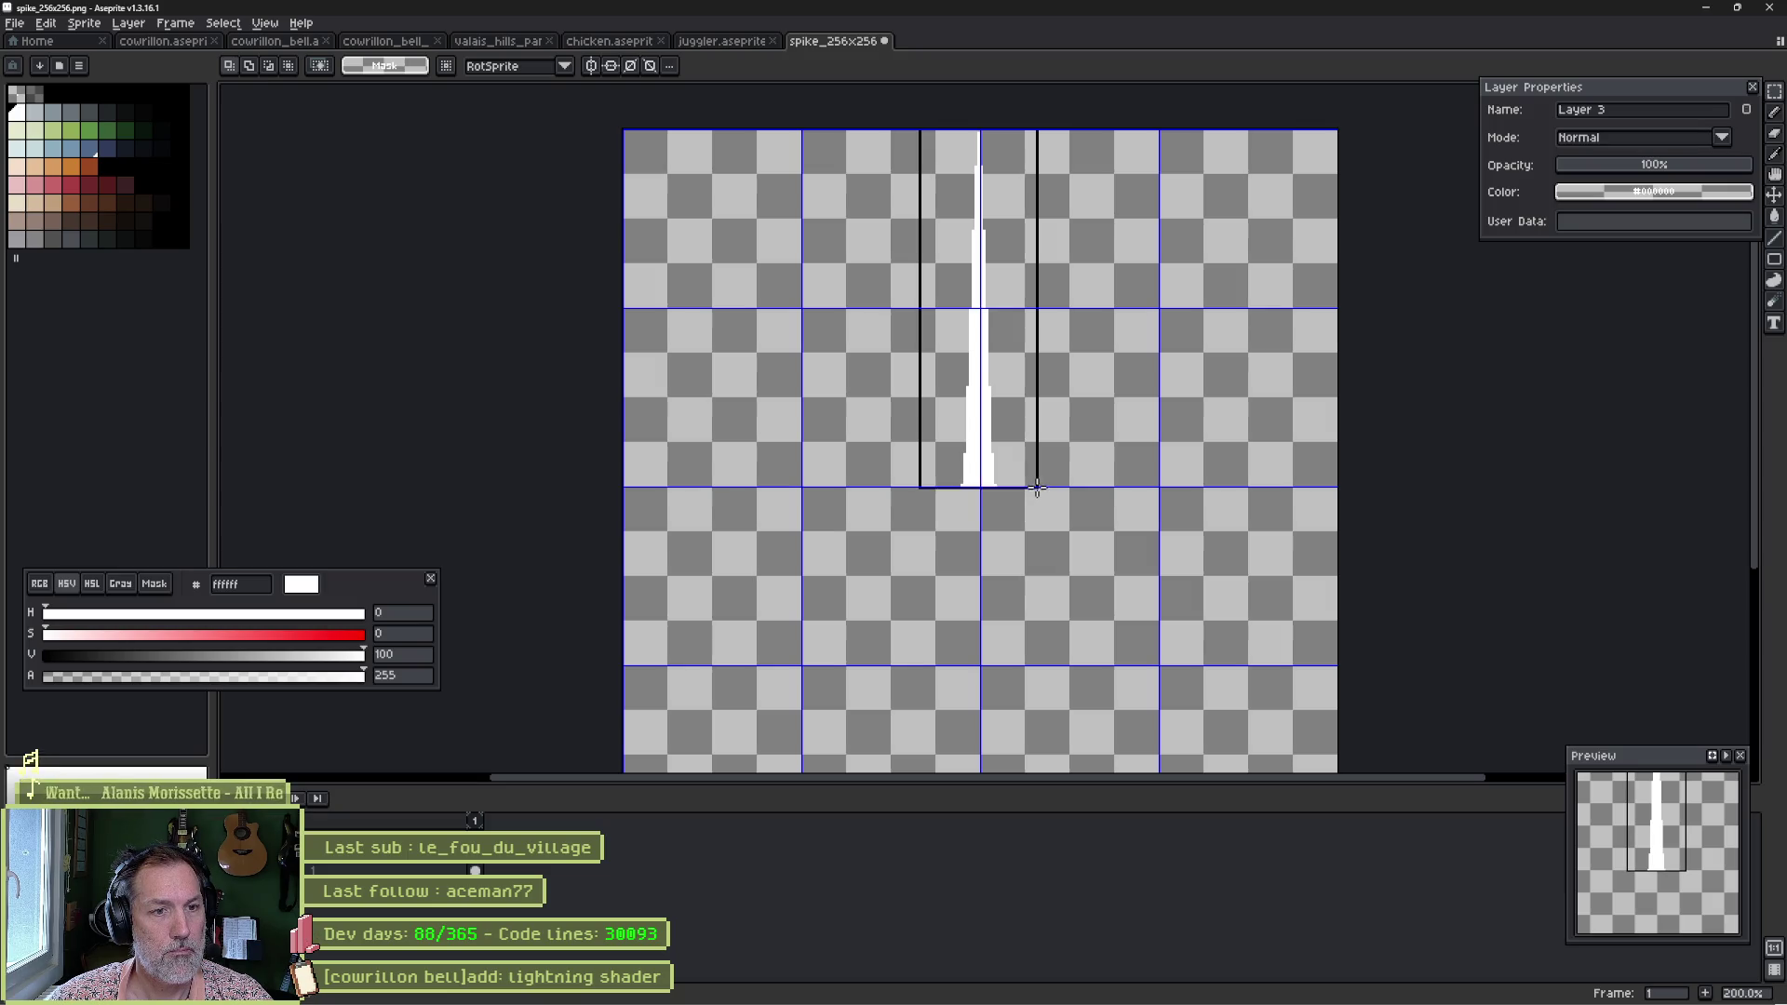
left_click_drag(1039, 487, 1042, 491)
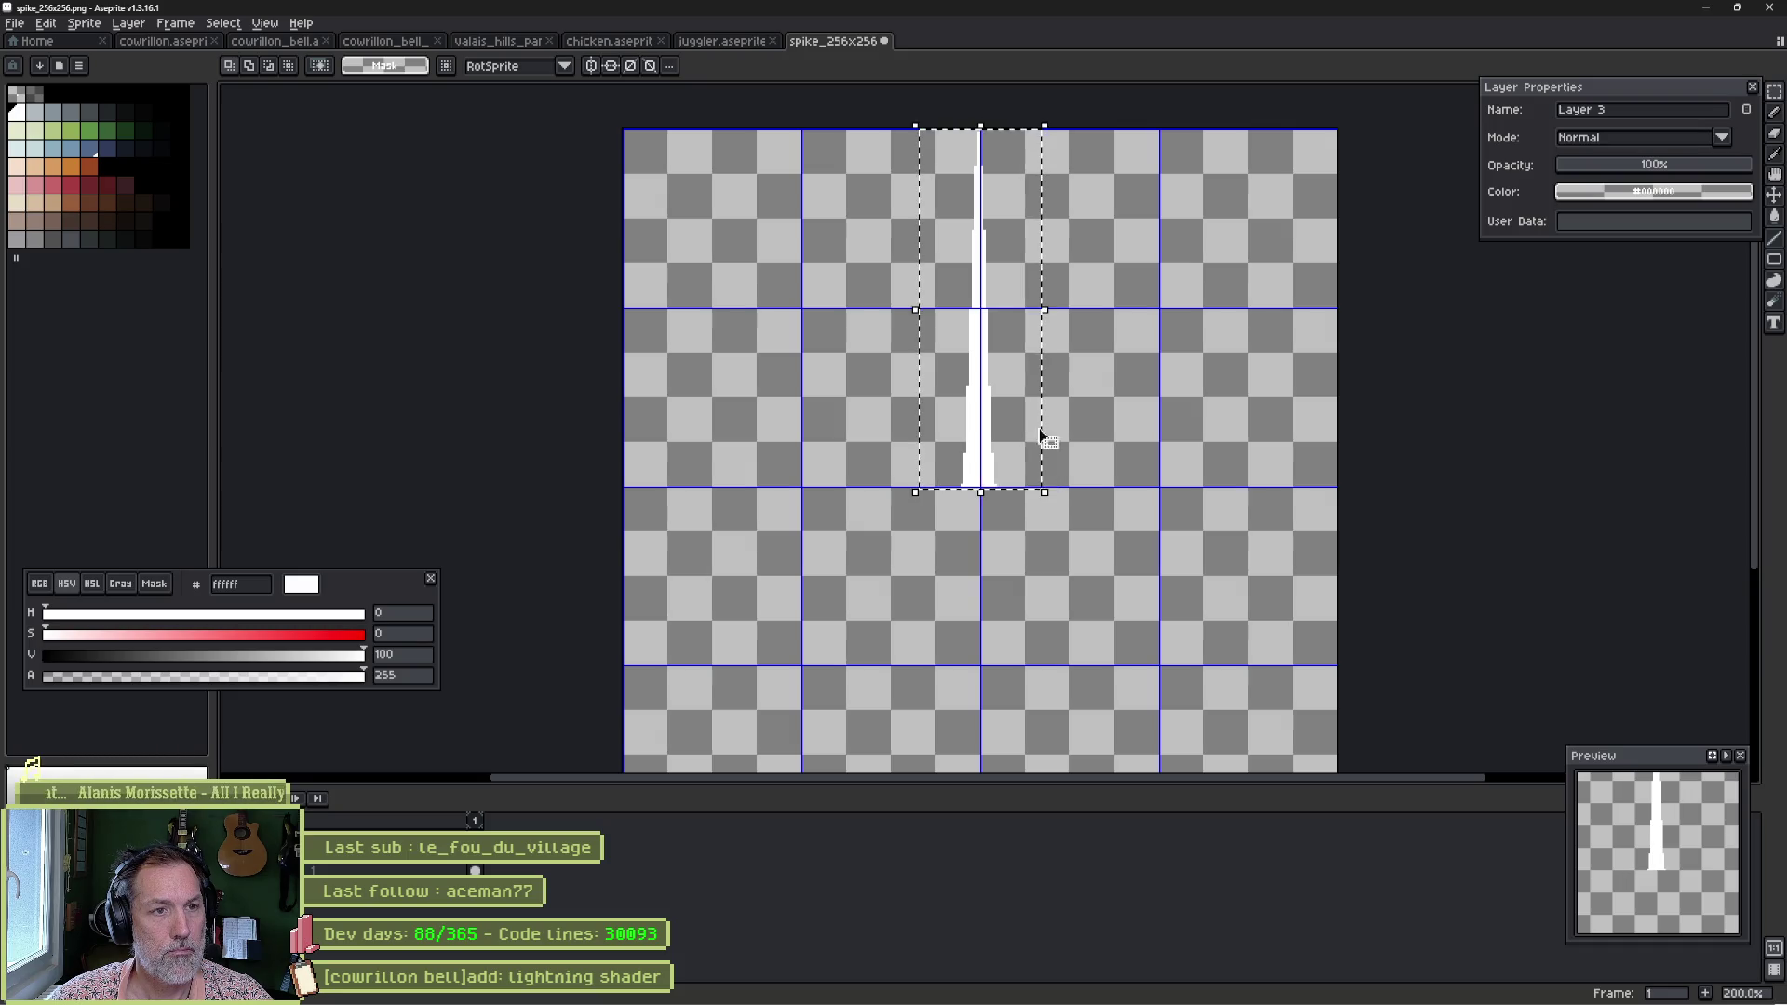
key("i")
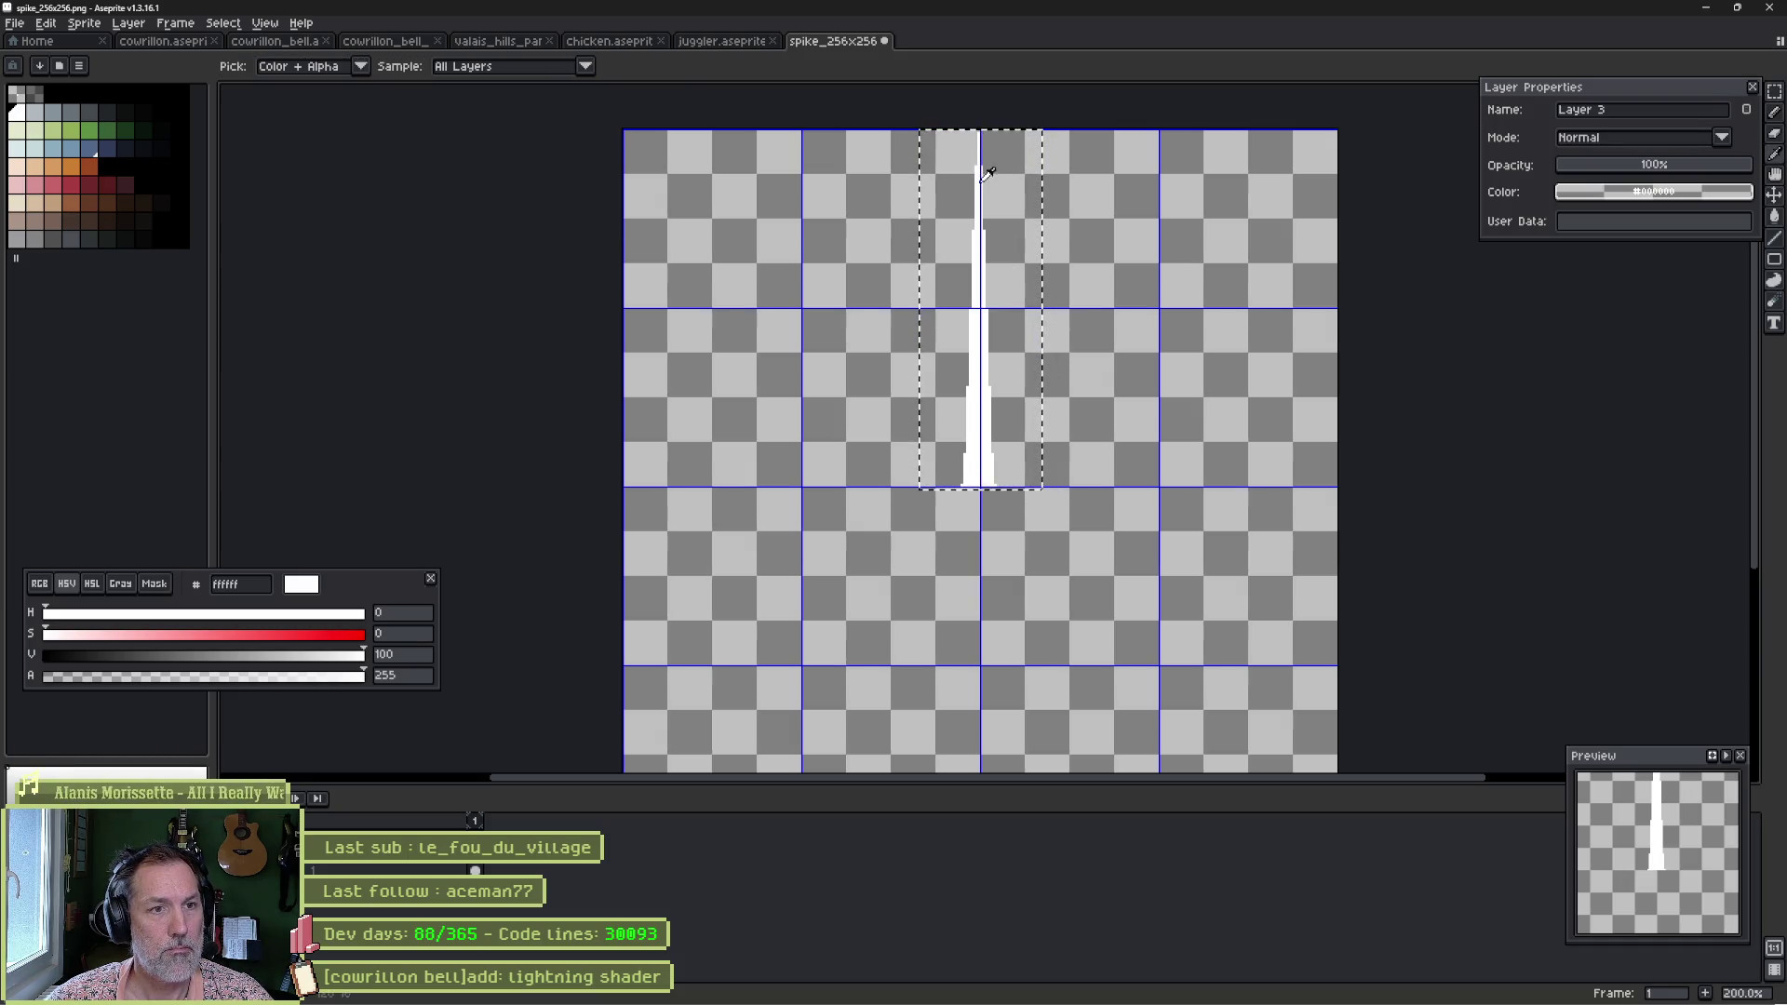
left_click_drag(984, 199, 982, 465)
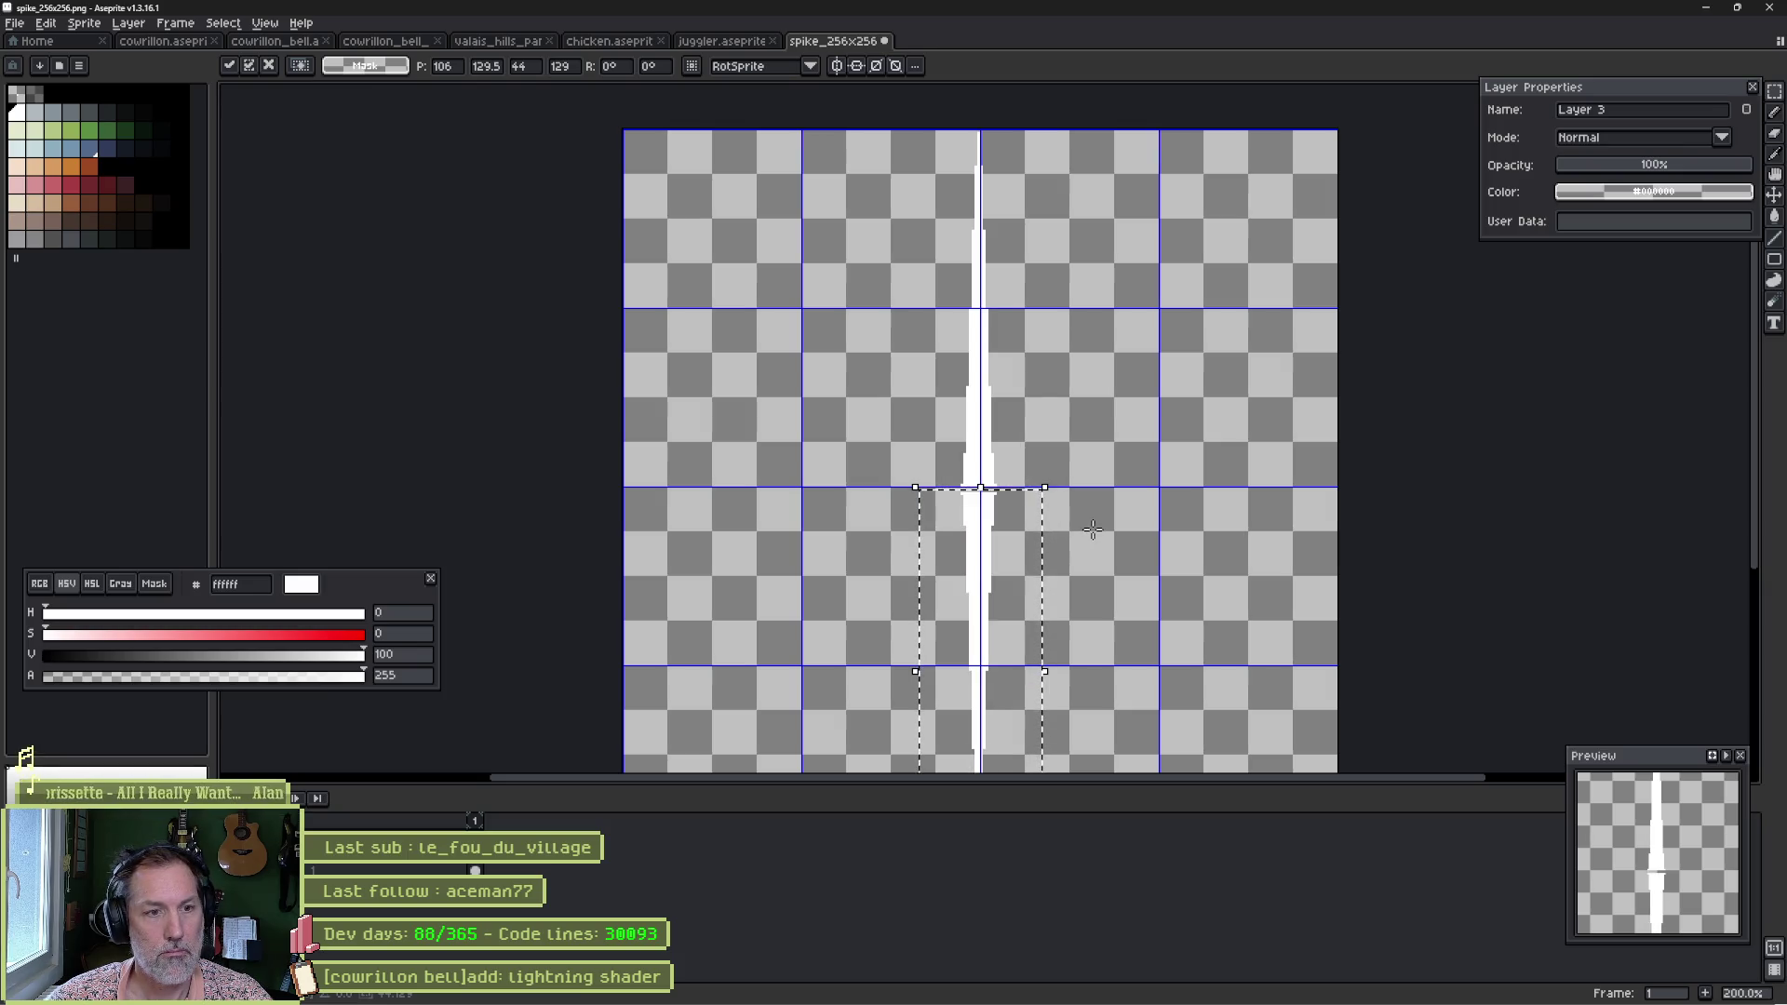
key("shift+v")
key("Up")
key("Up")
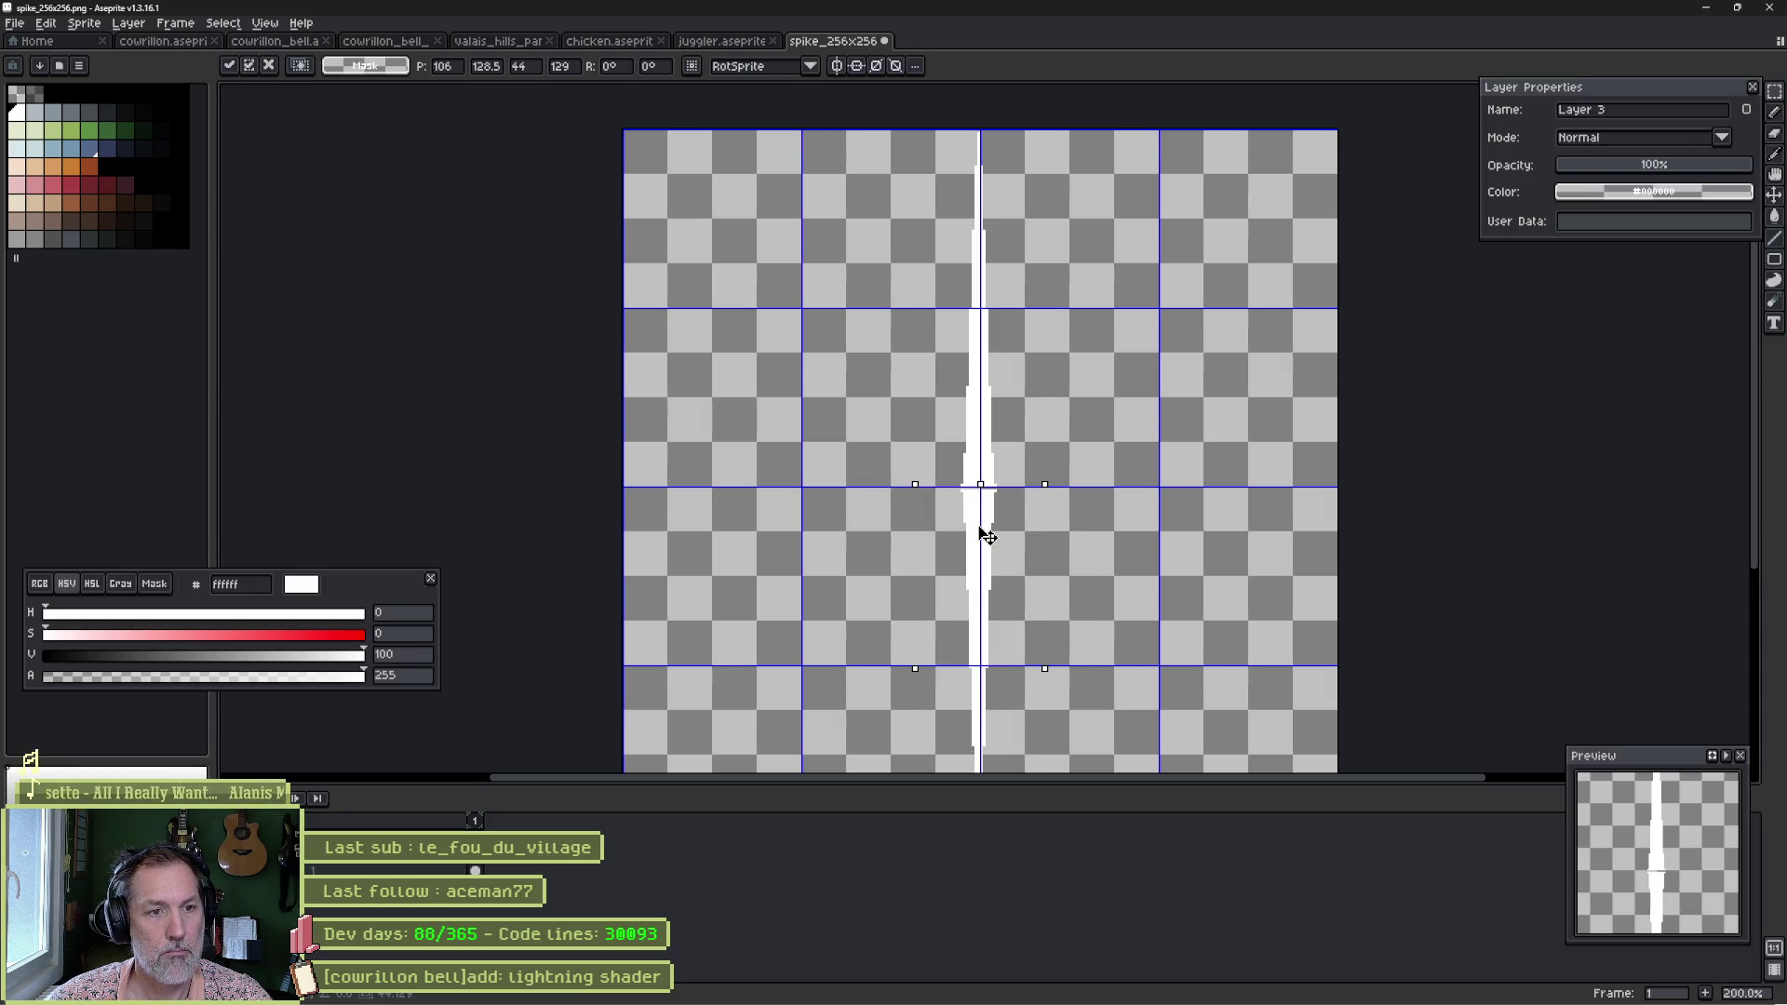
scroll(977, 519, "down", 1)
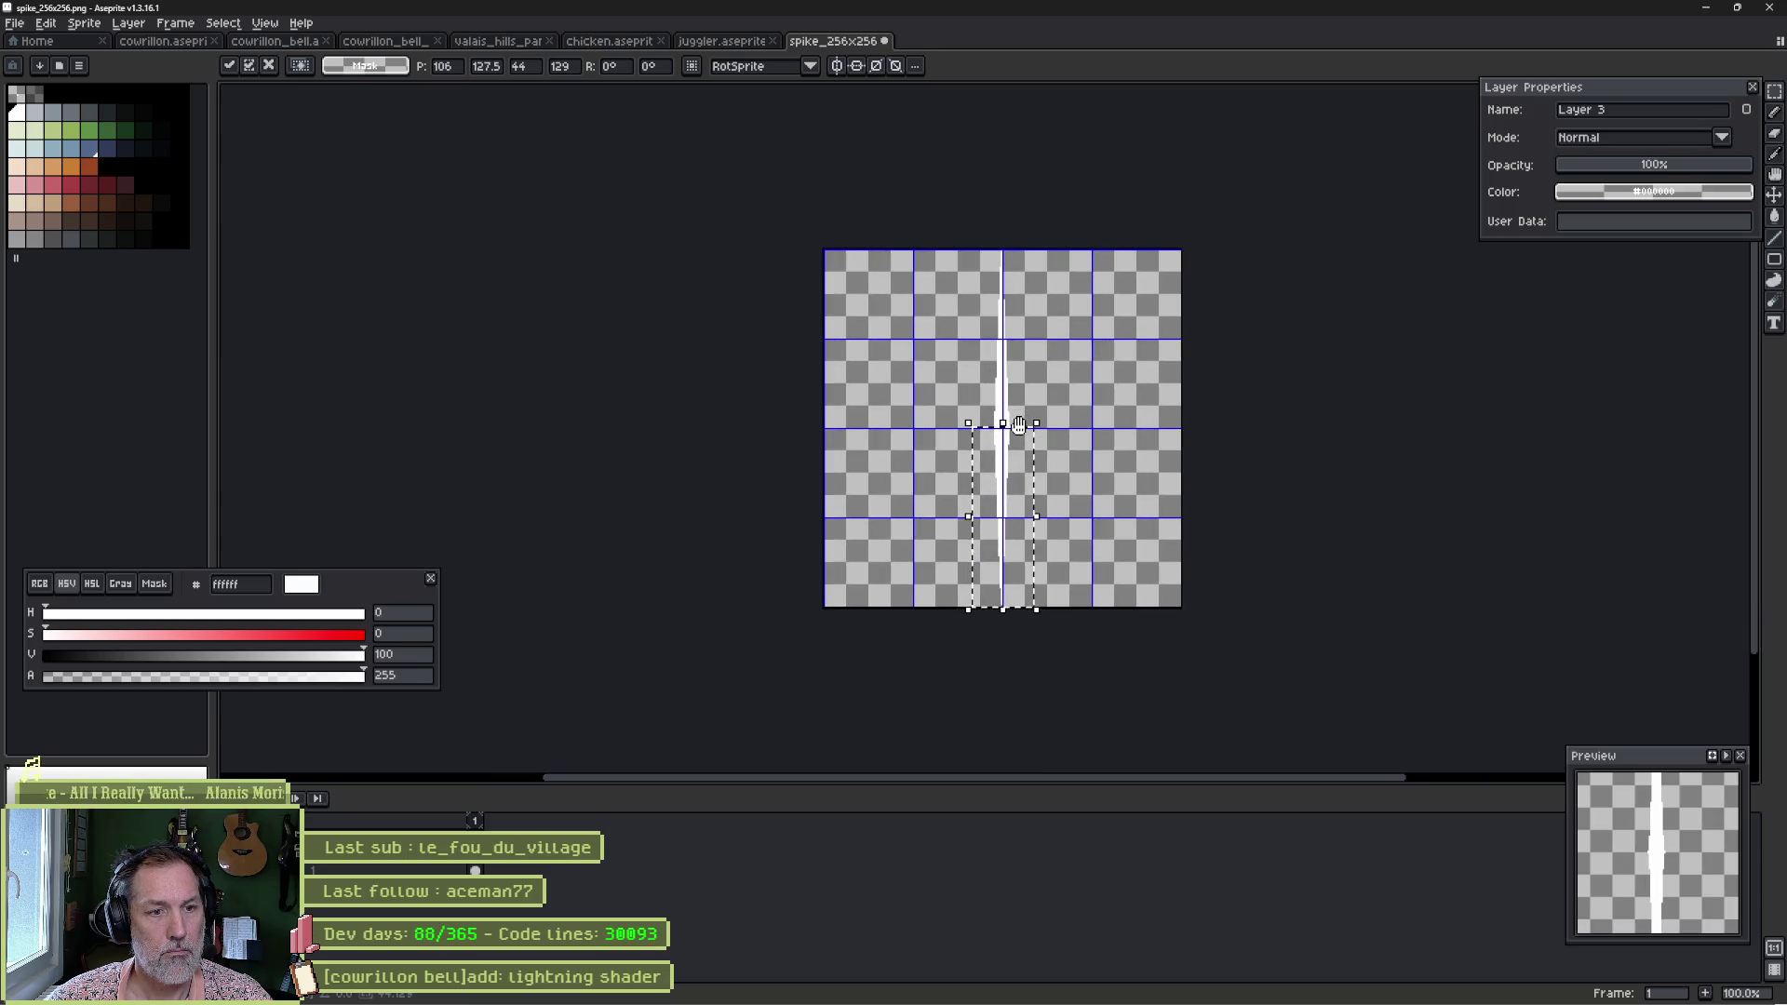
left_click(1095, 436)
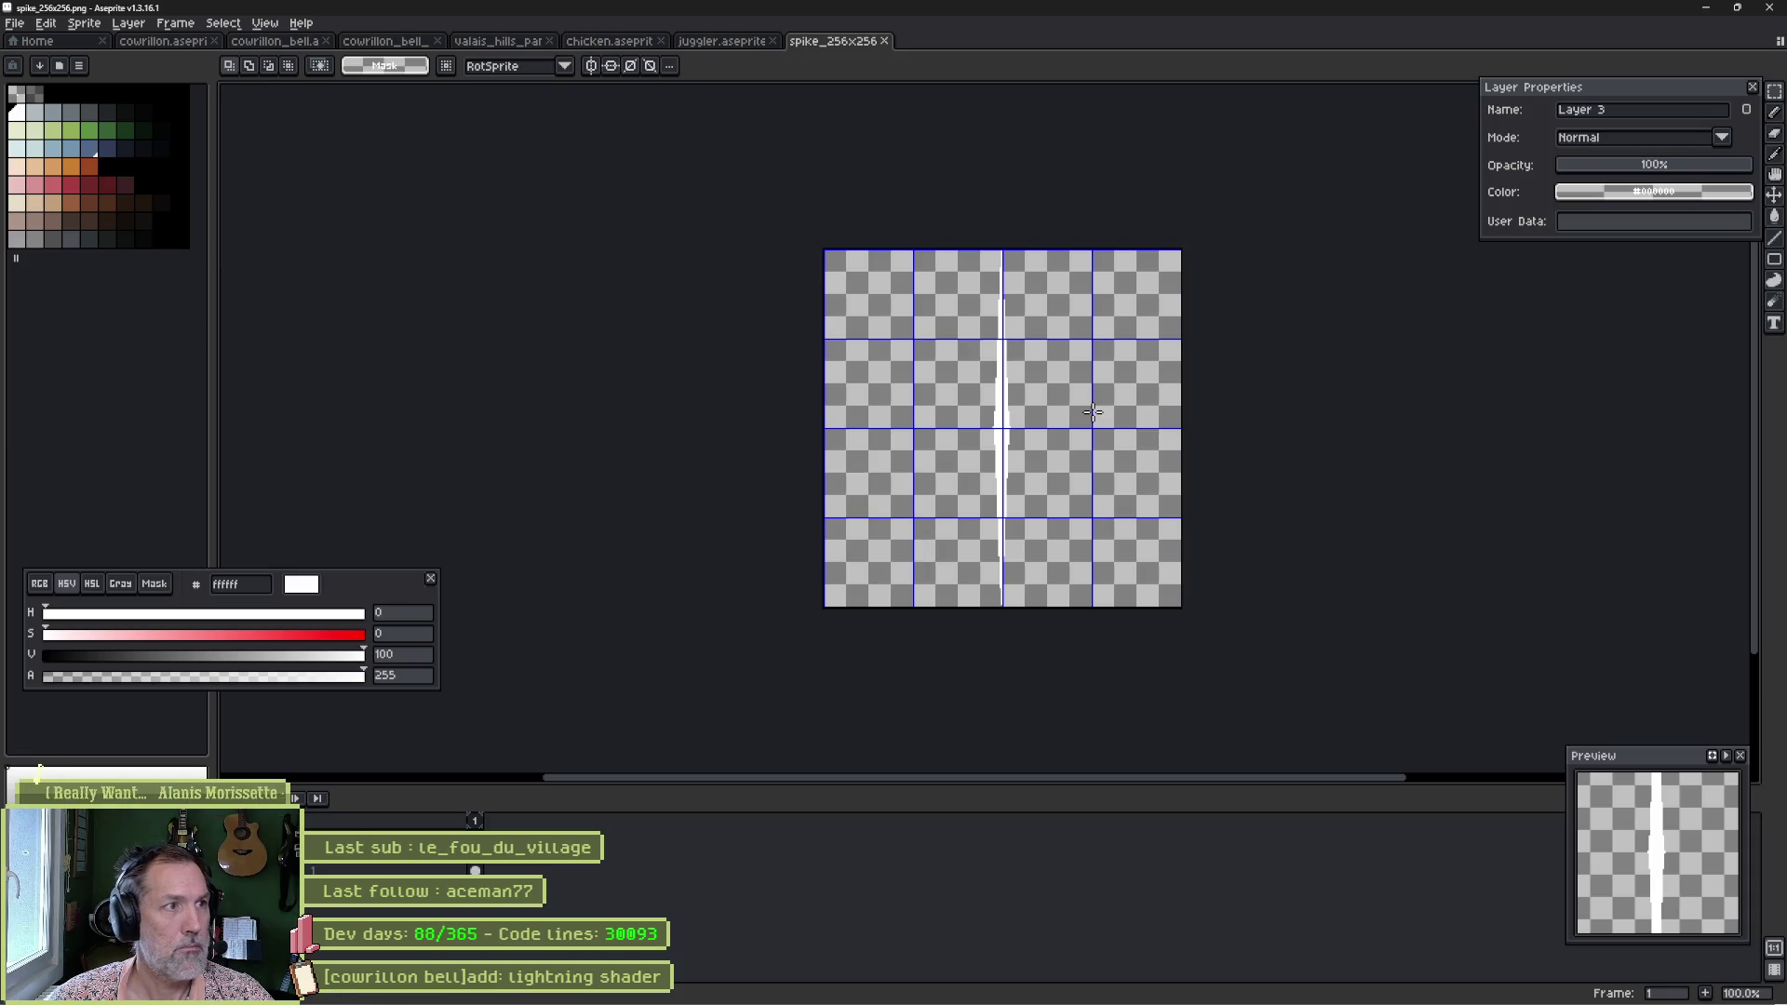
key("alt+Tab")
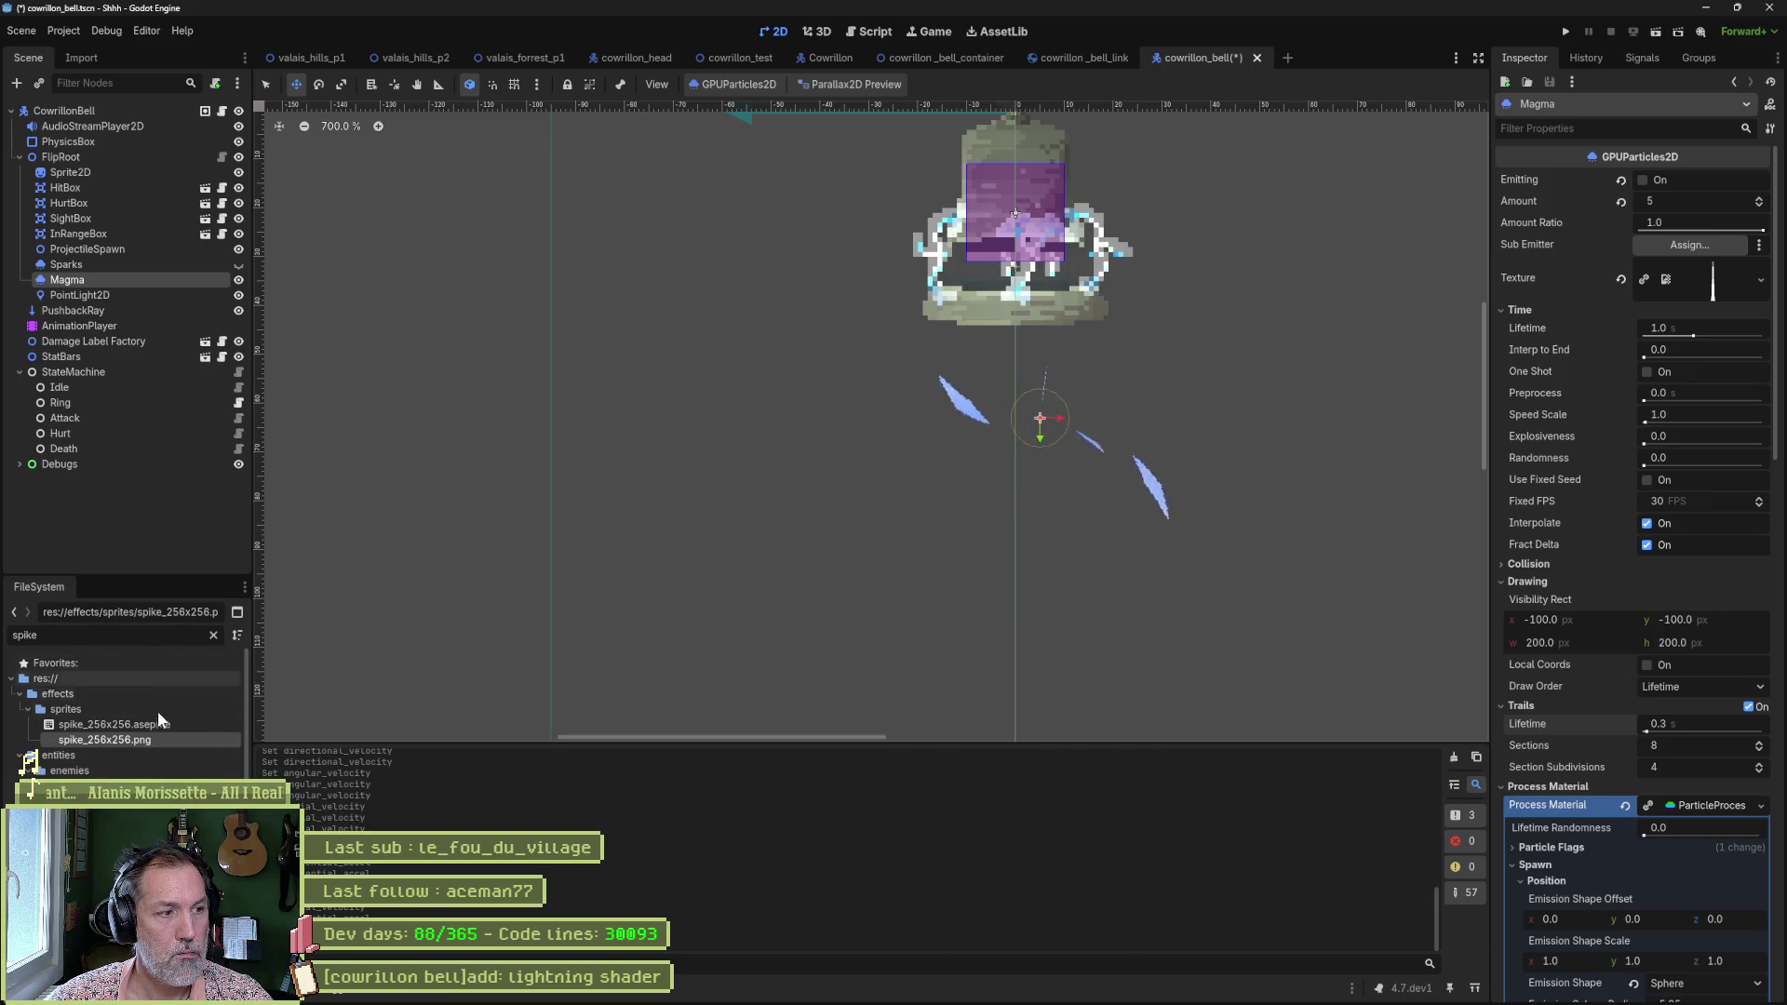
double_click(138, 739)
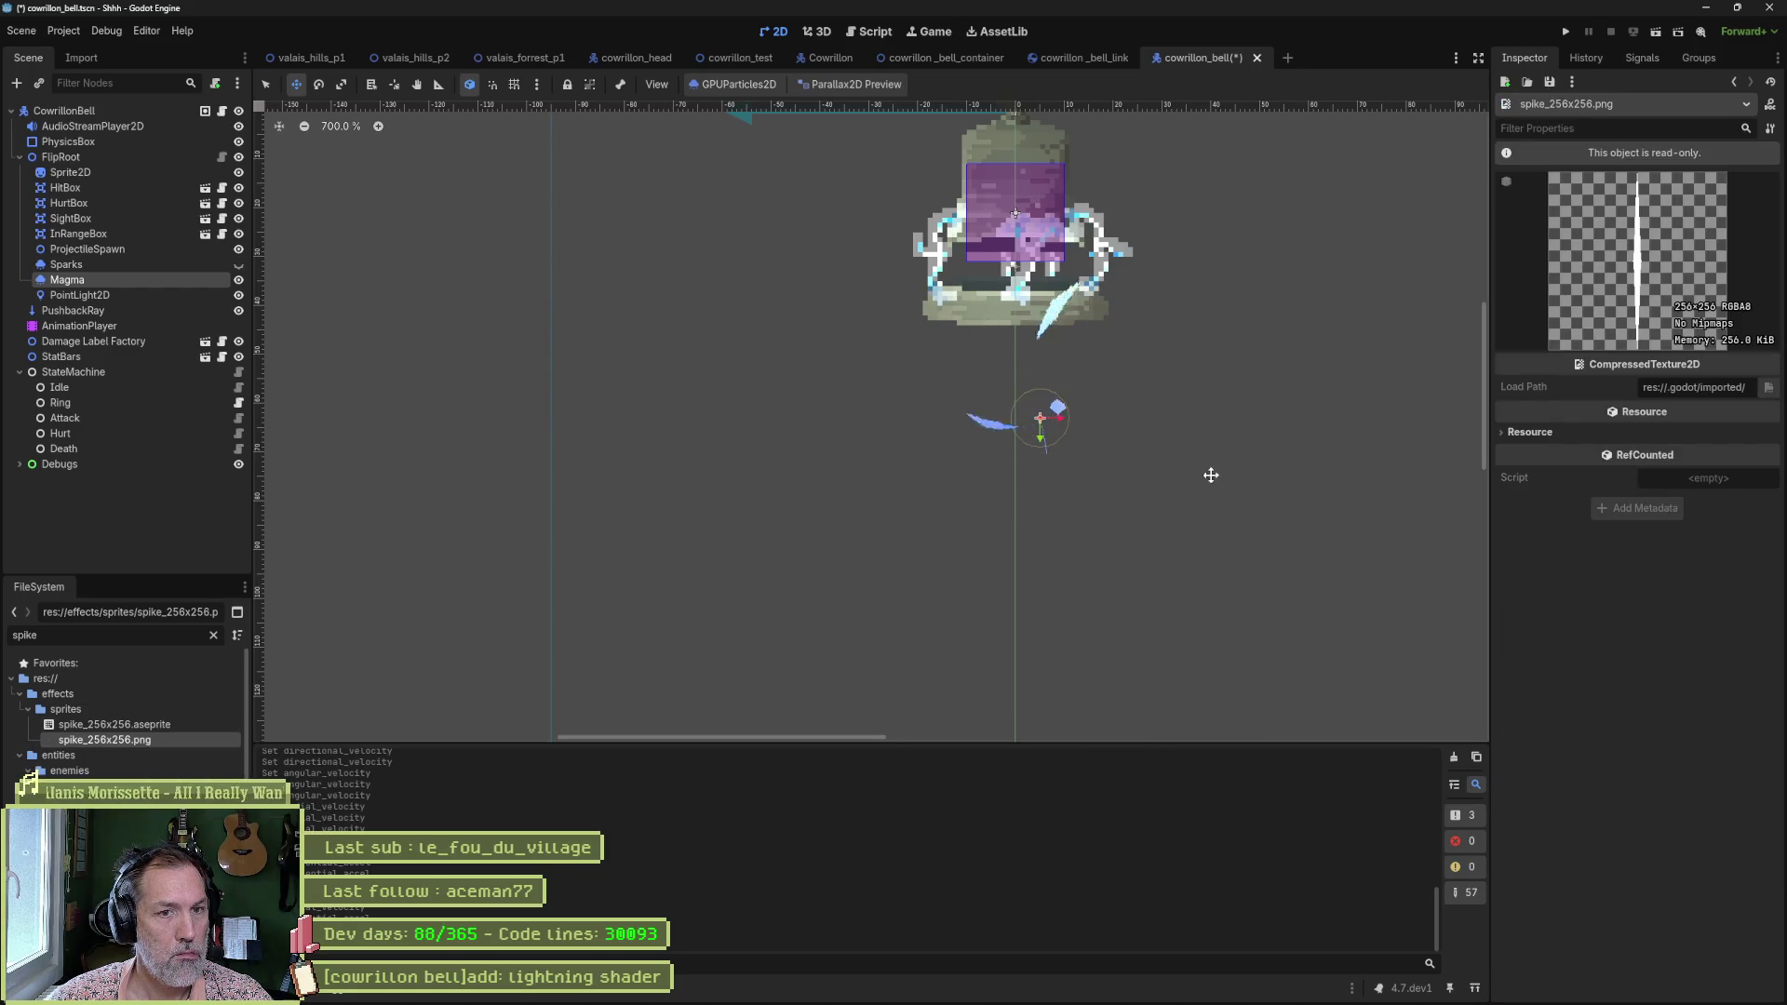
Back in Aseprite, switch to the pencil and turn on vertical mirror symmetry.
key("alt+Tab")
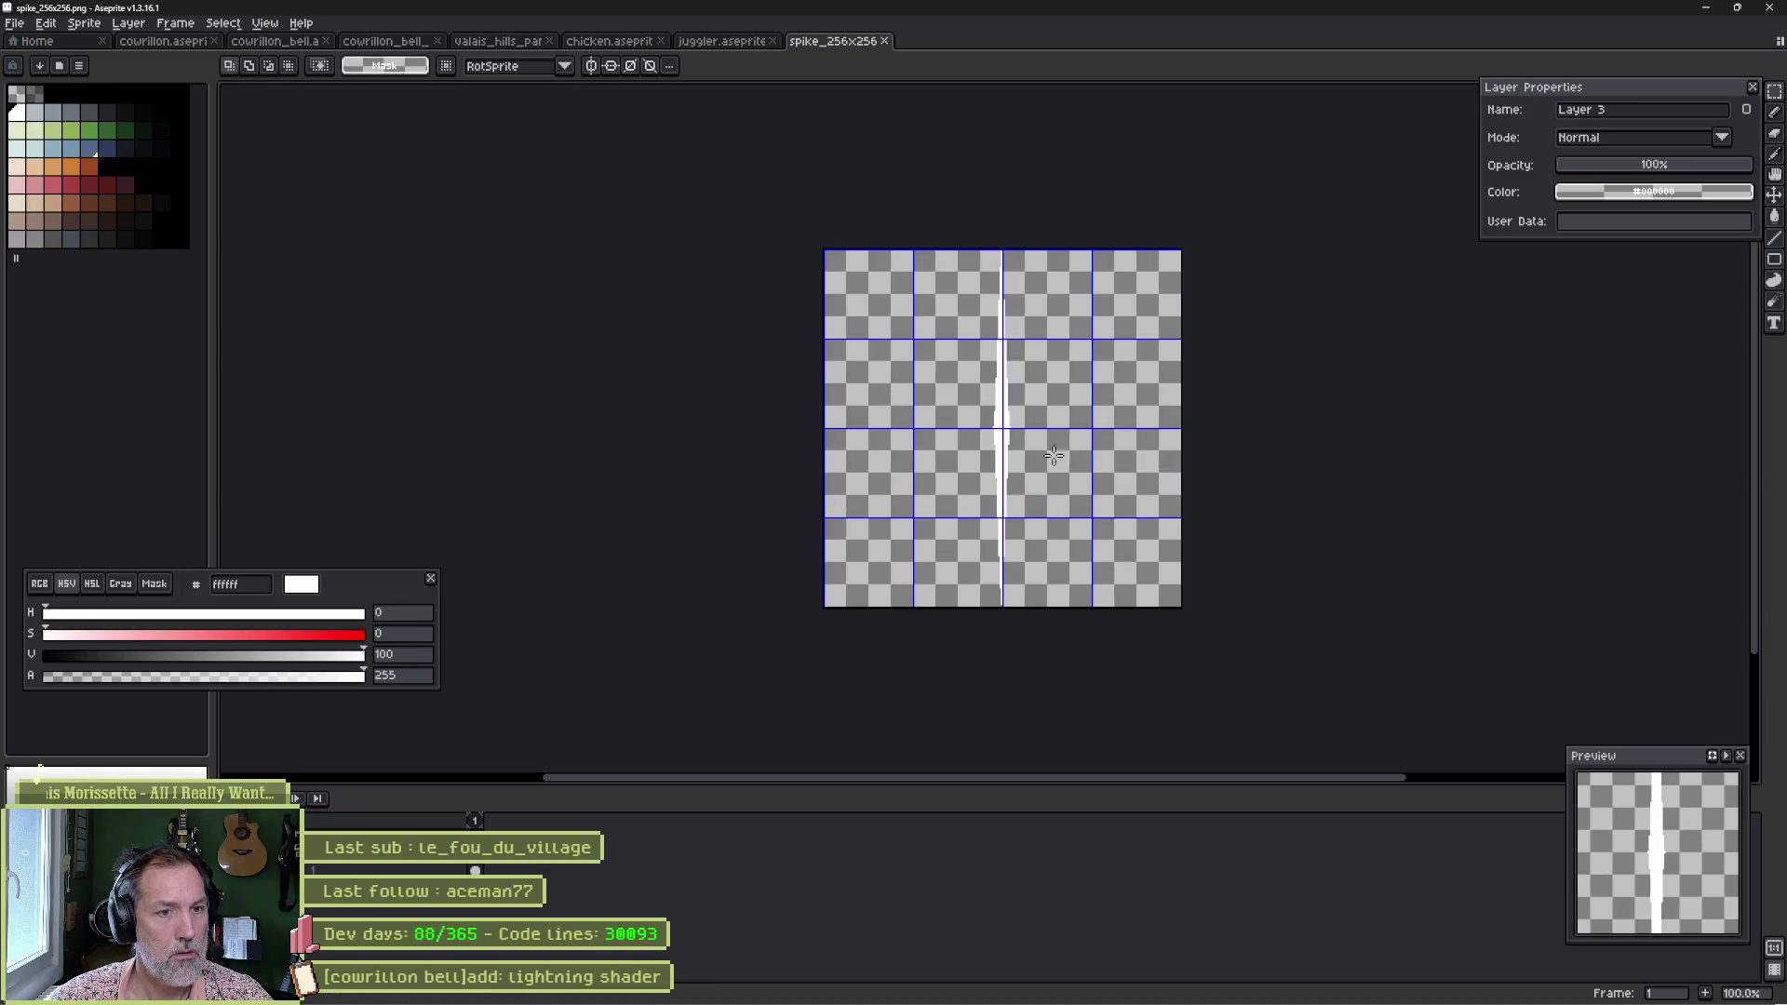
scroll(1053, 455, "up", 2)
key("b")
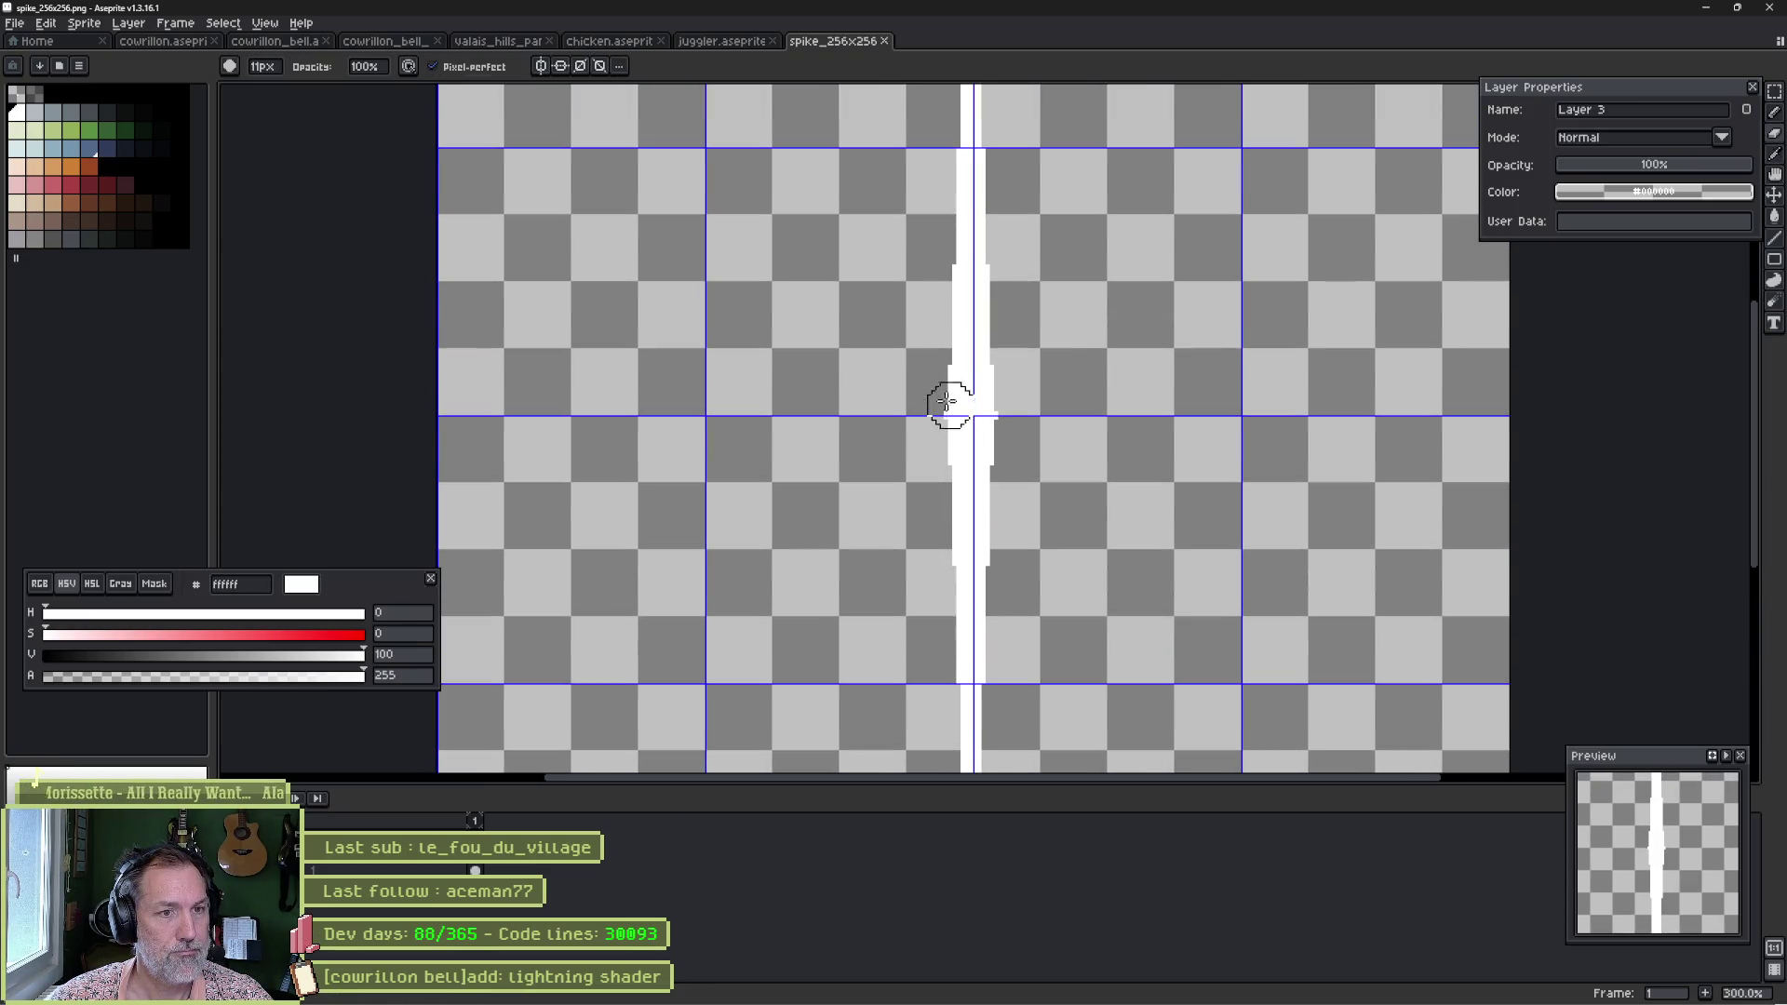
left_click(541, 65)
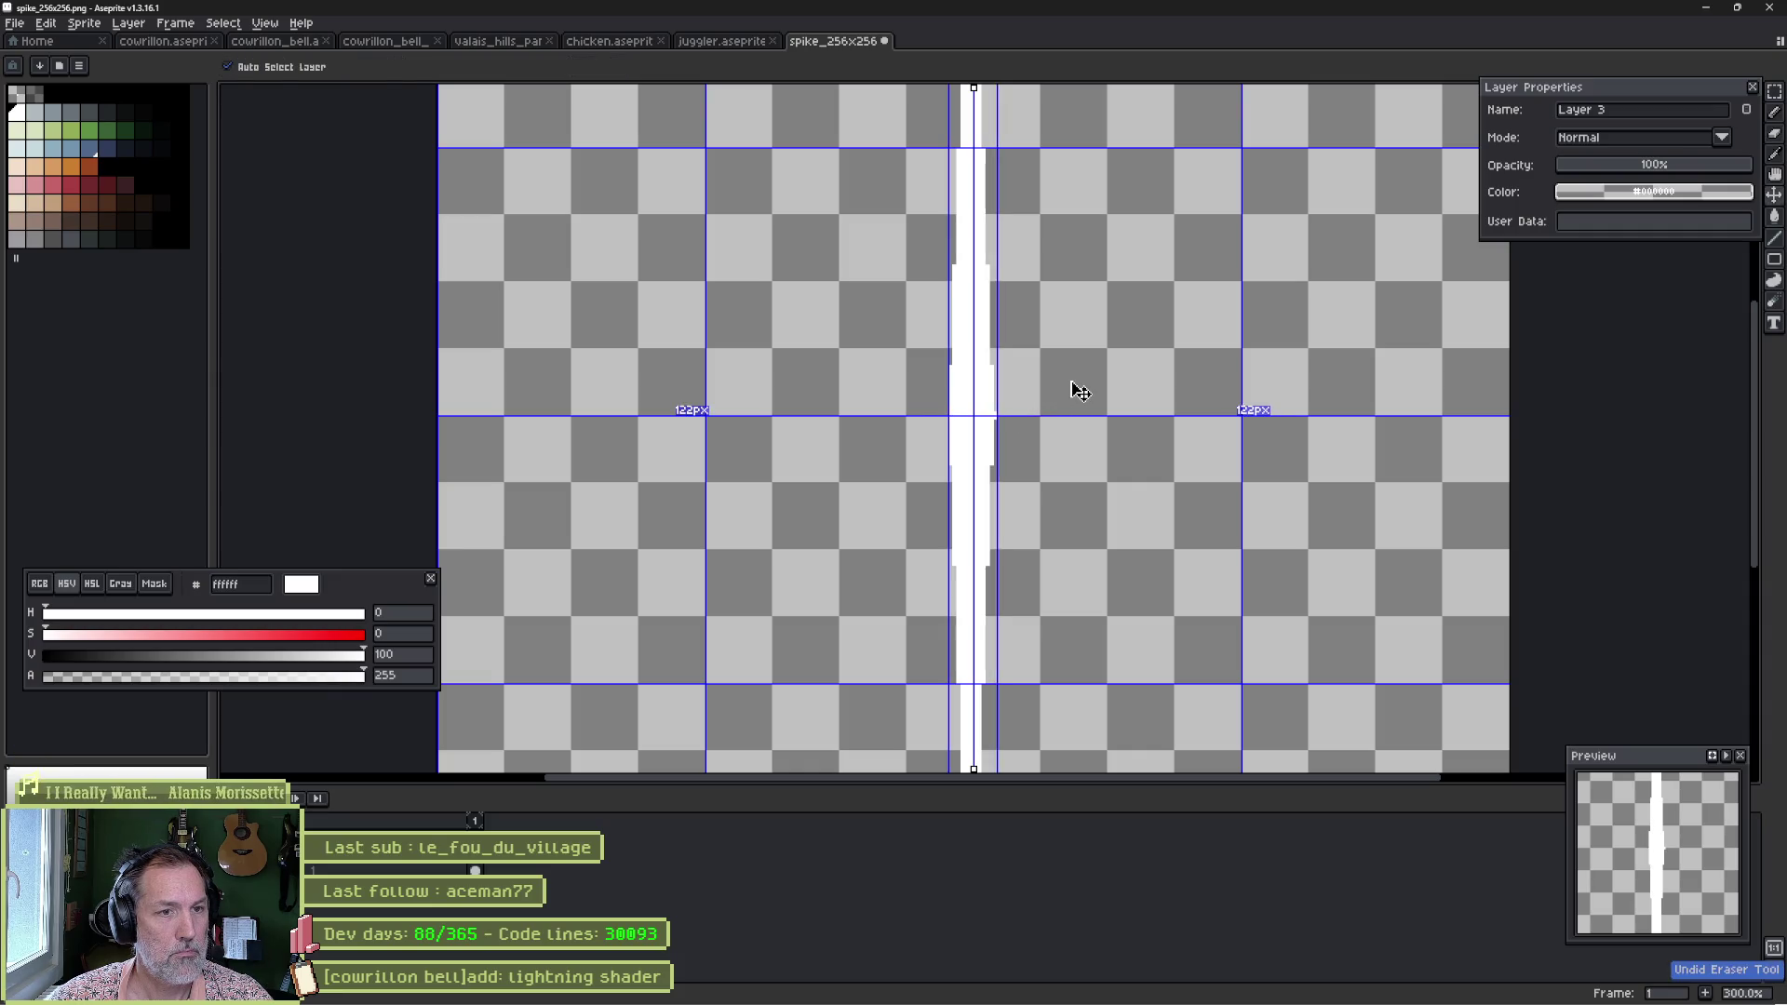
scroll(1064, 400, "down", 1)
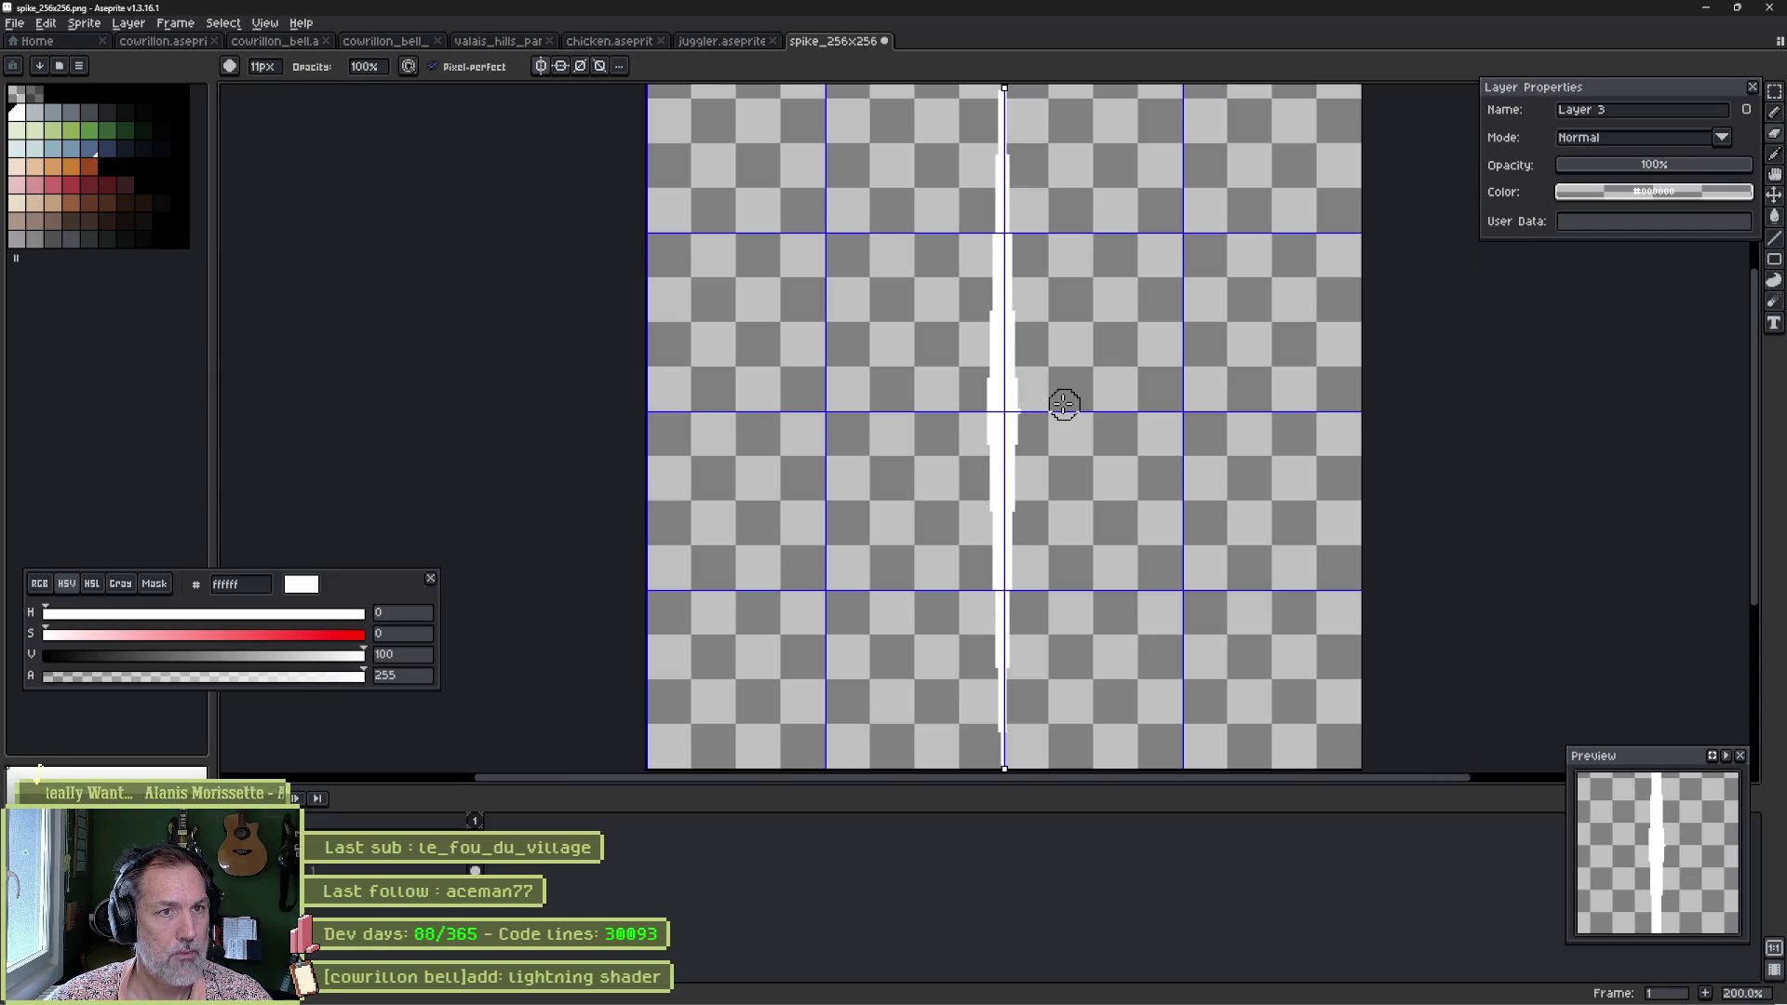
scroll(1064, 403, "down", 1)
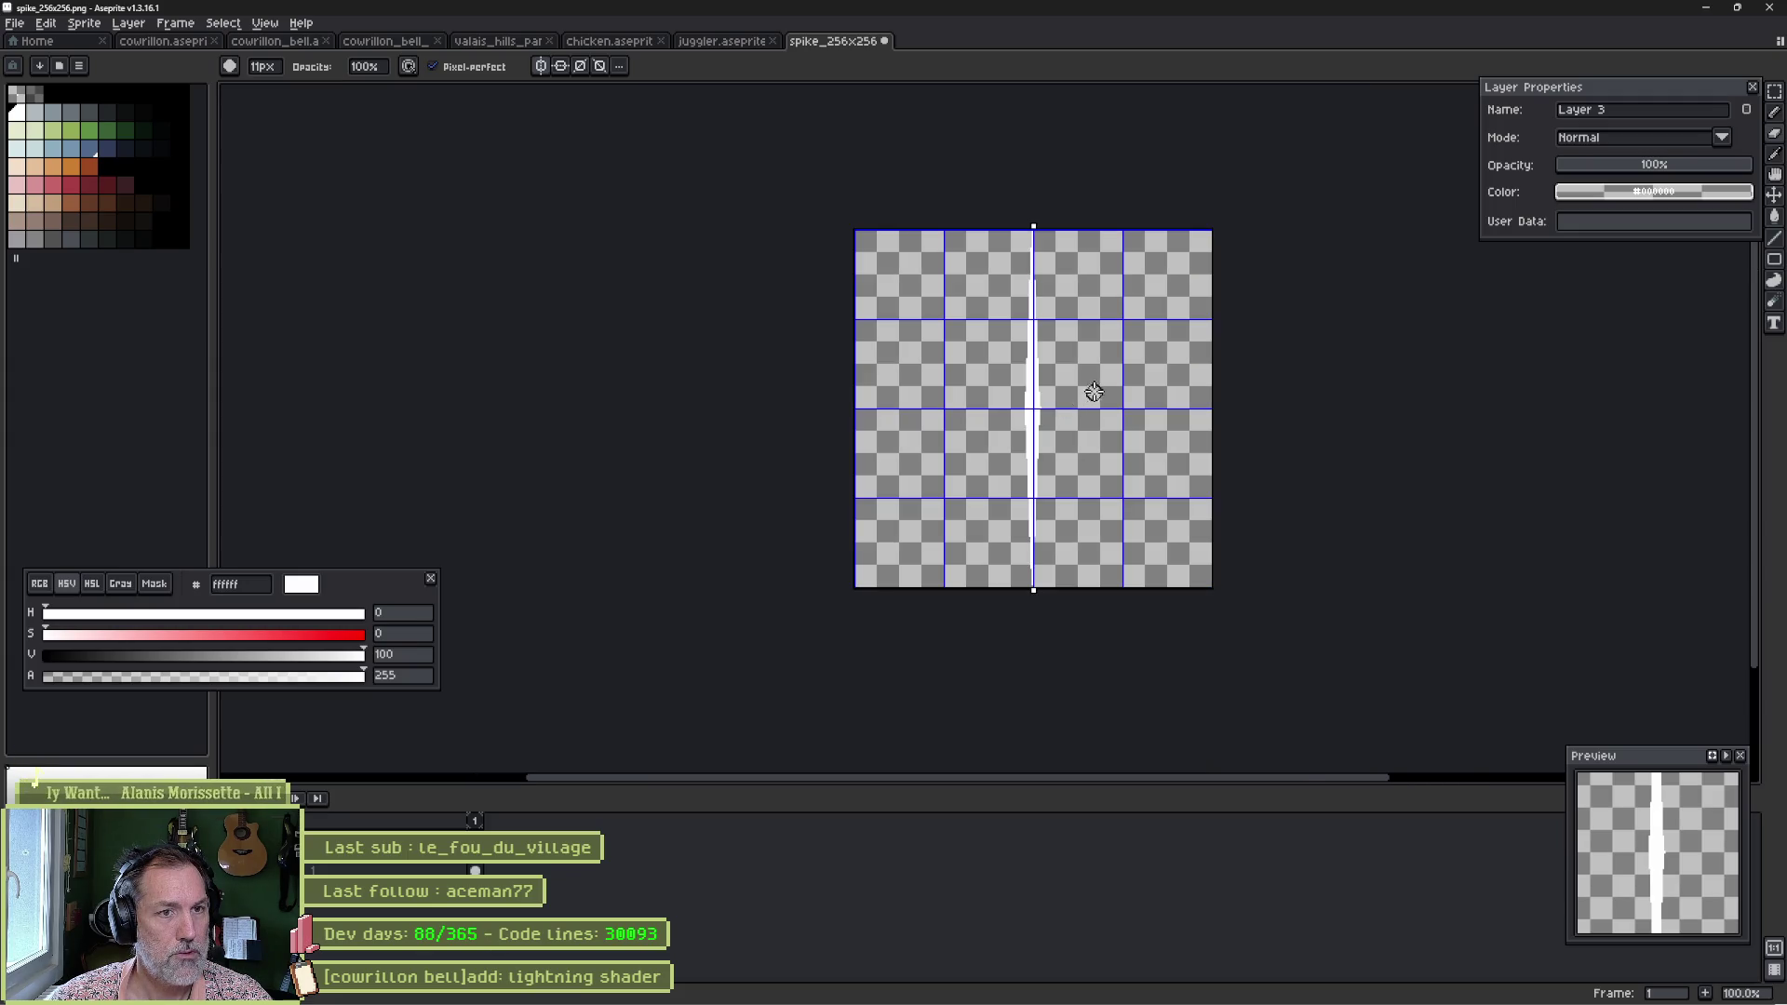
scroll(886, 305, "up", 6)
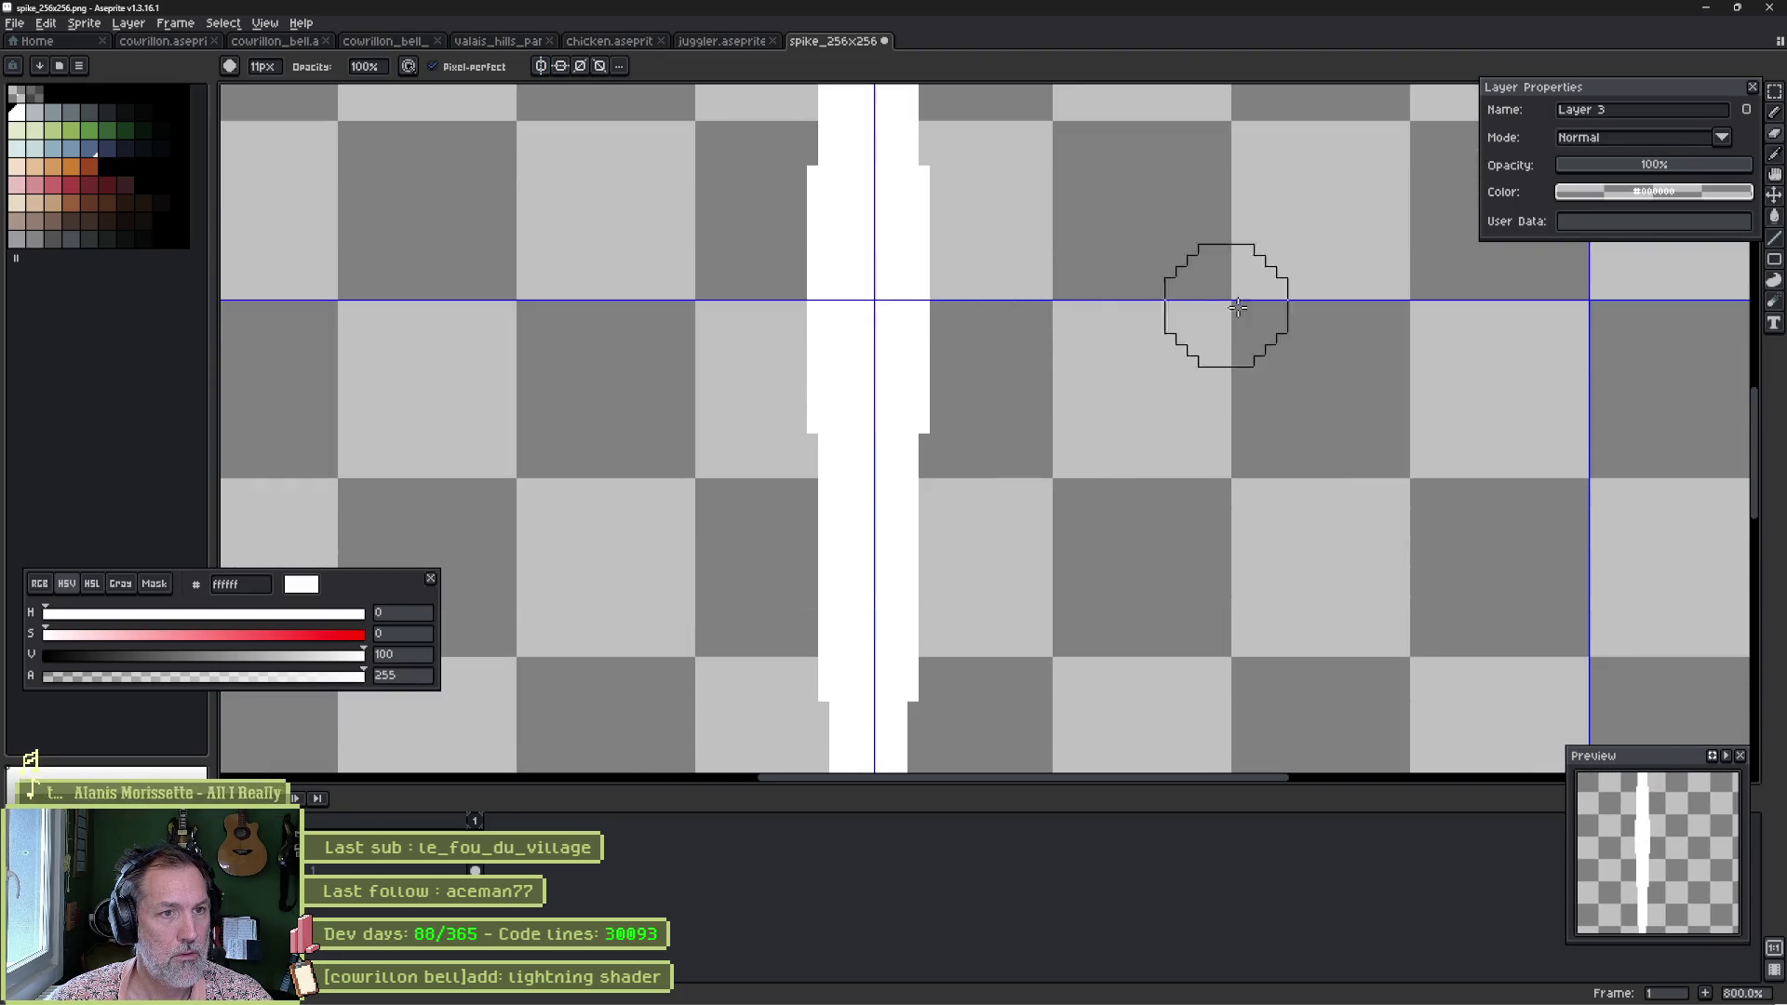
scroll(1094, 377, "down", 3)
scroll(1094, 376, "up", 3)
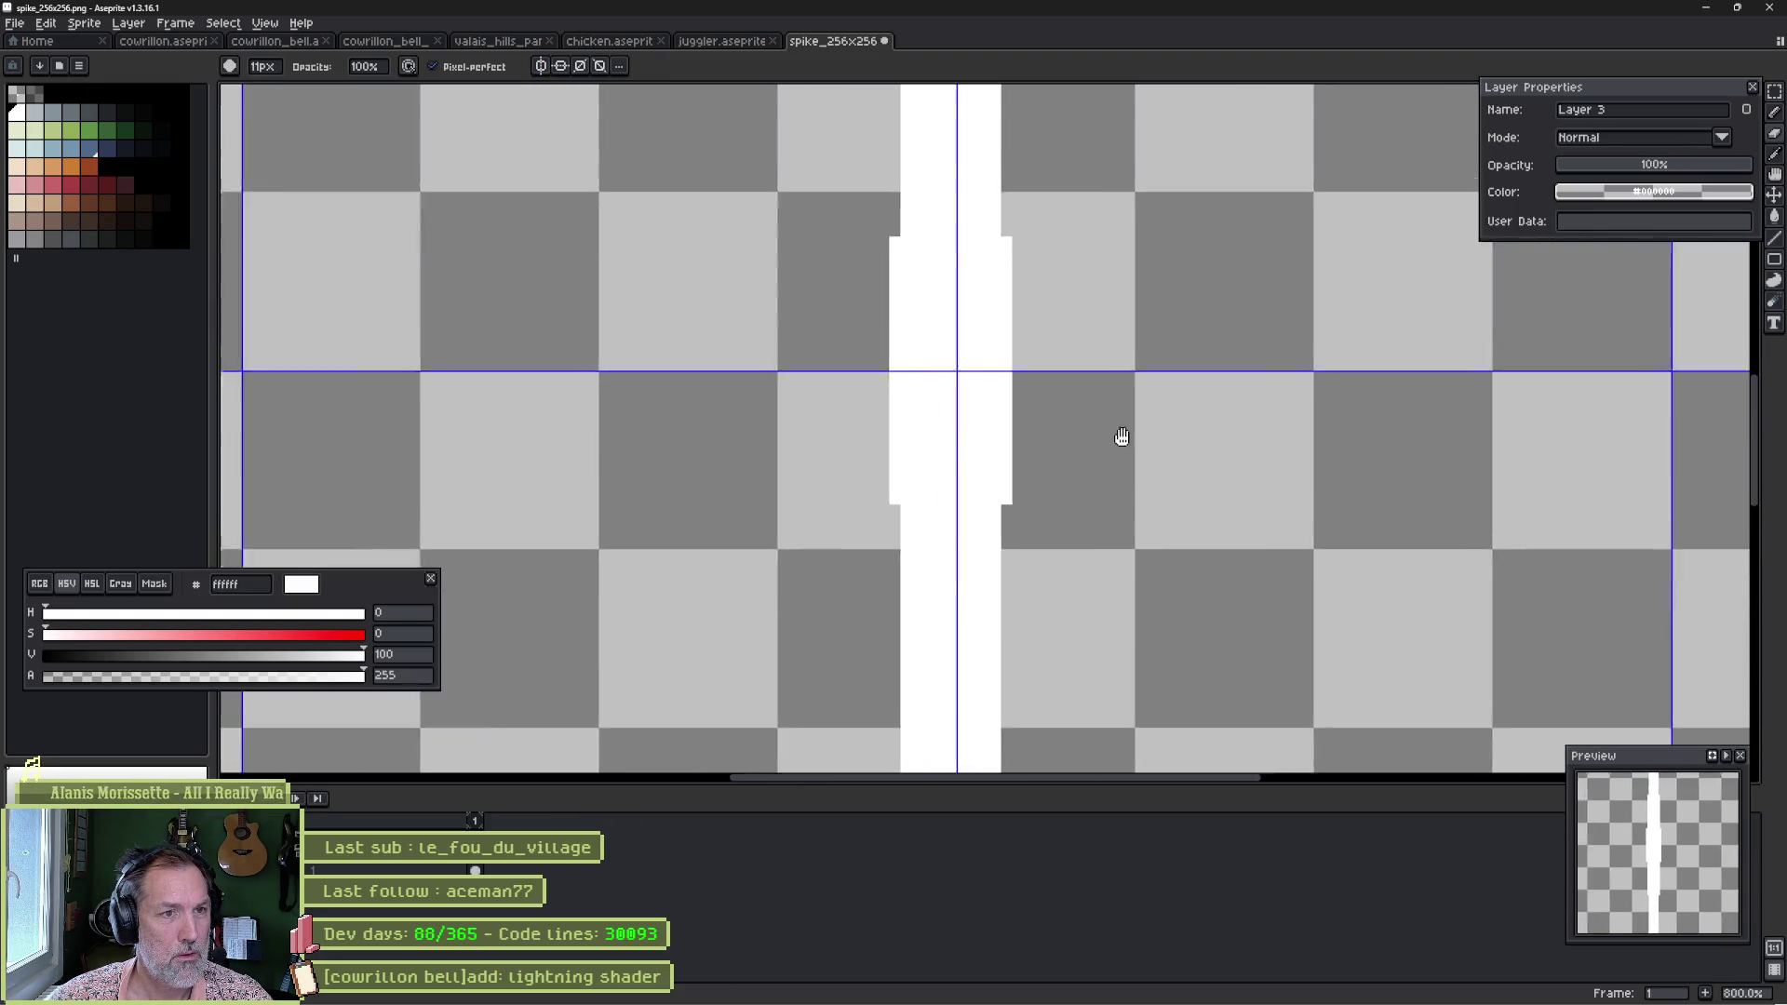
Widen the spike slightly to the right, then view the updated particles in Godot.
key("v")
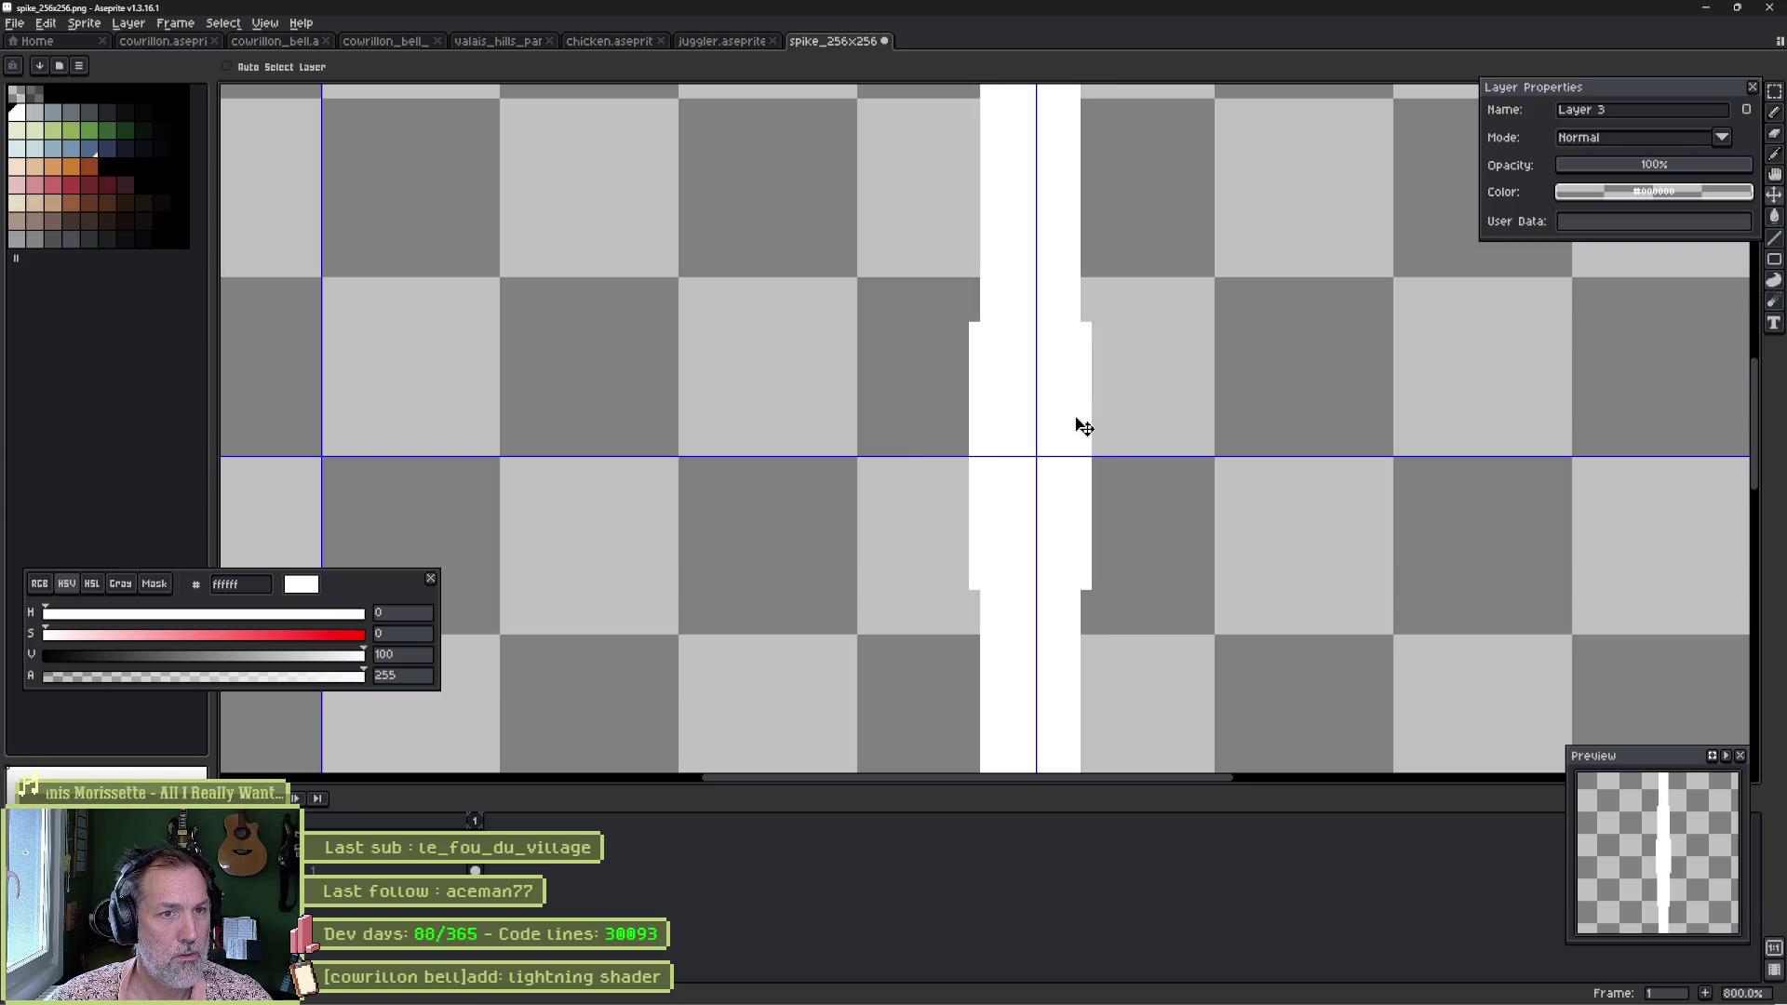
scroll(1181, 387, "down", 3)
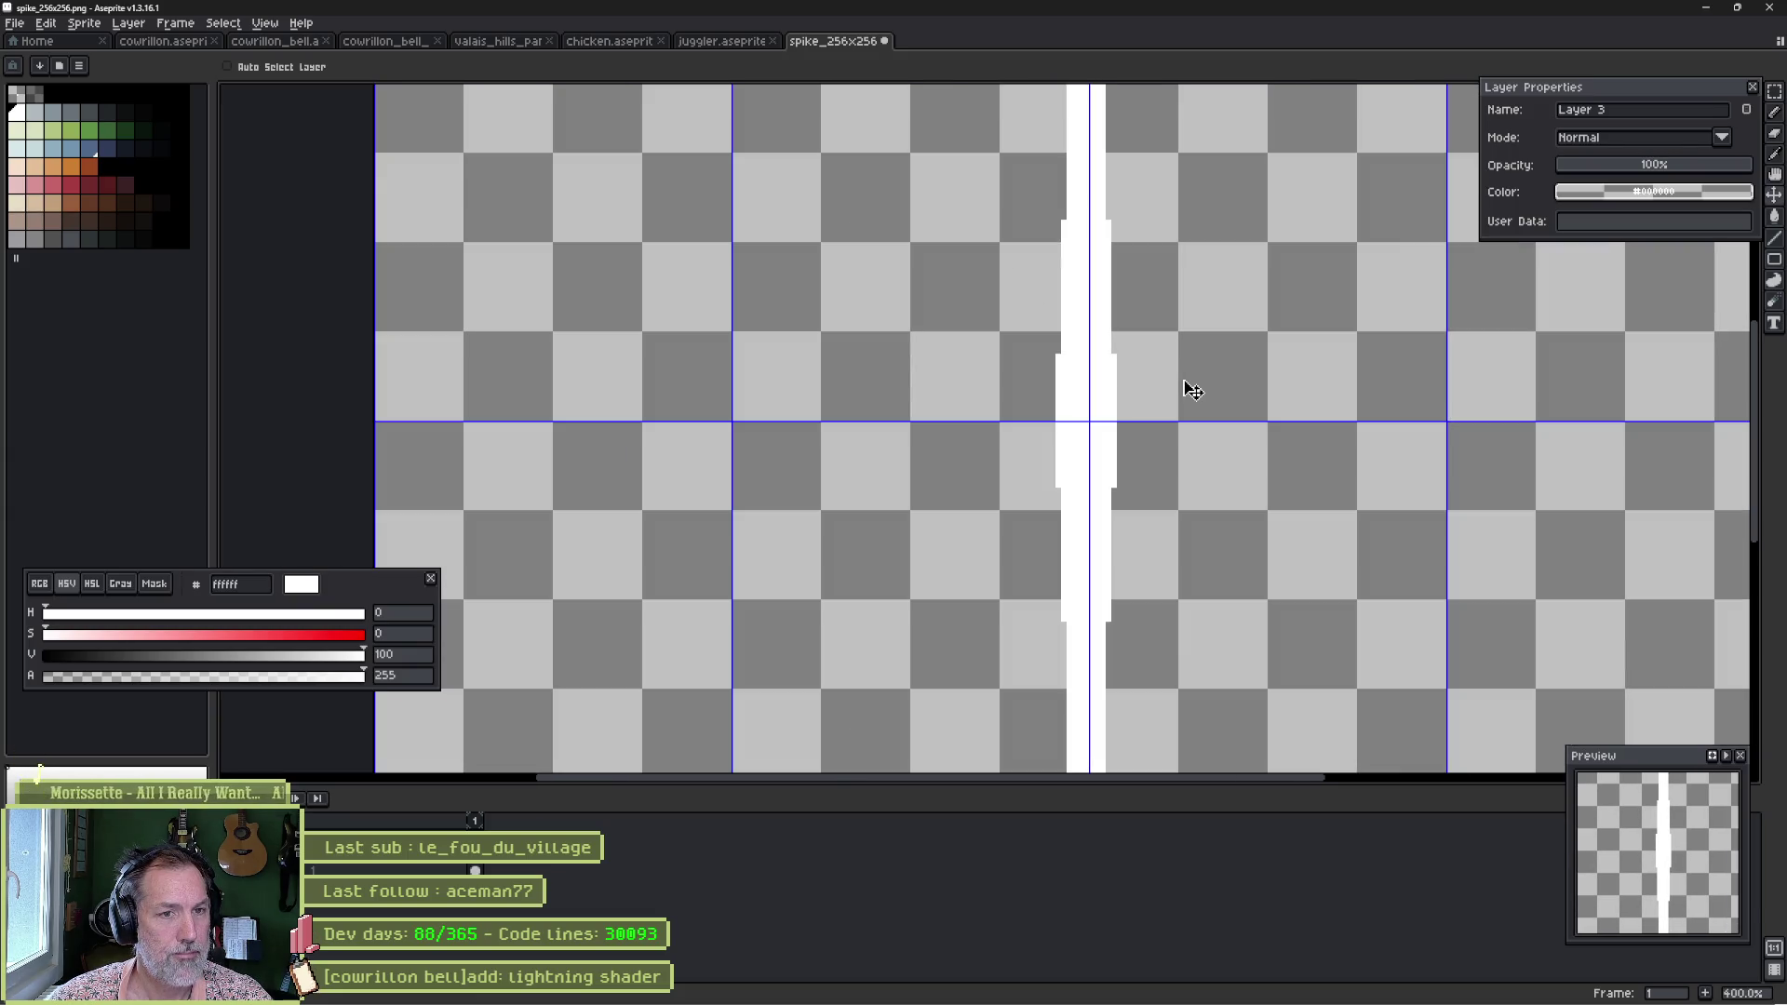
scroll(1181, 388, "up", 1)
key("ctrl+t")
left_click(1106, 432)
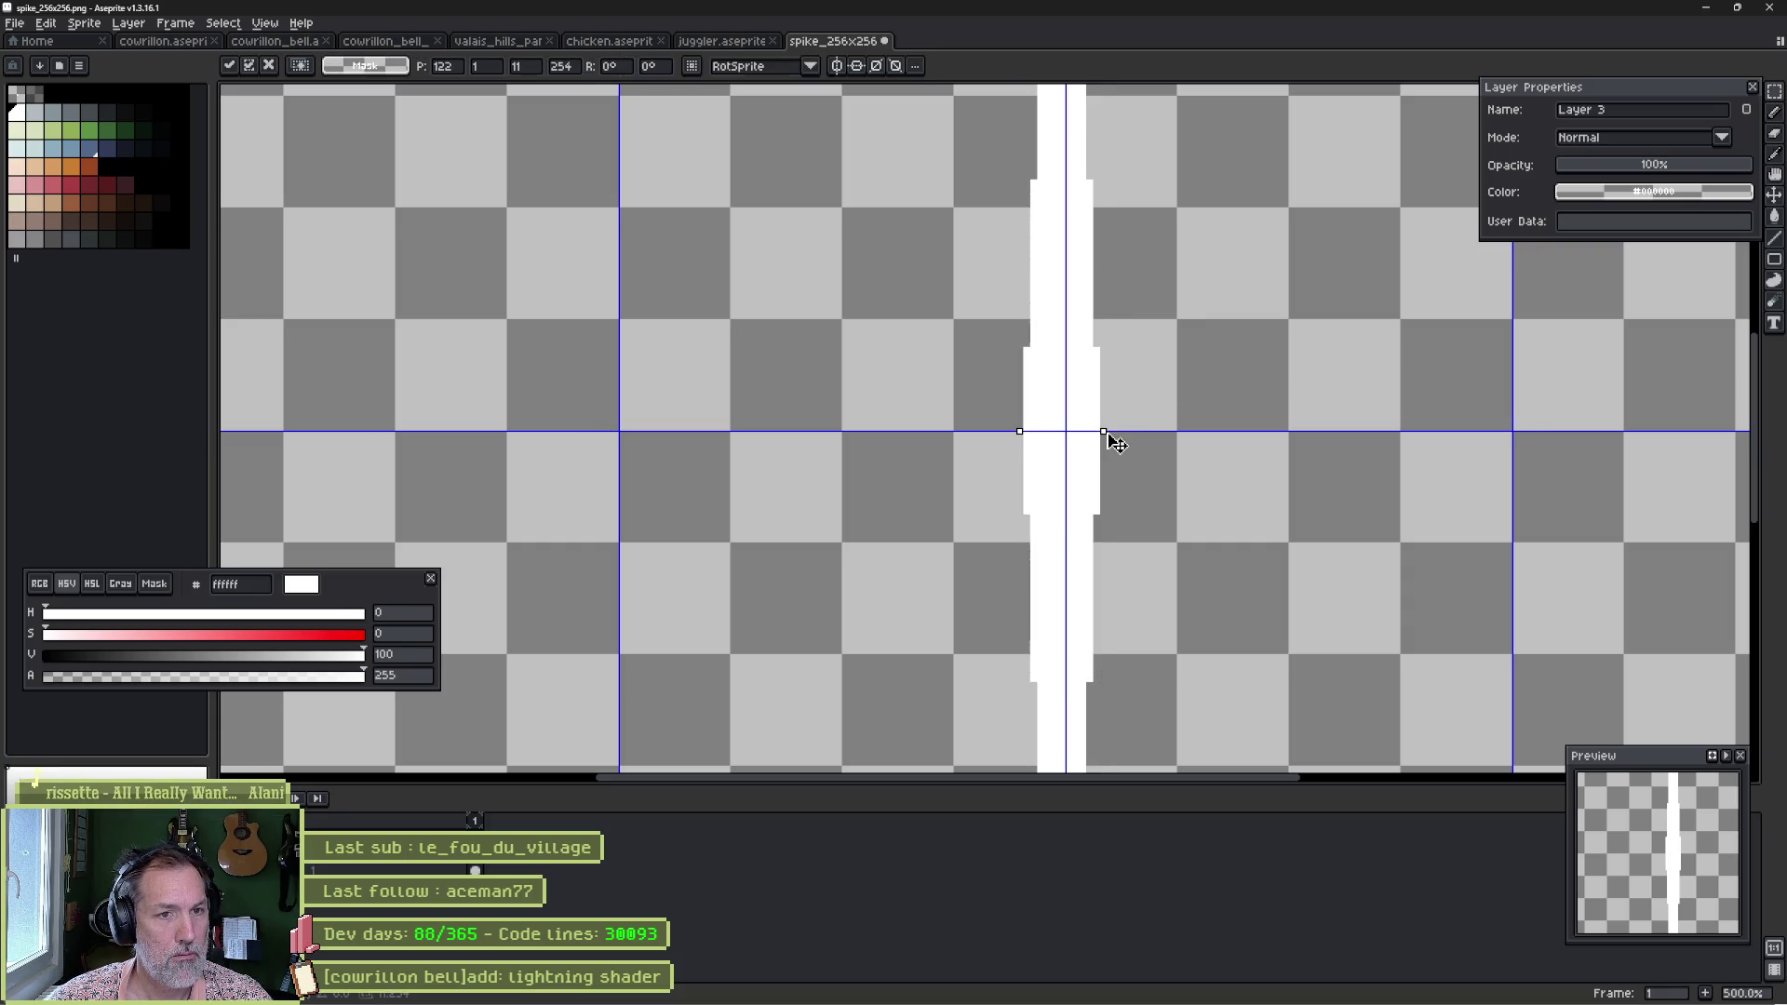
left_click_drag(1120, 444, 1113, 423)
key("Return")
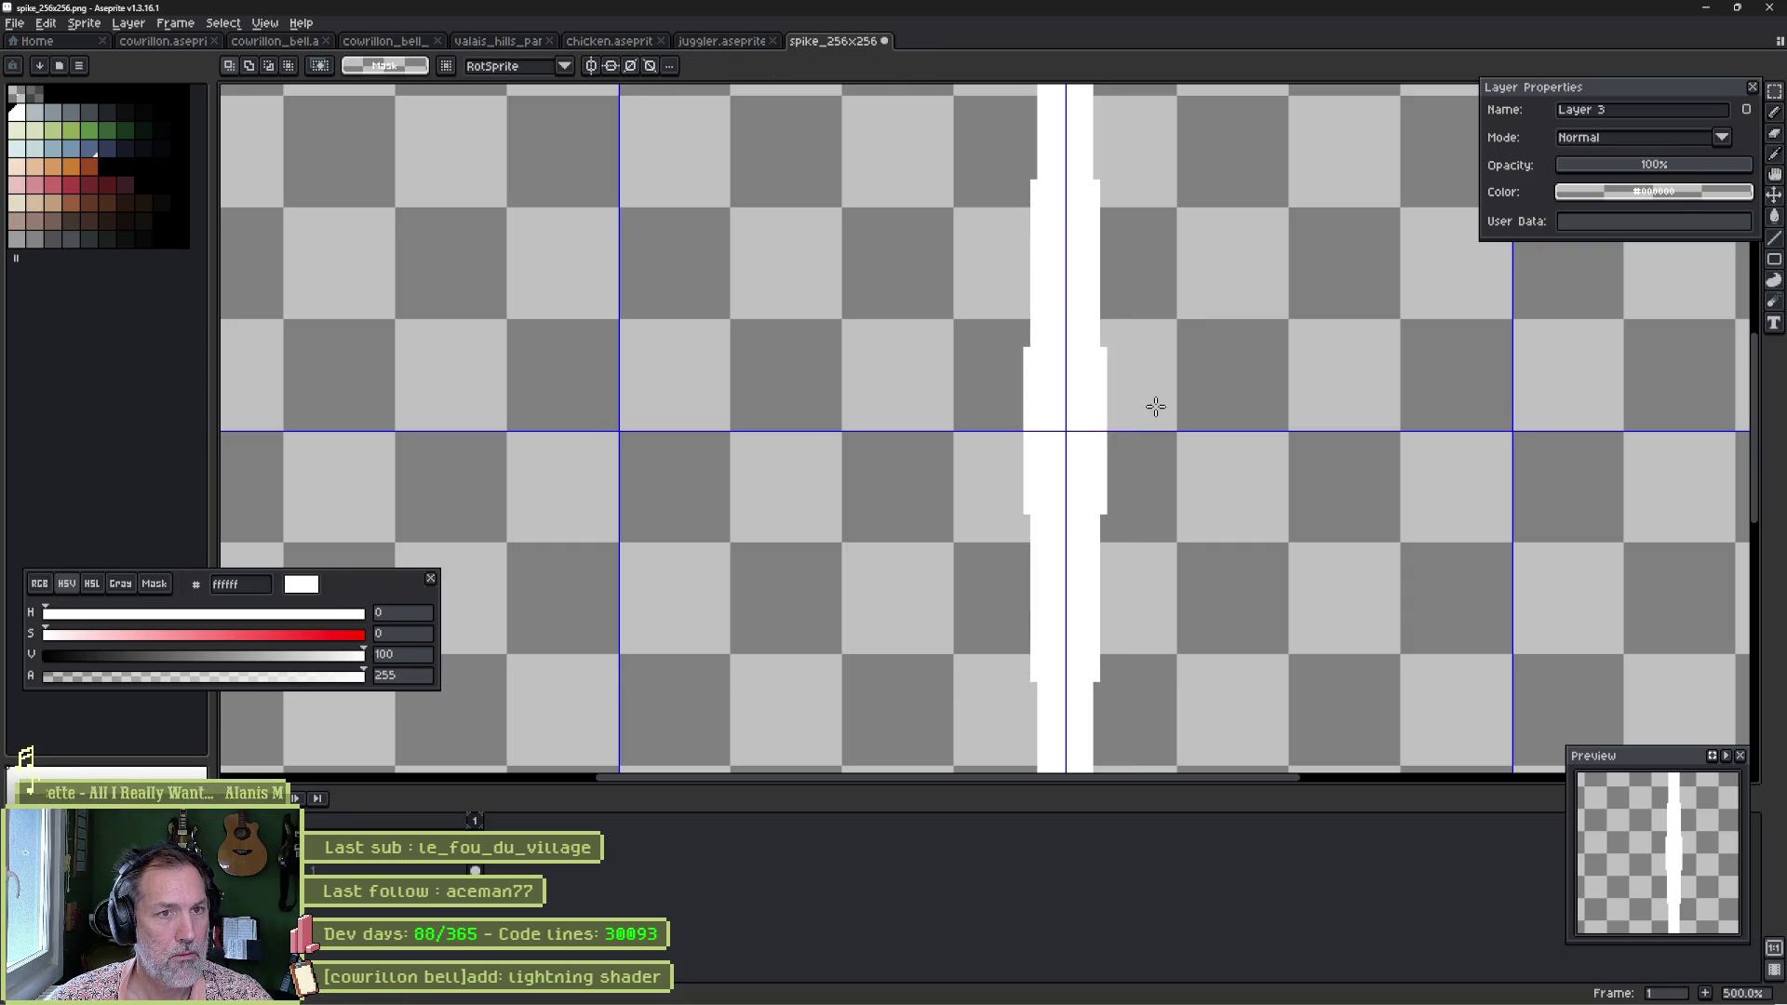
scroll(1153, 417, "down", 3)
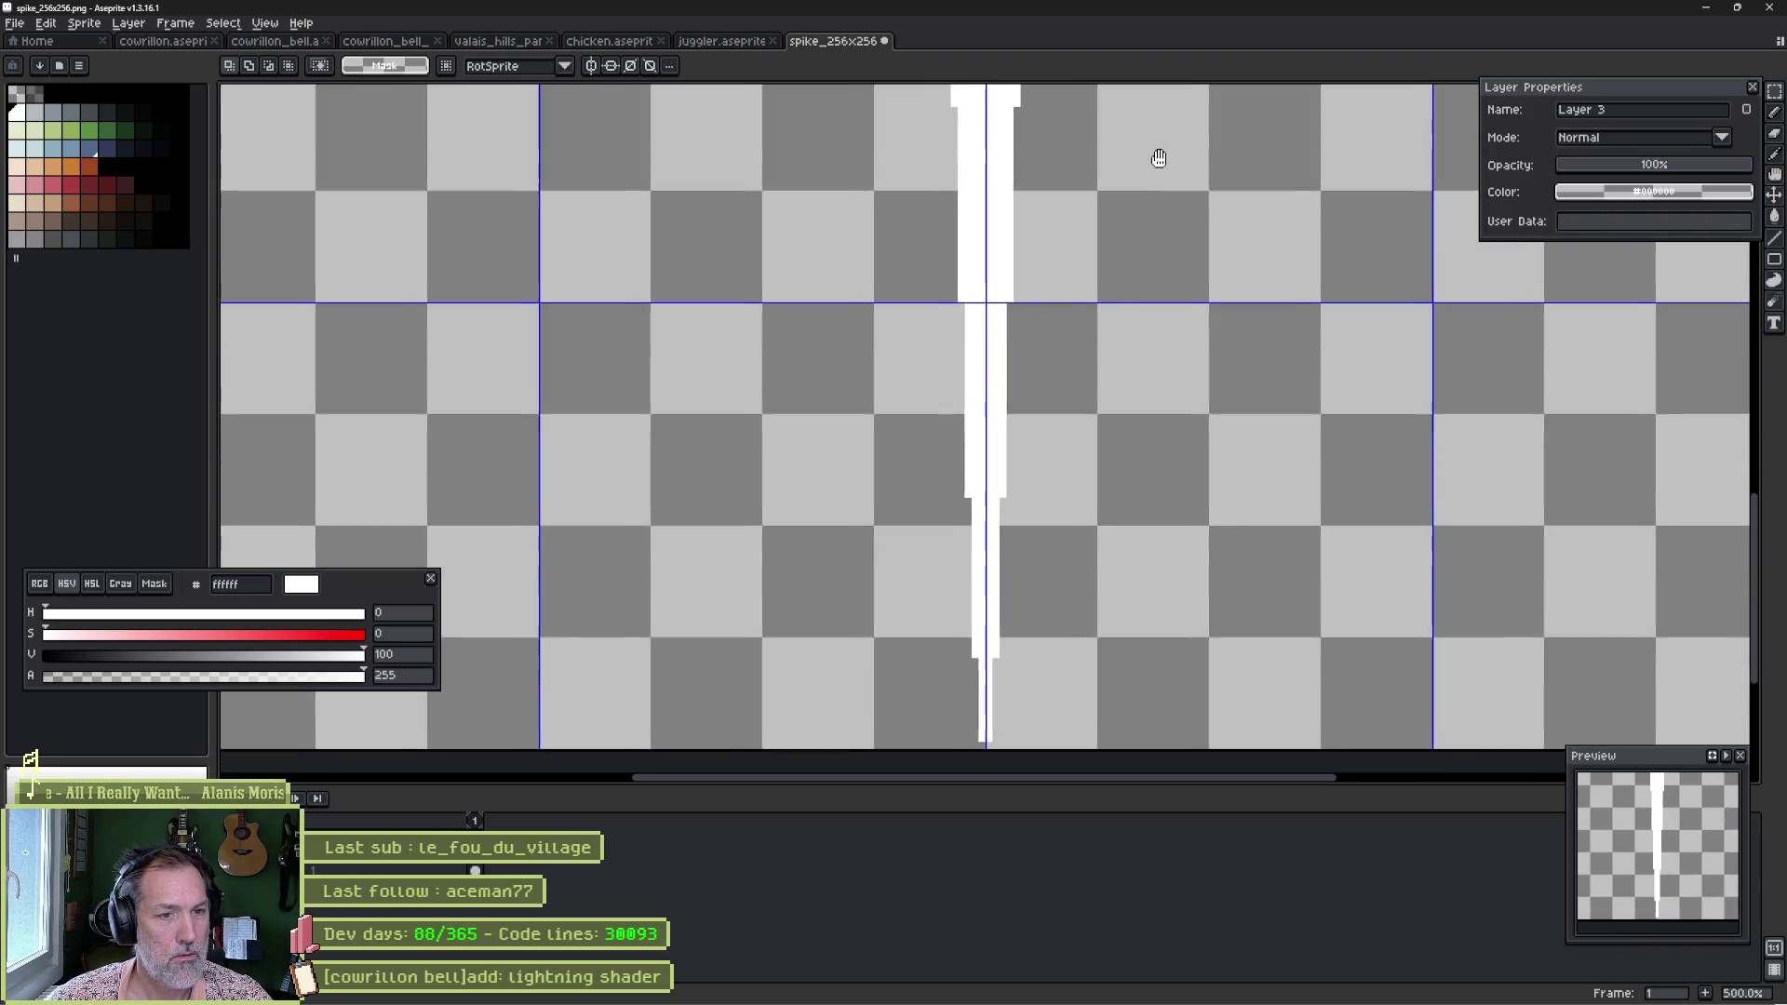
scroll(1065, 247, "down", 2)
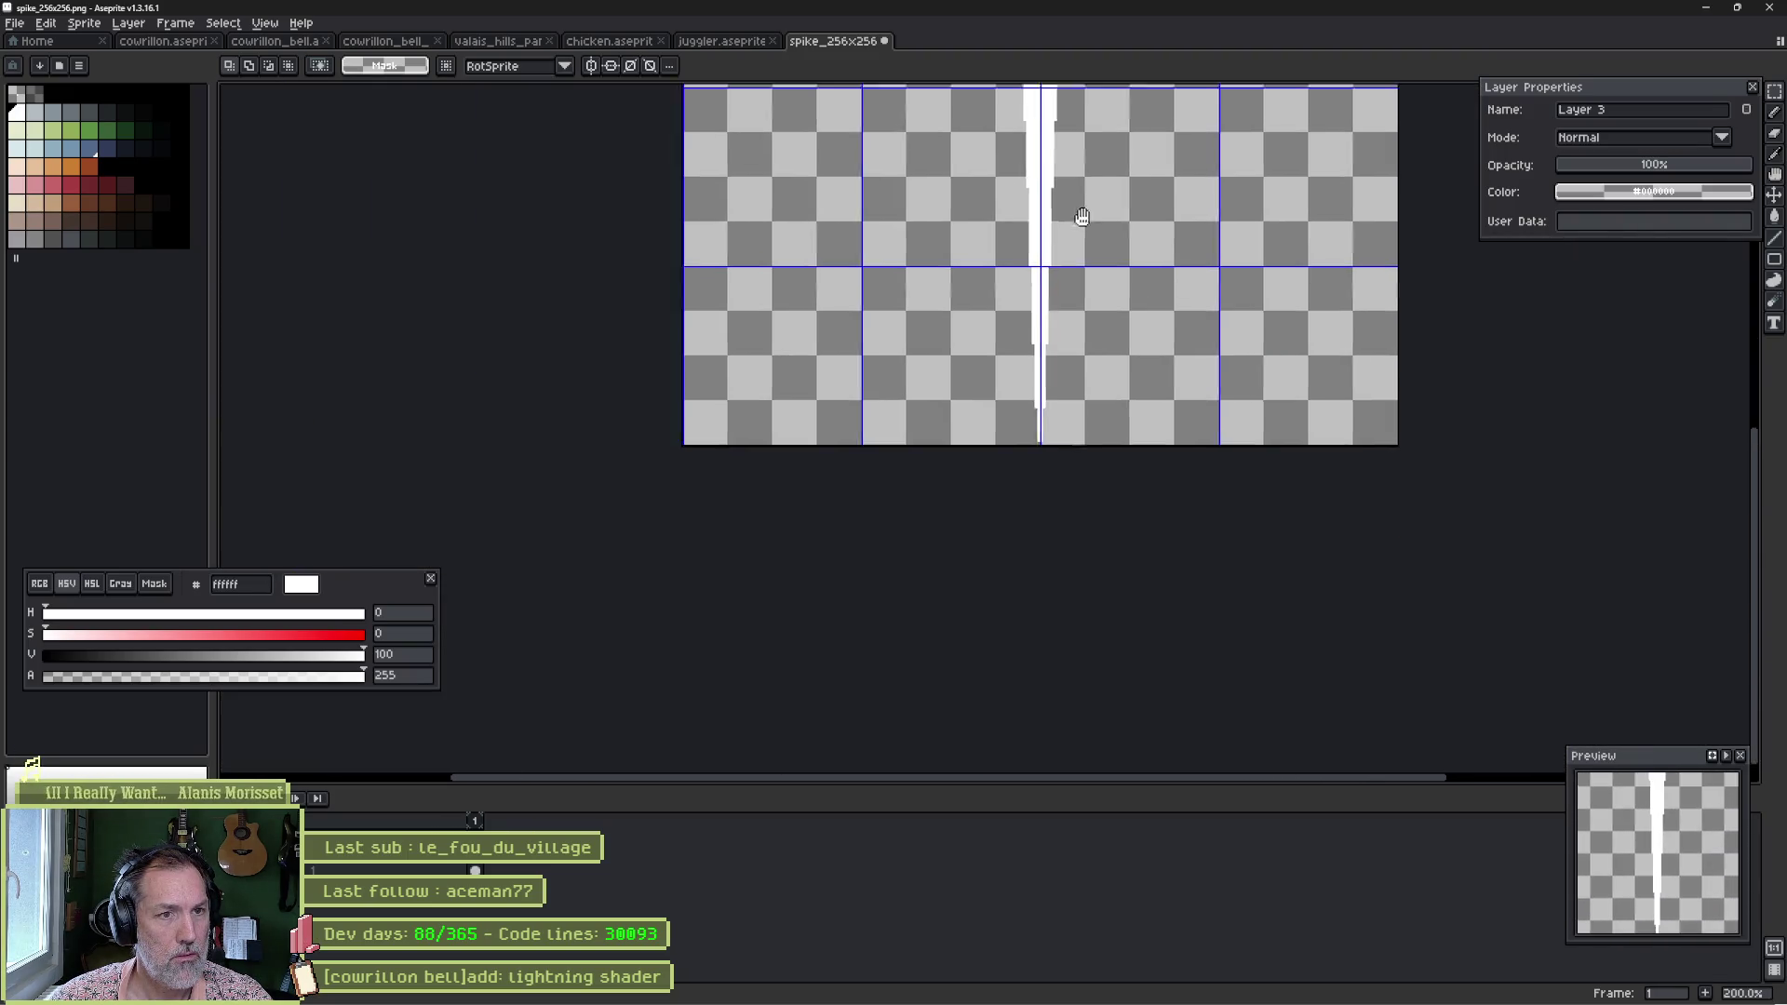
scroll(1064, 419, "up", 5)
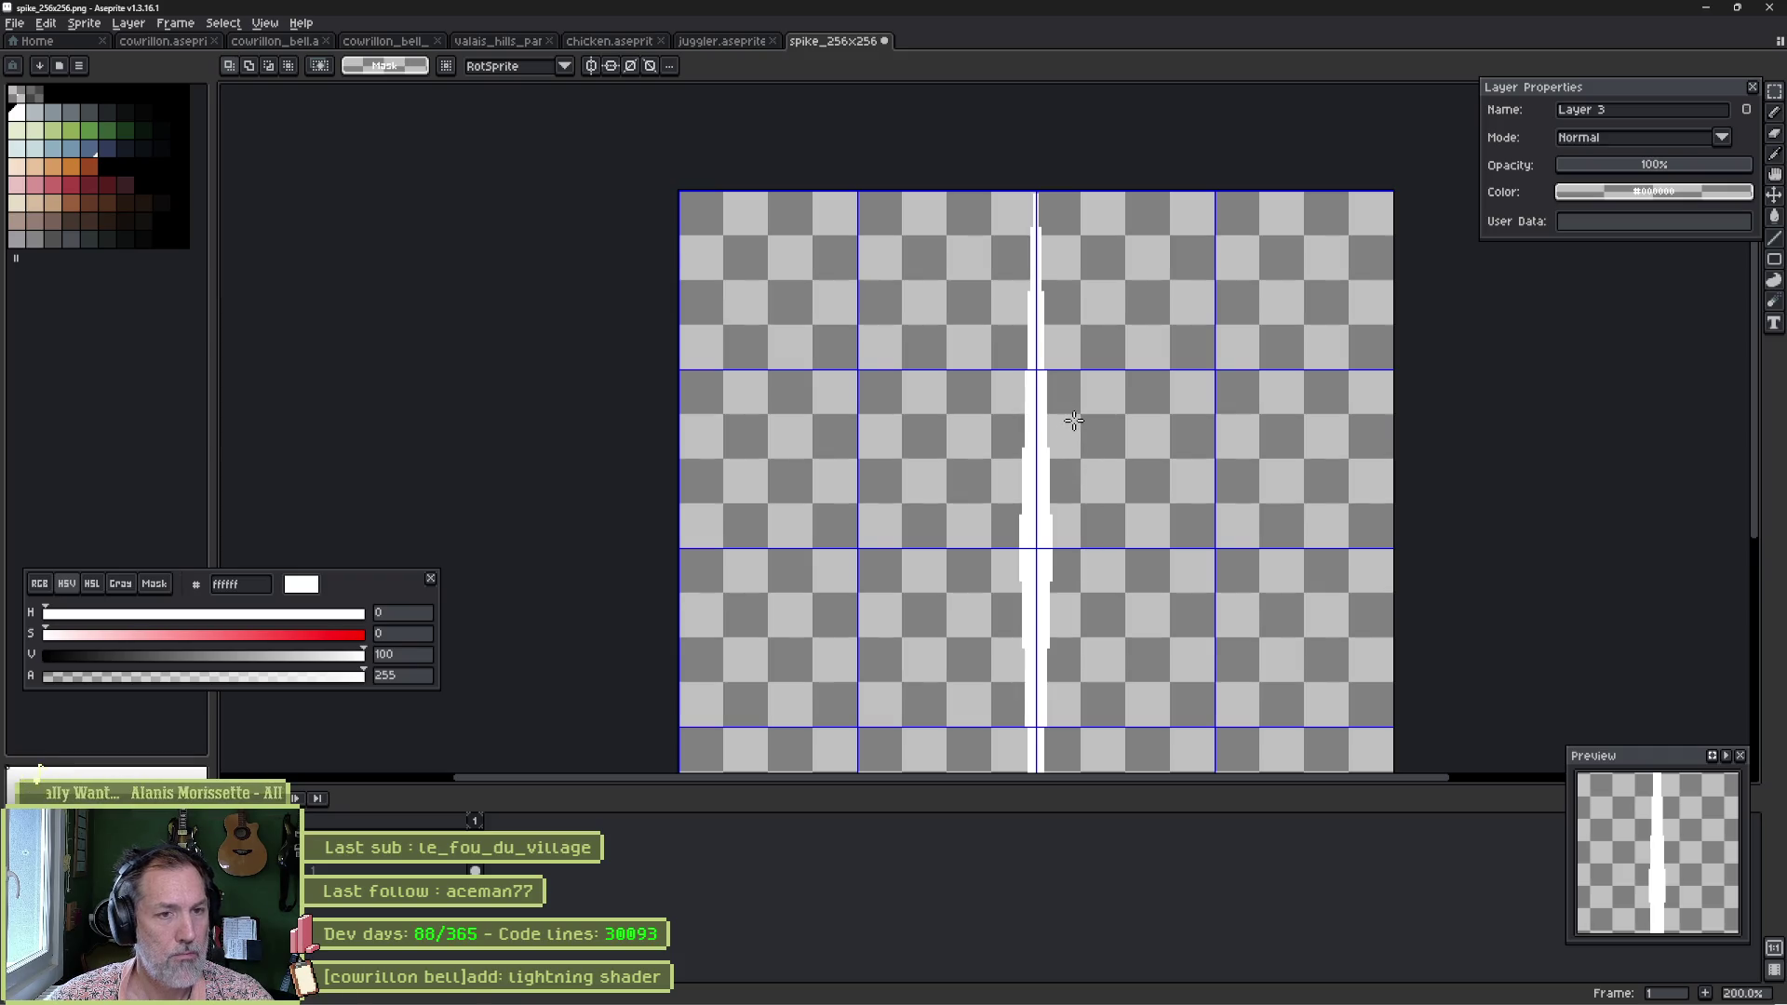
key("alt+Tab")
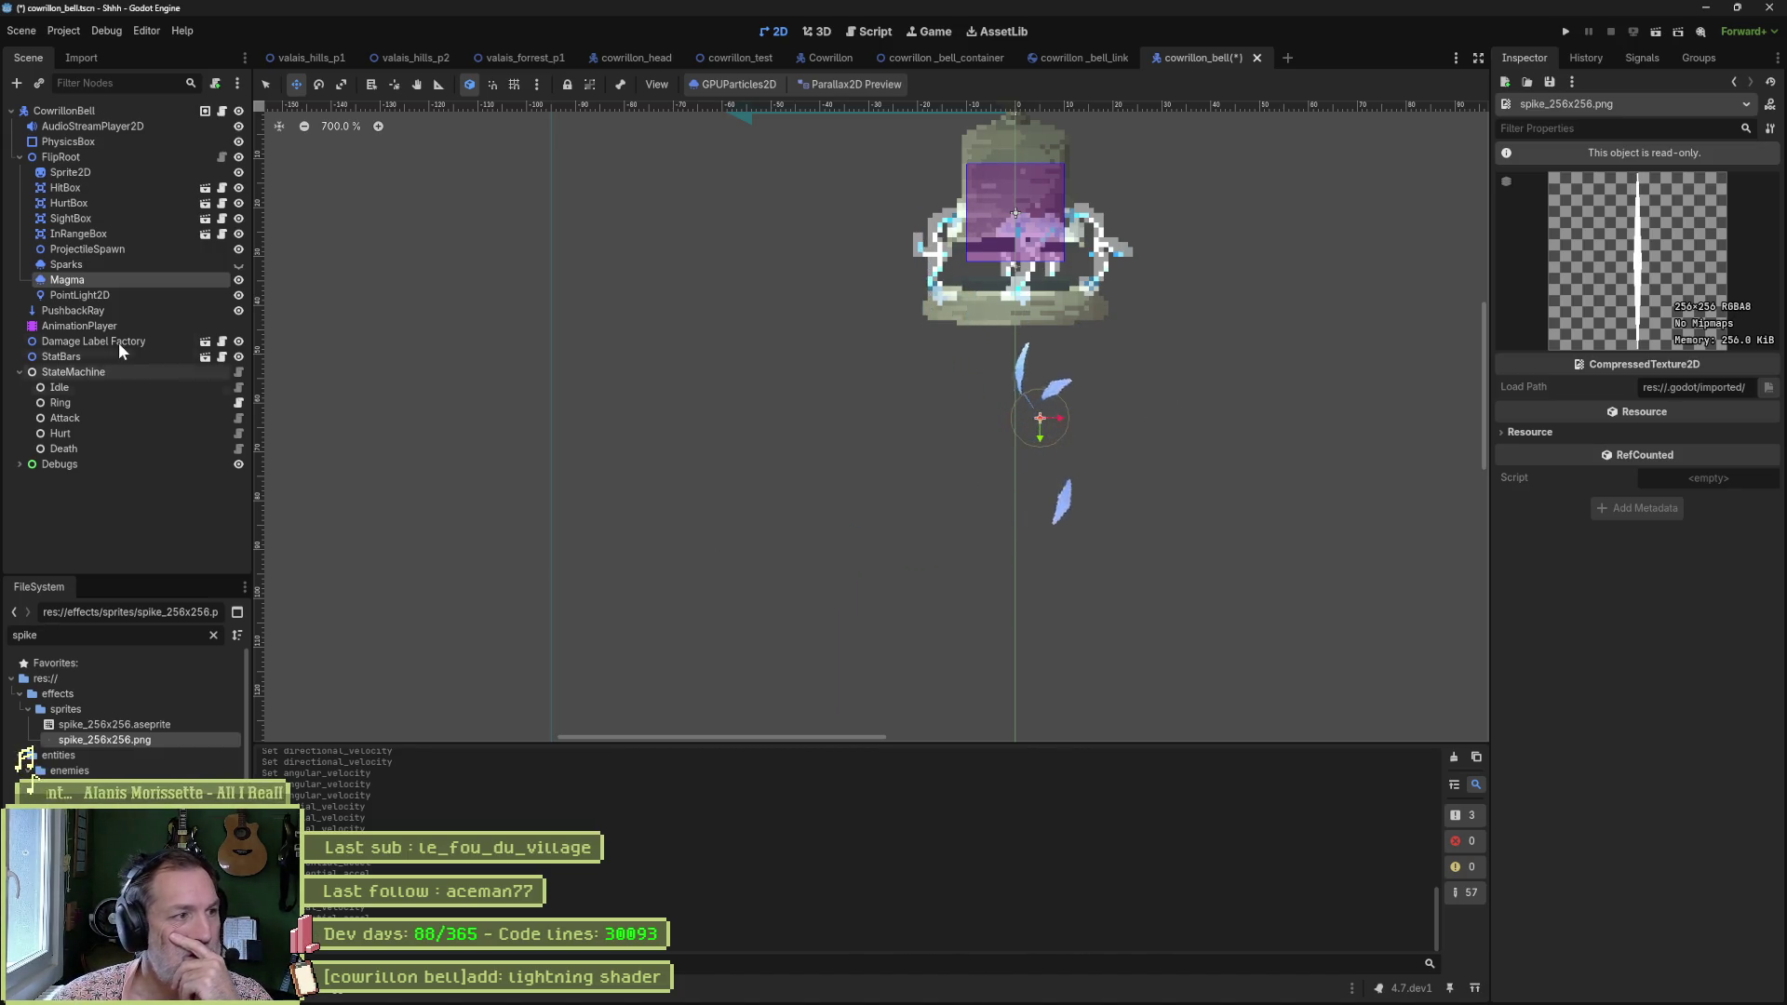
Select the Magma emitter, trial a narrower Visibility Rect width, and undo it back to 200x200.
left_click(181, 279)
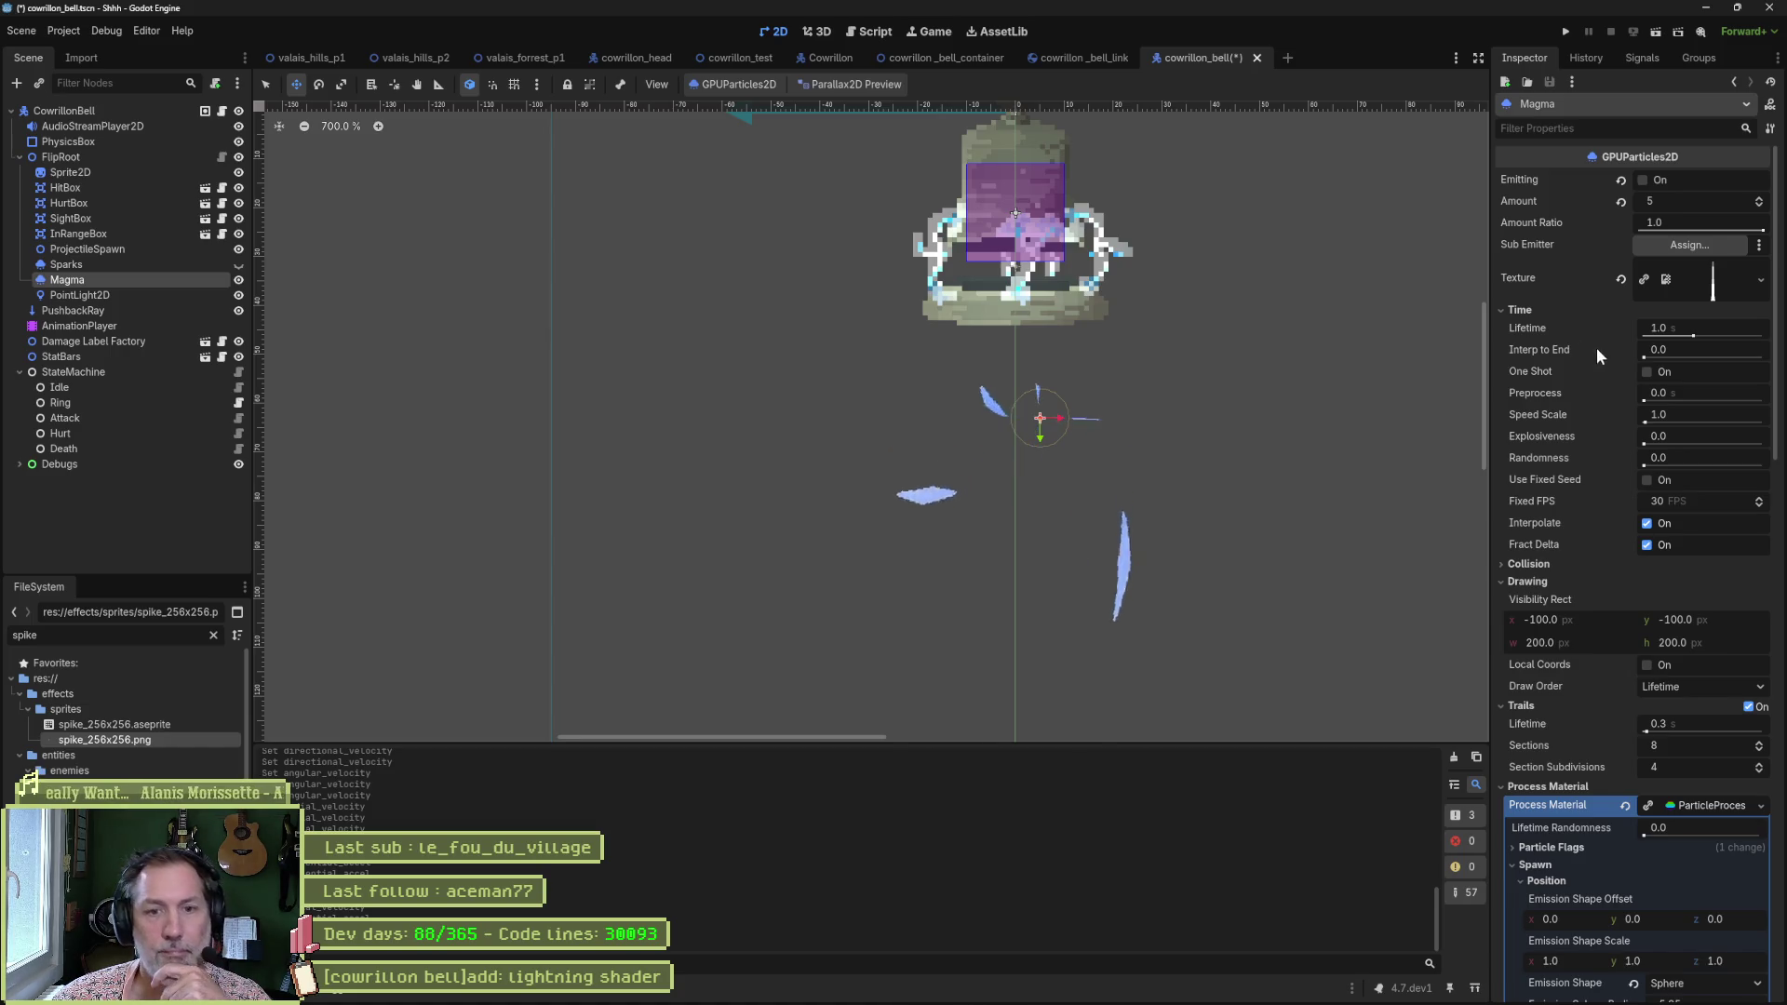
mouse_move(1622, 347)
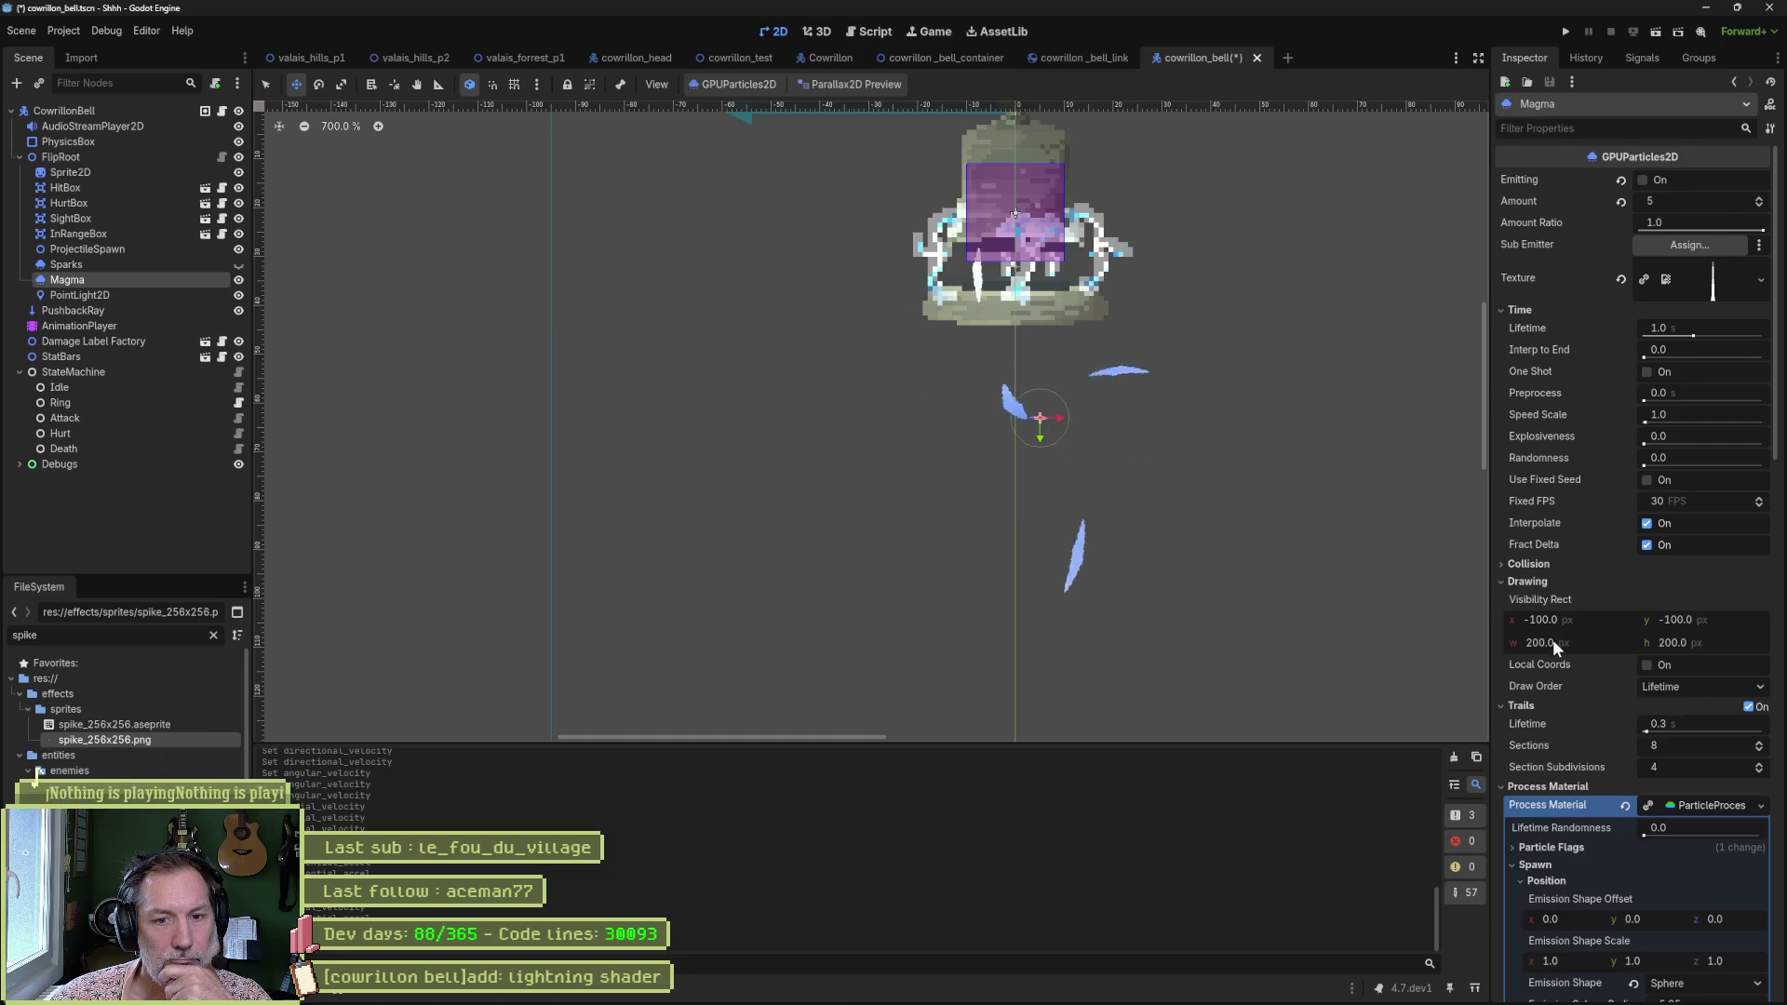
left_click_drag(1598, 639, 1522, 638)
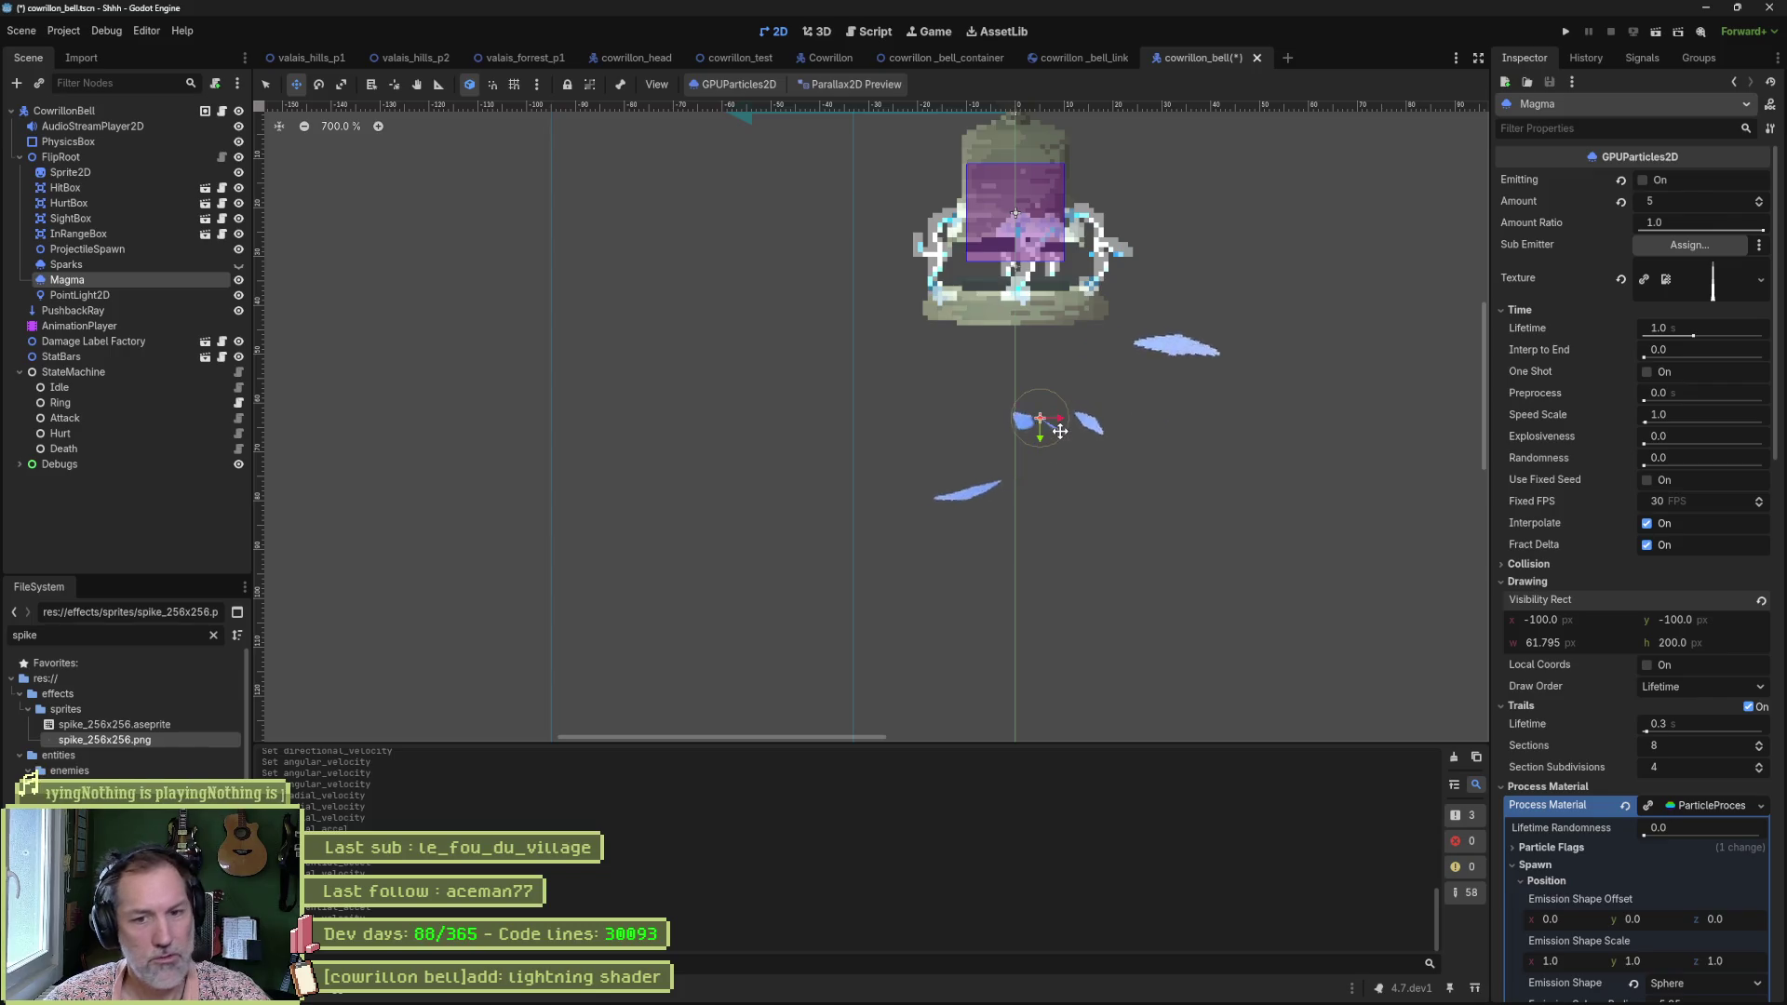
key("ctrl+z")
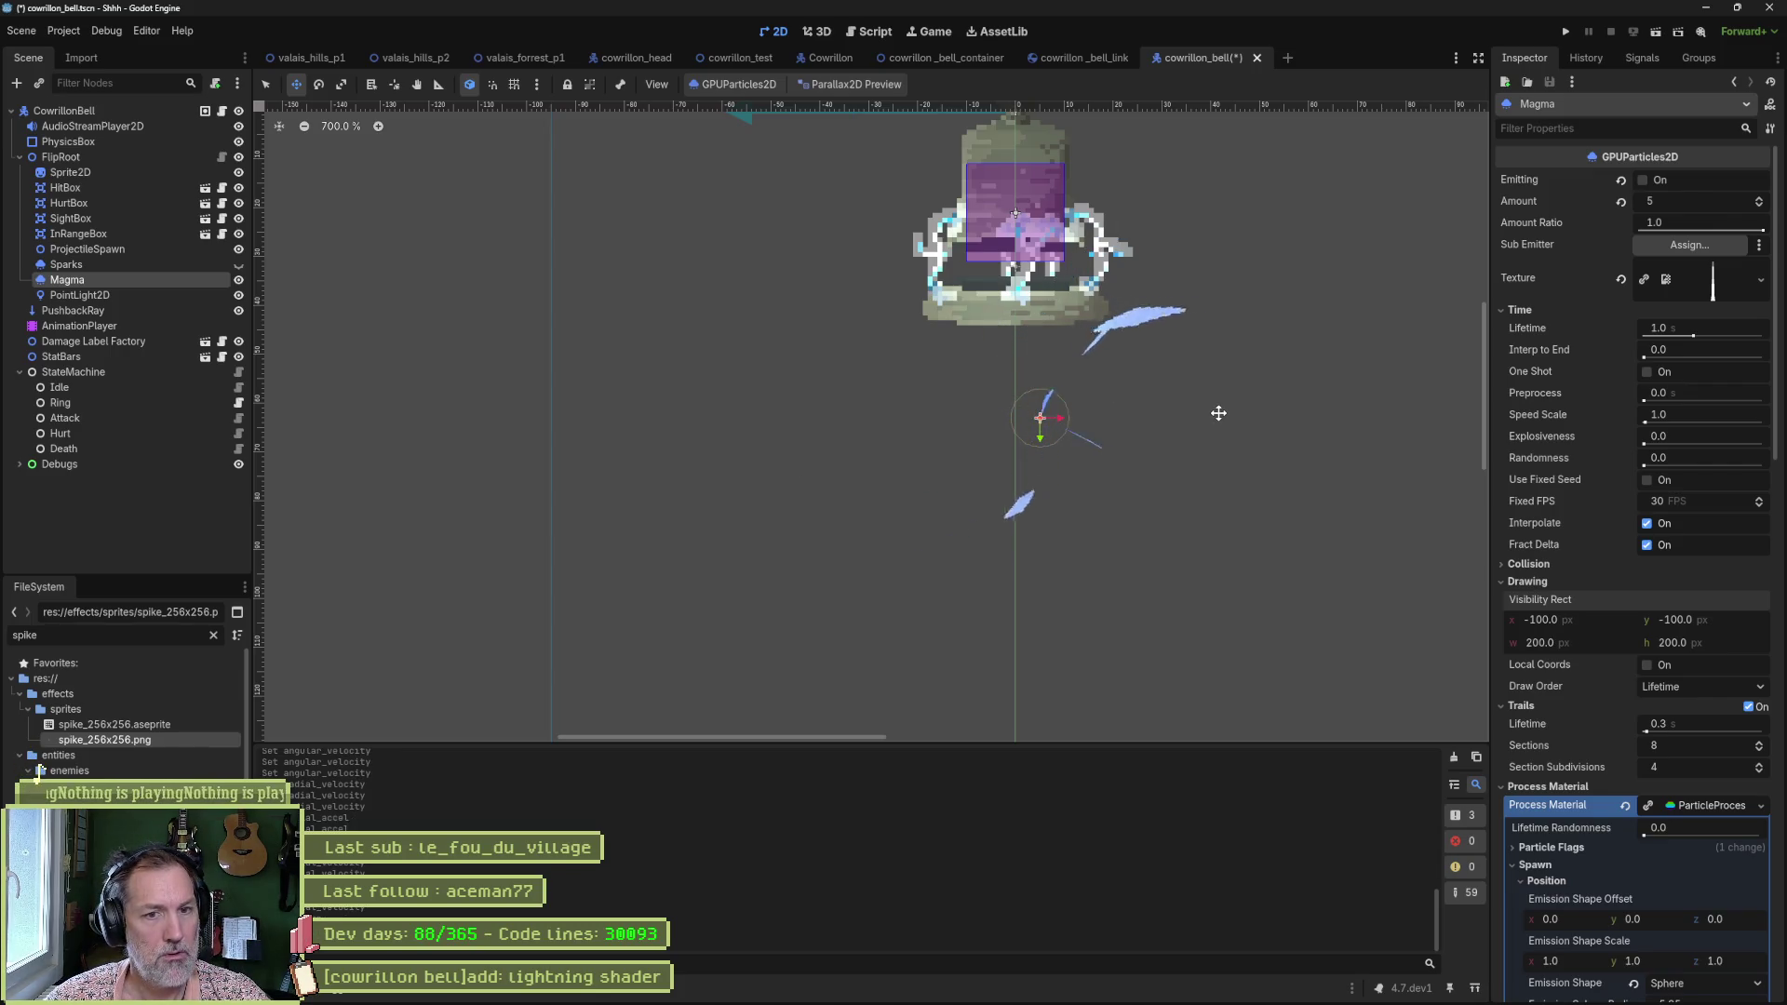
mouse_move(1328, 442)
left_mouse_down()
mouse_move(1049, 466)
mouse_move(1129, 487)
mouse_move(1298, 473)
left_mouse_up()
mouse_move(1569, 601)
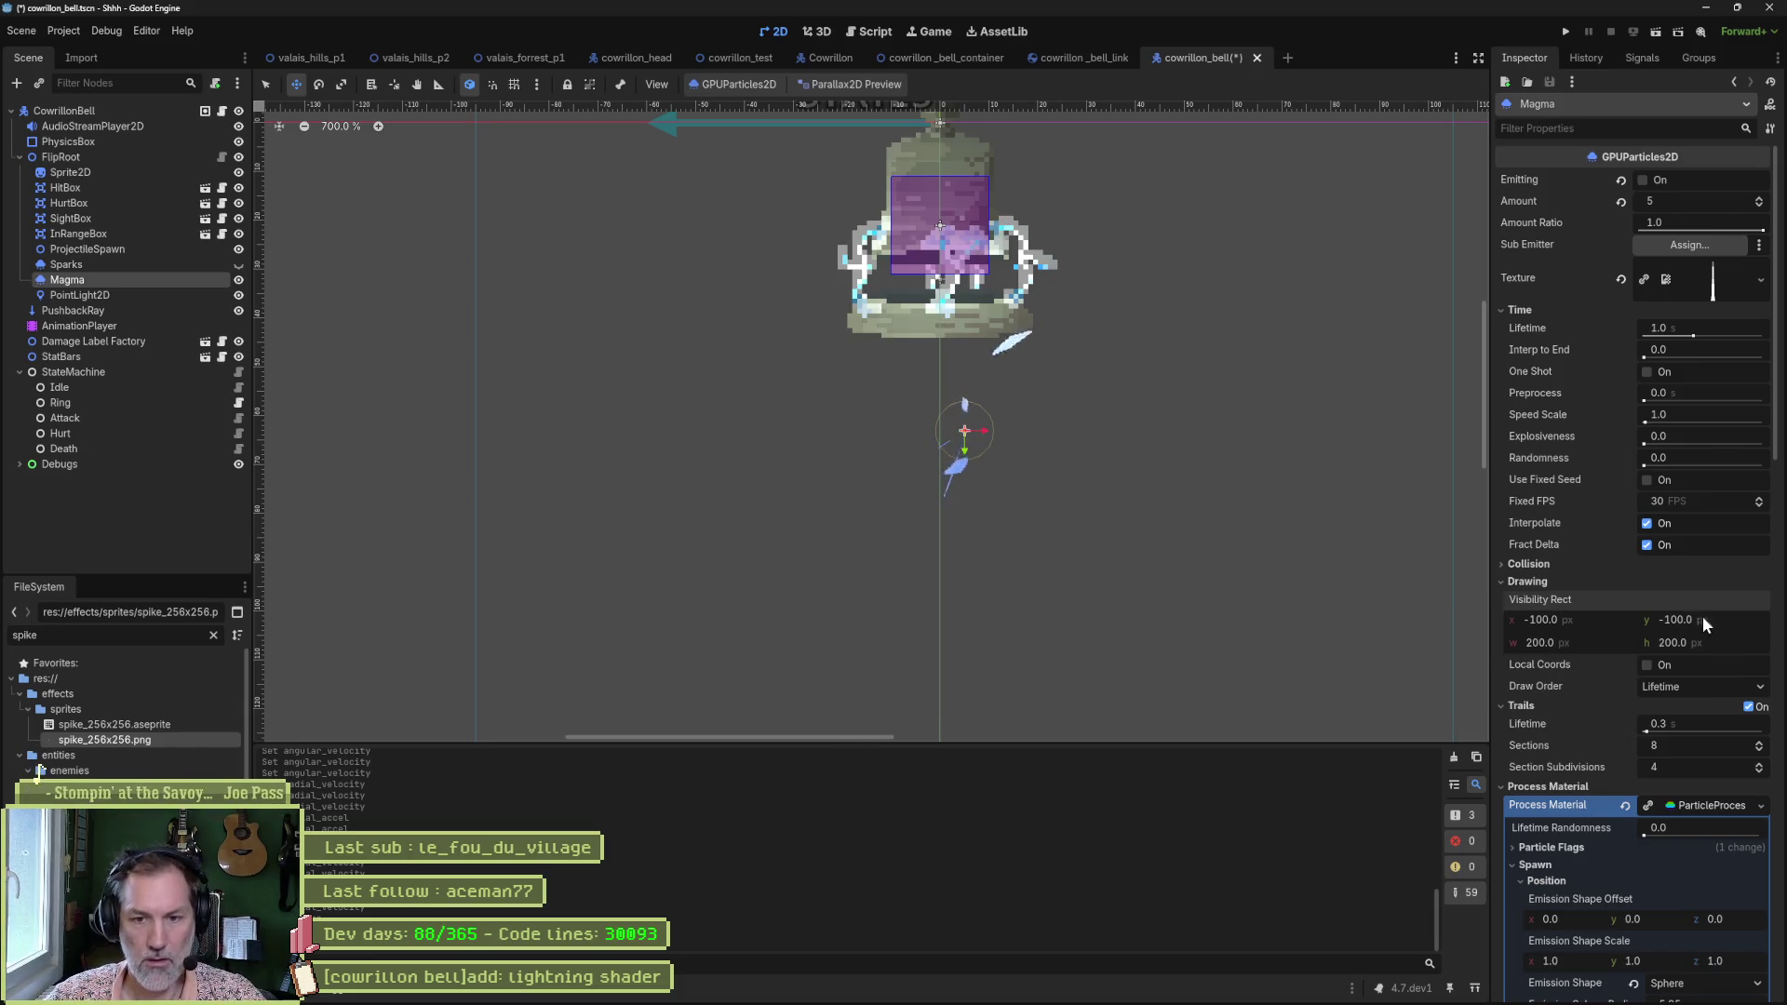
Tune Magma trails to 2.81 s lifetime, 14 sections and 2 subdivisions, then return to Aseprite.
left_click(1534, 579)
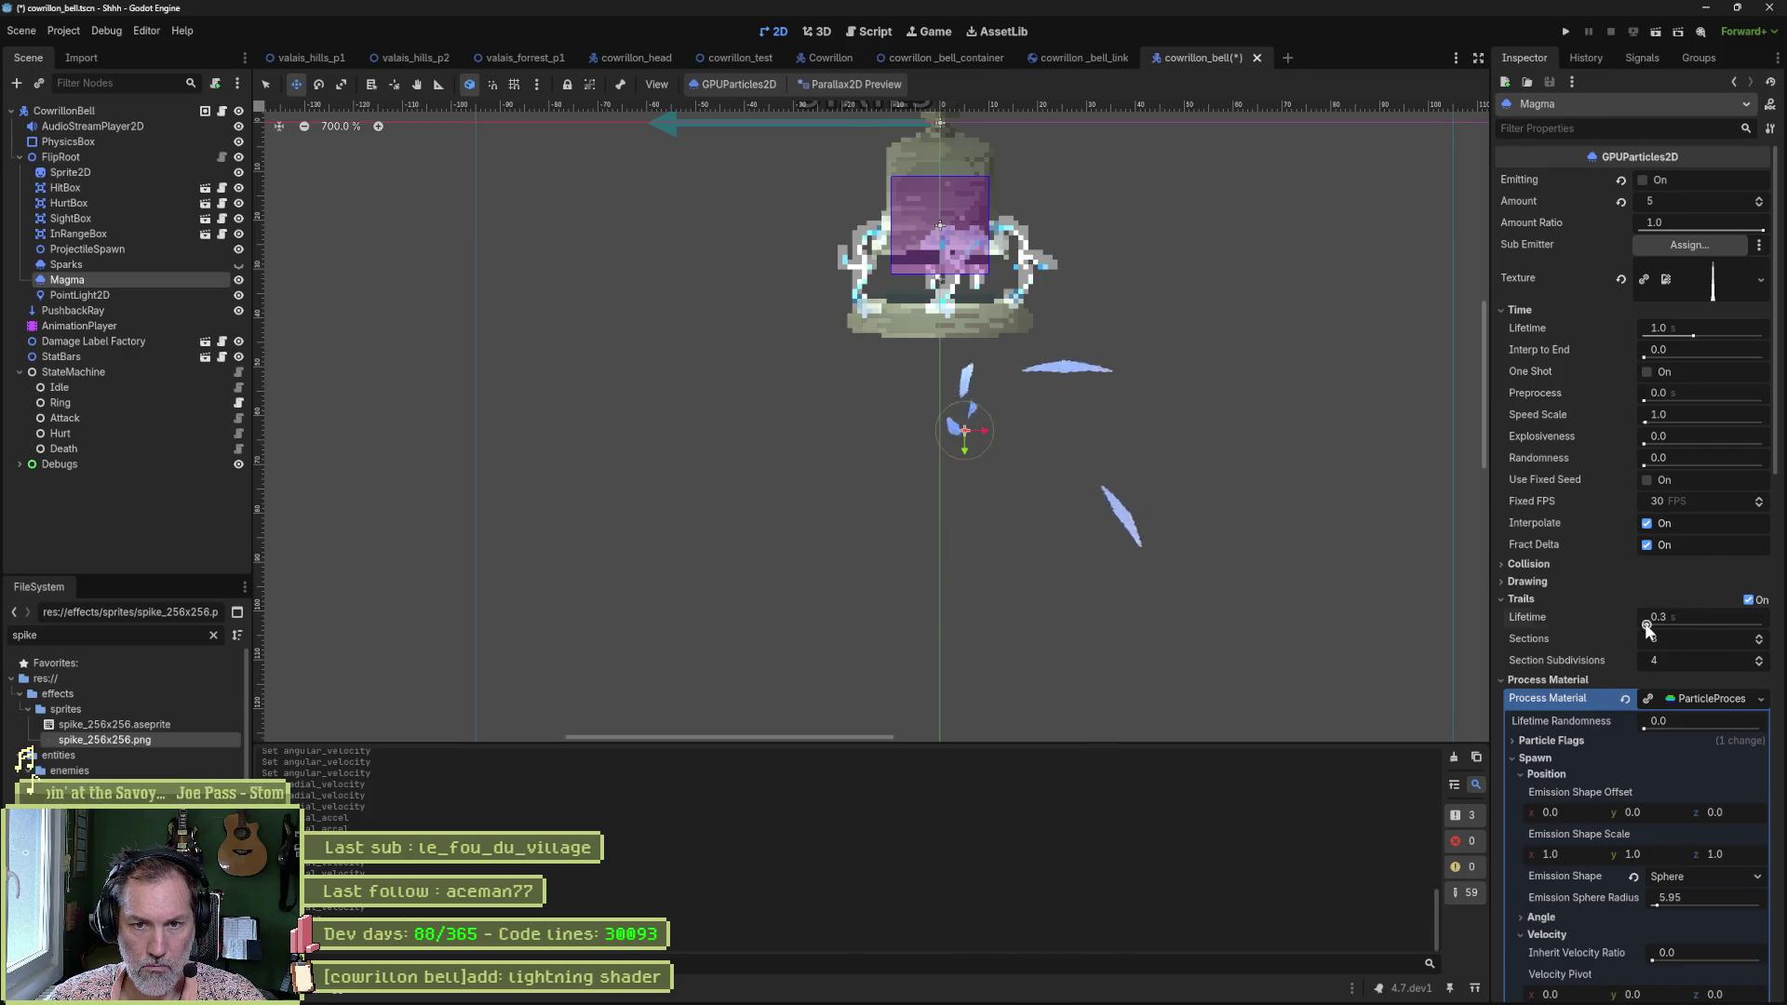
left_click_drag(1647, 629, 1675, 631)
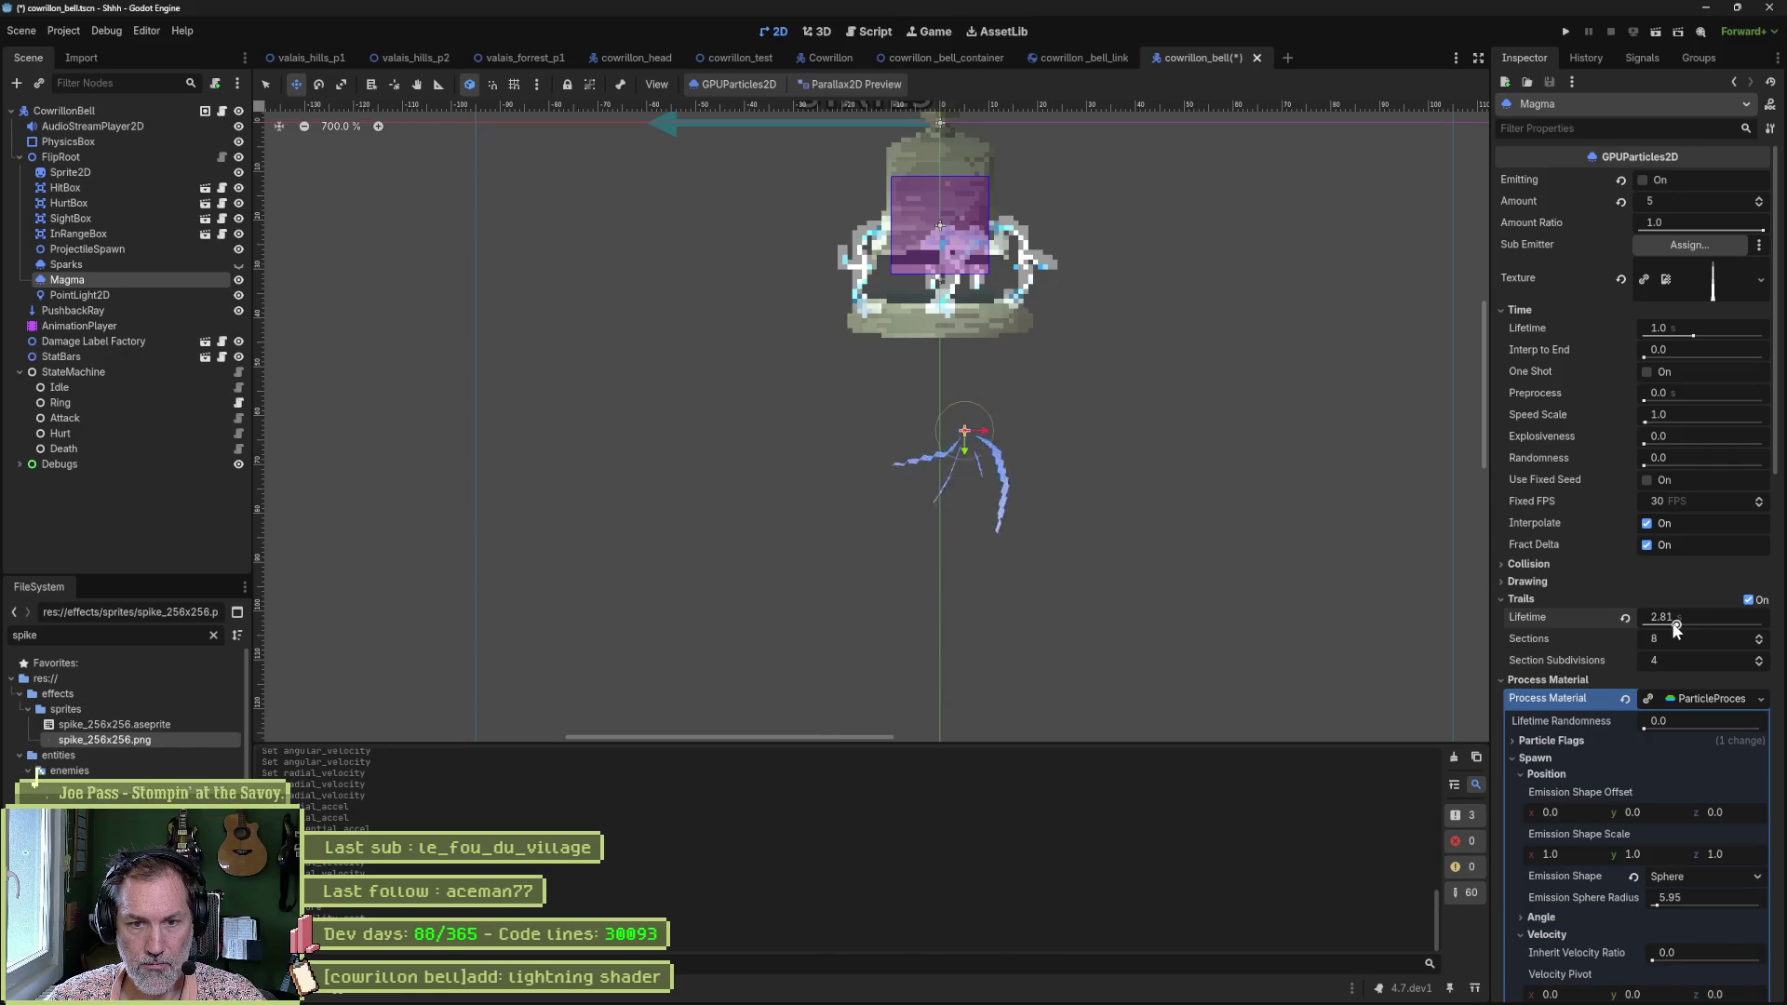
left_click(1759, 642)
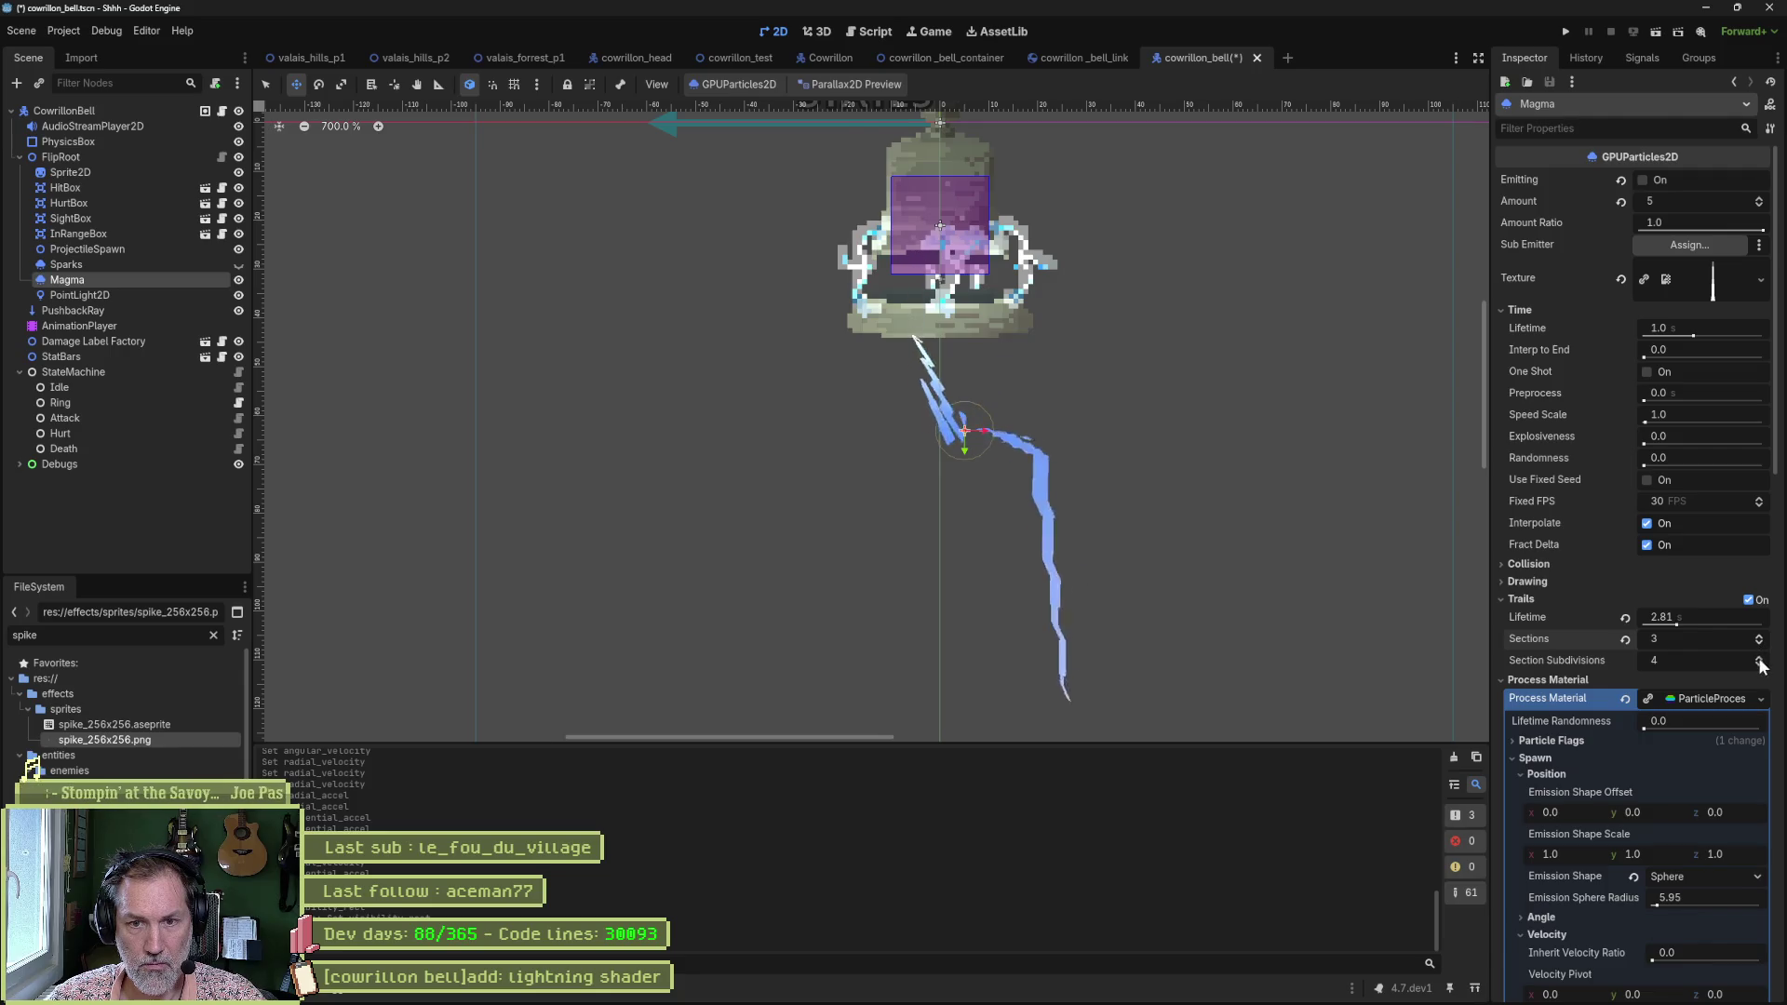
left_click(1759, 664)
left_click(1760, 636)
left_click(1759, 636)
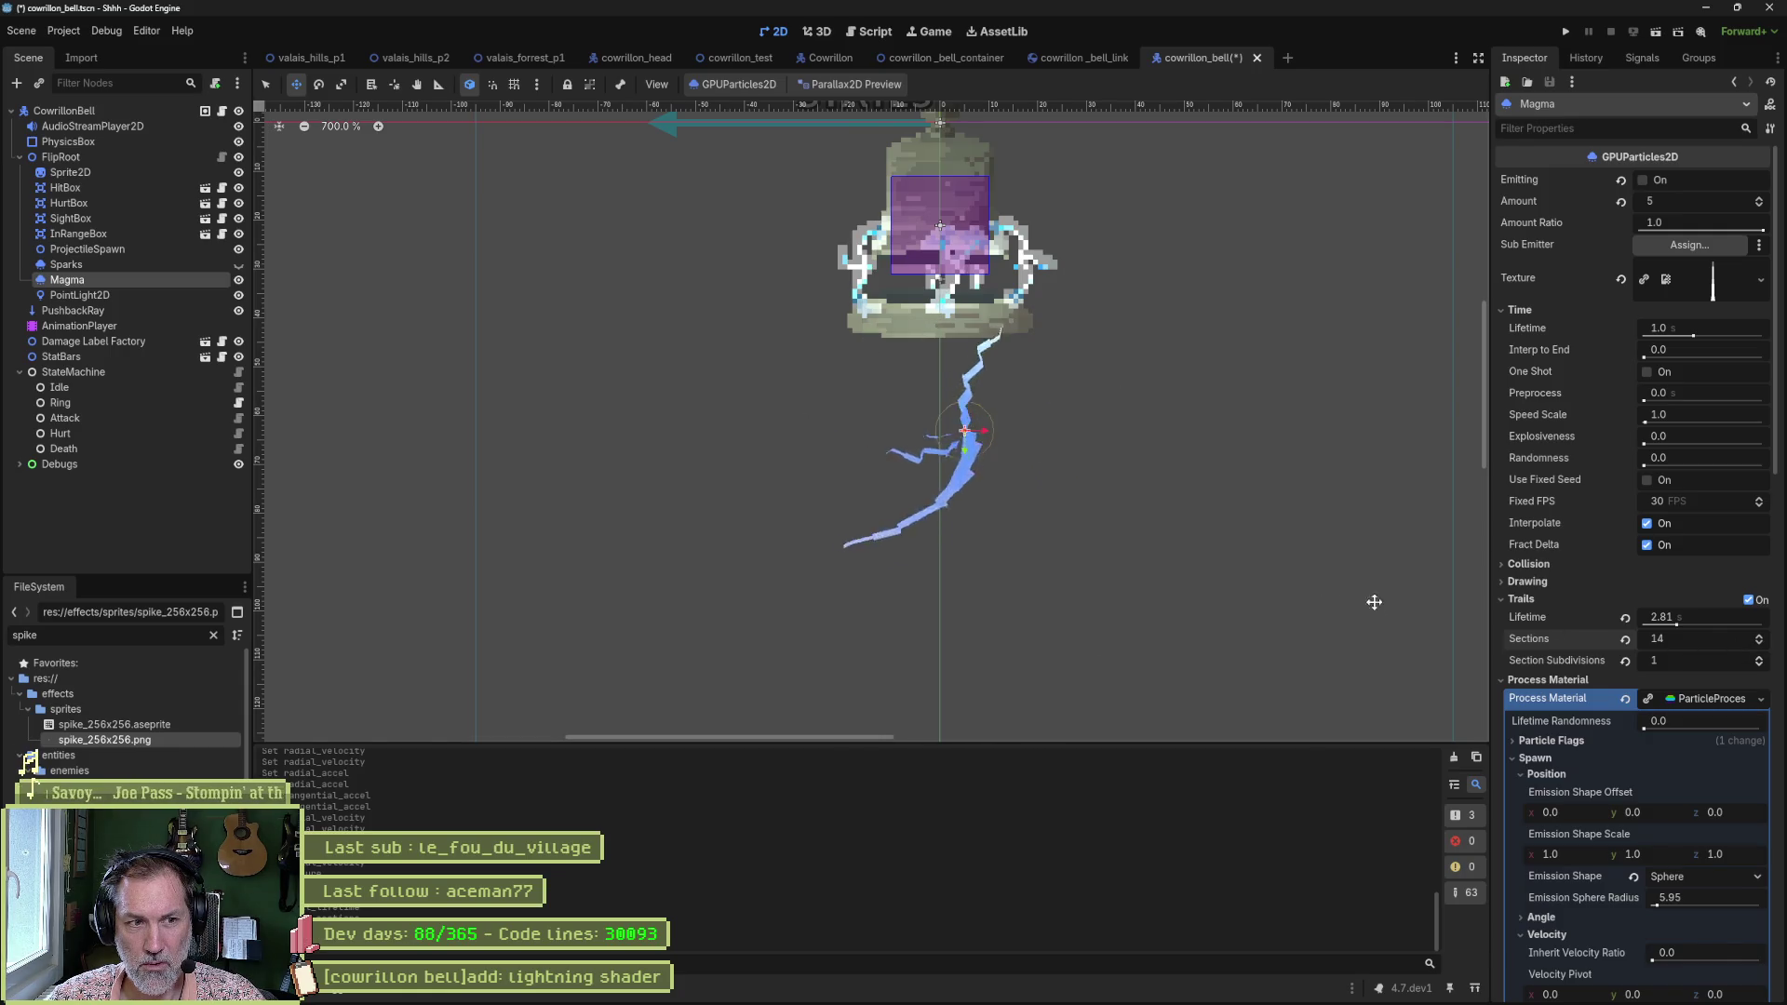
left_click(1758, 657)
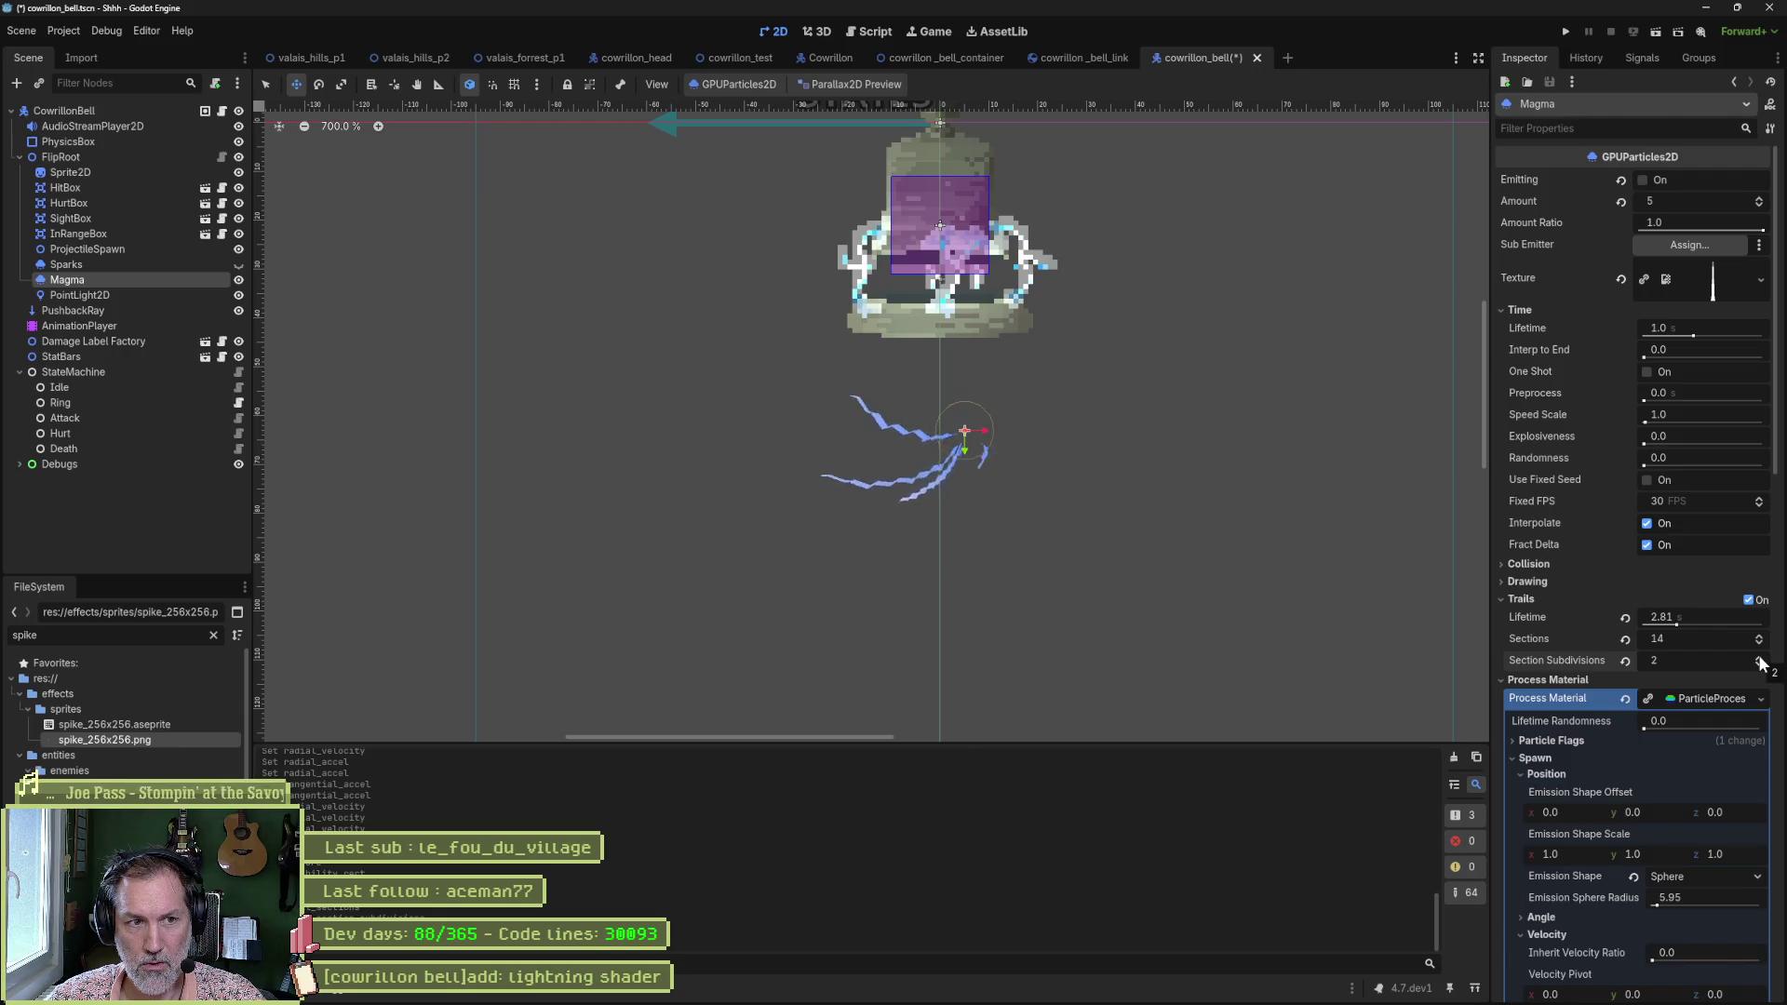
key("alt+Tab")
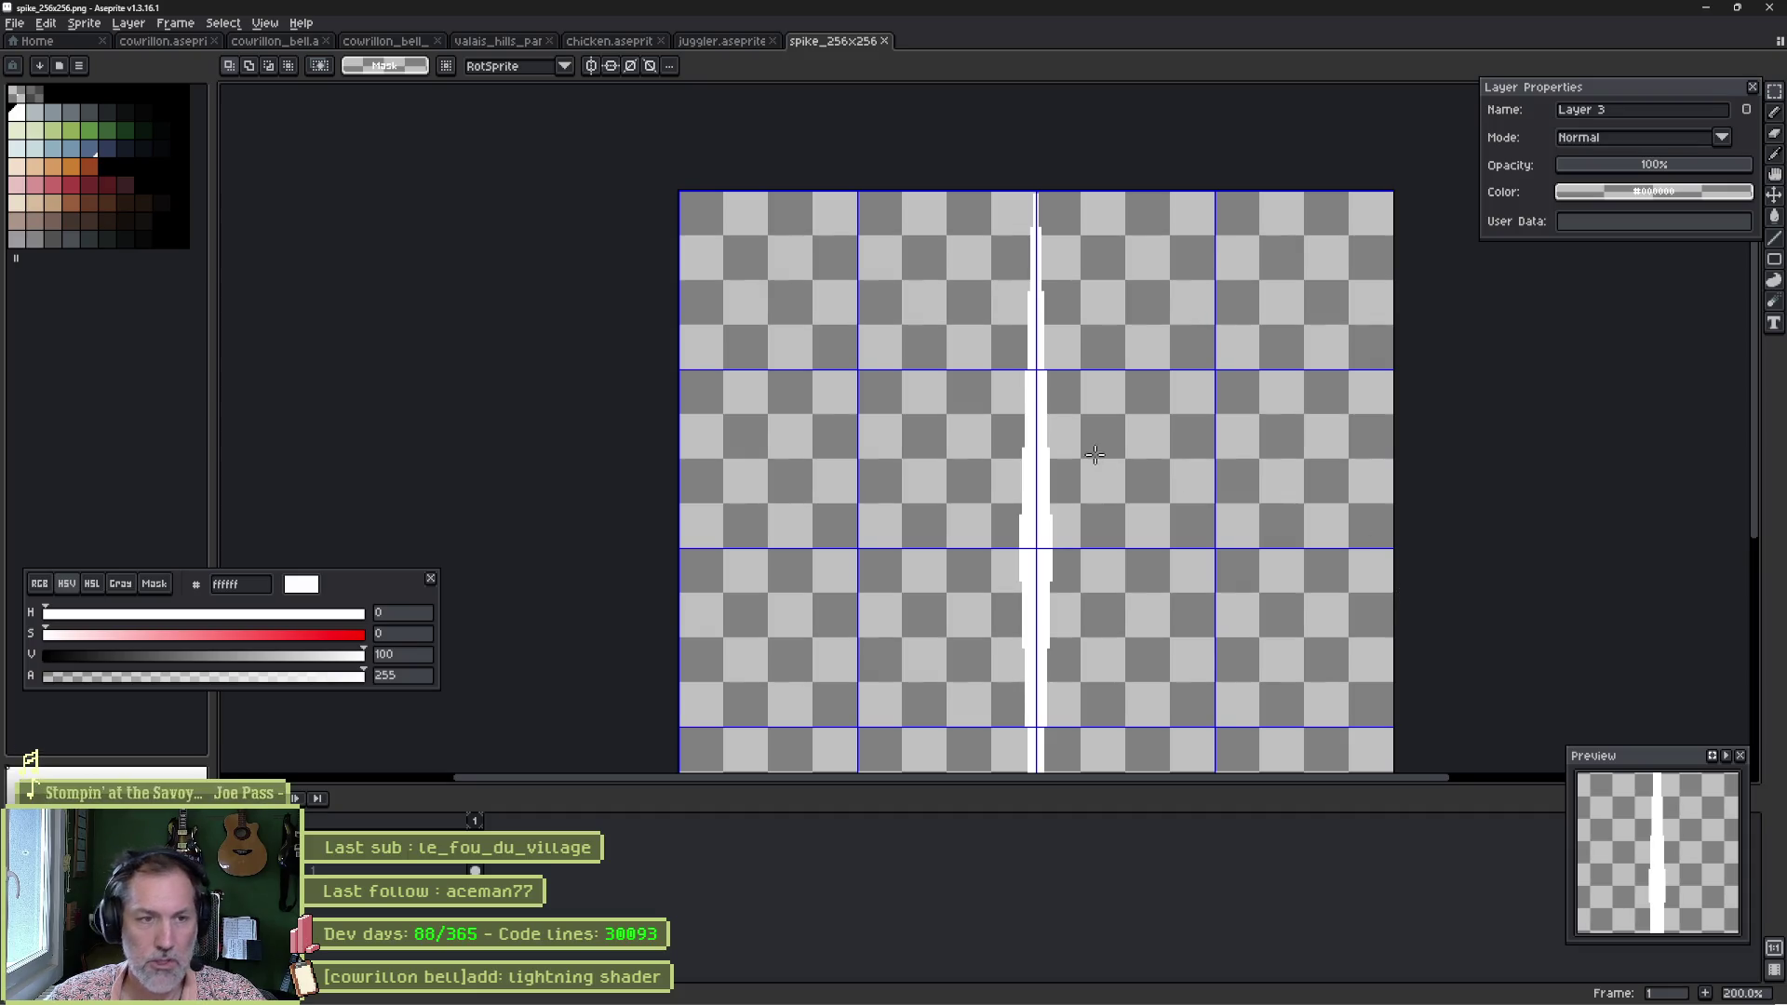
Thicken the spike with a 5px pencil up to the top edge, over a black backdrop.
left_click_drag(1069, 459, 1089, 348)
key("b")
scroll(1073, 337, "down", 2)
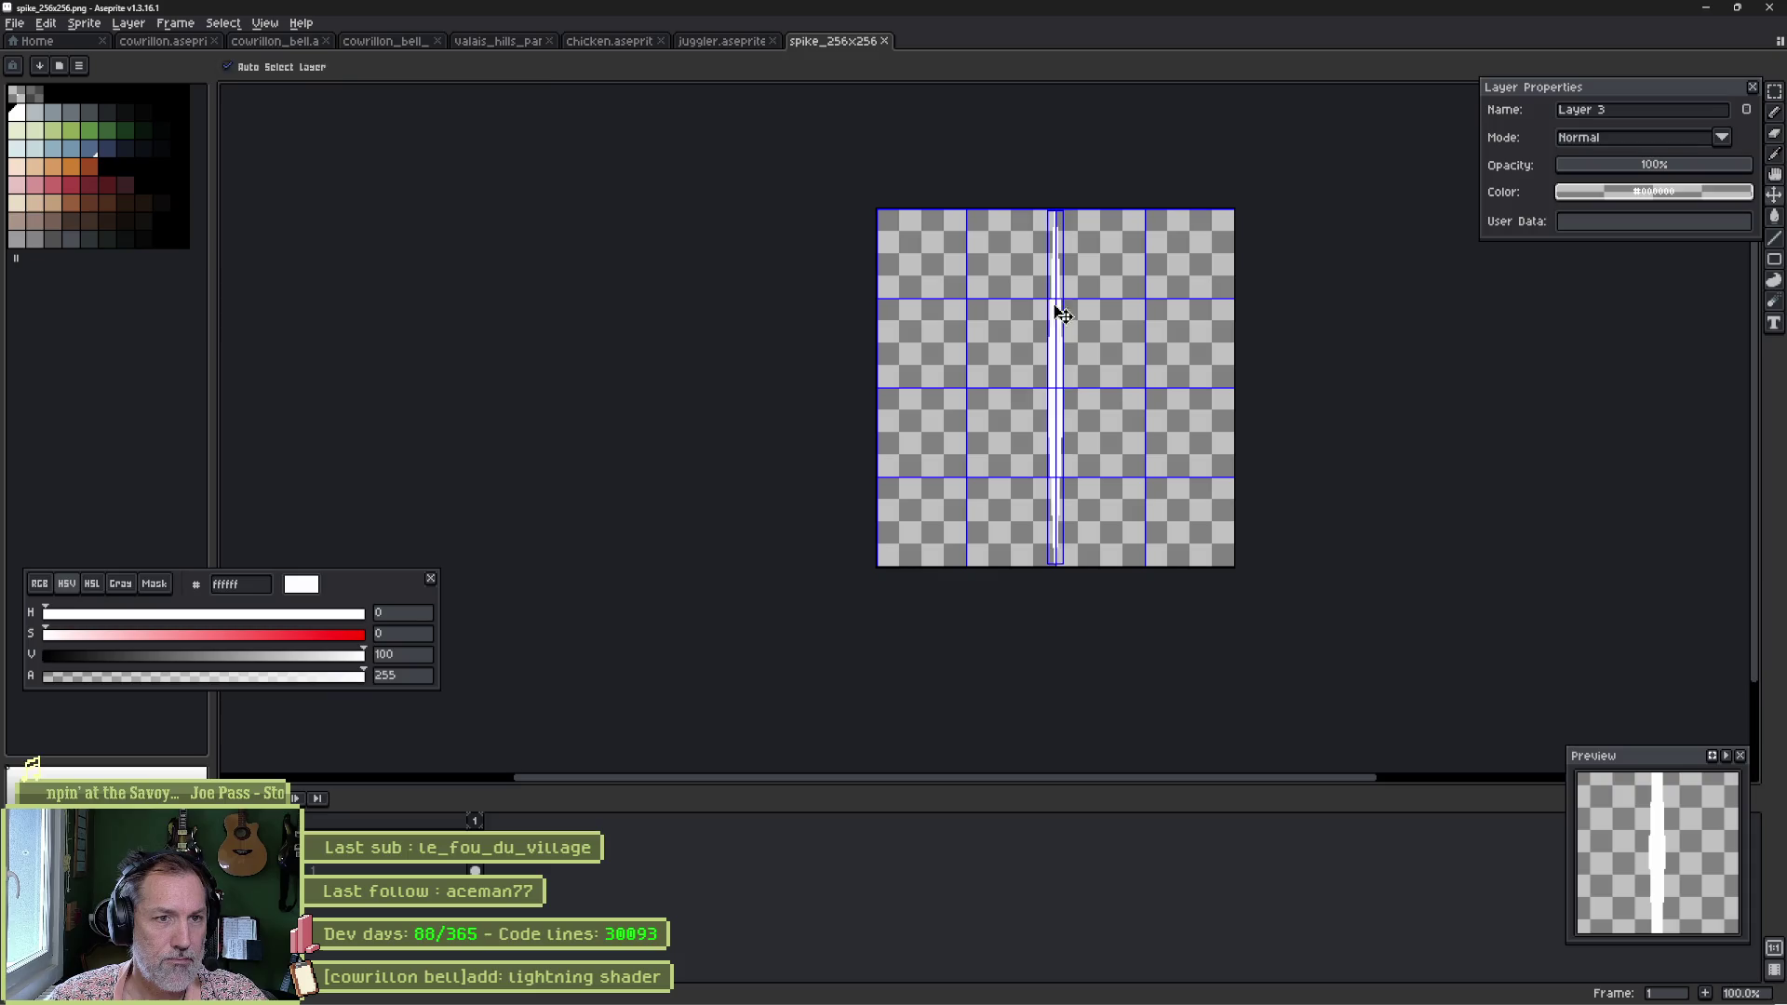
key("plus")
scroll(1056, 241, "up", 1)
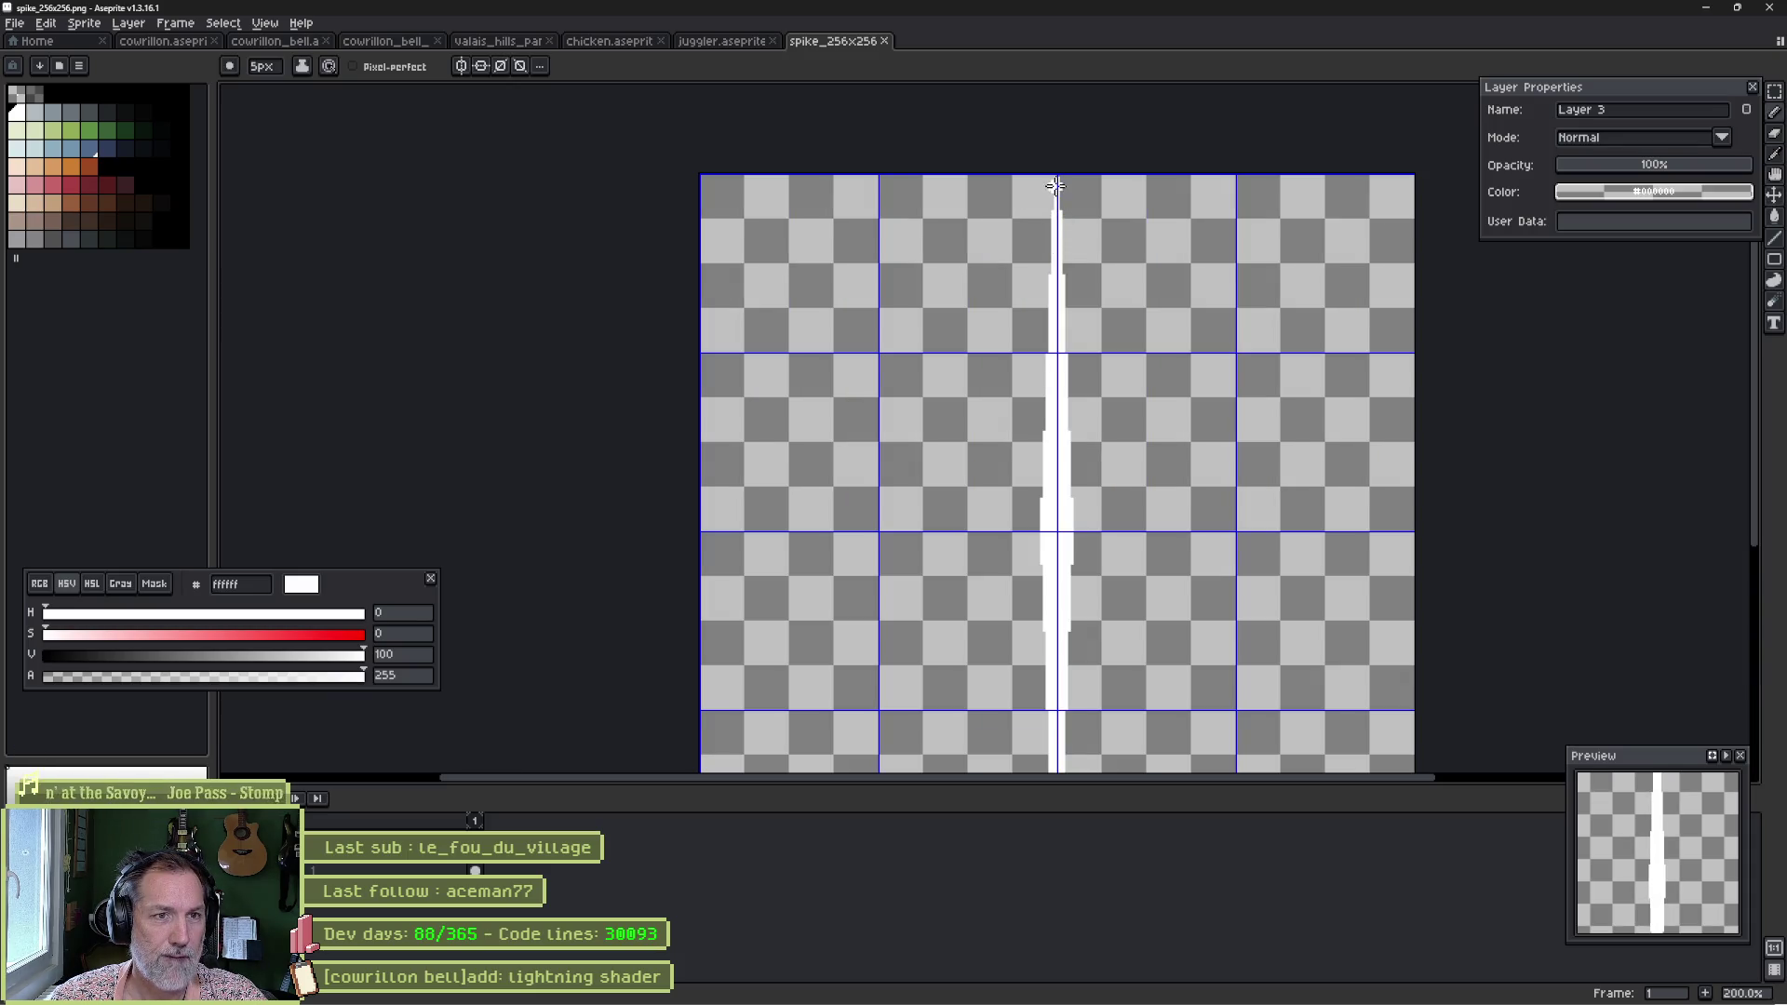
left_click_drag(1056, 186, 1057, 202)
left_click_drag(1054, 308, 1050, 450)
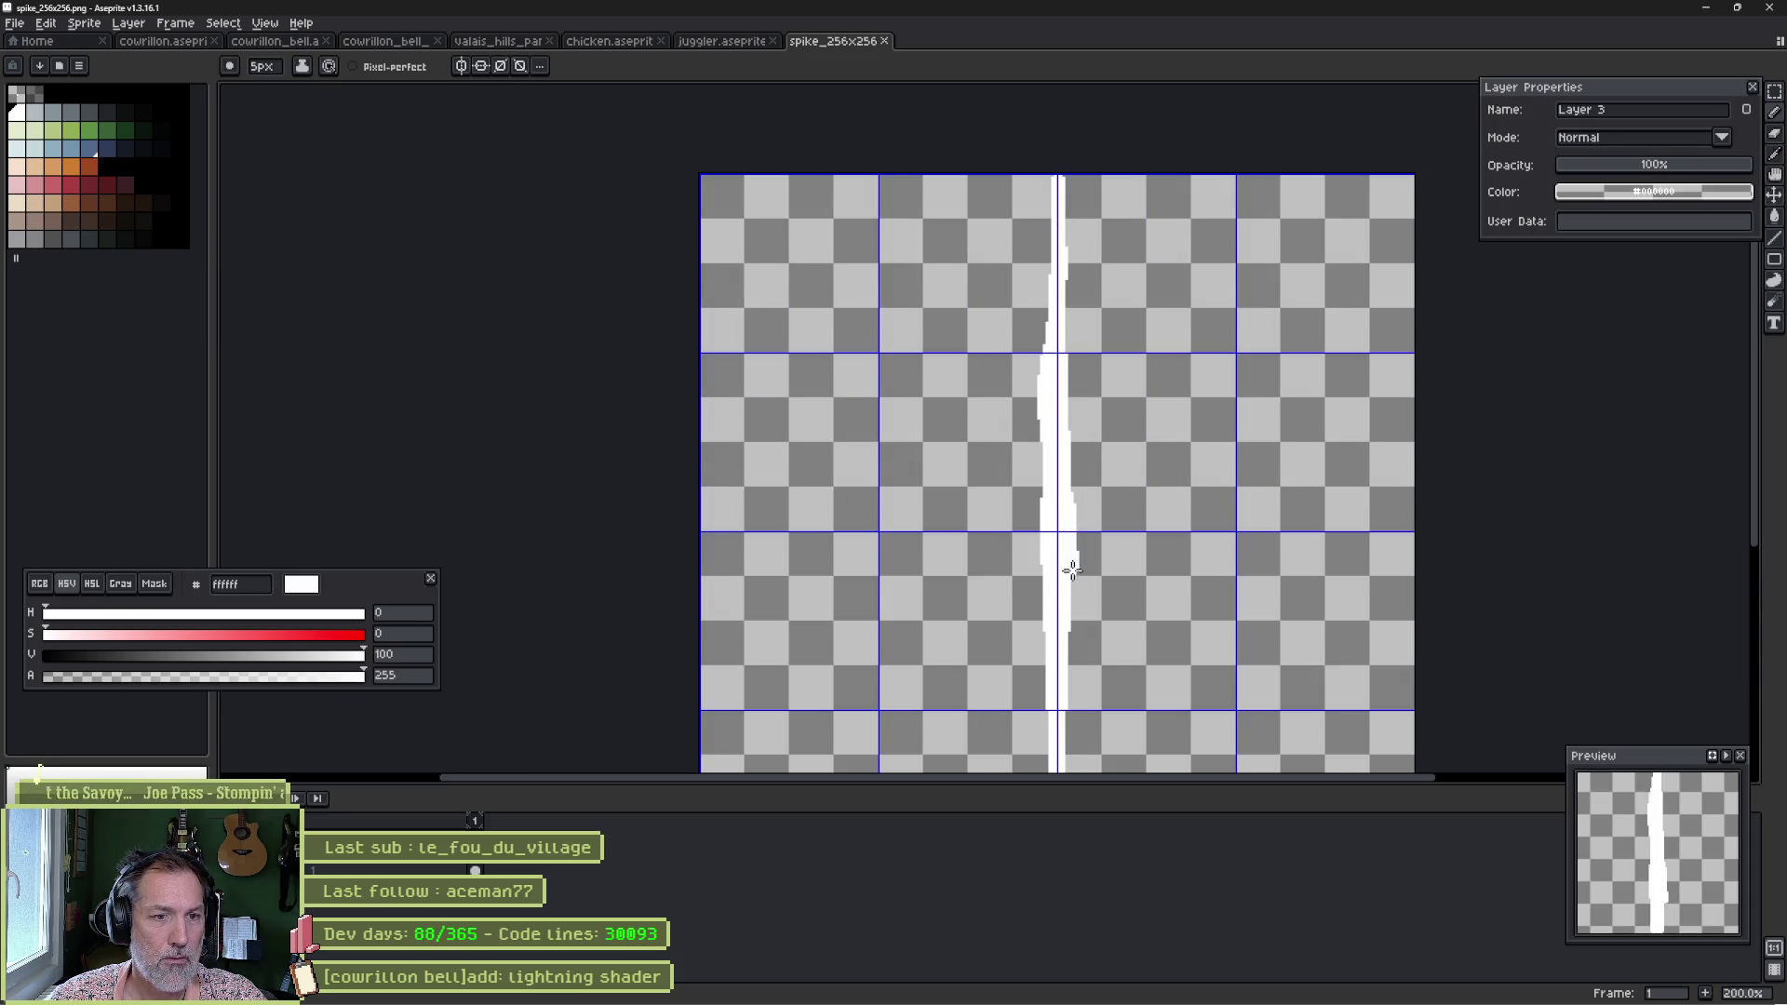
scroll(1055, 691, "down", 3)
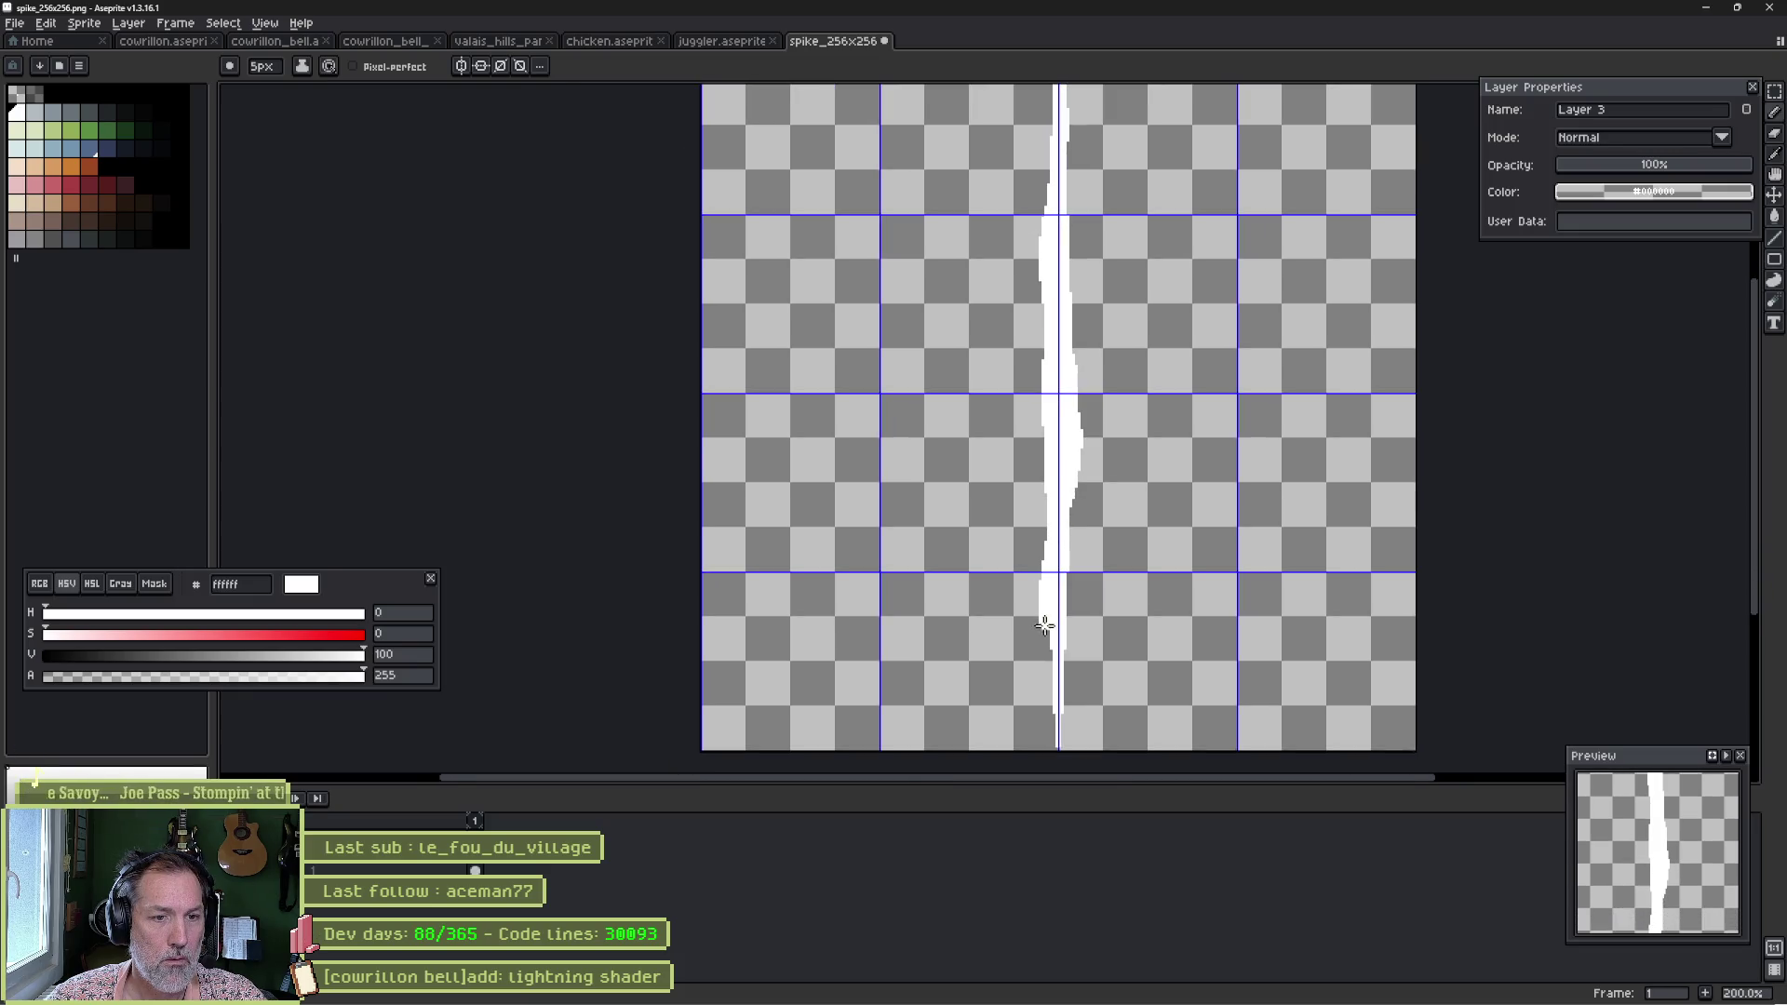
left_click_drag(1044, 624, 1060, 727)
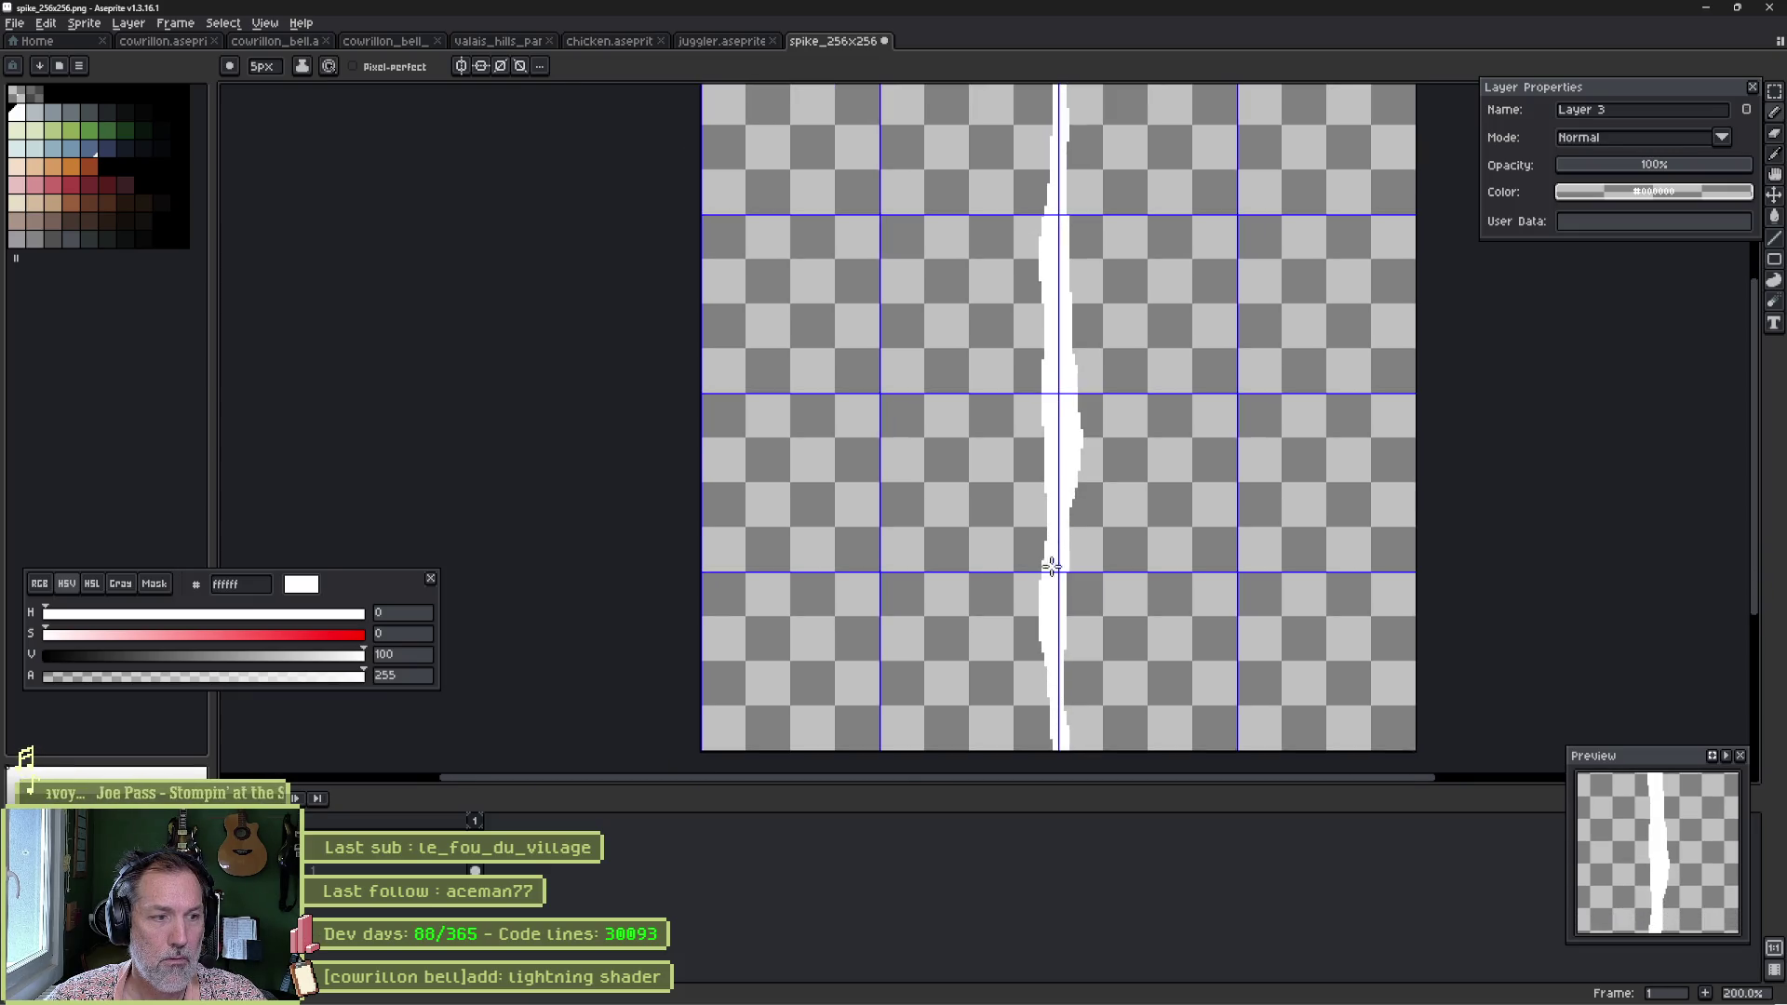
key("shift+x")
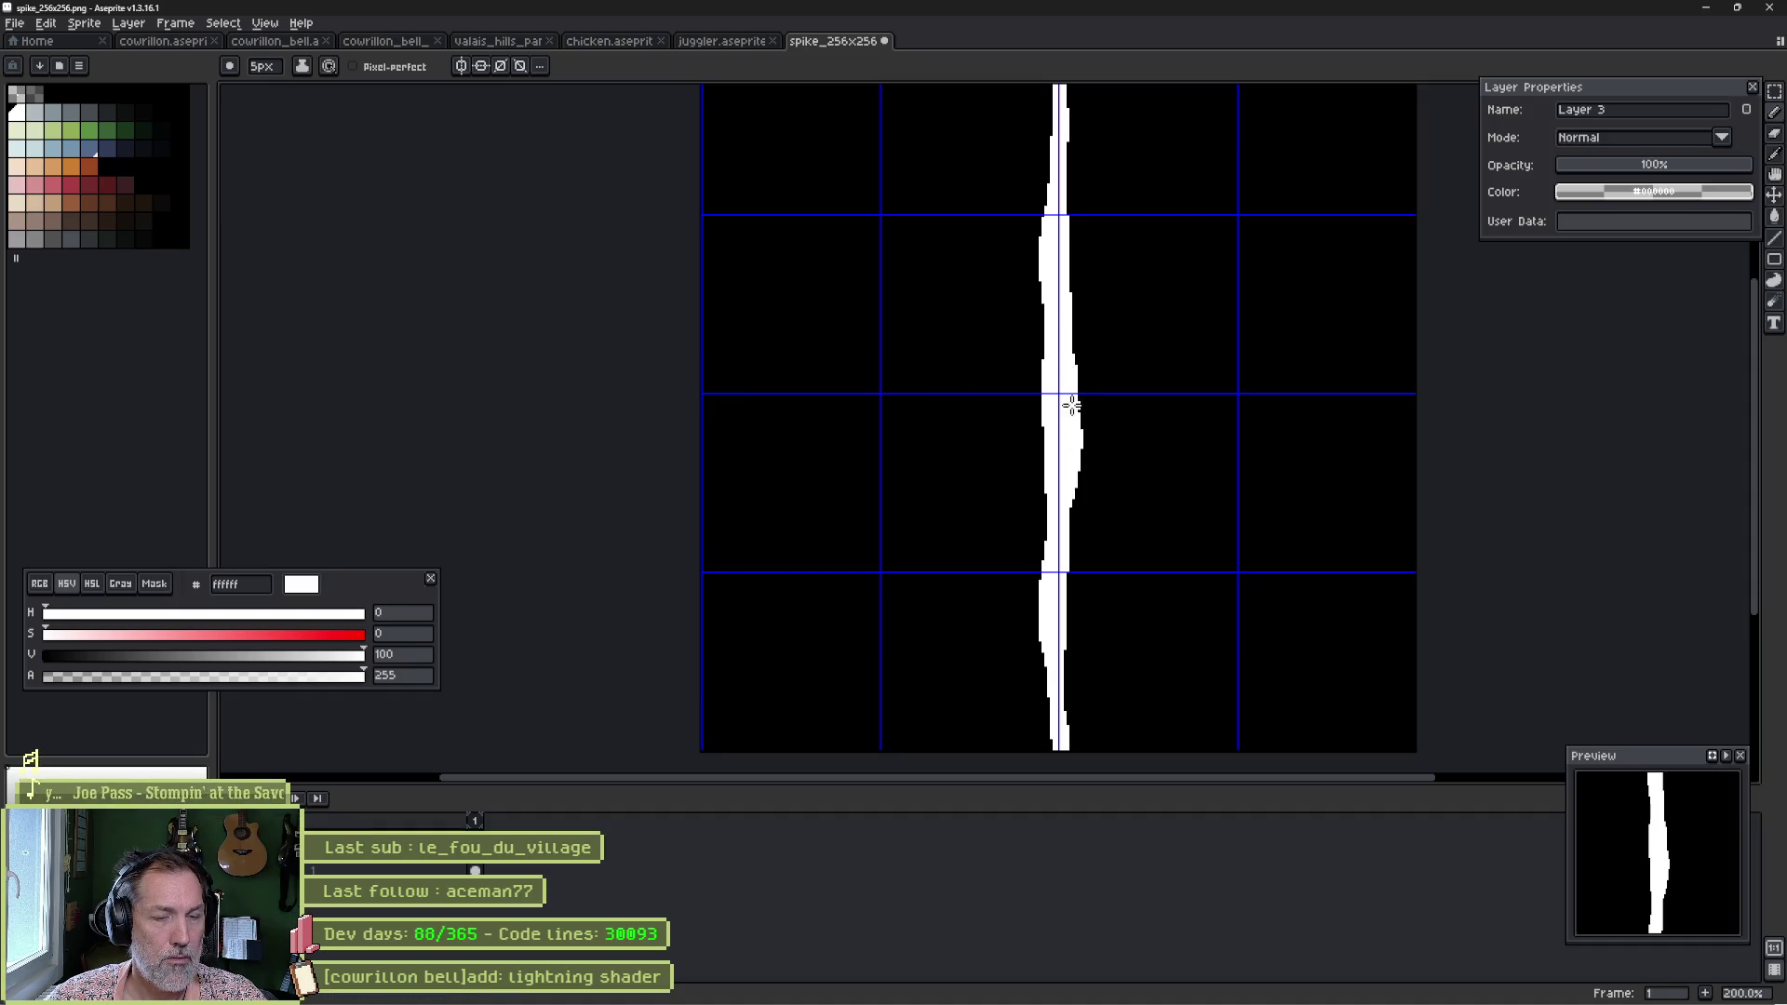
scroll(1062, 466, "up", 3)
Erase the spike's top into a narrow point and taper its lower left edge.
key("e")
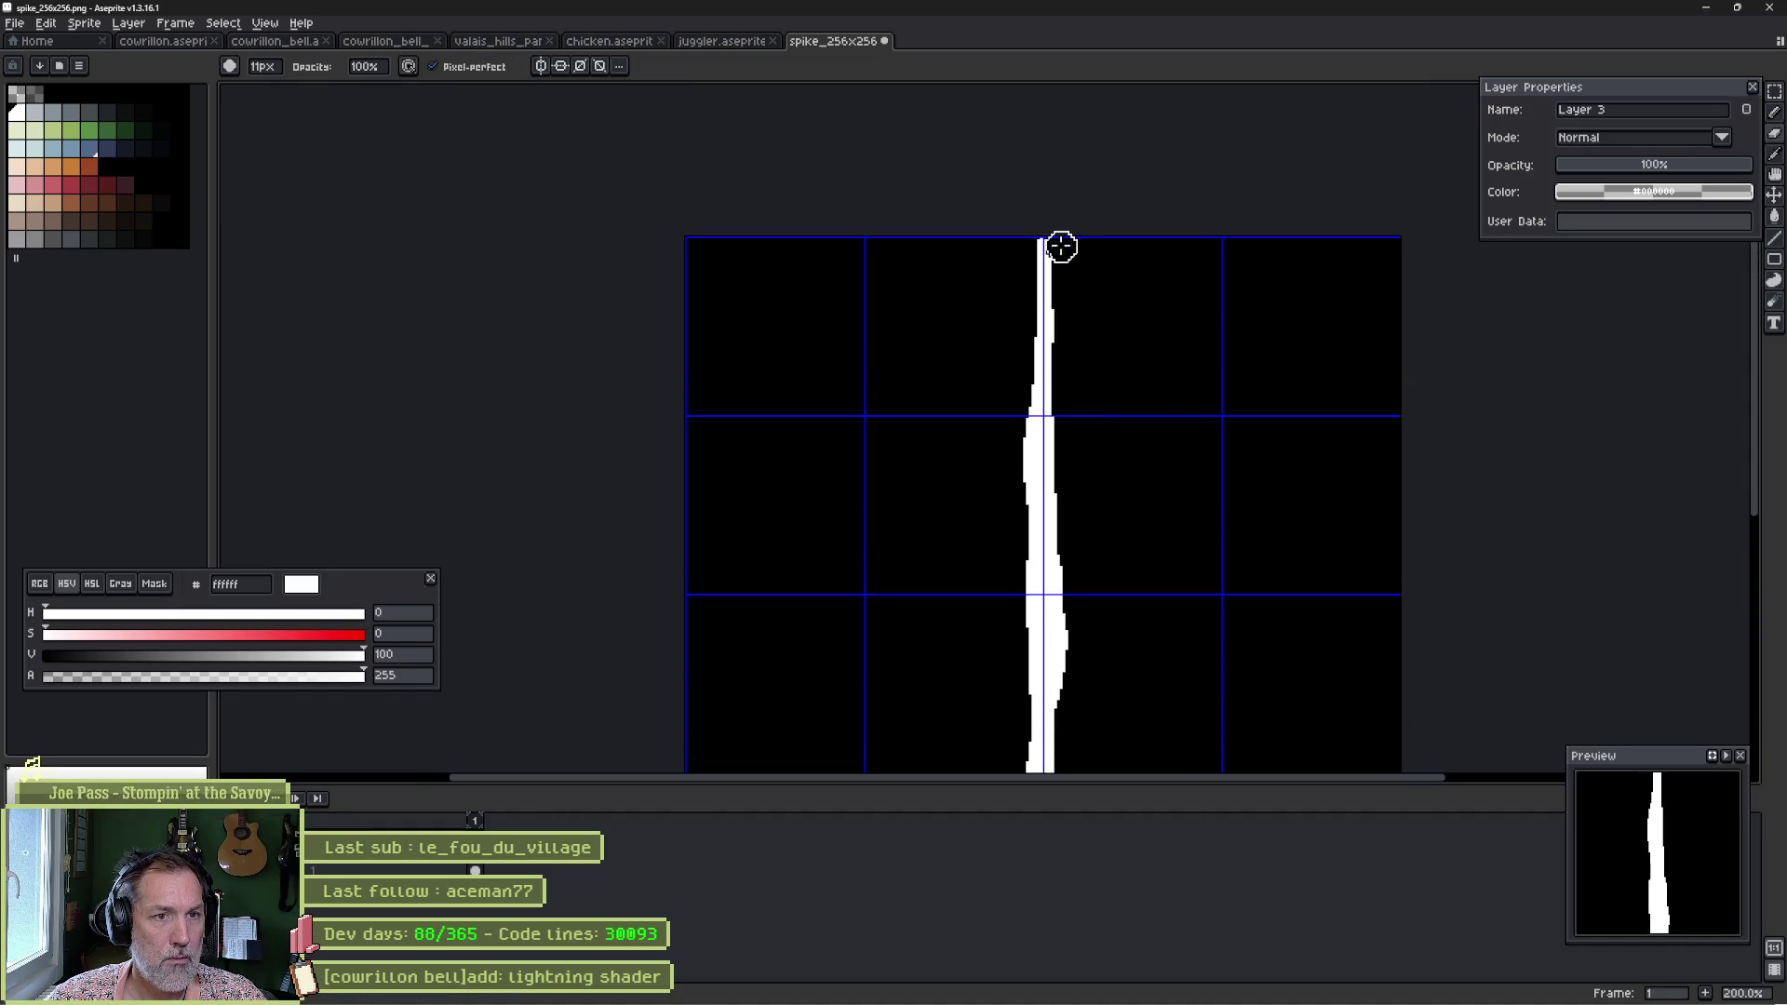
left_click(1060, 246)
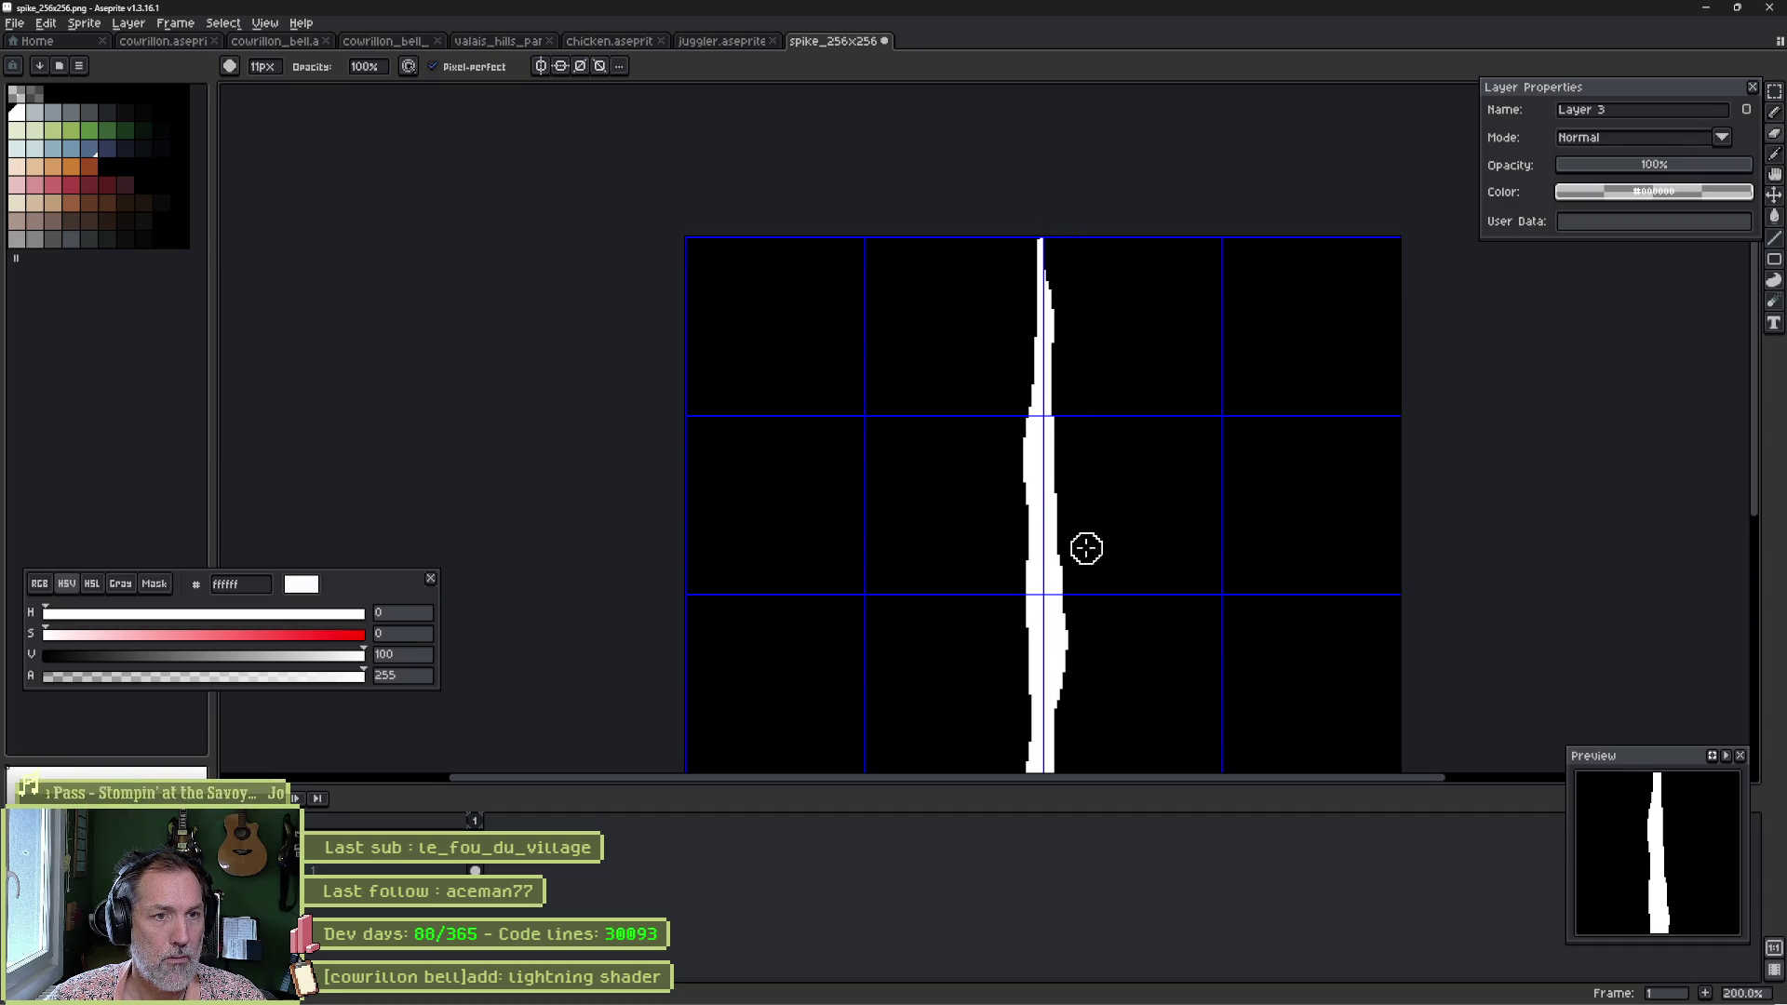
scroll(1025, 382, "down", 5)
left_click_drag(1026, 606, 1049, 665)
scroll(1126, 447, "up", 4)
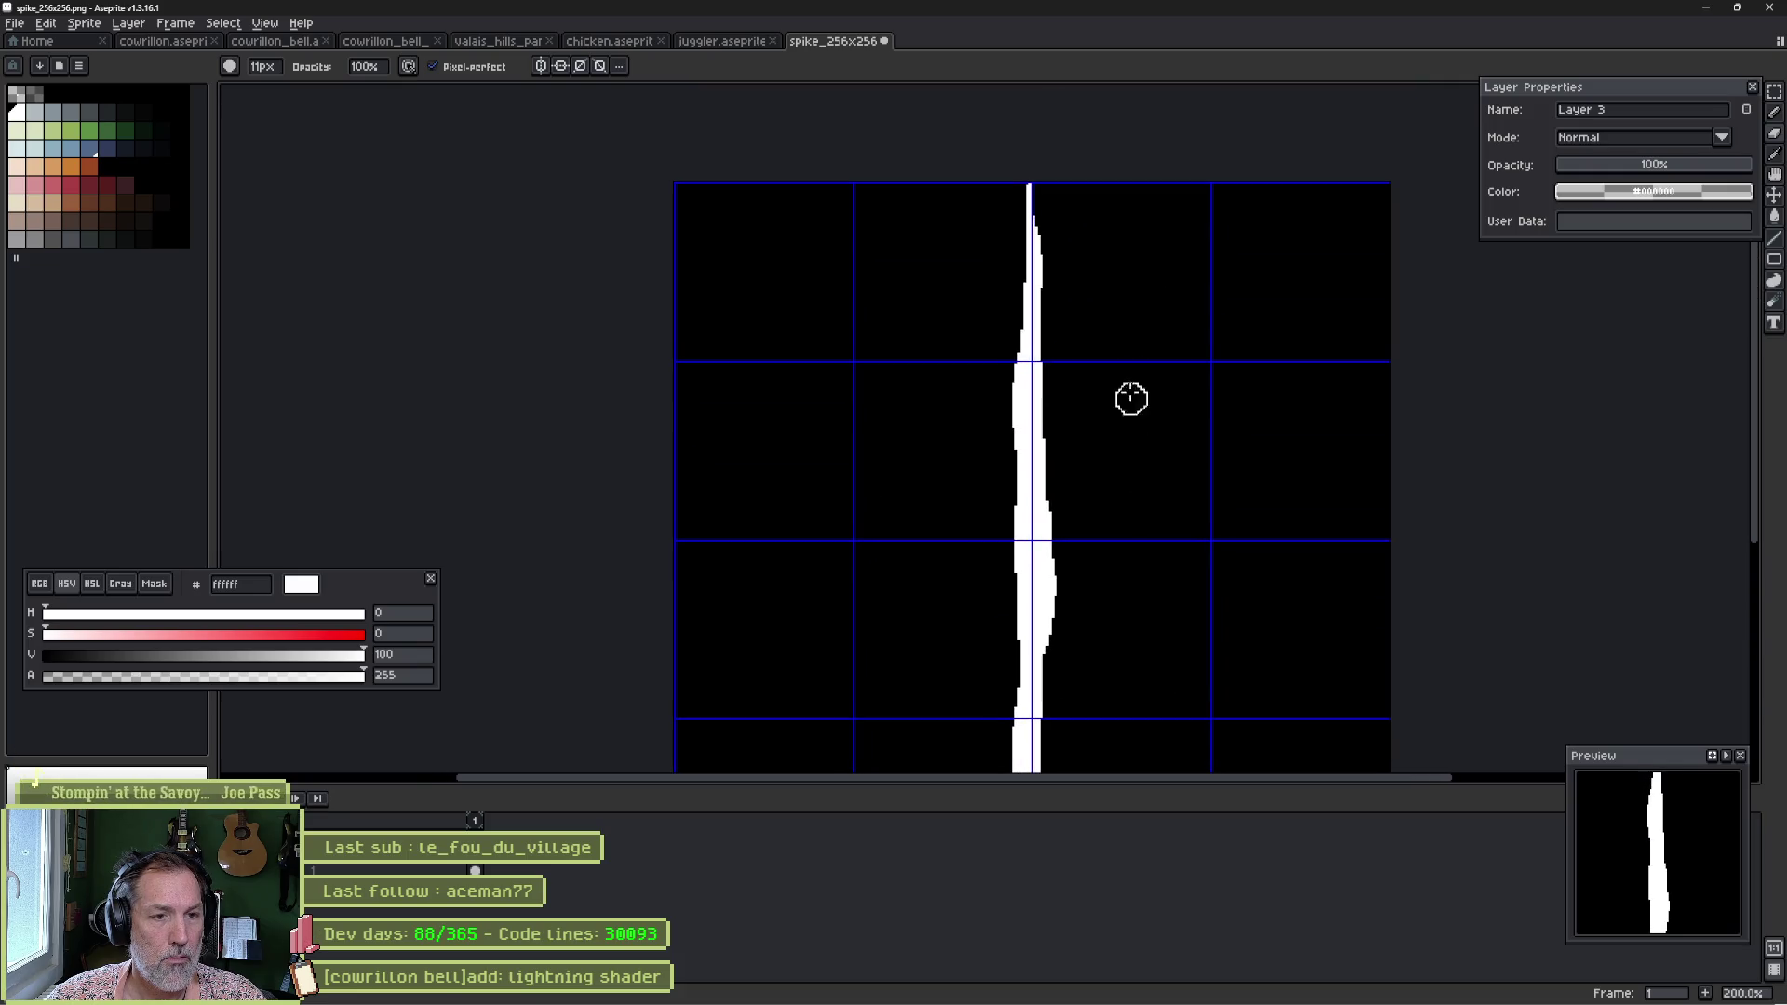
Draw a long wavy white strand right of the spike and a shorter one left of it.
key("e")
left_click_drag(1097, 358, 1097, 687)
left_click_drag(973, 526, 972, 740)
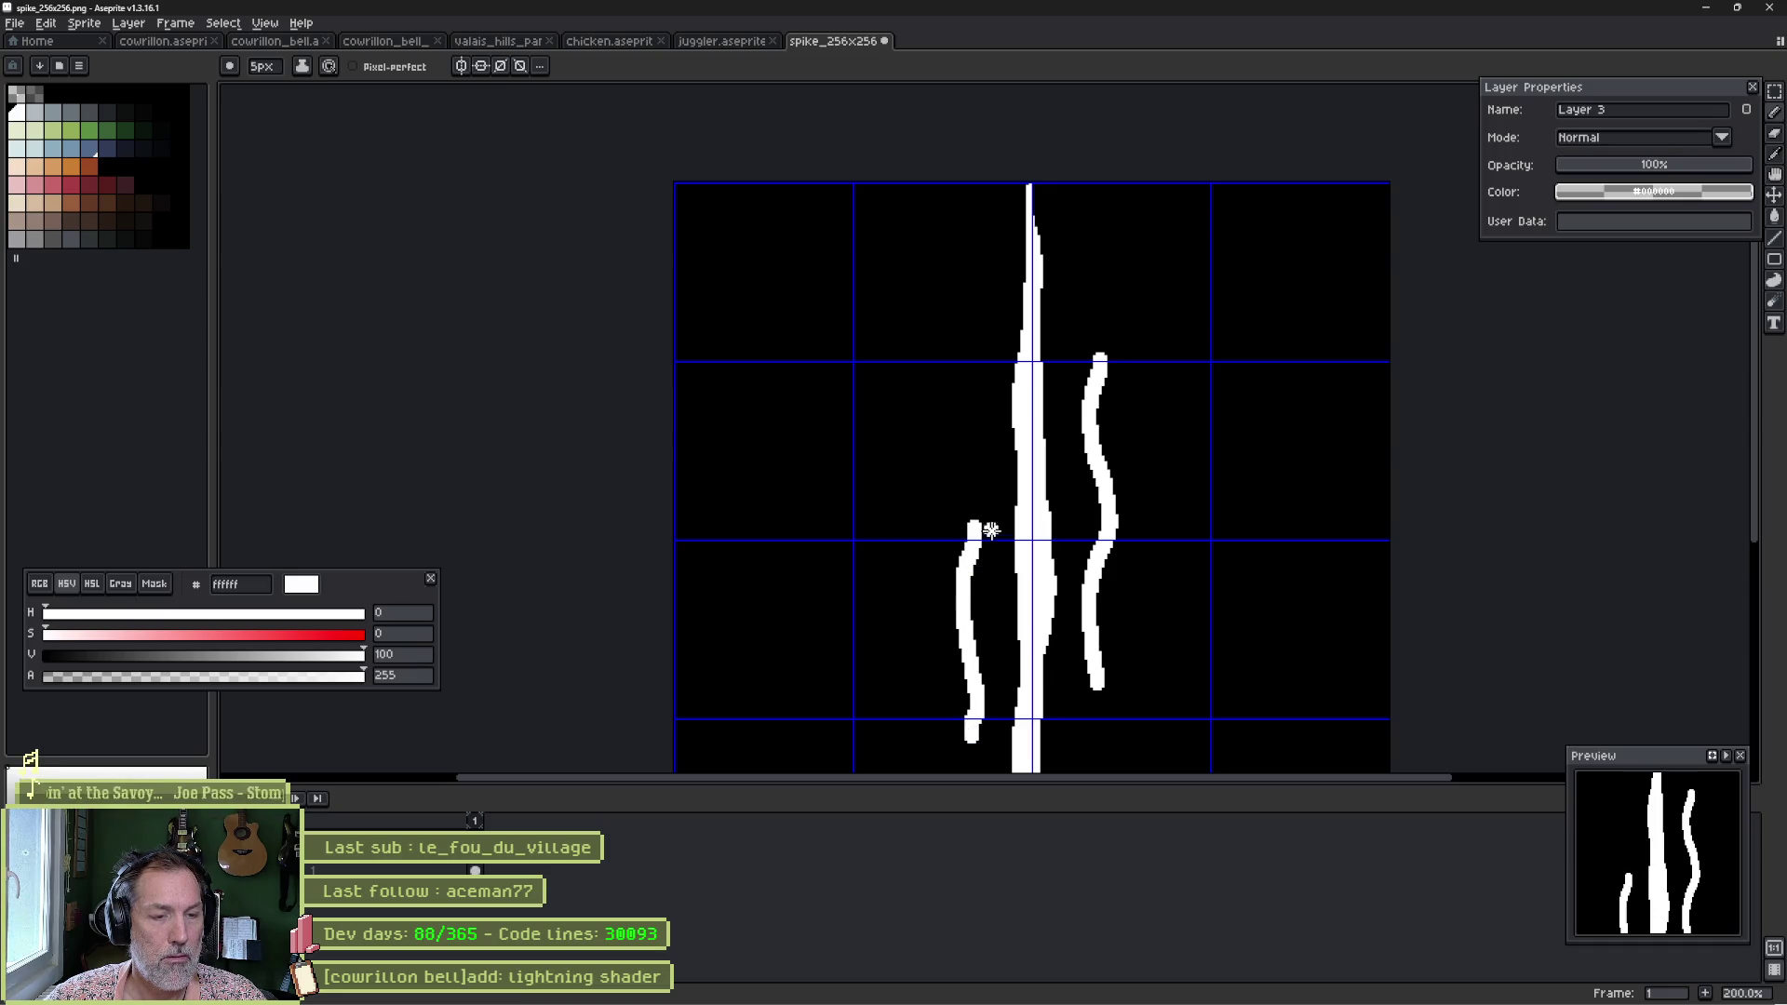
scroll(992, 531, "up", 2)
Erase along both side strands to thin their edges and taper their ends.
key("e")
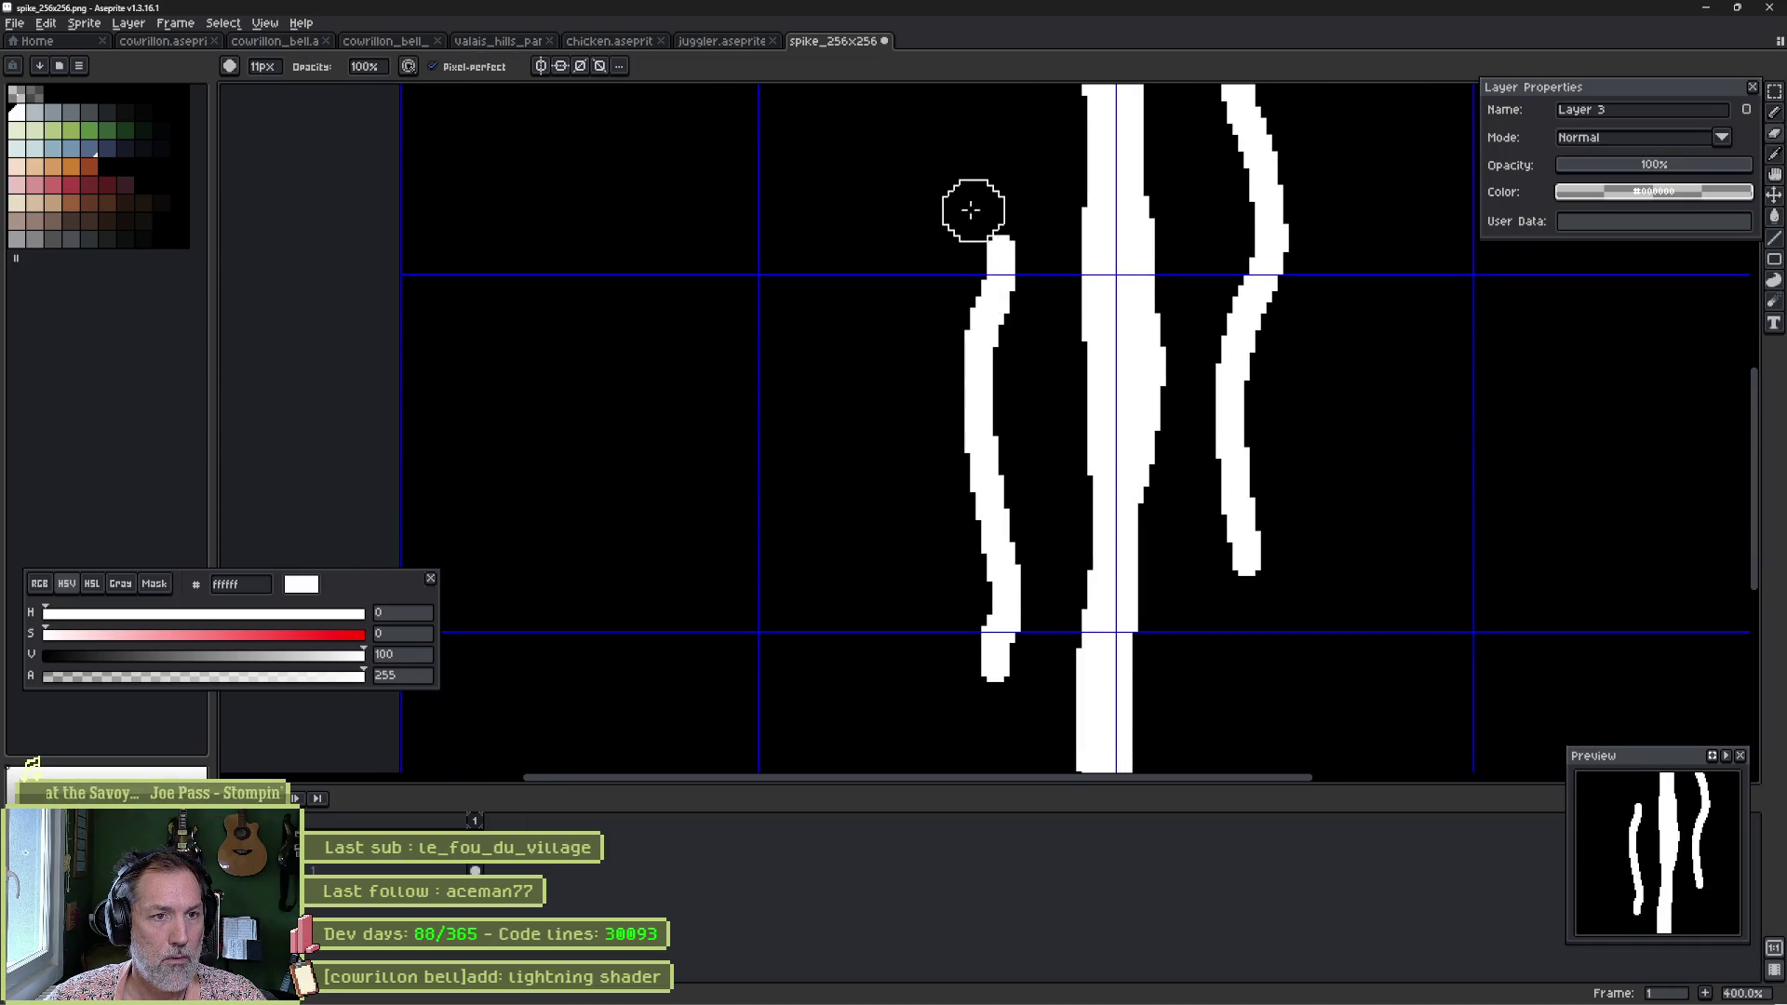
left_click_drag(971, 211, 921, 571)
left_click_drag(958, 439, 945, 707)
left_click_drag(1220, 591, 1210, 479)
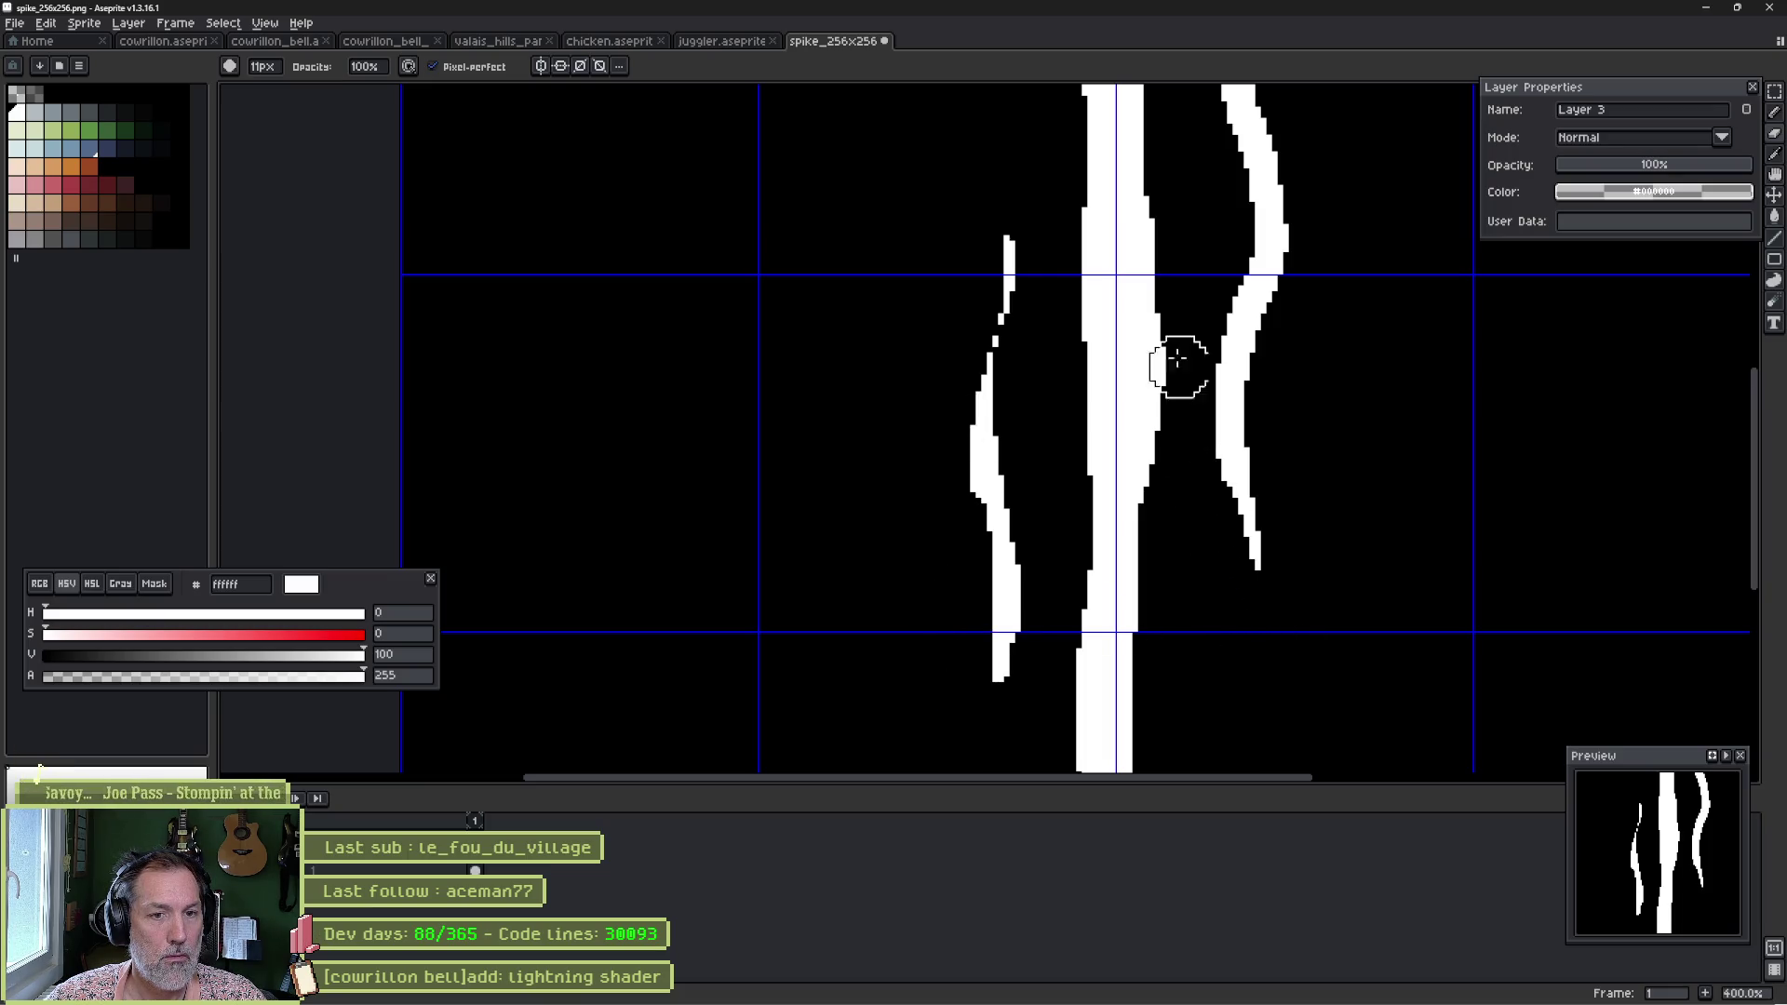
scroll(1285, 307, "up", 5)
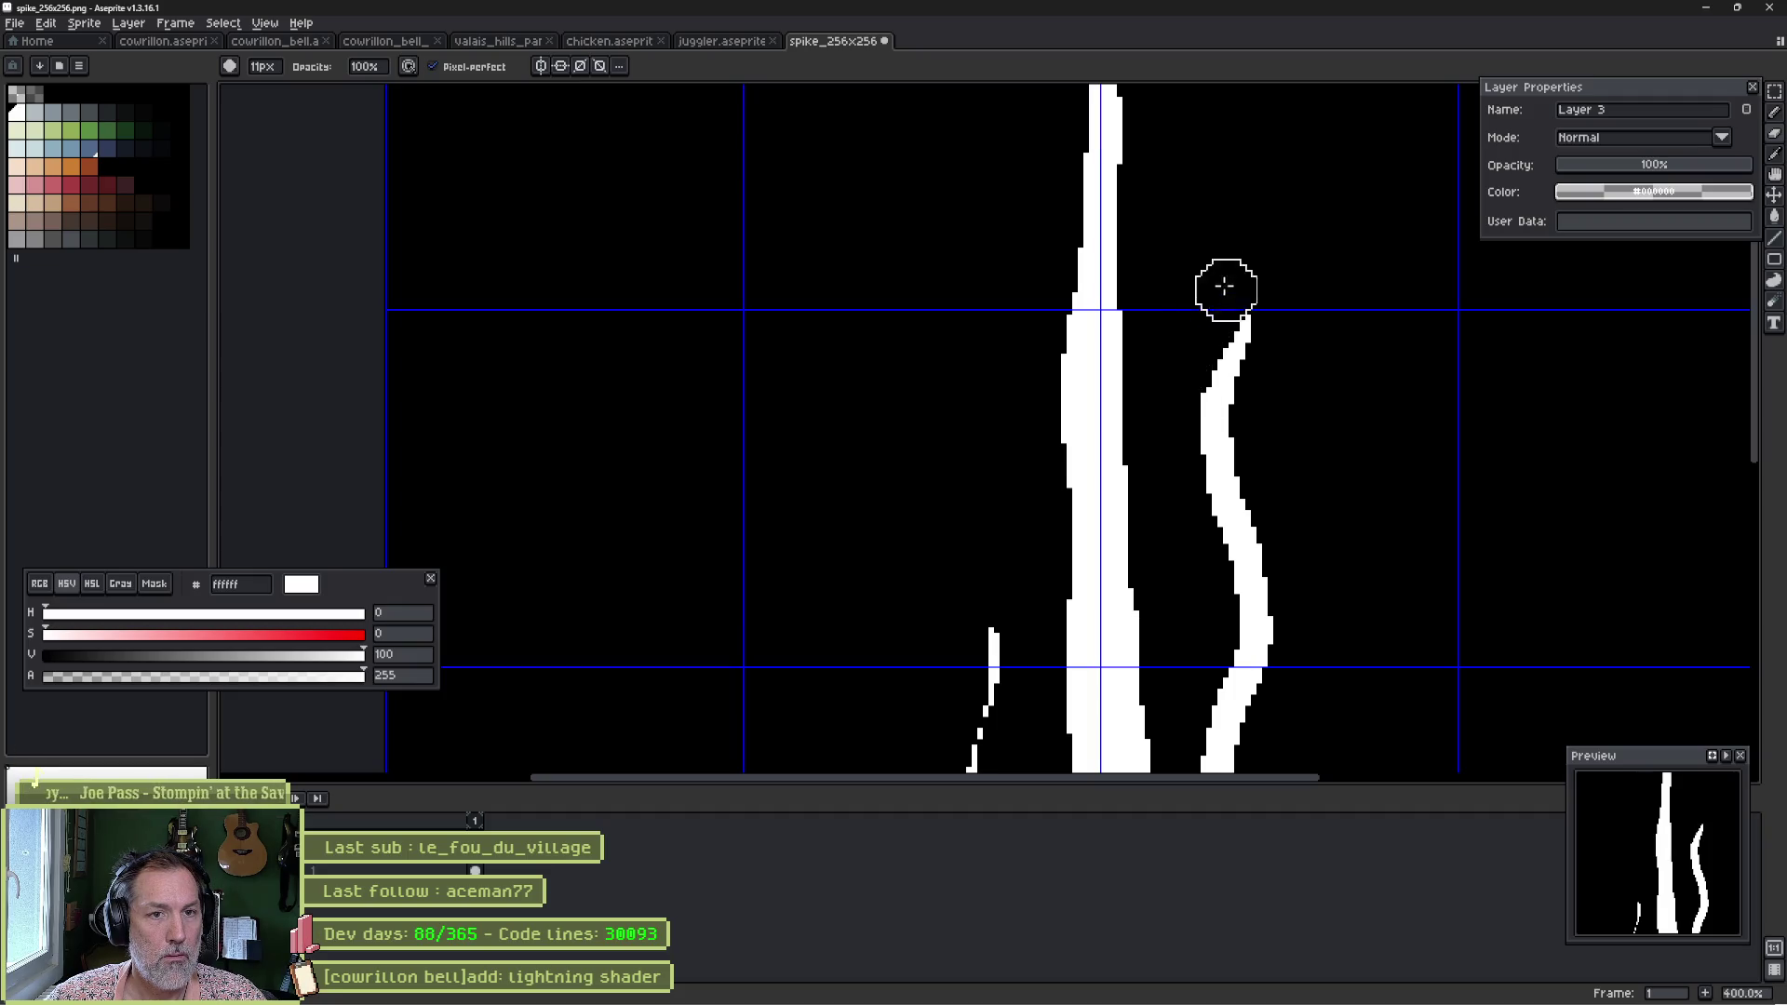
mouse_move(1225, 267)
left_mouse_down()
mouse_move(1161, 483)
mouse_move(1218, 564)
left_mouse_up()
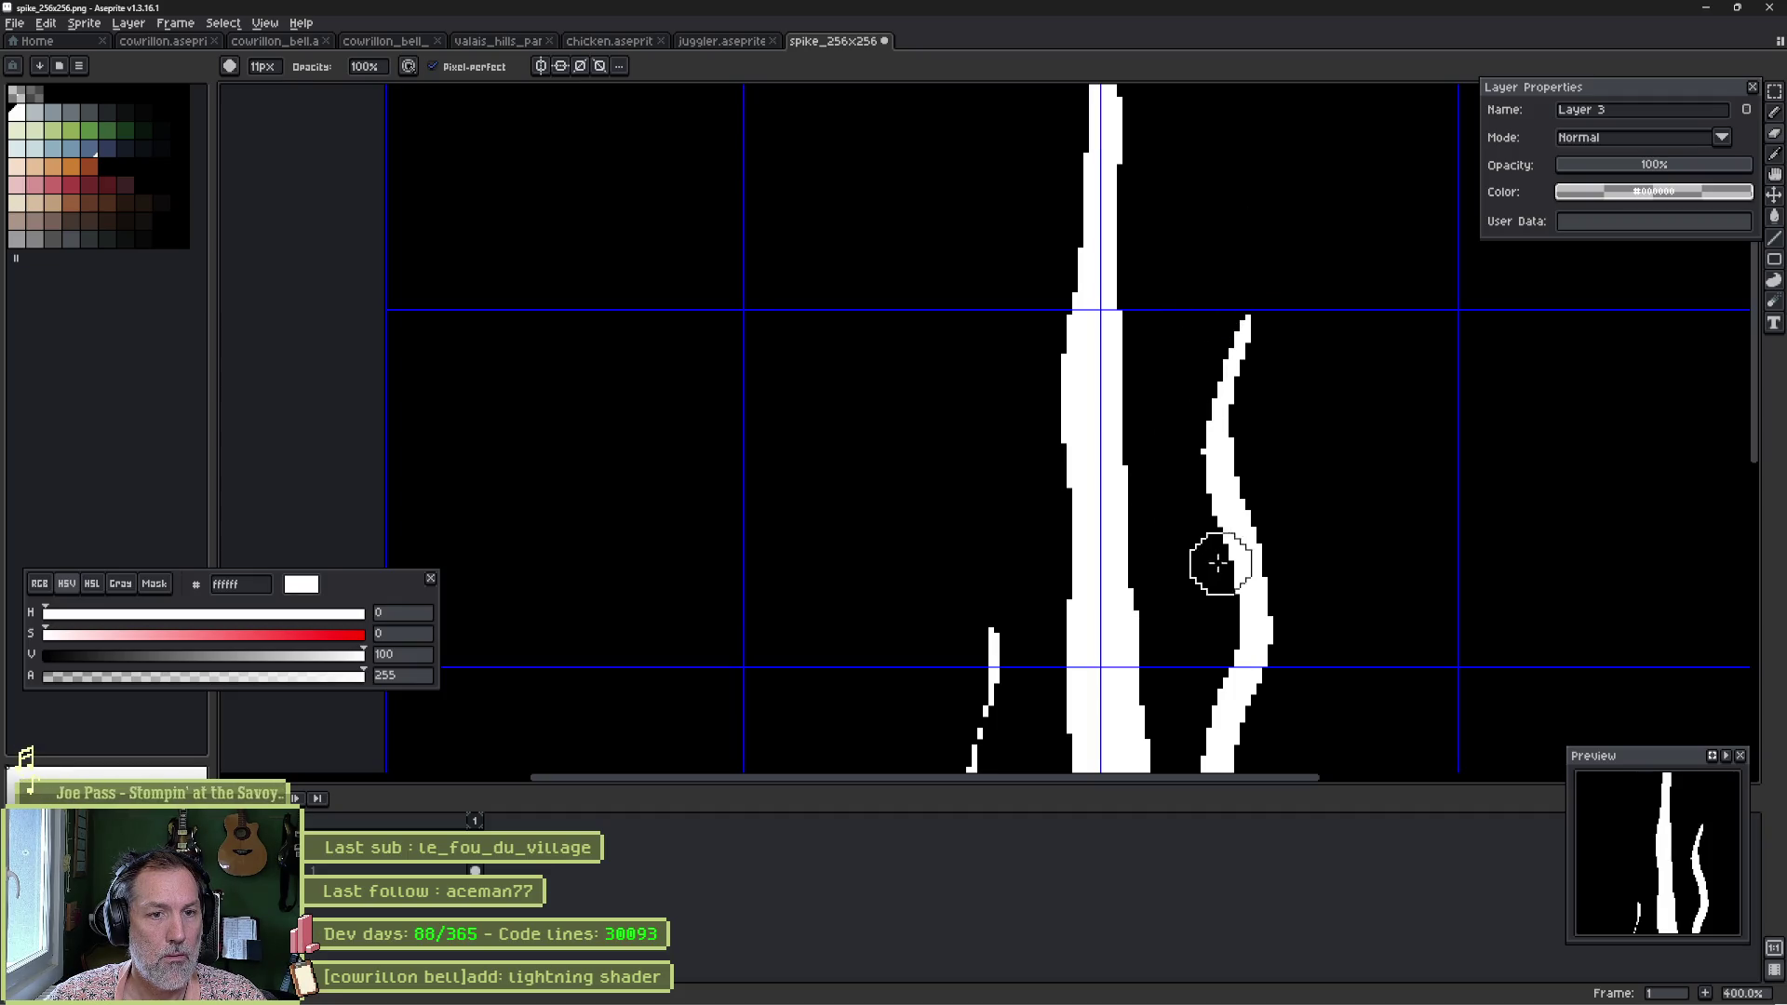
scroll(1219, 563, "down", 2)
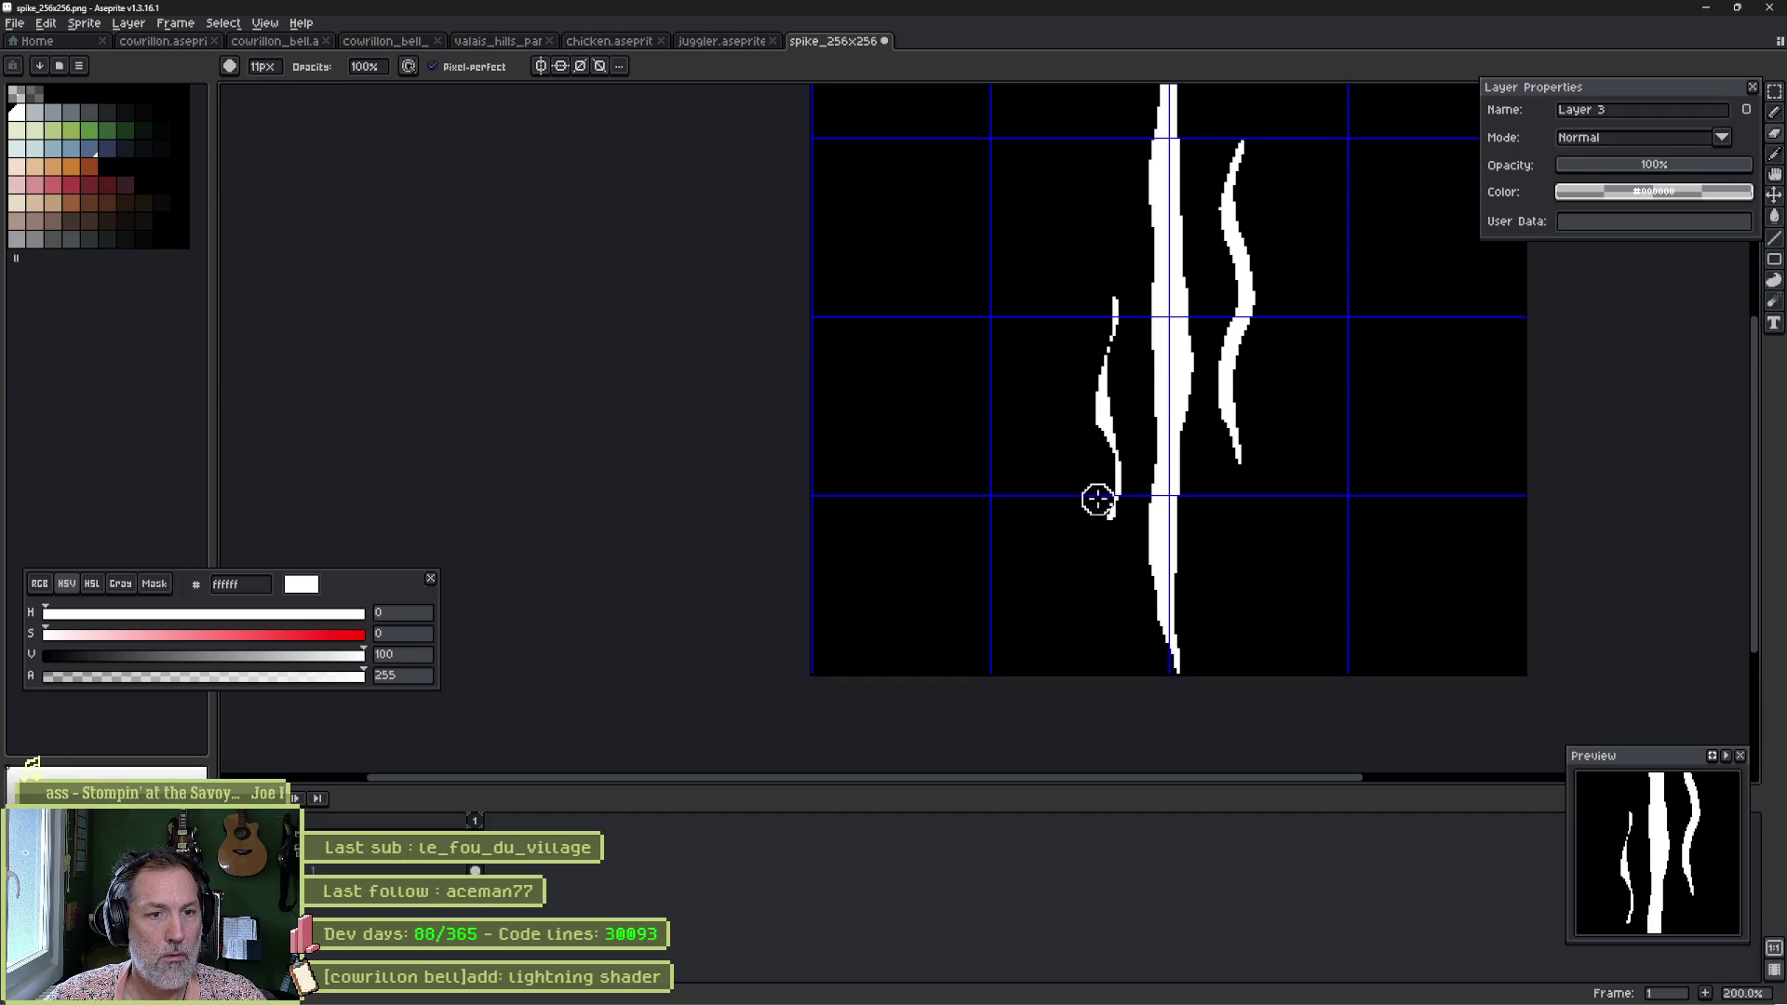
scroll(1086, 559, "up", 3)
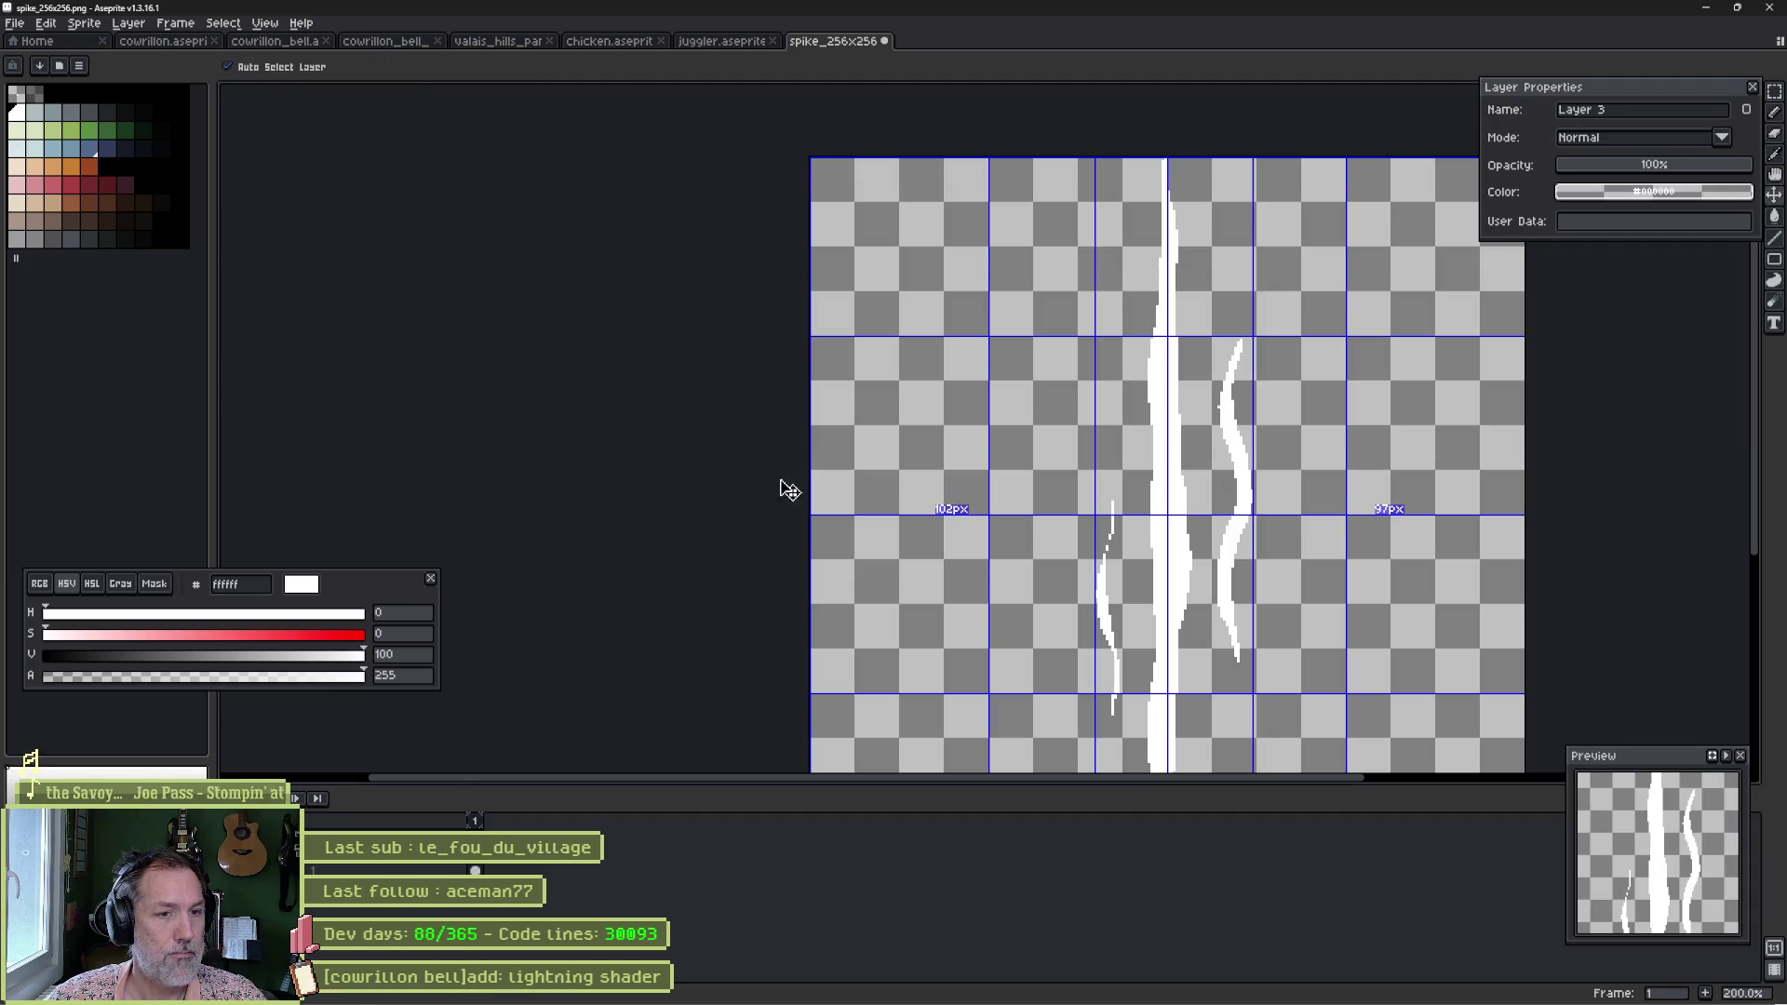
key("alt+Tab")
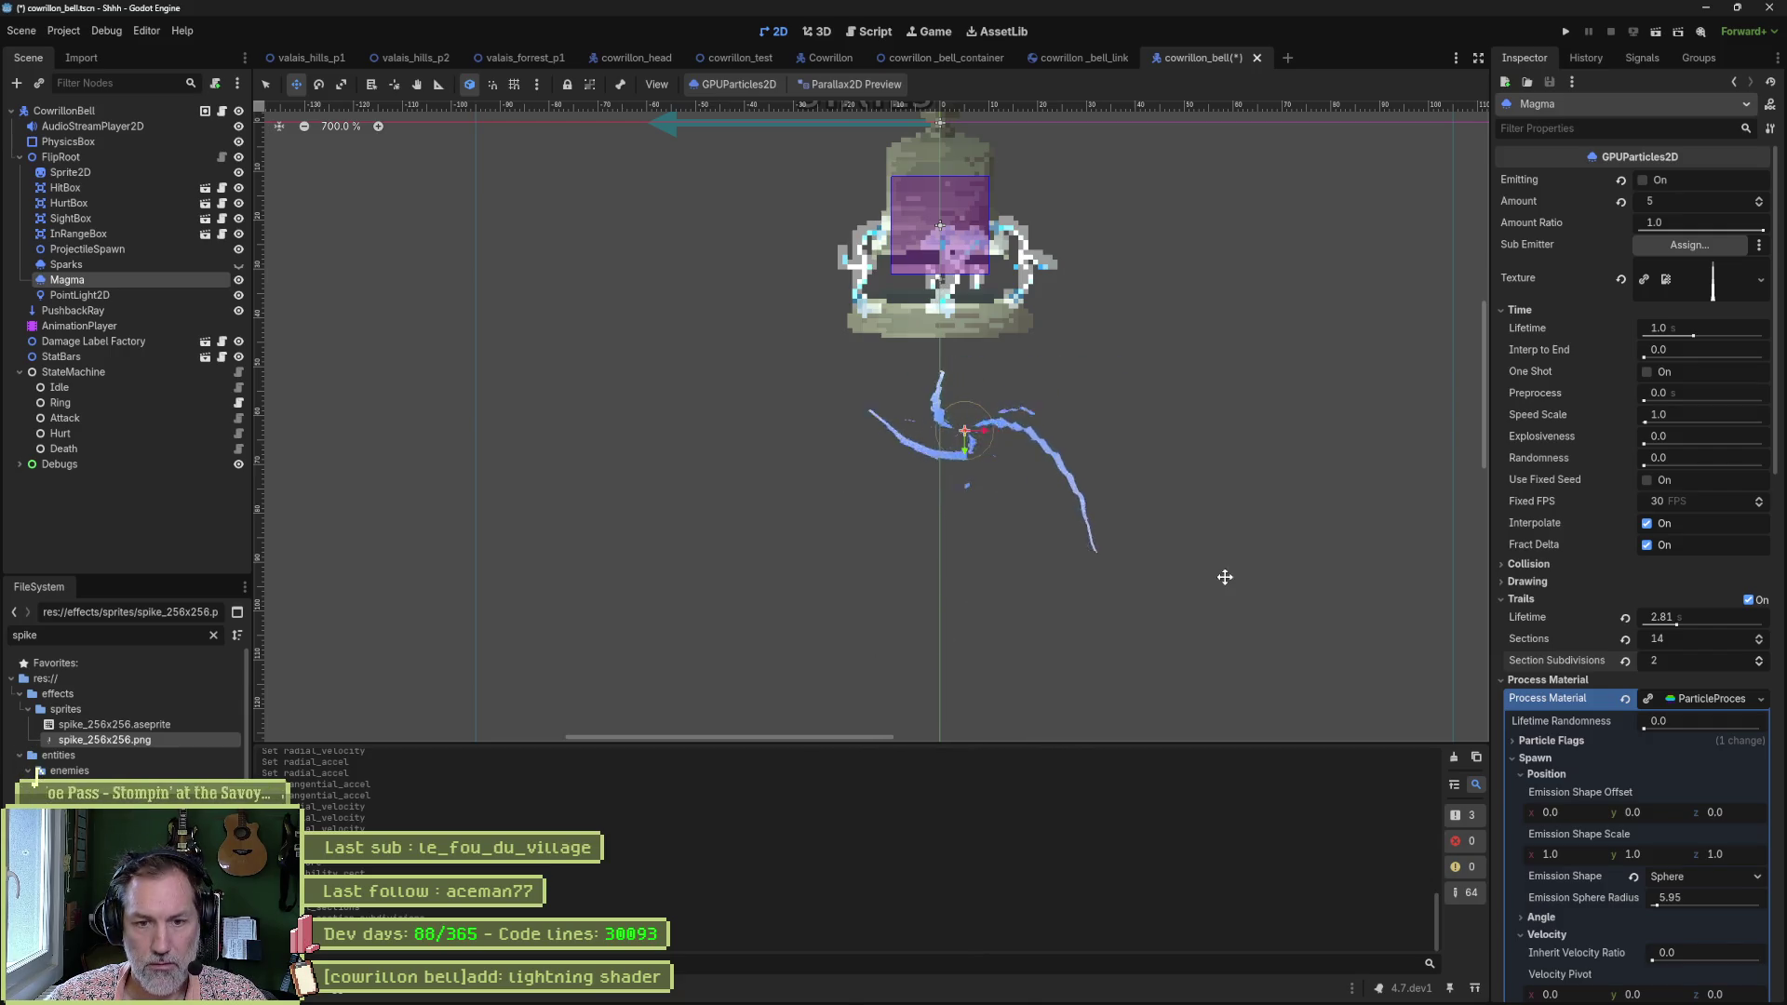
Set the Magma trail sections and section subdivisions both to 50.
left_click(1719, 642)
type("50")
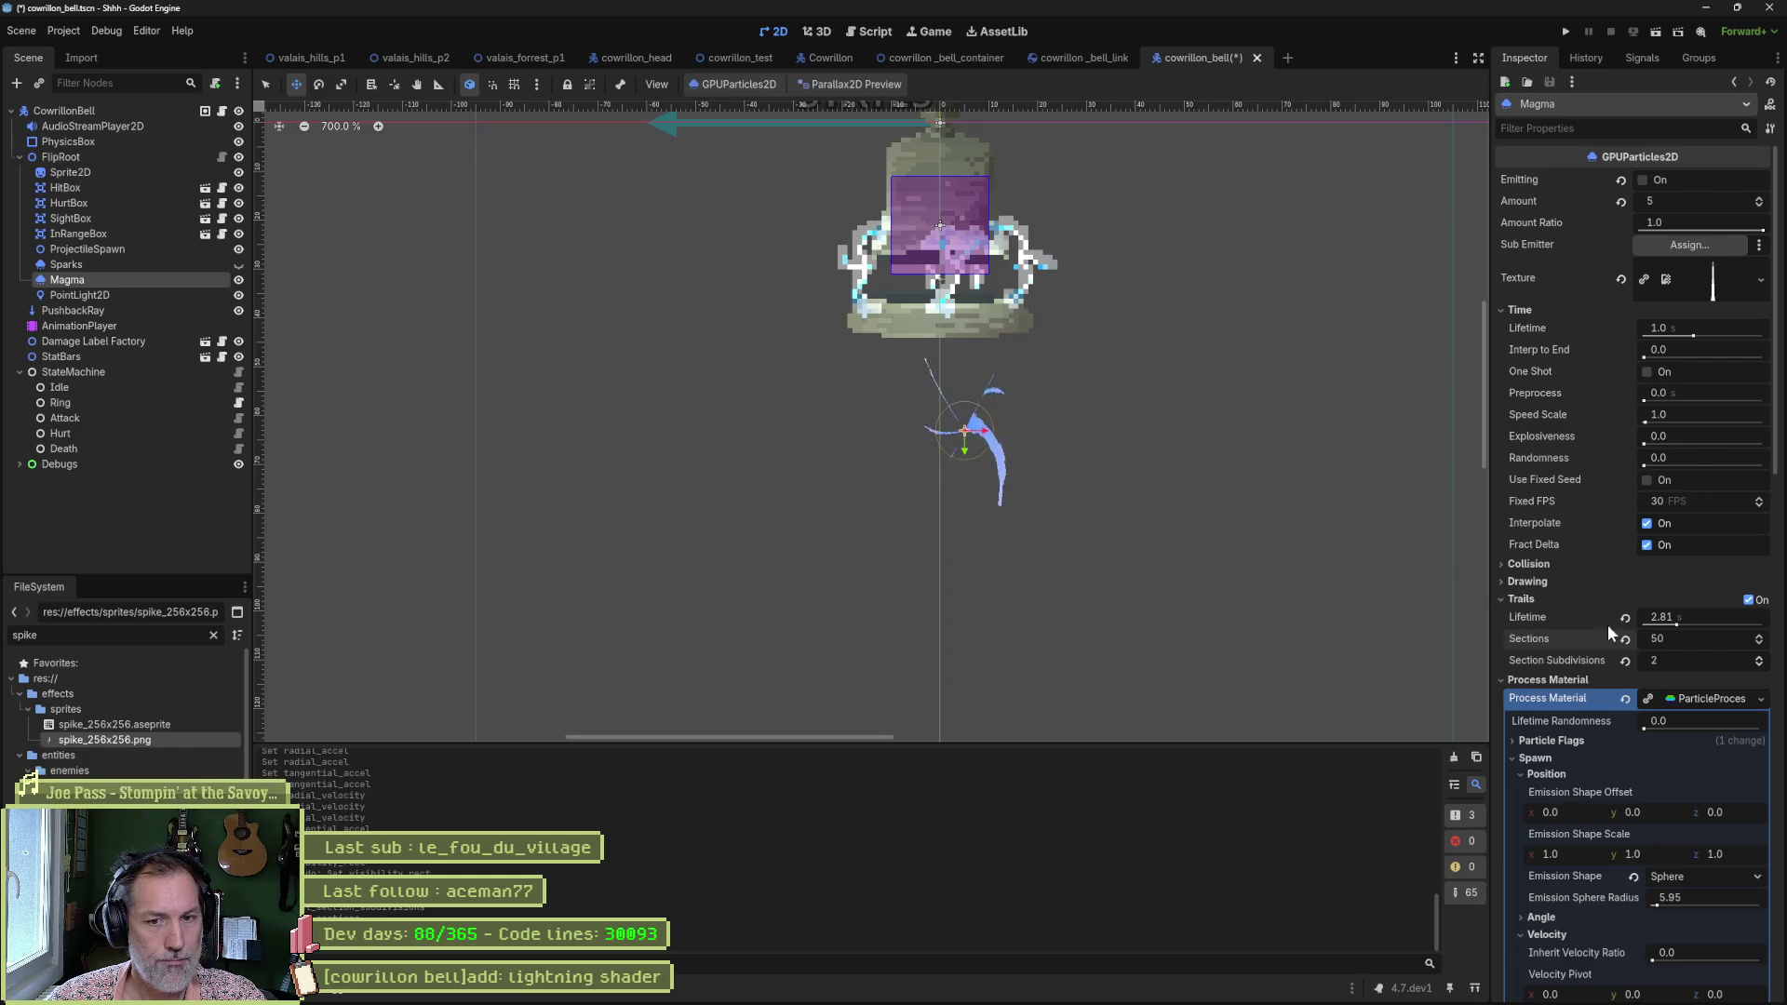
left_click(1627, 661)
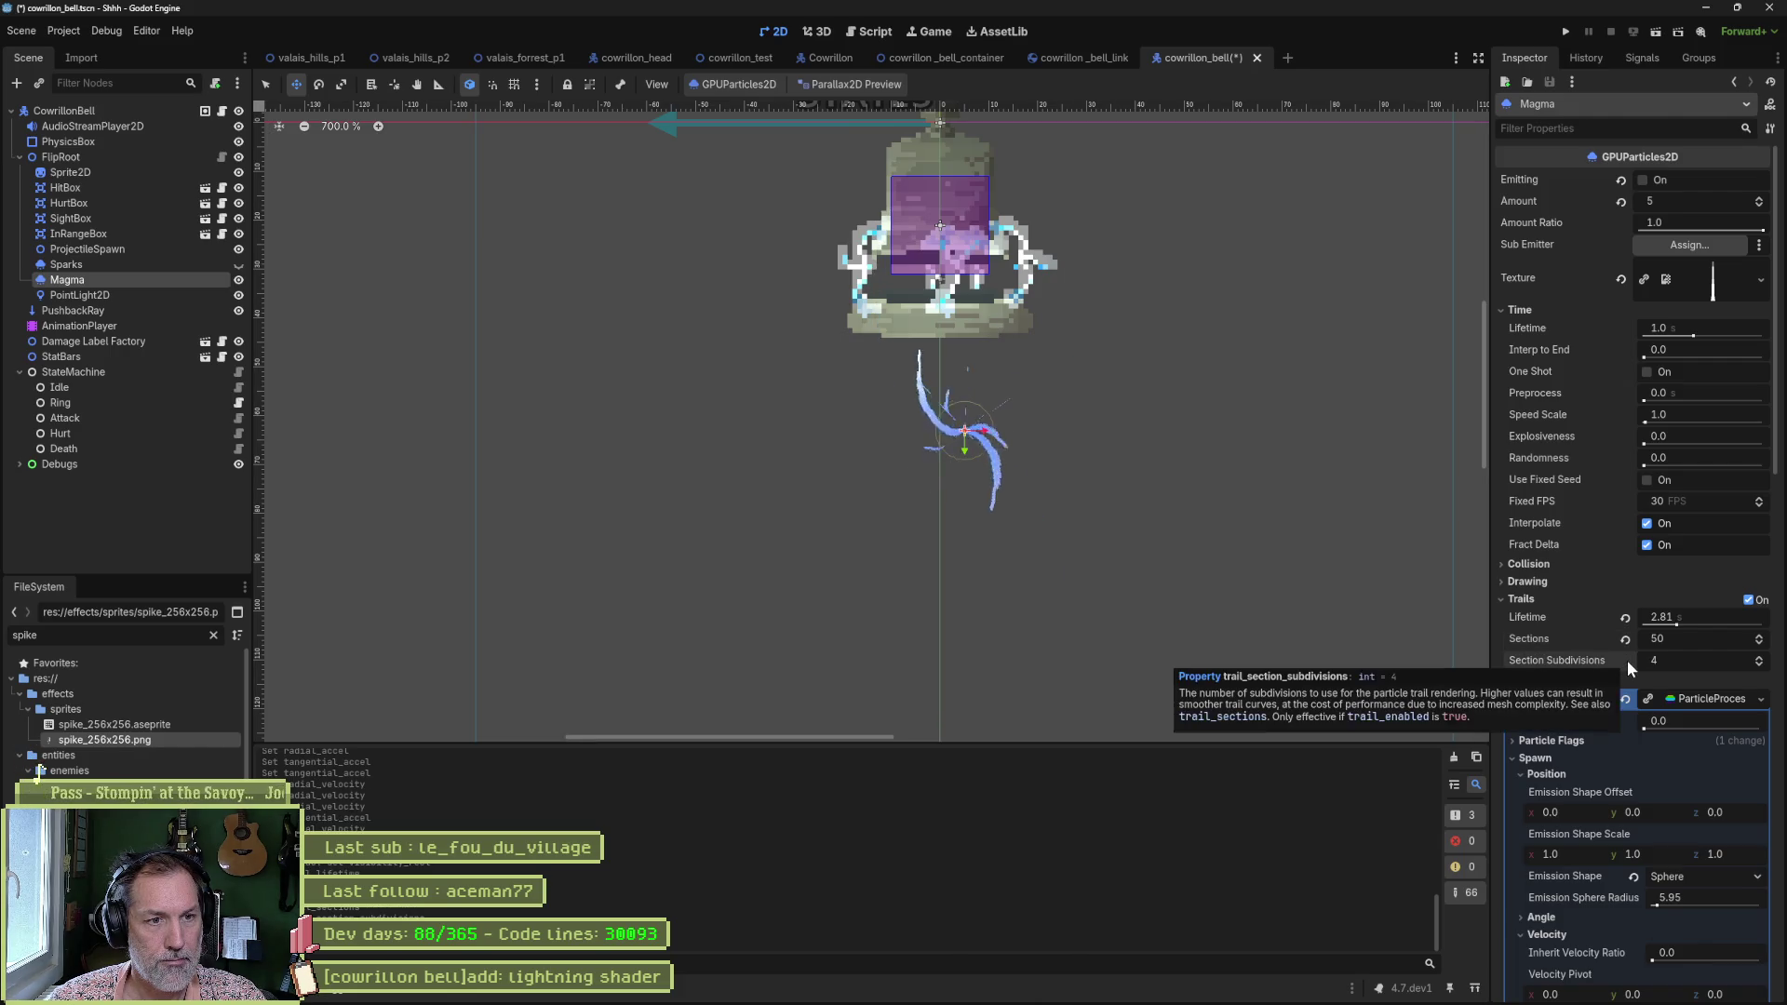
left_click(1705, 654)
type("50")
key("Return")
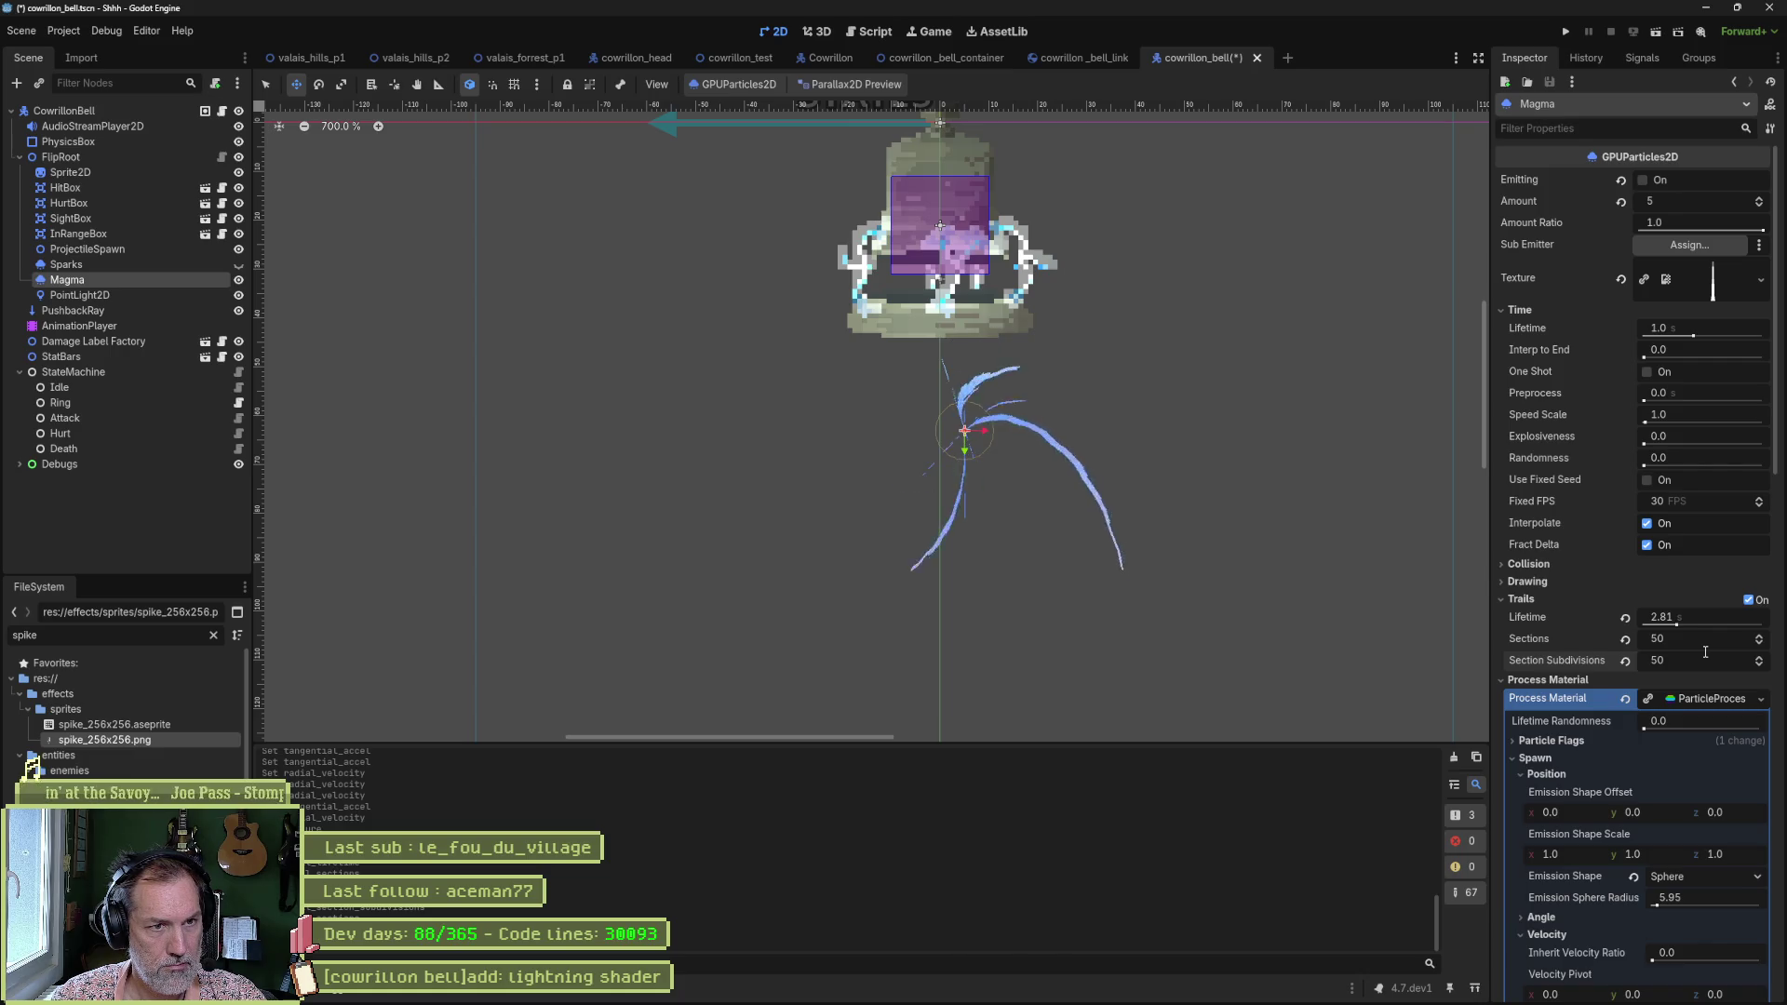
Raise the trail lifetime to 10 s and the particle lifetime to 600 s.
left_click_drag(1676, 626, 1747, 626)
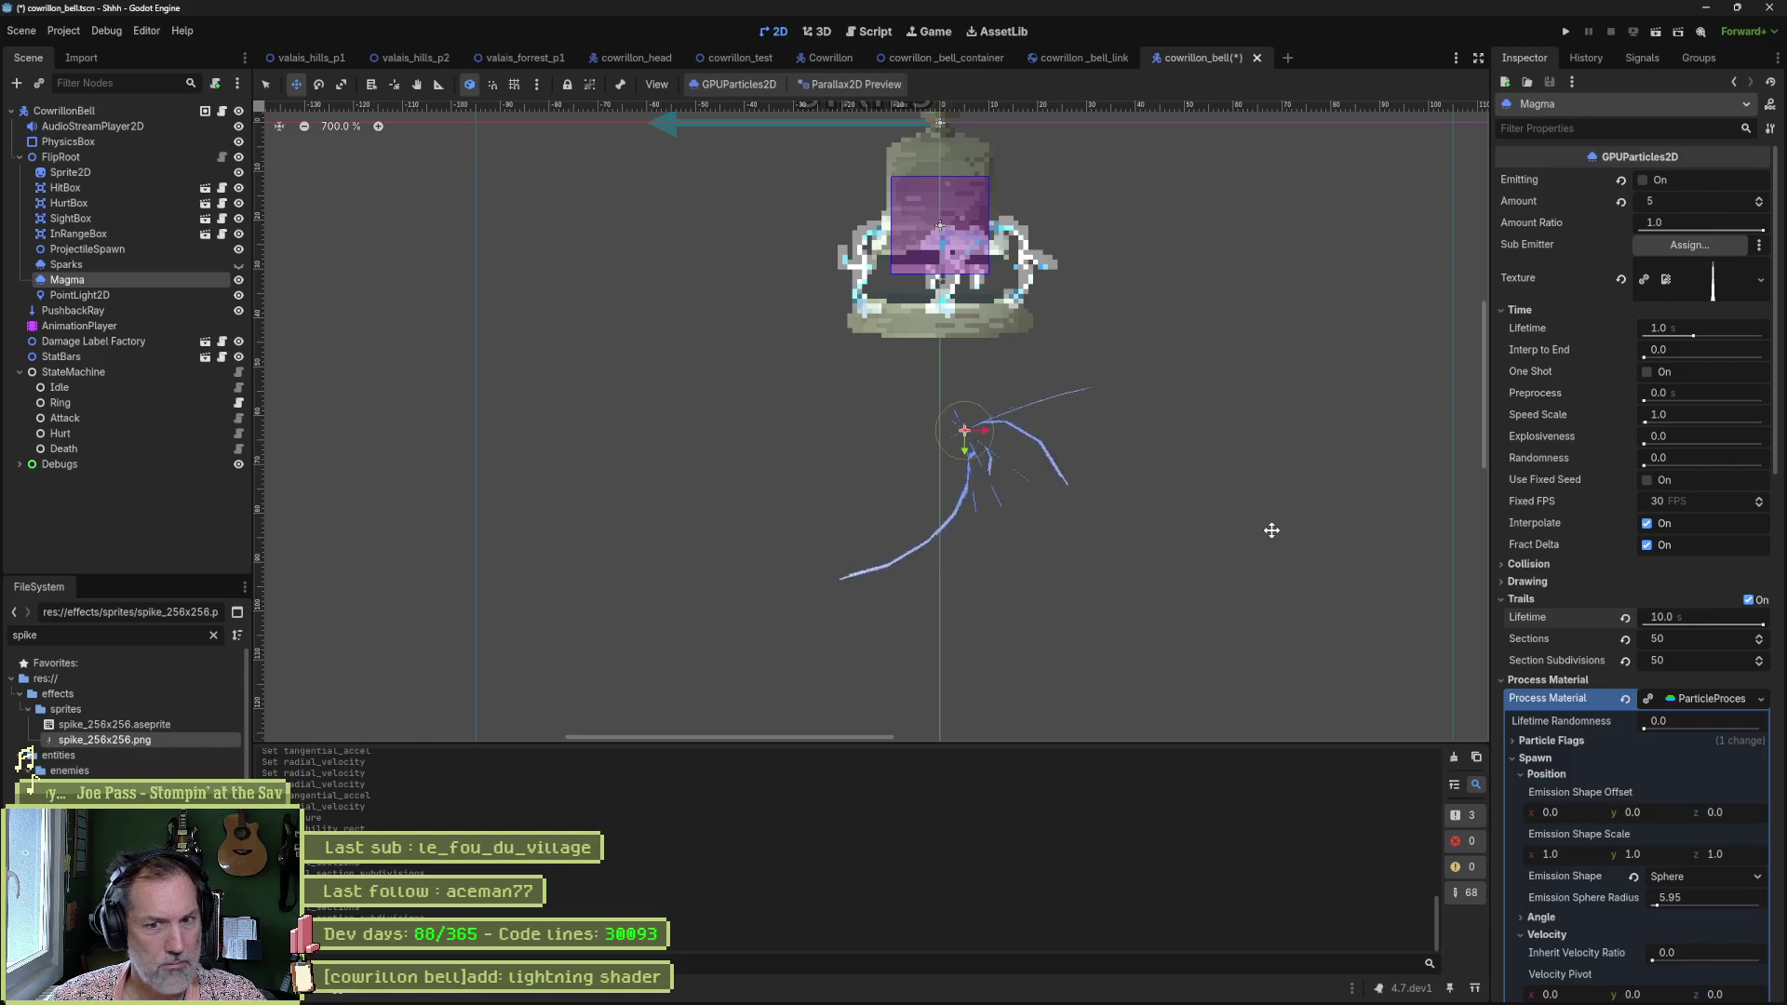
mouse_move(1577, 644)
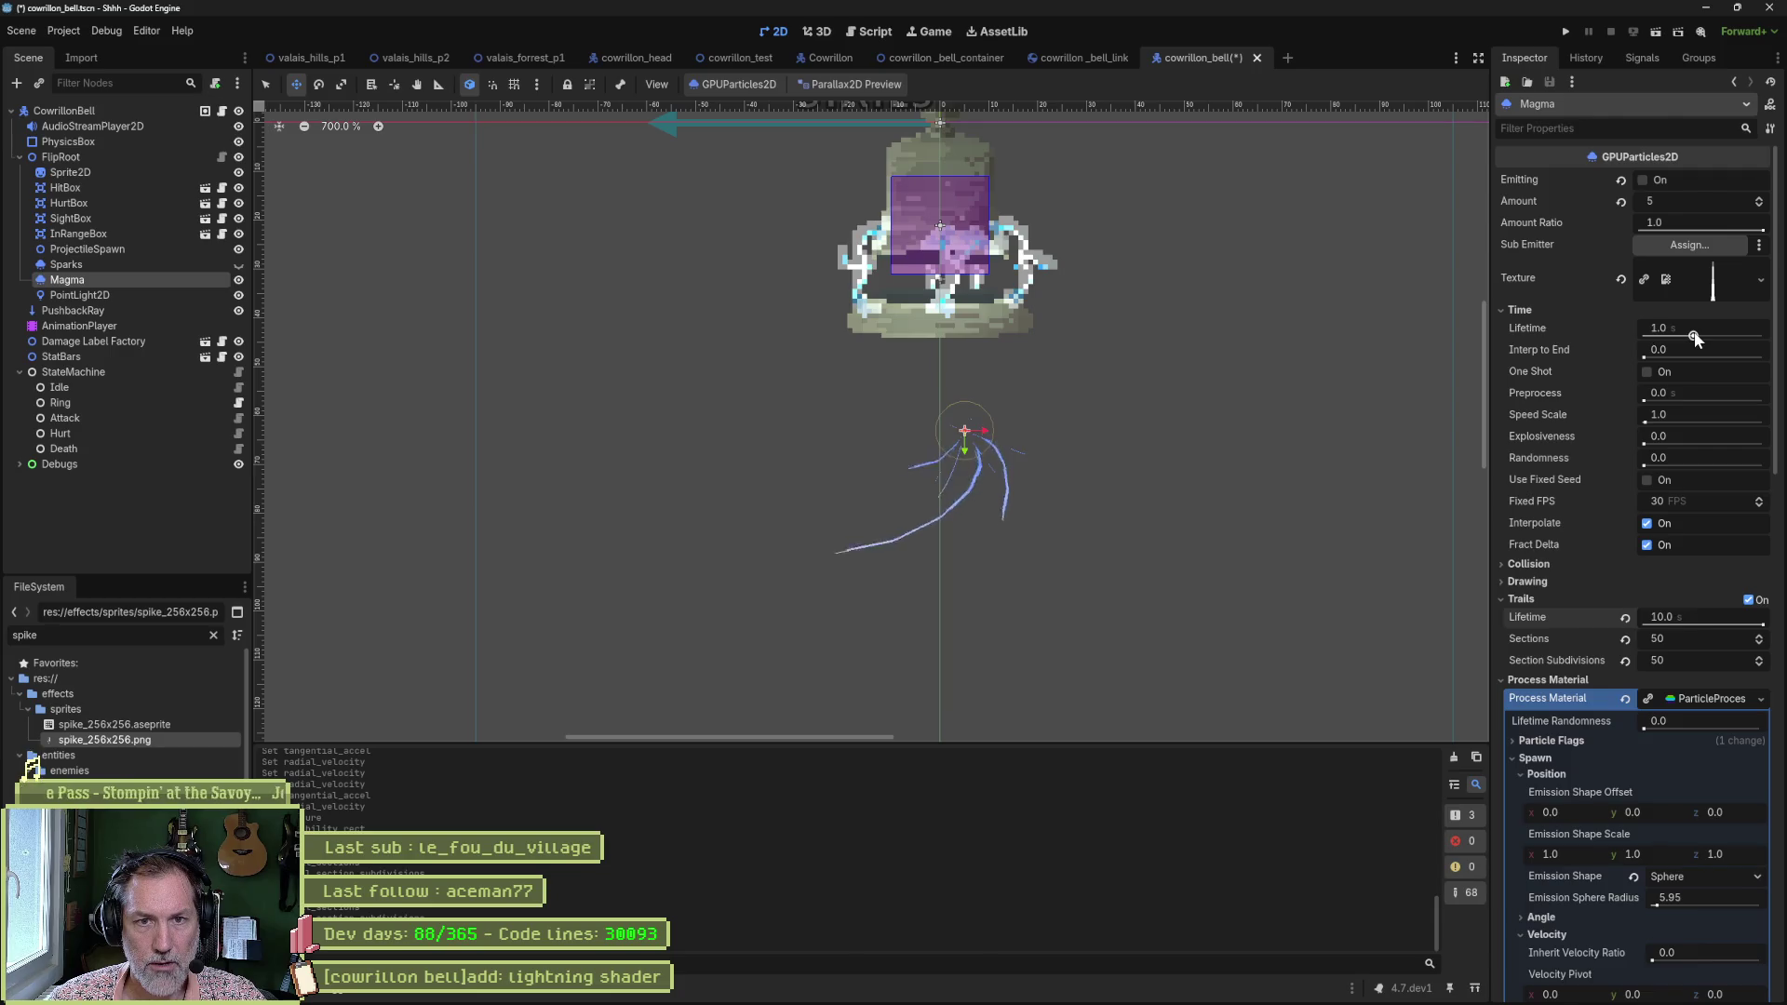
left_click_drag(1694, 337, 1765, 334)
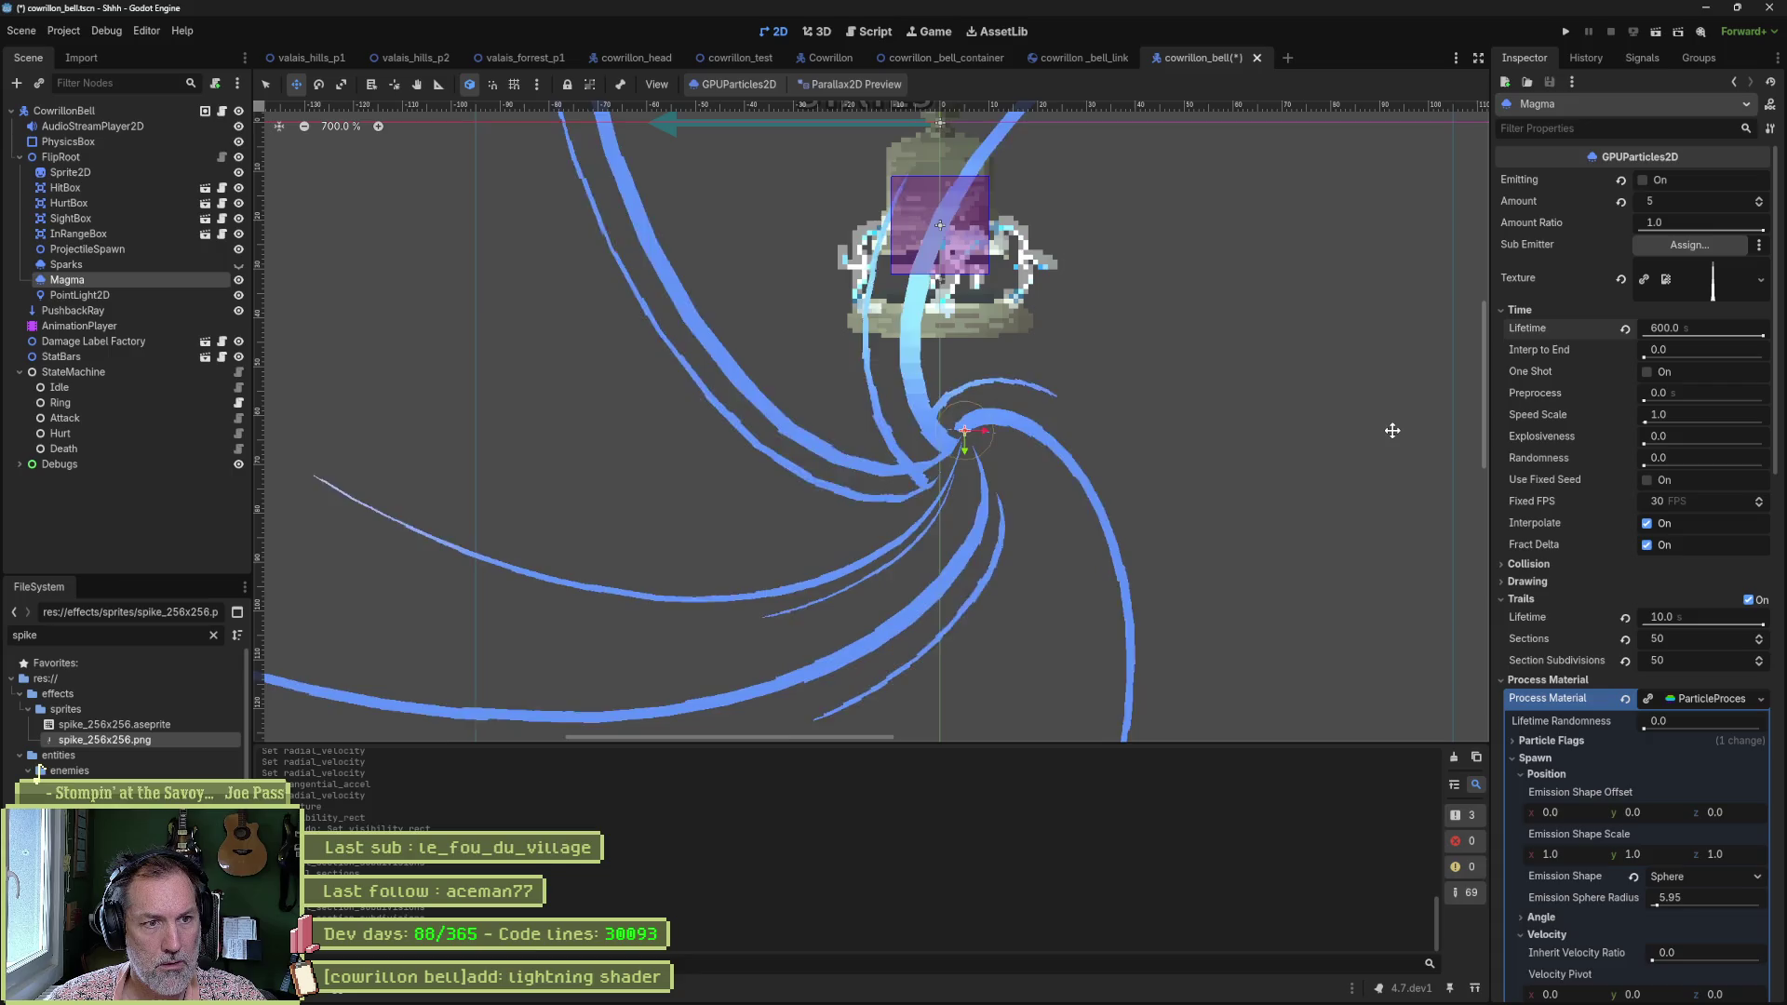
Zoom out to view the whole swirl, then set the Magma particle lifetime back to 10 s.
scroll(1189, 419, "down", 4)
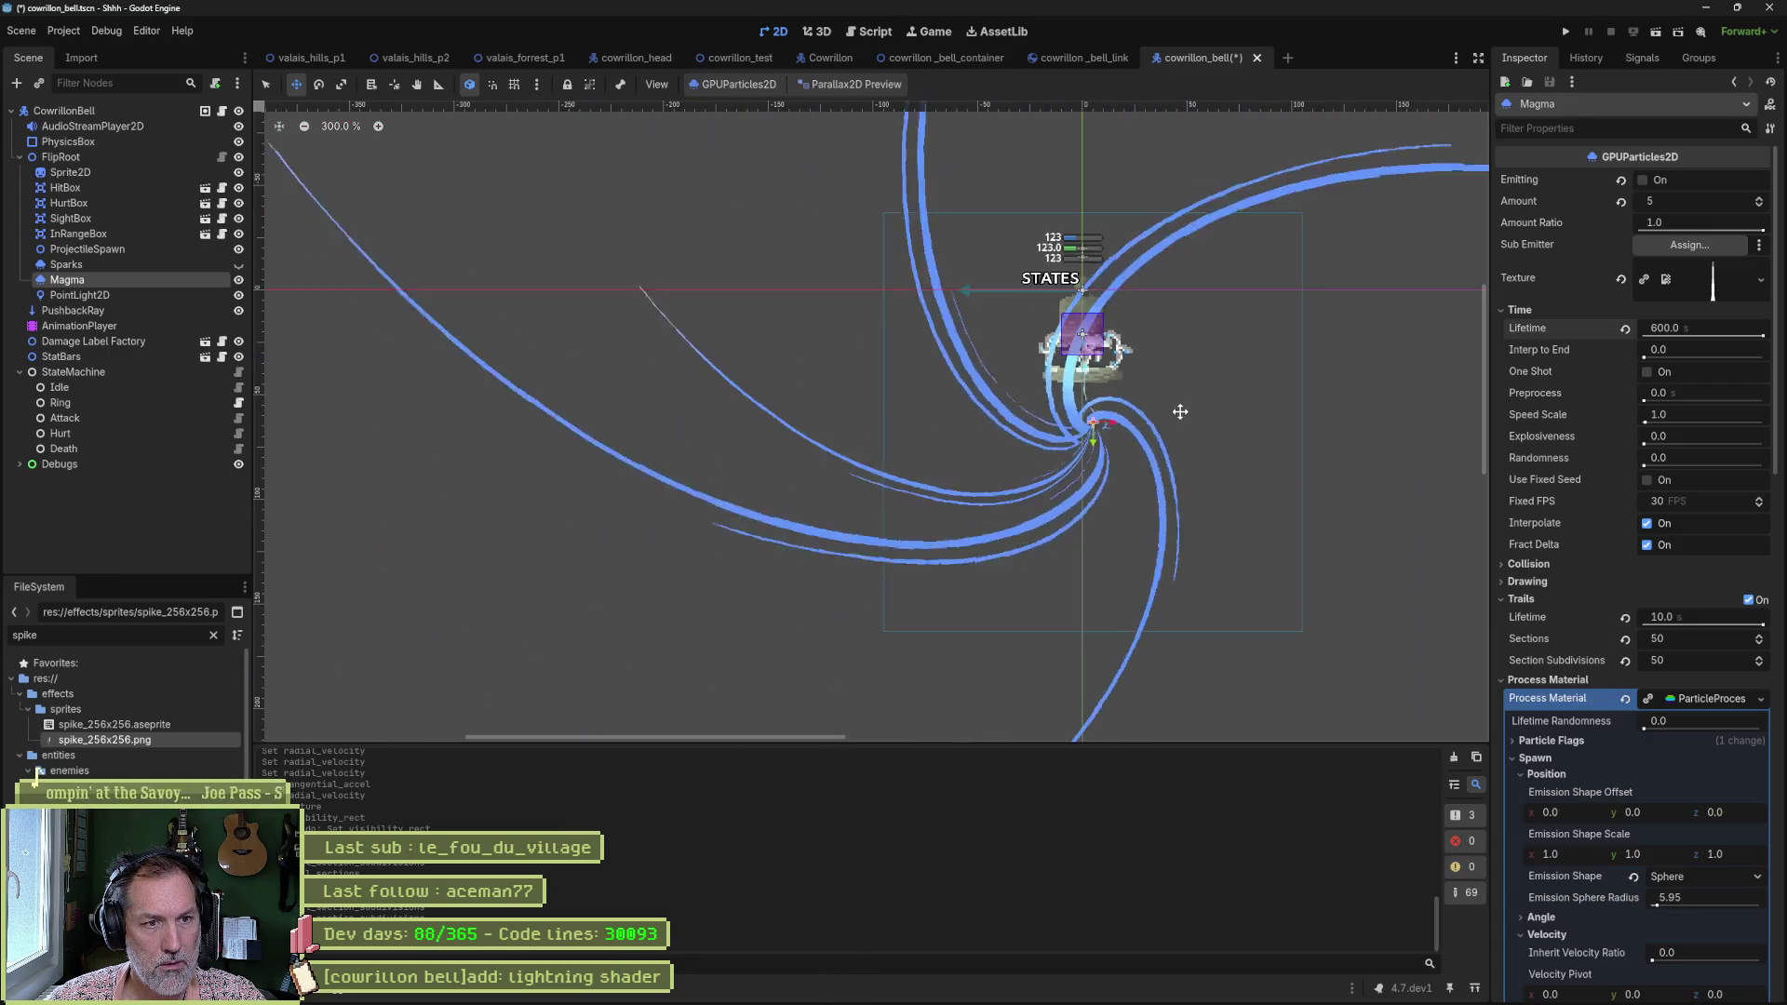
scroll(1201, 405, "down", 2)
scroll(1213, 471, "down", 3)
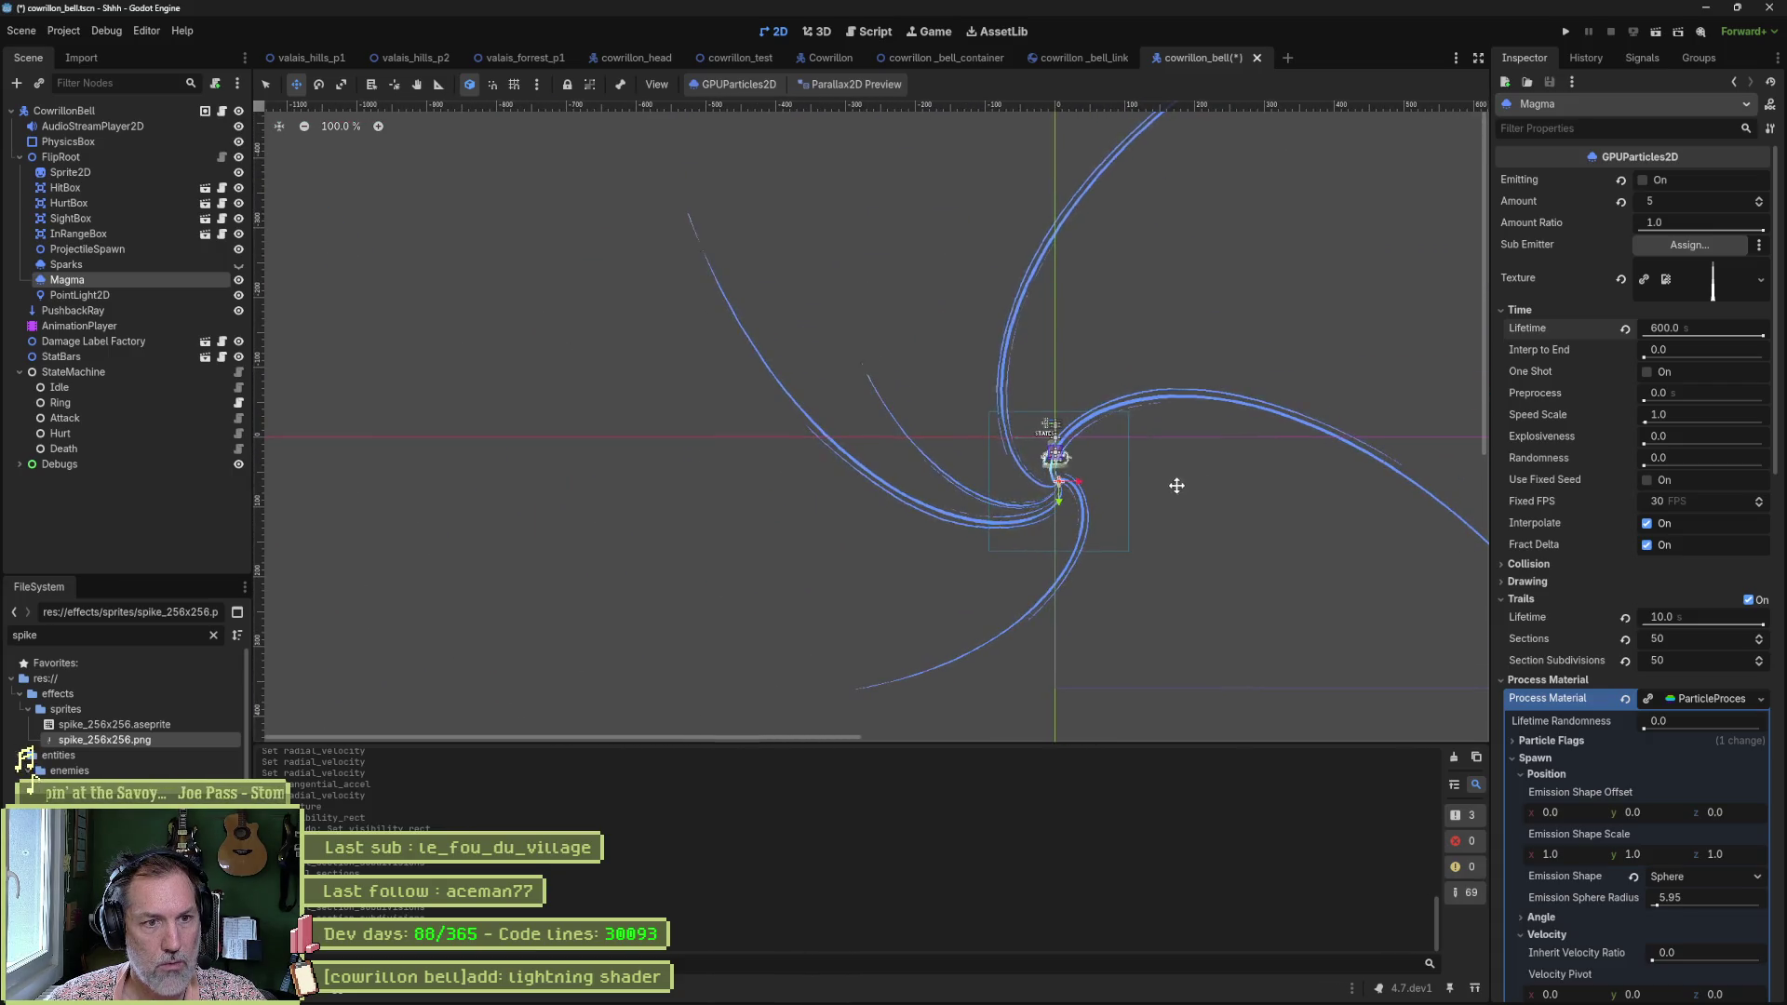
scroll(1159, 491, "up", 4)
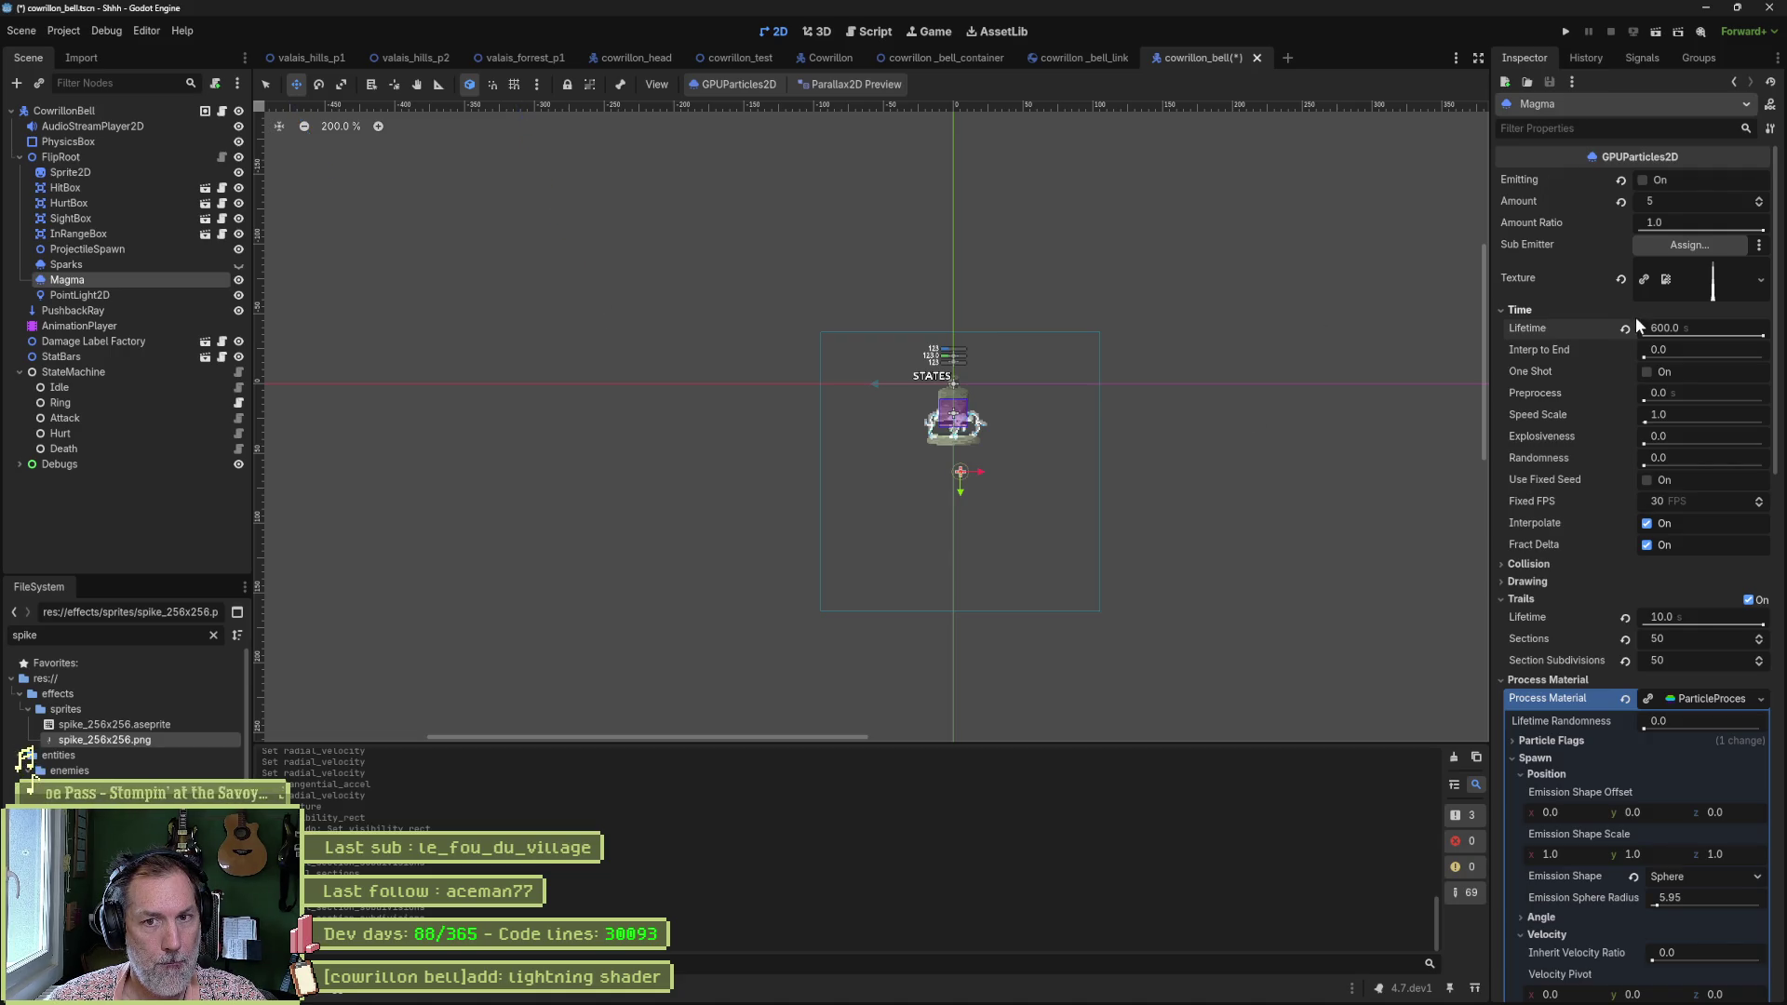
left_click(1674, 327)
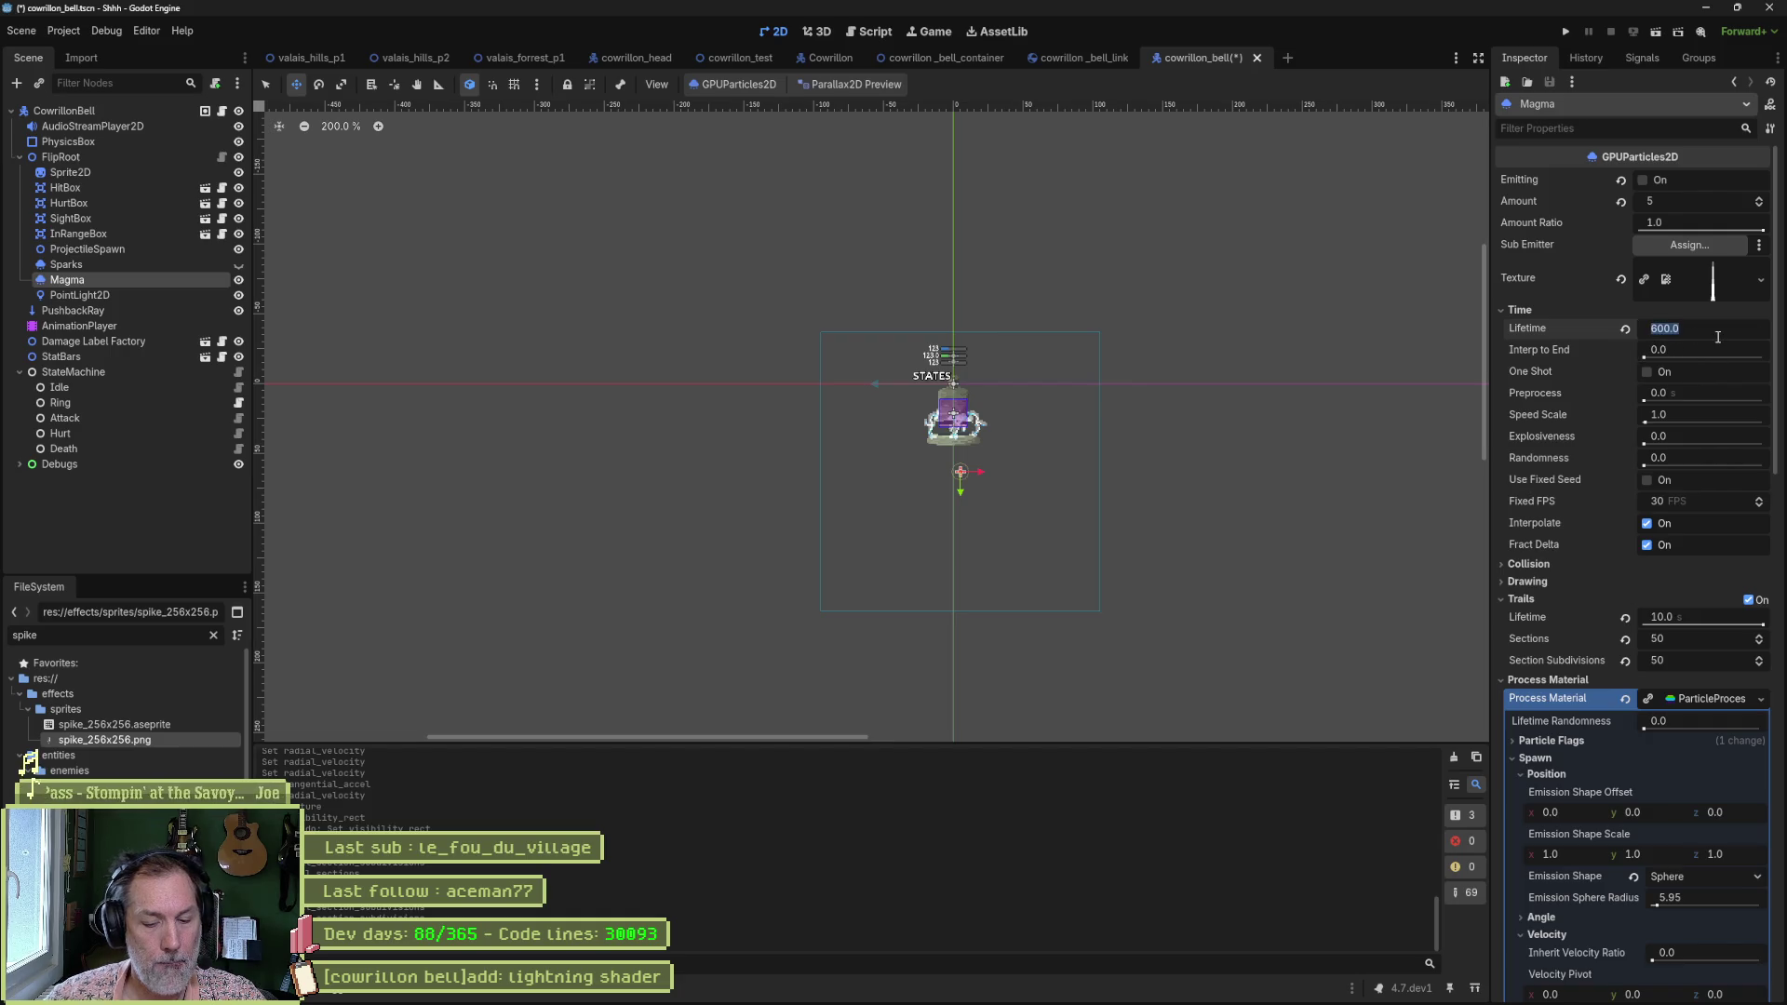
type("10")
key("Return")
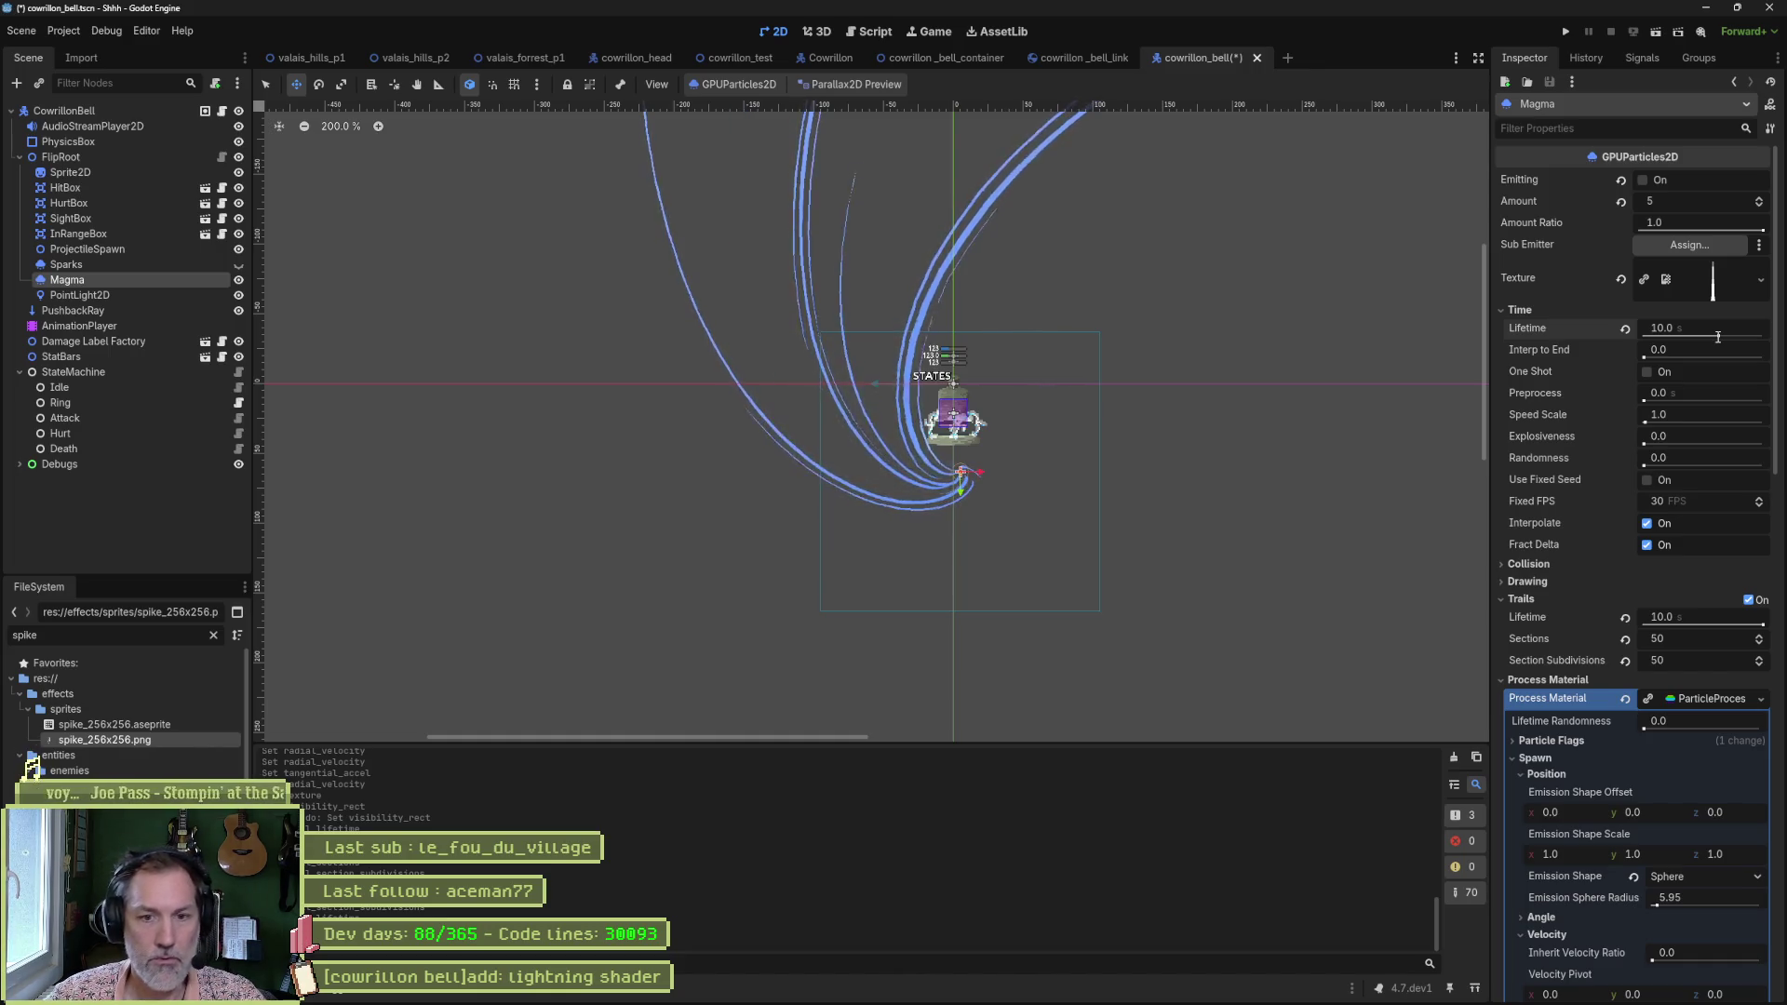
Set the Magma trail lifetime to 2 s.
left_click(1718, 615)
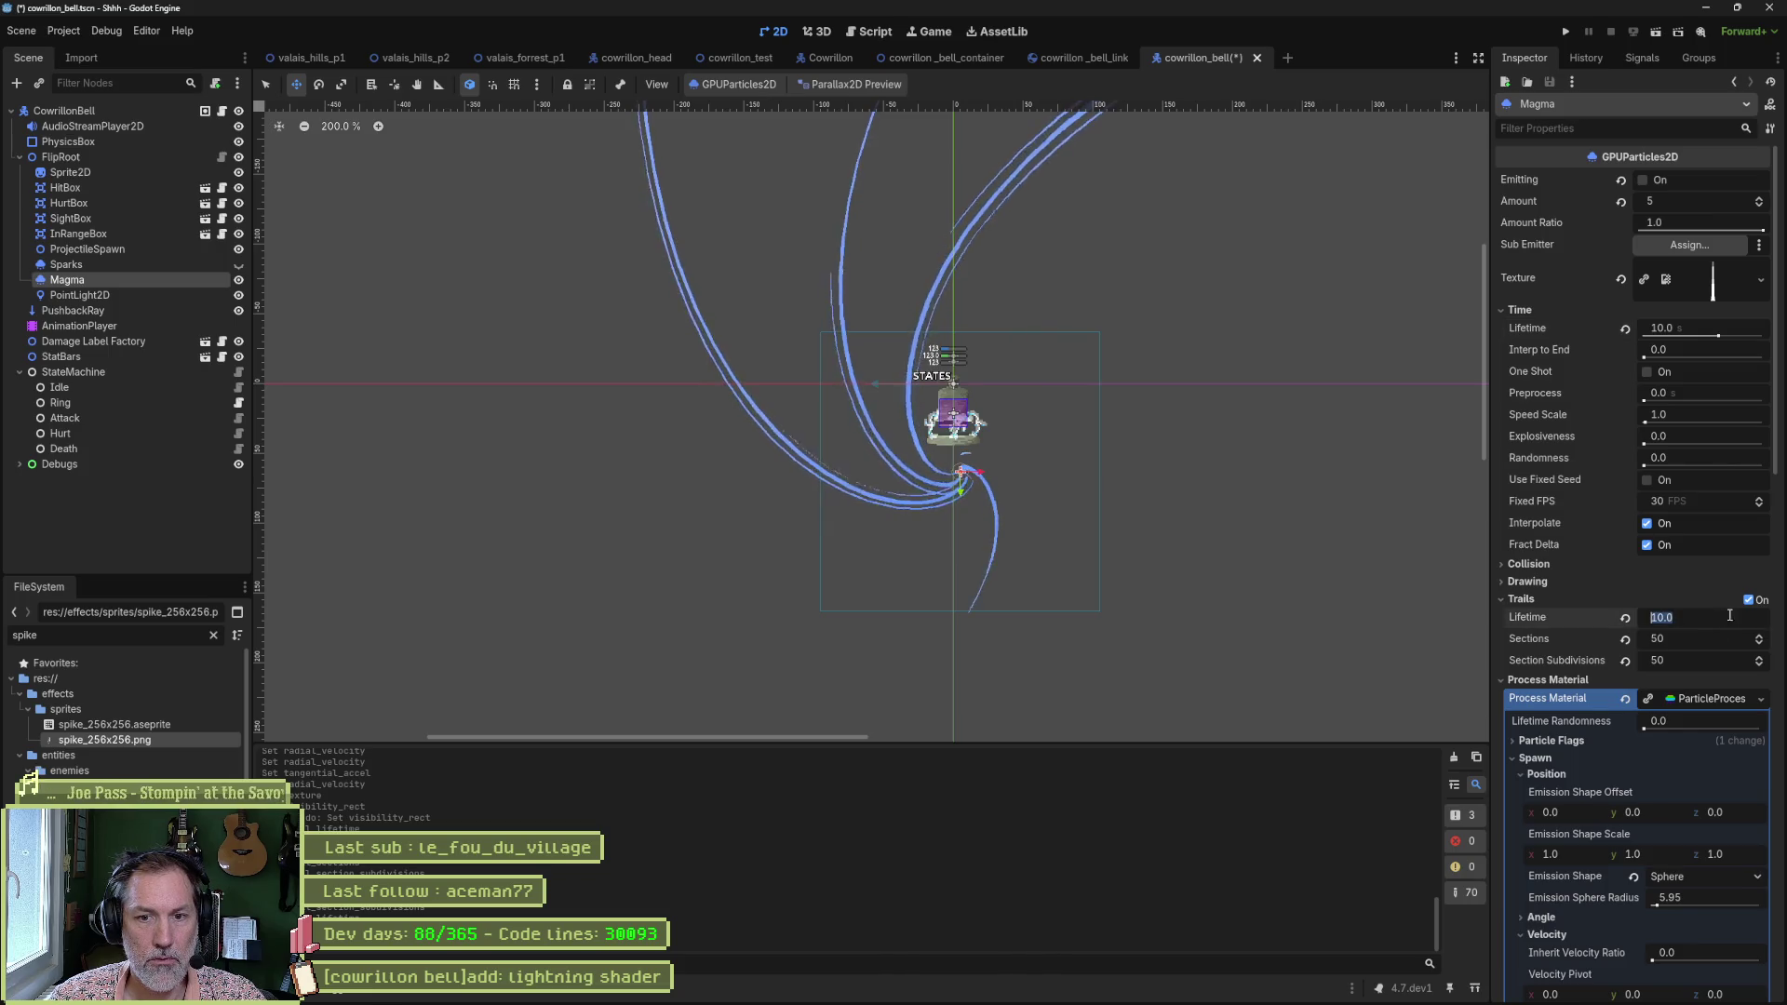
type("2")
key("Return")
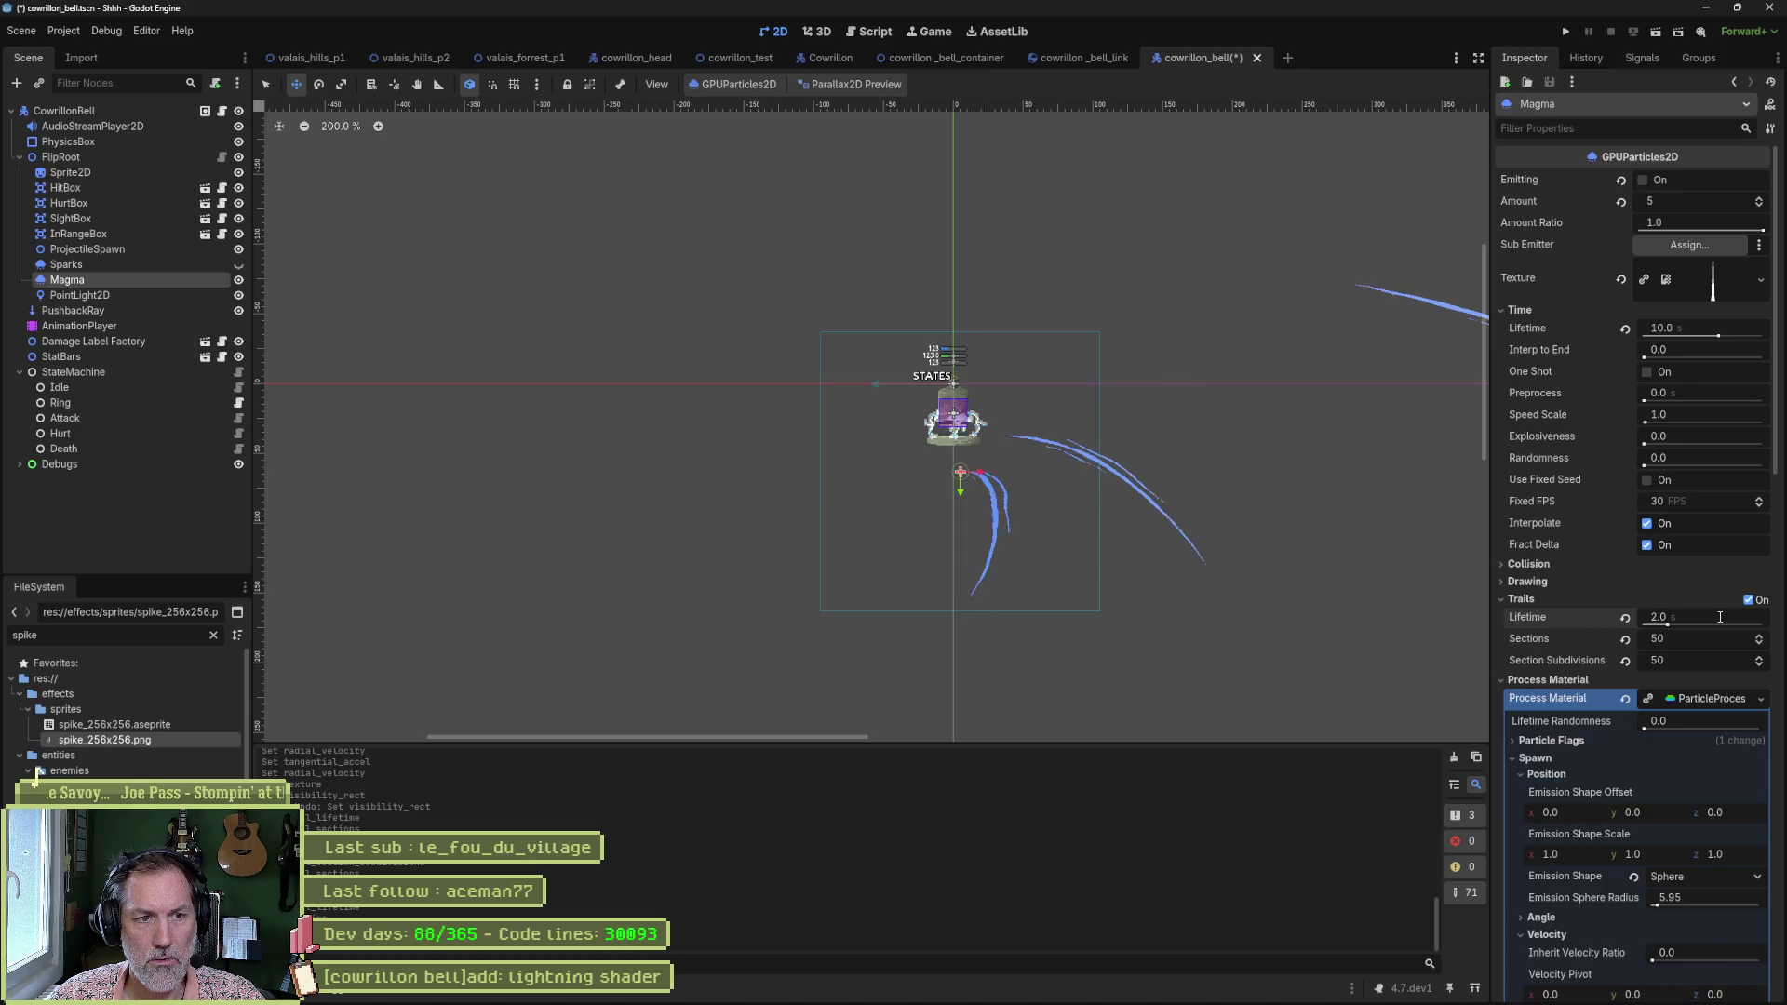
Raise the emitter's Amount from 5 to 10 particles.
left_click(1759, 199)
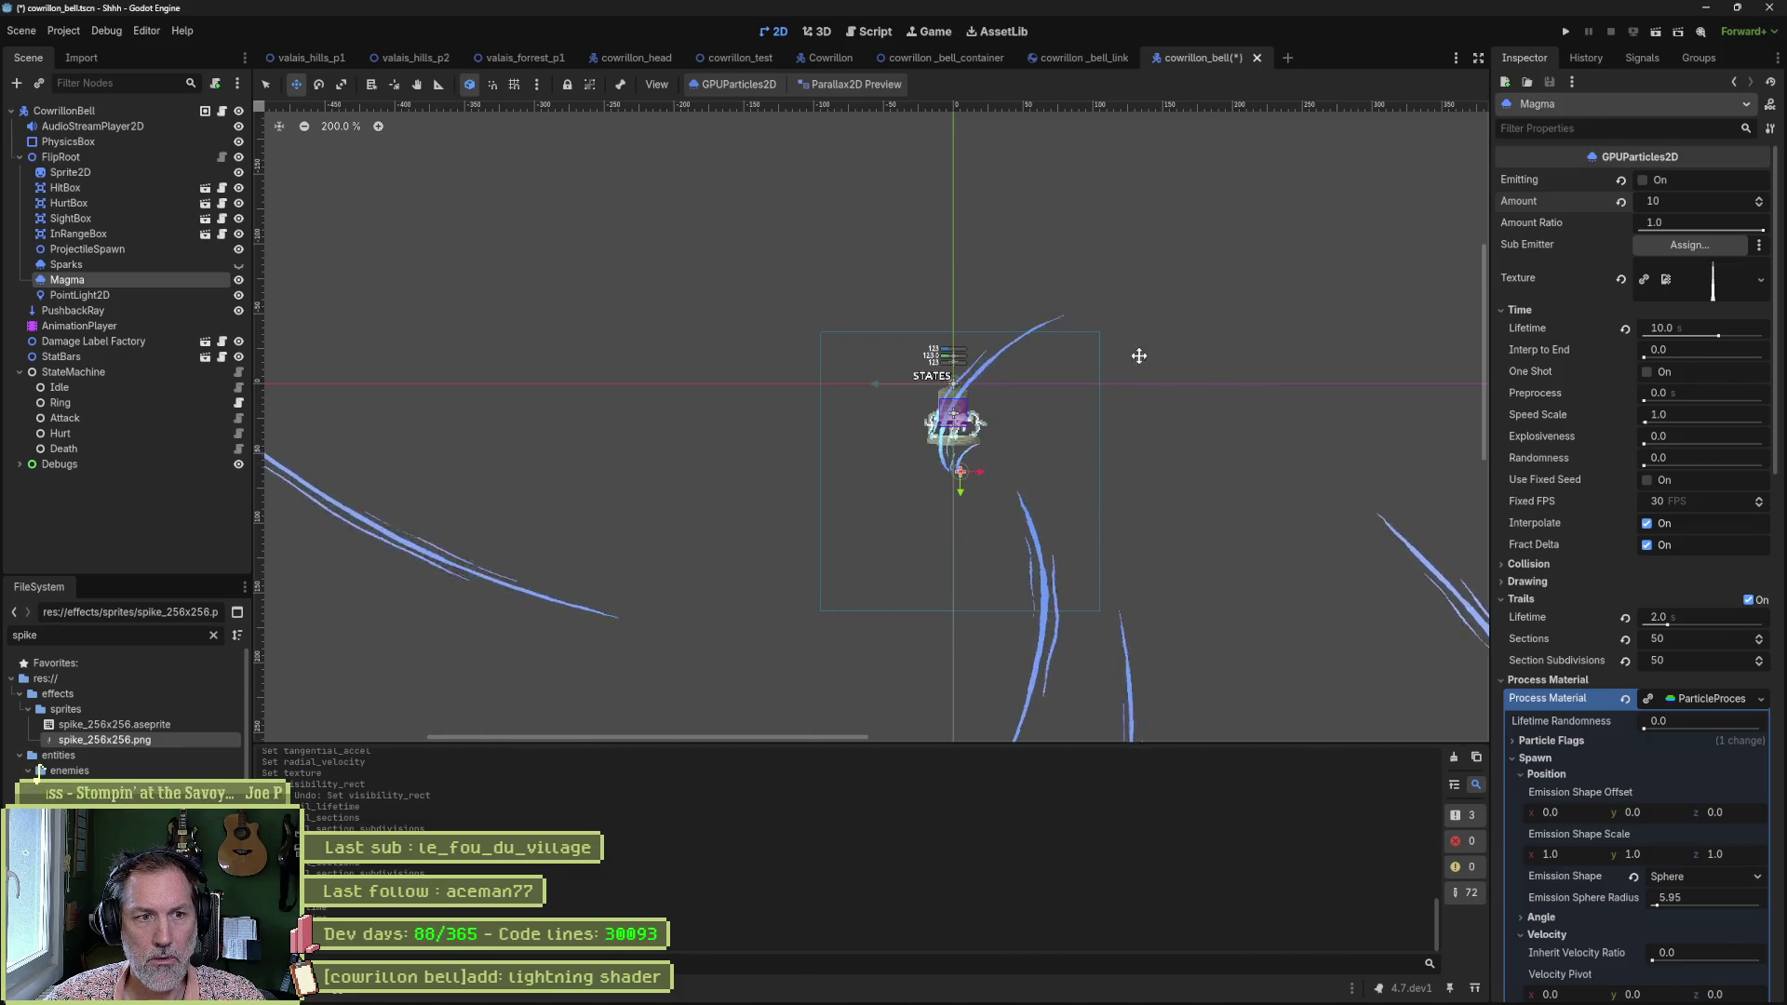
scroll(1121, 351, "up", 2)
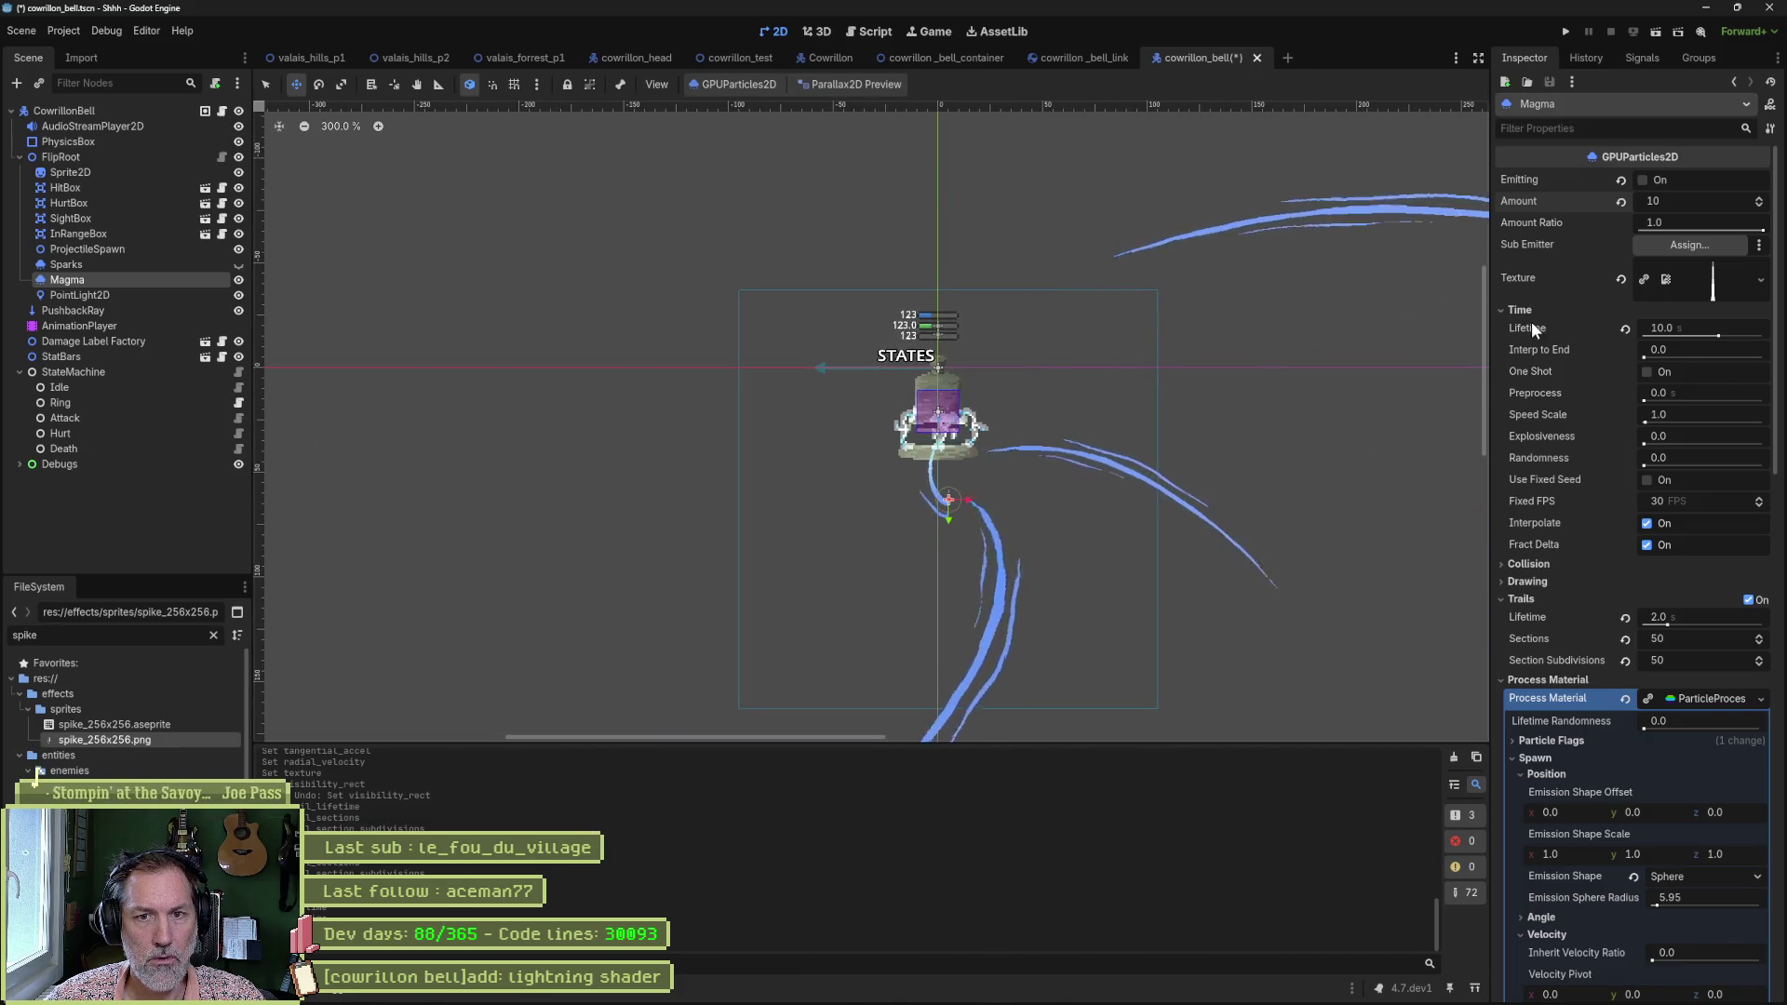
mouse_move(1559, 359)
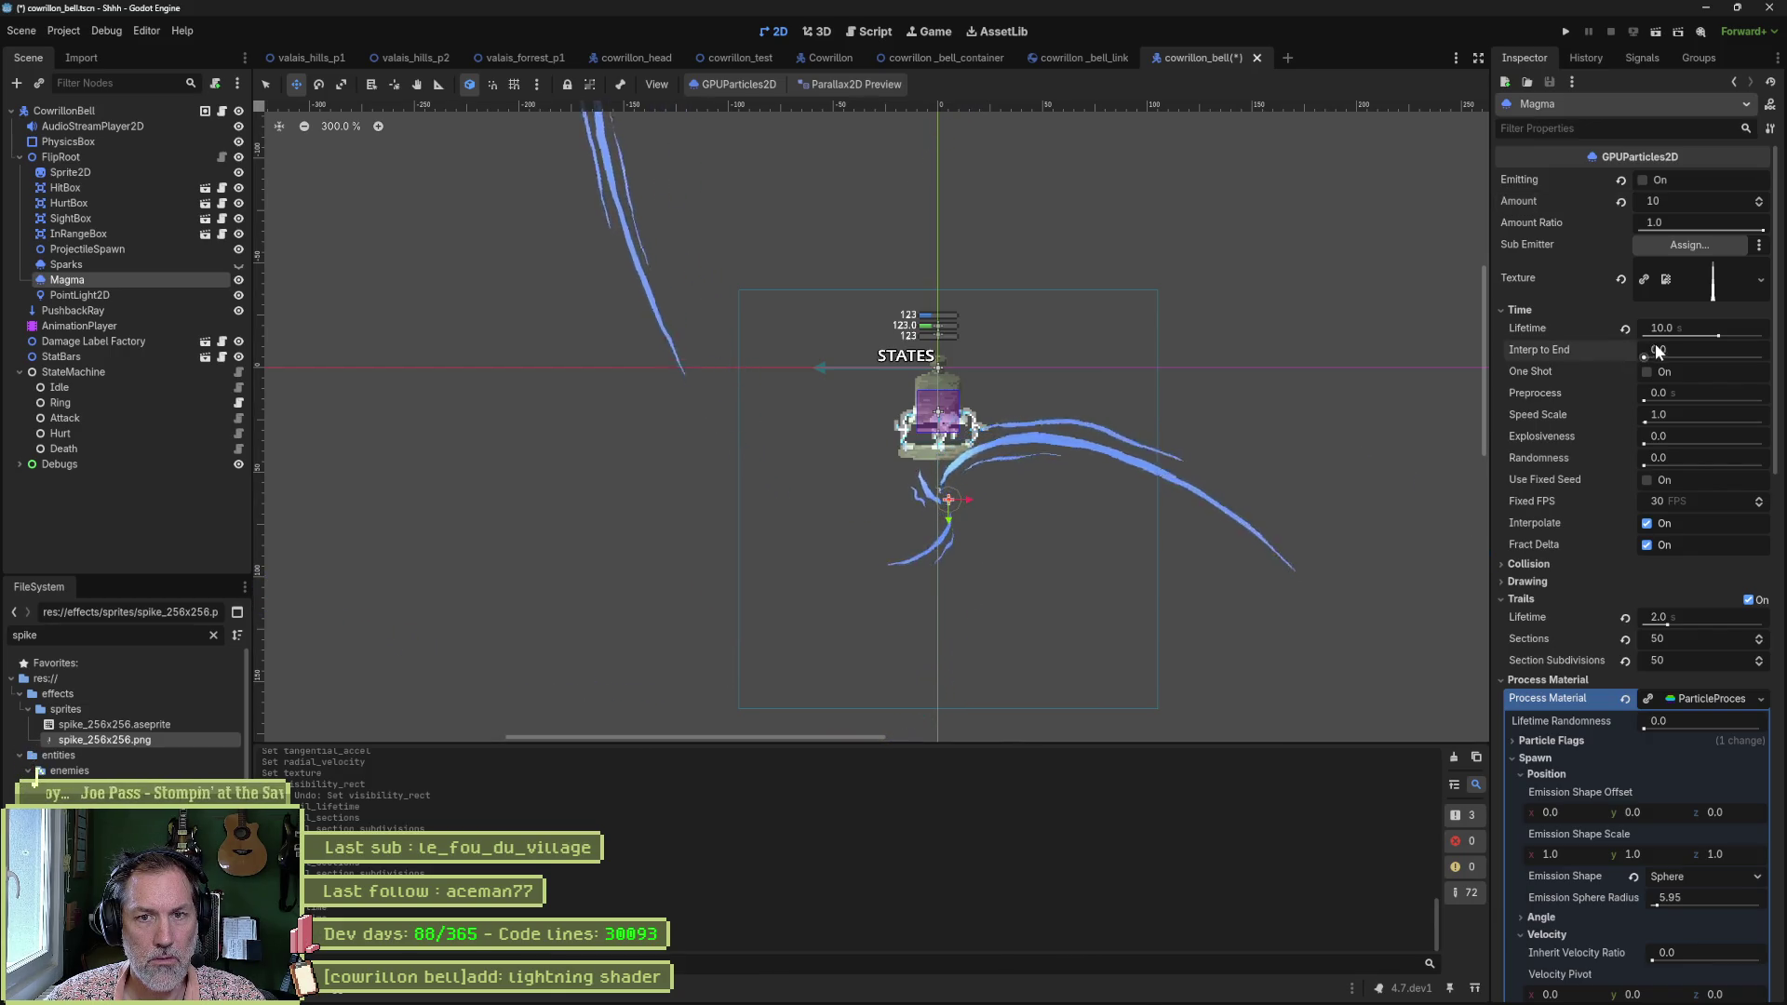
Try Interp to End at 1.0, reset it to 0.0, and set Randomness to 1.0.
left_click_drag(1657, 351, 1776, 364)
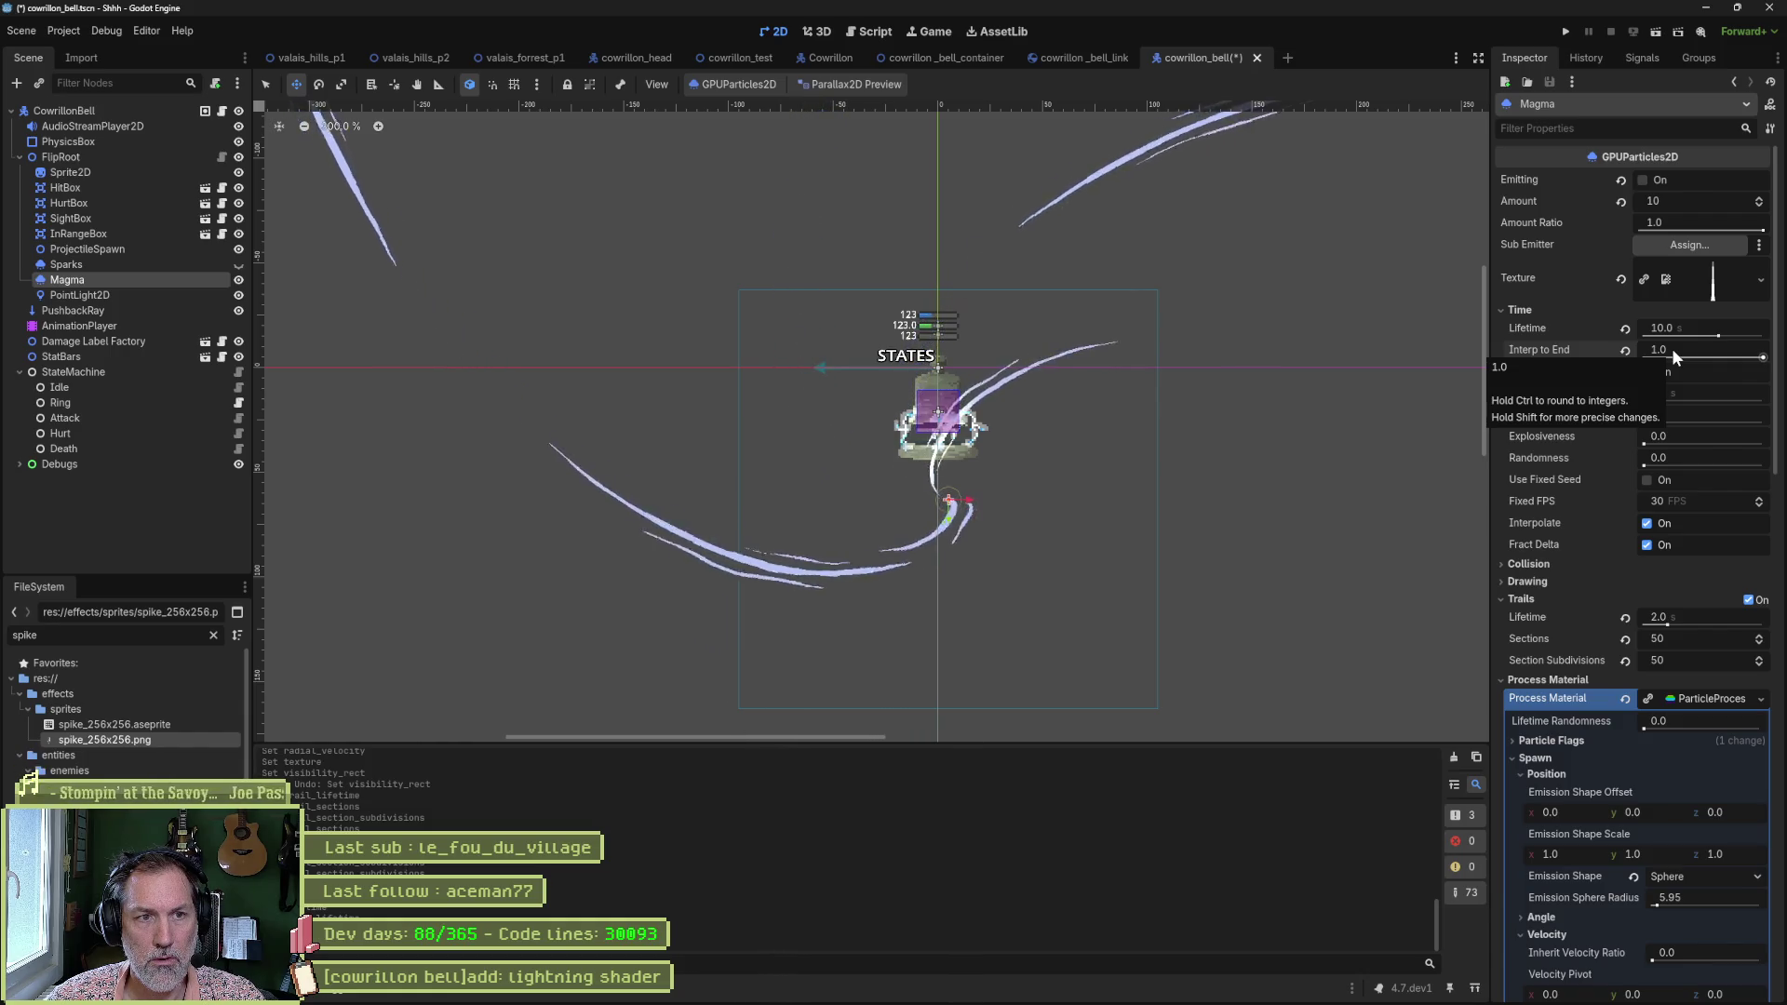
left_click_drag(1668, 348, 1627, 352)
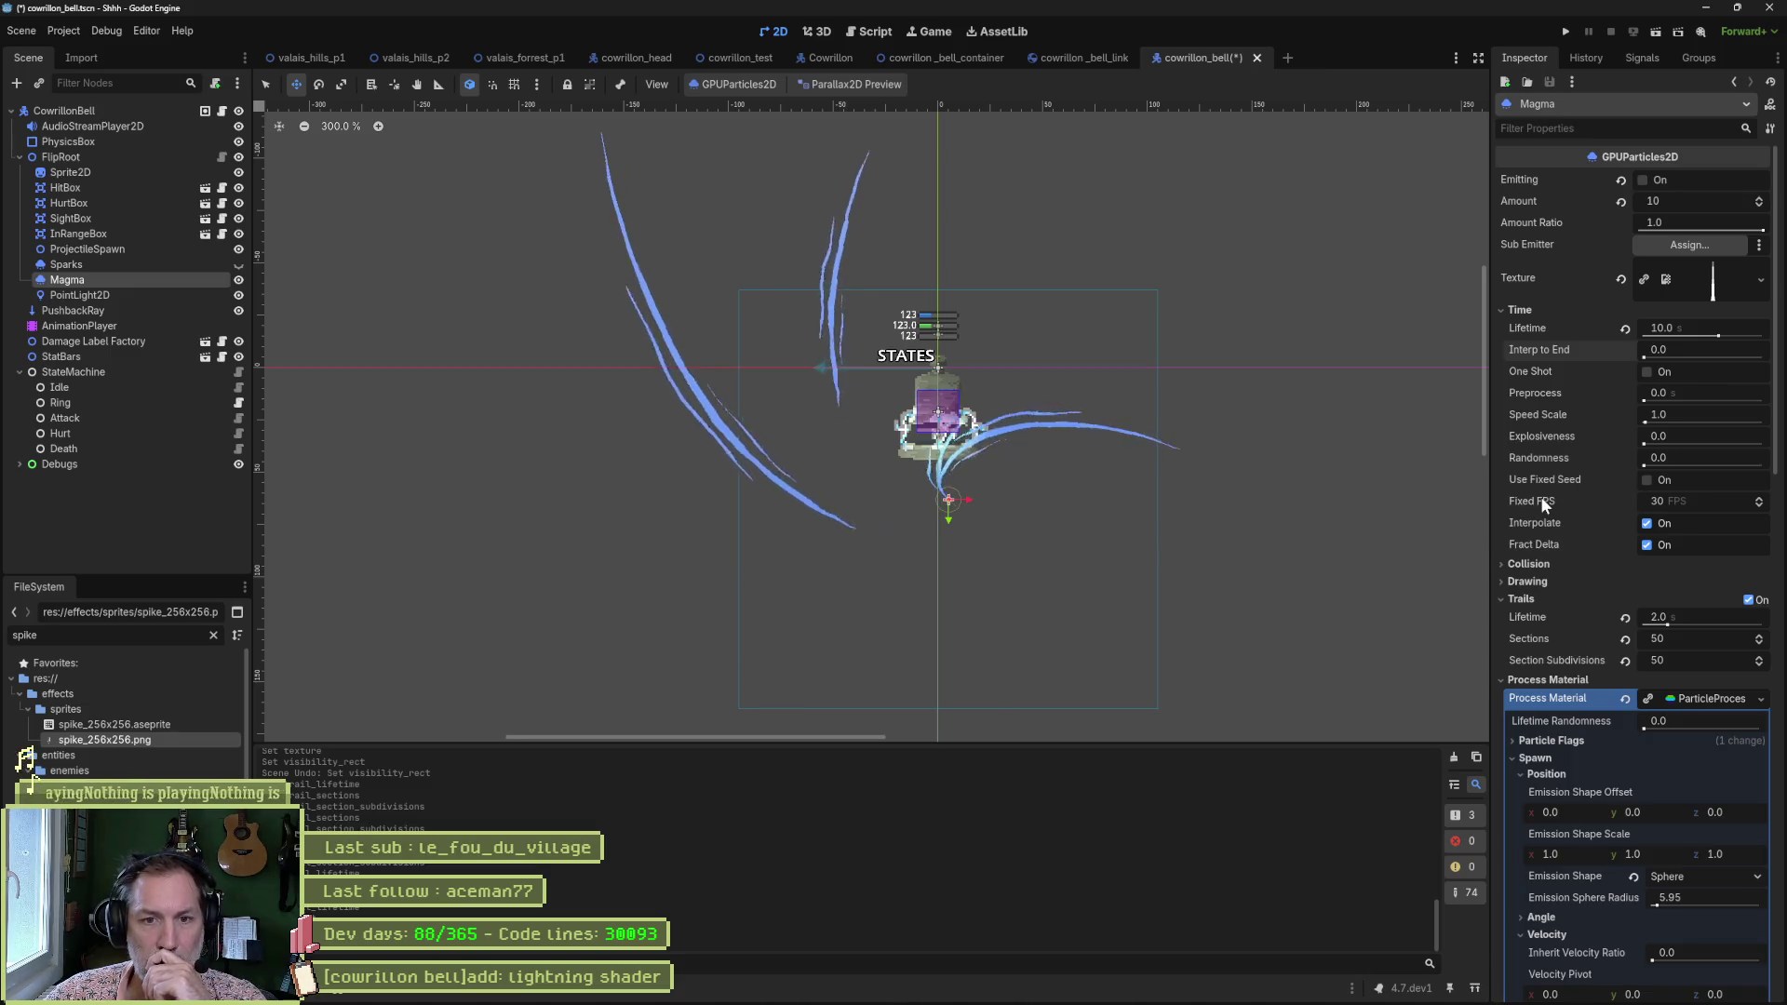
left_click_drag(1644, 462, 1764, 464)
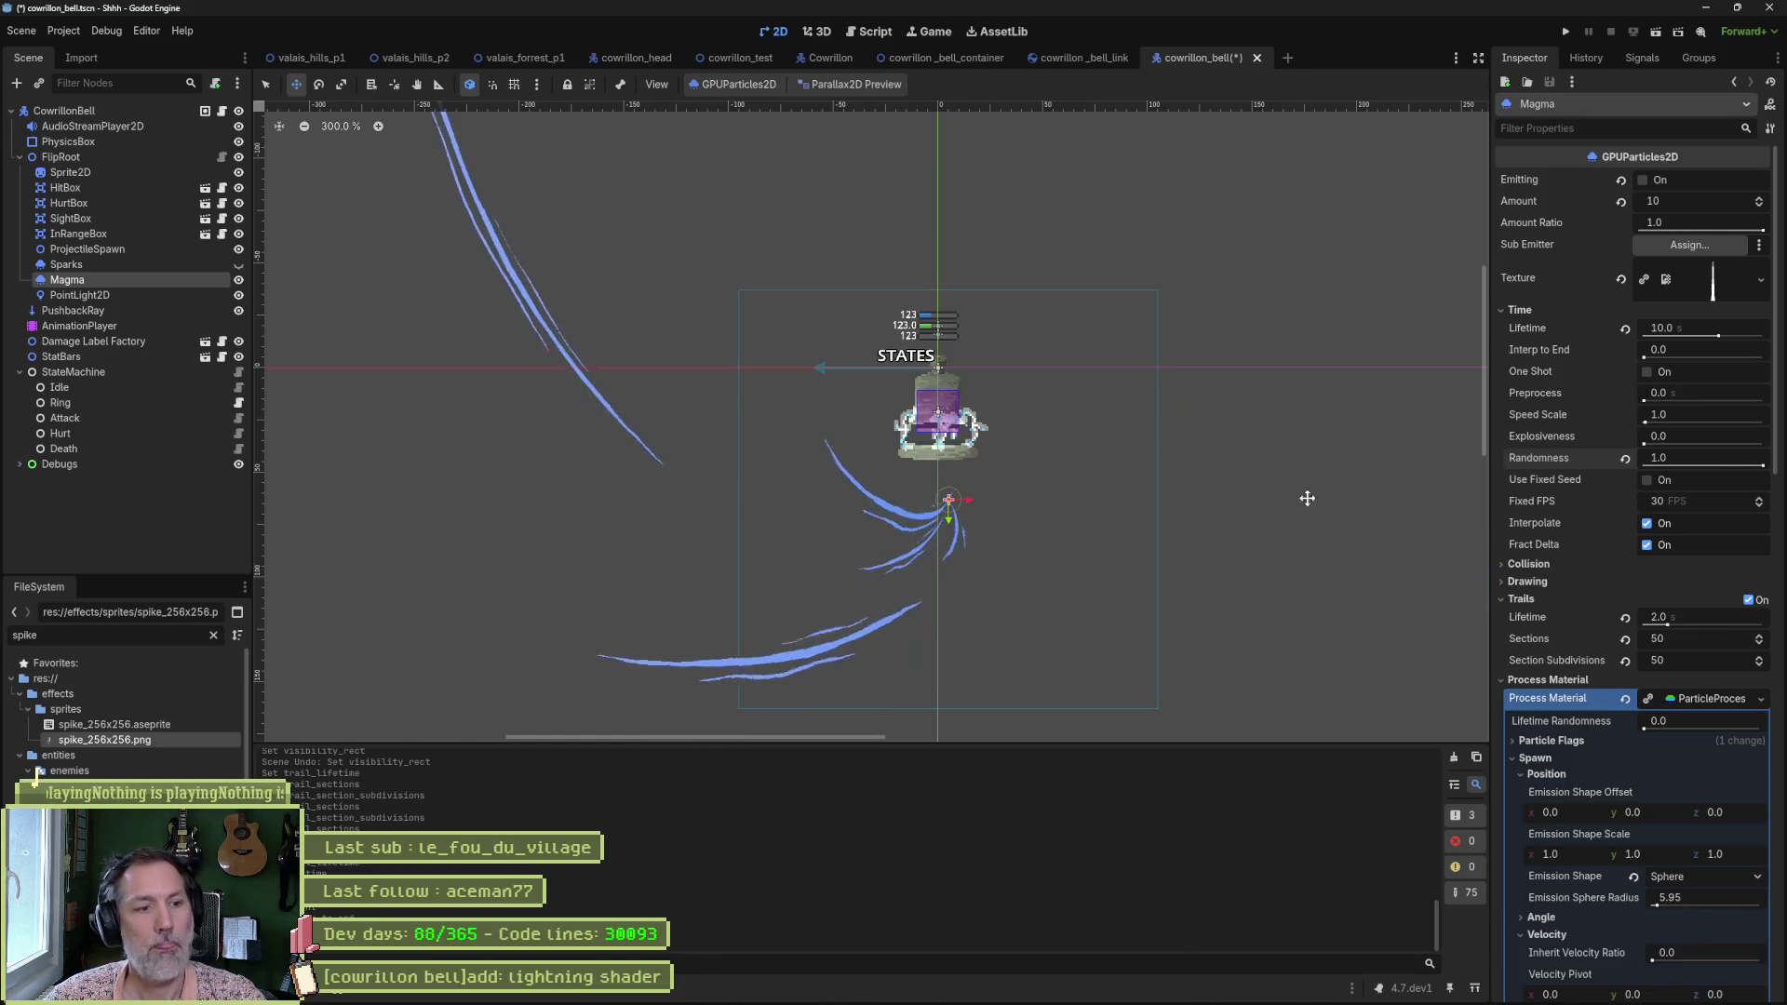
mouse_move(1094, 996)
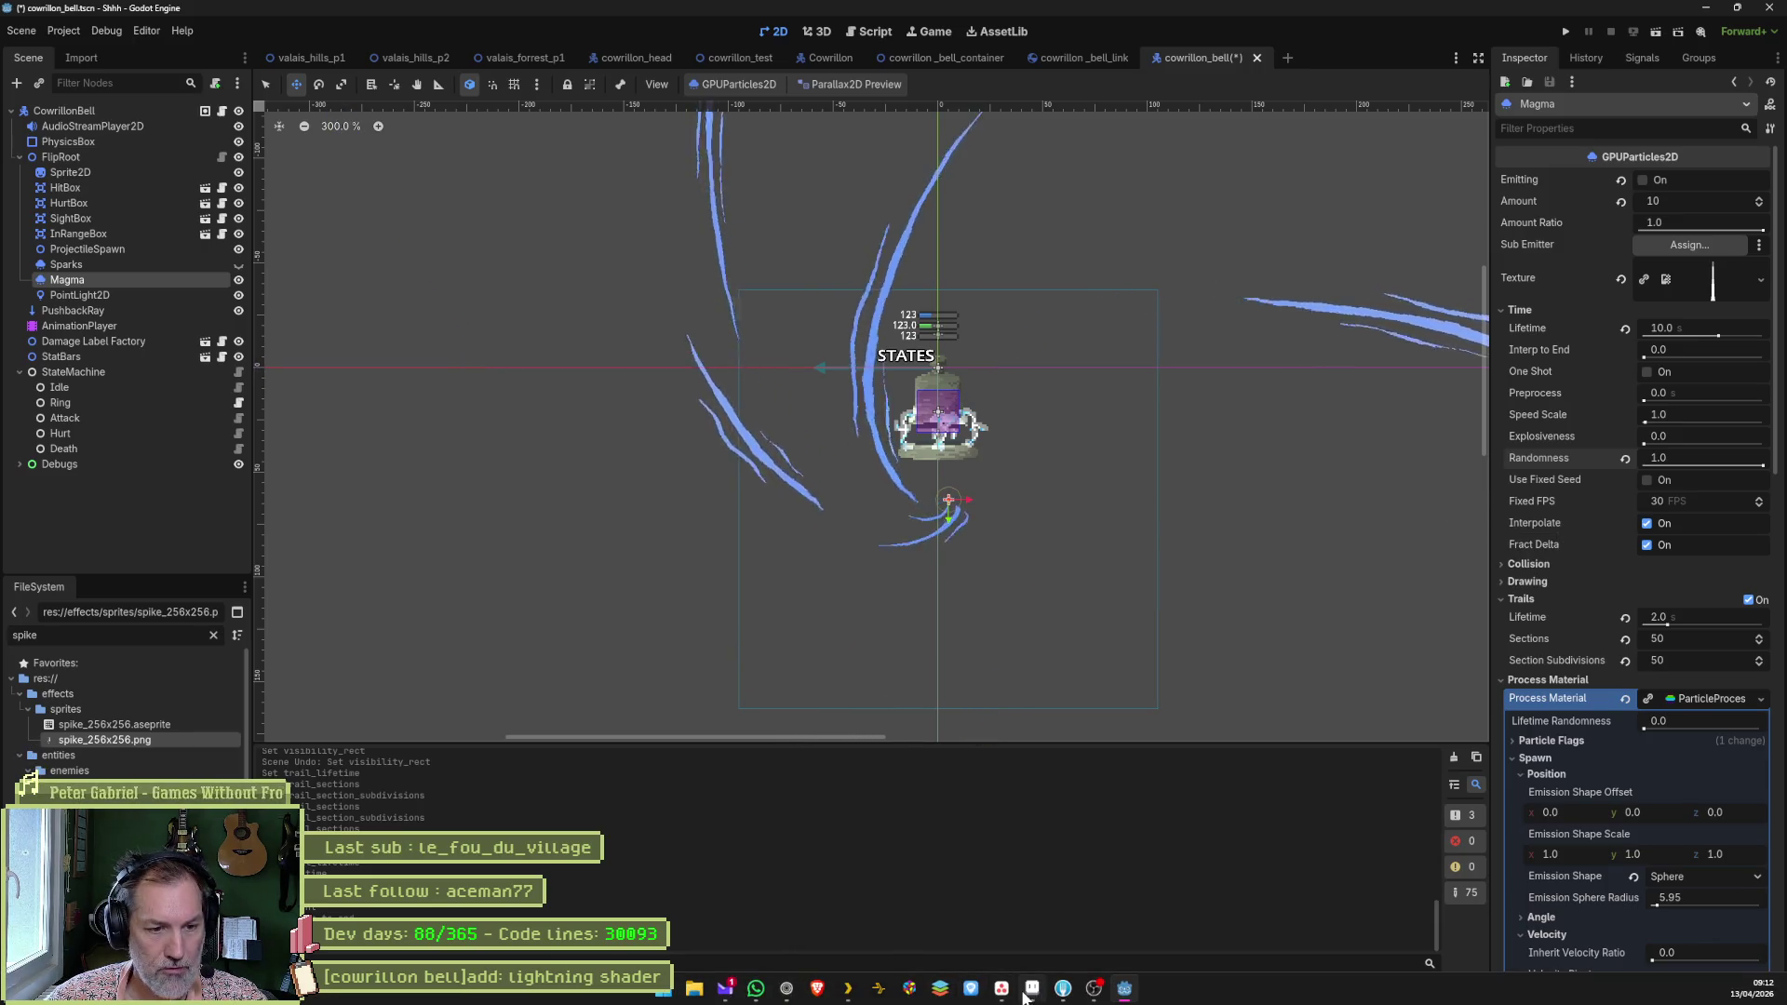
Save the spike sprite in Aseprite so Godot reimports the texture.
left_click(1027, 993)
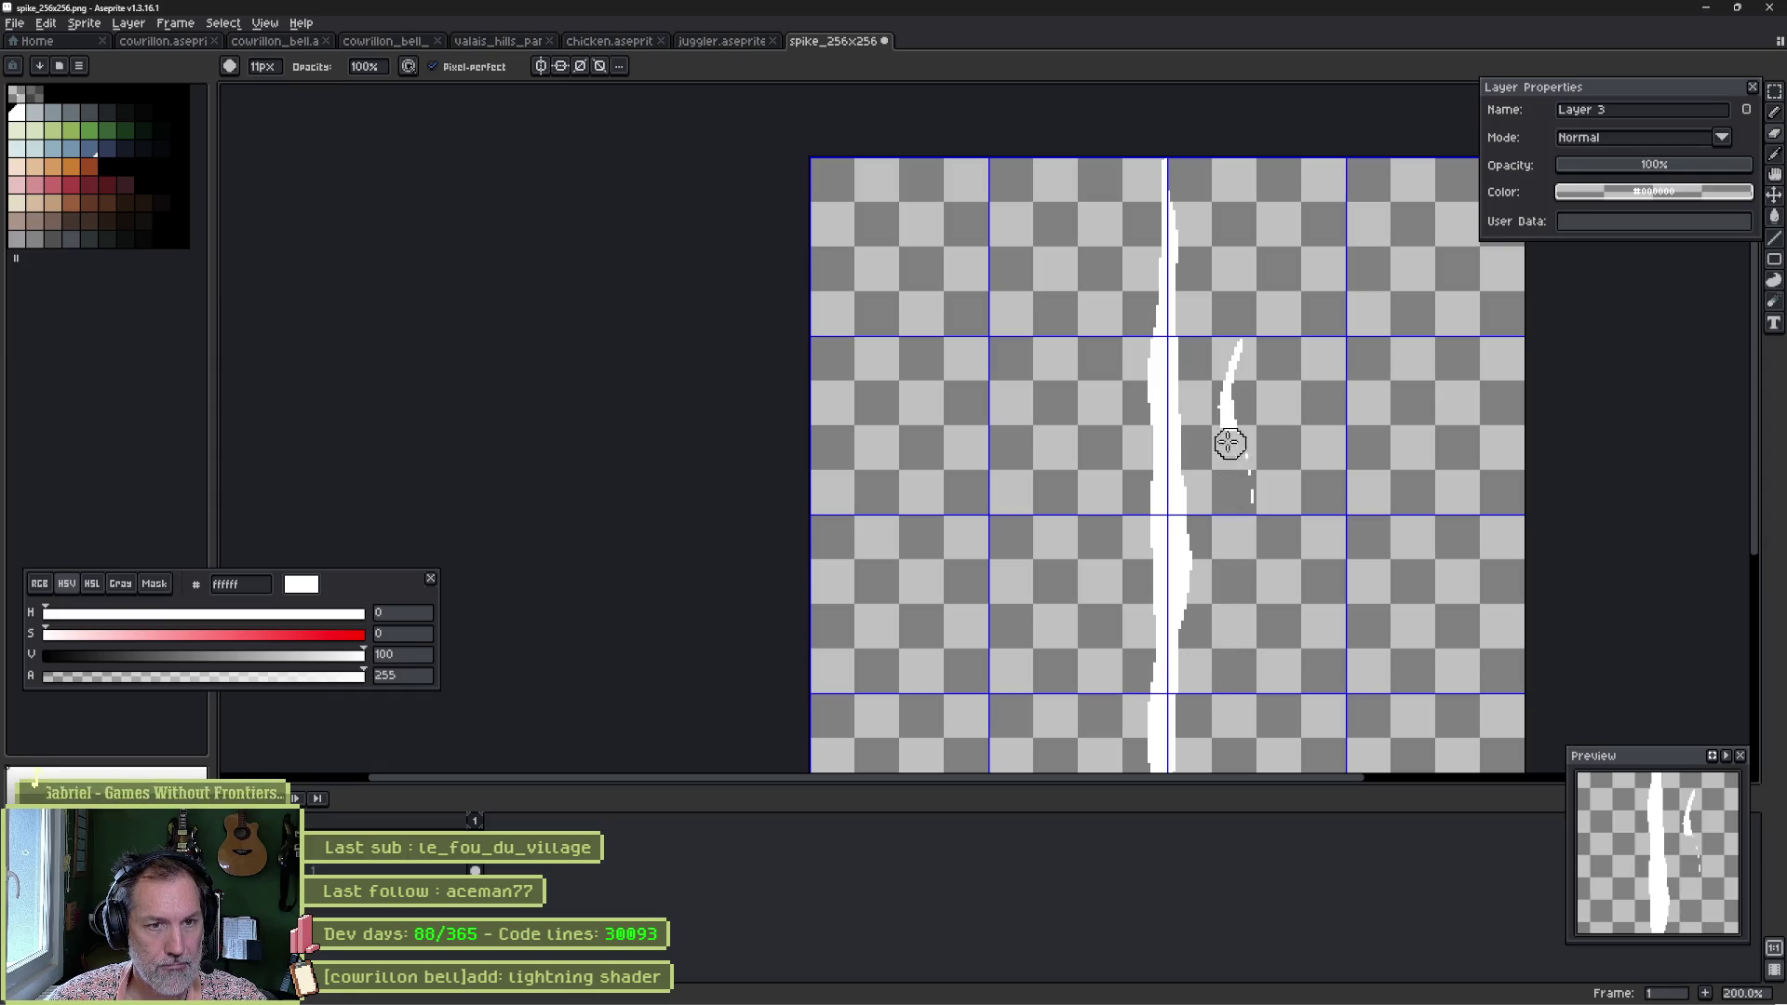
key("ctrl+s")
key("alt+Tab")
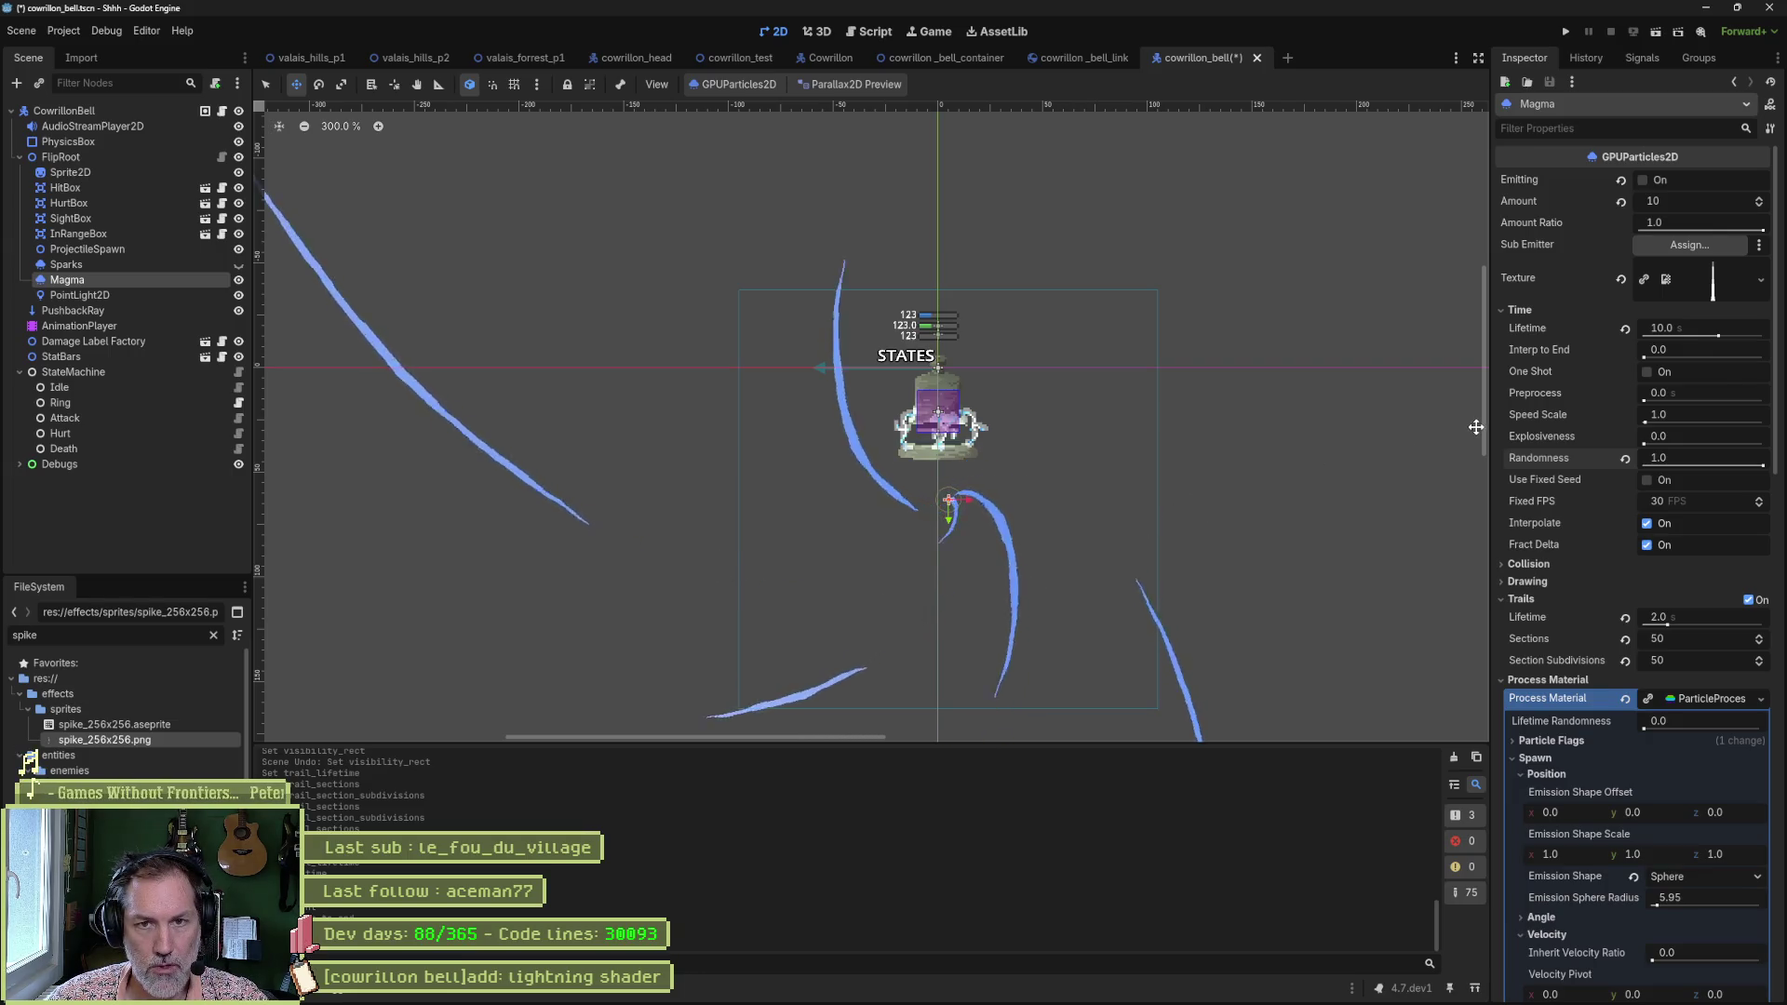
Collapse Spawn, Animated Velocity and Accelerations, and raise the Display Scale max to 58.68.
scroll(1555, 535, "down", 5)
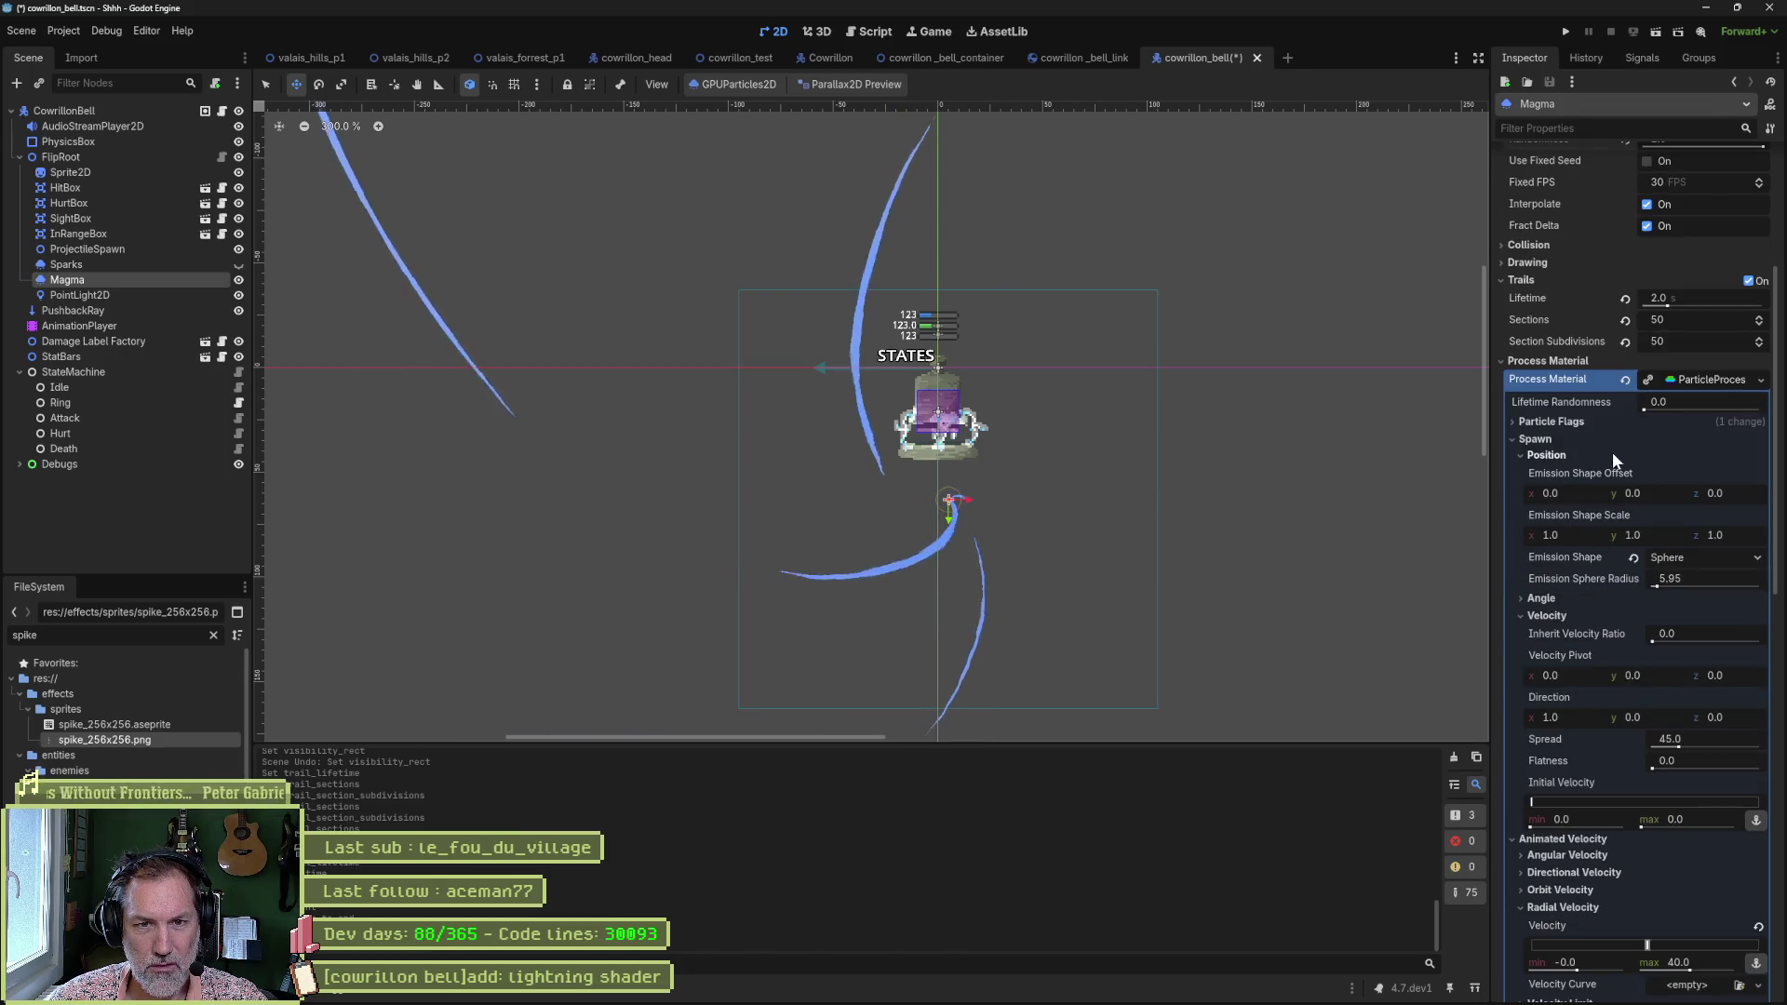
left_click(1551, 439)
left_click(1538, 456)
left_click(1549, 473)
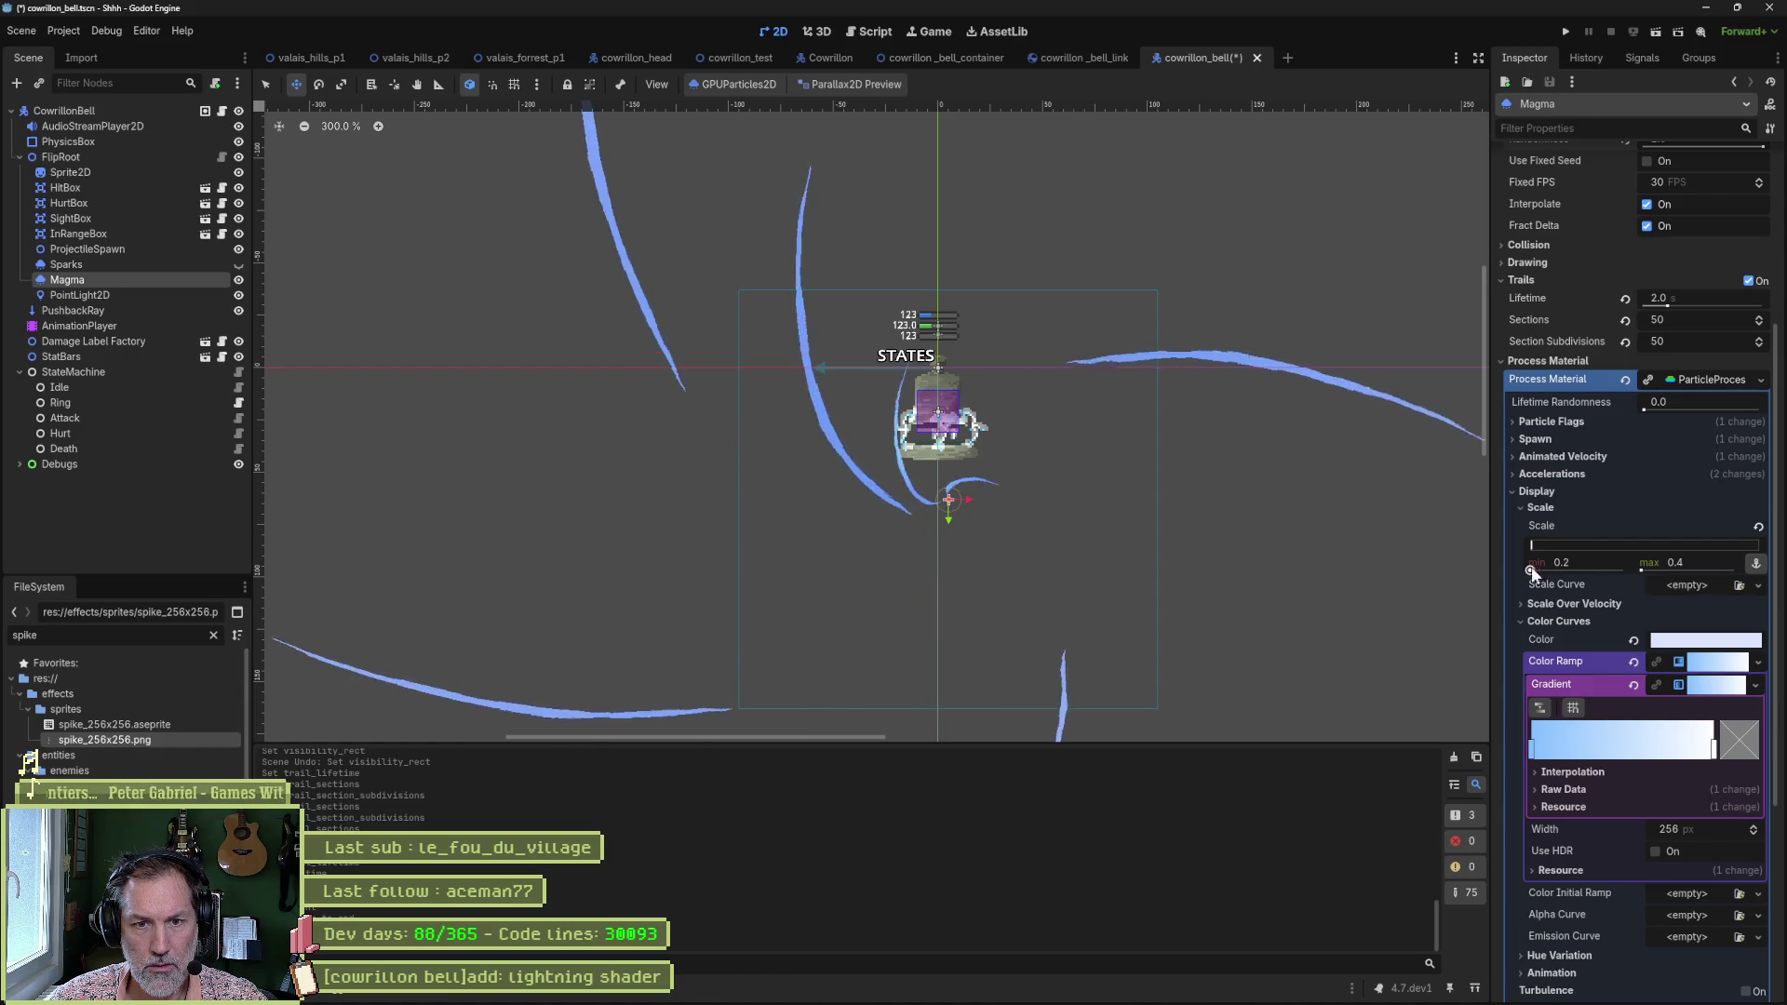
mouse_move(1536, 545)
left_mouse_down()
mouse_move(1551, 543)
mouse_move(1517, 544)
left_mouse_up()
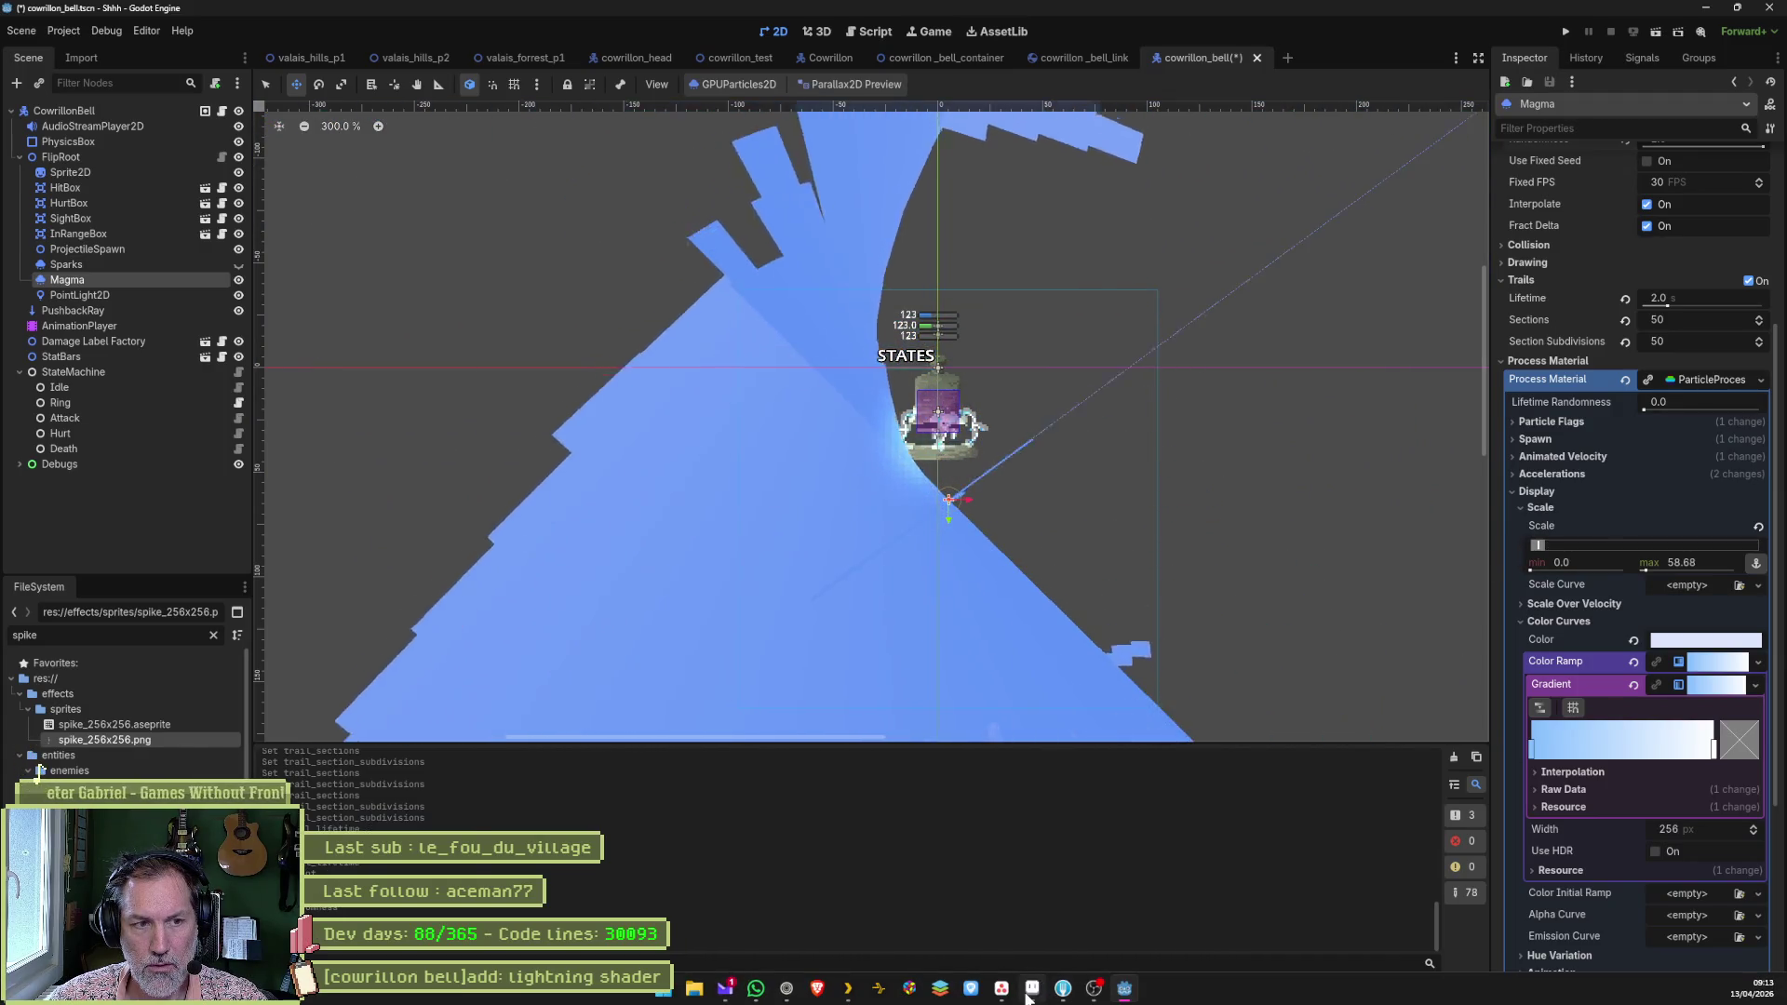
left_click(1052, 996)
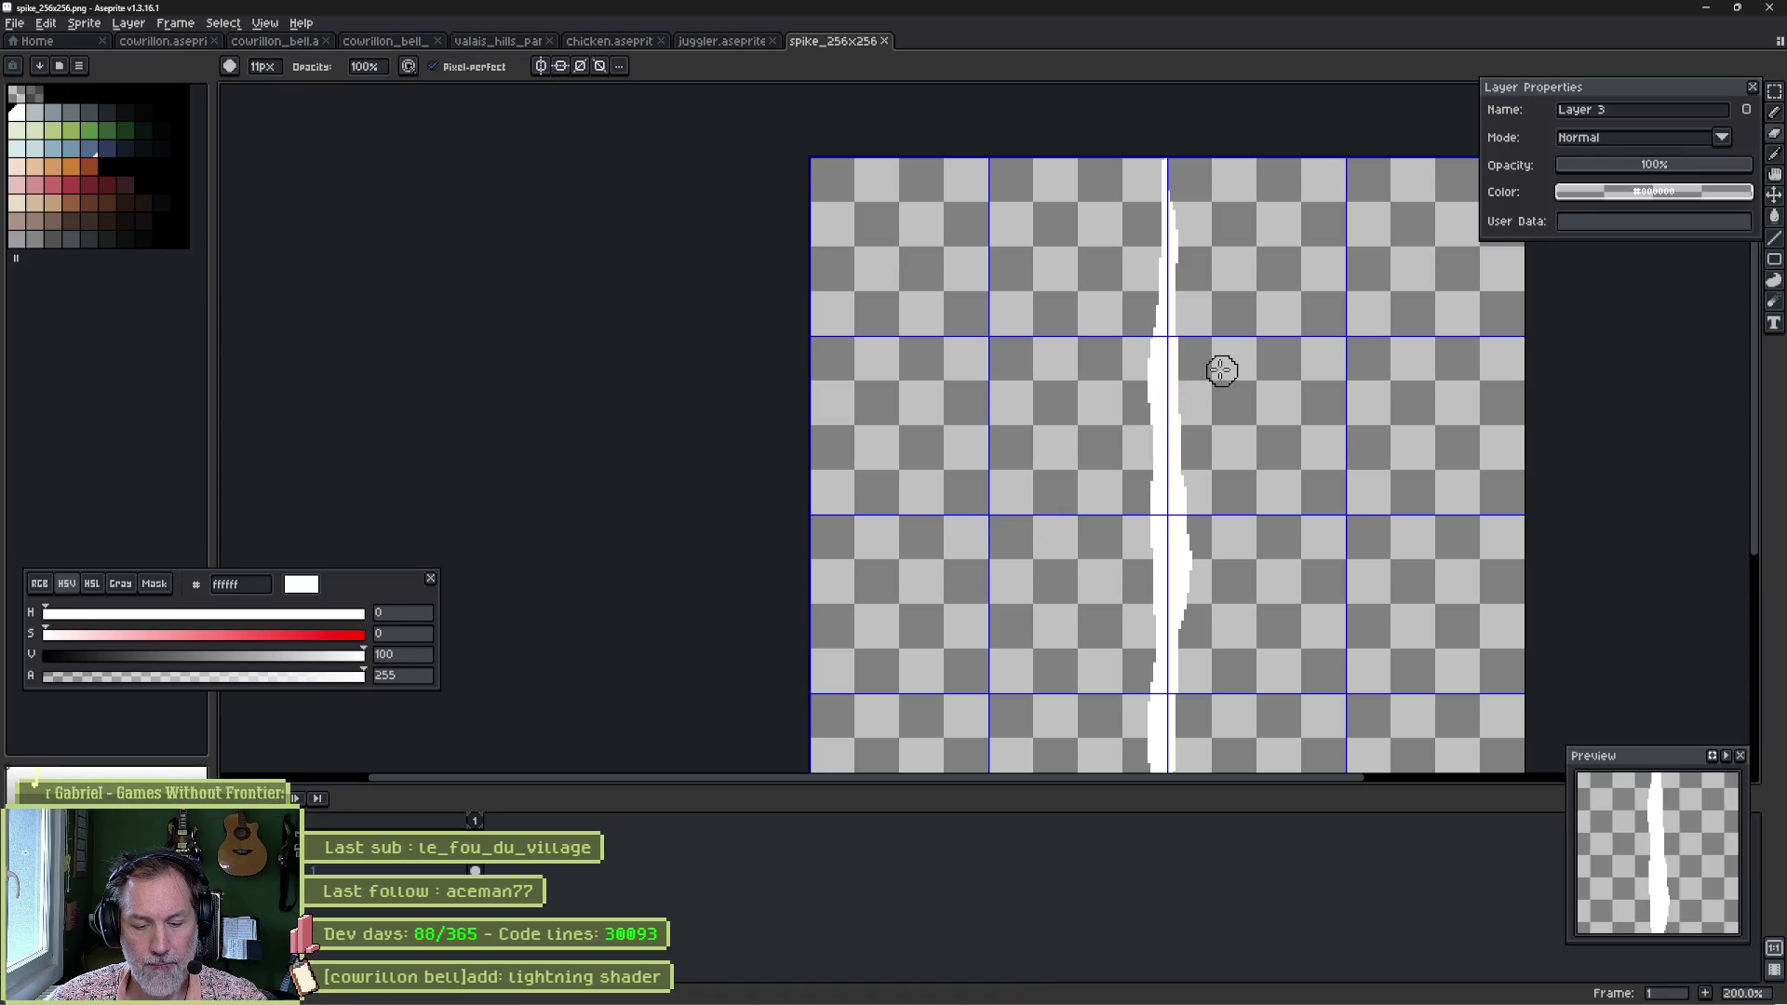
Shrink the whole spike into a short stroke and move it to the upper-left quarter.
key("v")
key("m")
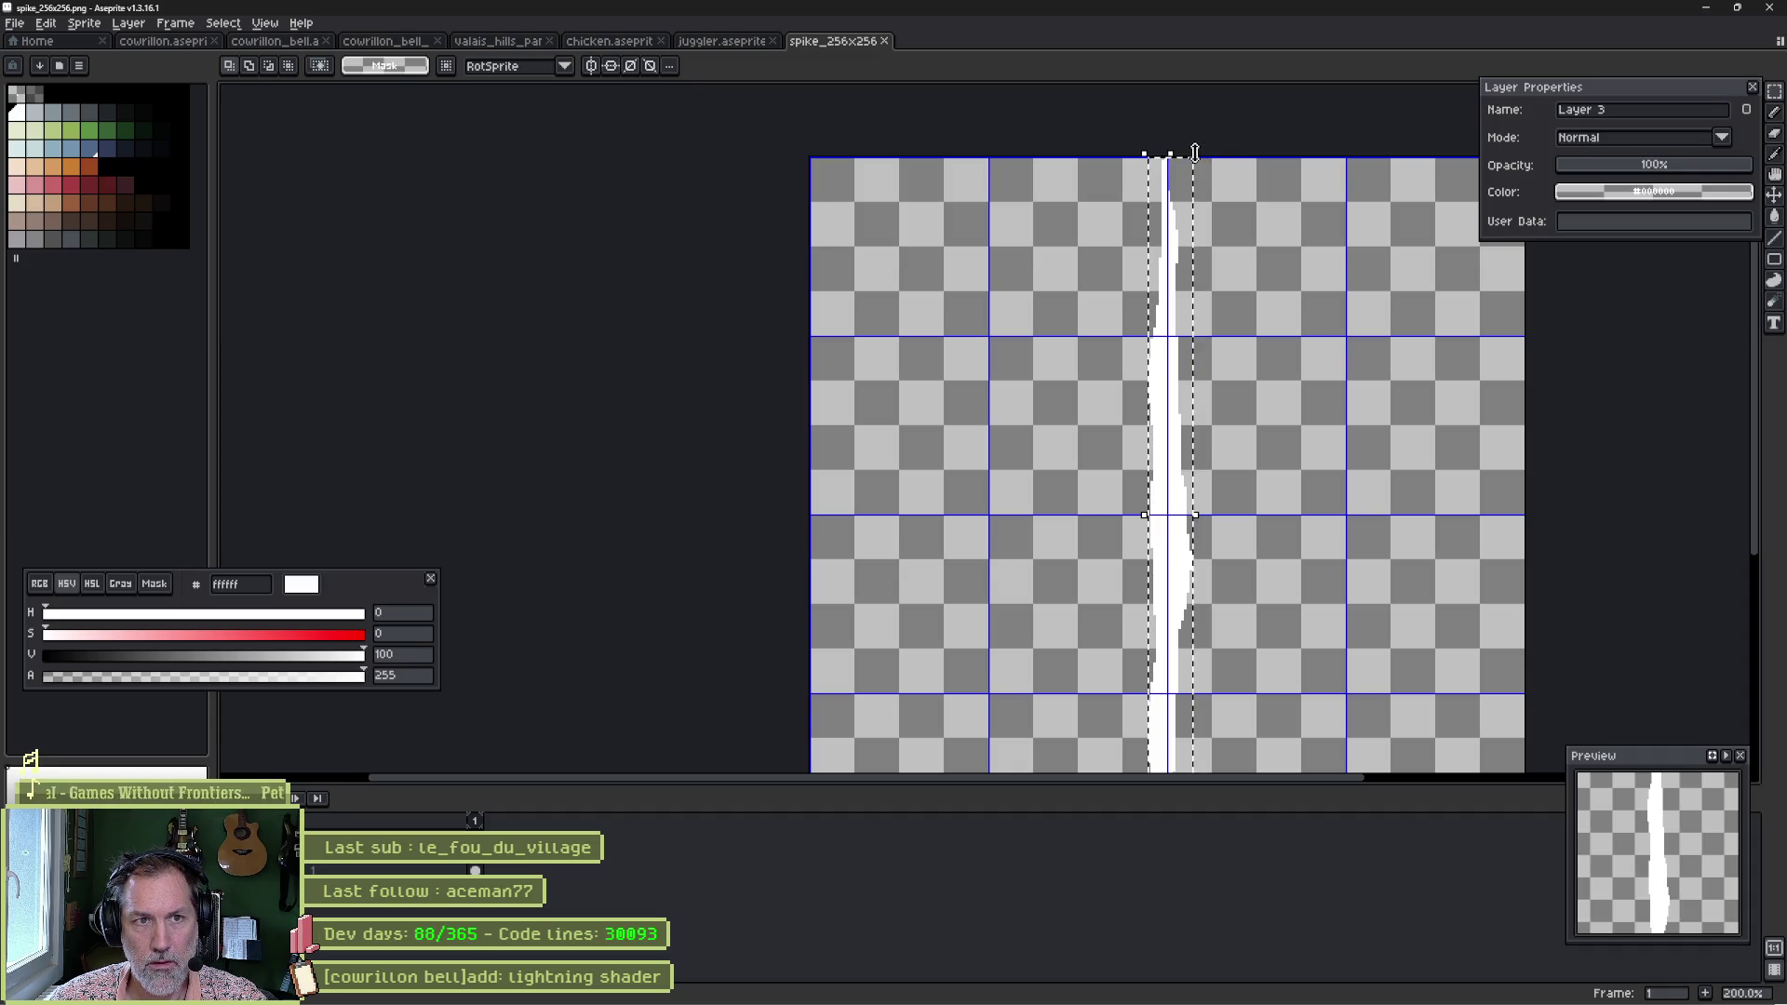
mouse_move(1196, 158)
left_mouse_down()
mouse_move(1180, 377)
mouse_move(1122, 655)
left_mouse_up()
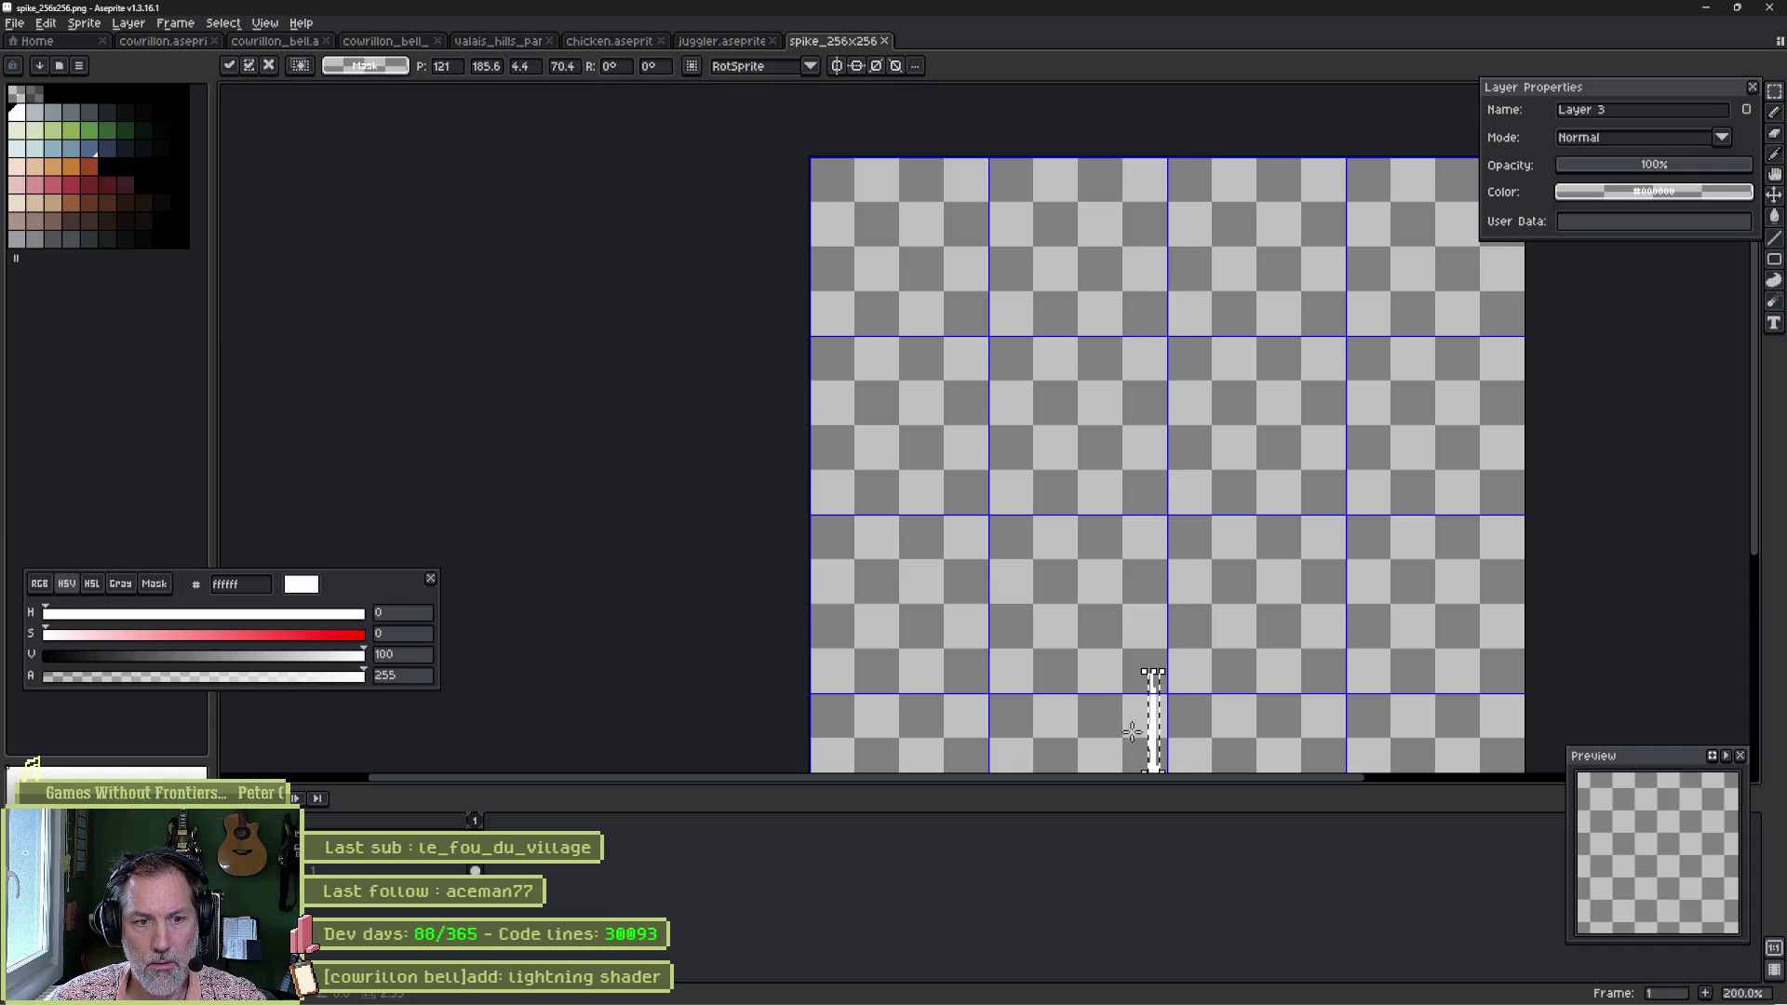
mouse_move(1154, 752)
left_mouse_down()
mouse_move(1009, 371)
mouse_move(925, 259)
mouse_move(979, 314)
left_mouse_up()
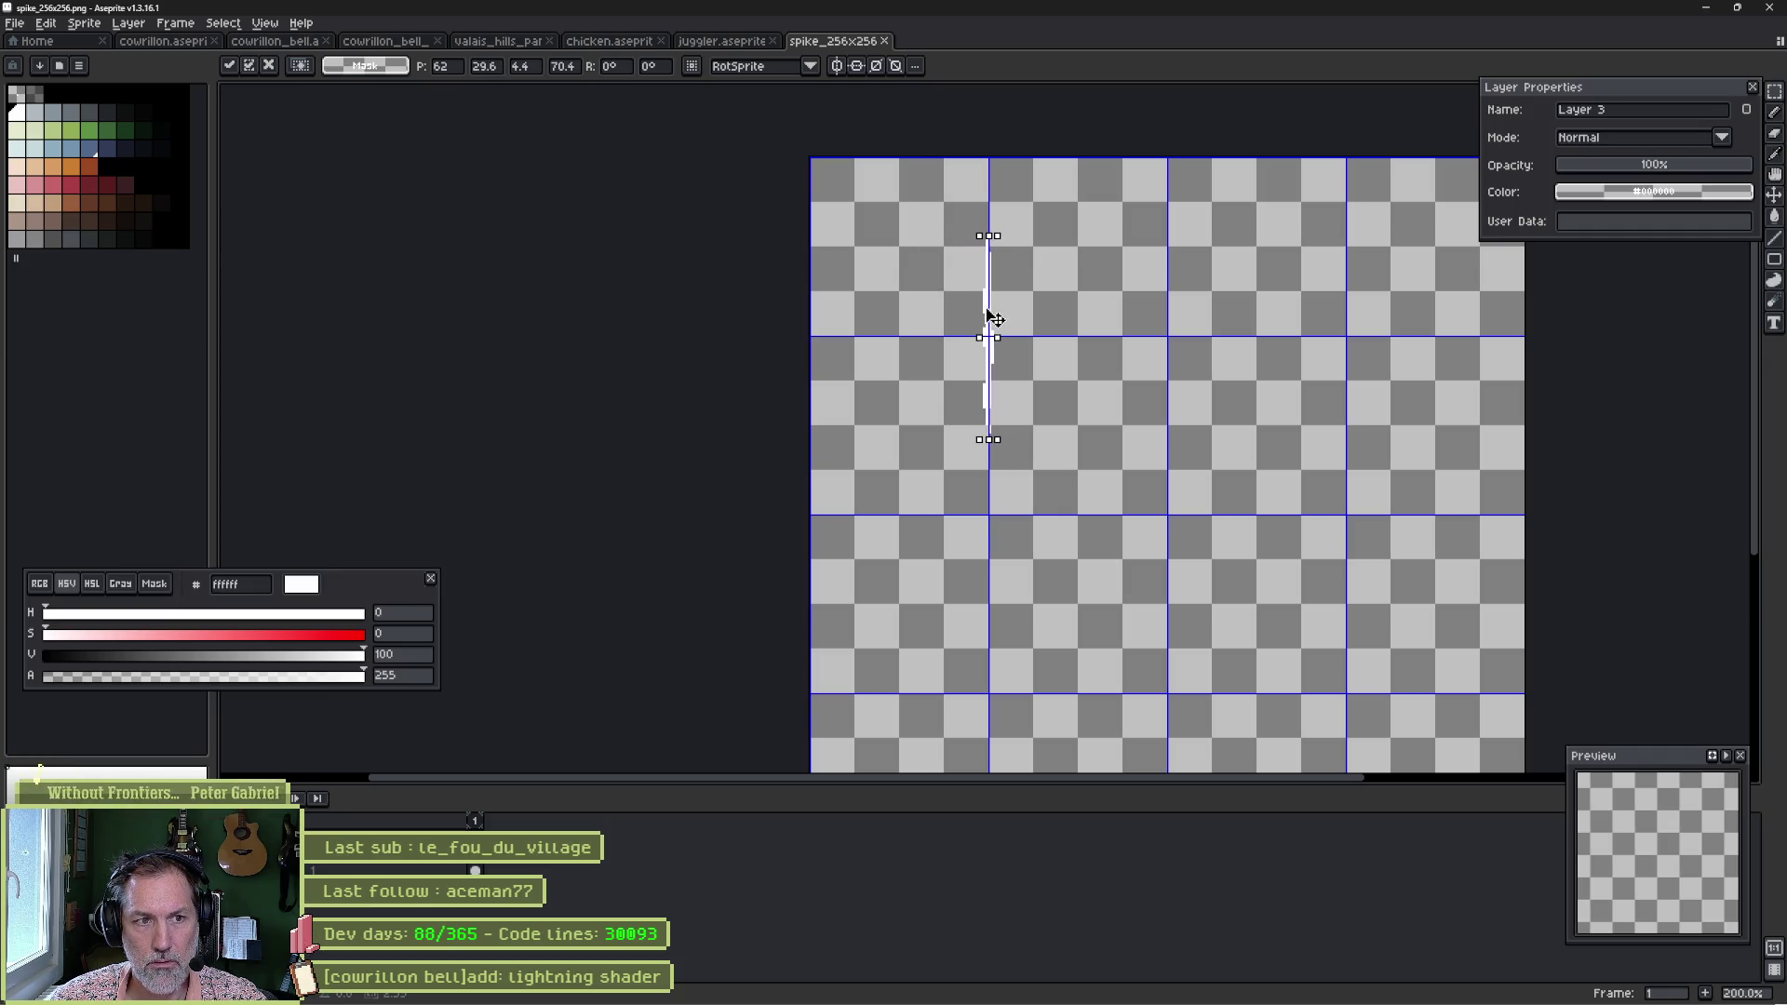
key("Return")
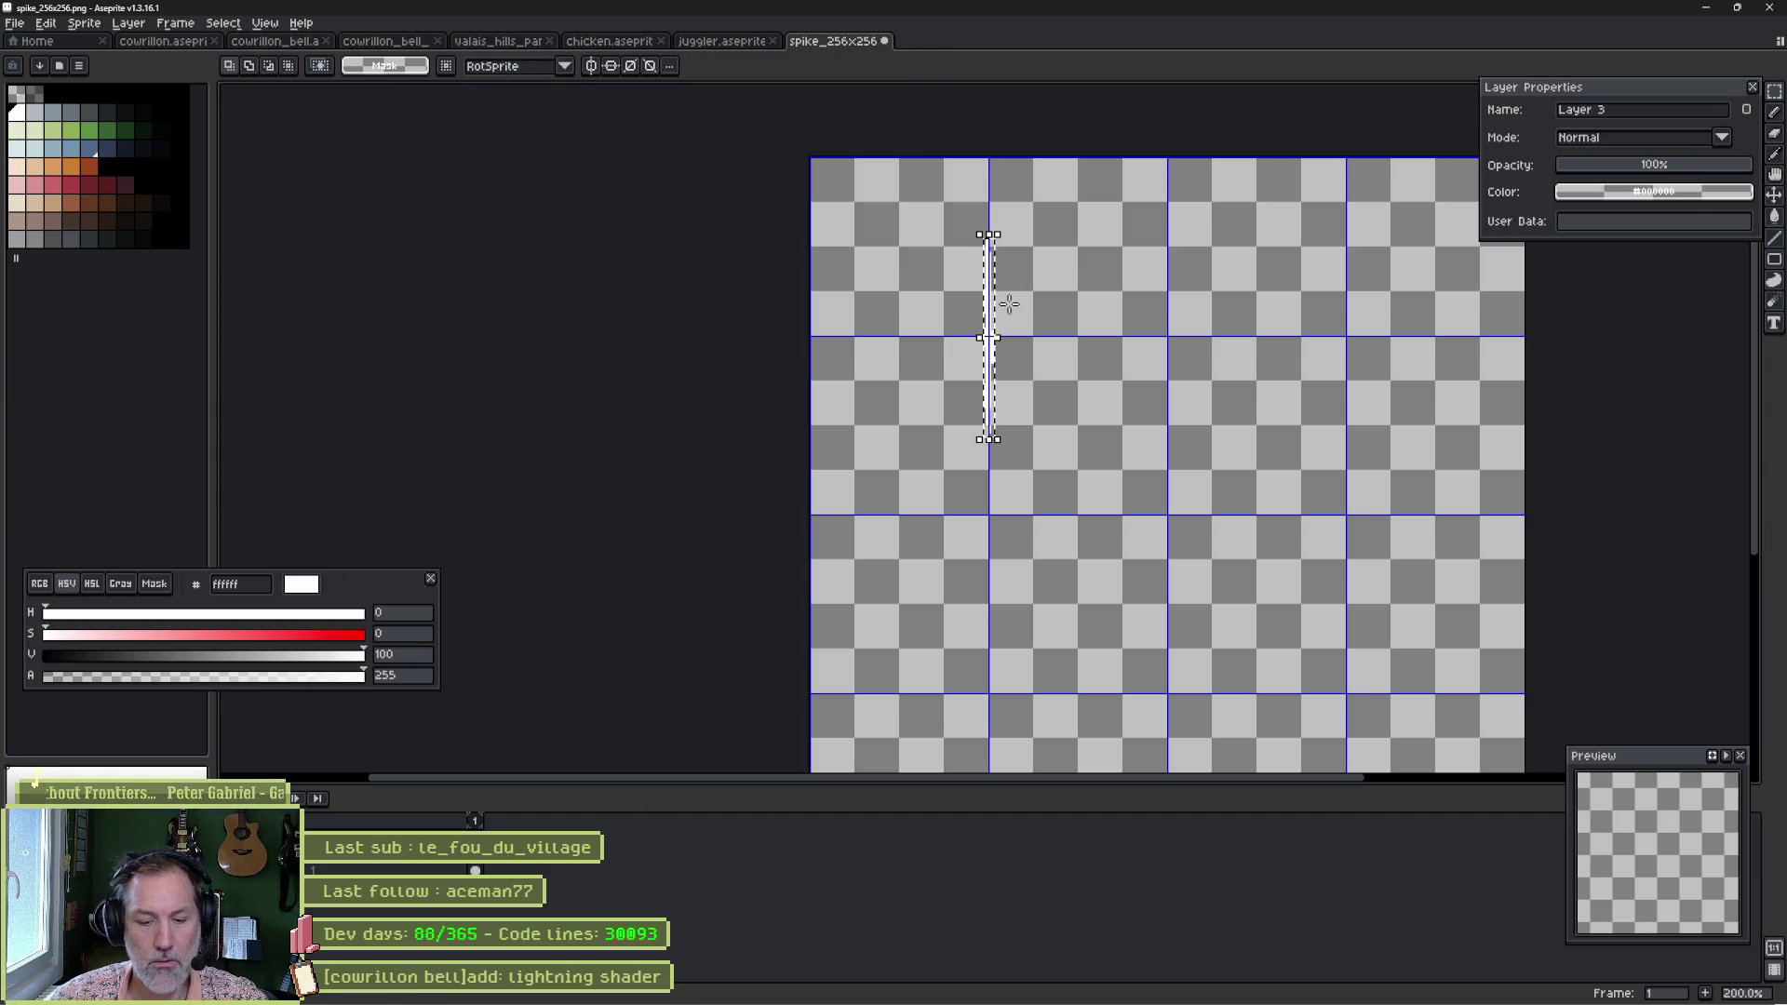
Cut the canvas size to 128x128 and check the reimported sprite in Godot.
key("ctrl+alt+c")
mouse_move(1523, 521)
left_mouse_down()
mouse_move(1166, 558)
mouse_move(1069, 431)
mouse_move(1077, 399)
mouse_move(1092, 571)
mouse_move(1197, 499)
mouse_move(987, 608)
left_mouse_up()
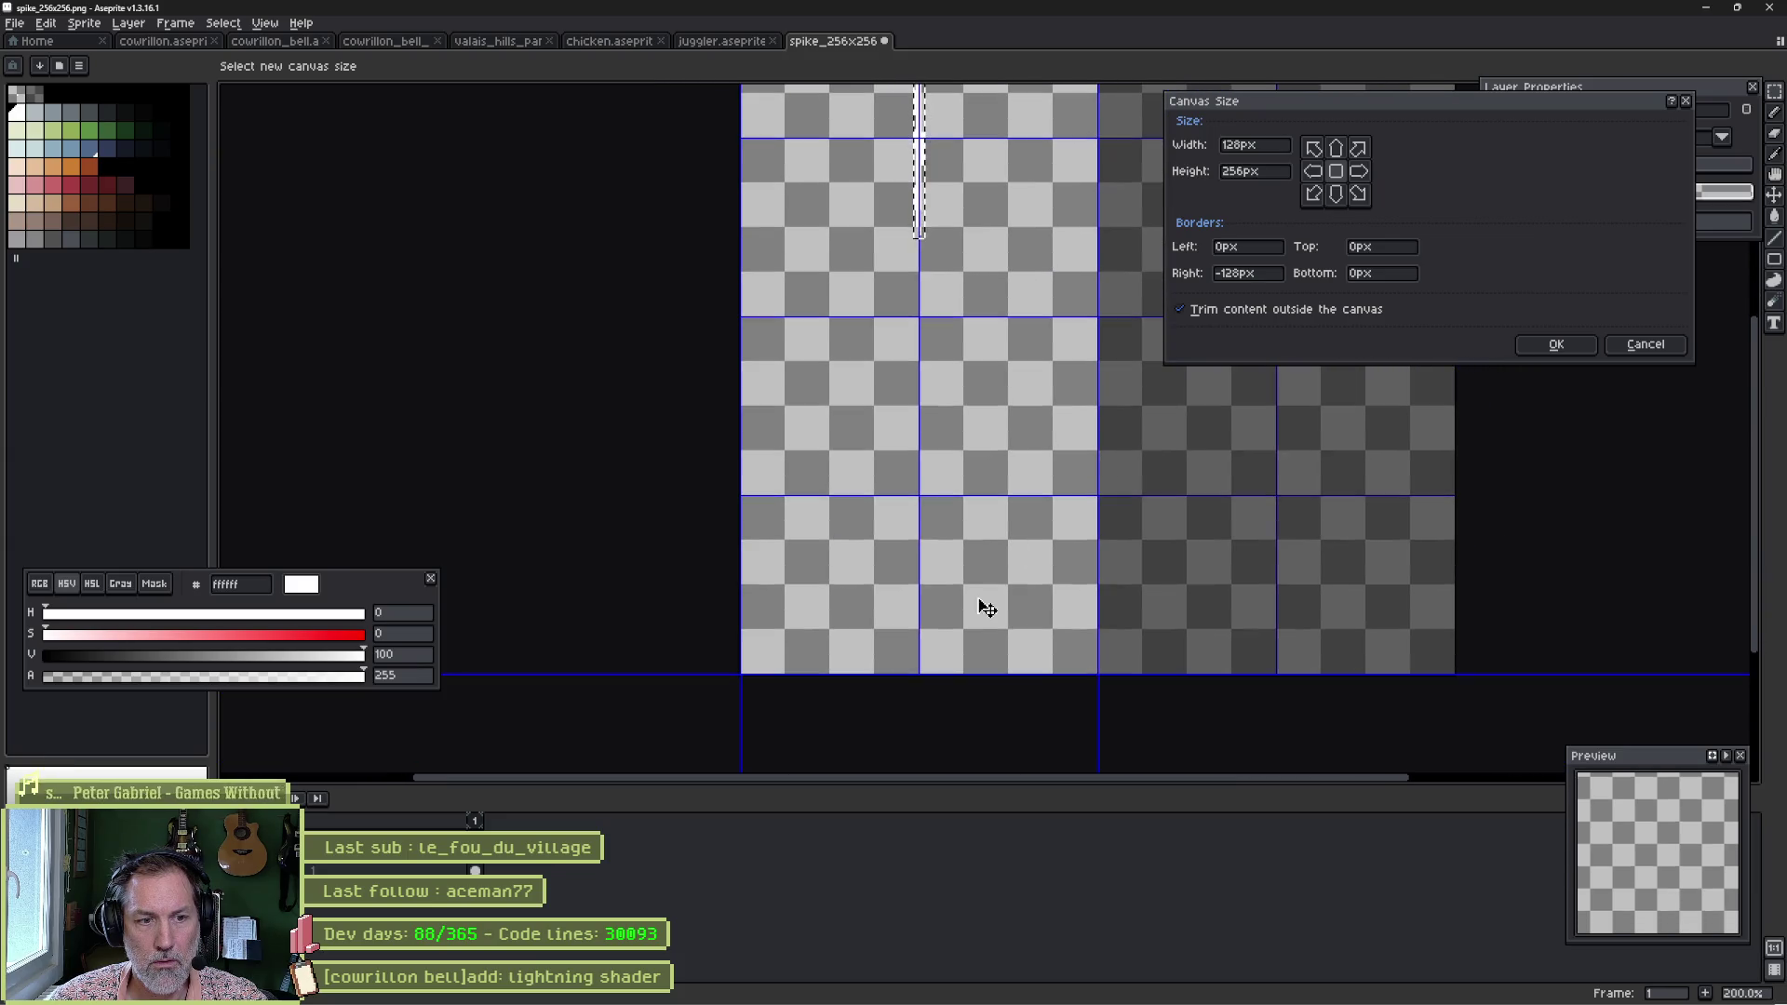
left_click_drag(992, 676, 986, 321)
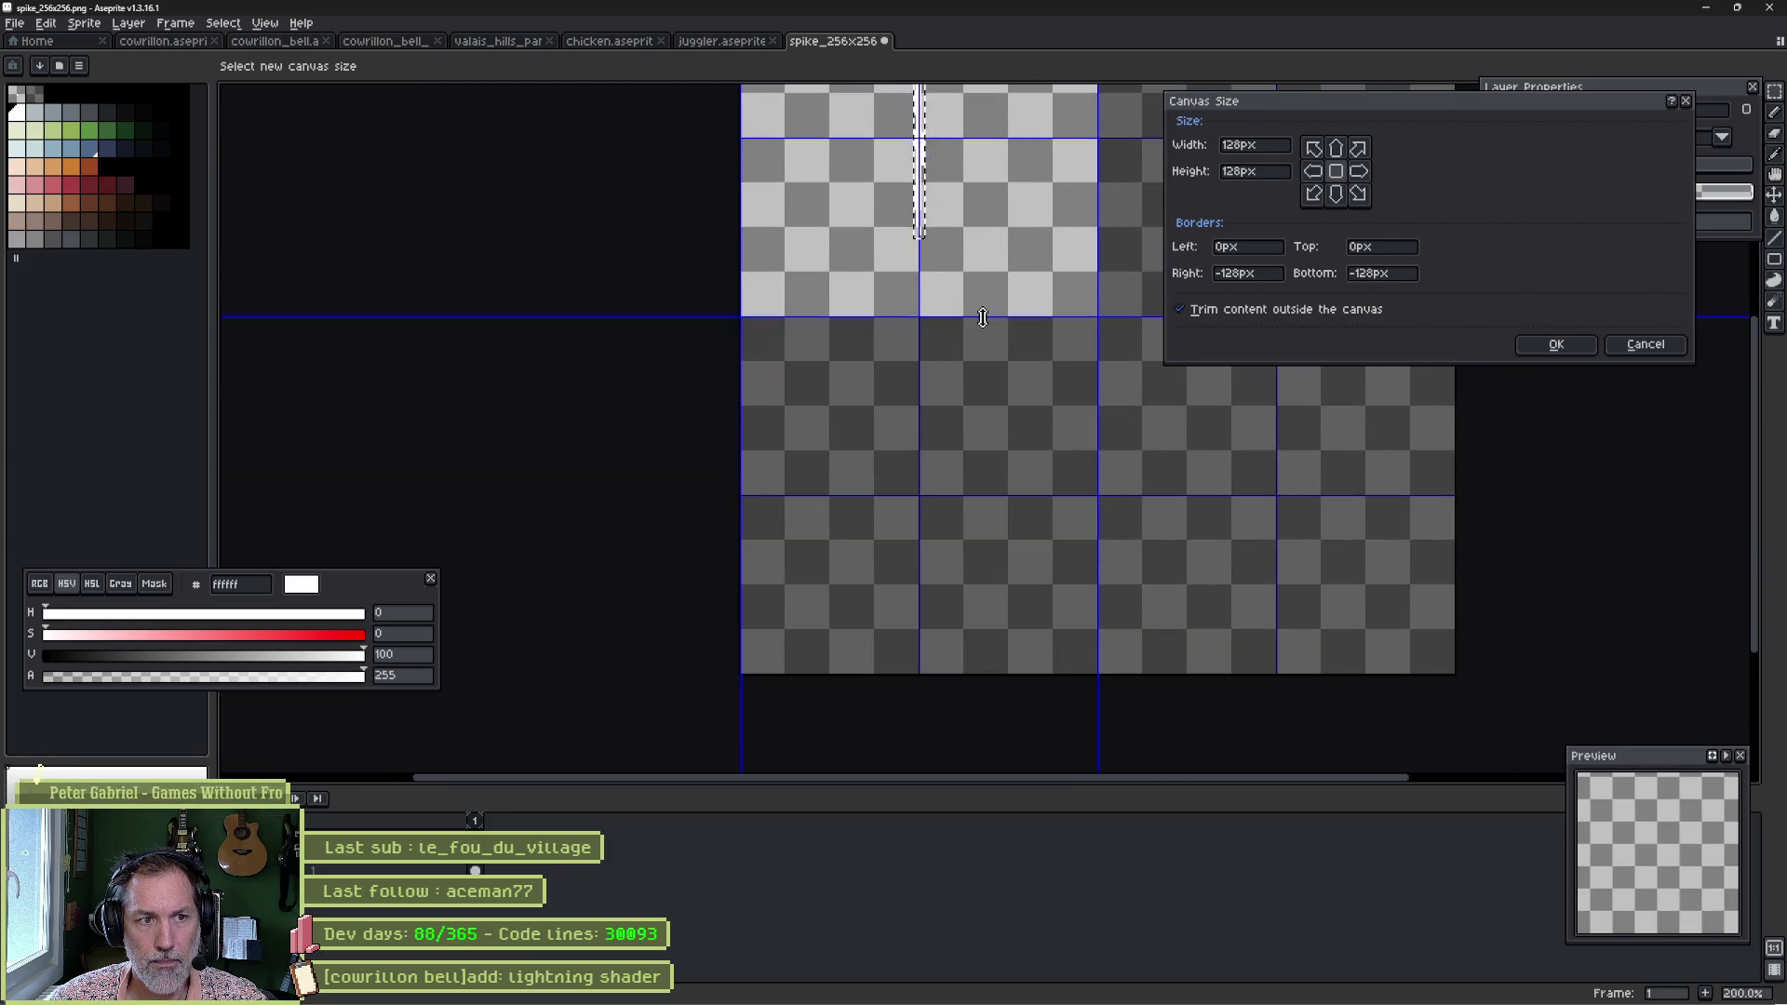
left_click(1534, 348)
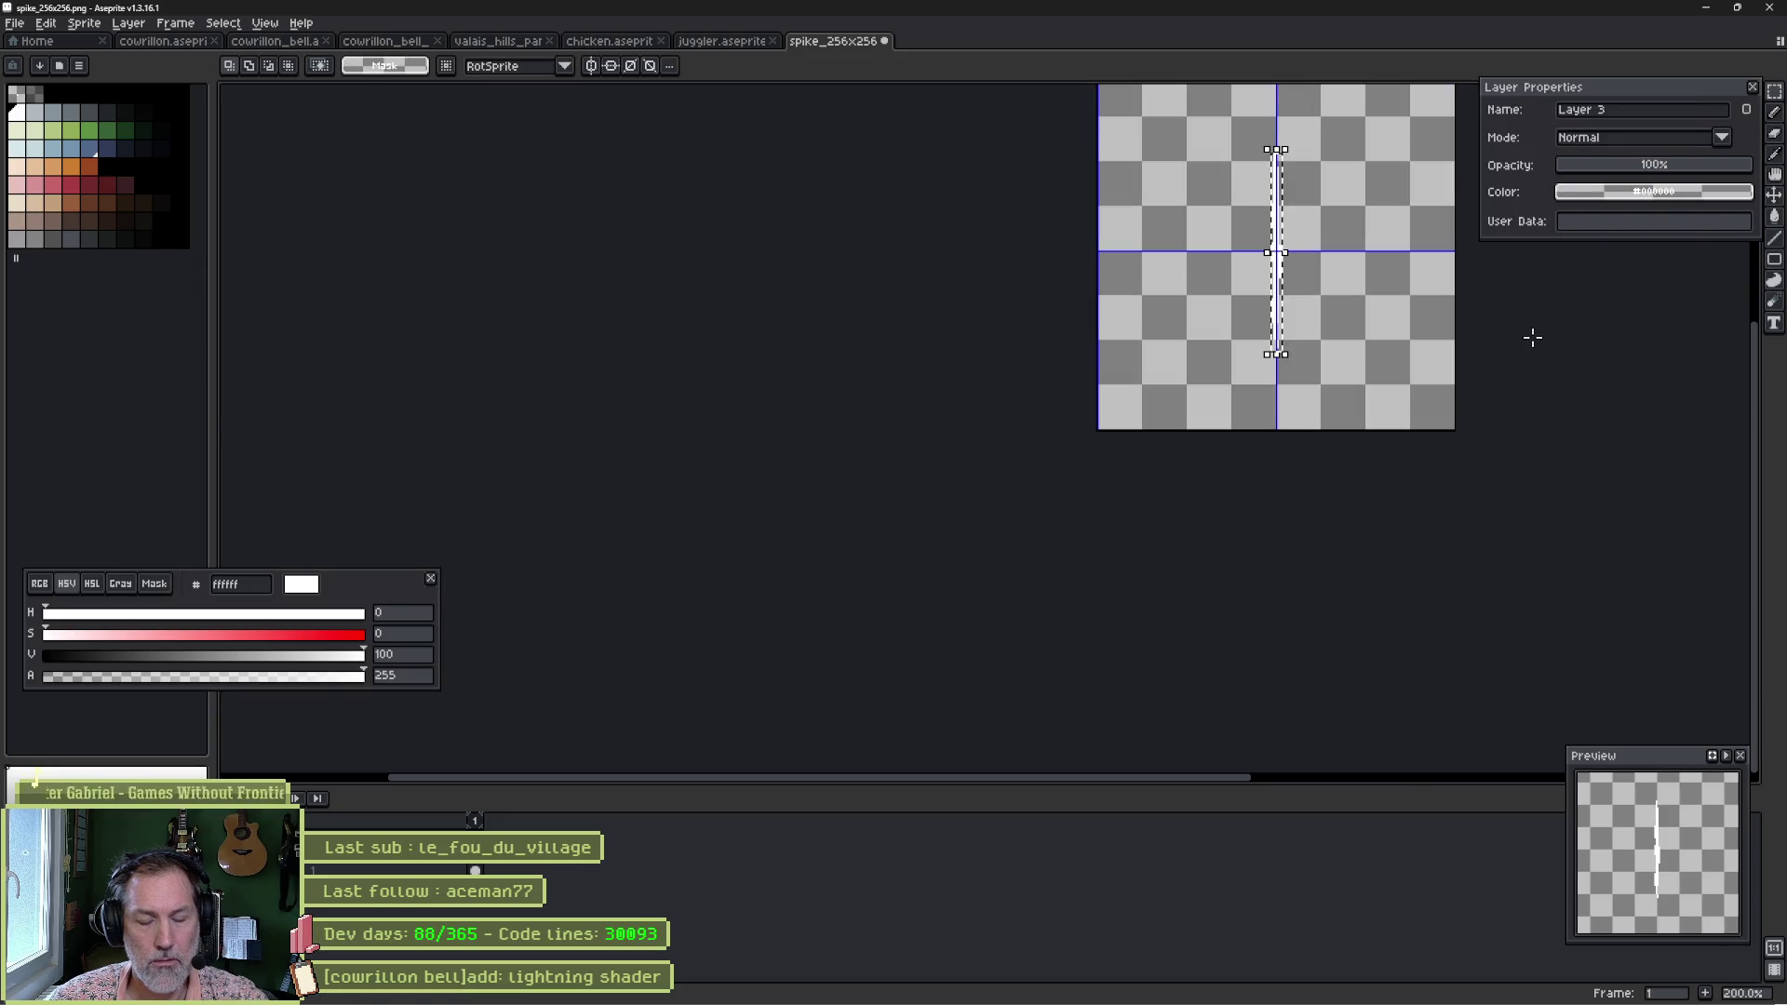
key("alt+Tab")
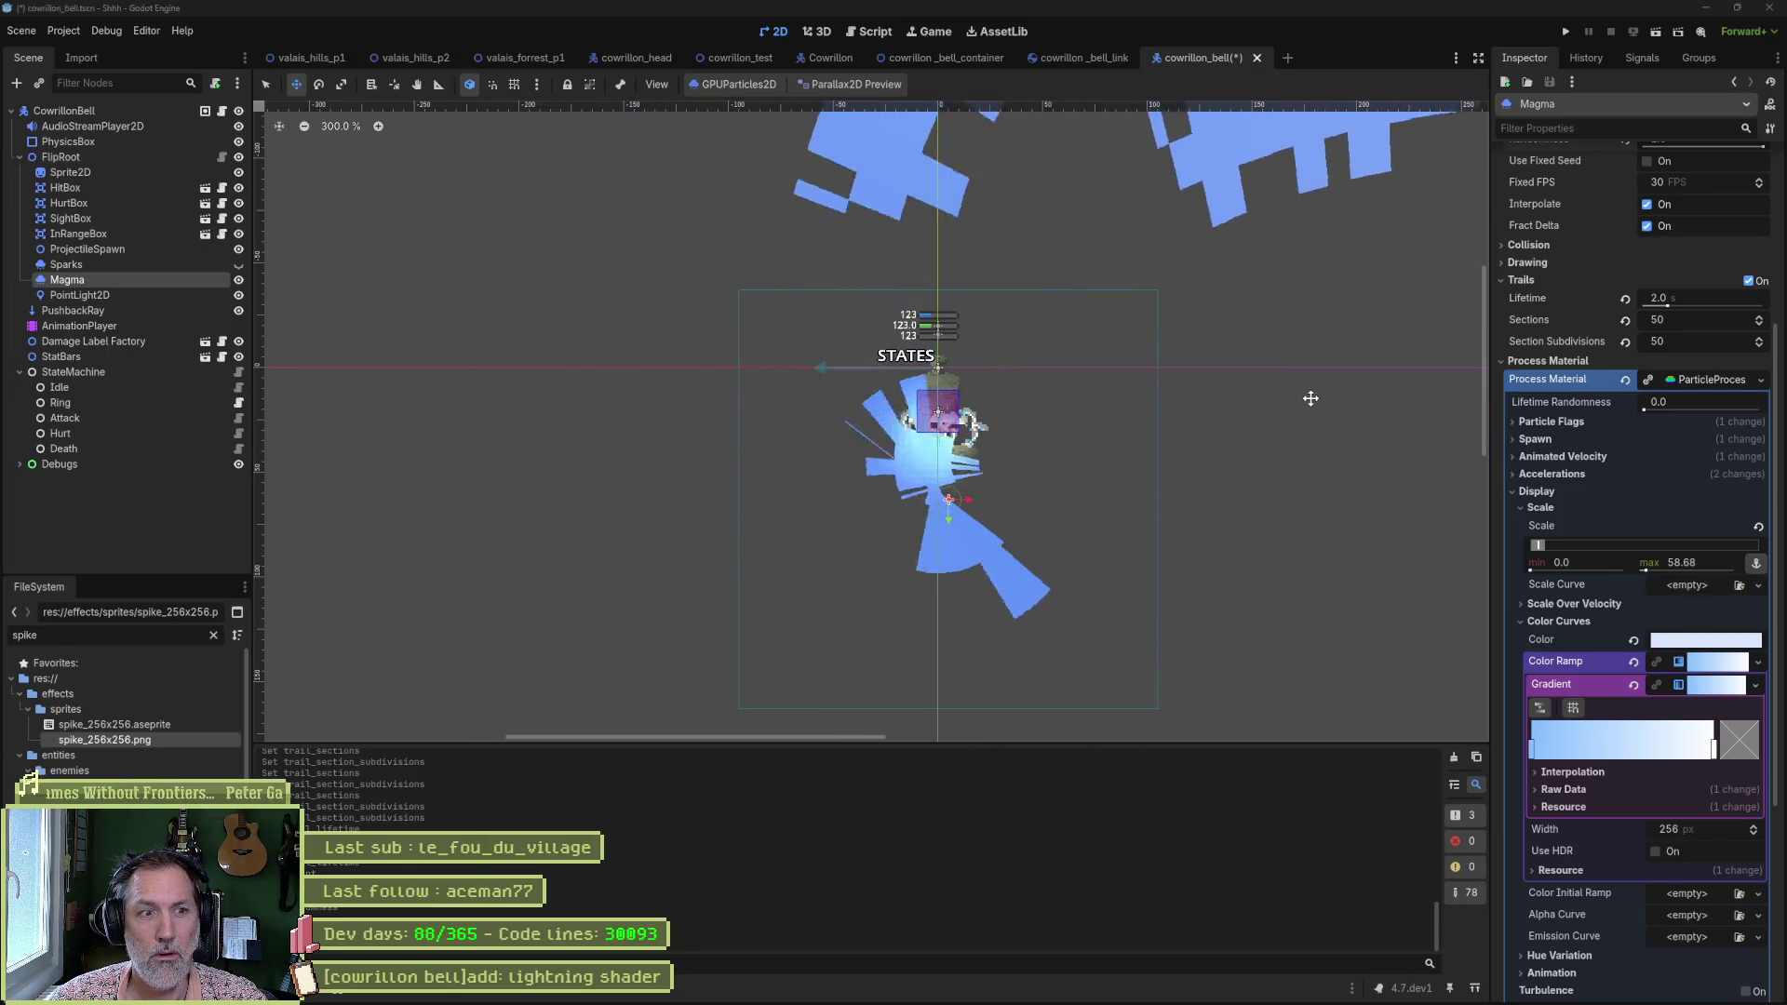
key("alt+Tab")
Resize the canvas again, entering width 51 and height 256.
scroll(1196, 244, "down", 1)
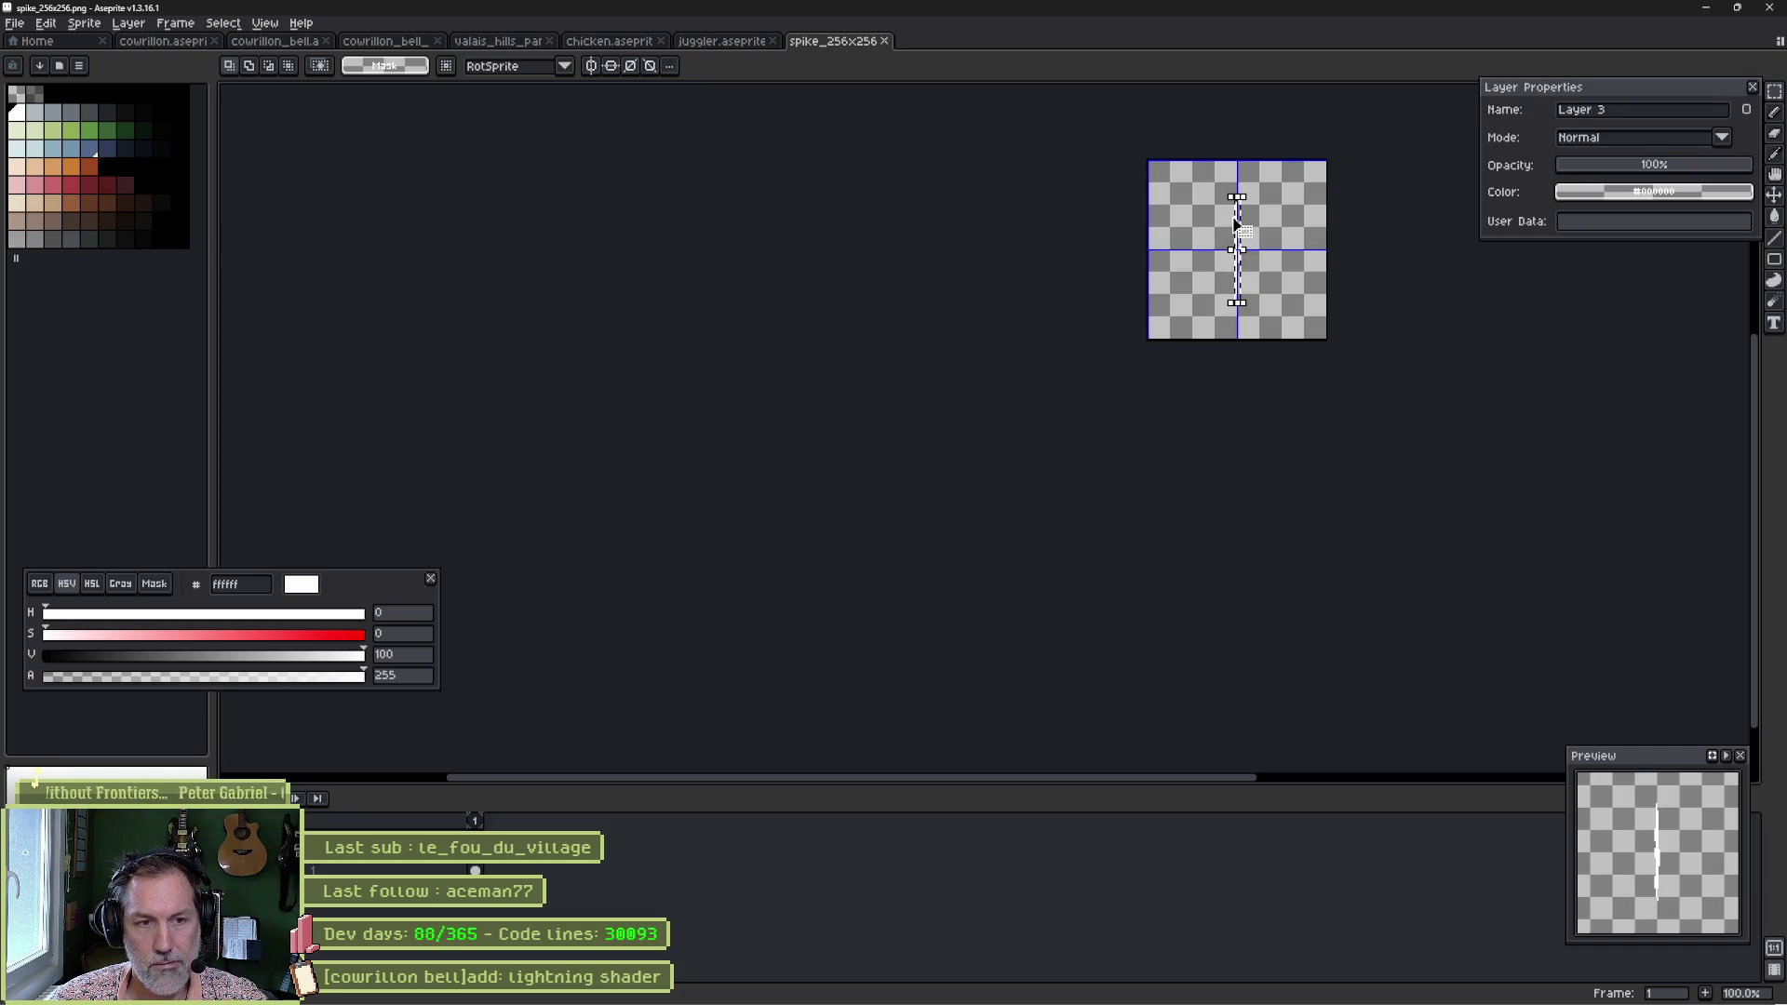
key("ctrl+alt+c")
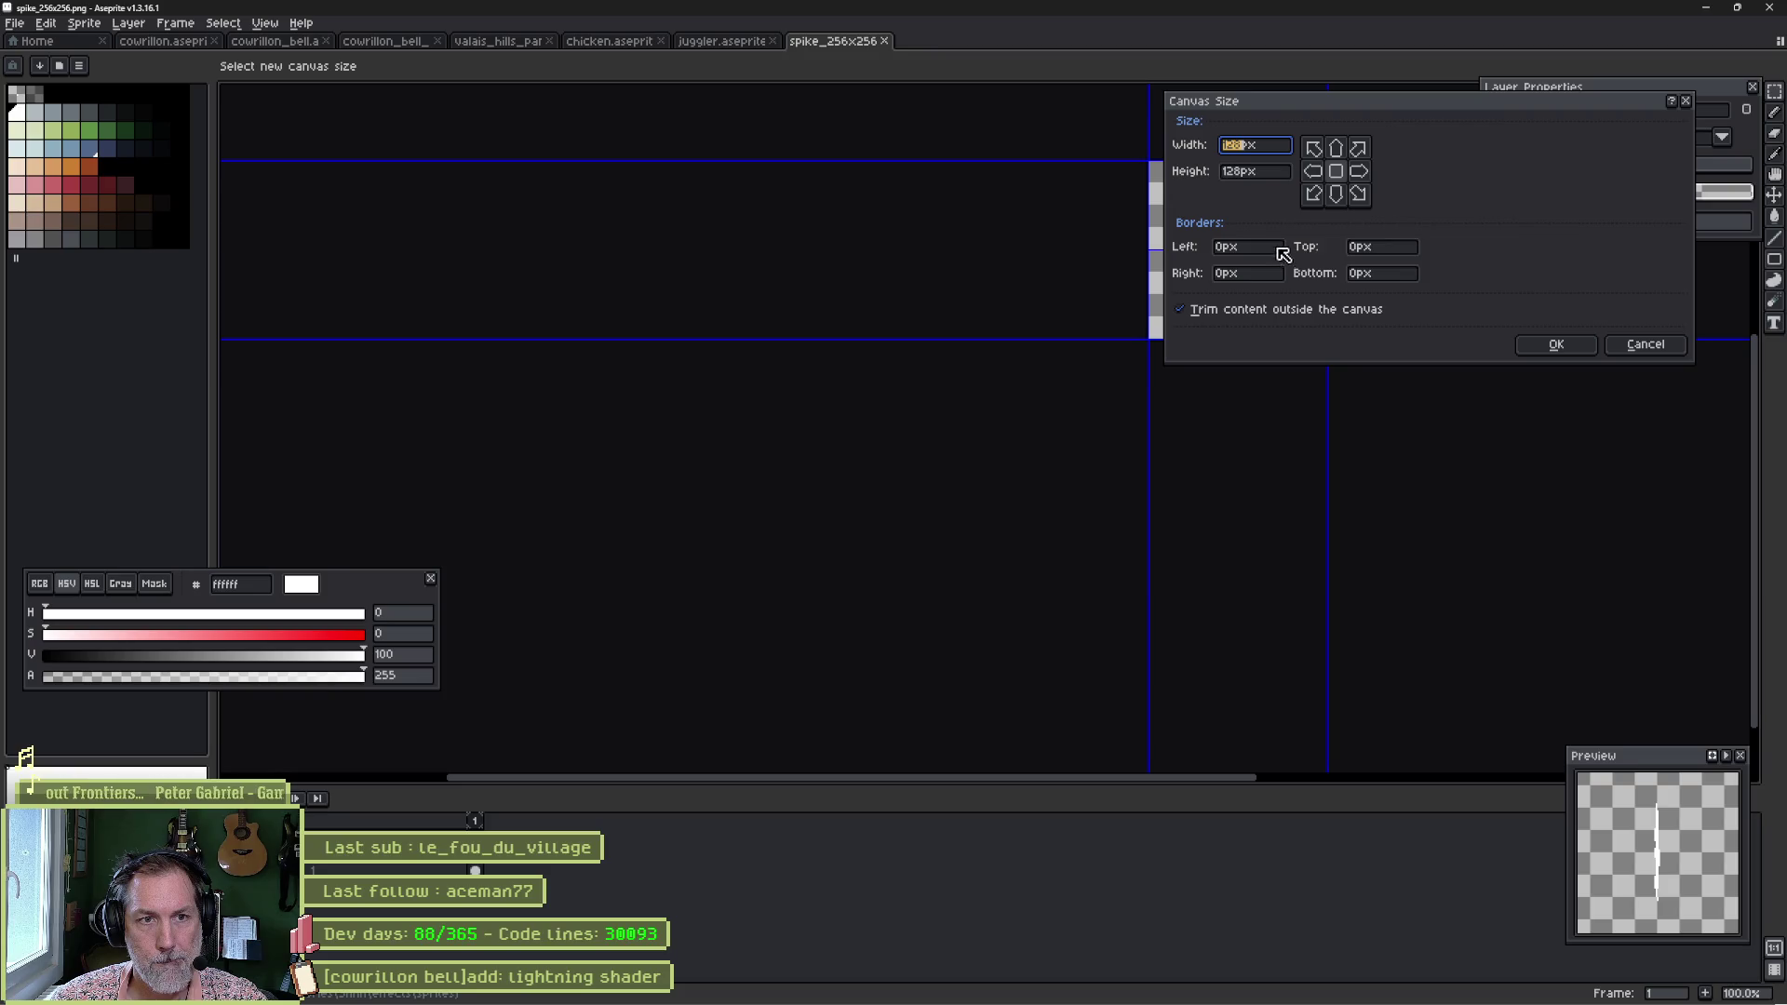
type("51")
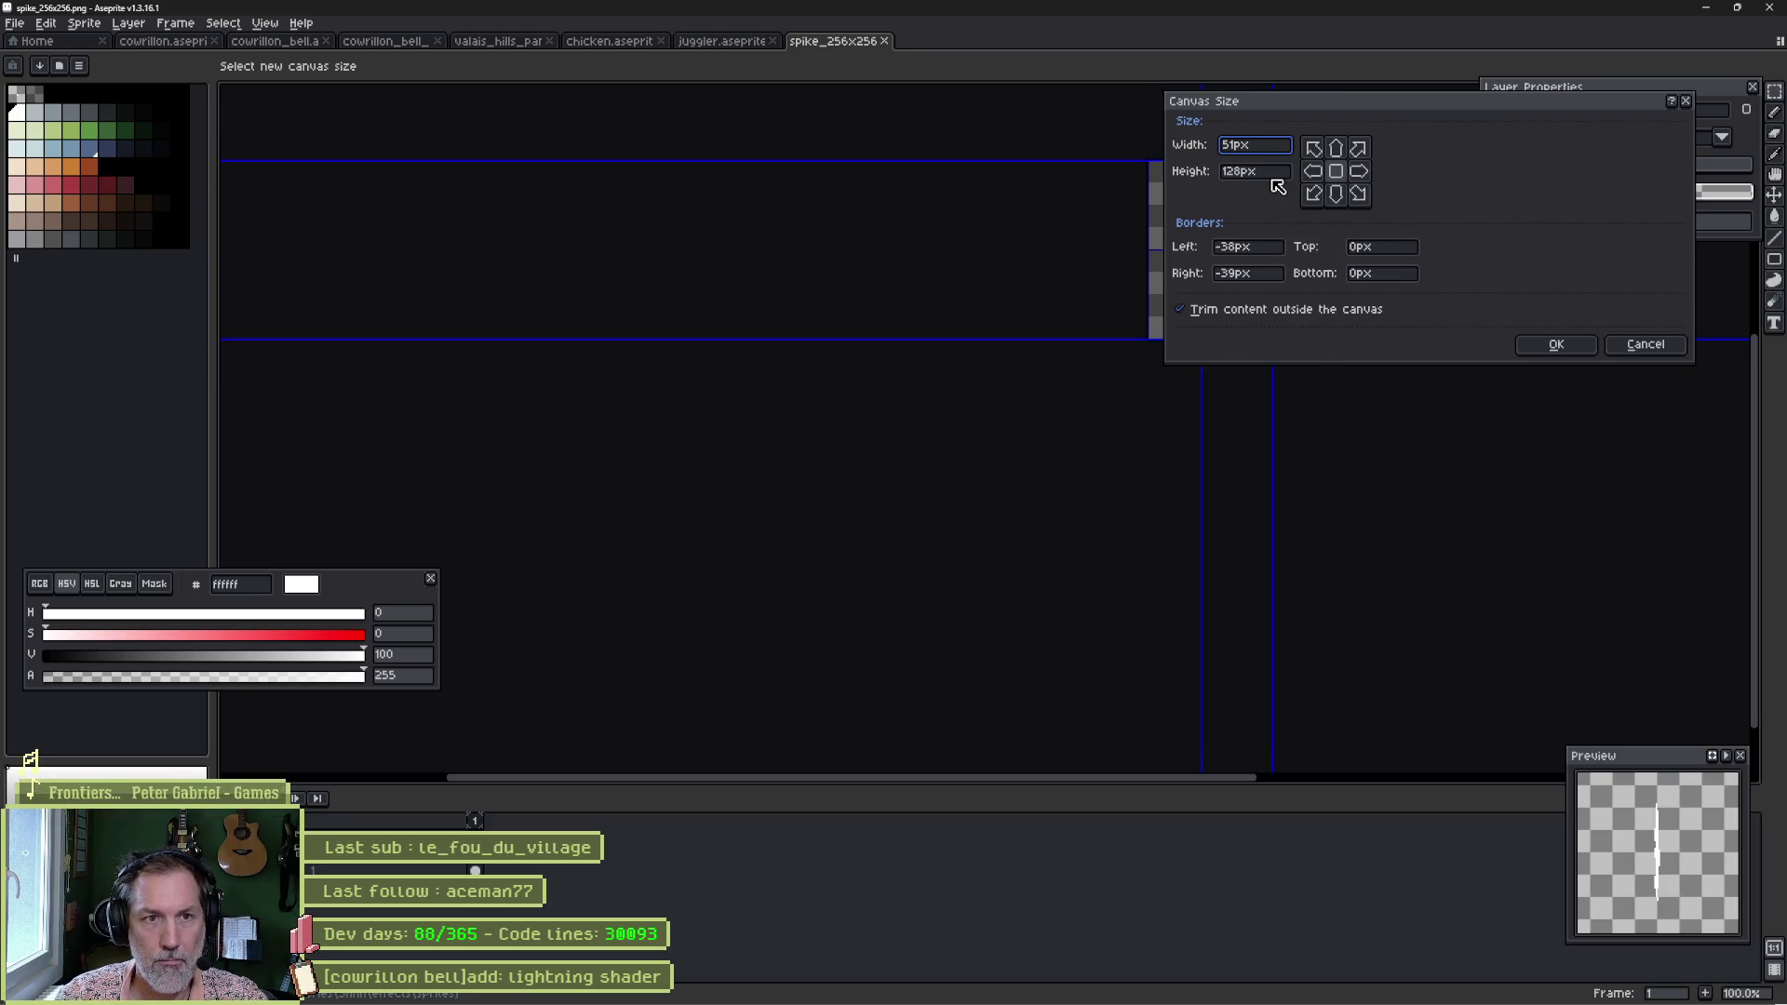
left_click(1274, 177)
type("256")
key("Return")
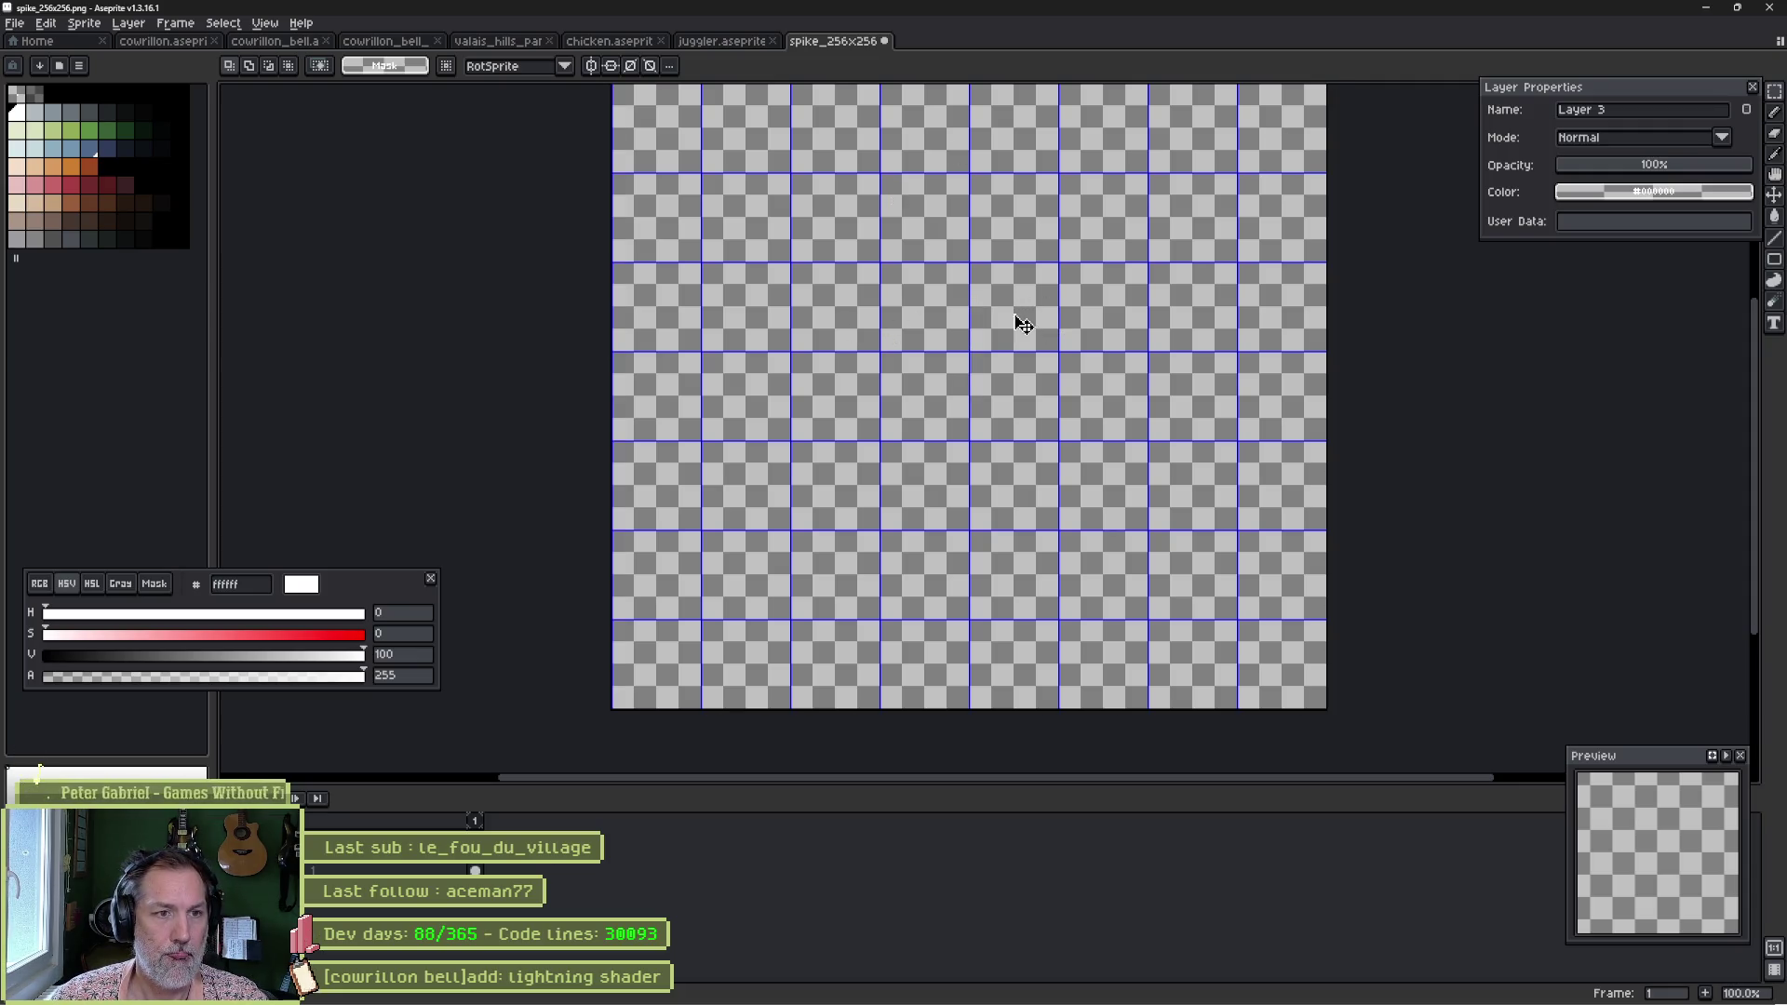
Paint a black square with a one-pixel-larger brush and fill the canvas black.
key("b")
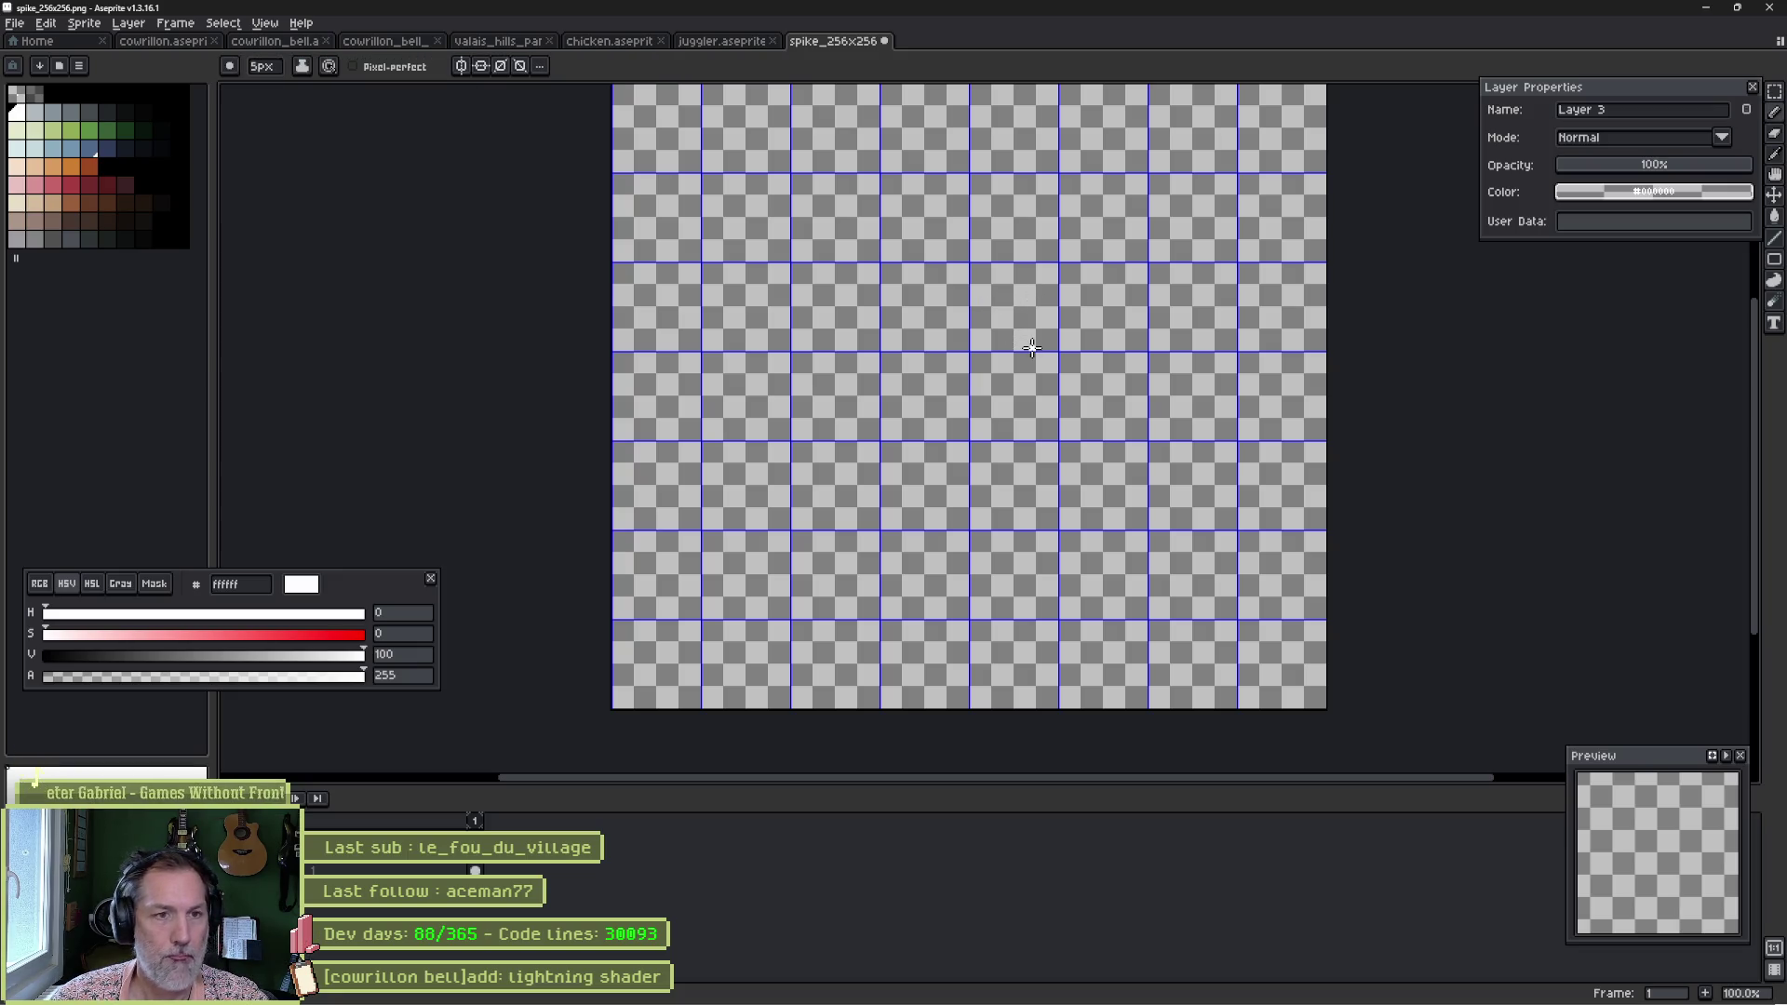
key("plus")
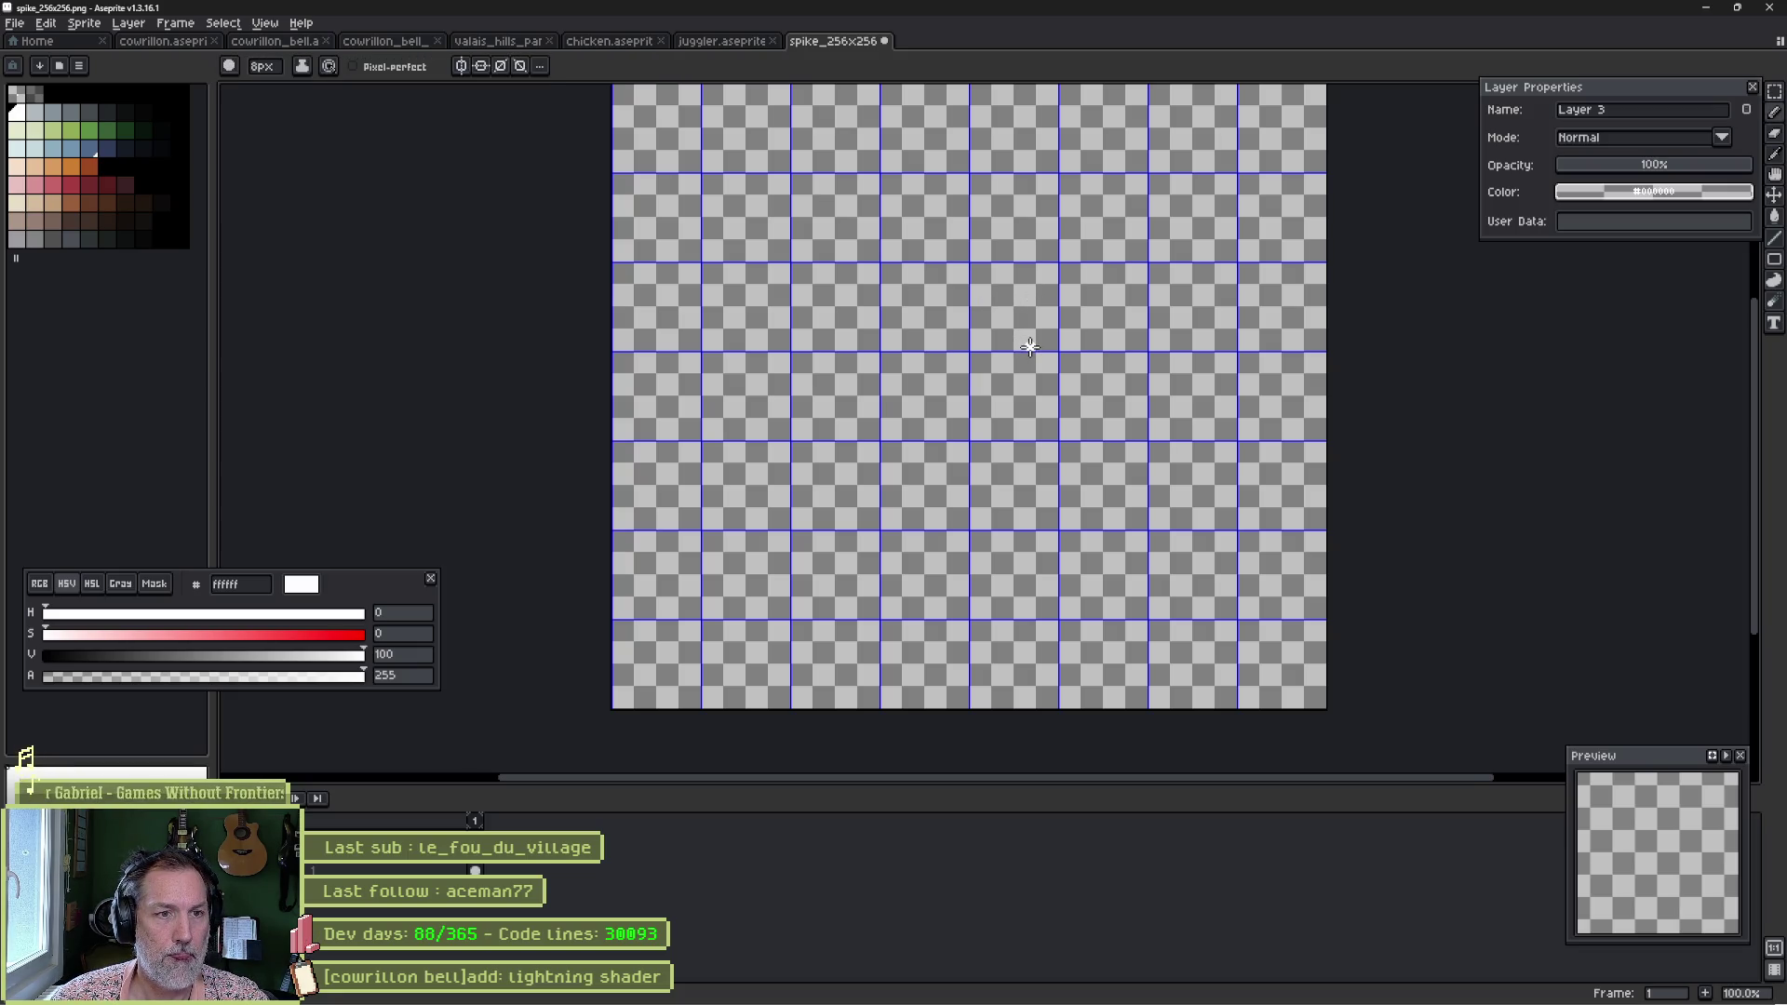
scroll(1030, 346, "down", 1)
scroll(1029, 342, "up", 1)
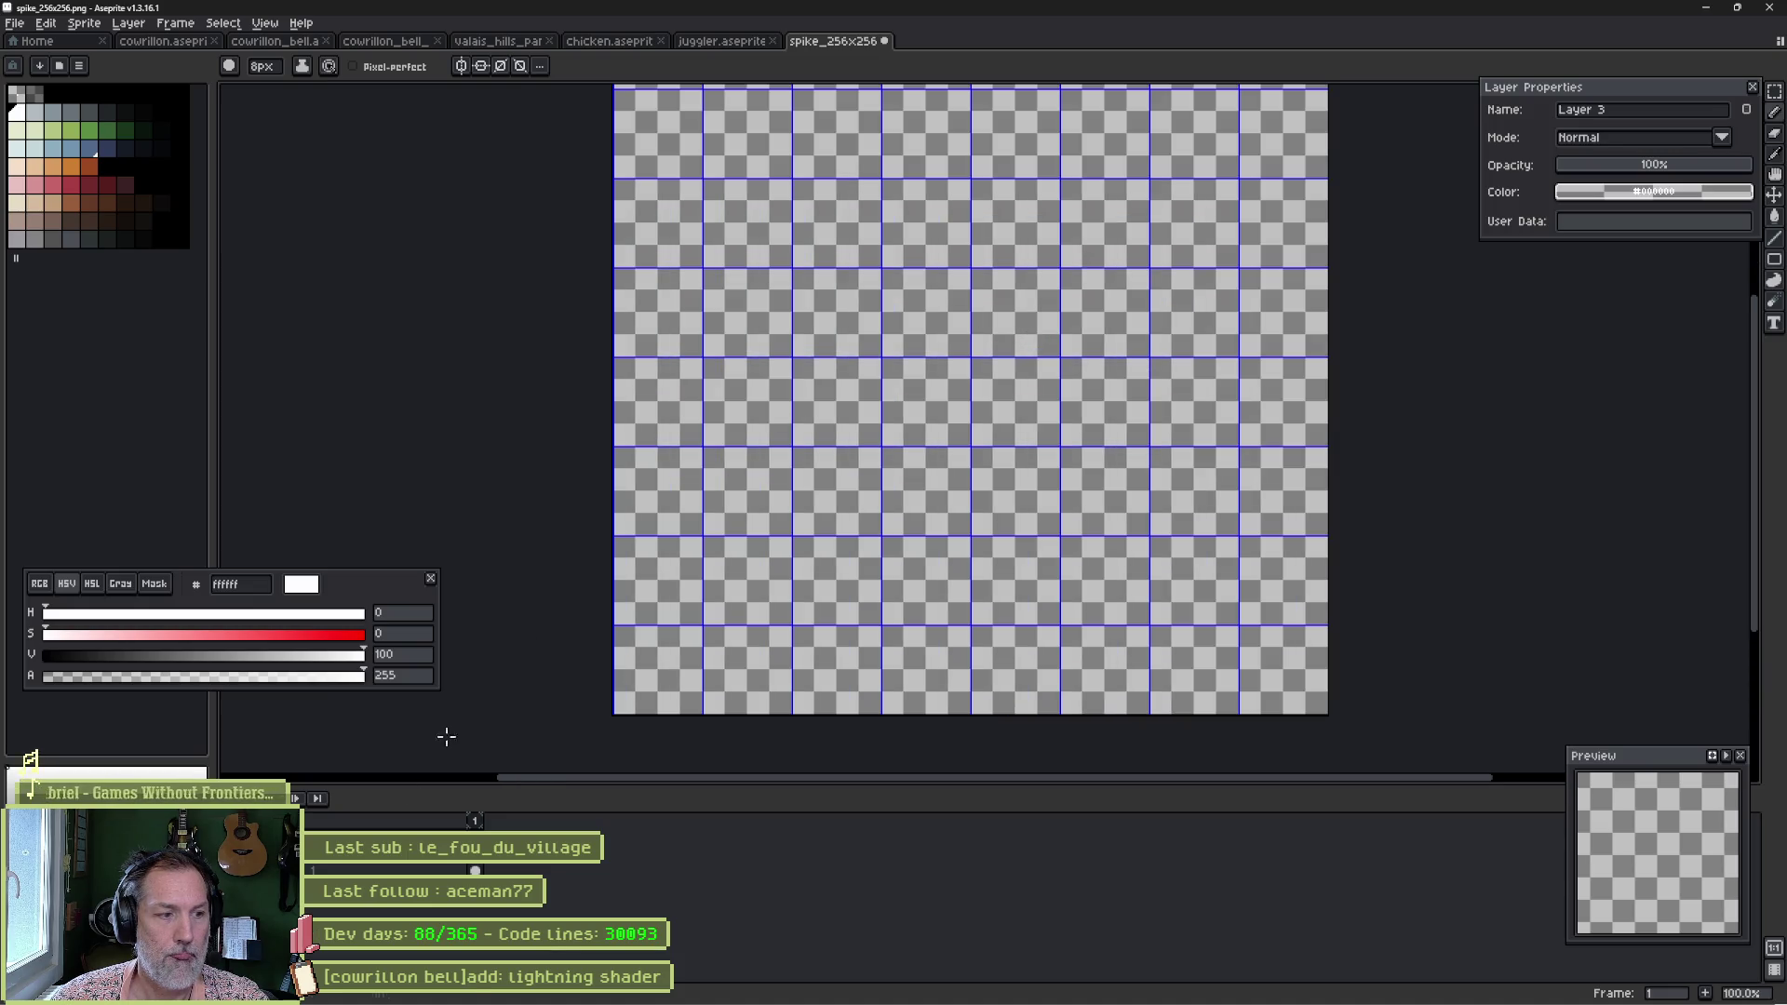
right_click(1021, 370)
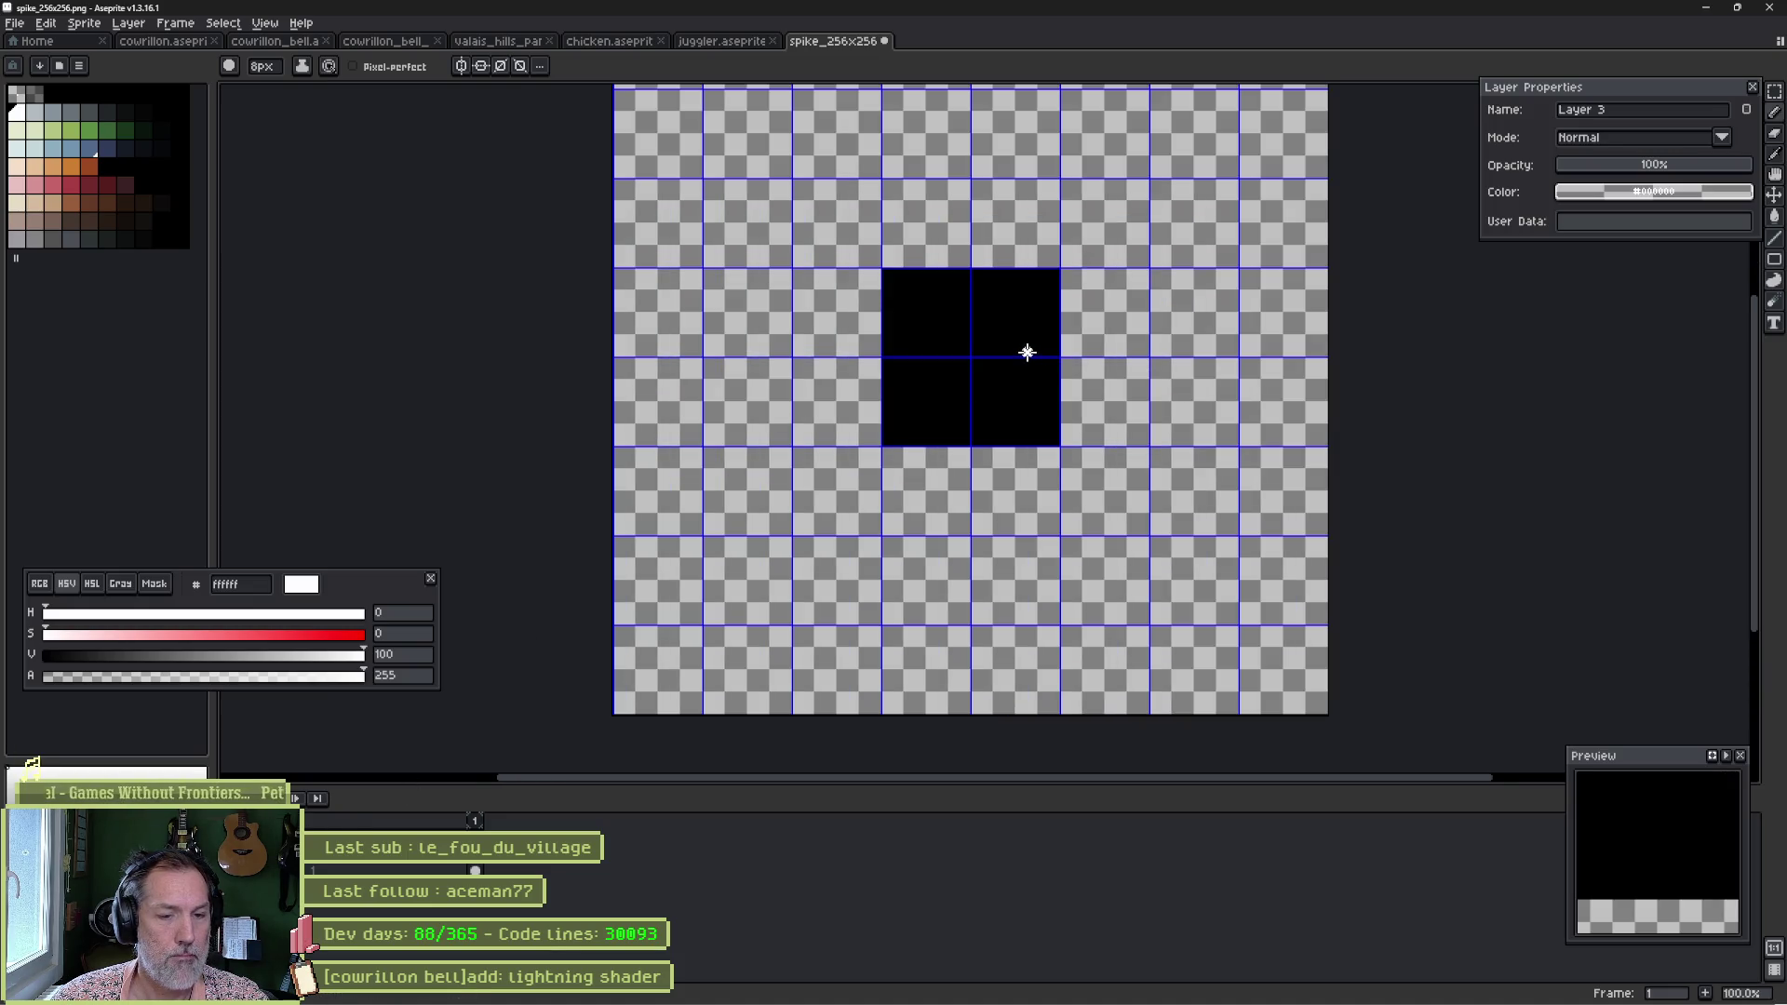
key("g")
key("x")
left_click(1120, 379)
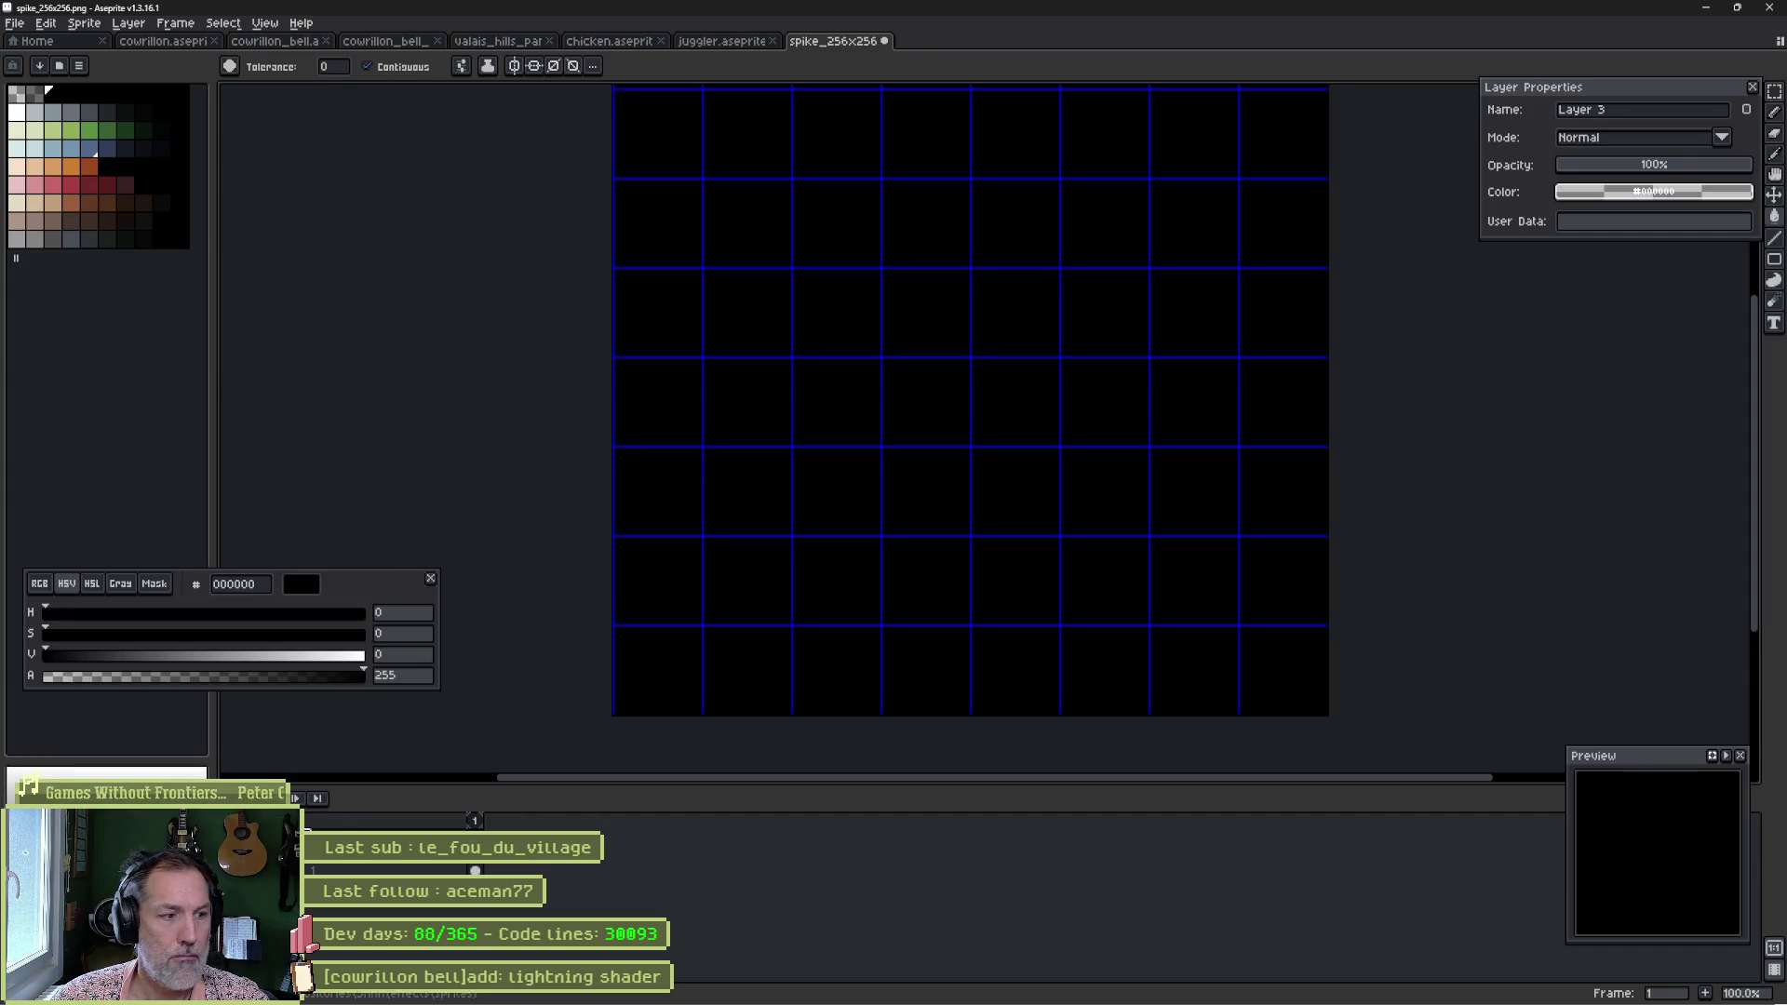
key("b")
left_click(16, 113)
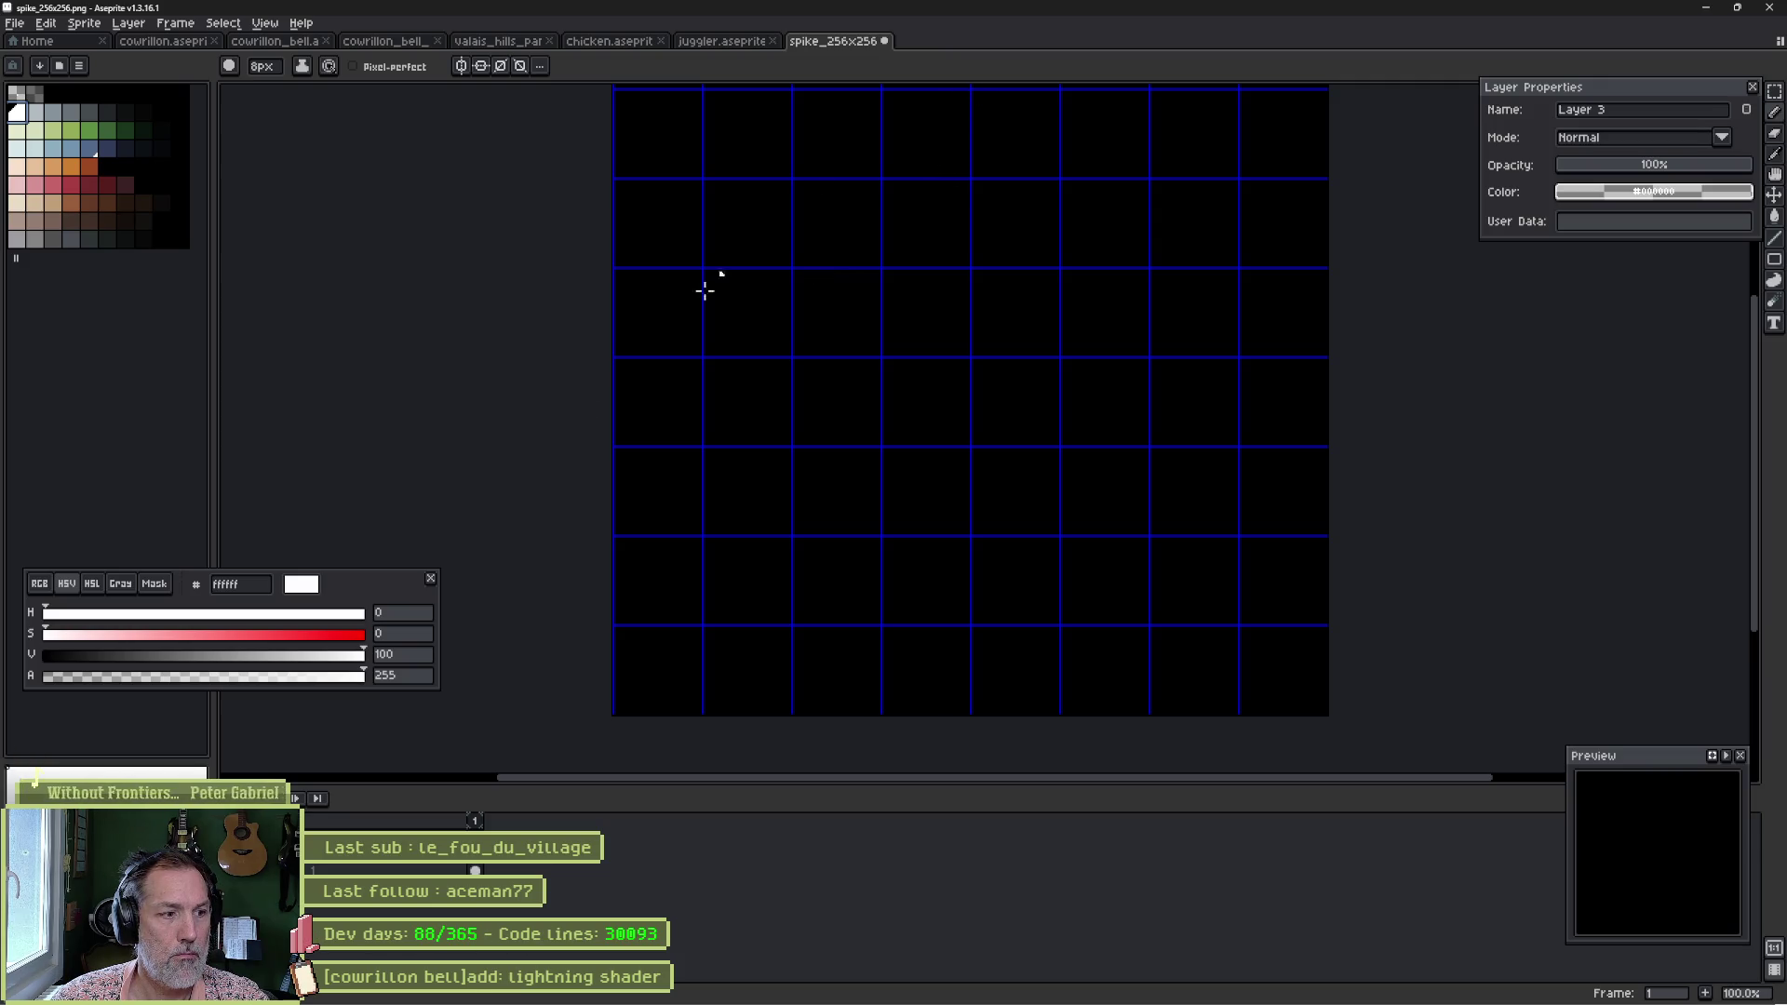
Undo the full black fill, refill only the background black, and pick white again.
key("ctrl+z")
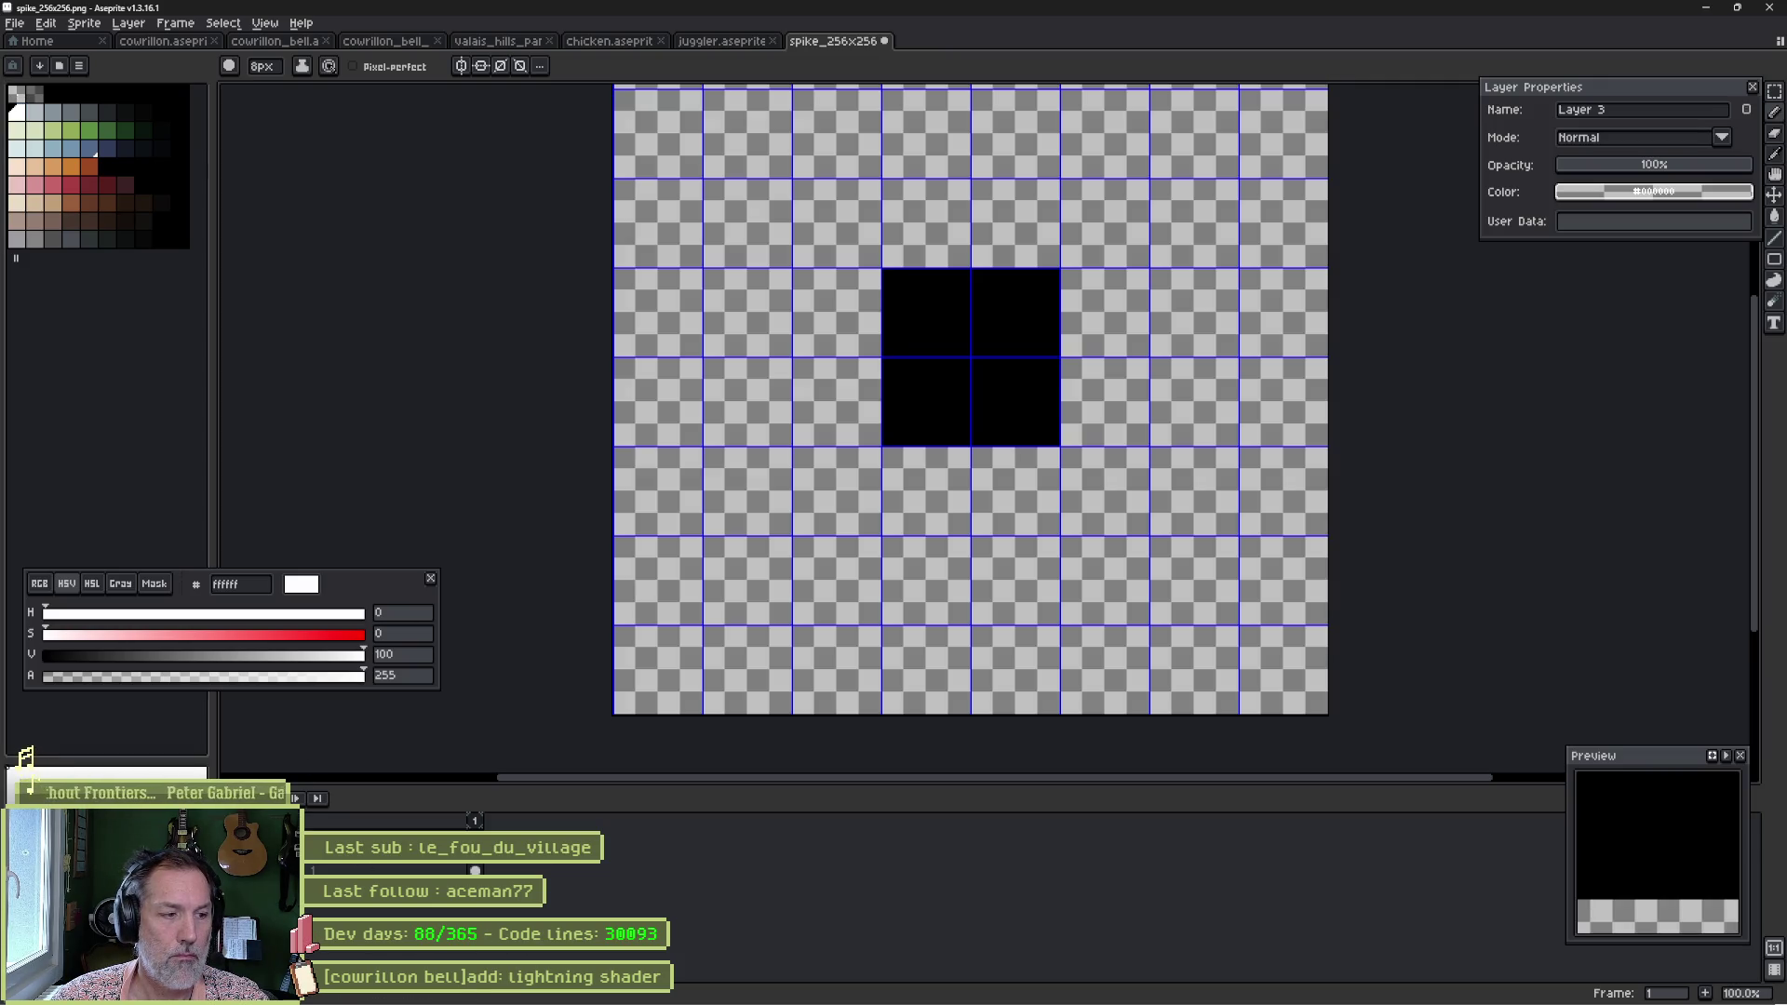
key("ctrl+y")
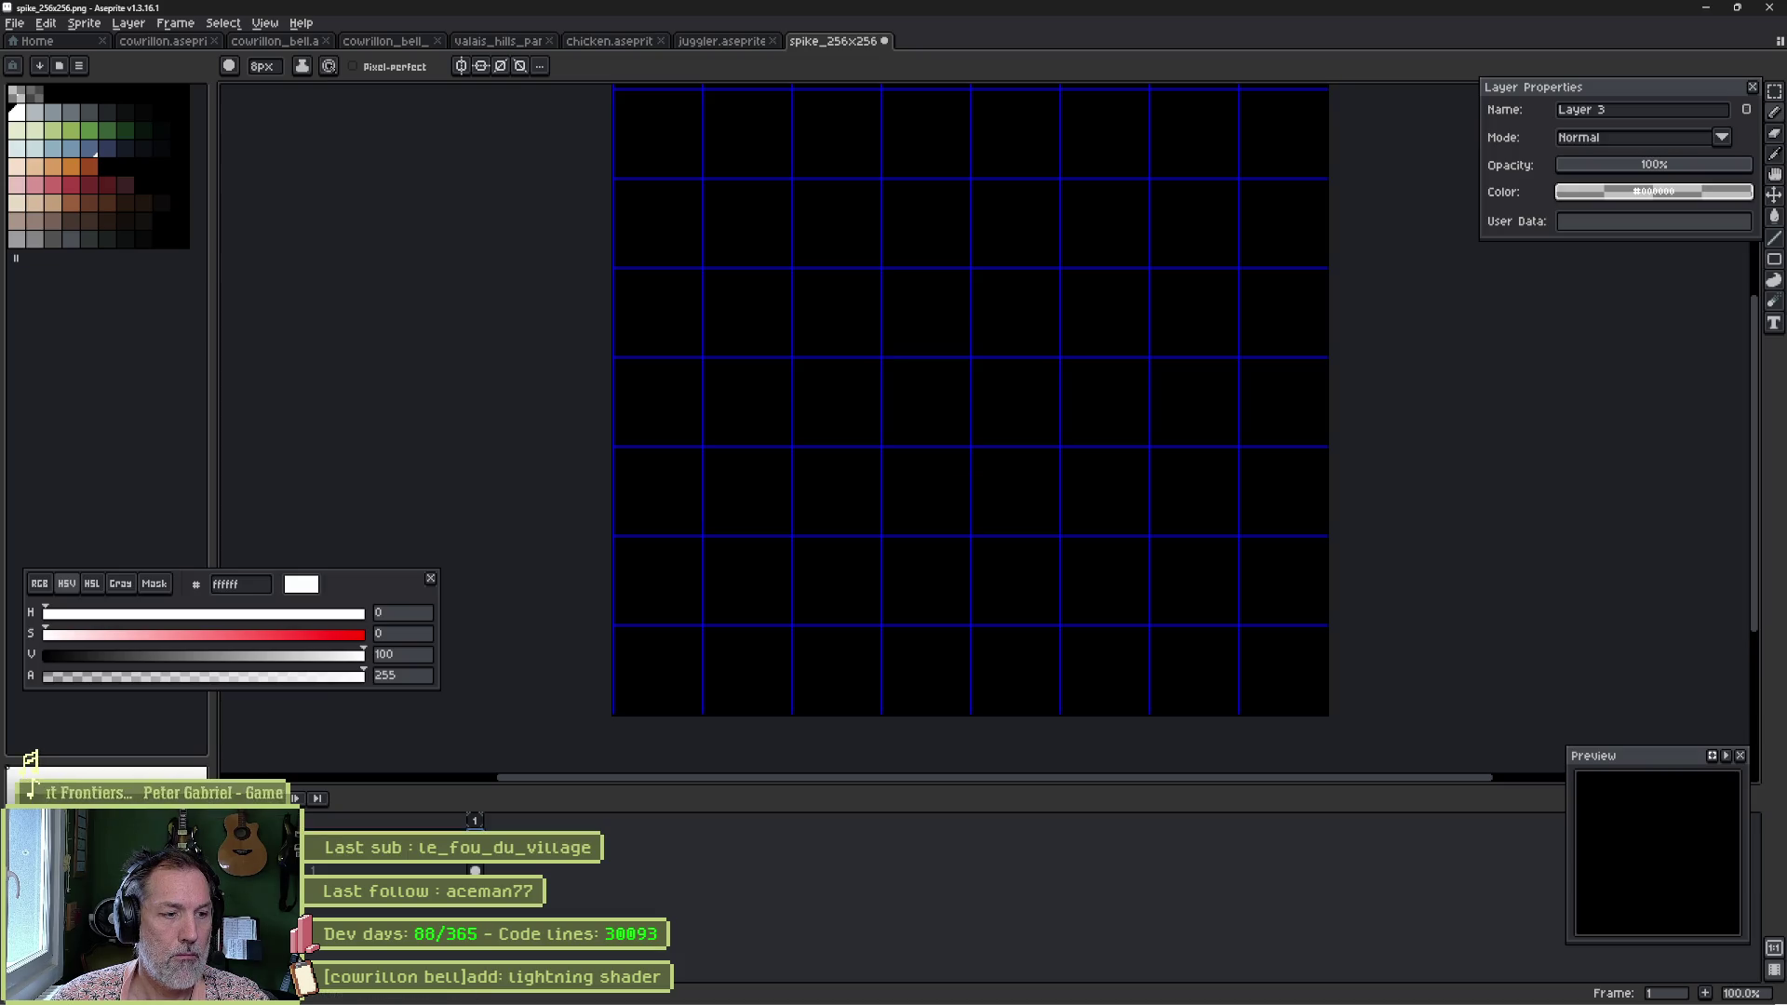
key("ctrl+z")
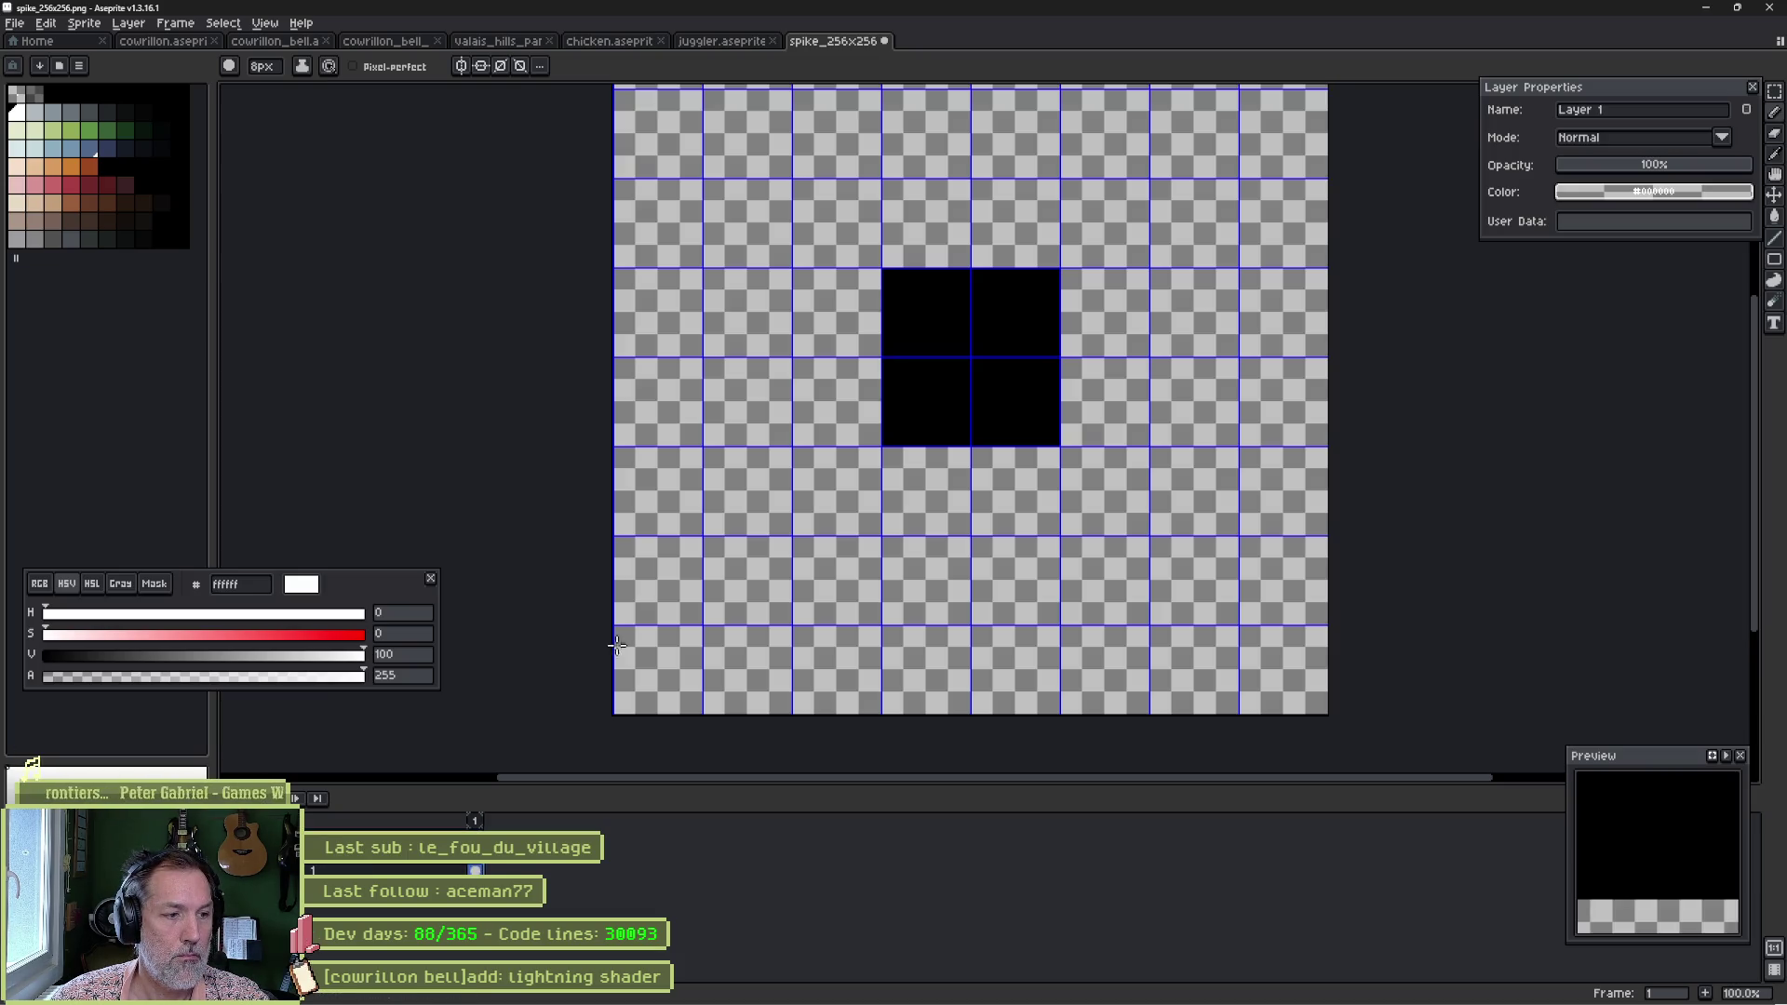
key("g")
left_click(617, 647)
left_click(909, 410, "alt")
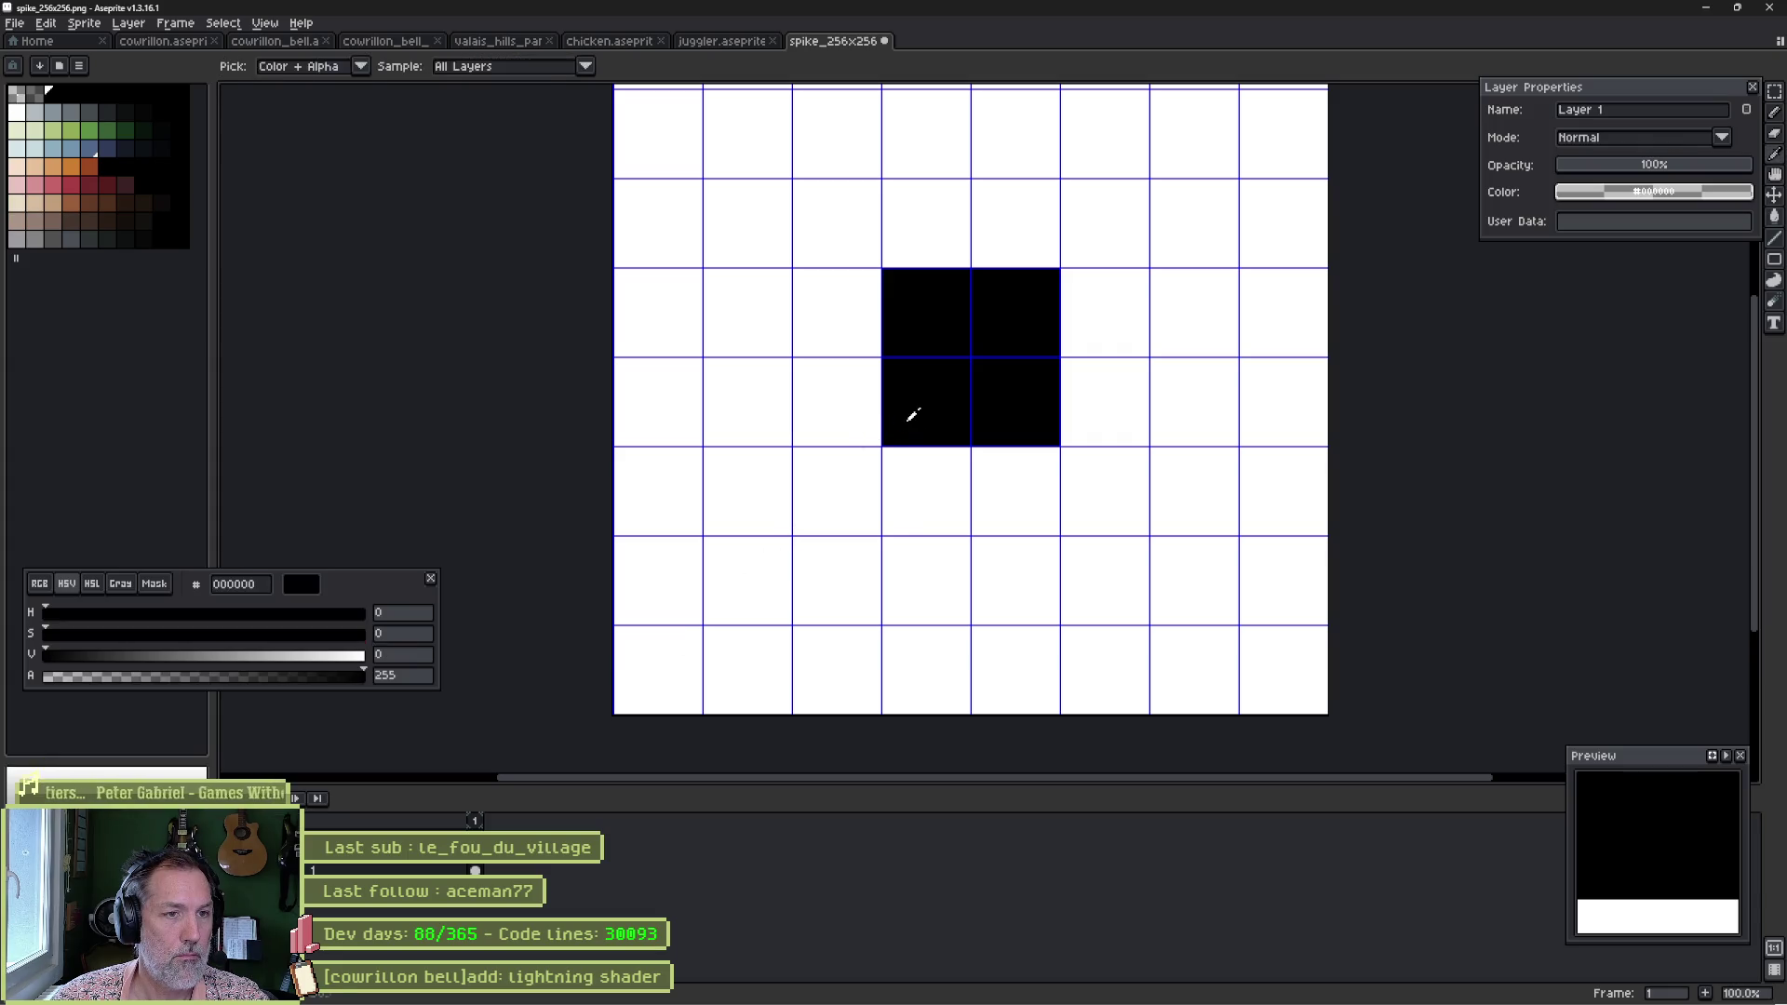
left_click(745, 521)
key("b")
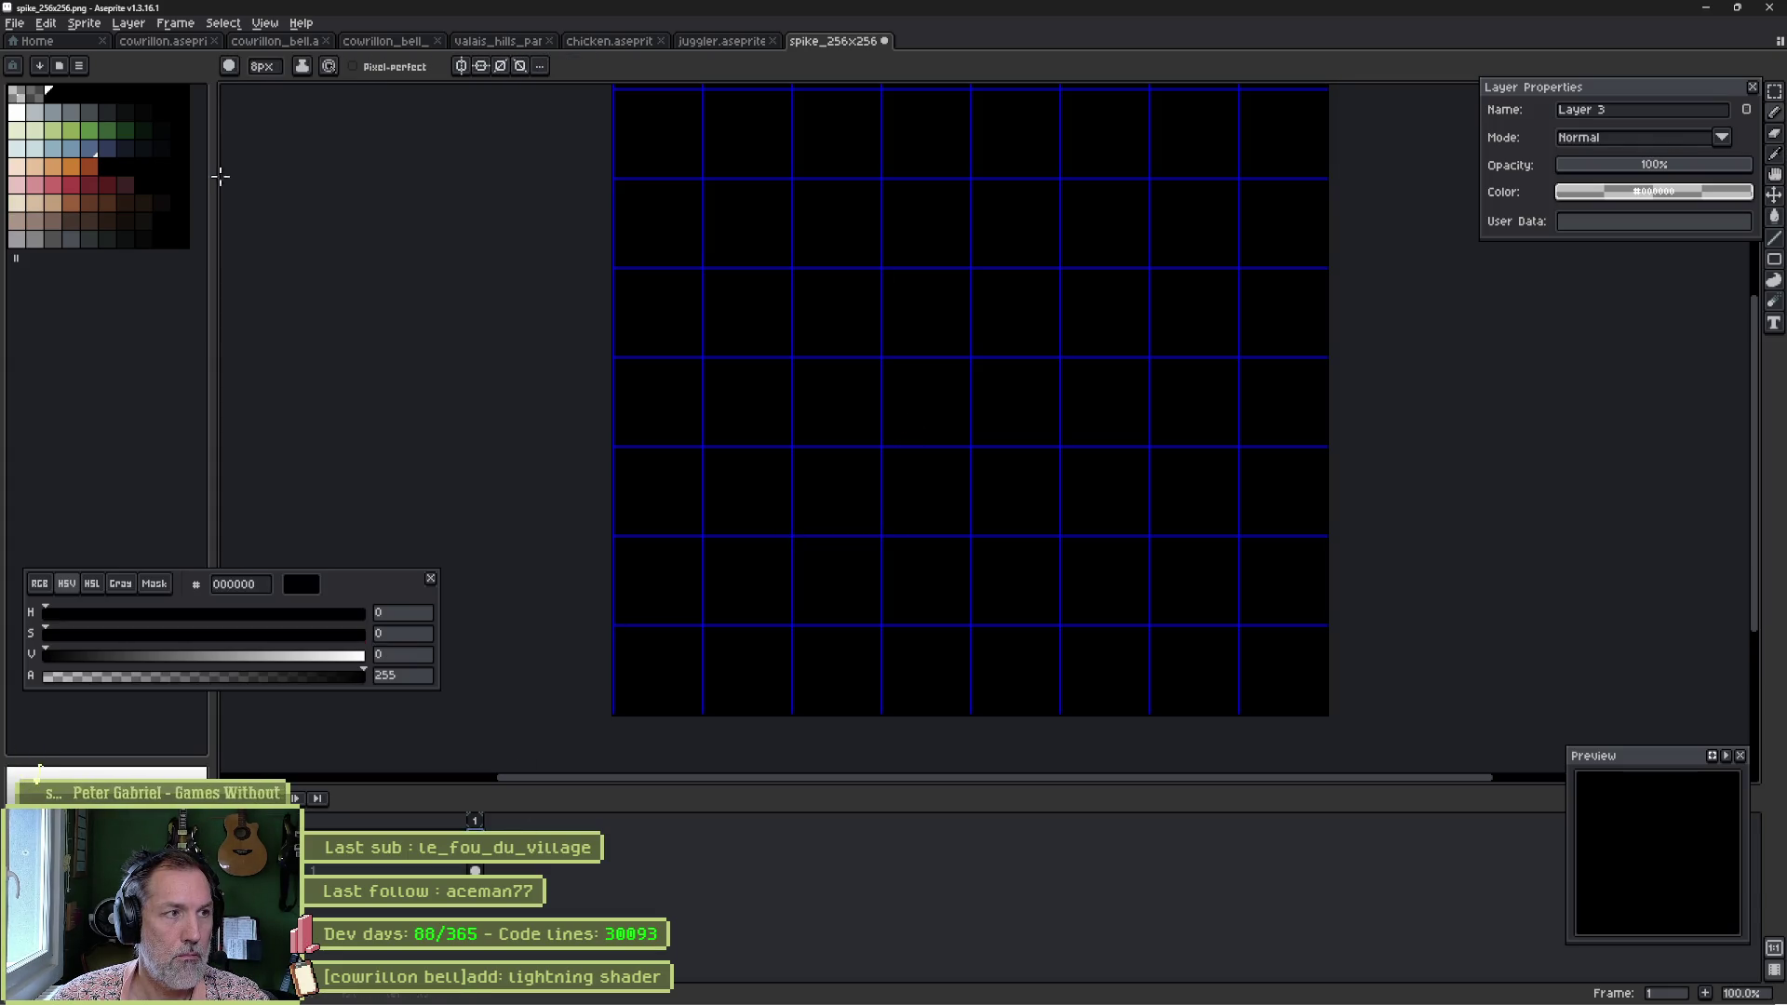
left_click(19, 112)
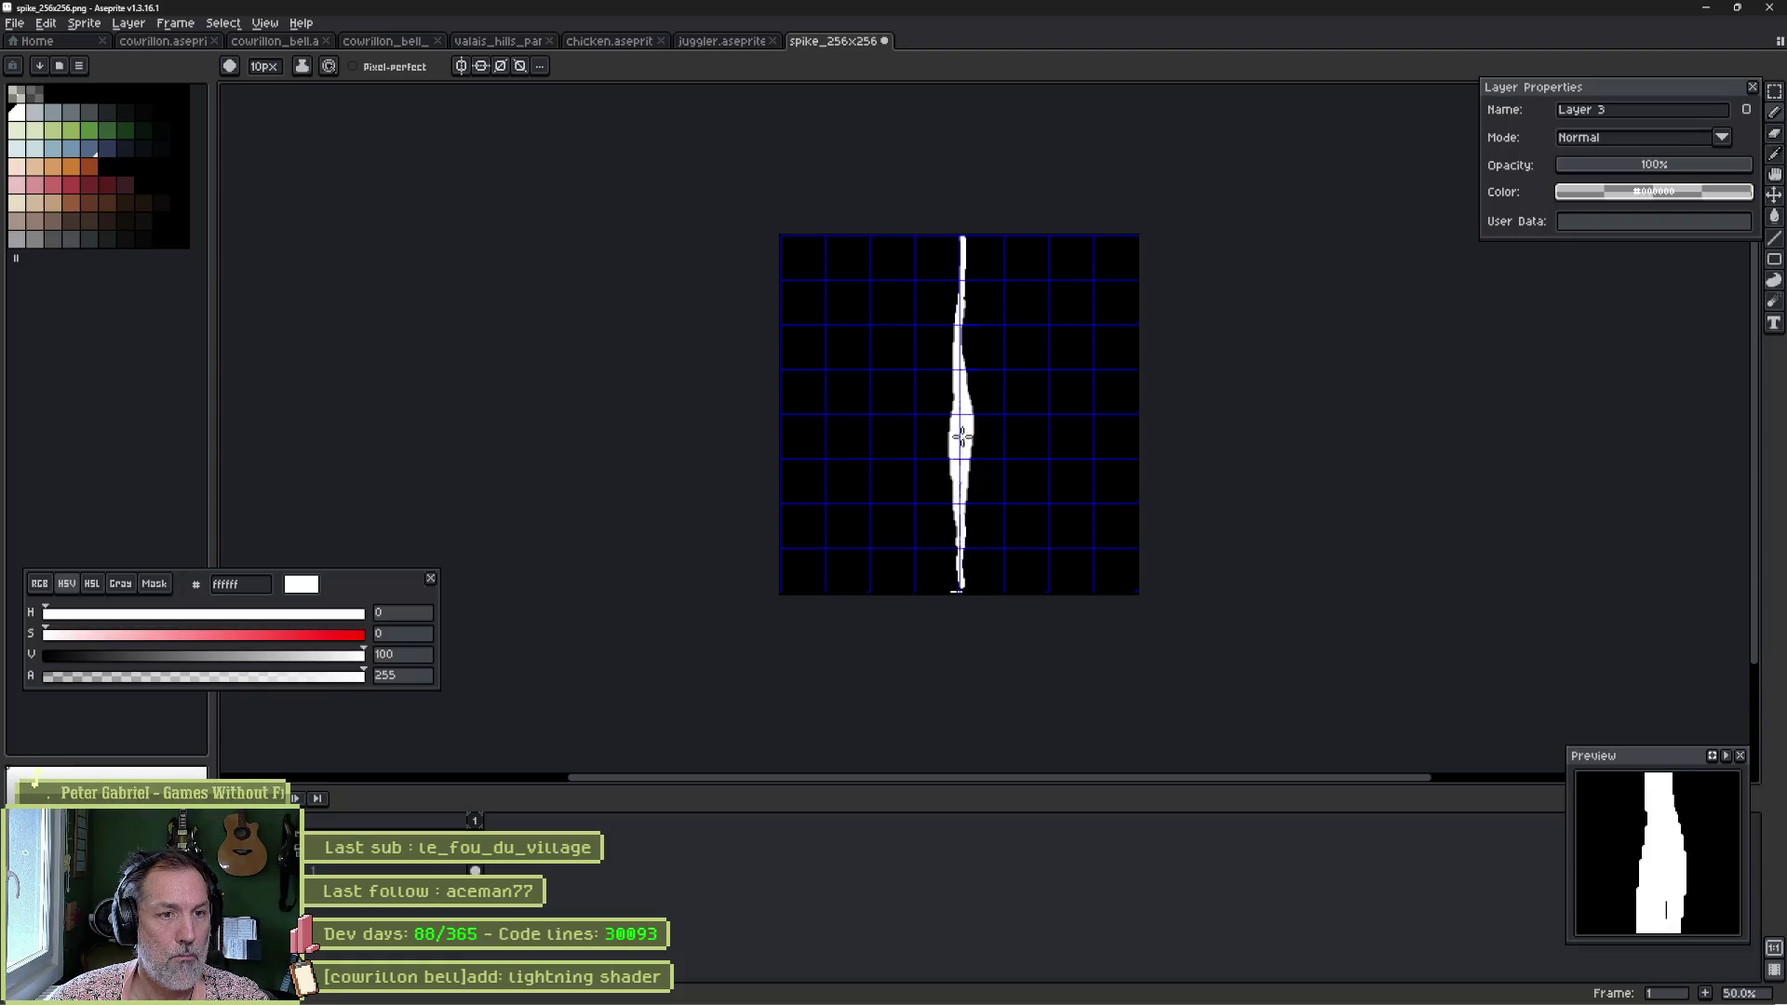
Widen the spike along its length with pencil and eraser, then save the sprite.
scroll(962, 237, "up", 5)
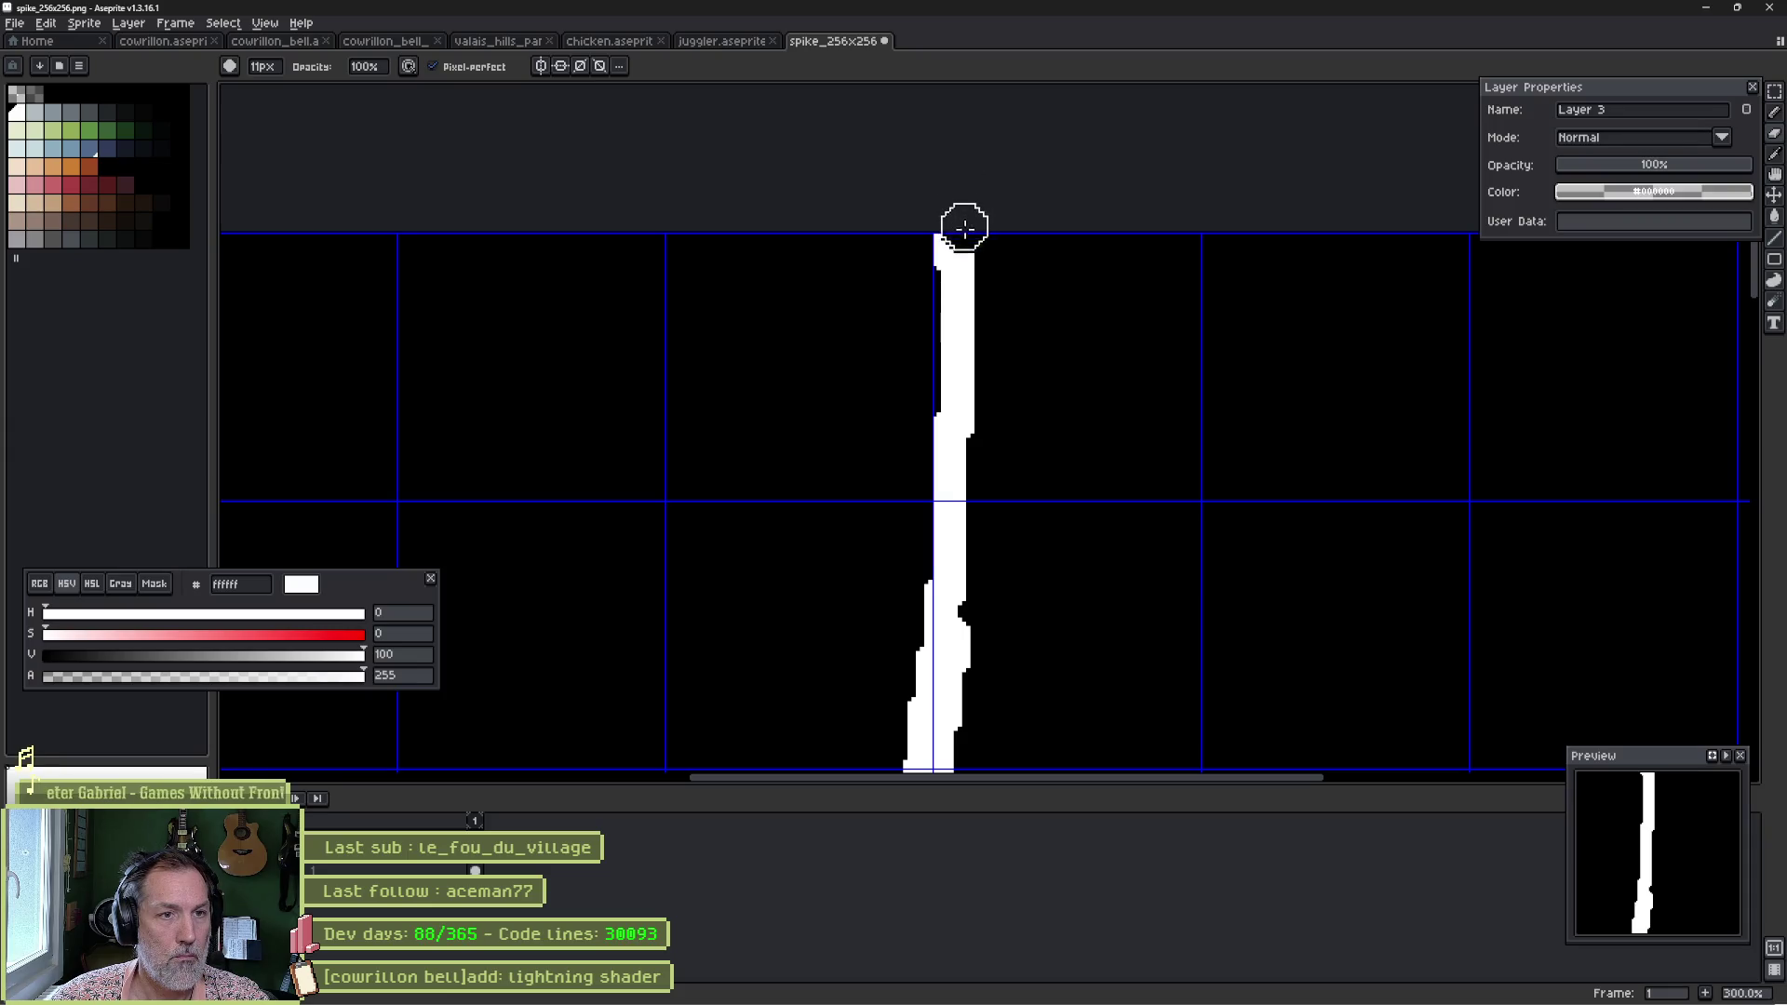
scroll(1023, 595, "down", 1)
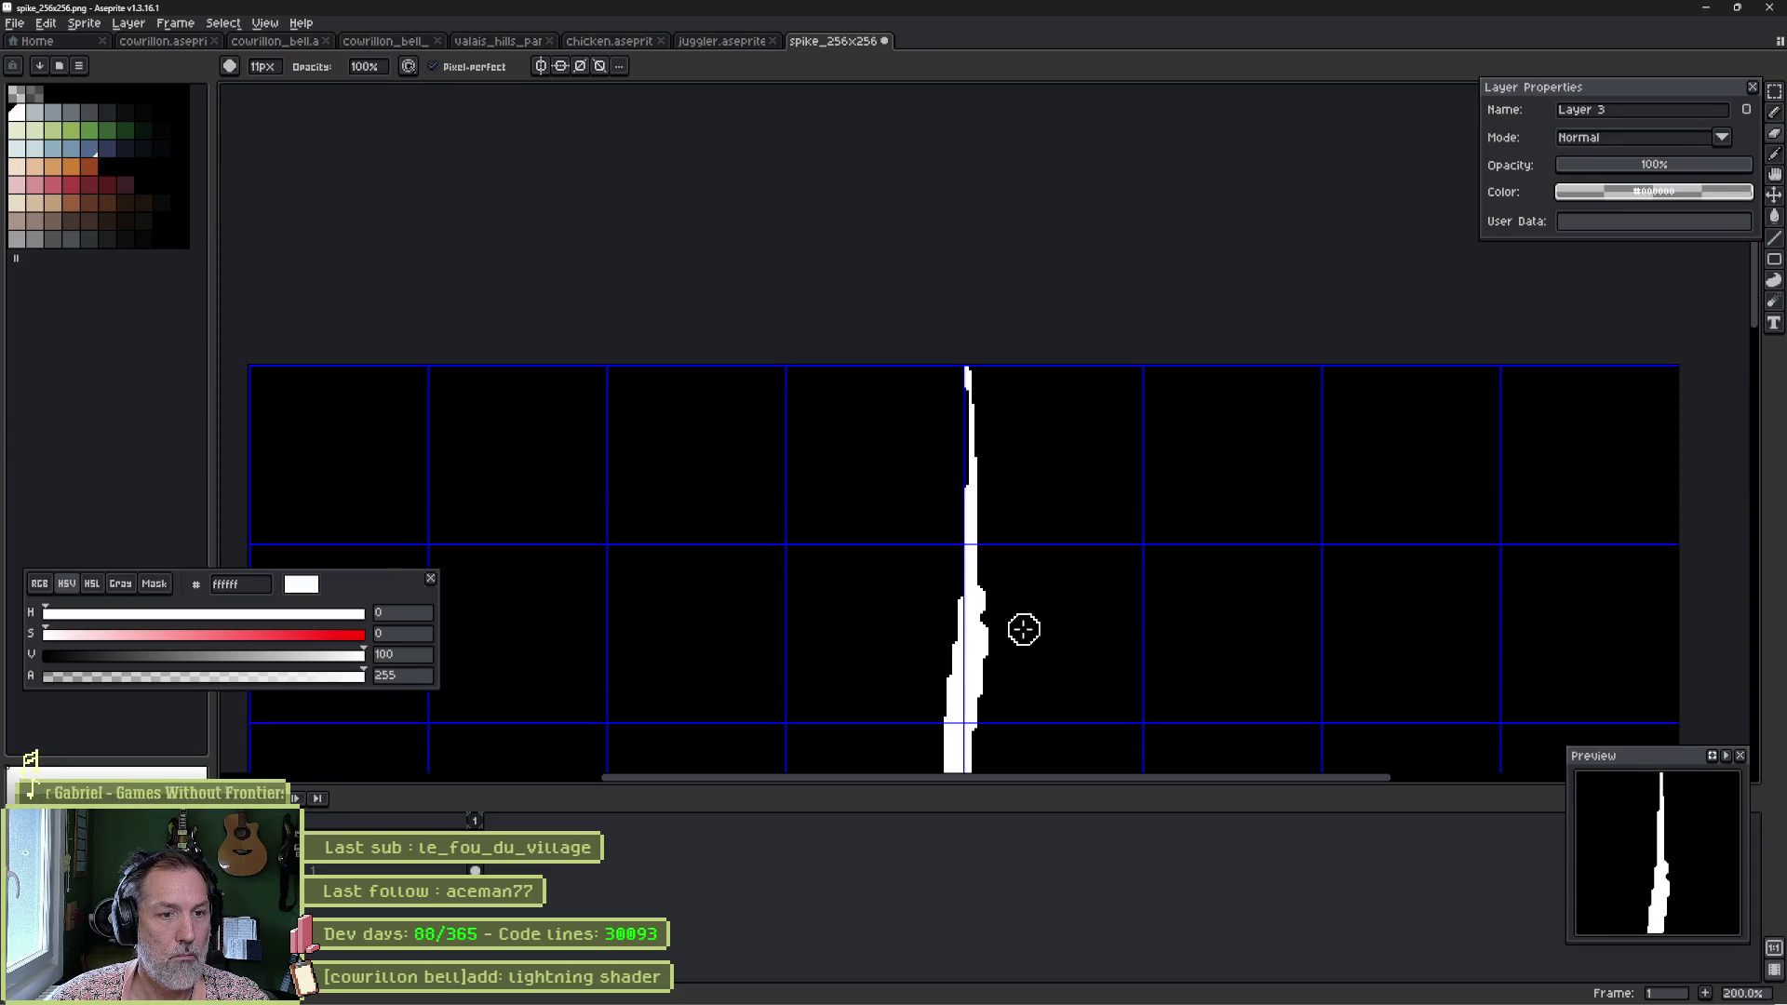
left_click_drag(1021, 627, 1053, 442)
key("e")
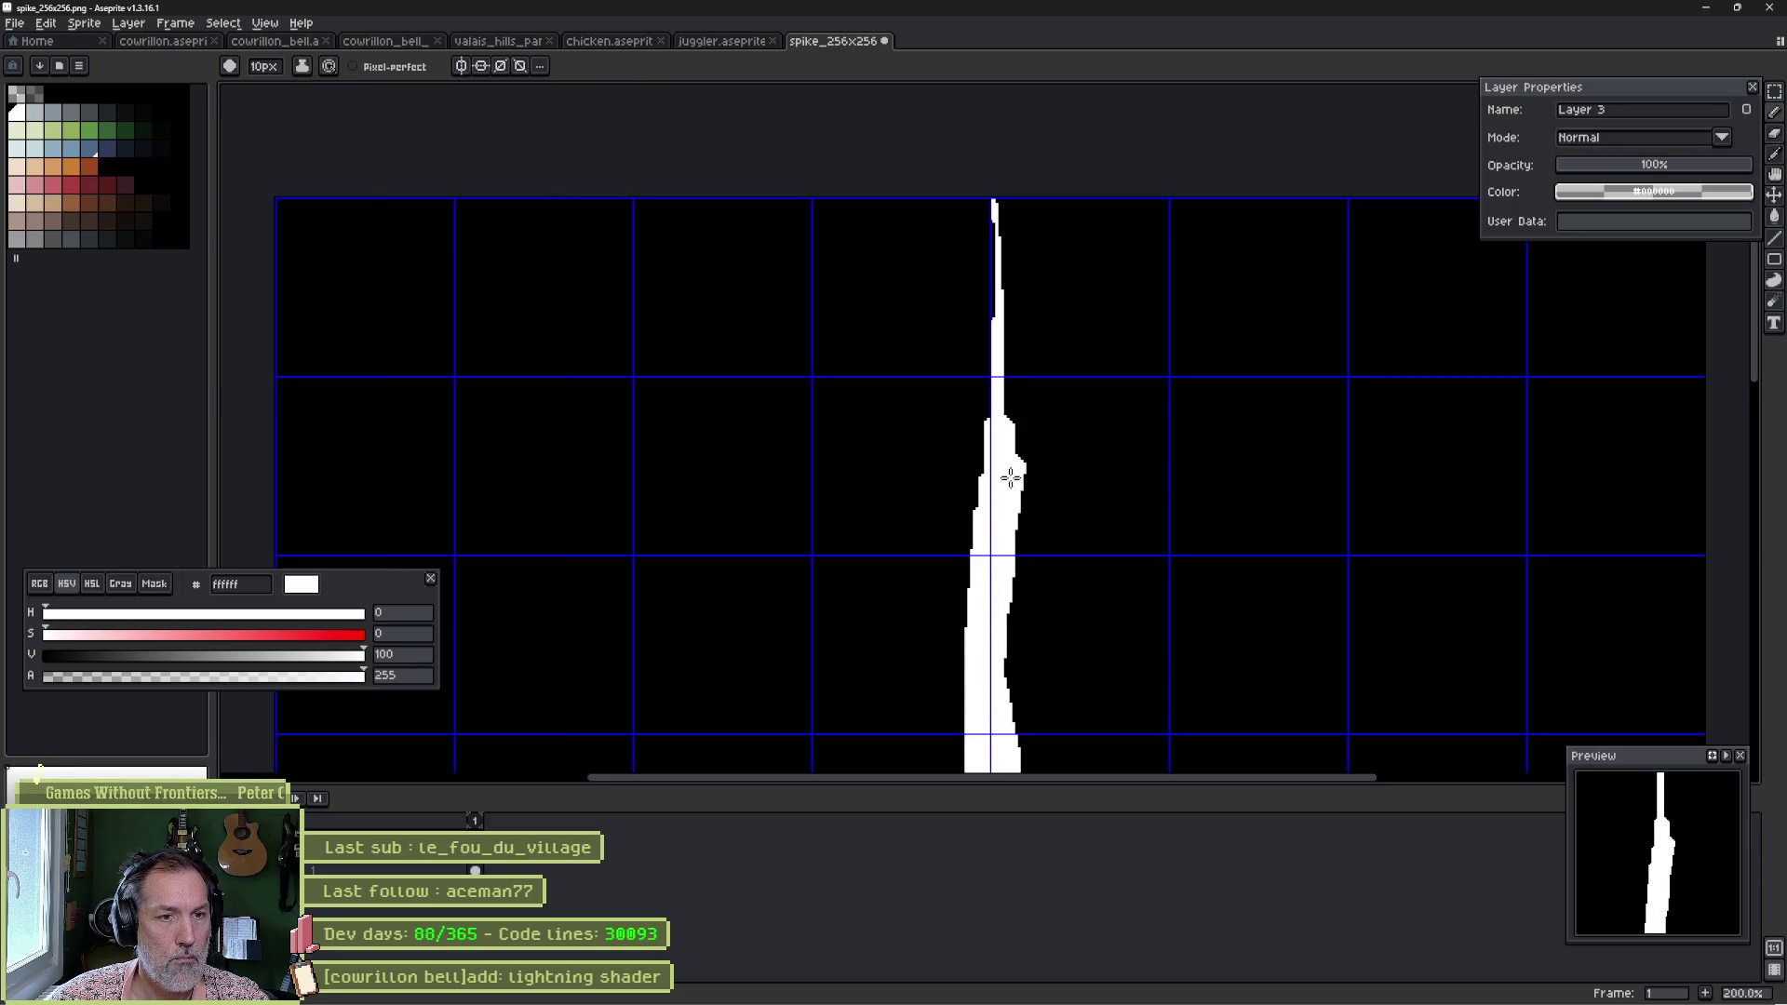
key("b")
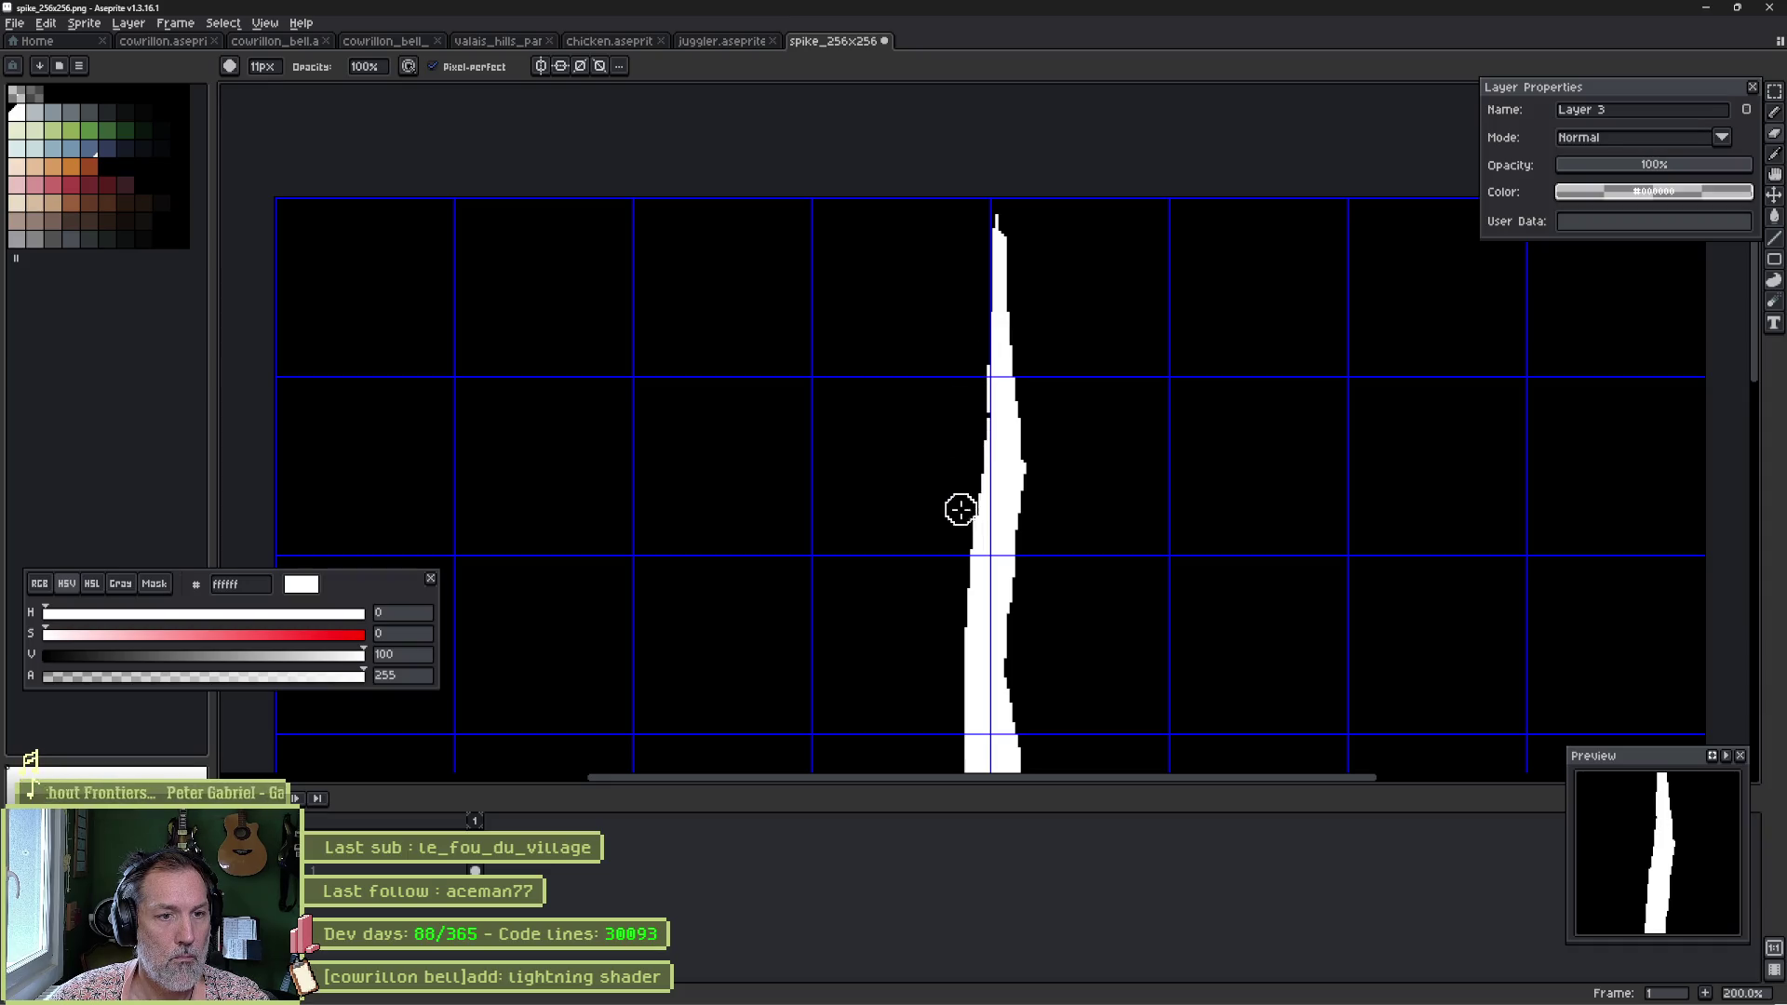
scroll(941, 607, "down", 2)
key("ctrl+z")
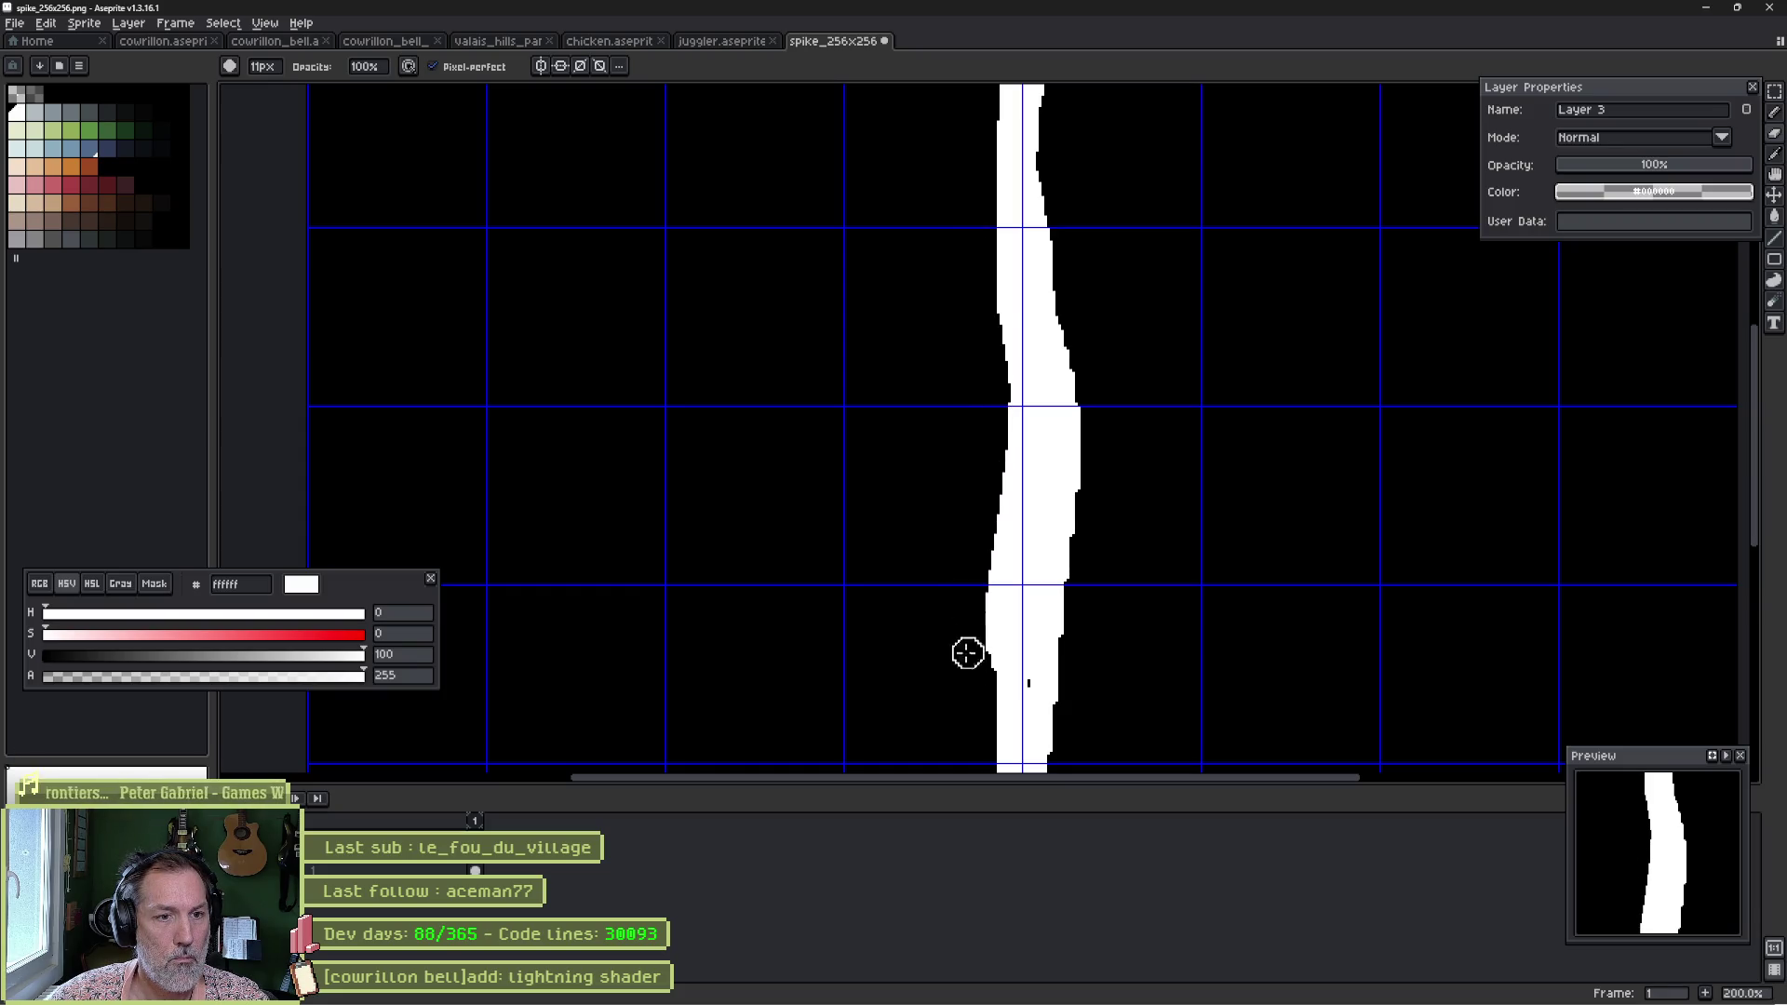
left_click_drag(968, 654, 979, 371)
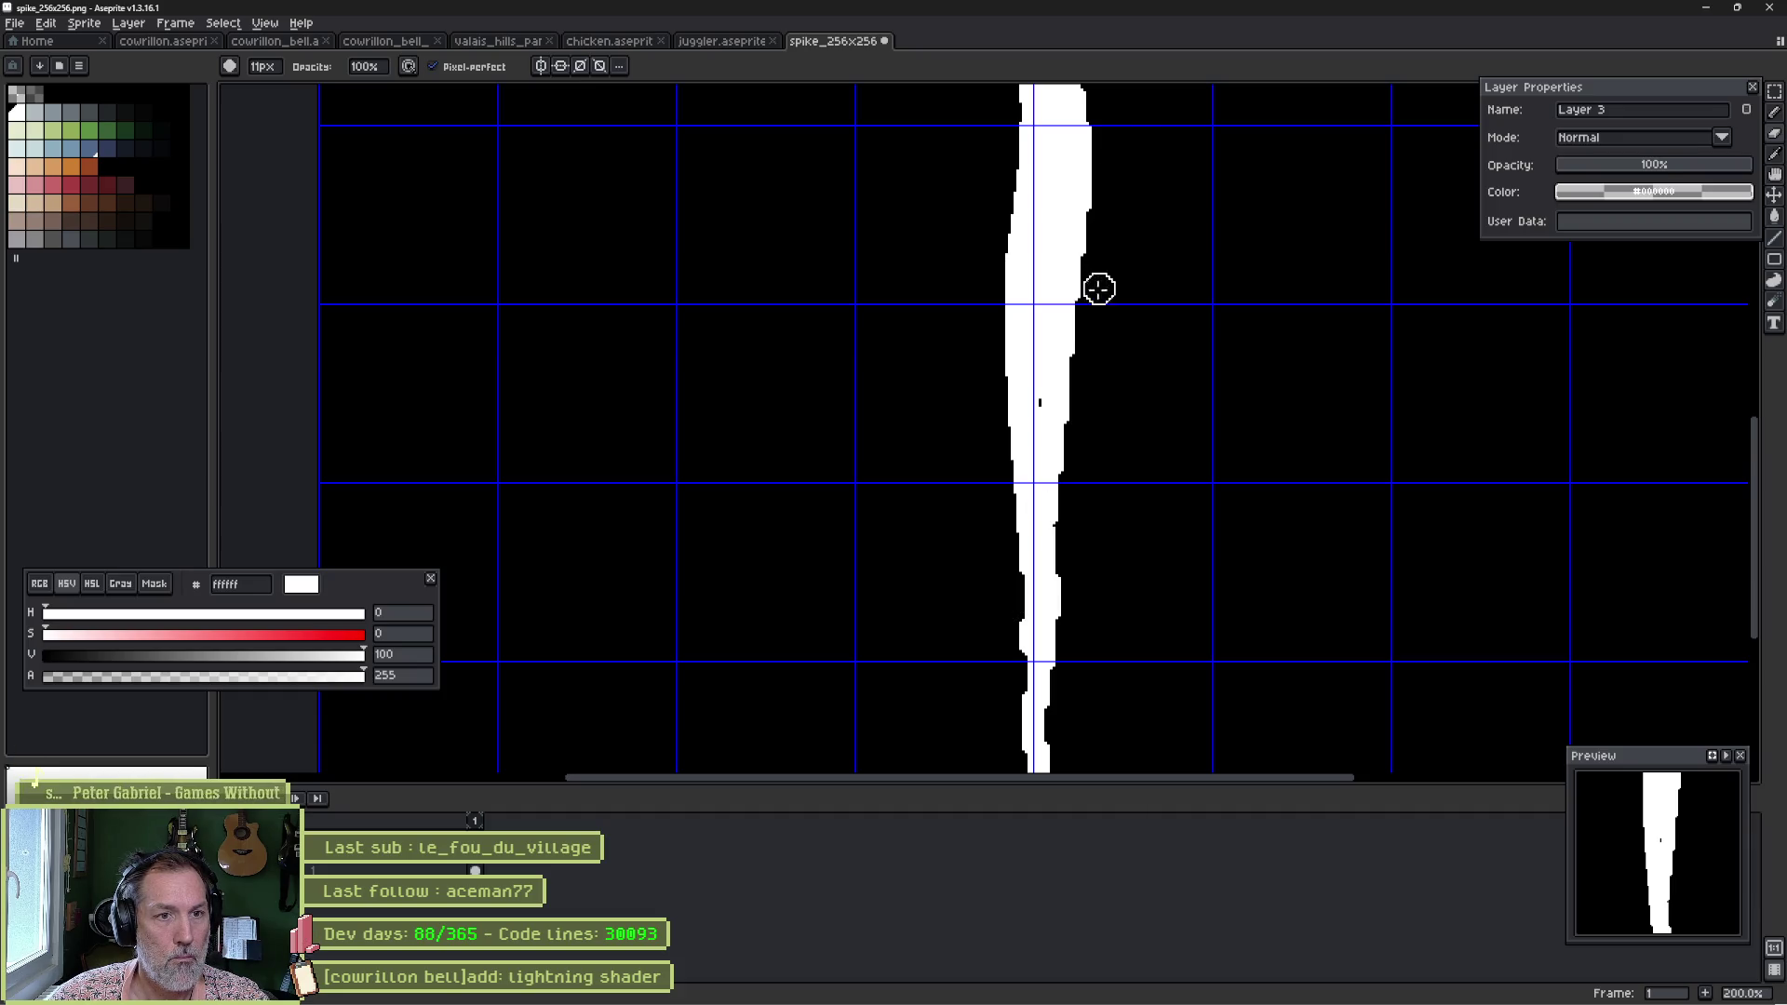
left_click_drag(1057, 576, 1129, 323)
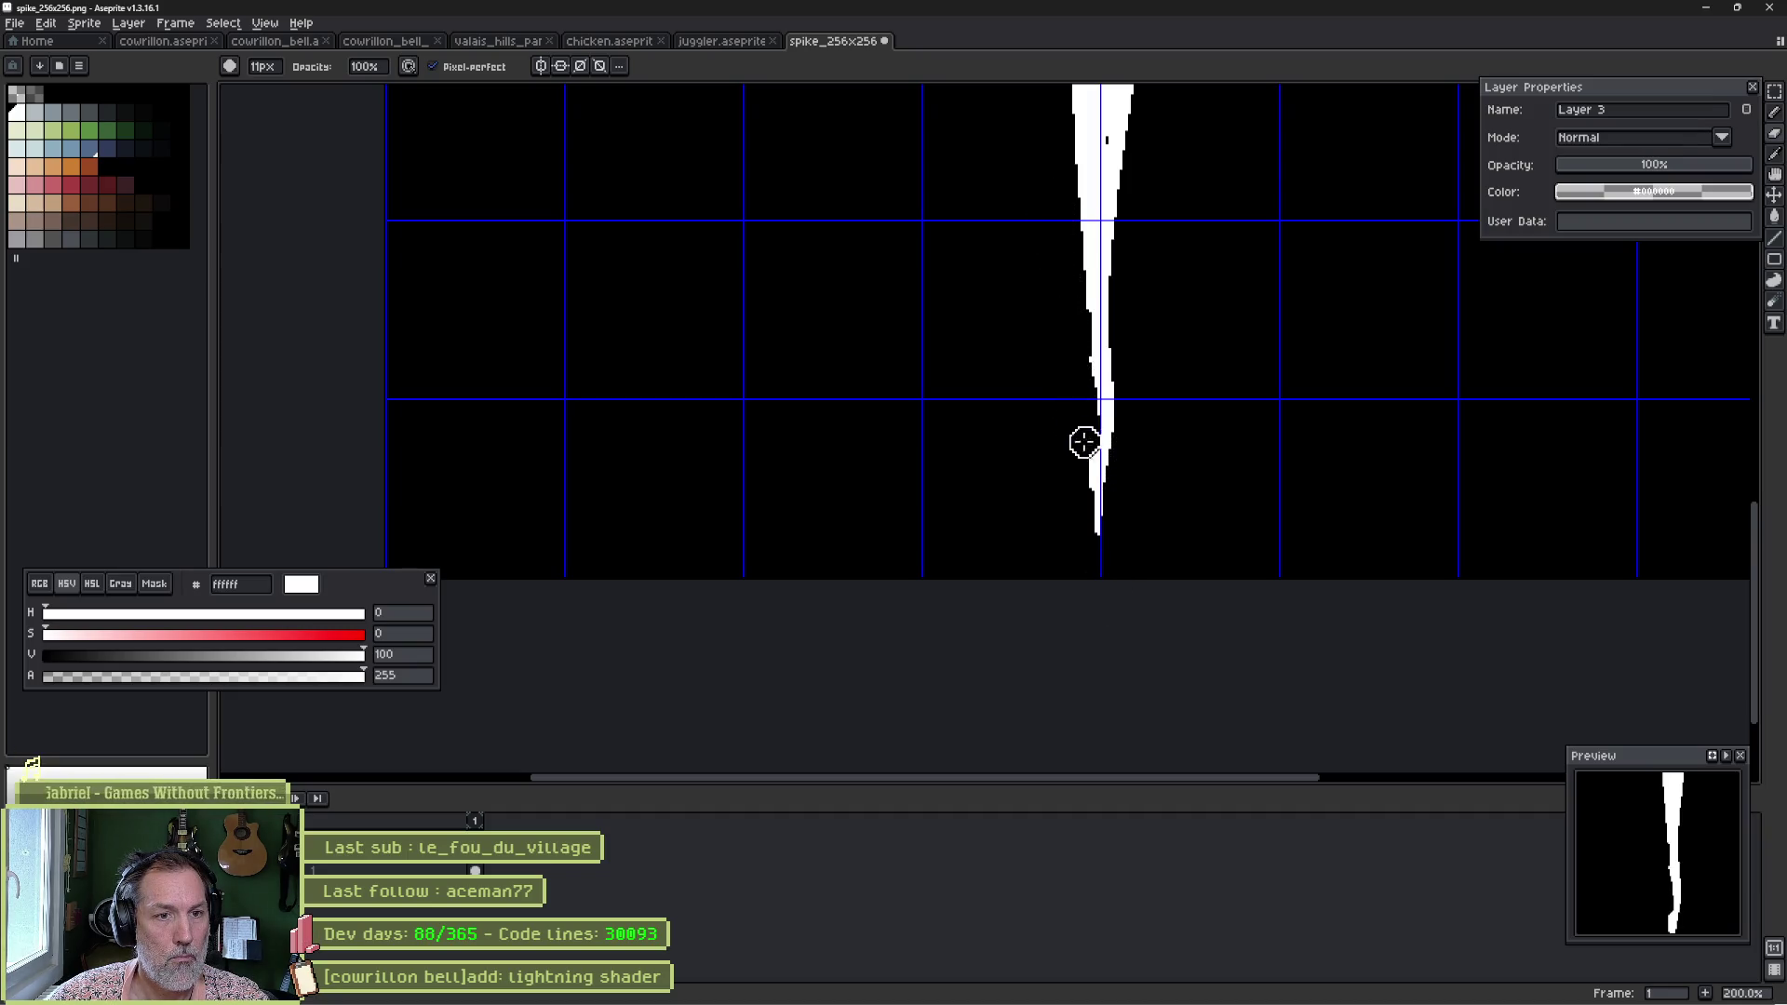
scroll(1096, 568, "down", 2)
mouse_move(1180, 220)
left_mouse_down()
mouse_move(1133, 459)
mouse_move(1112, 377)
left_mouse_up()
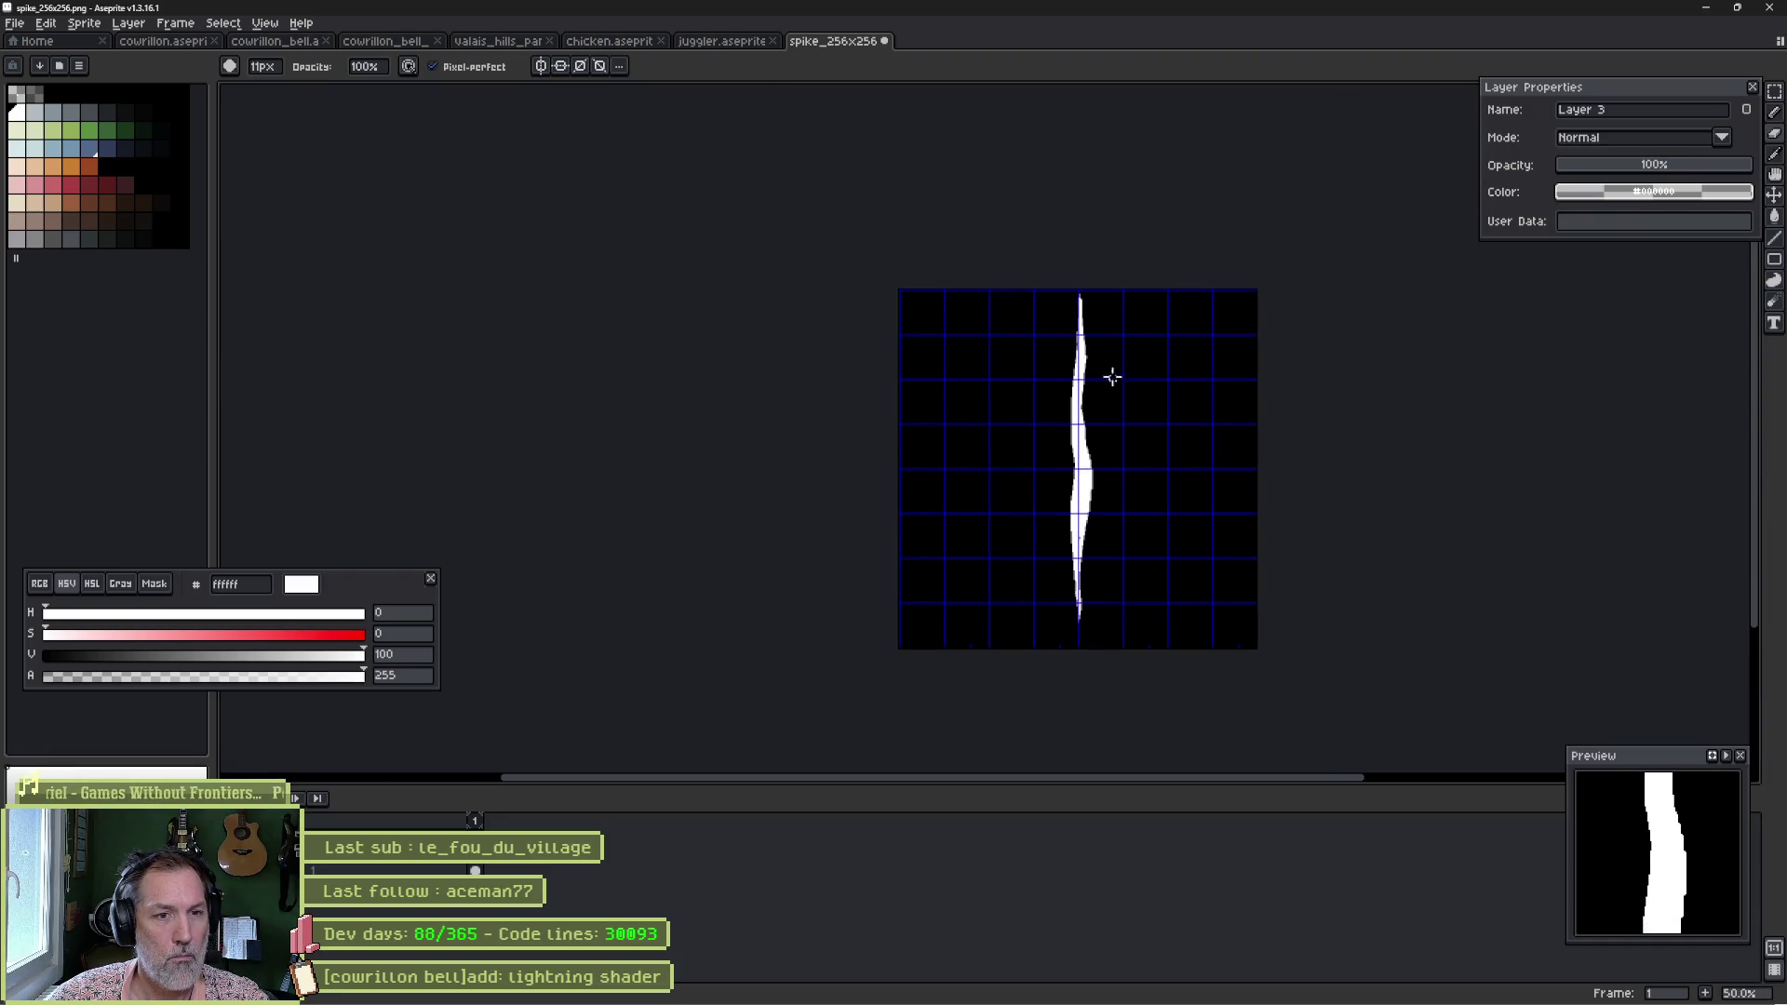
key("ctrl+s")
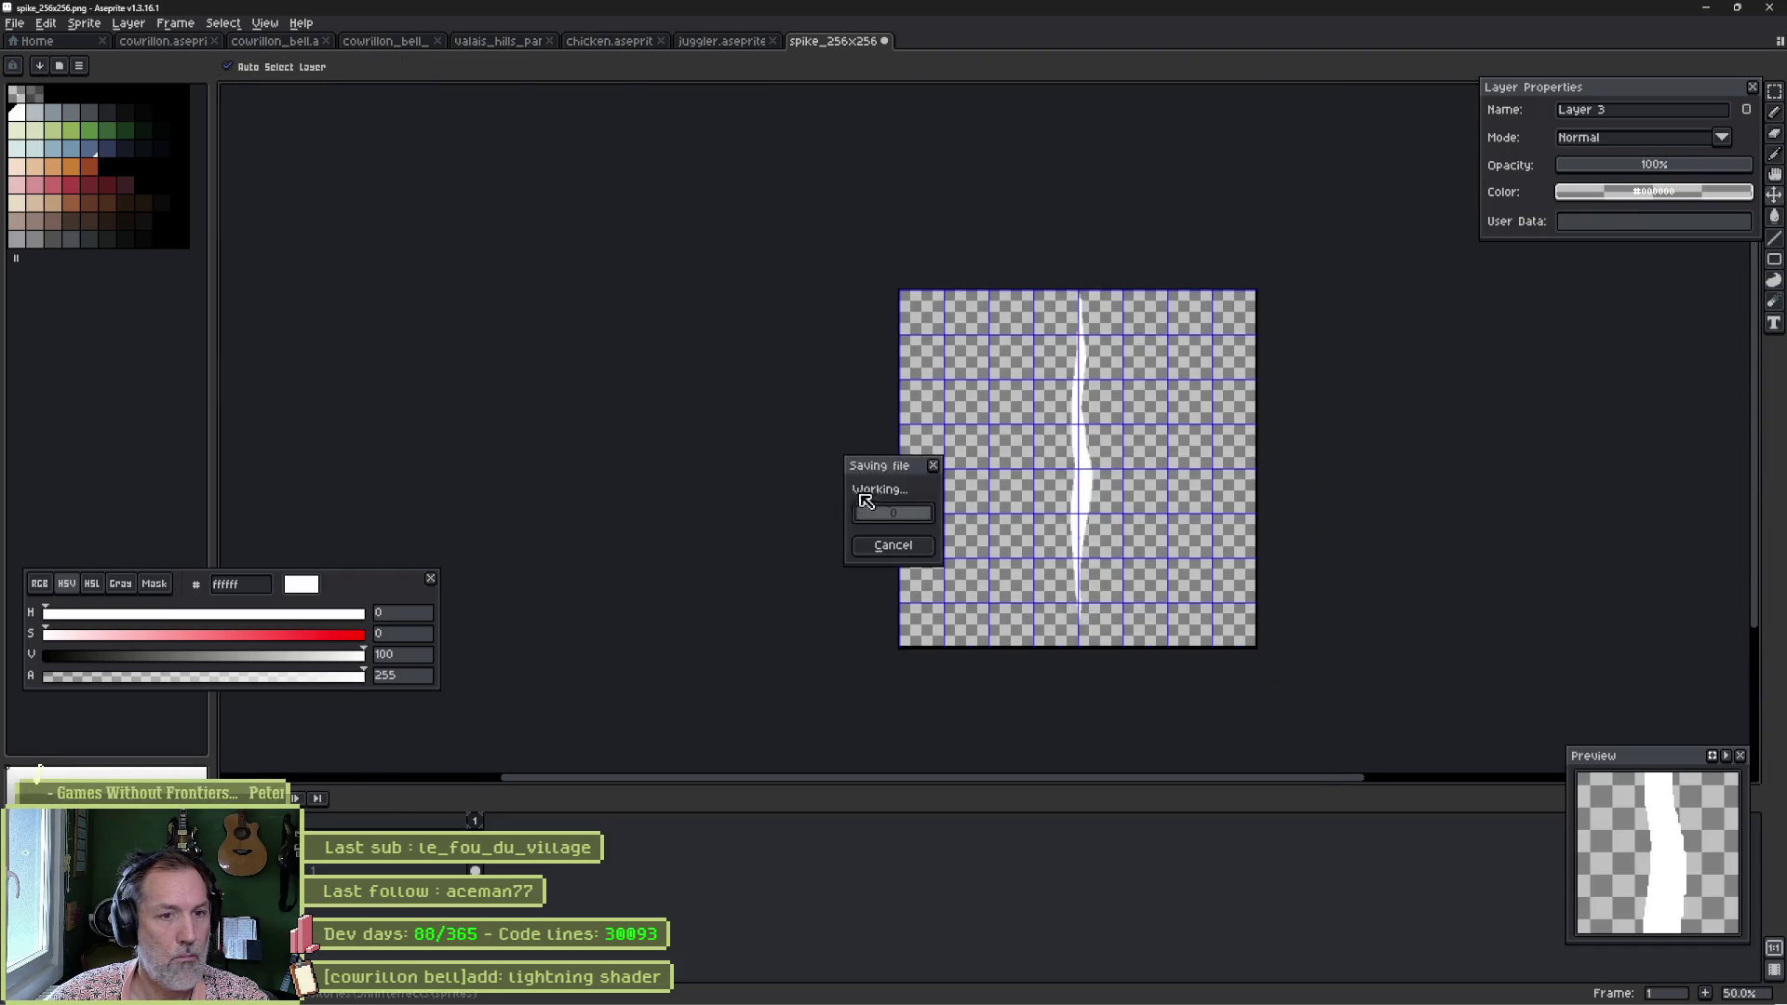
key("alt+Tab")
Set the Magma particles' Scale max to 0.05 so they show as thin trails.
scroll(949, 428, "down", 5)
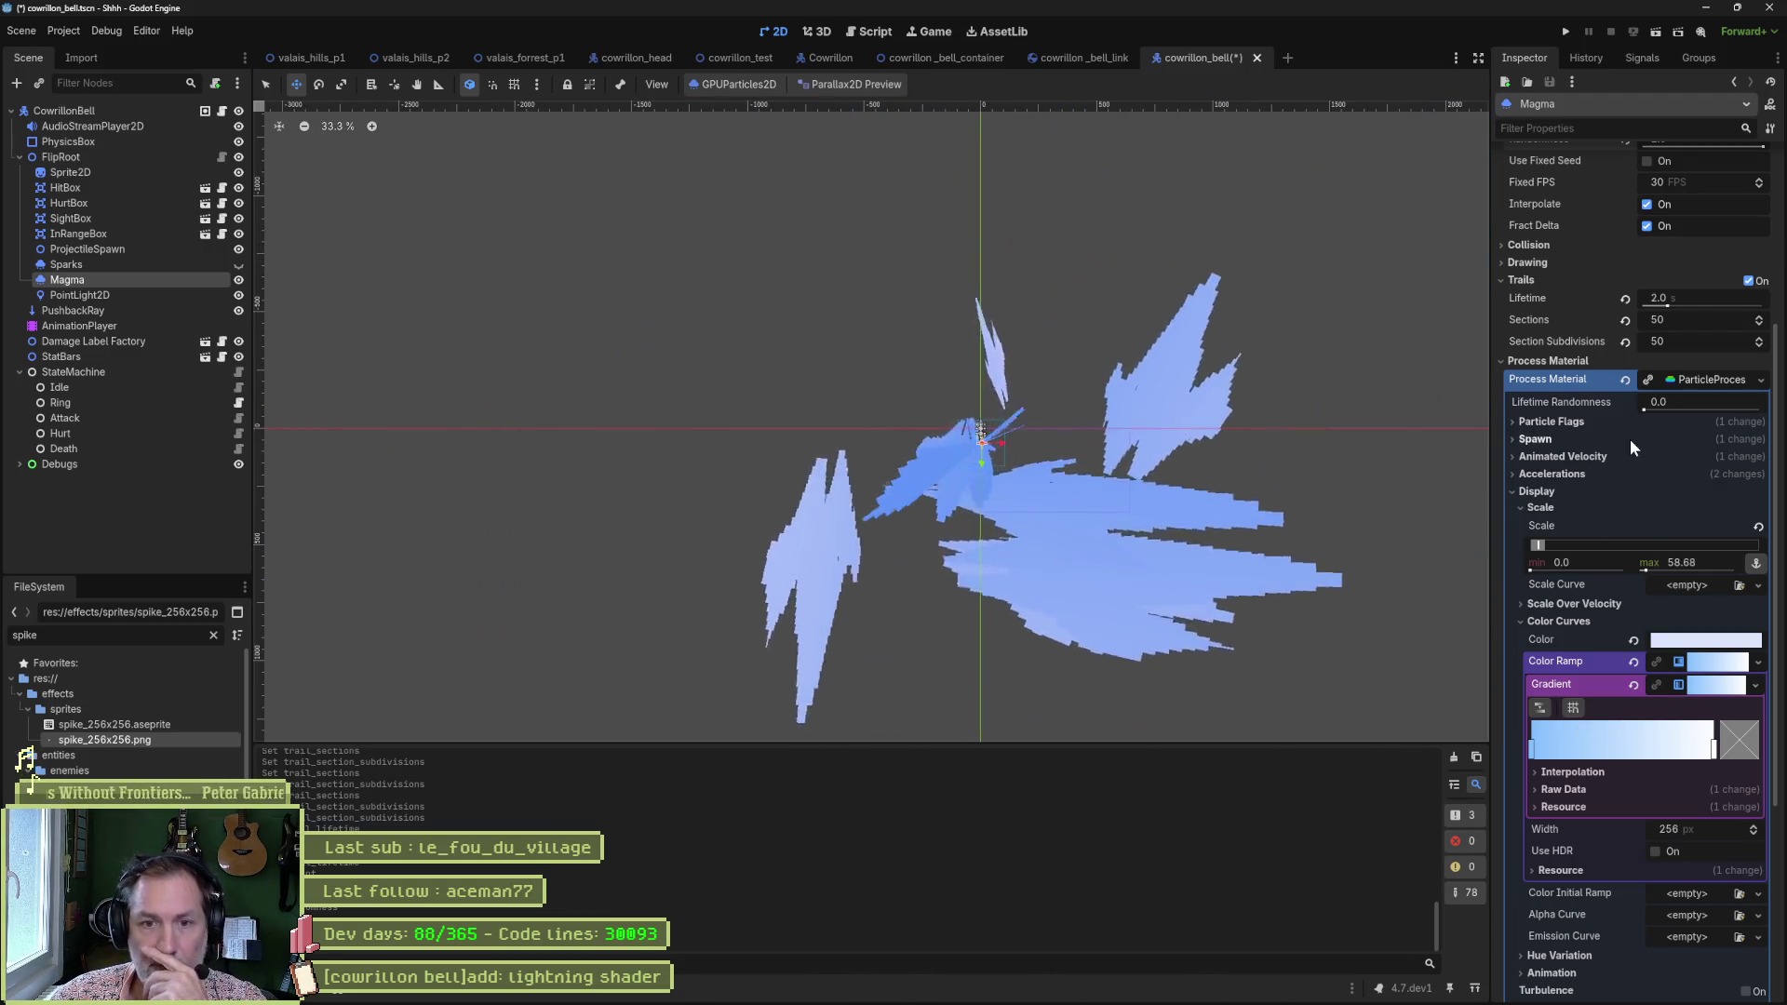
left_click(1717, 562)
type("1")
key("Return")
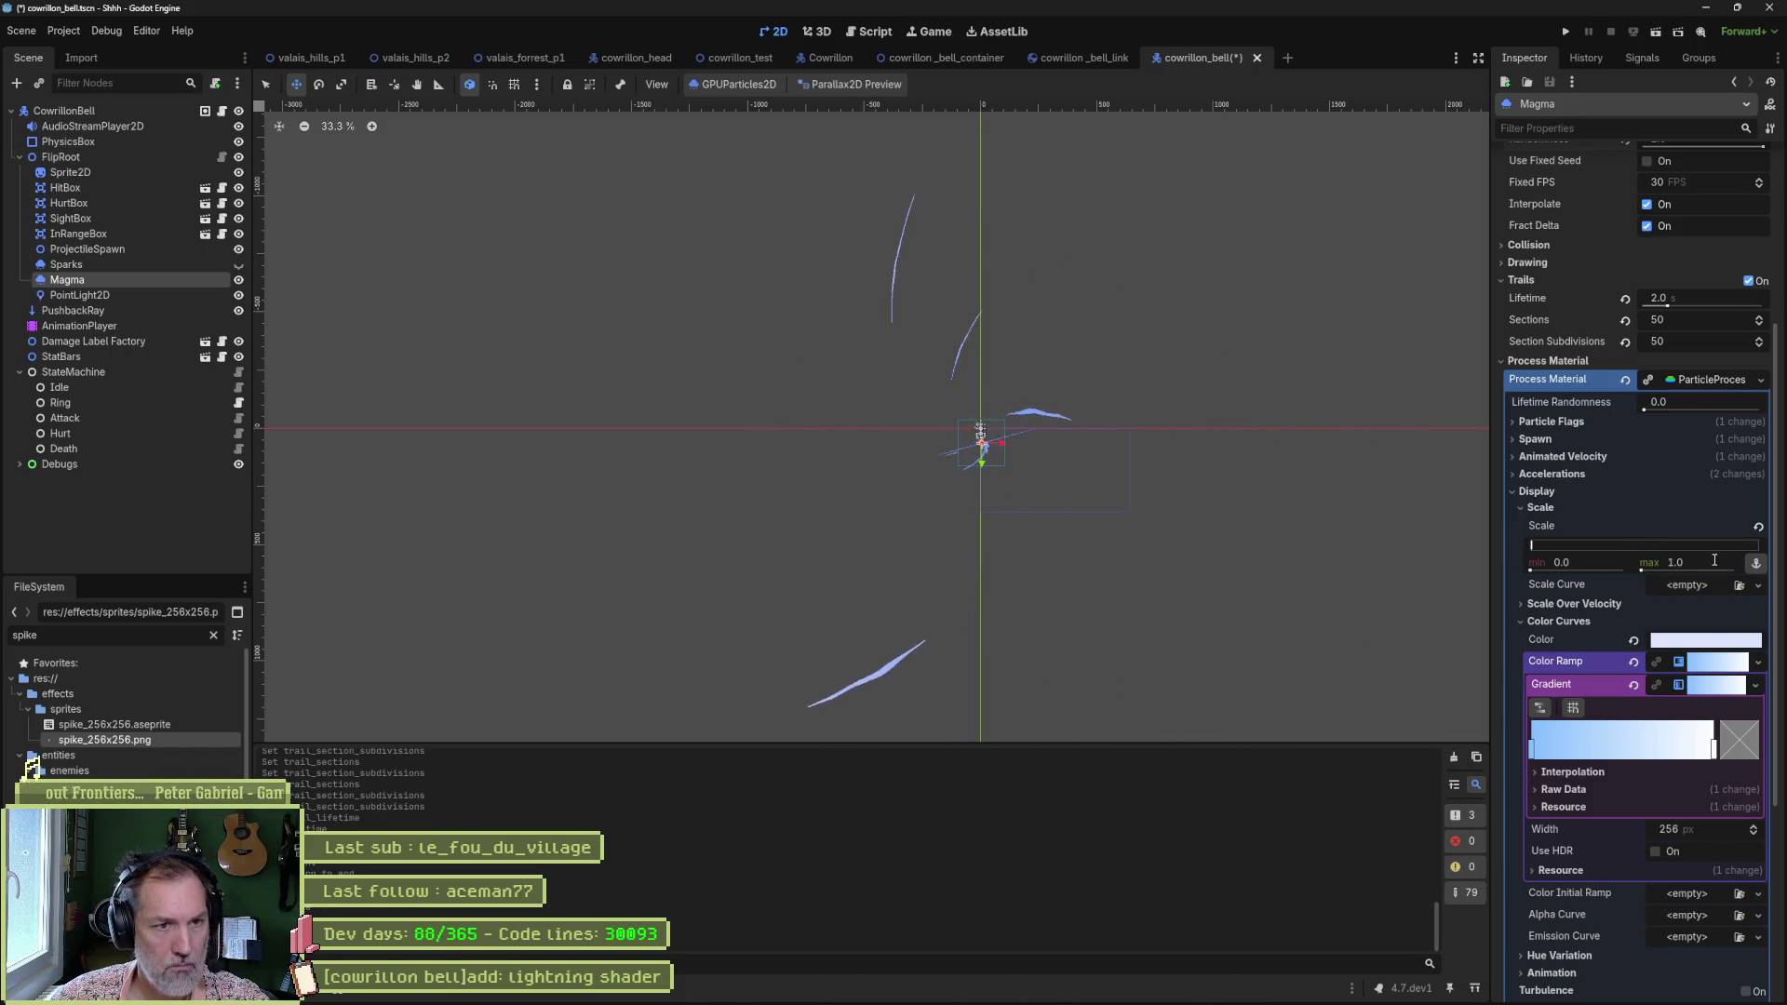
scroll(1033, 438, "up", 7)
key("f")
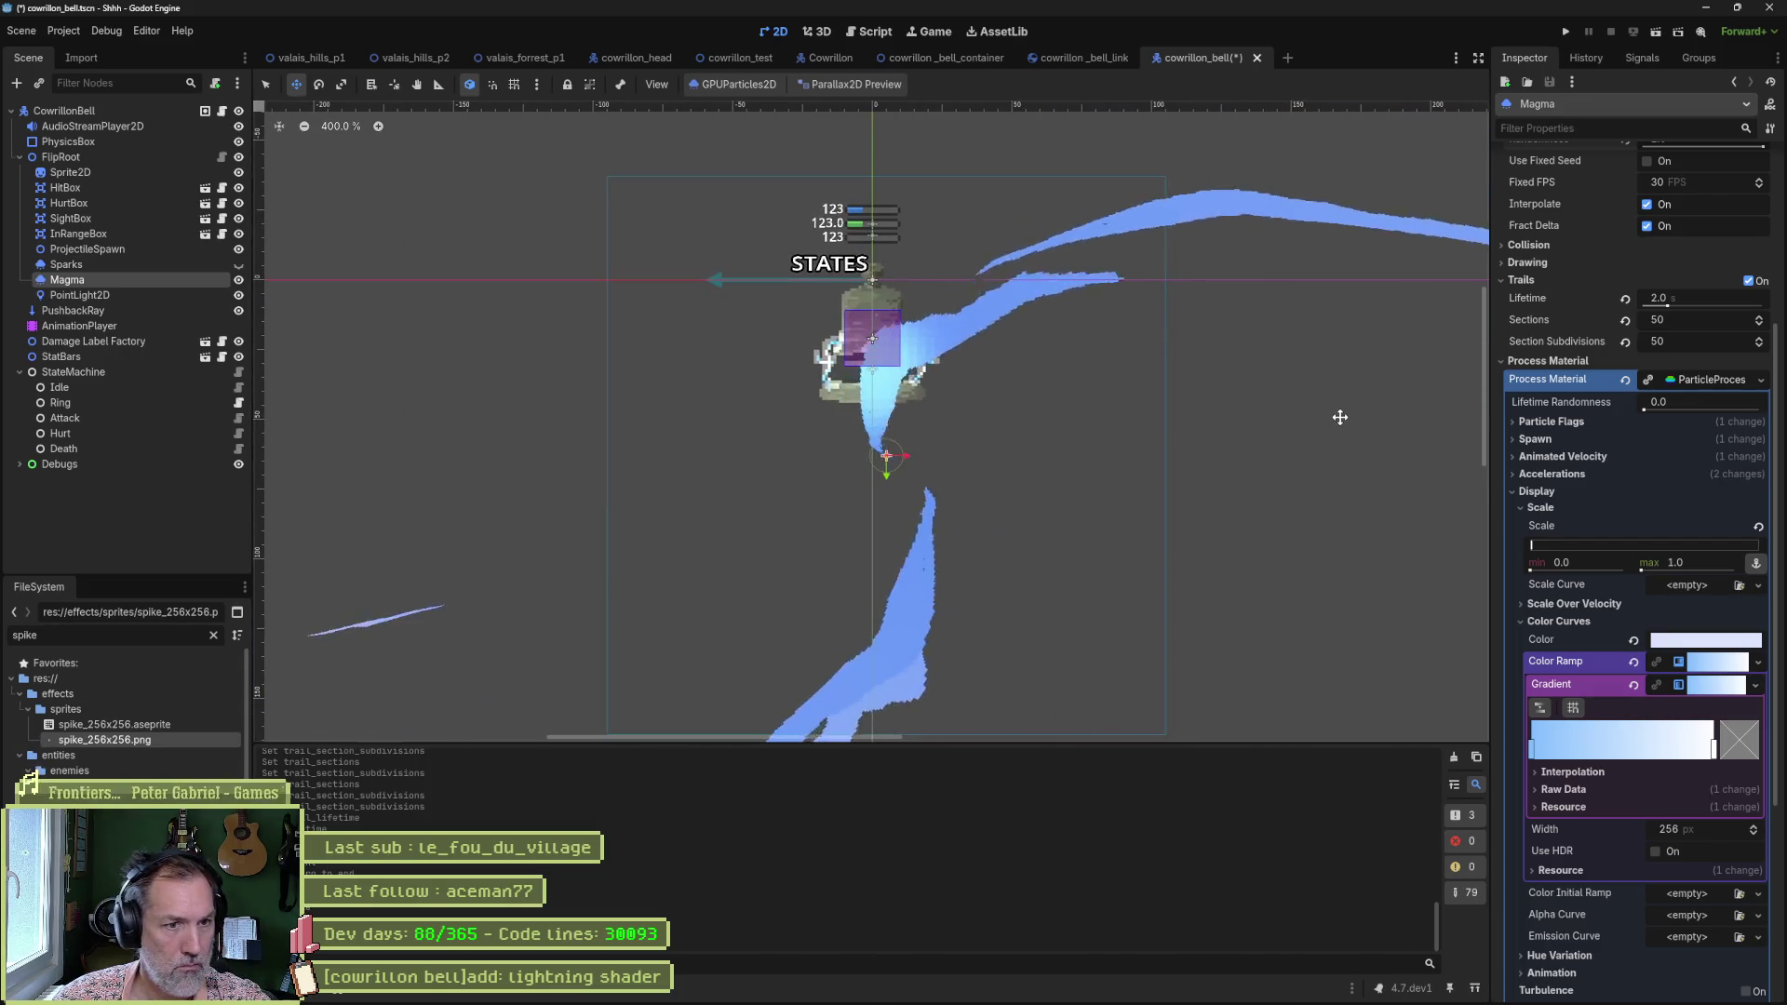
left_click(1650, 570)
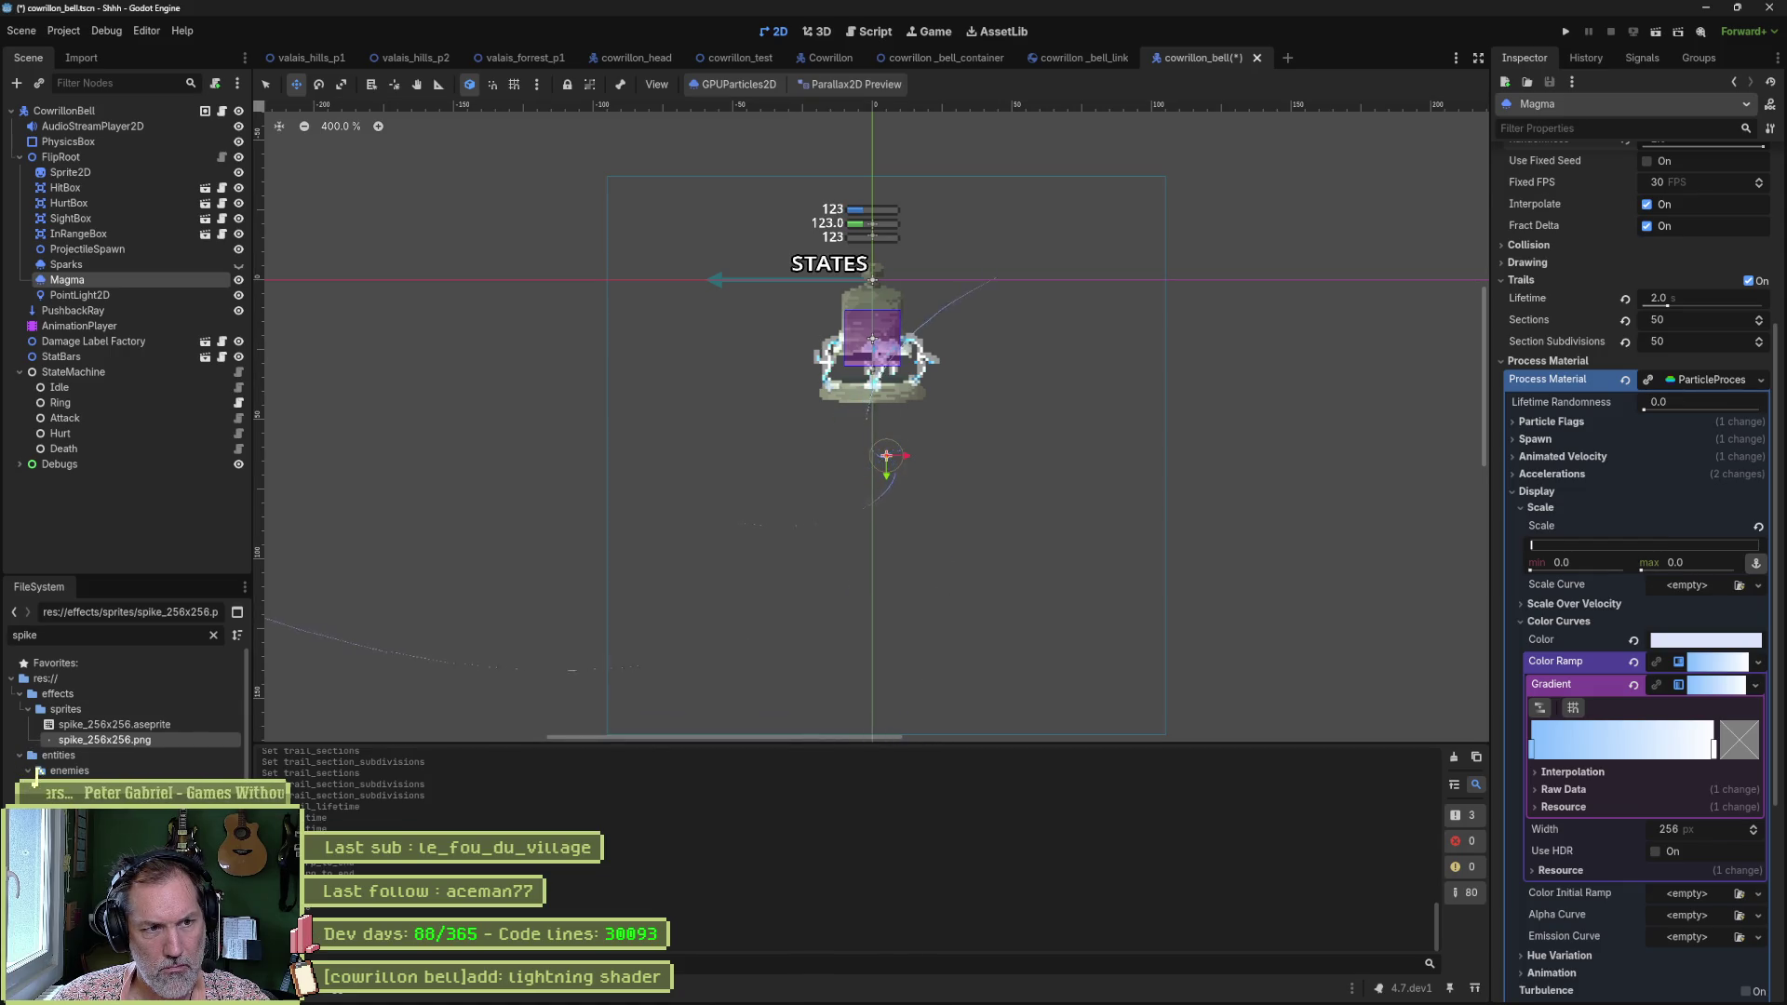
type("5")
key("Return")
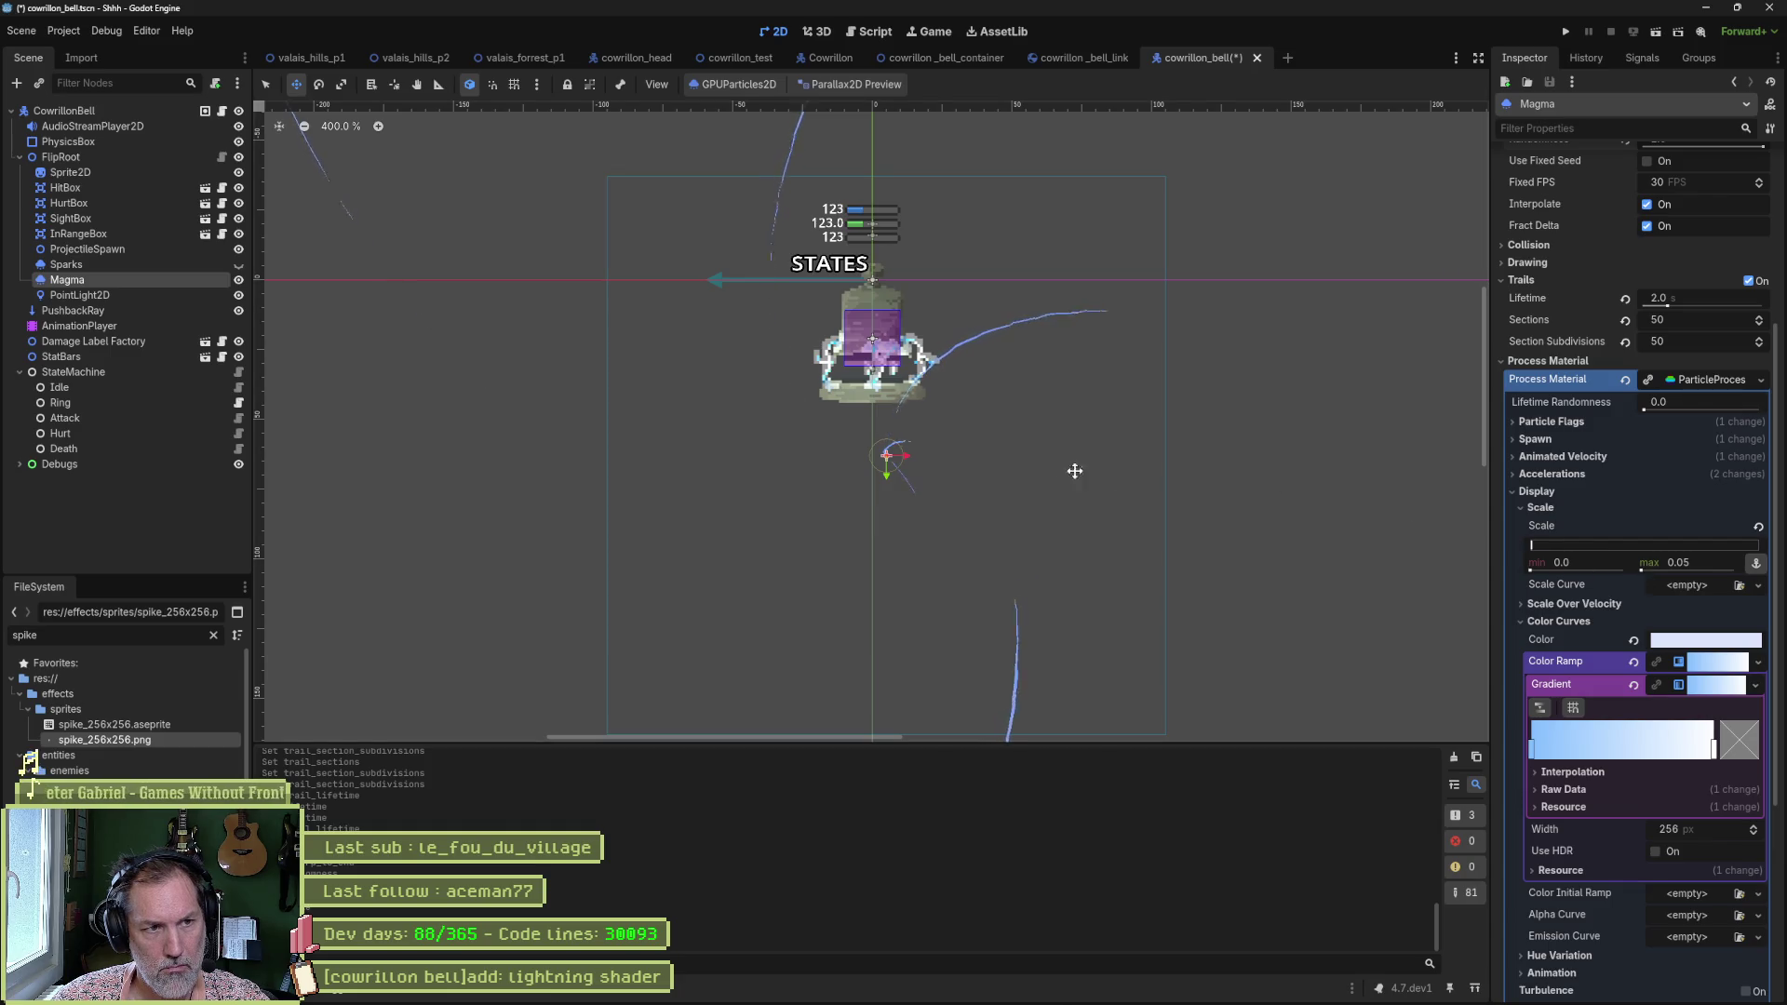
Move the Magma emitter lower beneath the bell and view the whole particle spread.
left_click_drag(1021, 459, 1006, 367)
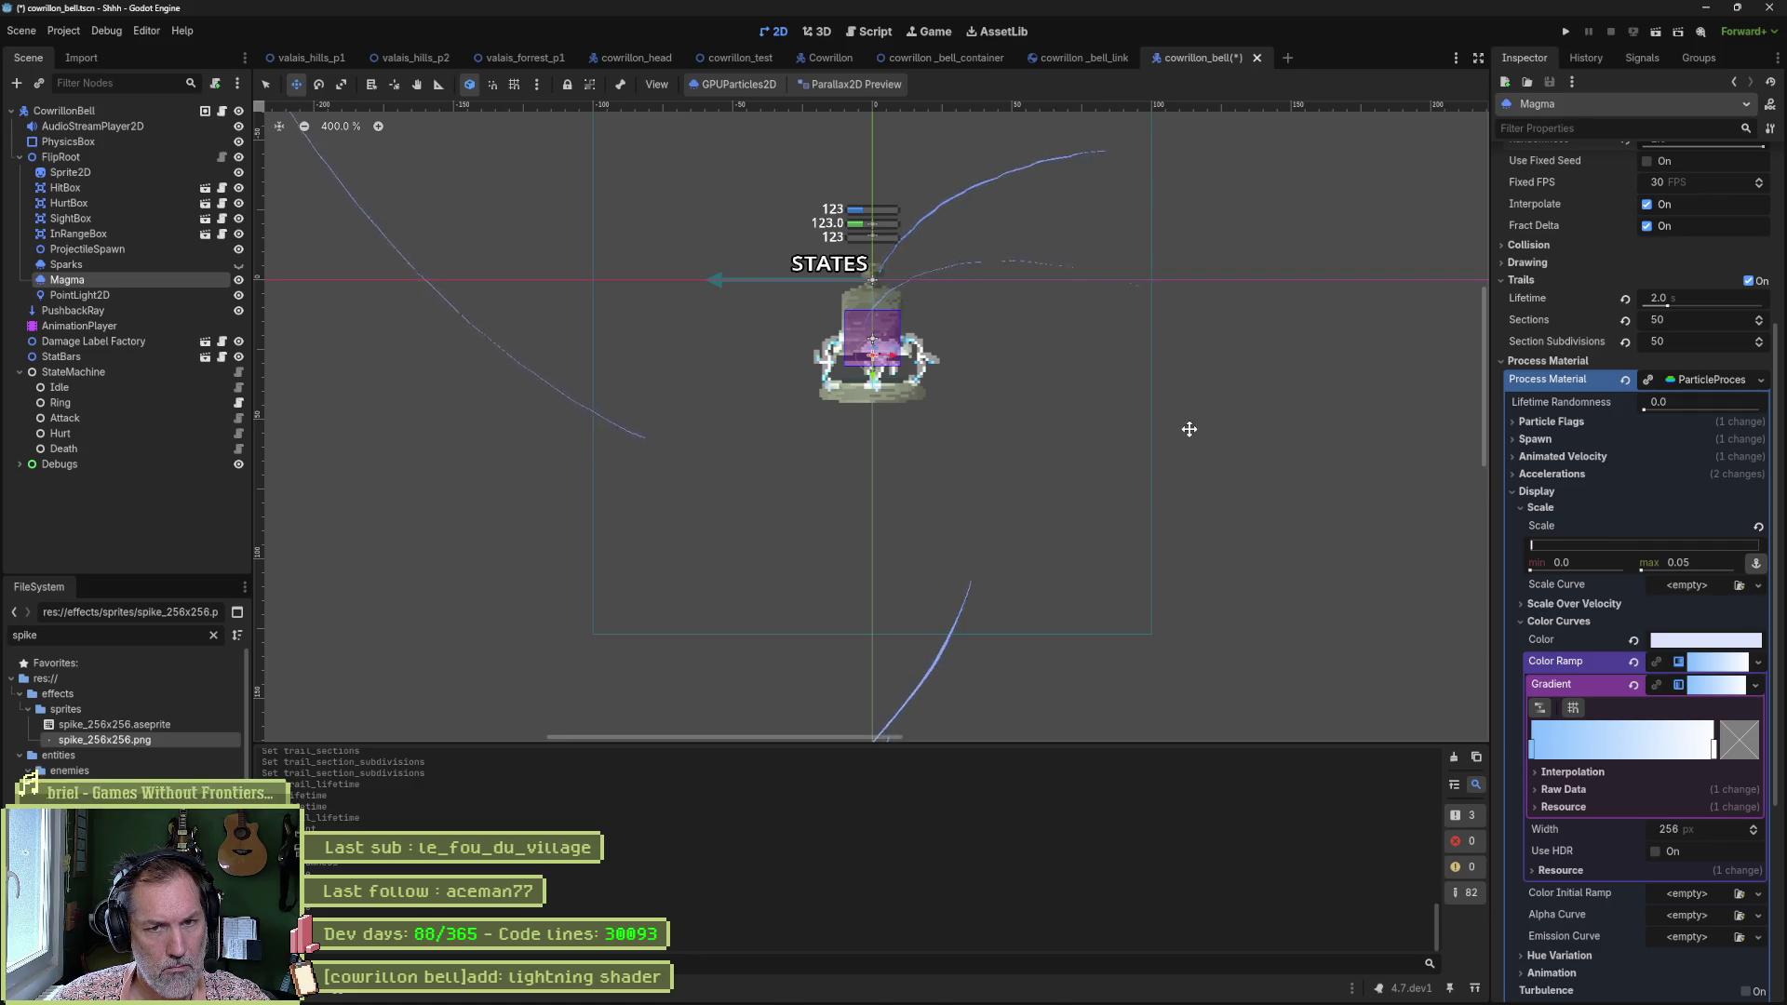
left_click_drag(1032, 407, 1043, 524)
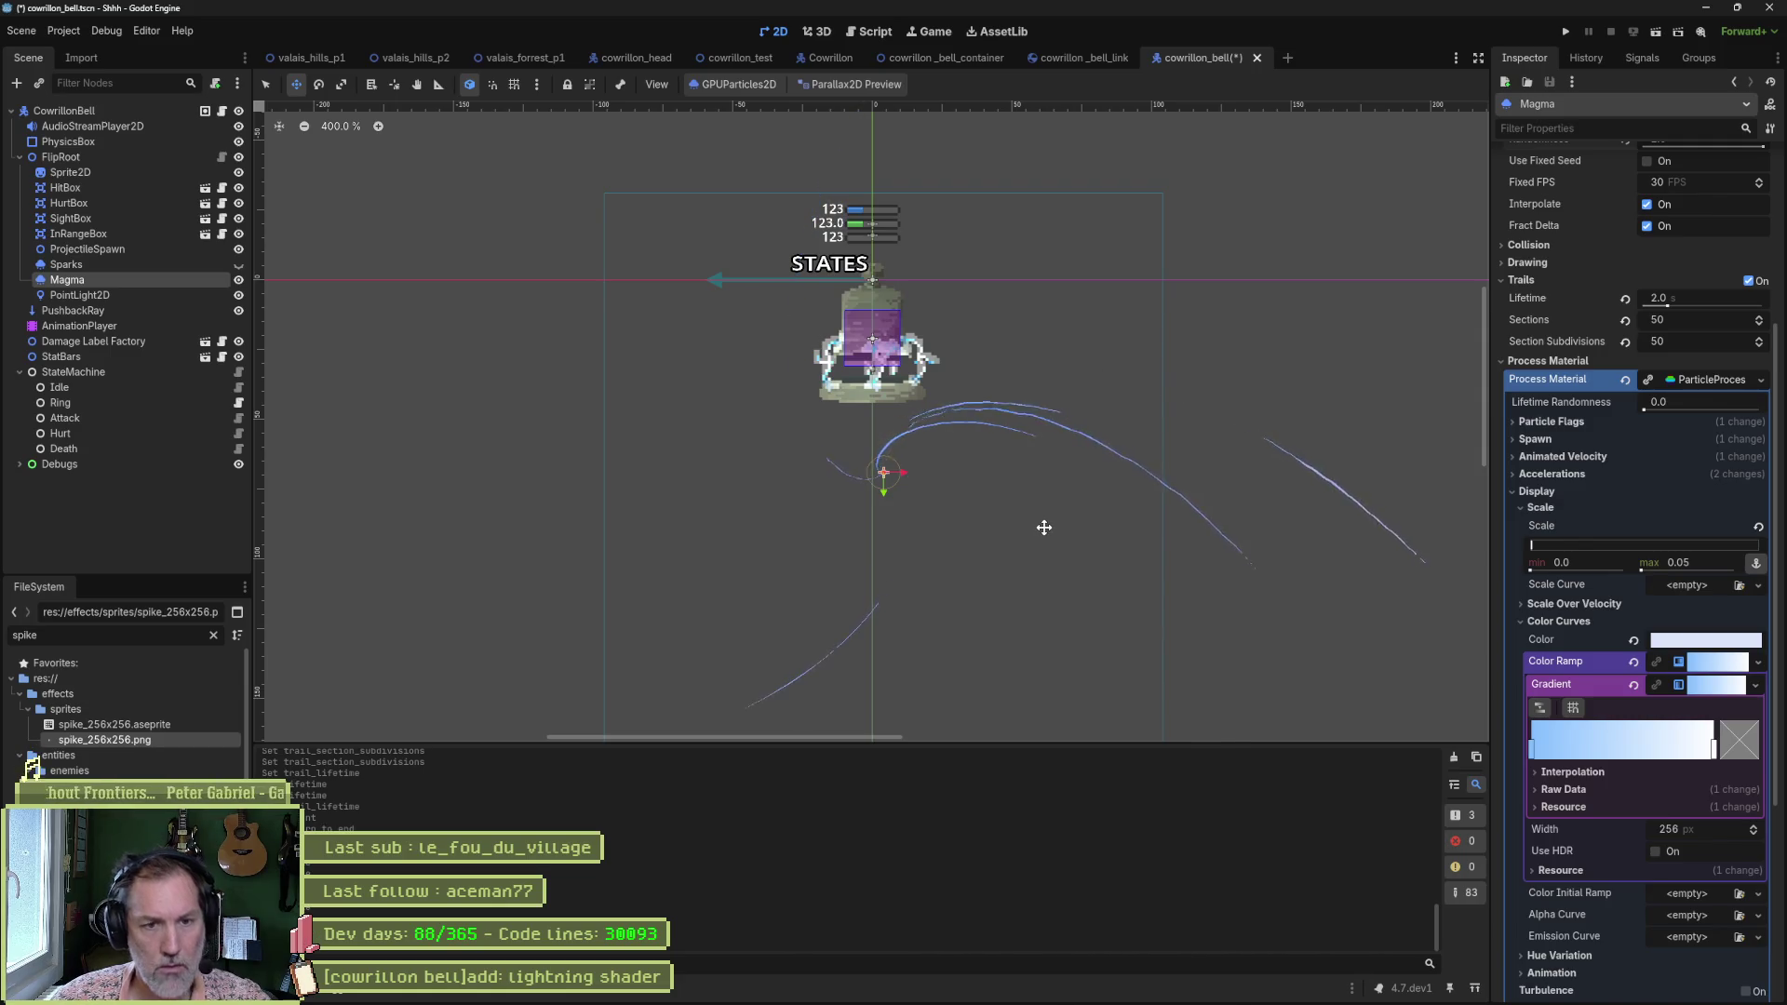
scroll(1164, 474, "down", 3)
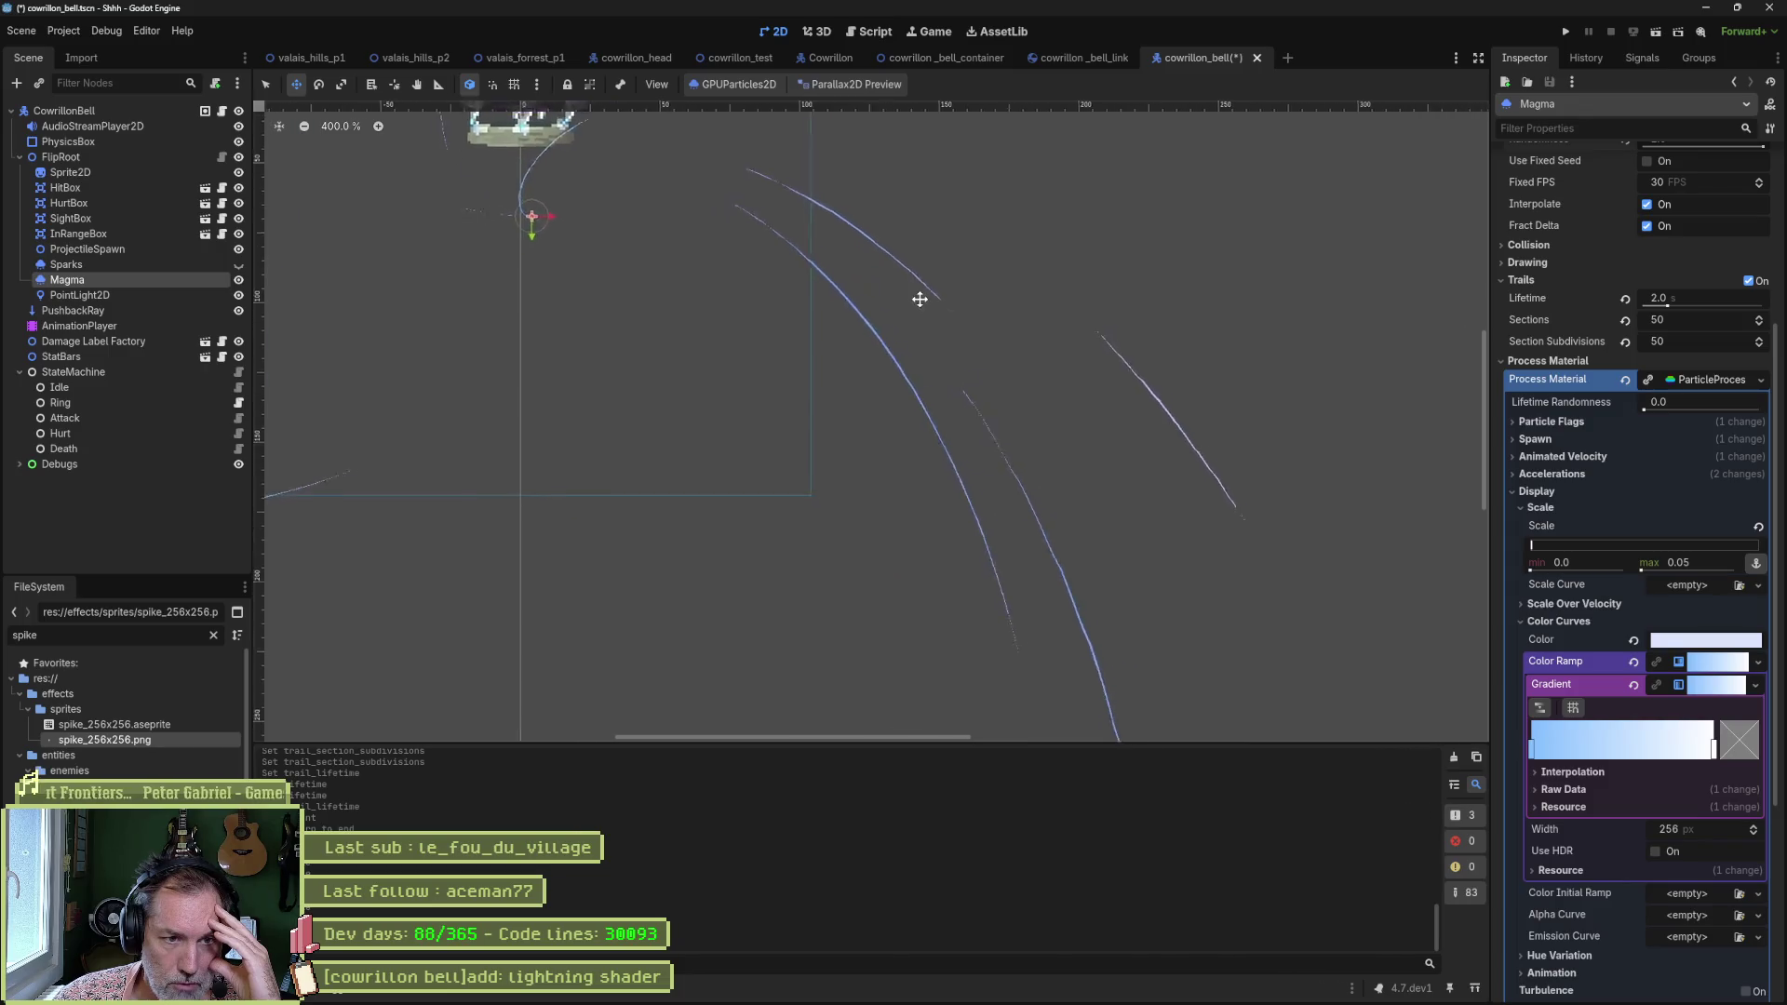
scroll(983, 444, "down", 4)
scroll(1239, 563, "down", 1)
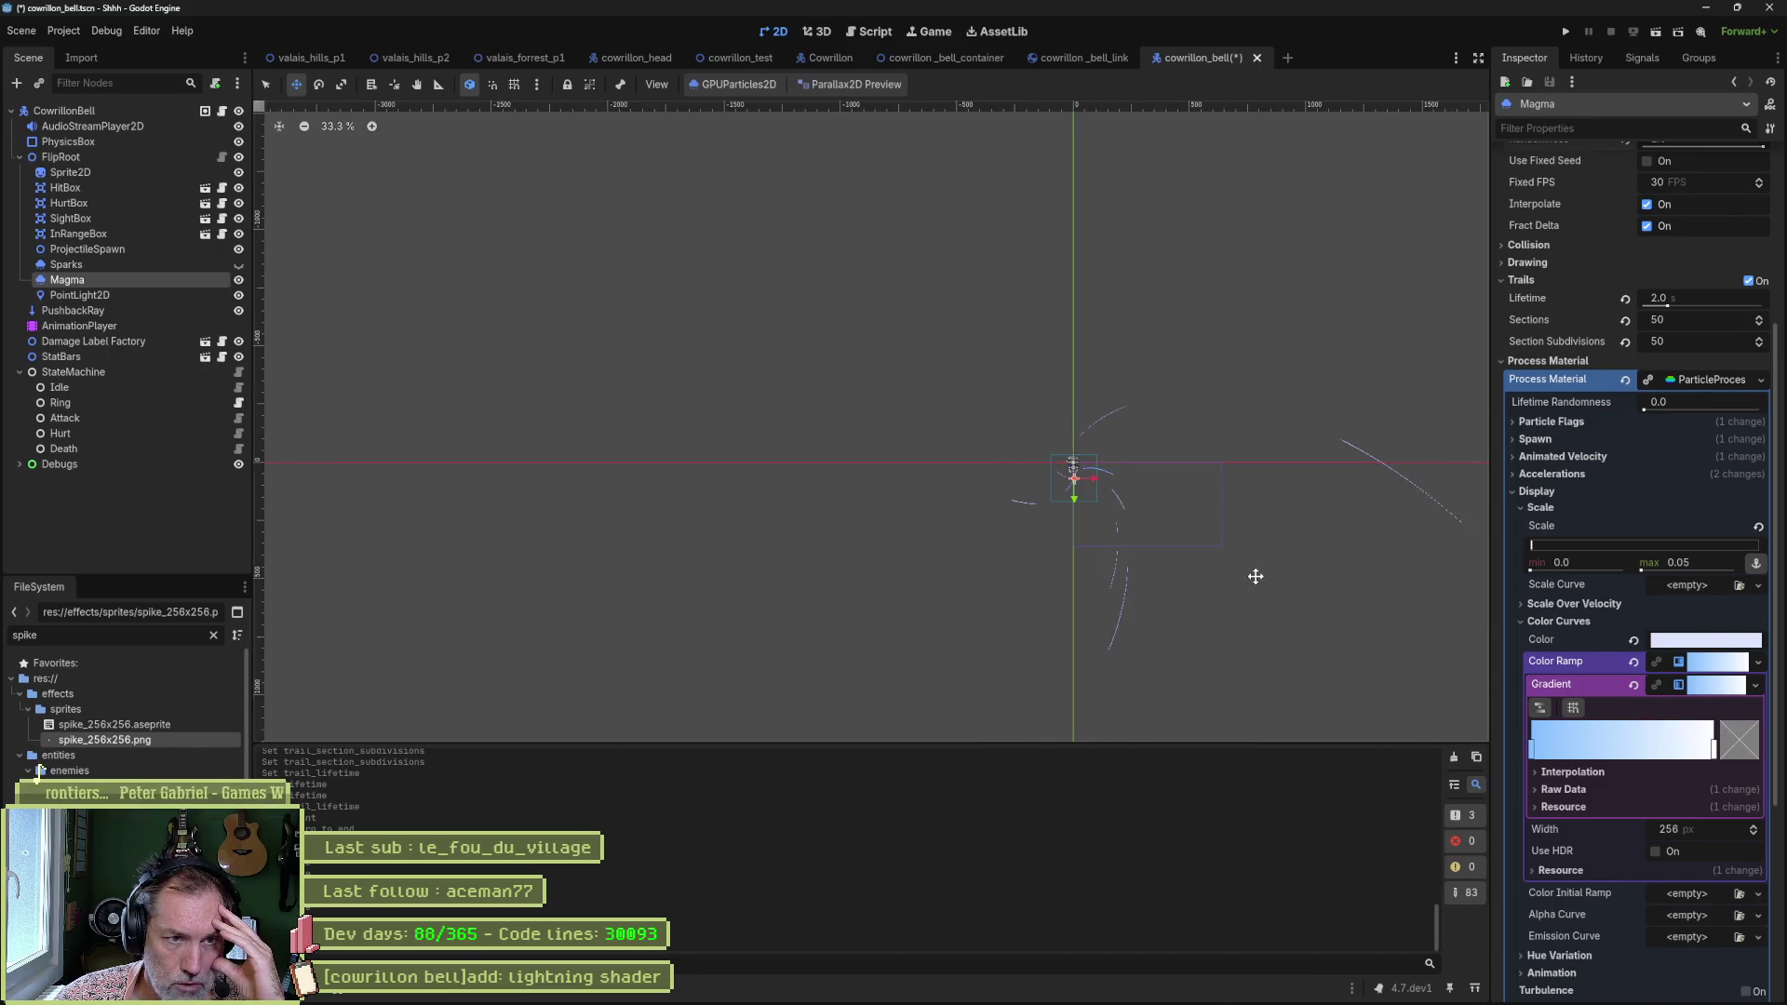
mouse_move(1257, 575)
left_mouse_down()
mouse_move(1157, 431)
mouse_move(982, 385)
mouse_move(1039, 424)
left_mouse_up()
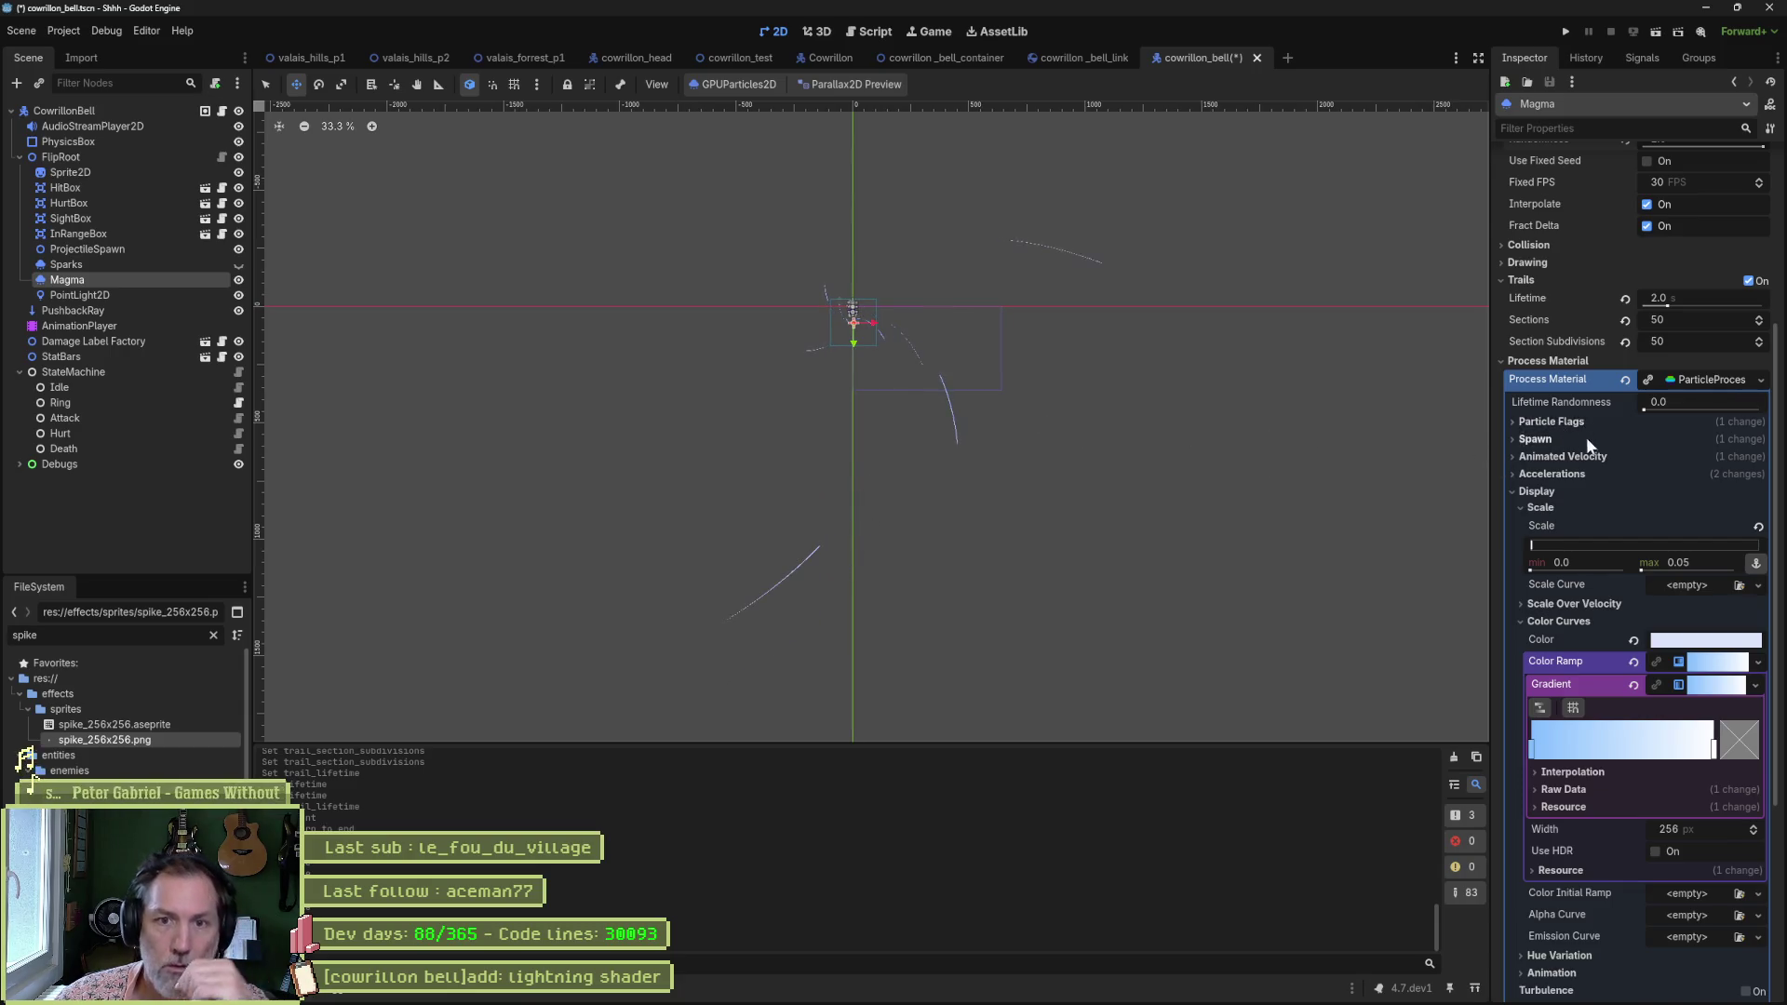
scroll(1587, 441, "up", 5)
Set the Magma particle Lifetime to 3 seconds.
left_click(1708, 337)
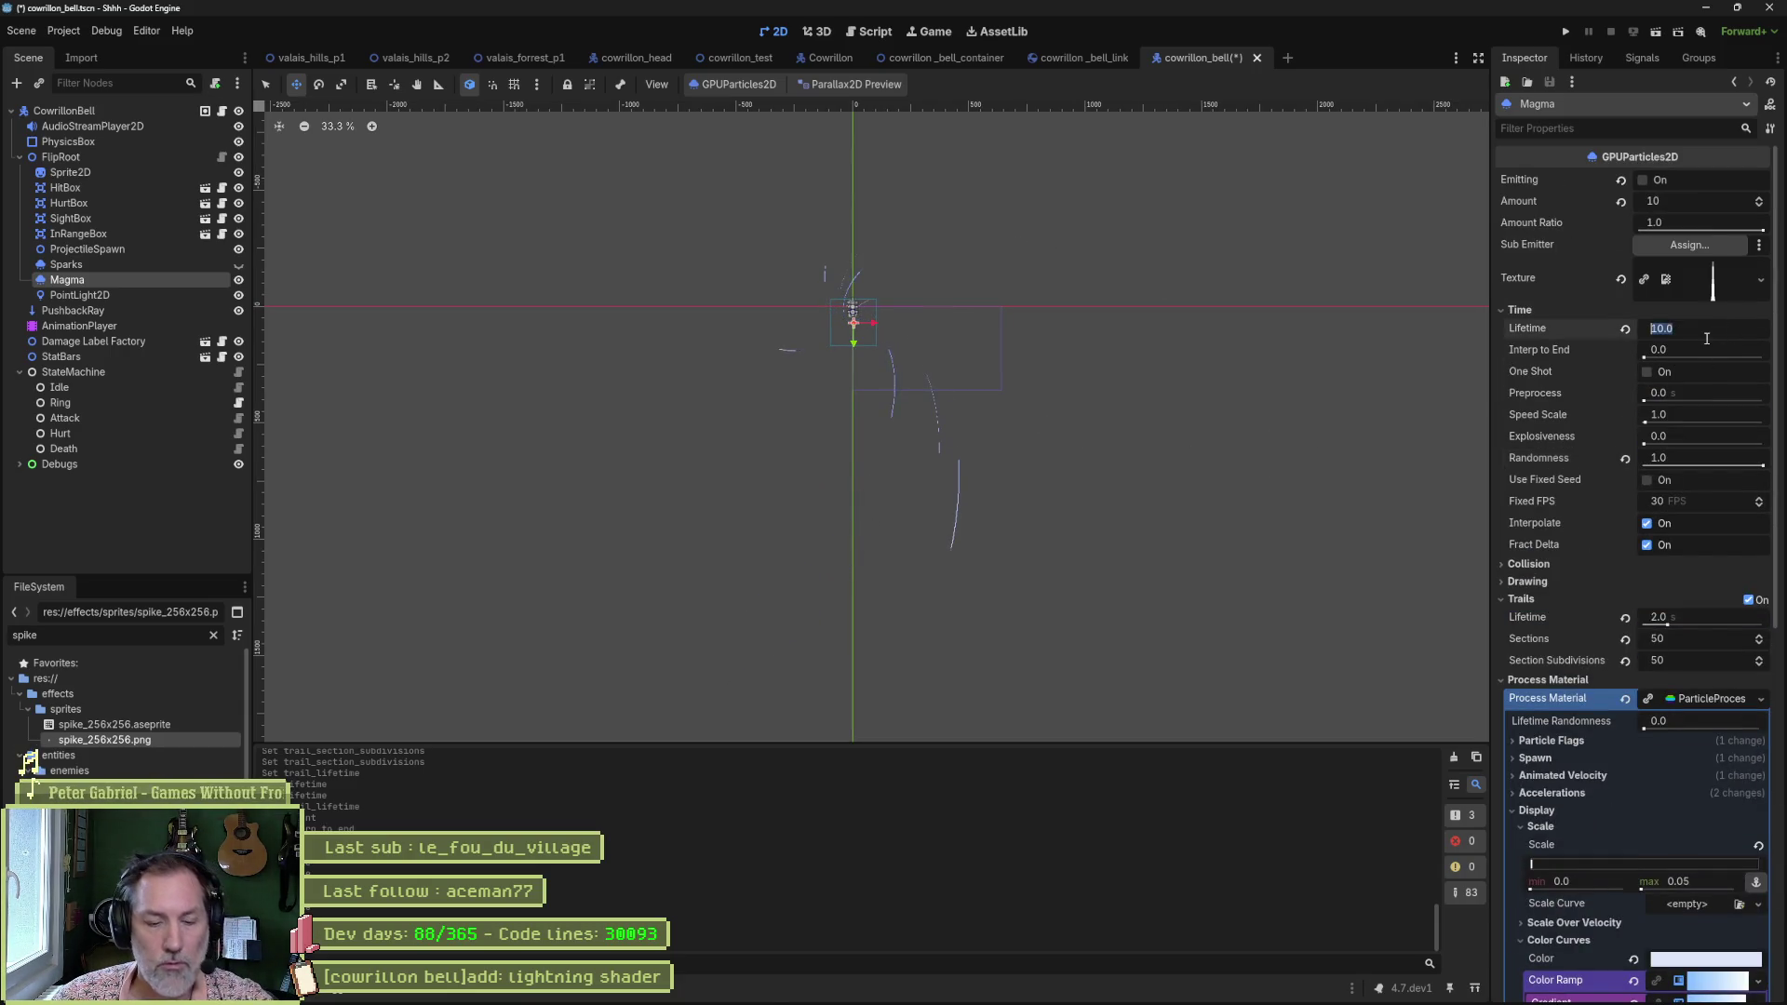
type("2")
key("Return")
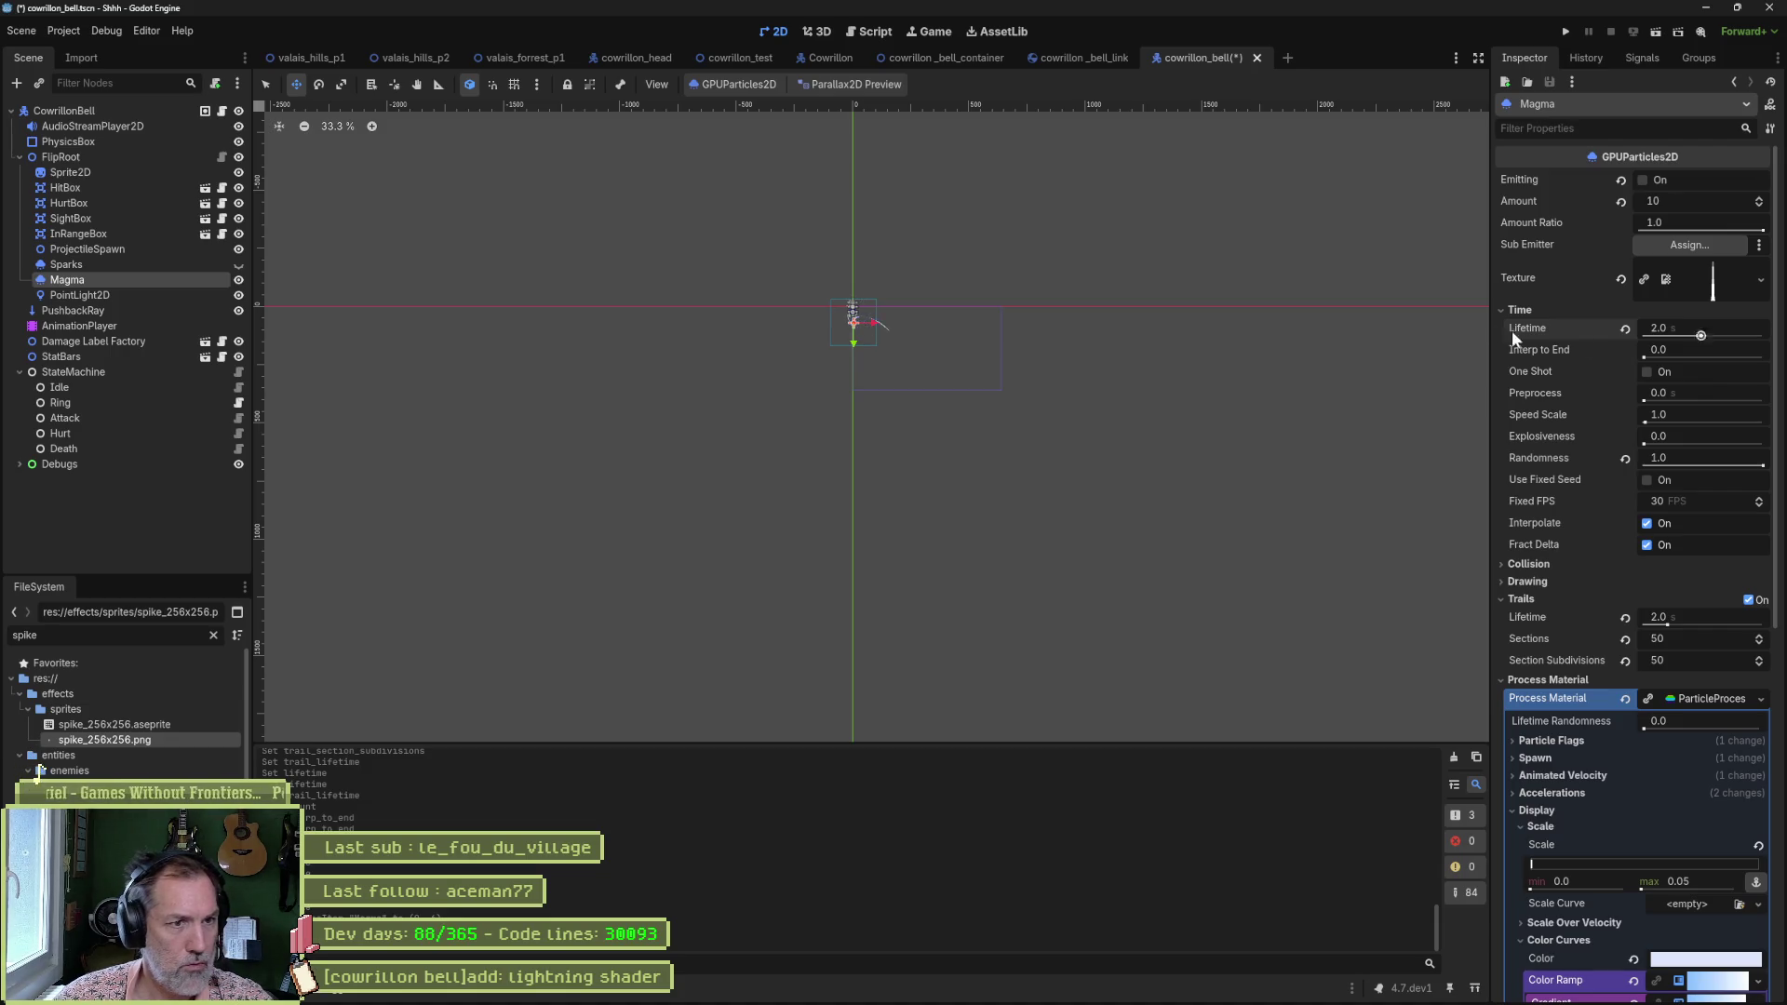
scroll(824, 307, "up", 8)
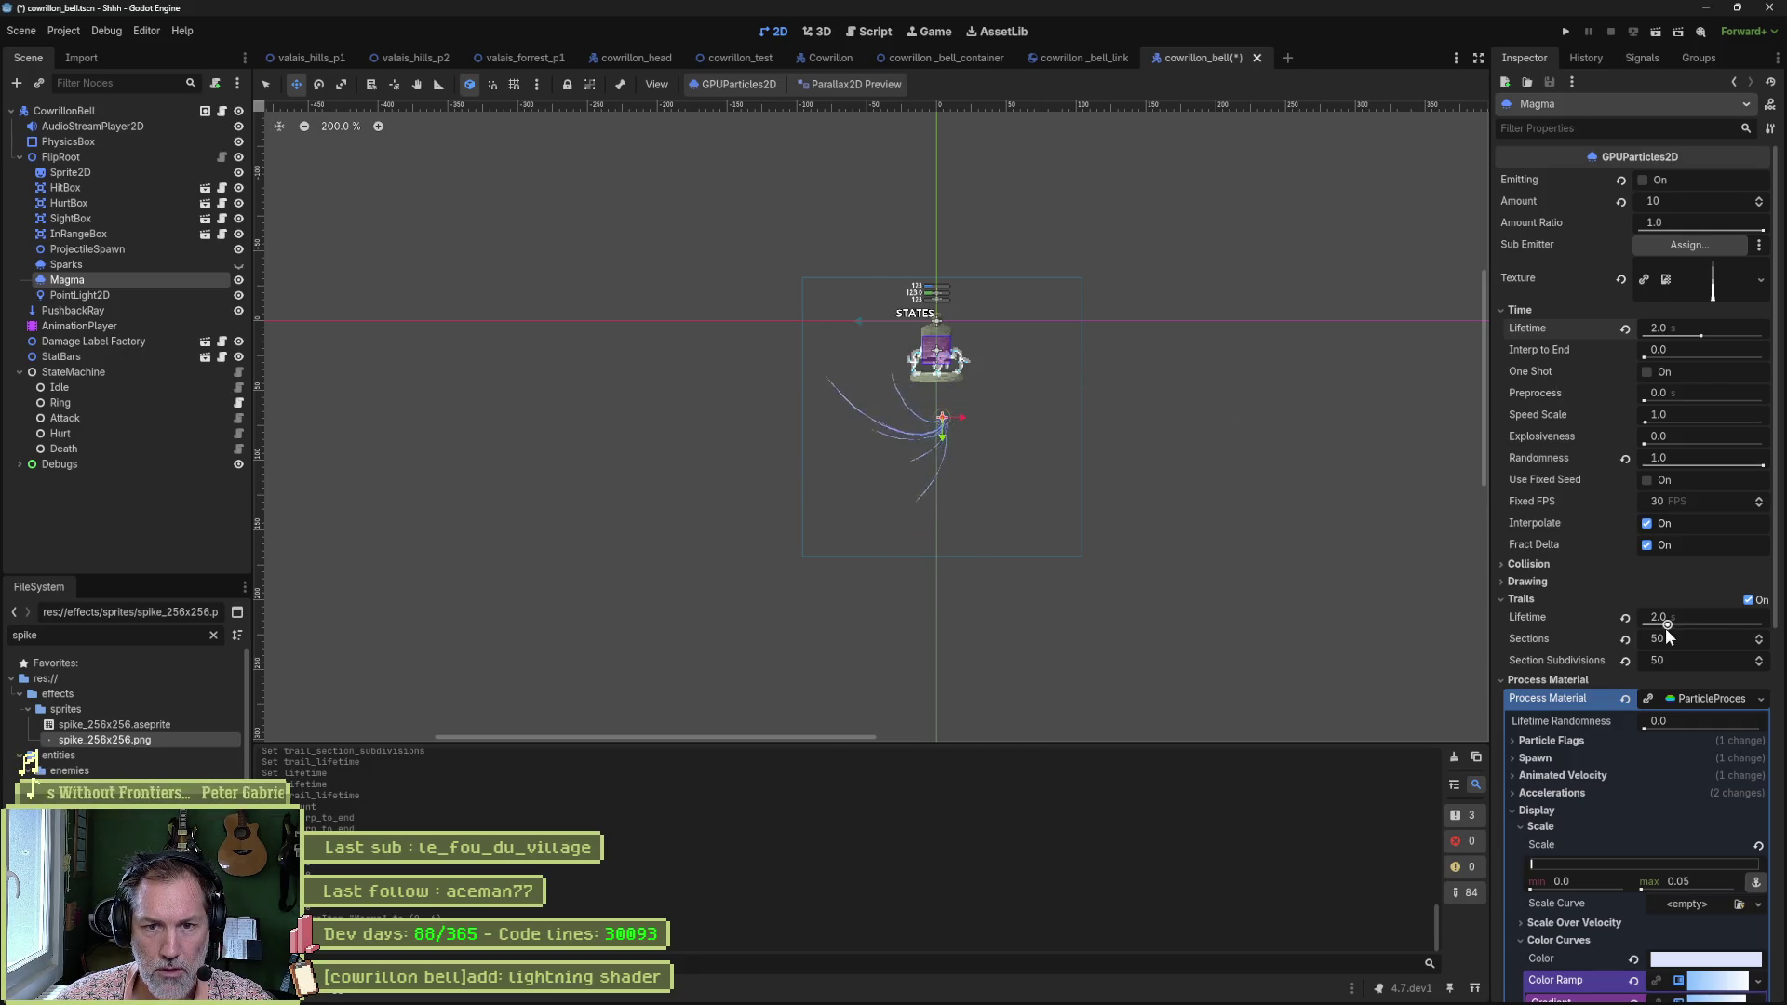
left_click(1759, 328)
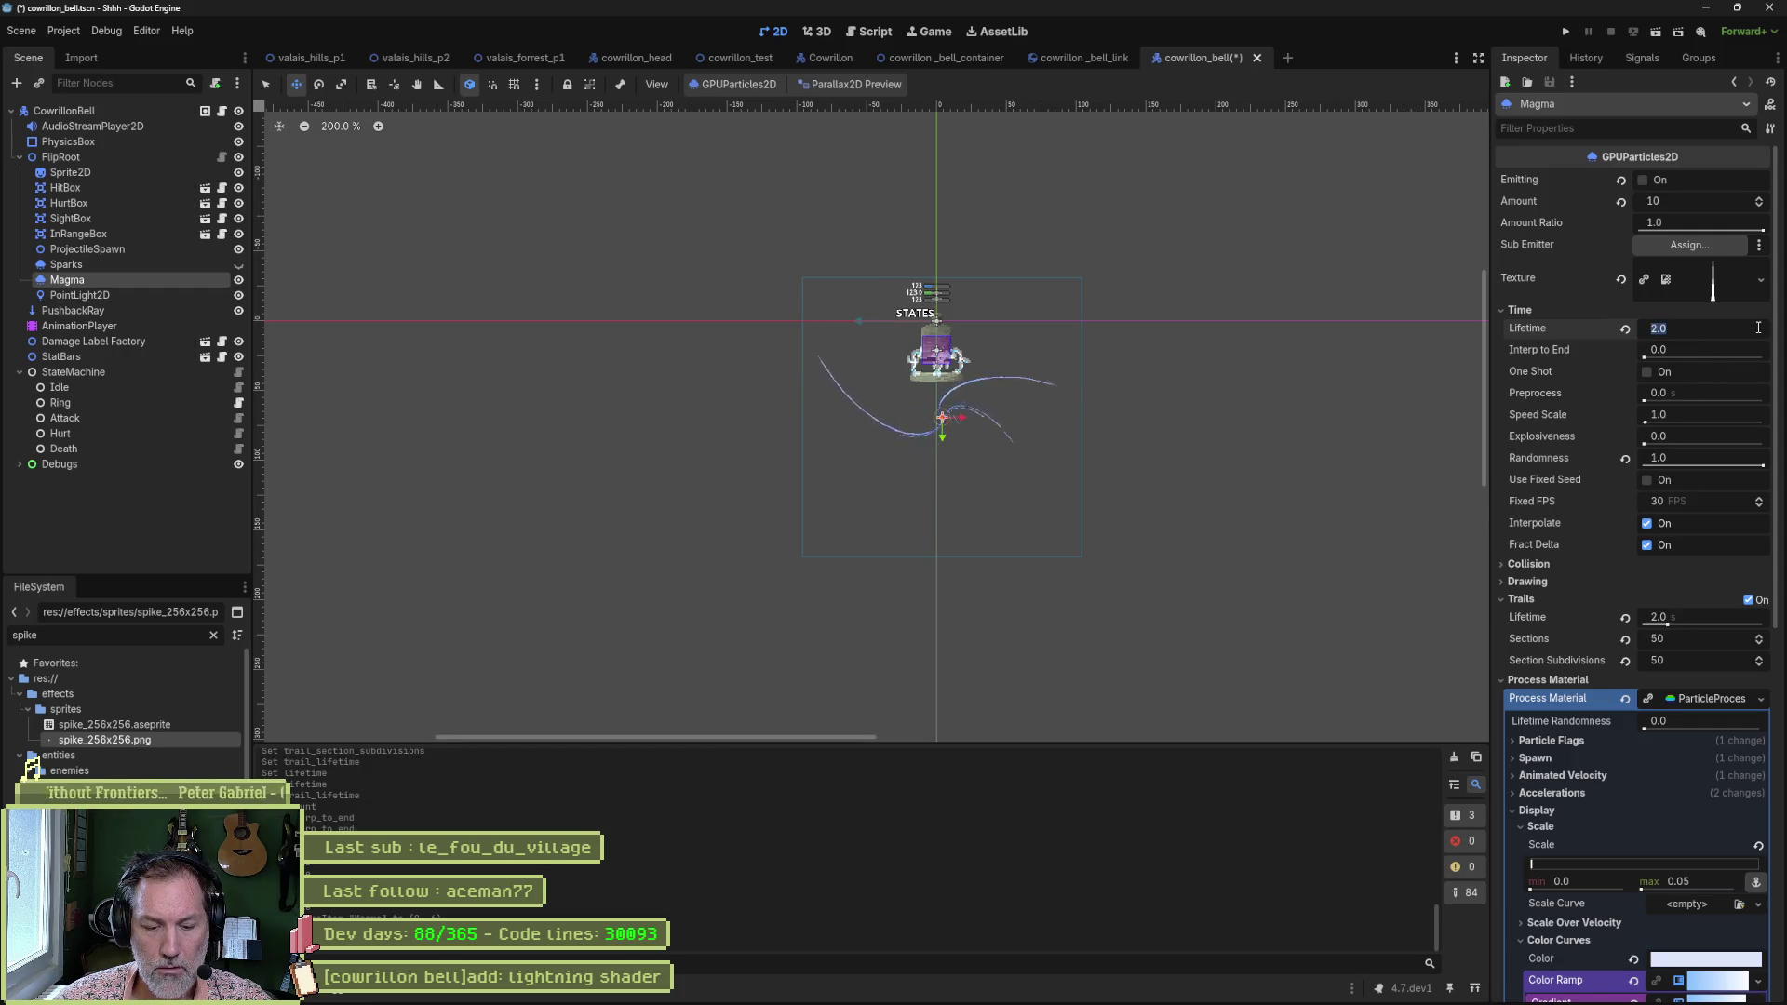
type("3")
key("Return")
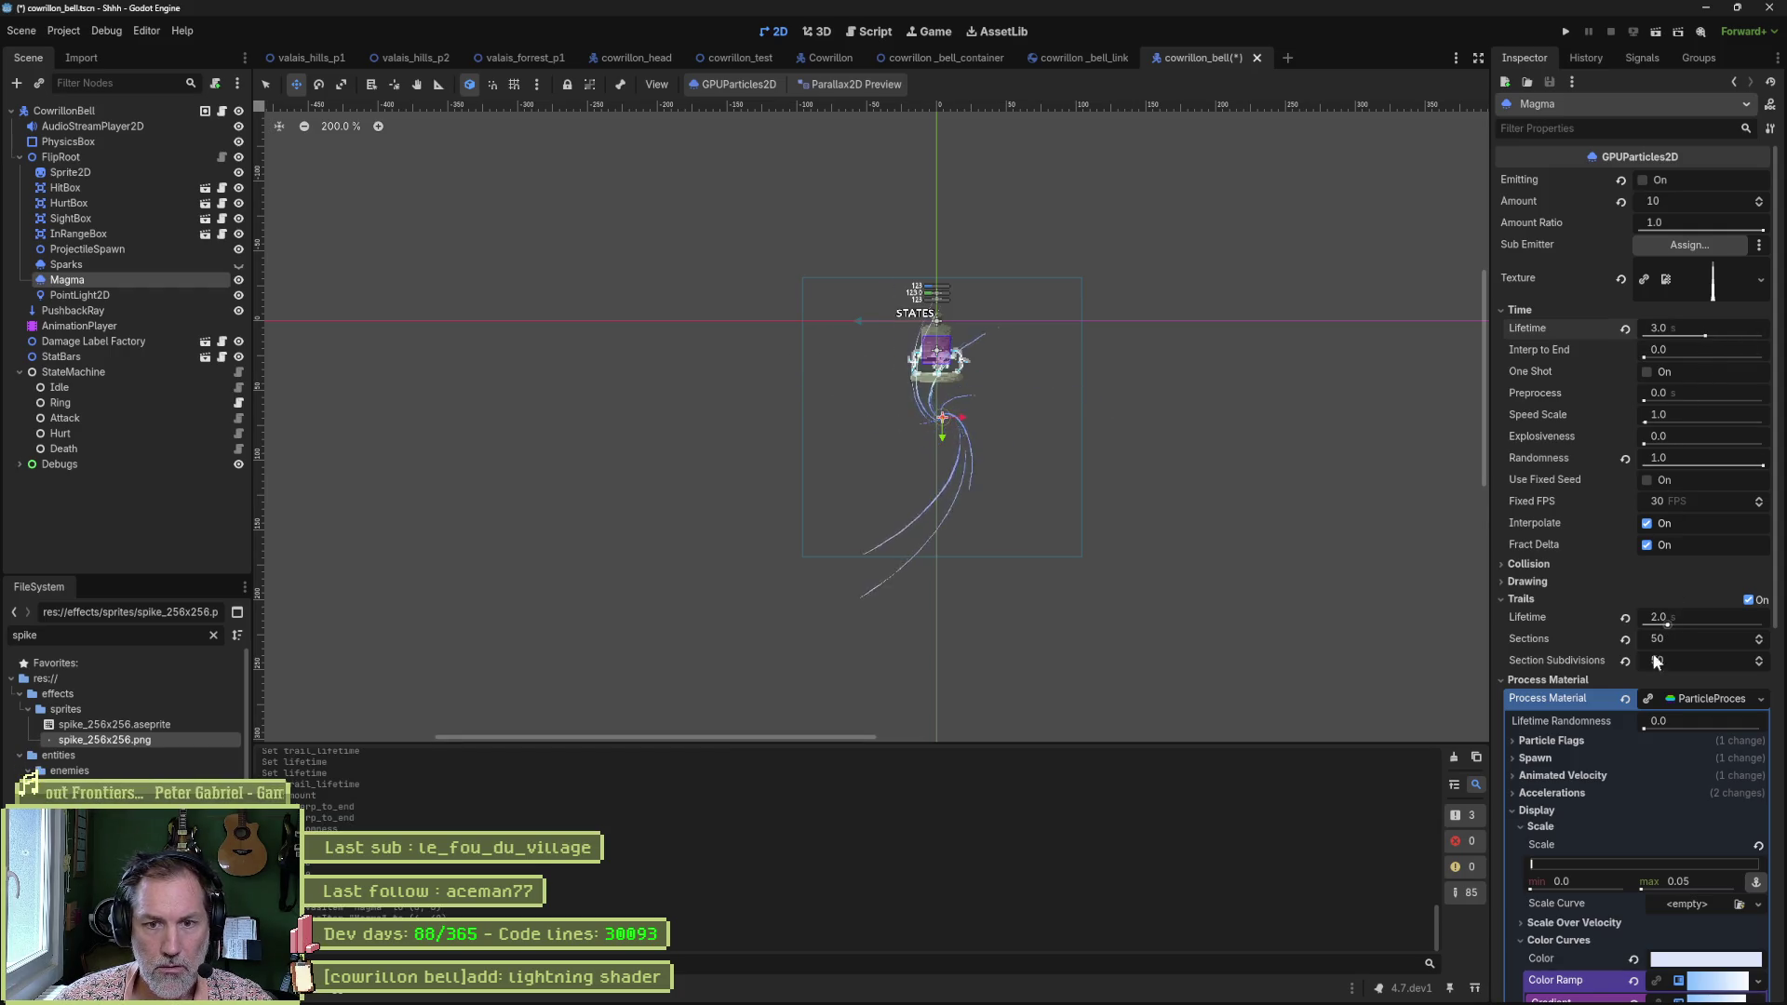
Set the Trails Lifetime to 1.5 seconds.
left_click(1704, 614)
type("10")
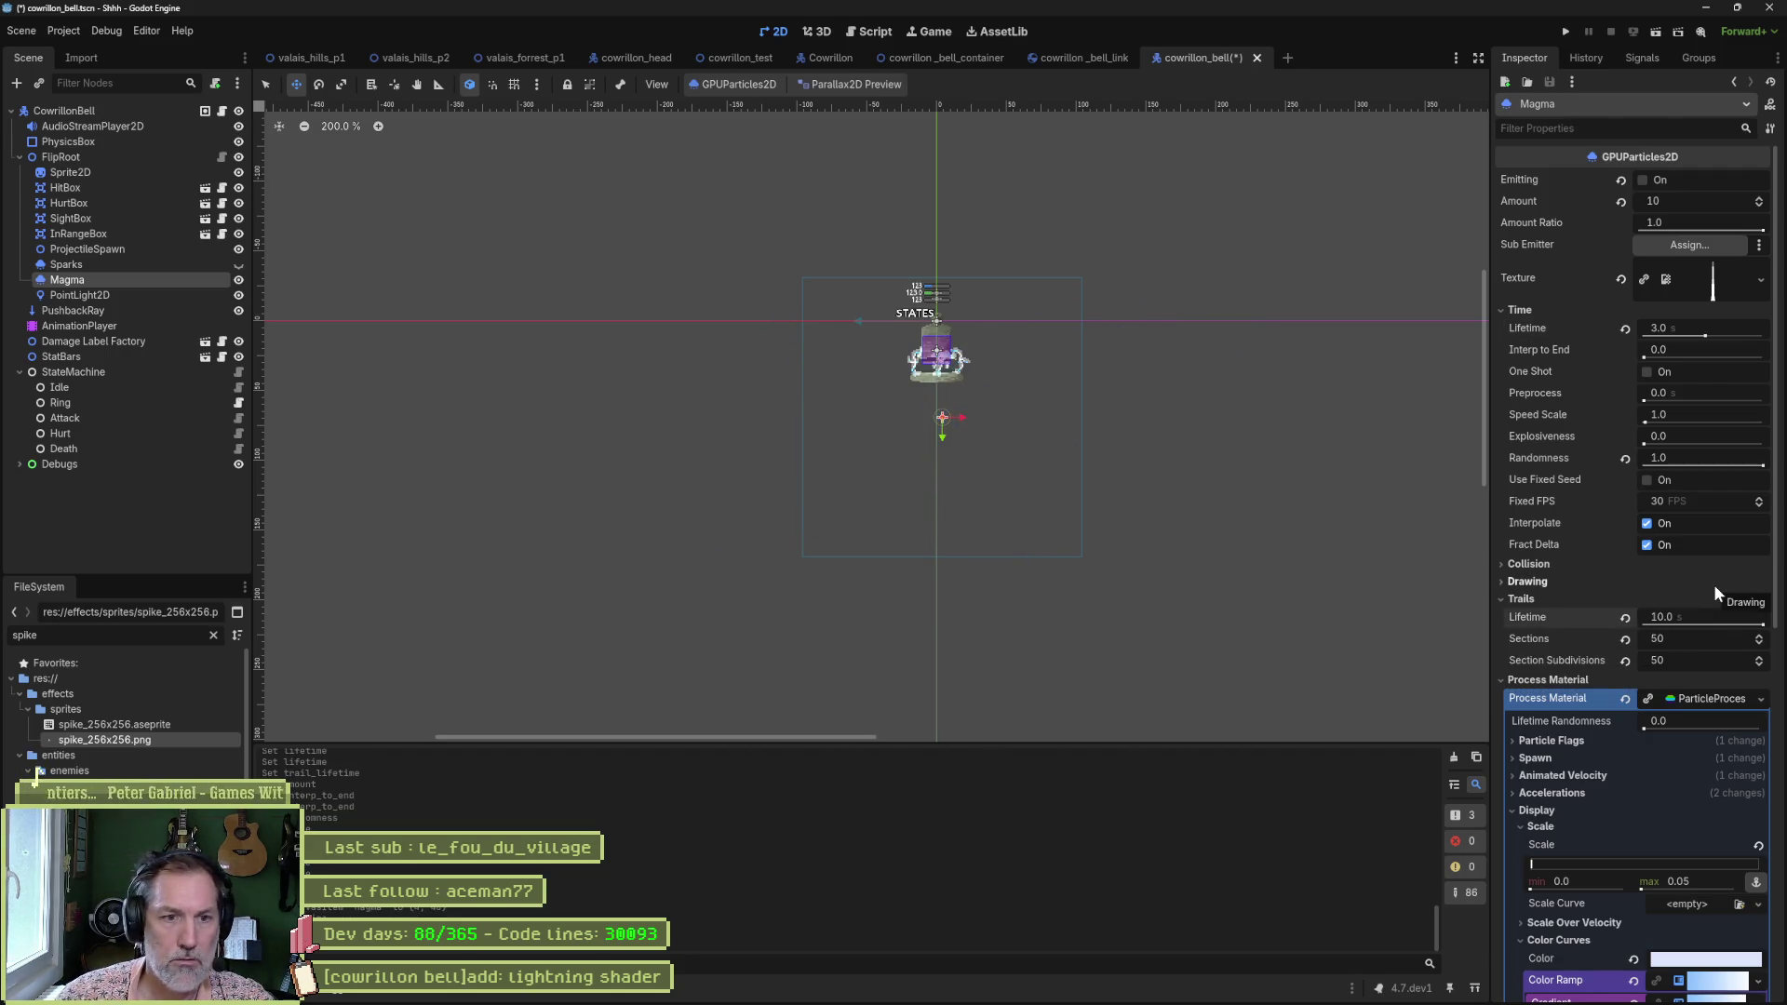
key("Return")
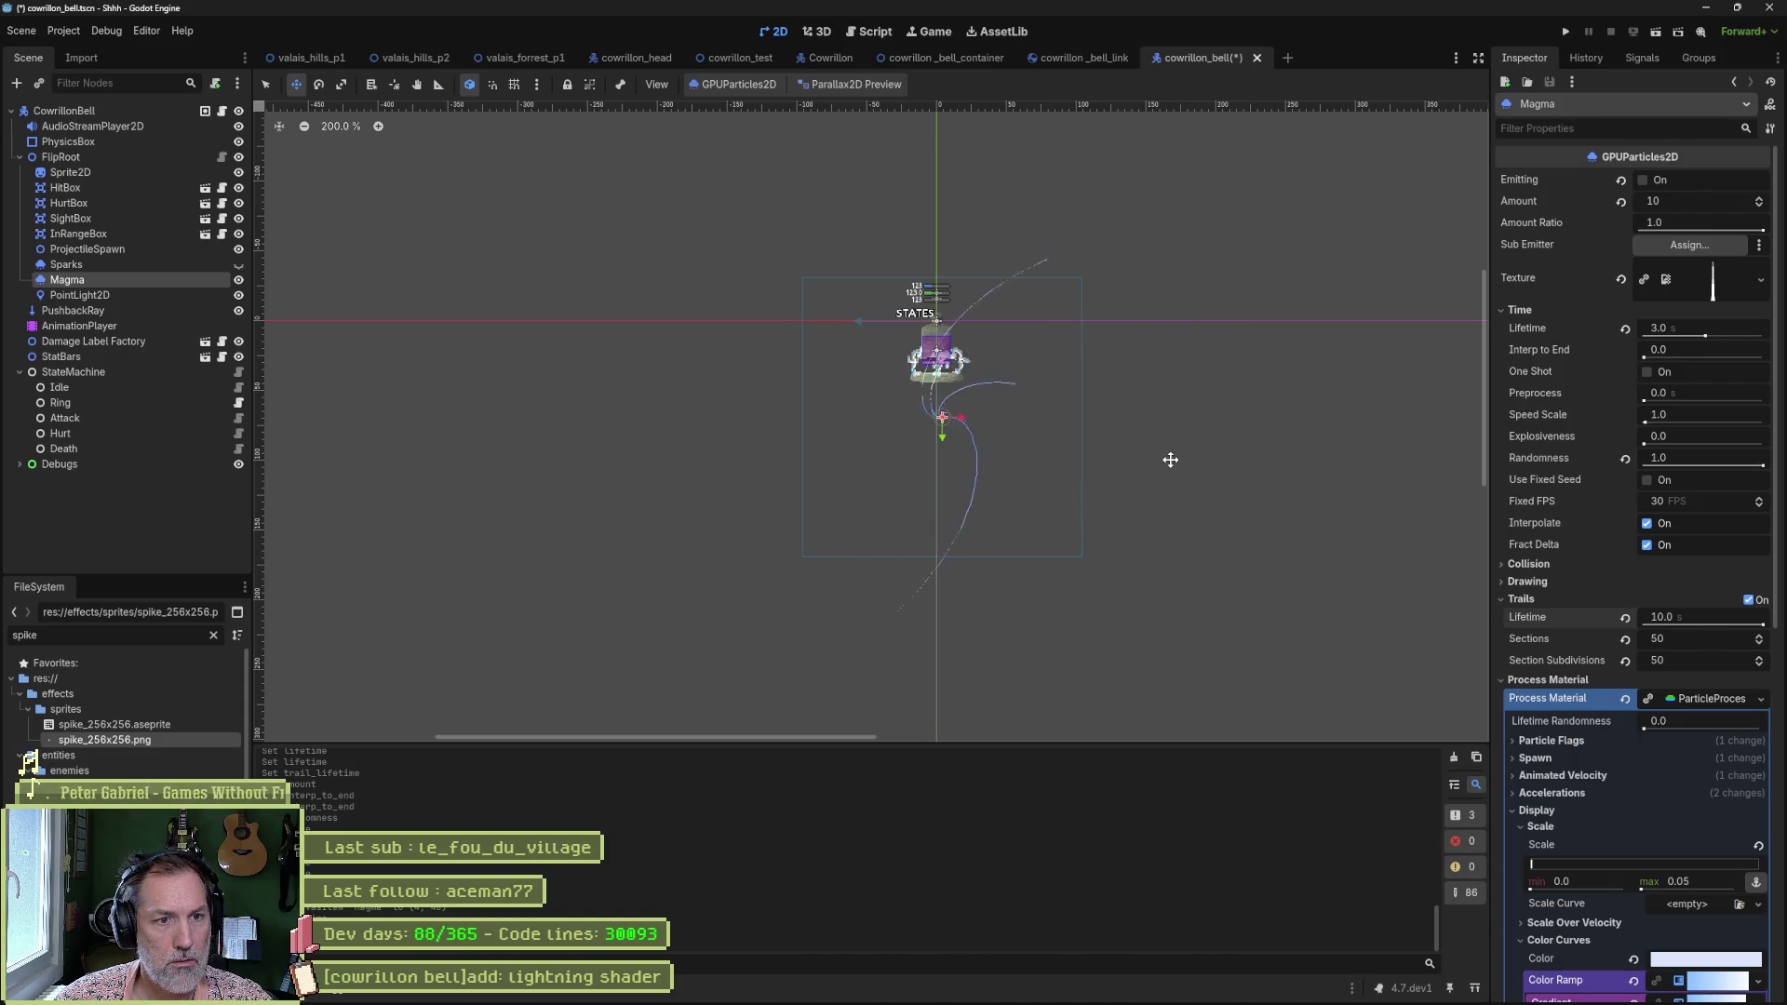
left_click(1626, 617)
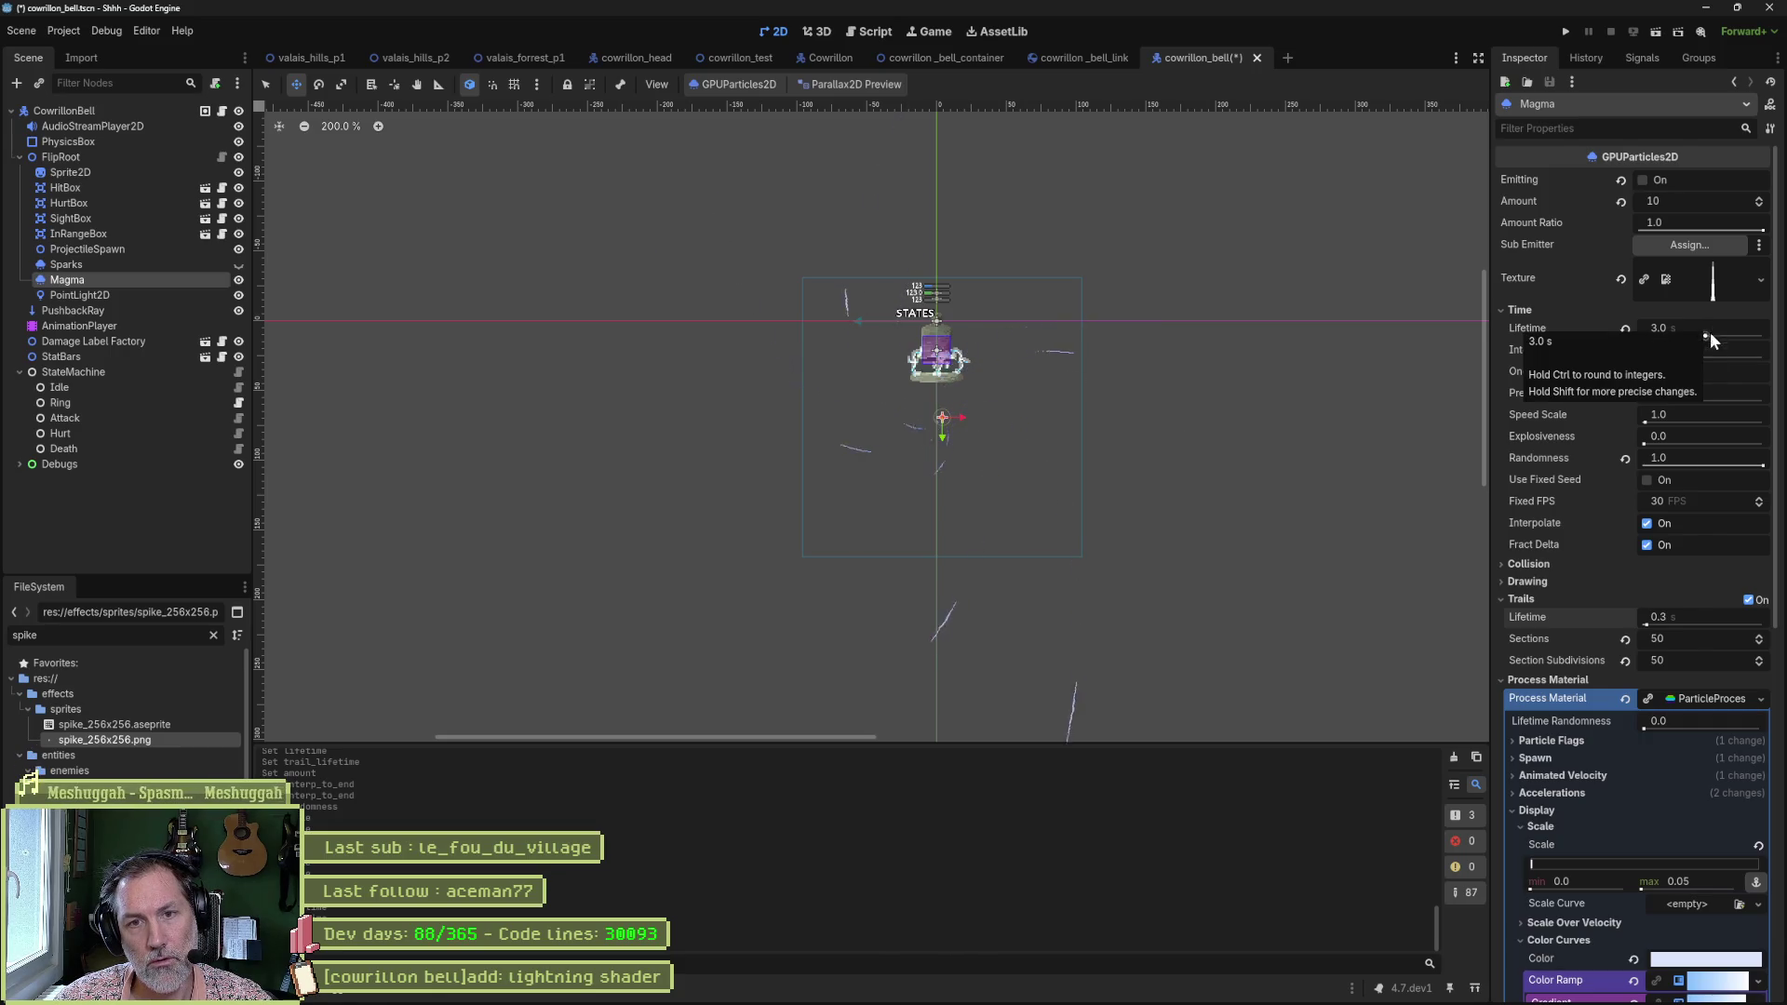
left_click_drag(1695, 615, 1693, 624)
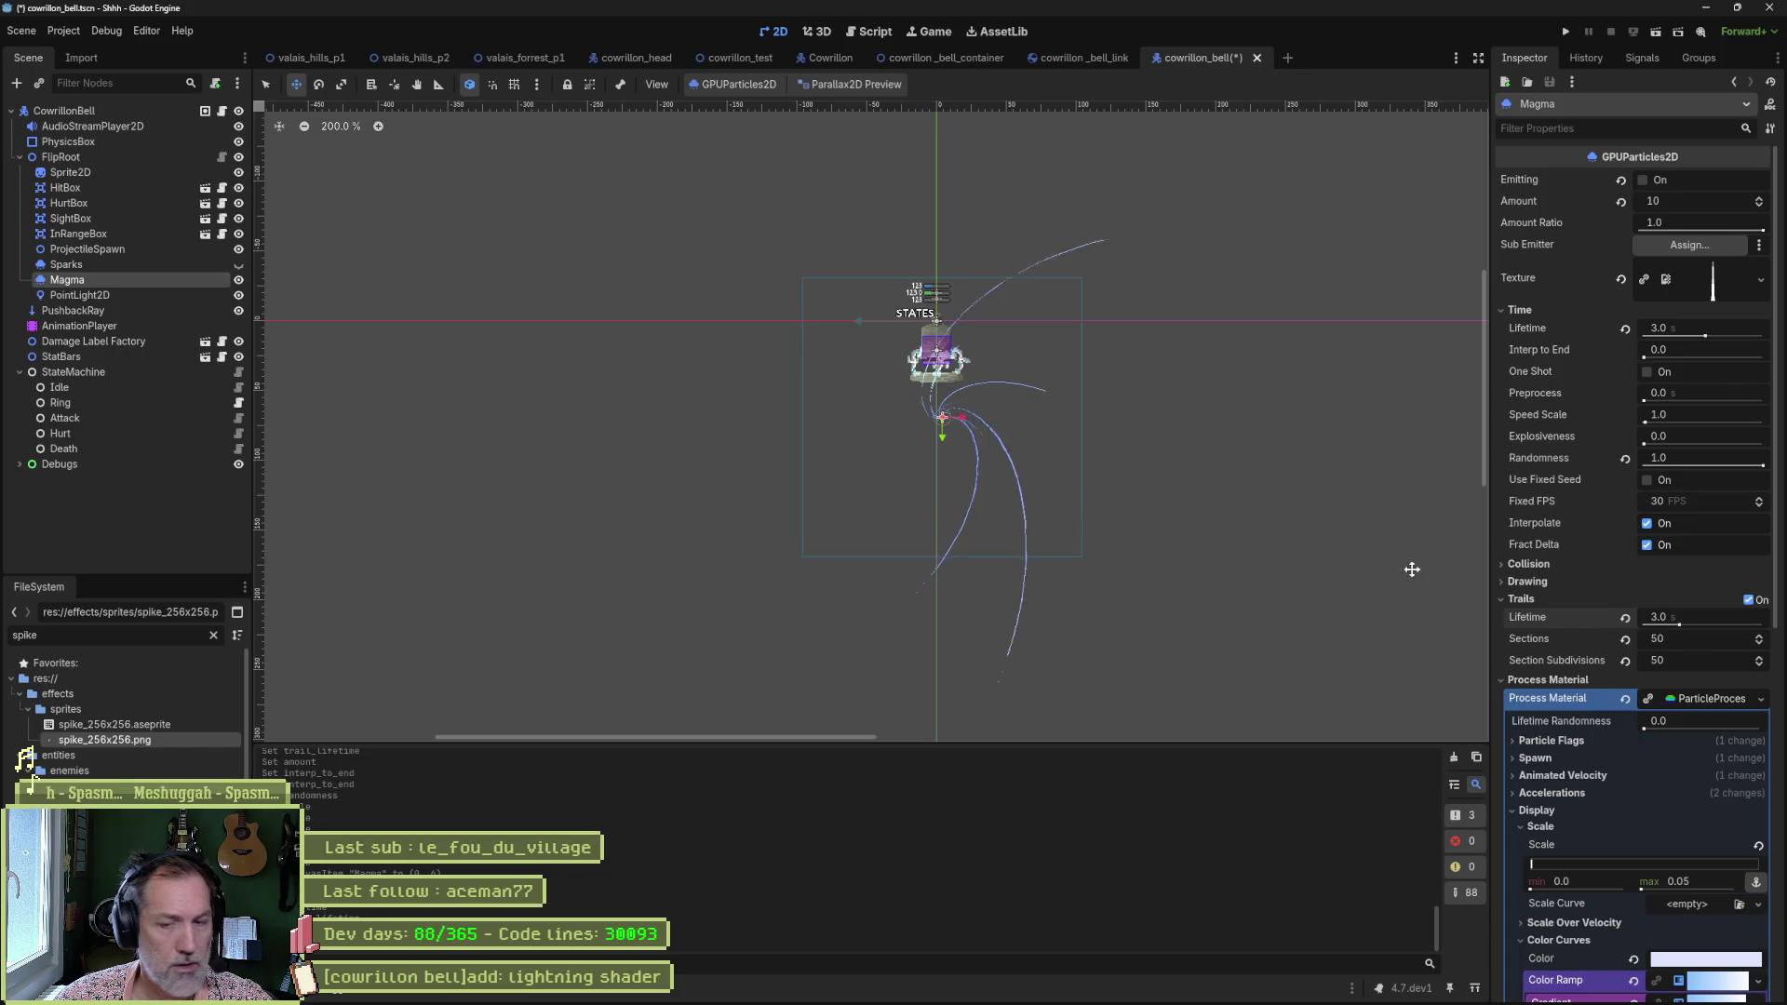
left_click(1713, 615)
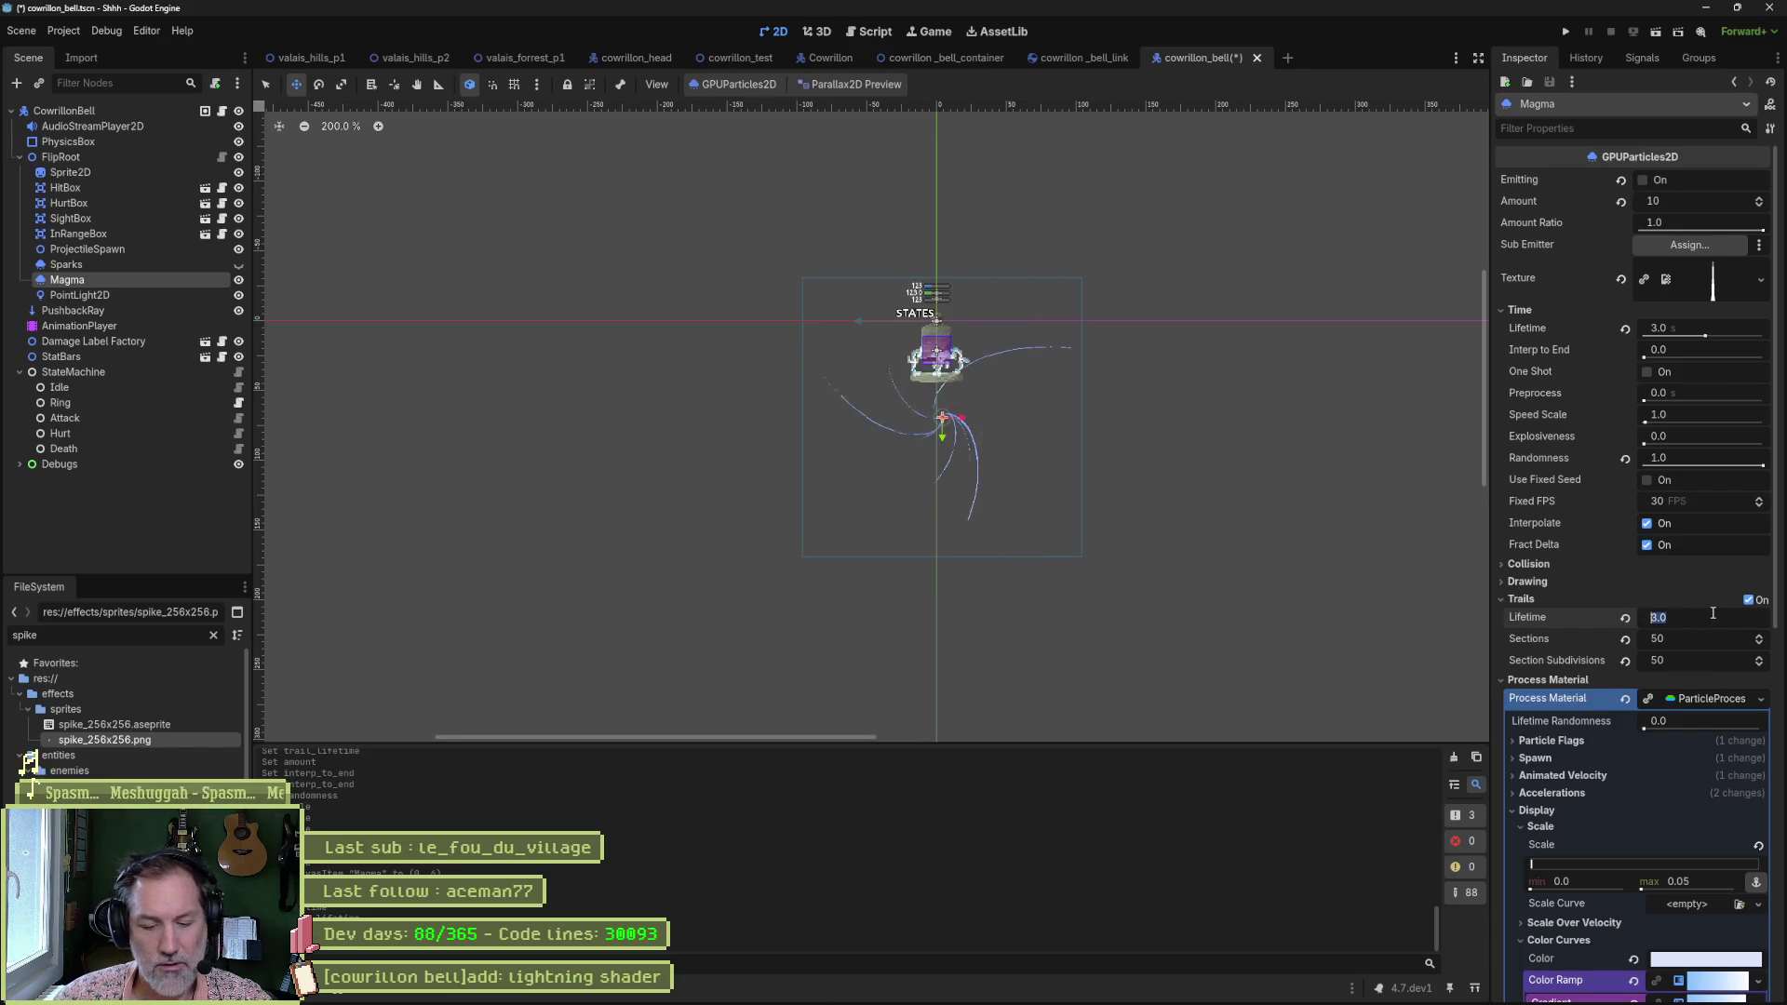
type("1.5")
key("Return")
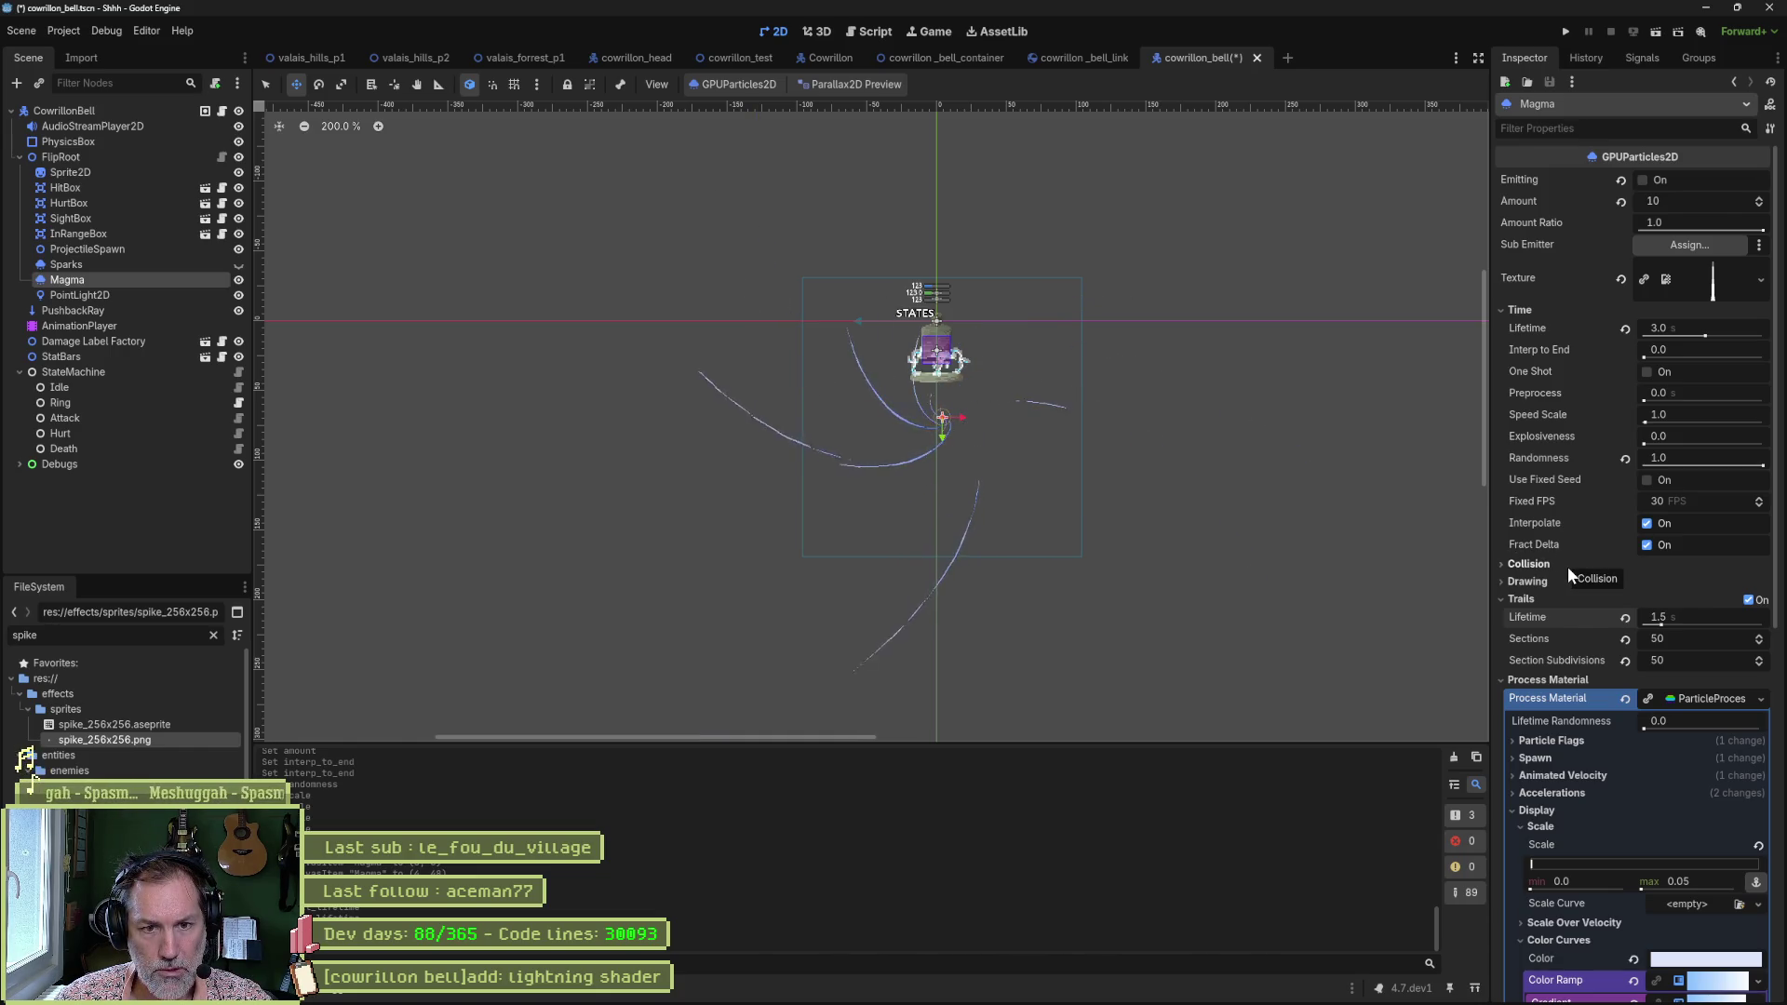
Zoom in on the particle spiral, toggle Trails off and back on, then switch to the browser.
scroll(927, 405, "up", 5)
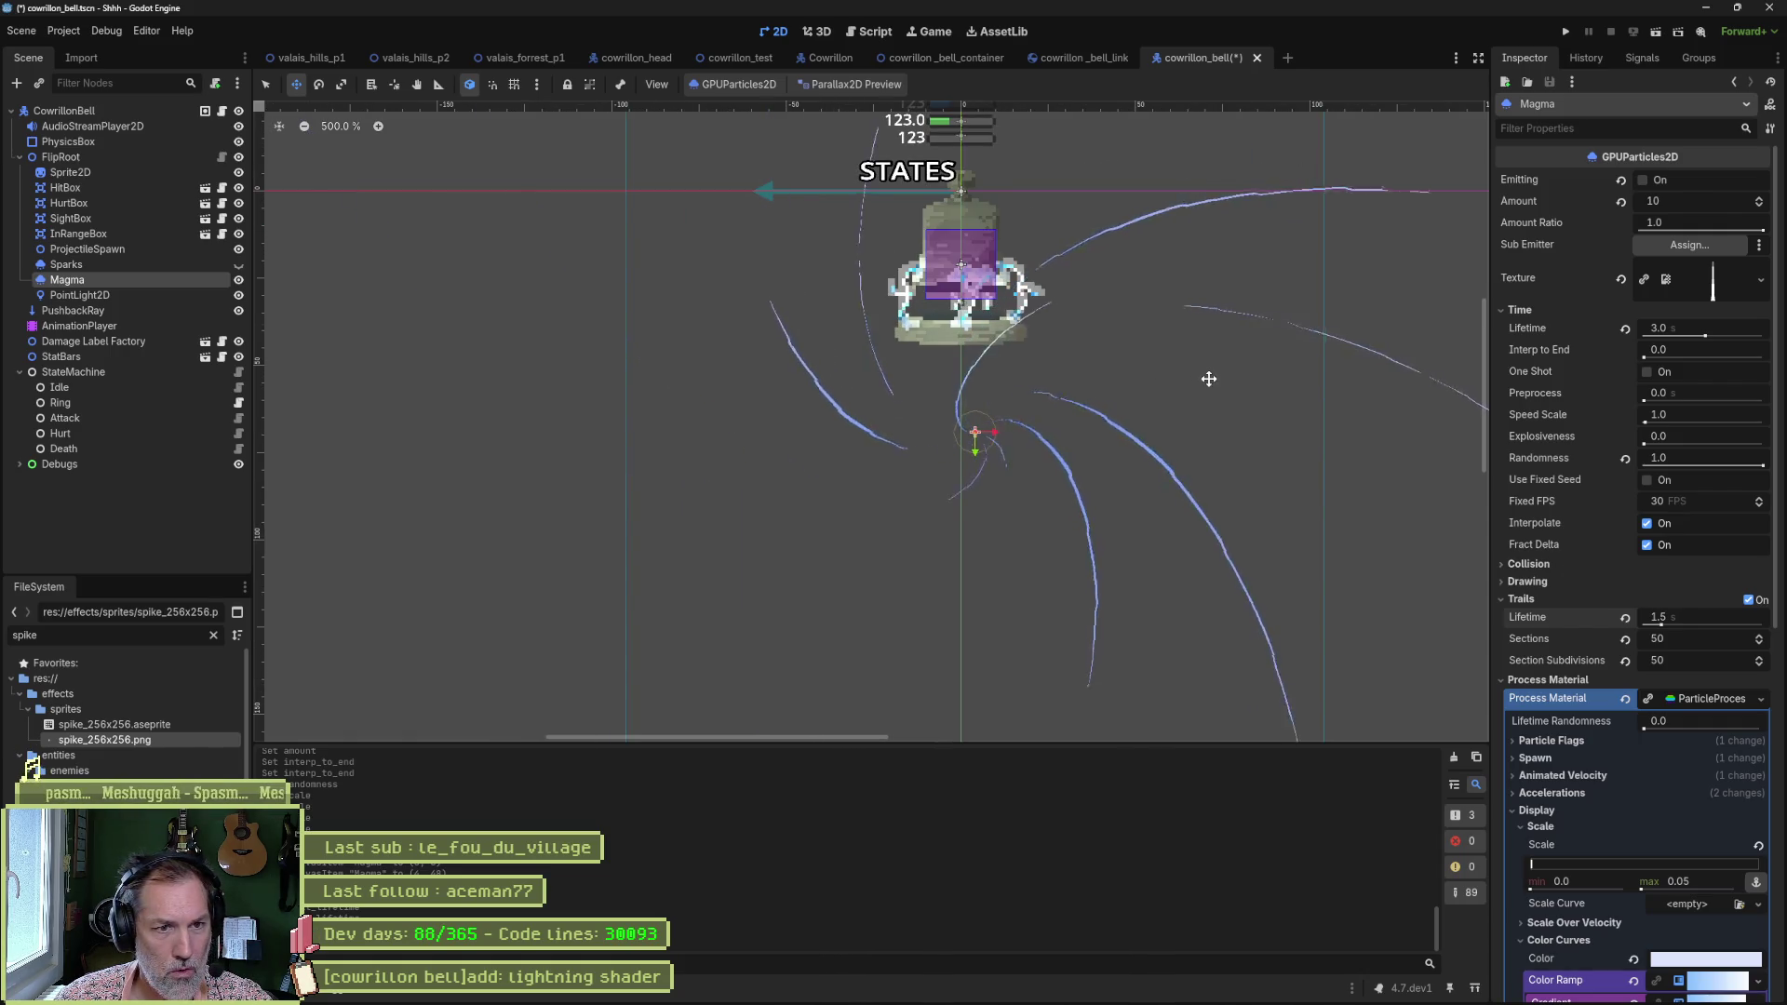
left_click_drag(1209, 379, 1191, 406)
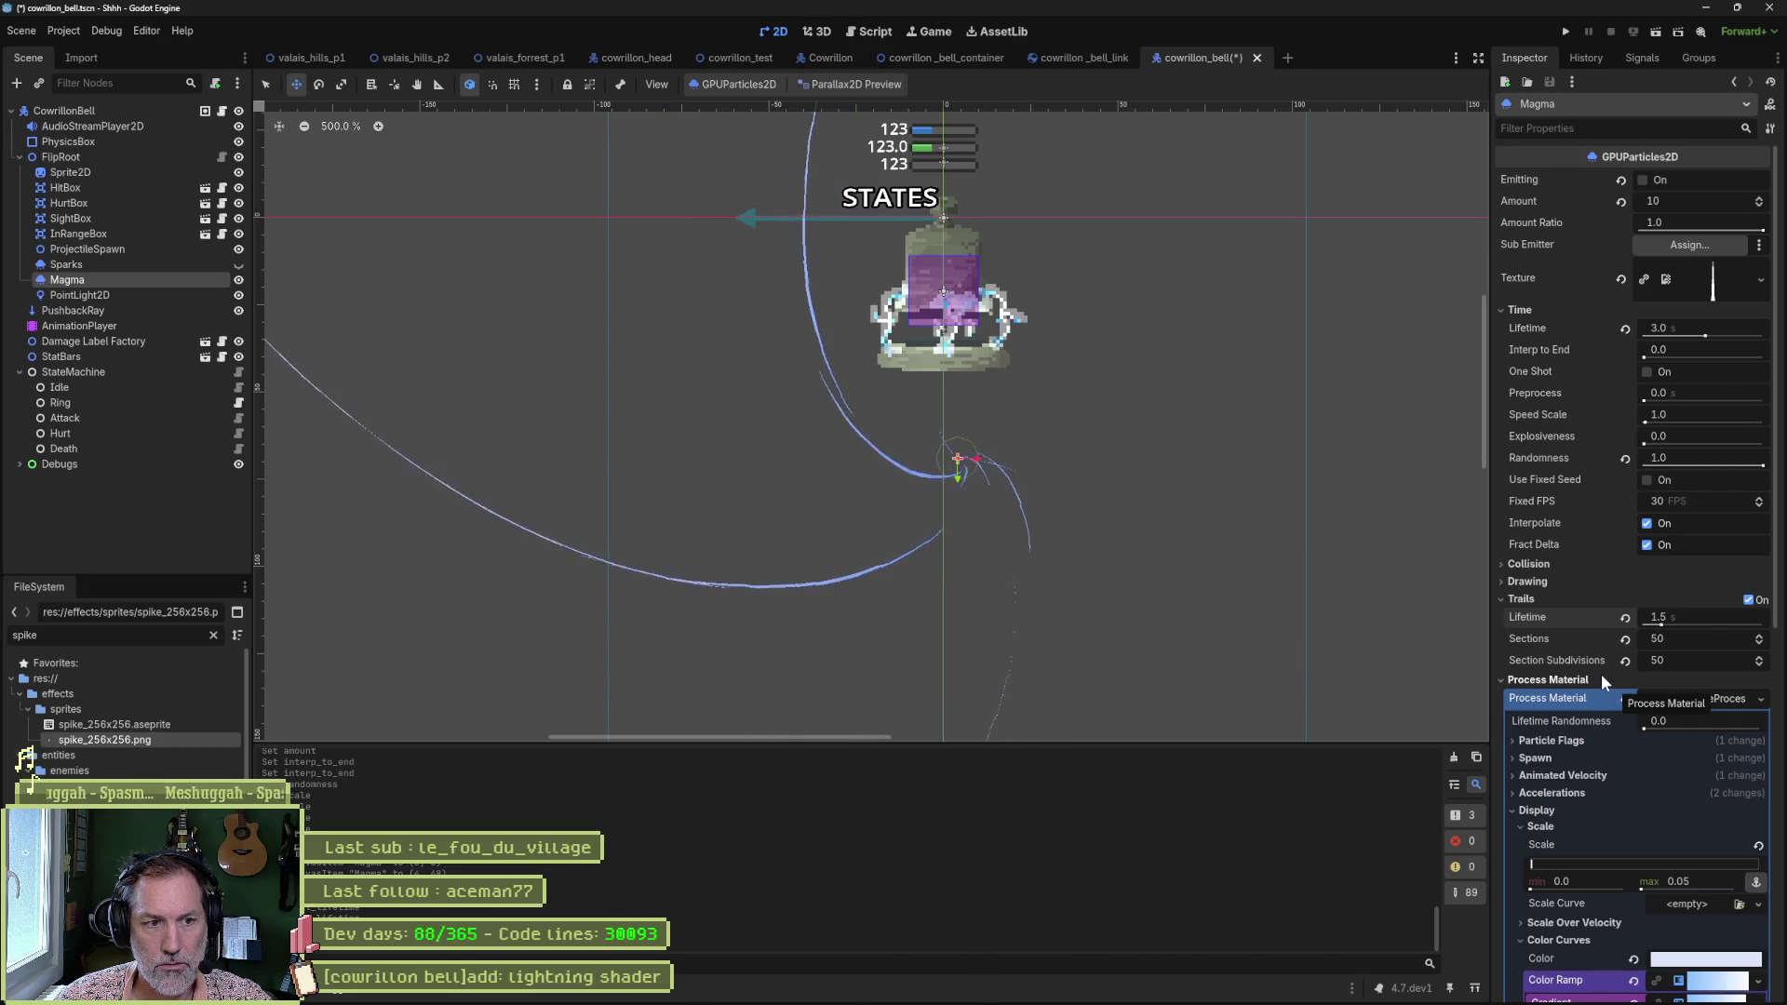
left_click(1750, 599)
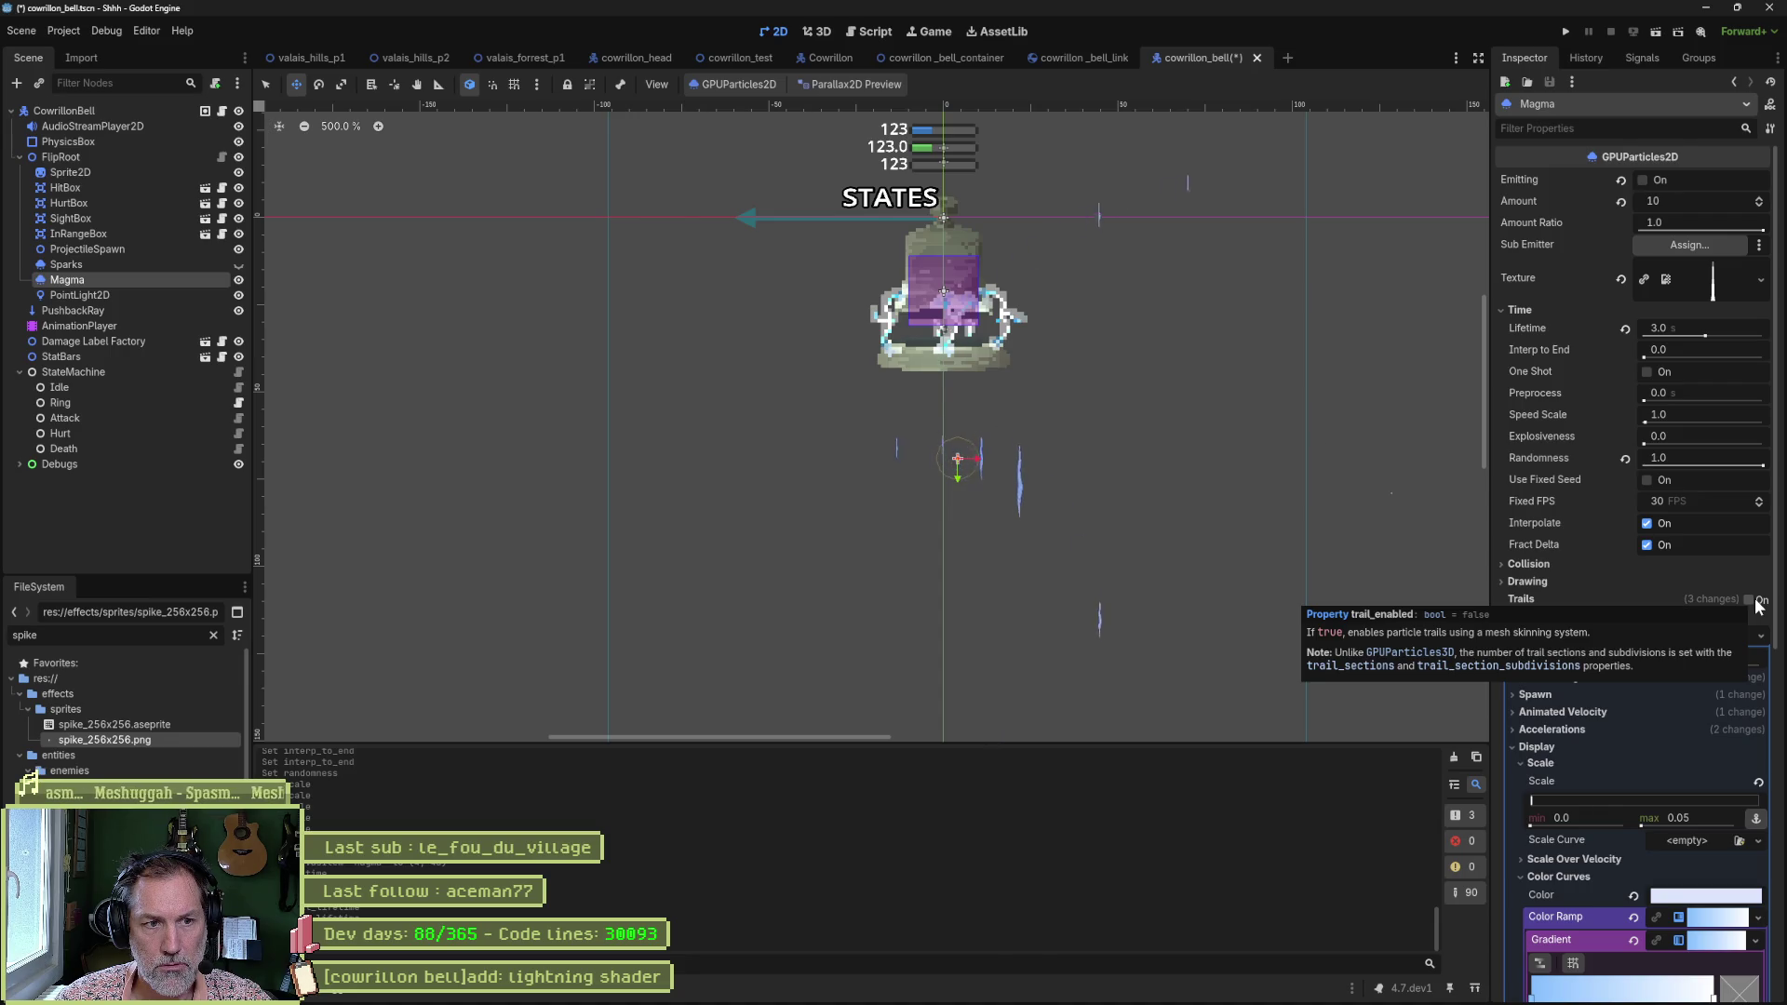
left_click(1758, 601)
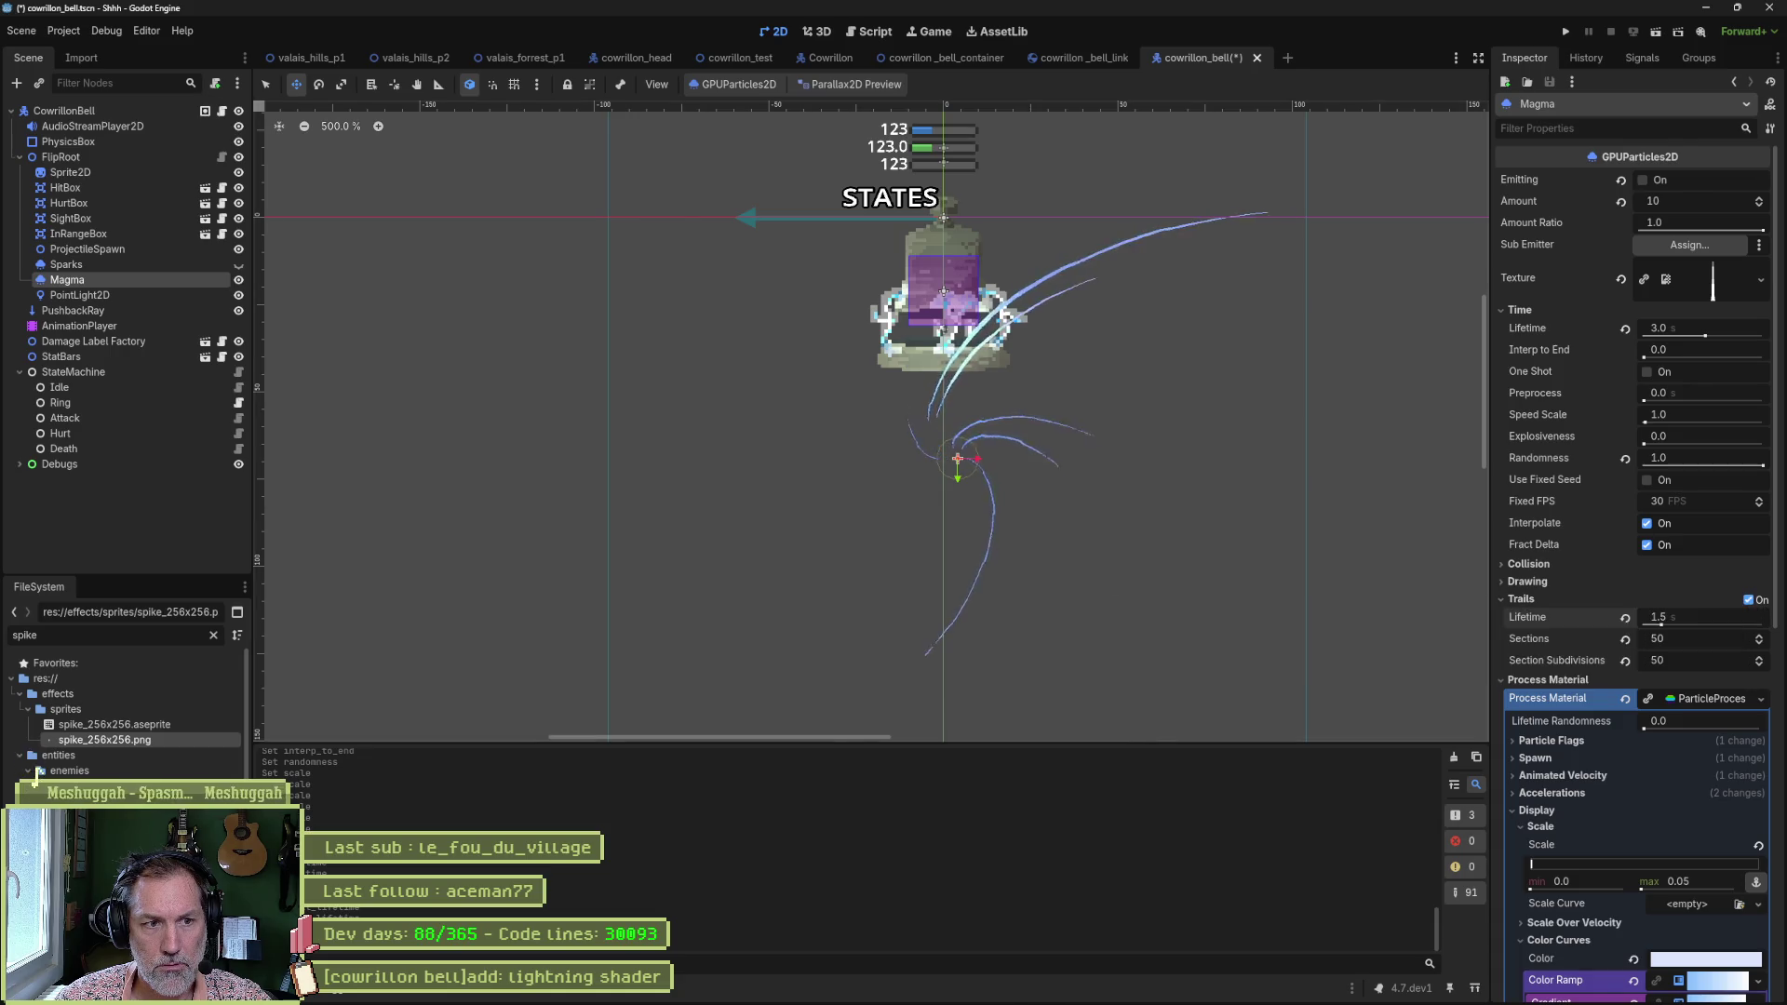
left_click(875, 990)
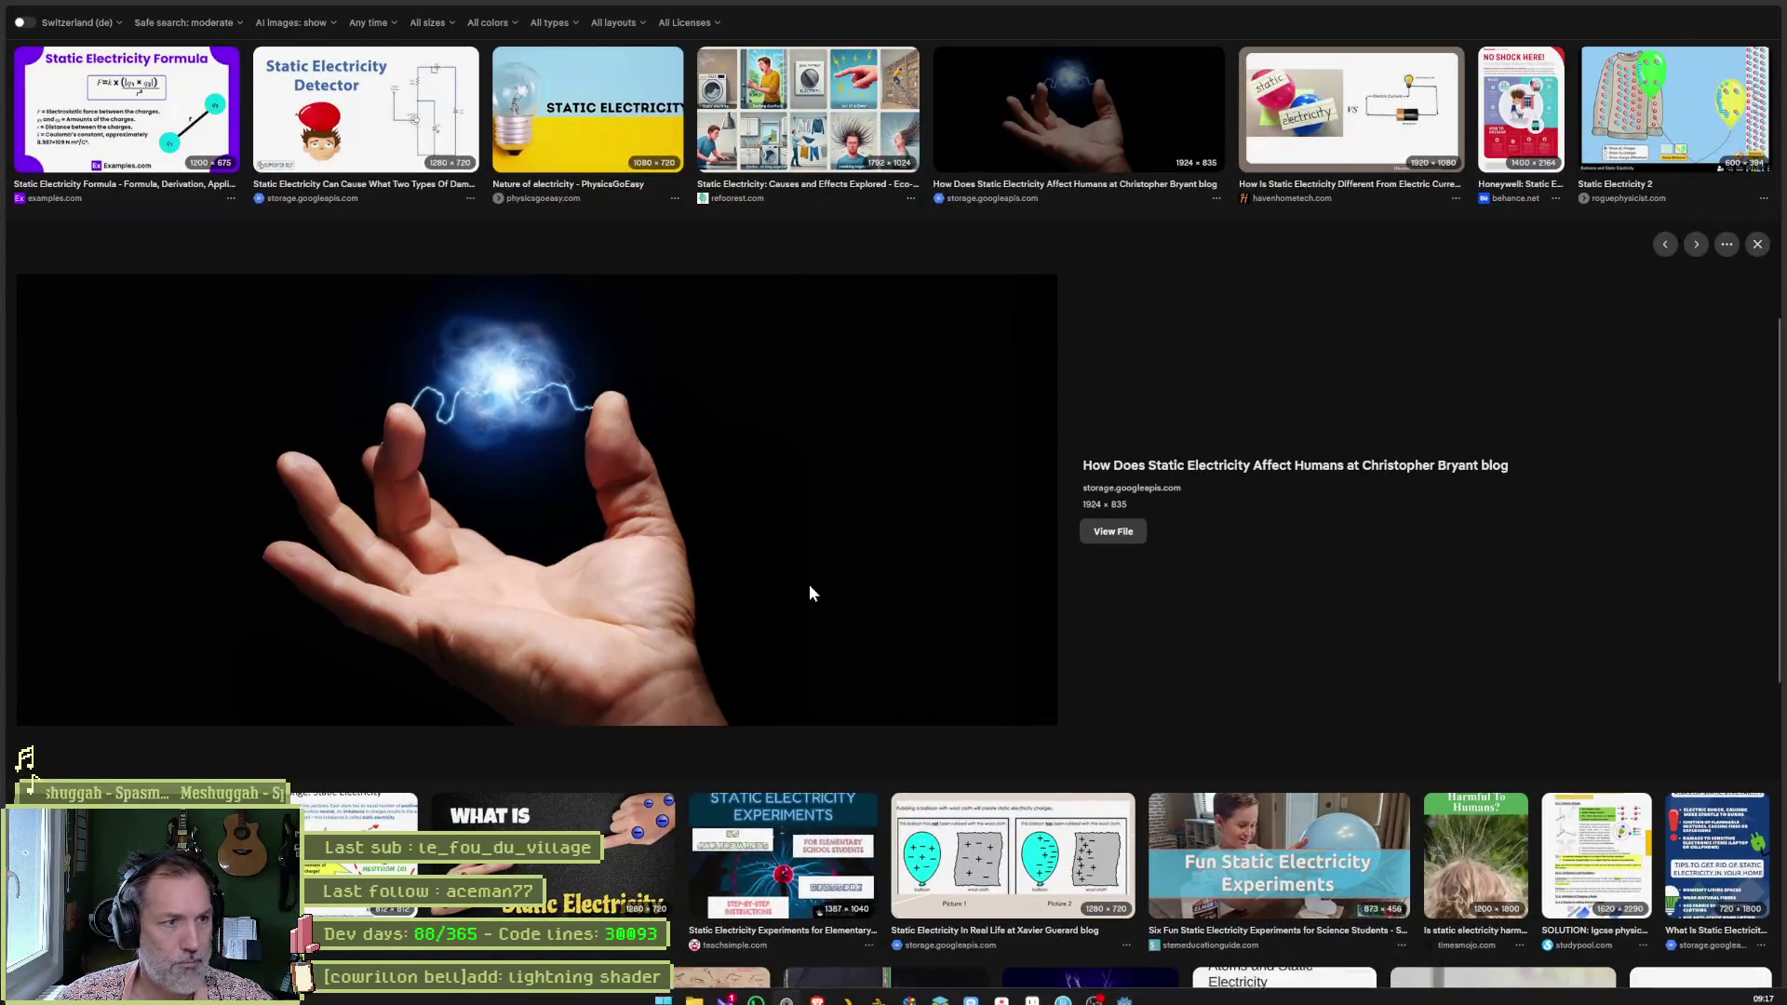
Ask Gemini in a new tab how to make filaments spiral outward like an inverse vortex.
mouse_move(75, 221)
key("ctrl+t")
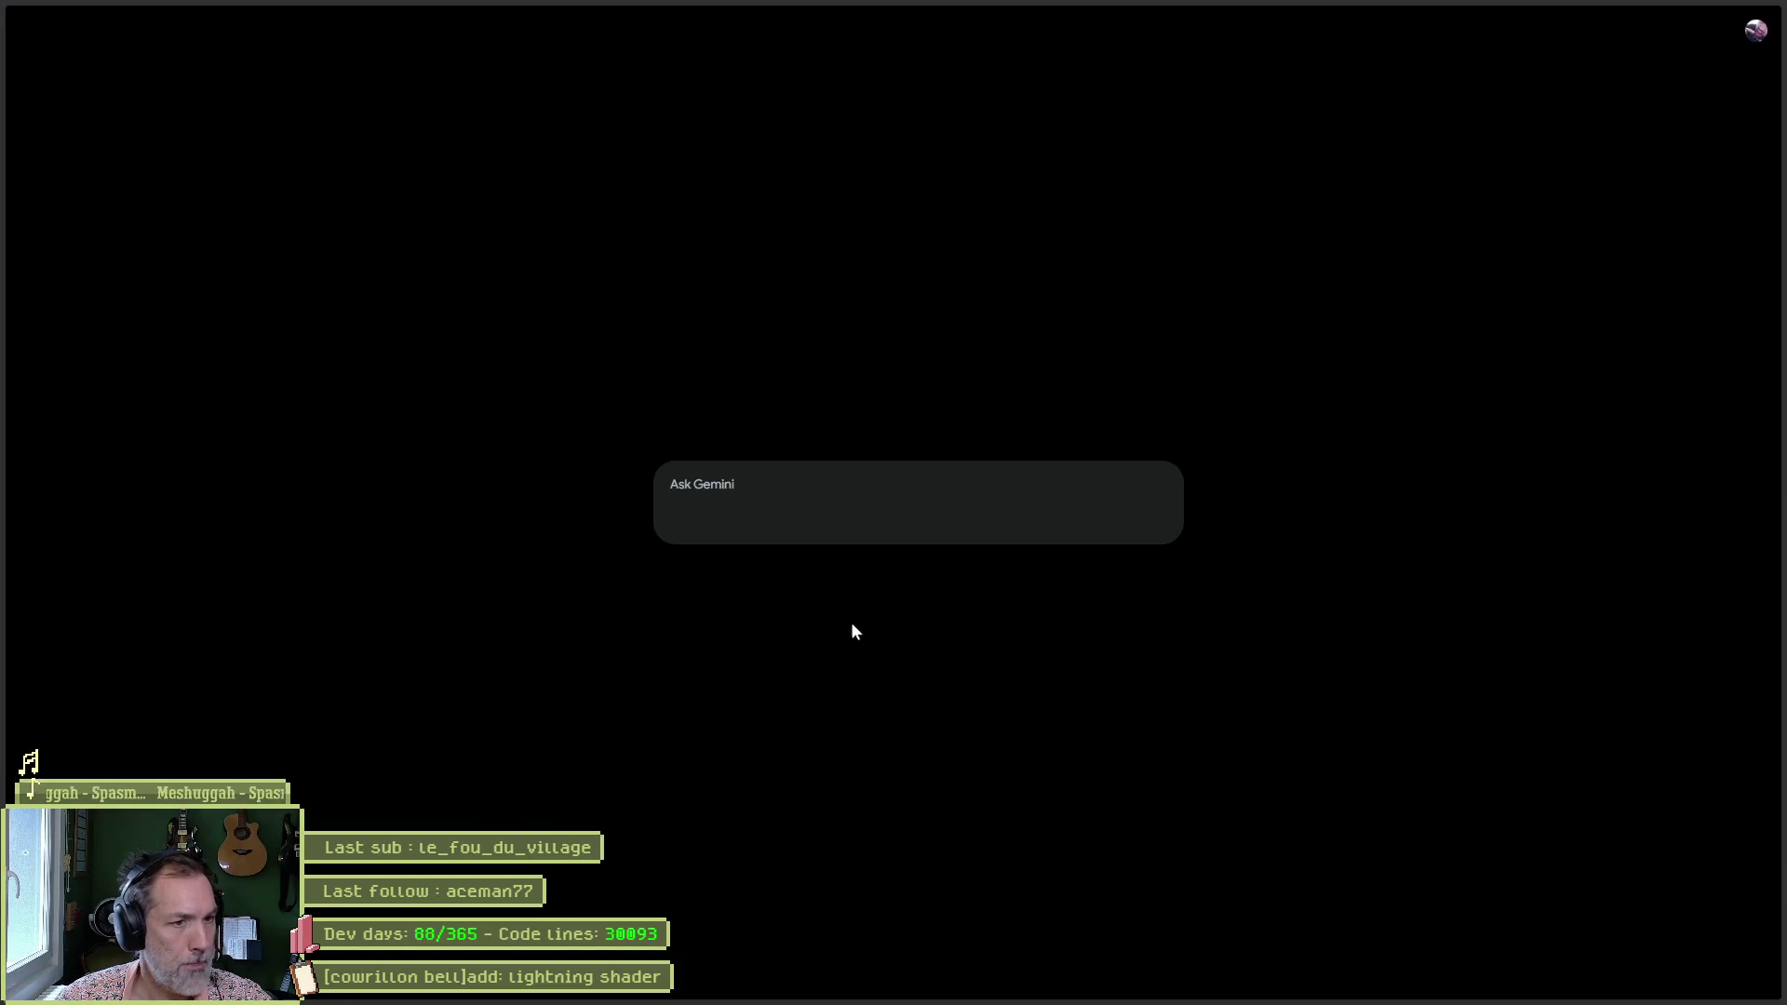
type("dn")
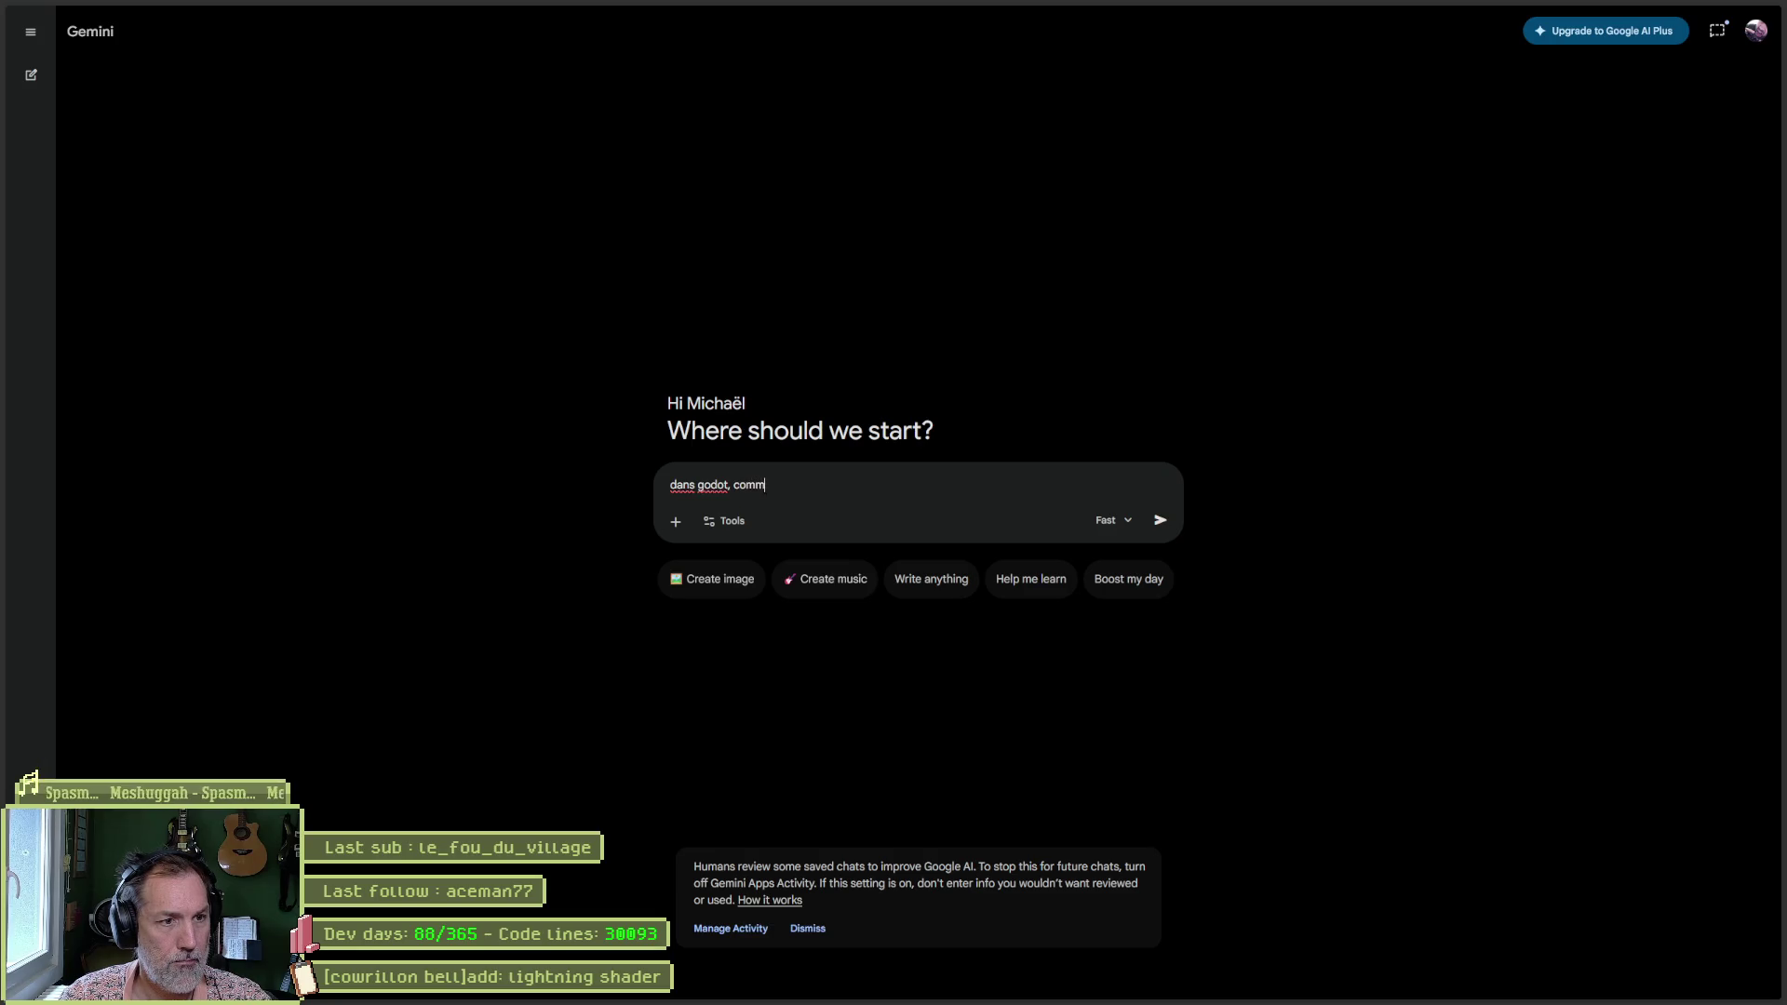
type("ent avoir des ila")
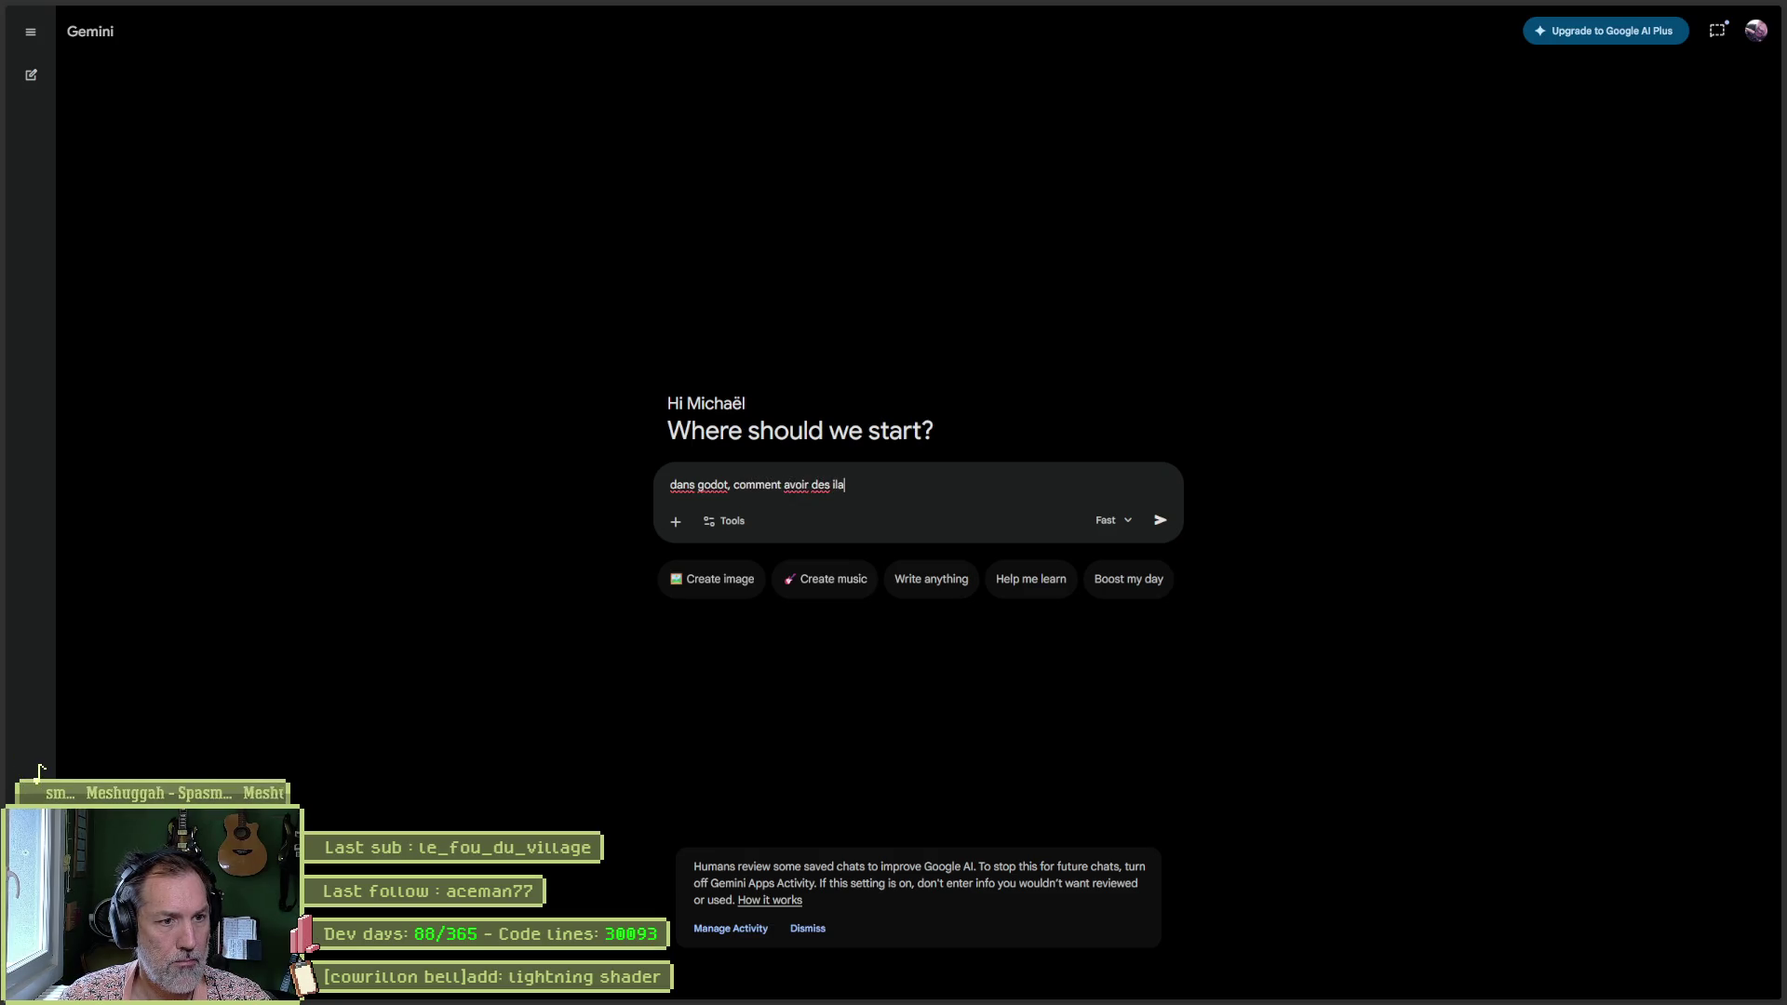
type(" s")
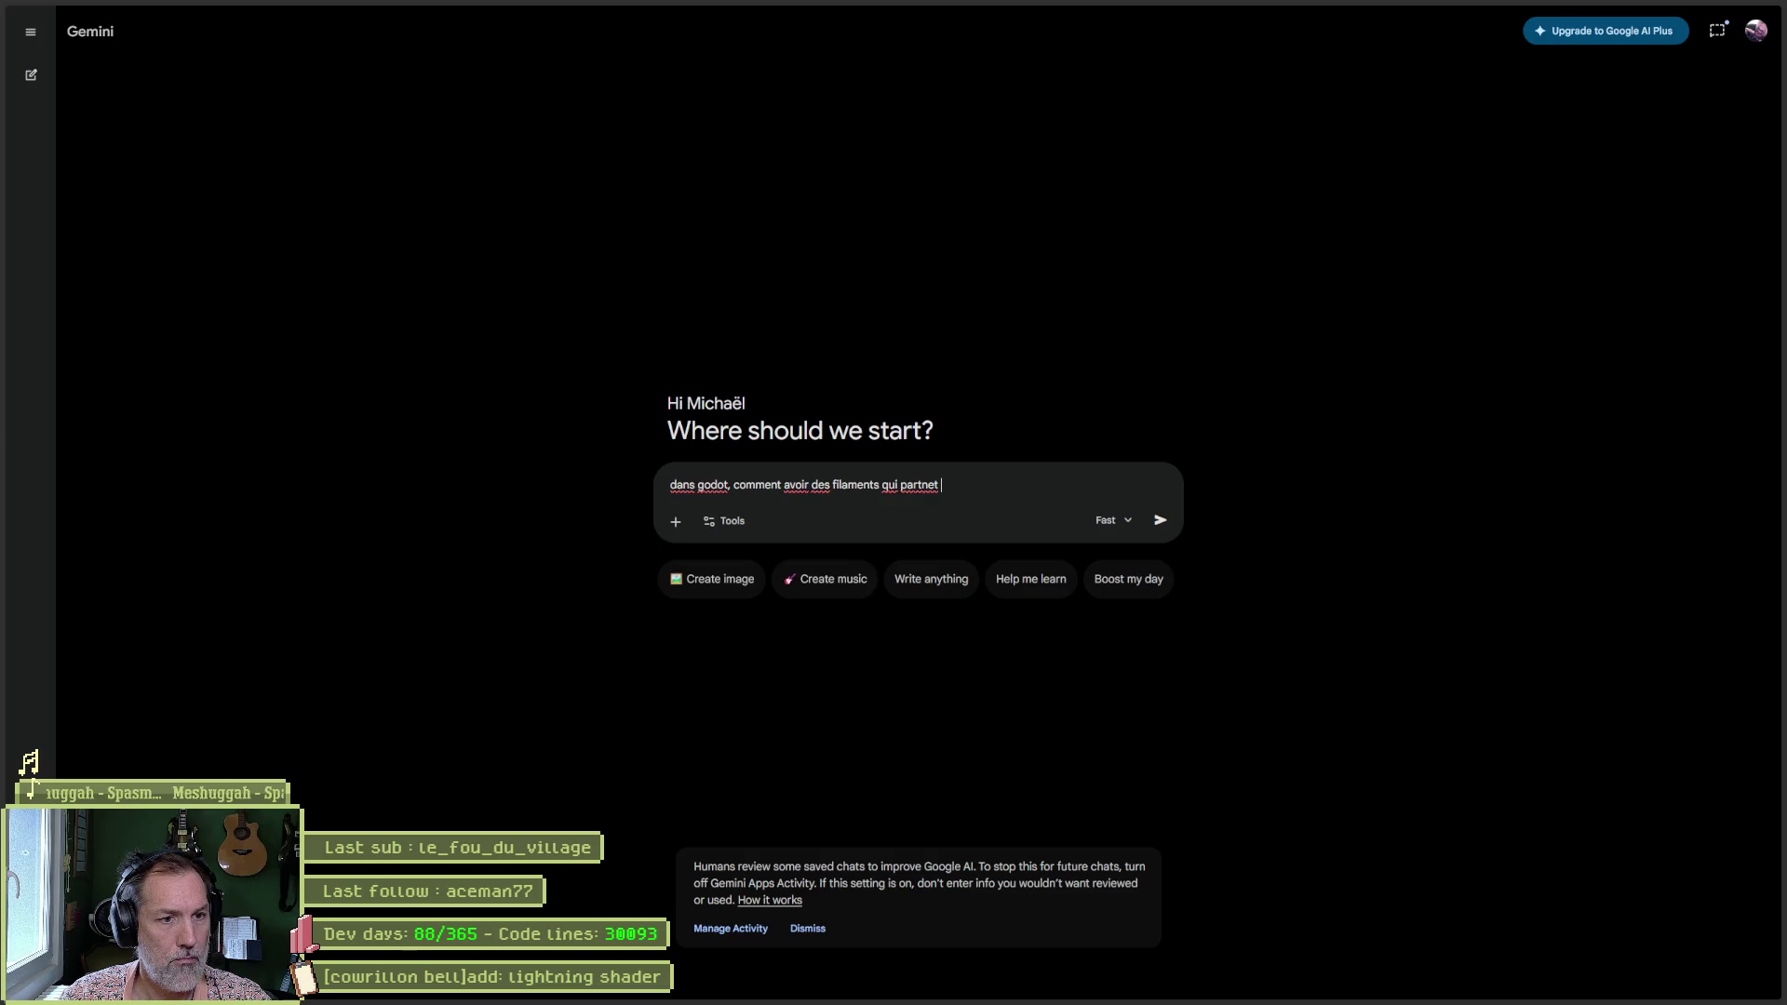
key("BackSpace")
key("BackSpace")
key("BackSpace")
type("ent du centre en spirale vers l-exterie")
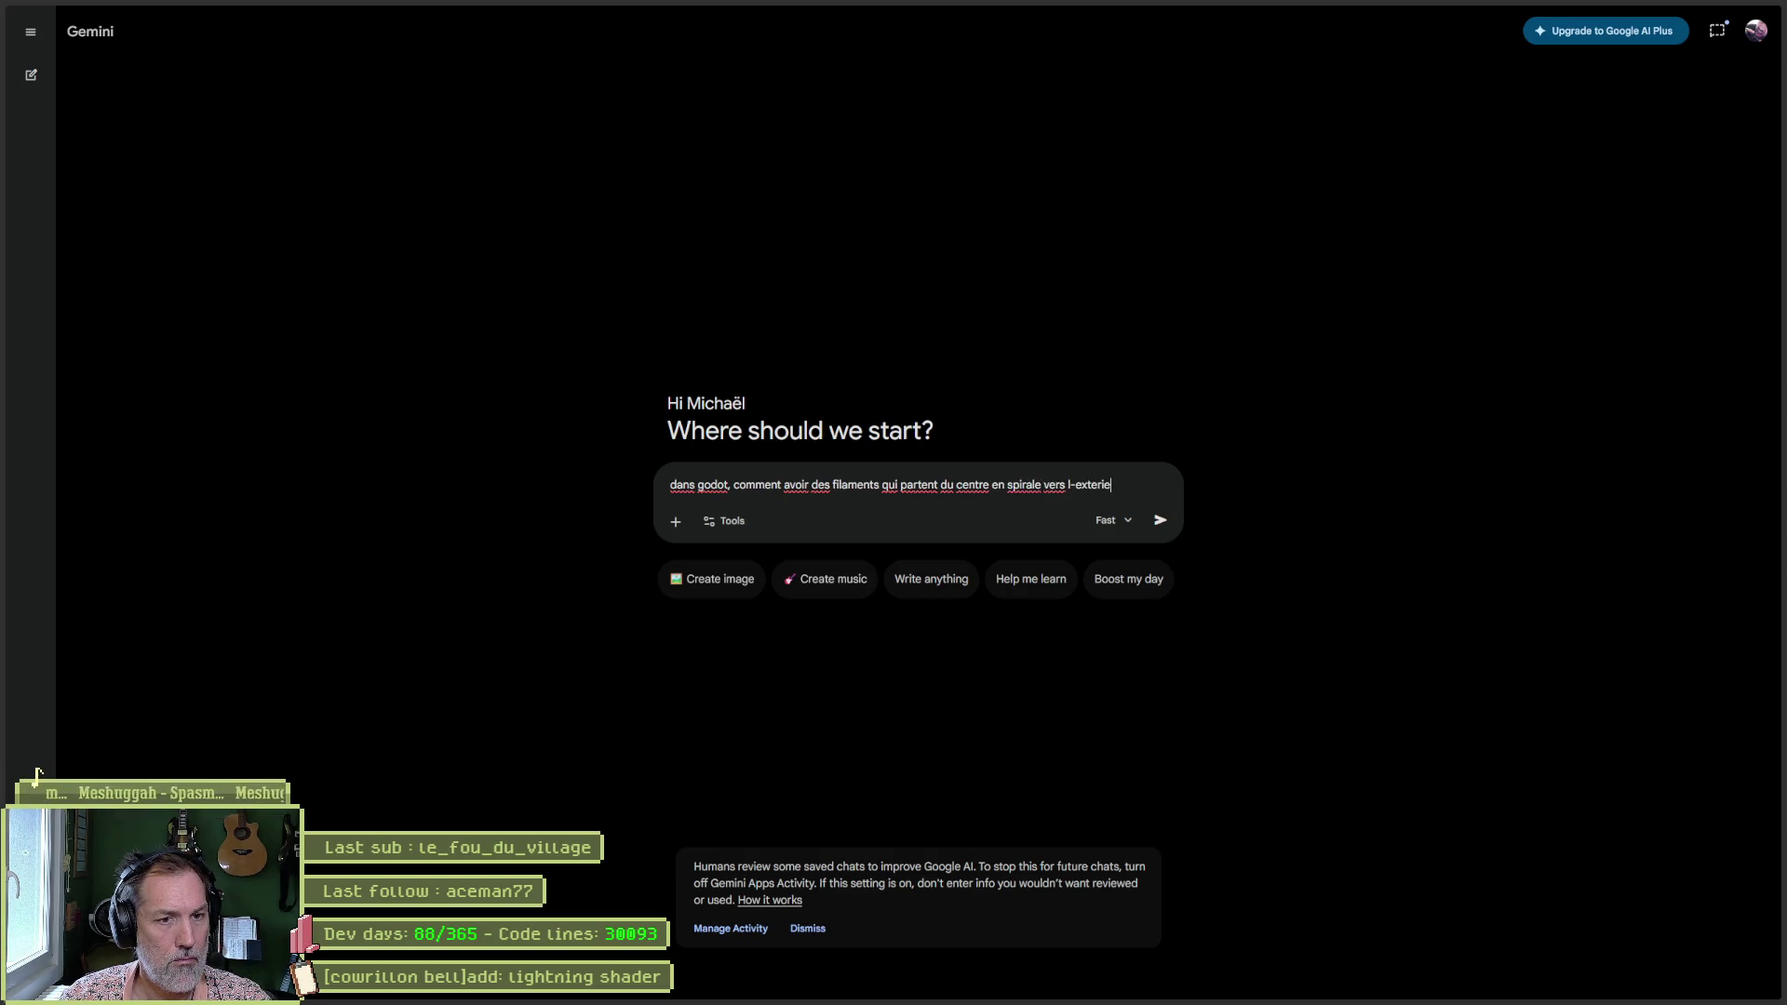
type("ur,")
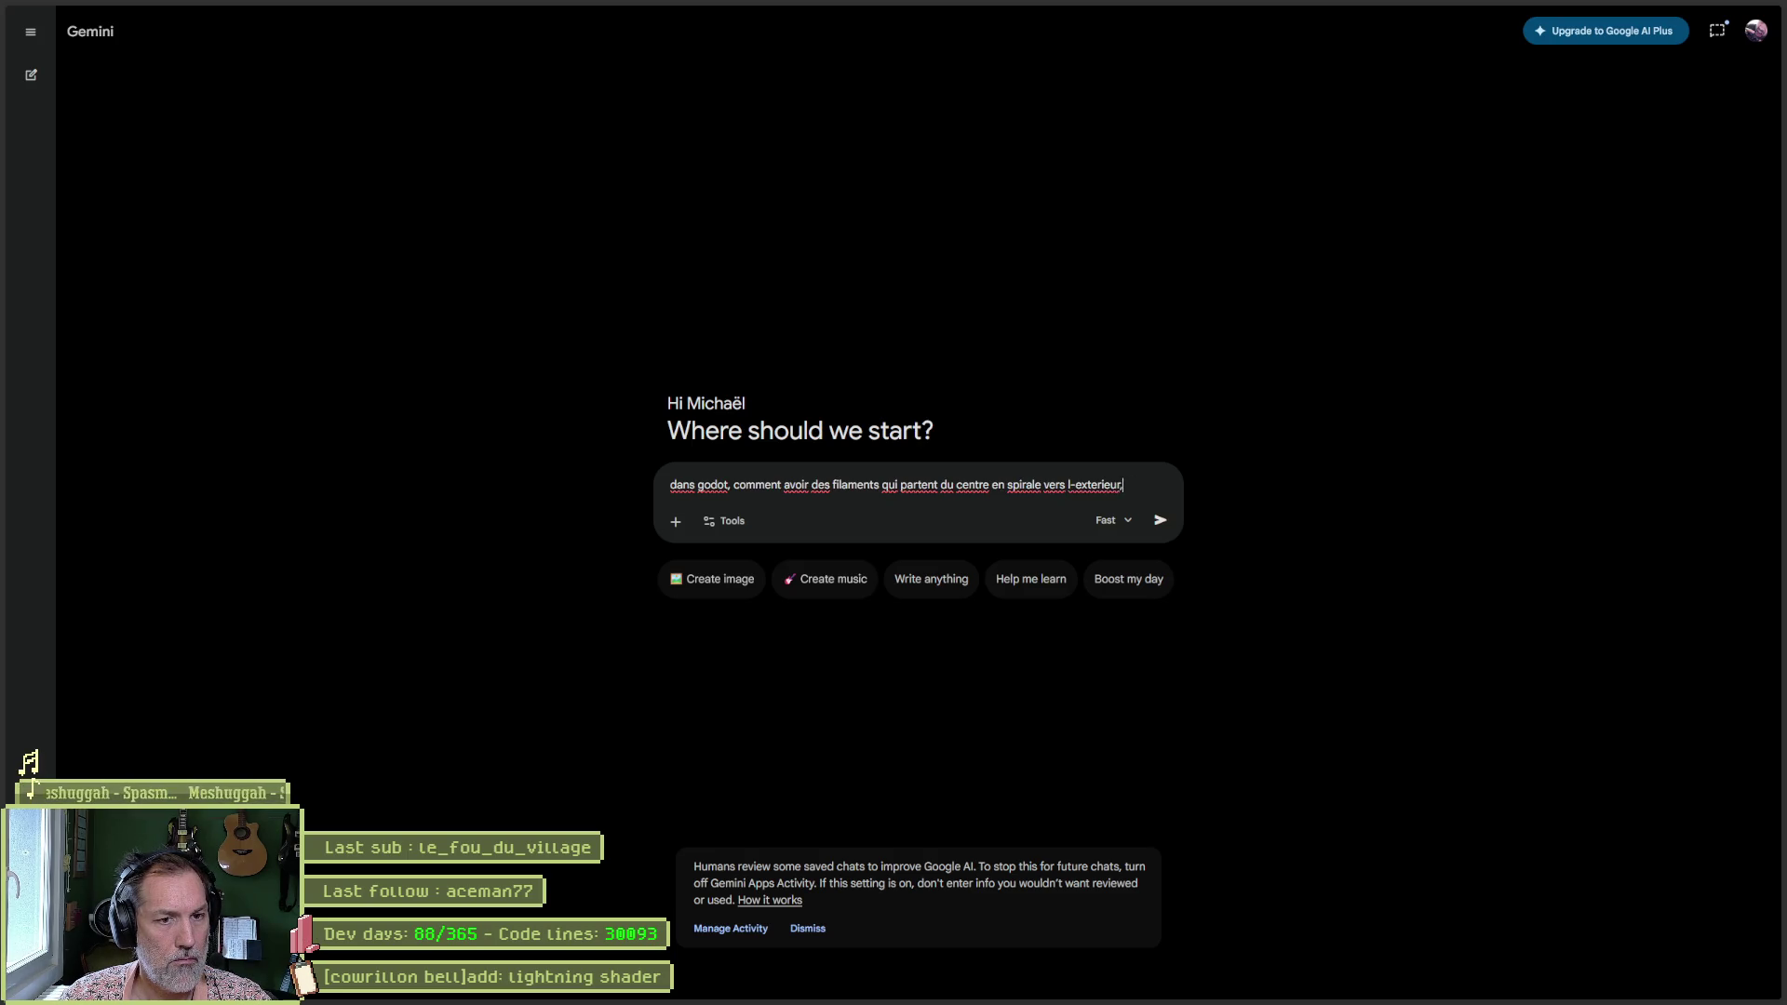
type(" comme un vortex invers; avec le sy")
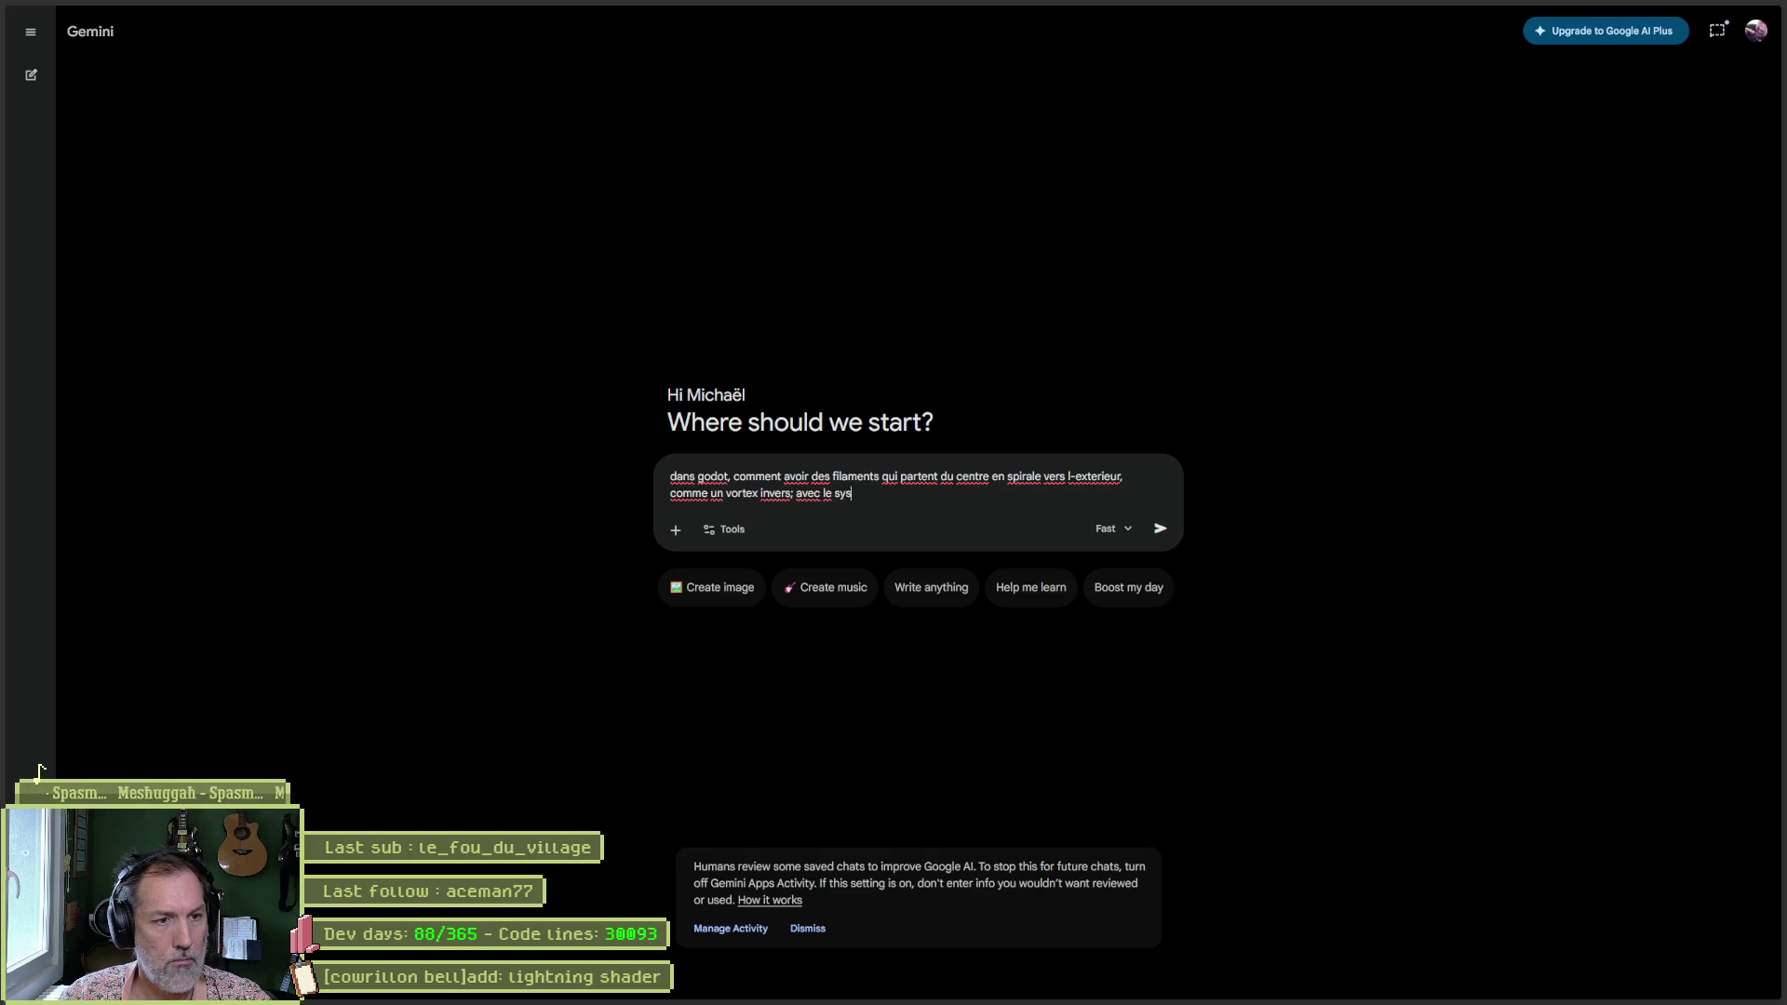
type("s")
key("Return")
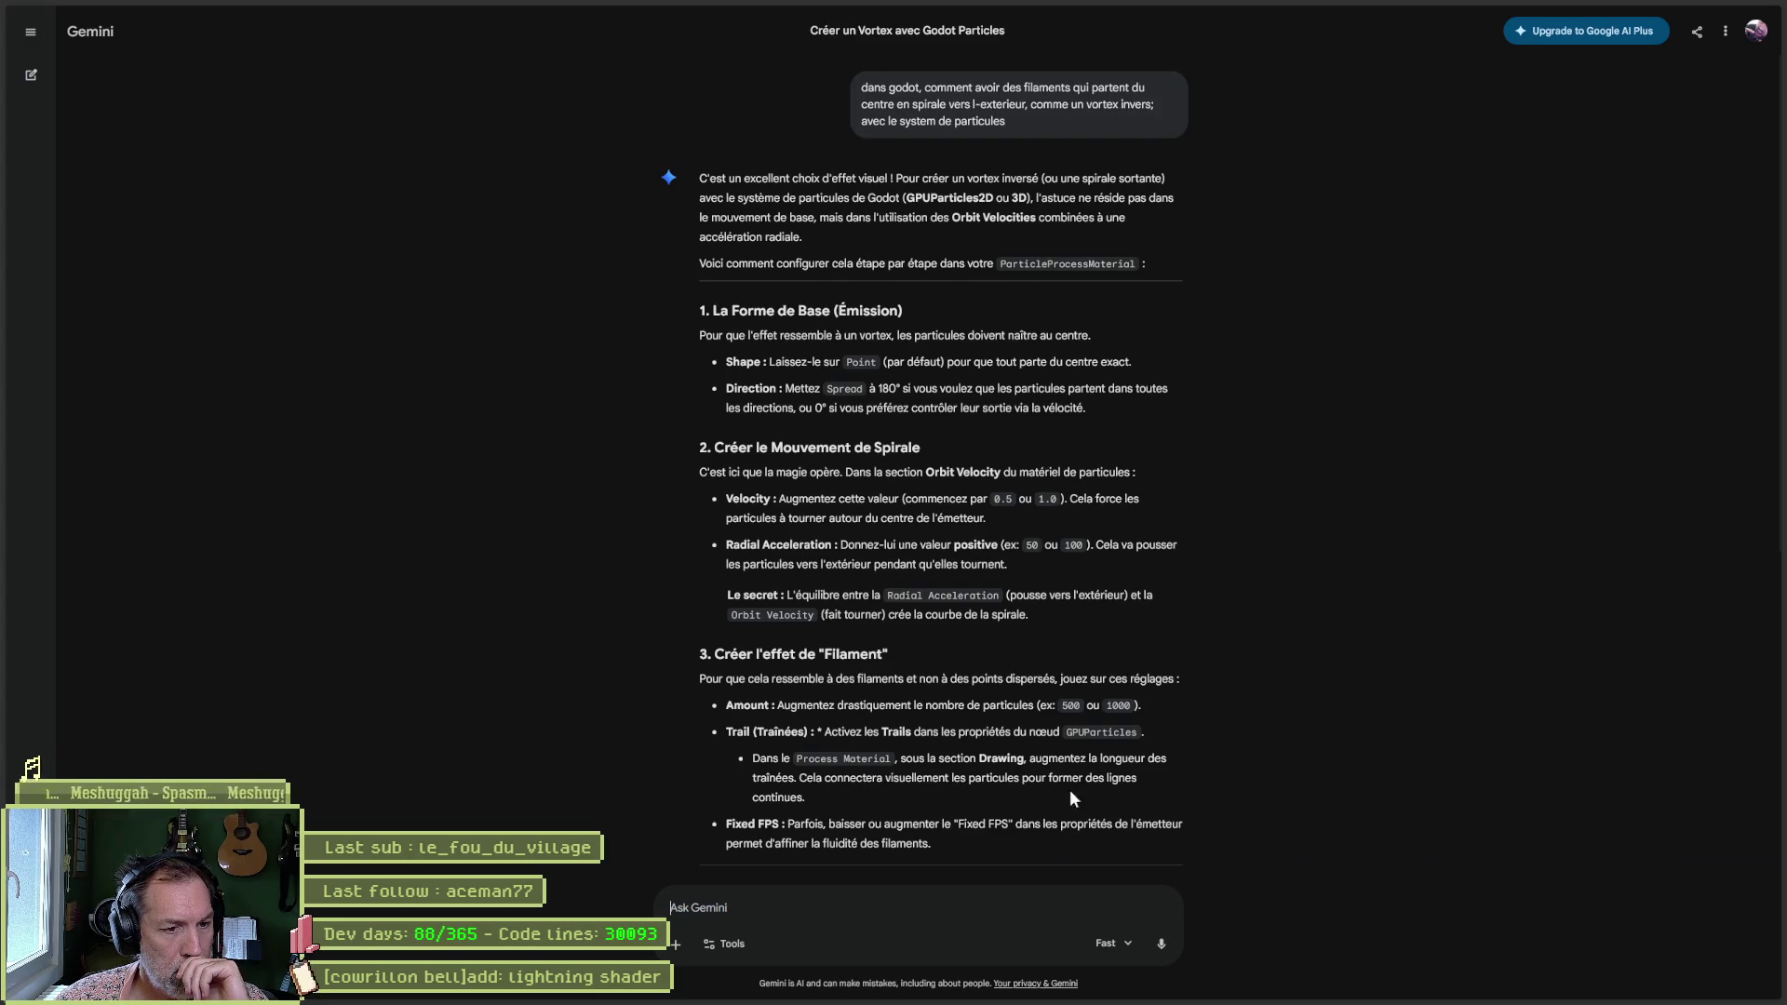
Scroll through Gemini's vortex answer down to the finishing-settings table and pro tip.
scroll(1070, 789, "down", 2)
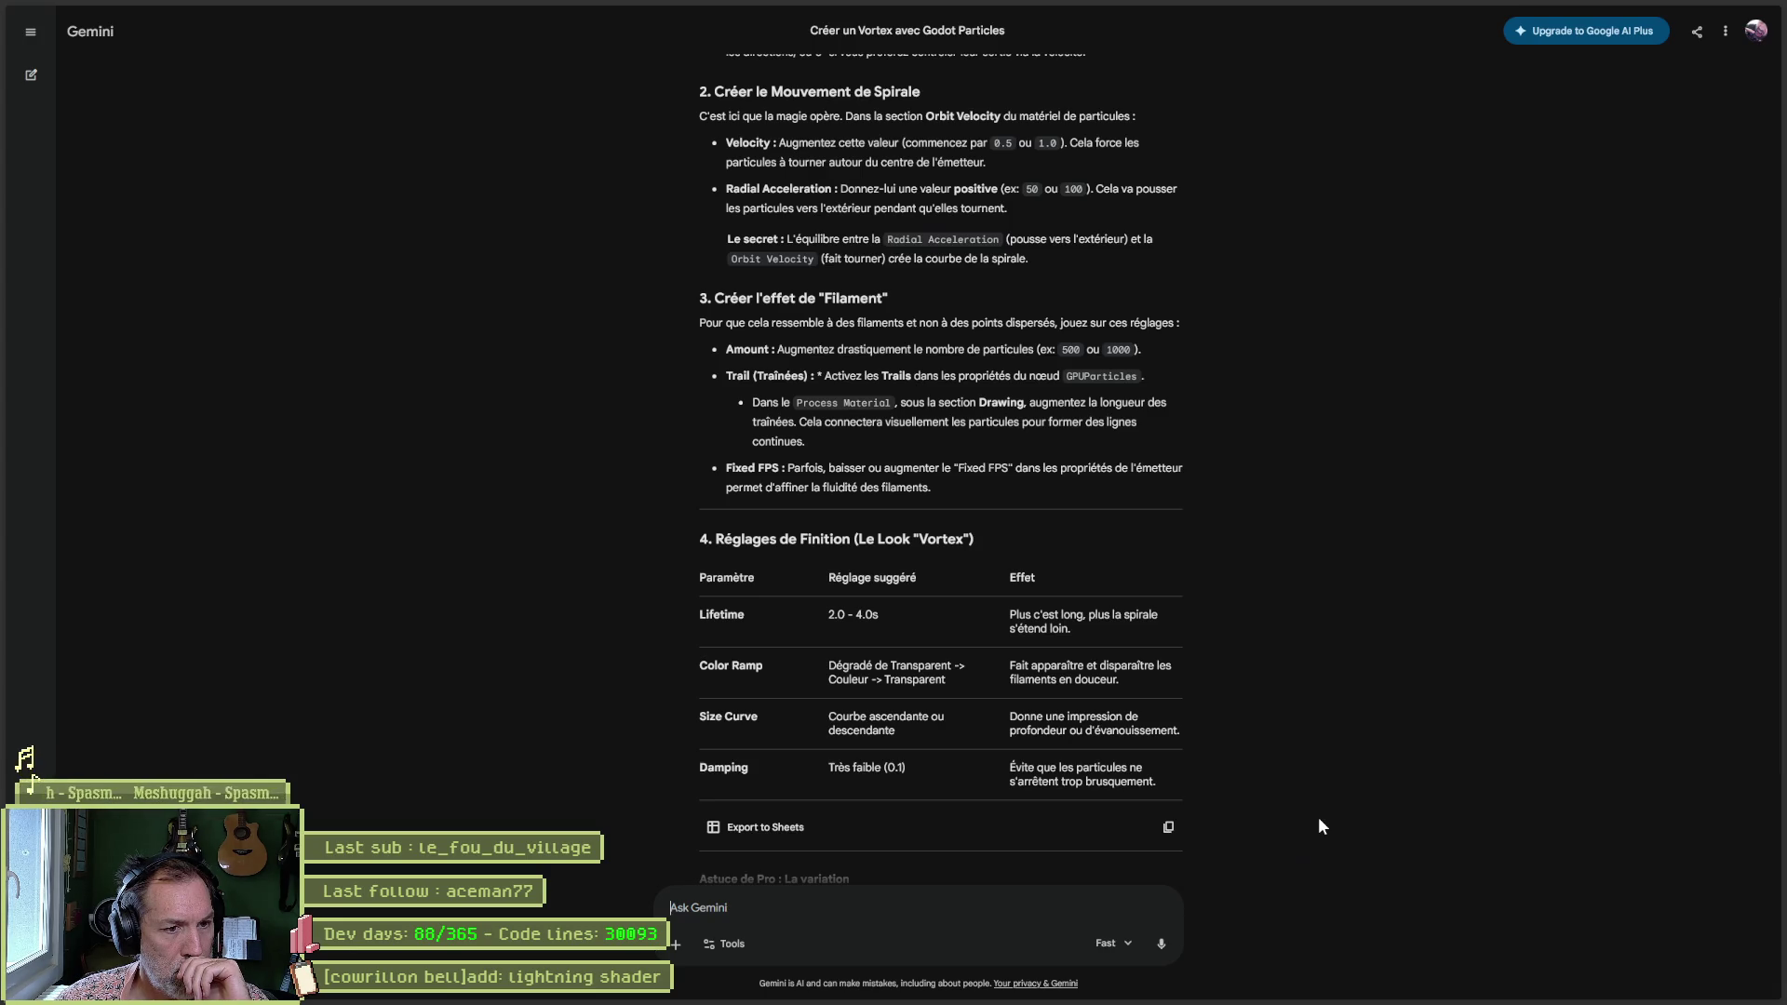
scroll(1319, 817, "down", 2)
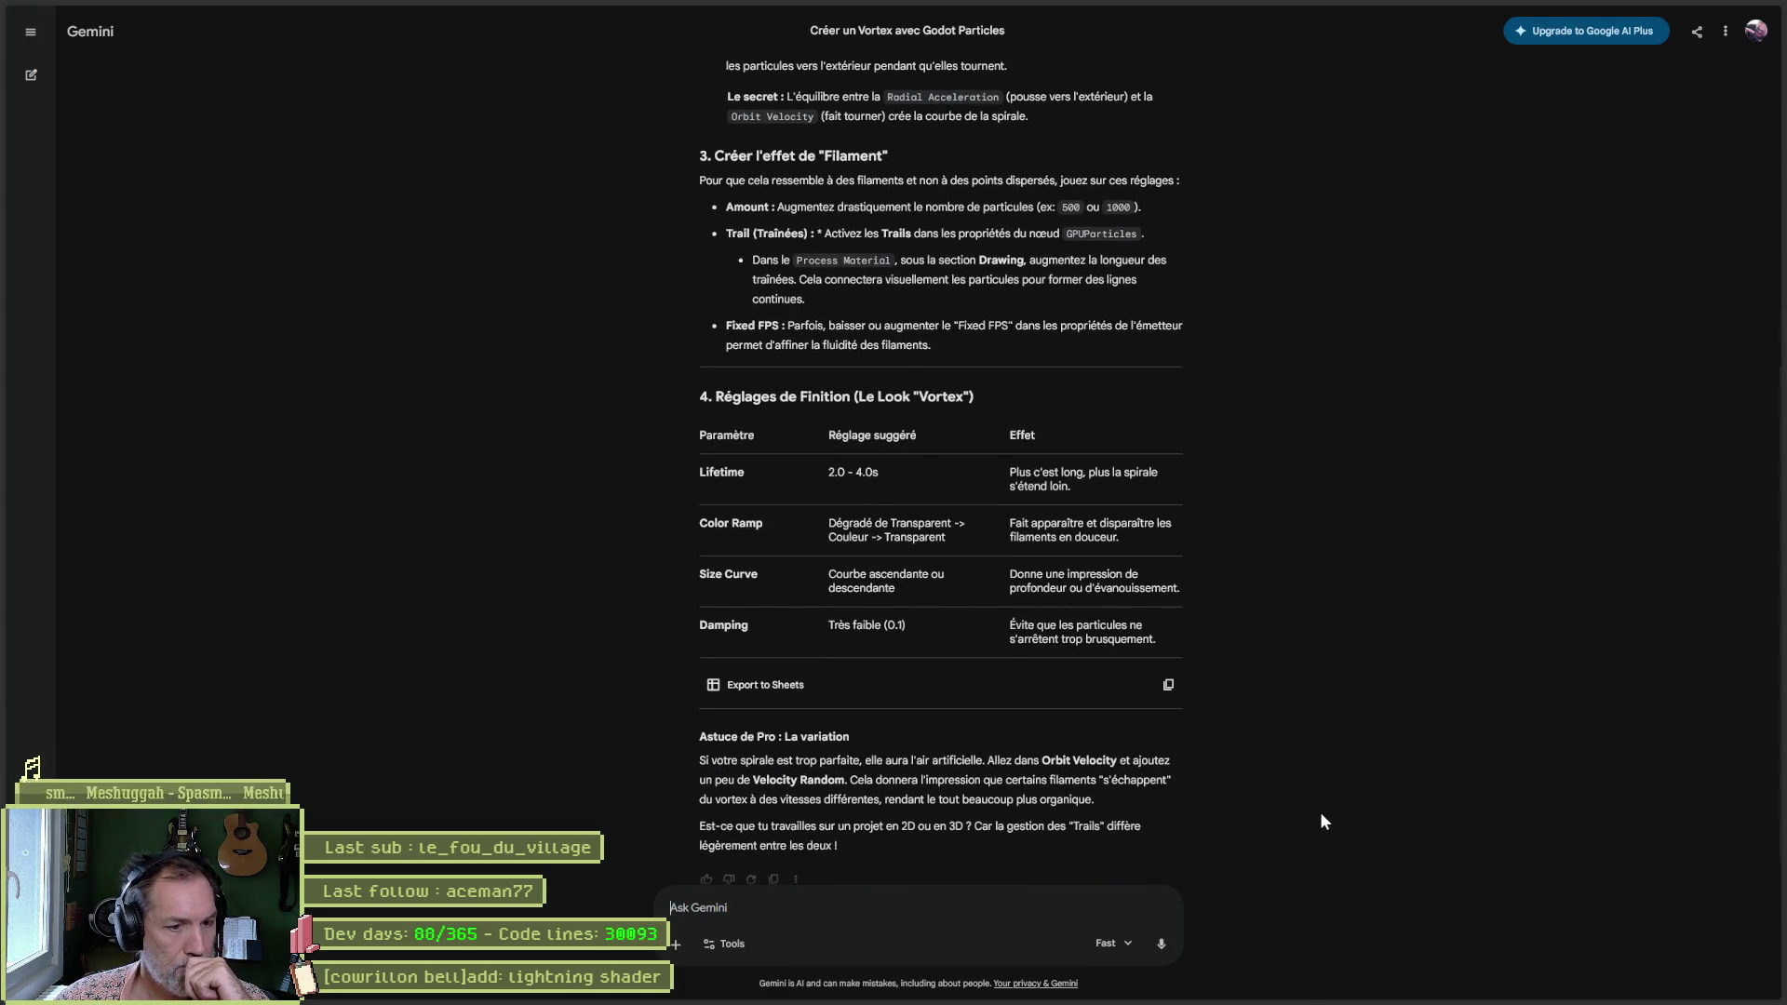
scroll(1322, 812, "down", 1)
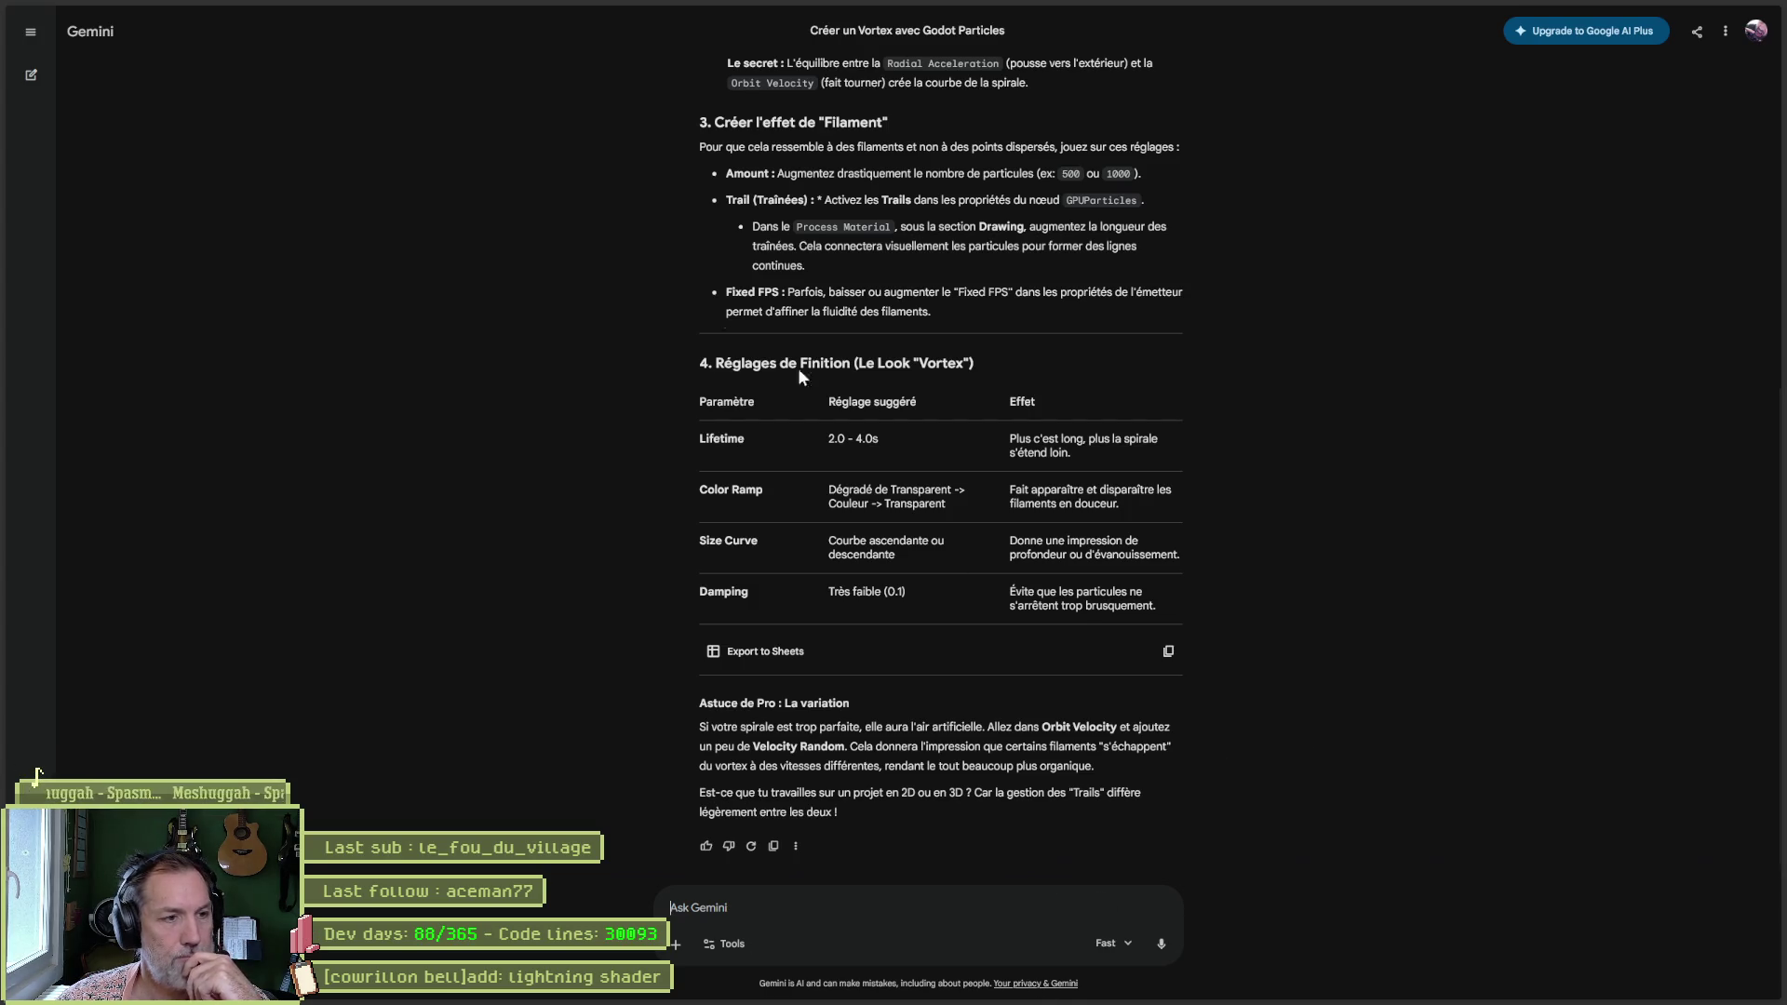
mouse_move(2, 172)
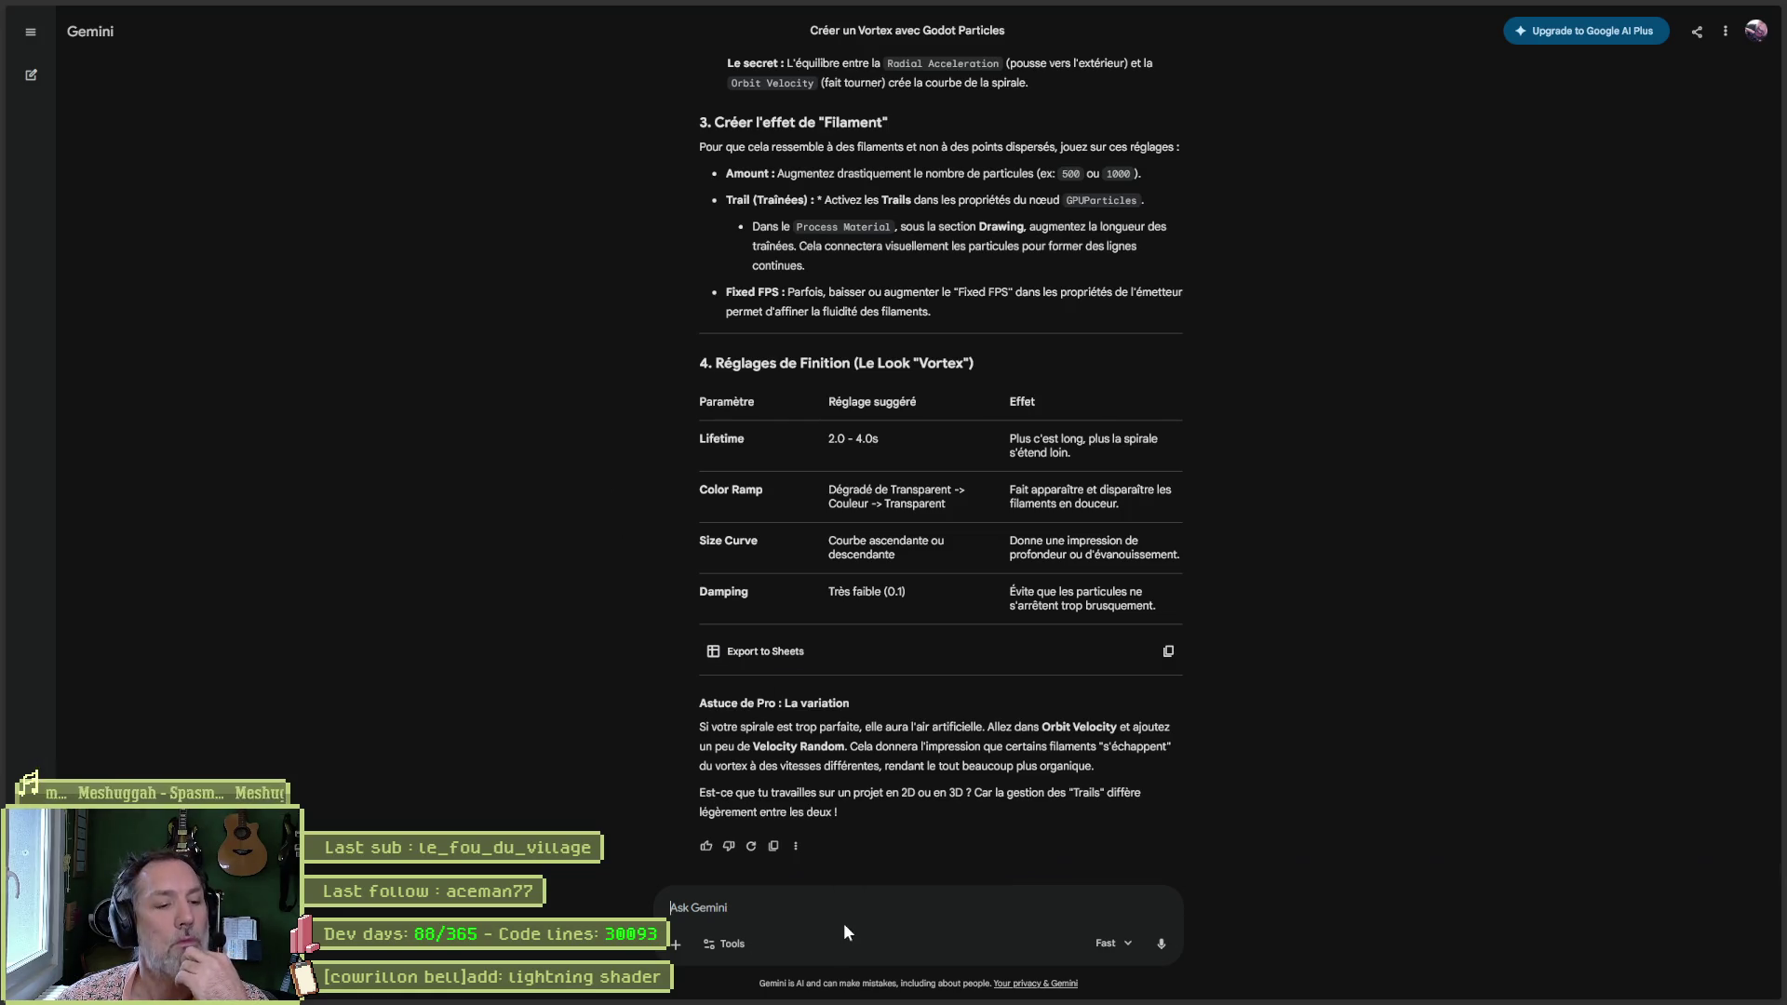
Ask Gemini for filaments that undulate like underwater seaweed instead of spiralling.
type("si")
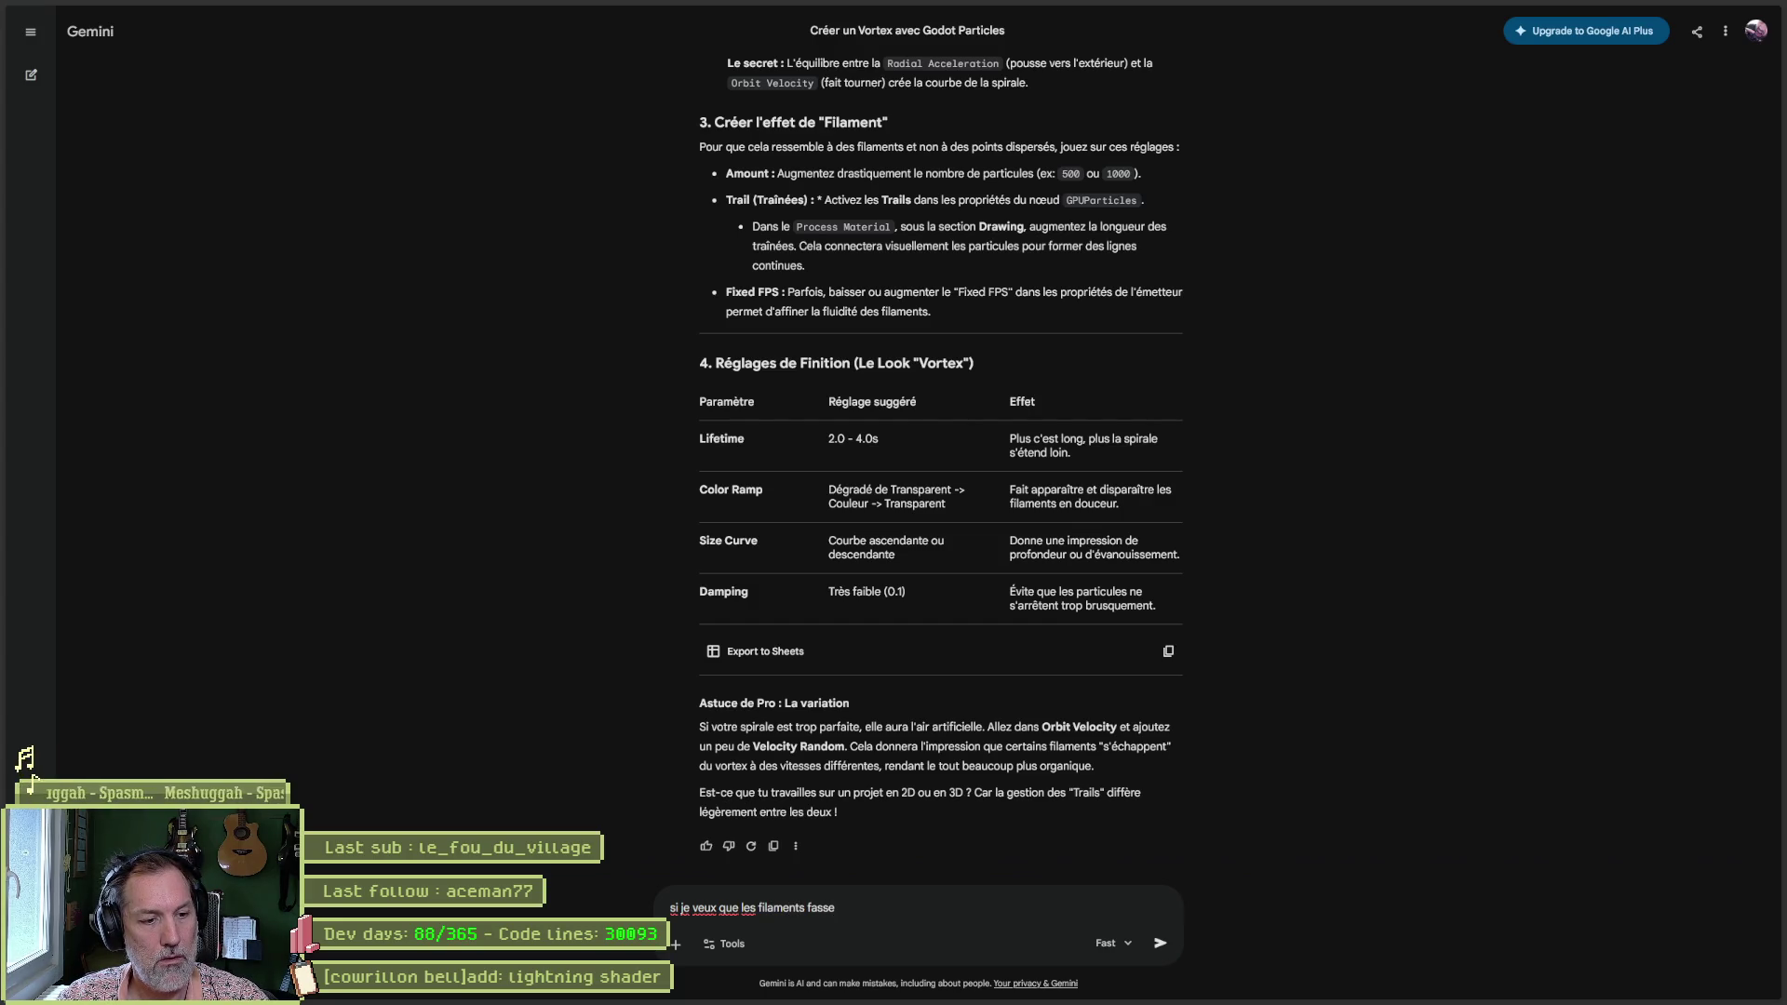
type("lations, sans")
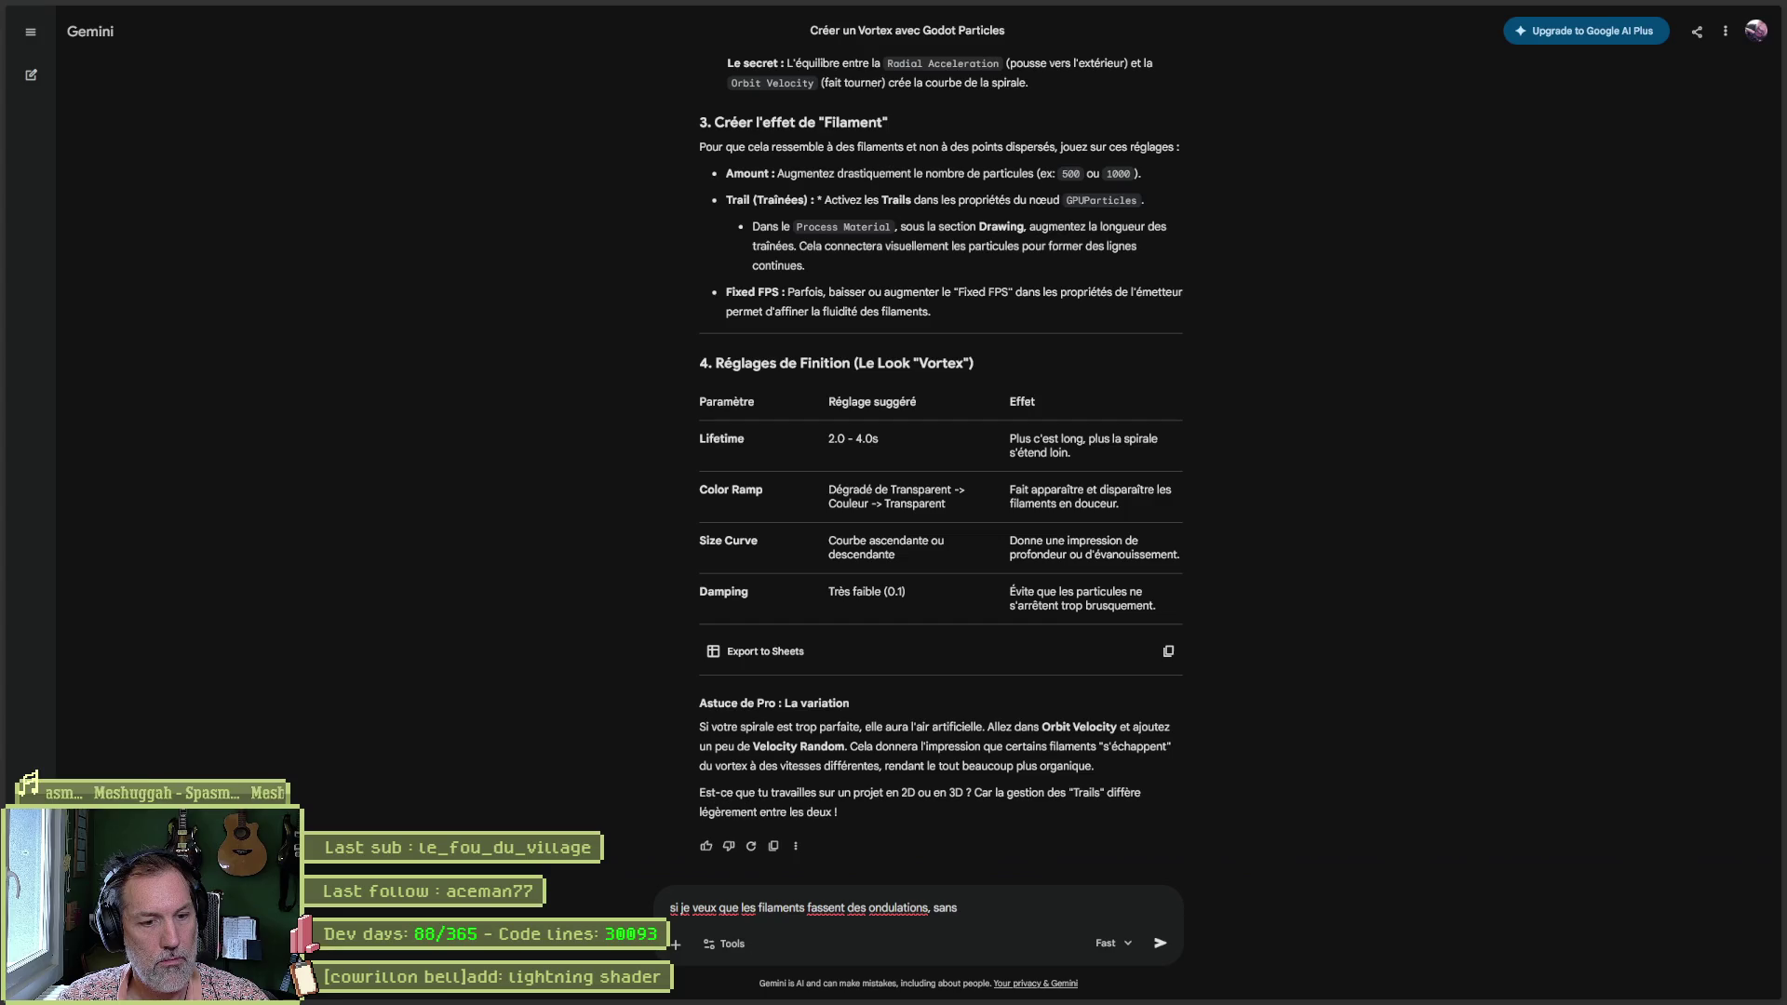
type(" partir en")
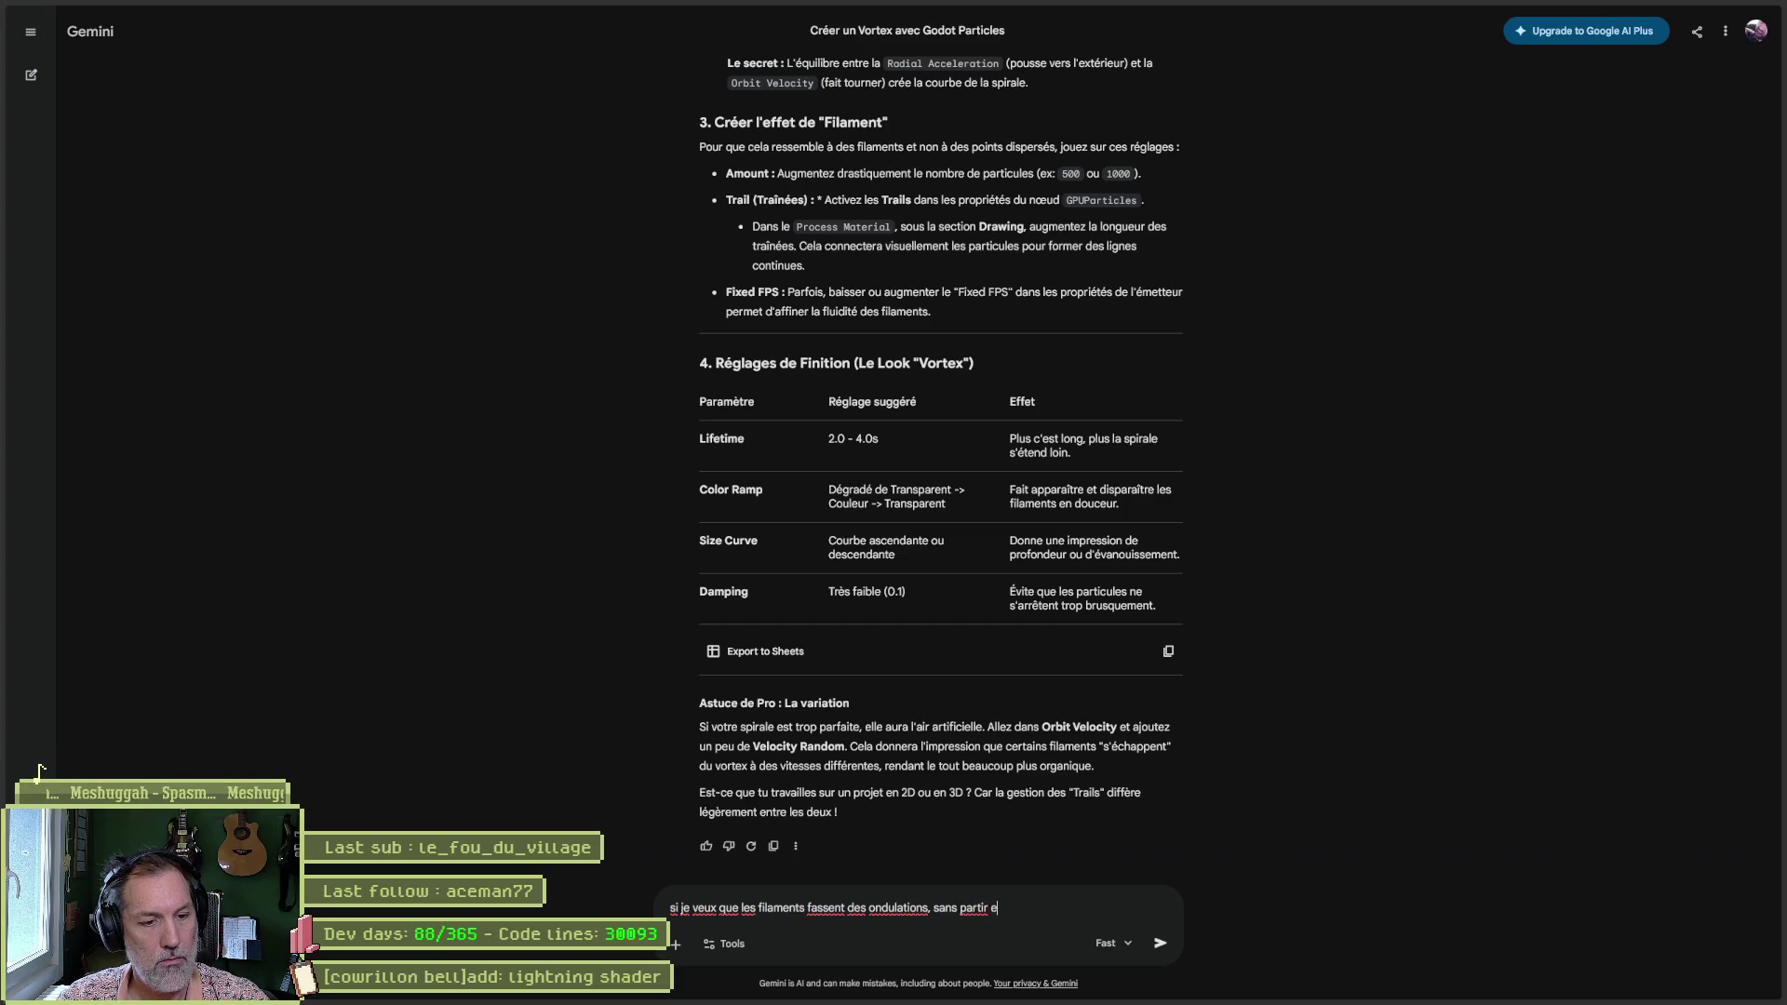
type(" spirale mais plut")
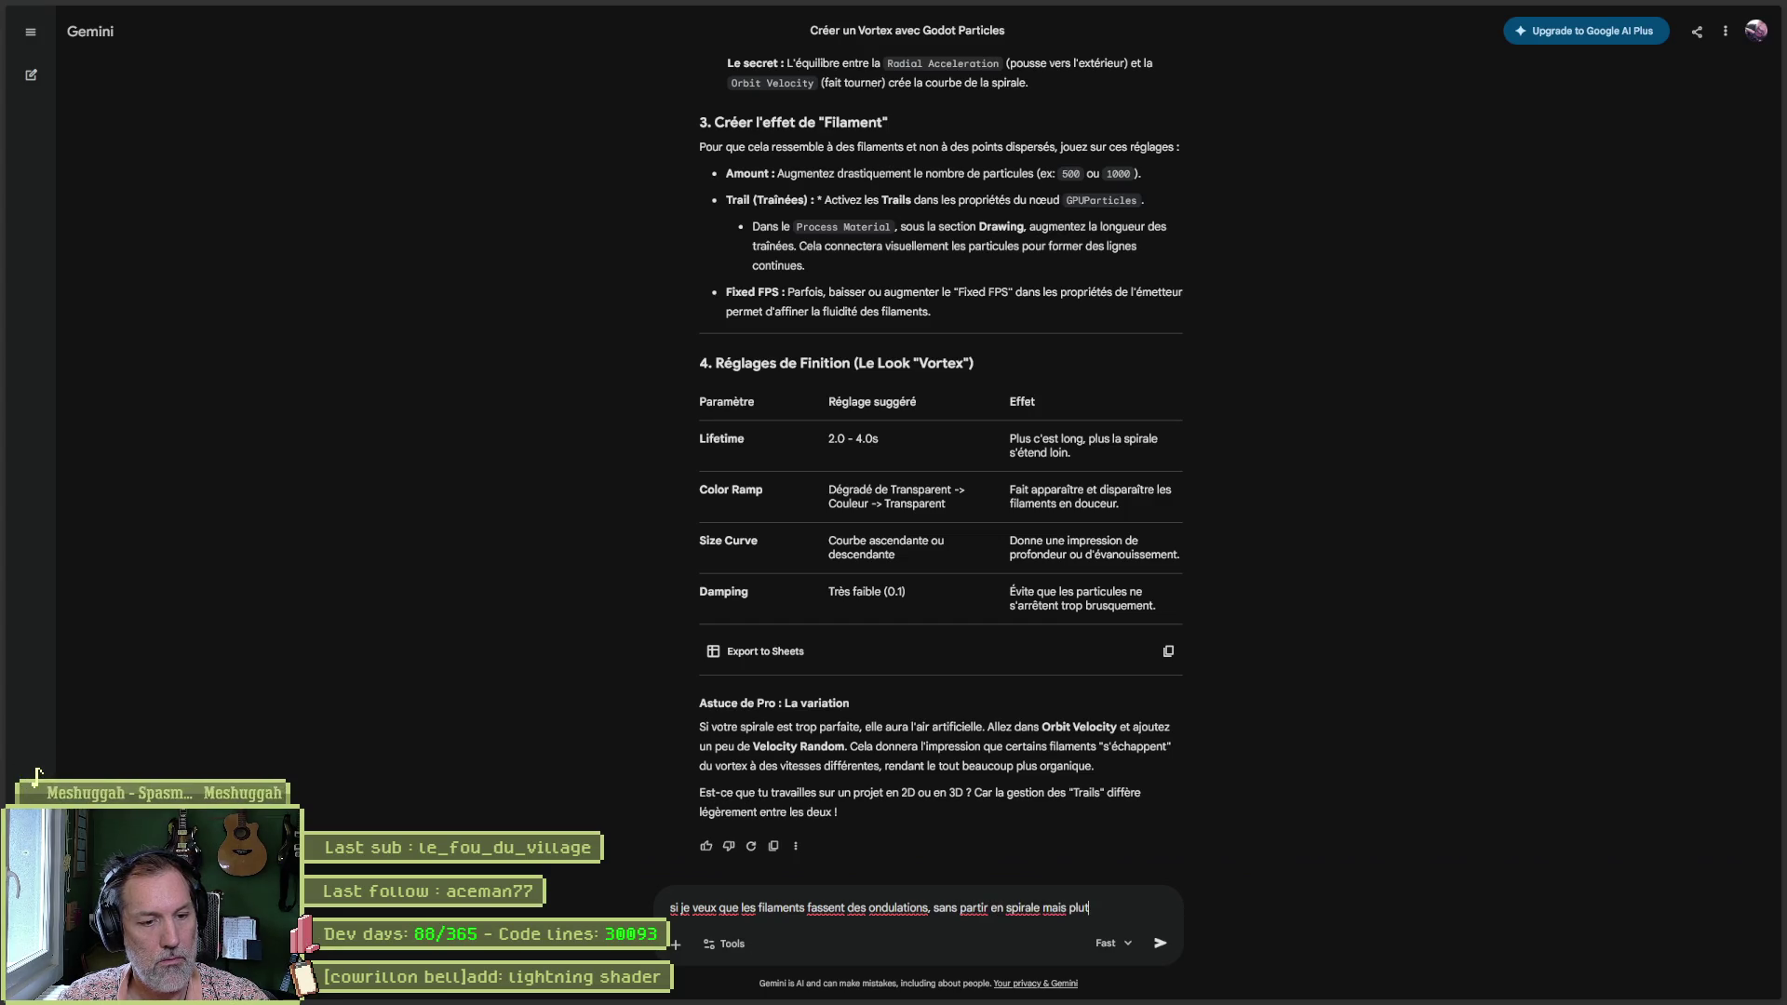
type("ot comme une algue sous l'eau")
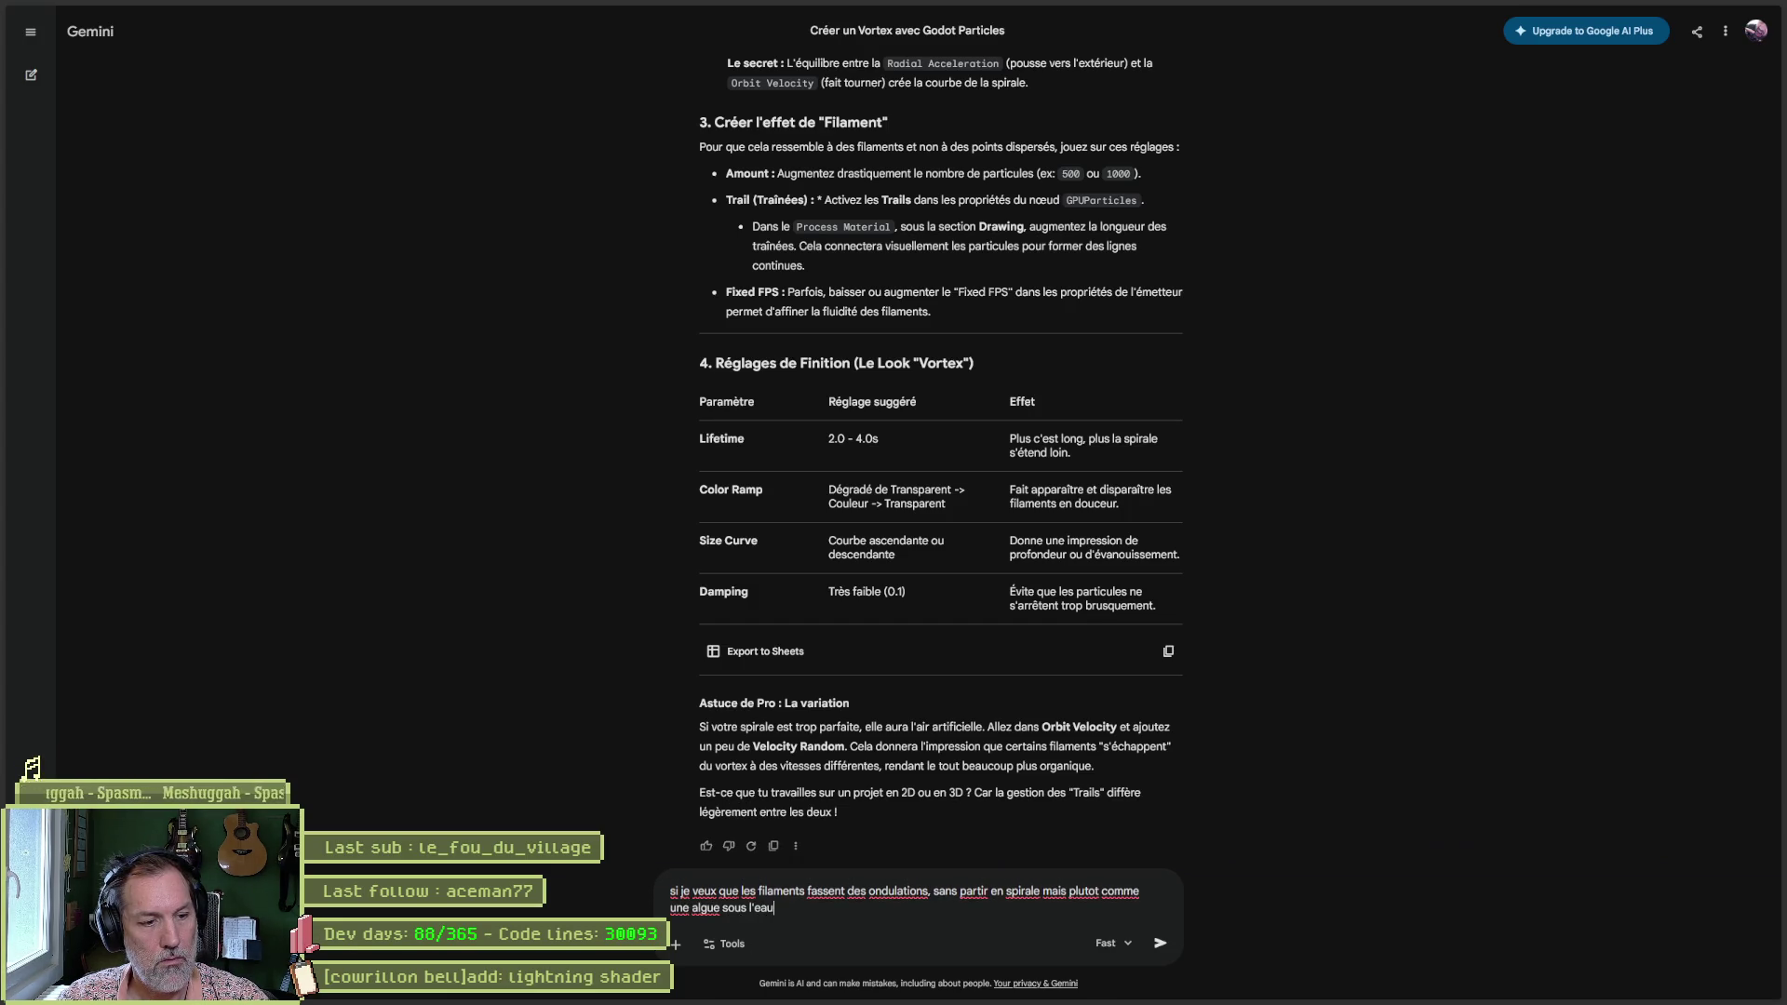
key("Return")
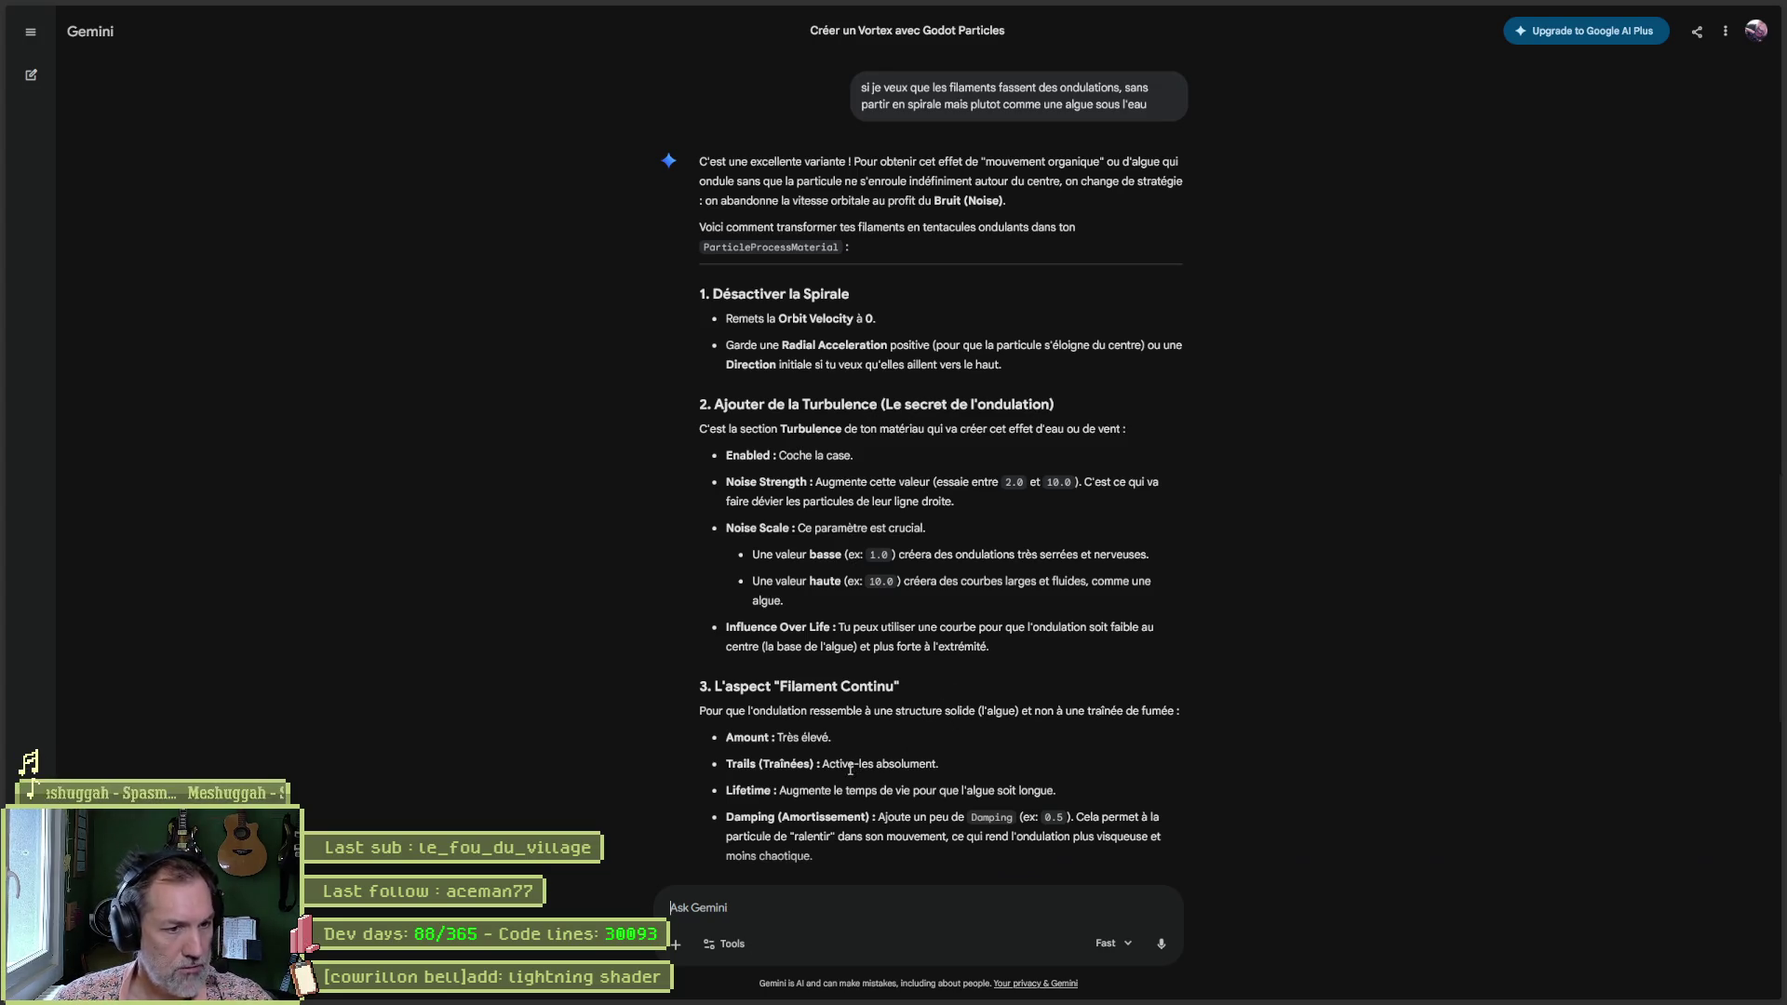
Save the scene and set particle_circle_blurred.png as the Magma particle texture.
key("alt+Tab")
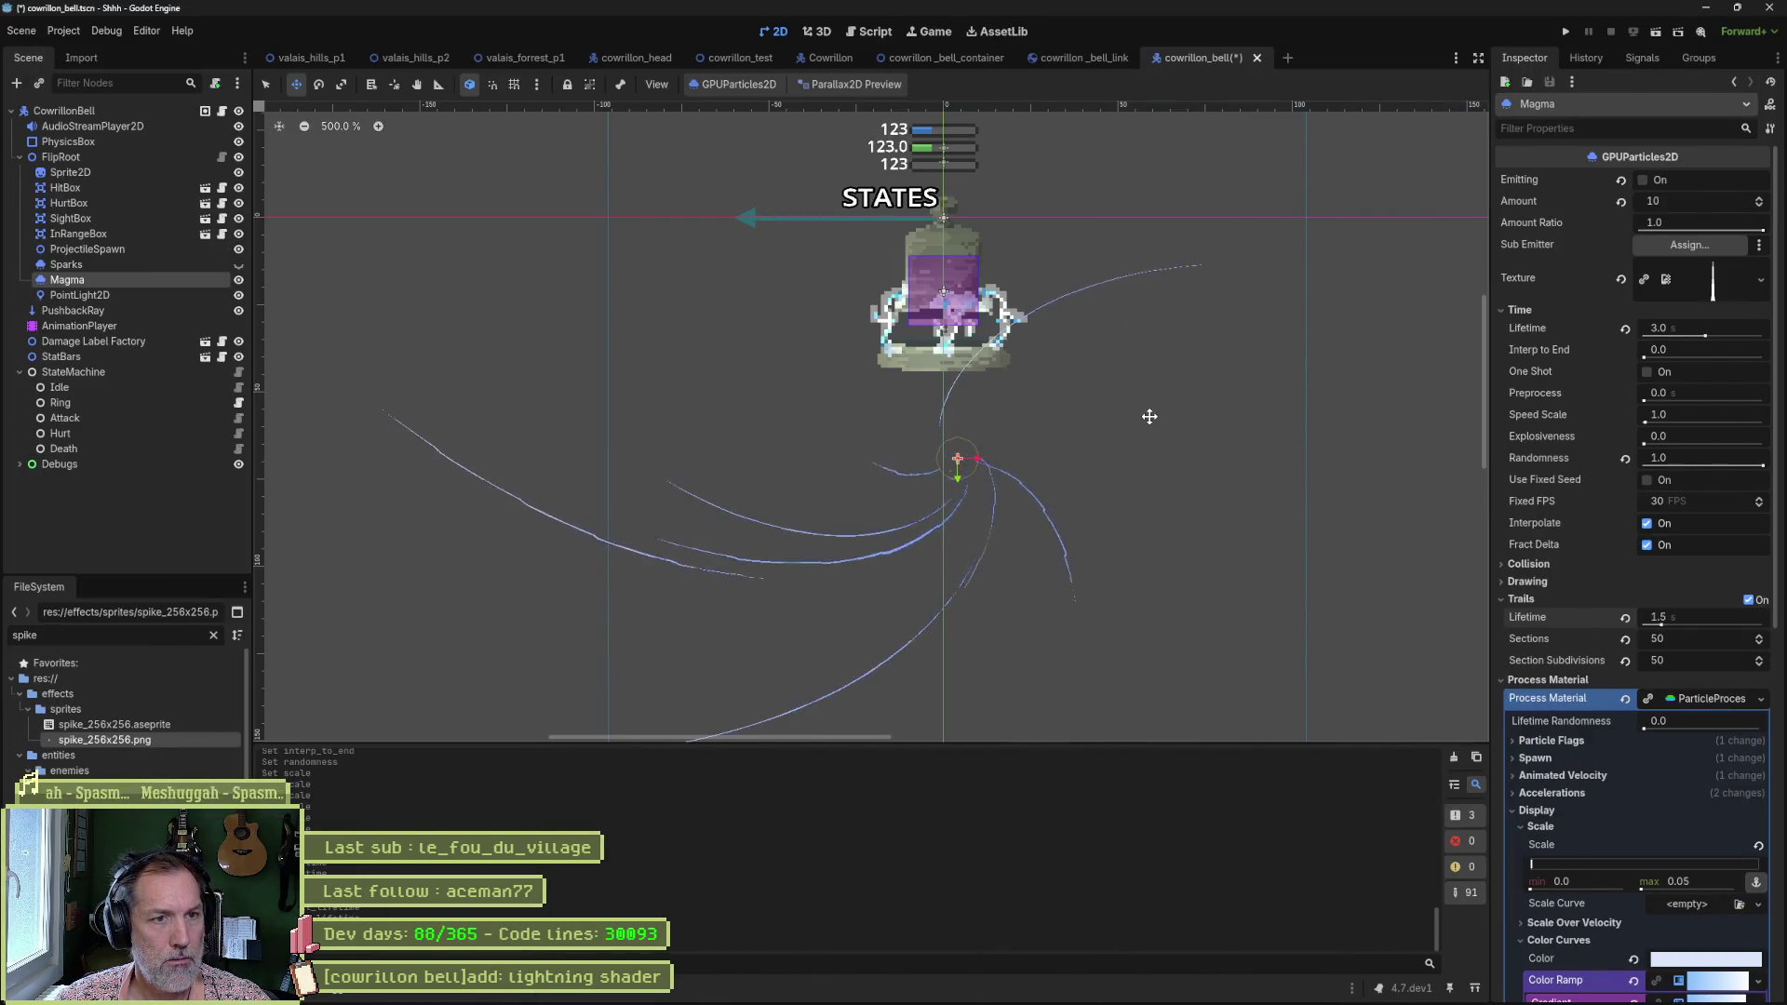
key("ctrl+s")
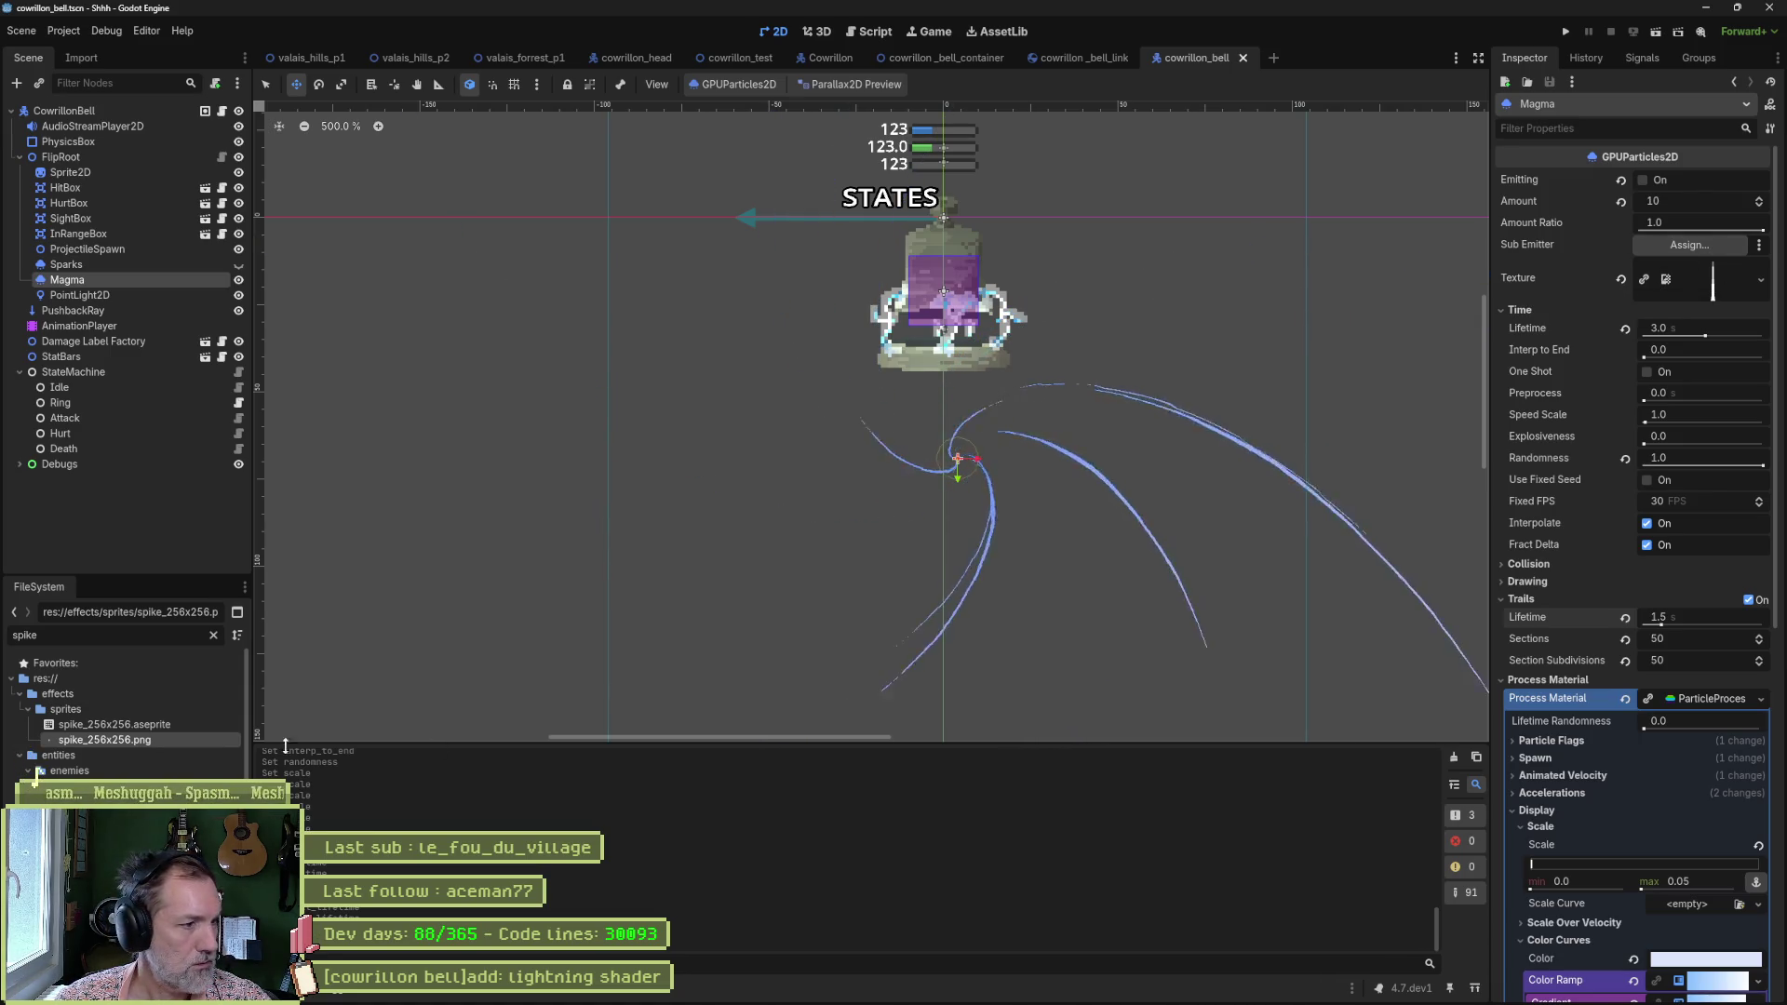
double_click(148, 637)
type("circl")
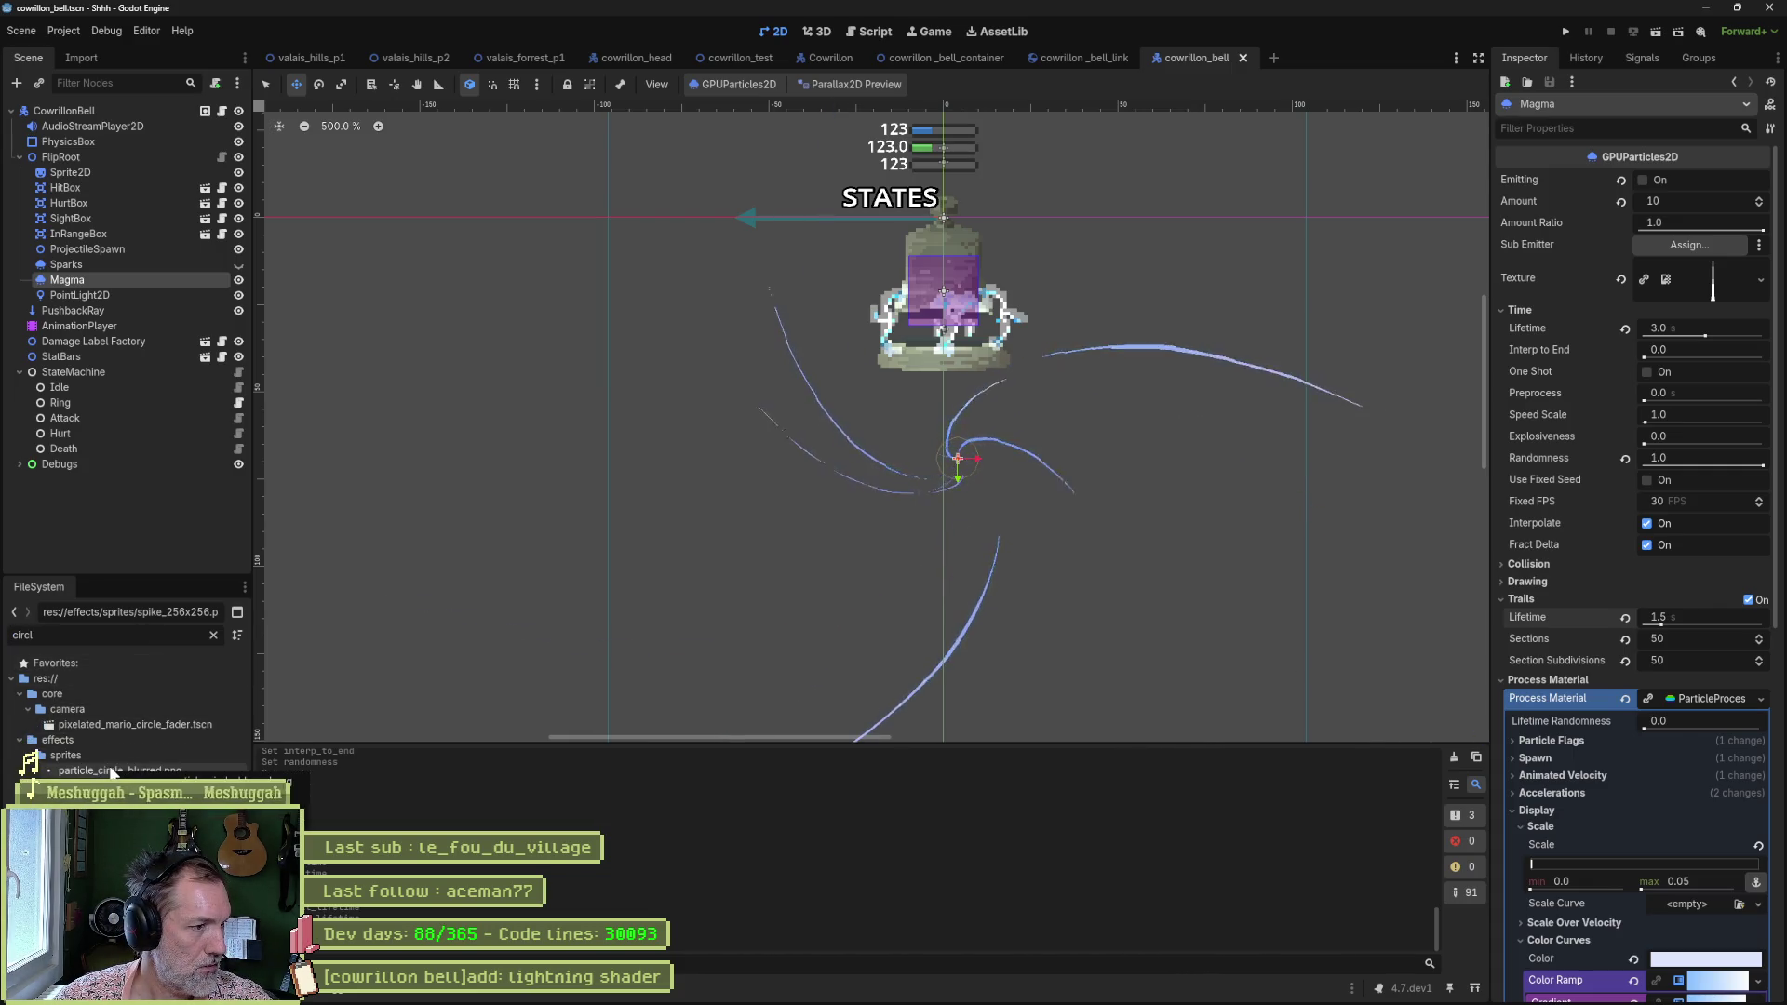
mouse_move(34, 775)
left_mouse_down()
mouse_move(1564, 353)
mouse_move(1715, 279)
left_mouse_up()
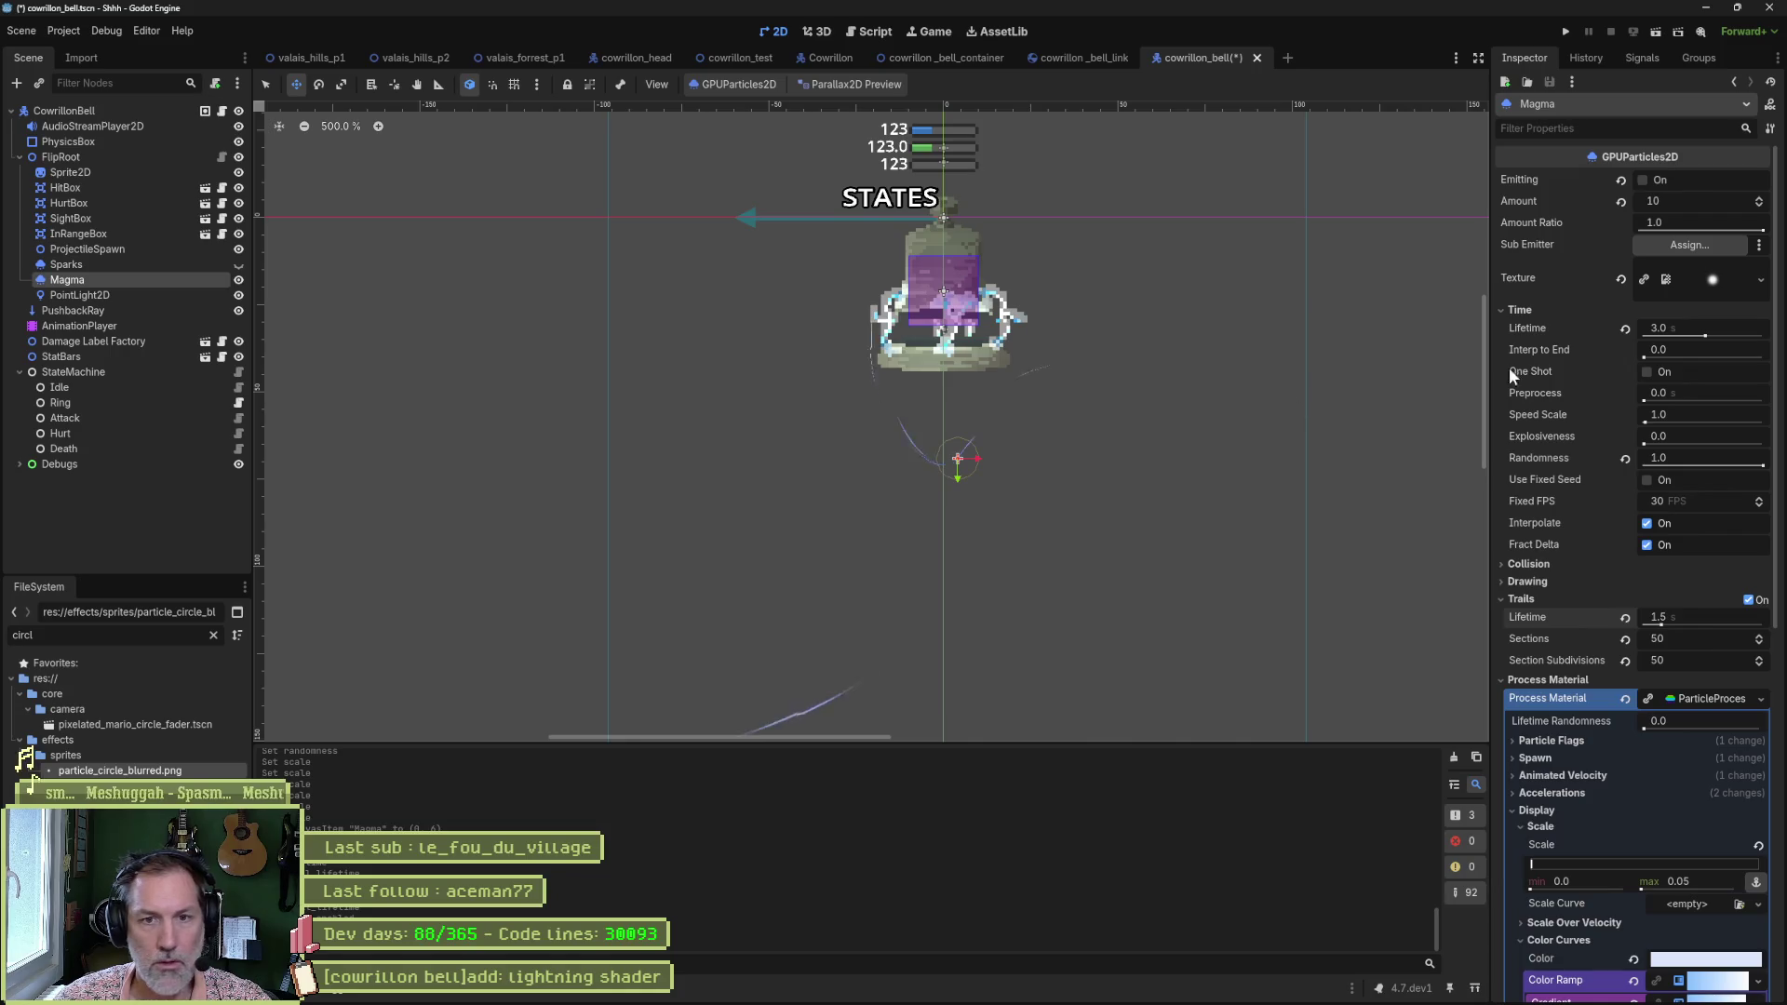
Review the Magma material's Display and Accelerations settings while checking Gemini's guidance.
scroll(1549, 556, "down", 5)
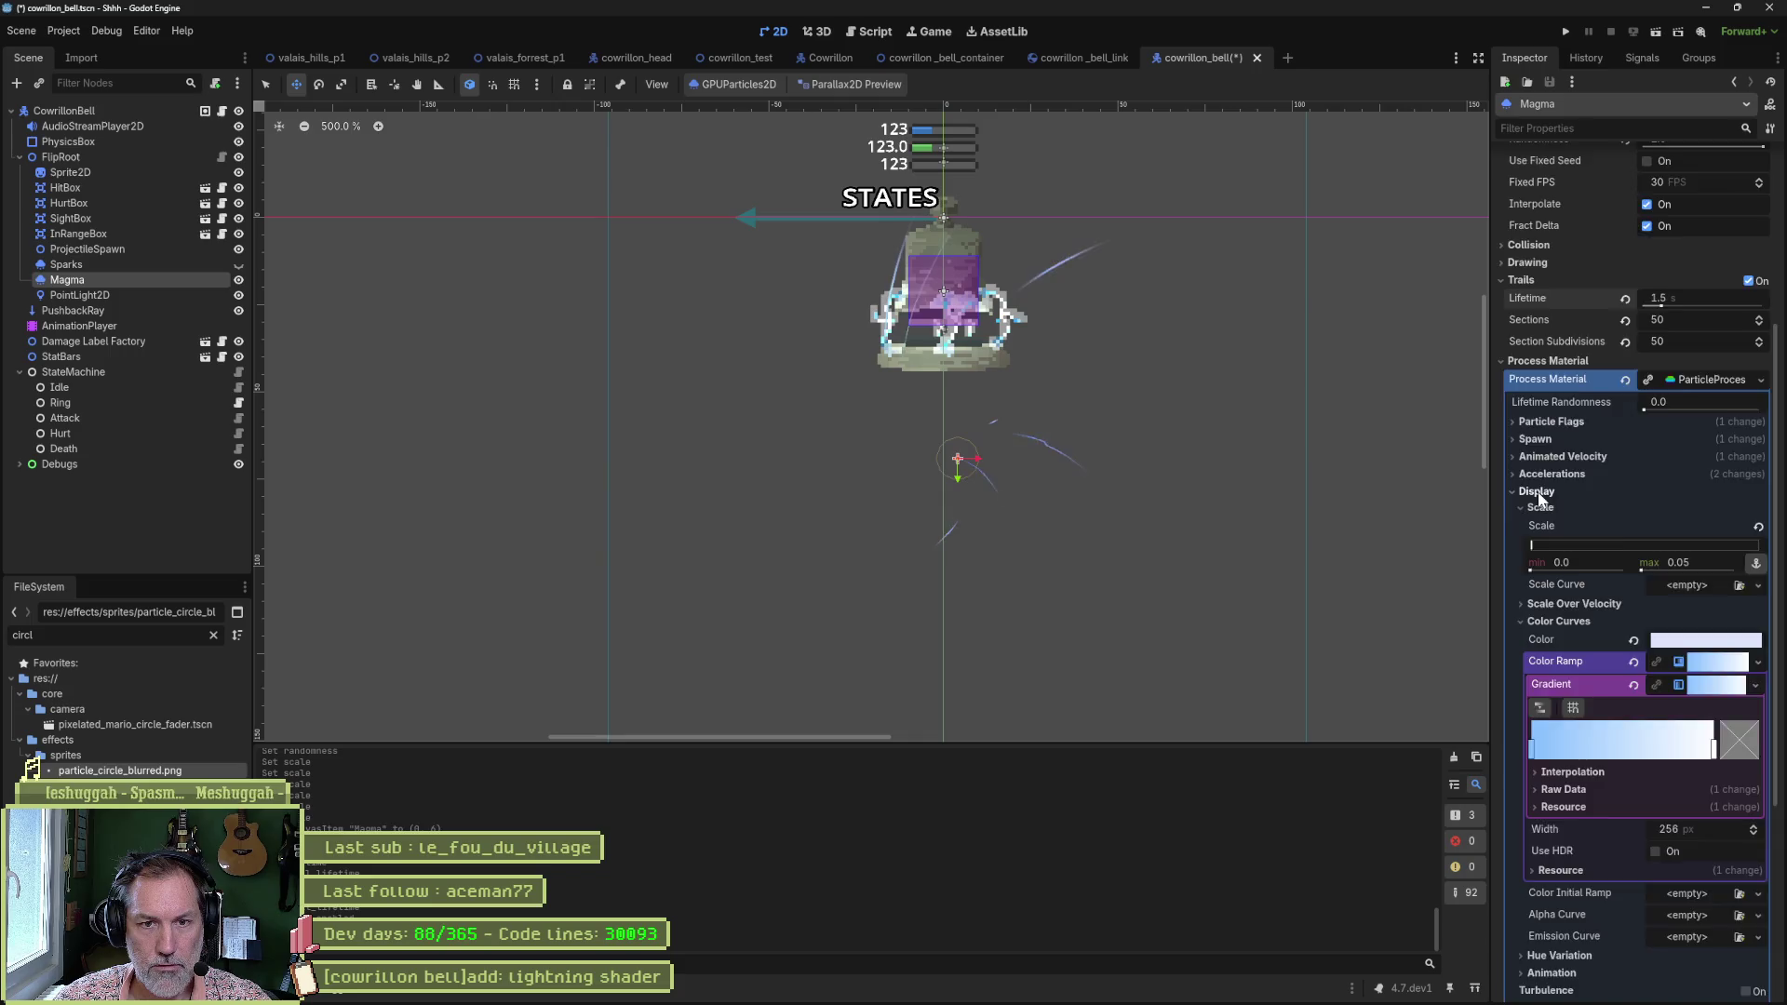
left_click(1537, 492)
left_click(1561, 609)
left_click(1586, 680)
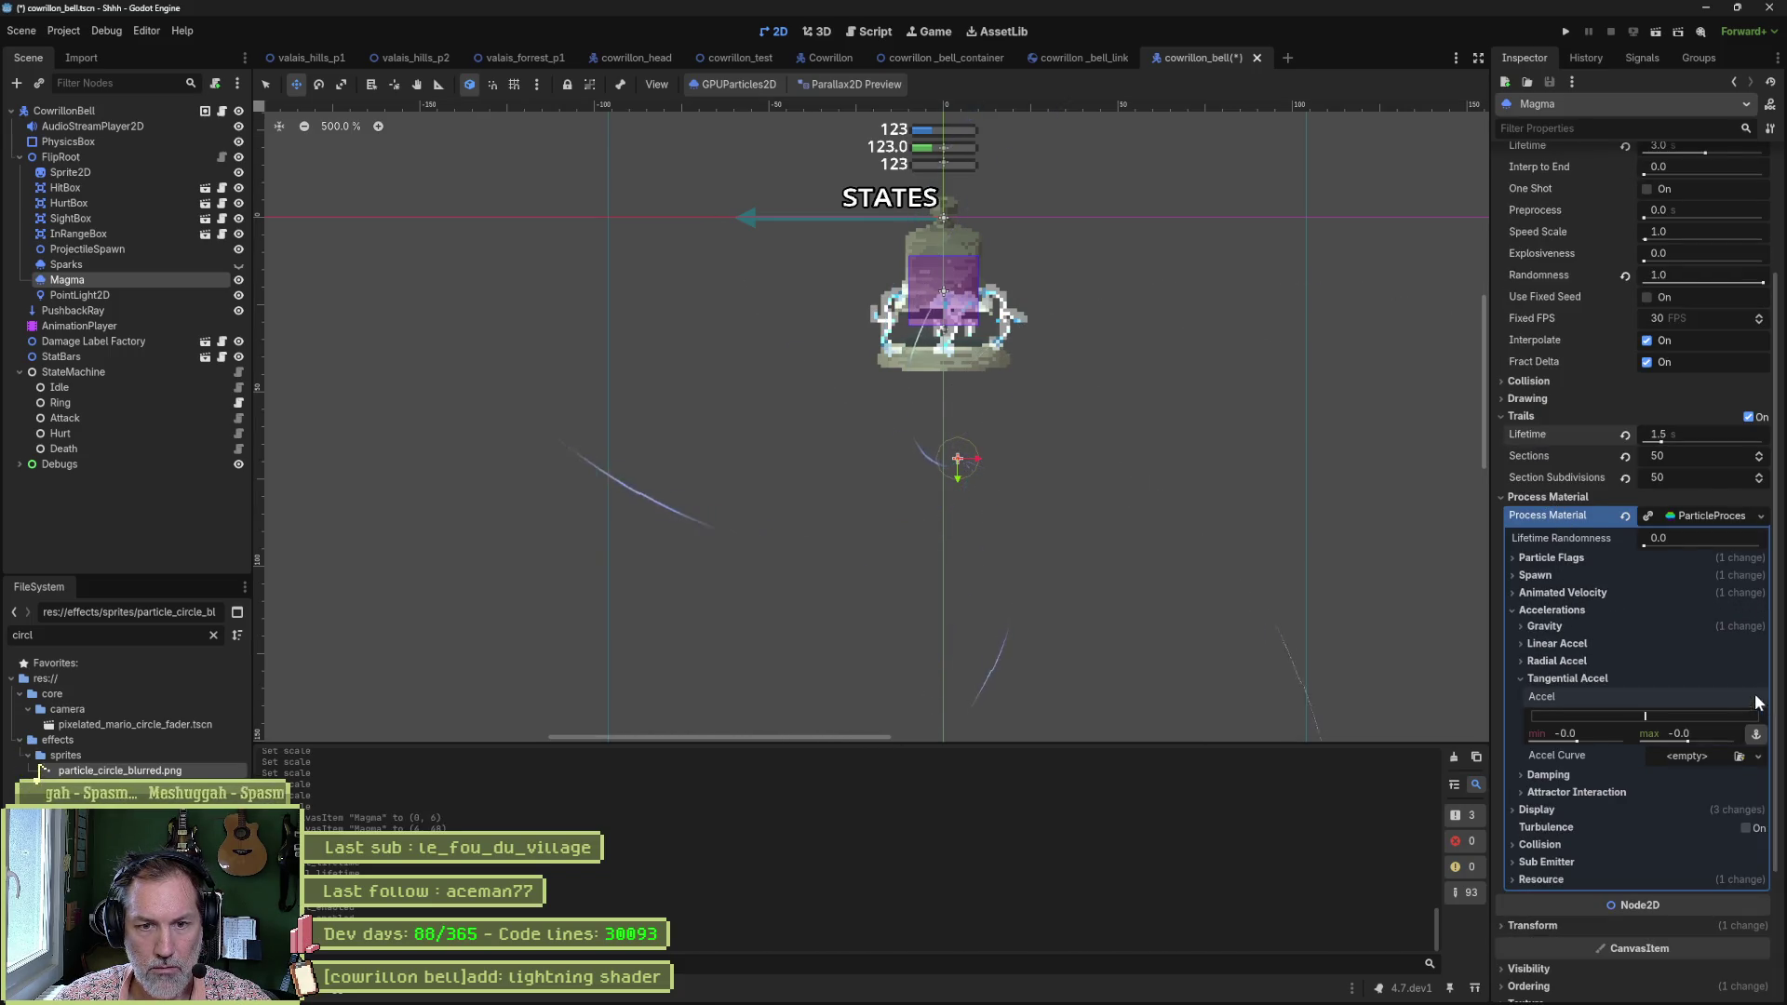
left_click(1591, 678)
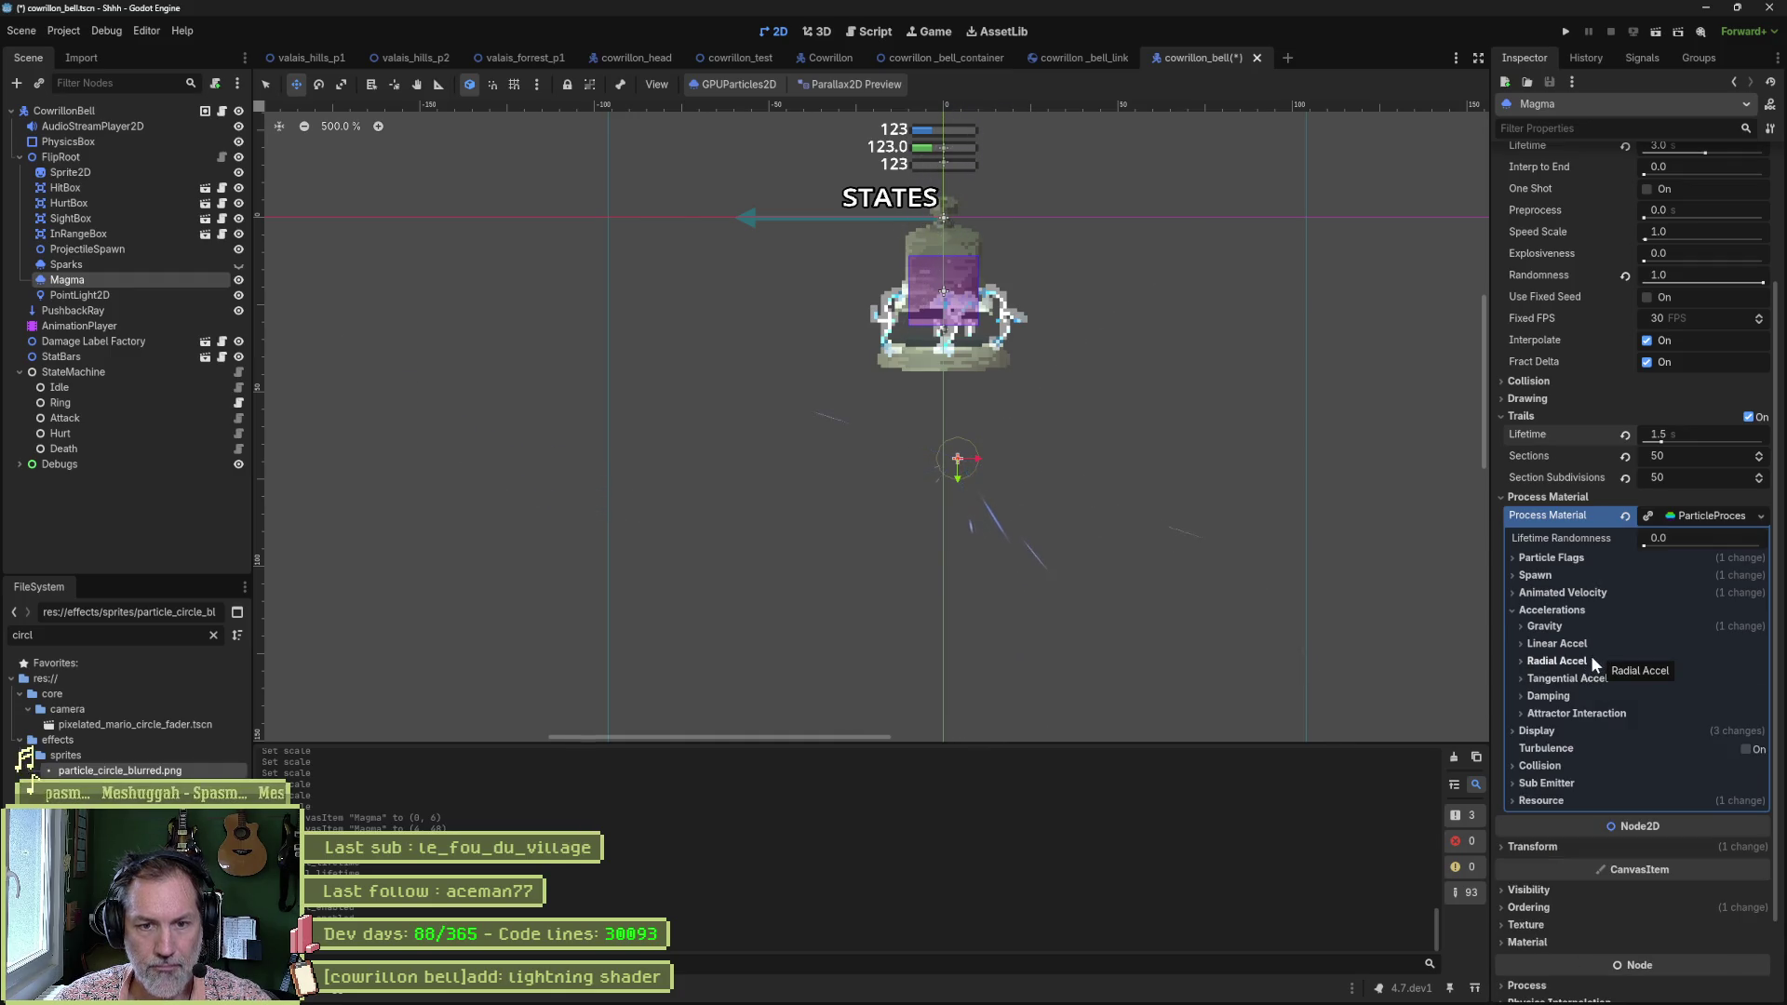
key("alt+Tab")
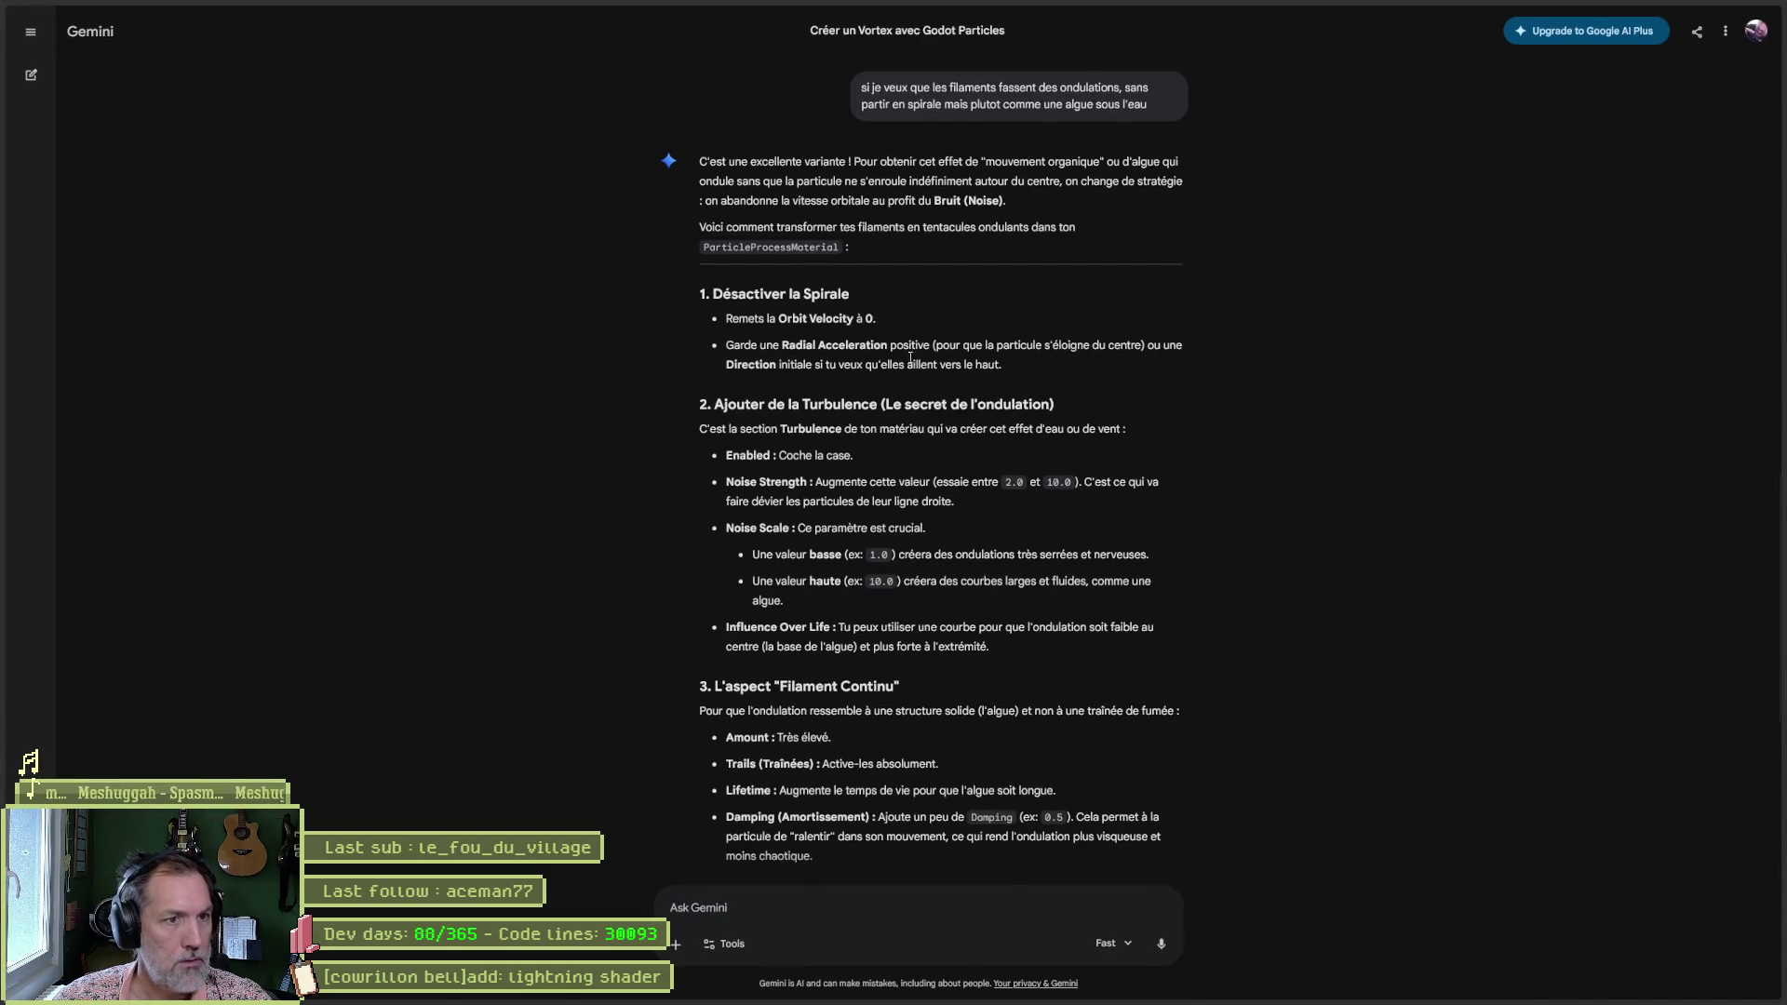
key("alt+Tab")
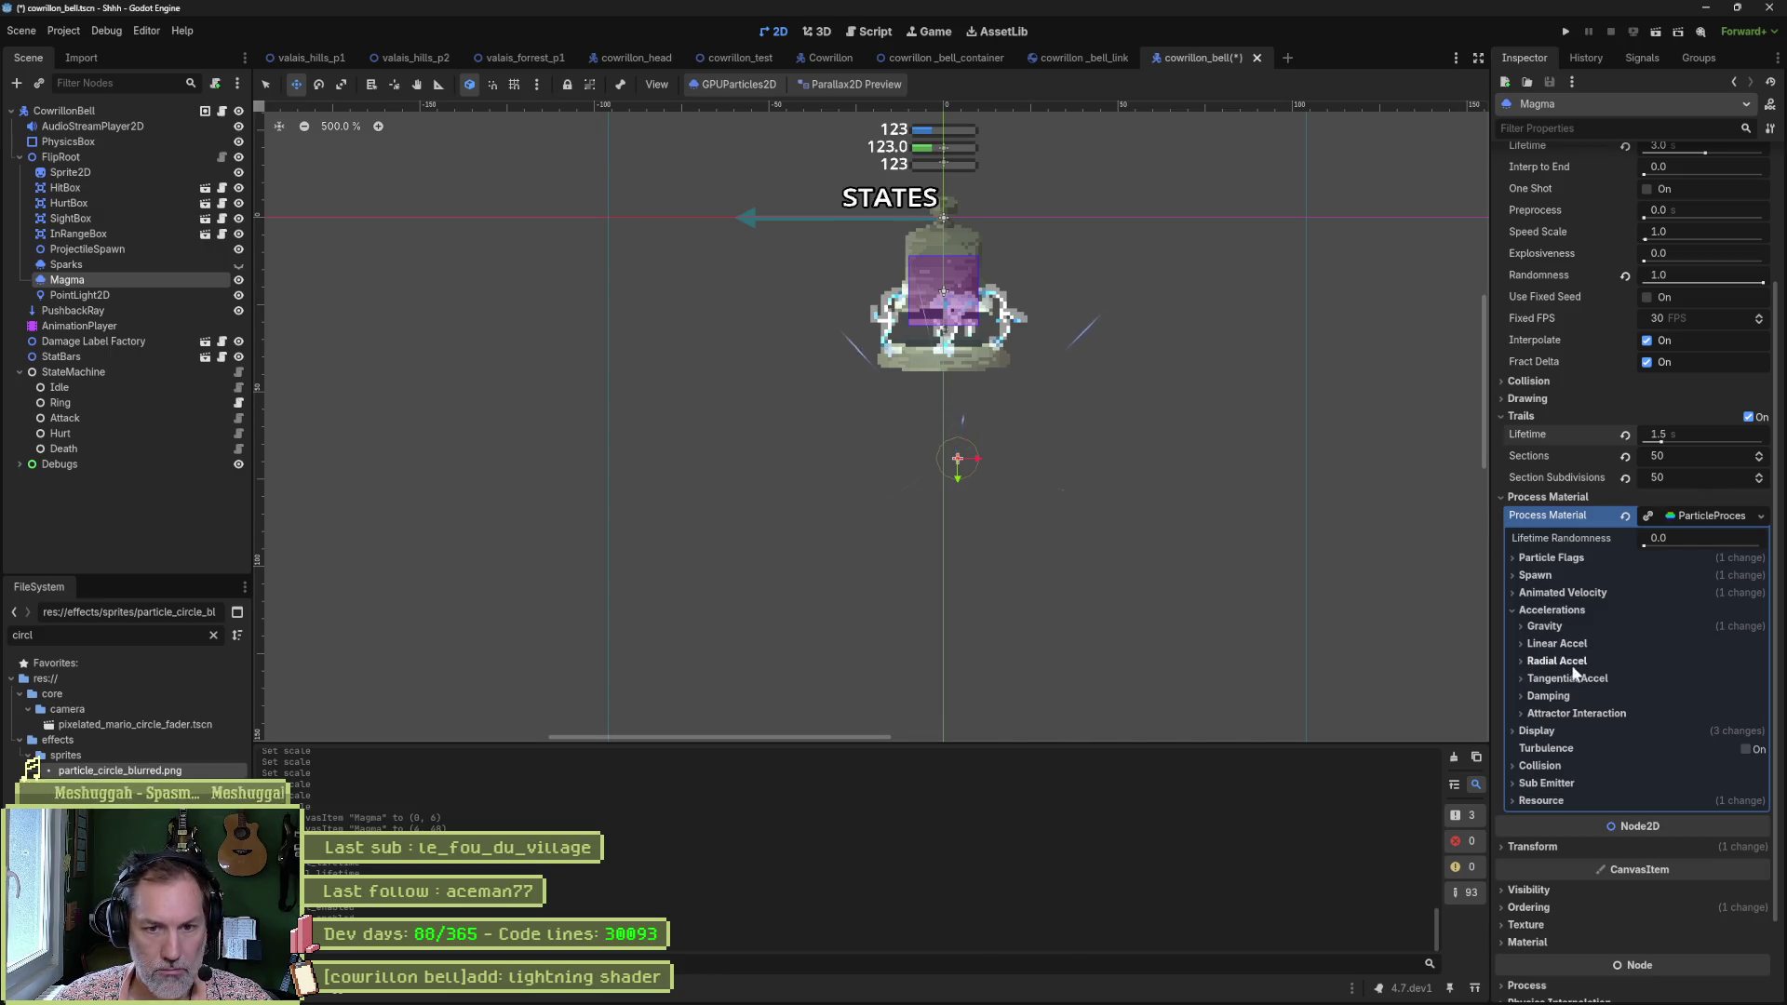
Confirm Orbit Velocity is 0.0, then return to Gemini's undulation answer.
left_click(1570, 661)
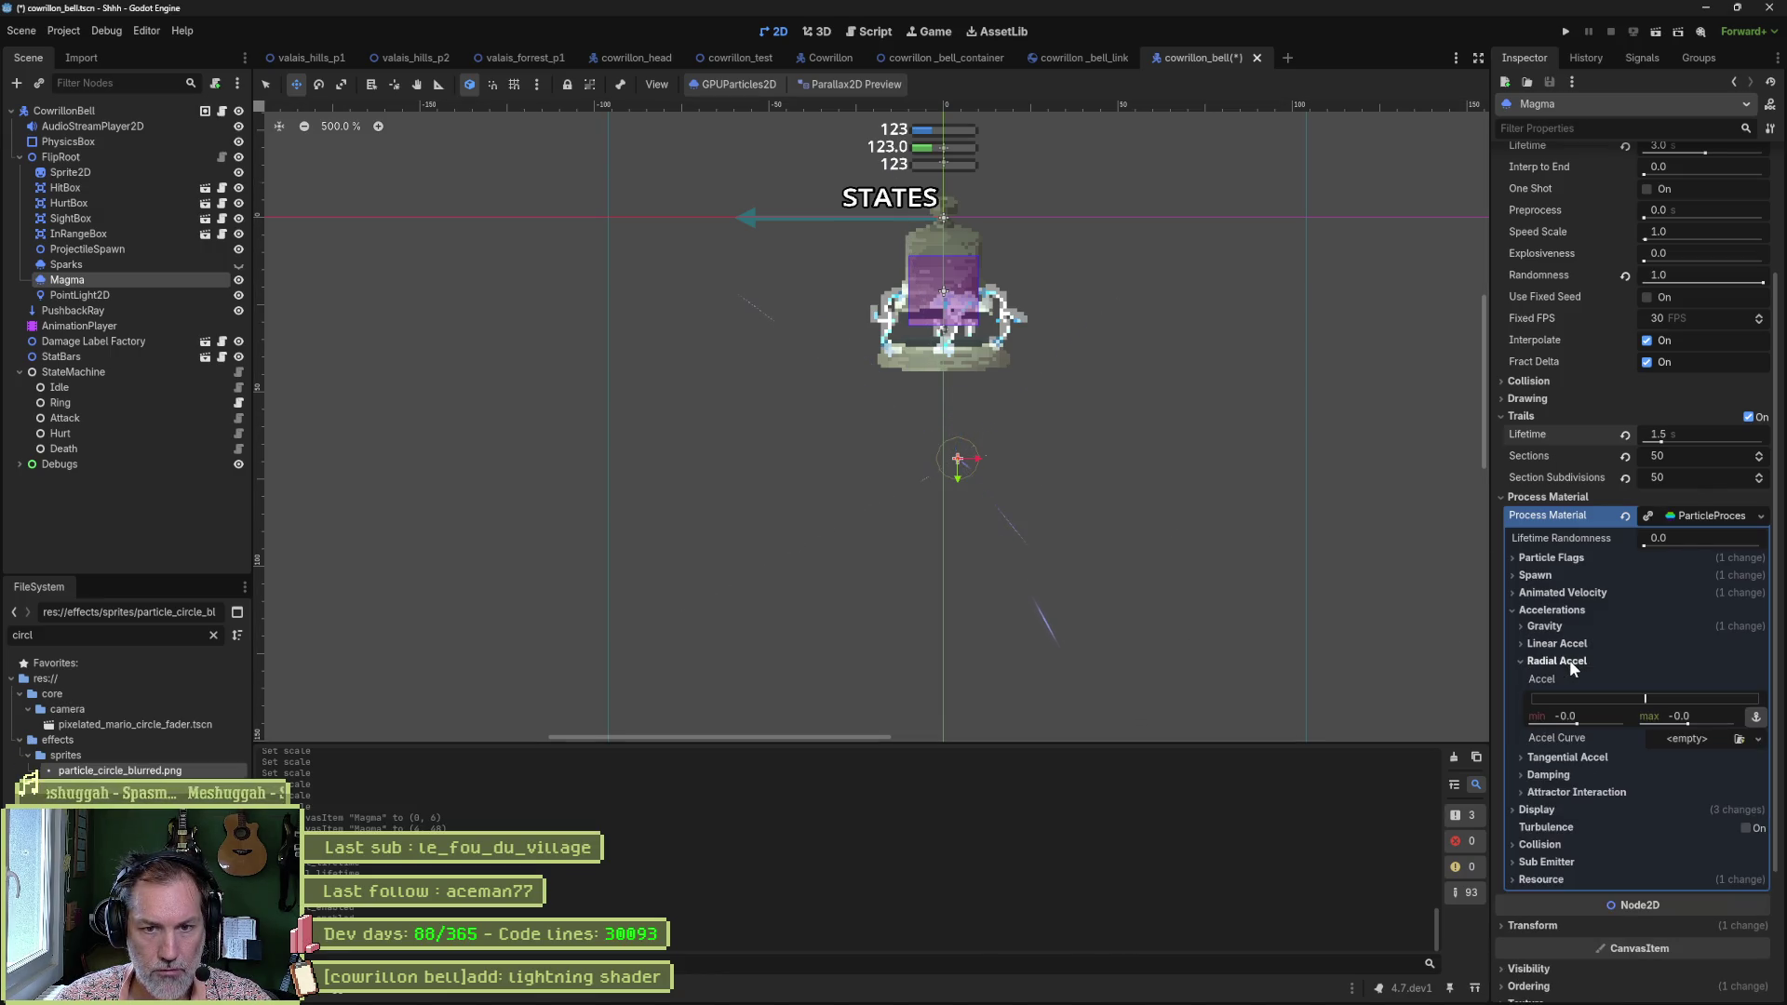
left_click(1569, 661)
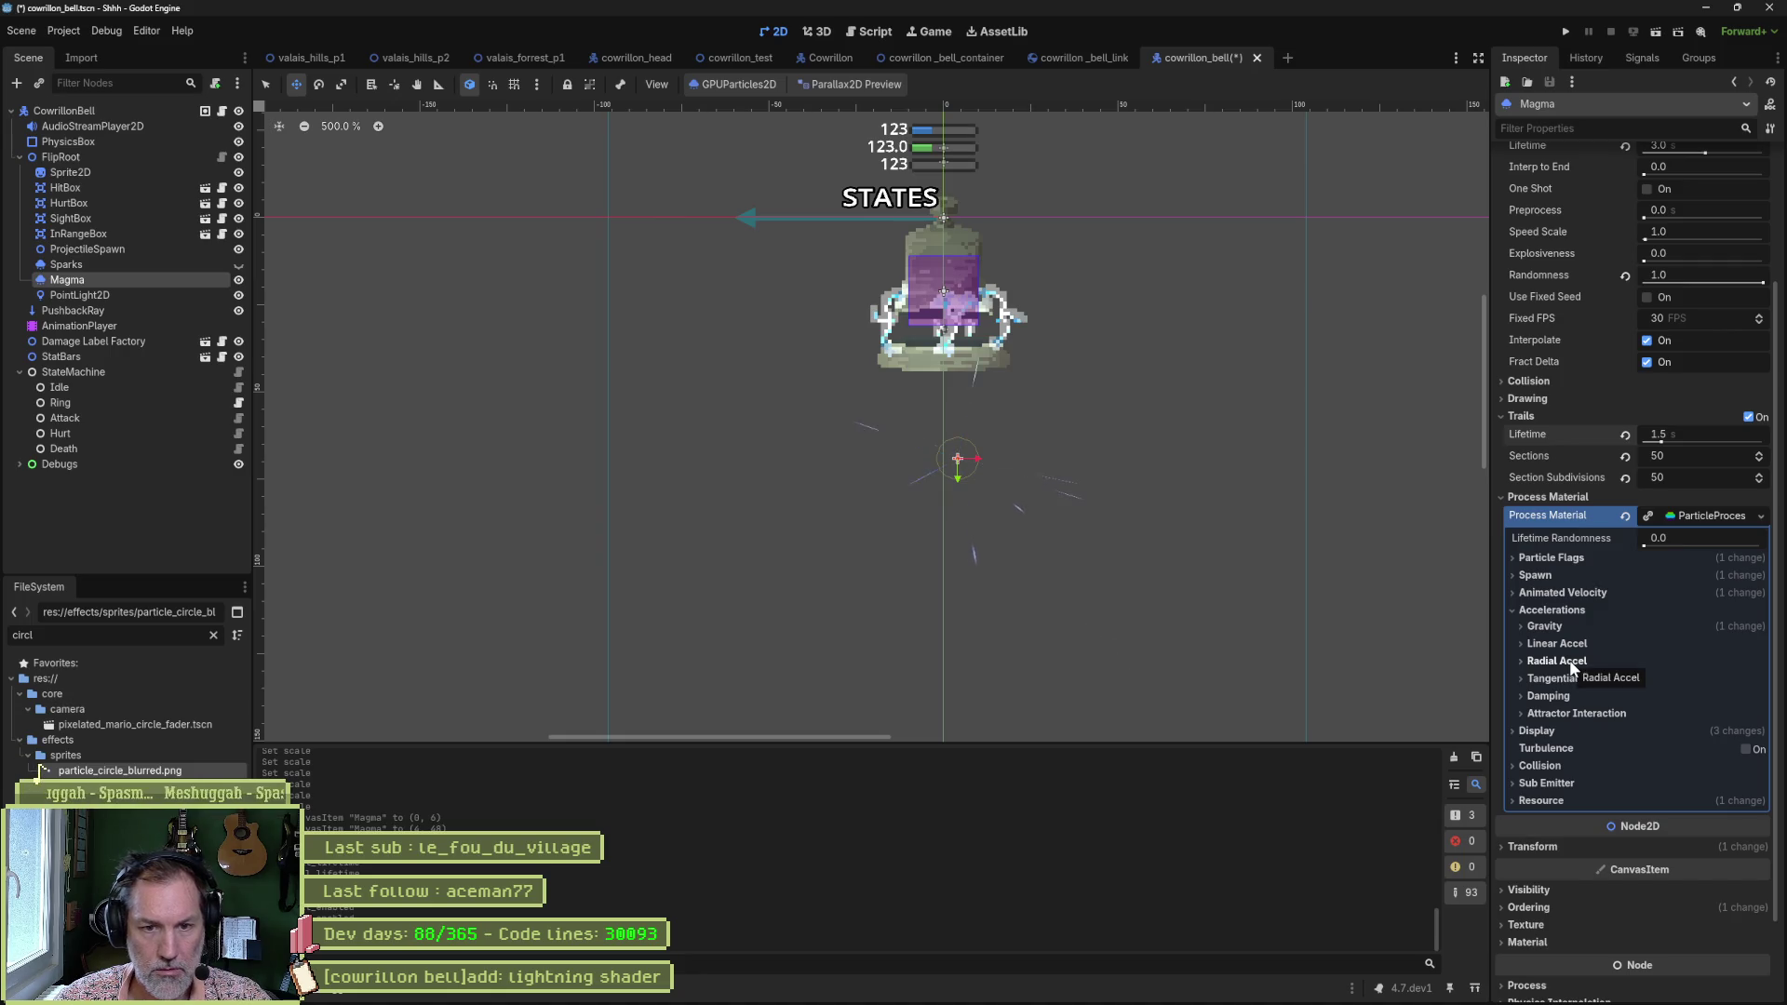
left_click(1564, 592)
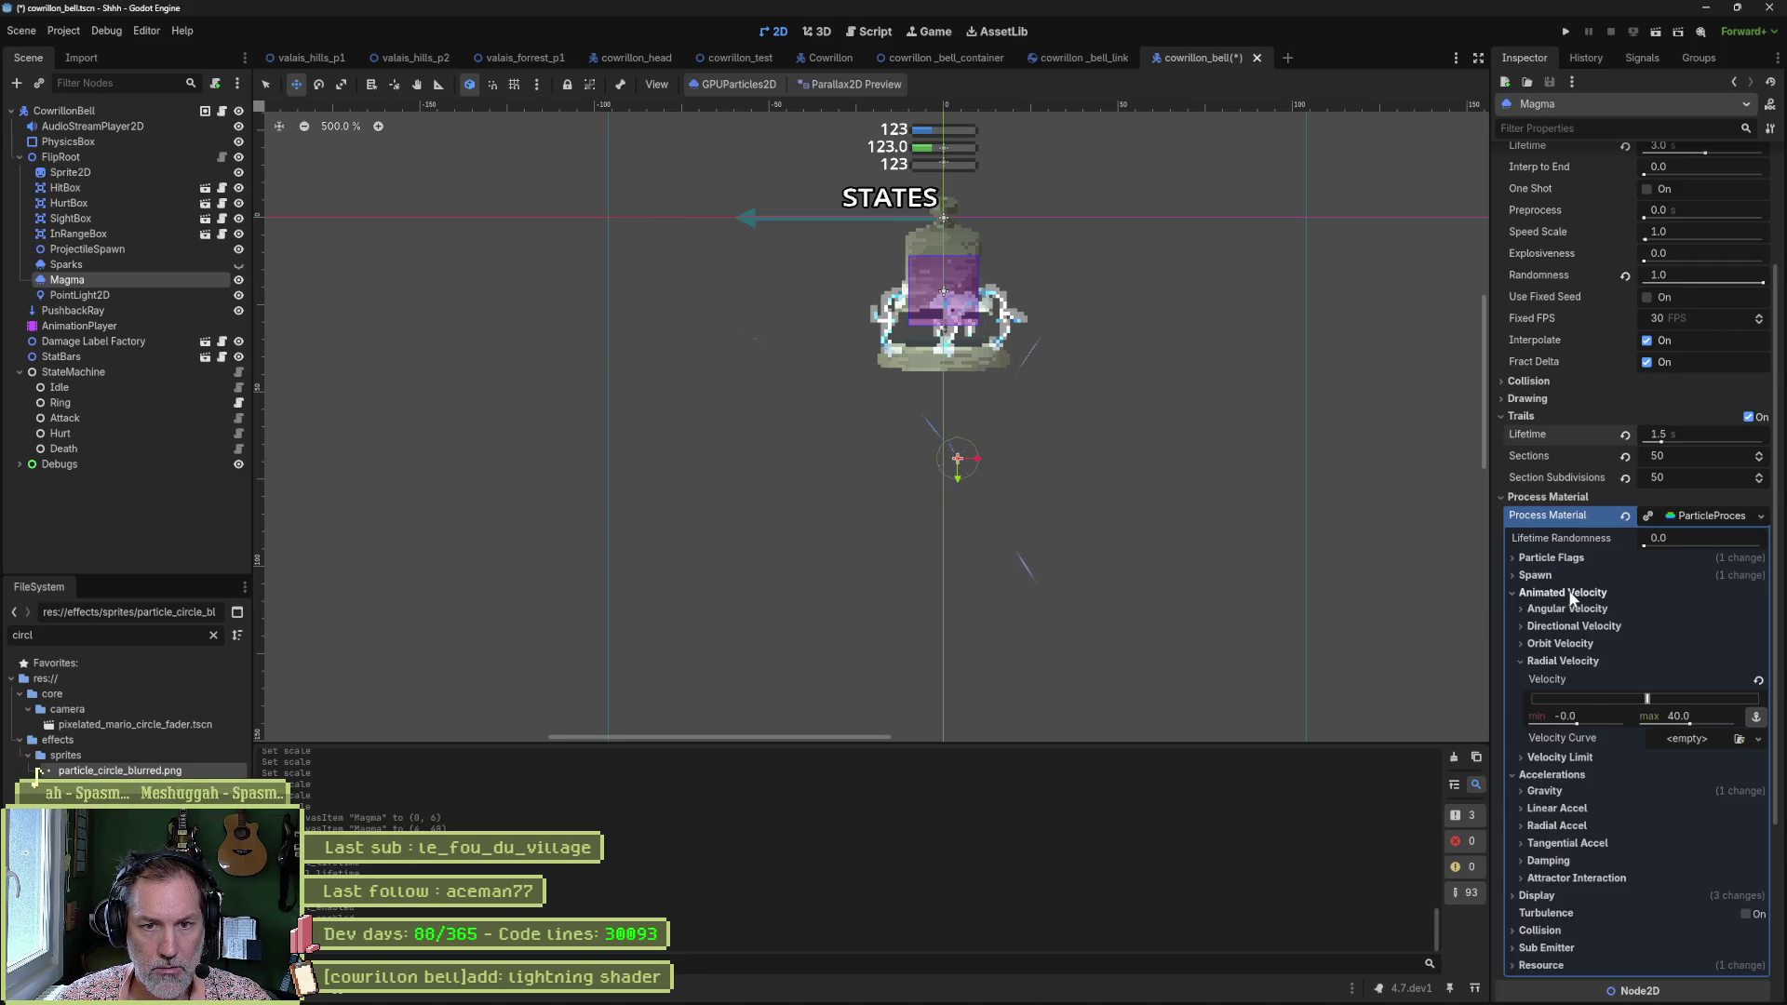
left_click(1572, 643)
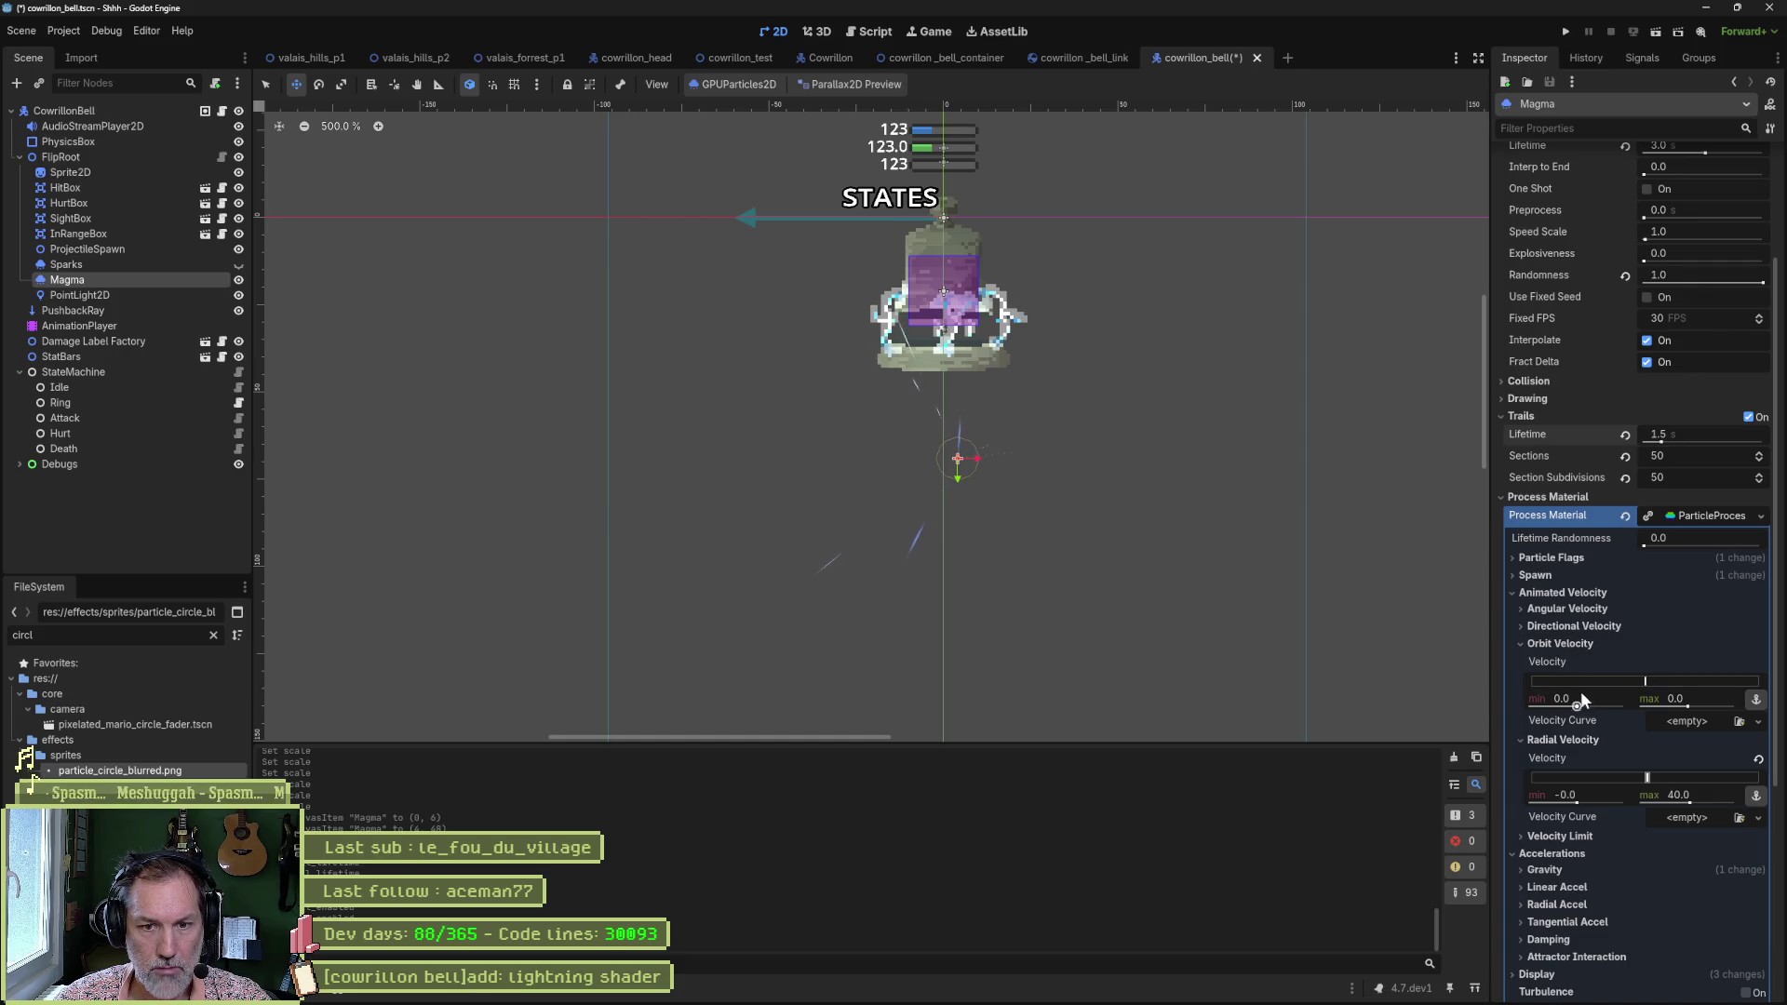
left_click(1564, 643)
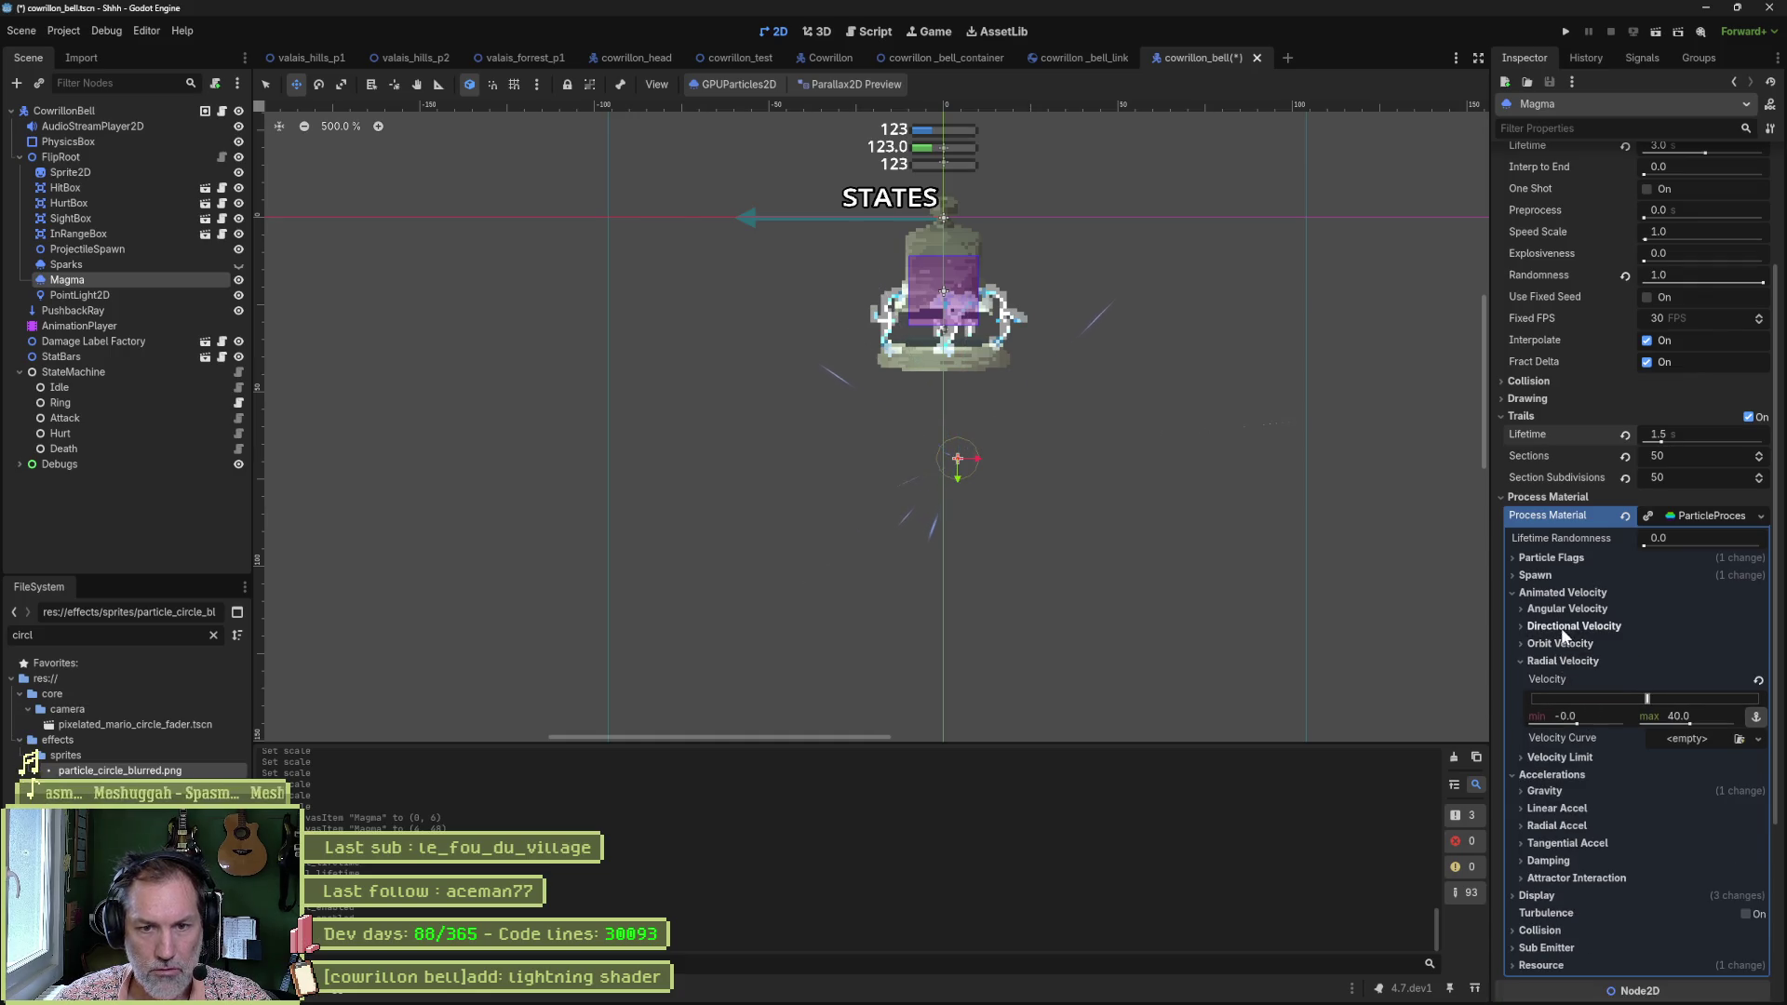
left_click(1572, 657)
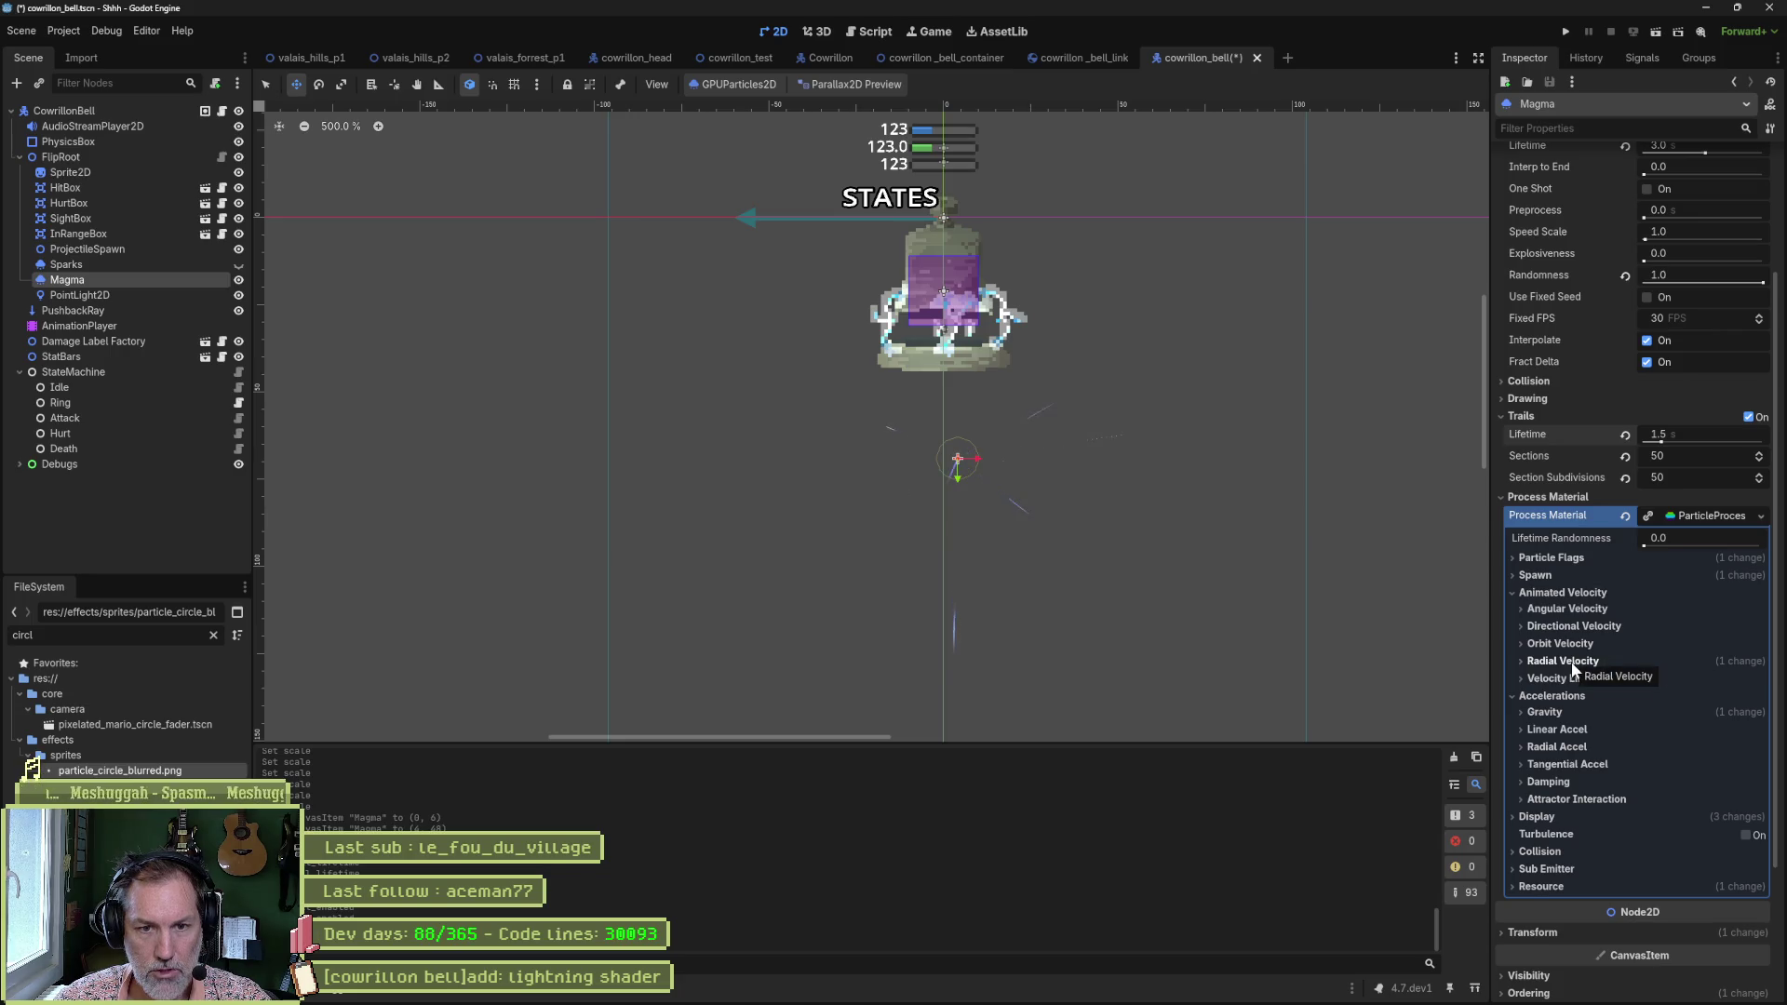
left_click(1581, 658)
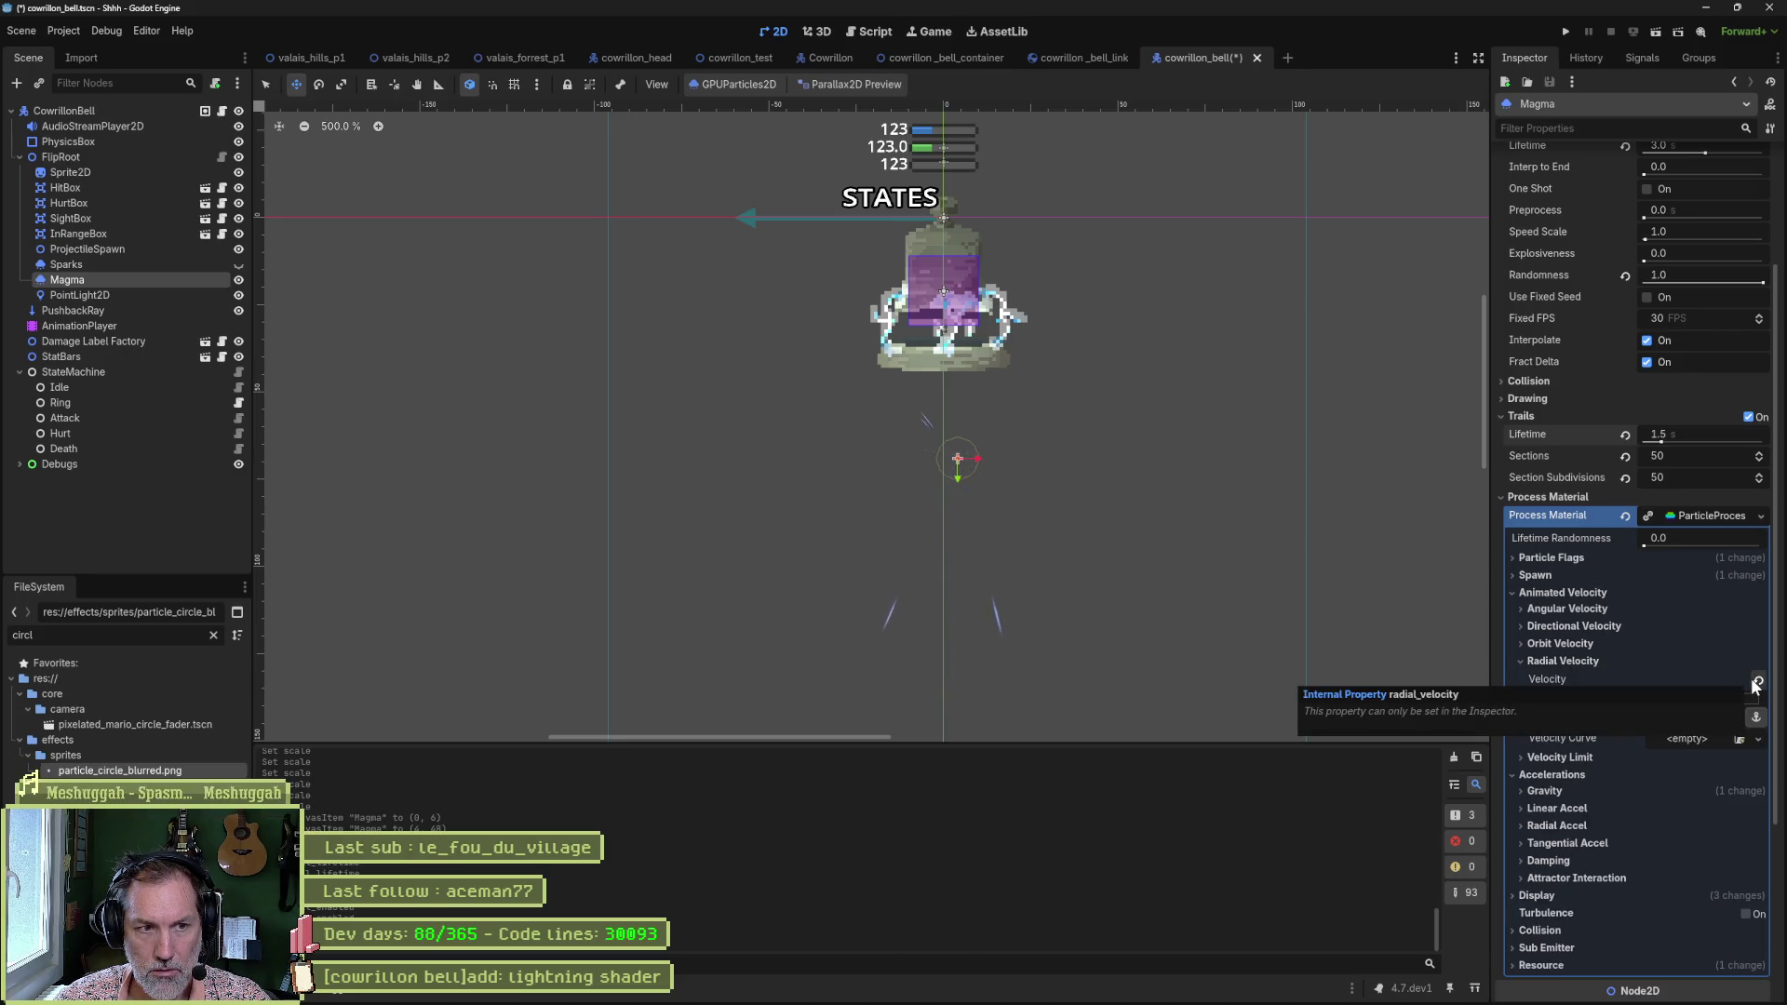
key("alt+Tab")
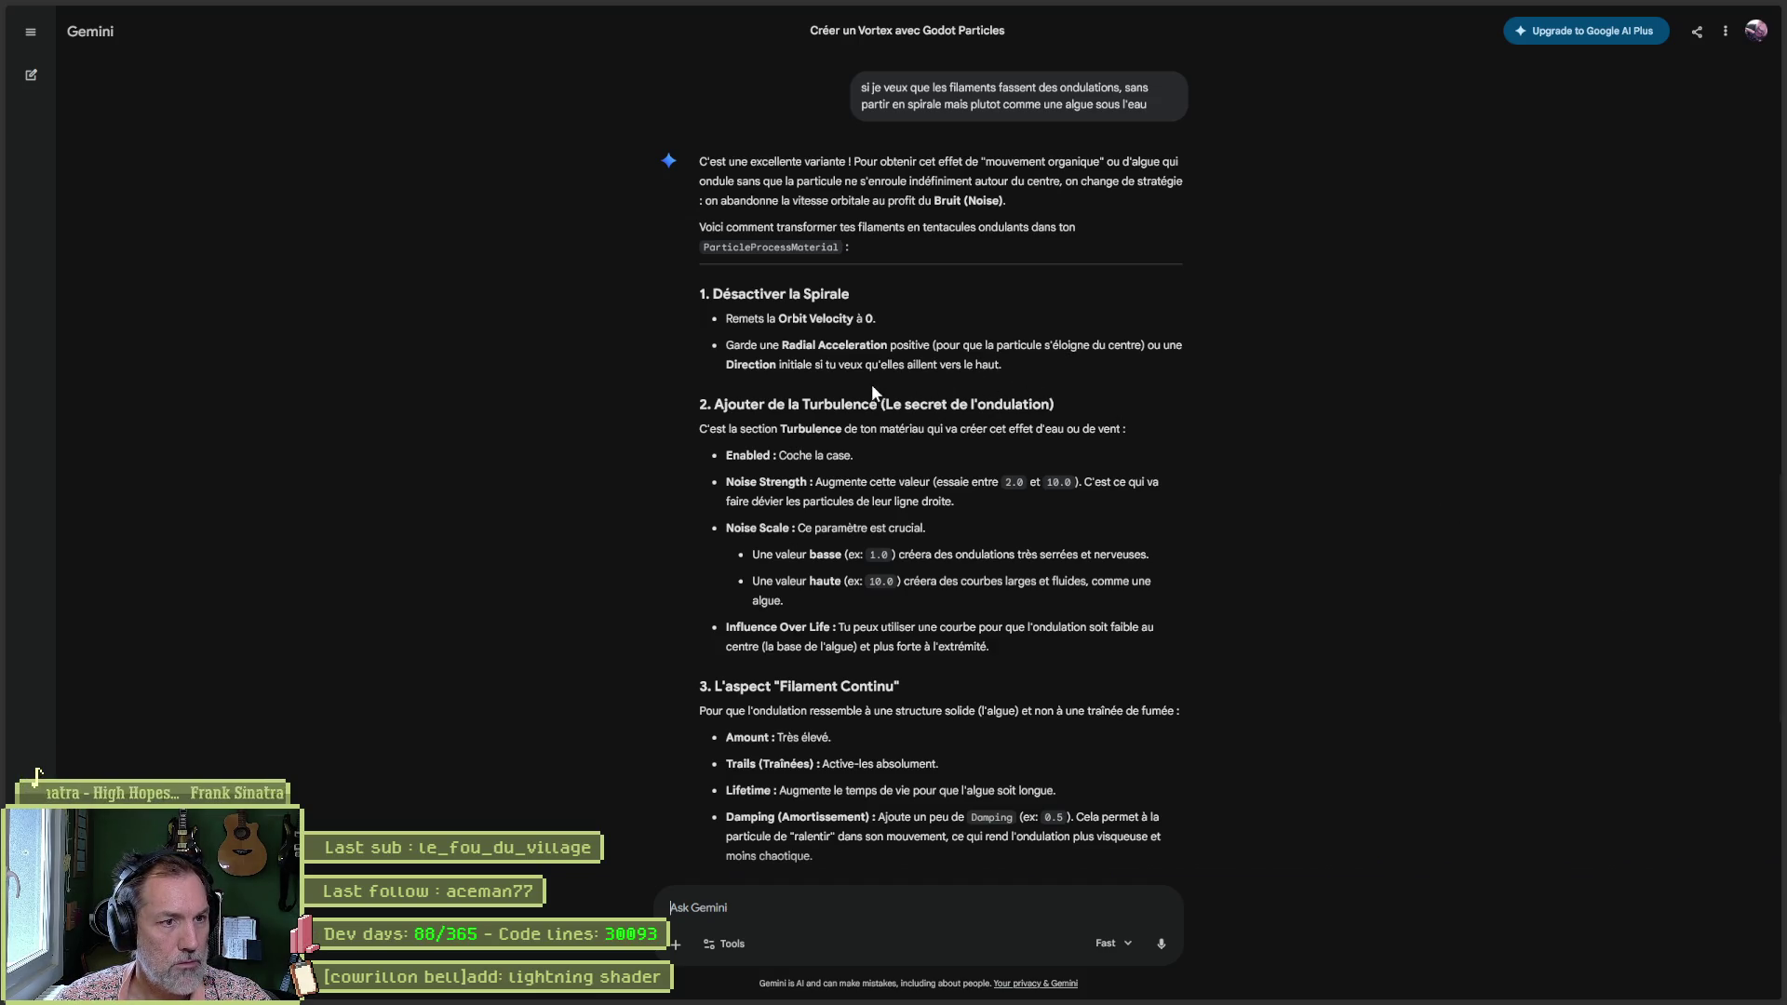
Enable Turbulence on the Magma particles and lower Radial Velocity max to 3.0.
key("alt+Tab")
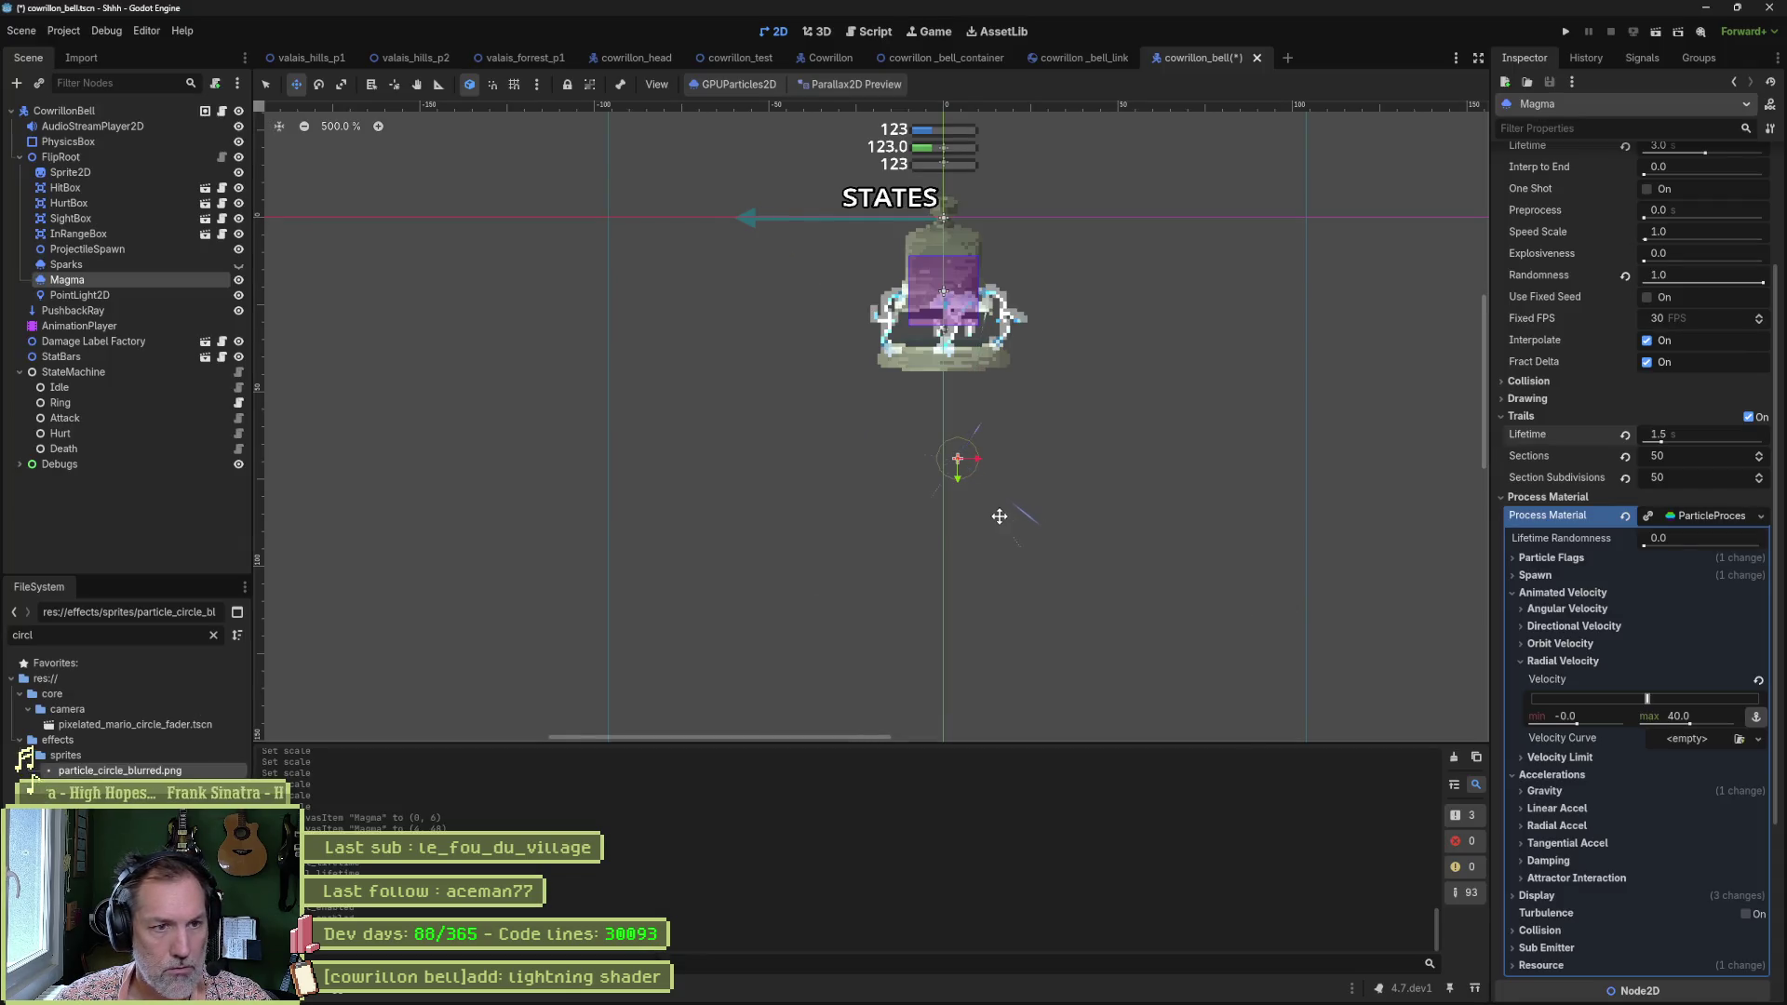
scroll(997, 515, "up", 2)
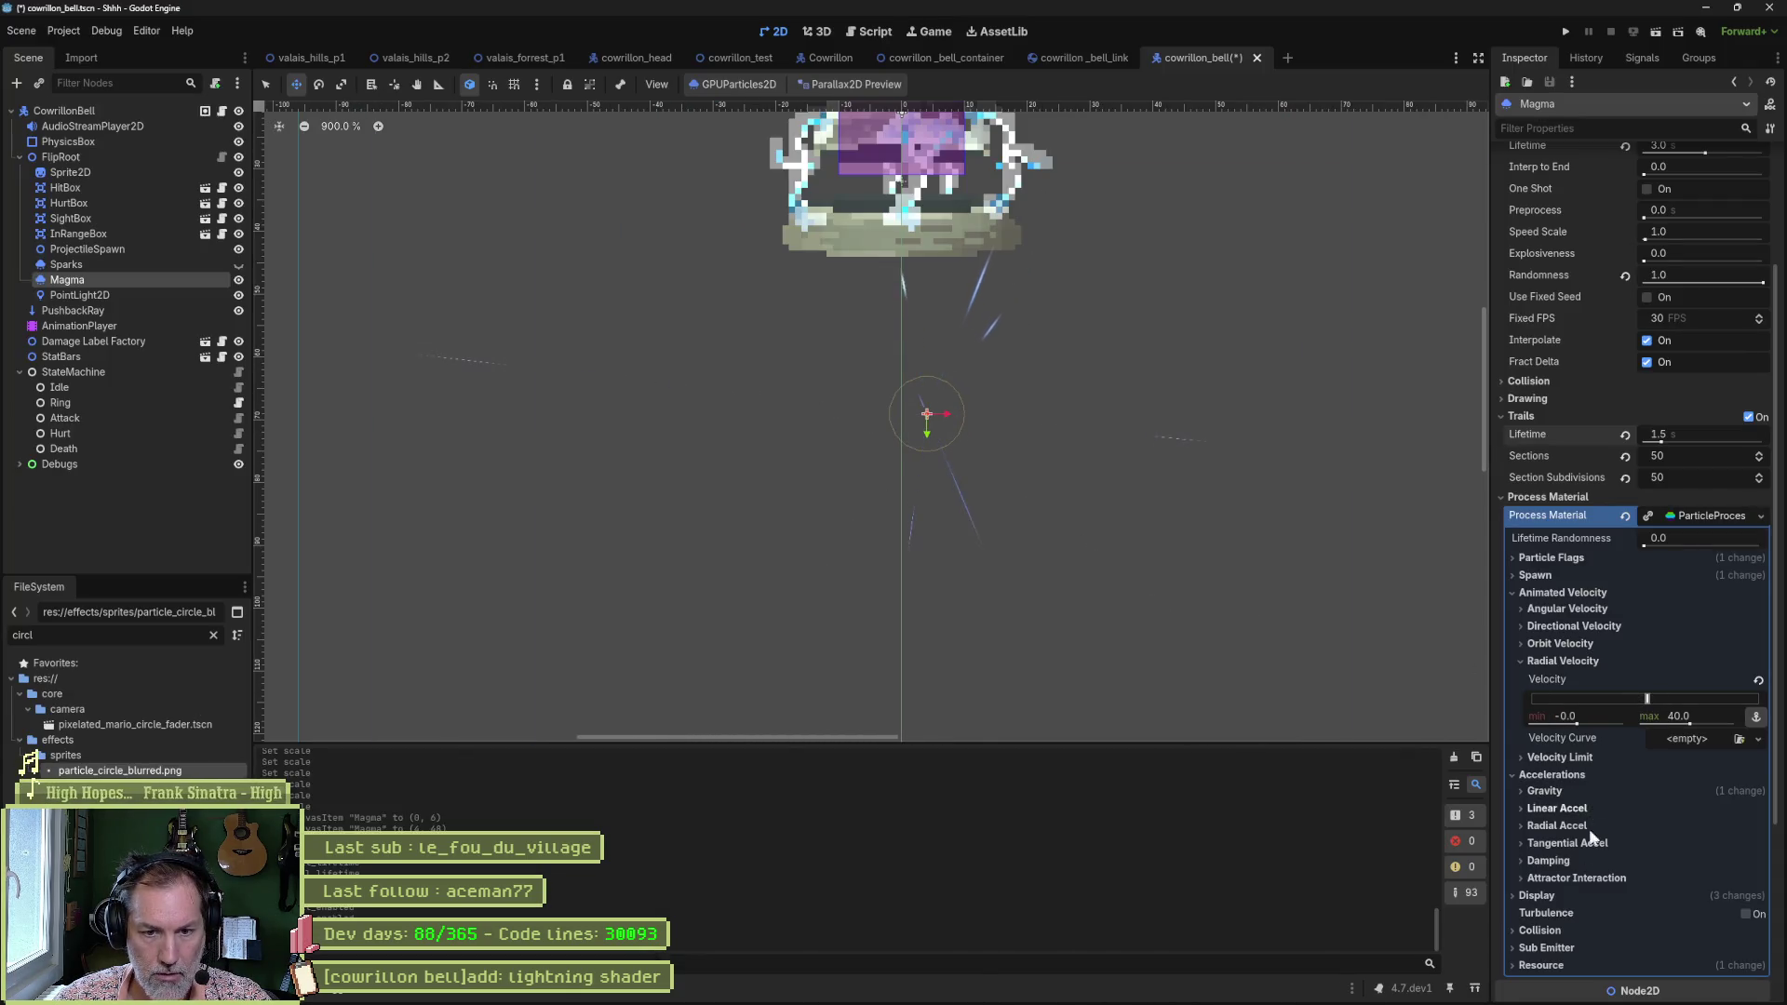
left_click(1746, 914)
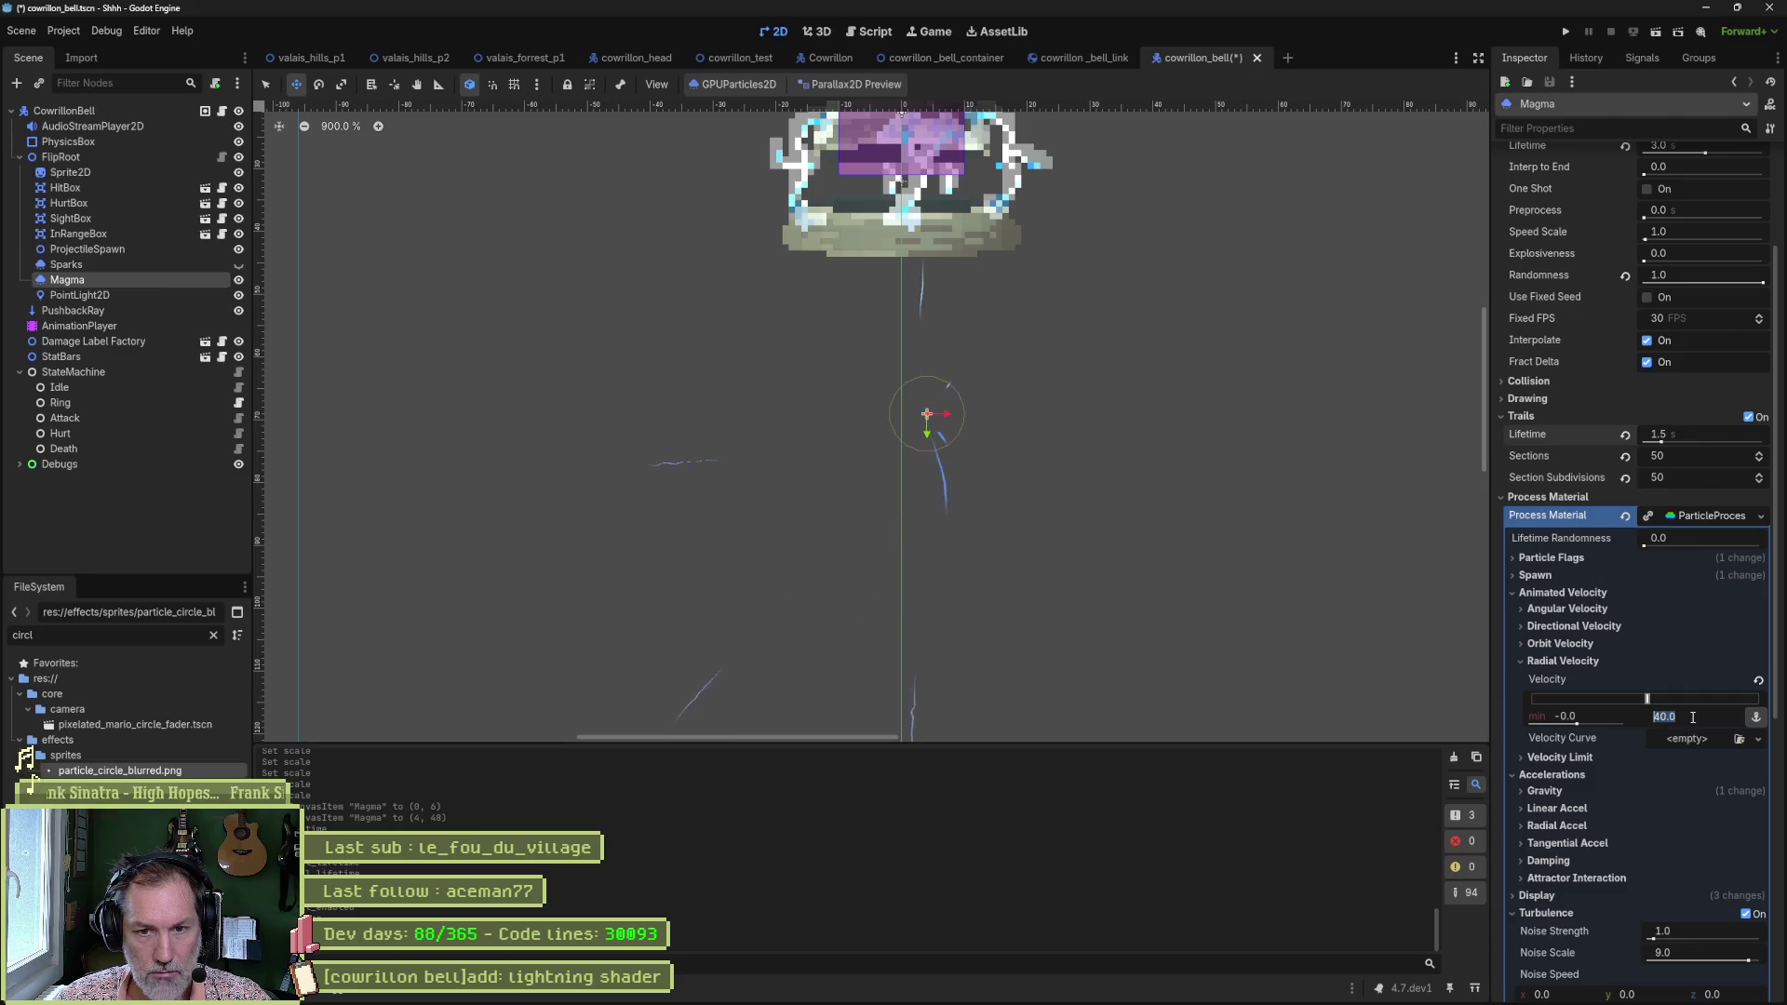
left_click_drag(1690, 720, 1694, 738)
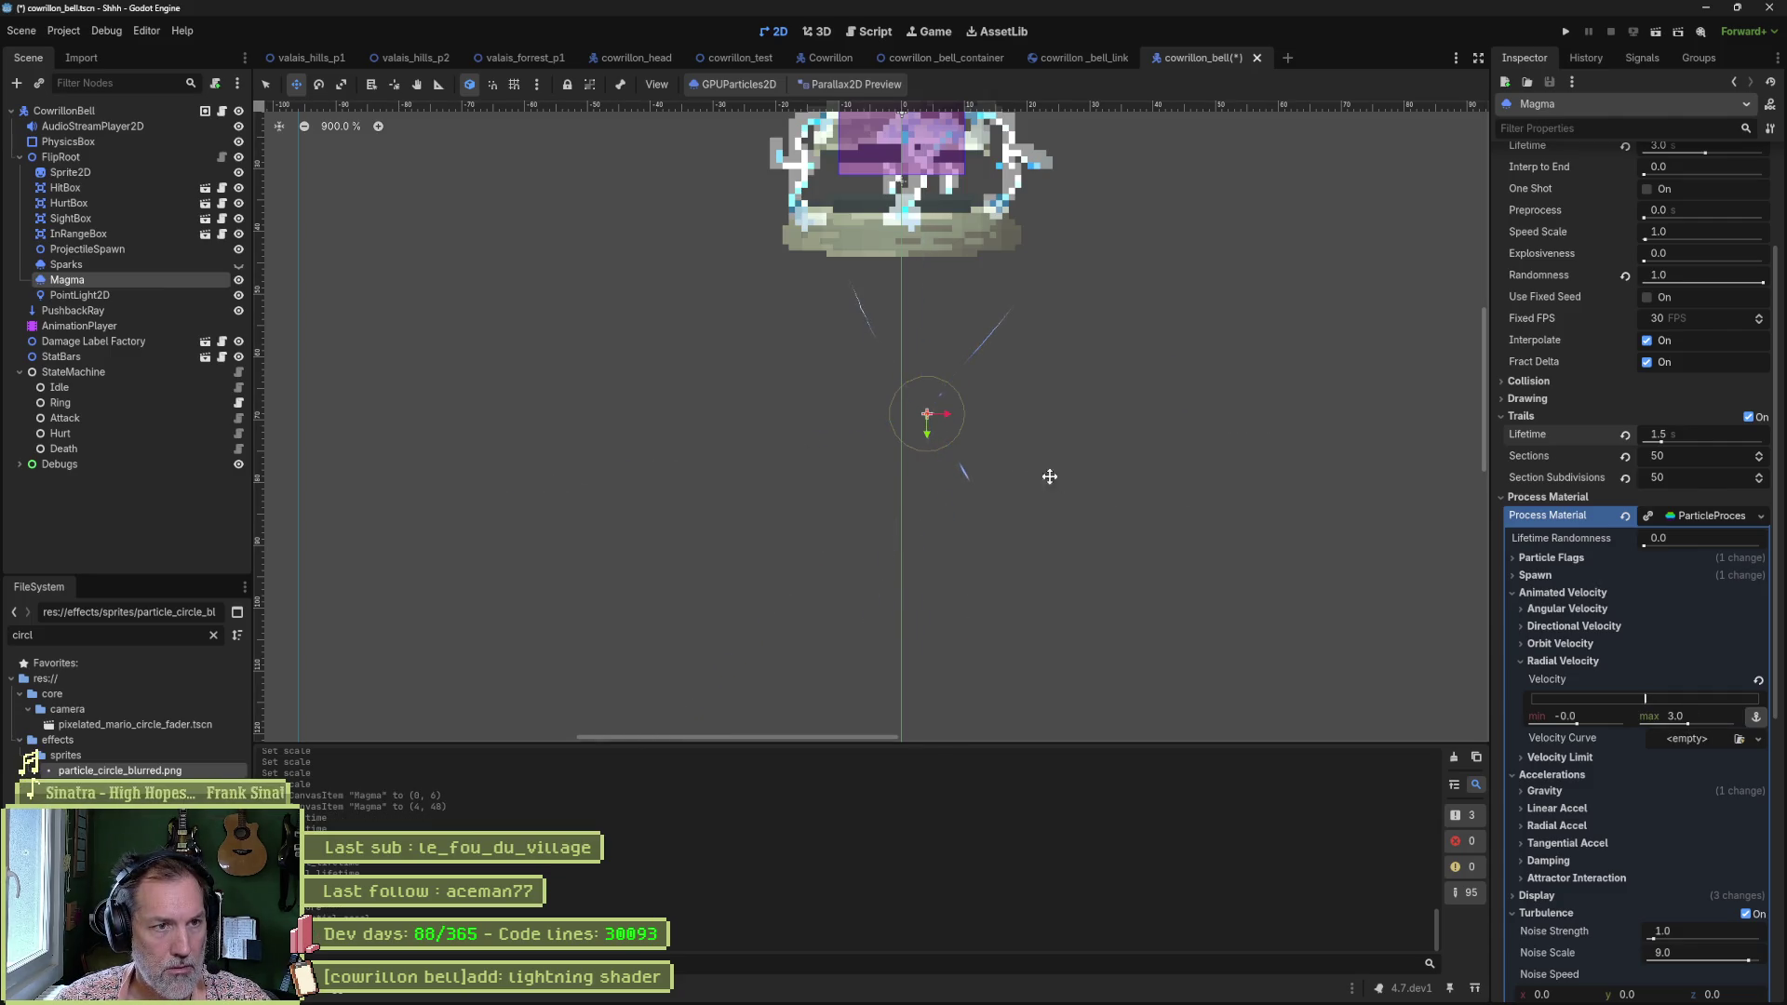
scroll(951, 438, "up", 2)
scroll(880, 409, "up", 2)
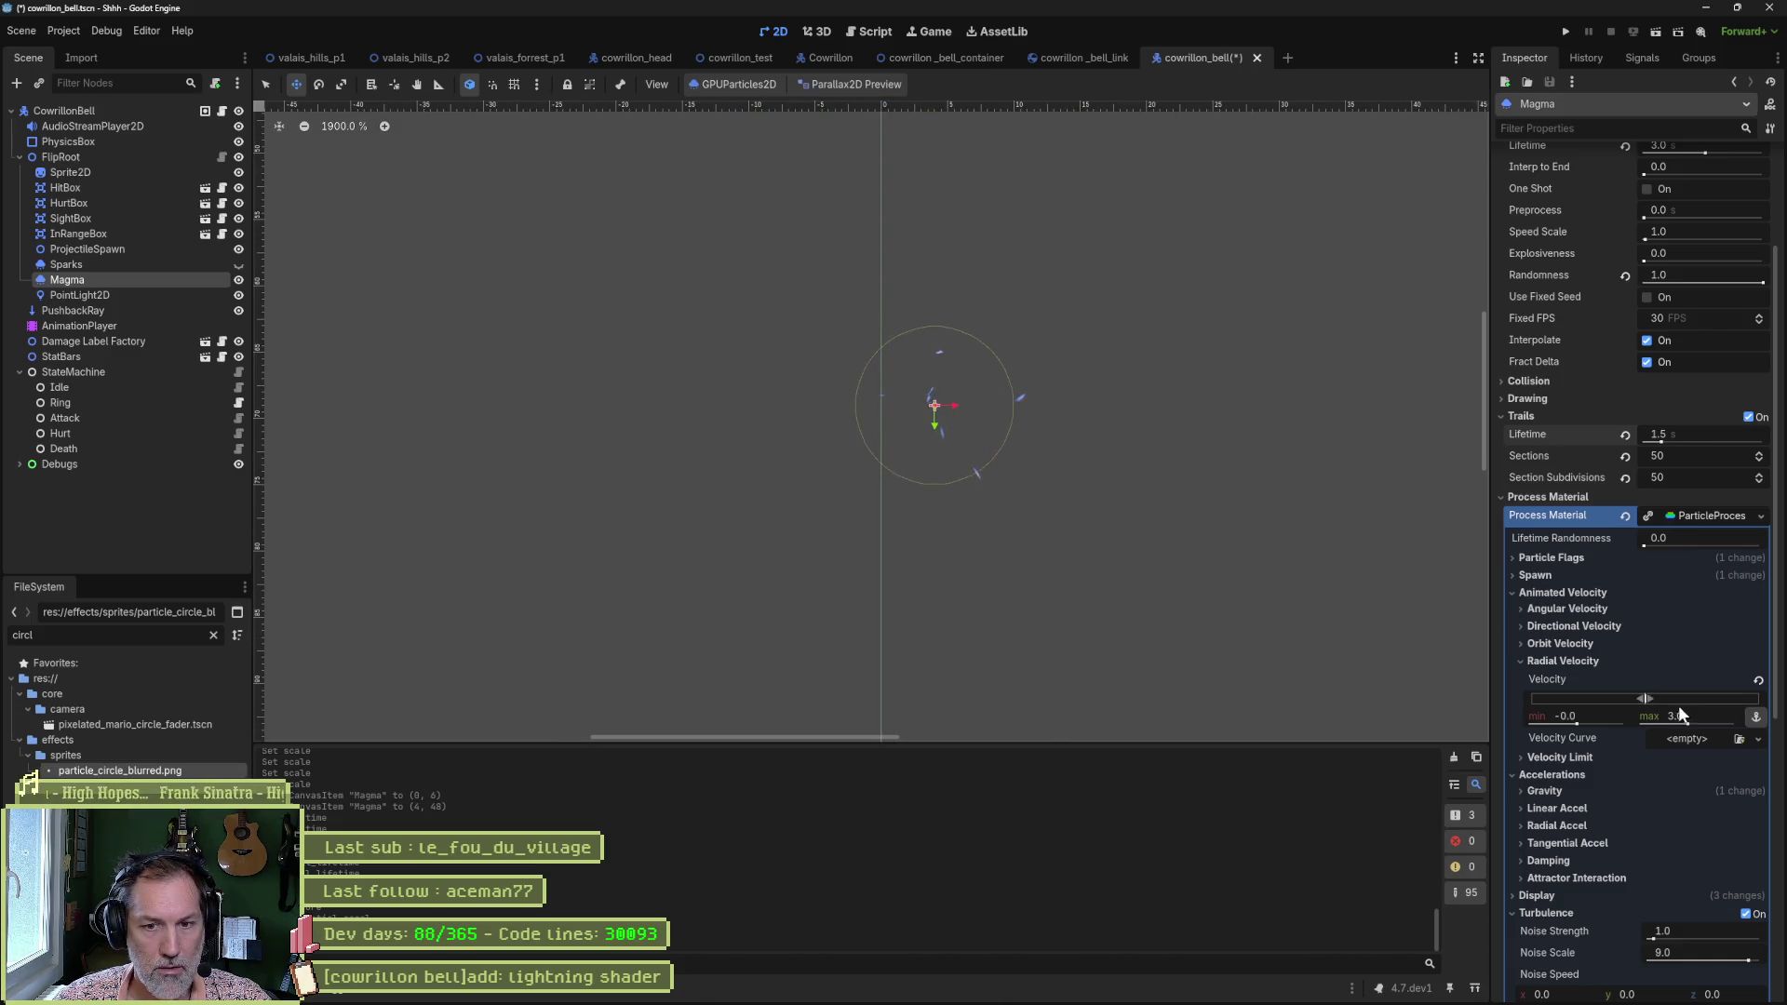
Set Magma Lifetime to 10 s, trail Lifetime to 5.0 s, and Amount to 100.
scroll(1584, 412, "up", 2)
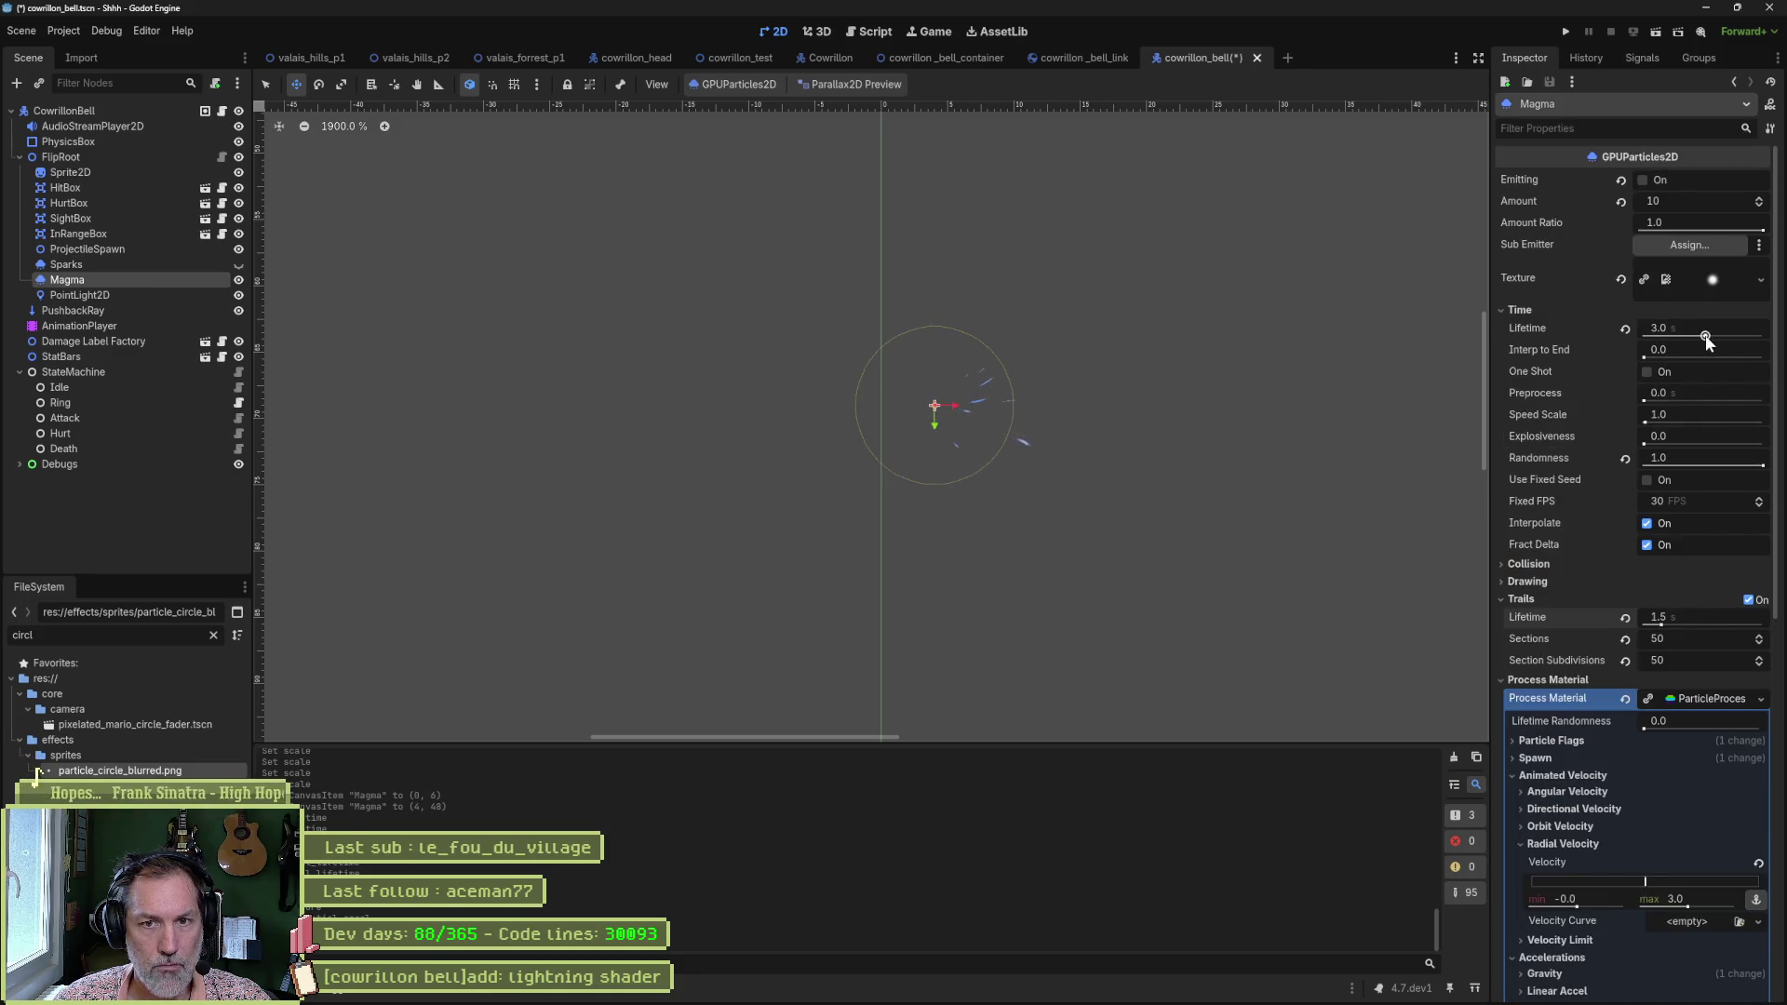
left_click_drag(1705, 337, 1740, 337)
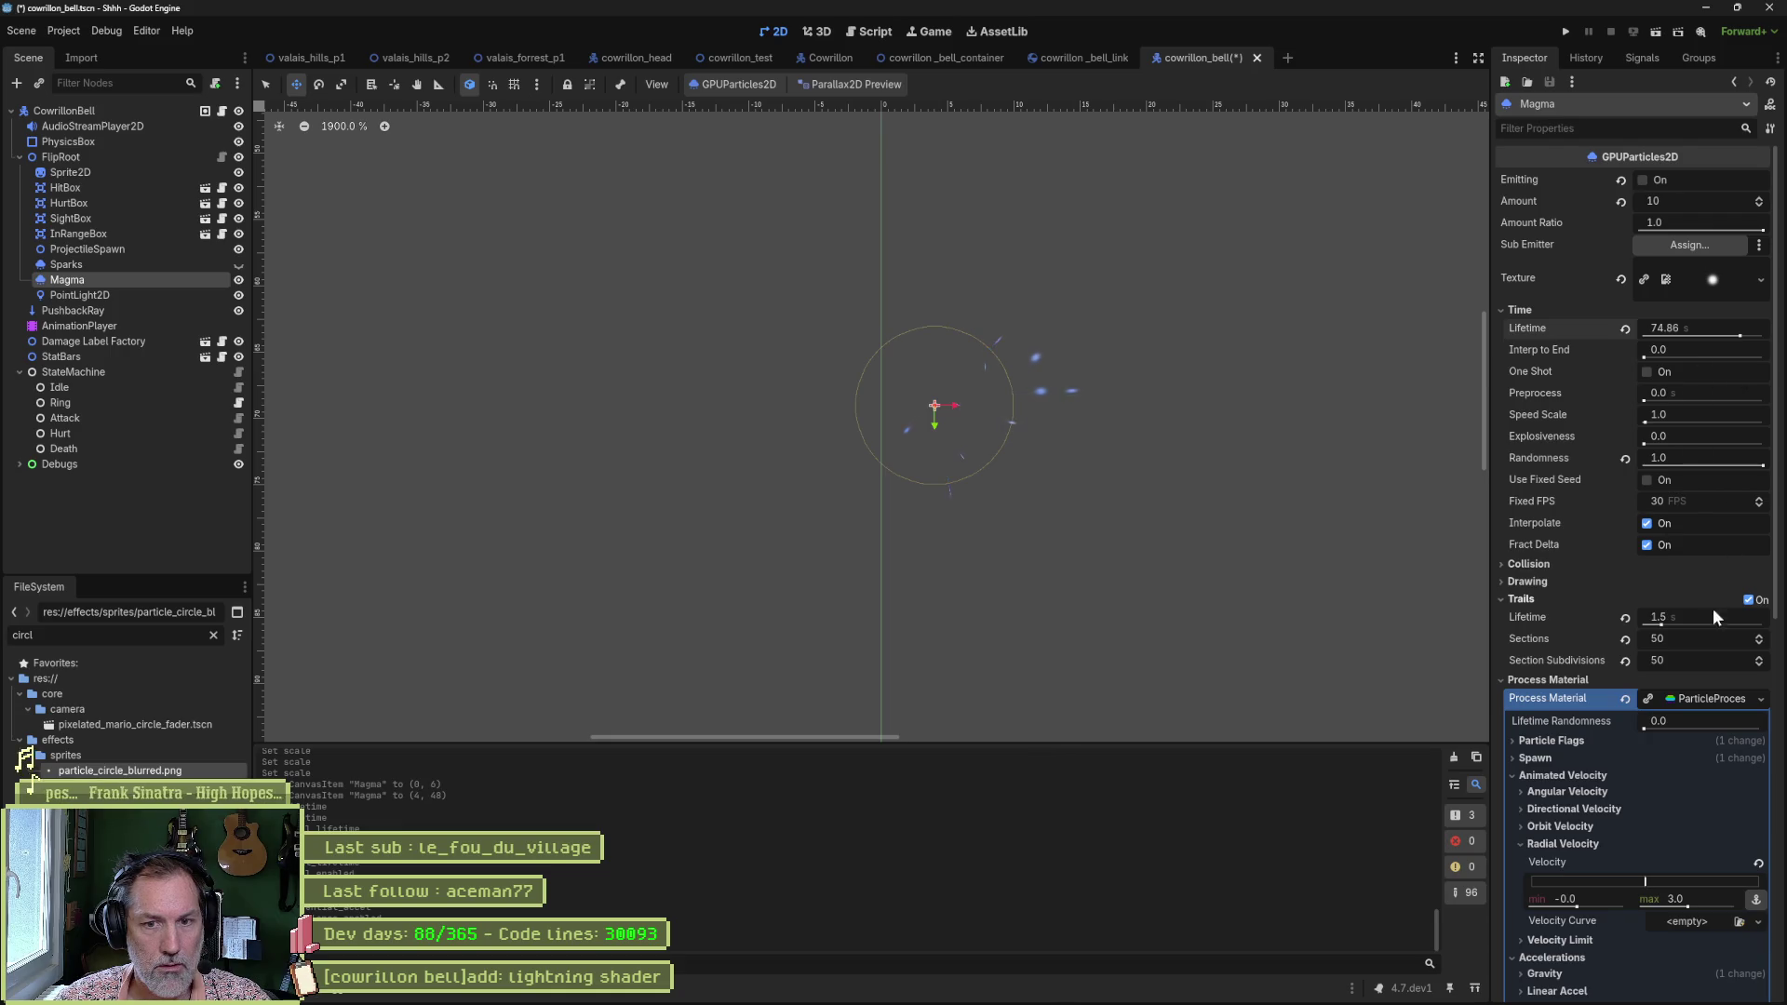
left_click_drag(1662, 625, 1700, 626)
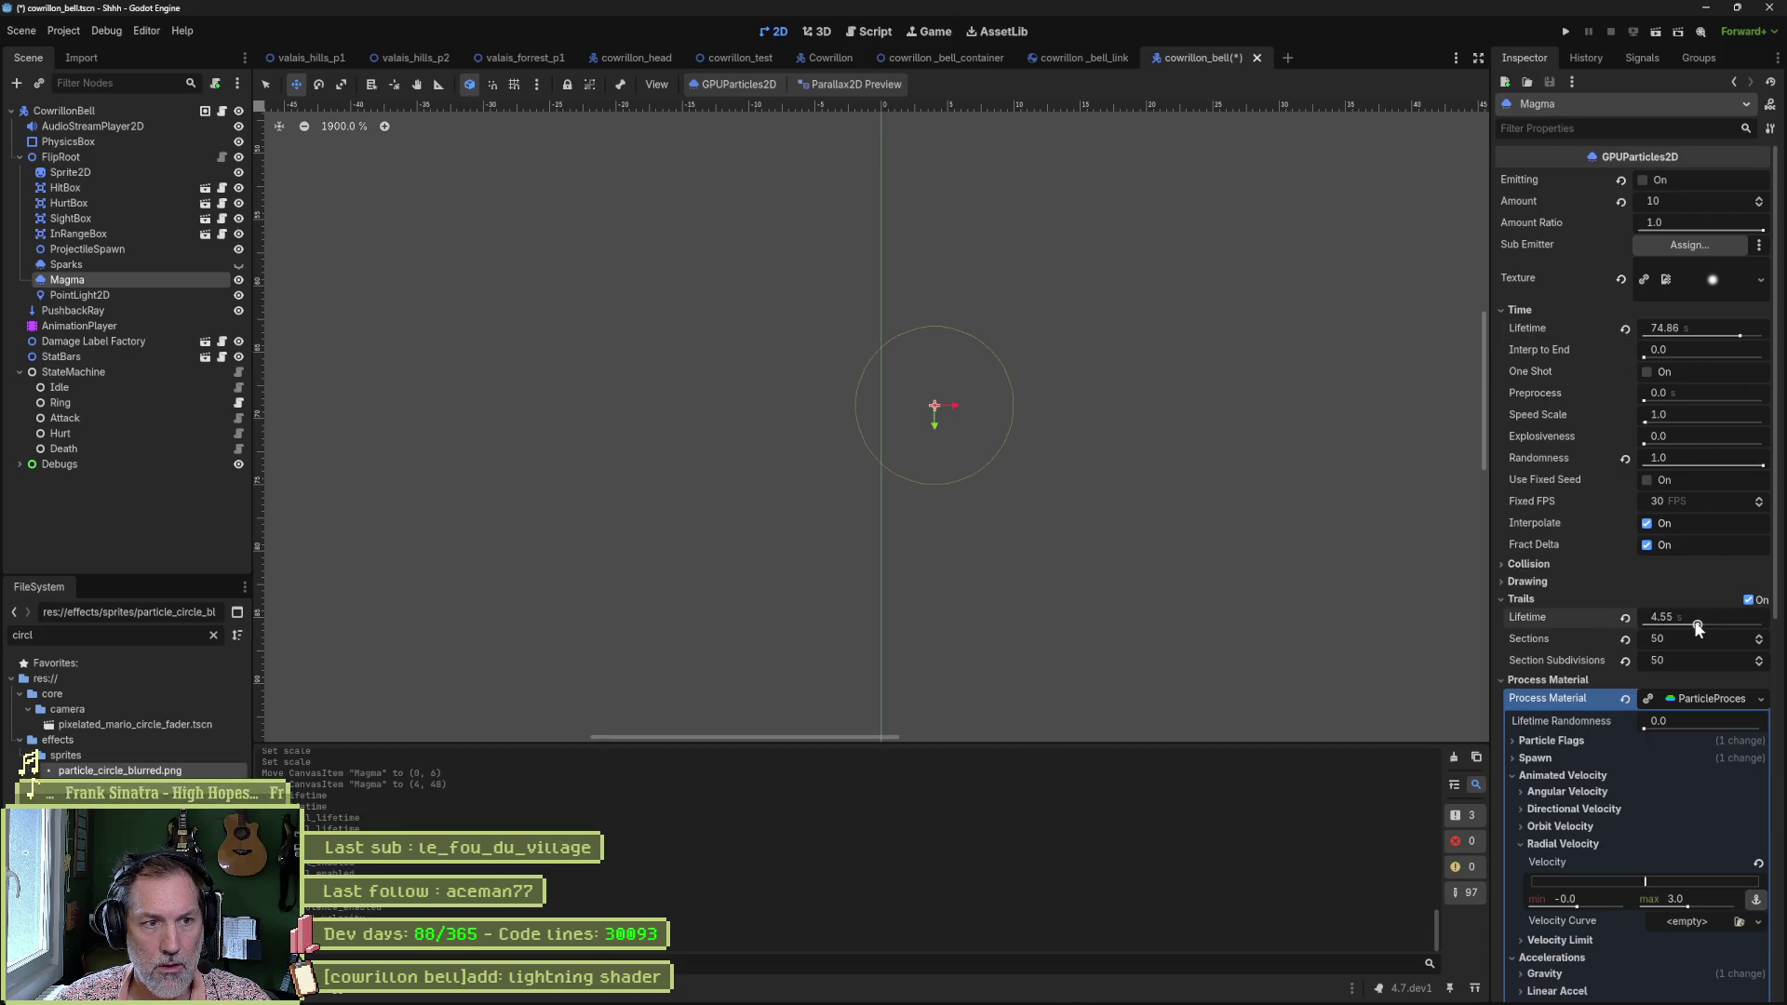
left_click(1734, 328)
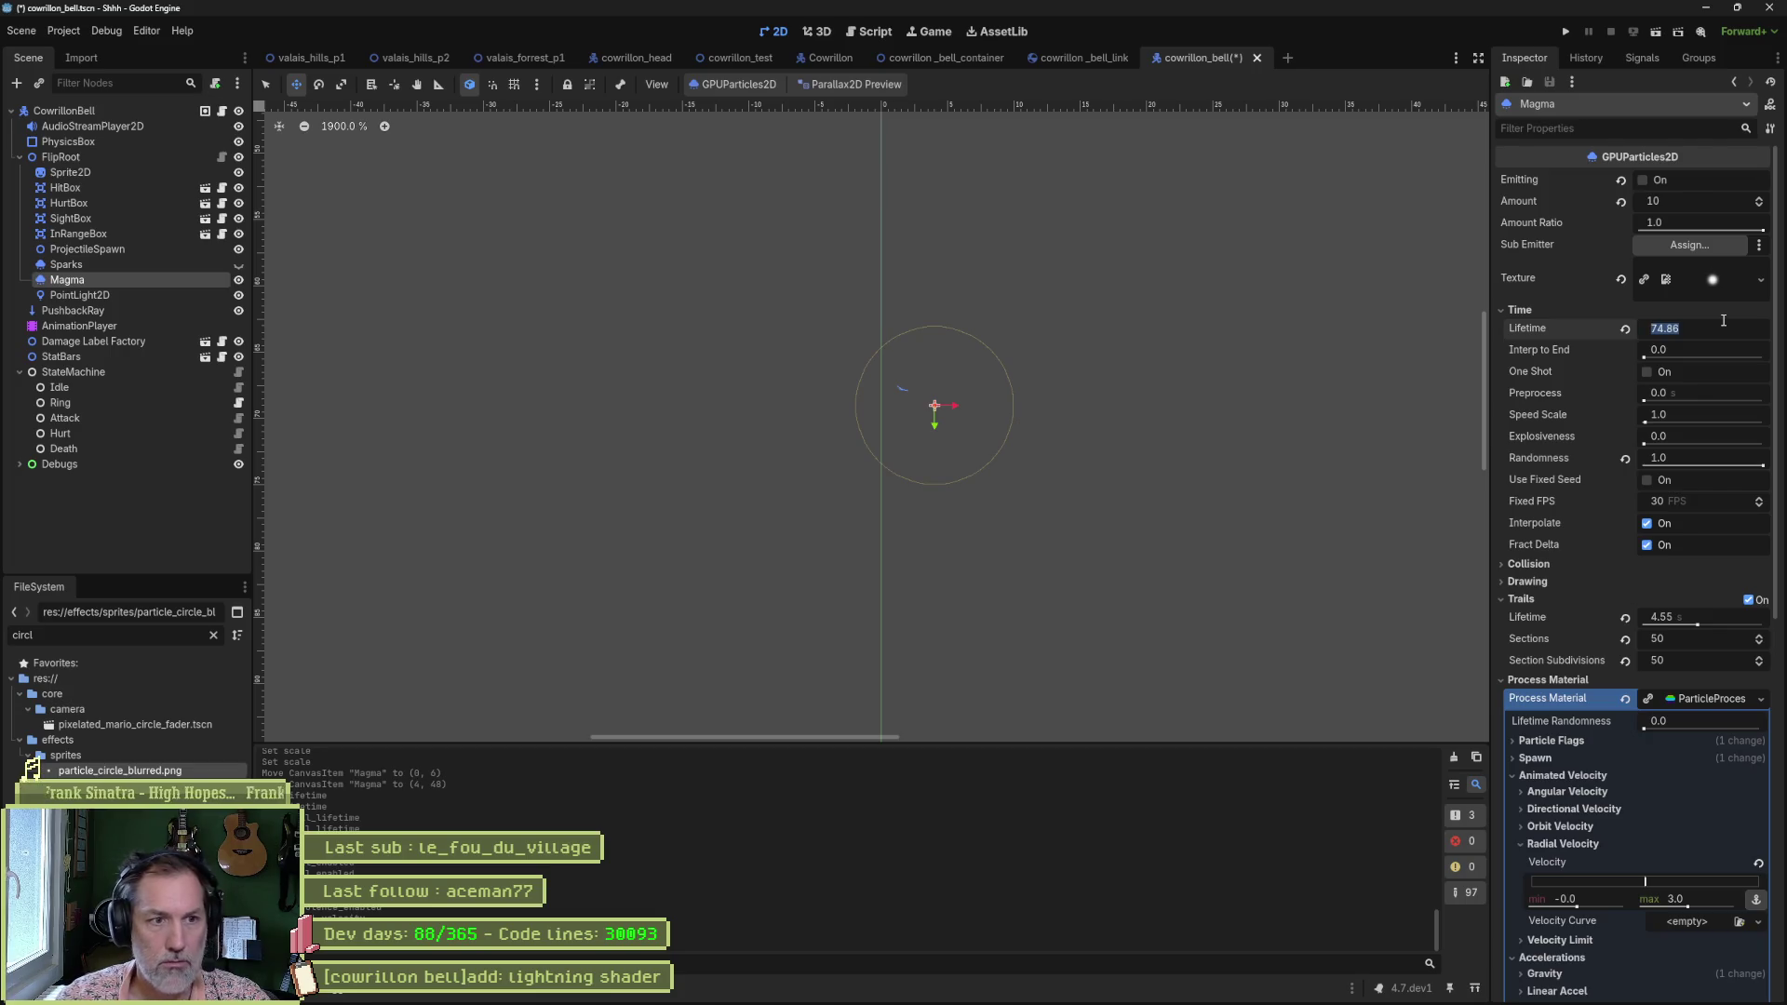
type("10")
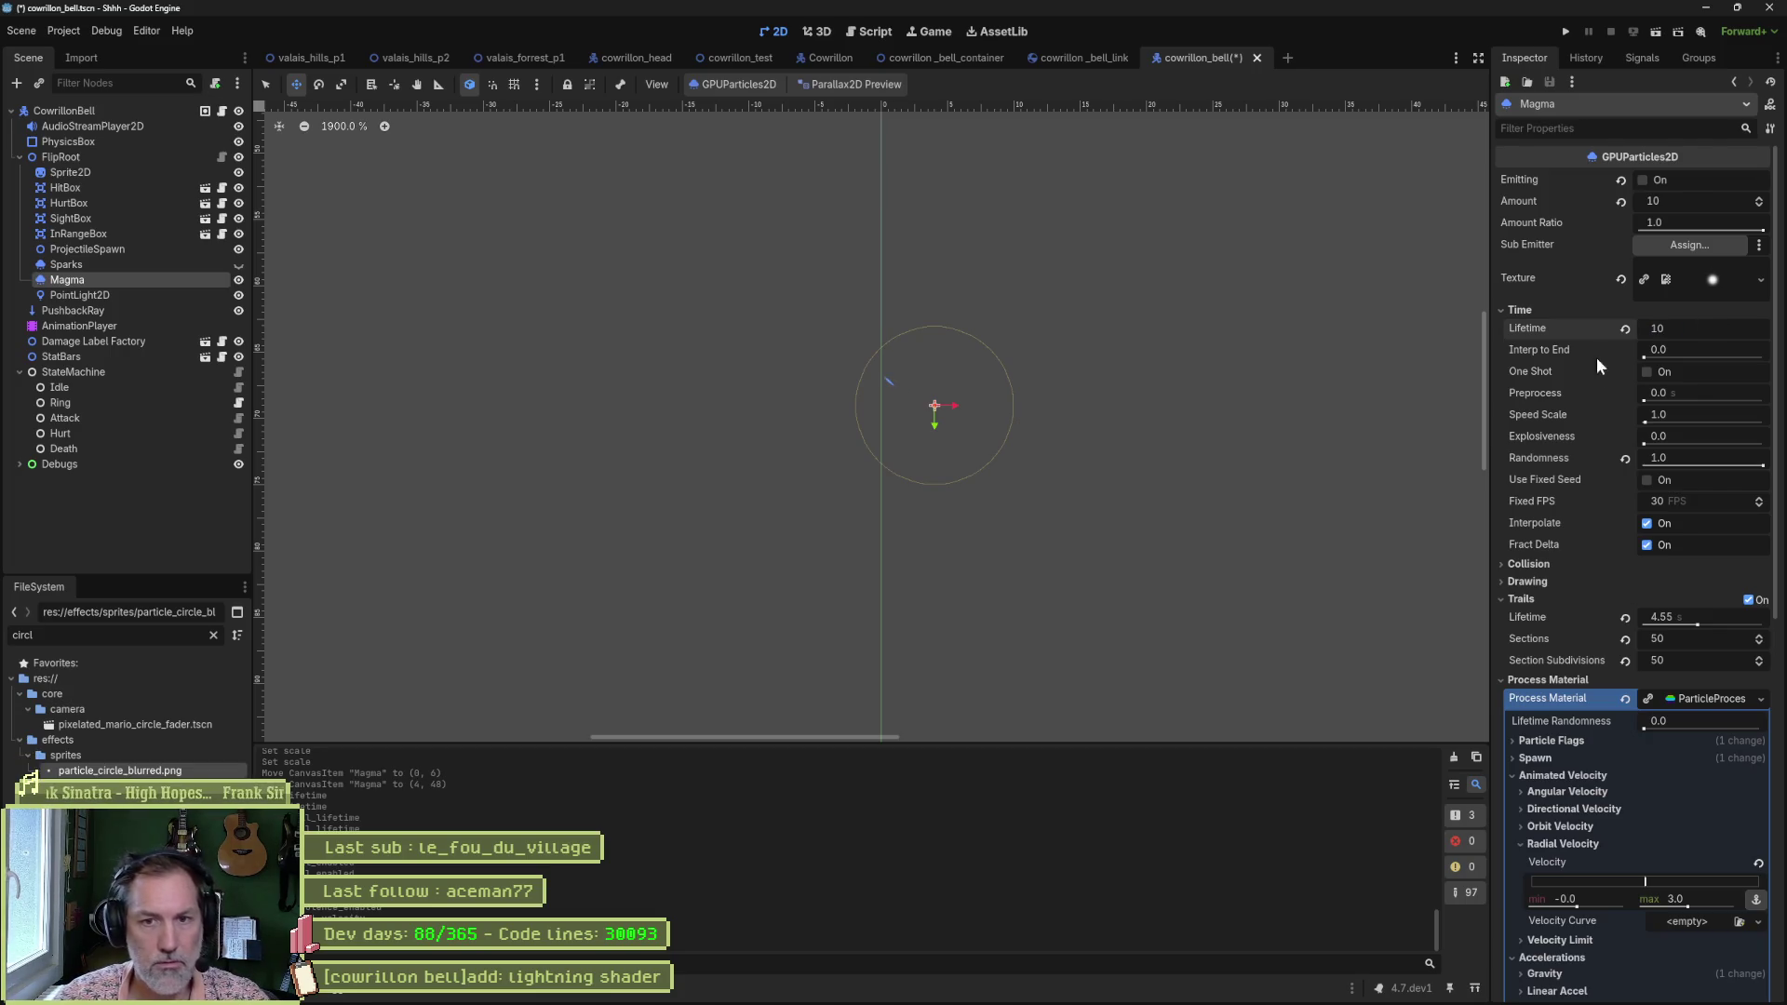
left_click_drag(1741, 614, 1744, 612)
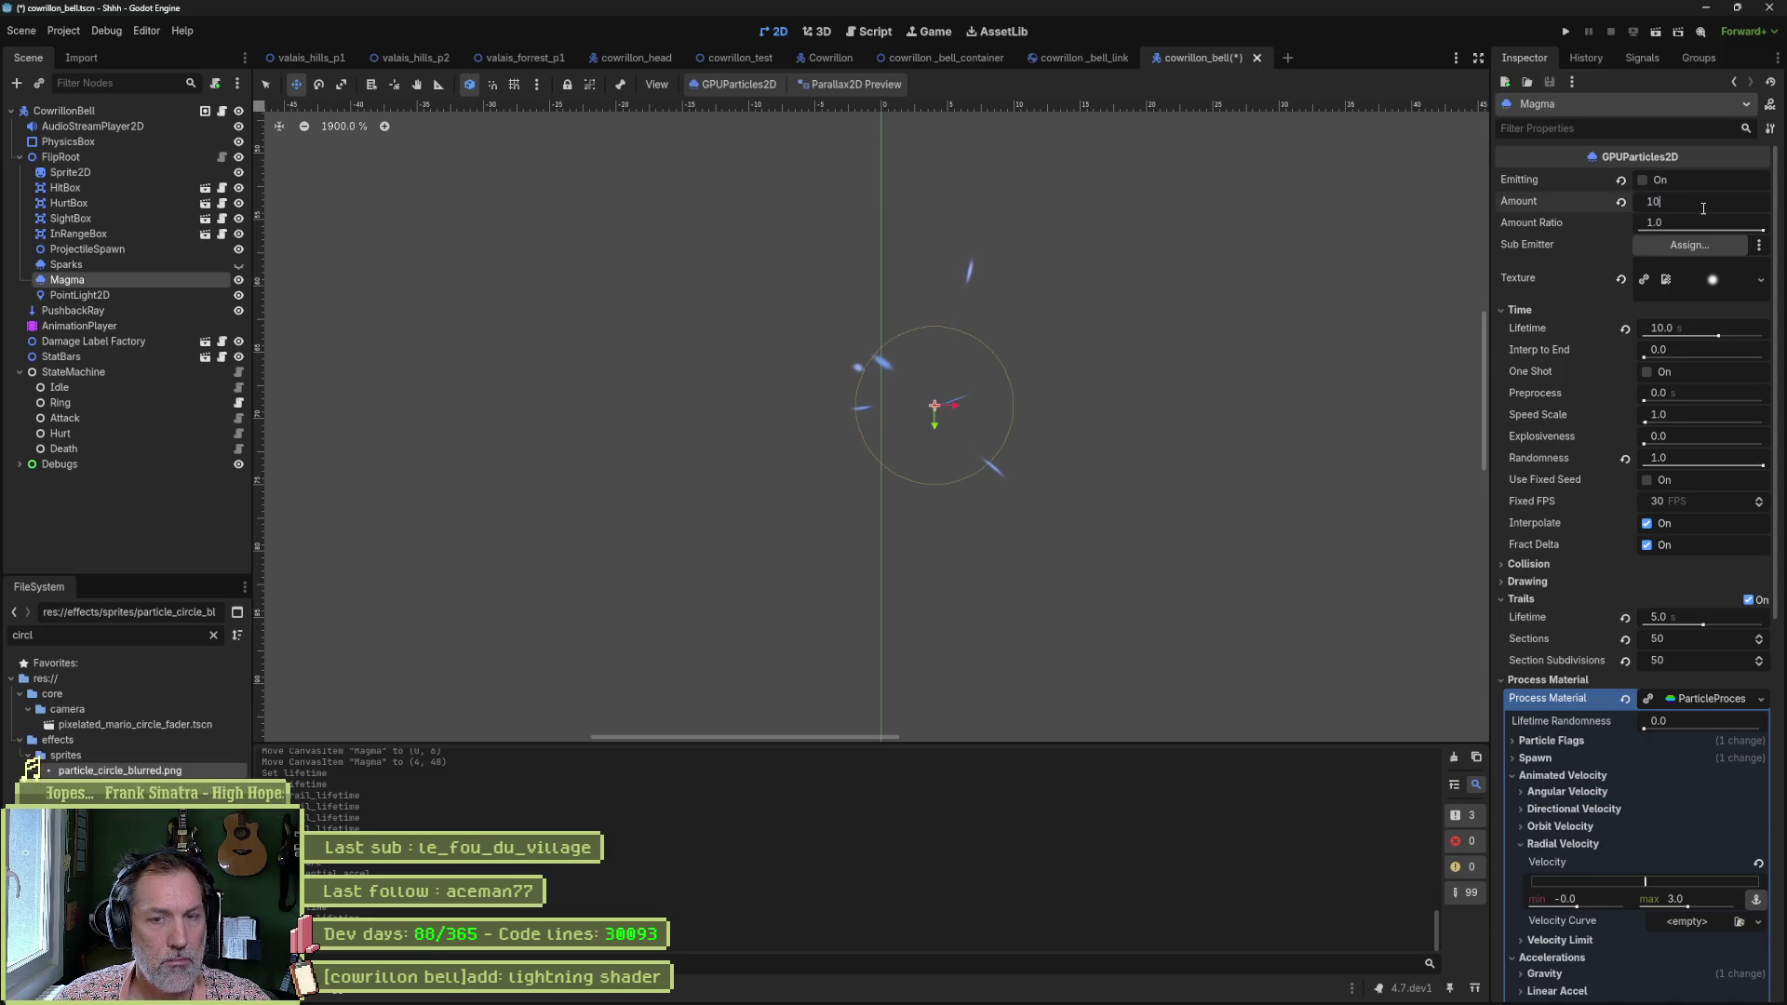
type("0")
key("Return")
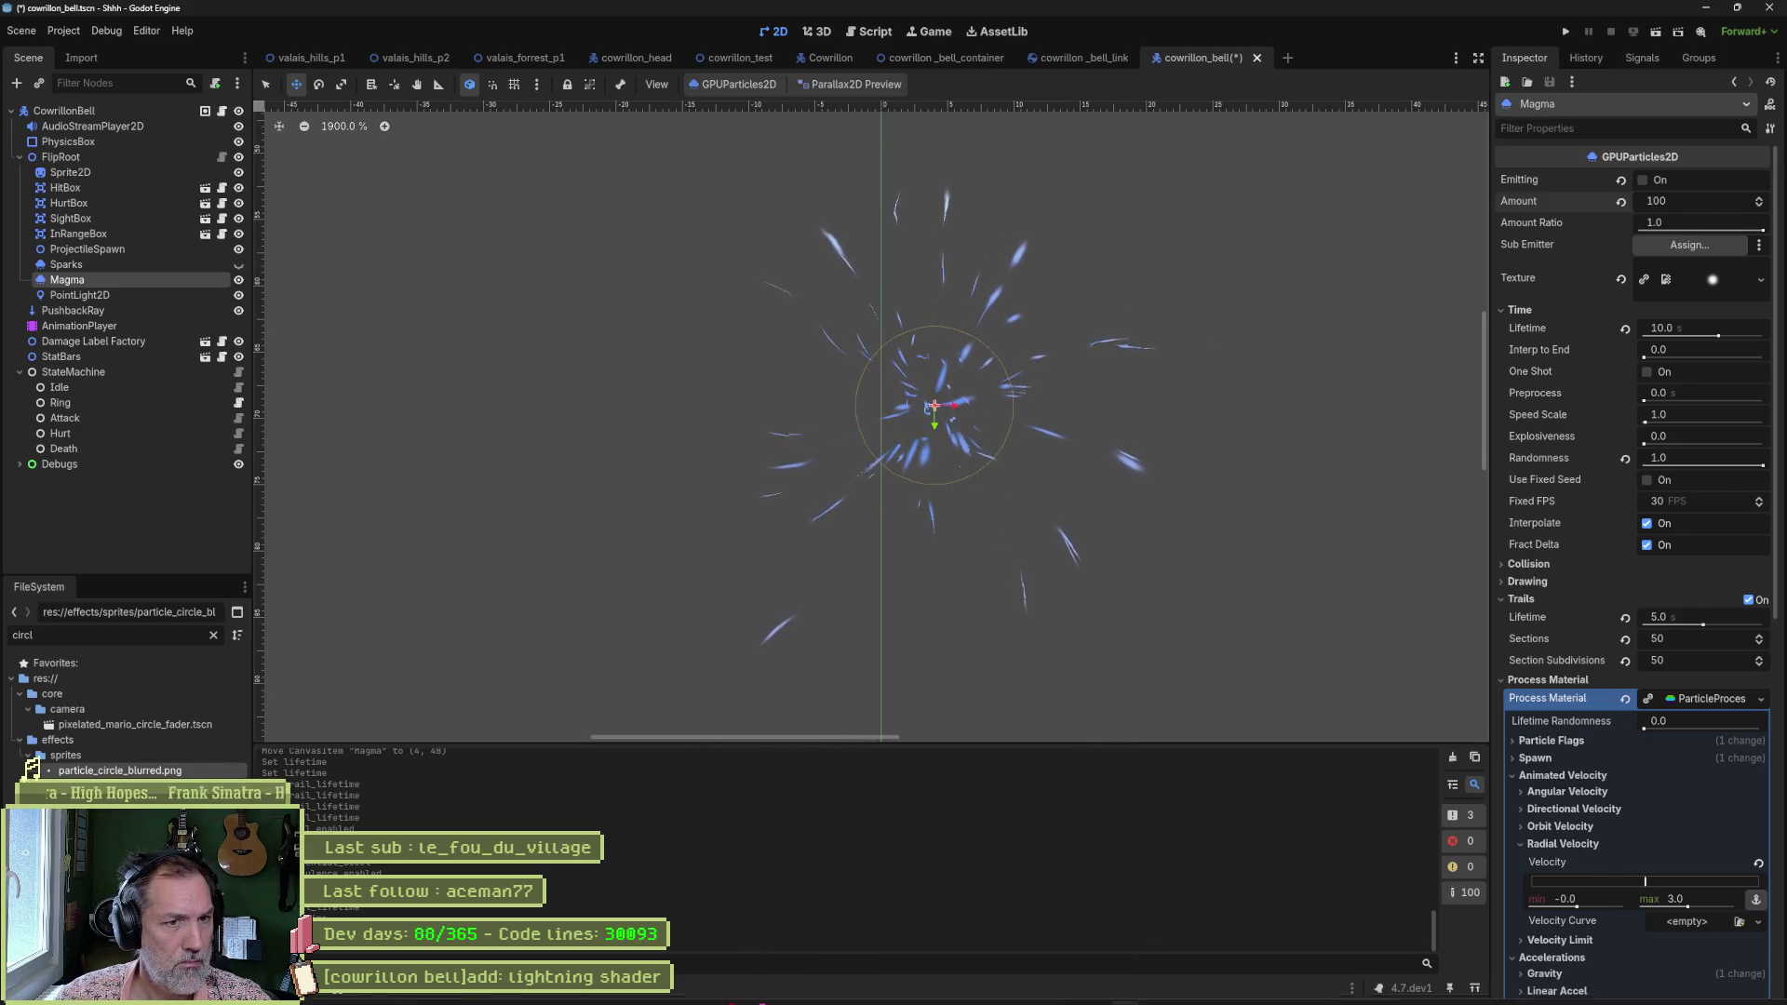
mouse_move(1327, 1002)
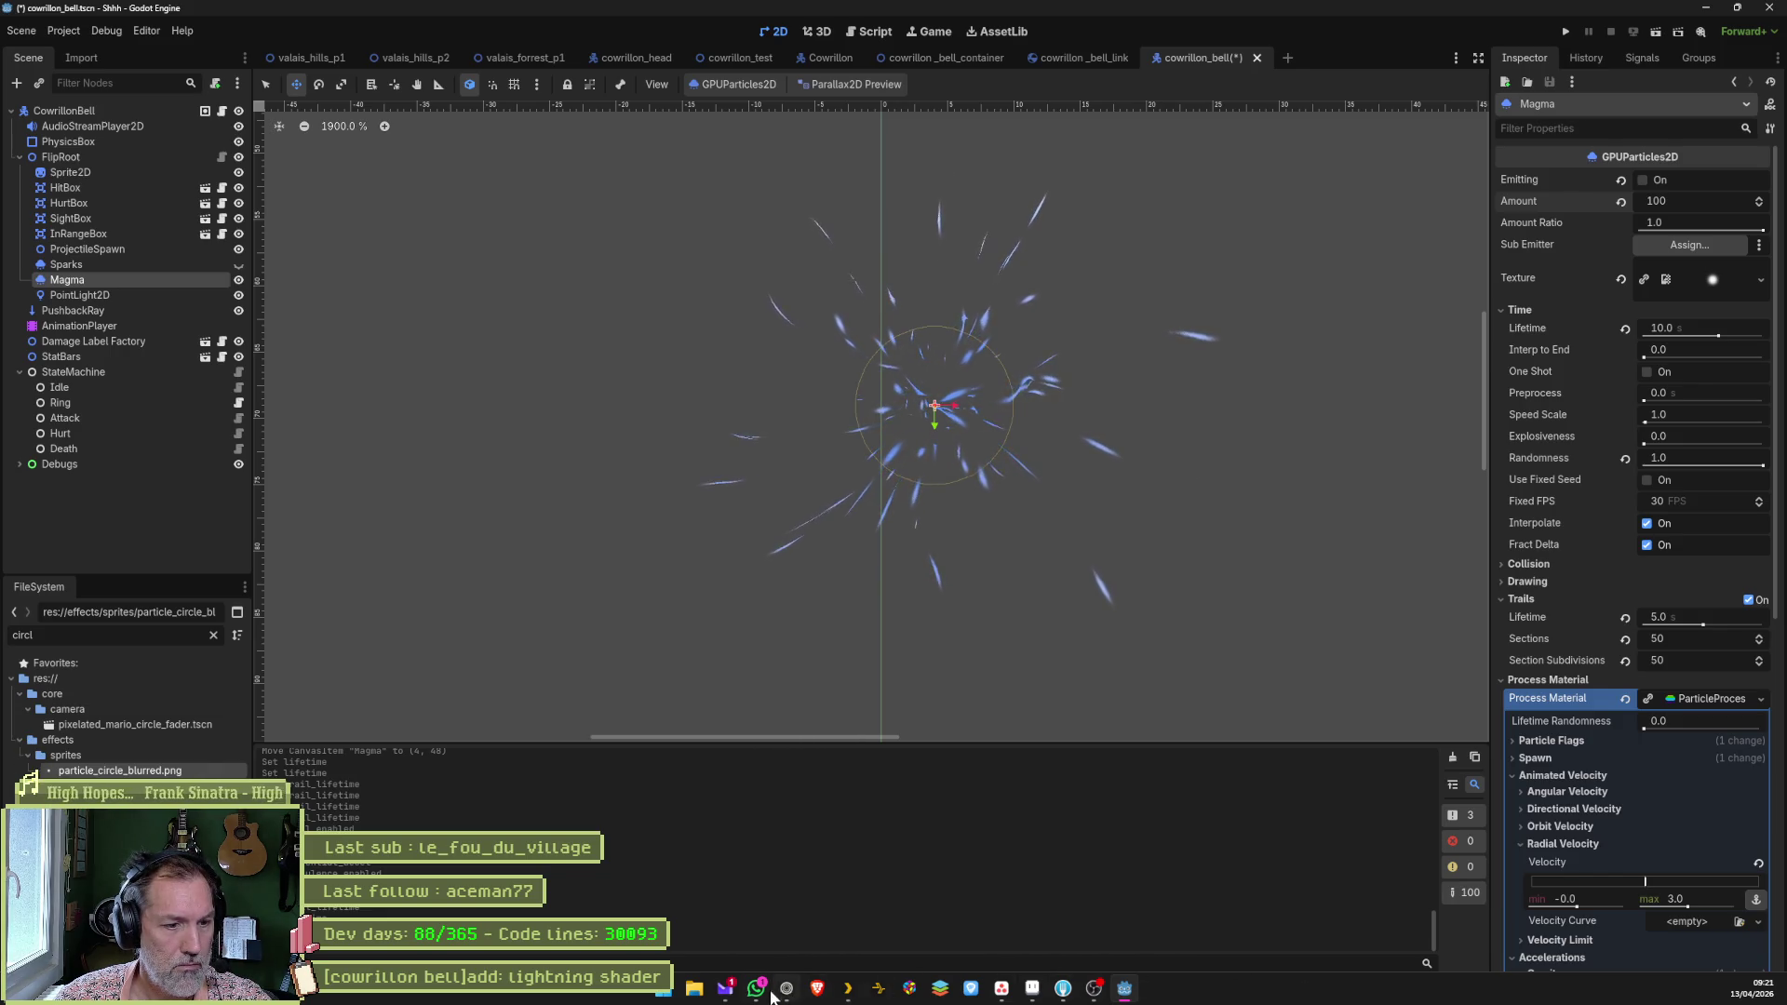
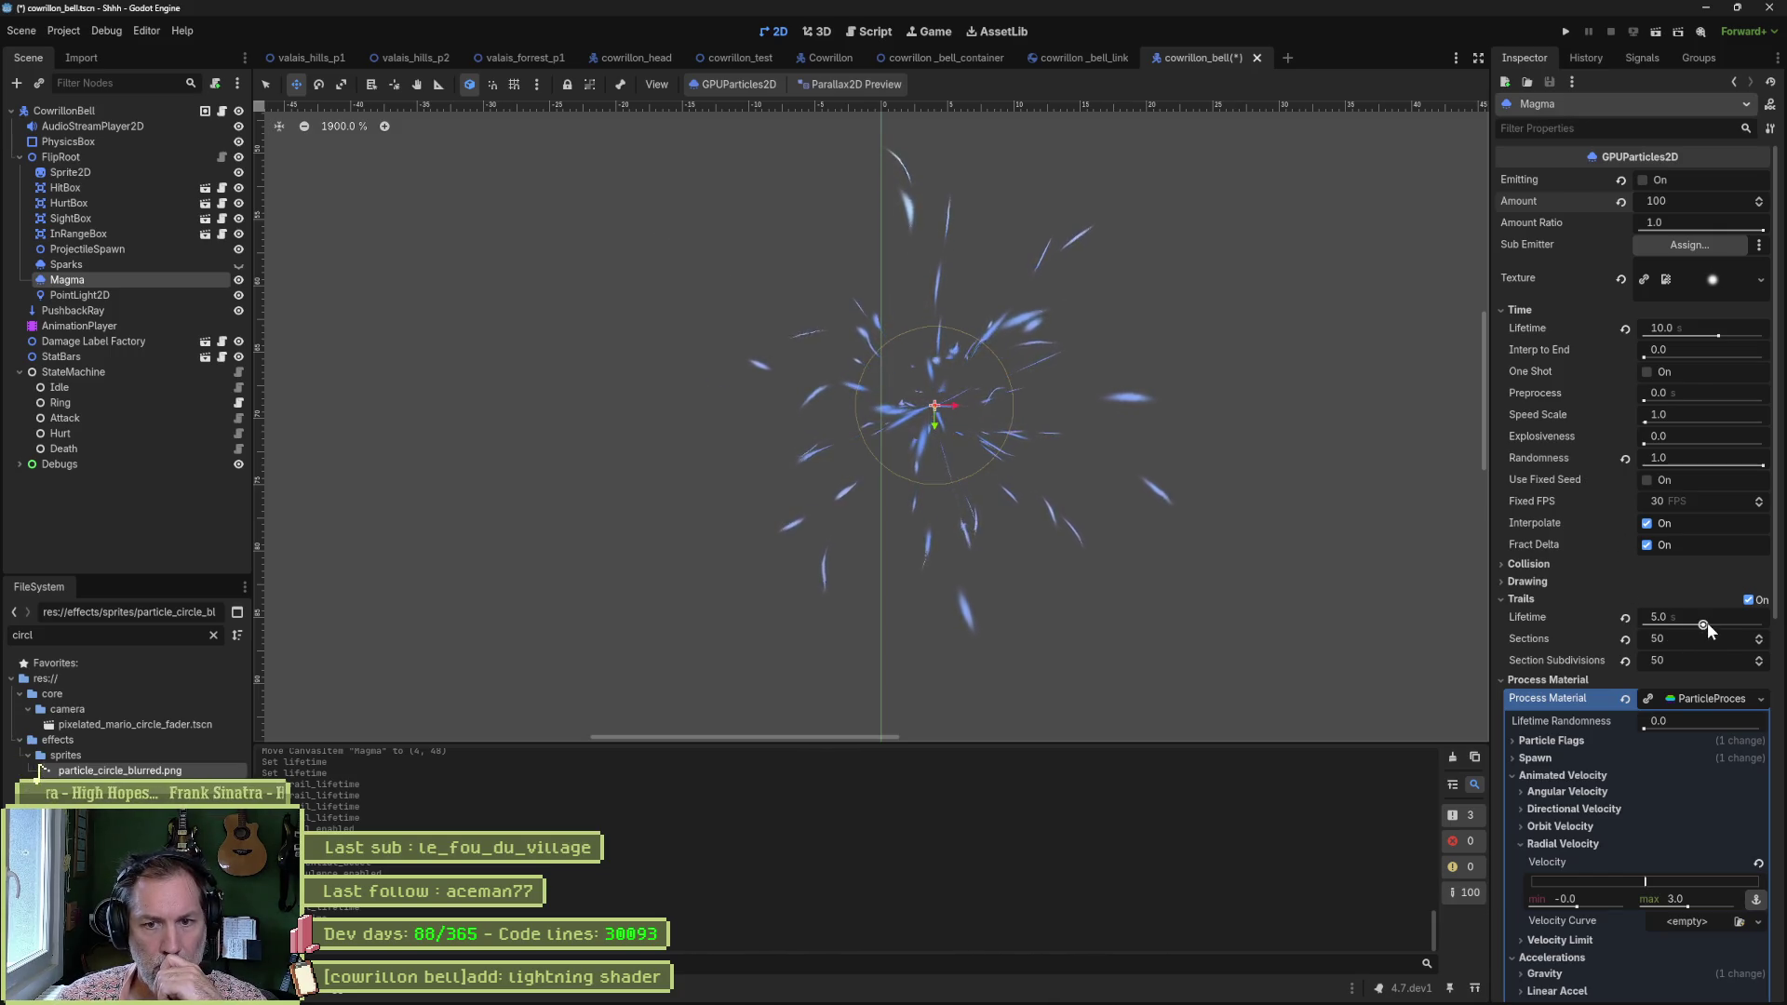
Set the Magma particles' Trails Lifetime to 10.0 s.
left_click_drag(1707, 622, 1721, 625)
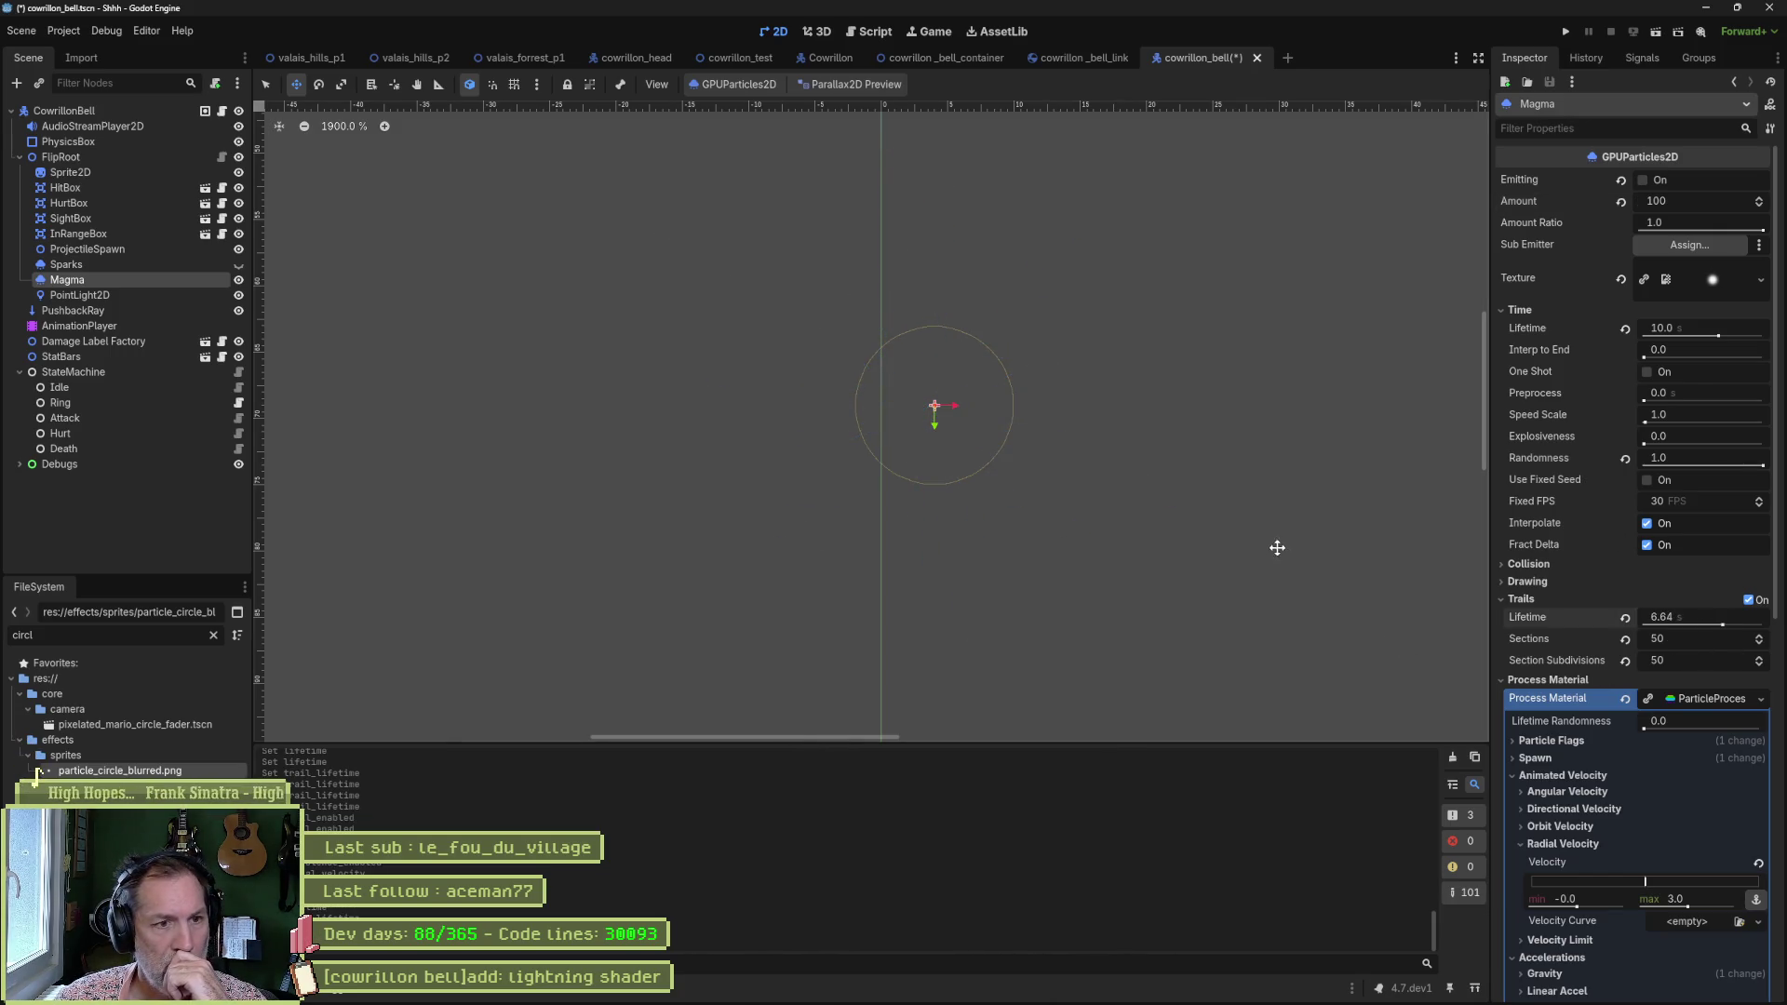
left_click(1710, 619)
type("0")
key("Return")
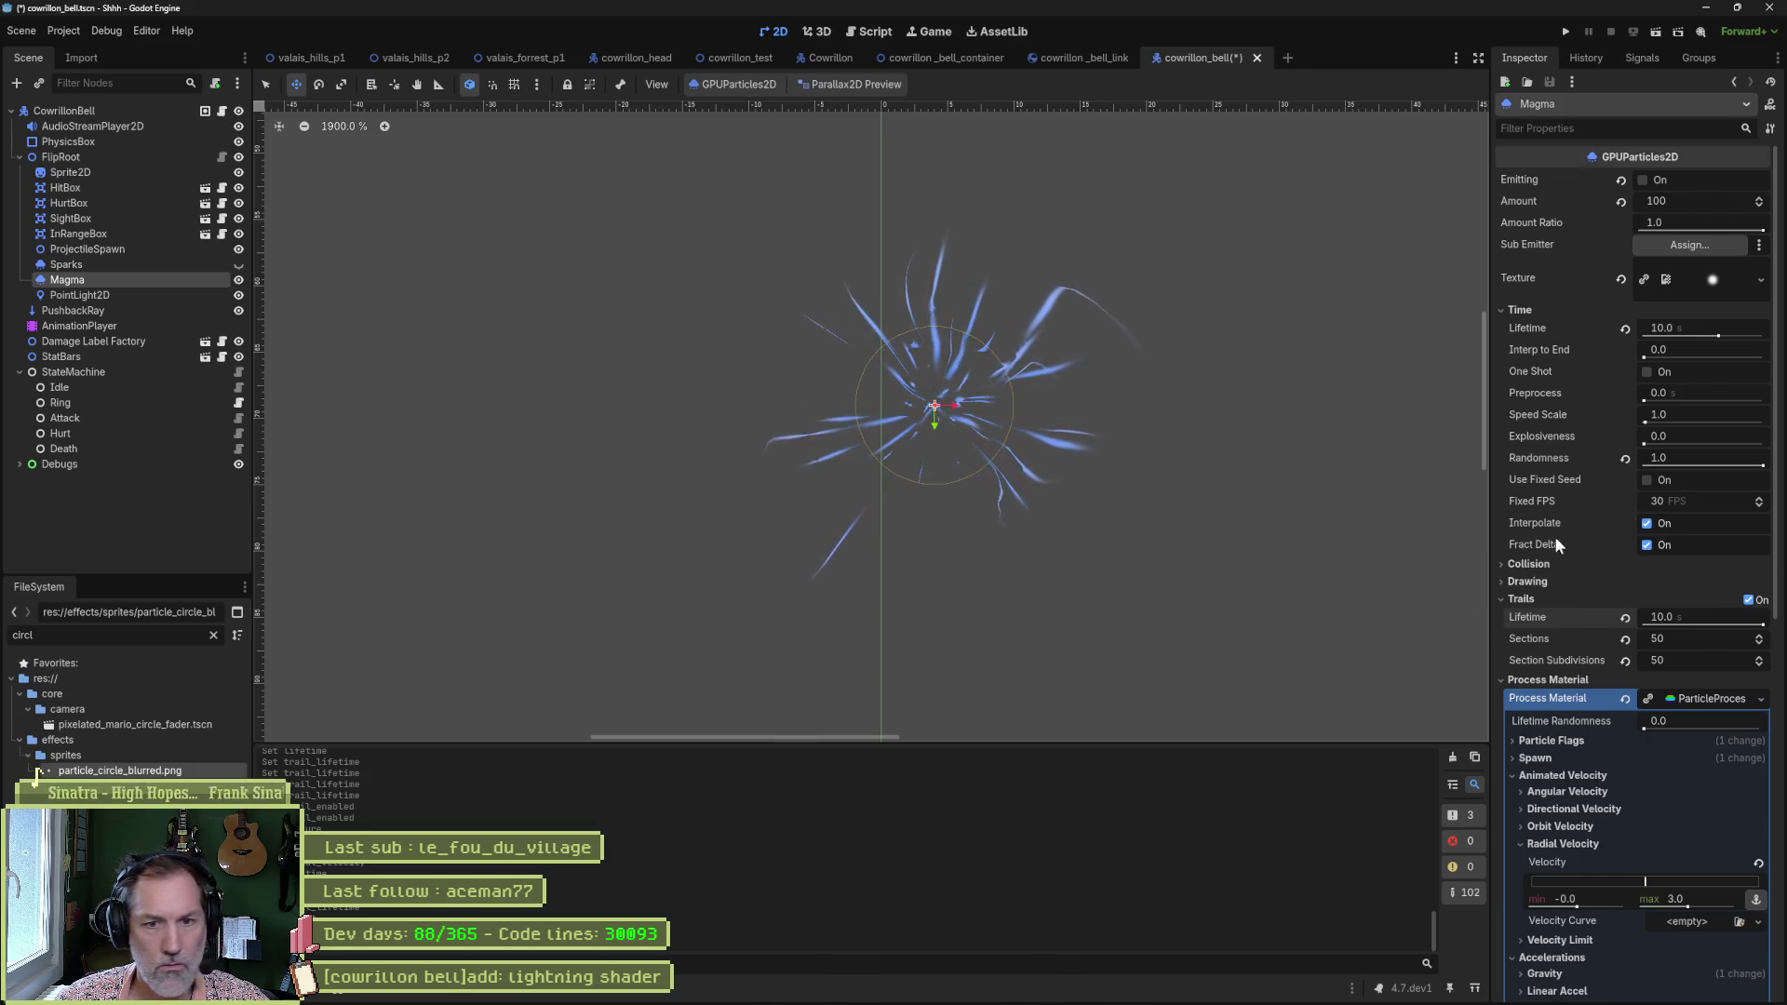
Set the Time > Preprocess value to 10.0 s.
mouse_move(1580, 547)
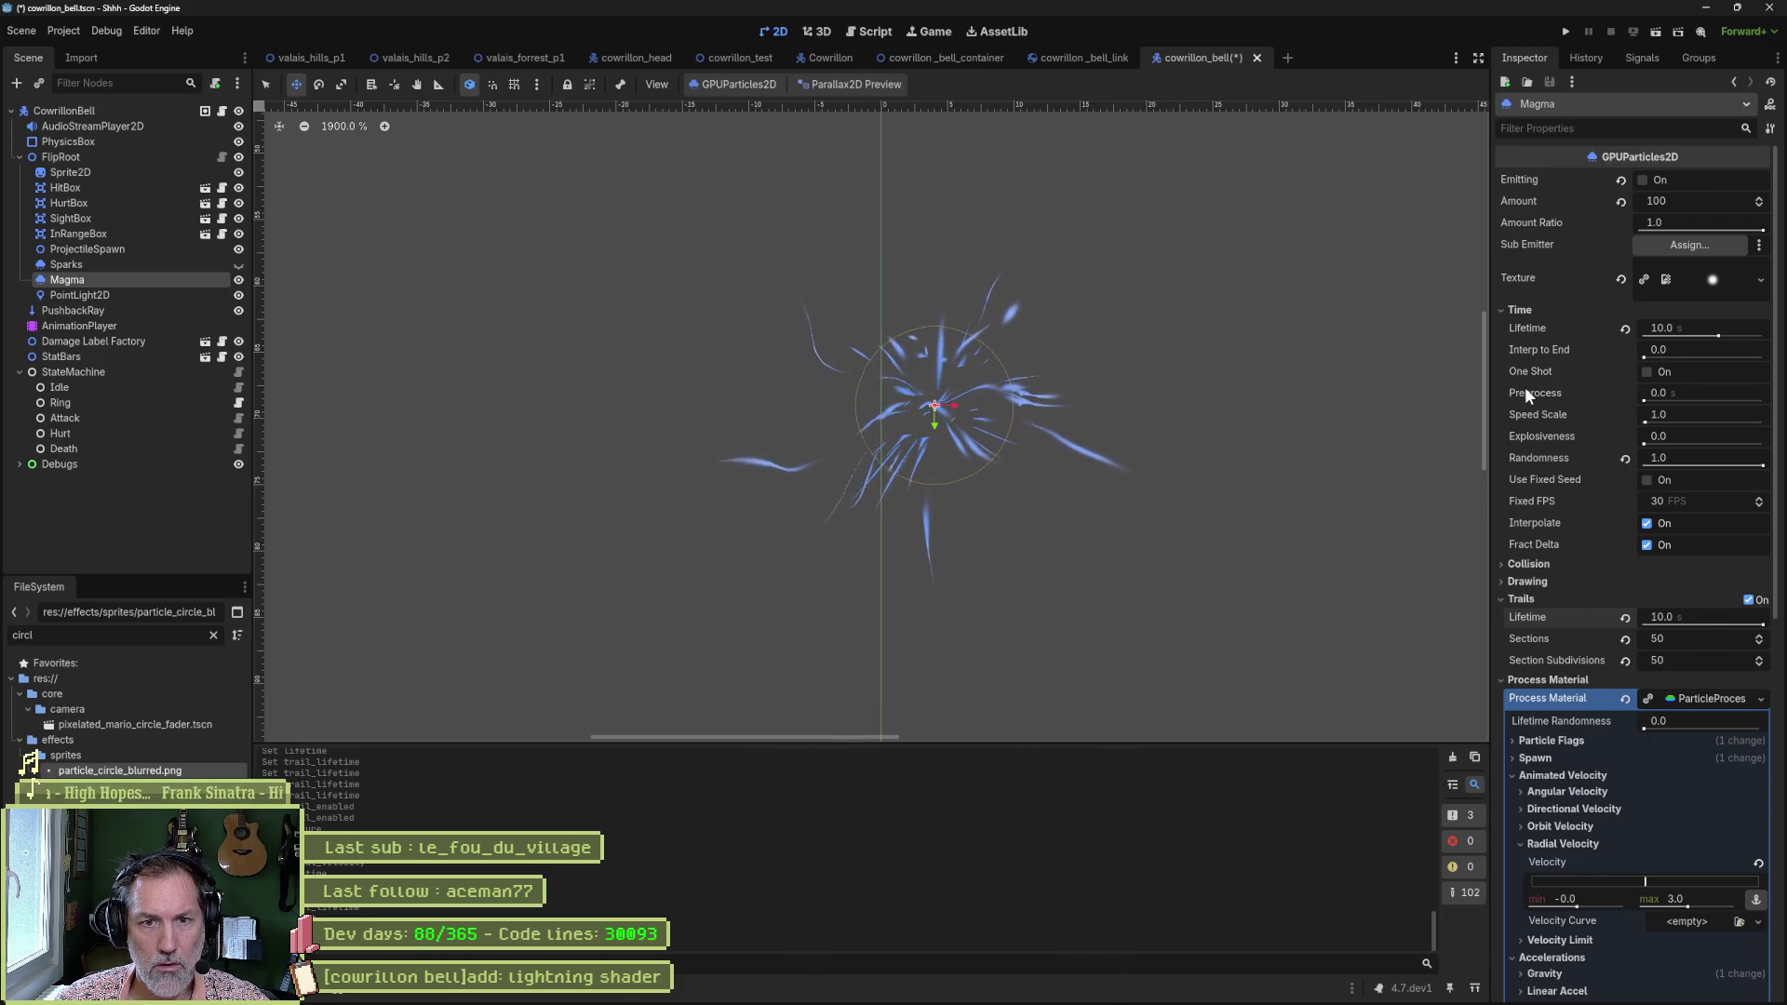
mouse_move(1527, 395)
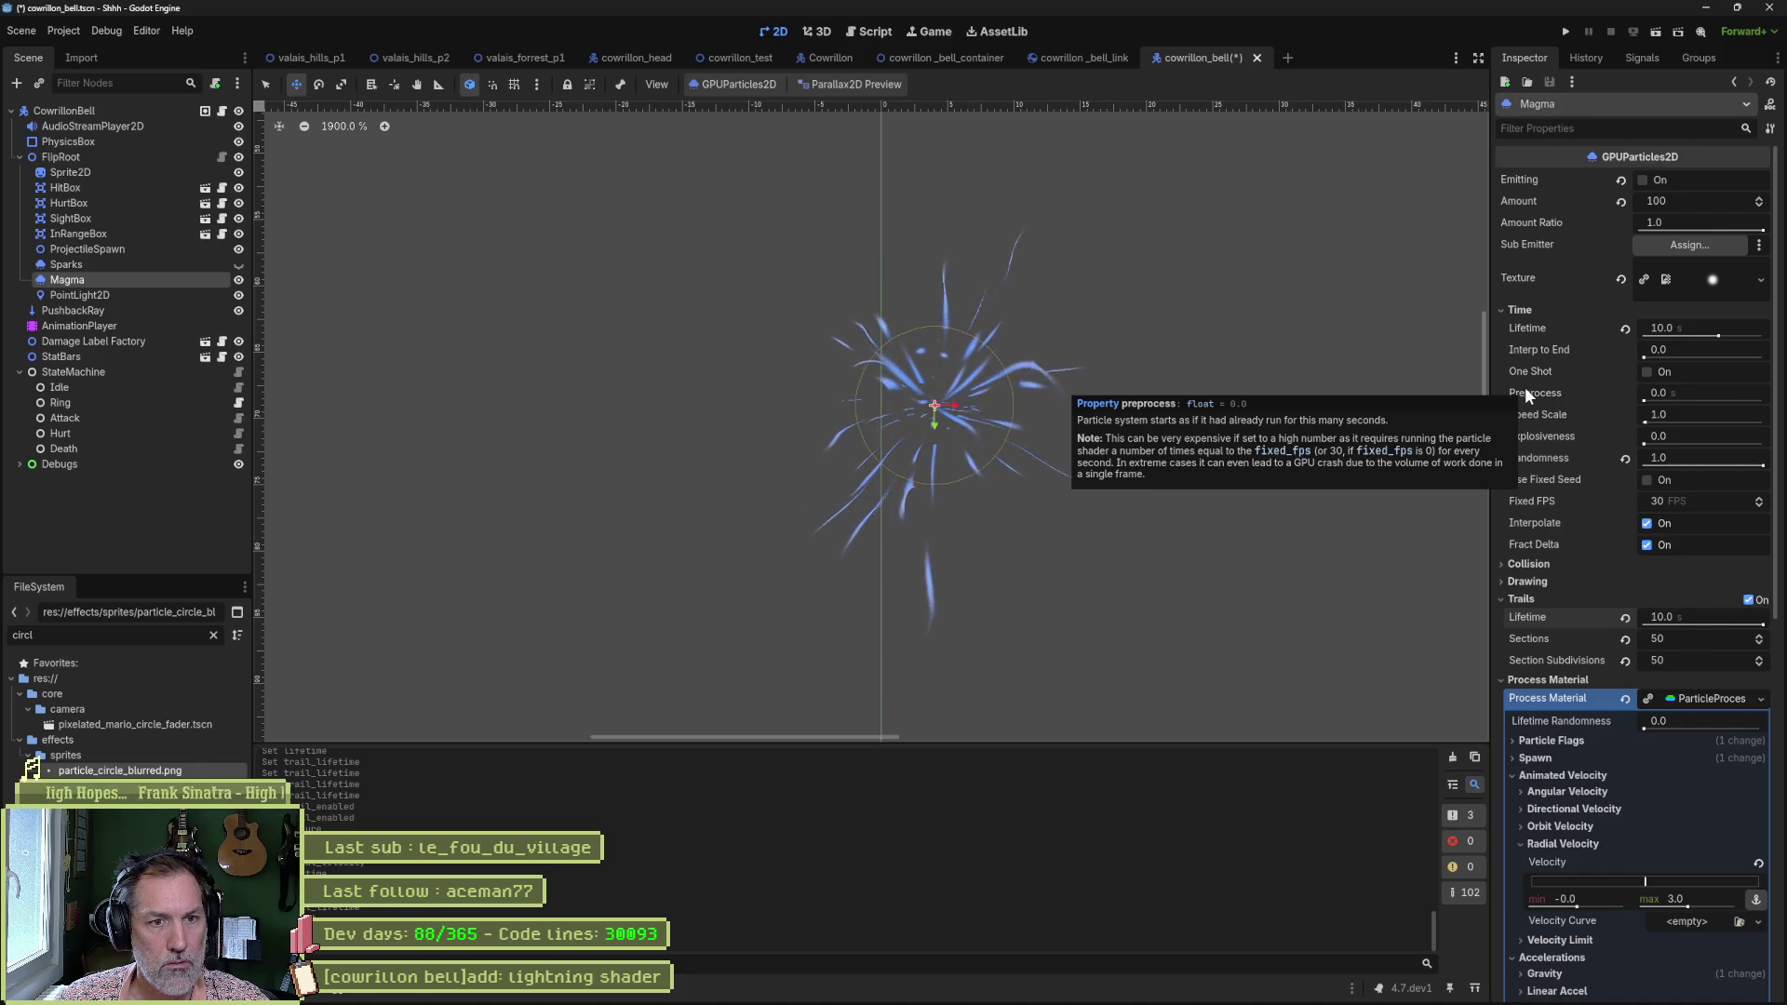
left_click(1696, 394)
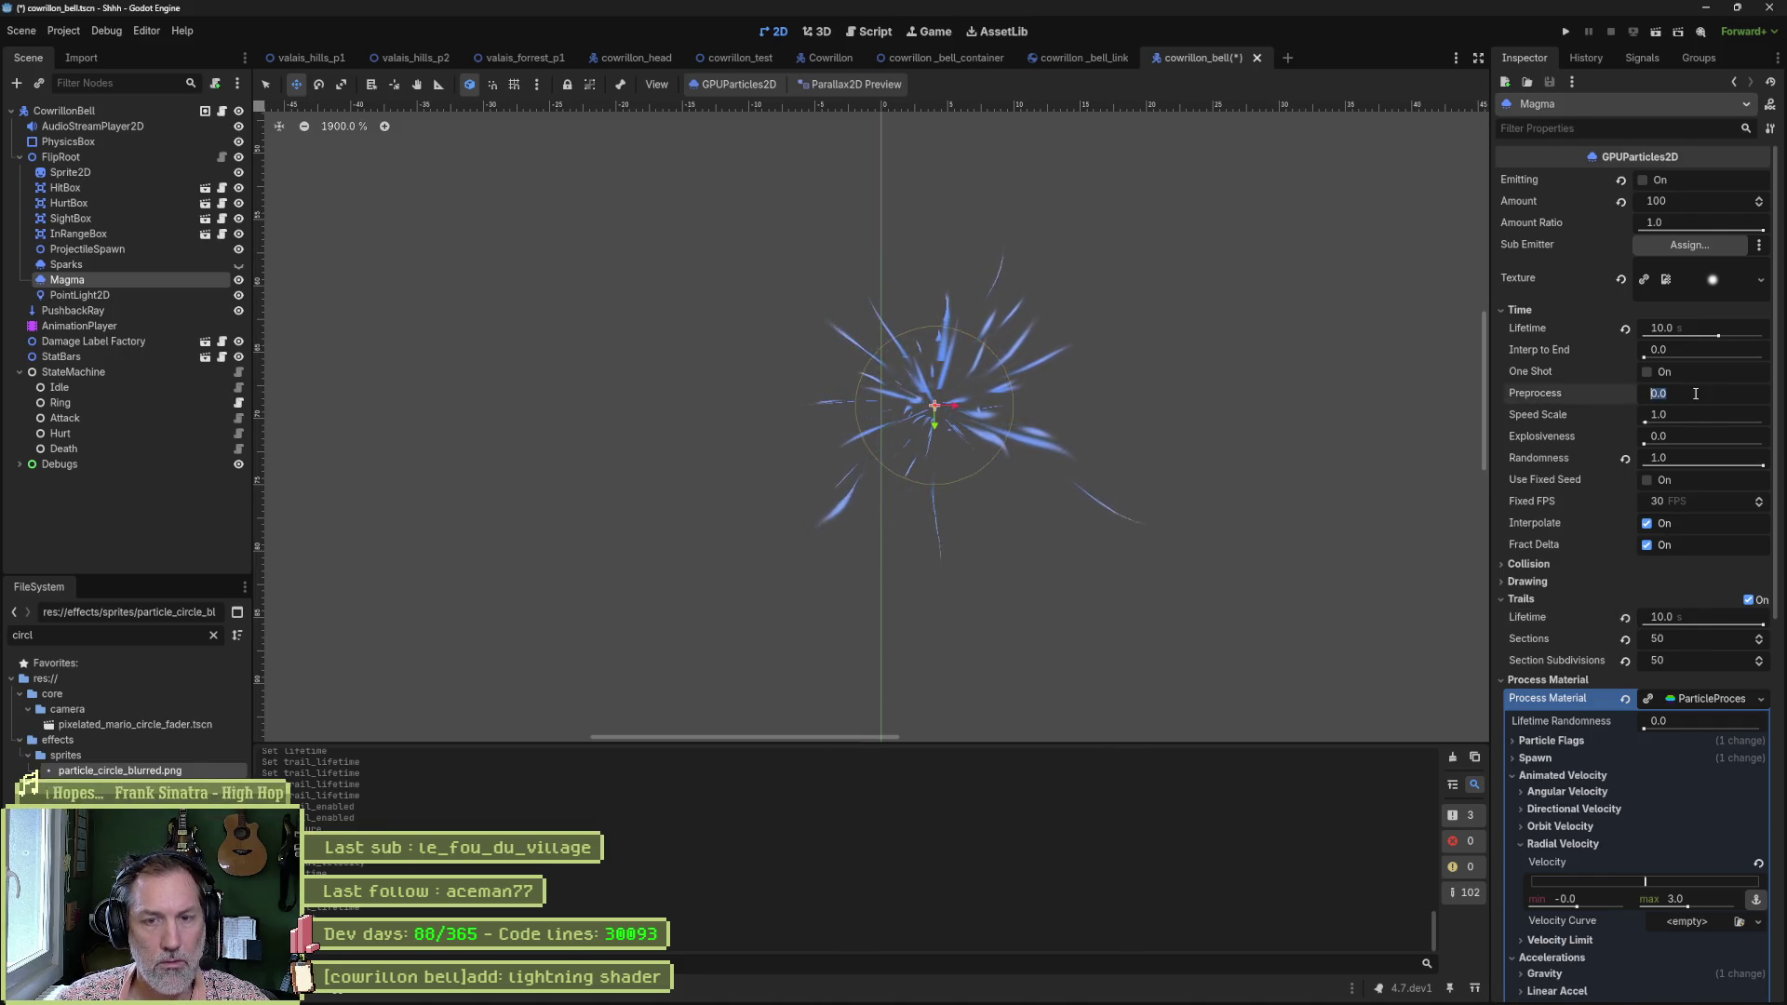
type("10")
key("Return")
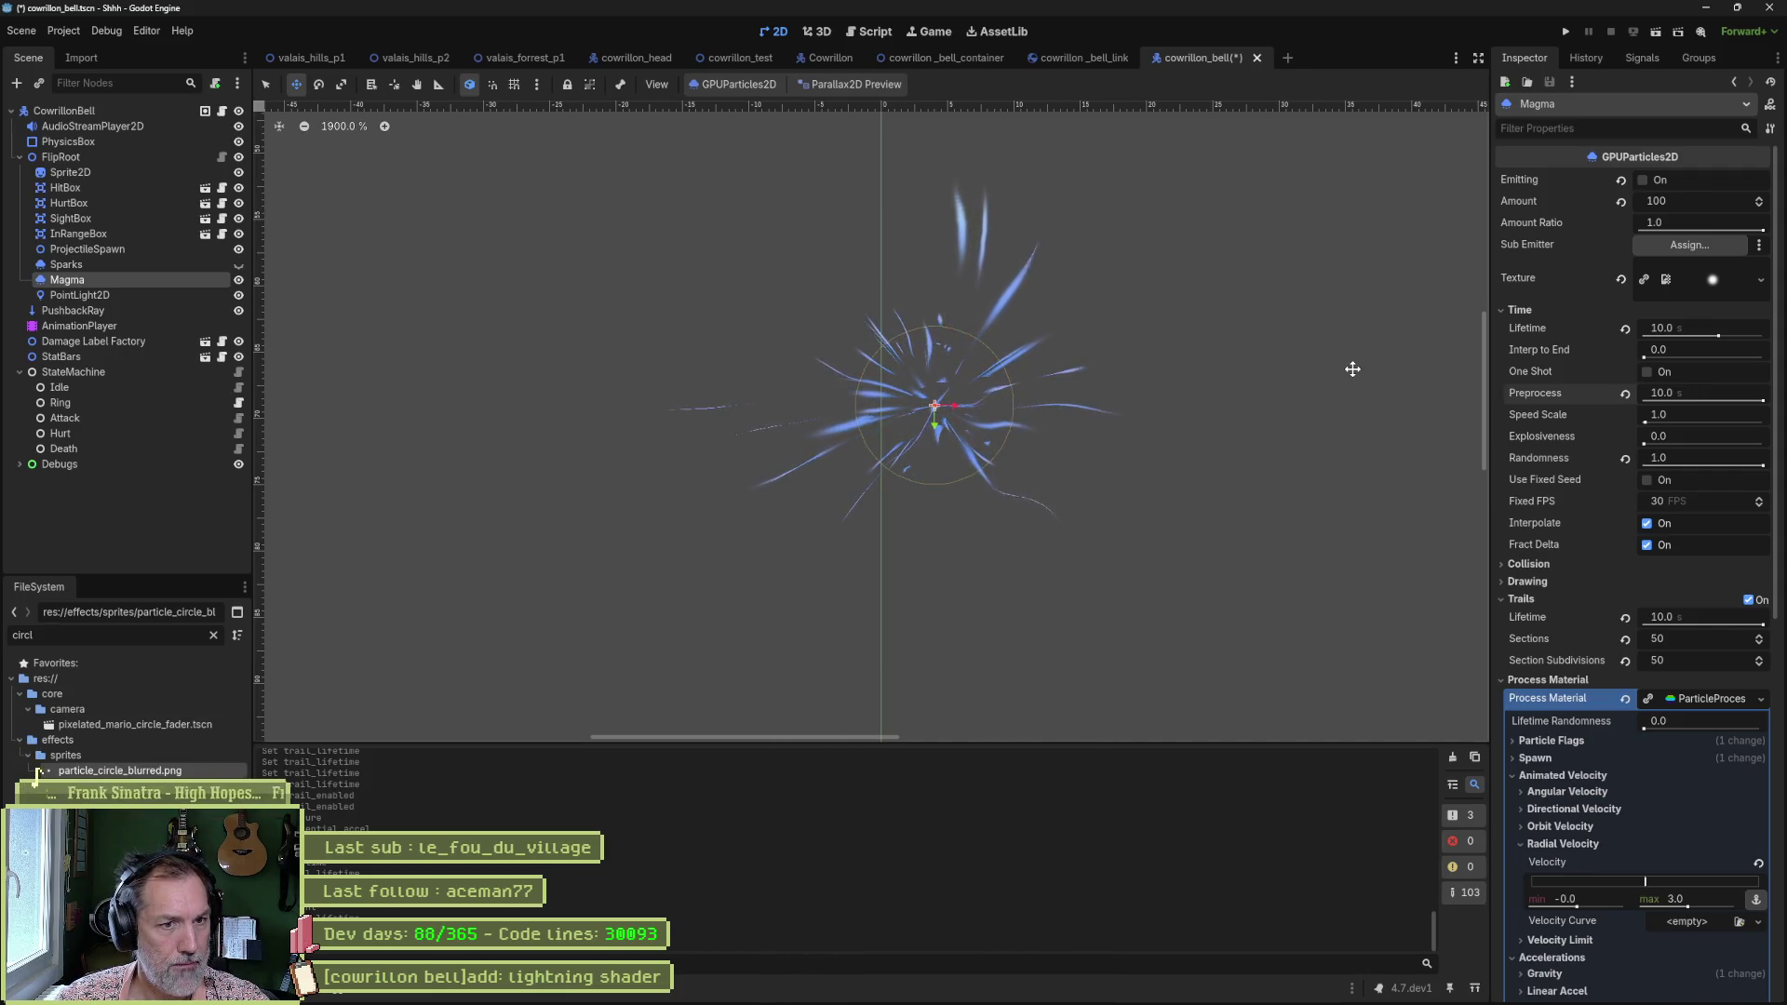
Zoom out and drag the Magma emitter up onto the bell sprite.
scroll(1256, 354, "down", 5)
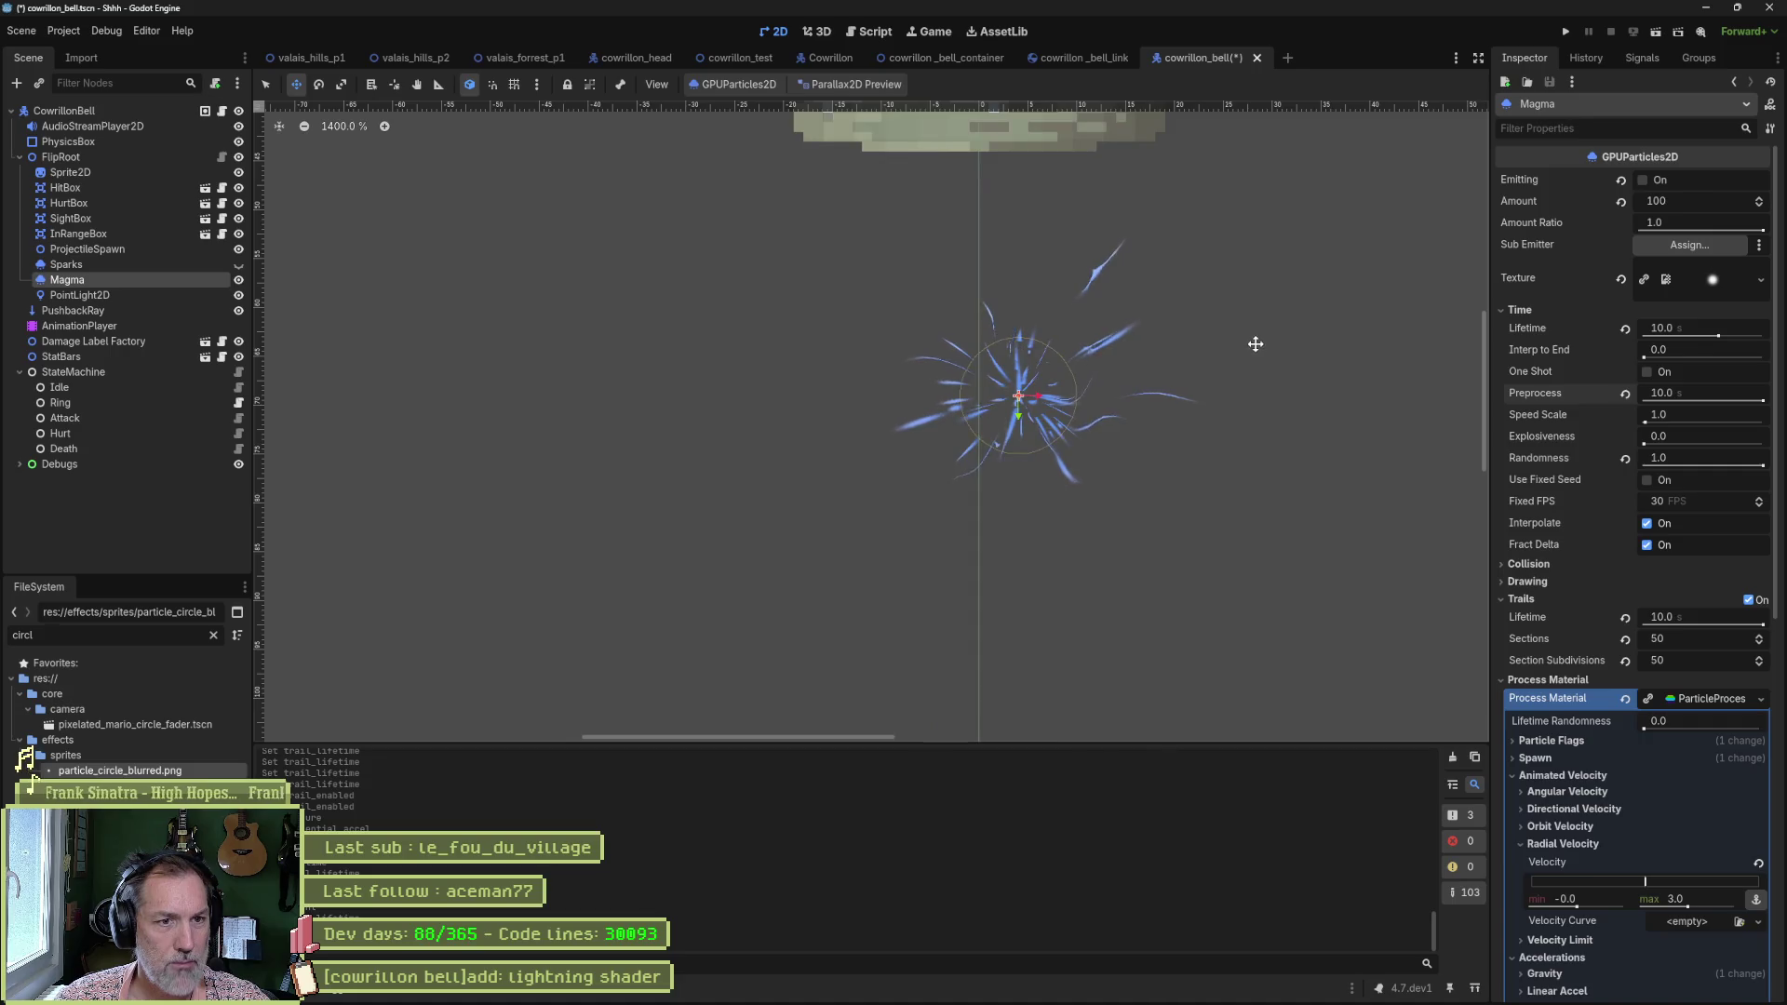
left_click_drag(1282, 330, 953, 431)
scroll(941, 403, "down", 1)
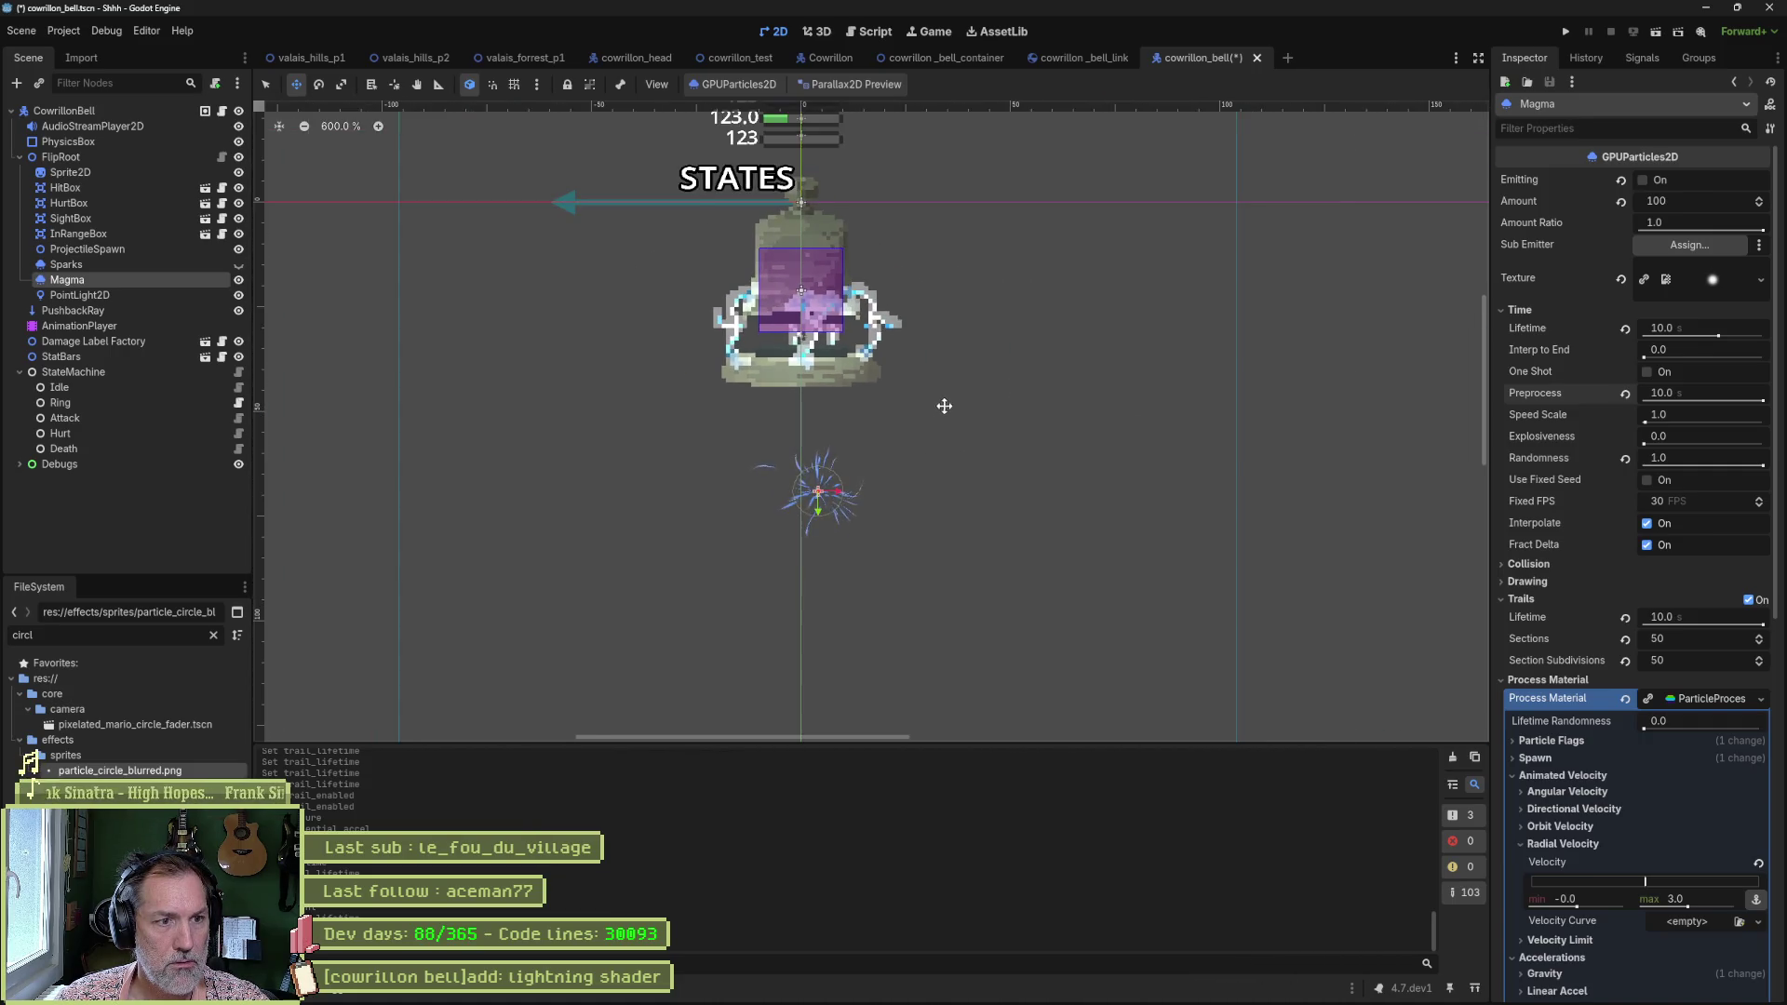
mouse_move(886, 527)
left_mouse_down()
mouse_move(865, 300)
mouse_move(865, 318)
left_mouse_up()
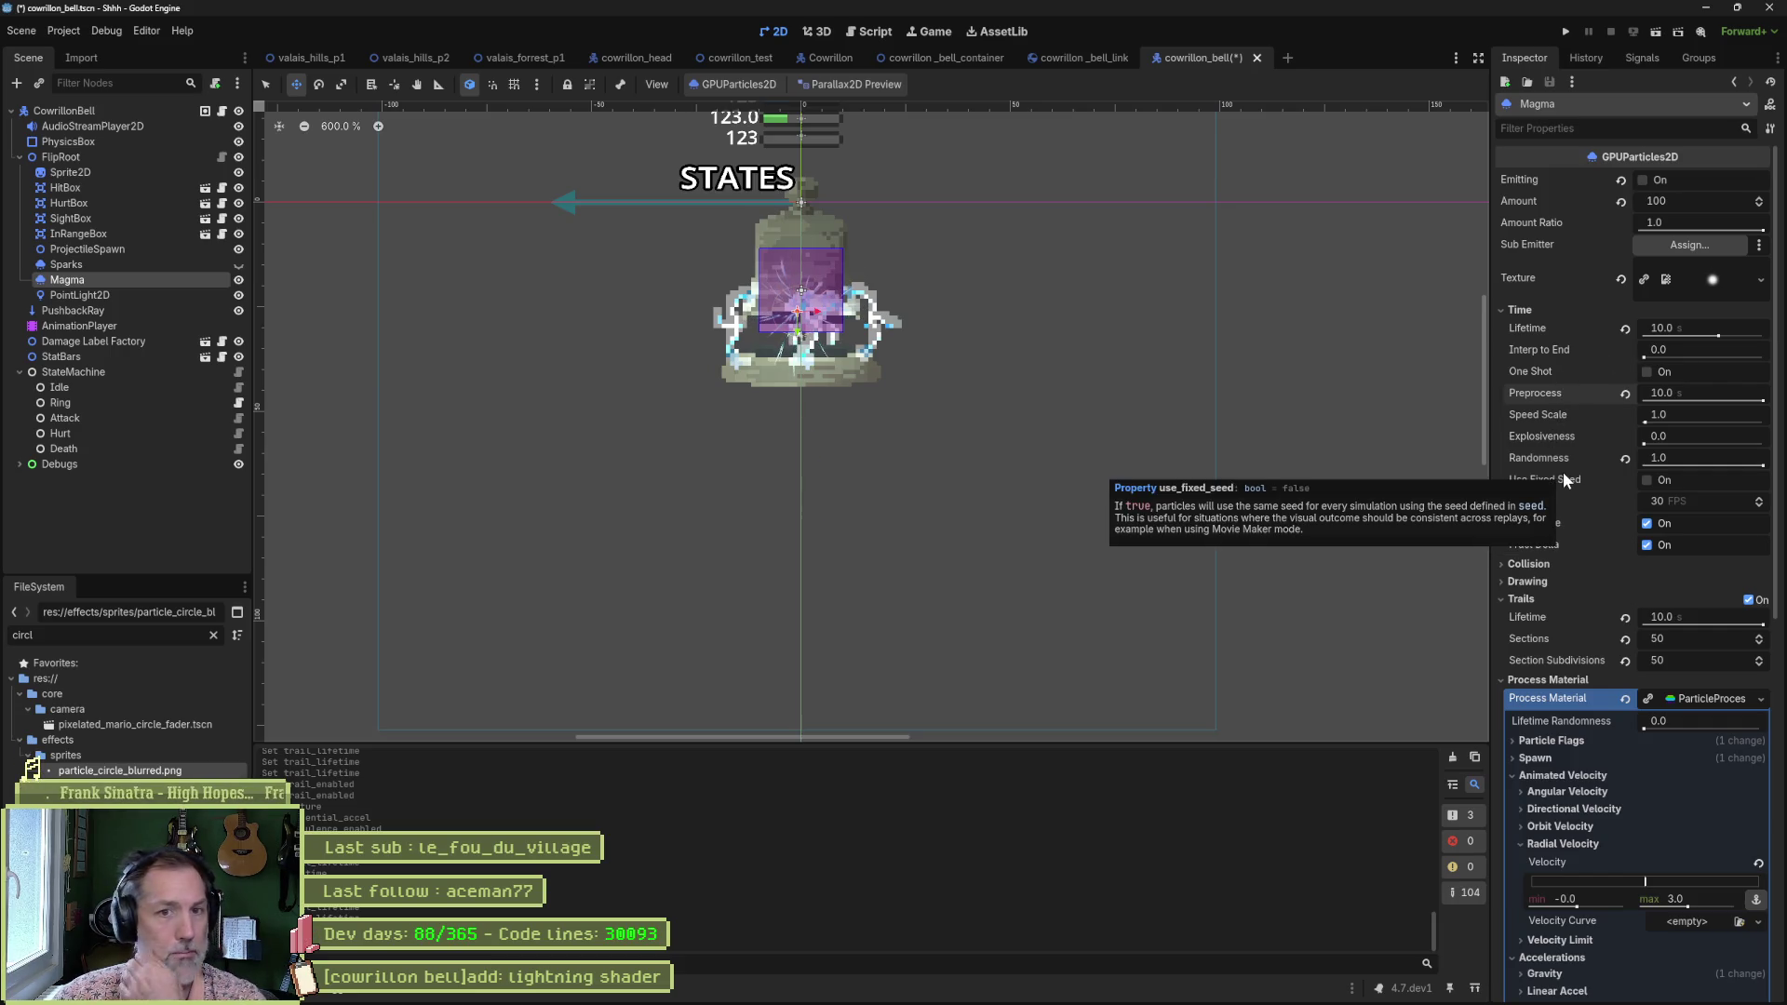
Review the Drawing and Display sections, fold Trails, and focus the Inspector property filter.
mouse_move(1550, 432)
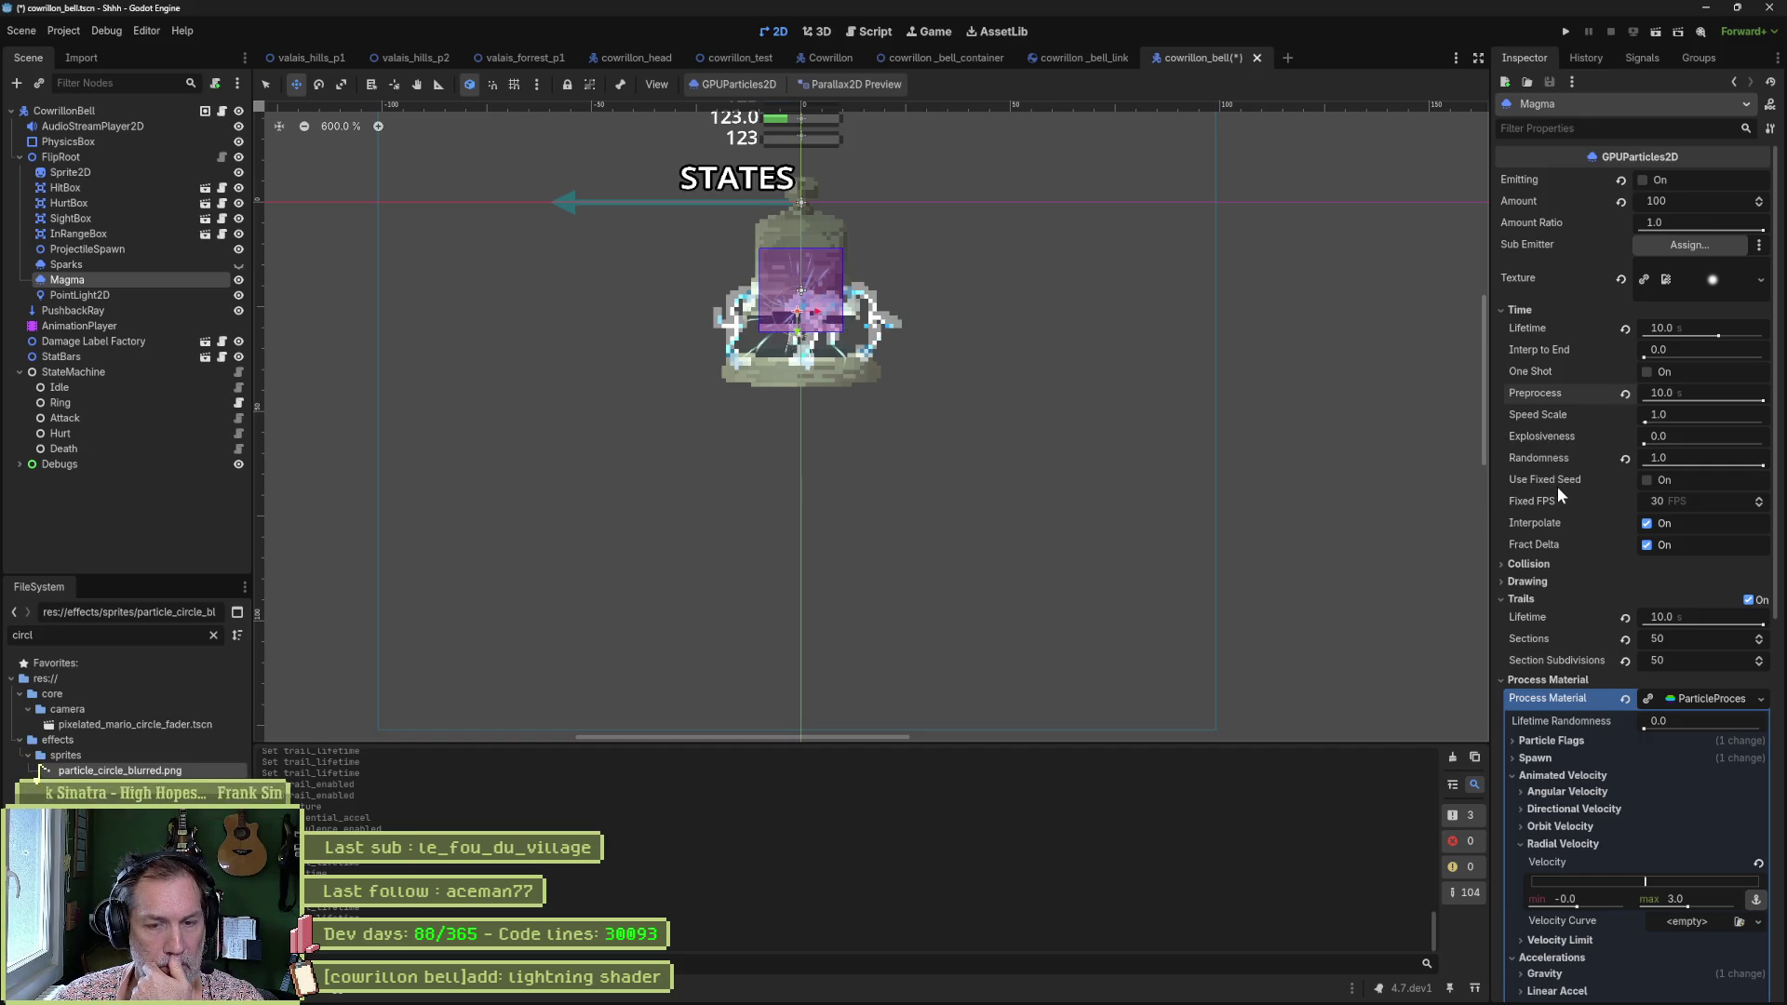
left_click(1551, 583)
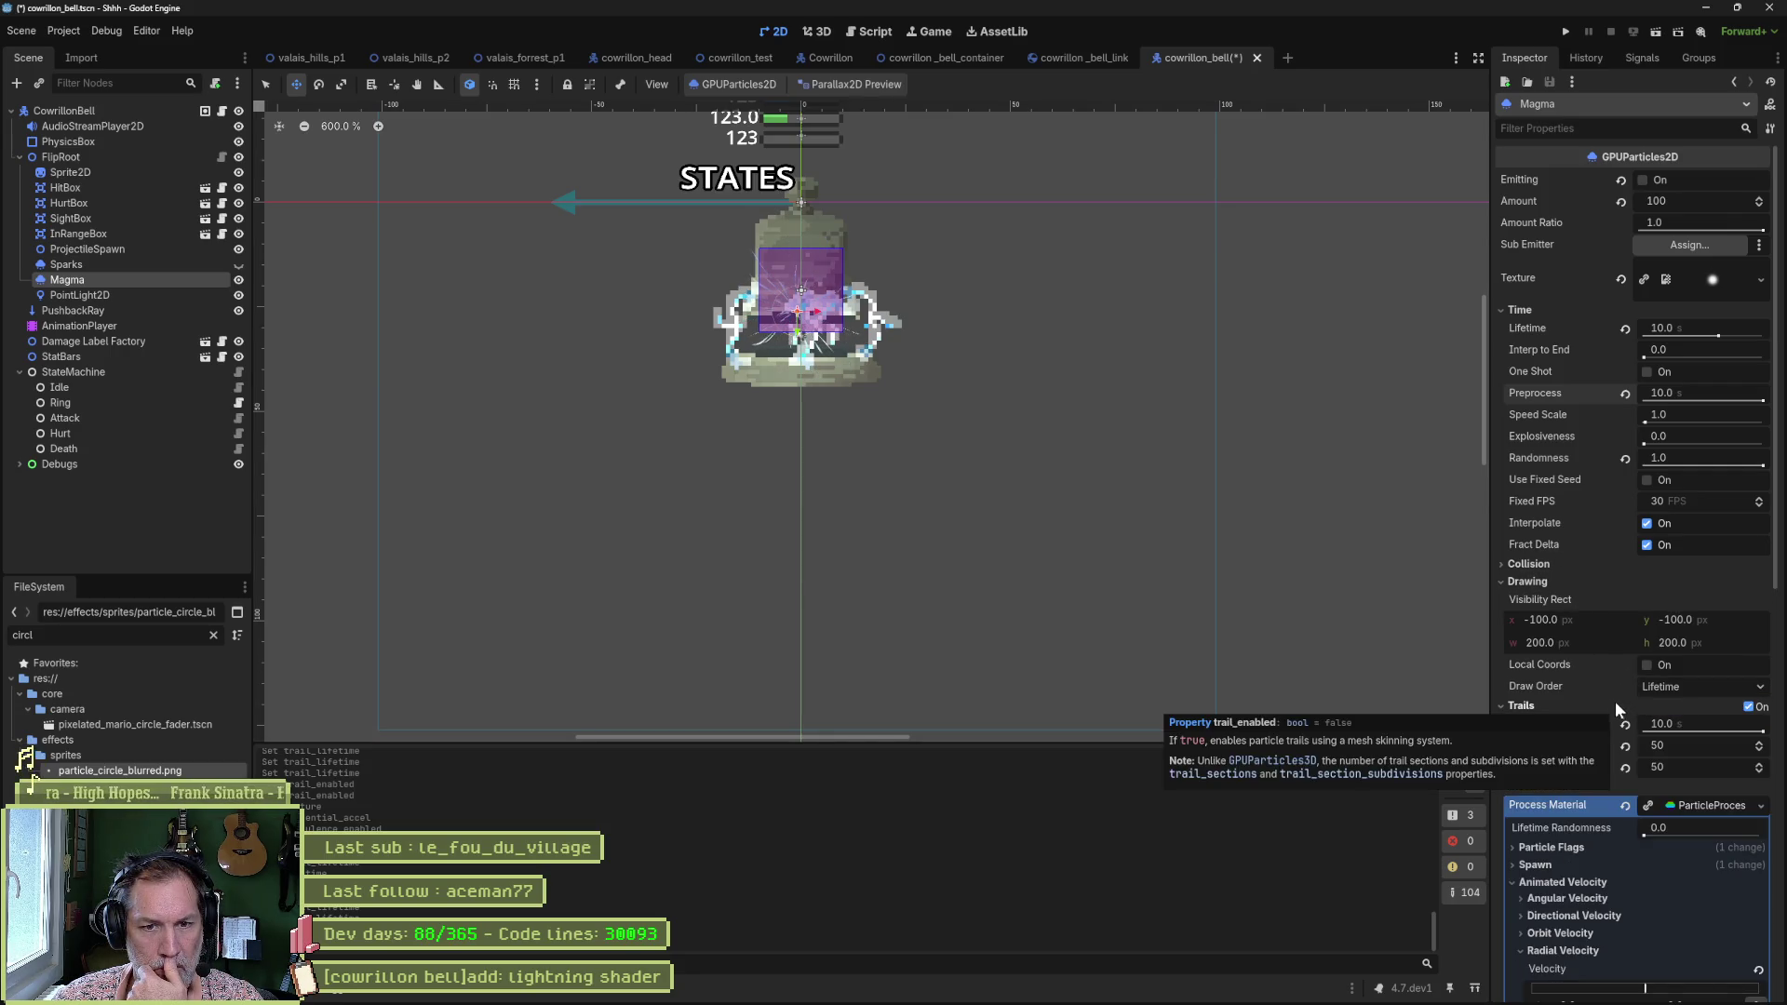
left_click(1533, 584)
left_click(1537, 600)
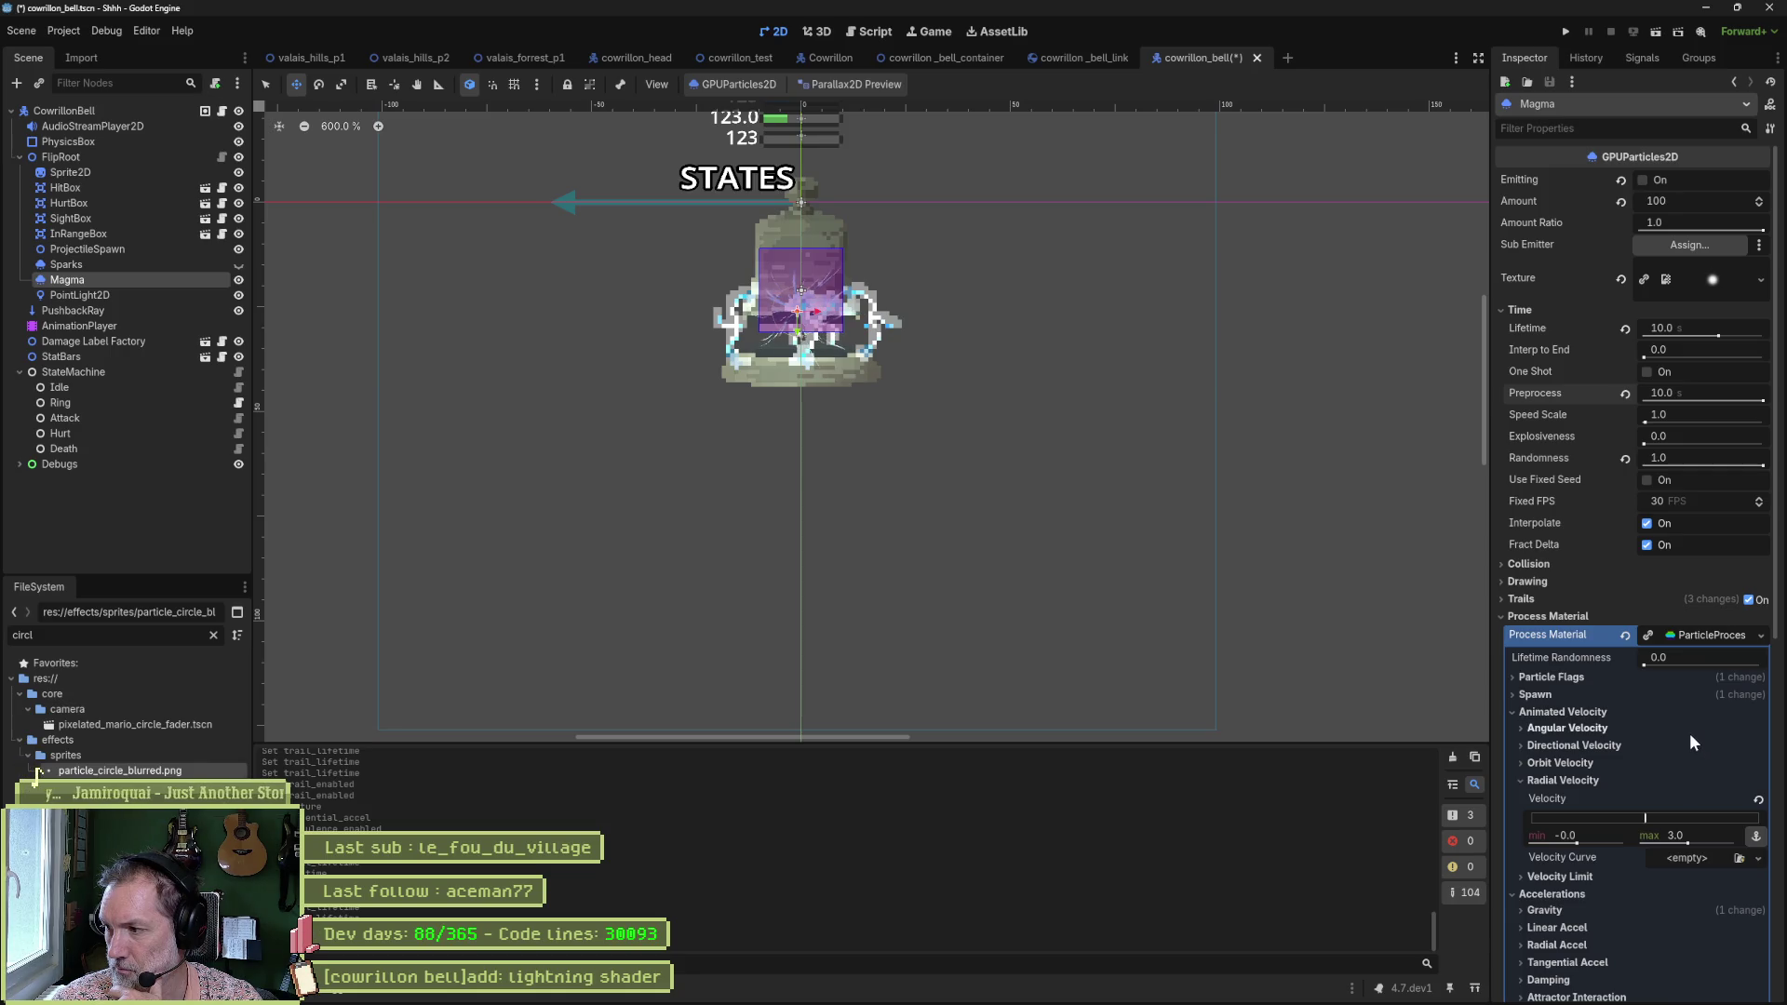
scroll(1578, 690, "down", 4)
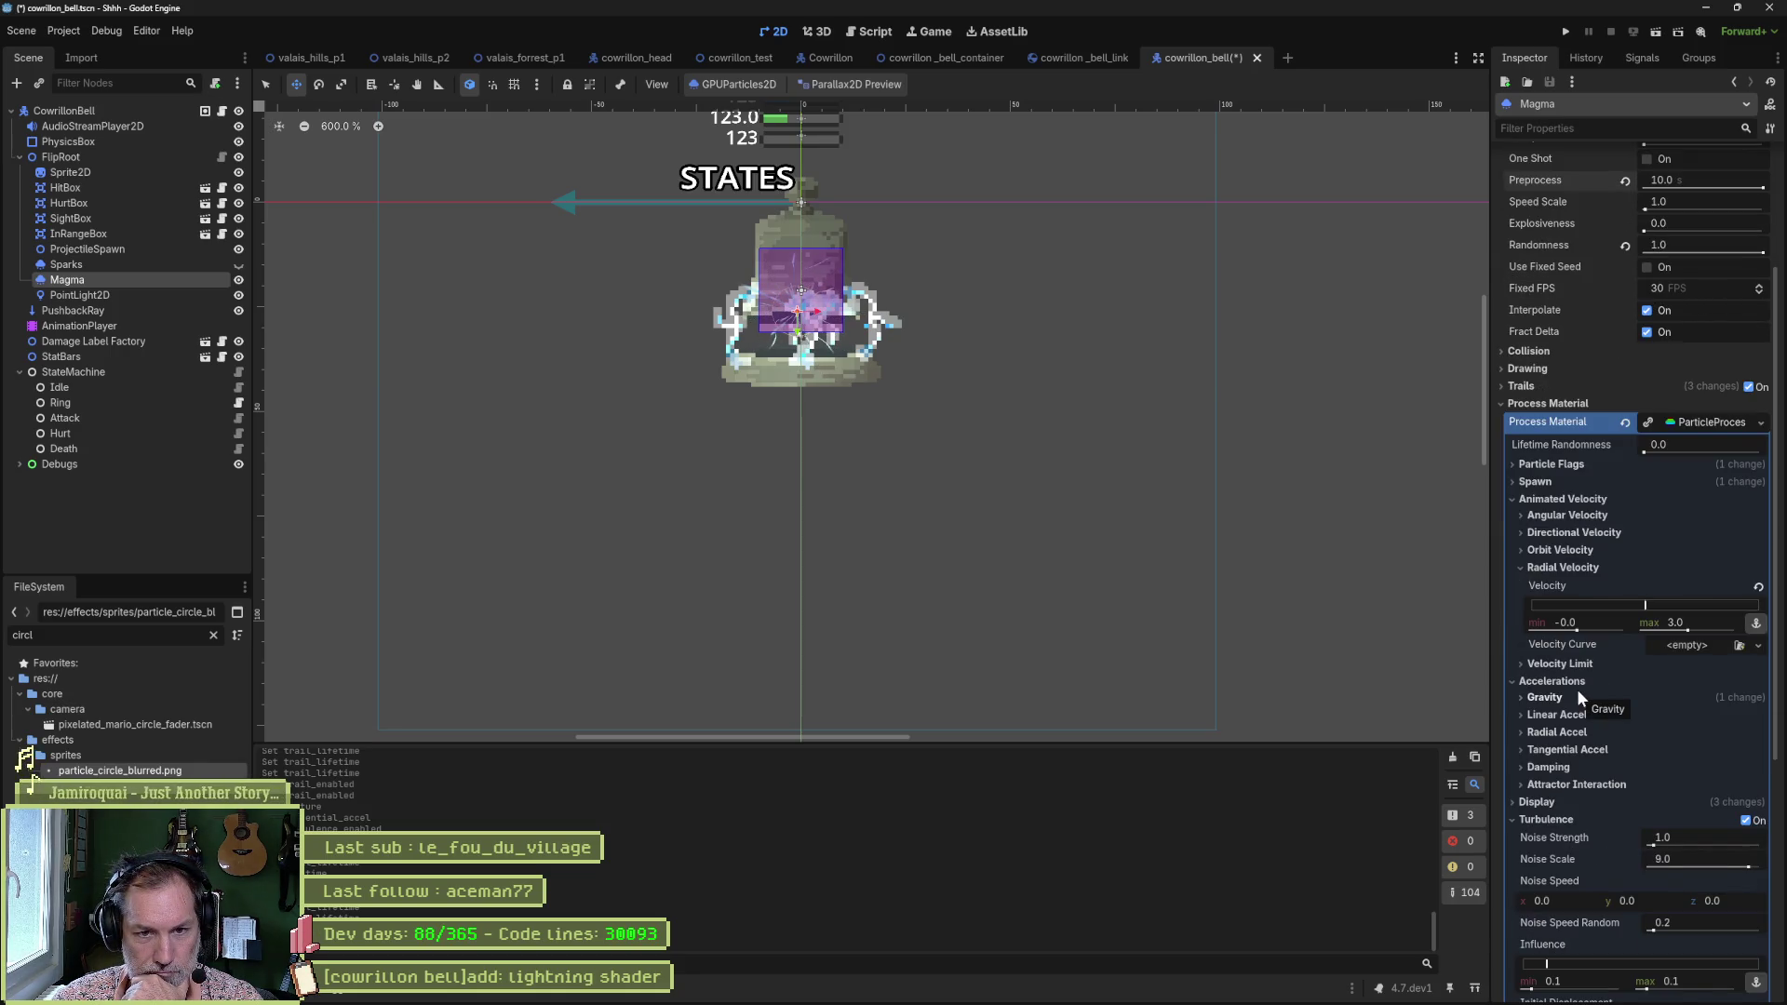
scroll(1605, 689, "down", 6)
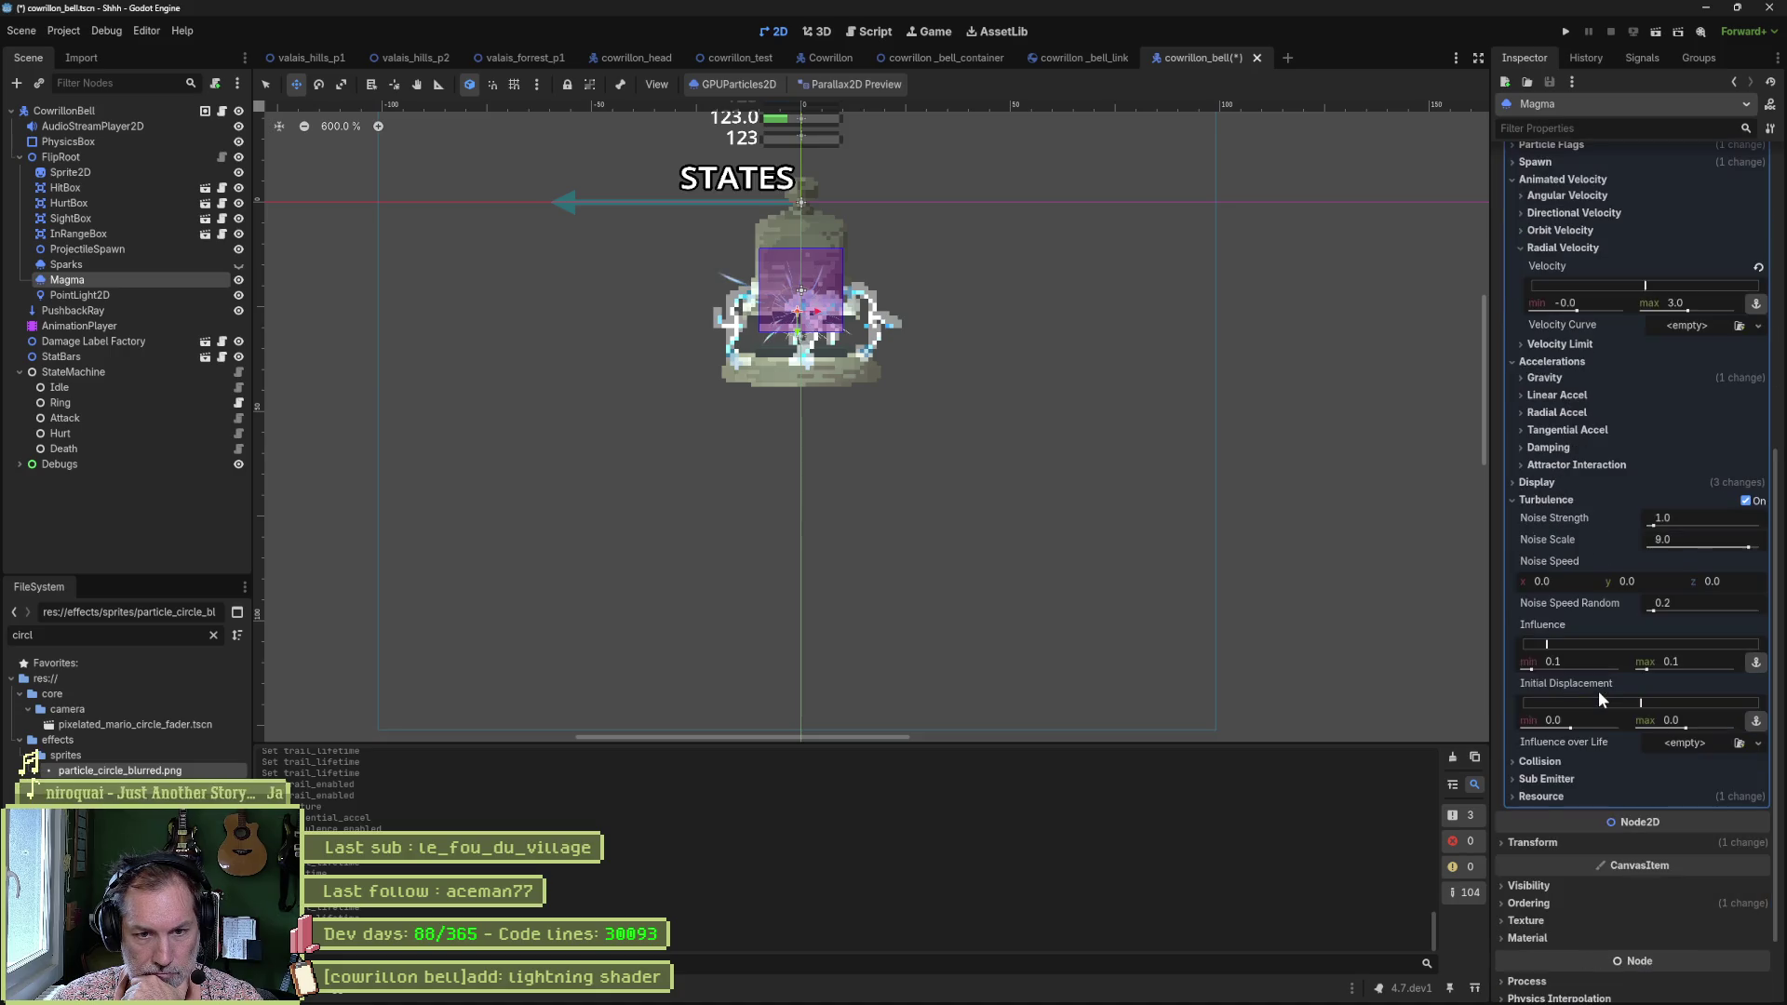
left_click(1536, 484)
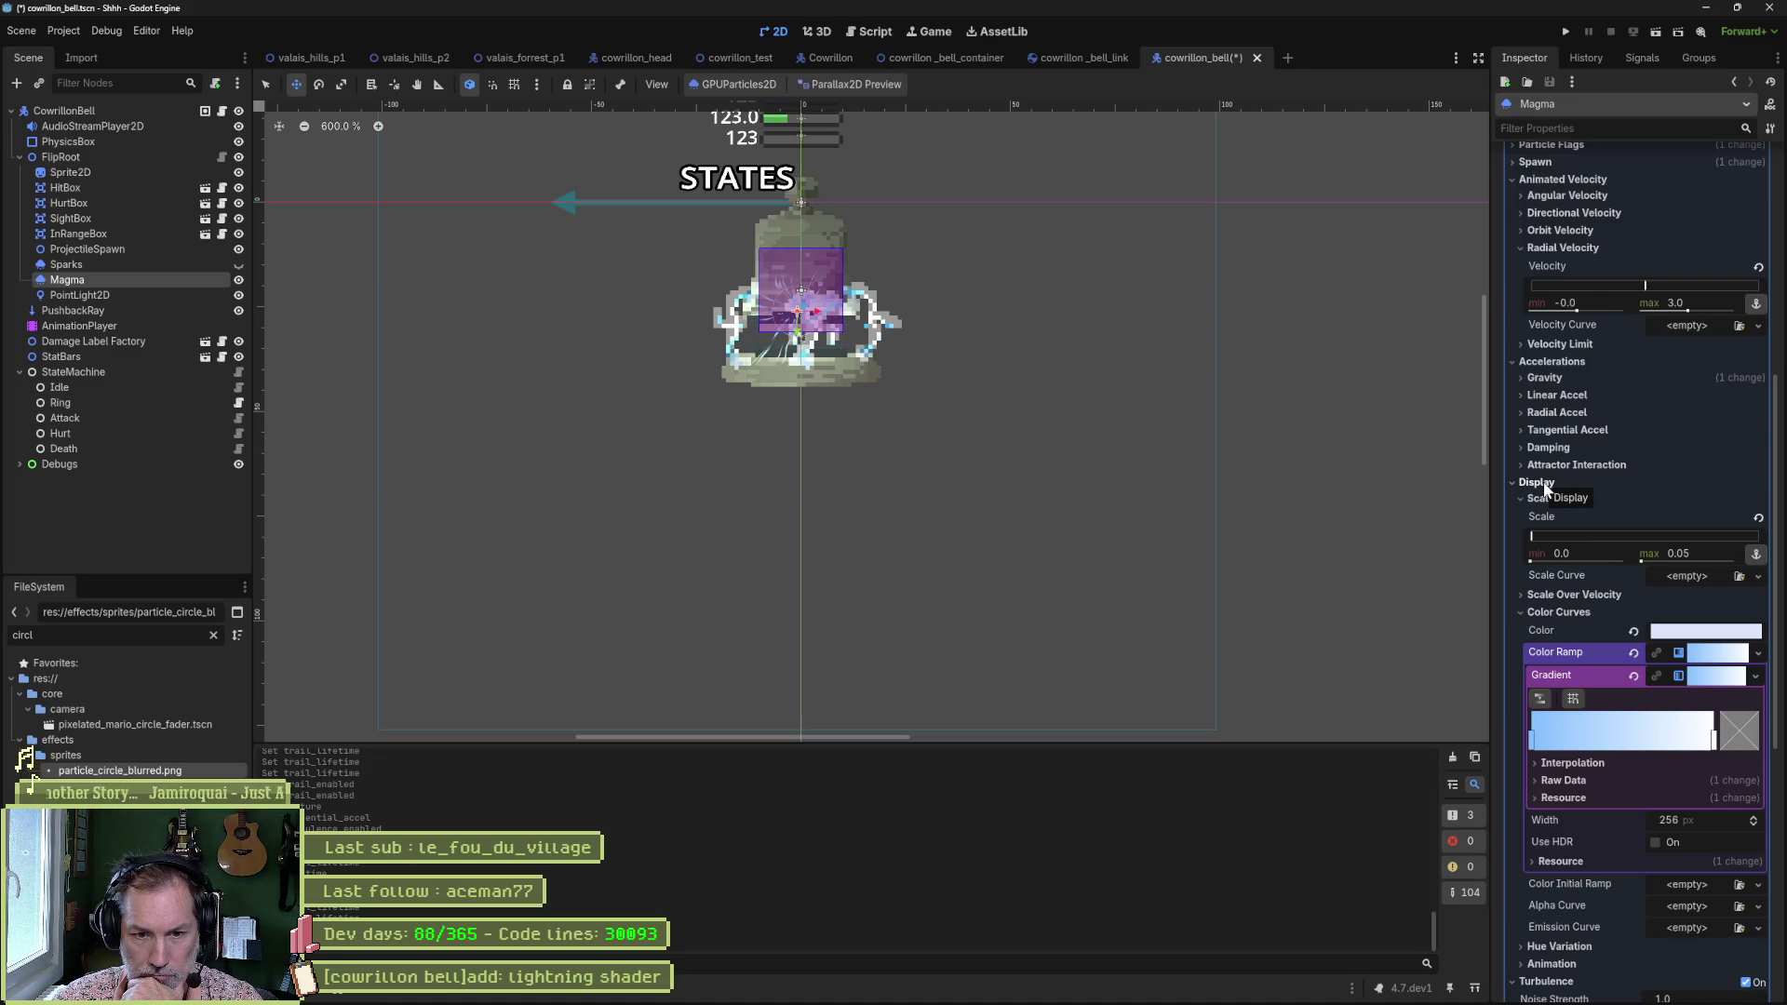
left_click(1537, 483)
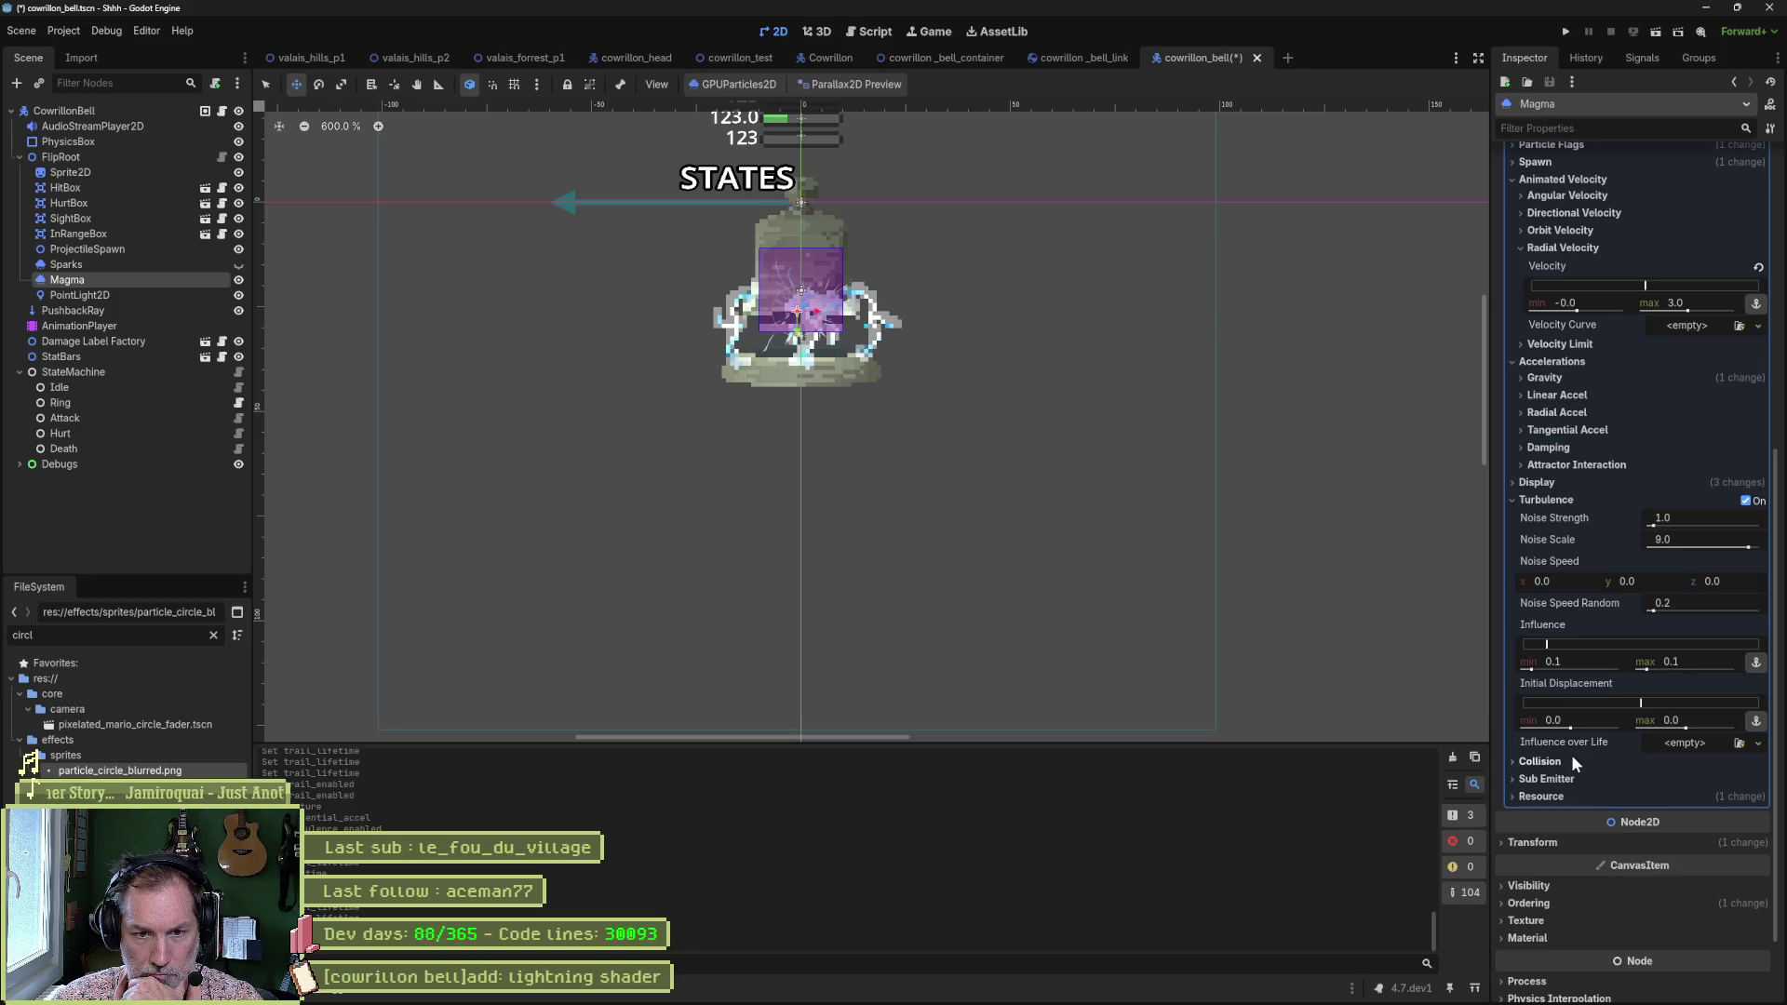
scroll(1584, 748, "up", 5)
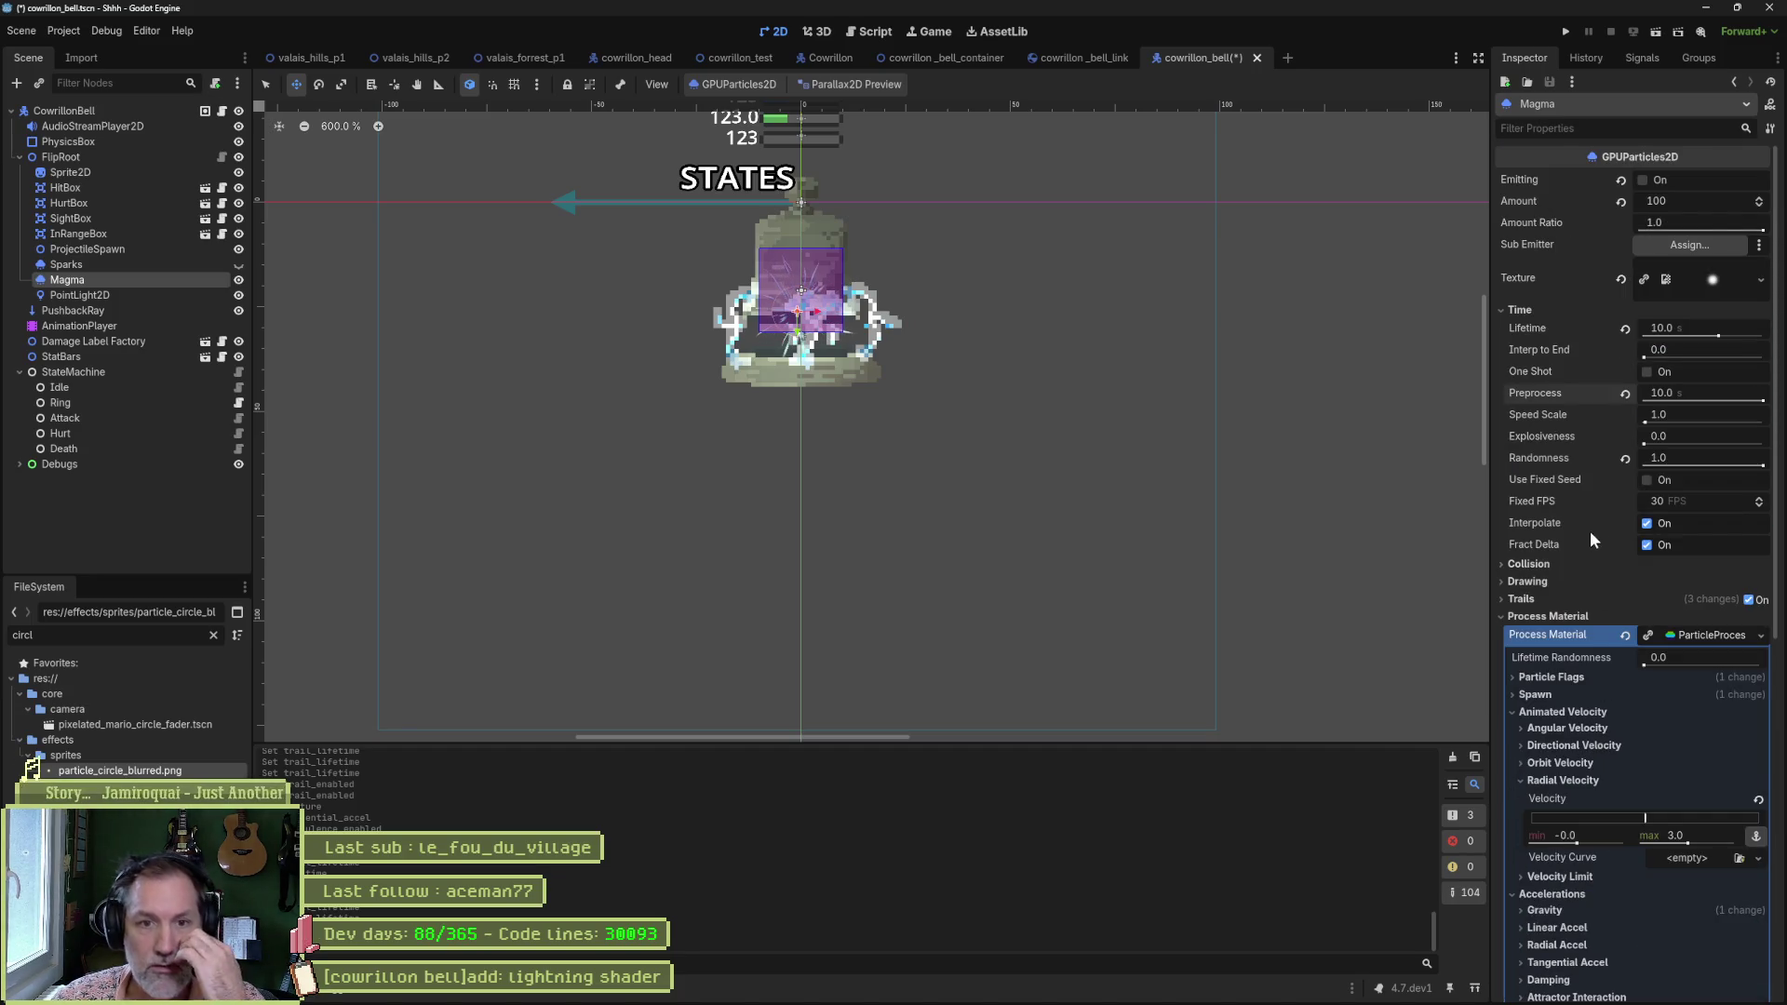
left_click(1635, 127)
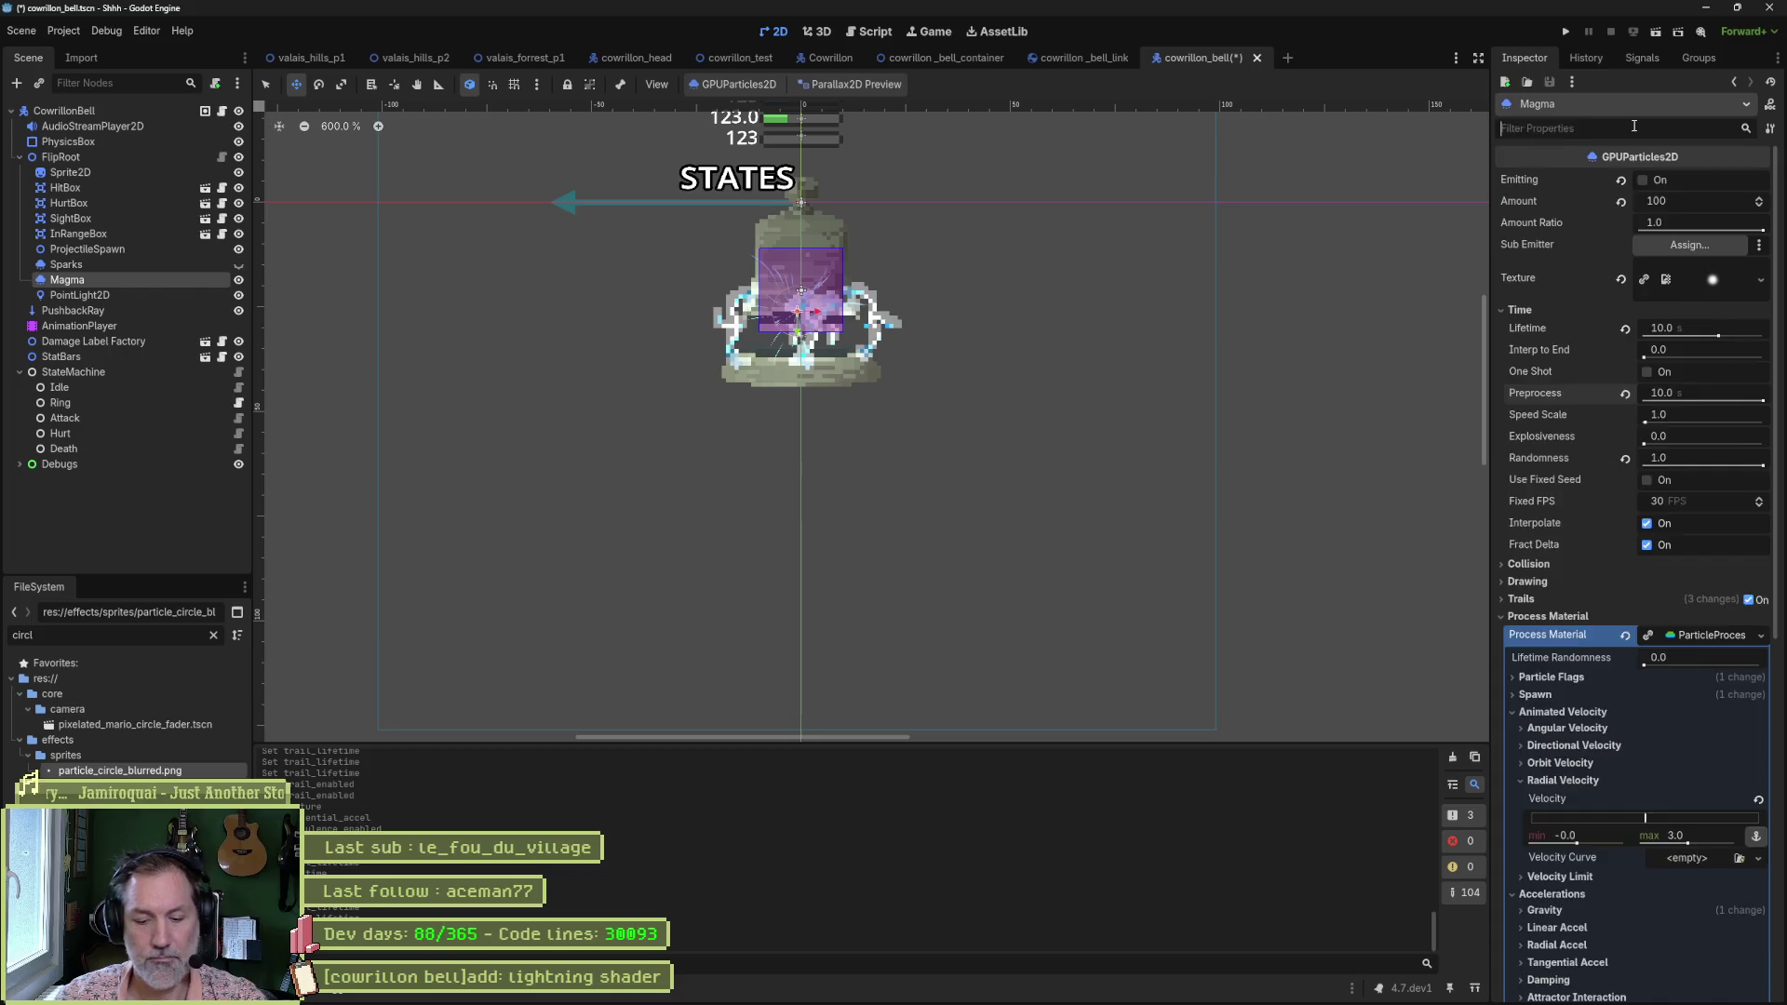
Filter for 'radiu', reveal Spawn, and set Emission Sphere Radius to 38.15, then recentre the bell.
type("radiu")
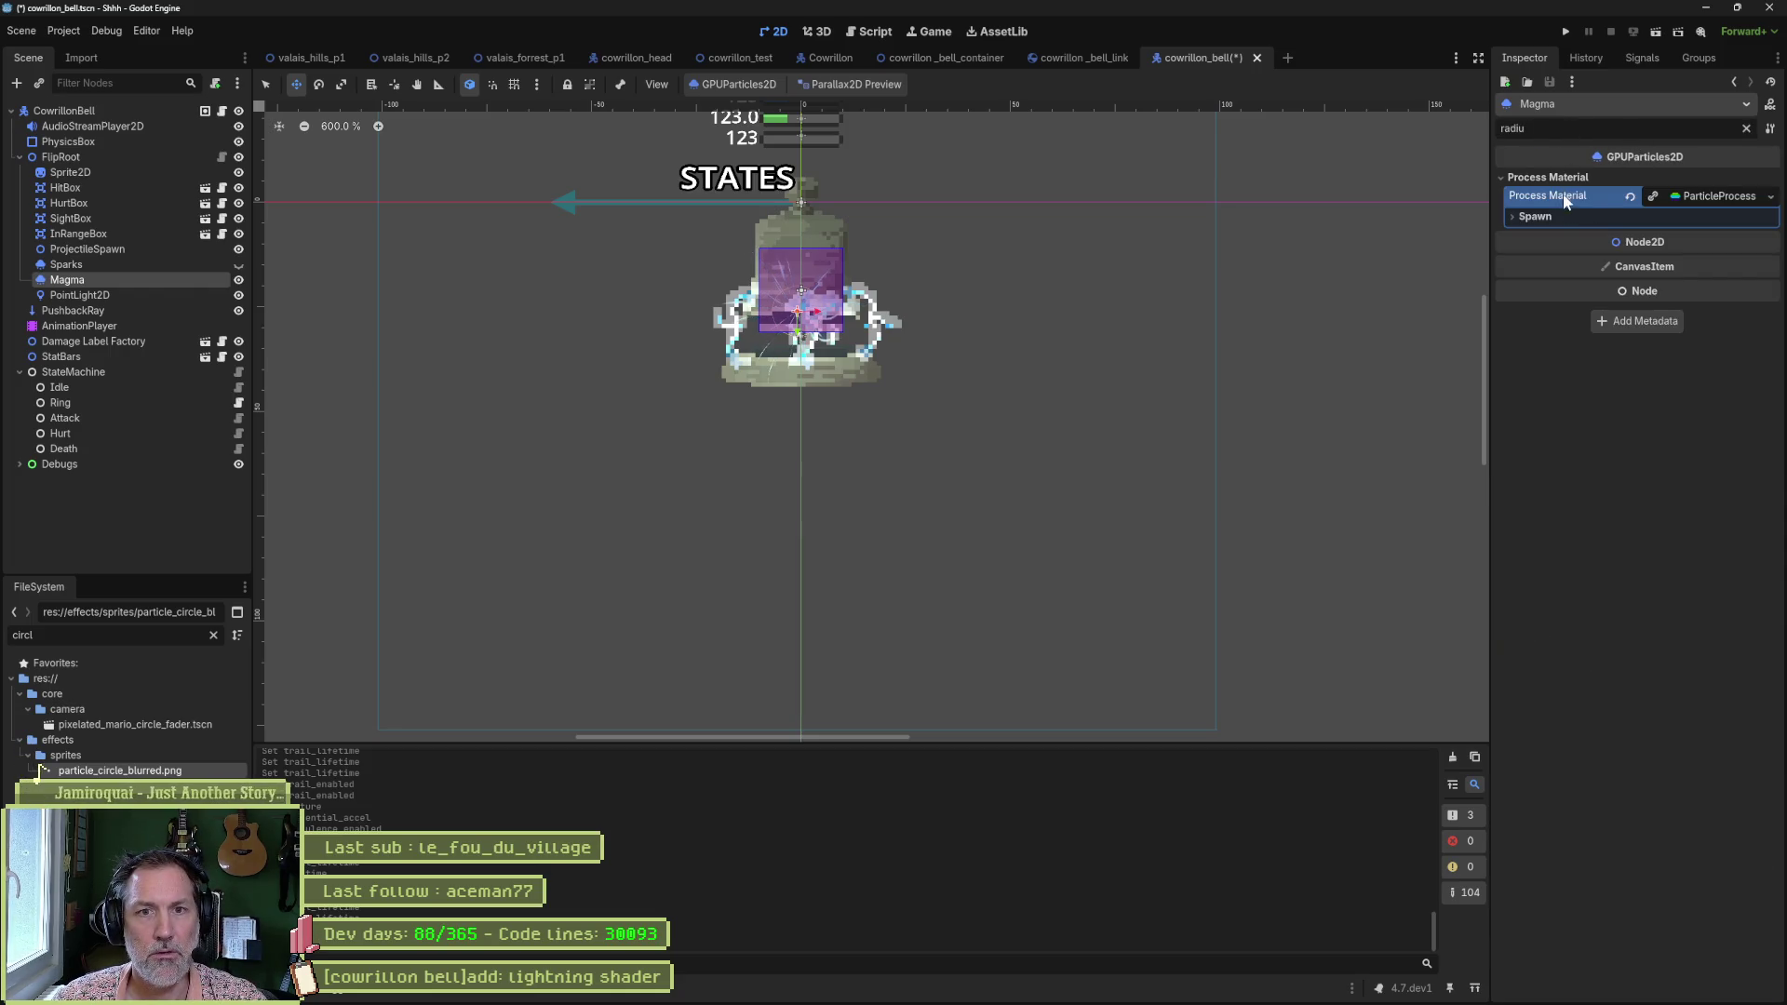
left_click(1516, 217)
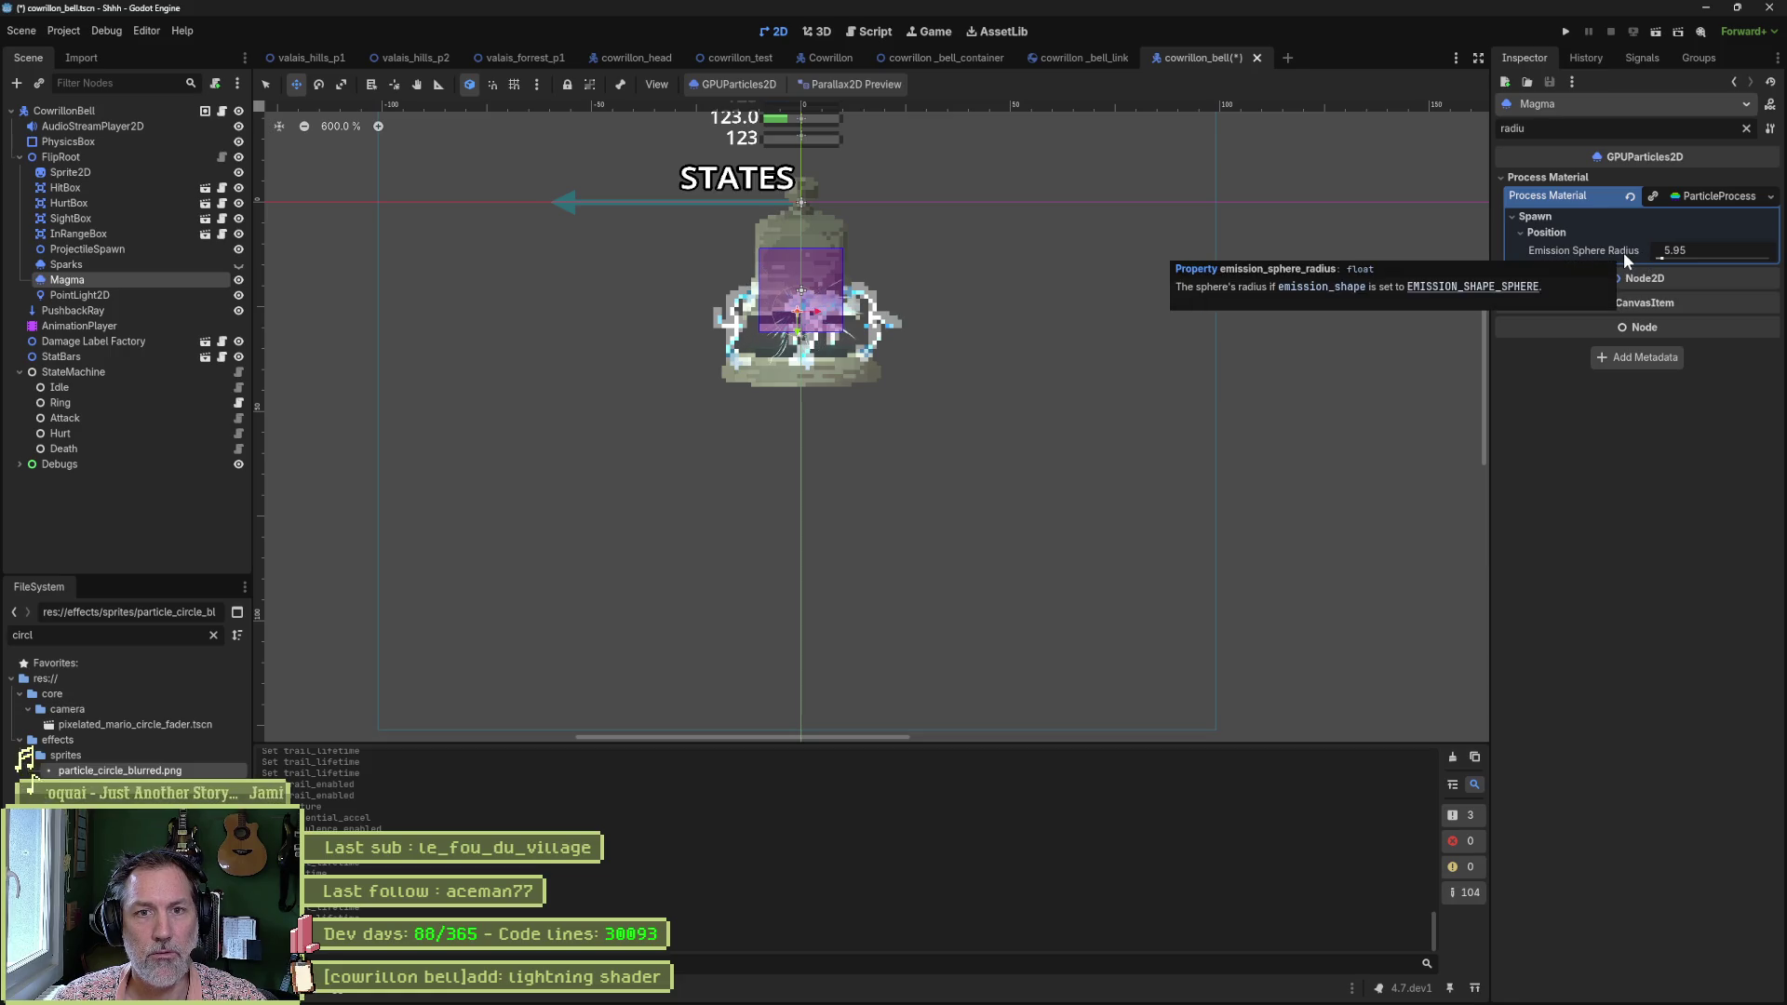
left_click(1746, 130)
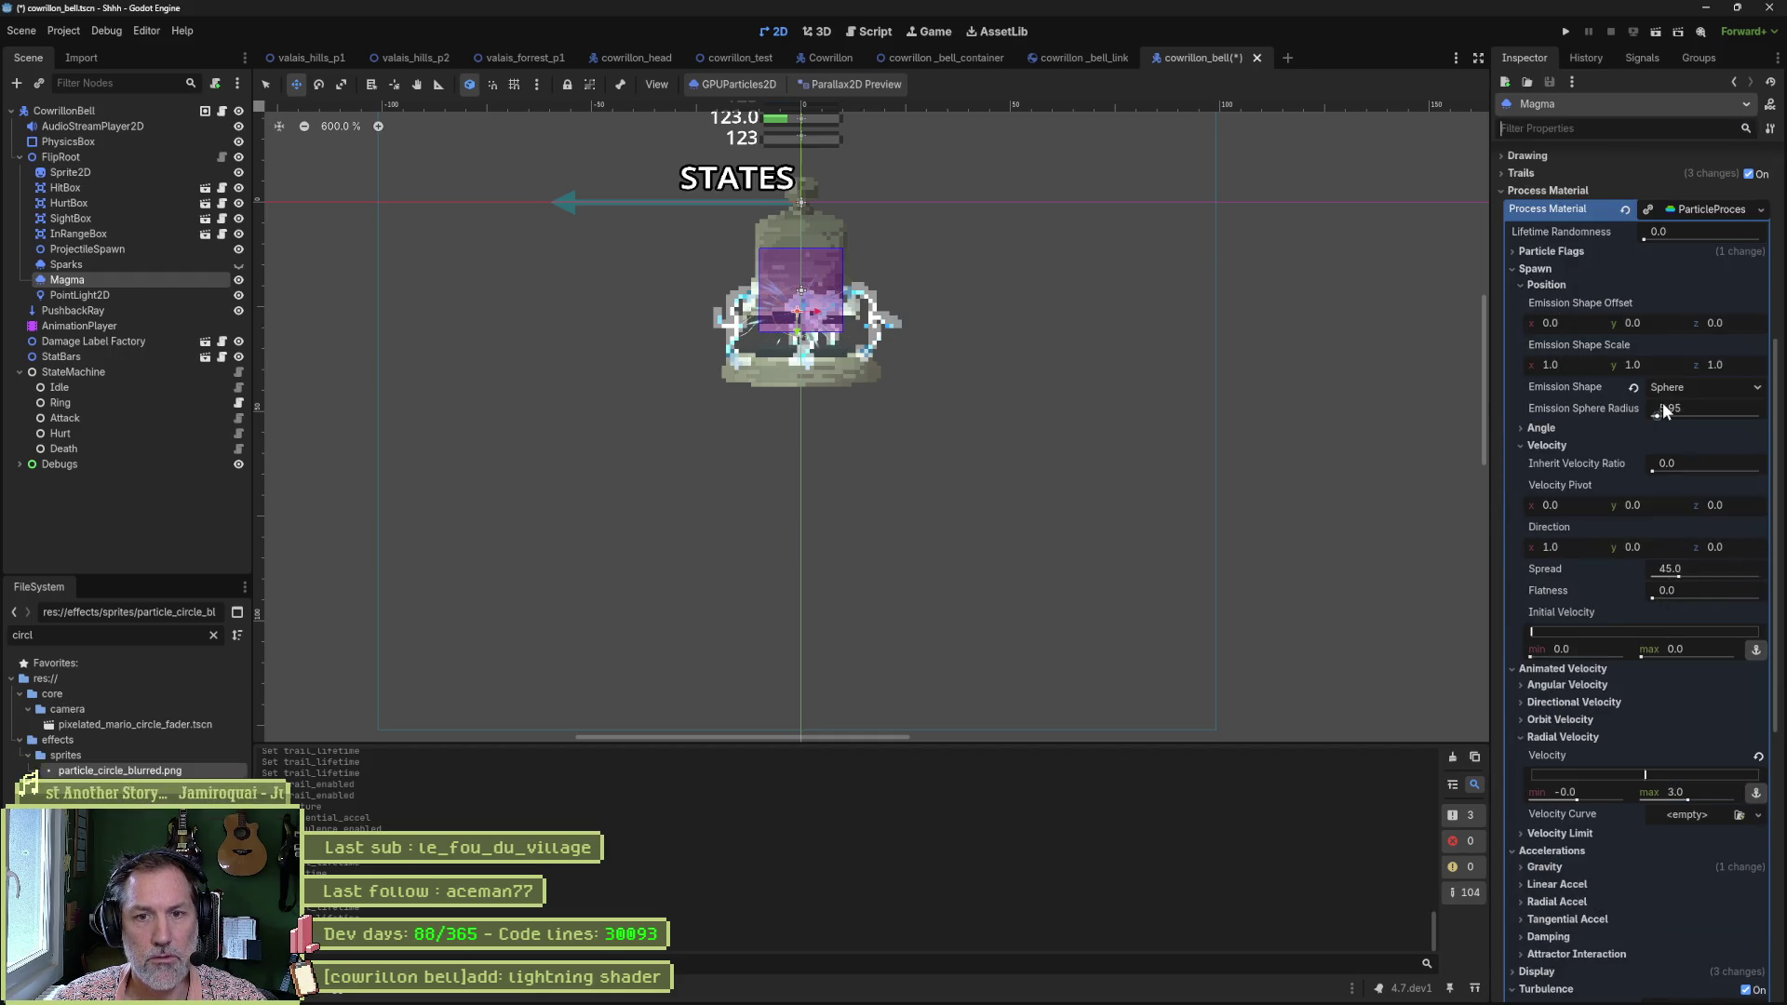
left_click_drag(1659, 416, 1685, 417)
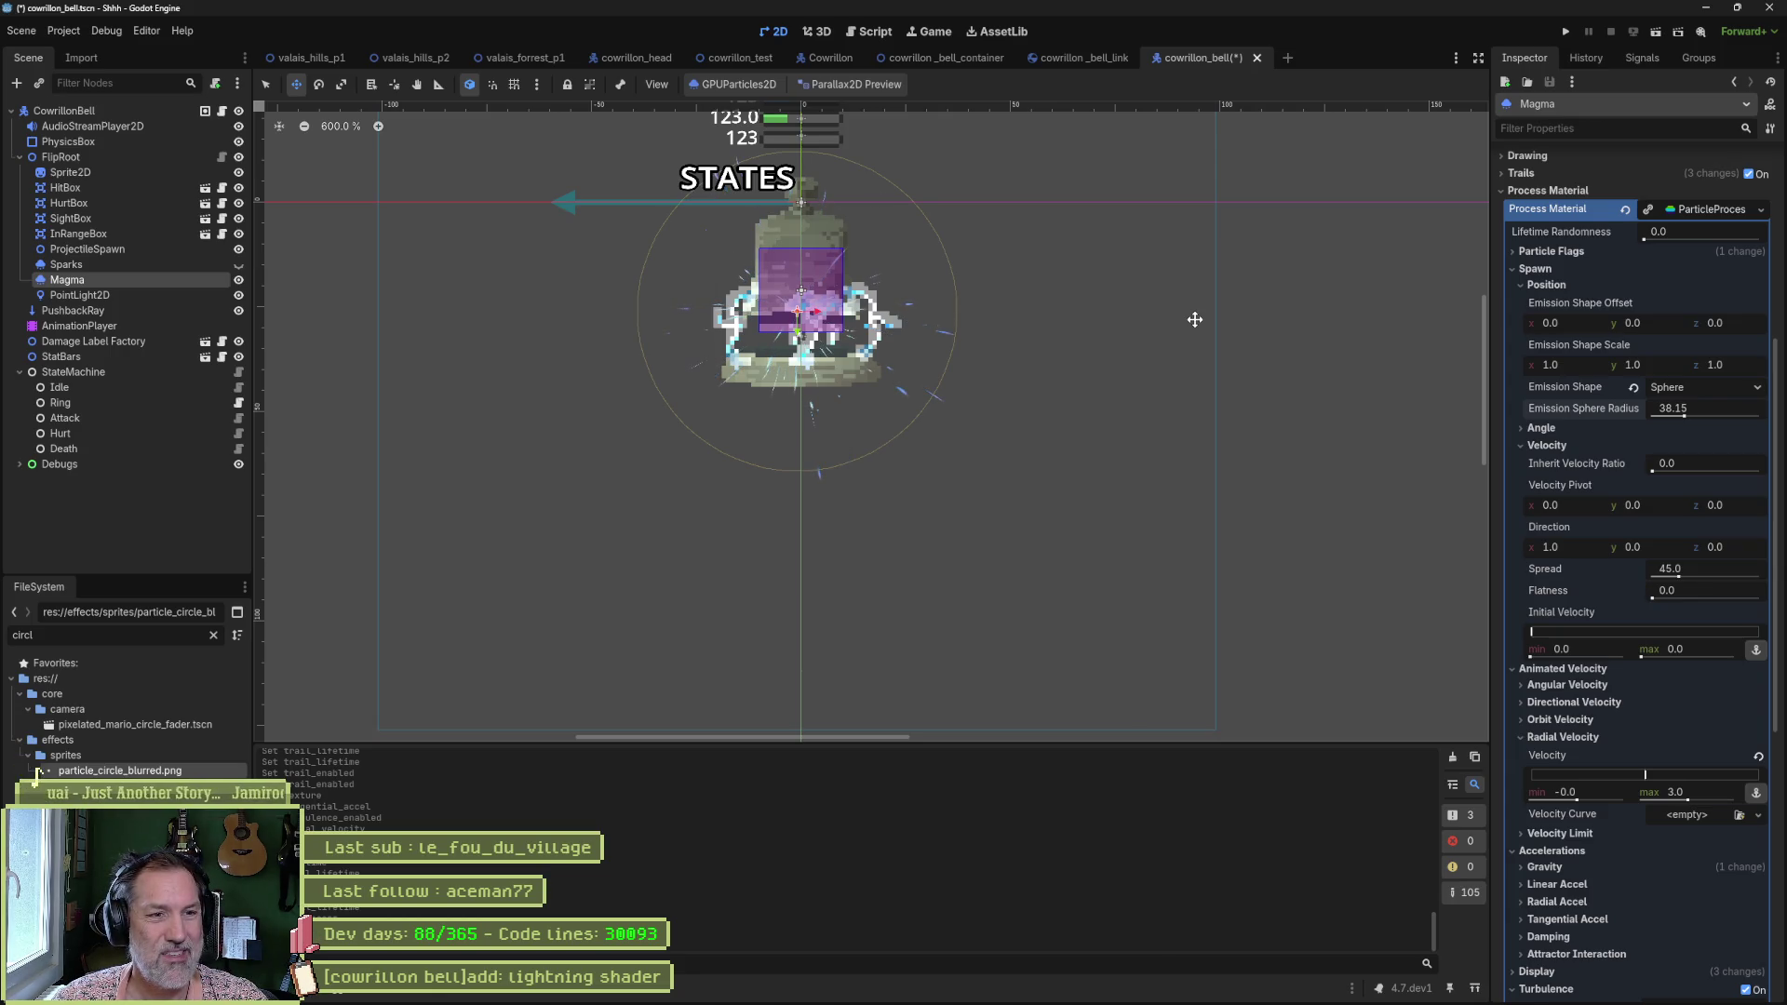
left_click_drag(1141, 303, 1185, 443)
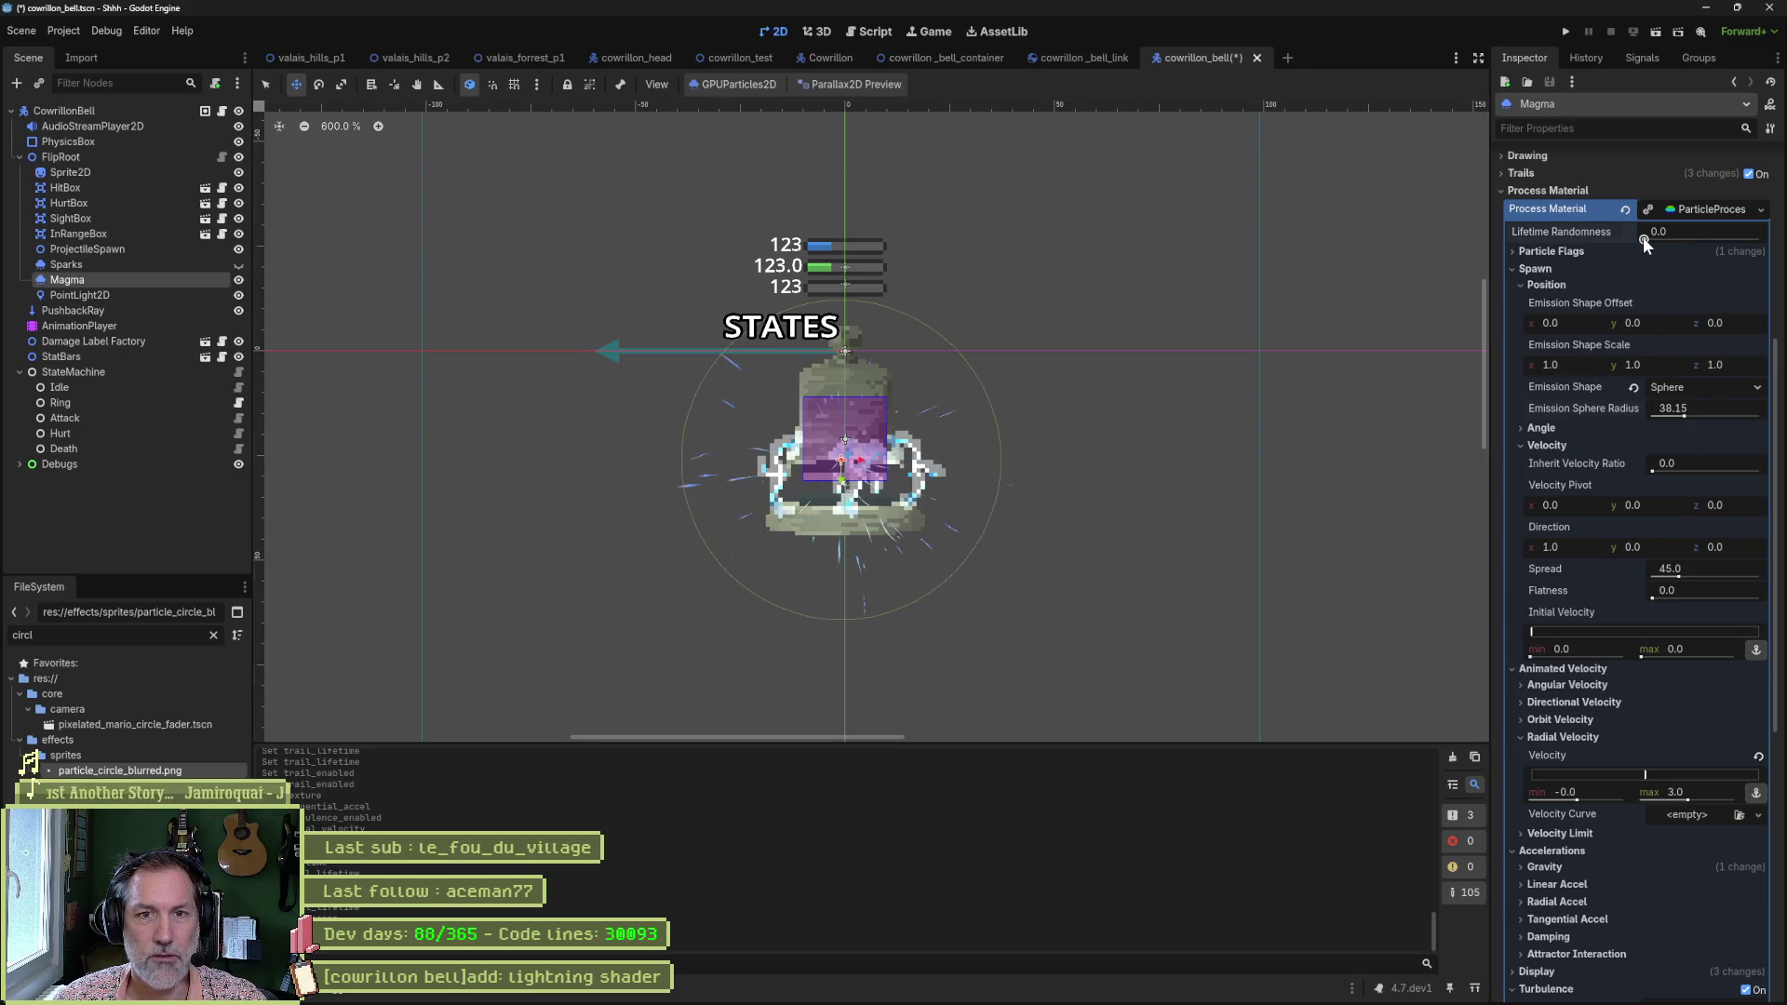
Set Lifetime Randomness to 1.0 and Velocity Direction x to 0.0.
left_click_drag(1644, 236, 1761, 239)
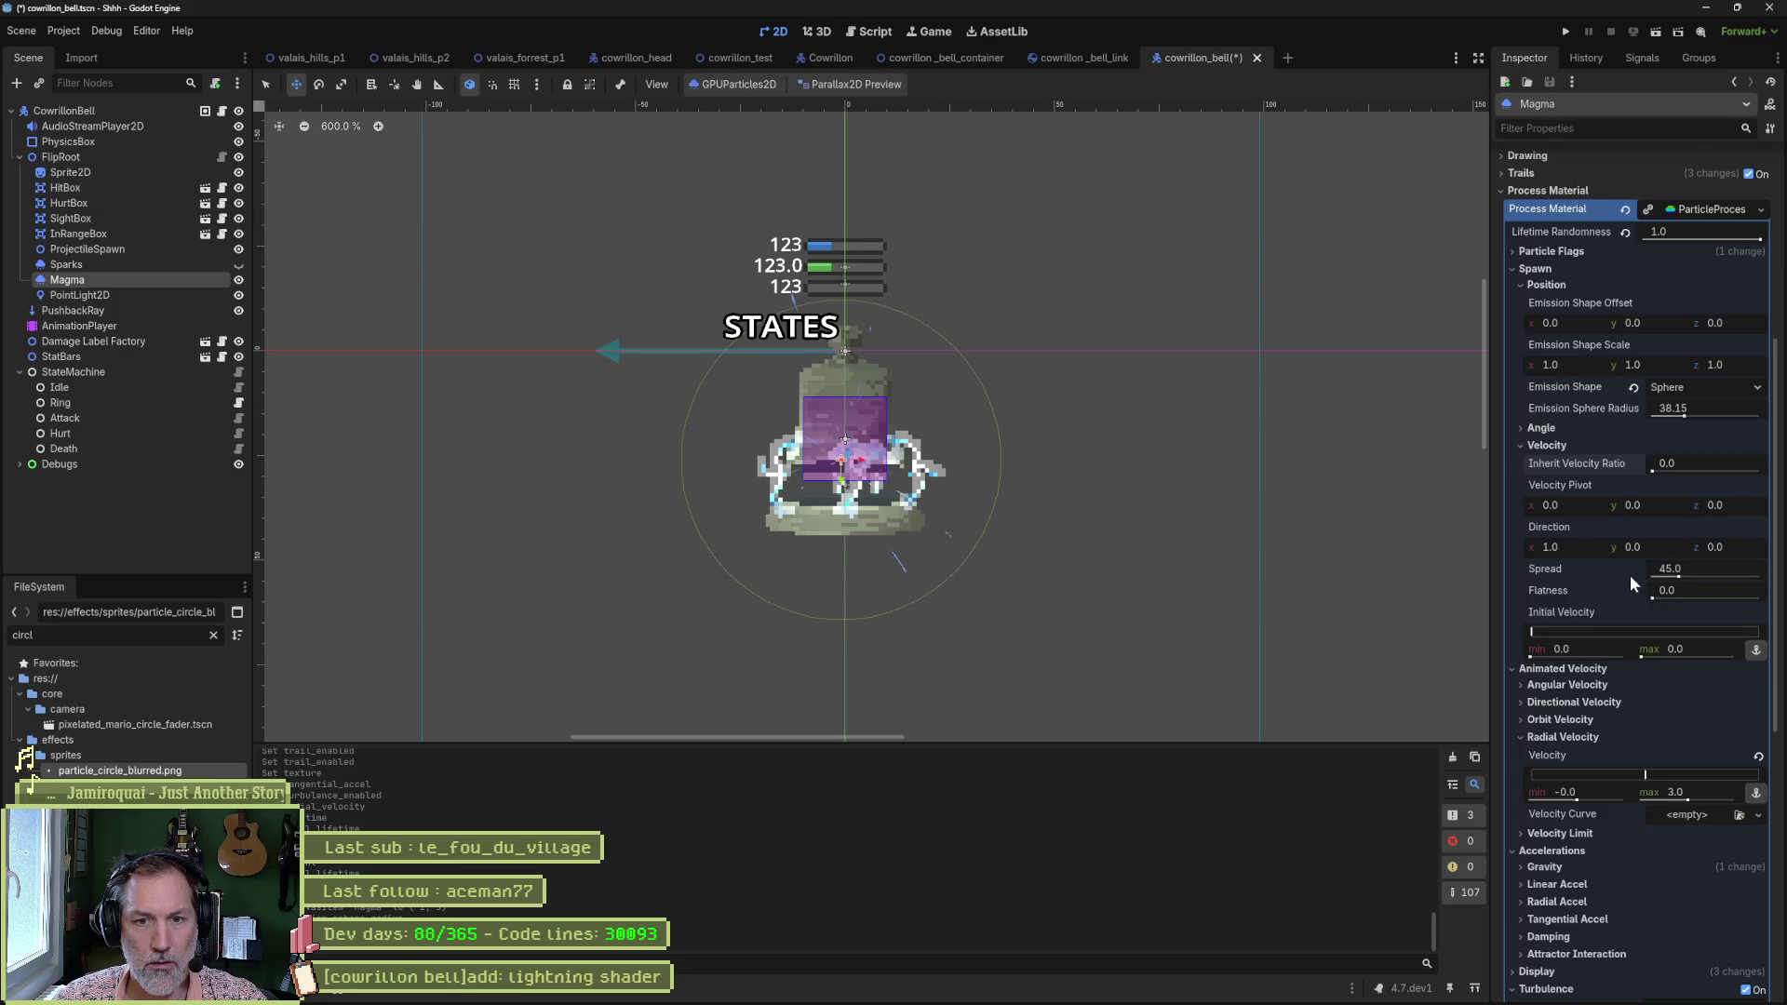
left_click(1567, 546)
type("0")
key("Return")
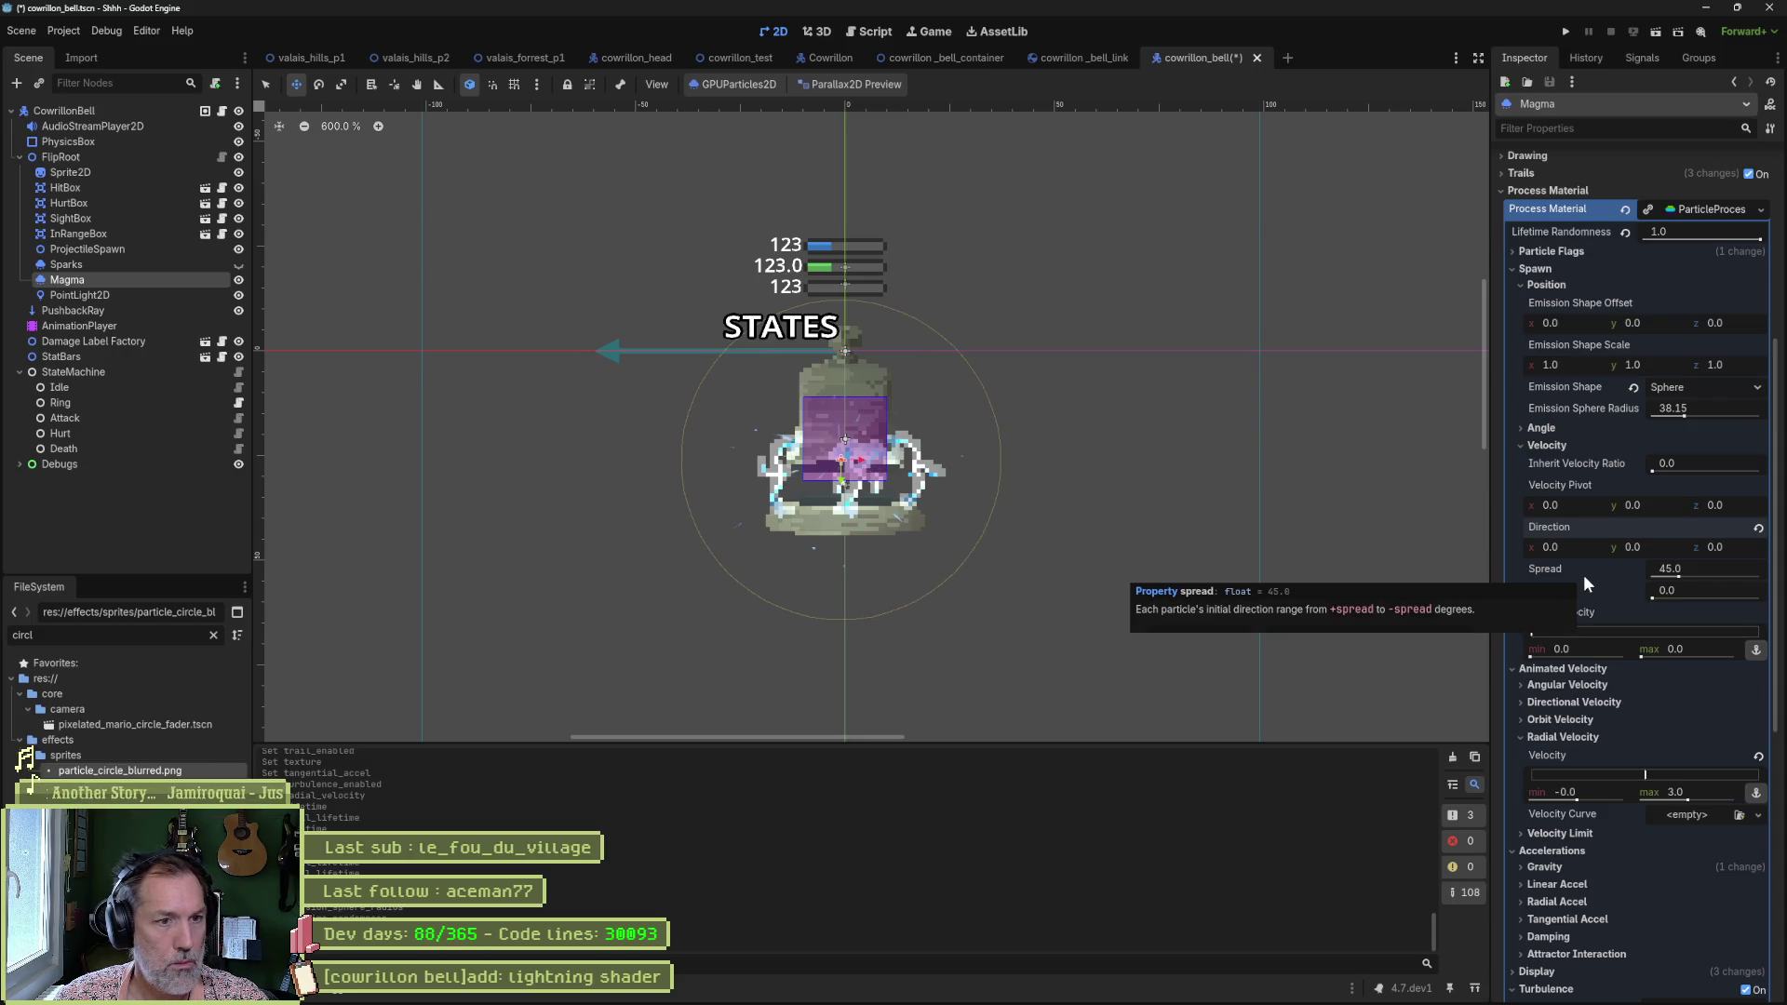
Fold Velocity and Position, then raise Radial Velocity max to 18.1.
left_click(1555, 446)
left_click(1555, 284)
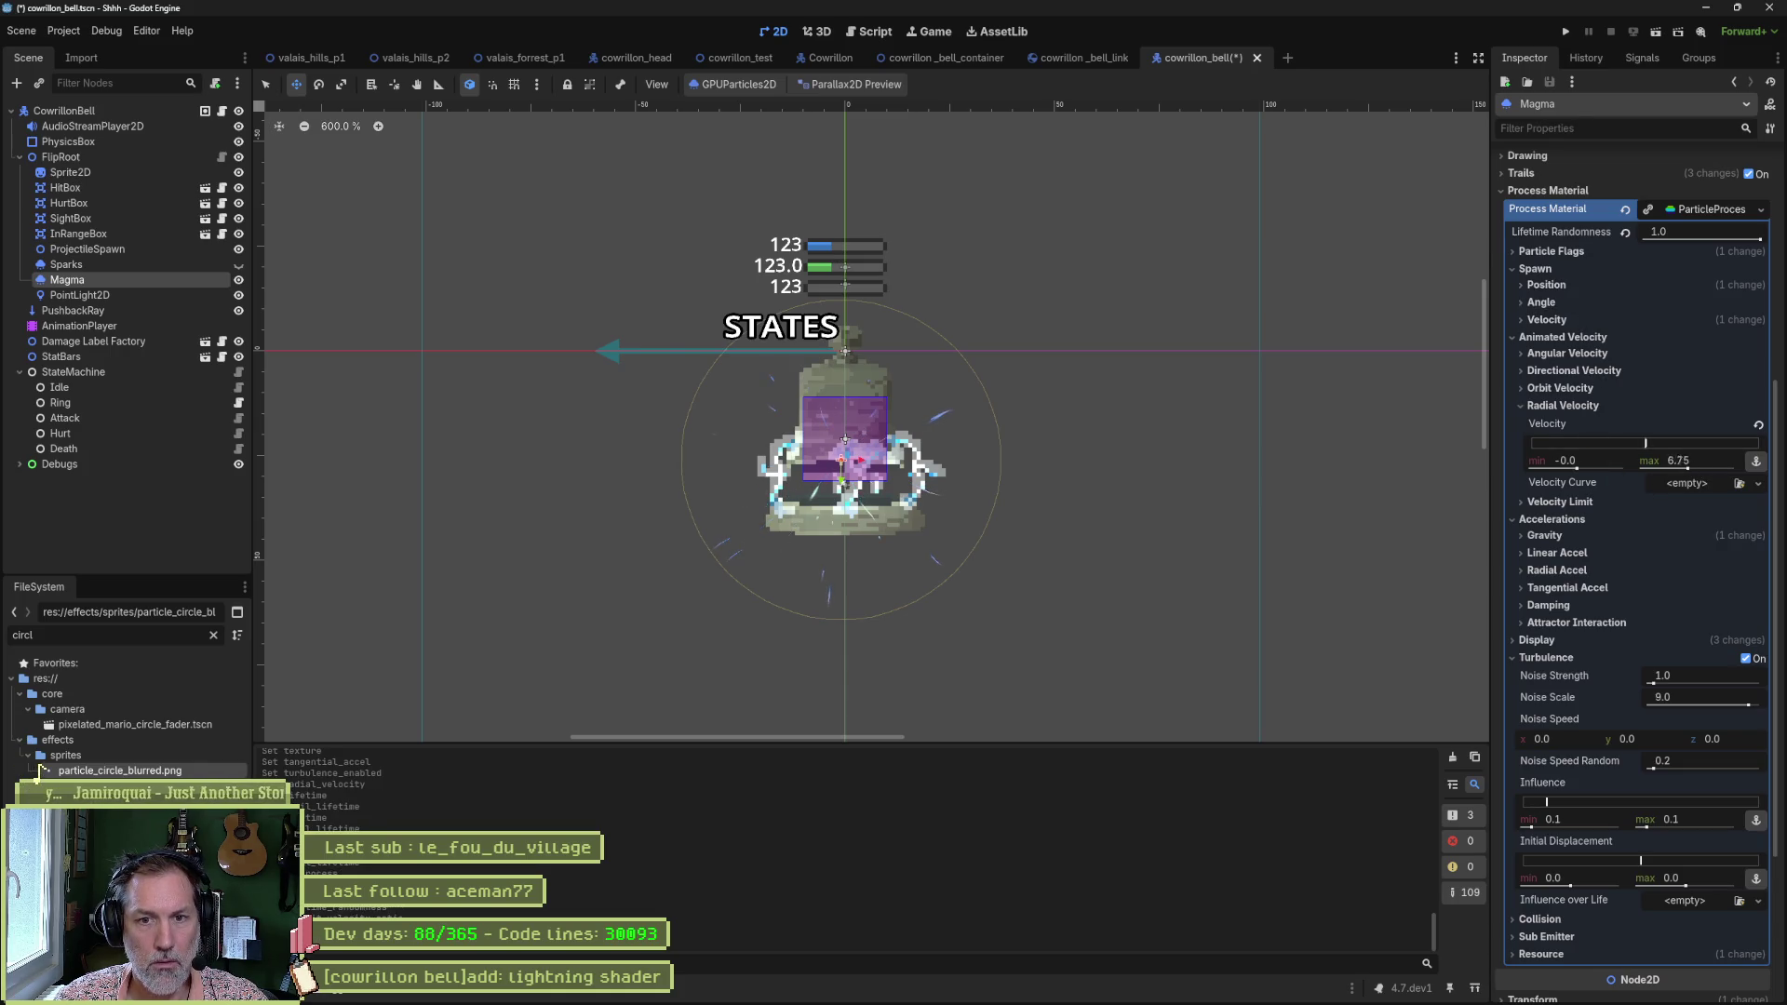
mouse_move(1675, 460)
left_mouse_down()
mouse_move(1699, 461)
mouse_move(1646, 483)
left_mouse_up()
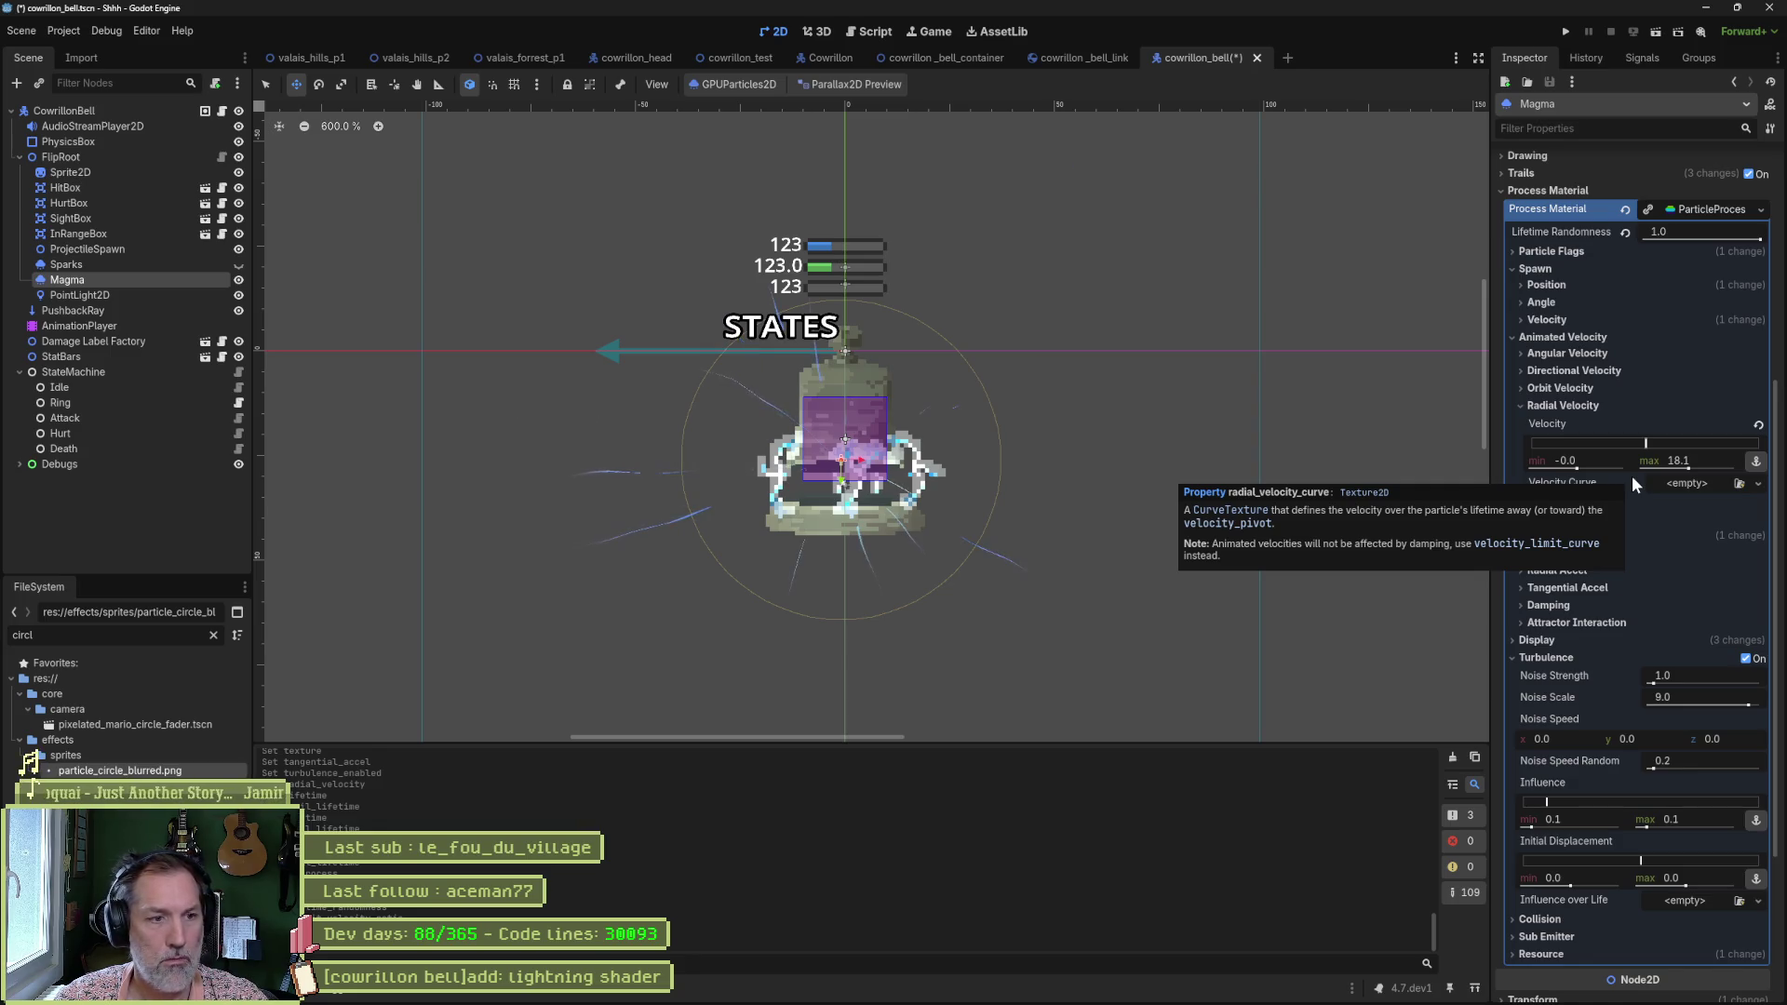
scroll(1650, 365, "up", 5)
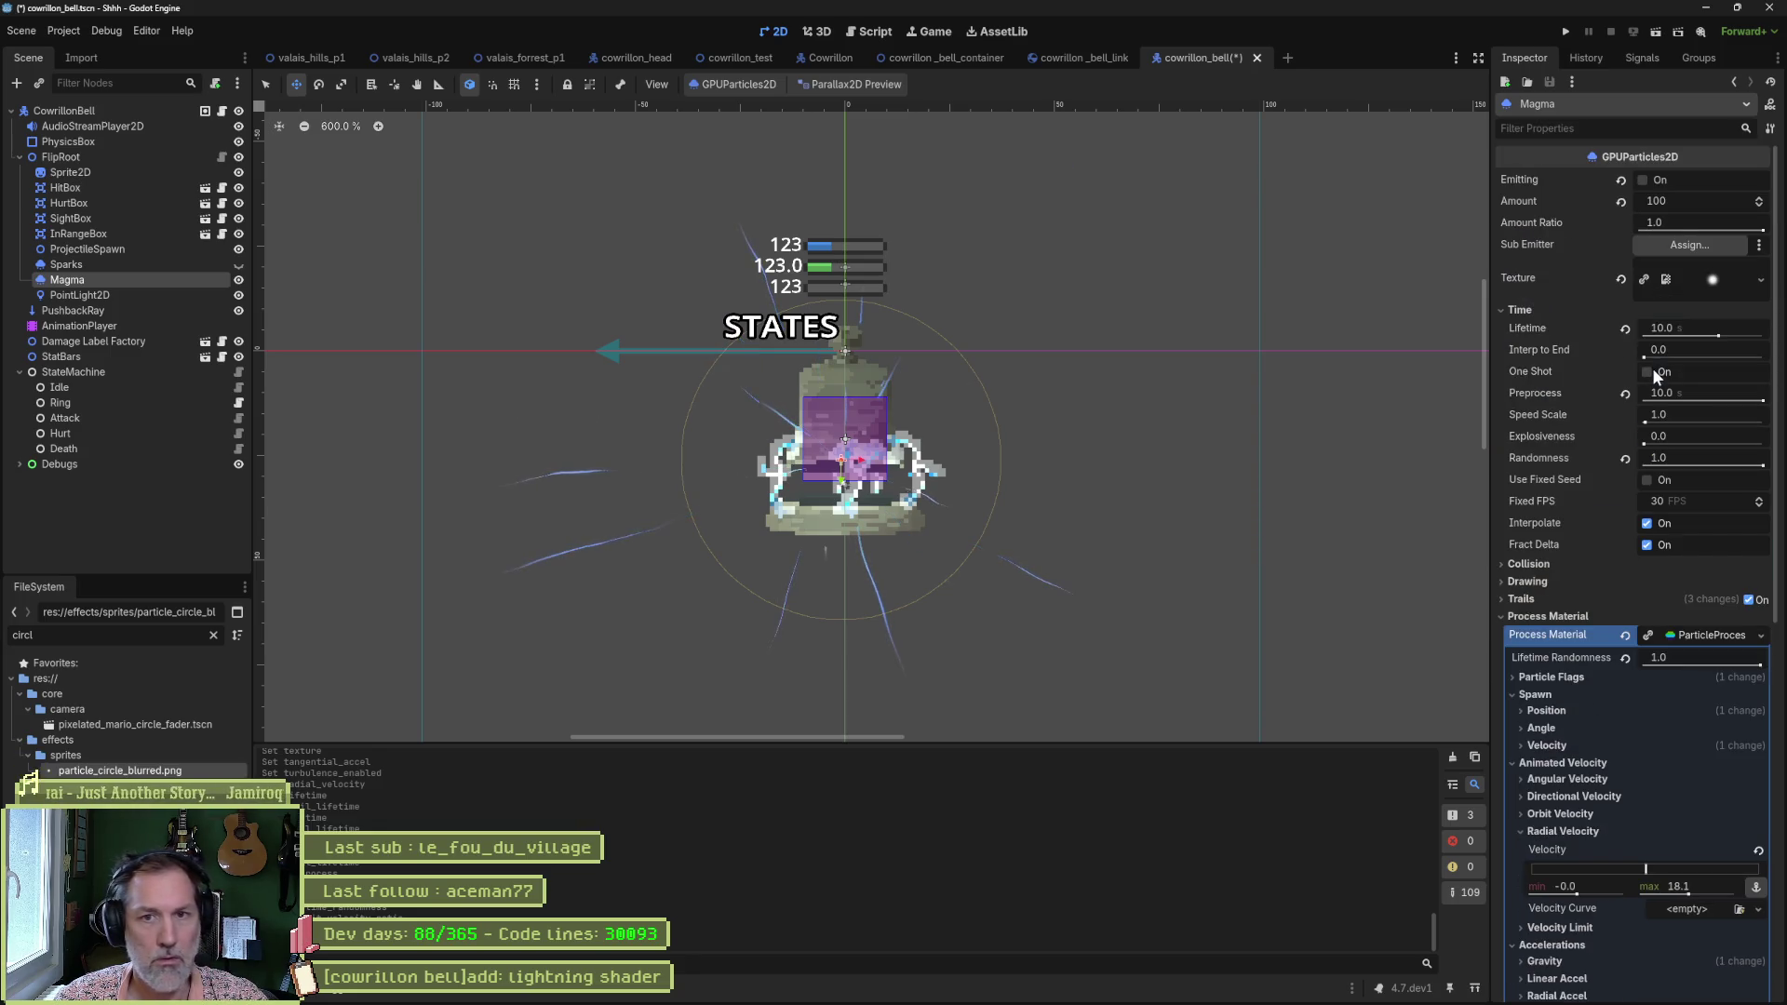
left_click(1672, 199)
type("1000")
key("Return")
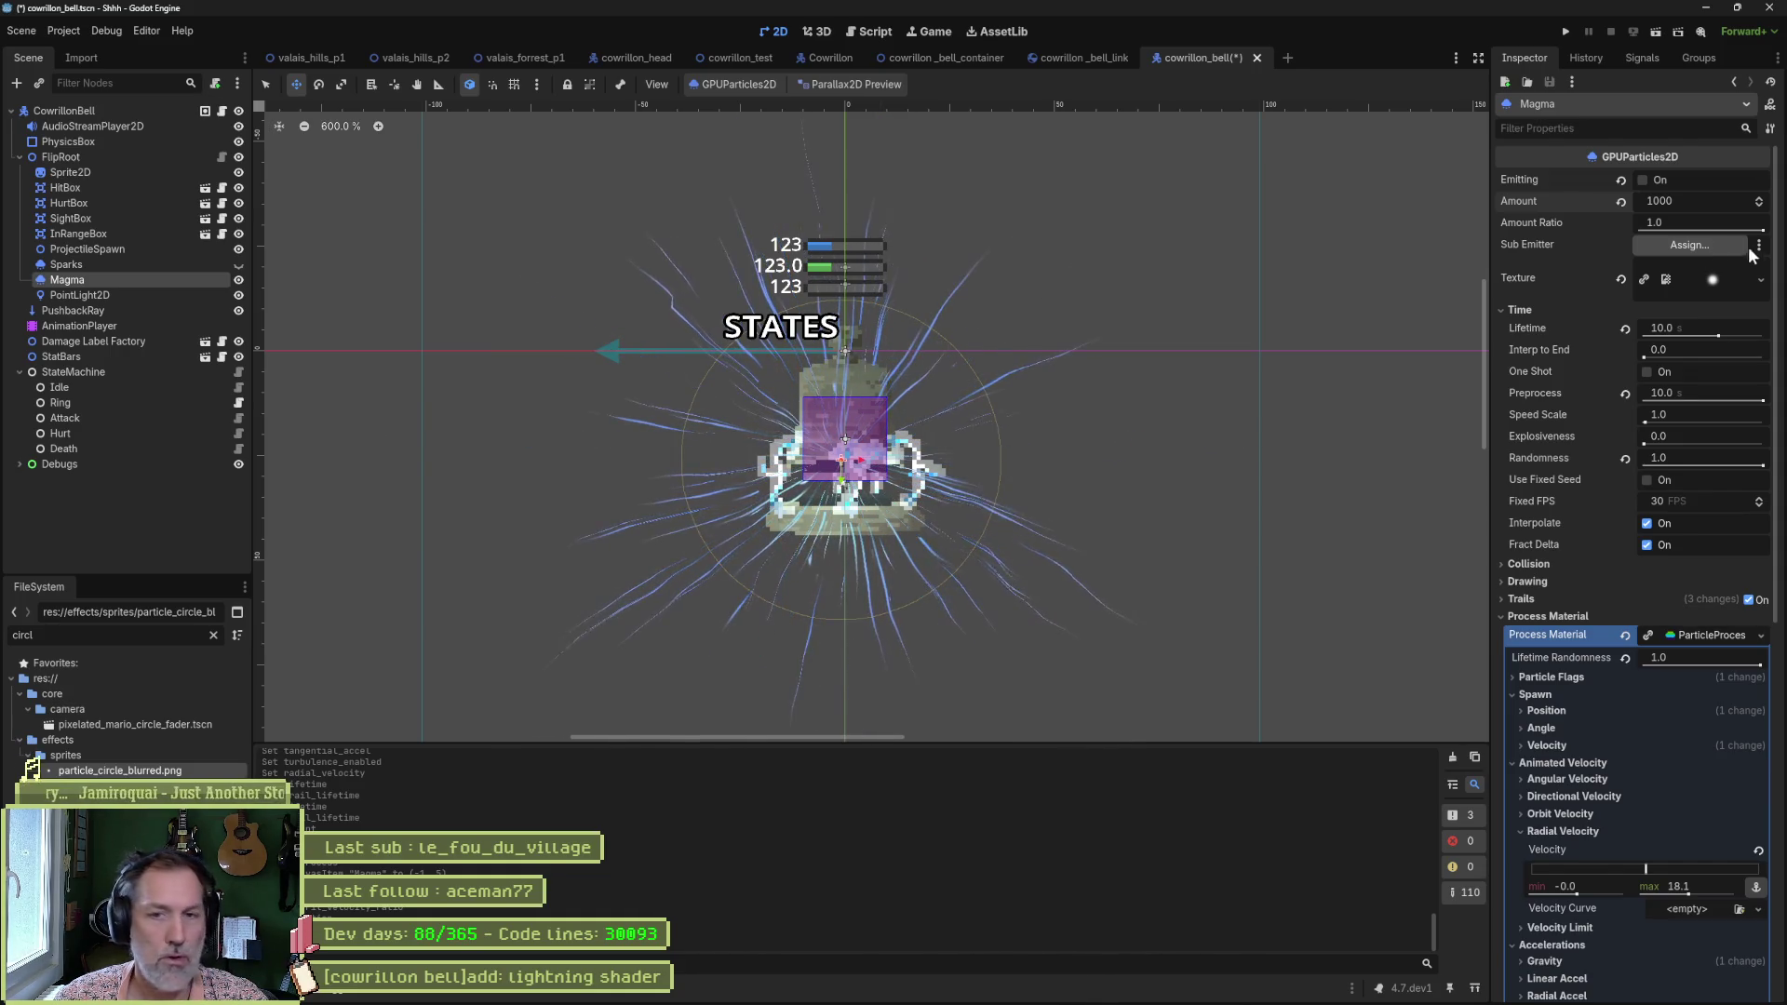
scroll(1588, 499, "down", 5)
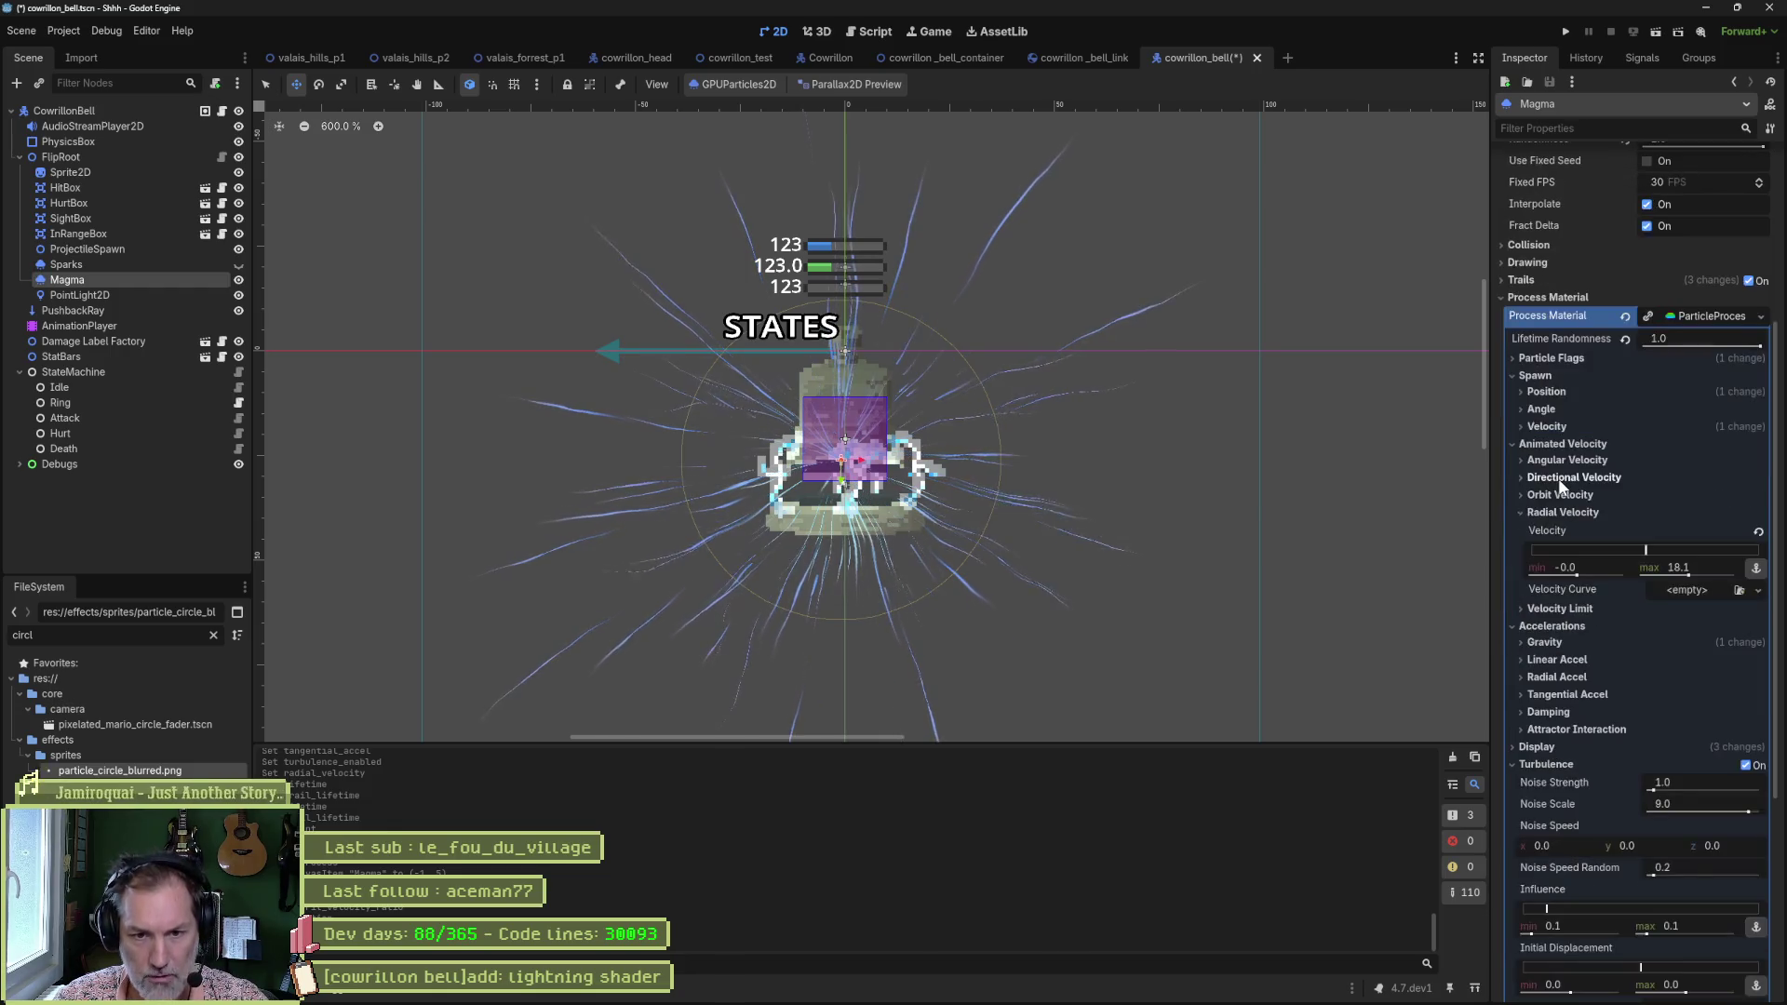
scroll(1573, 486, "down", 3)
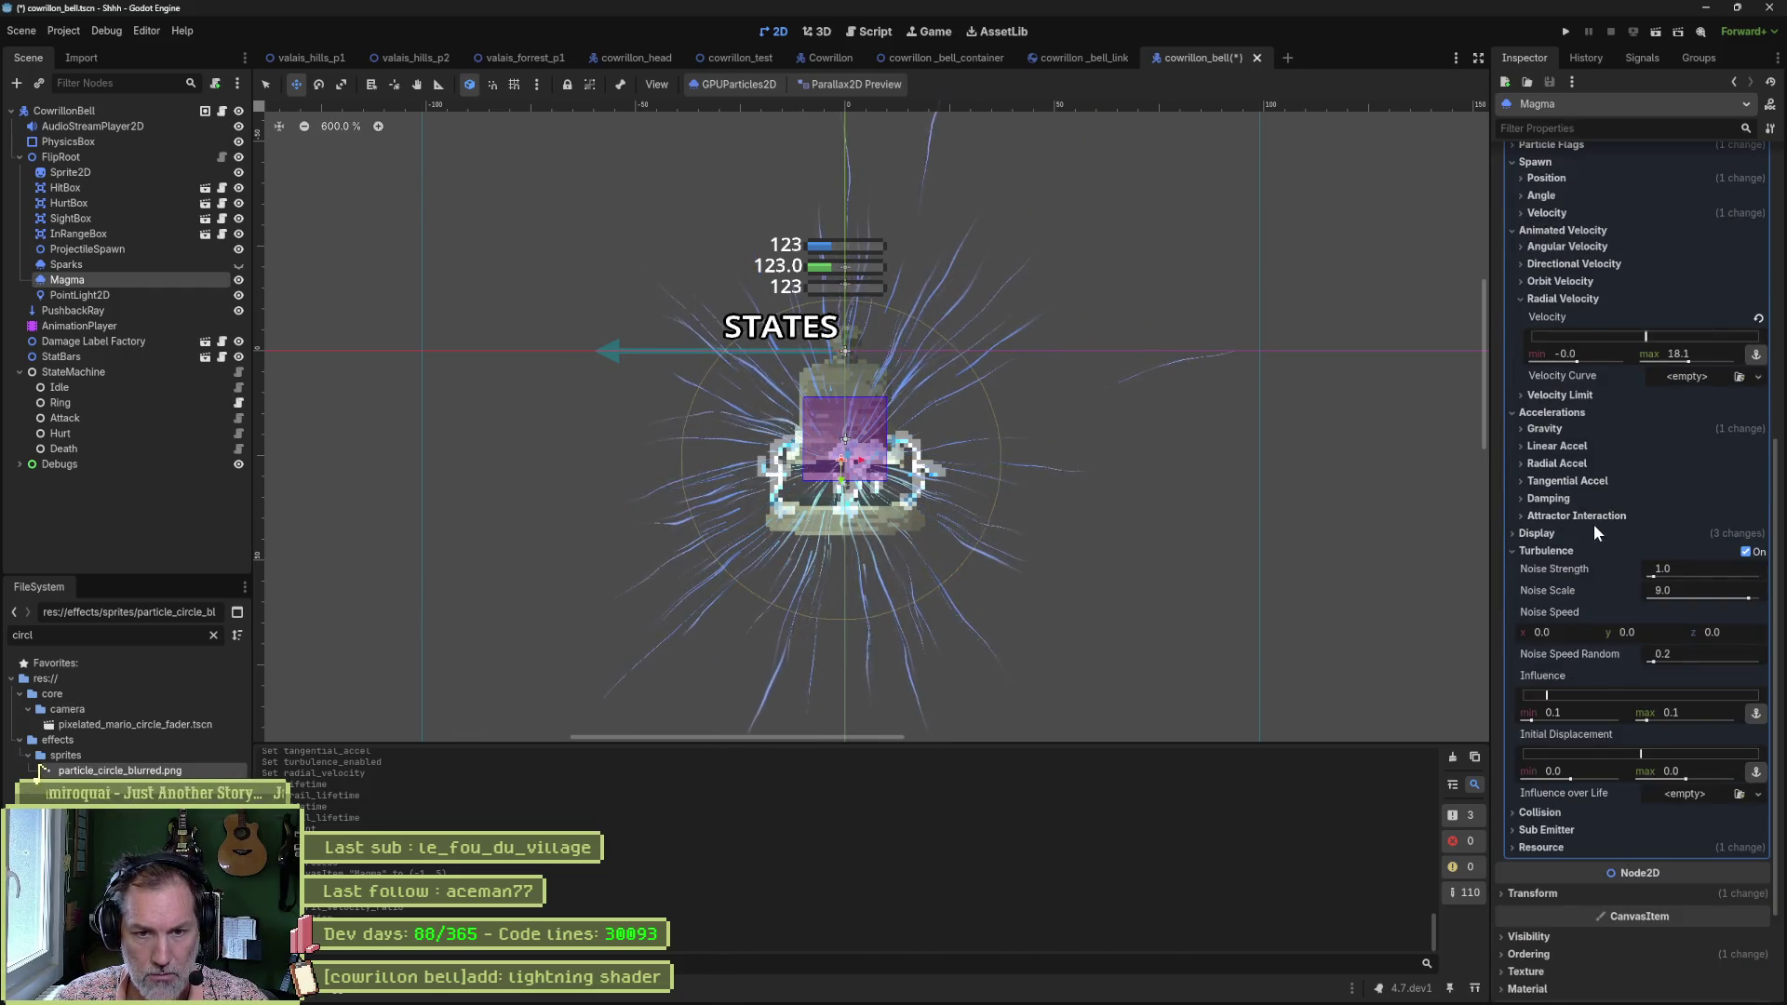
scroll(1594, 523, "down", 3)
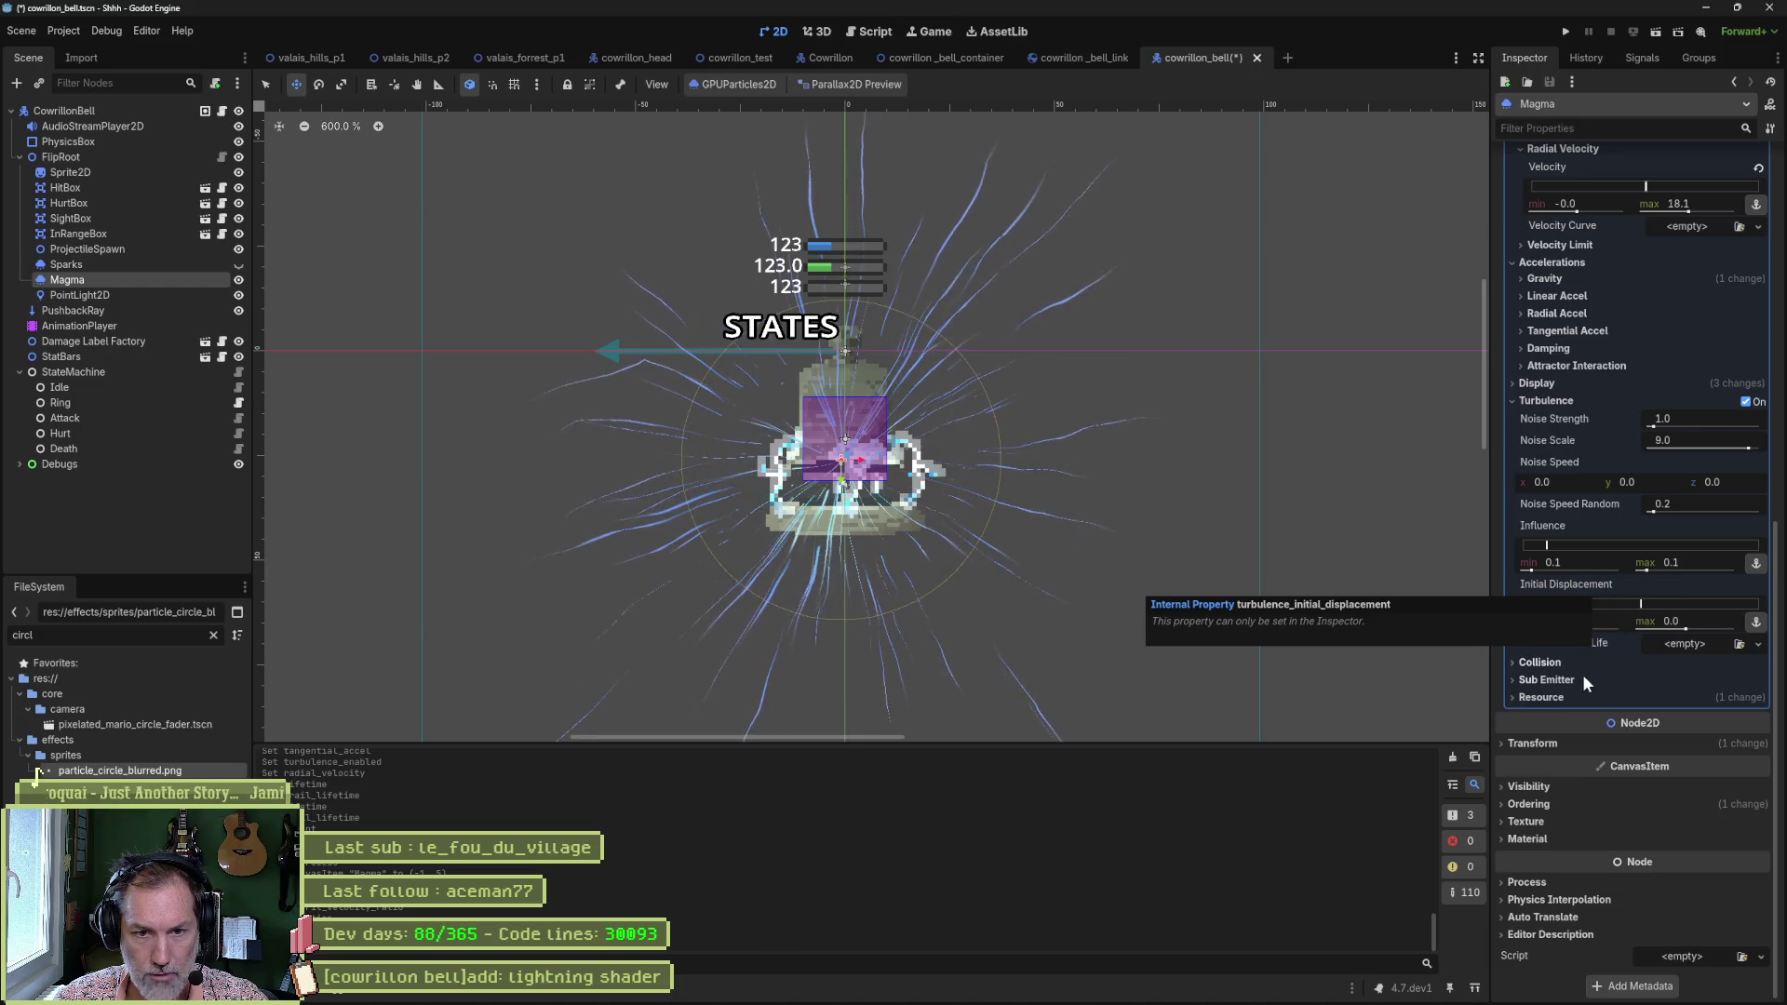
left_click(1564, 384)
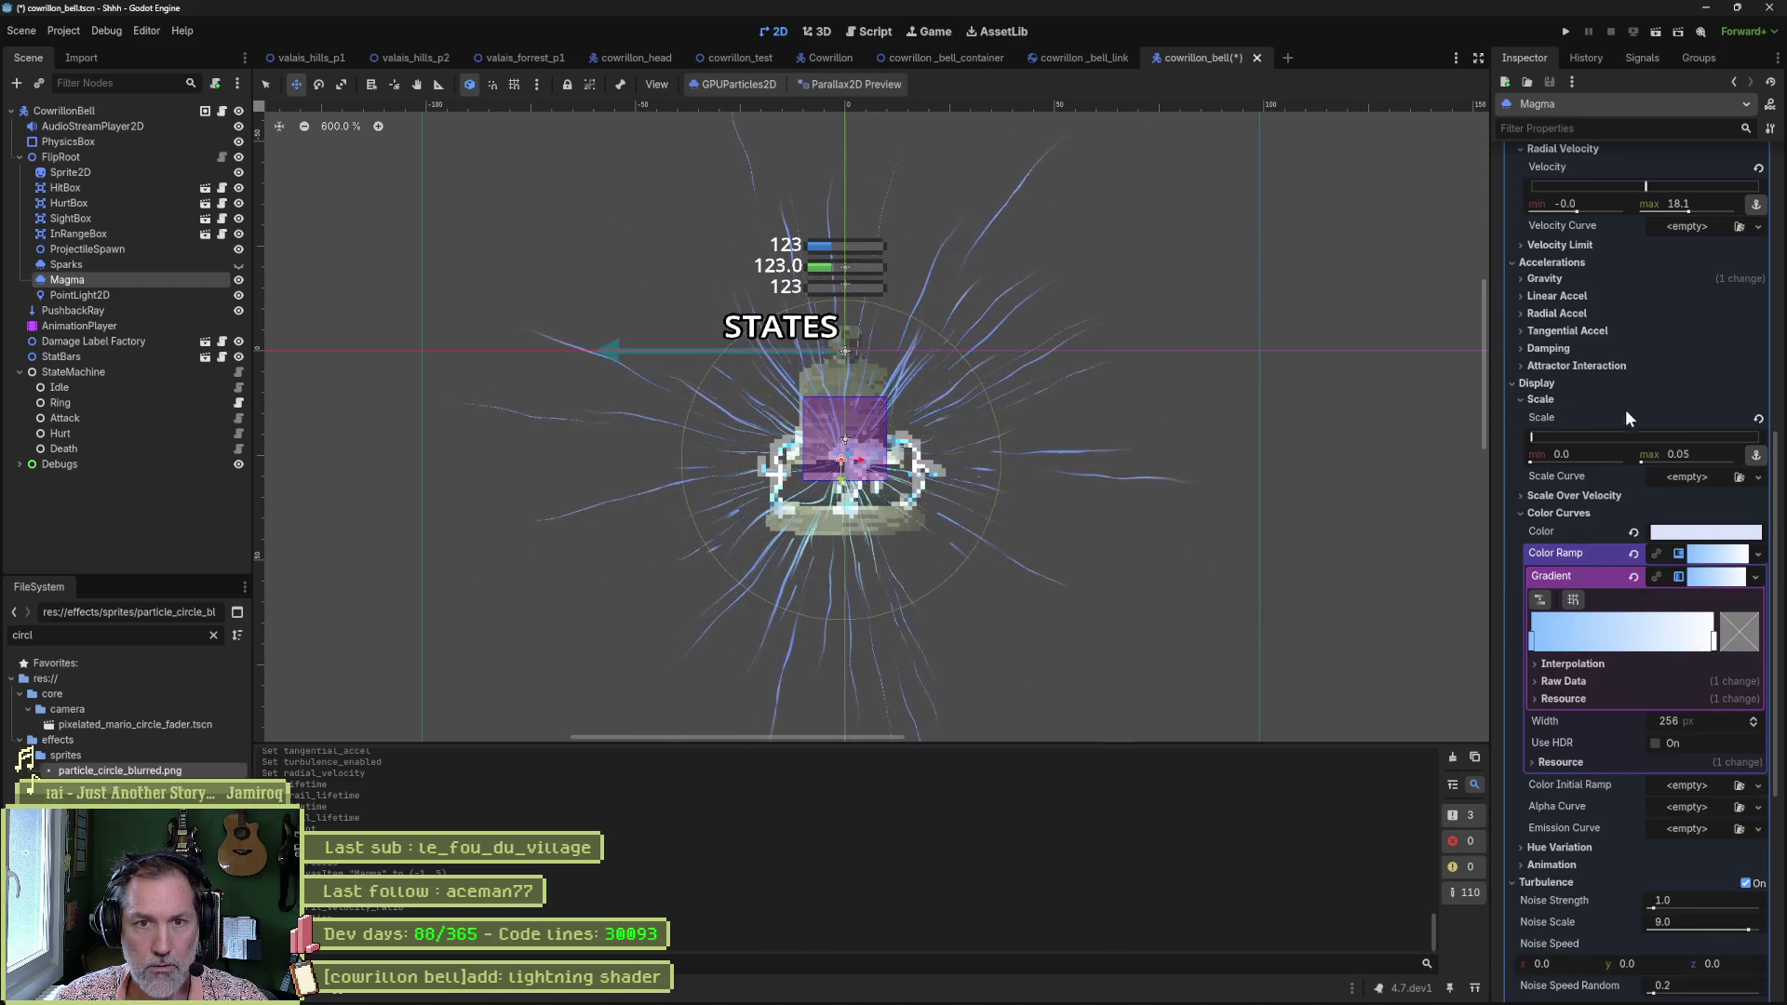
left_click(1539, 400)
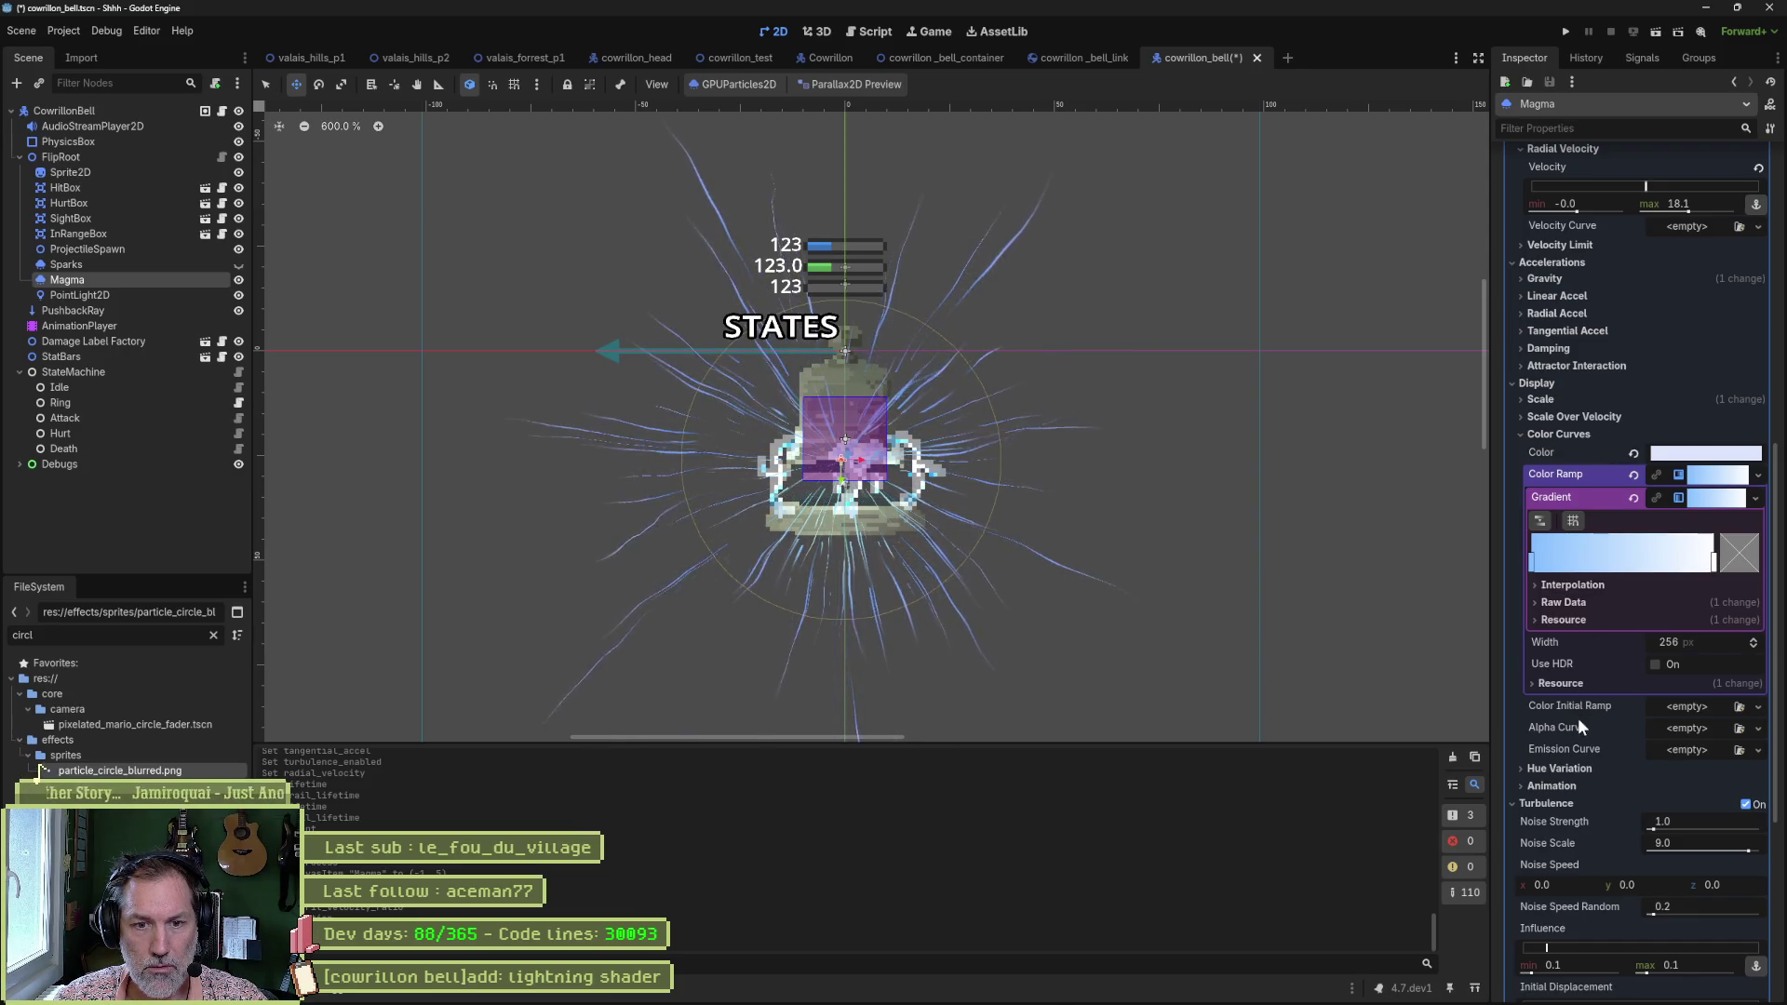
left_click(1553, 787)
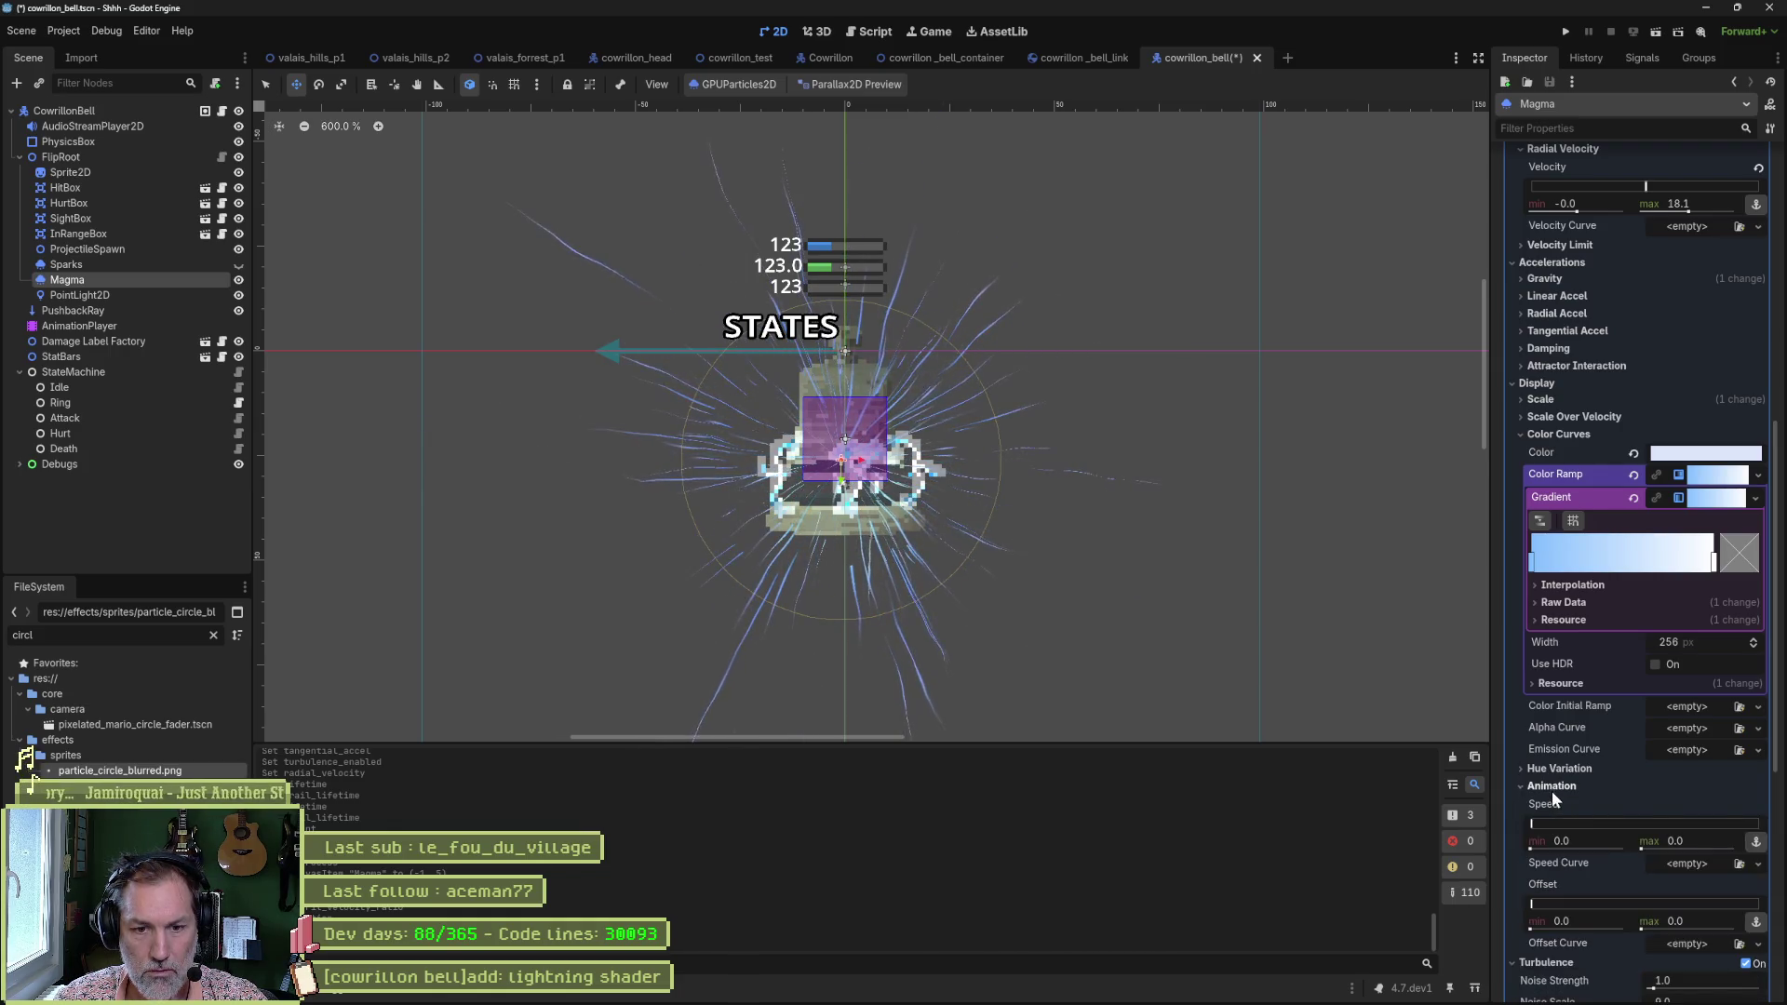
left_click(1552, 790)
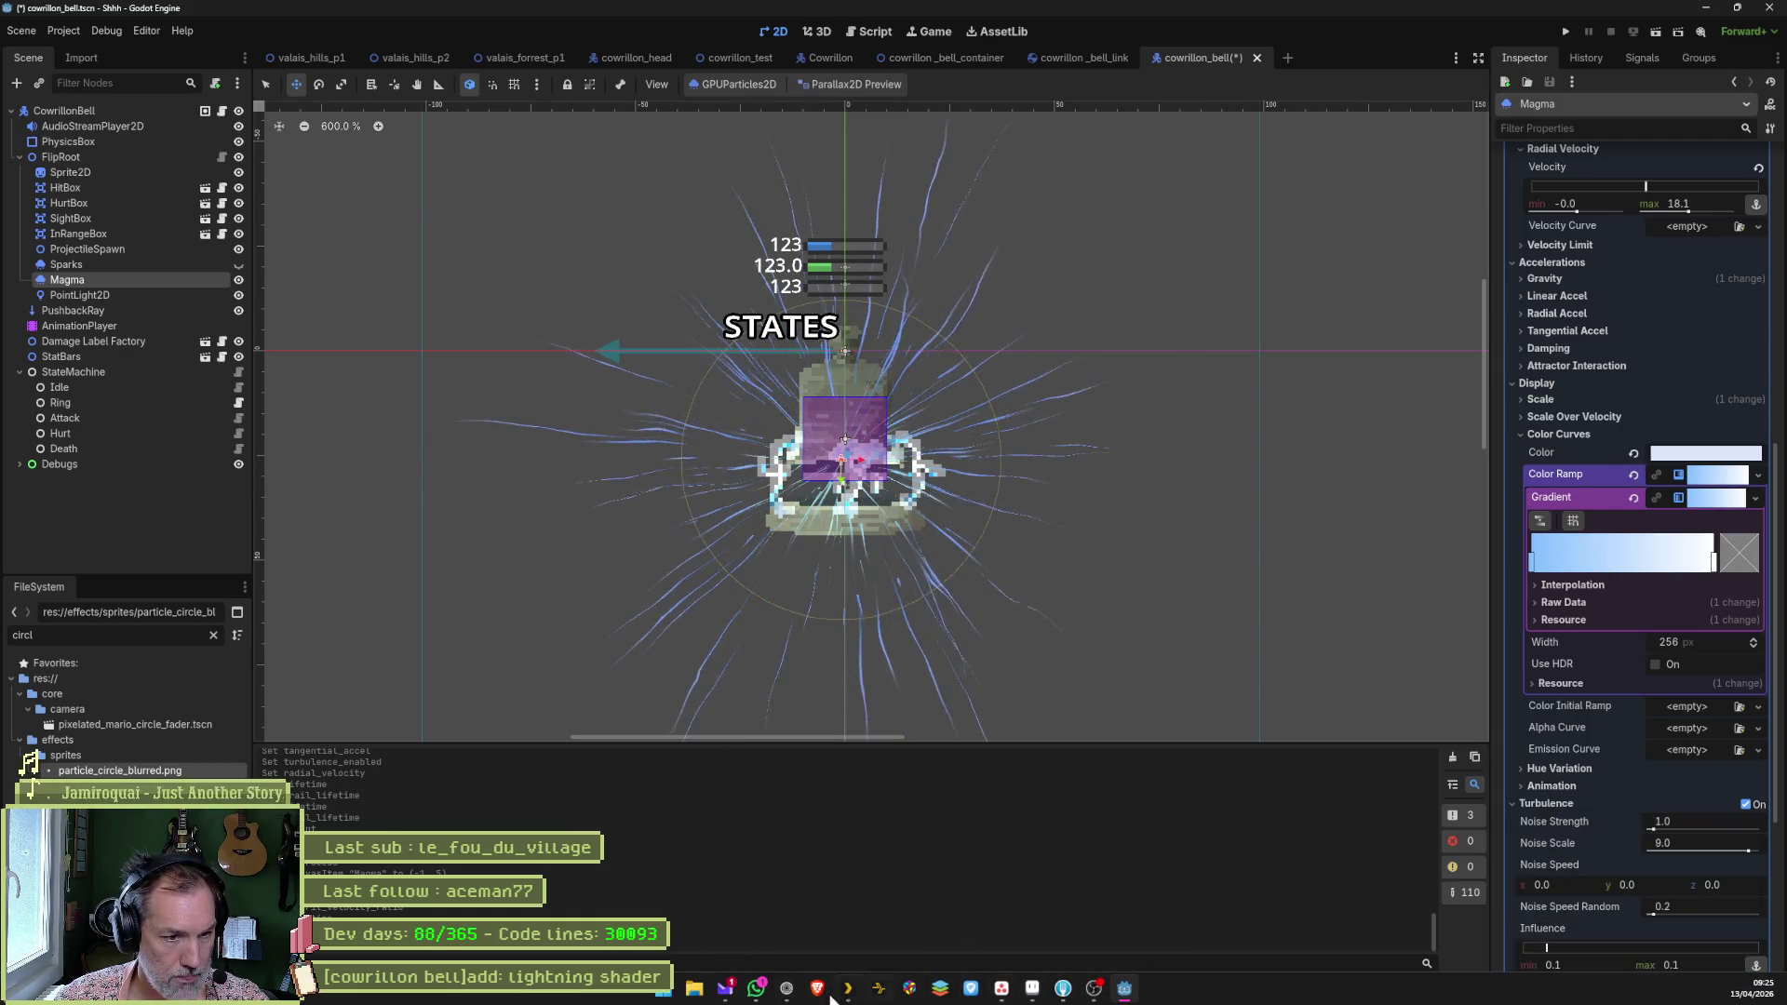
left_click(786, 989)
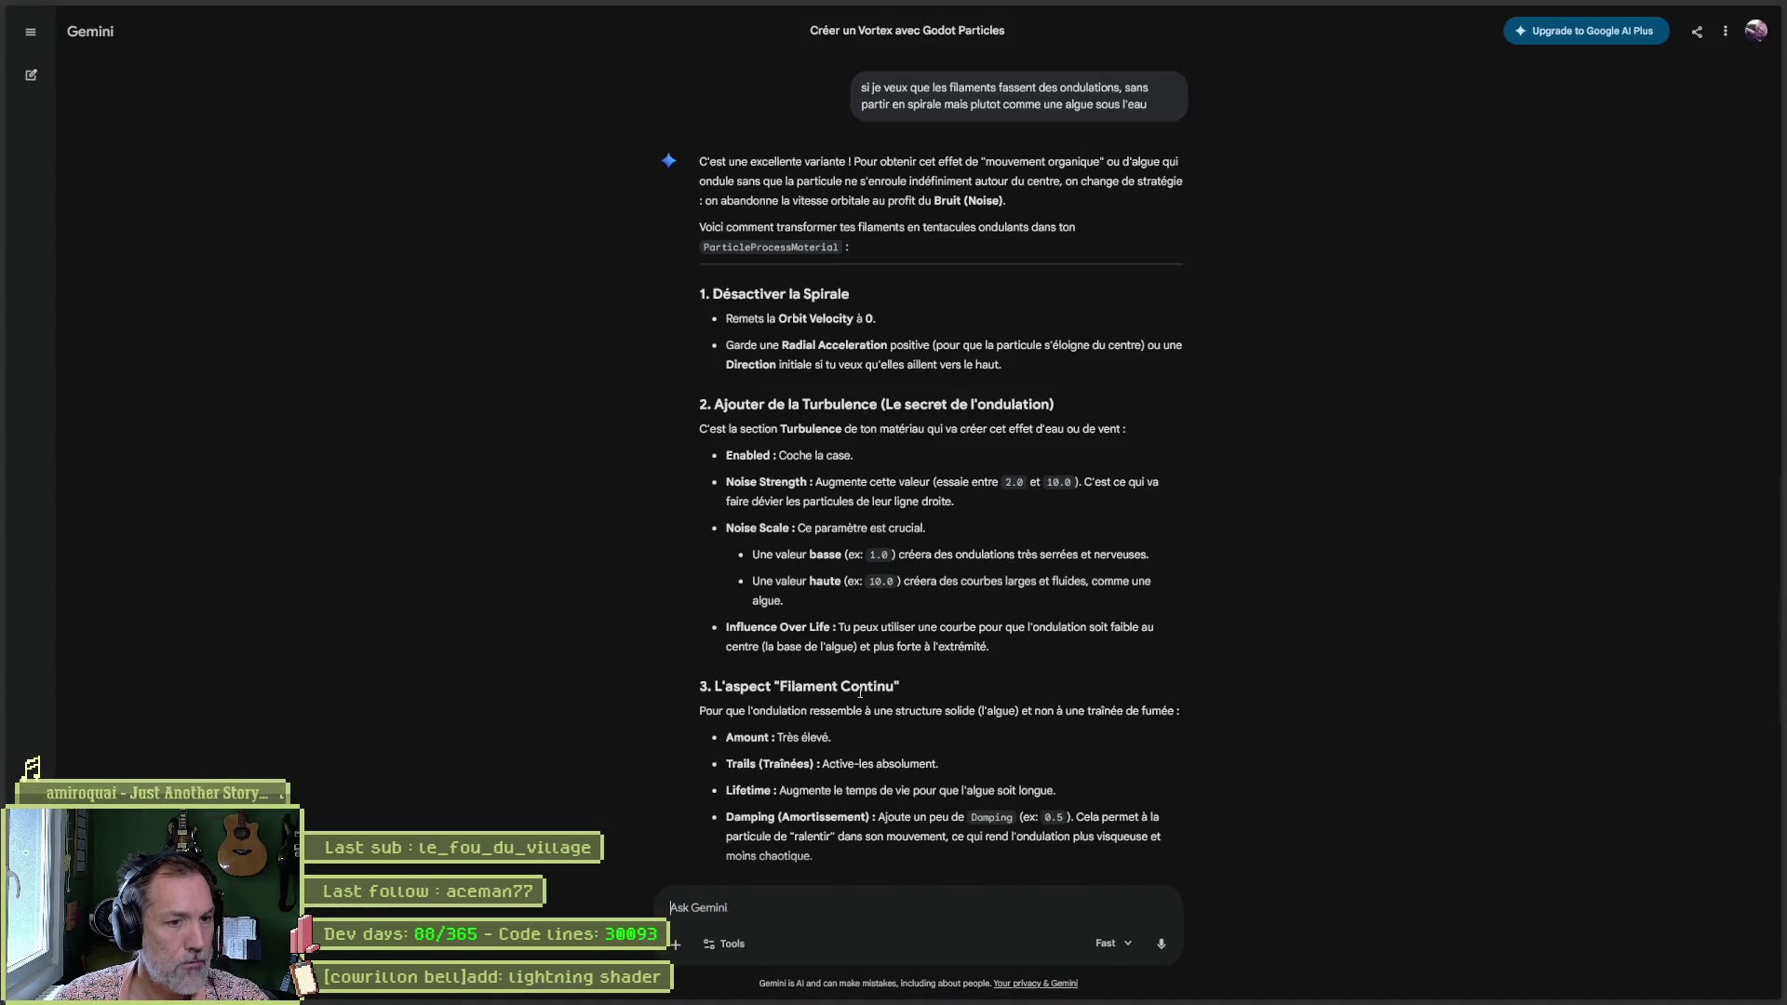
scroll(838, 699, "down", 1)
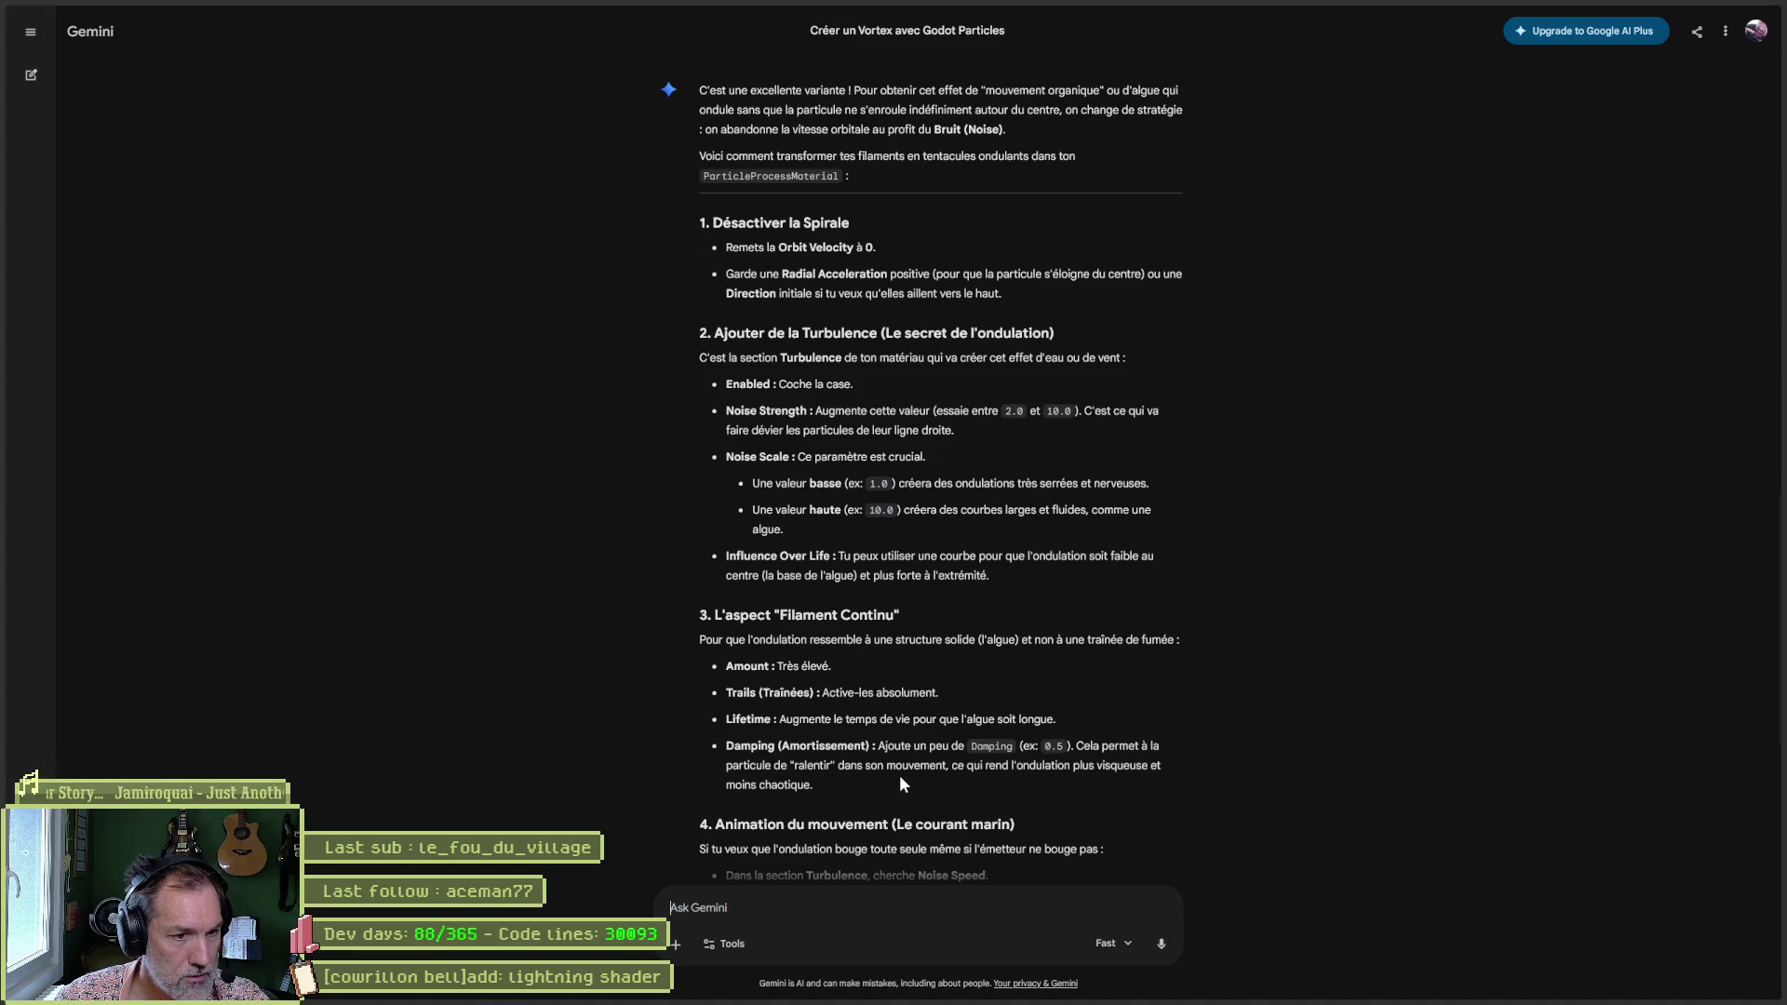
key("alt+Tab")
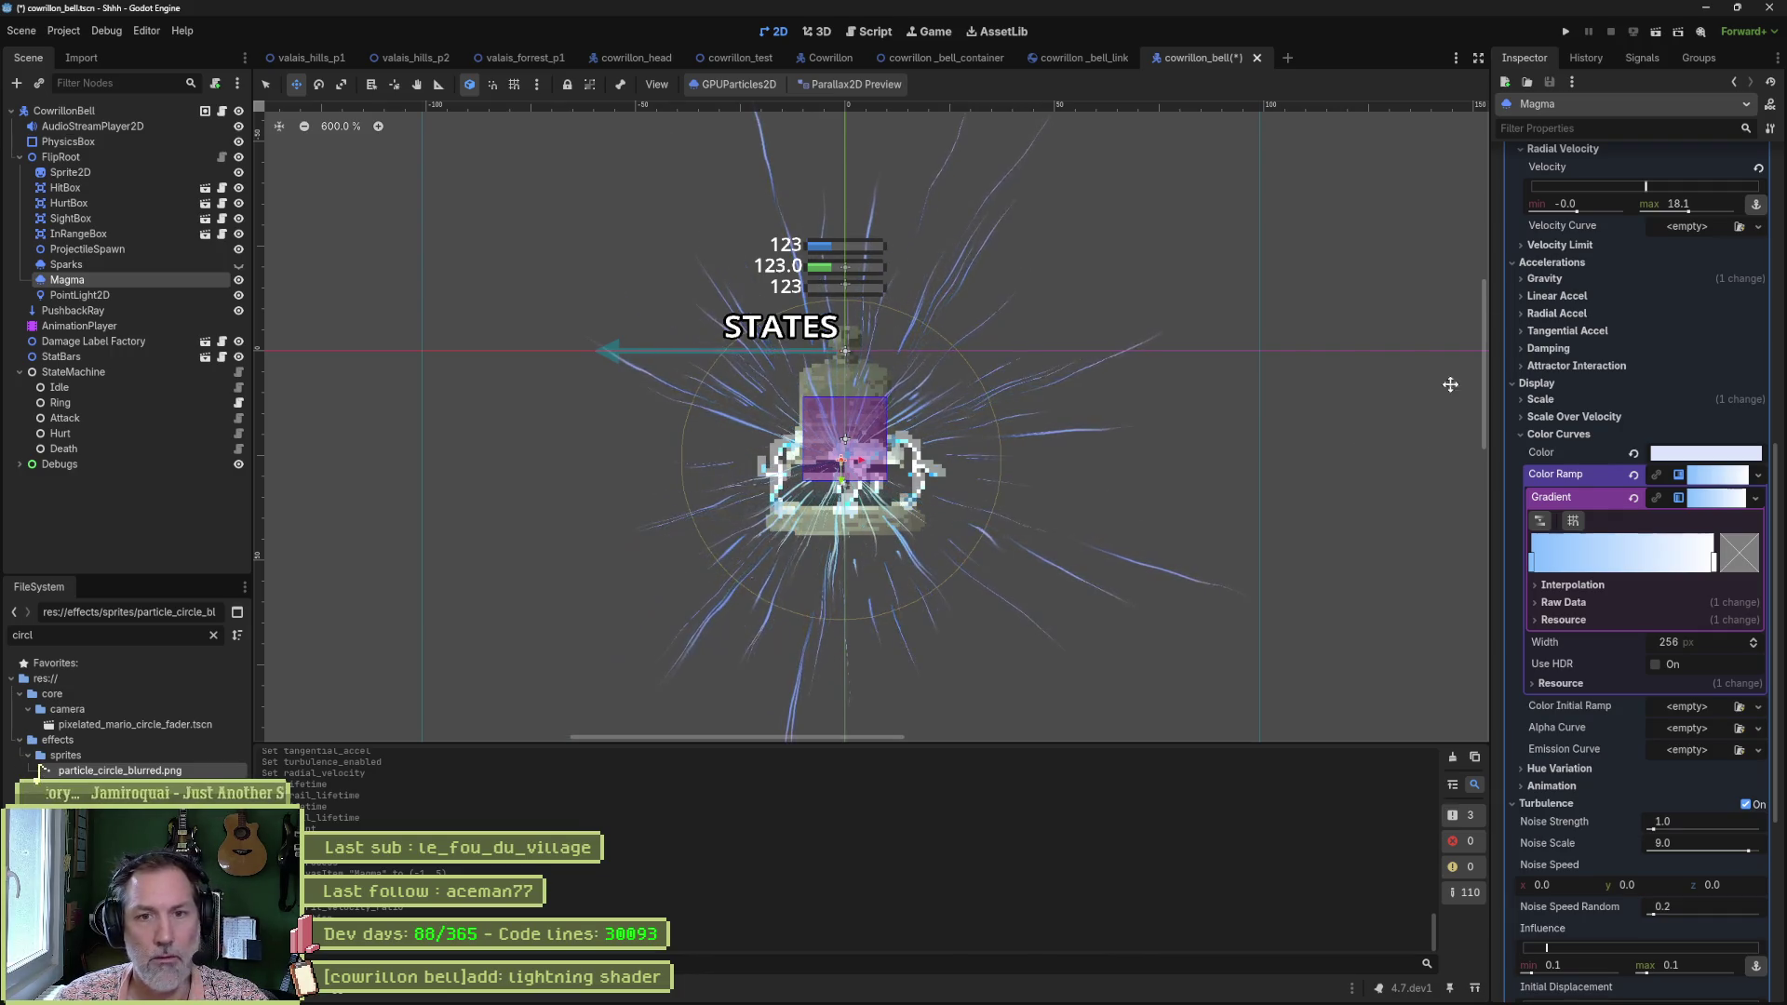
Filter the Inspector for 'damping' and set the Damping max to 0.5.
left_click(1643, 128)
type("damping")
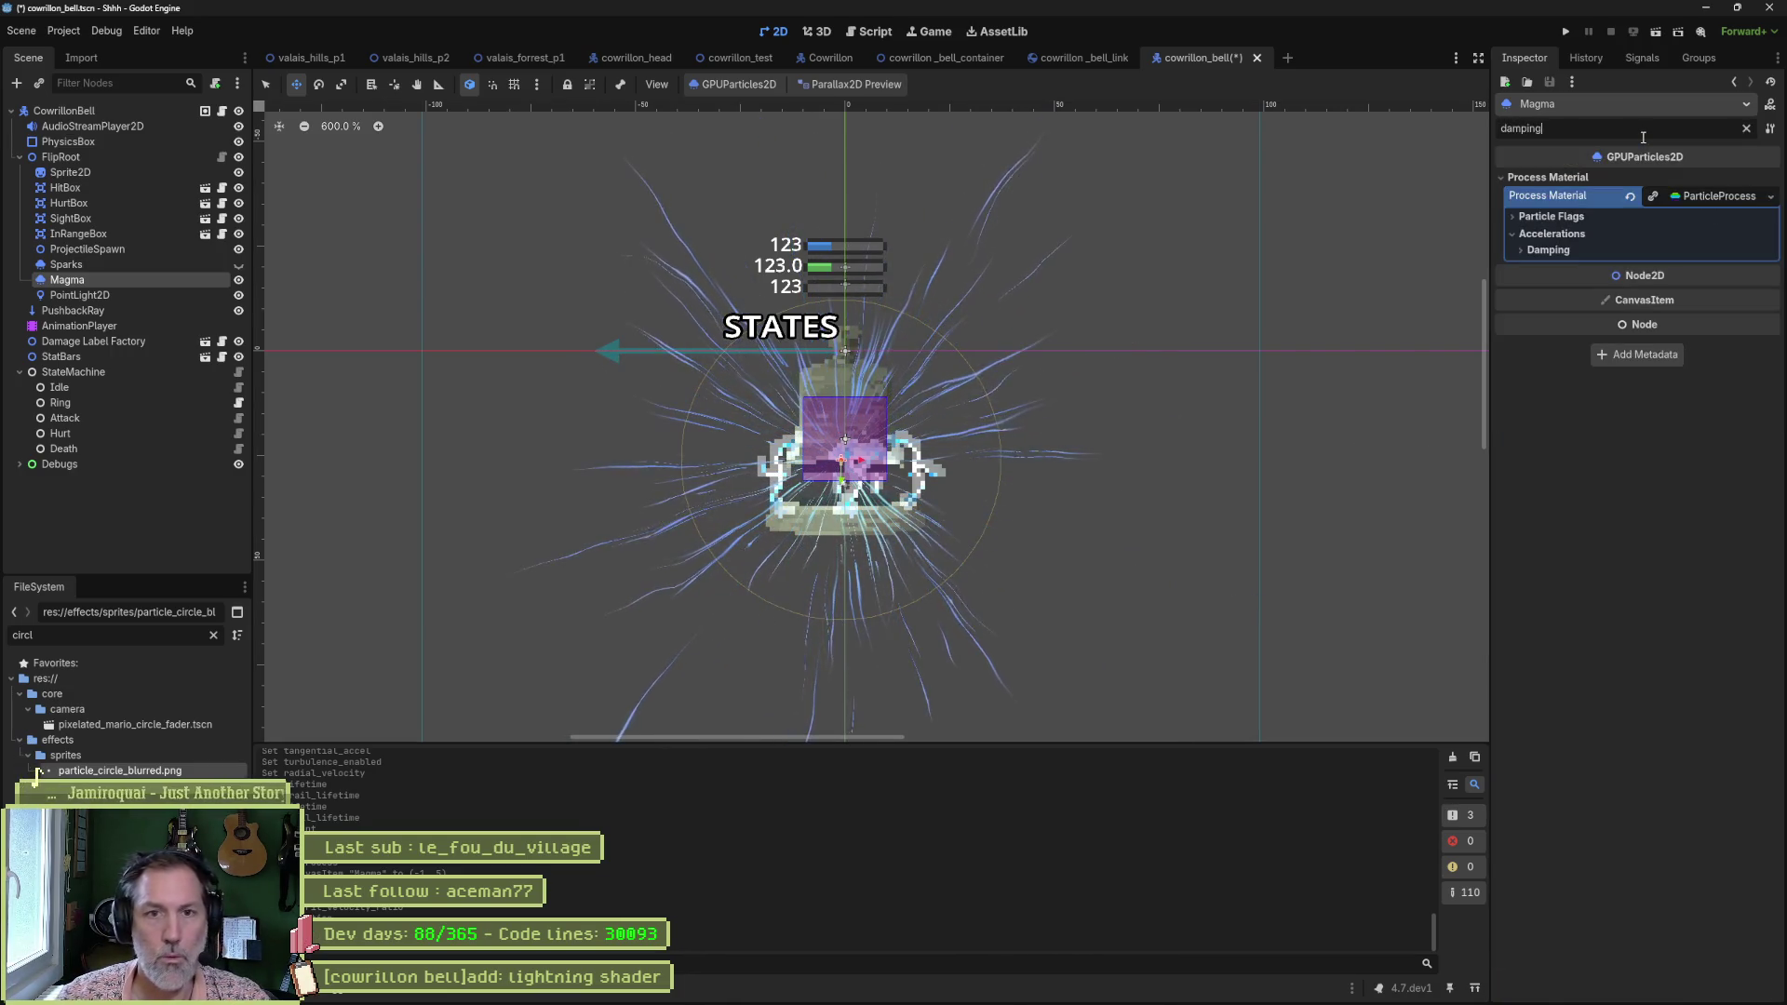
left_click(1548, 249)
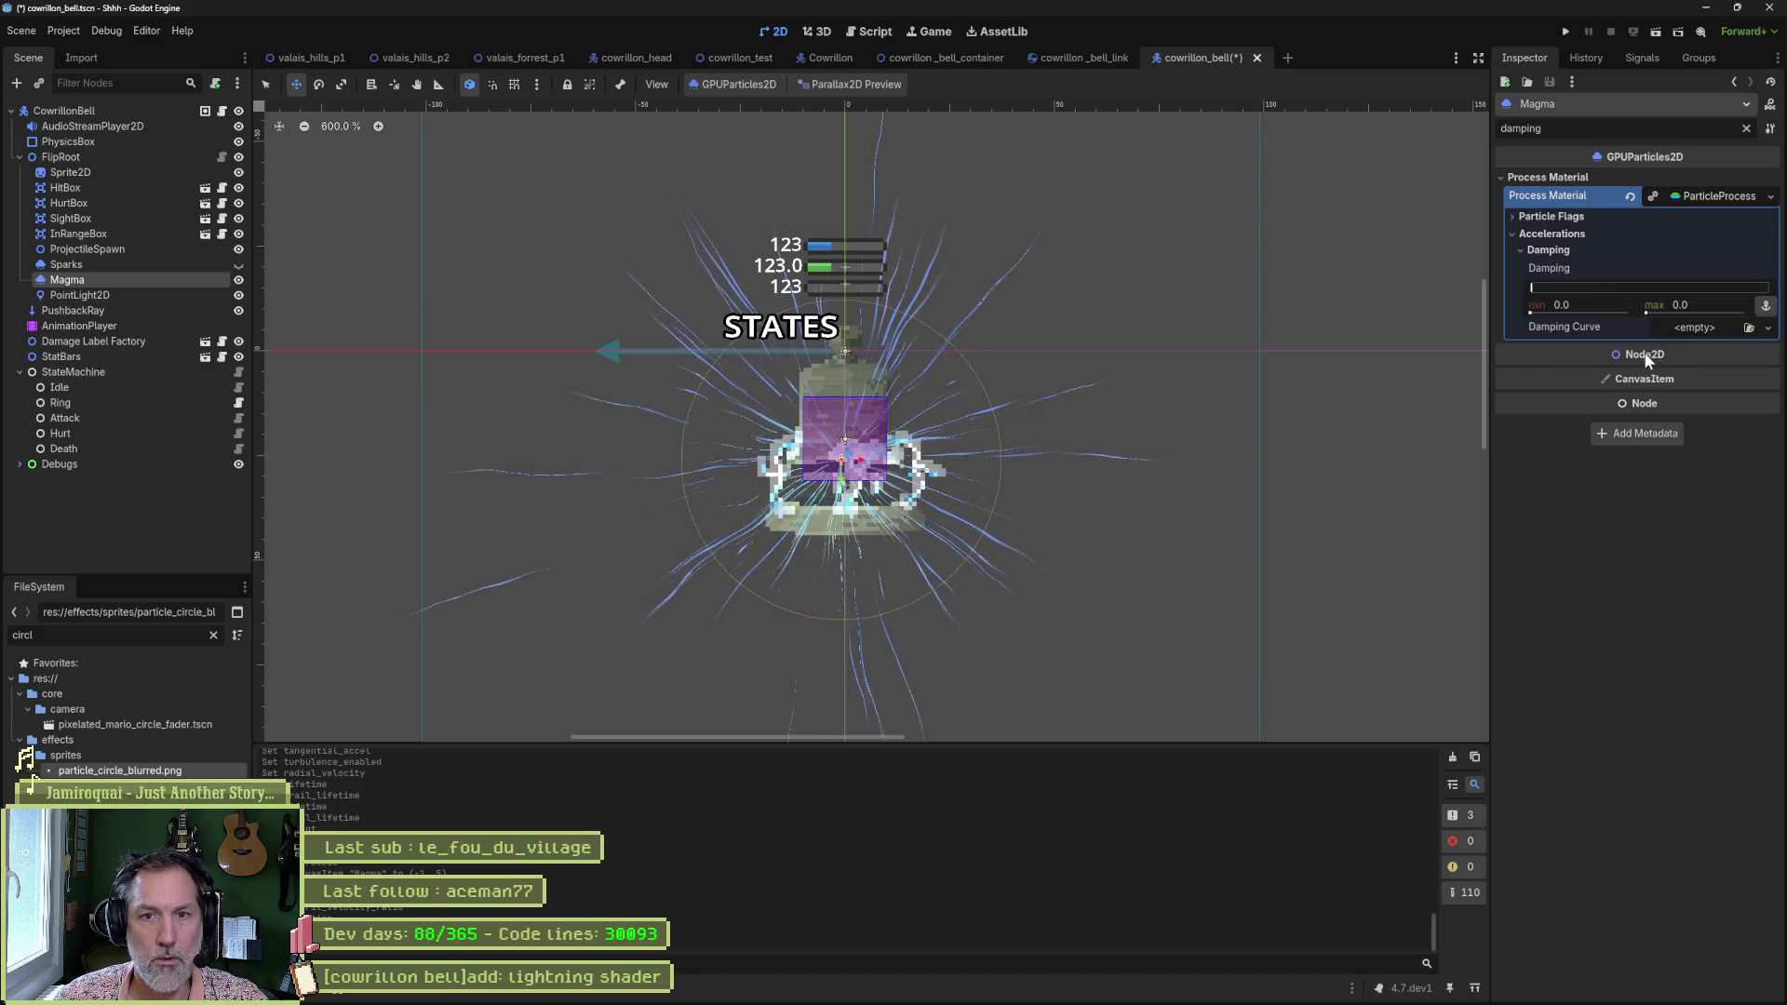
left_click(1680, 306)
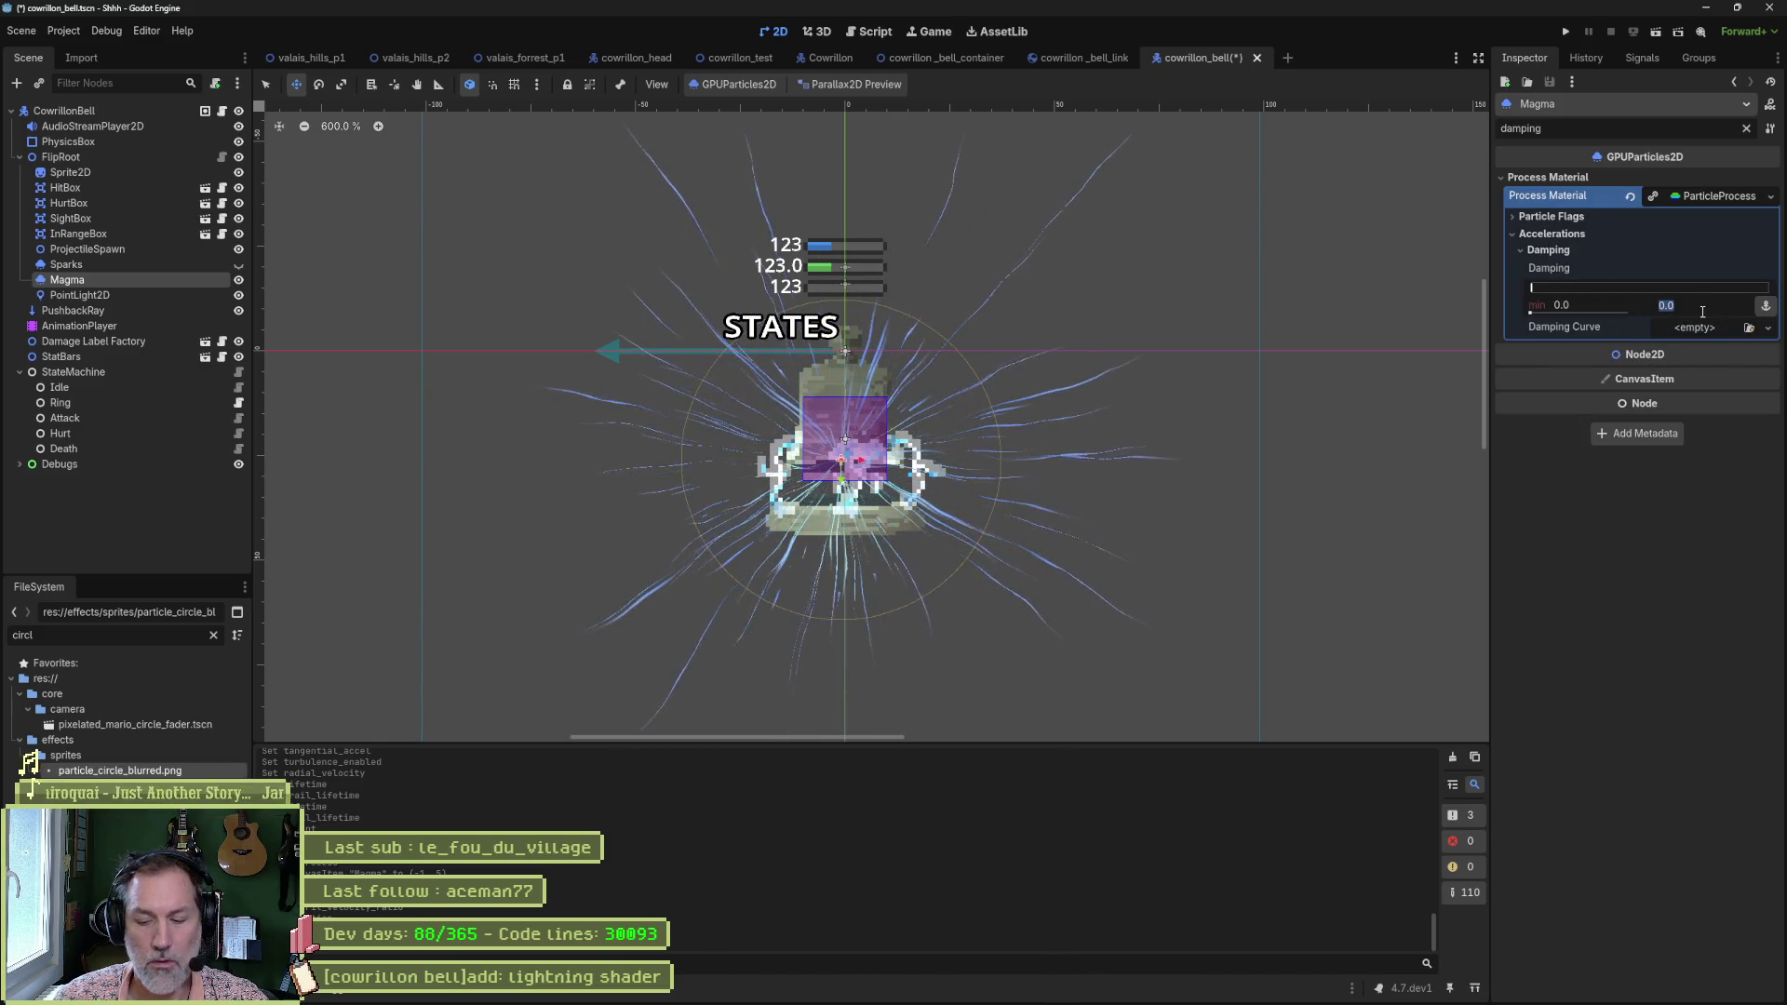
type("0.")
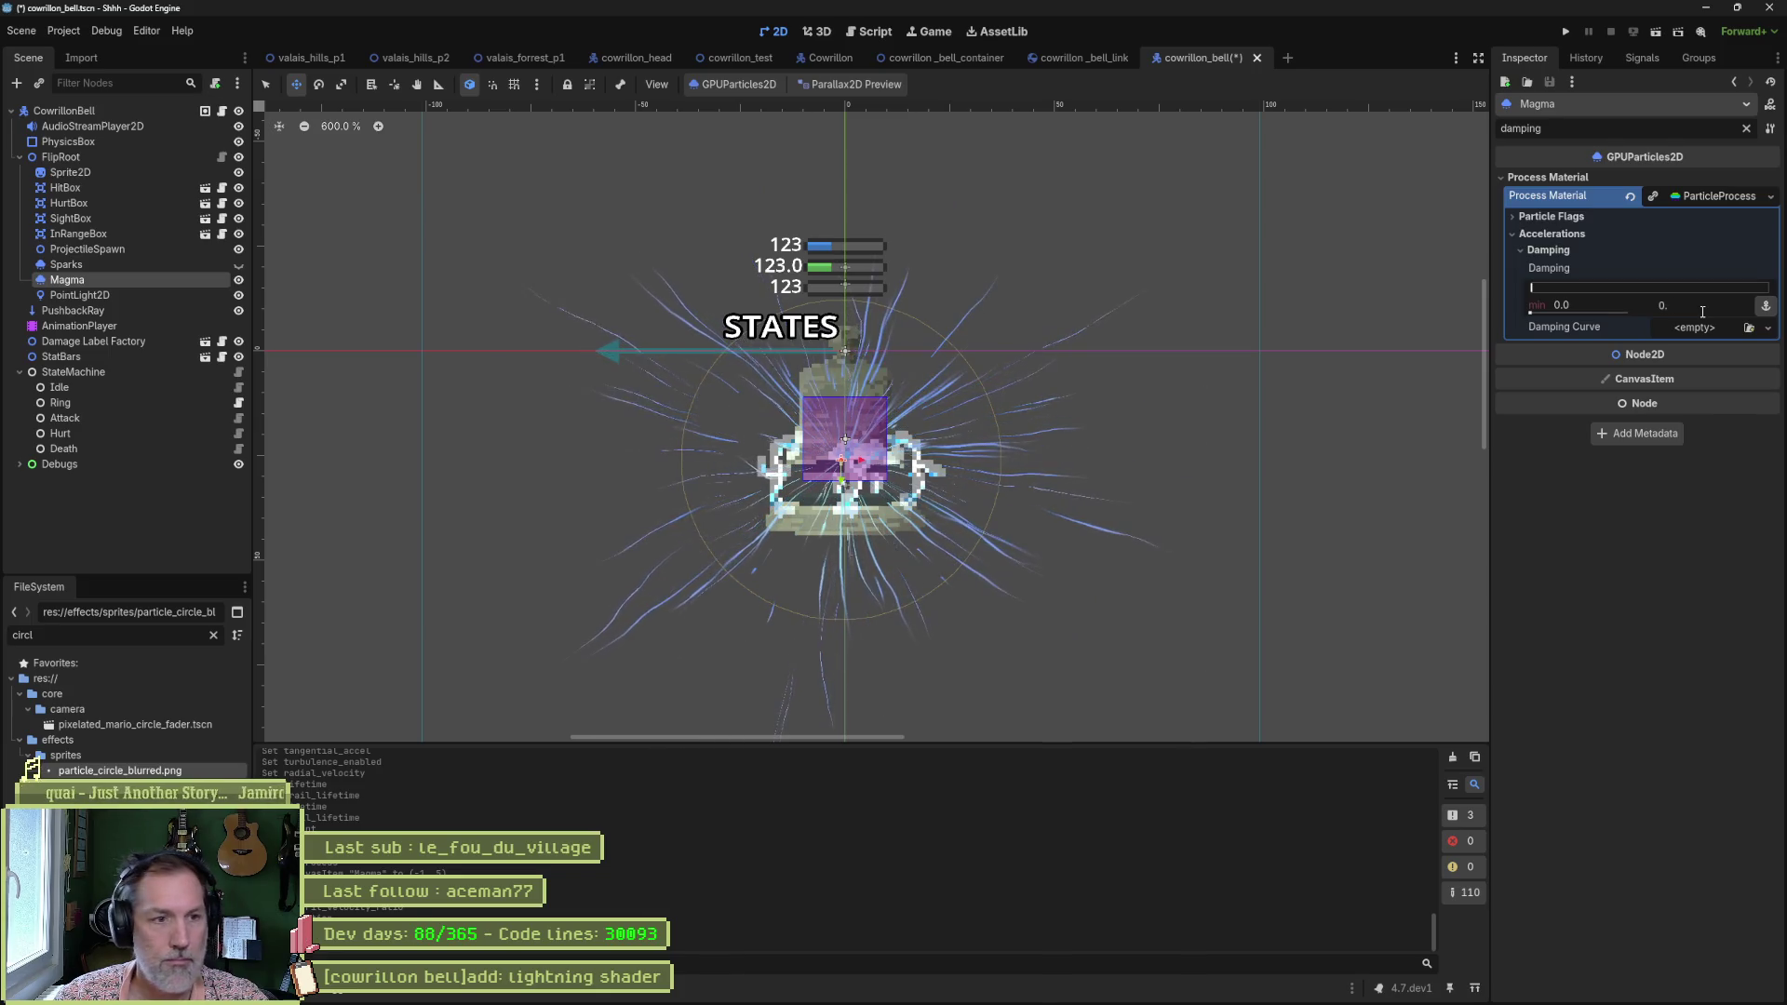
type("5")
key("Return")
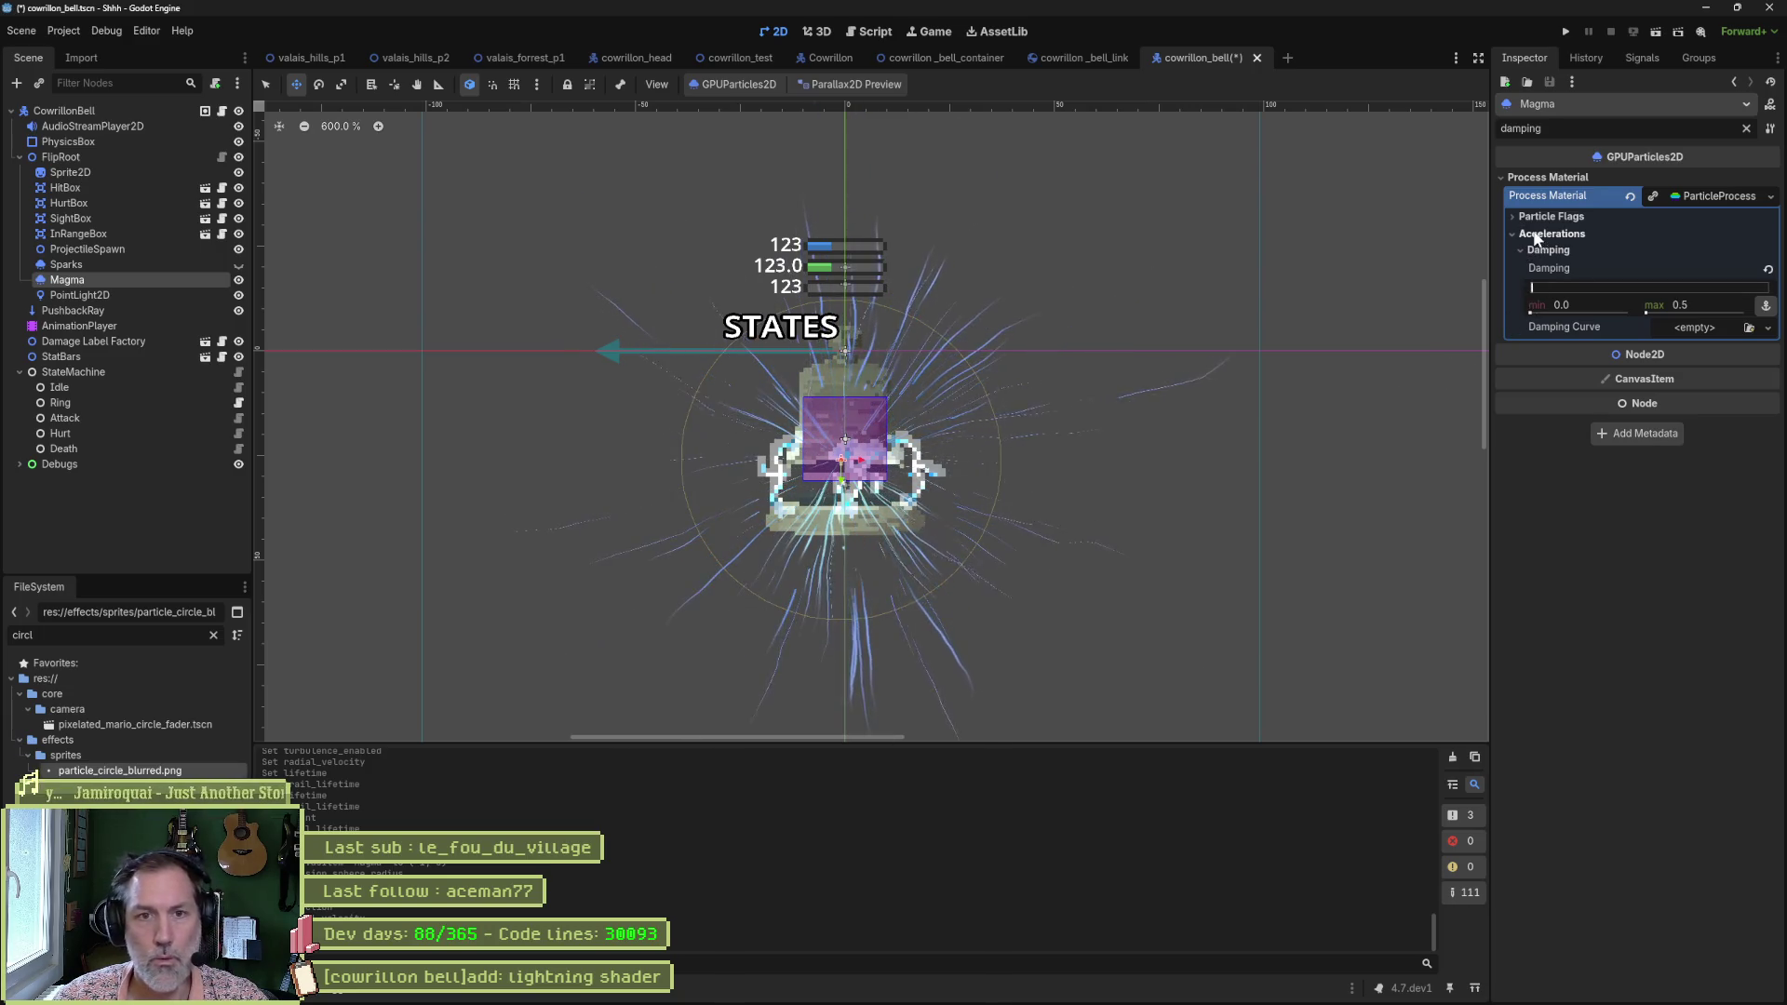
Clear the filter and briefly check the Drawing settings.
left_click(1747, 128)
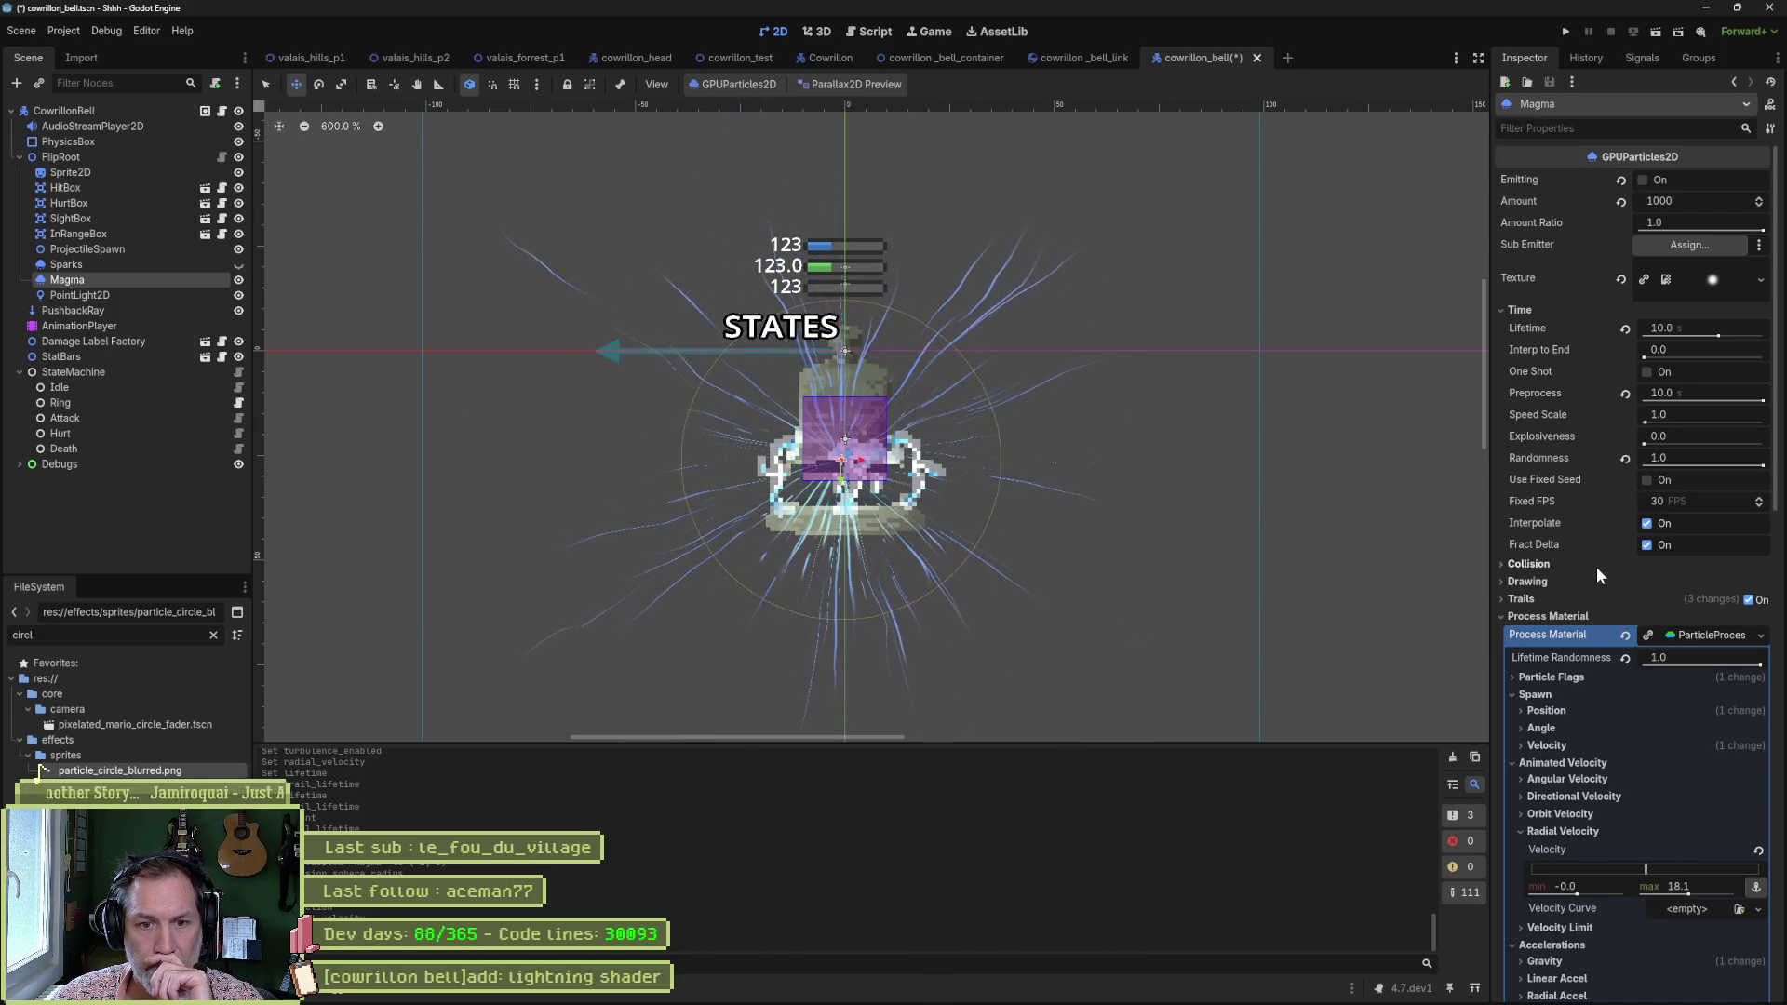
left_click(1556, 579)
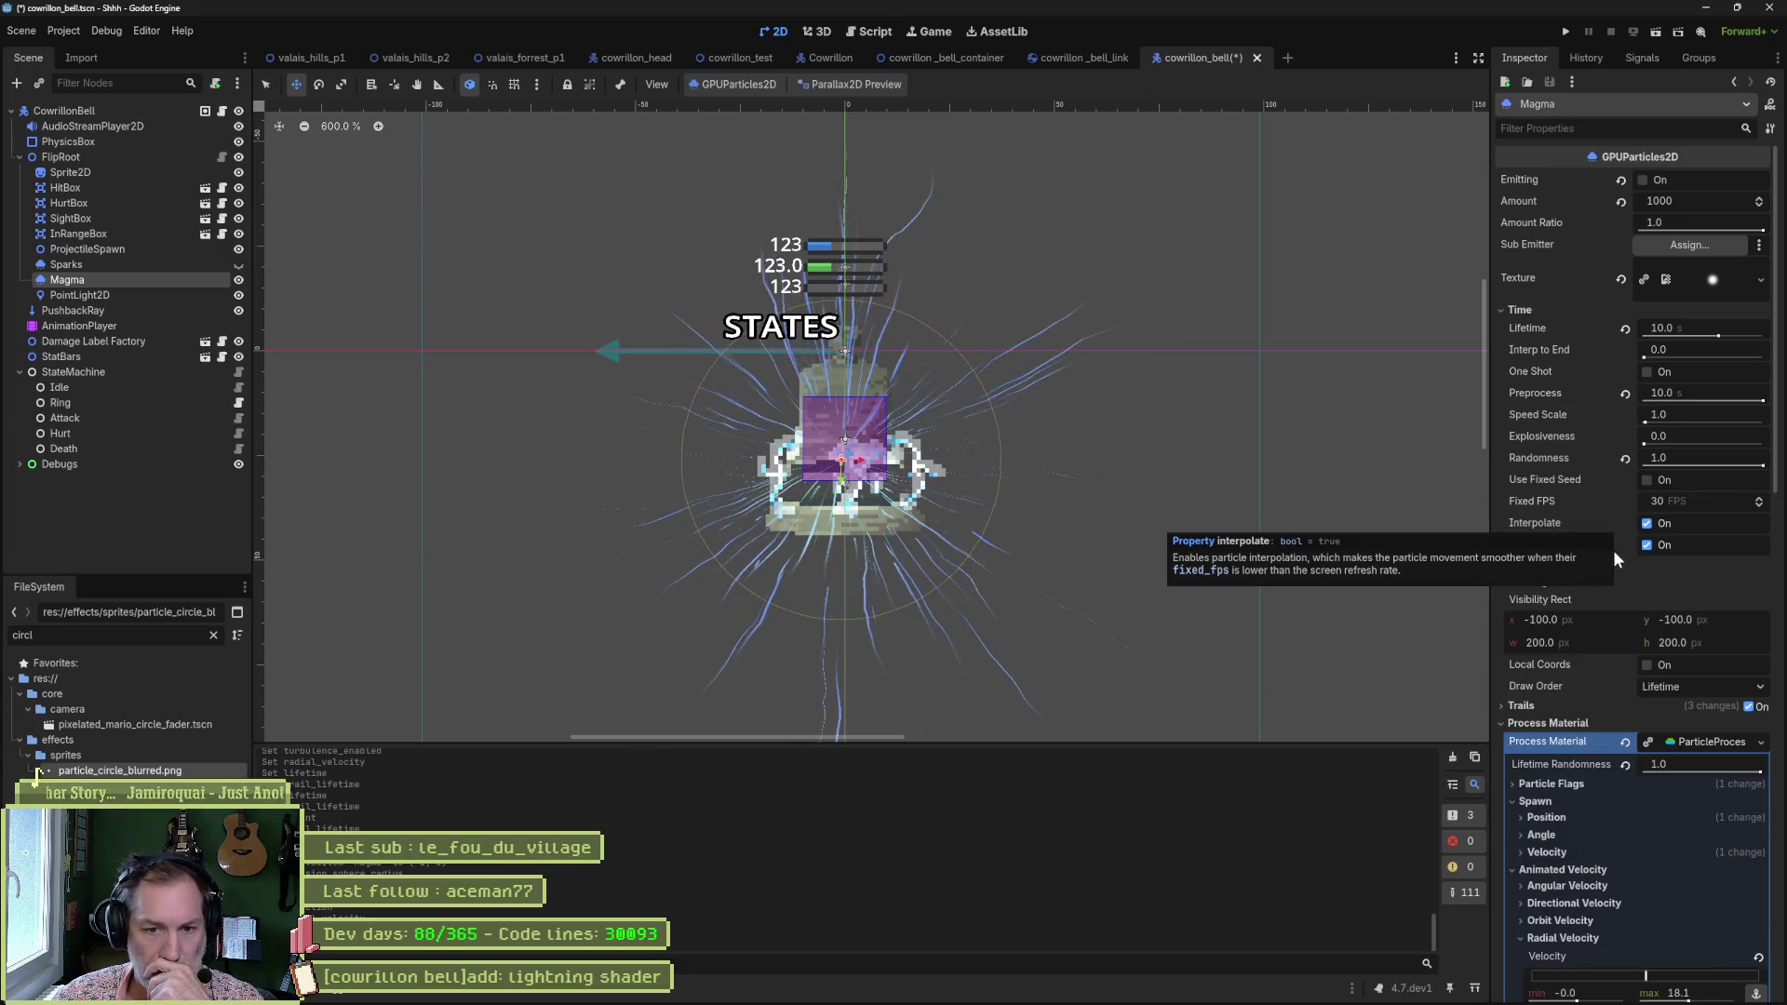
left_click(1534, 583)
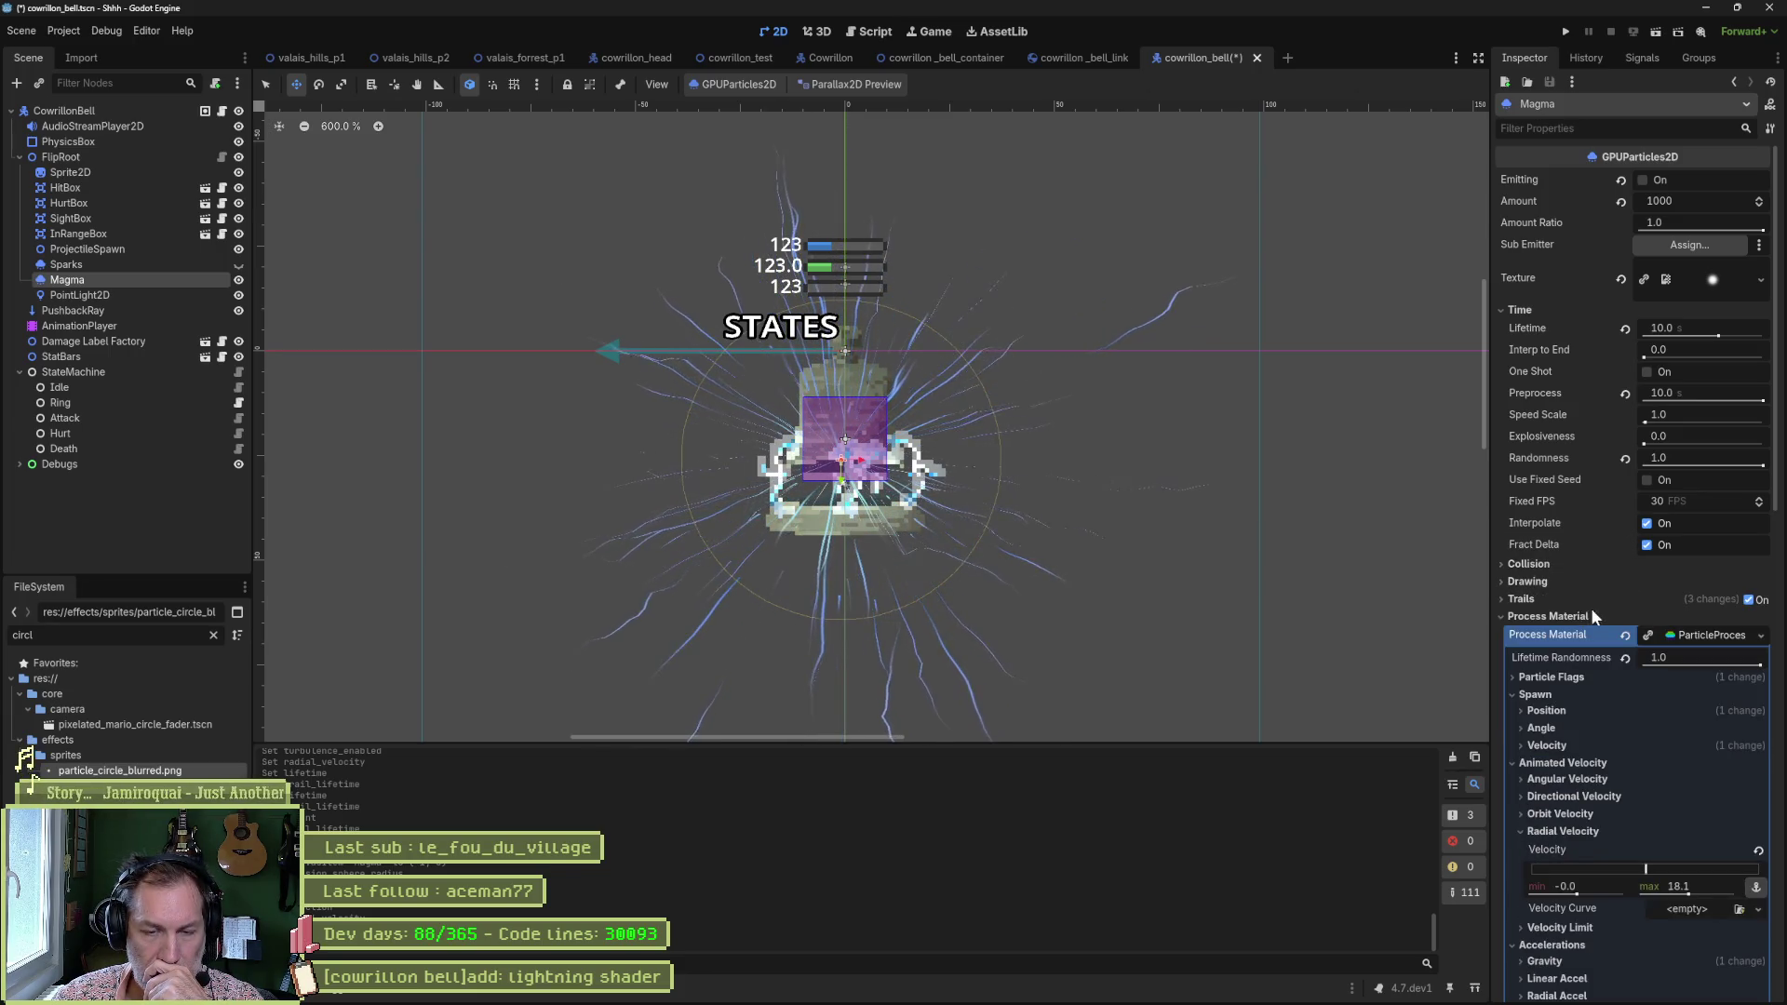
Collapse the Process Material sections and review particle flags and the spawn emission shape.
scroll(1583, 646, "down", 3)
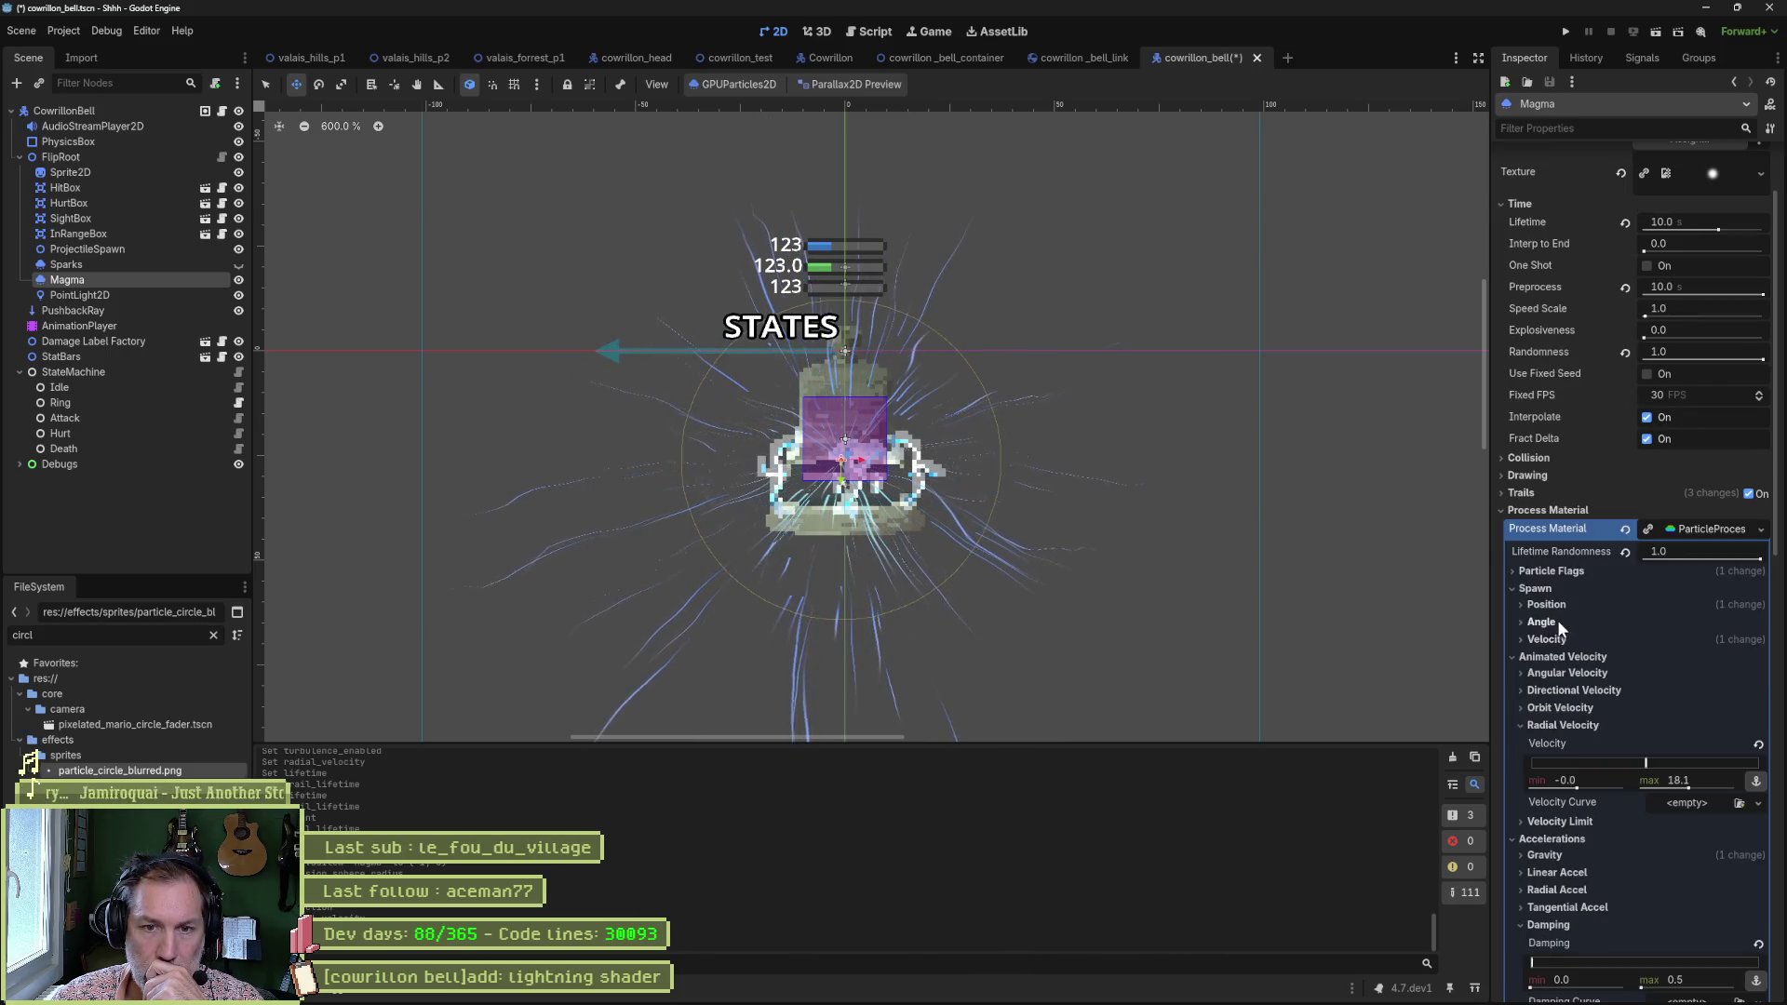
left_click(1536, 588)
left_click(1563, 606)
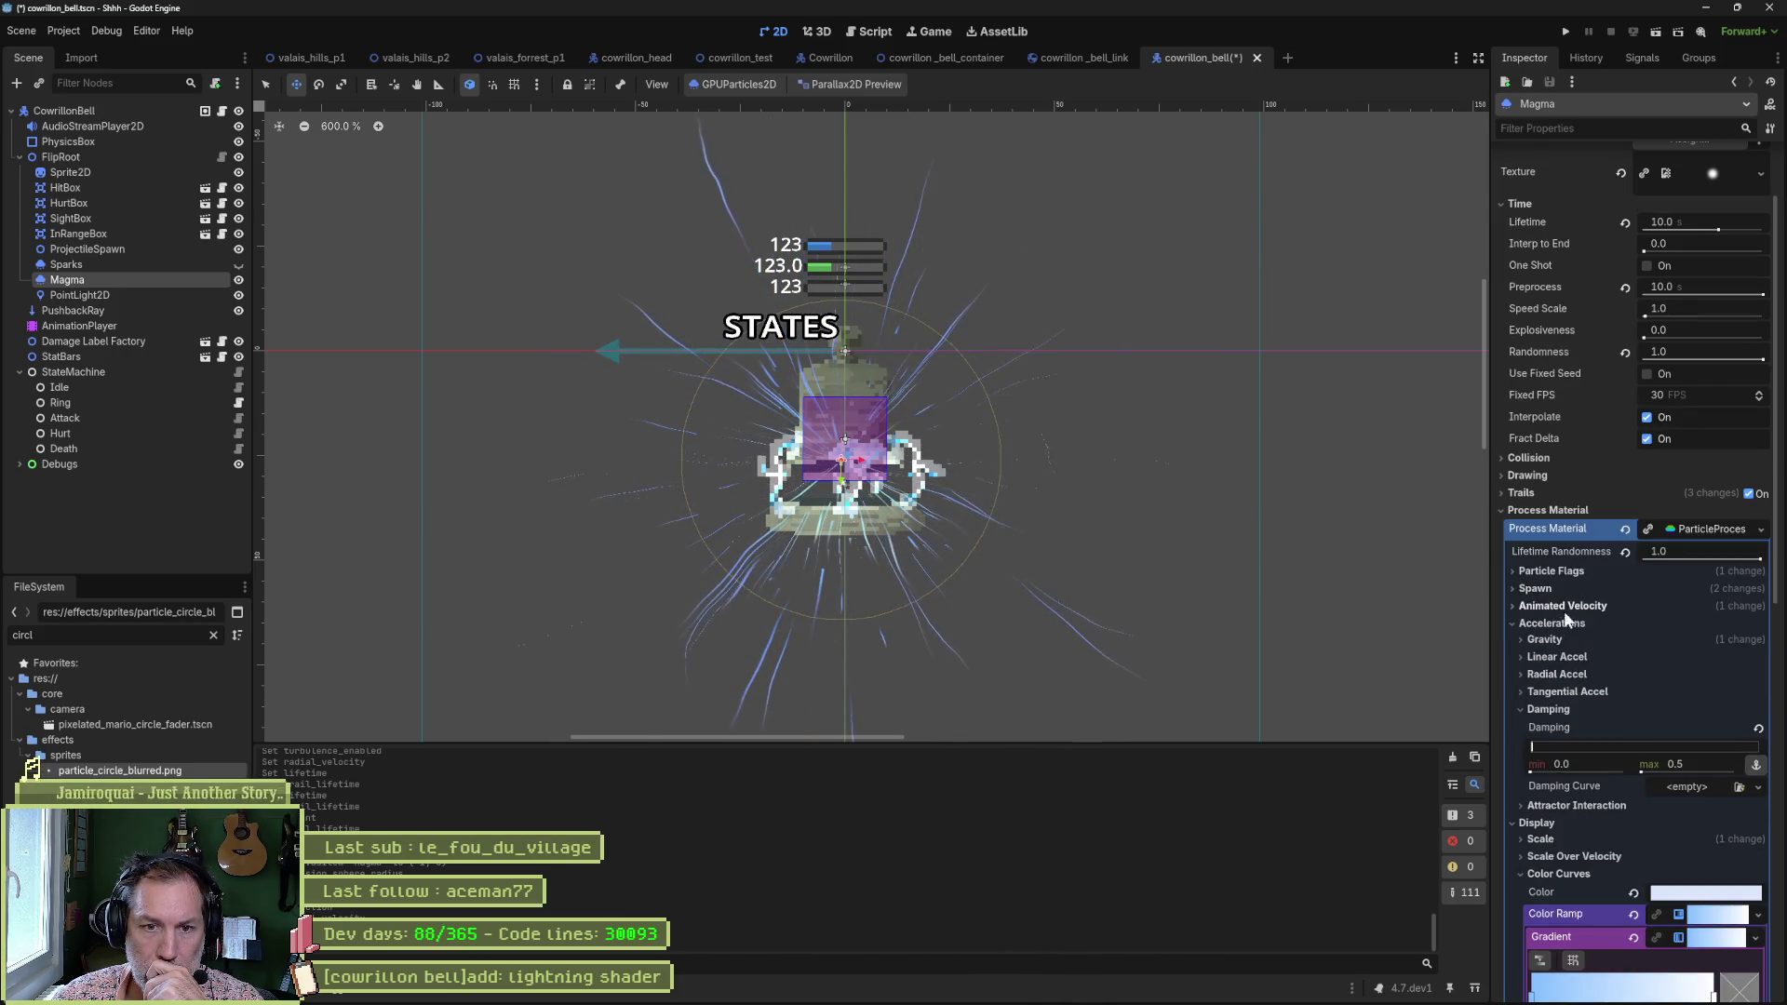
left_click(1550, 623)
left_click(1541, 641)
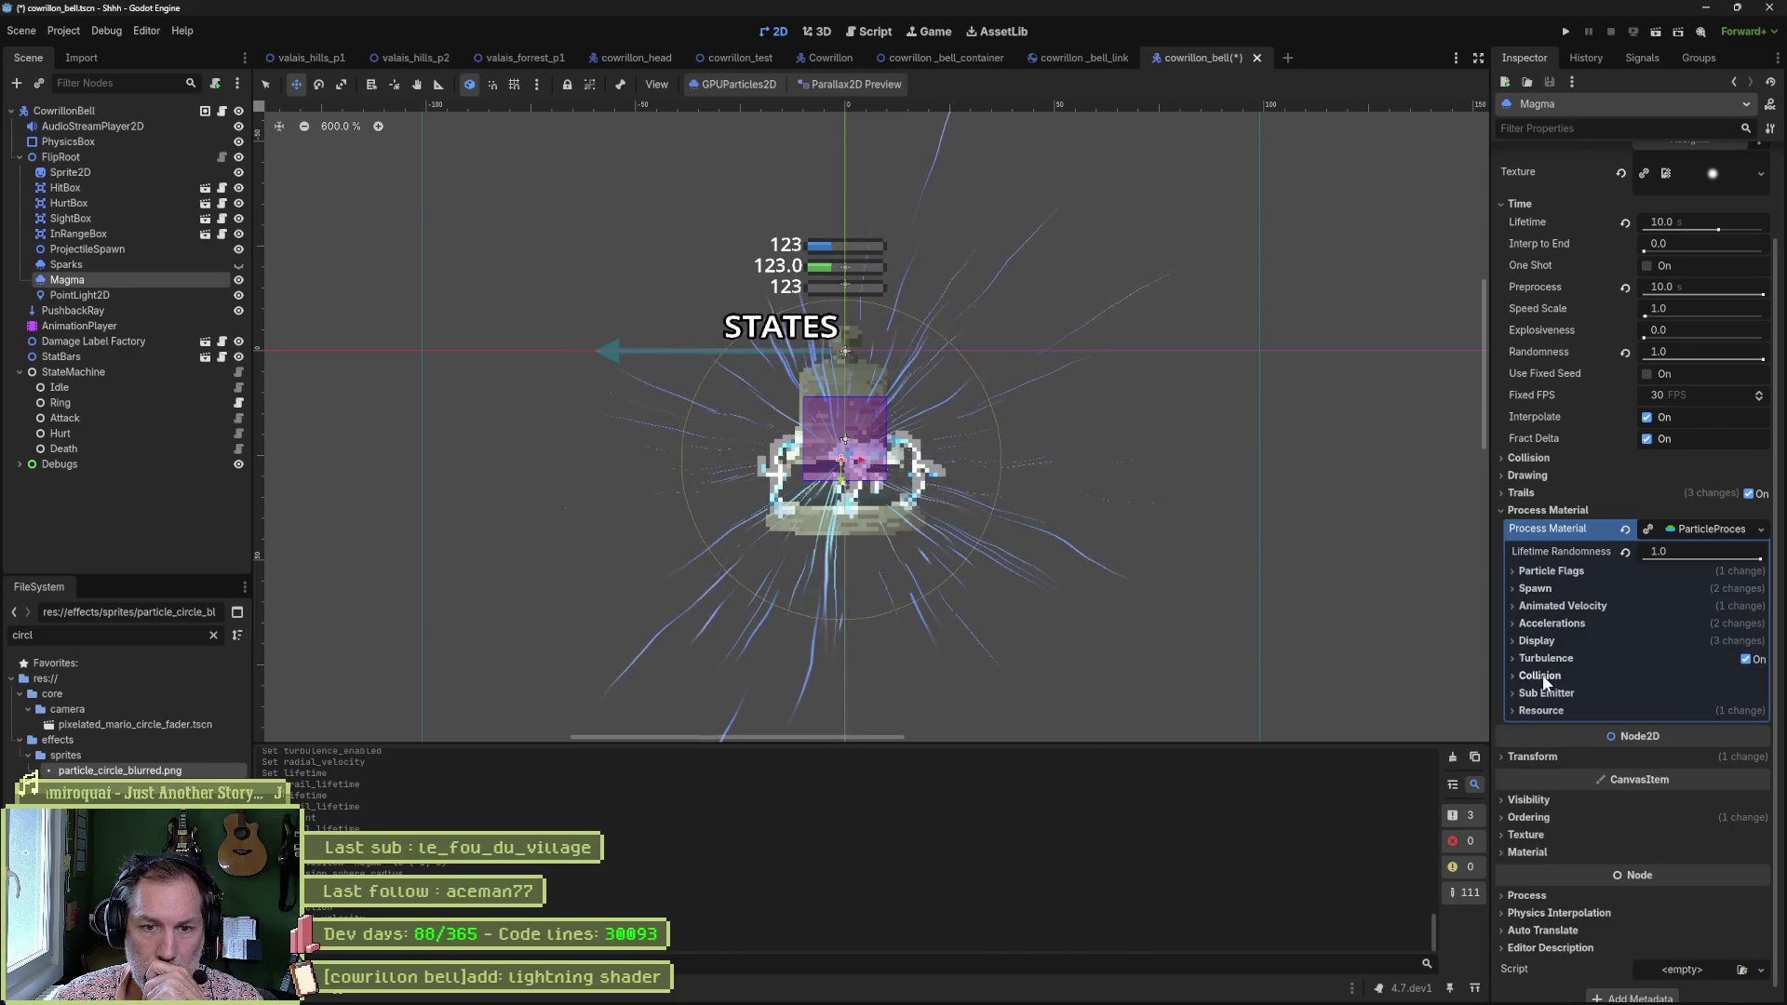
left_click(1556, 572)
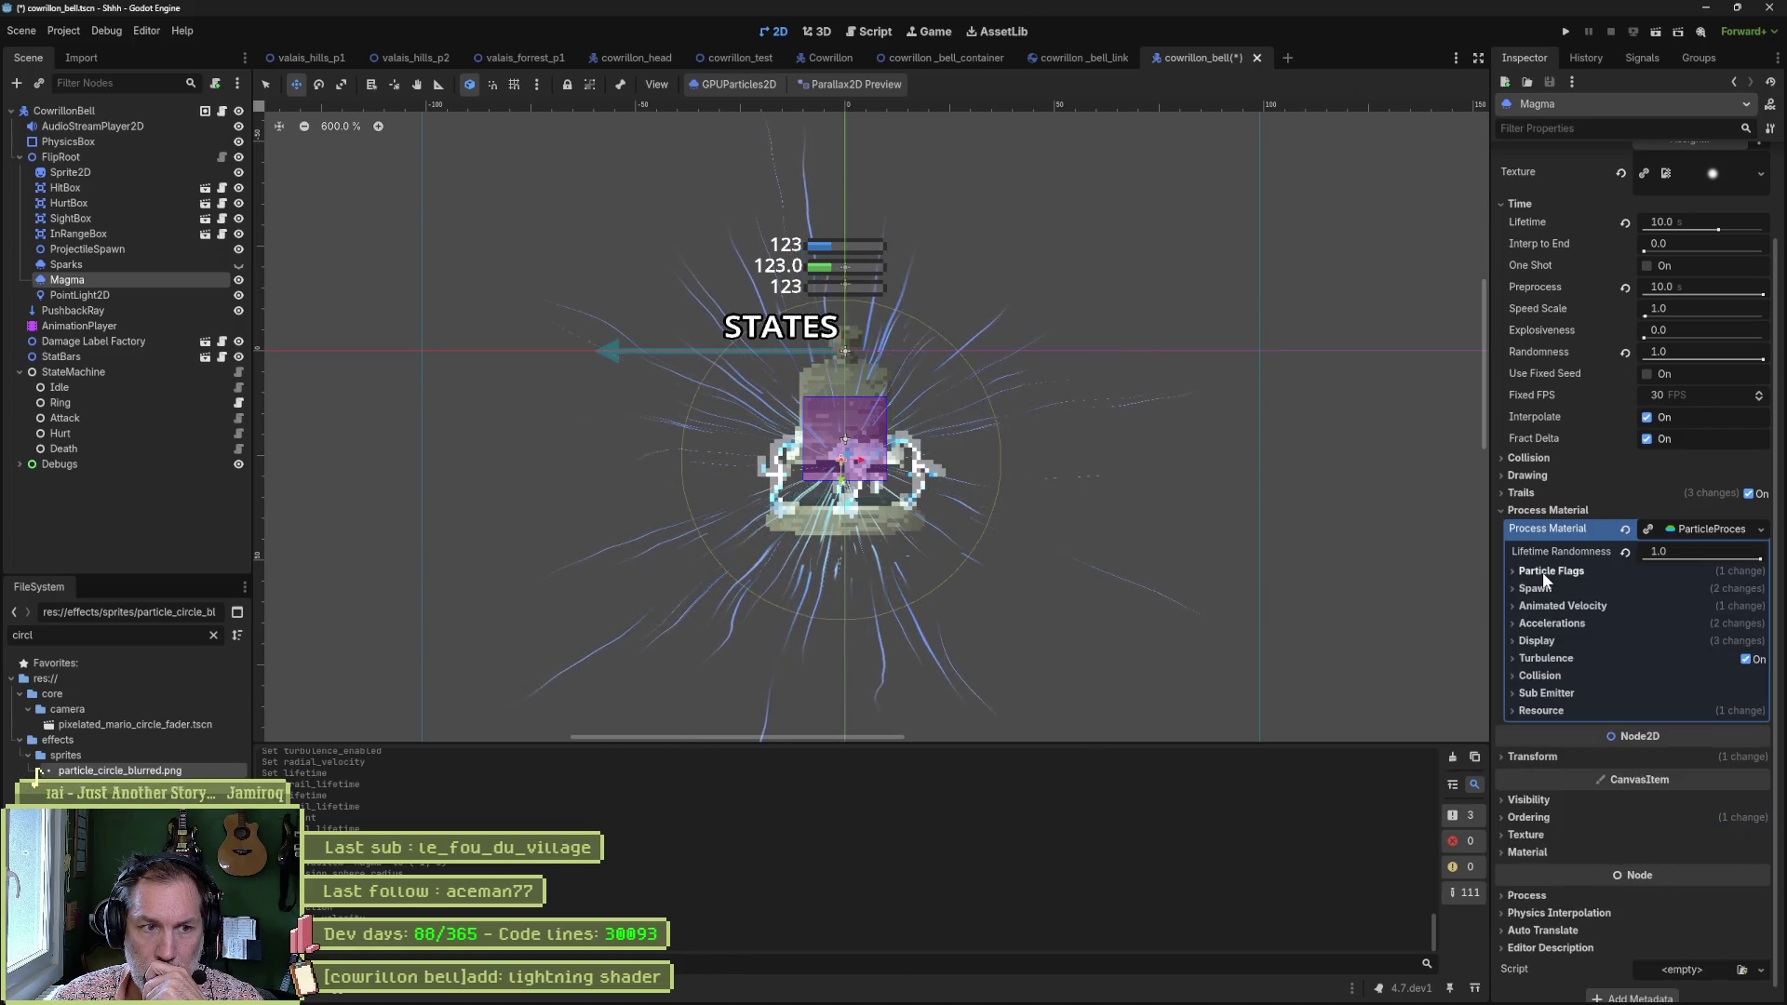
left_click(1543, 573)
left_click(1547, 590)
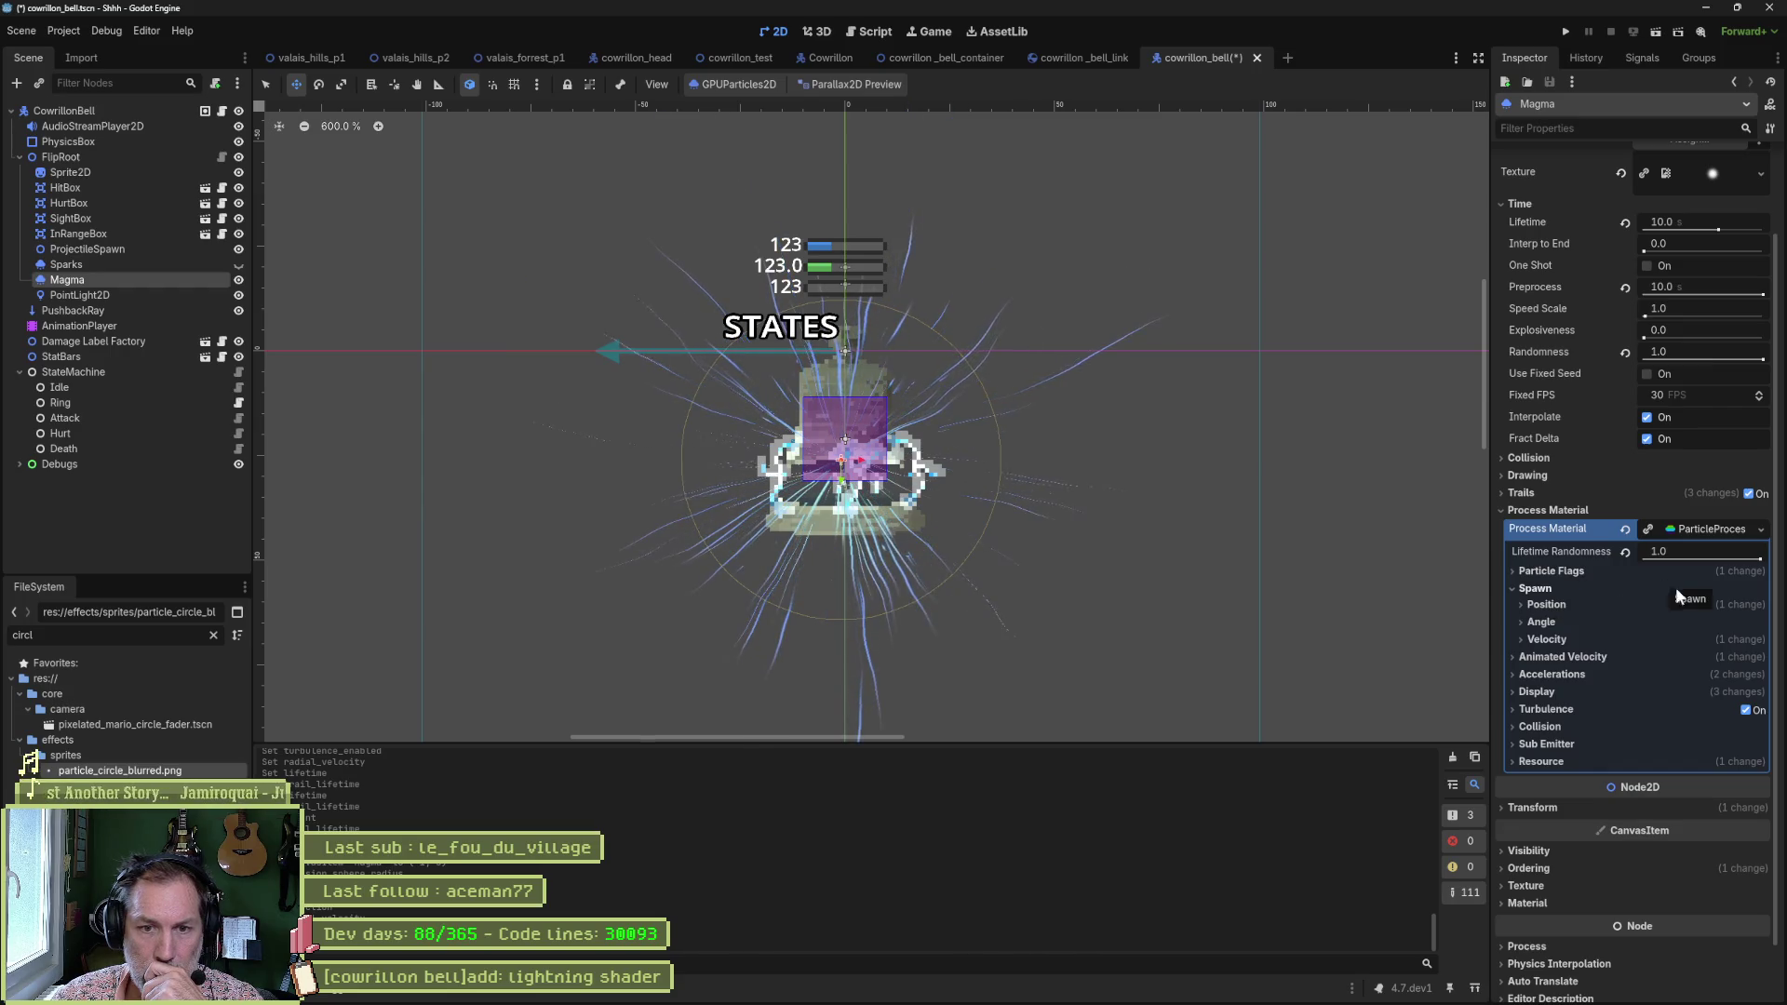
left_click(1553, 604)
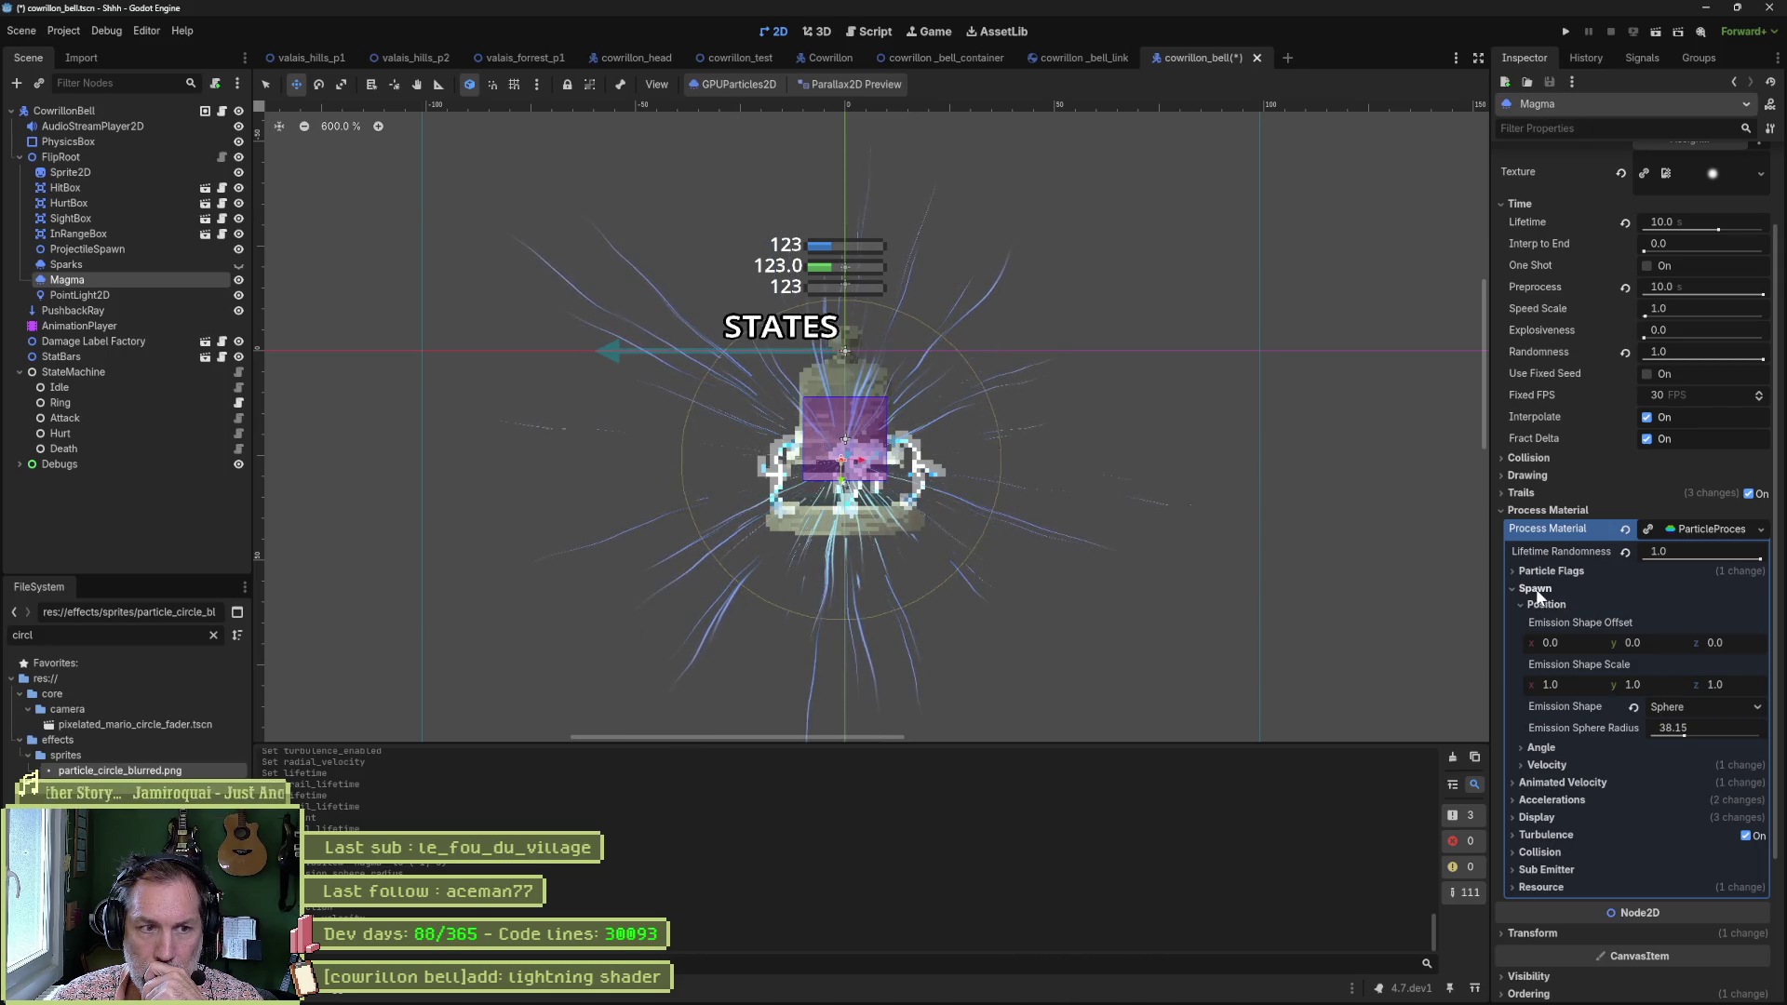
left_click(1536, 590)
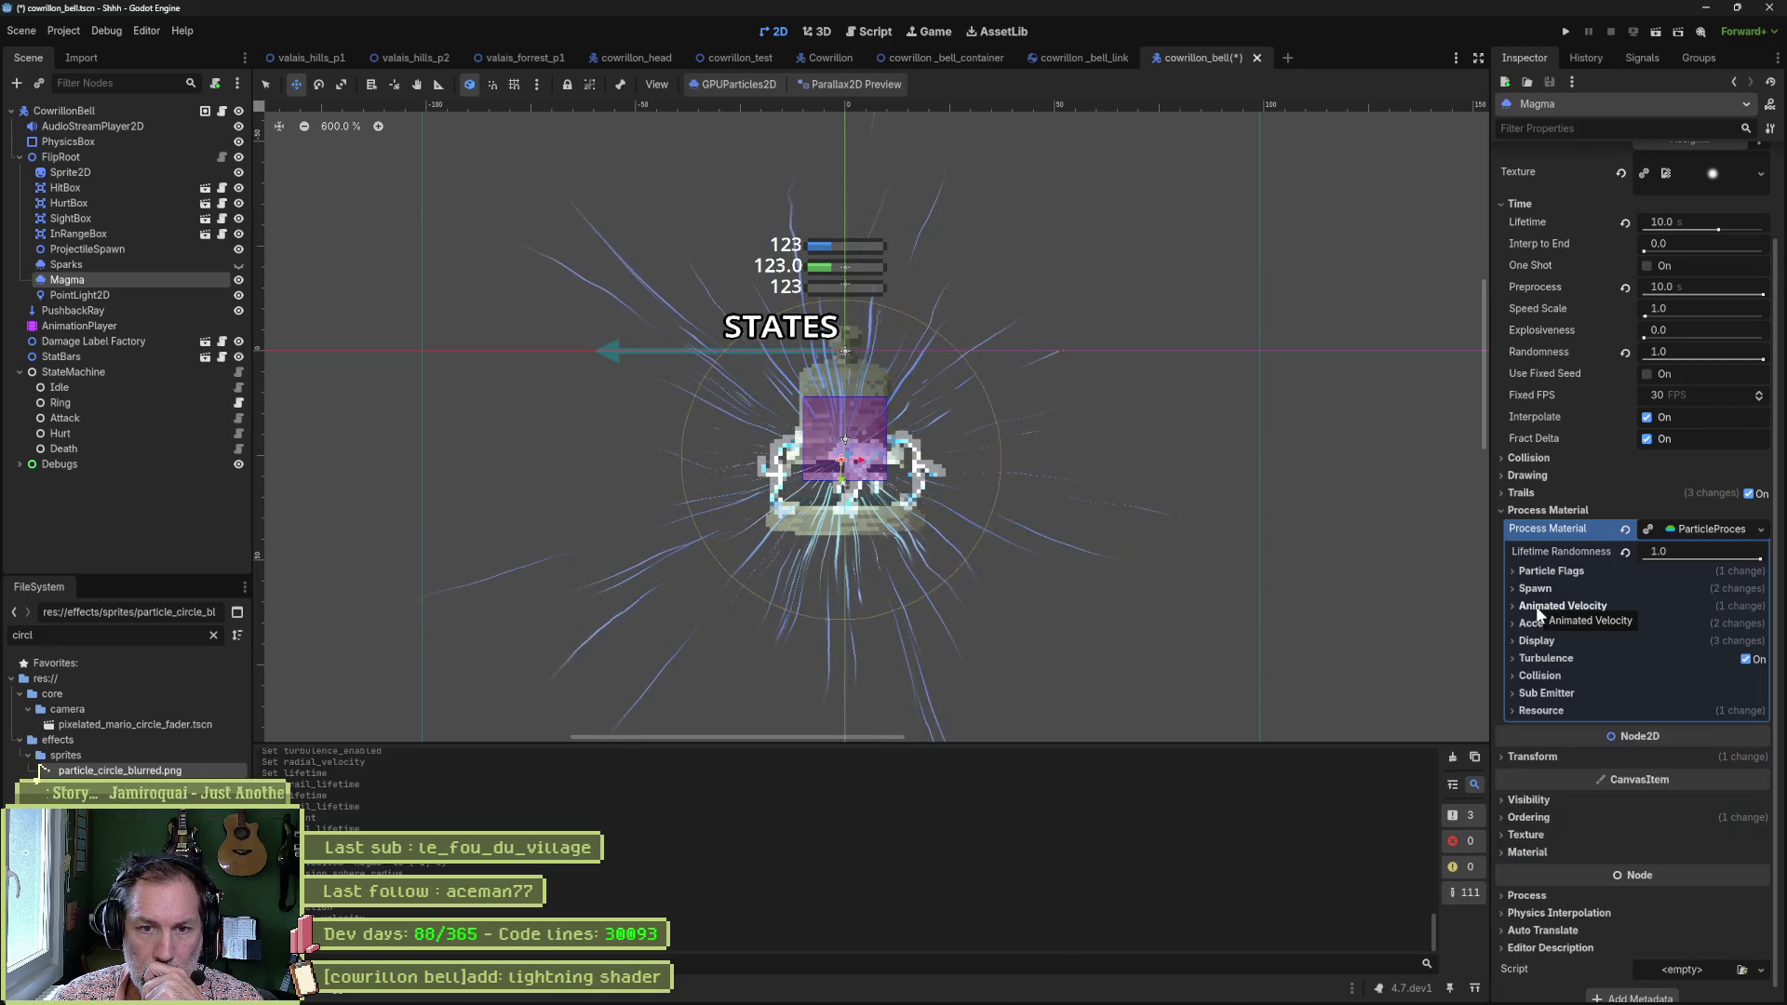
Review velocity and acceleration settings, then fold away Radial Accel and Accelerations.
left_click(1595, 606)
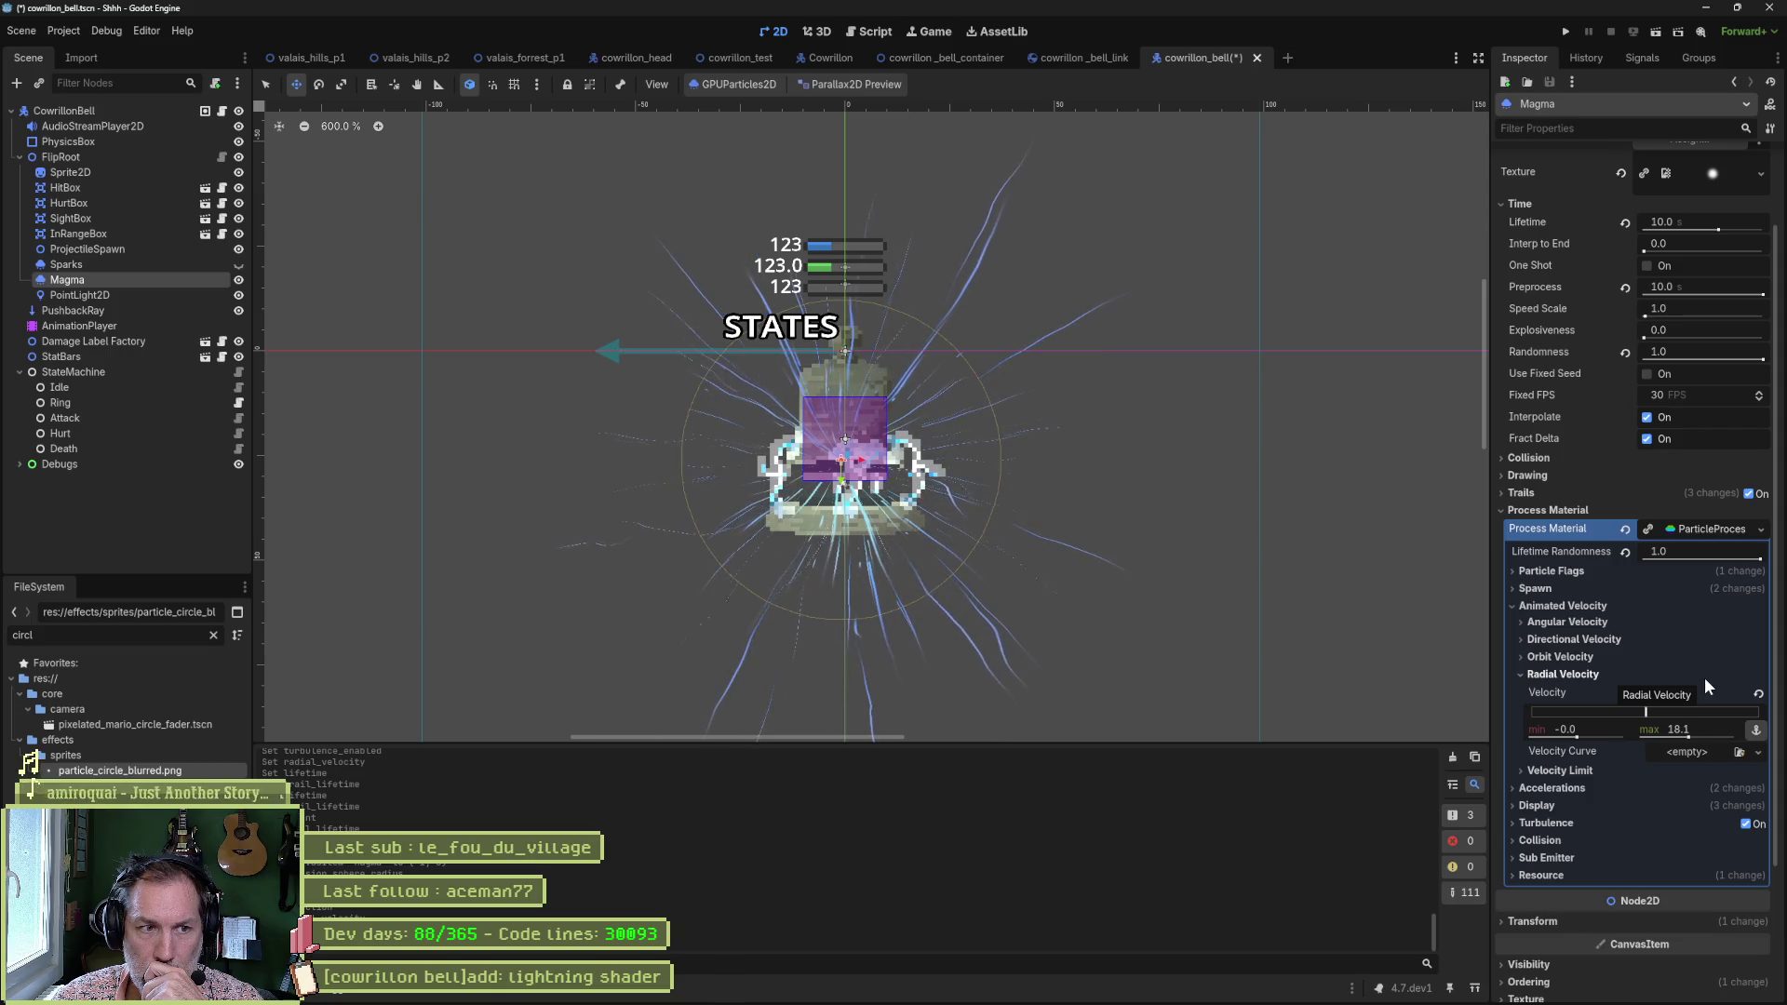
left_click(1573, 675)
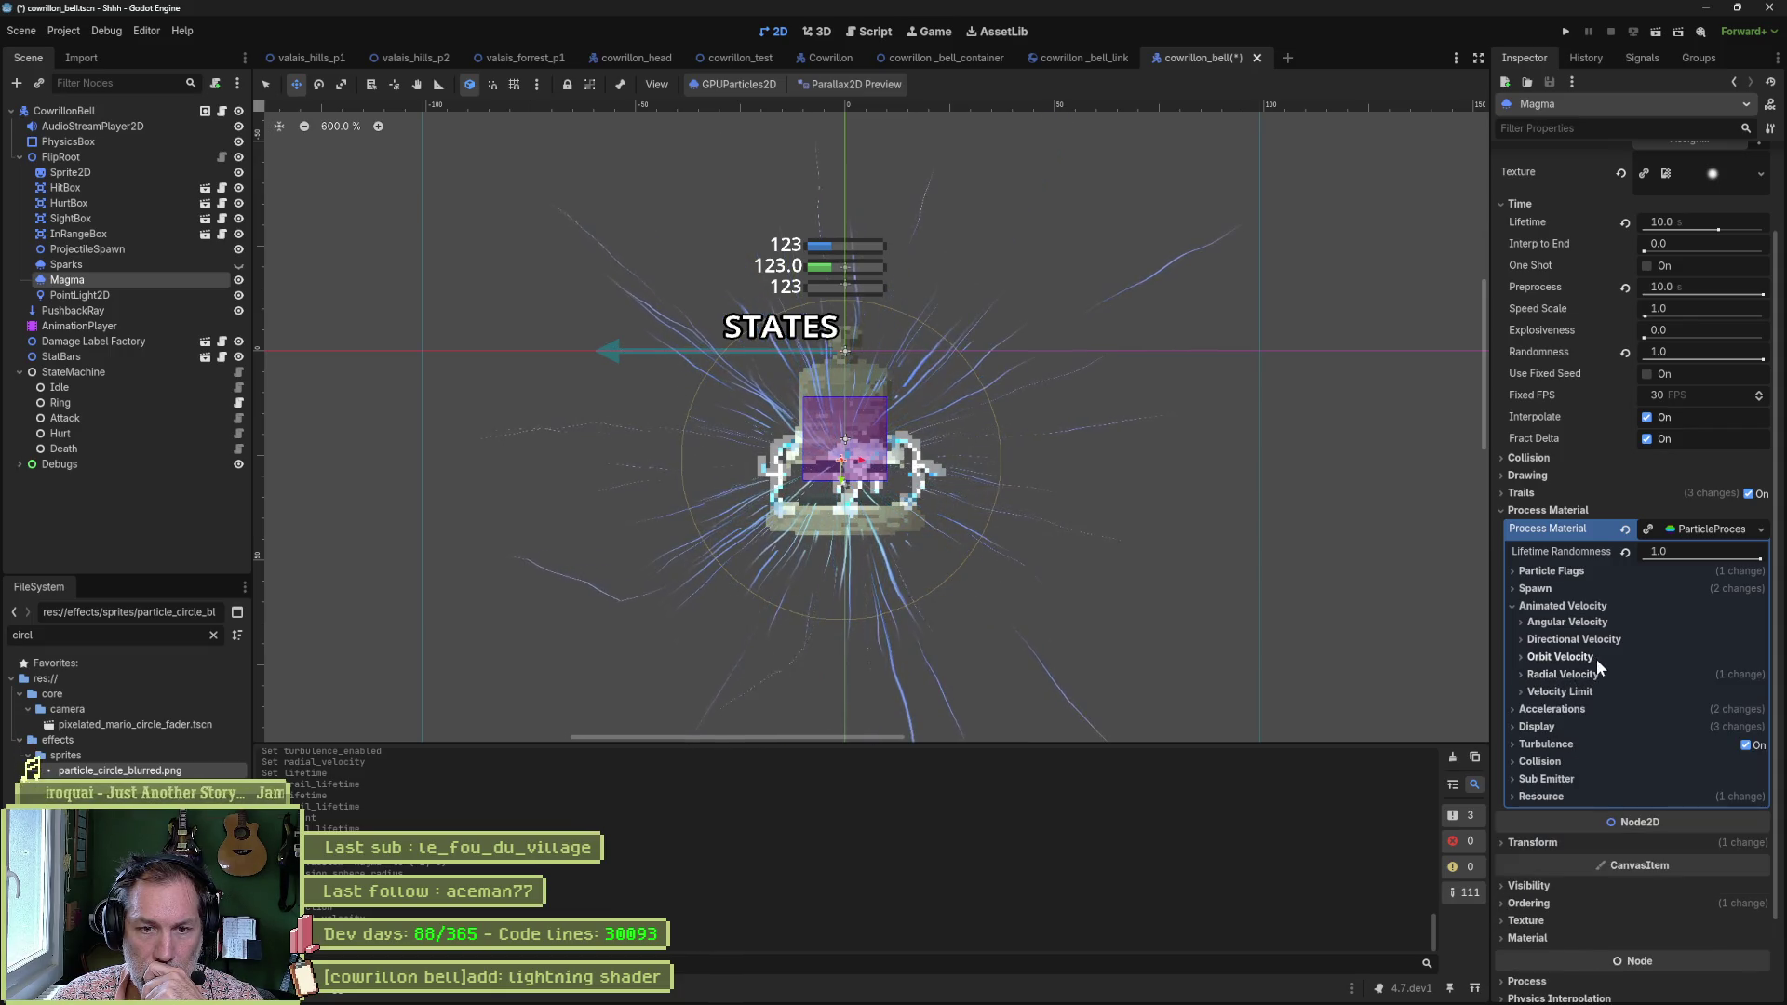
left_click(1550, 606)
left_click(1582, 622)
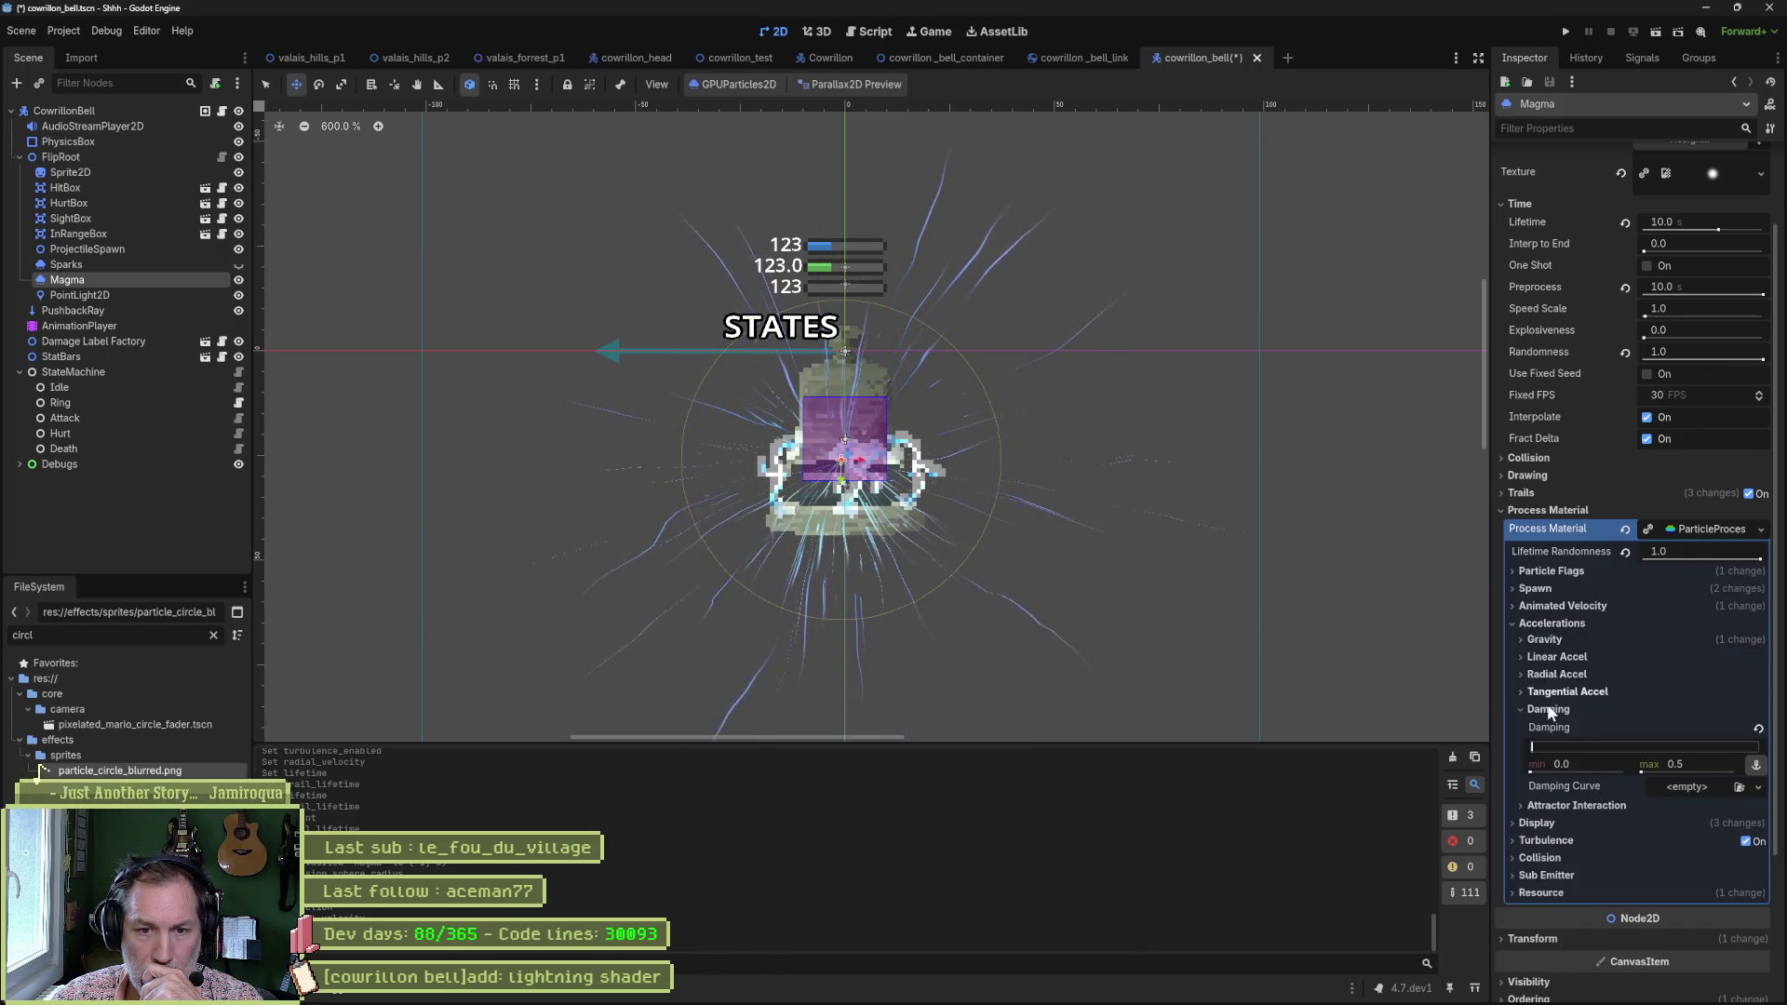
left_click(1694, 709)
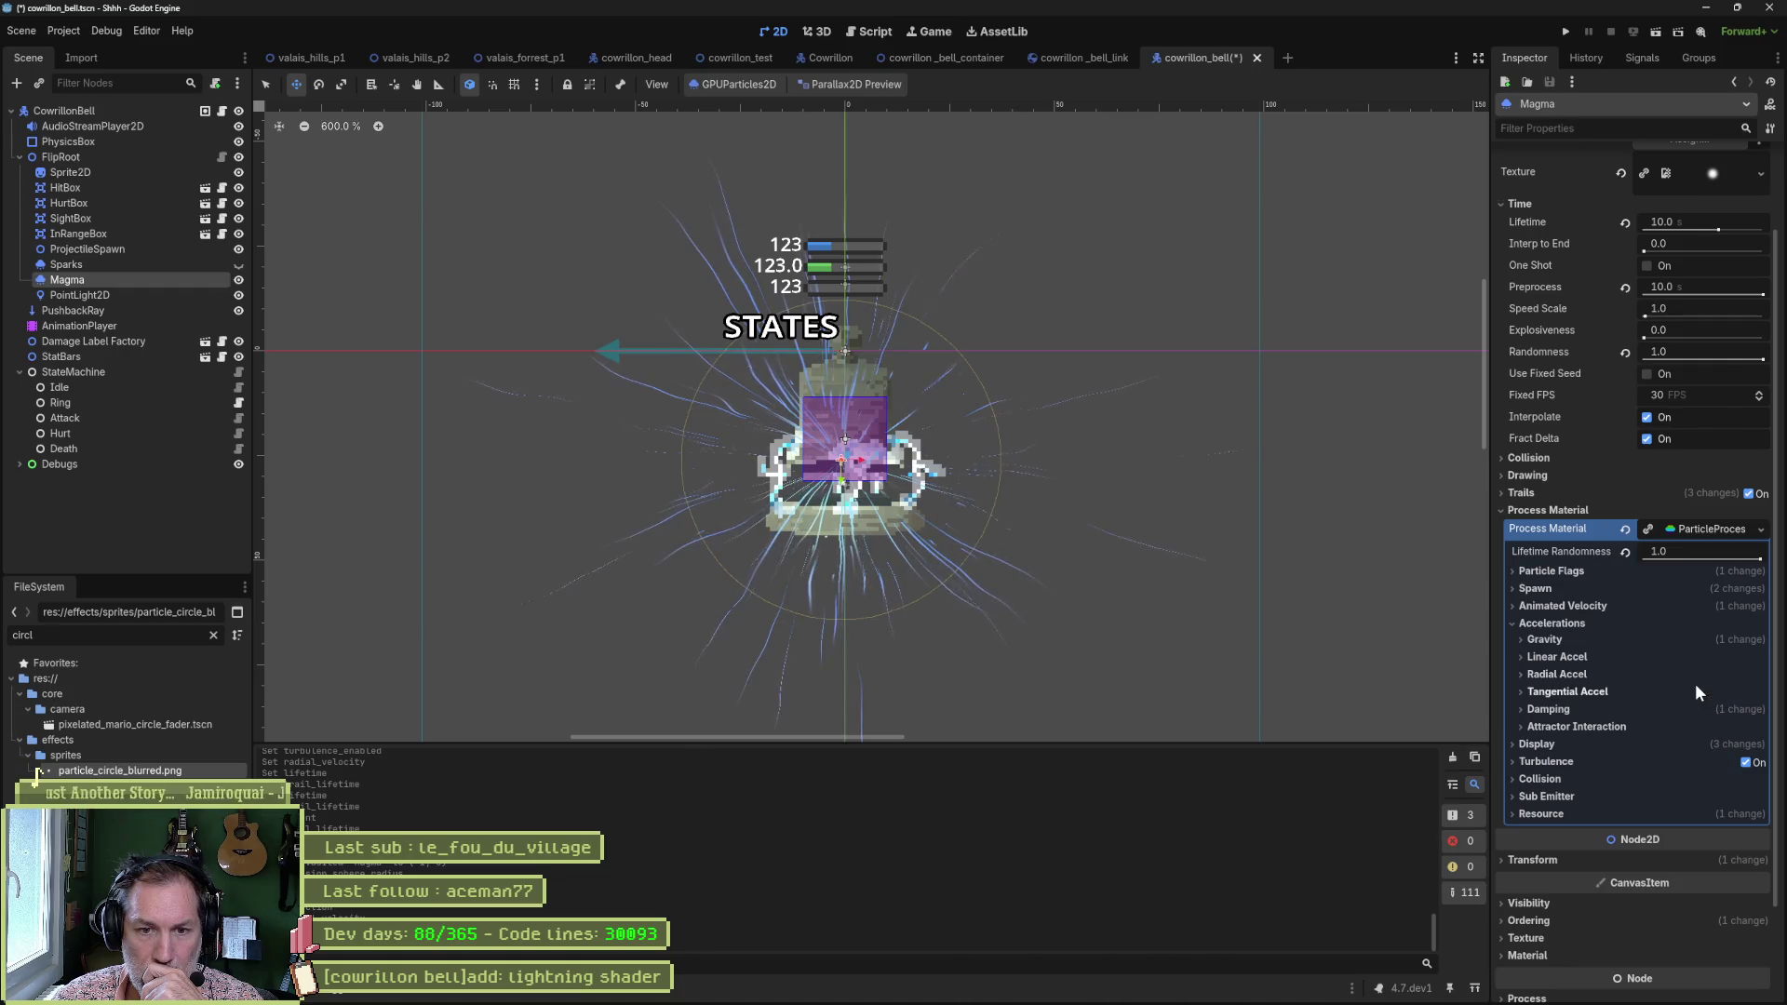
left_click(1566, 672)
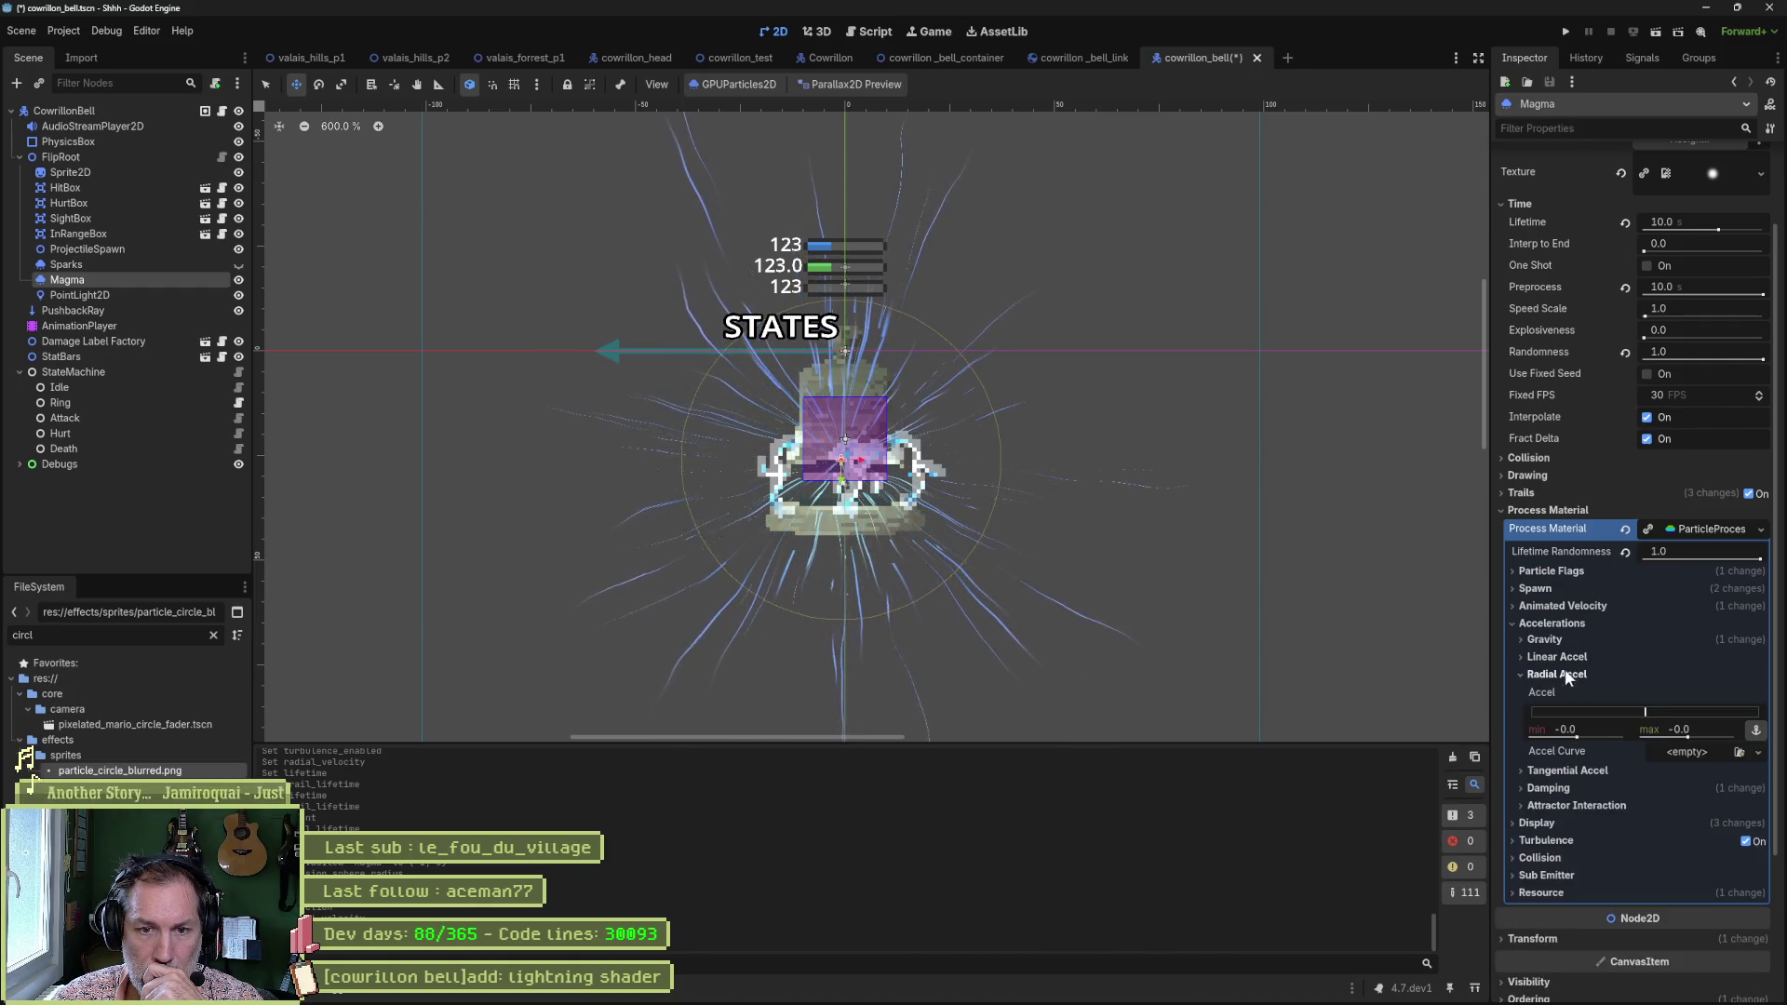
left_click(1563, 676)
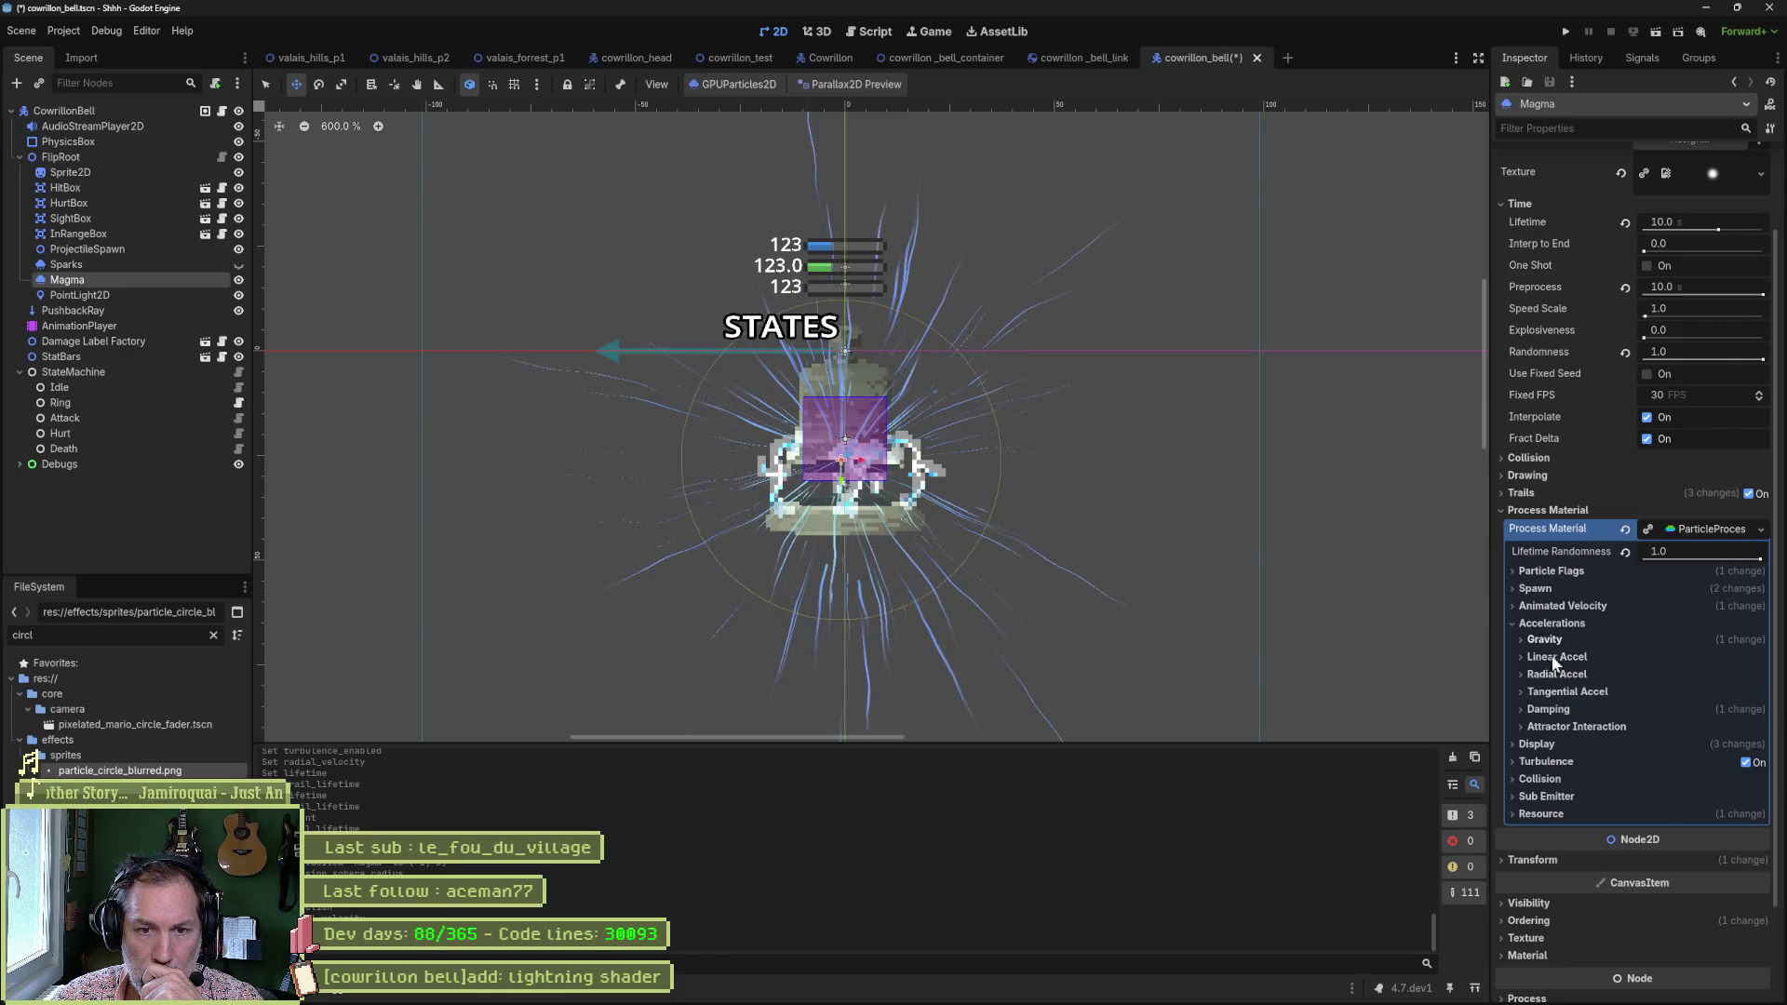
left_click(1561, 623)
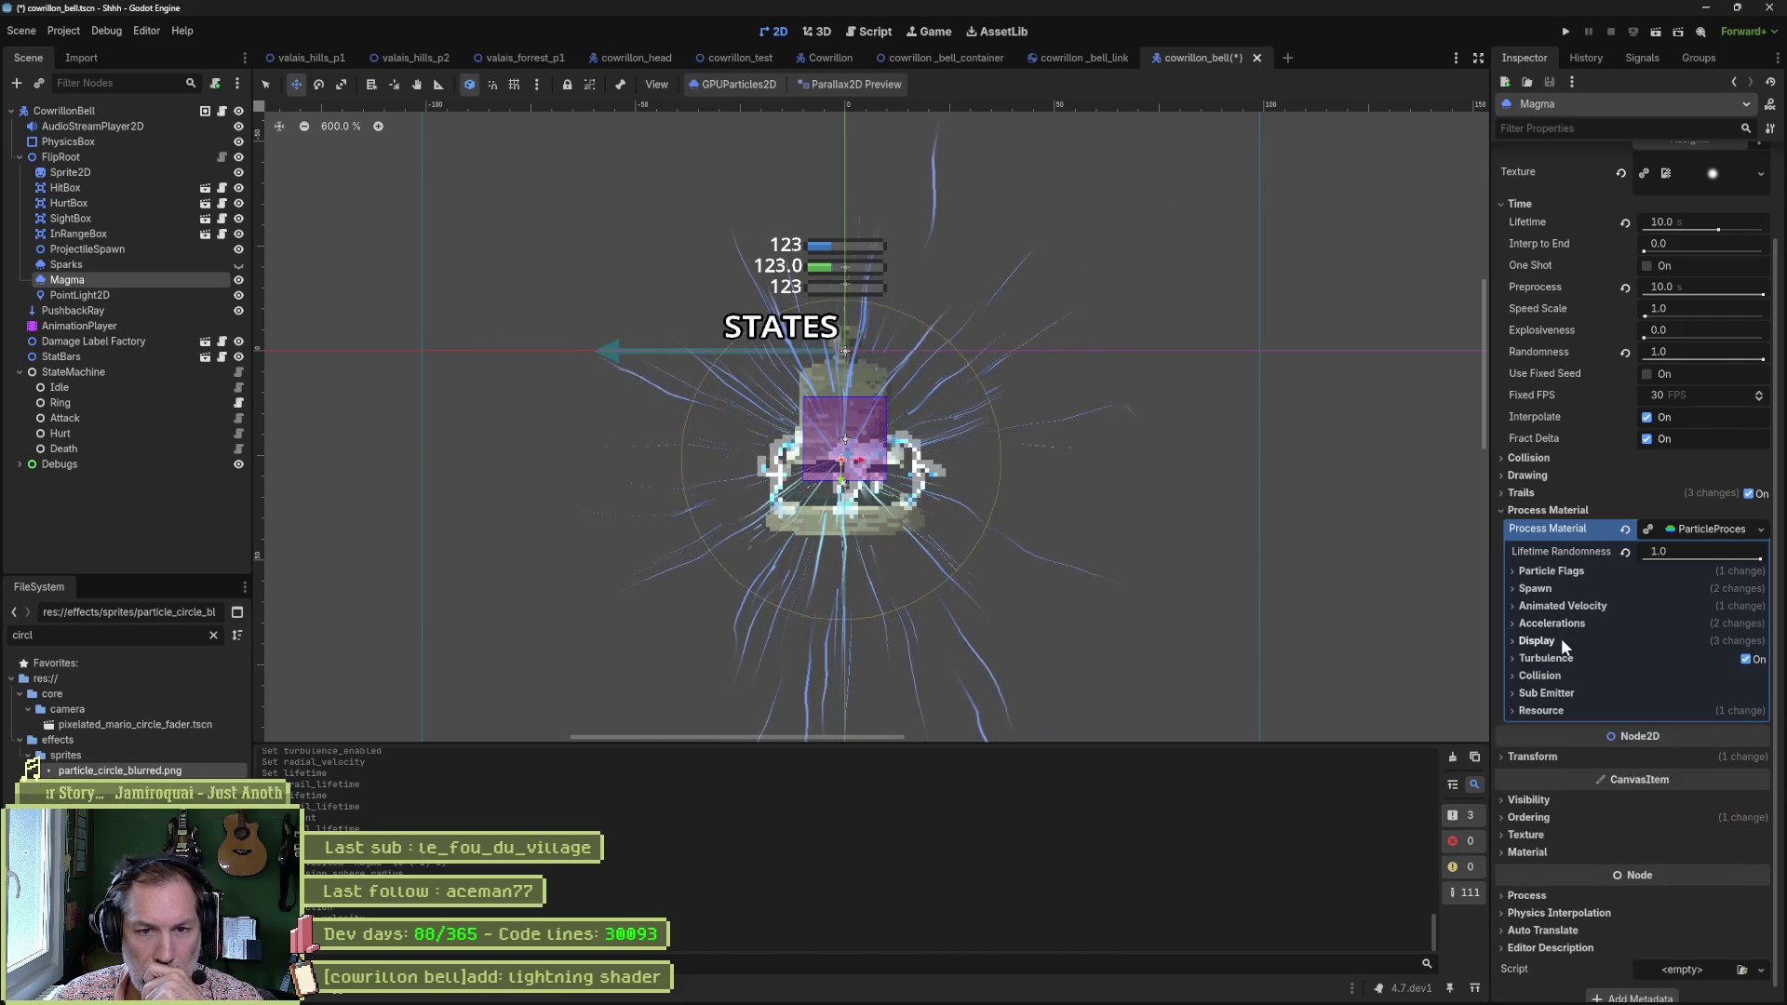
Expand Turbulence and set Noise Strength to 7.71 and Noise Speed x to 2.675.
left_click(1544, 658)
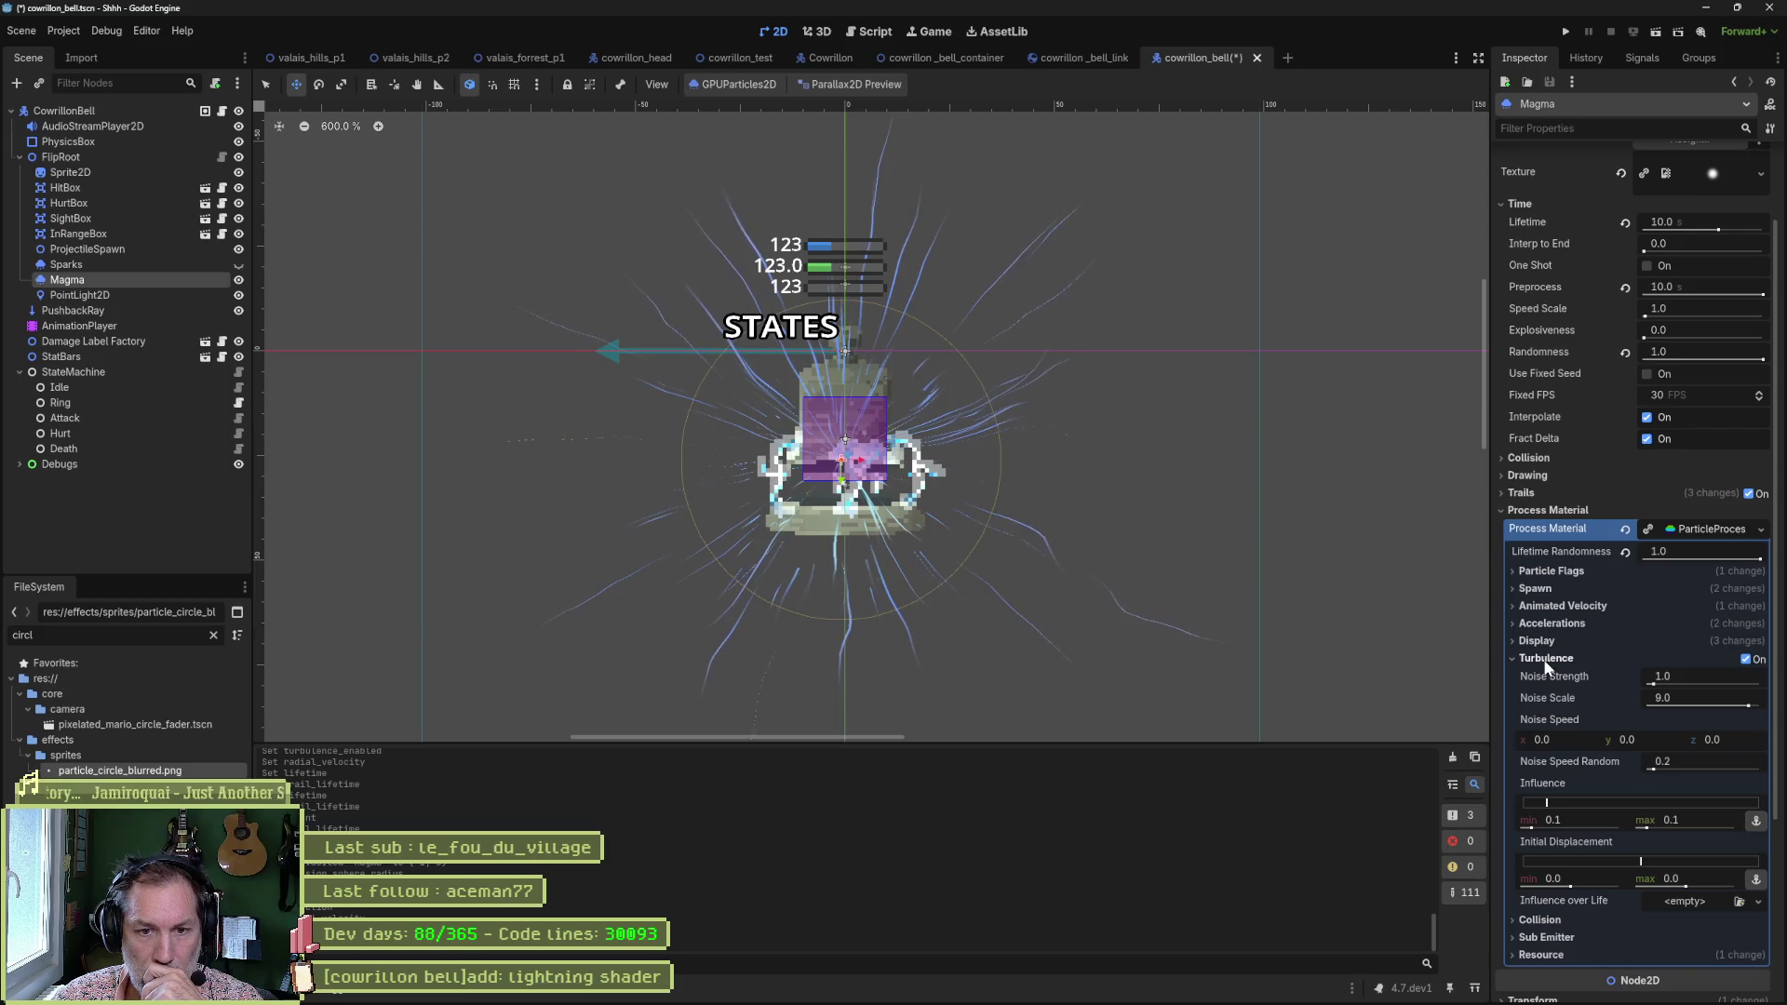
left_click_drag(1655, 684, 1664, 683)
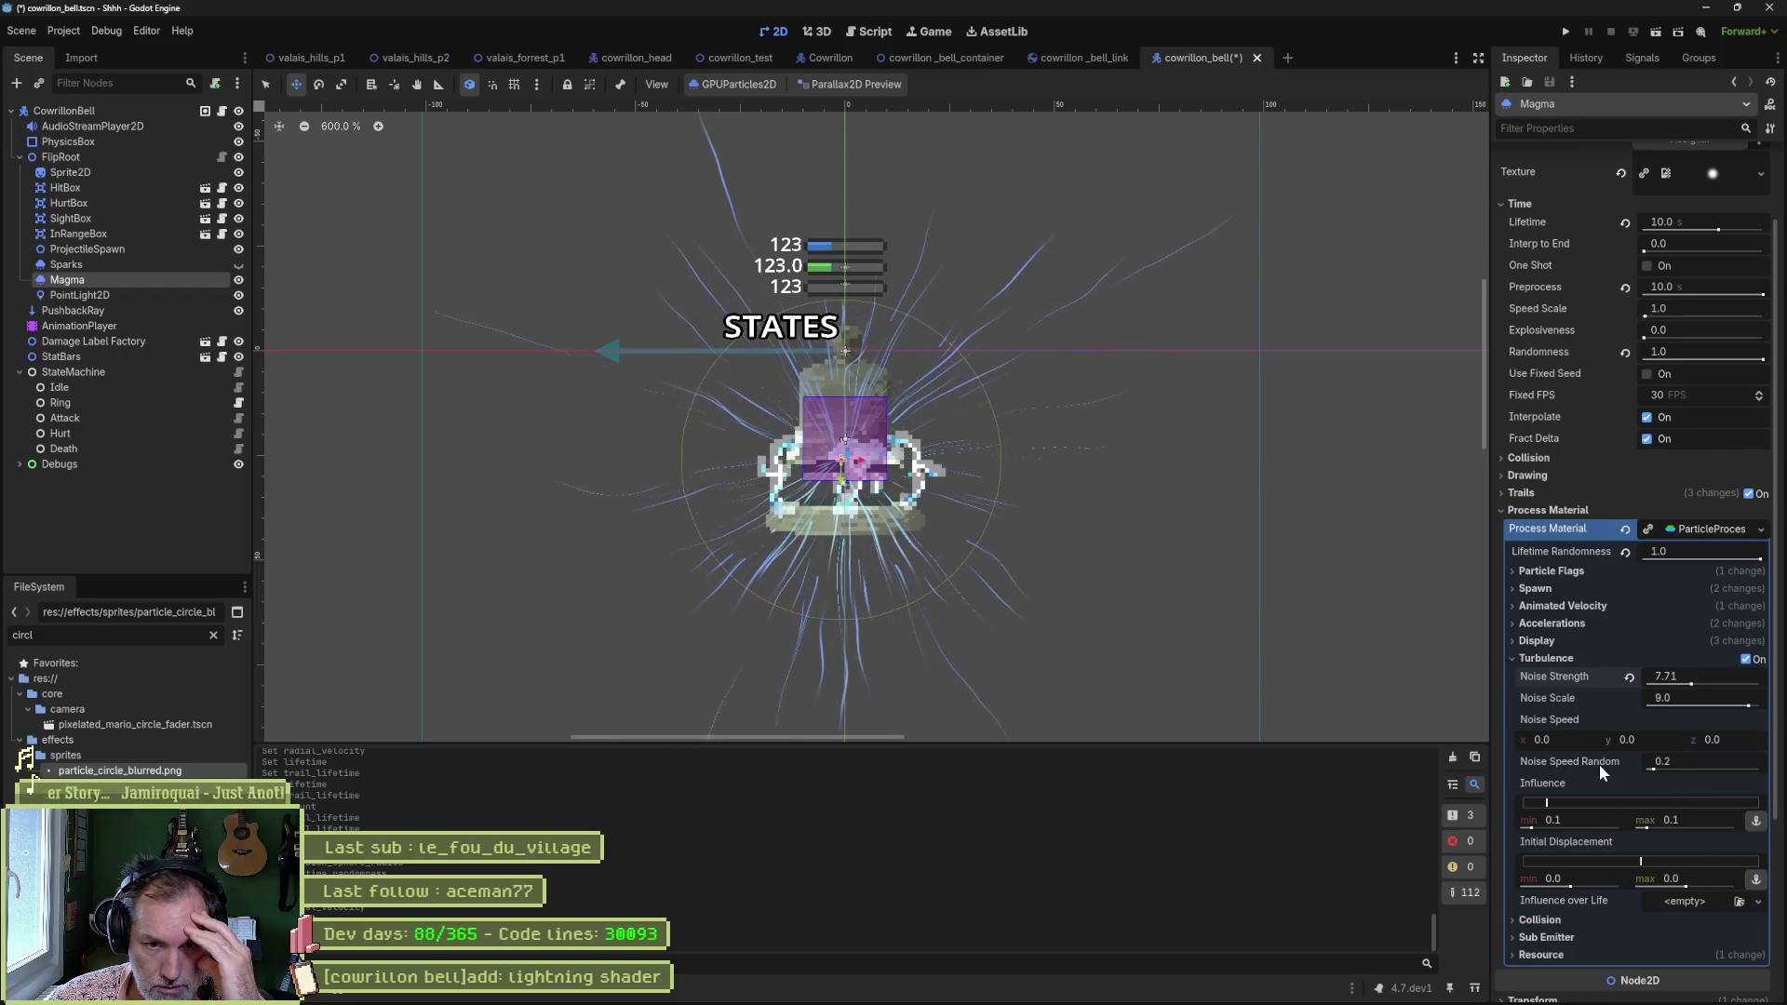
left_click_drag(1566, 739, 1597, 739)
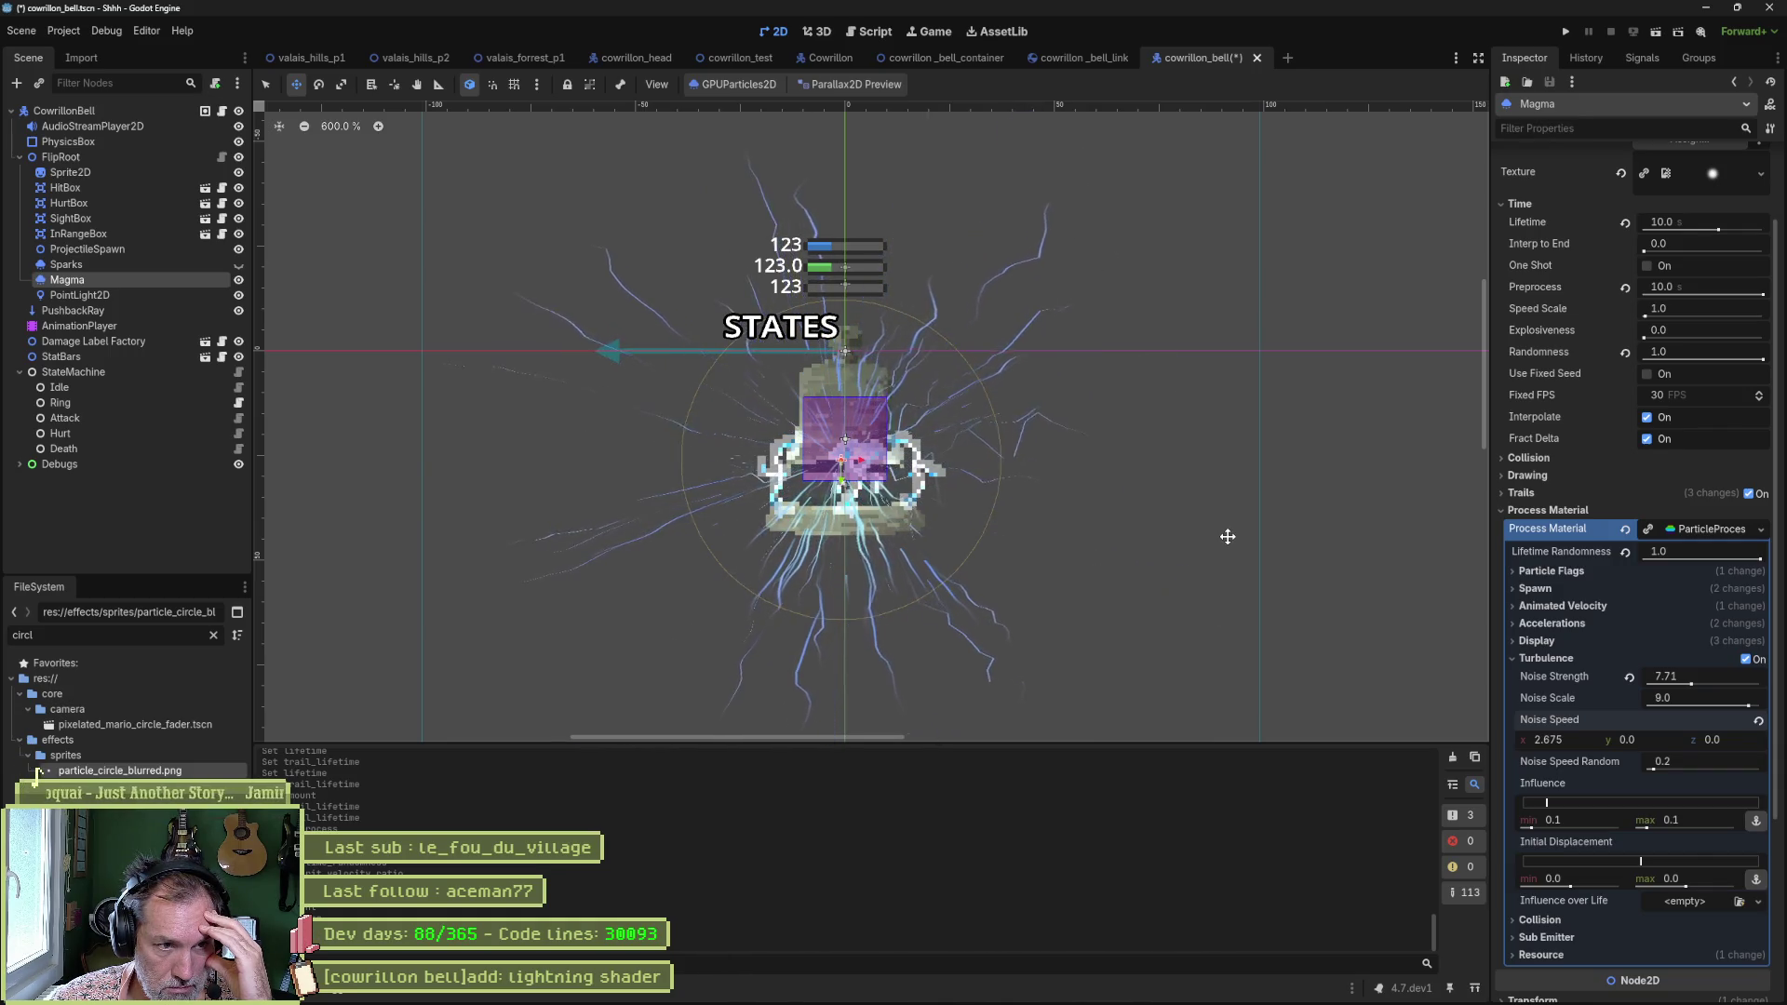
Set Turbulence Noise Speed x and y to 0.5.
left_click(1584, 738)
type("0.5")
key("Tab")
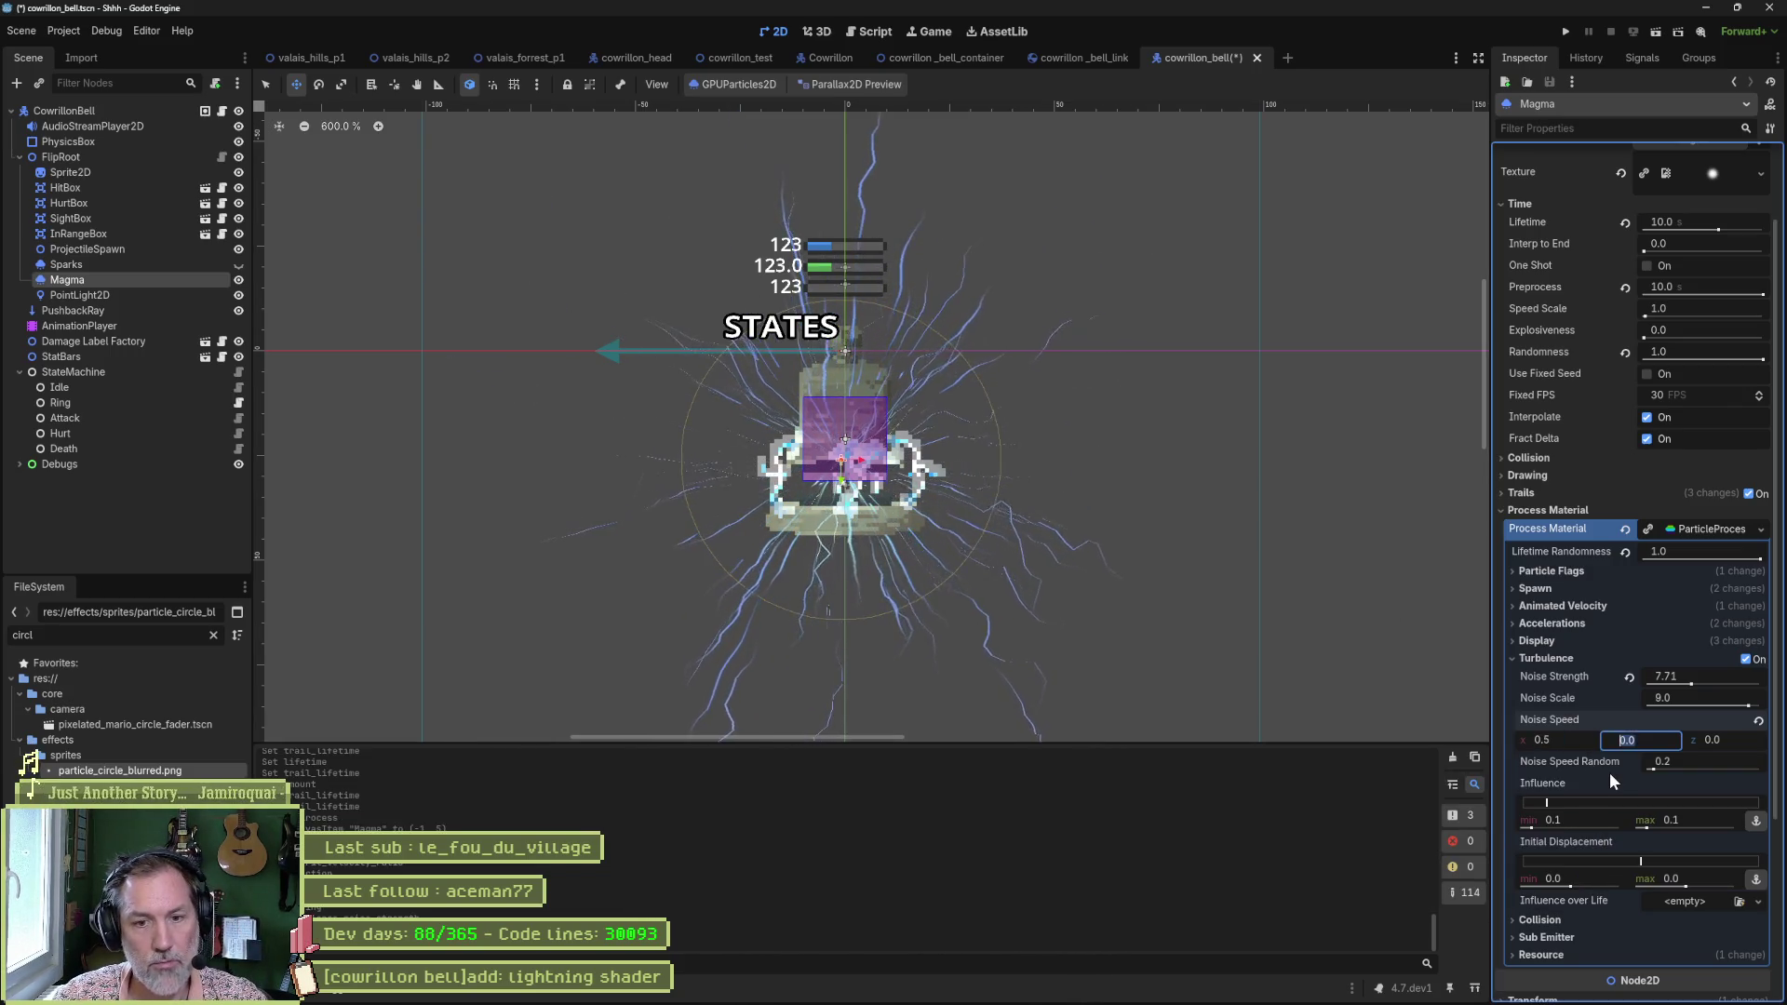
type("0.5")
key("Return")
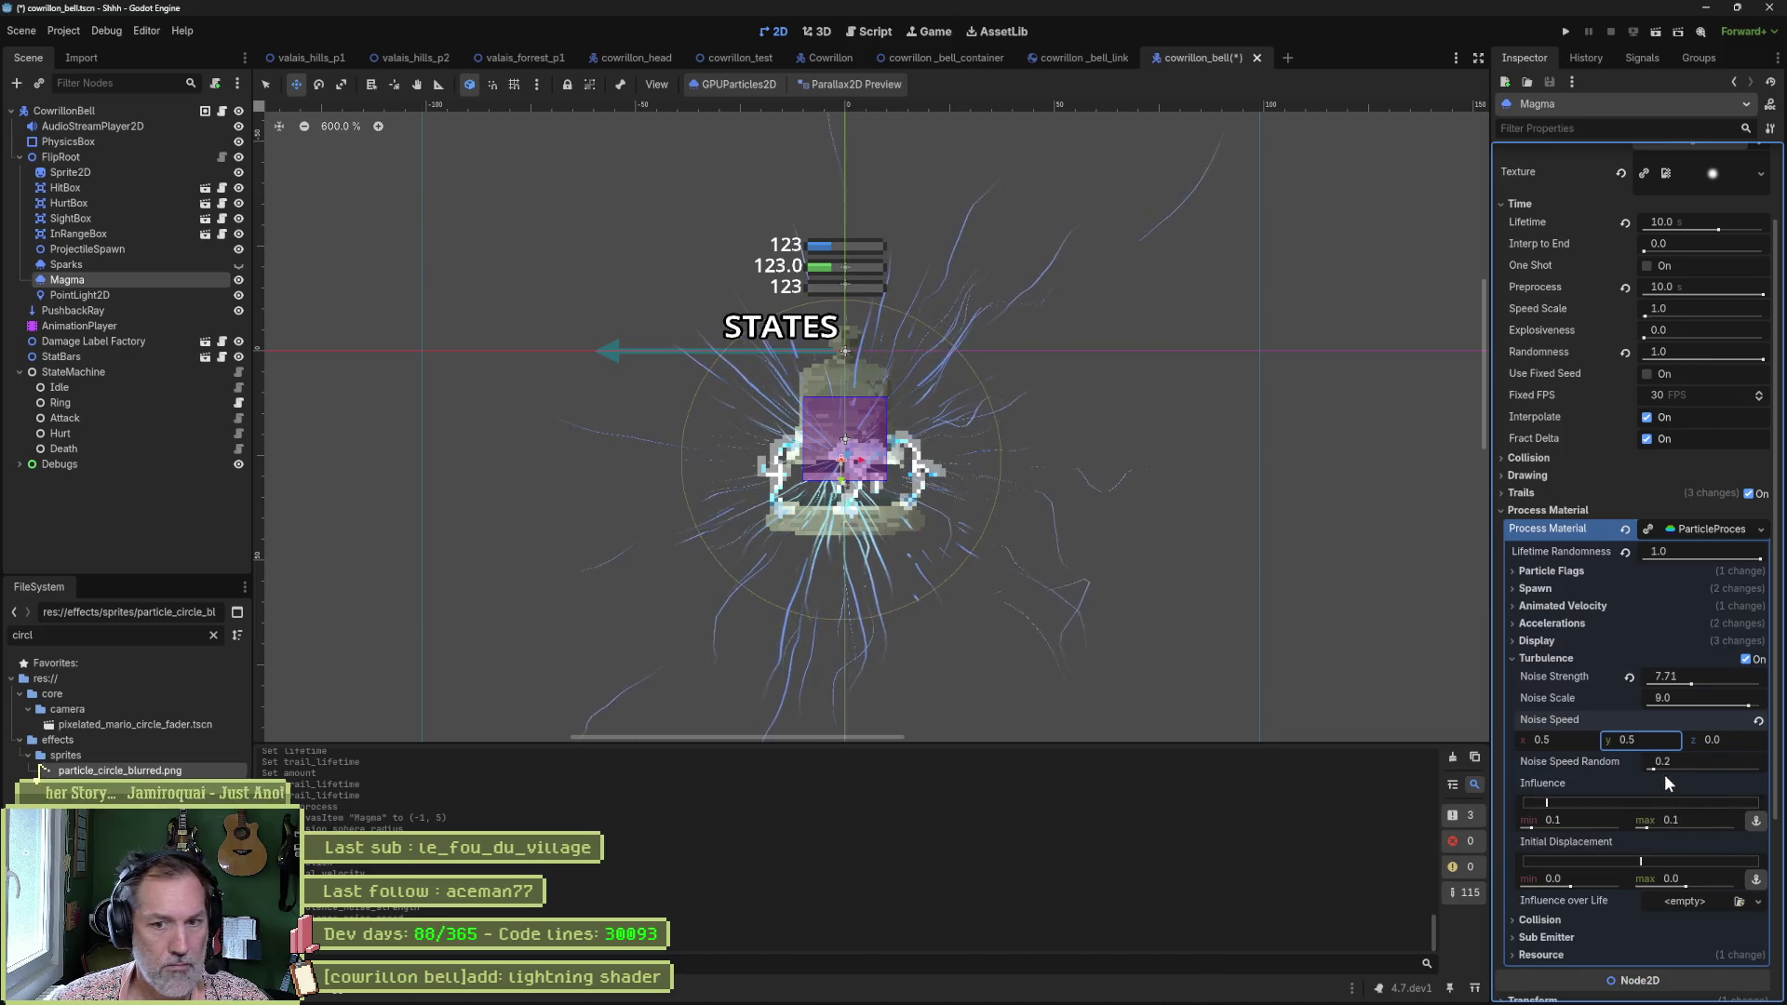
Try higher Noise Speed Random values, then reset it to the default 0.2.
left_click_drag(1665, 769, 1709, 775)
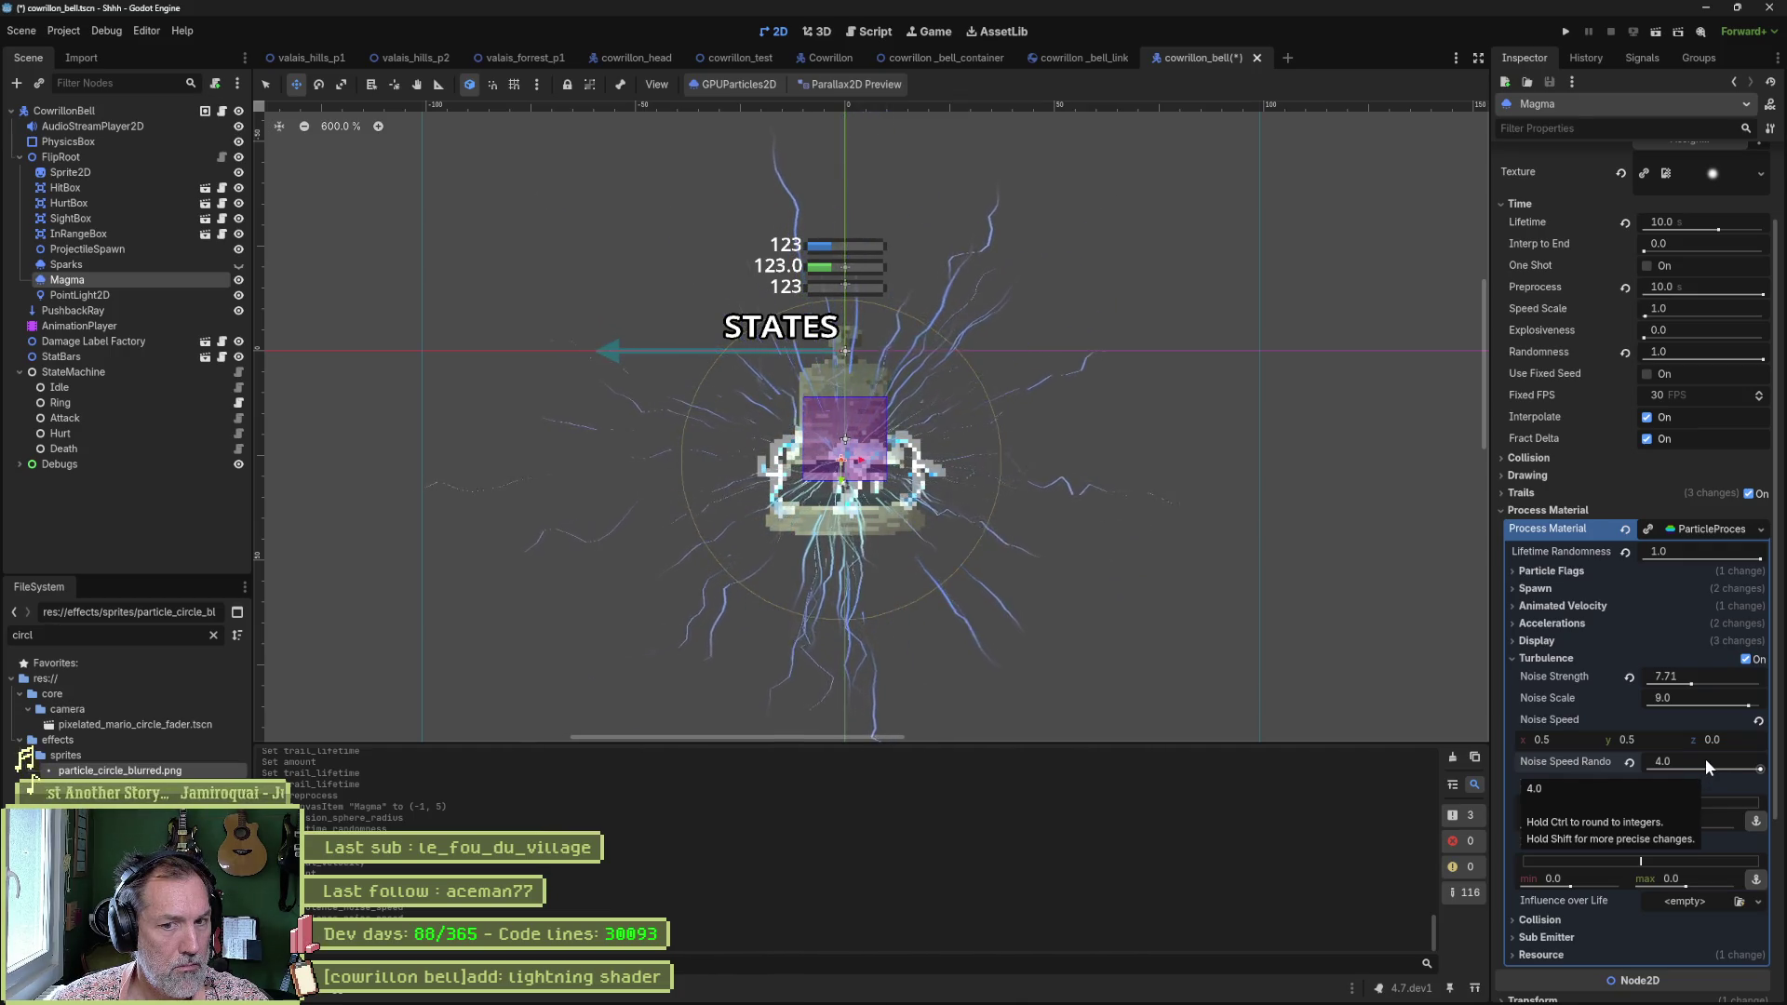
left_click(1705, 760)
type("1")
key("Return")
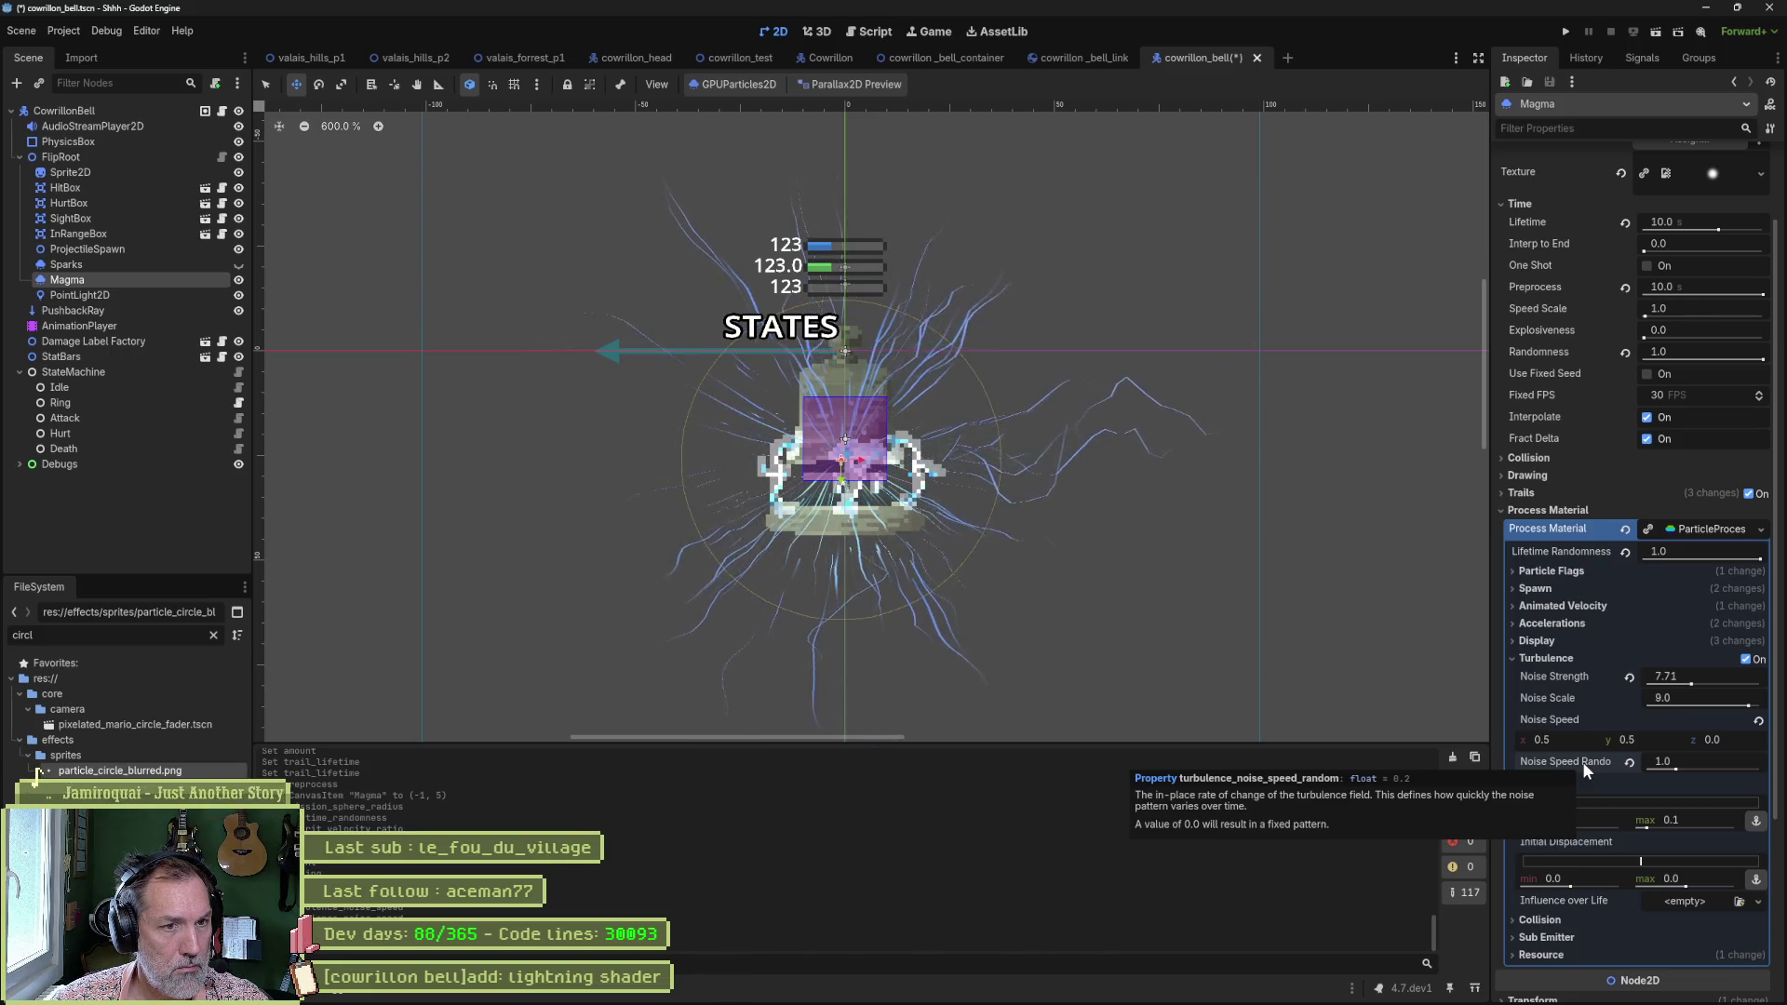
left_click(1629, 762)
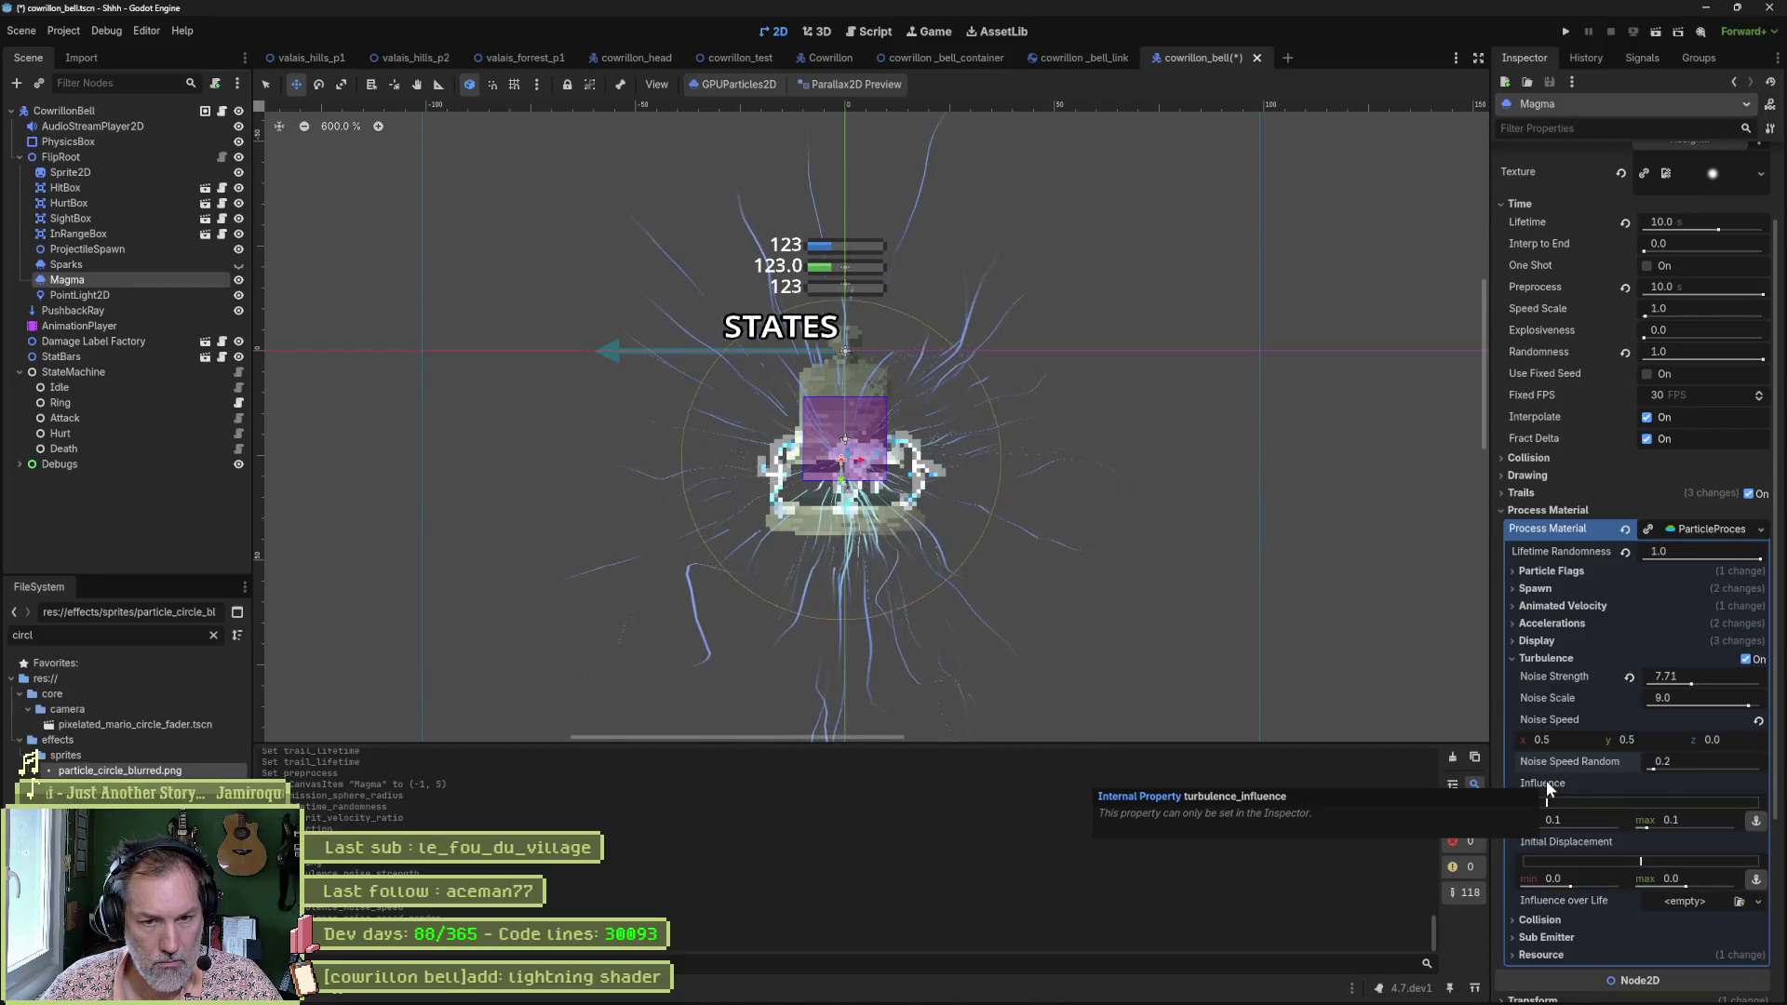
Test a wider Influence max, then return it to 0.1.
mouse_move(1551, 802)
left_mouse_down()
mouse_move(1678, 787)
mouse_move(1666, 803)
left_mouse_up()
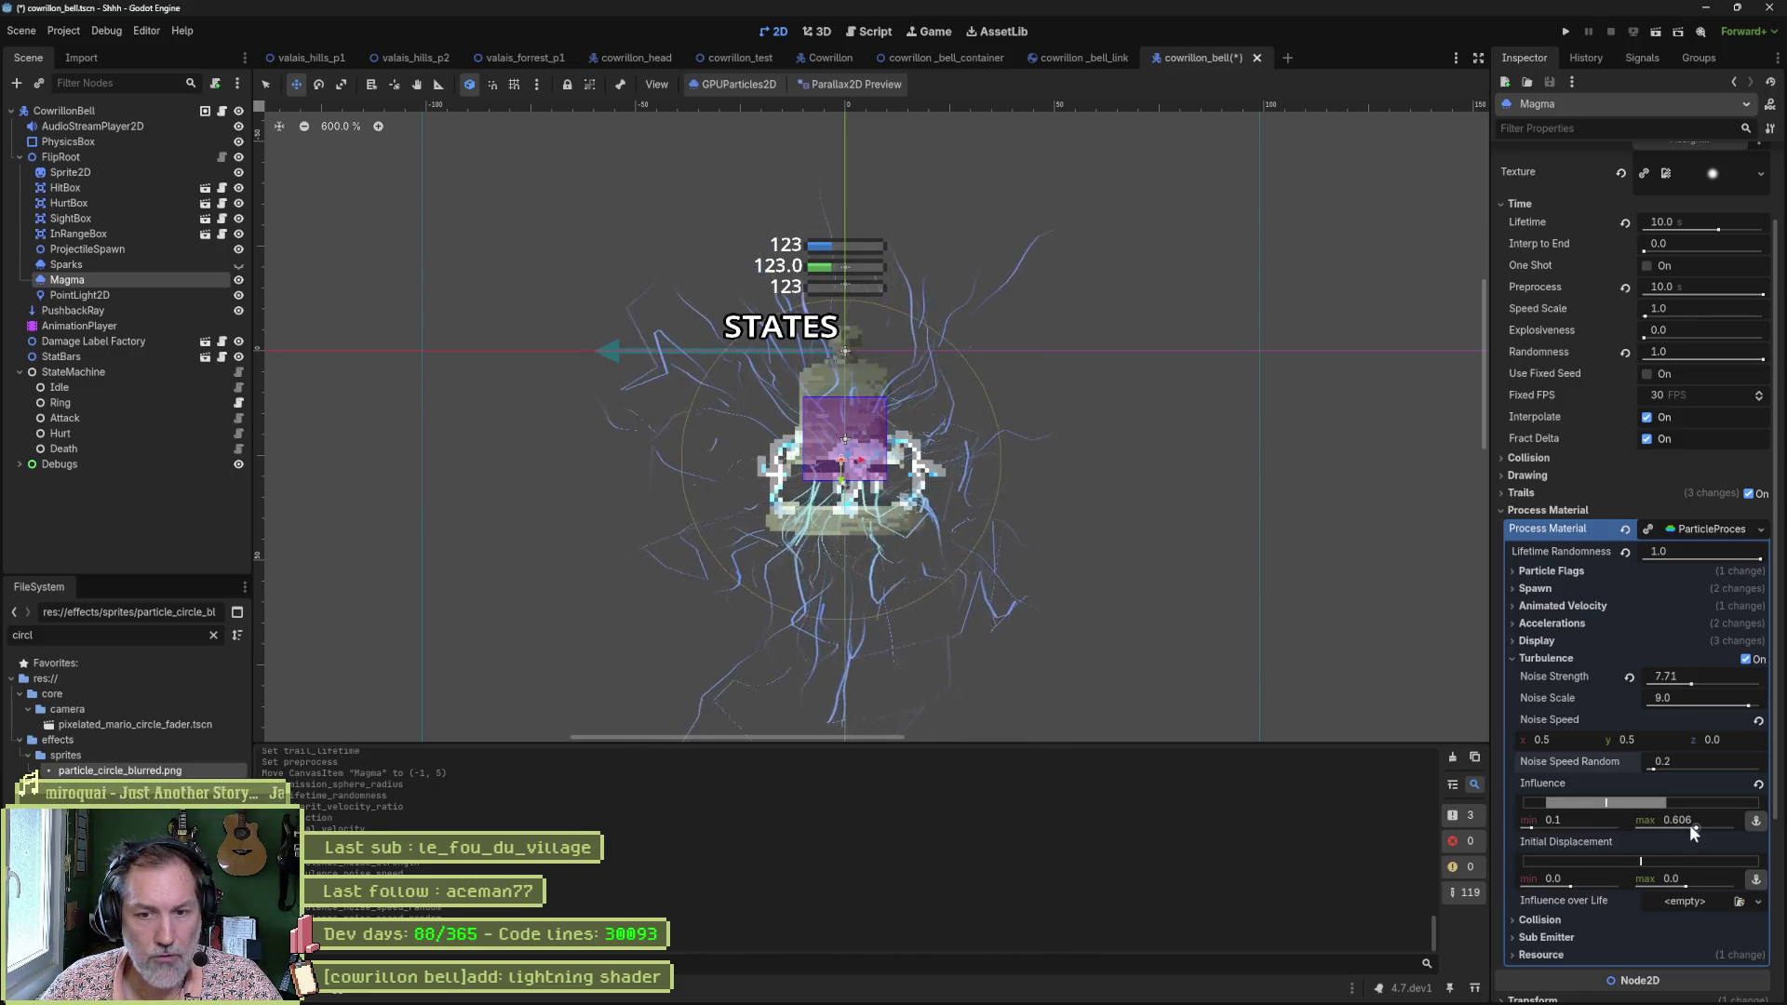
left_click_drag(1660, 807, 1548, 804)
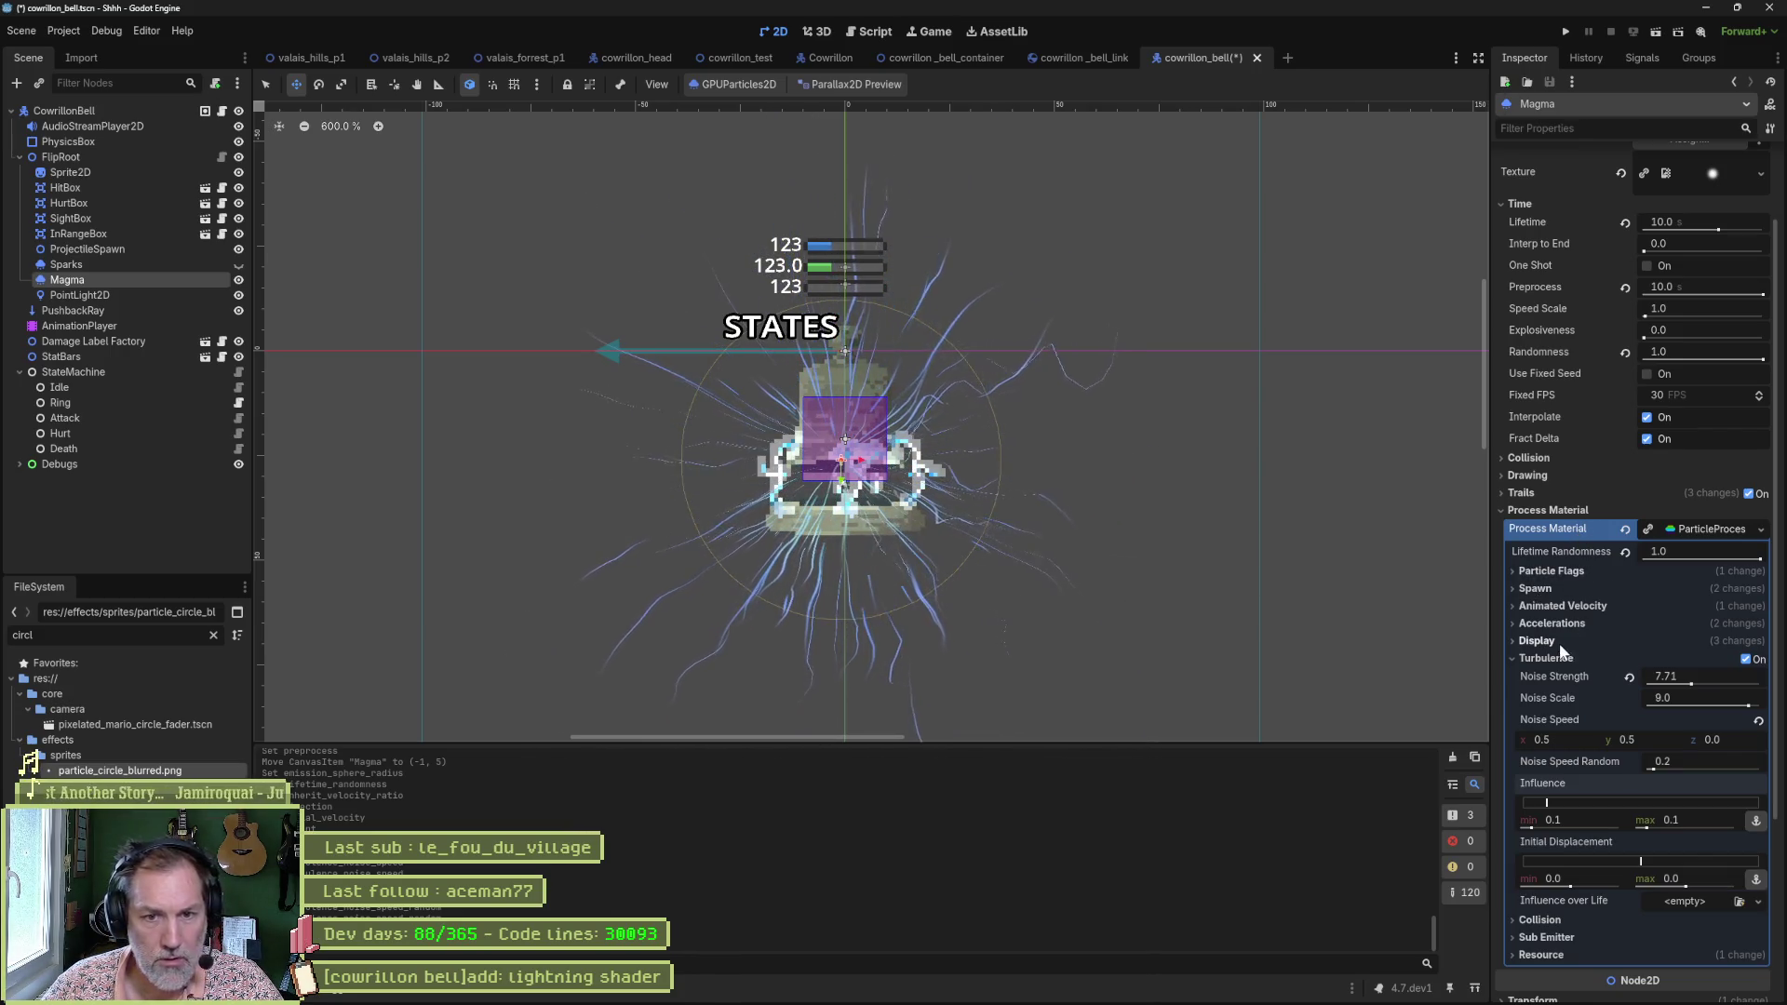
scroll(1590, 670, "down", 3)
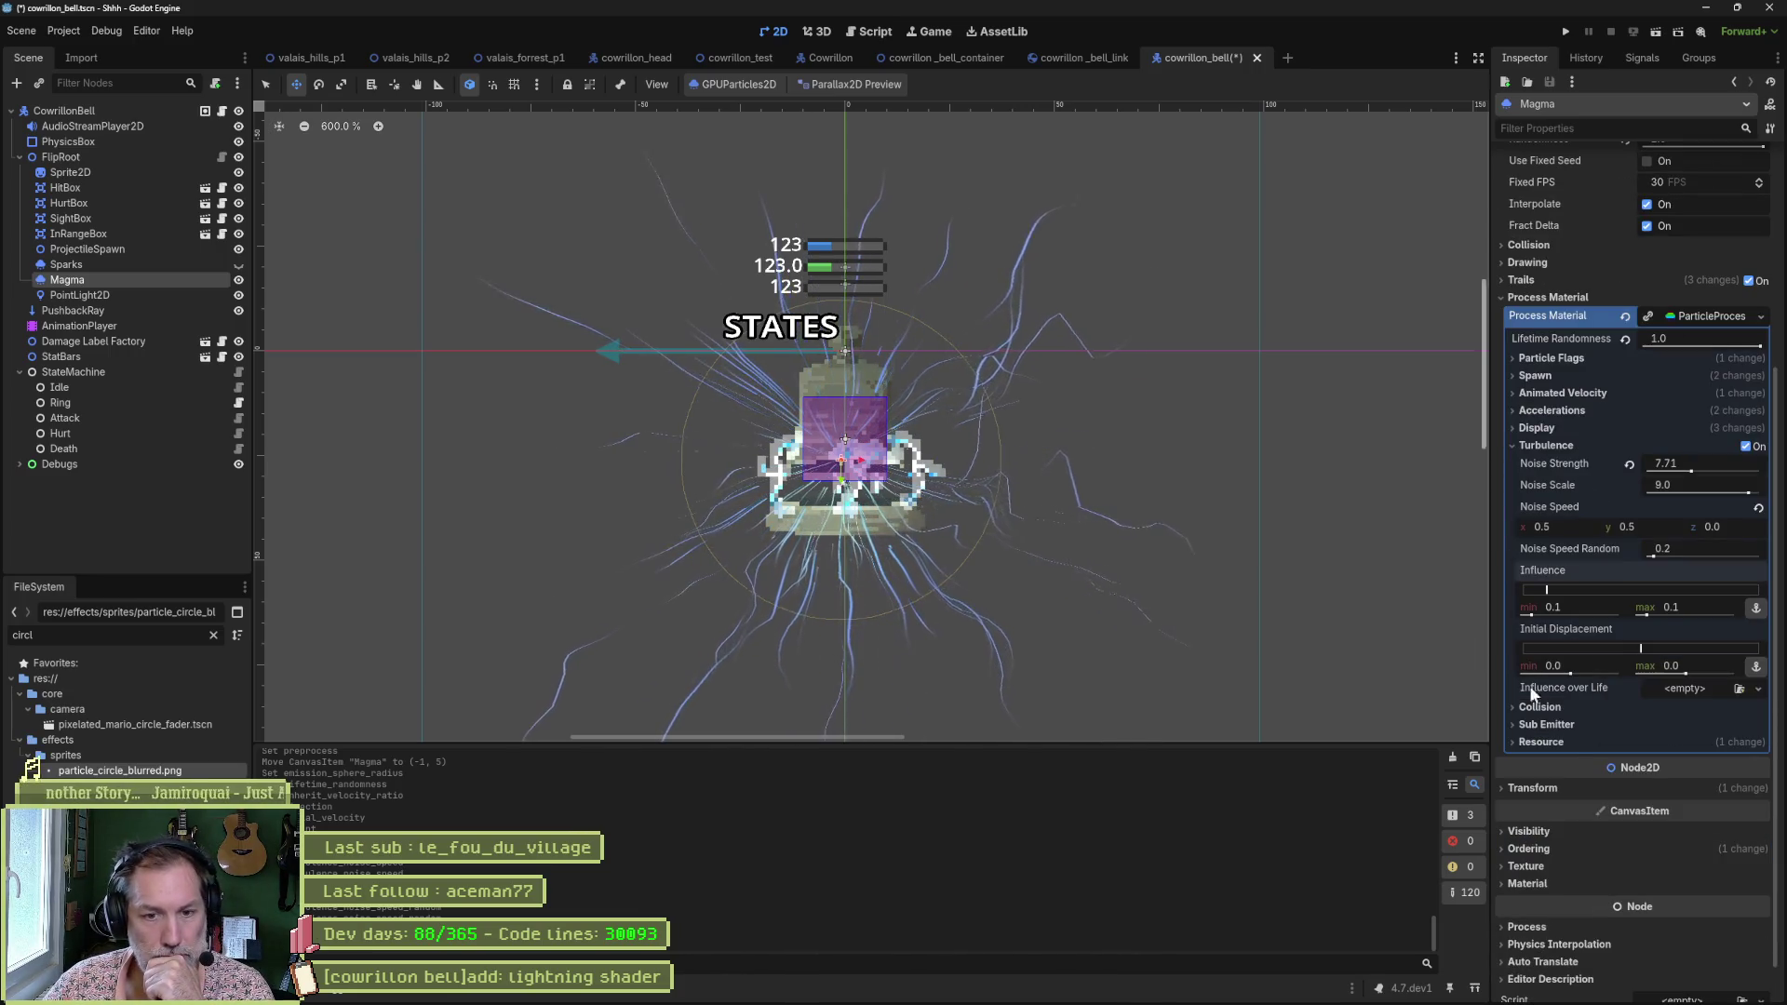
mouse_move(947, 979)
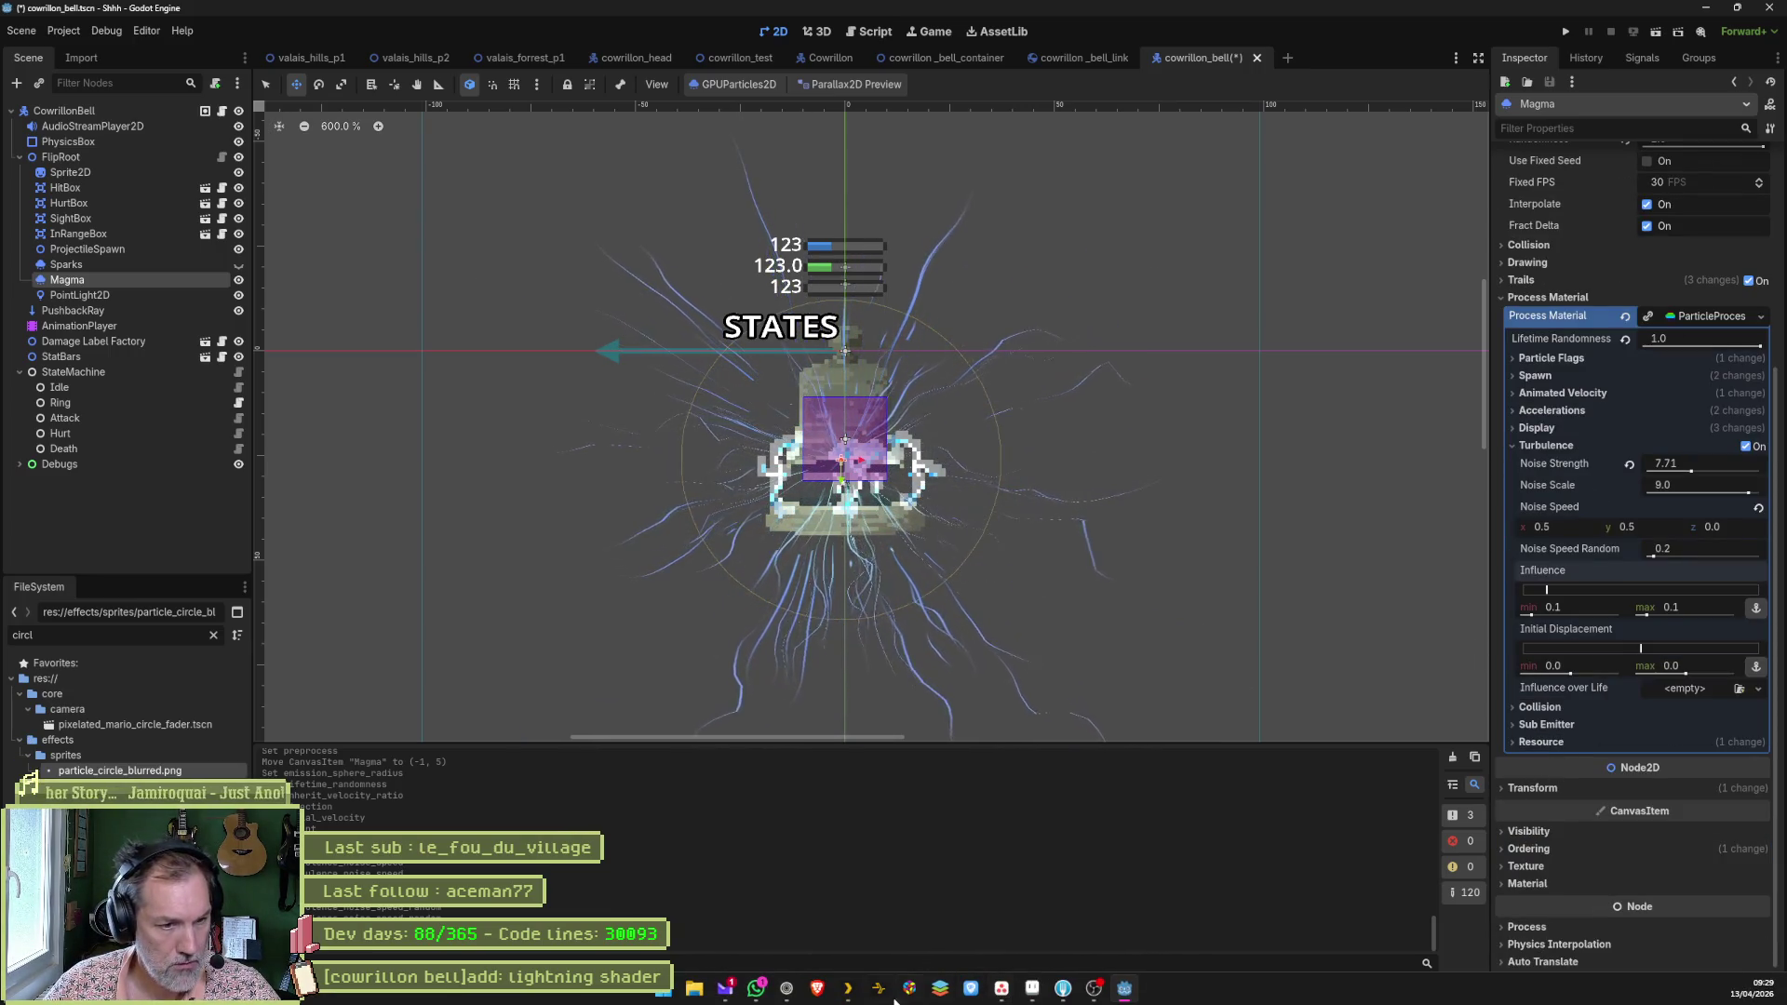
left_click(787, 990)
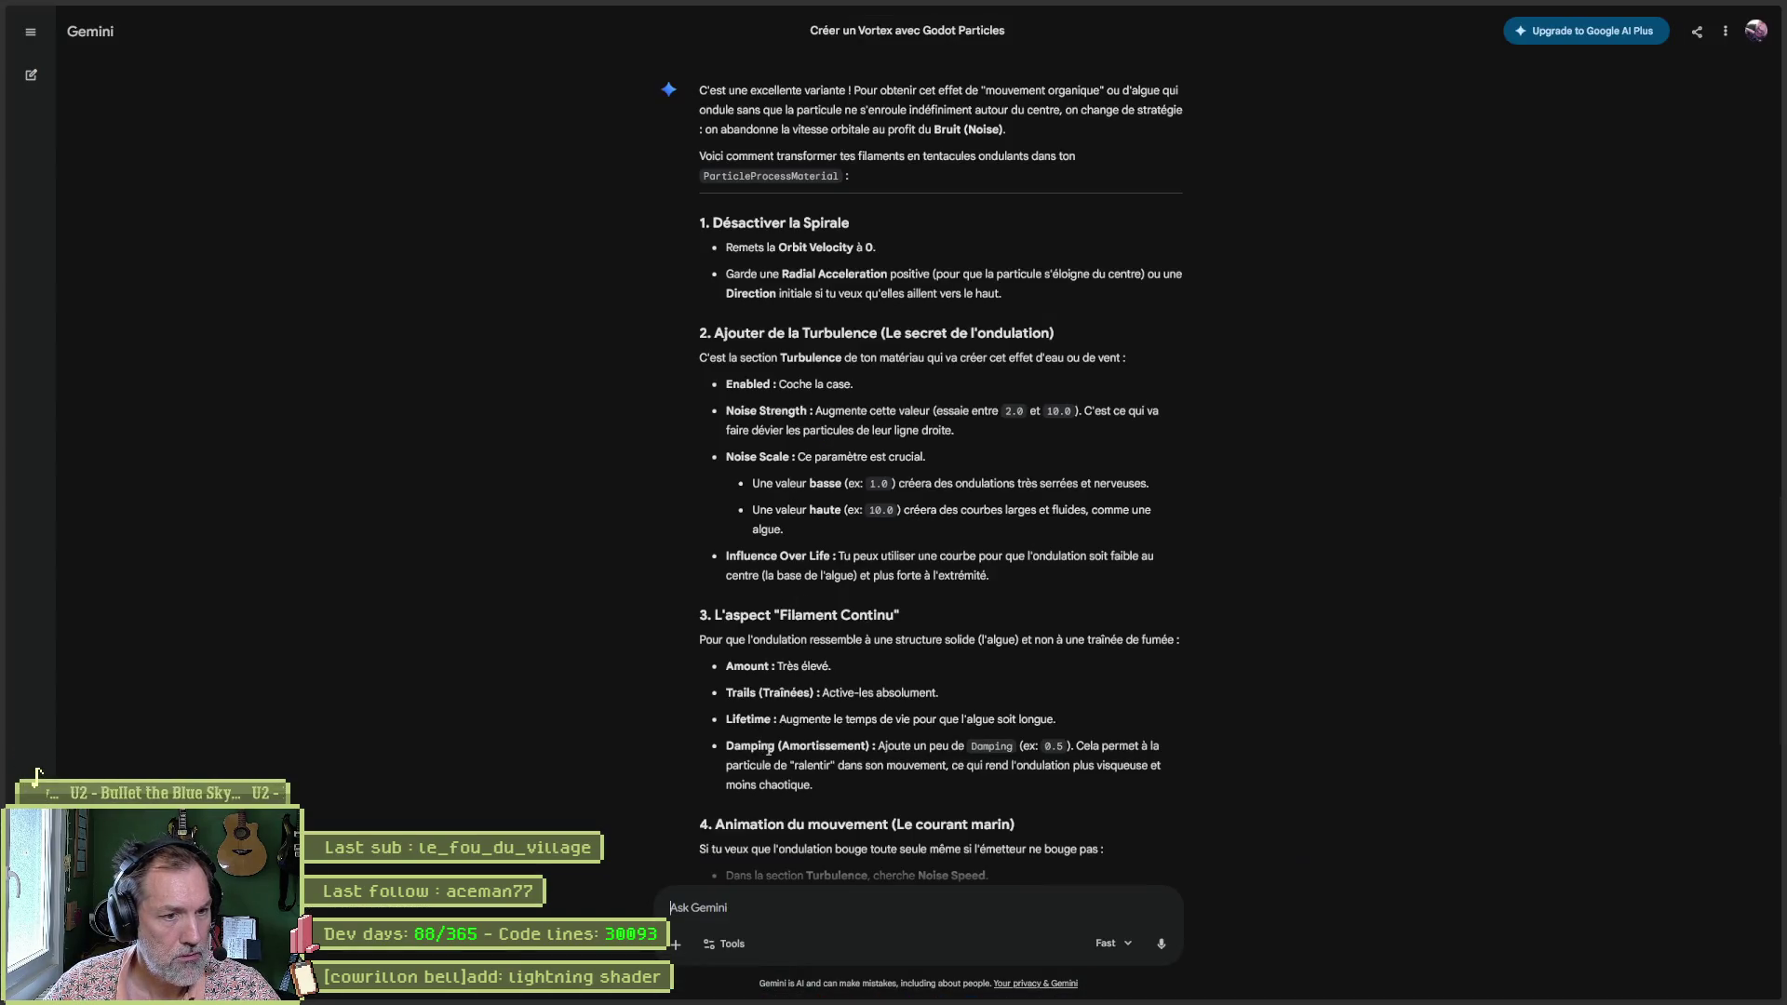
scroll(763, 748, "down", 2)
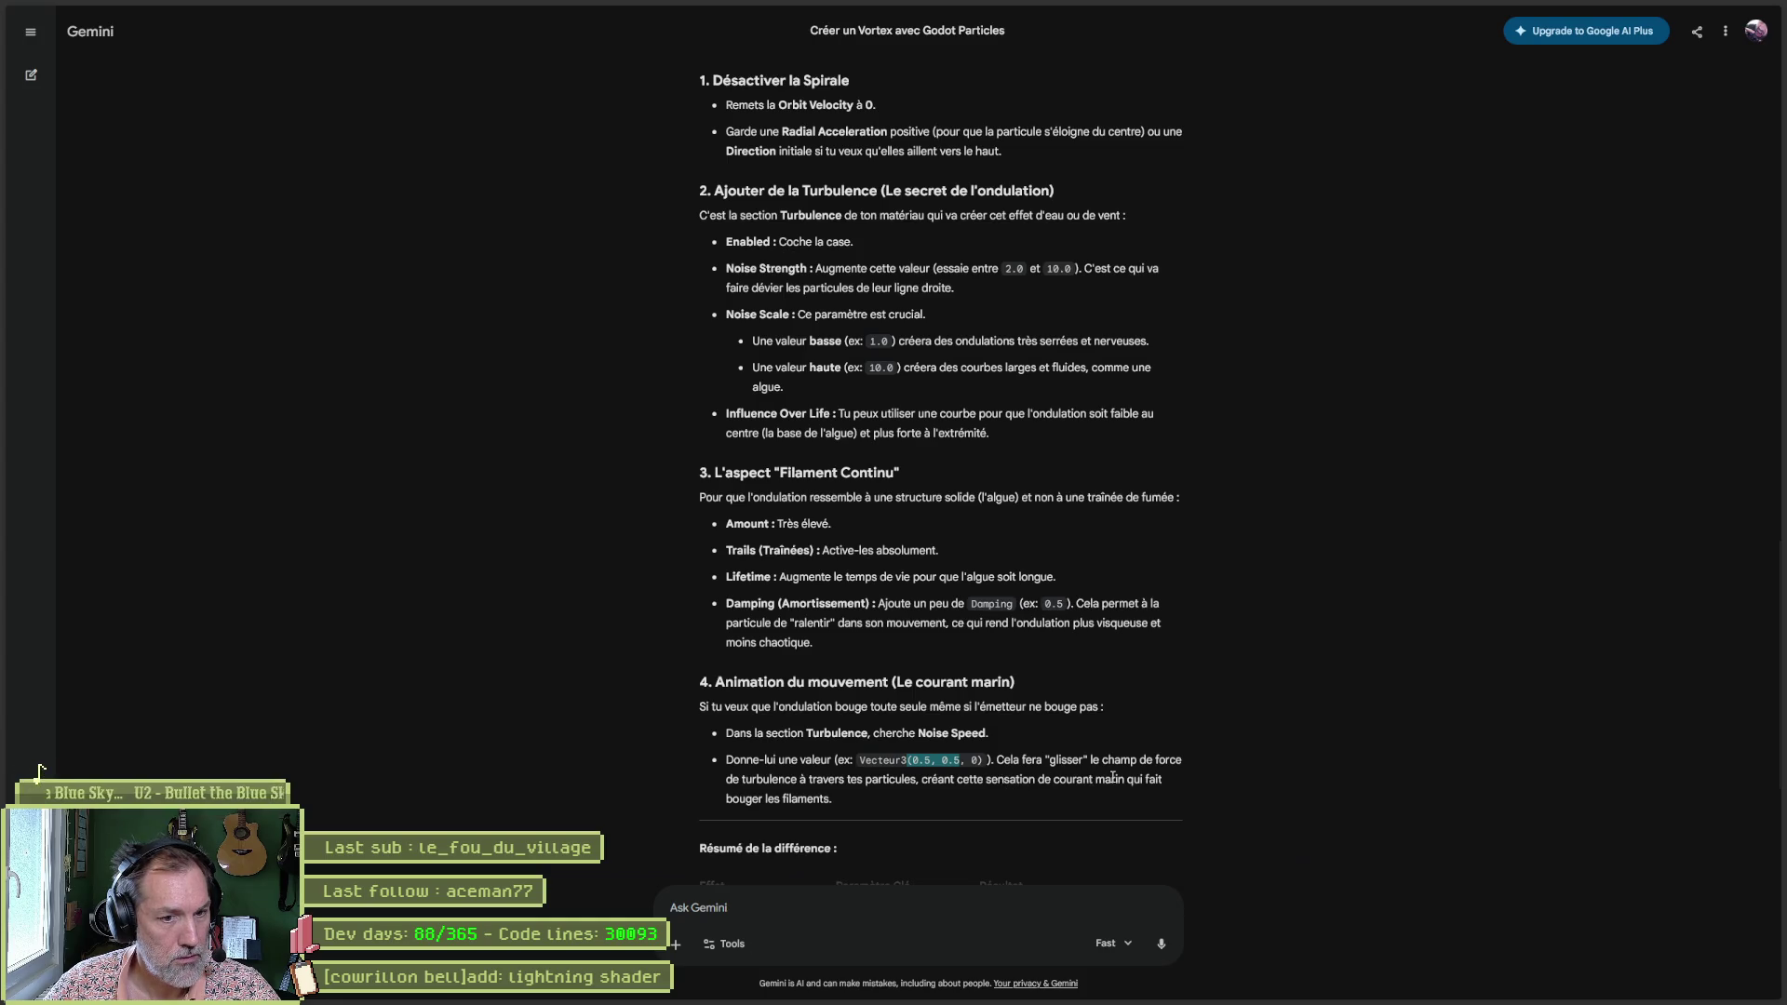
scroll(857, 799, "down", 2)
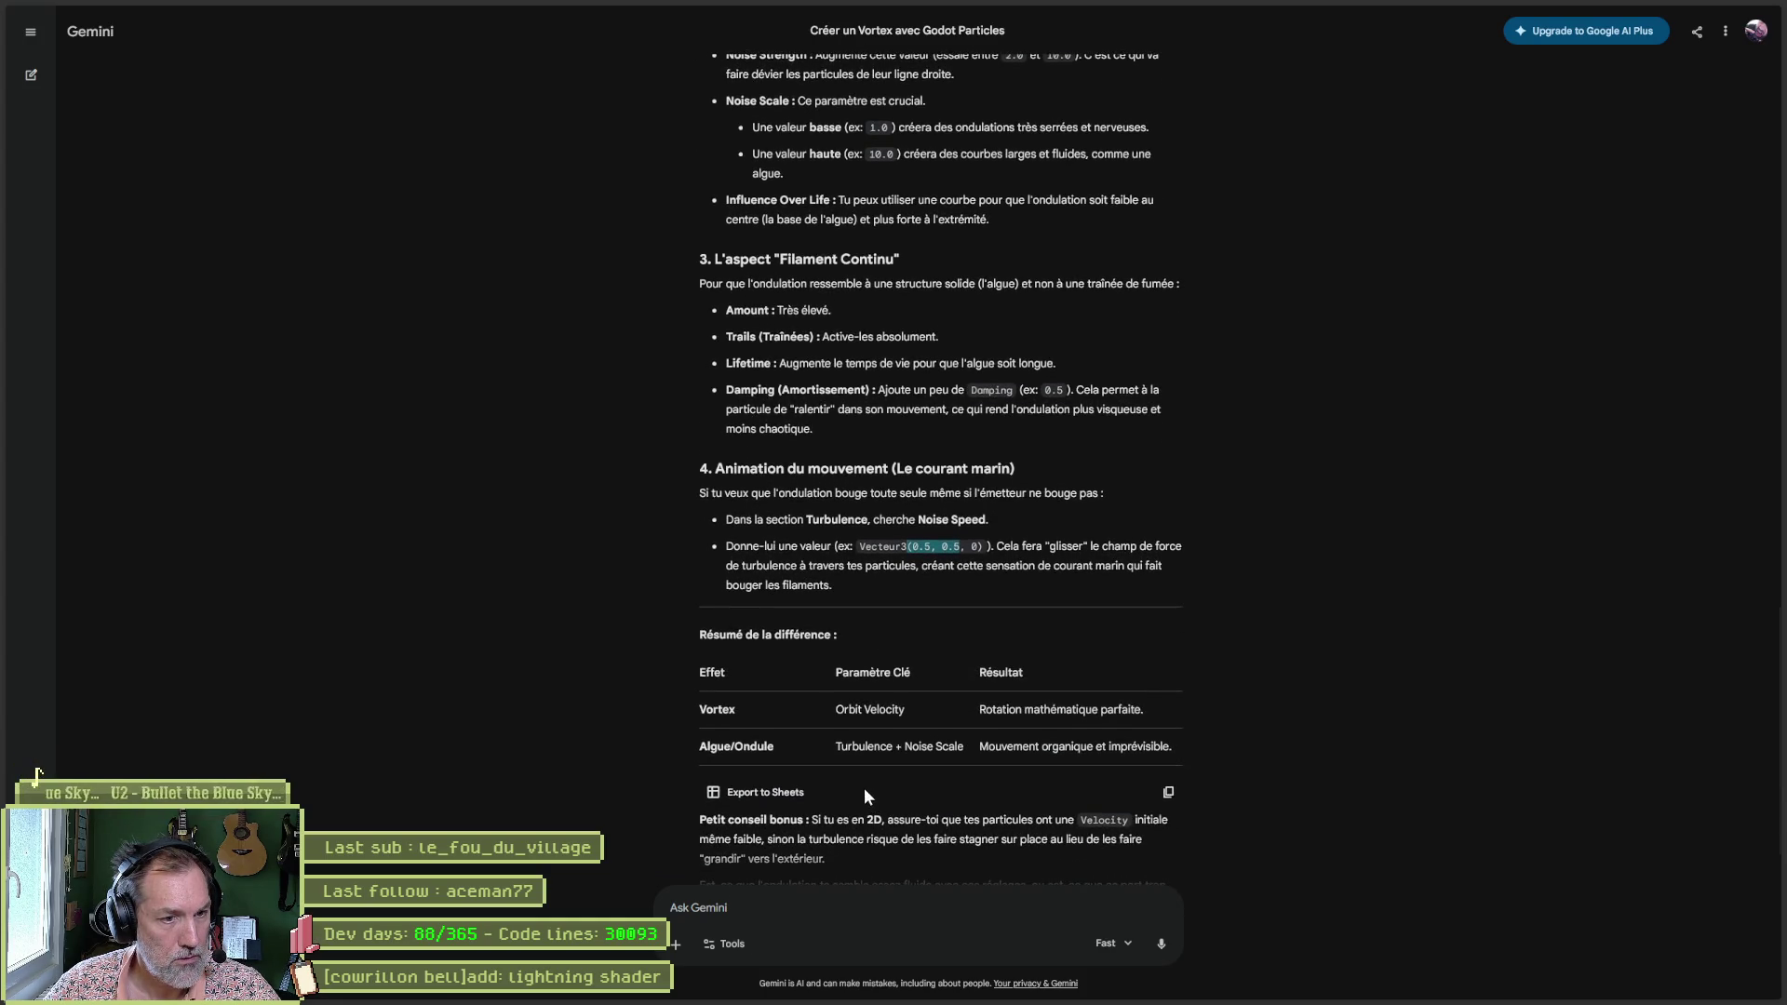
scroll(1199, 751, "up", 20)
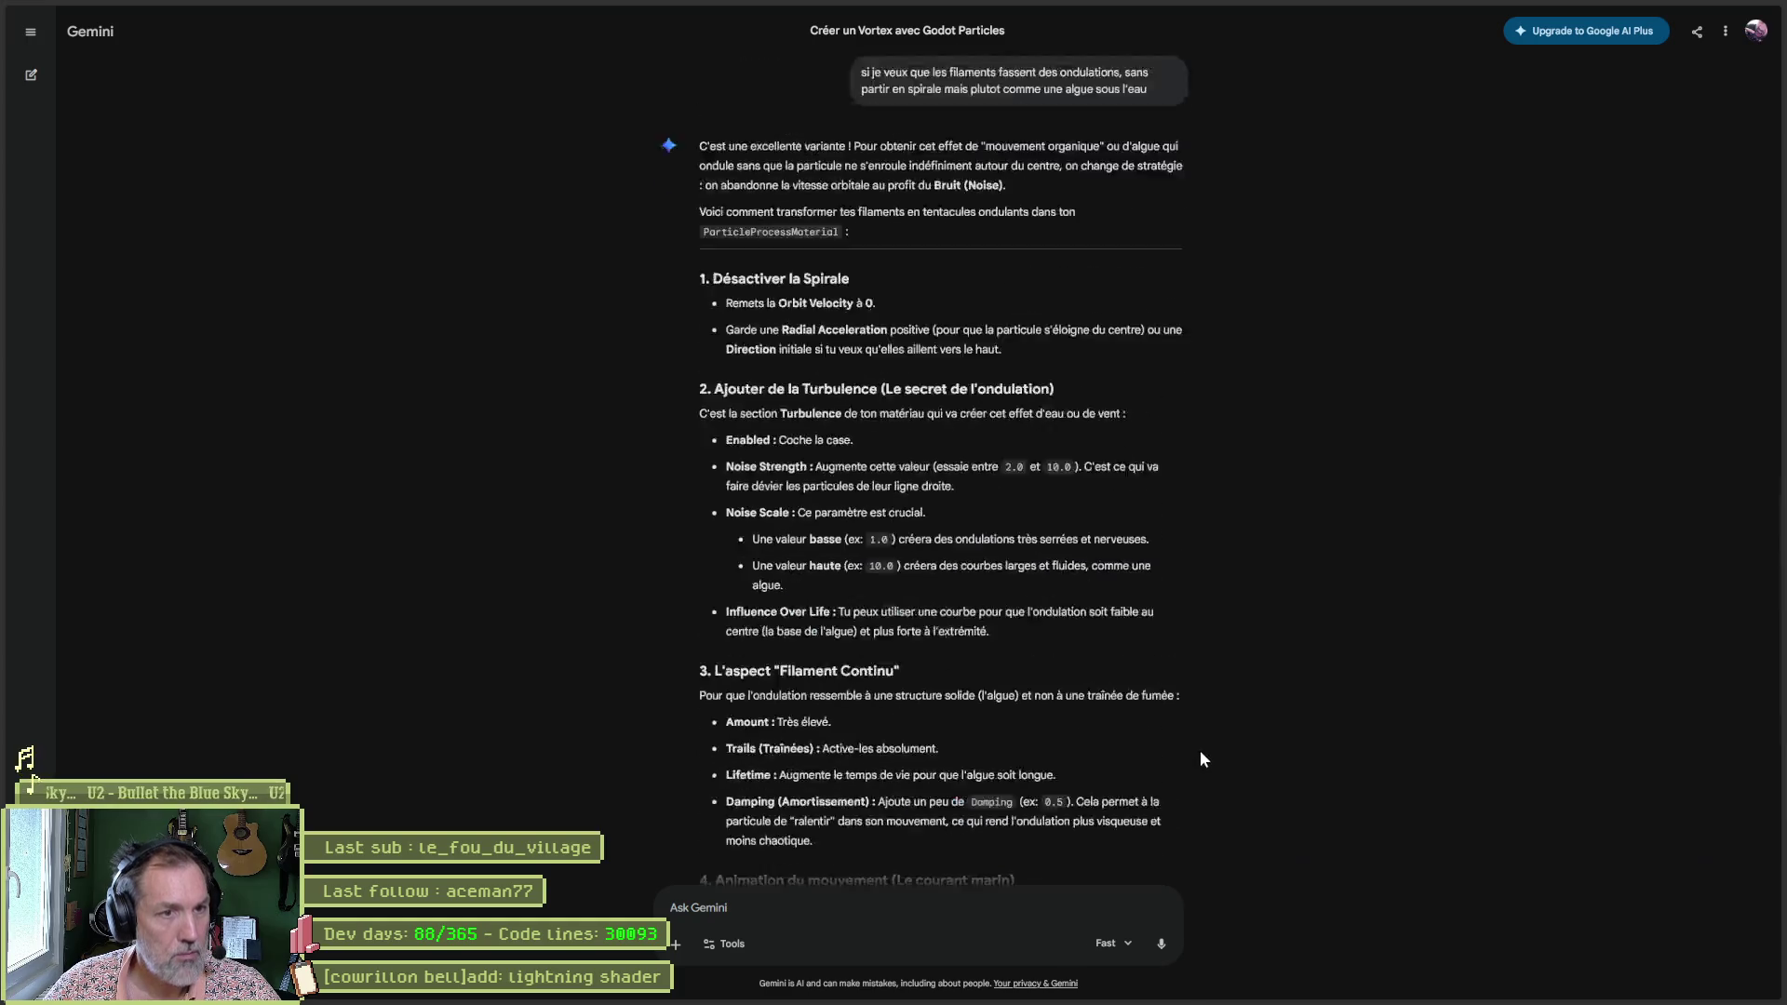
scroll(1239, 668, "up", 1)
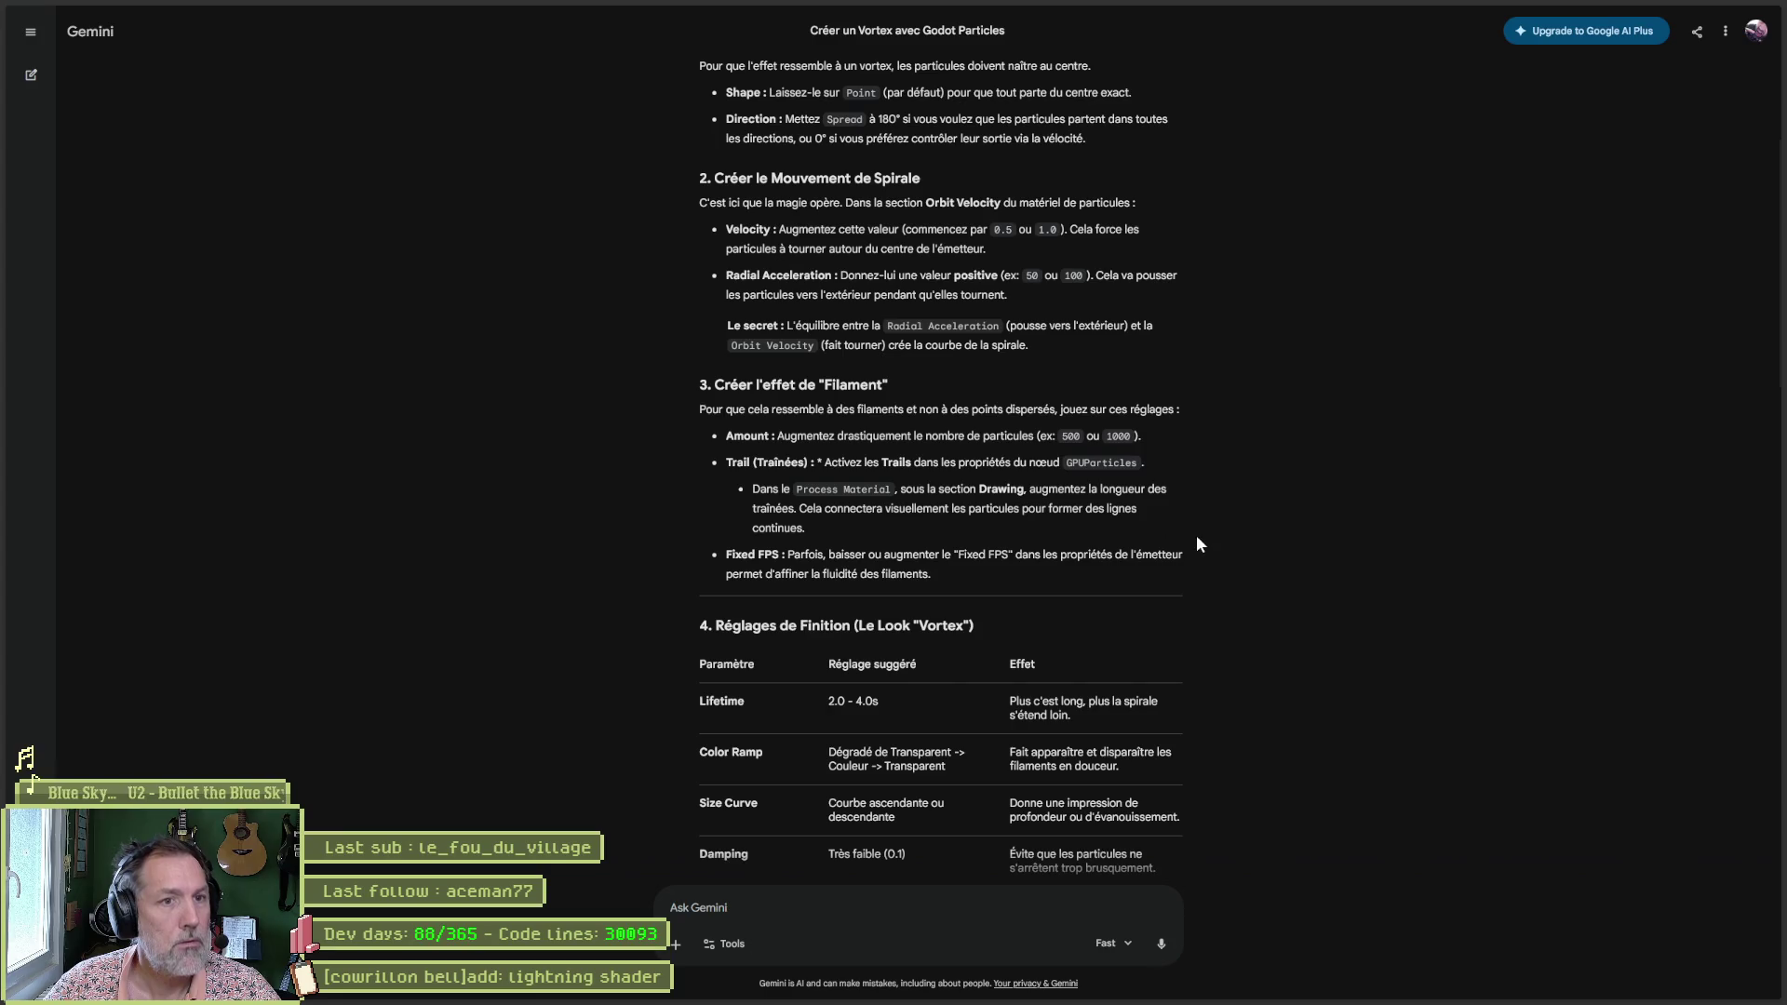
scroll(1198, 538, "up", 2)
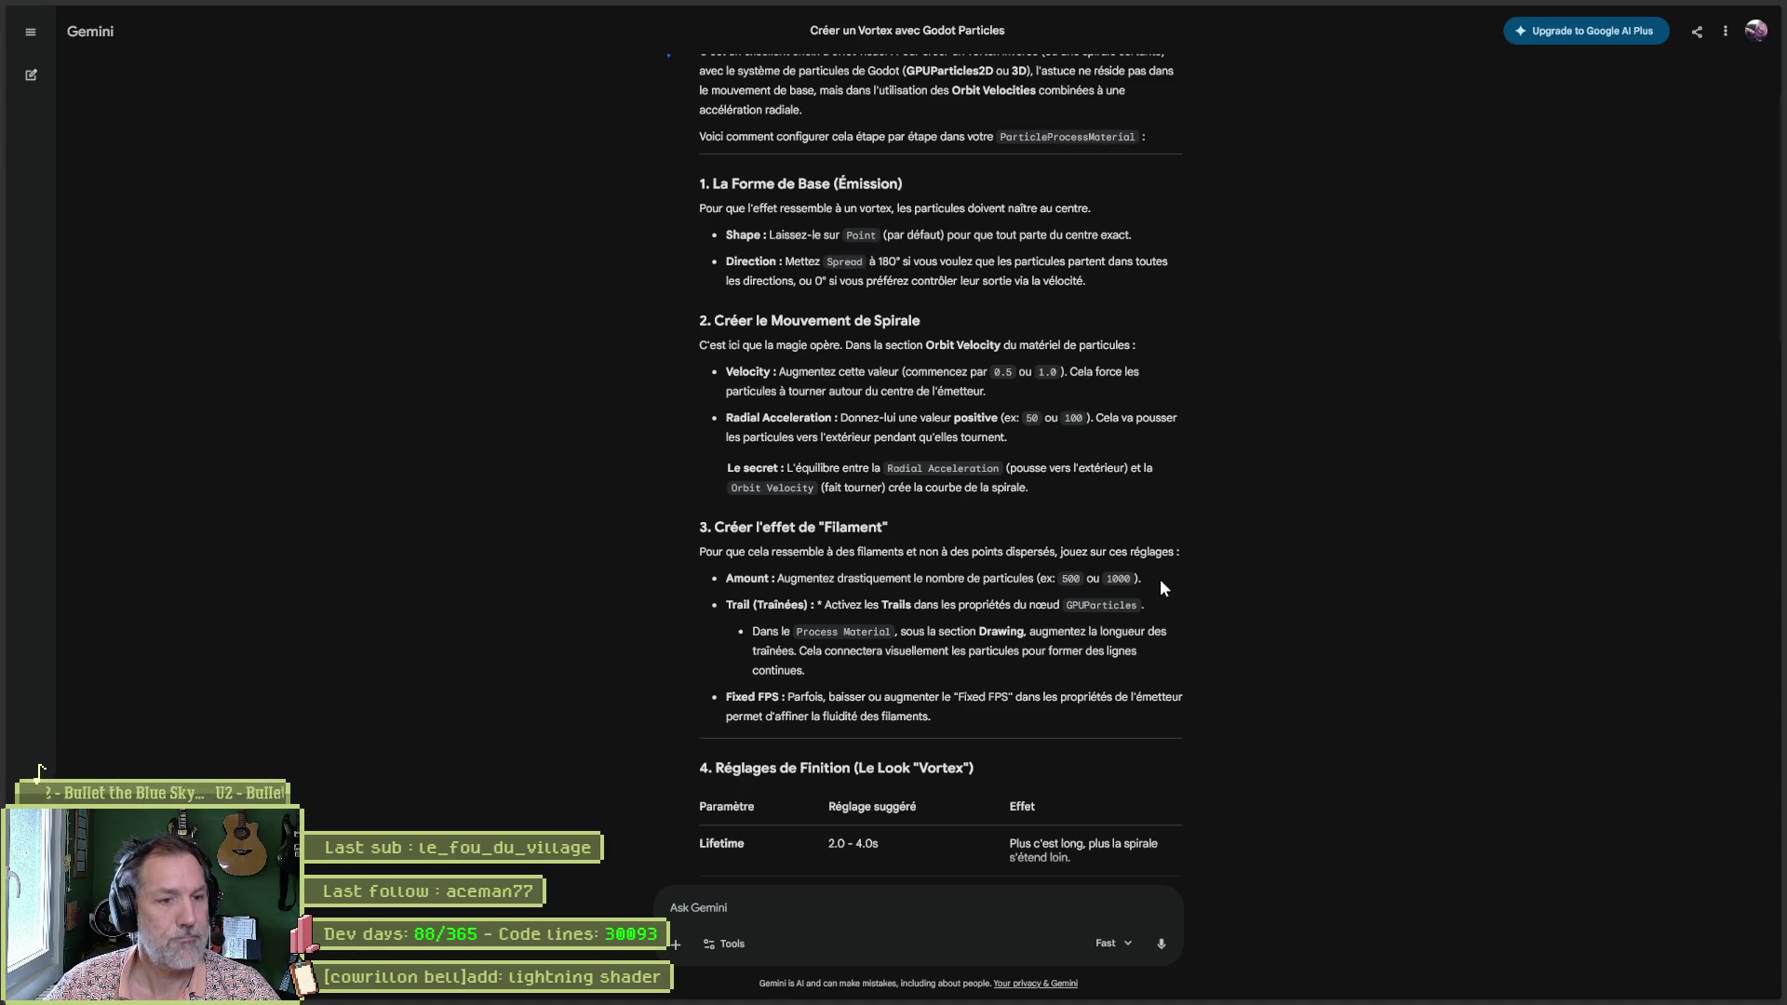
Filter for 'size' and test Collision Base Size, leaving it at 1.0.
key("alt+Tab")
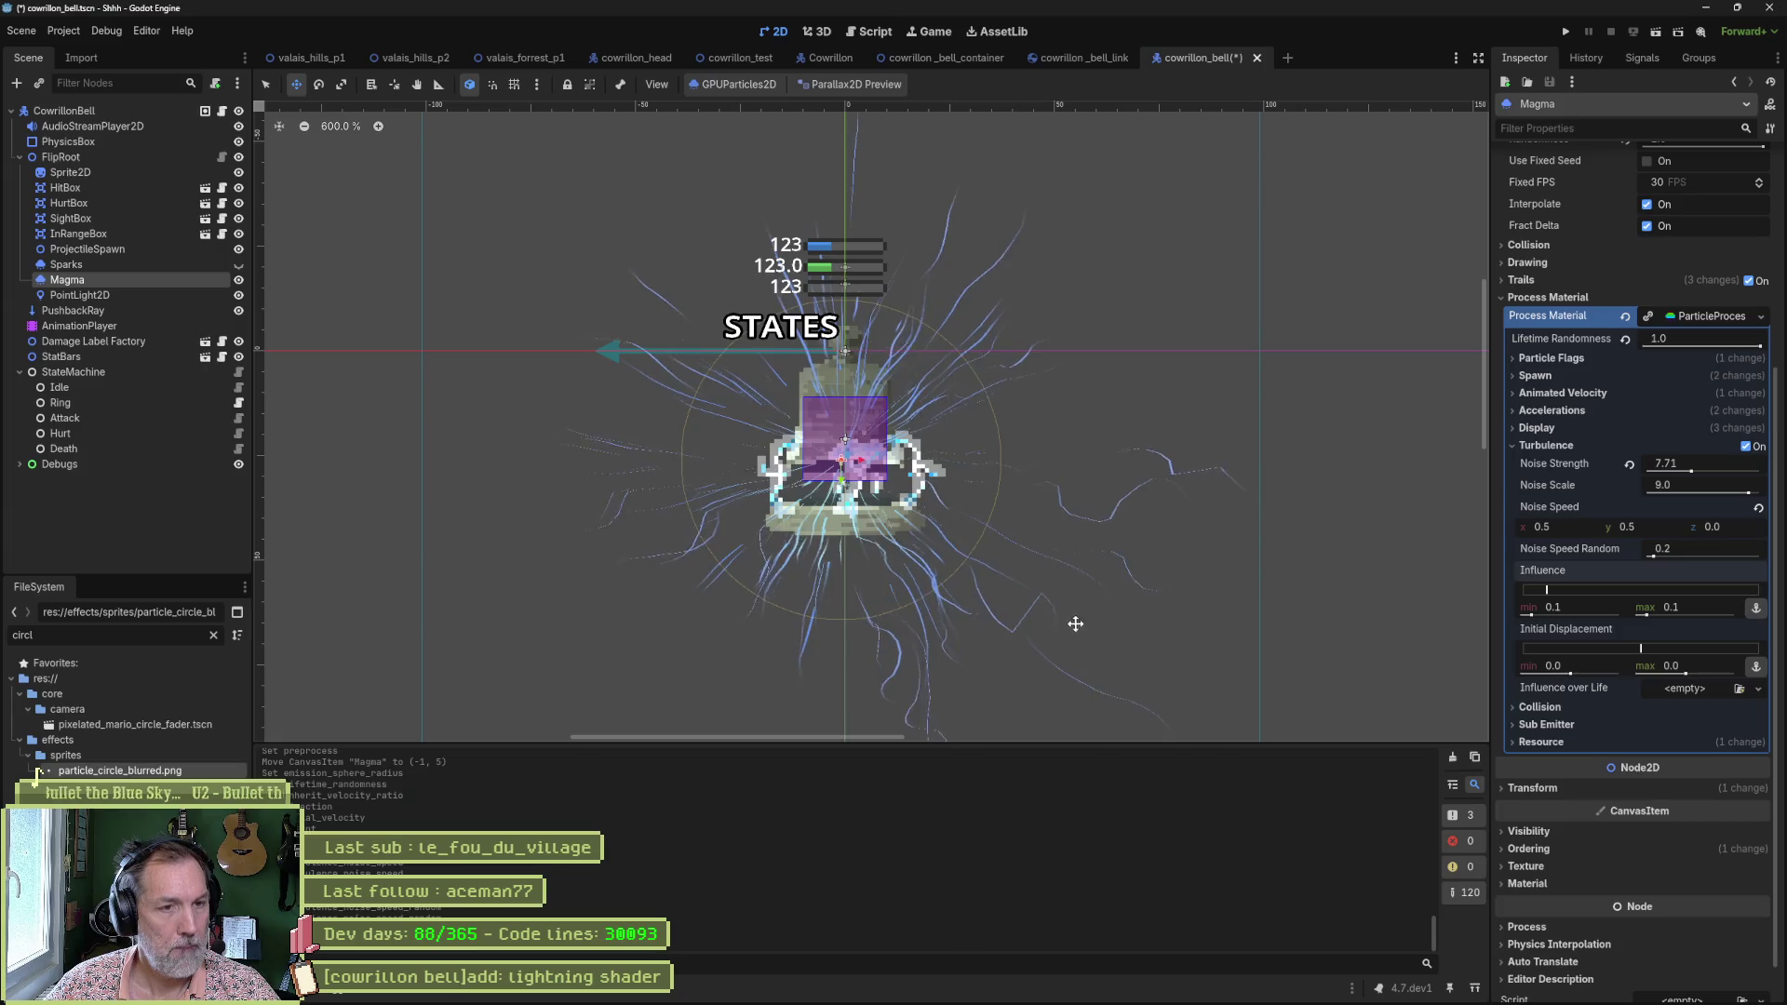
left_click(1660, 128)
type("sio")
key("BackSpace")
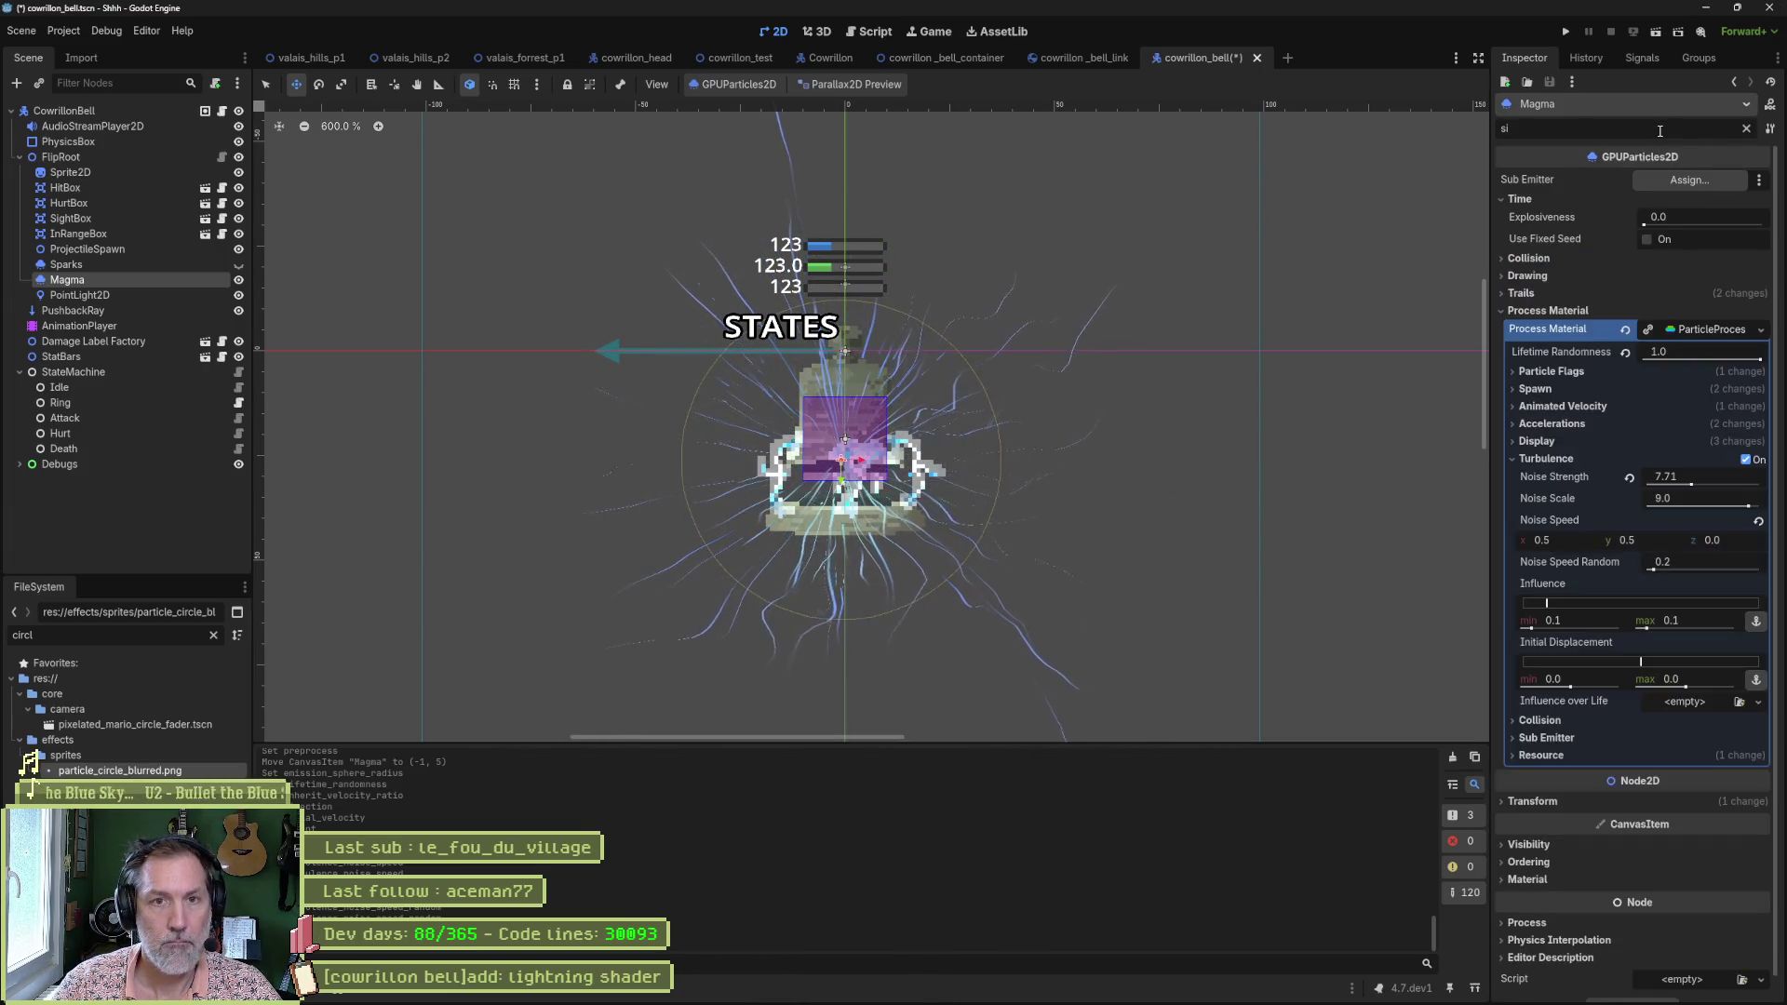
type("ze")
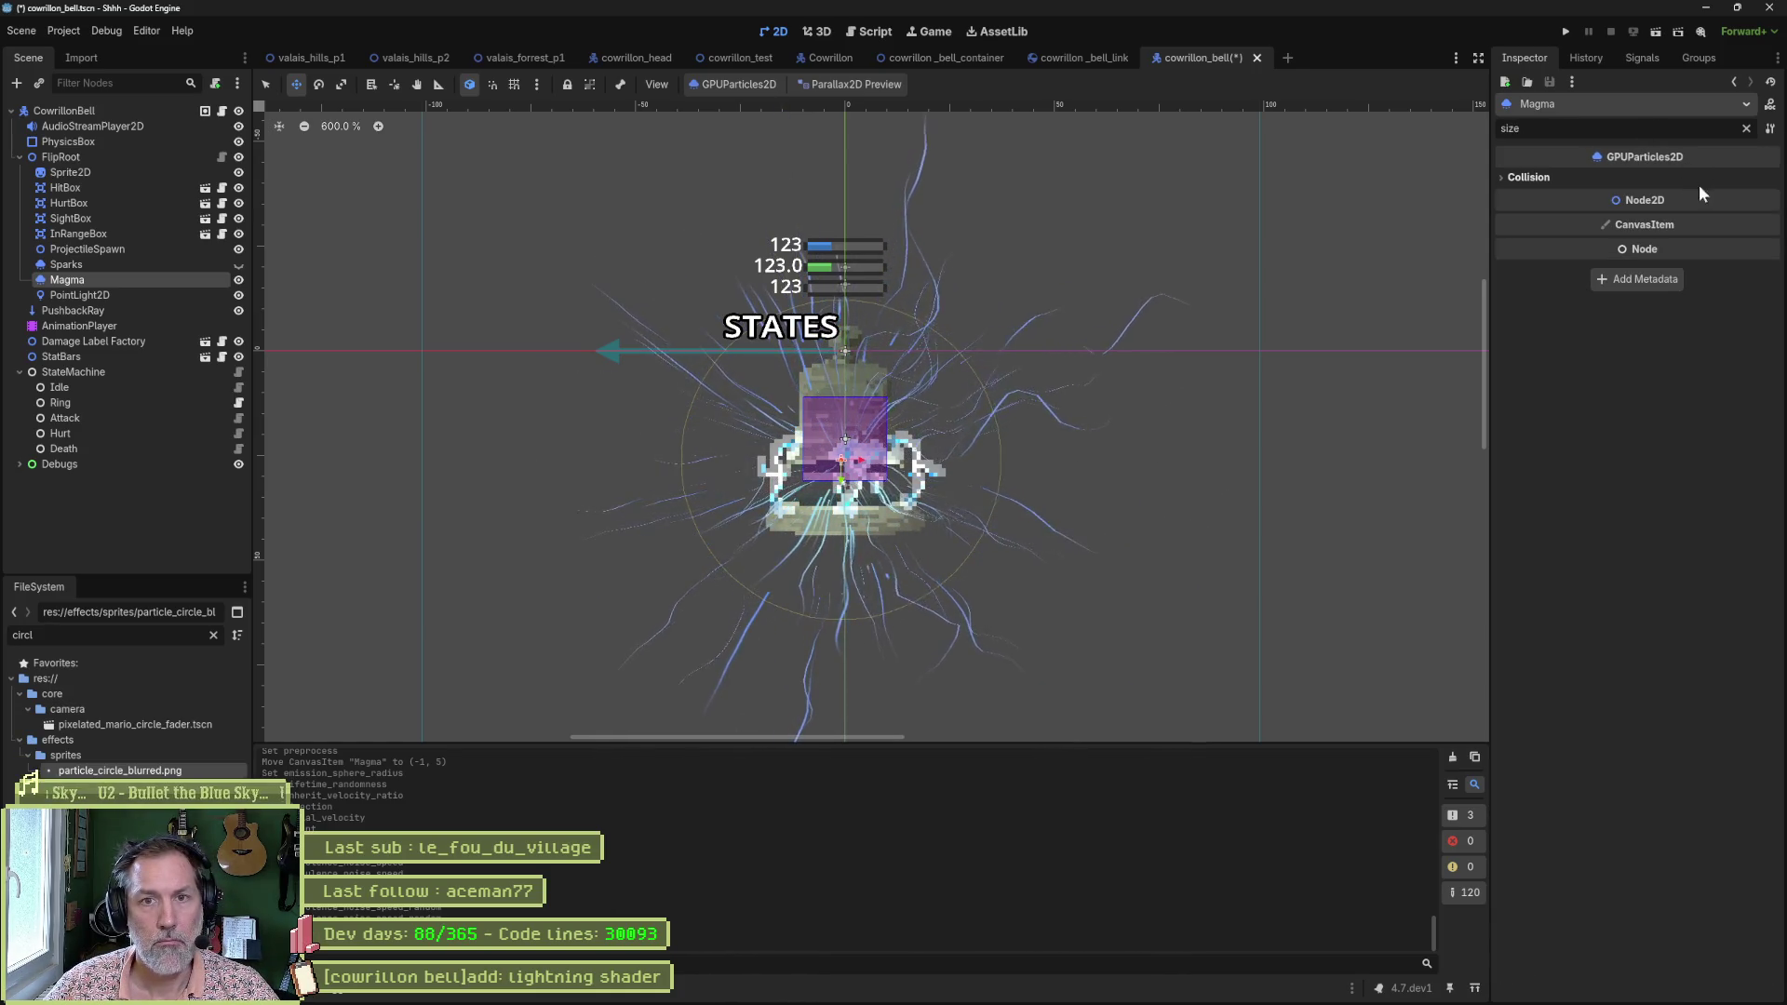
left_click(1532, 177)
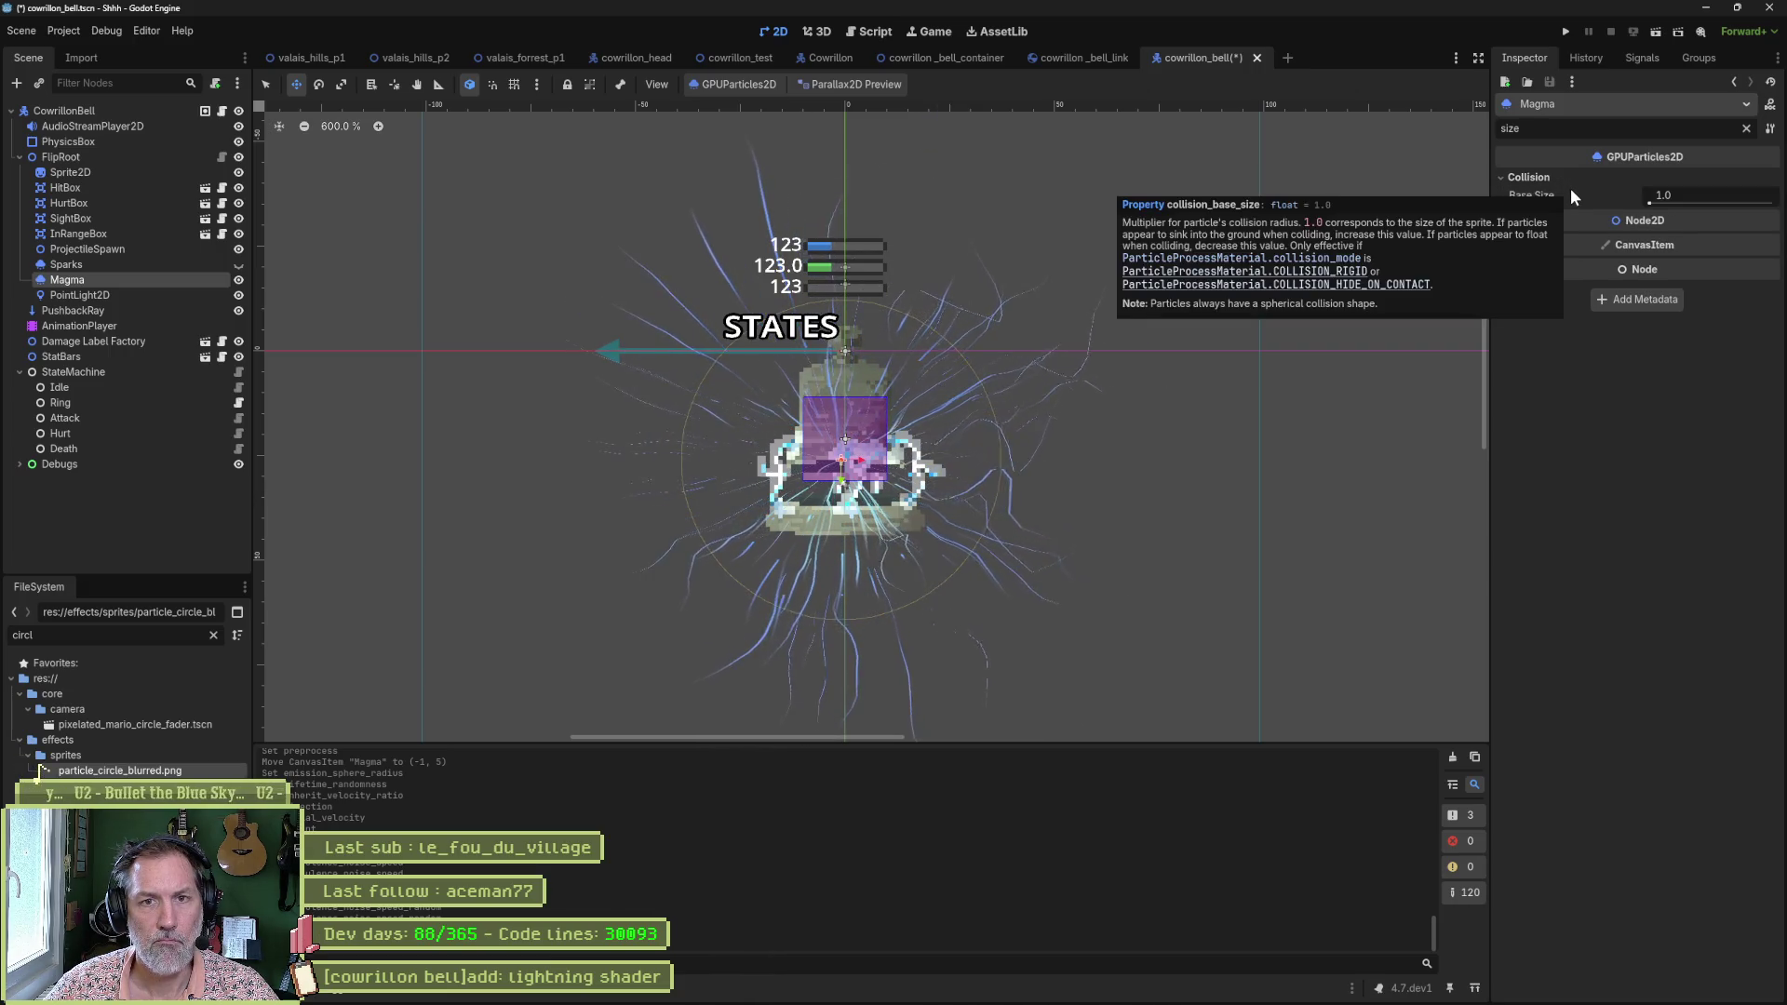
left_click_drag(1651, 204, 1709, 206)
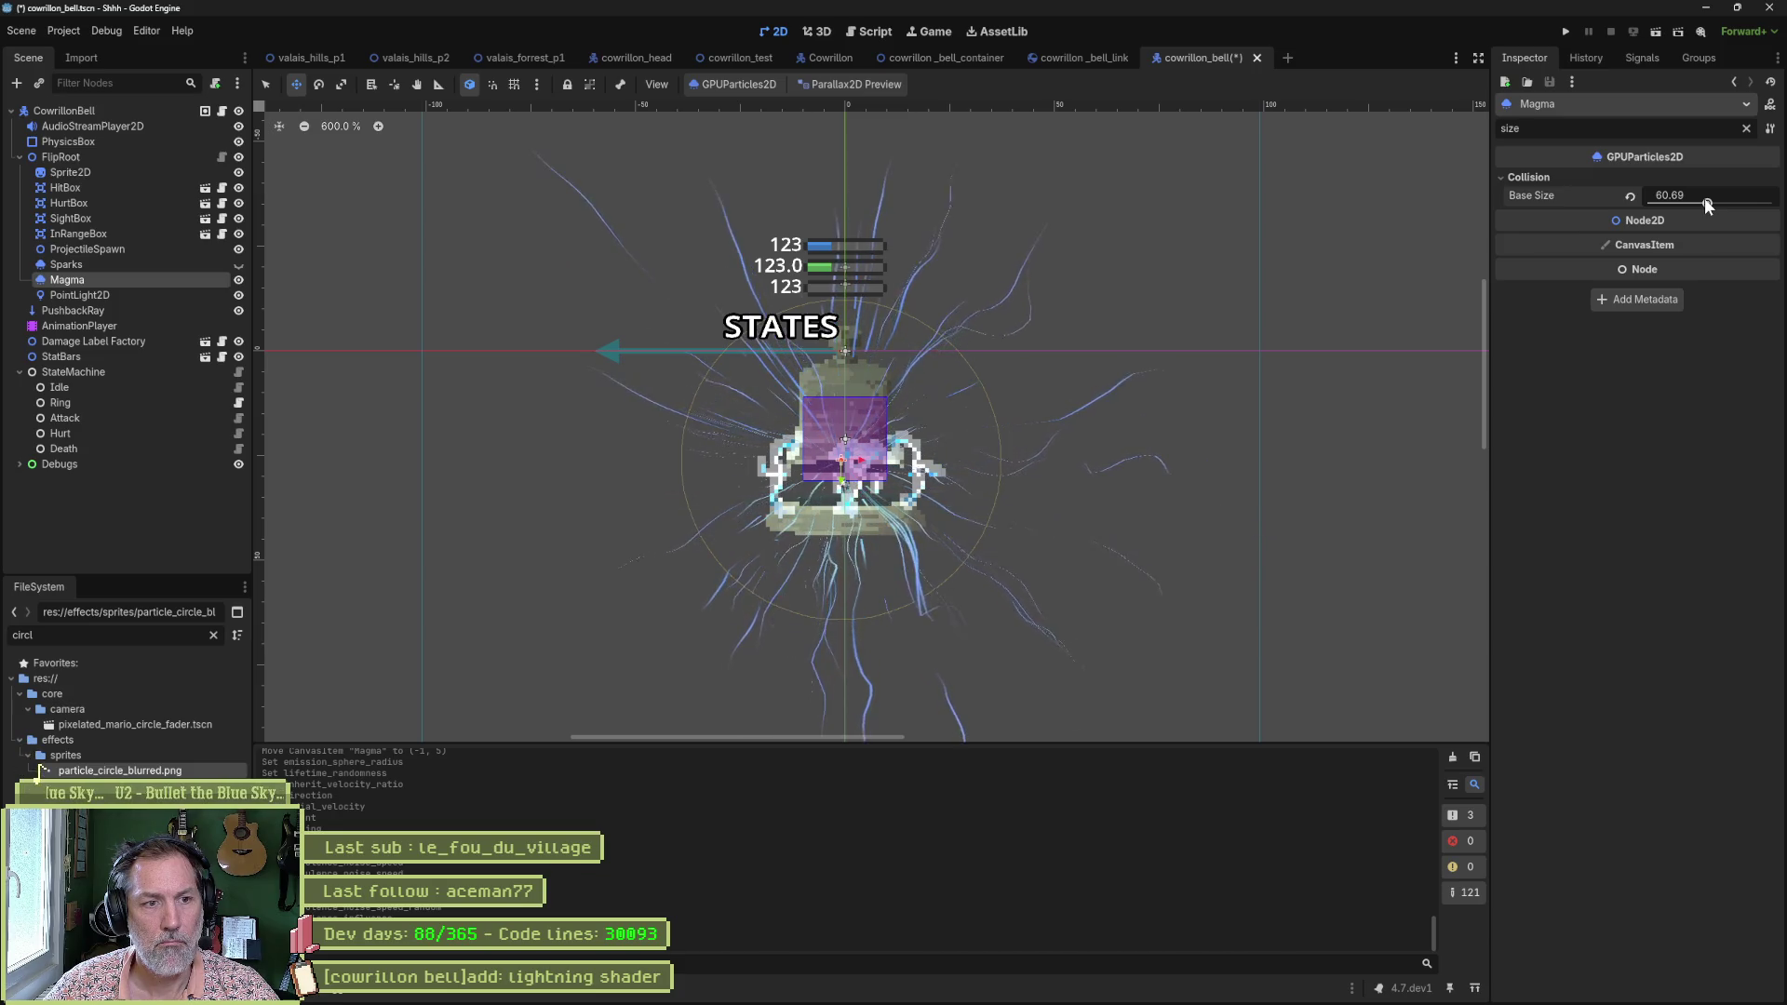
left_click_drag(1705, 197, 1629, 188)
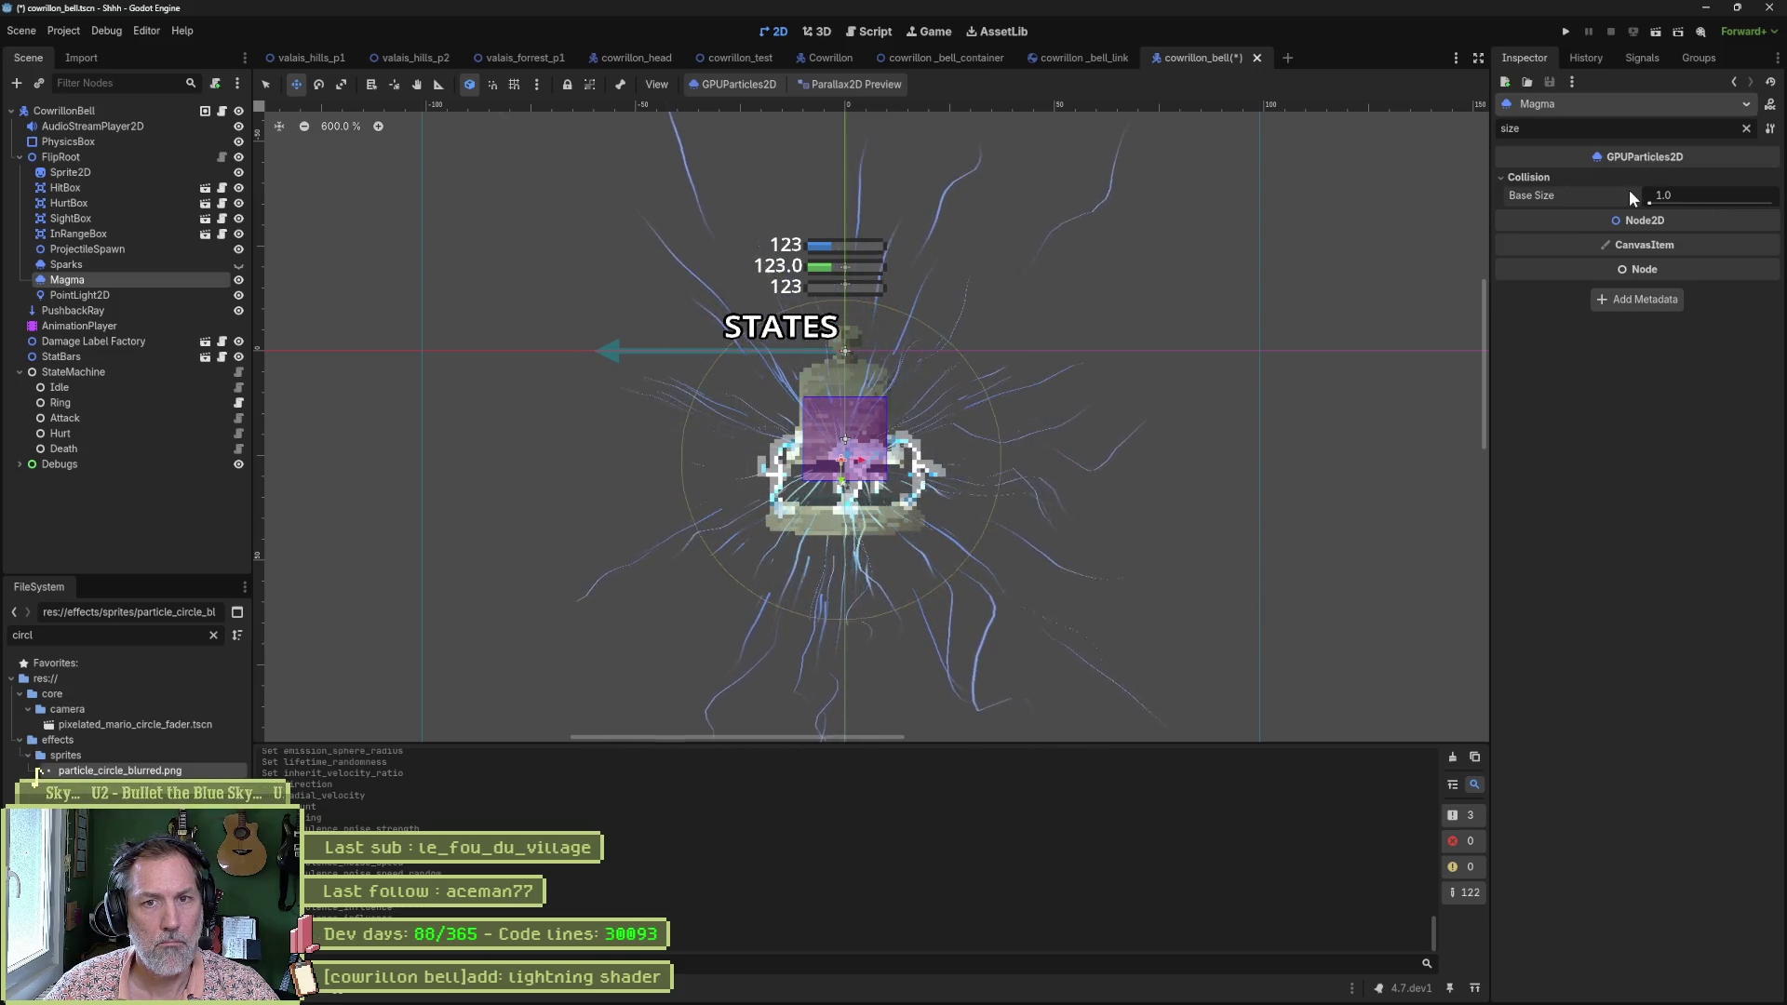
Clear the filter and show Trails: Lifetime 10.0, 50 sections, 50 subdivisions.
left_click(1746, 129)
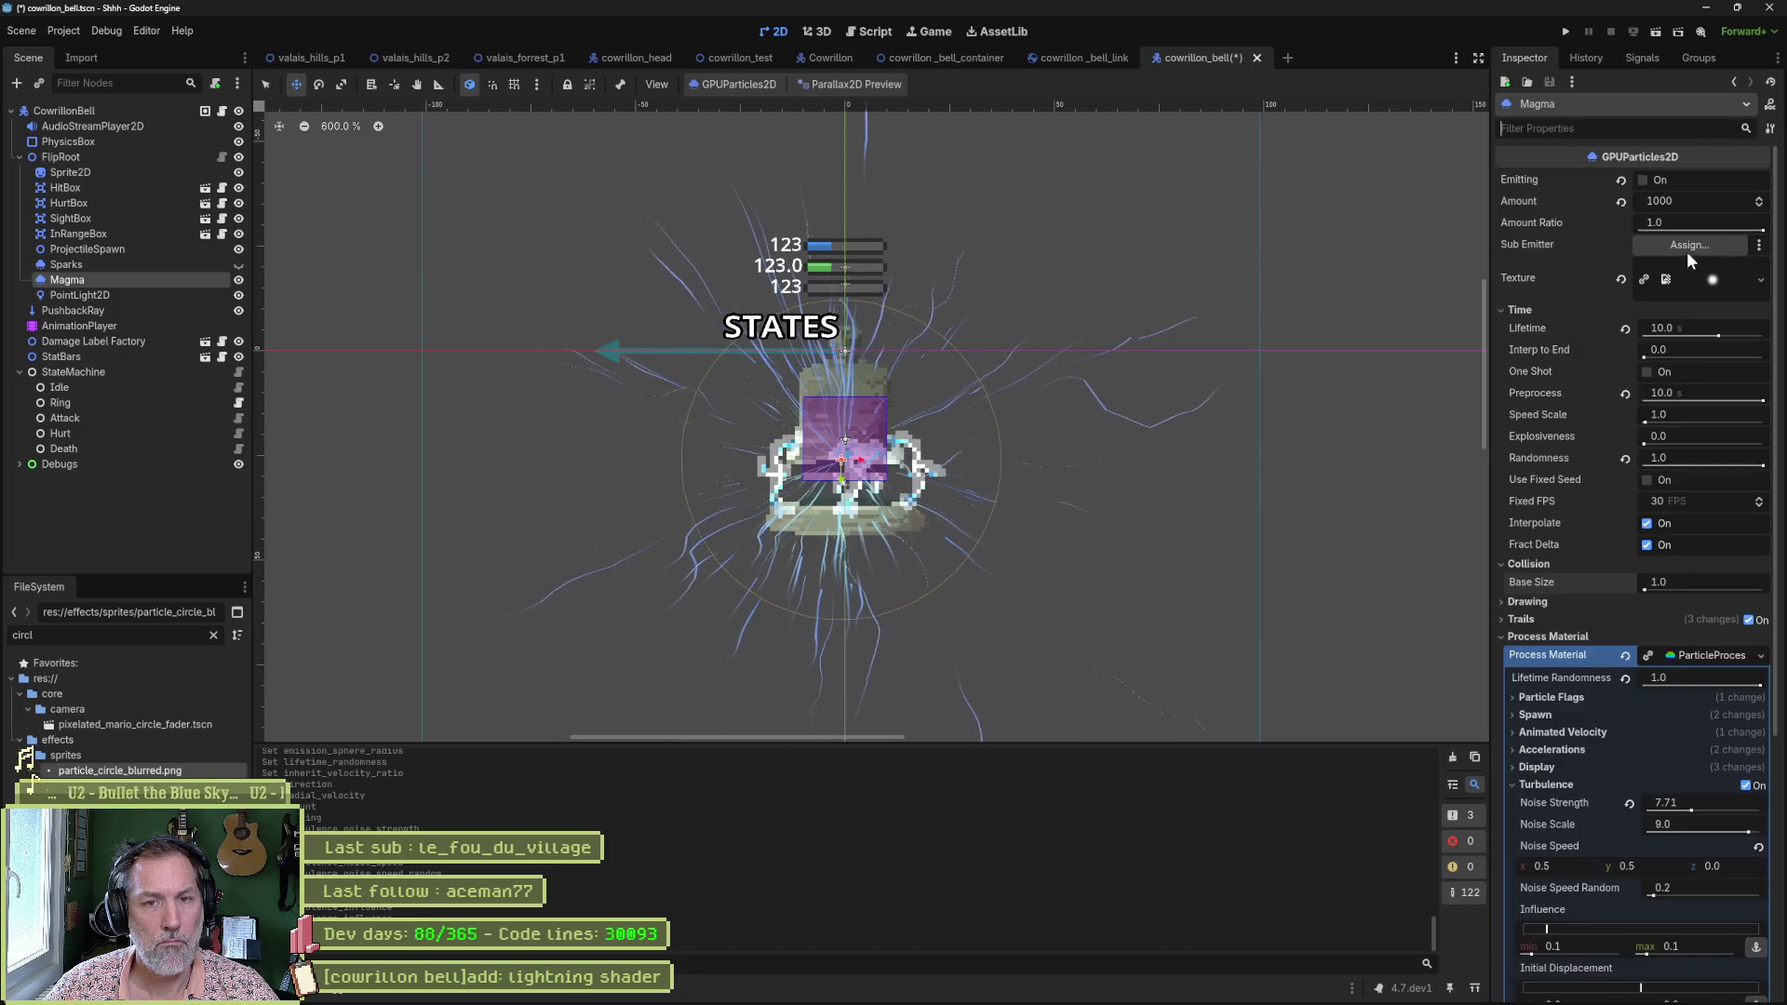
left_click(1524, 619)
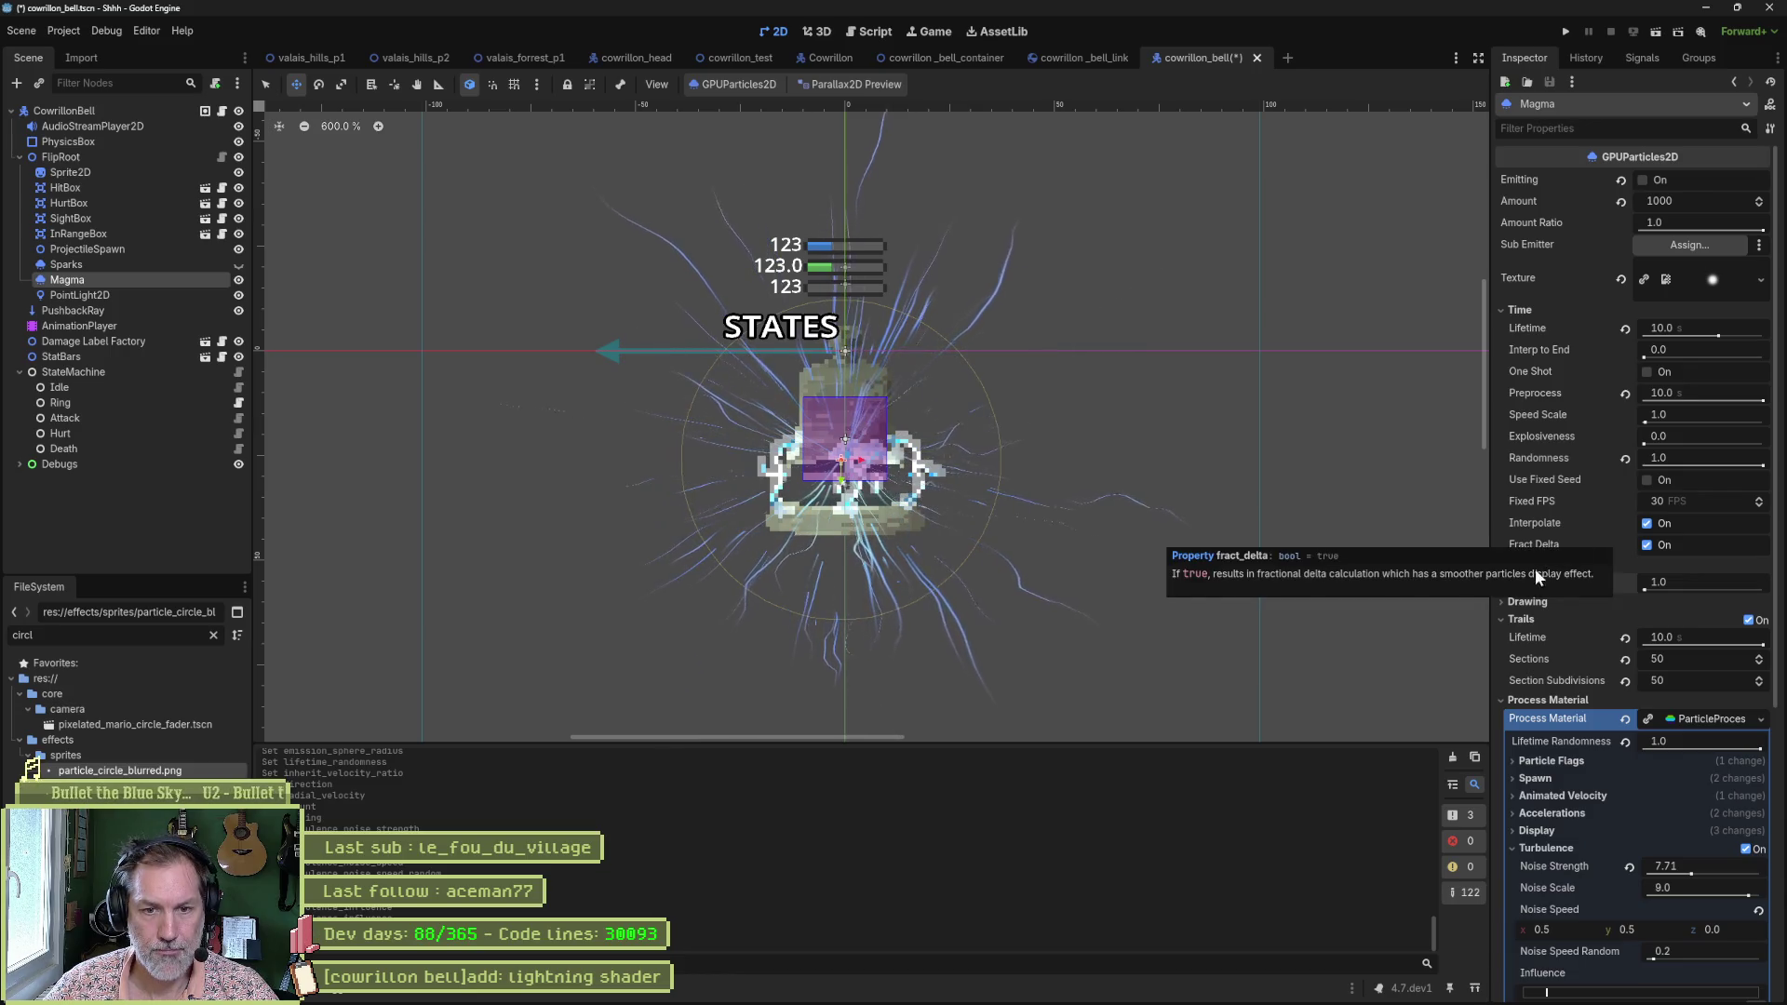
left_click(1527, 620)
left_click(1534, 617)
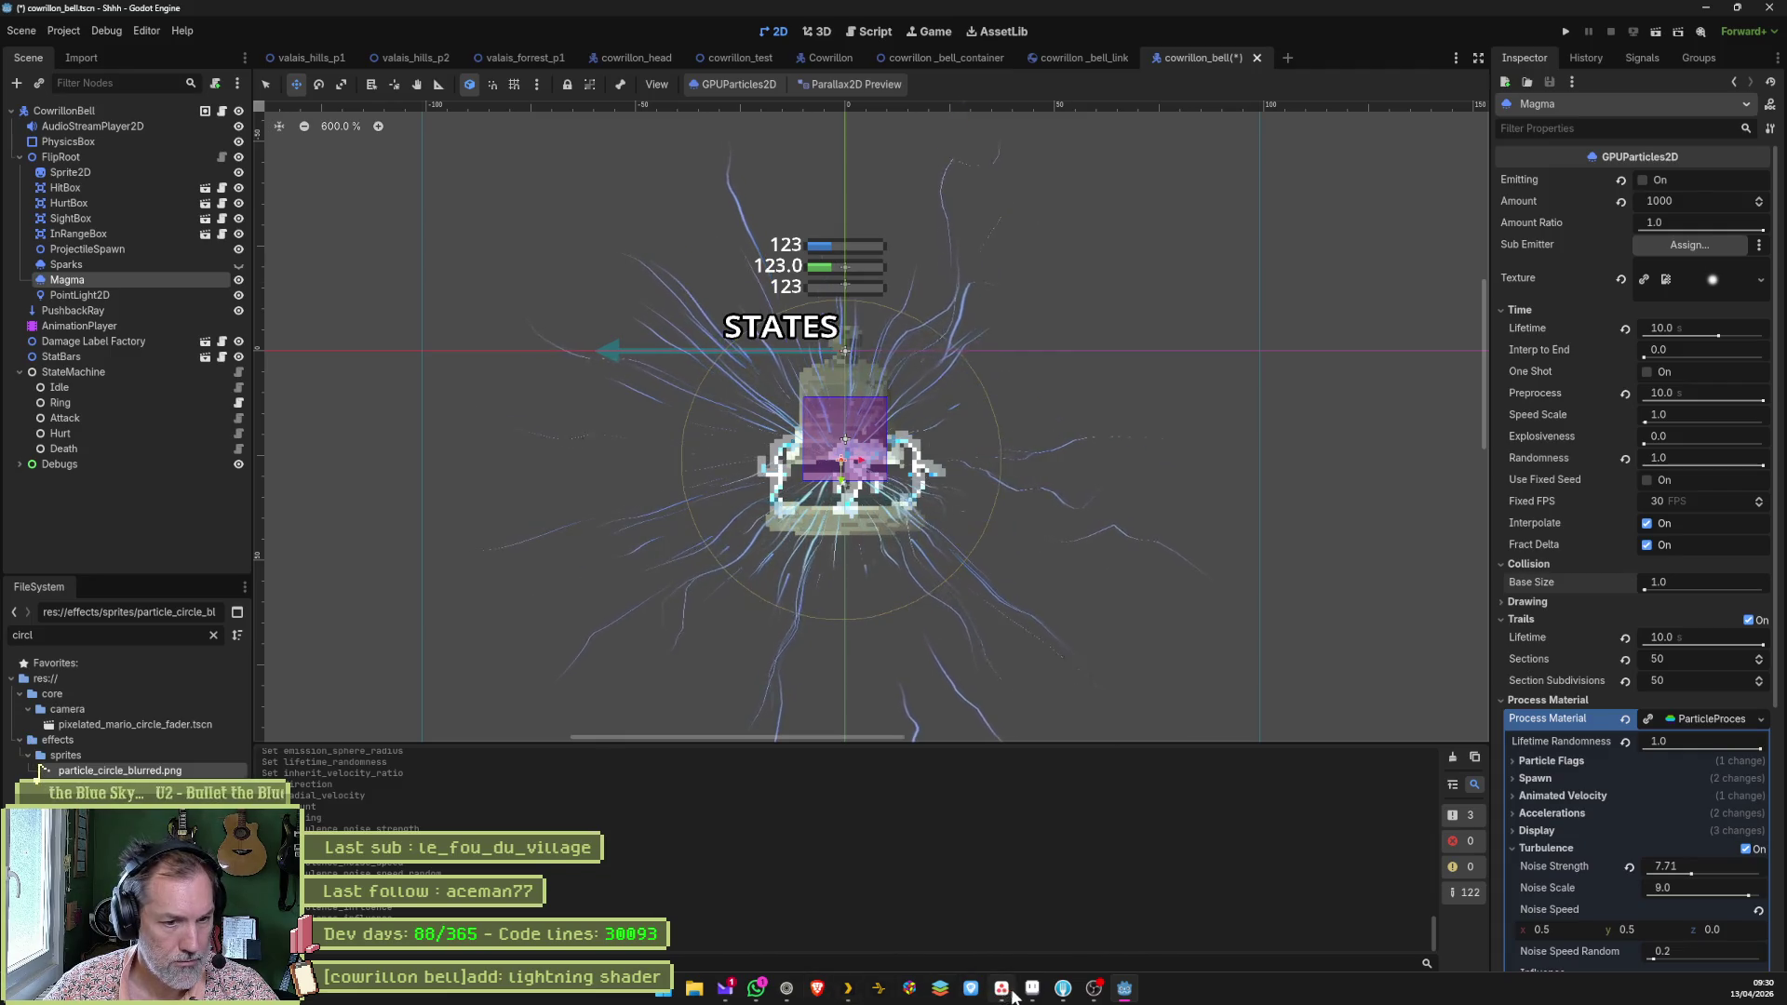
Read Gemini's particle vortex tips in the browser, then return to the Godot editor.
mouse_move(1002, 989)
left_click(835, 991)
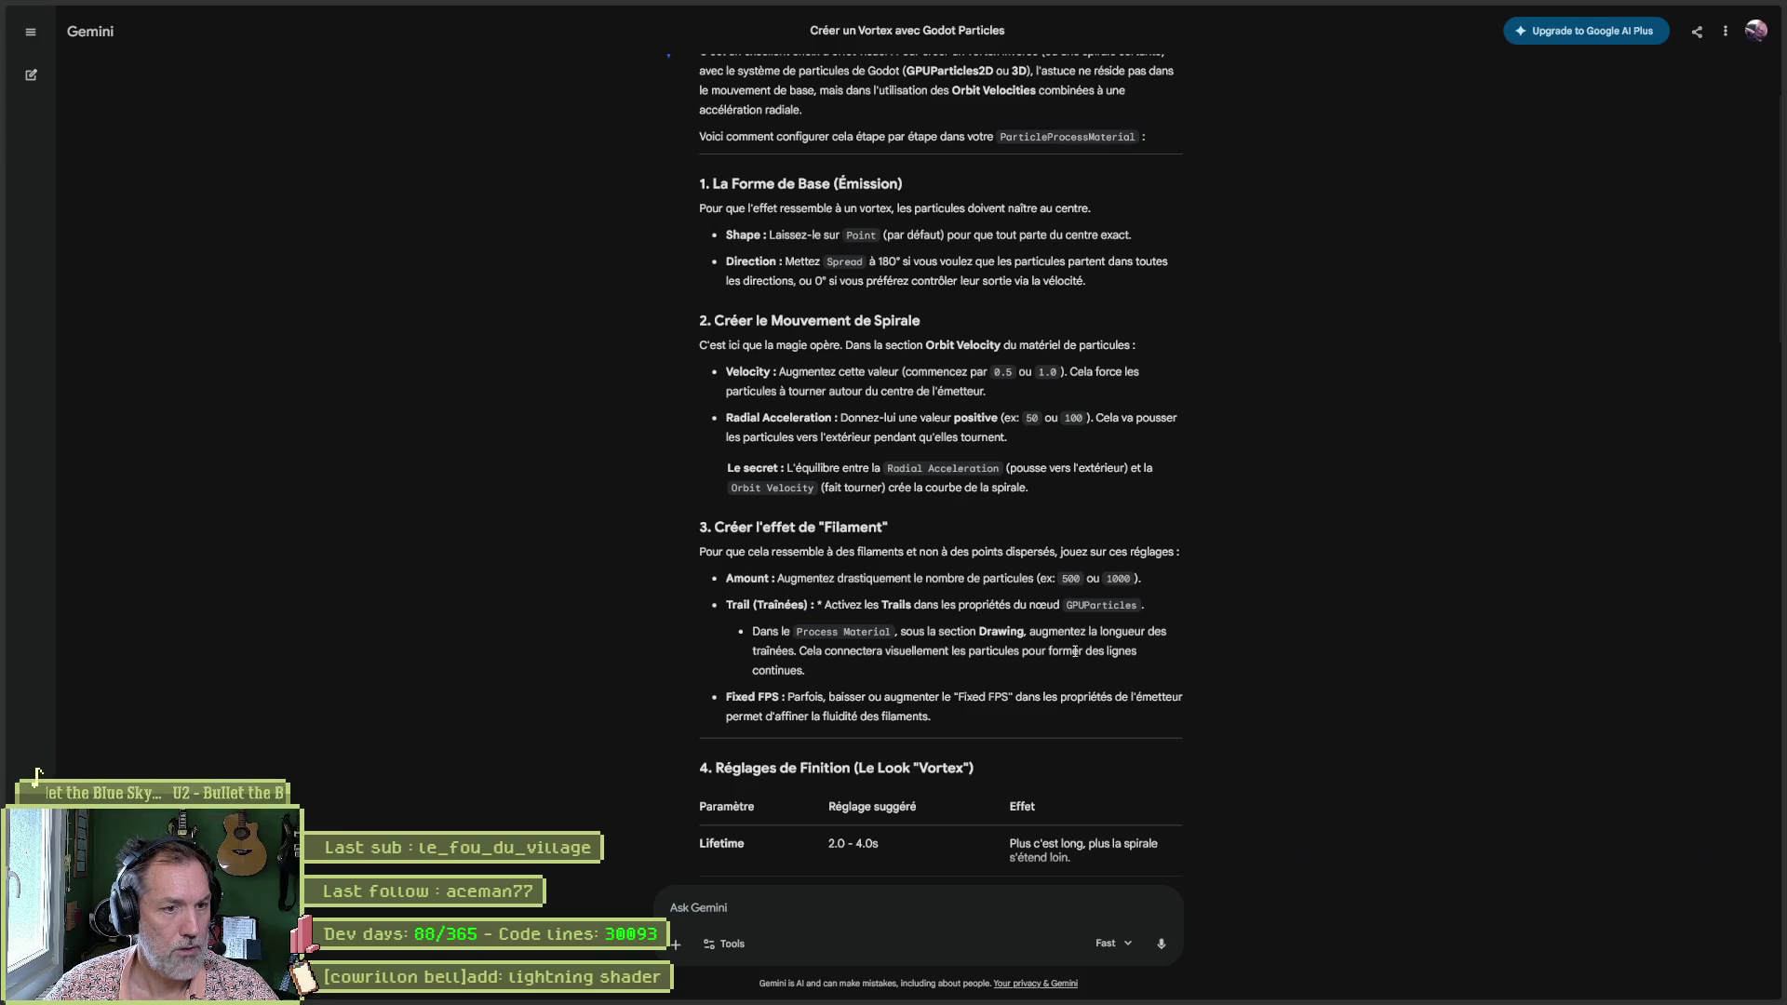
key("alt+Tab")
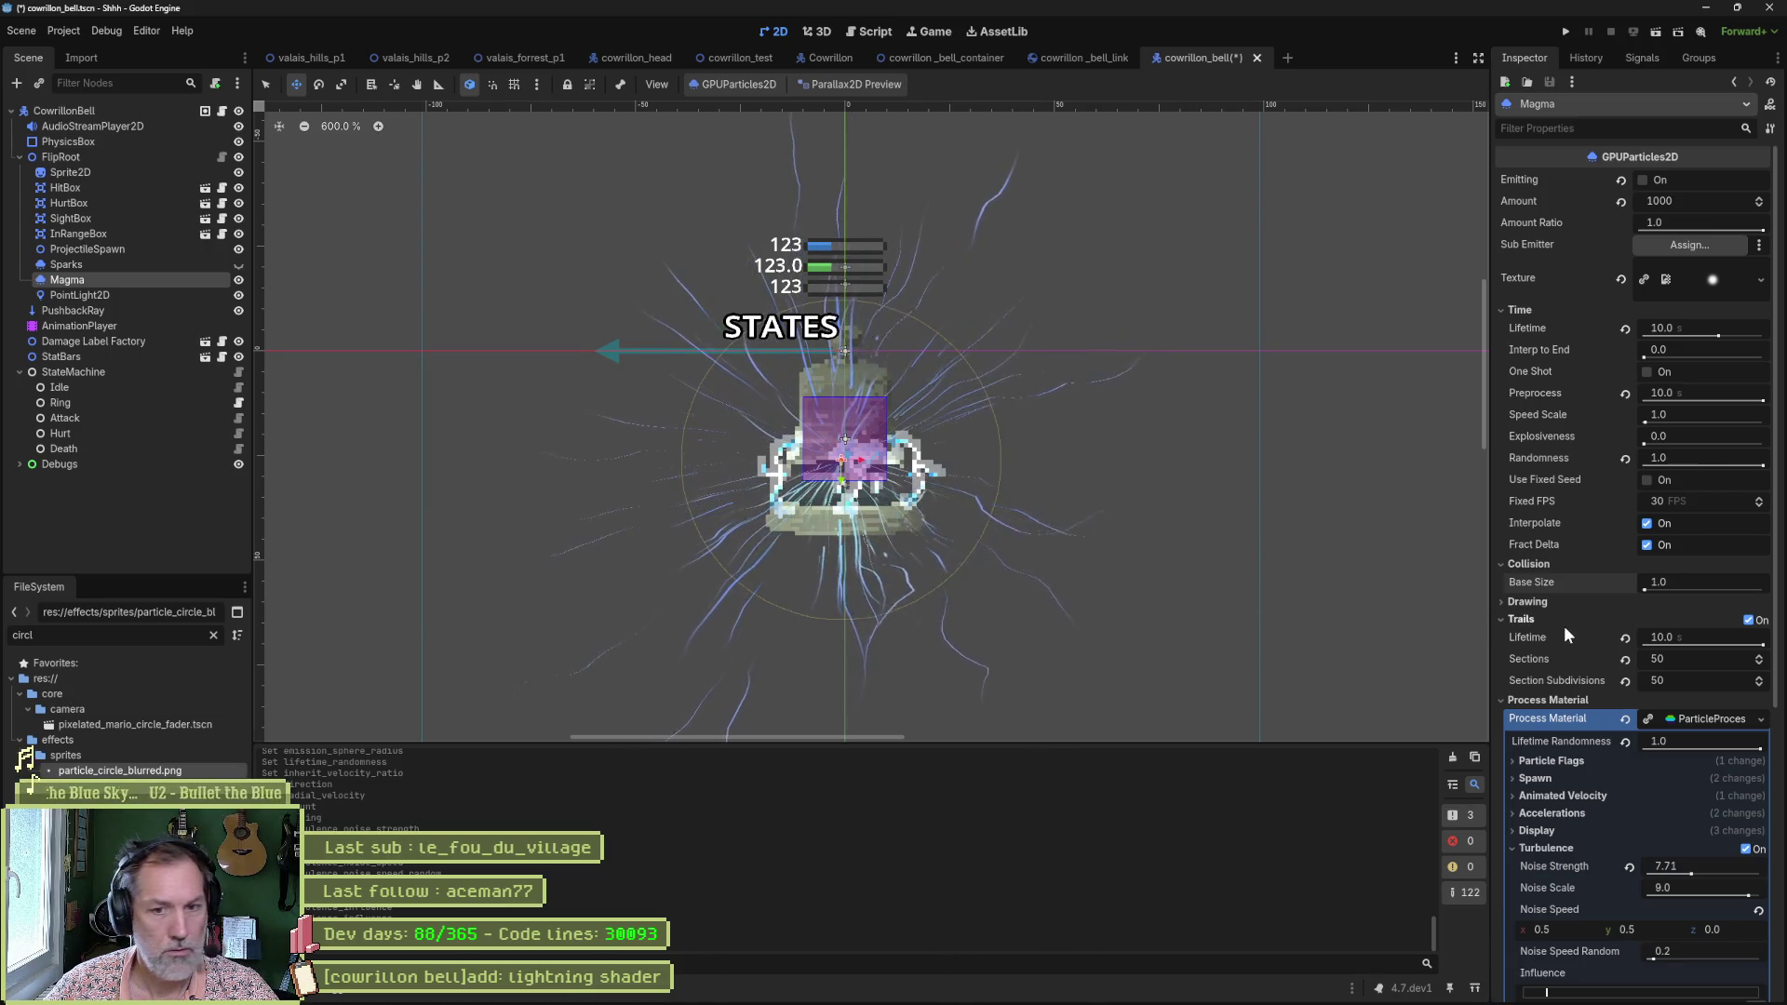
Look through the Turbulence and Display sections of Magma's process material.
left_click(1596, 635)
scroll(1596, 635, "down", 3)
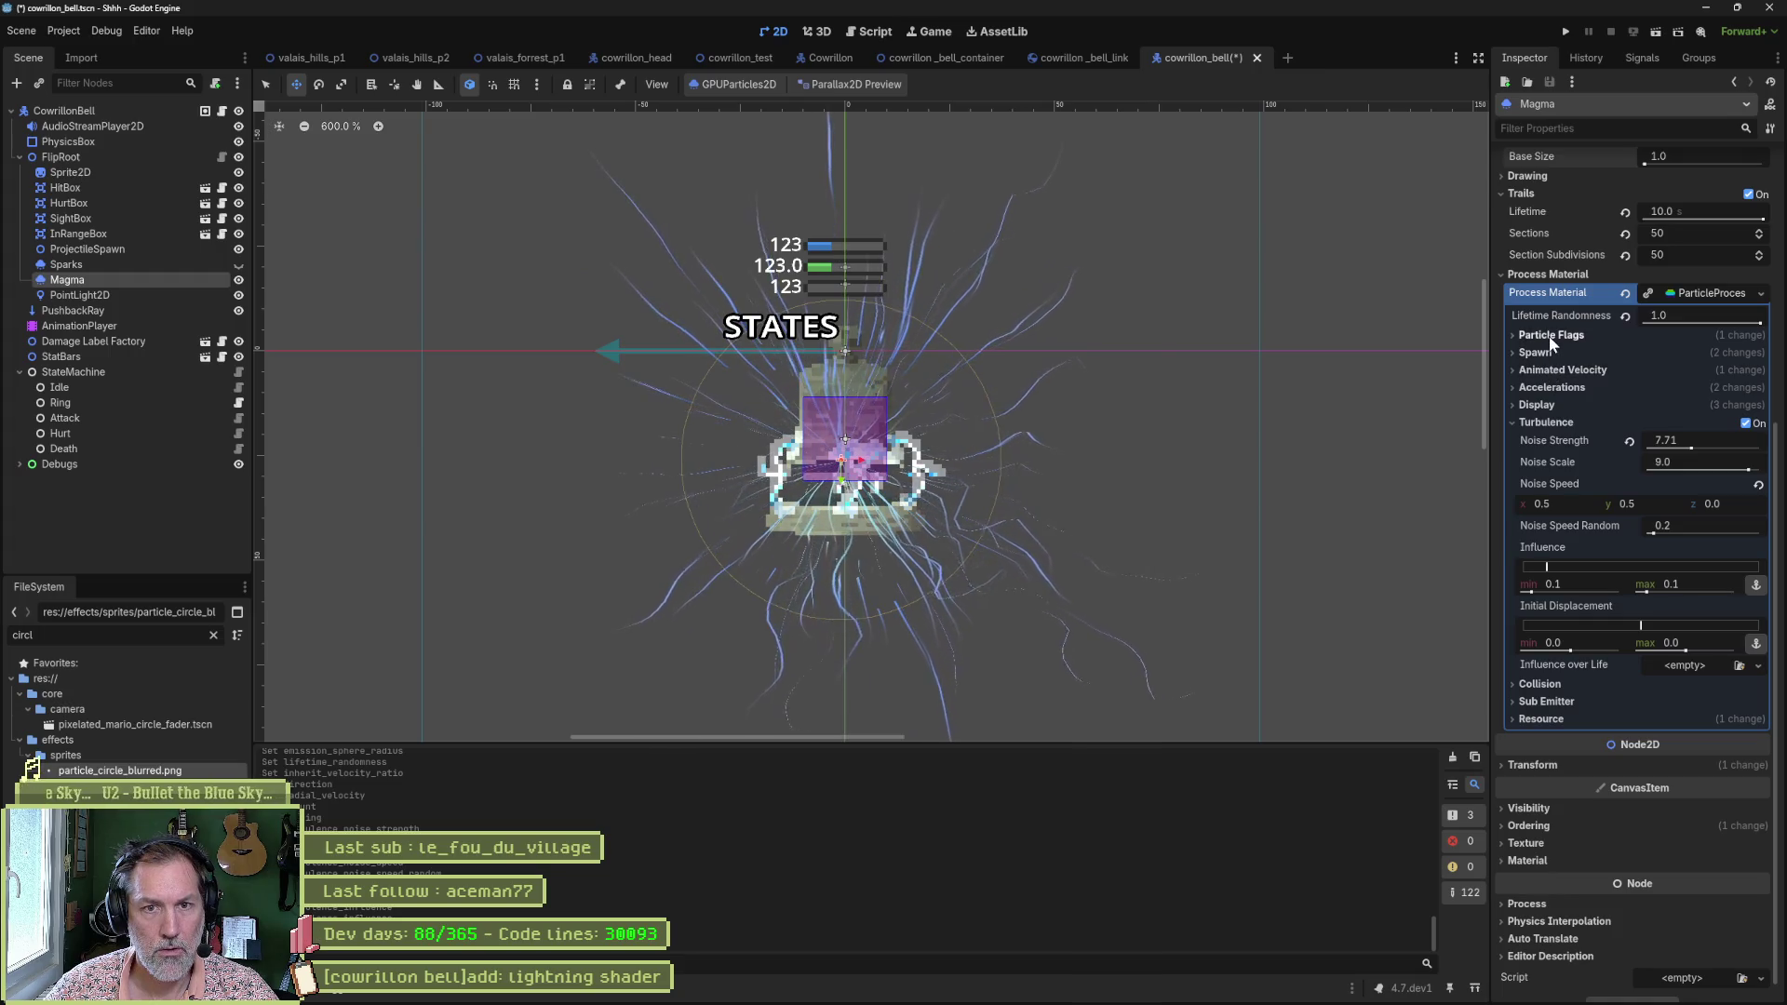
left_click(1547, 423)
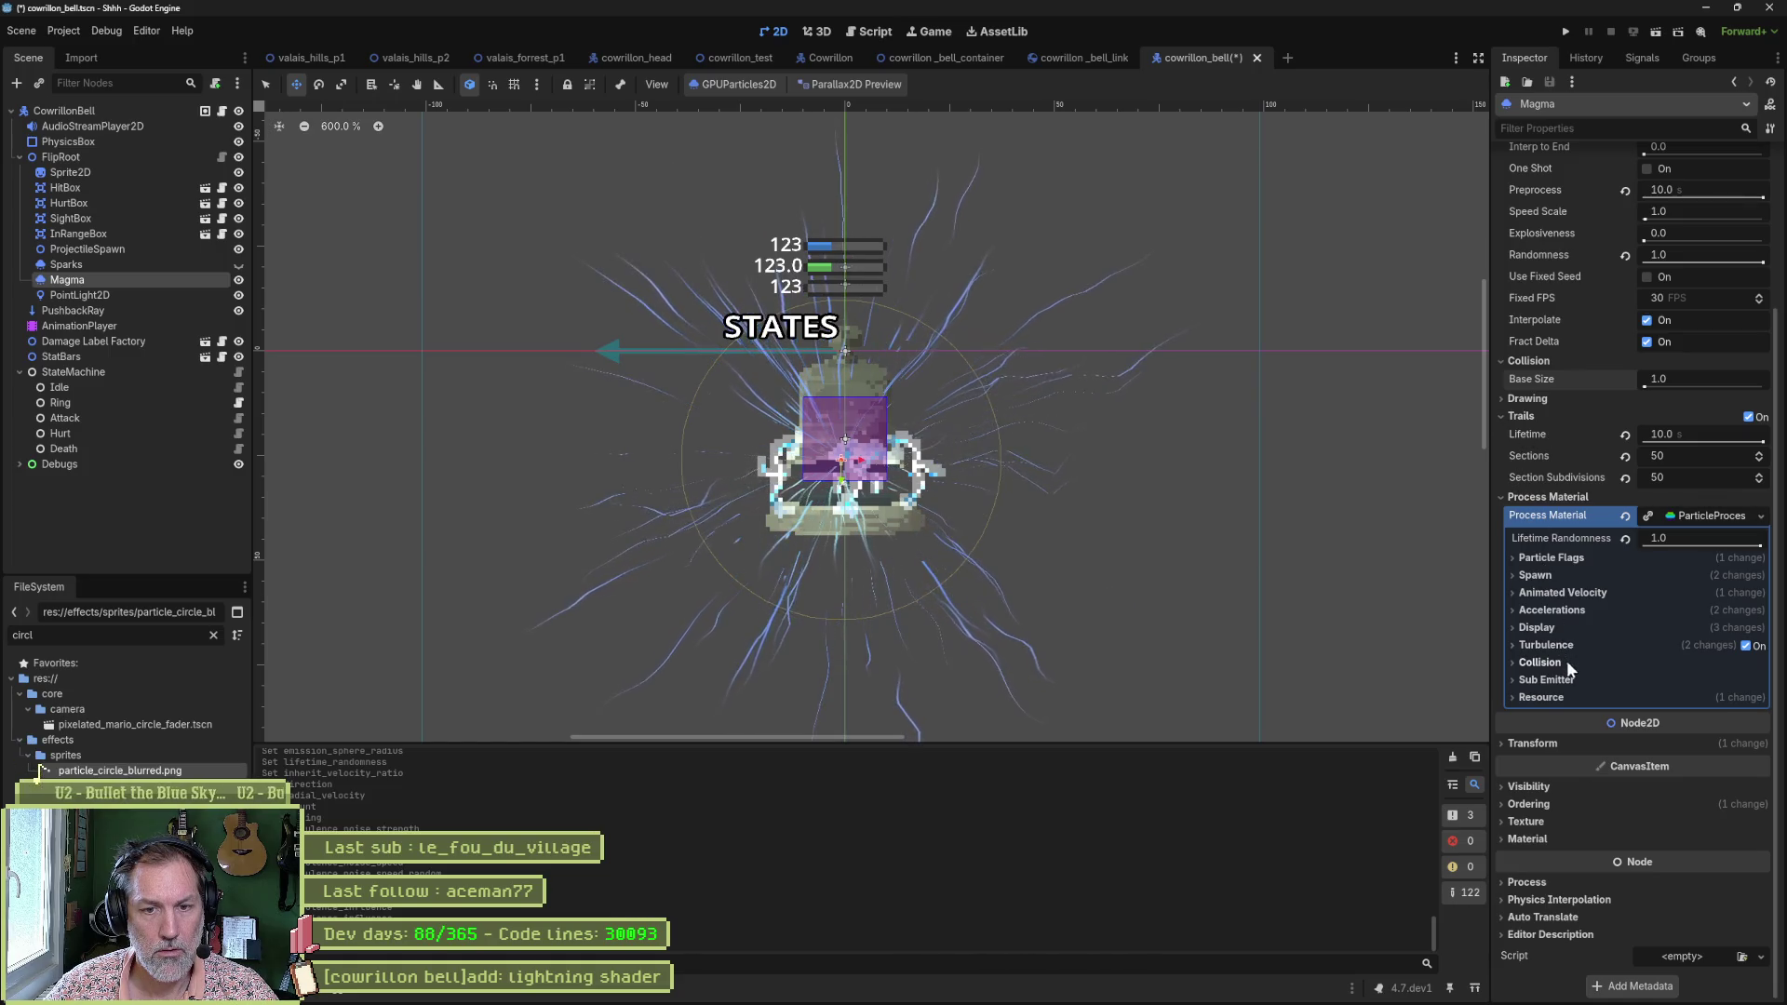
left_click(1544, 629)
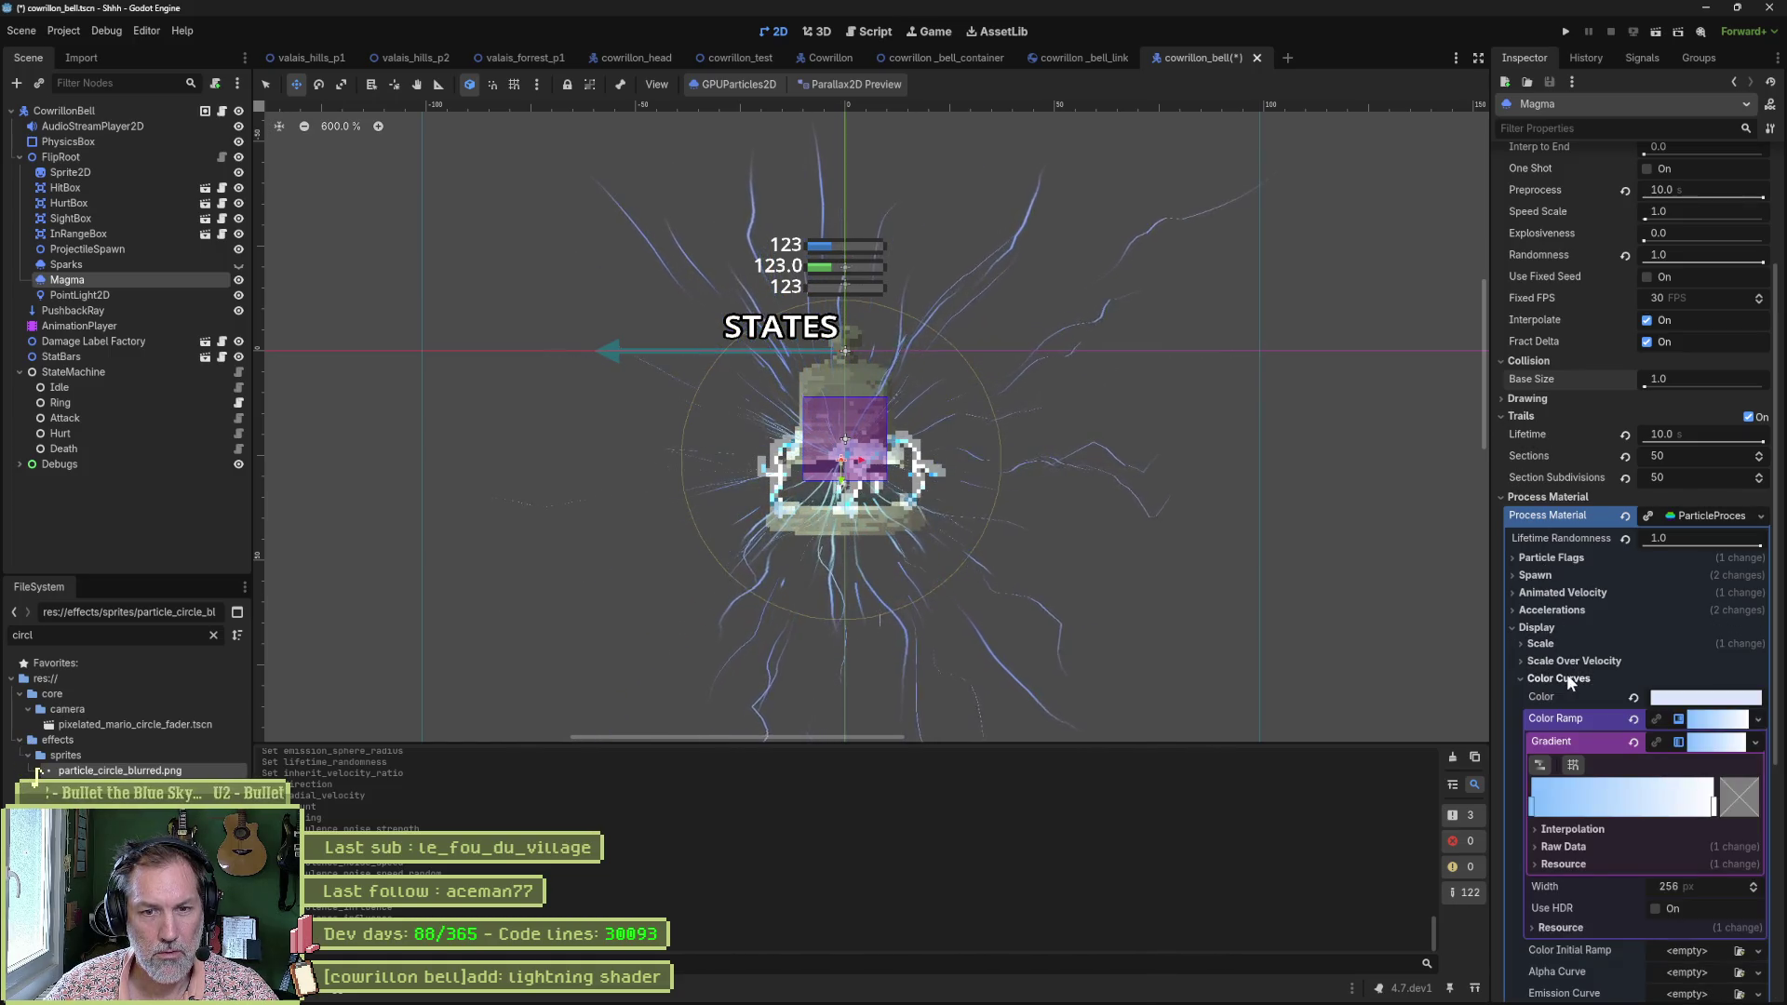
left_click(1568, 680)
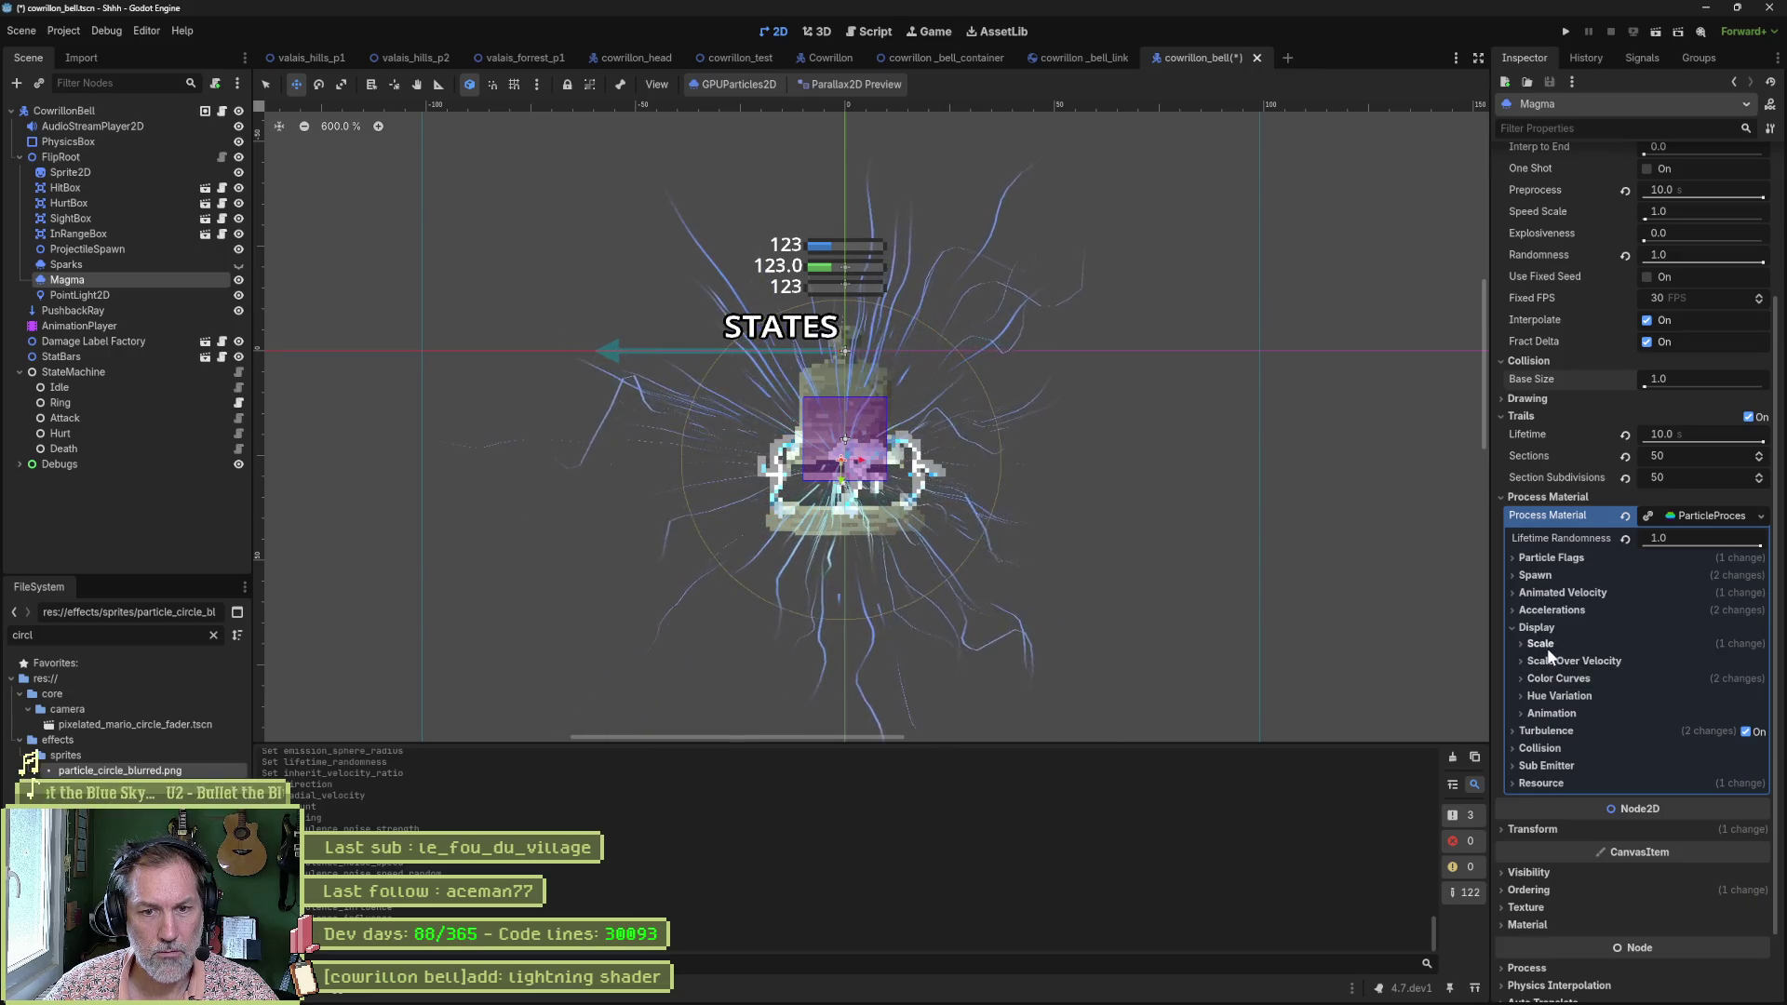
Set Magma's particle Scale range to min 0.1 and max 0.2.
left_click(1541, 644)
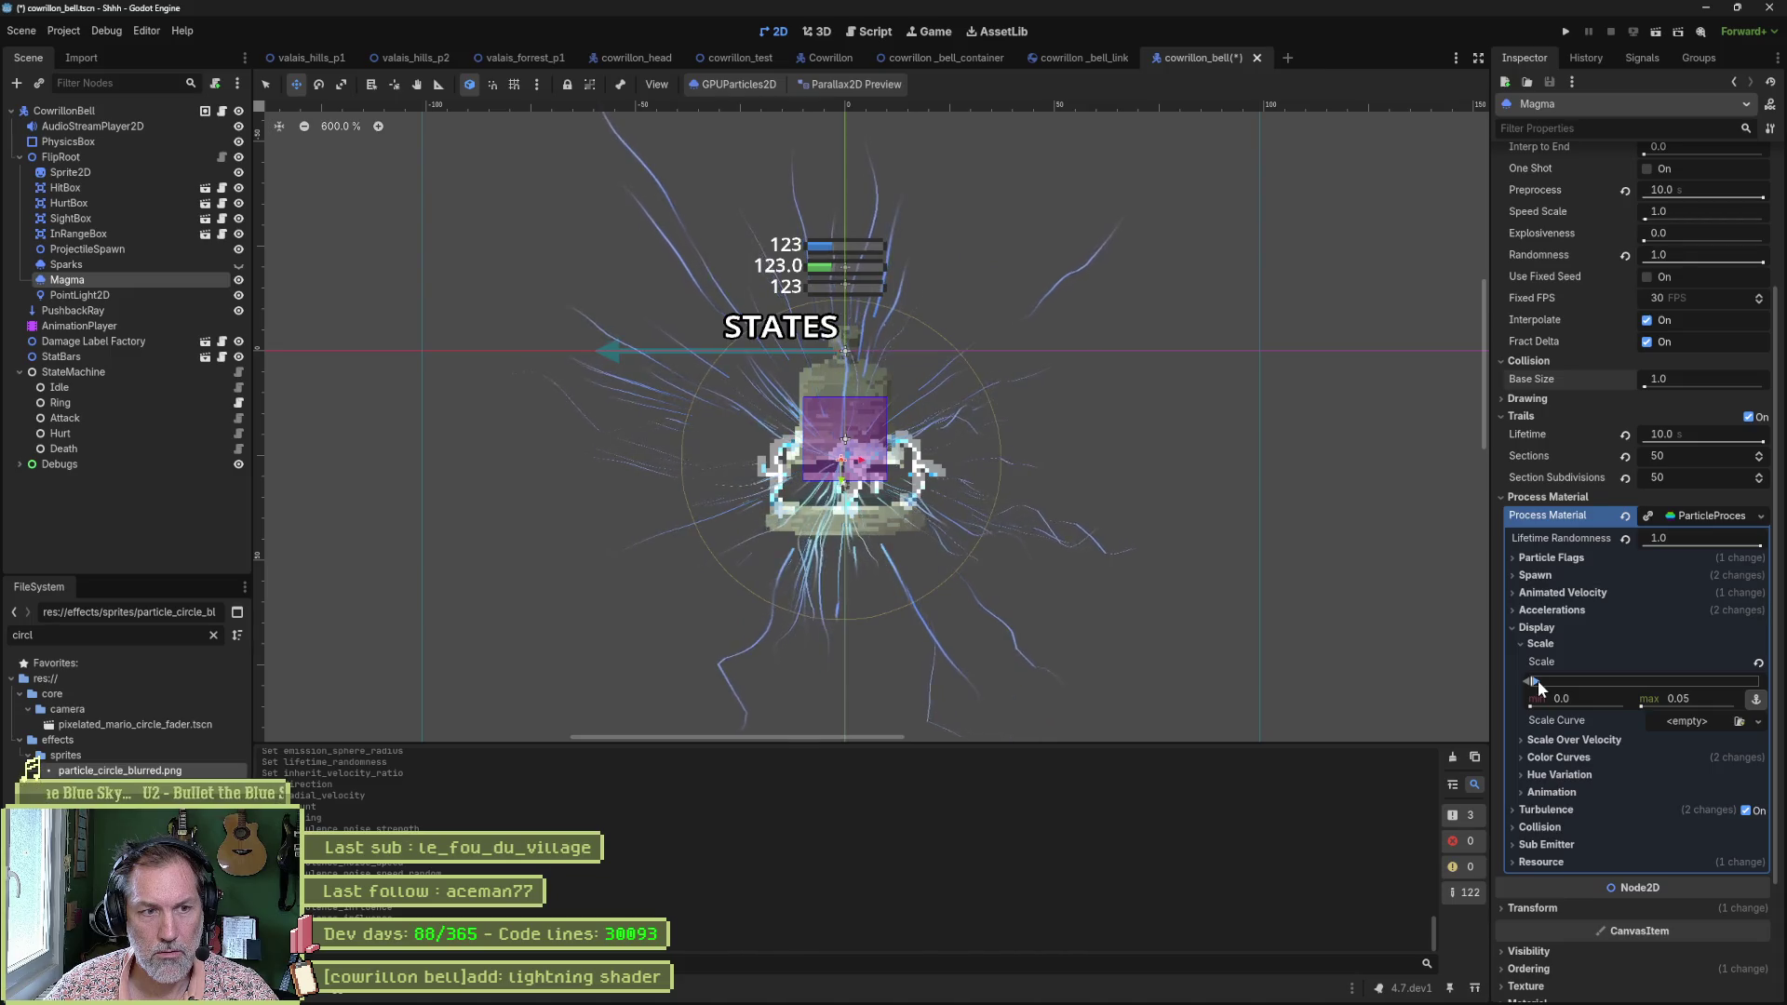
left_click_drag(1538, 680, 1540, 679)
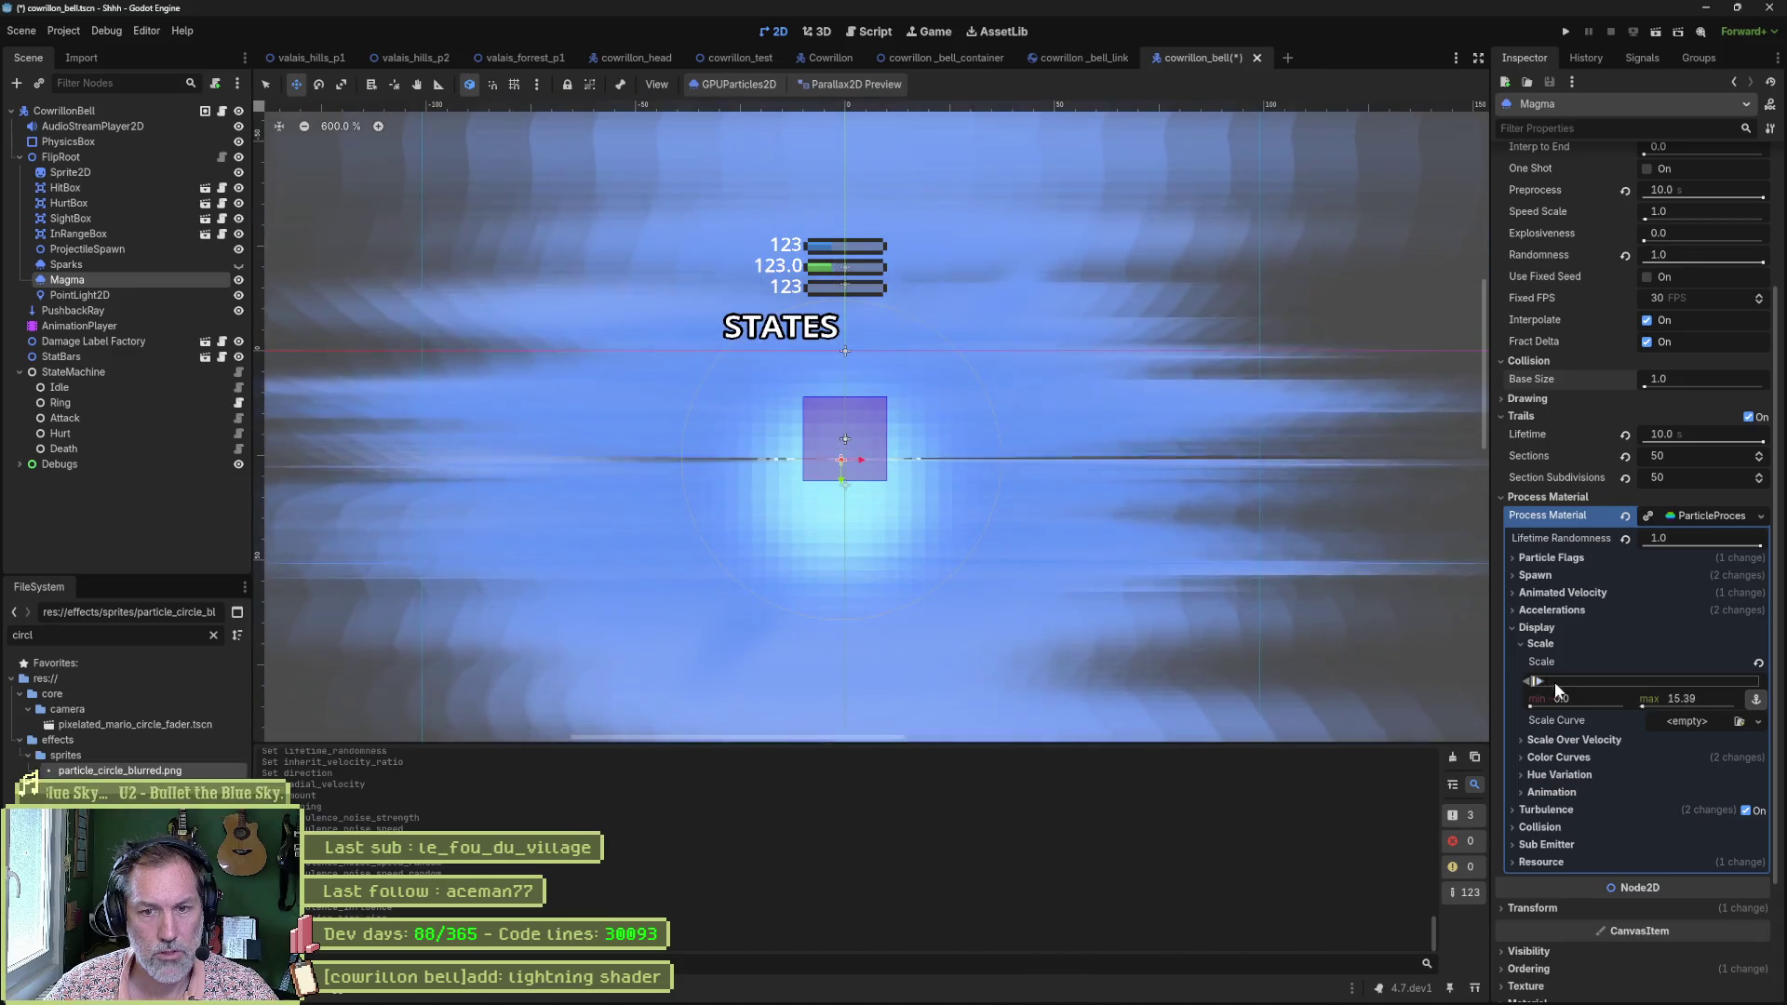
left_click(1706, 694)
type("1")
key("Return")
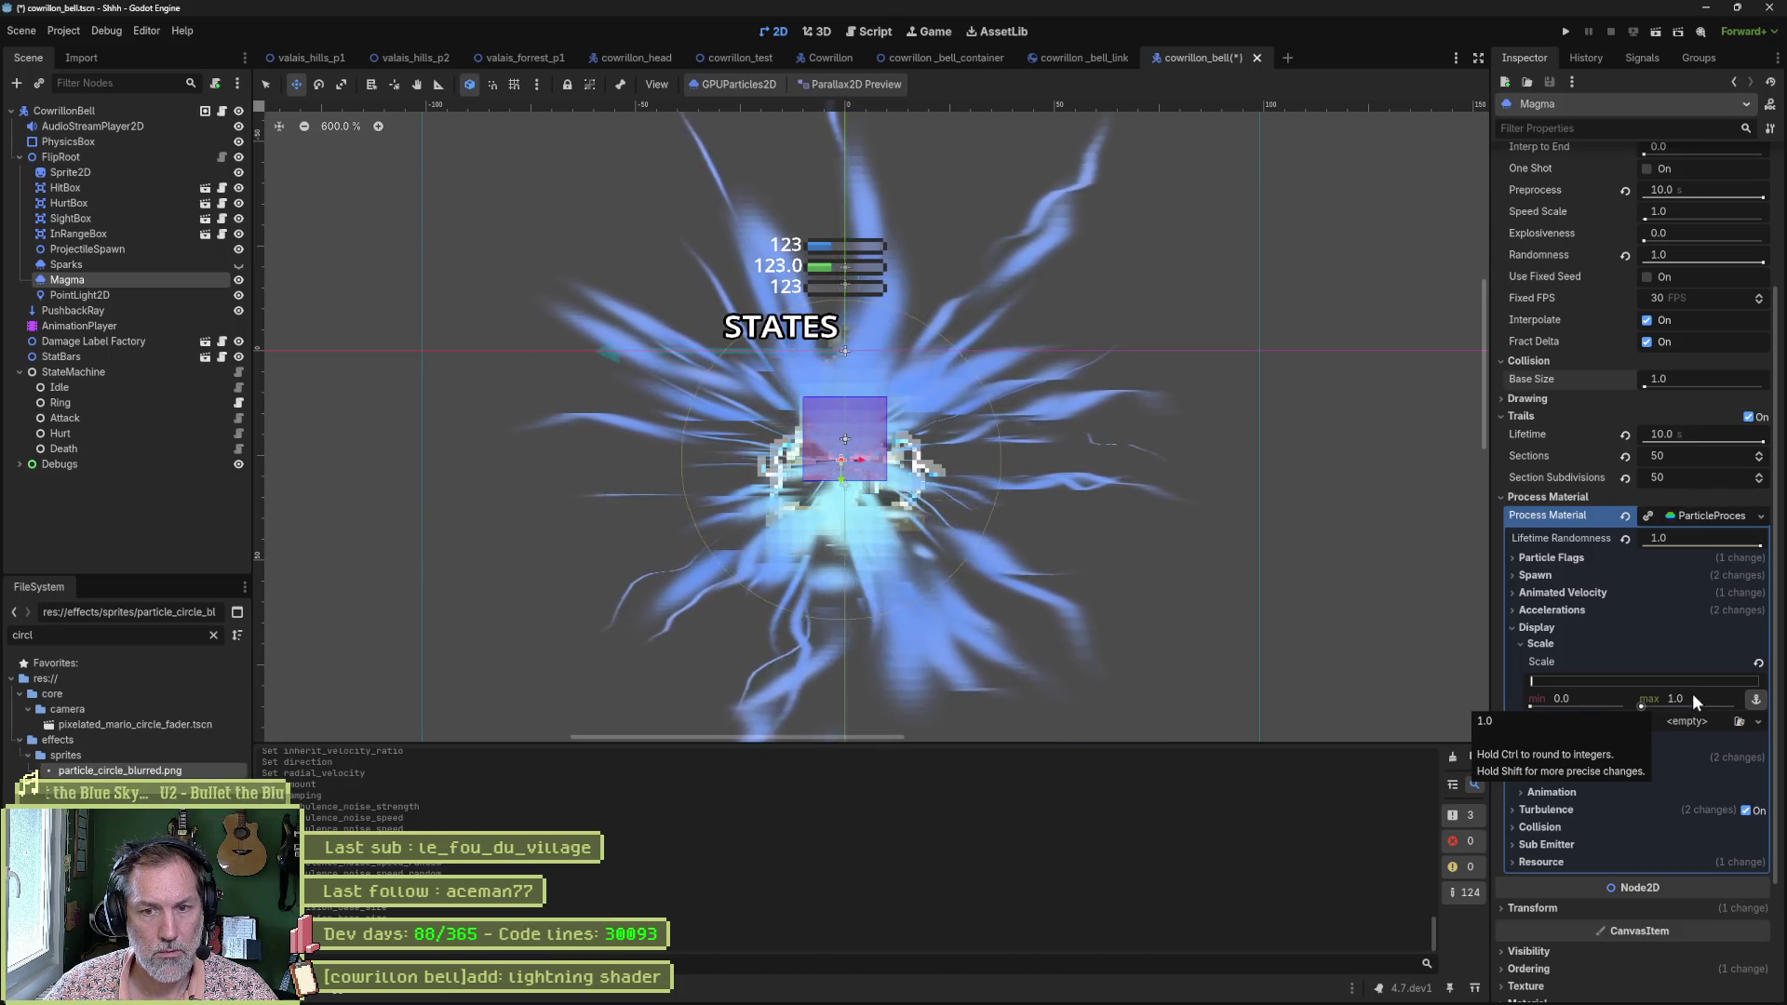
left_click_drag(1531, 705, 1620, 705)
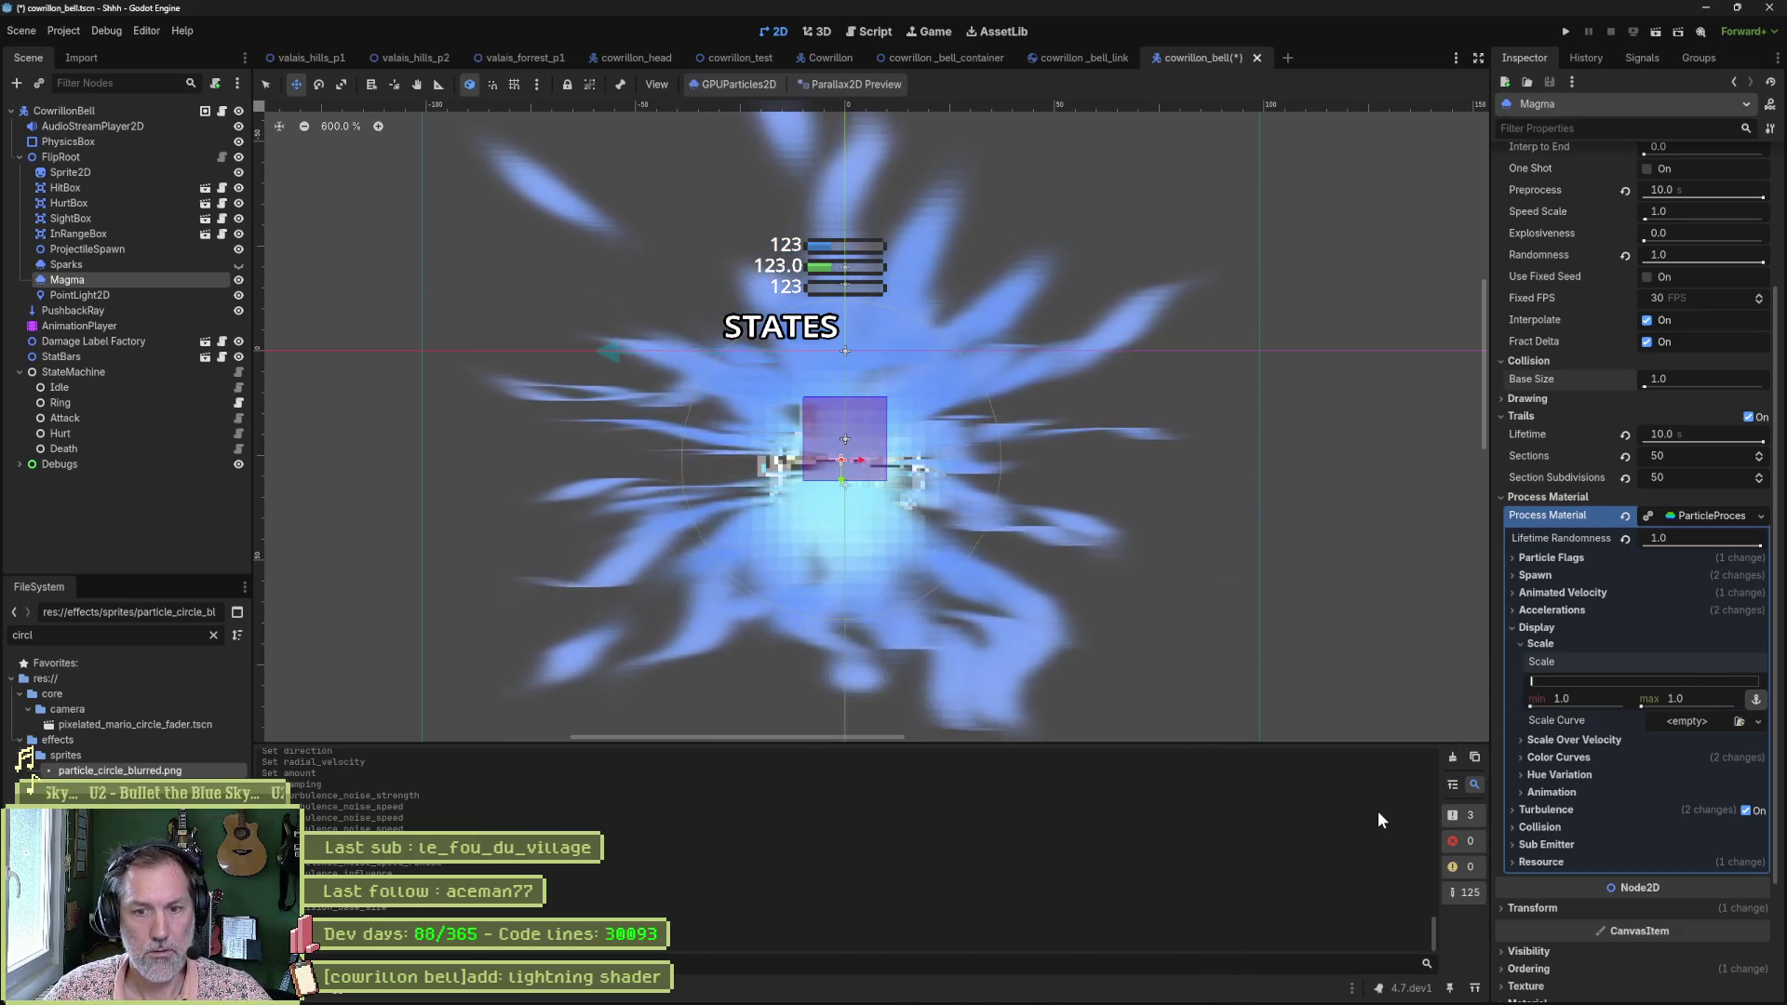
left_click(1592, 696)
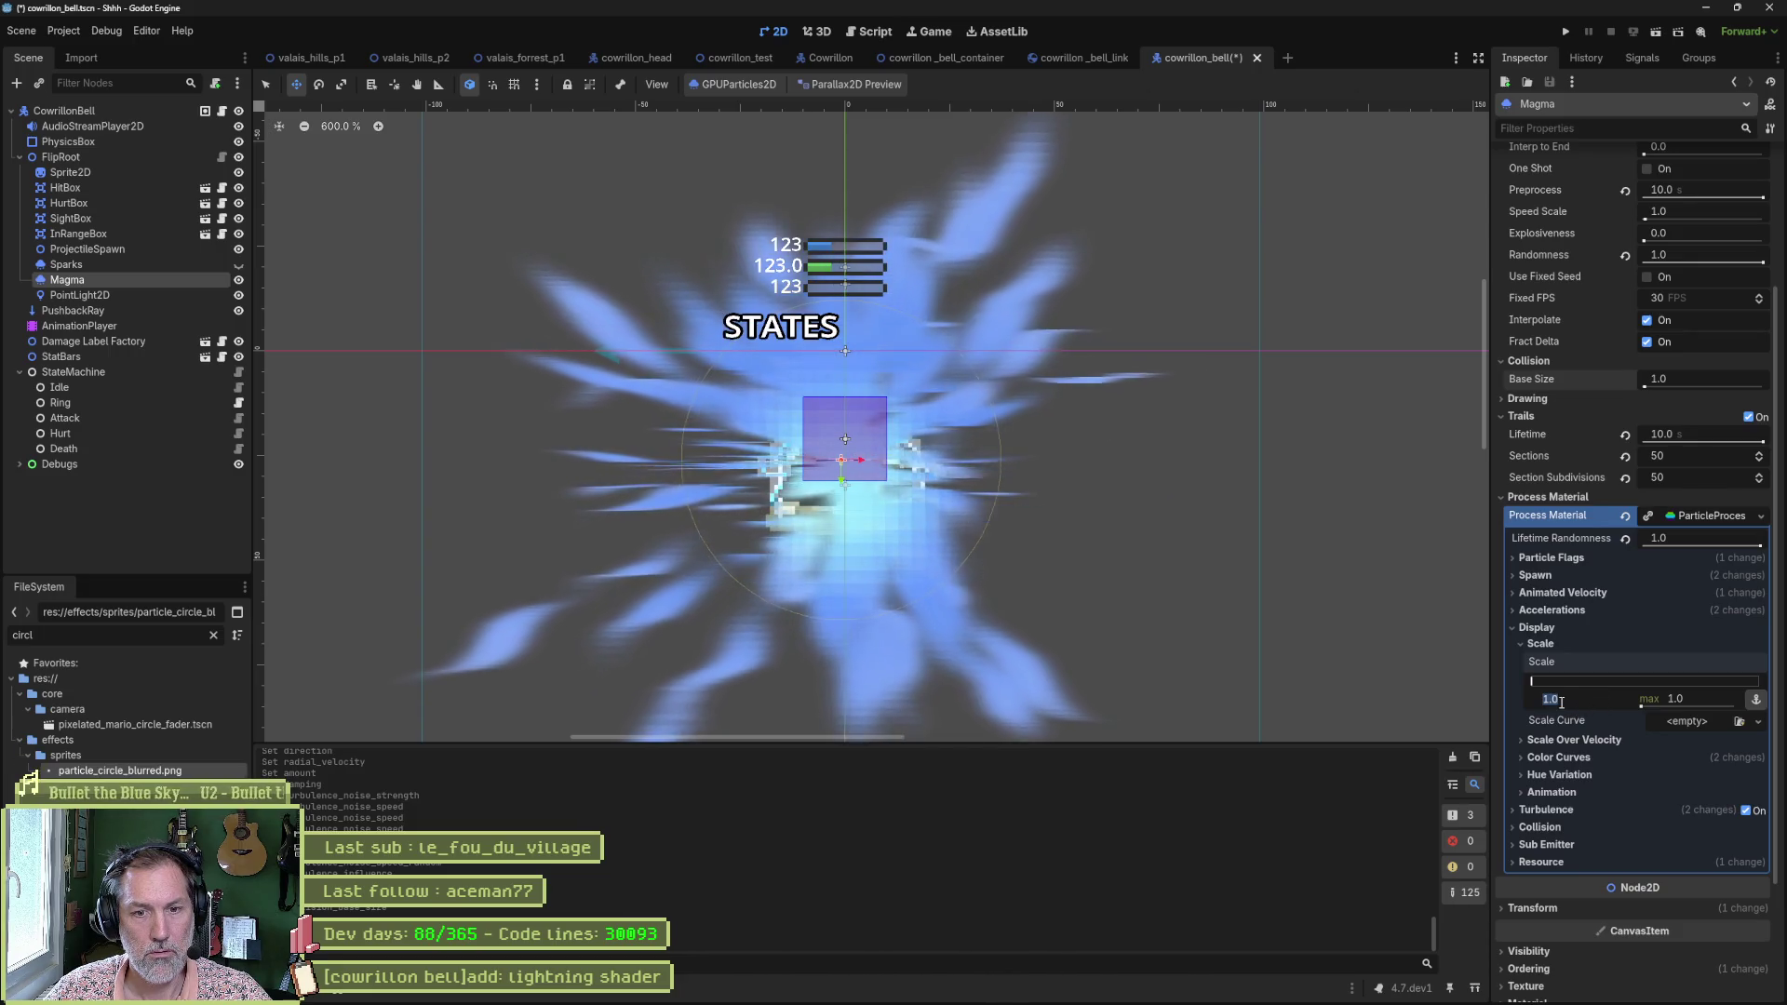
type("0")
key("Return")
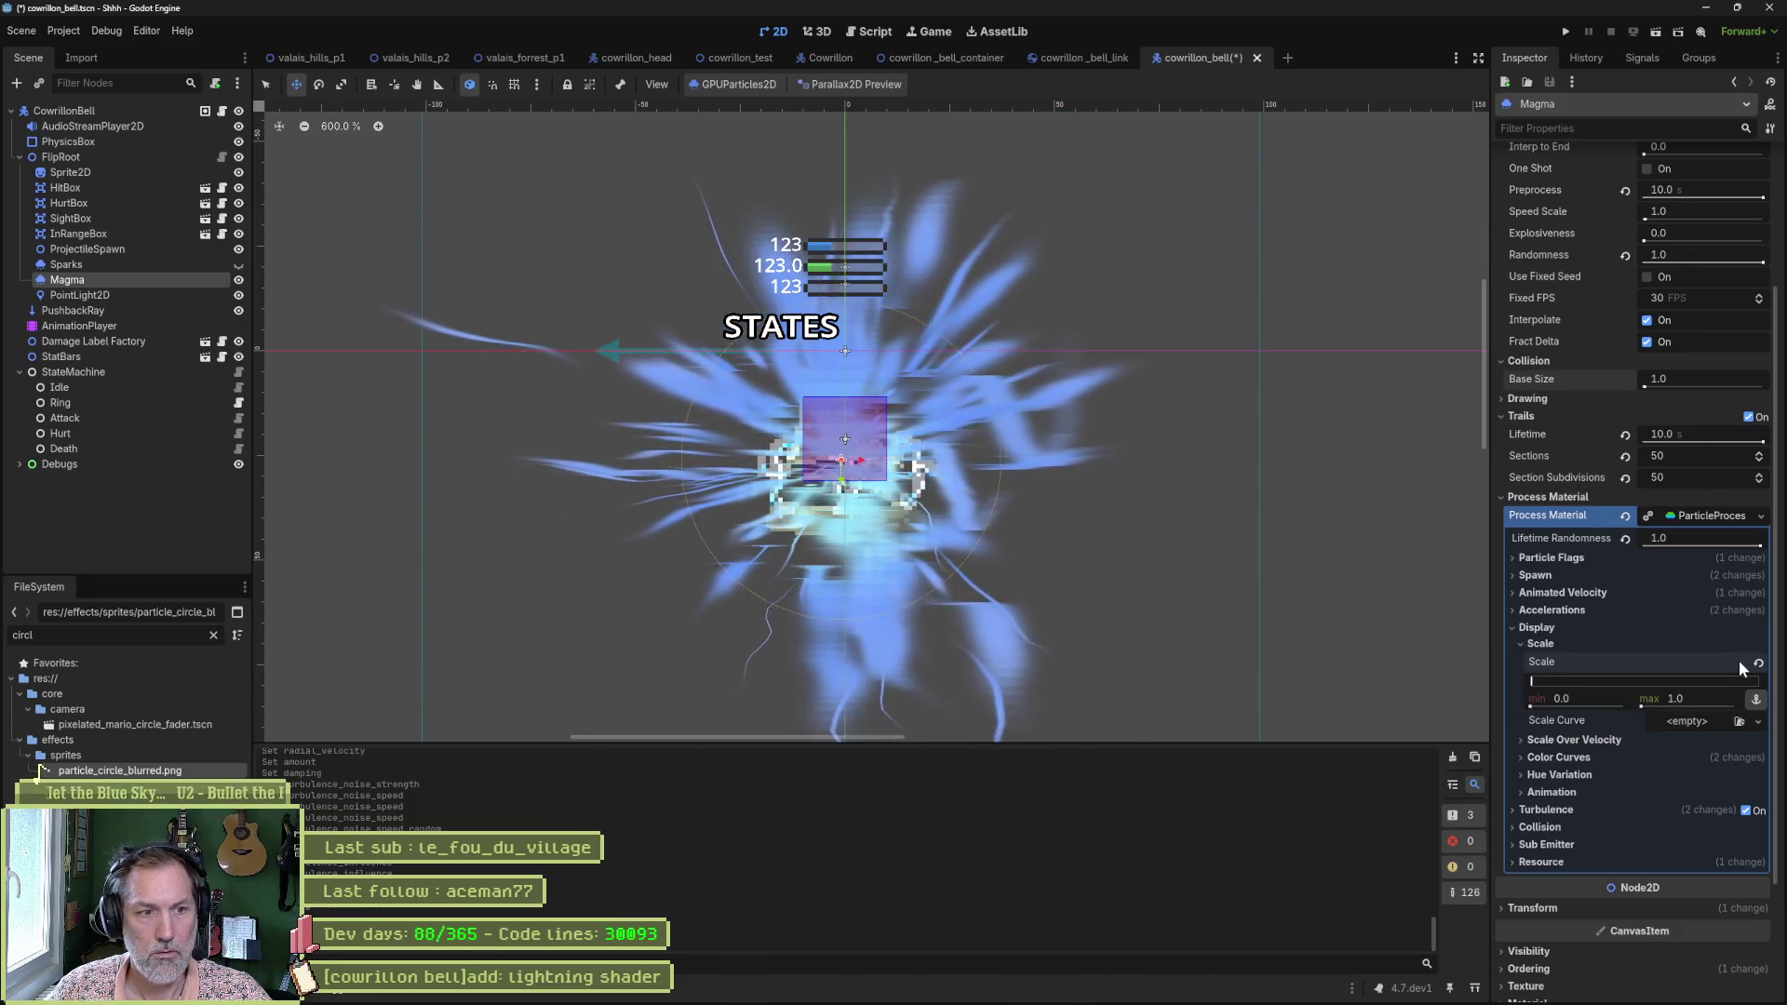
key("Tab")
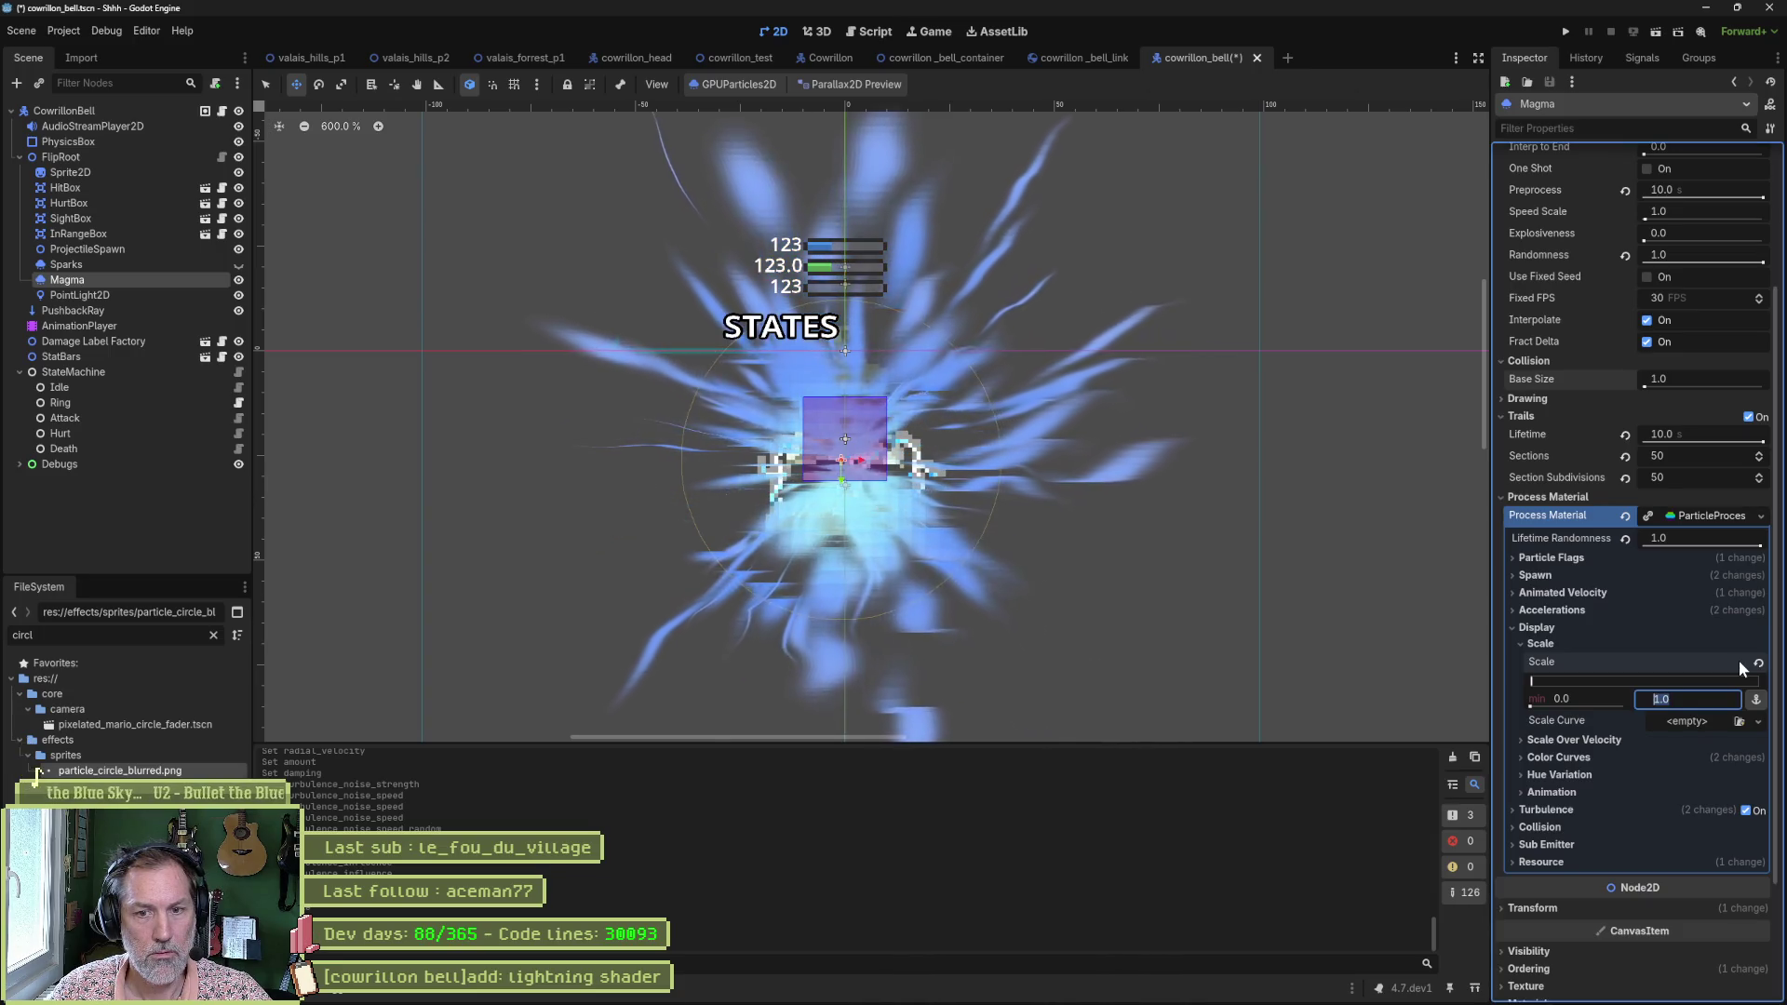
type("0")
key("Return")
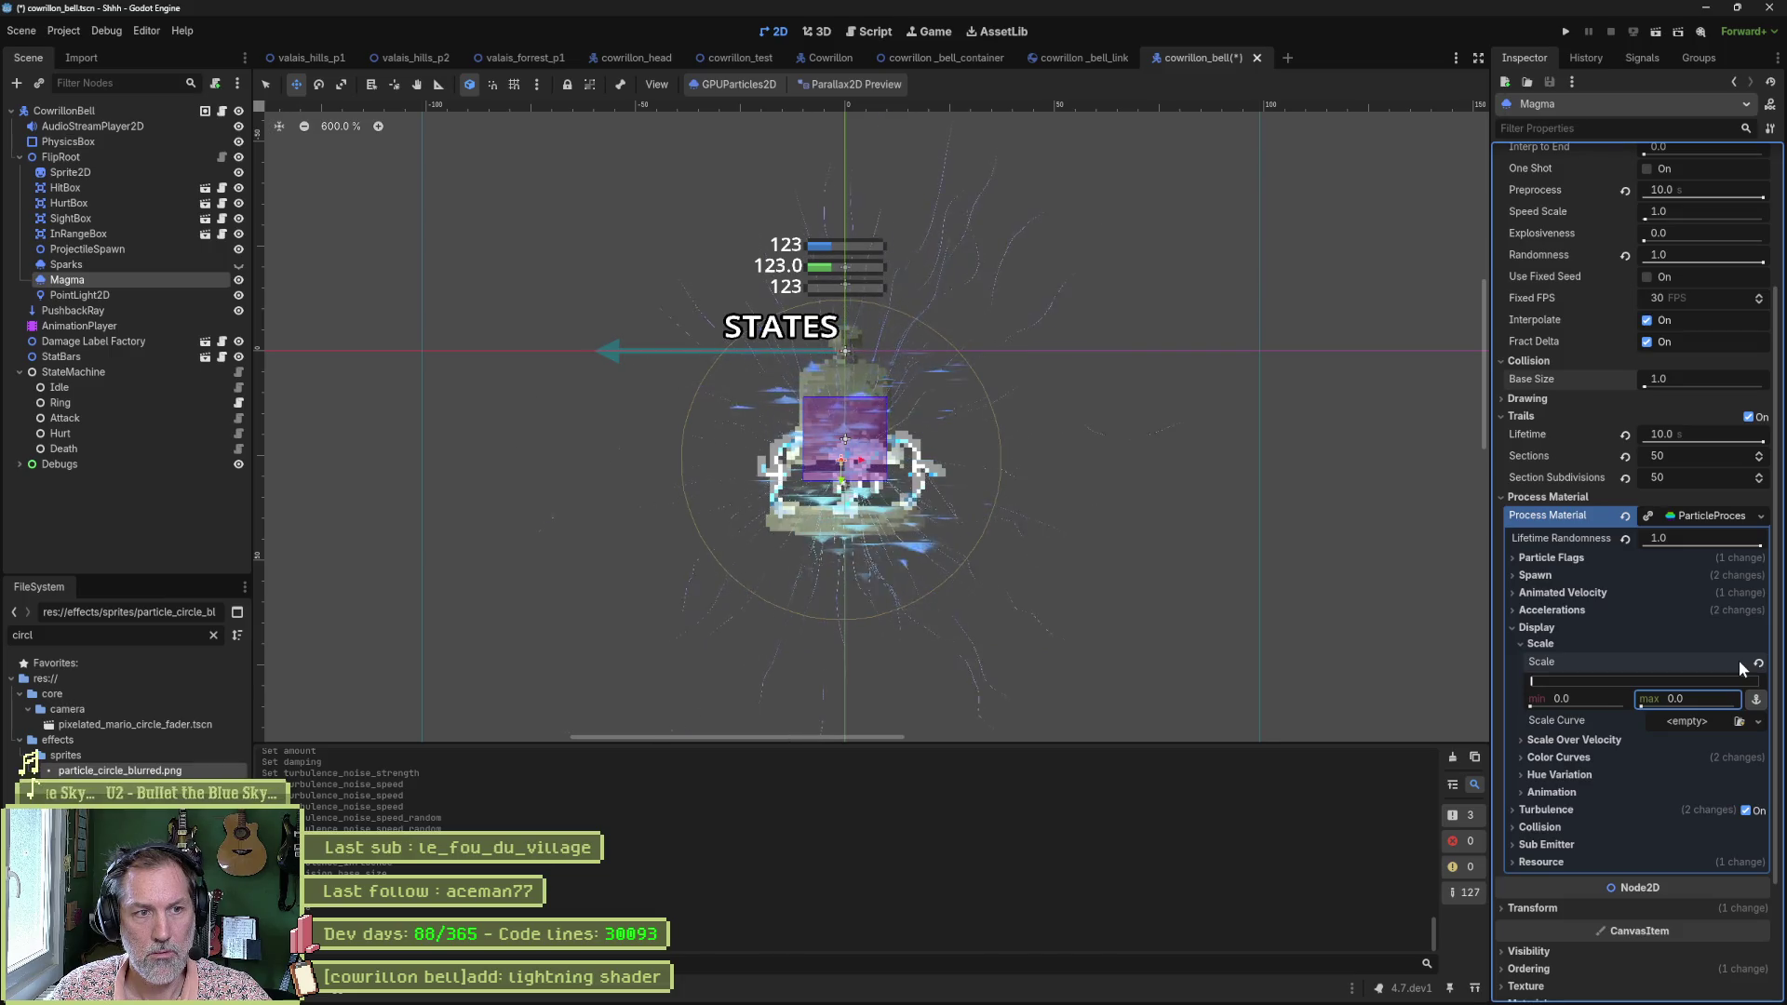
type("0.1")
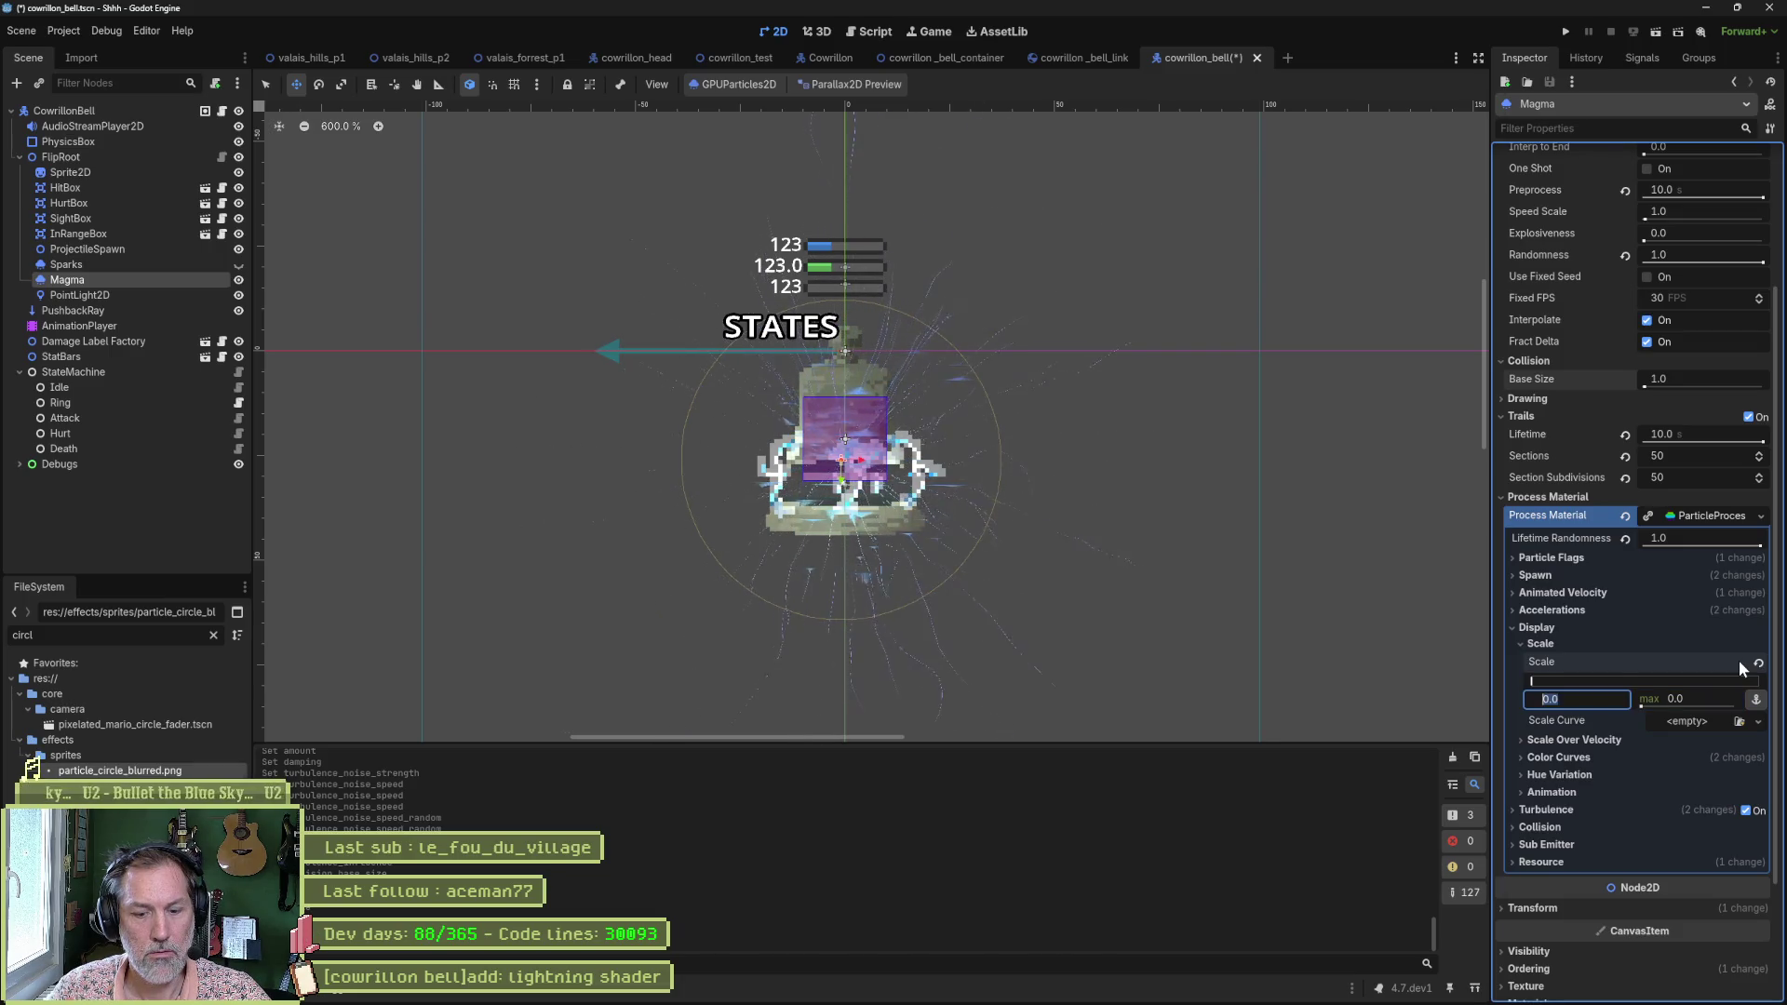
key("Return")
type("0.2")
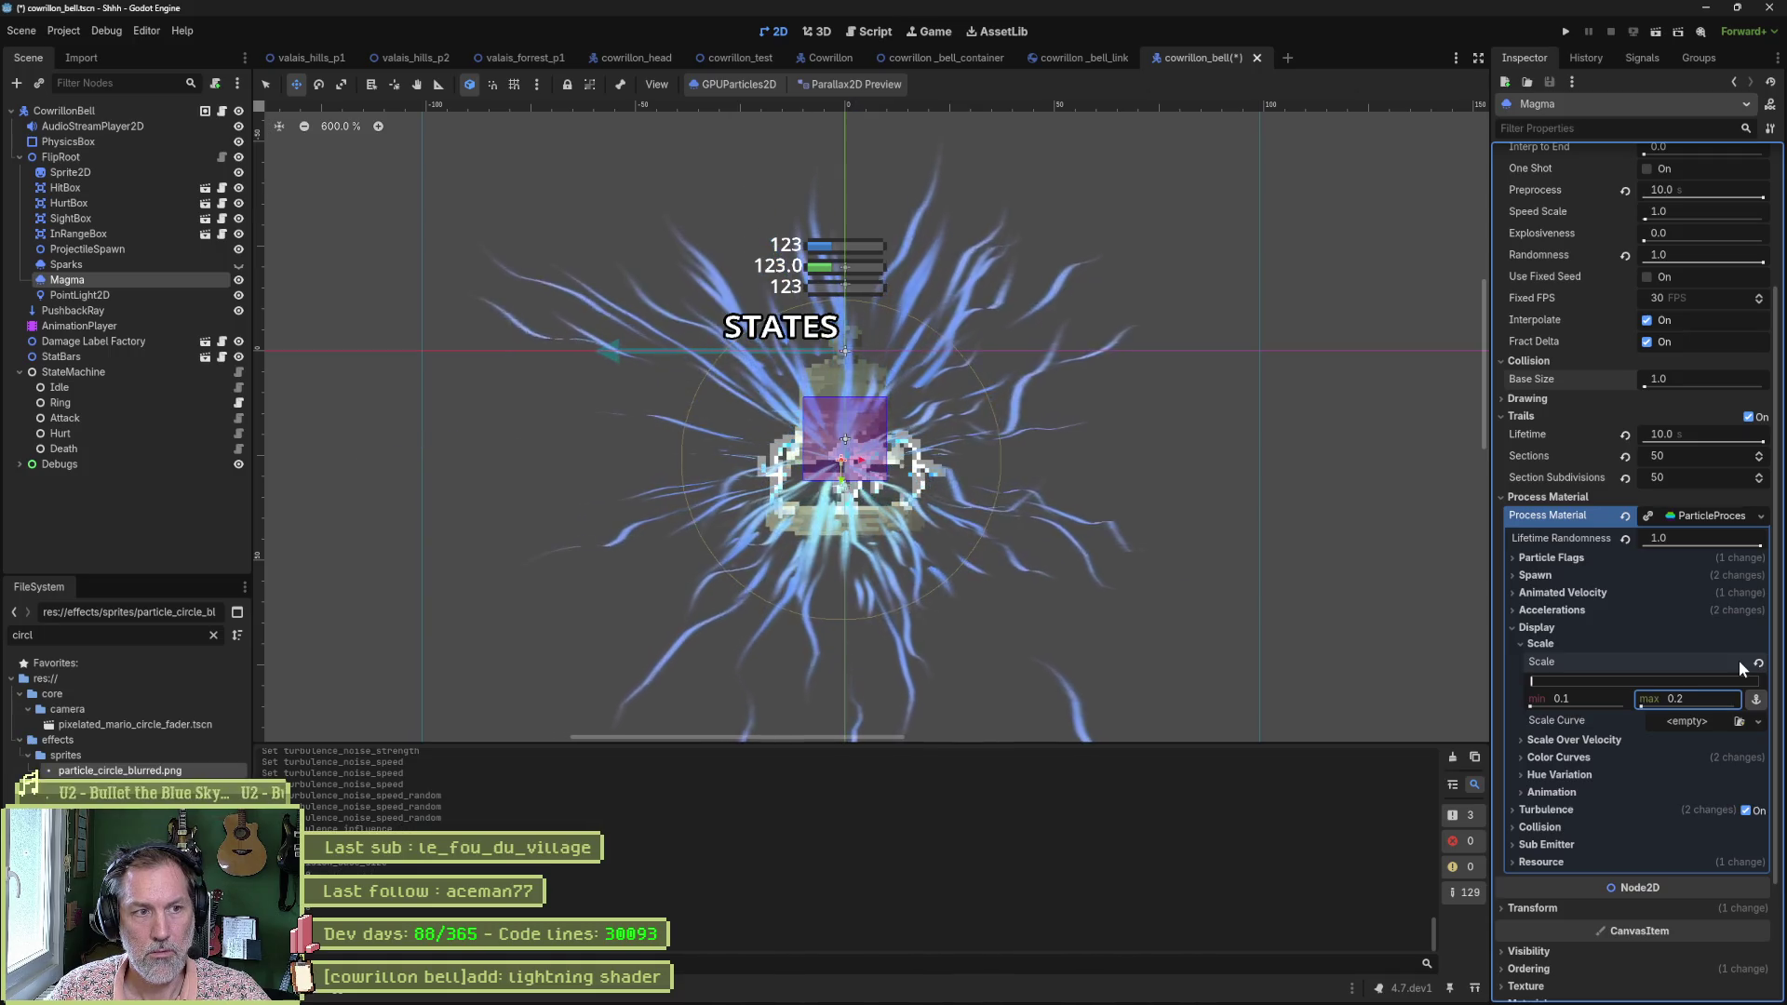
key("Return")
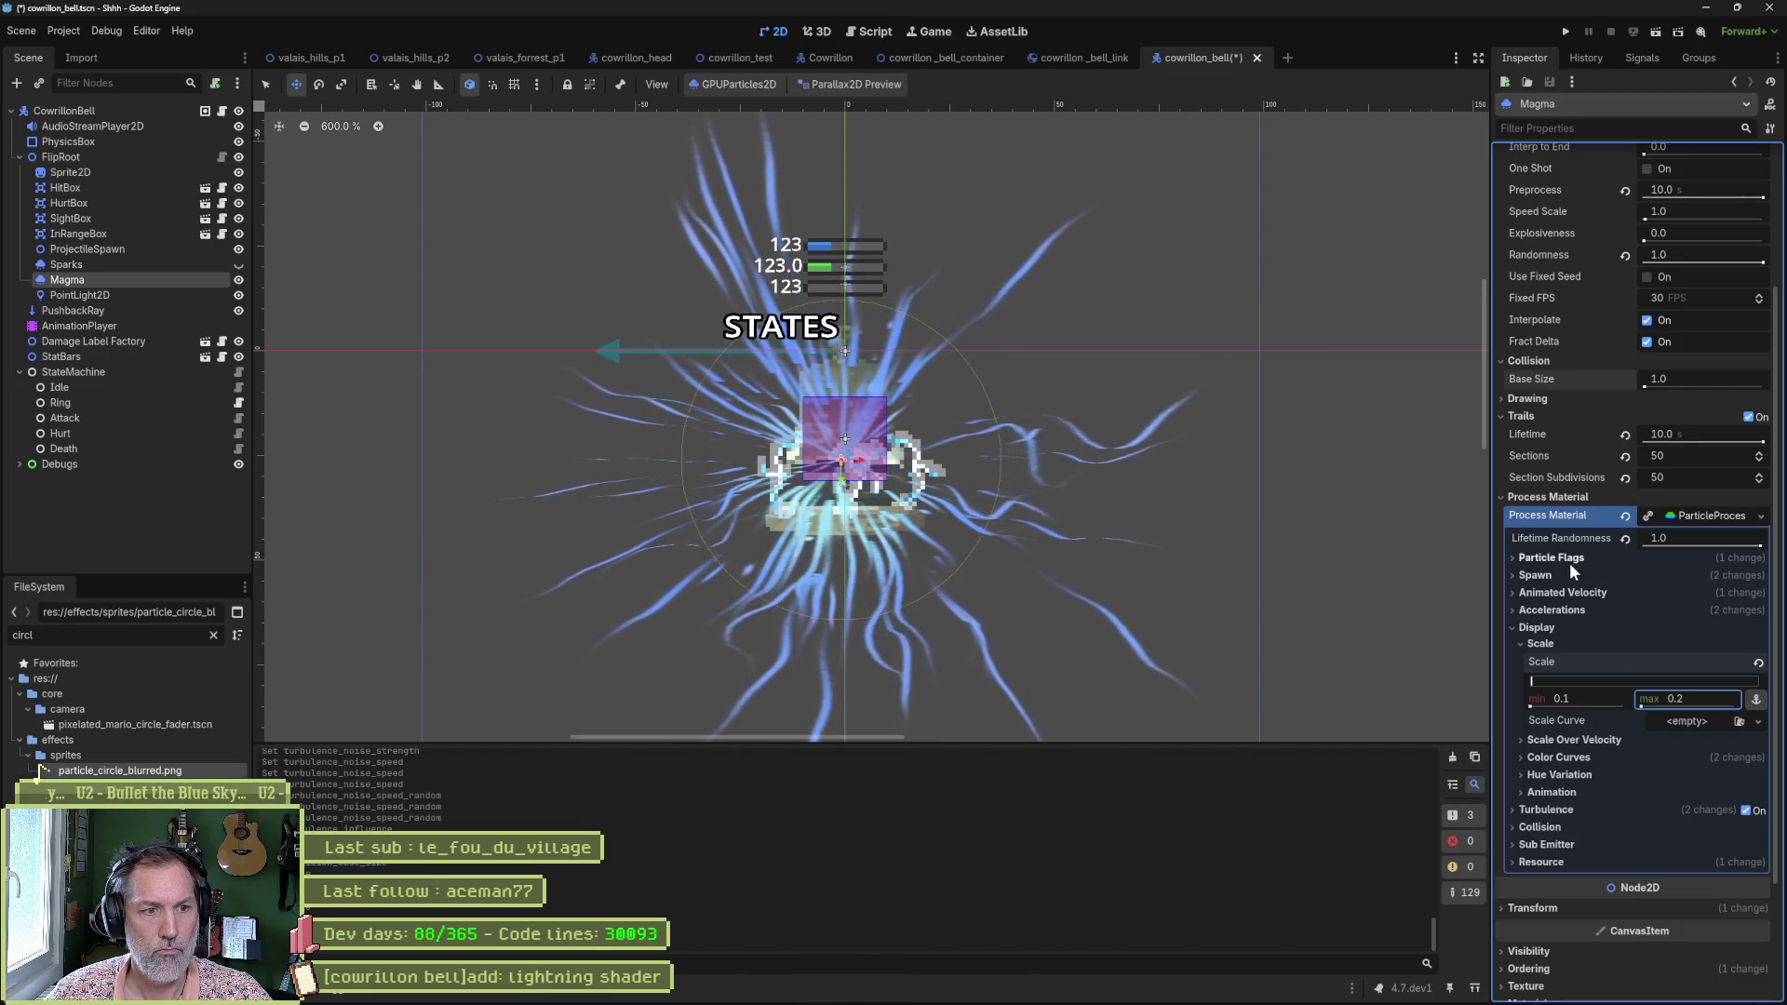
scroll(1568, 561, "down", 1)
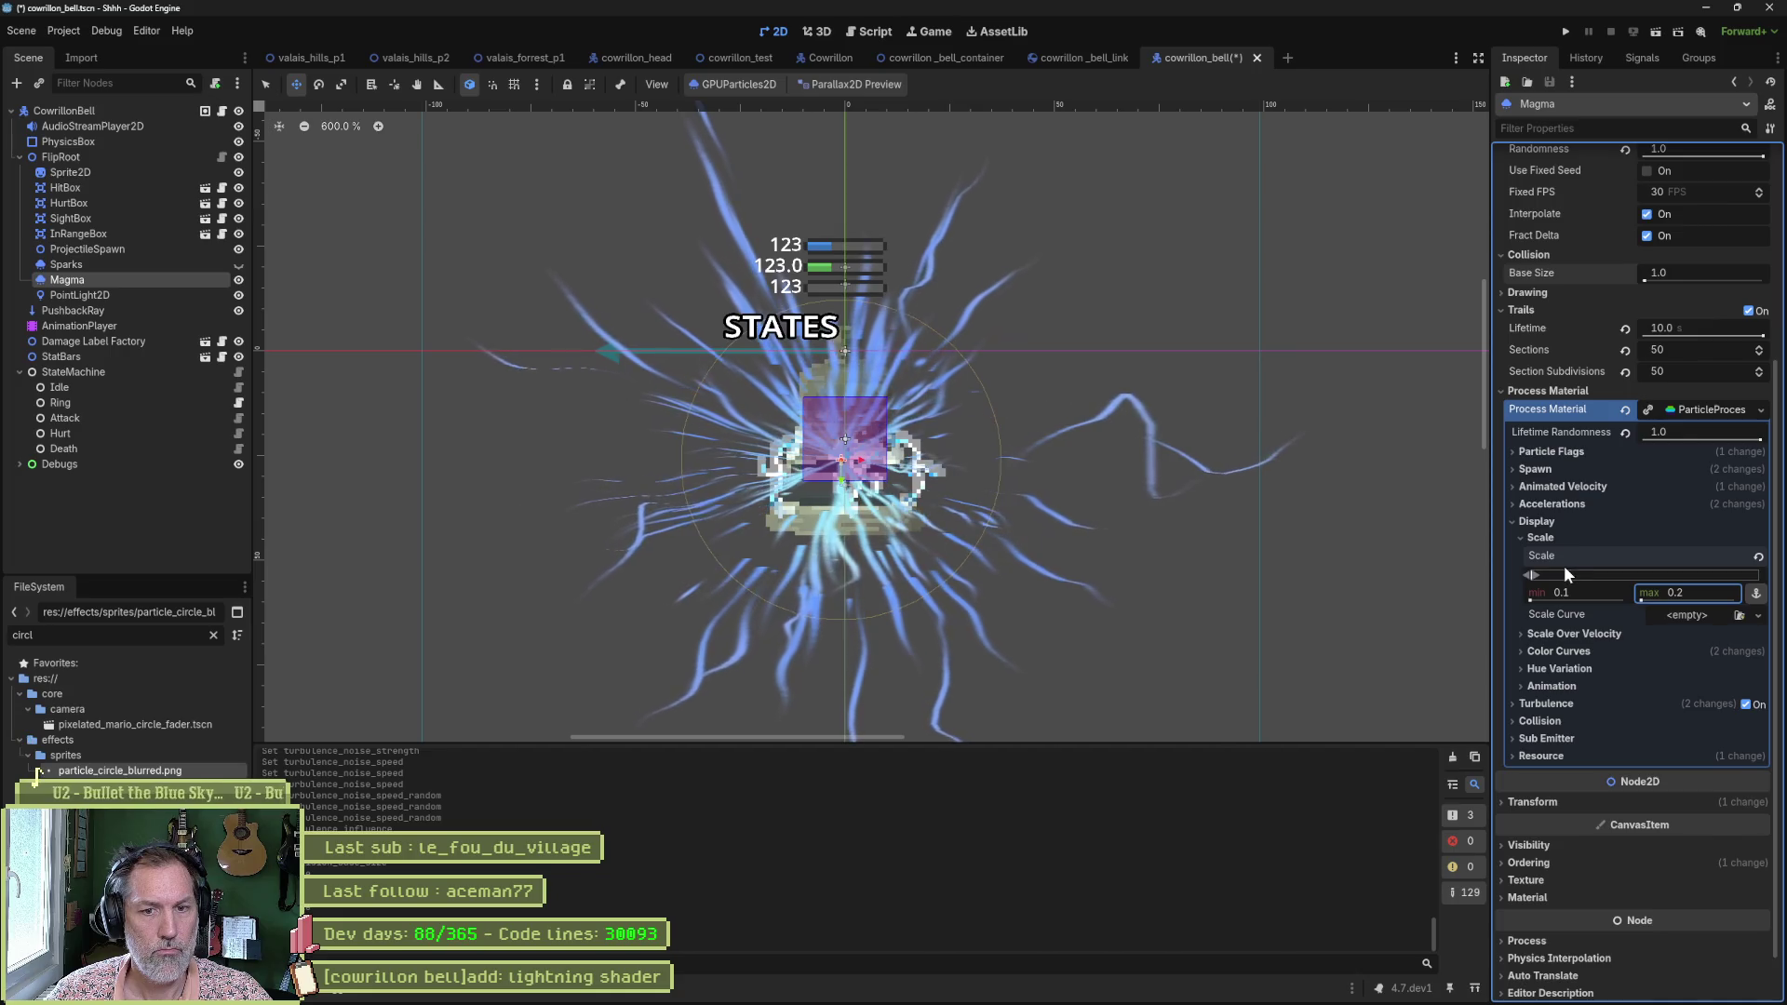
Try raising the Scale Over Velocity maximum, then reset it back to 0.
left_click(1562, 635)
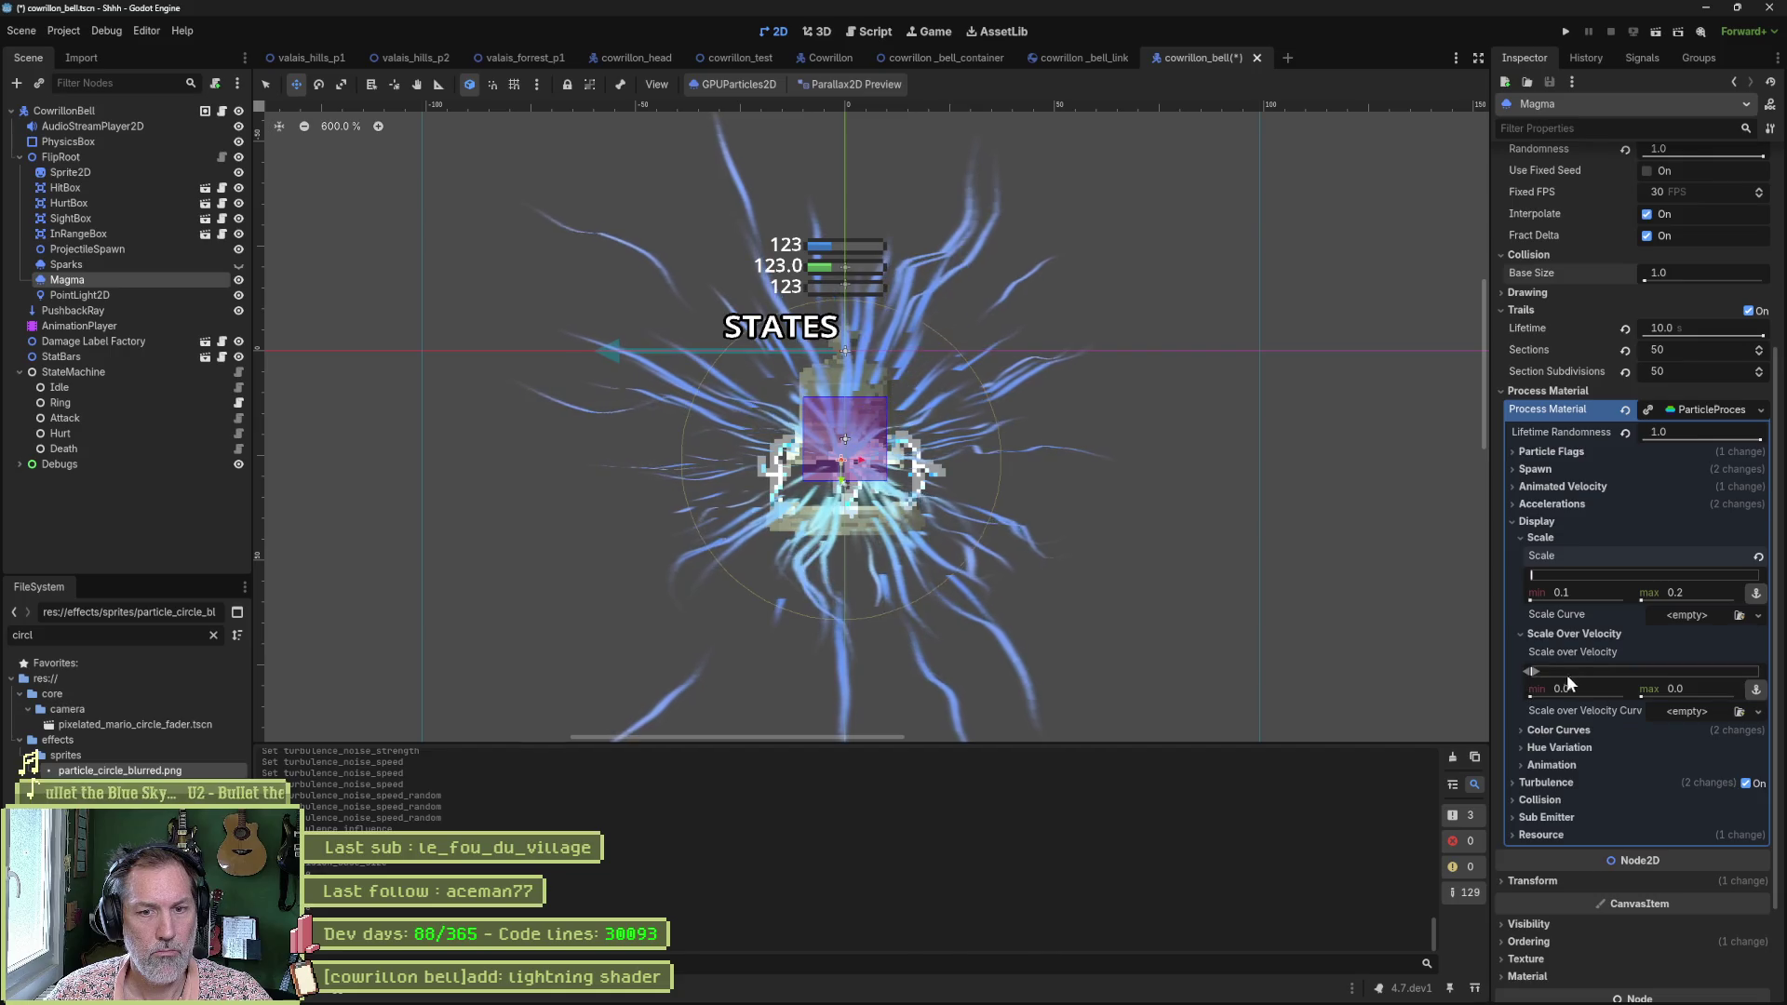
left_click_drag(1534, 672, 1573, 672)
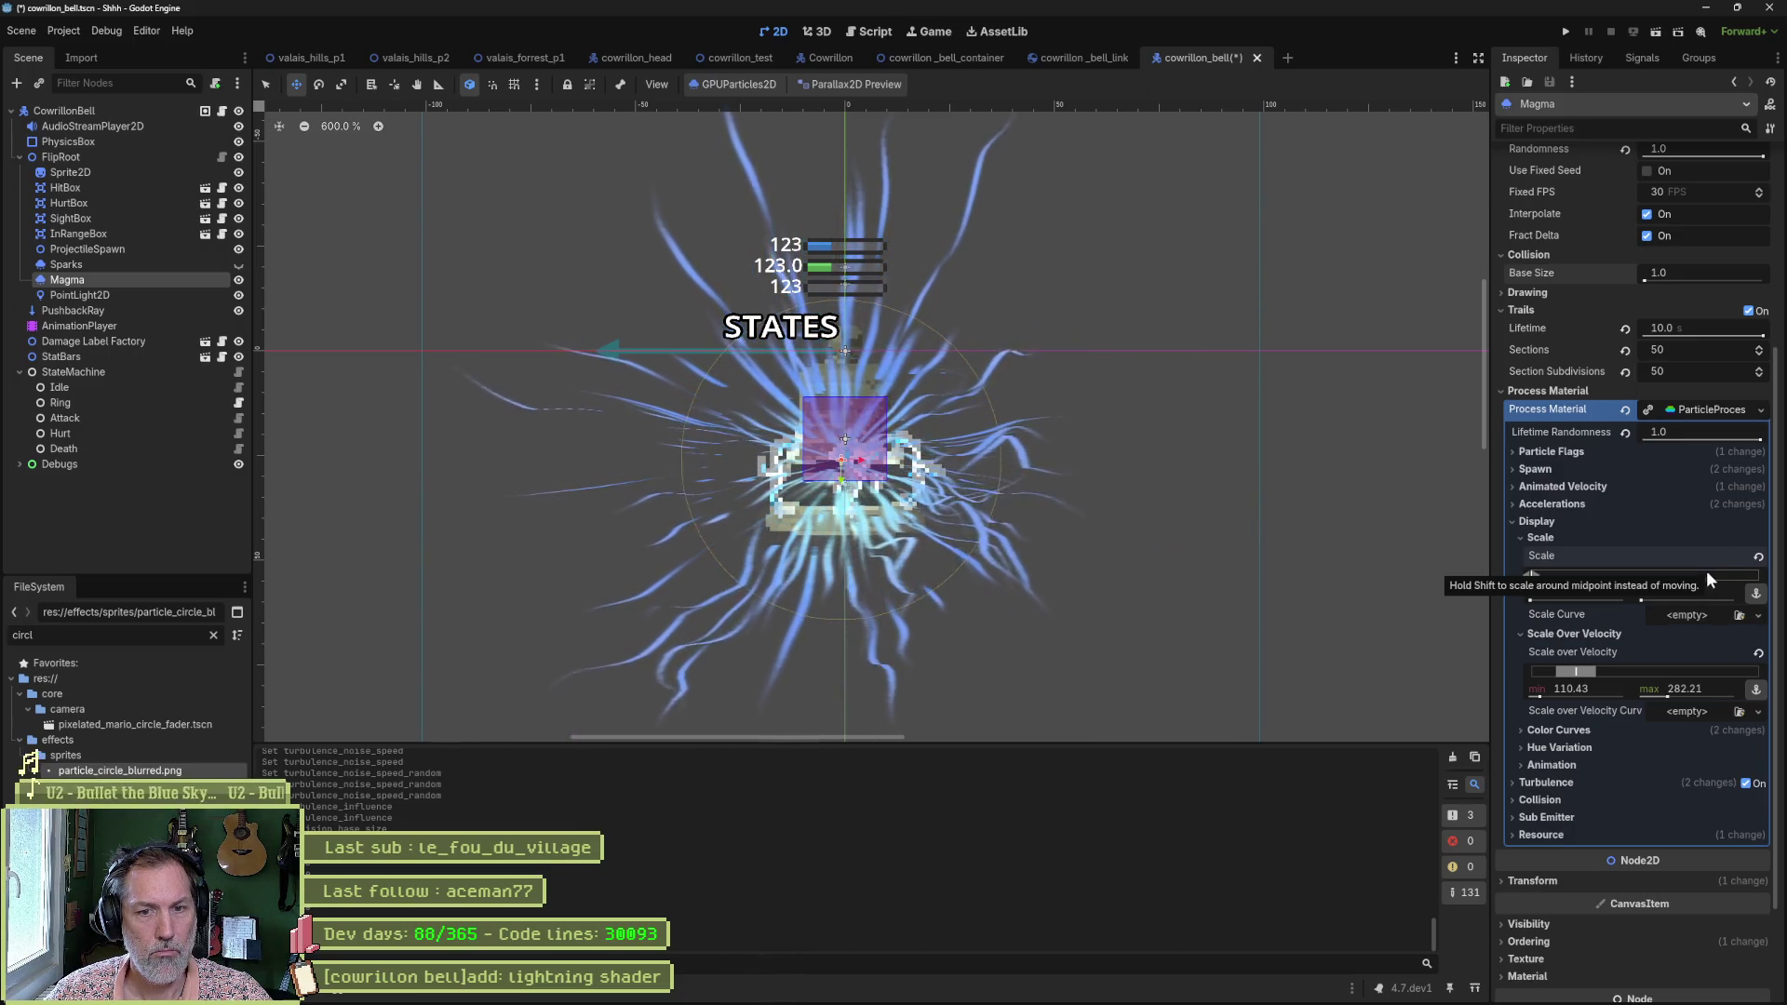
left_click(1758, 654)
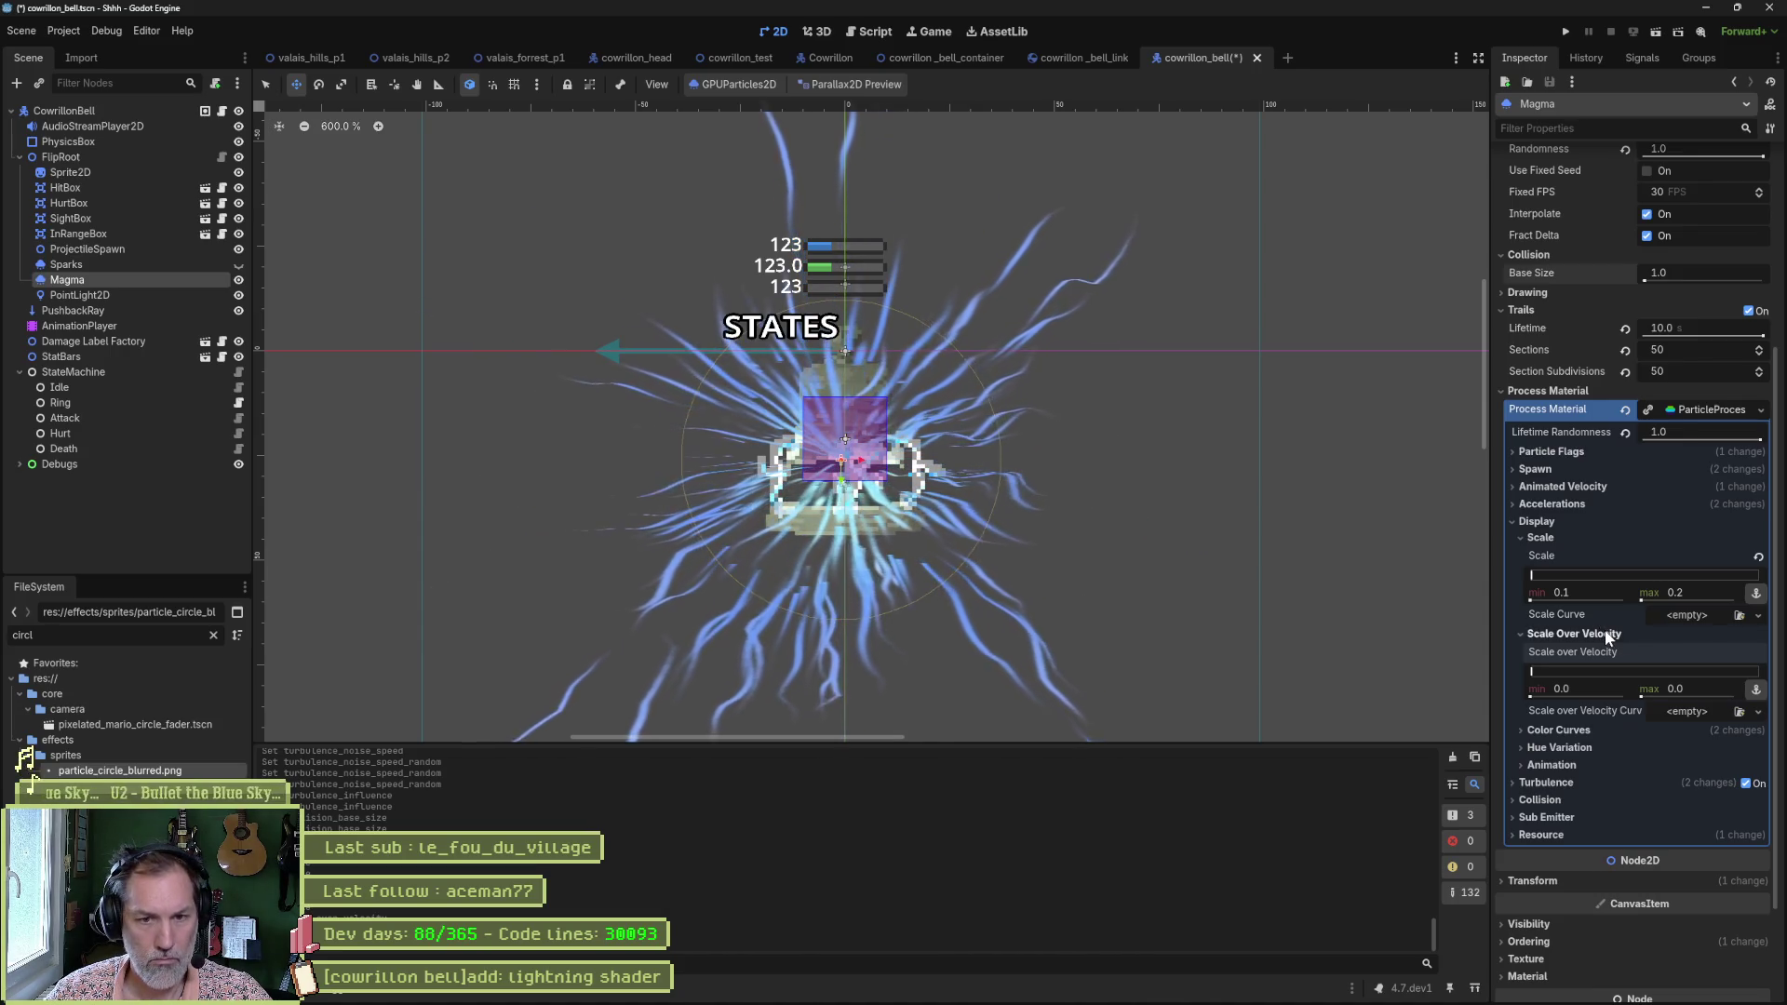
left_click(1607, 634)
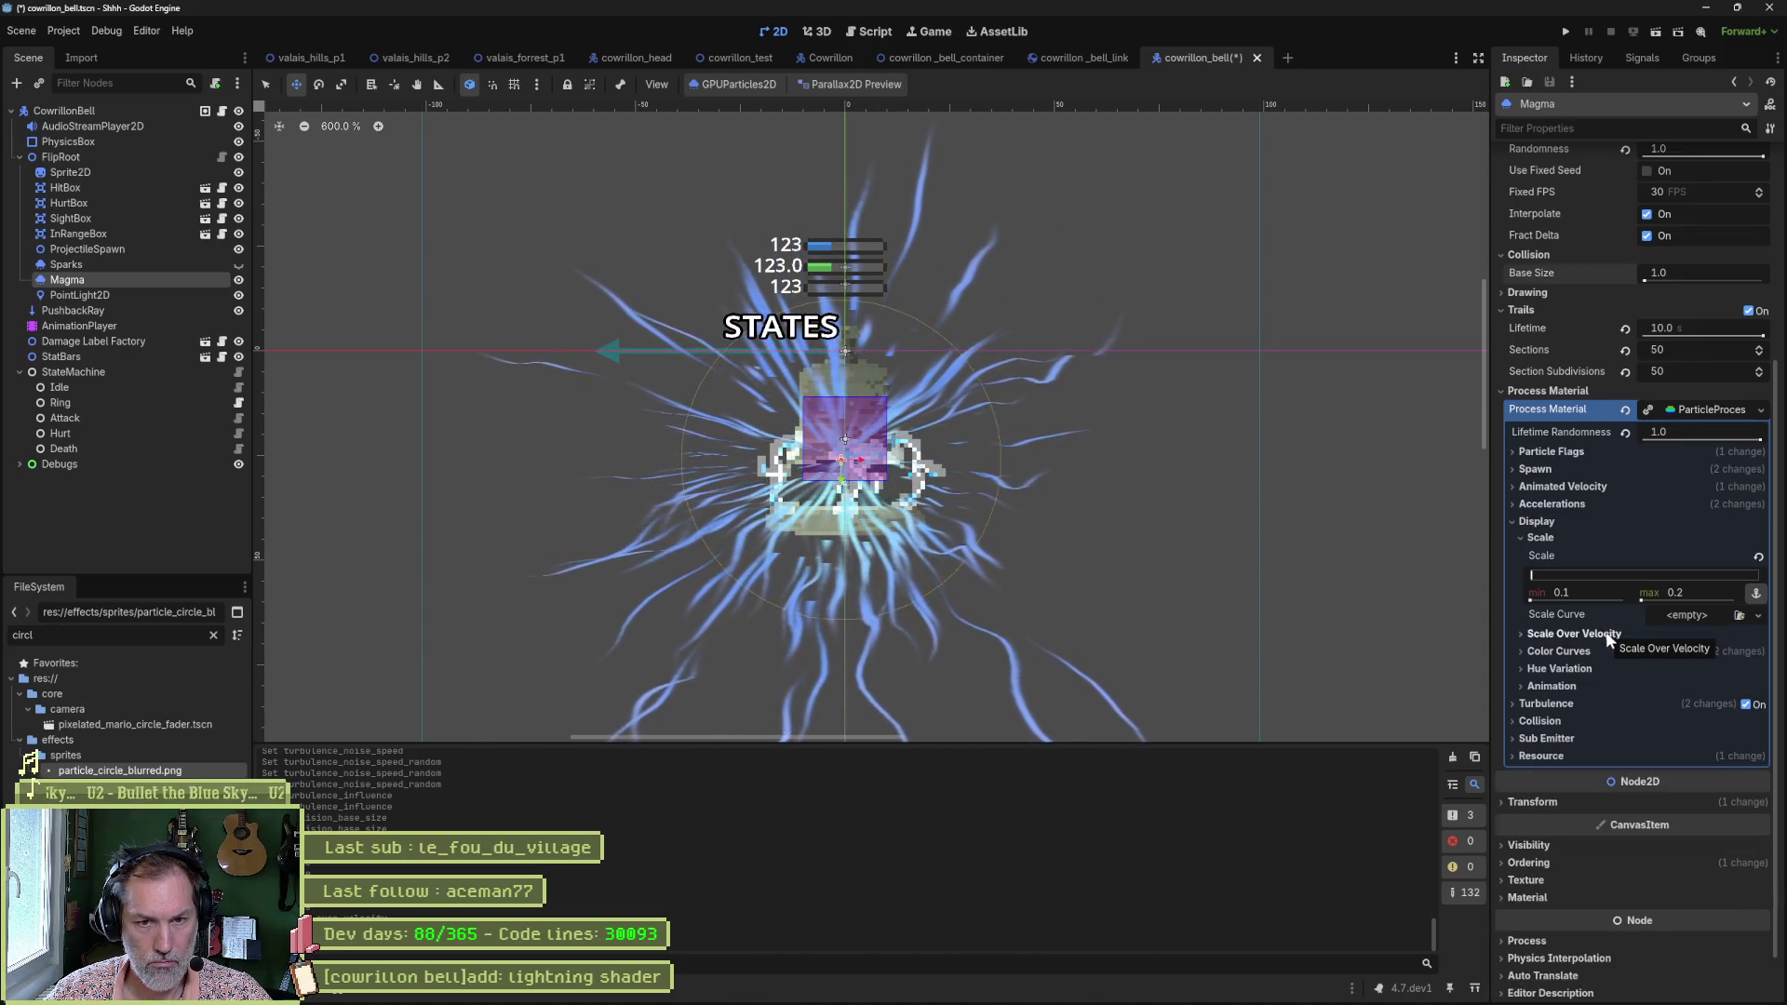
Check the Color Curves and Animation sections, then bring Aseprite to the front.
left_click(1579, 653)
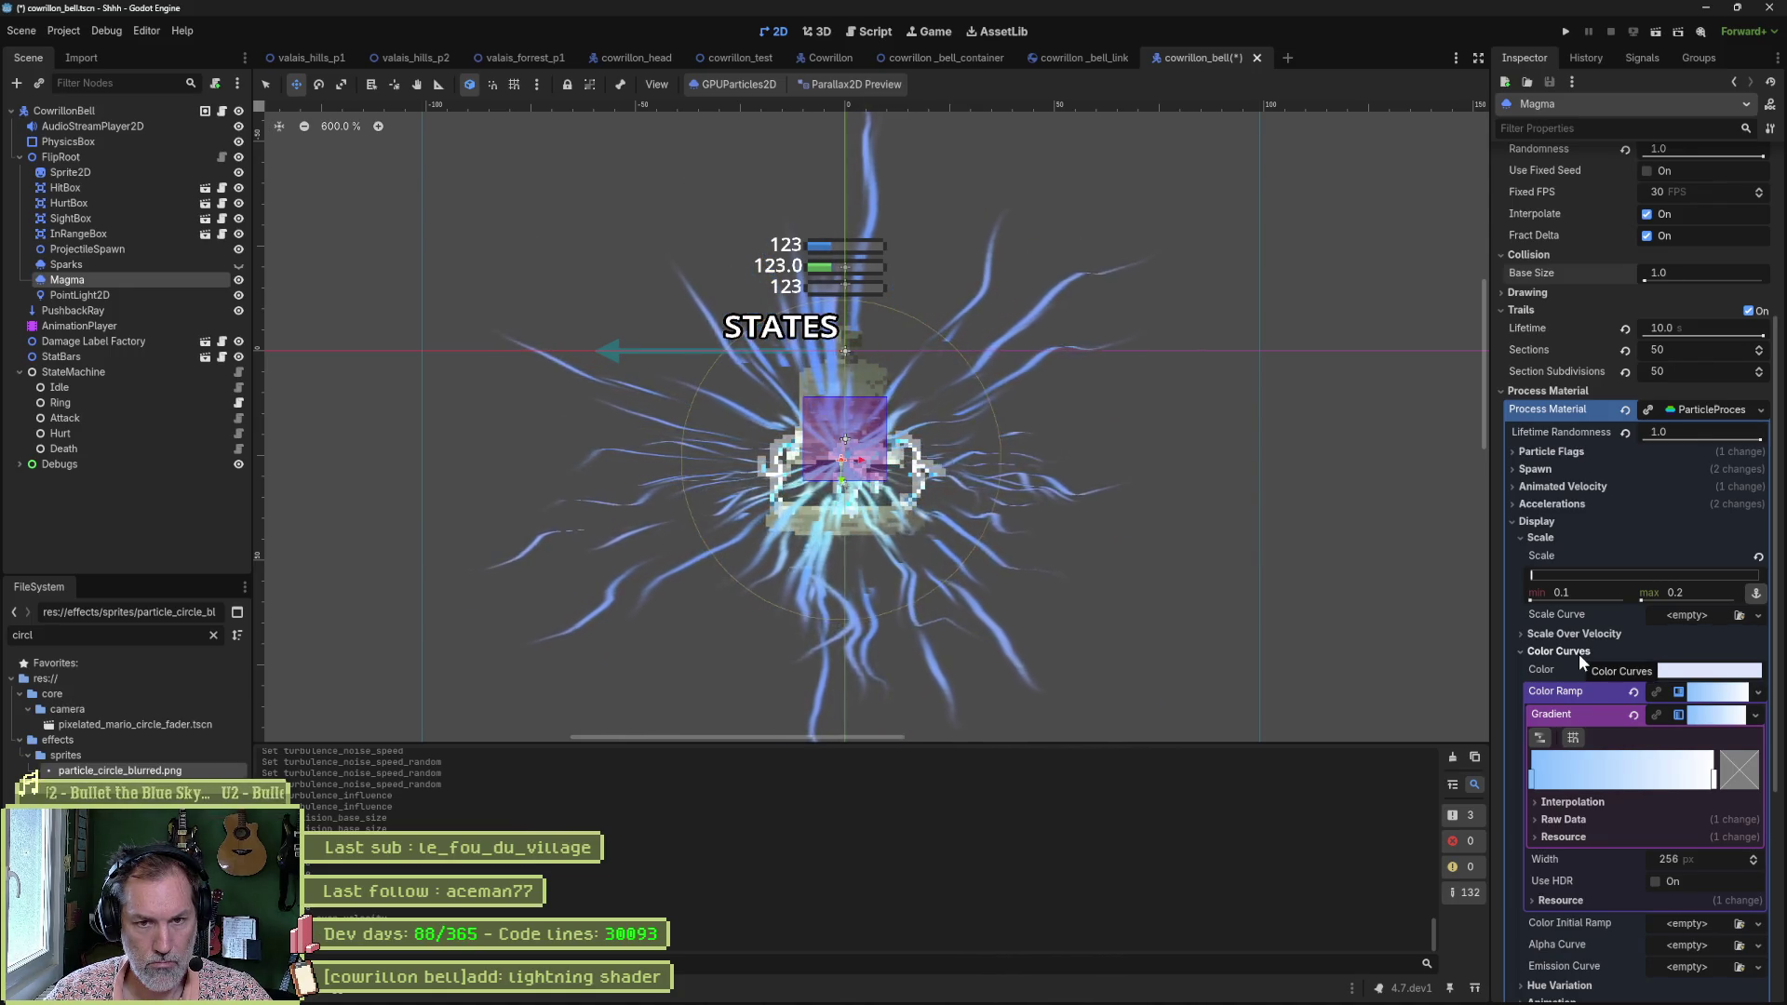
left_click(1579, 654)
left_click(1563, 687)
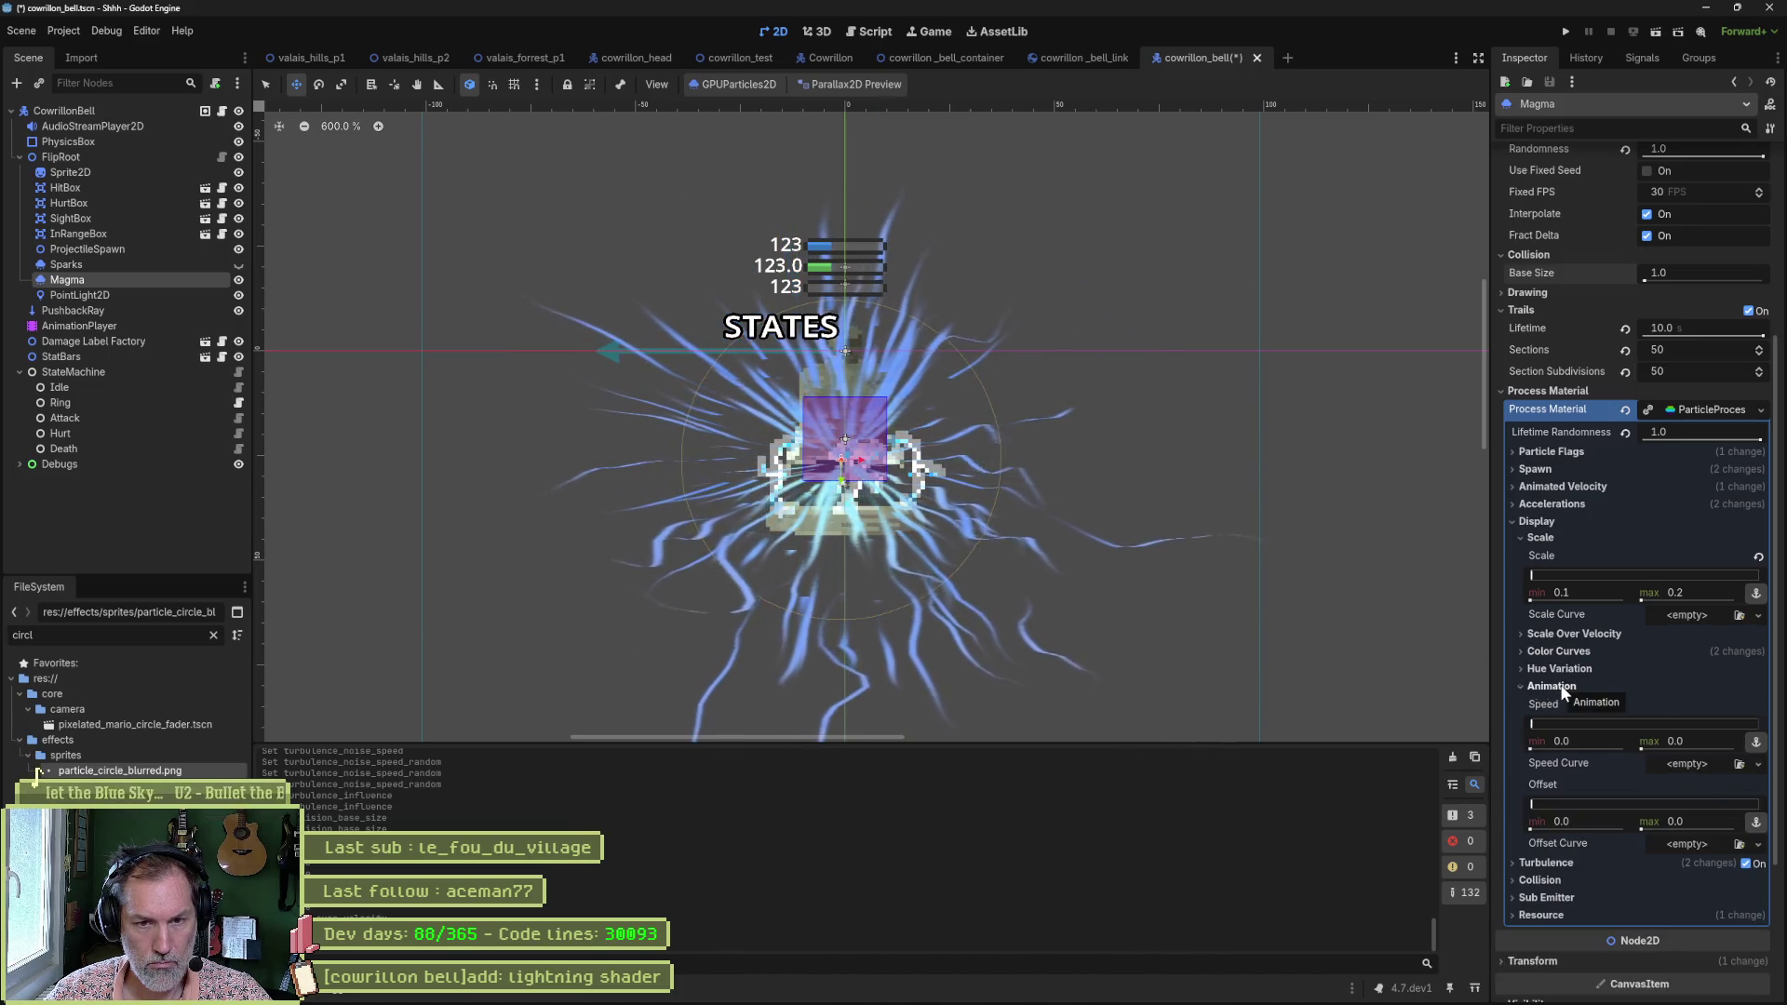
left_click(1562, 689)
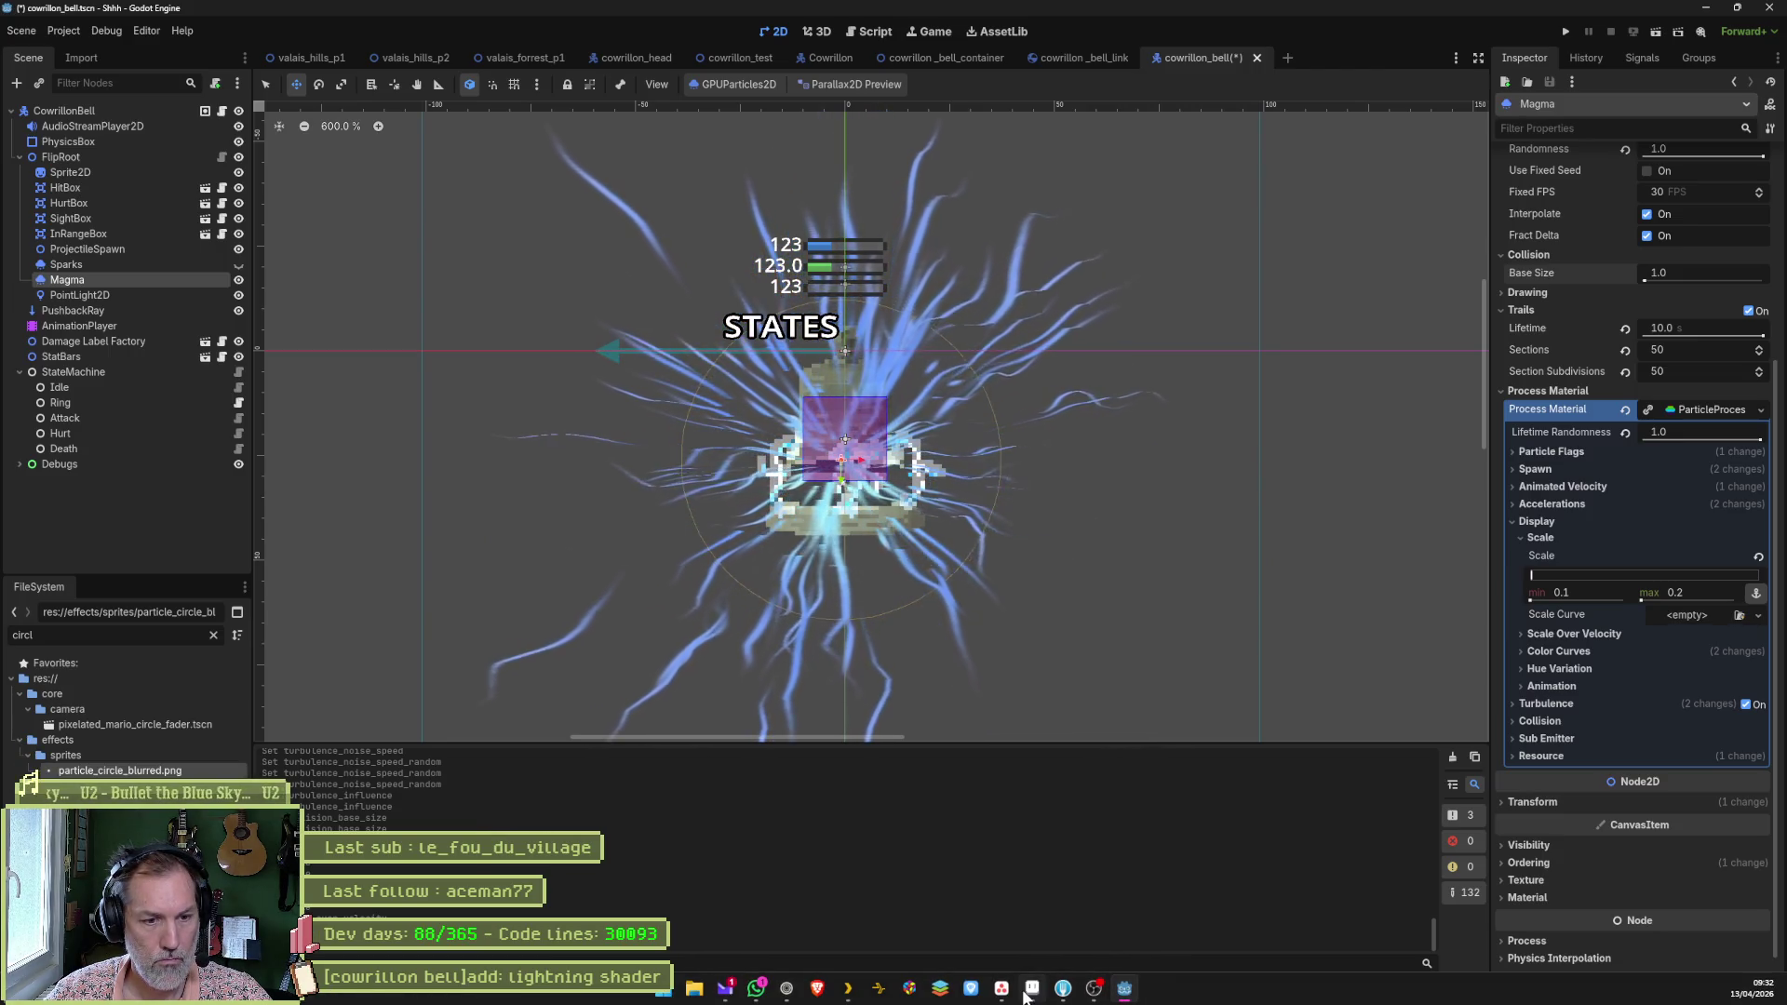
left_click(1123, 996)
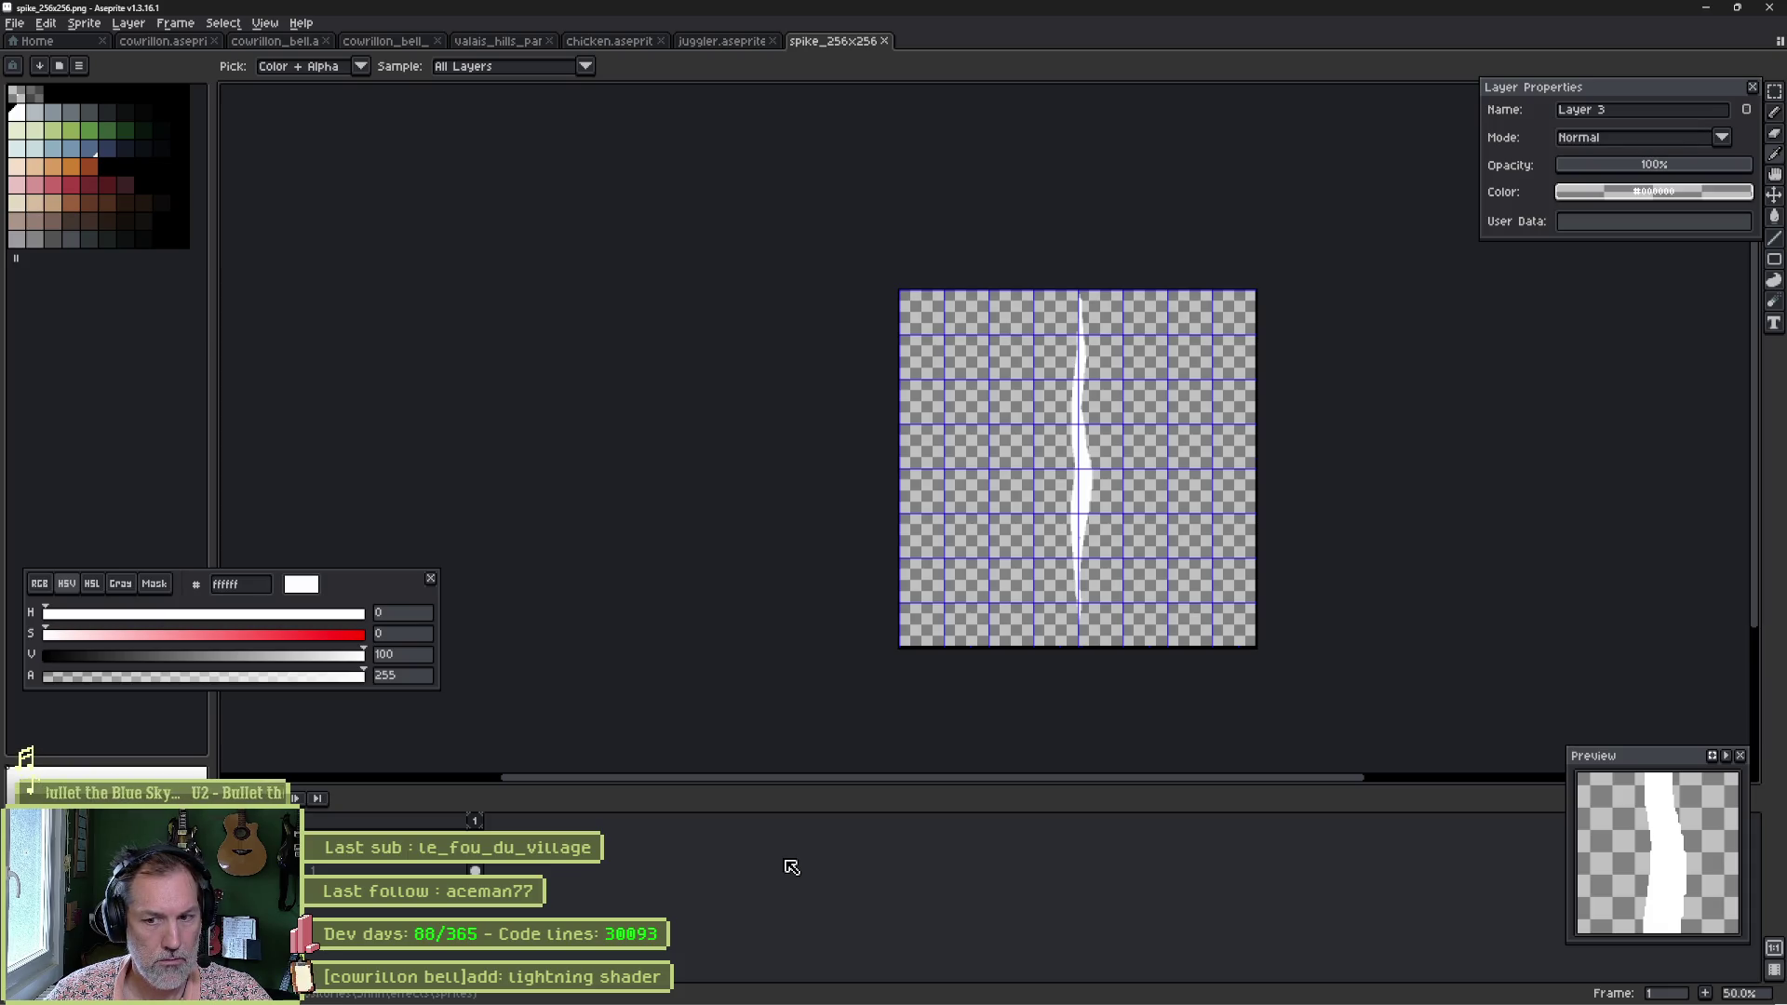
Select the pencil and save the spike sprite as a copy named spike_64x64.png.
key("b")
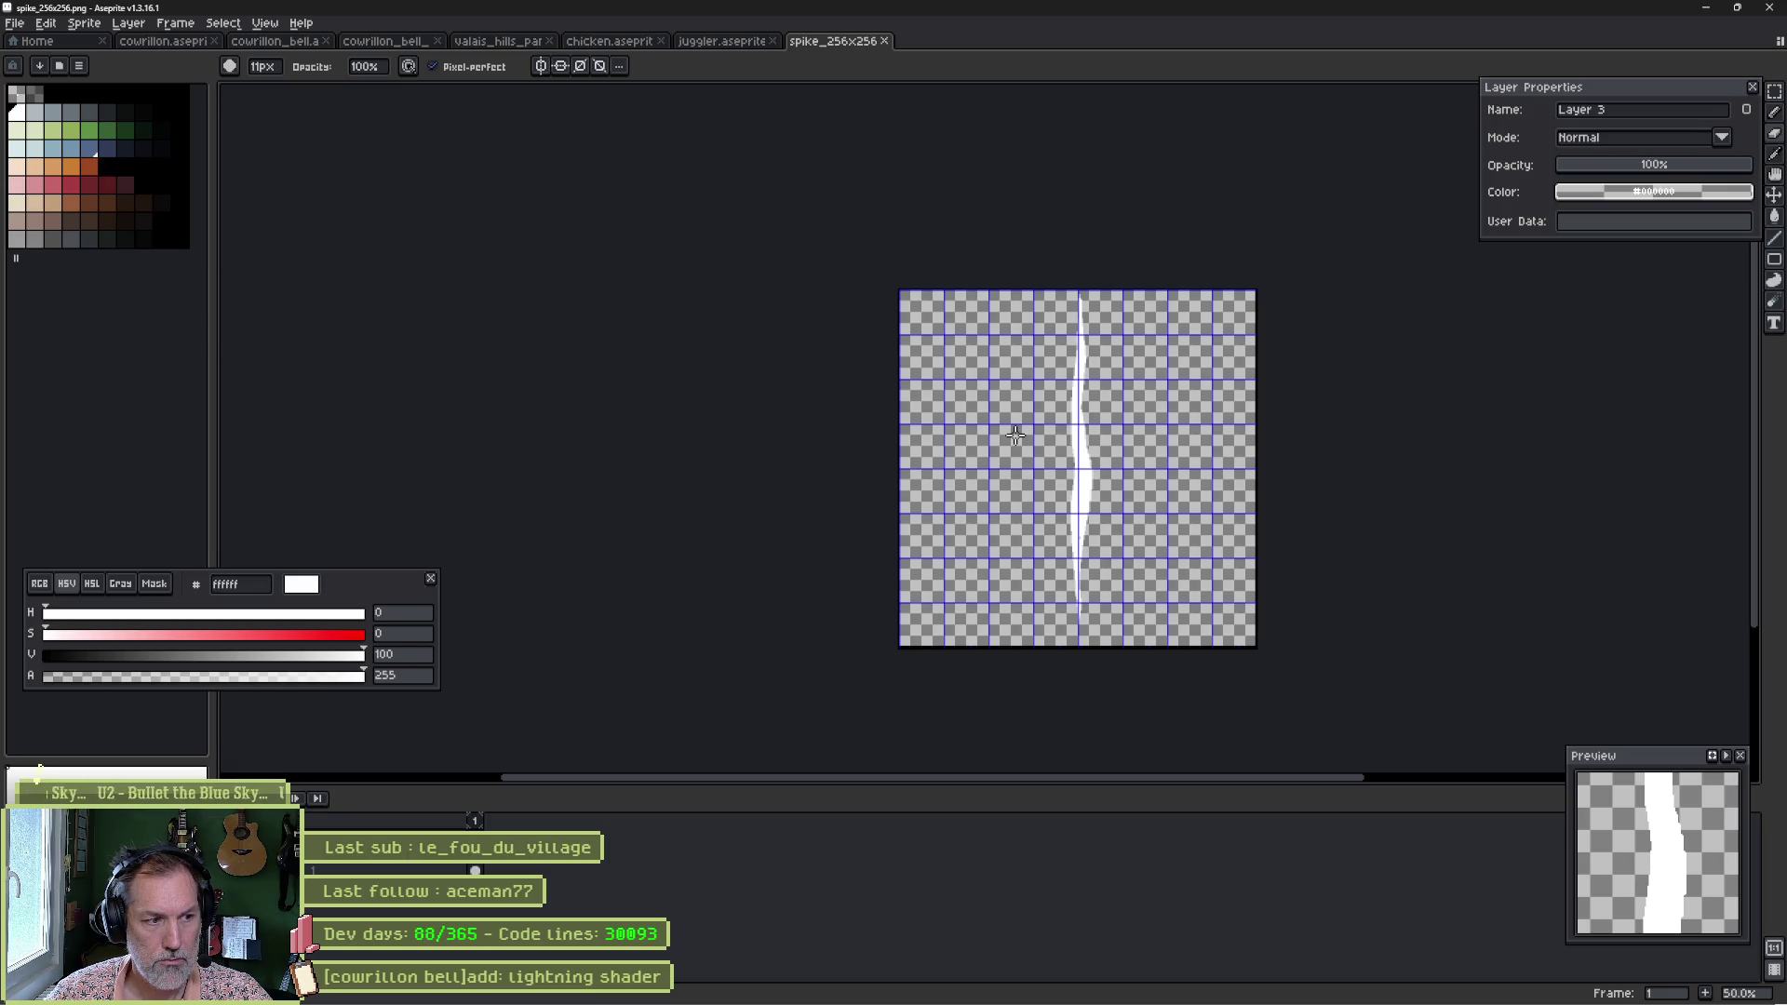
key("ctrl+shift+s")
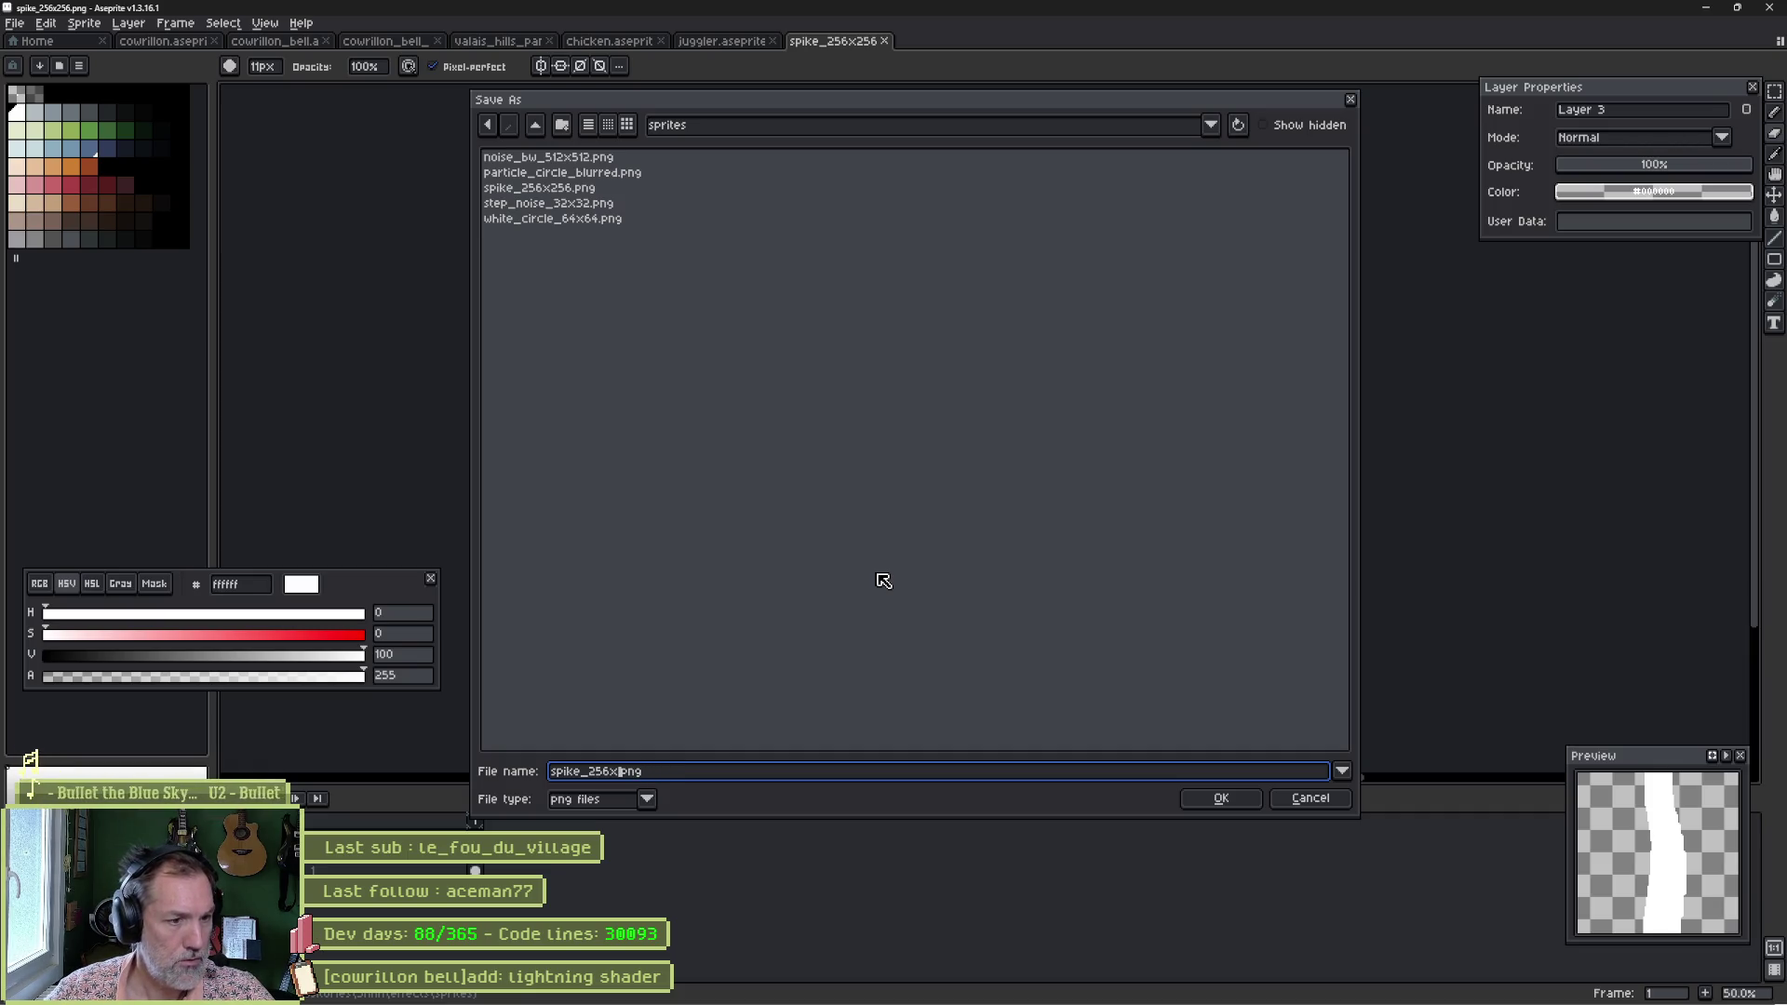
type("64")
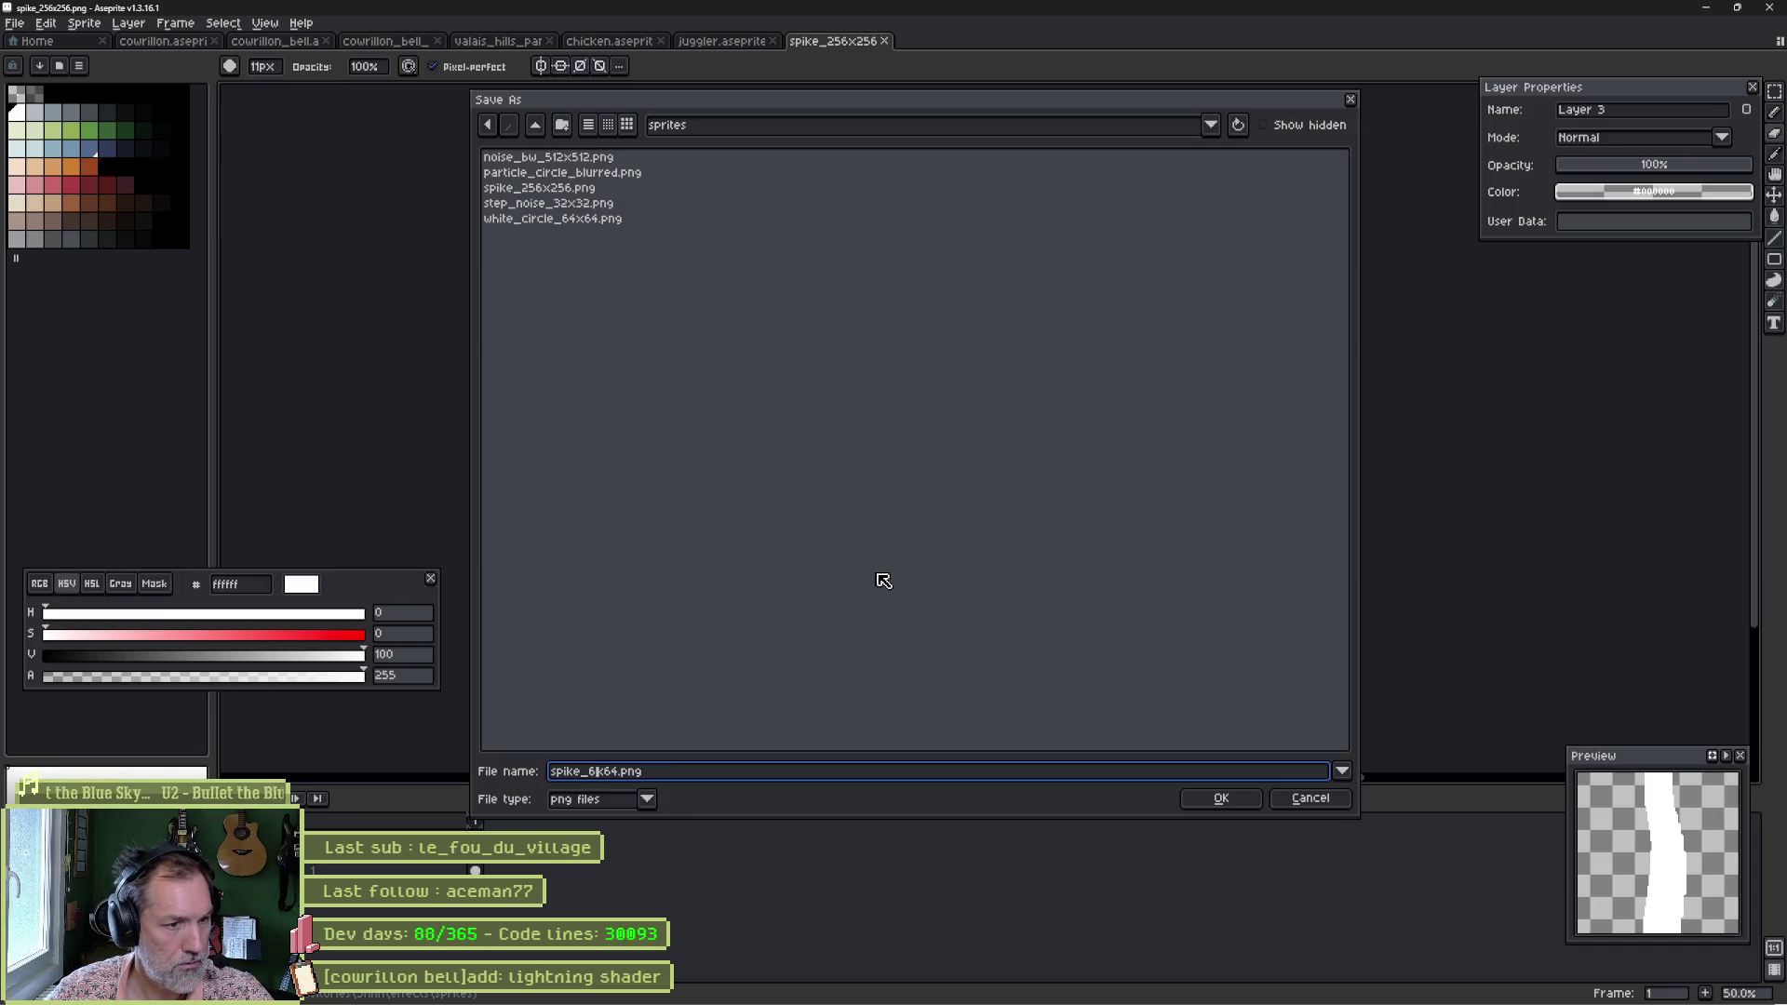
left_click(1215, 798)
Resize the sprite canvas to 64×64 pixels.
key("c")
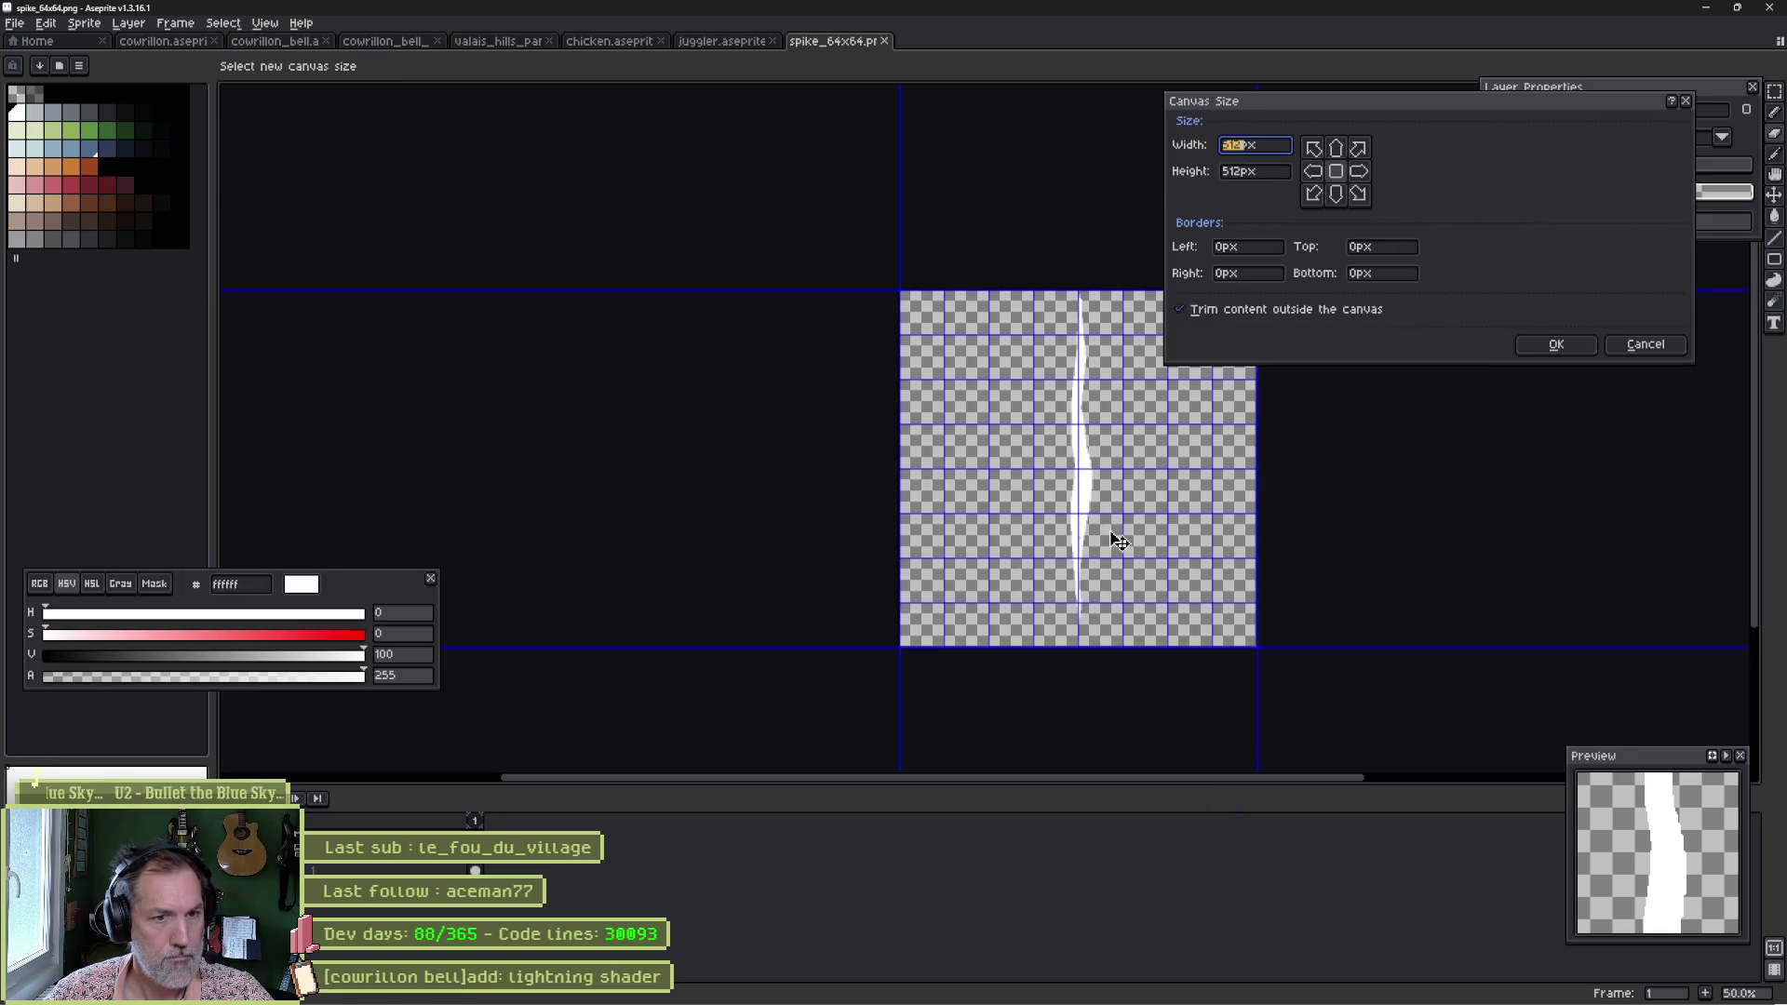
mouse_move(1257, 649)
left_mouse_down()
mouse_move(1069, 522)
mouse_move(1044, 431)
mouse_move(945, 337)
left_mouse_up()
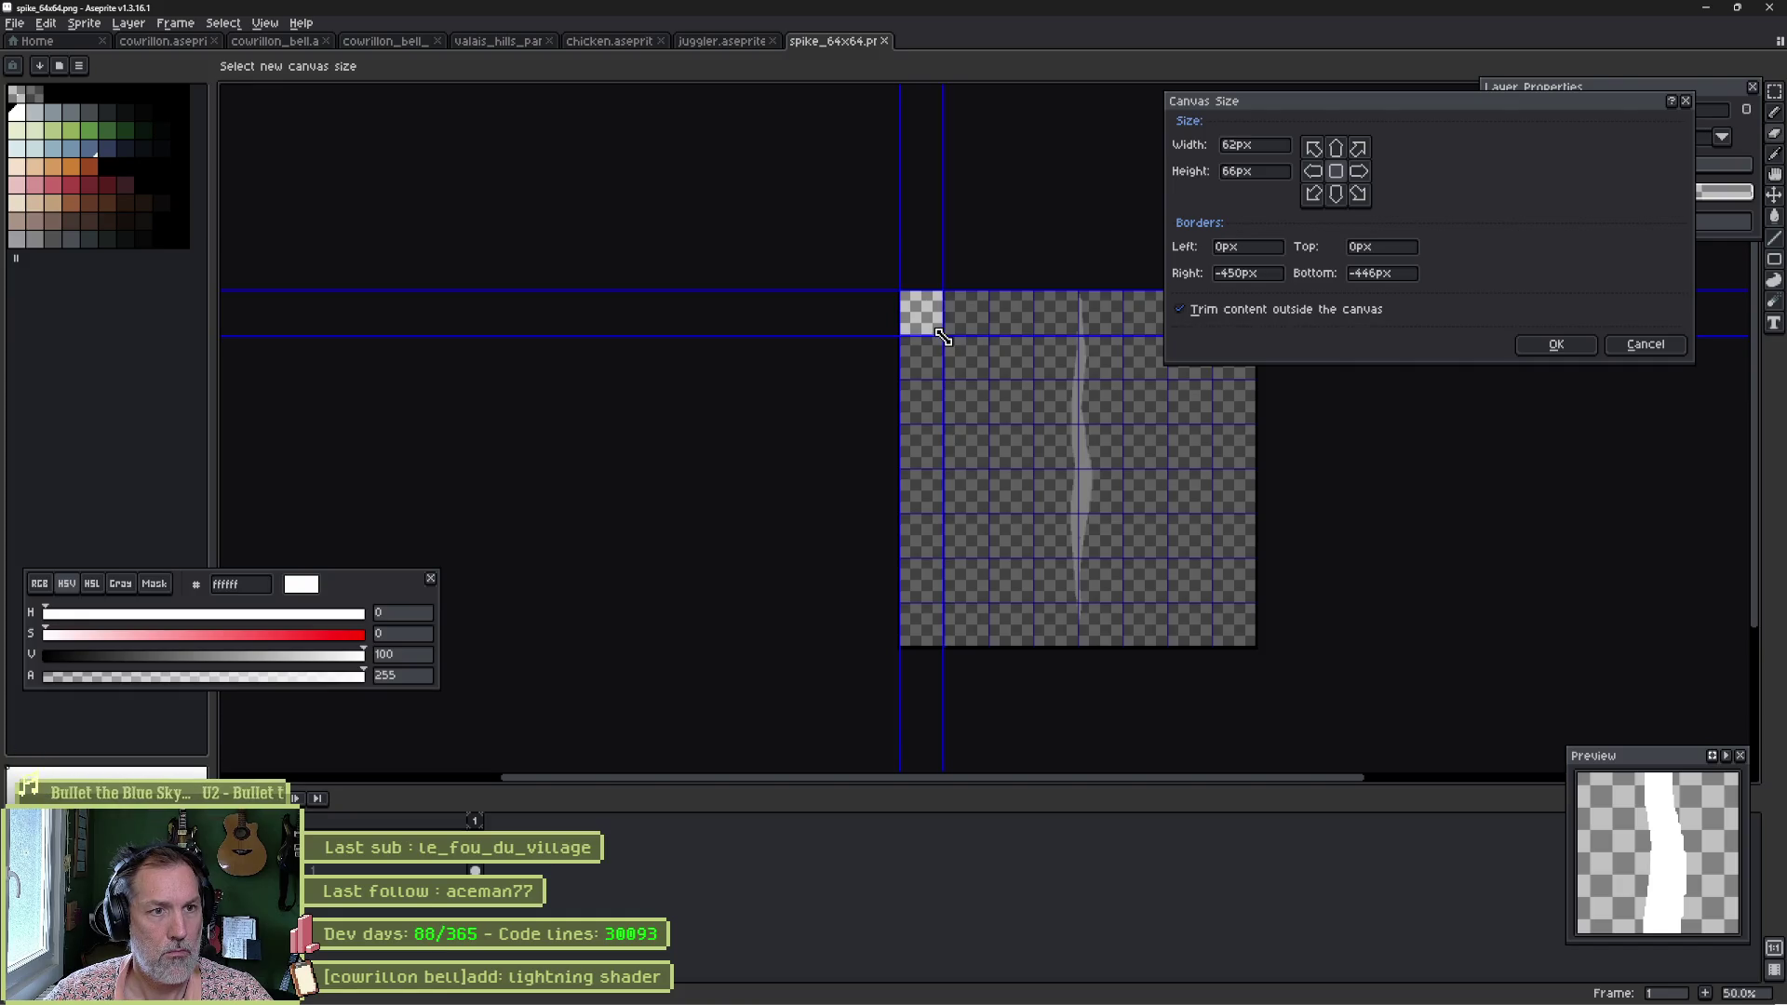
scroll(943, 336, "up", 3)
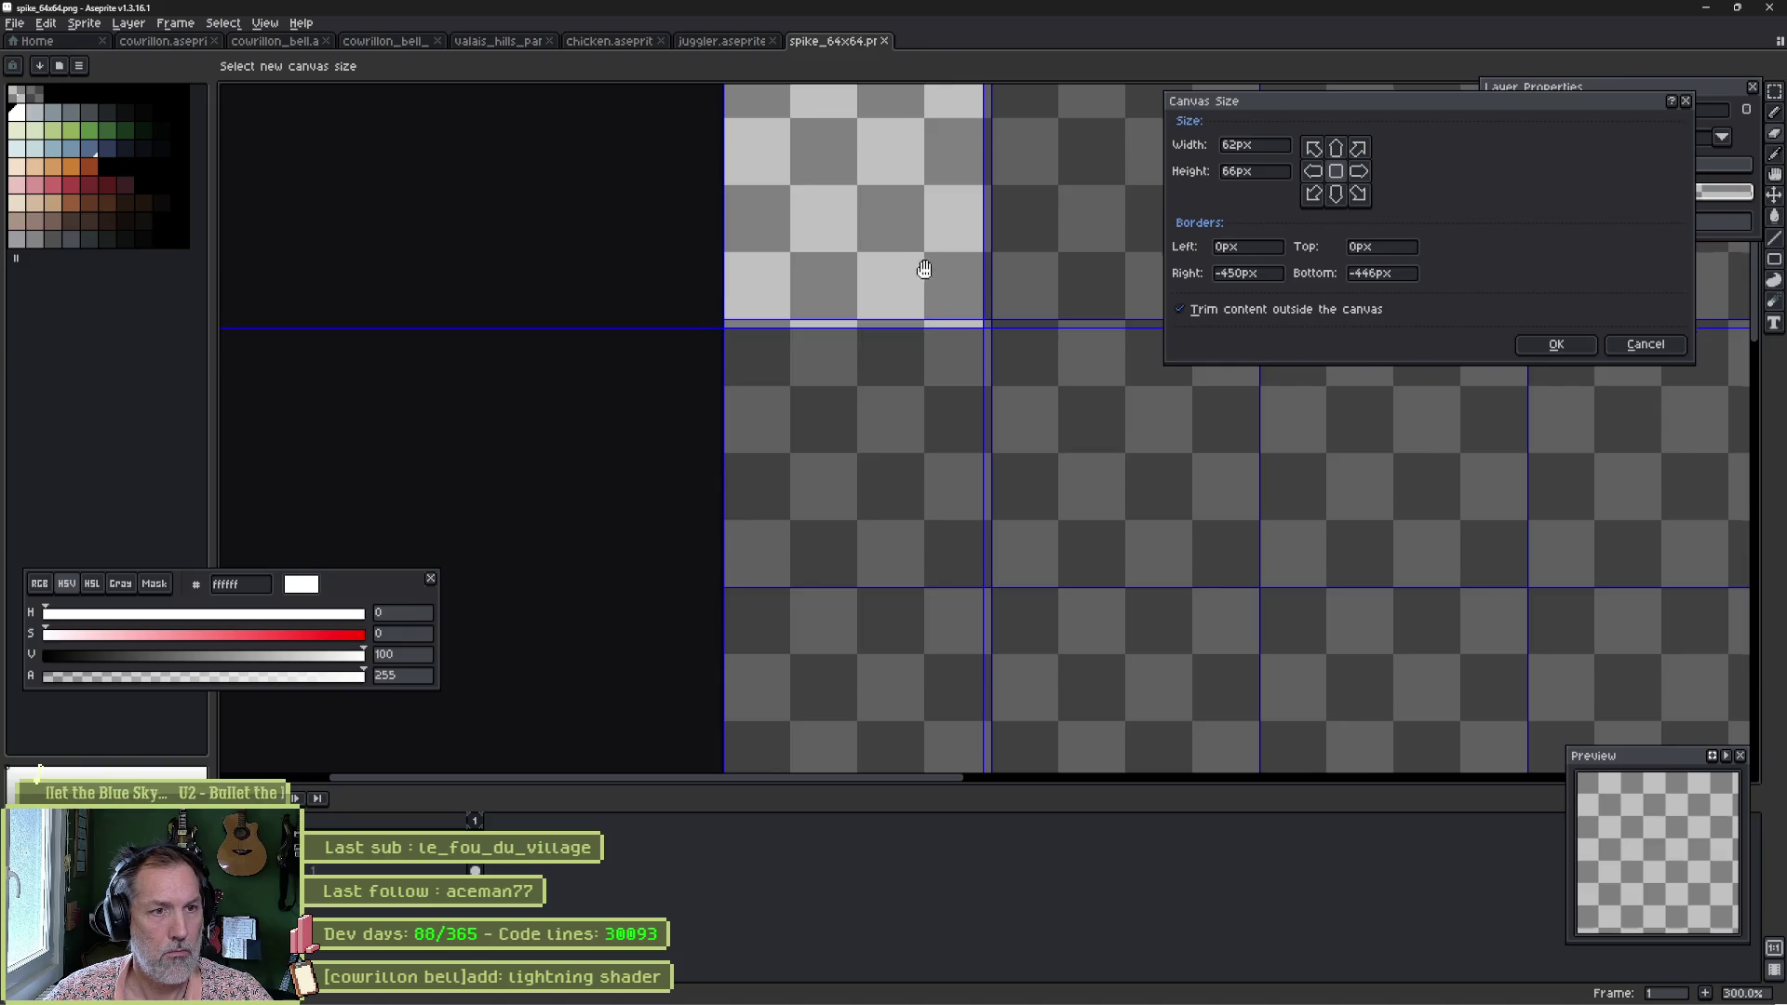
scroll(946, 544, "up", 2)
left_click_drag(981, 575, 988, 562)
left_click(1553, 344)
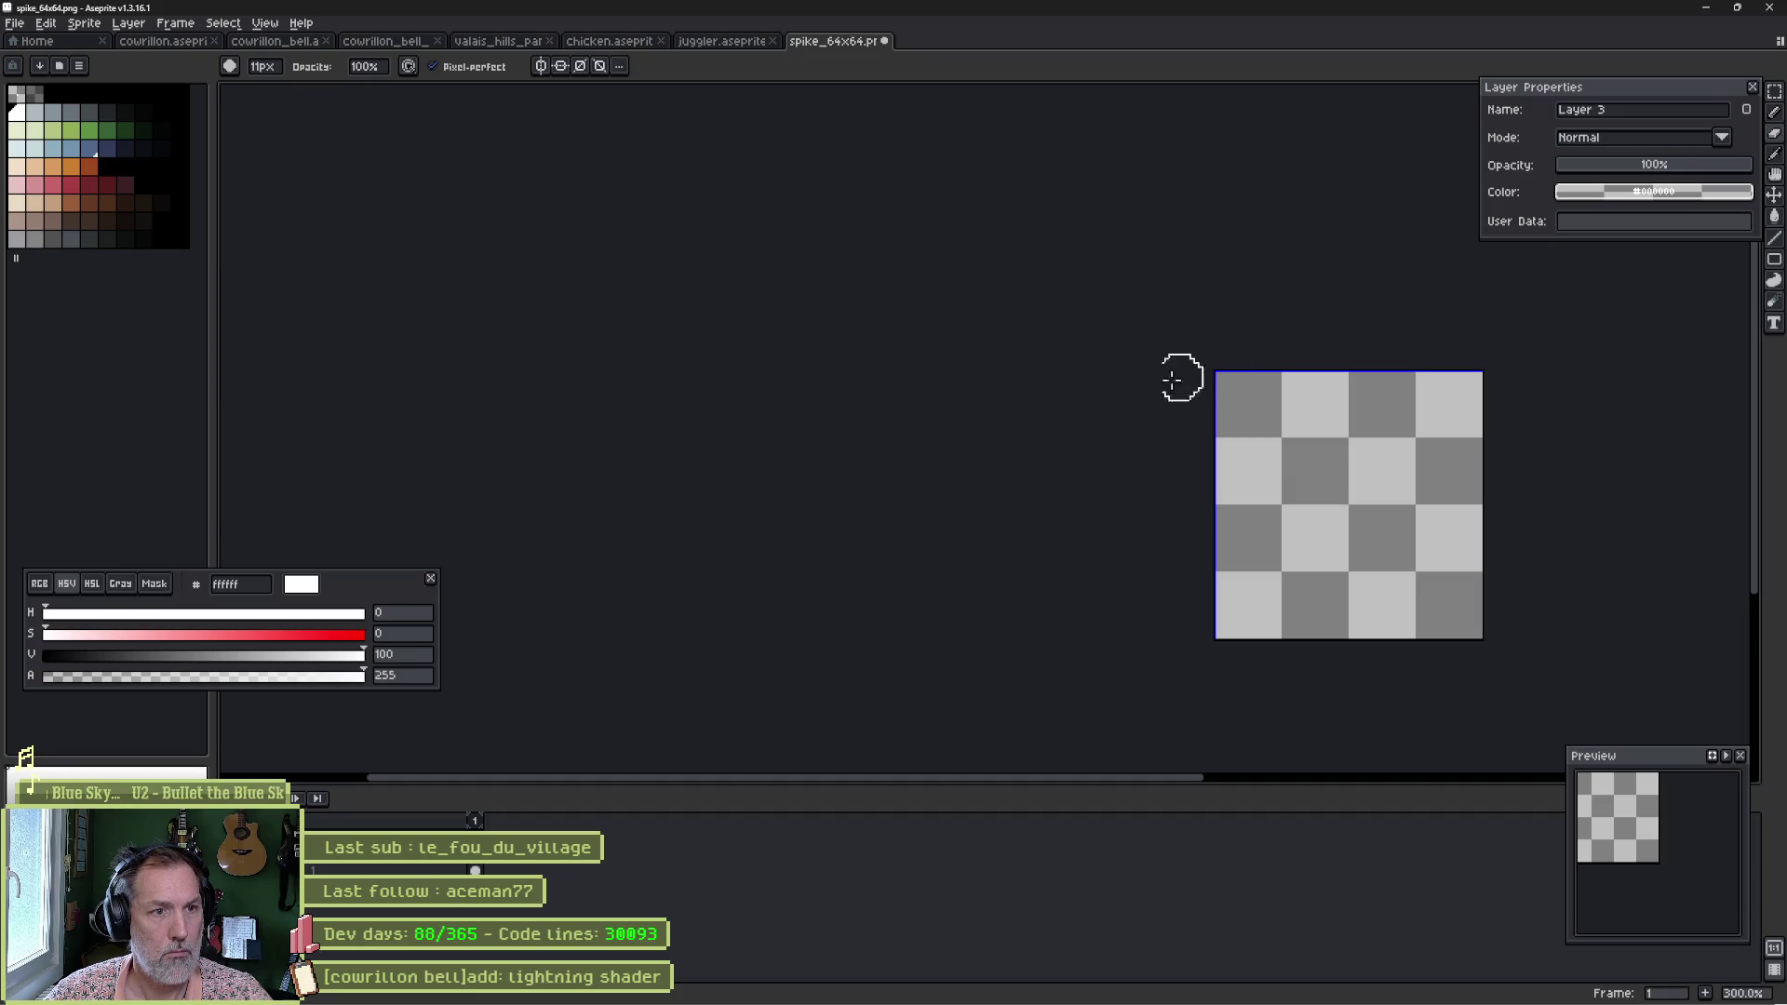
Paint a white vertical stroke and erase its edges into a thin jagged streak.
left_click_drag(1345, 391, 1346, 663)
key("e")
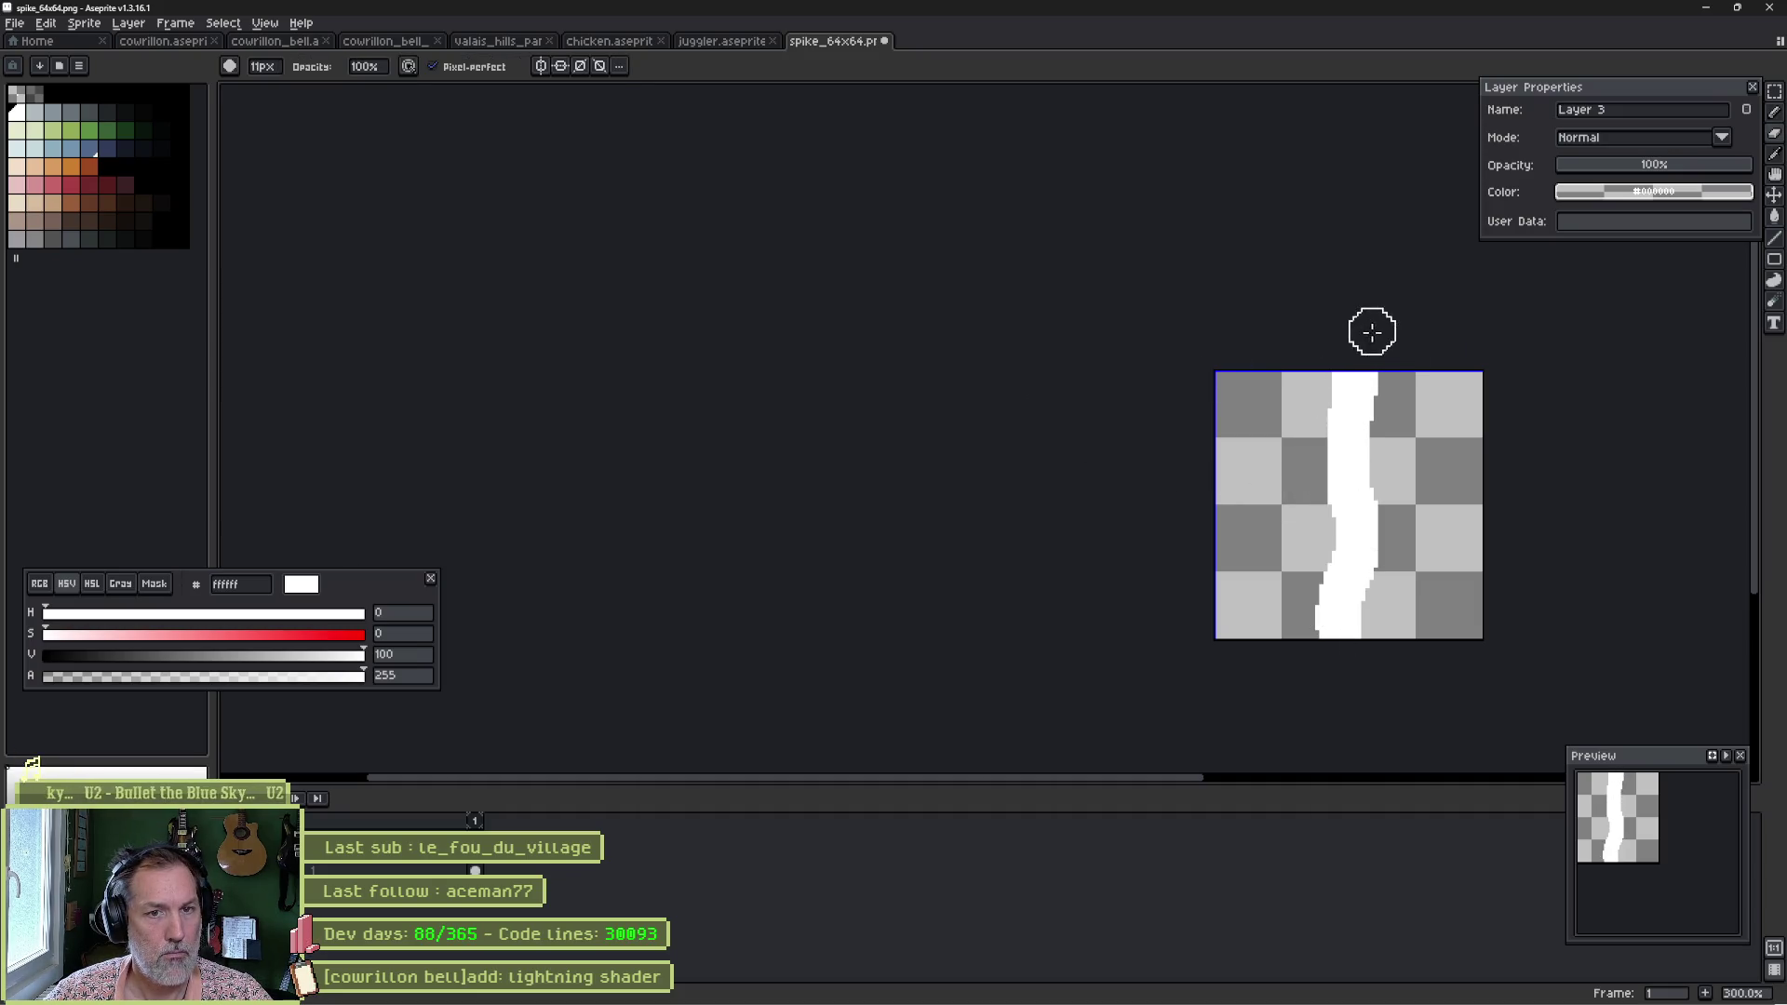
left_click_drag(1365, 375, 1374, 395)
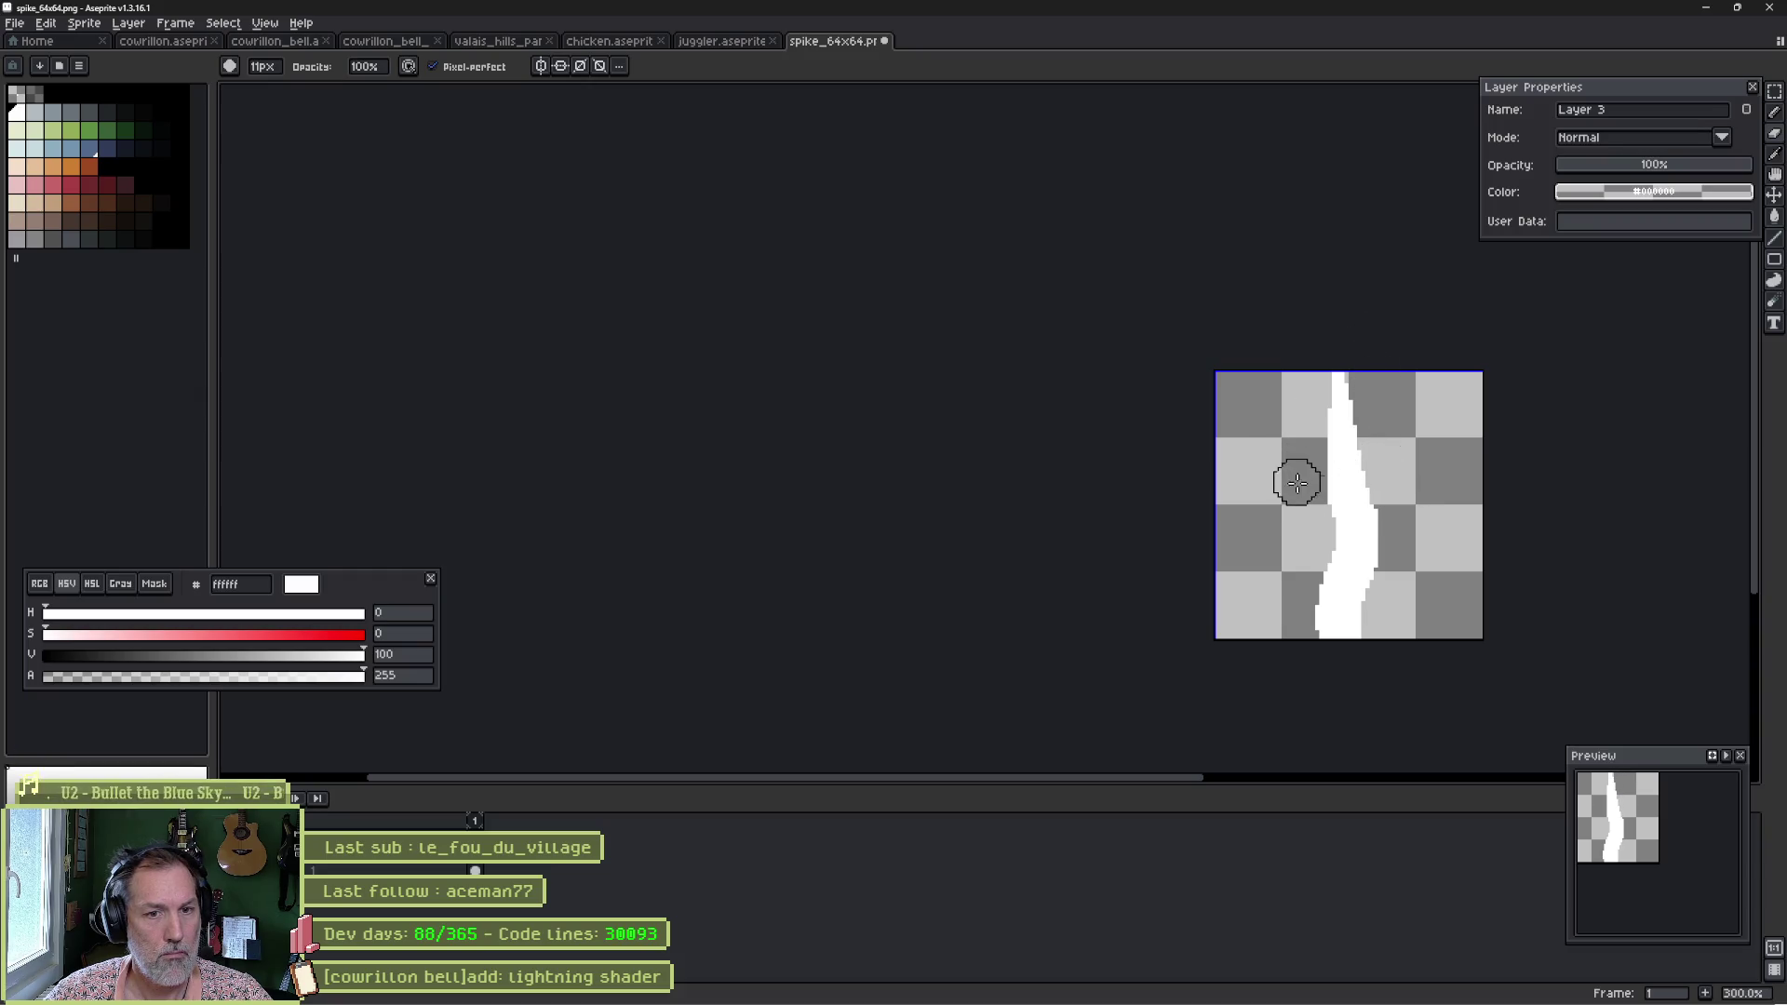
left_click_drag(1315, 531, 1309, 670)
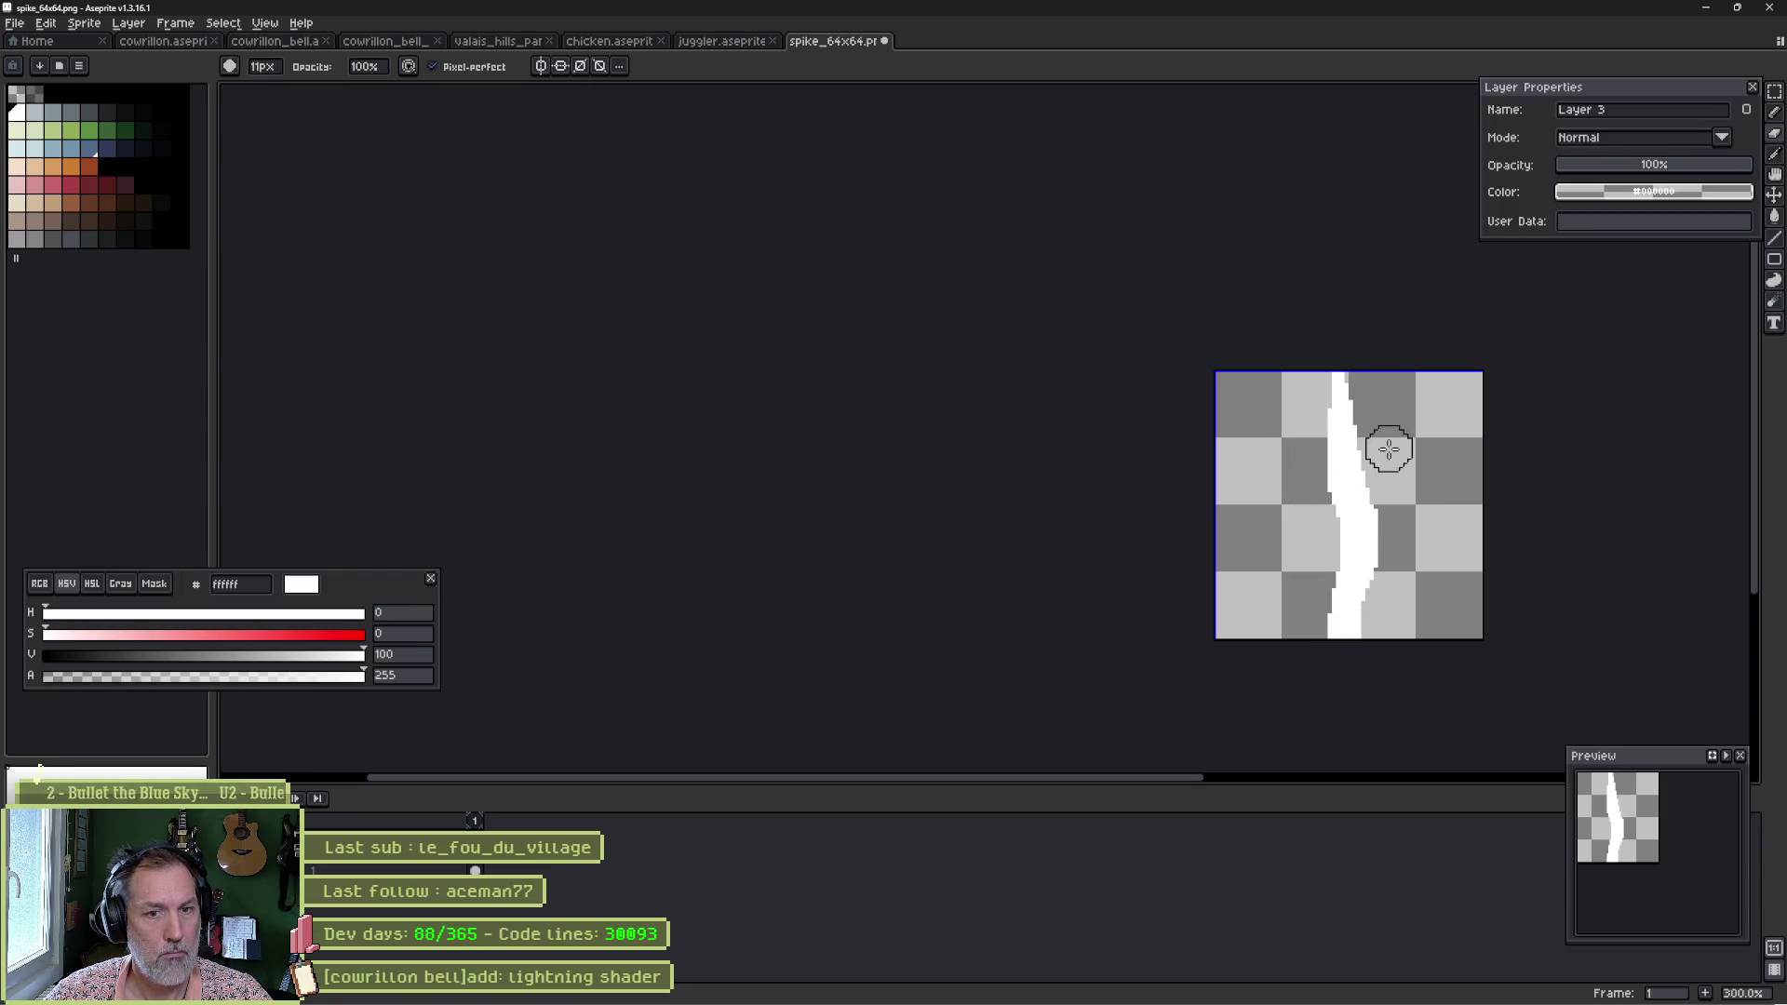
left_click_drag(1380, 581, 1362, 658)
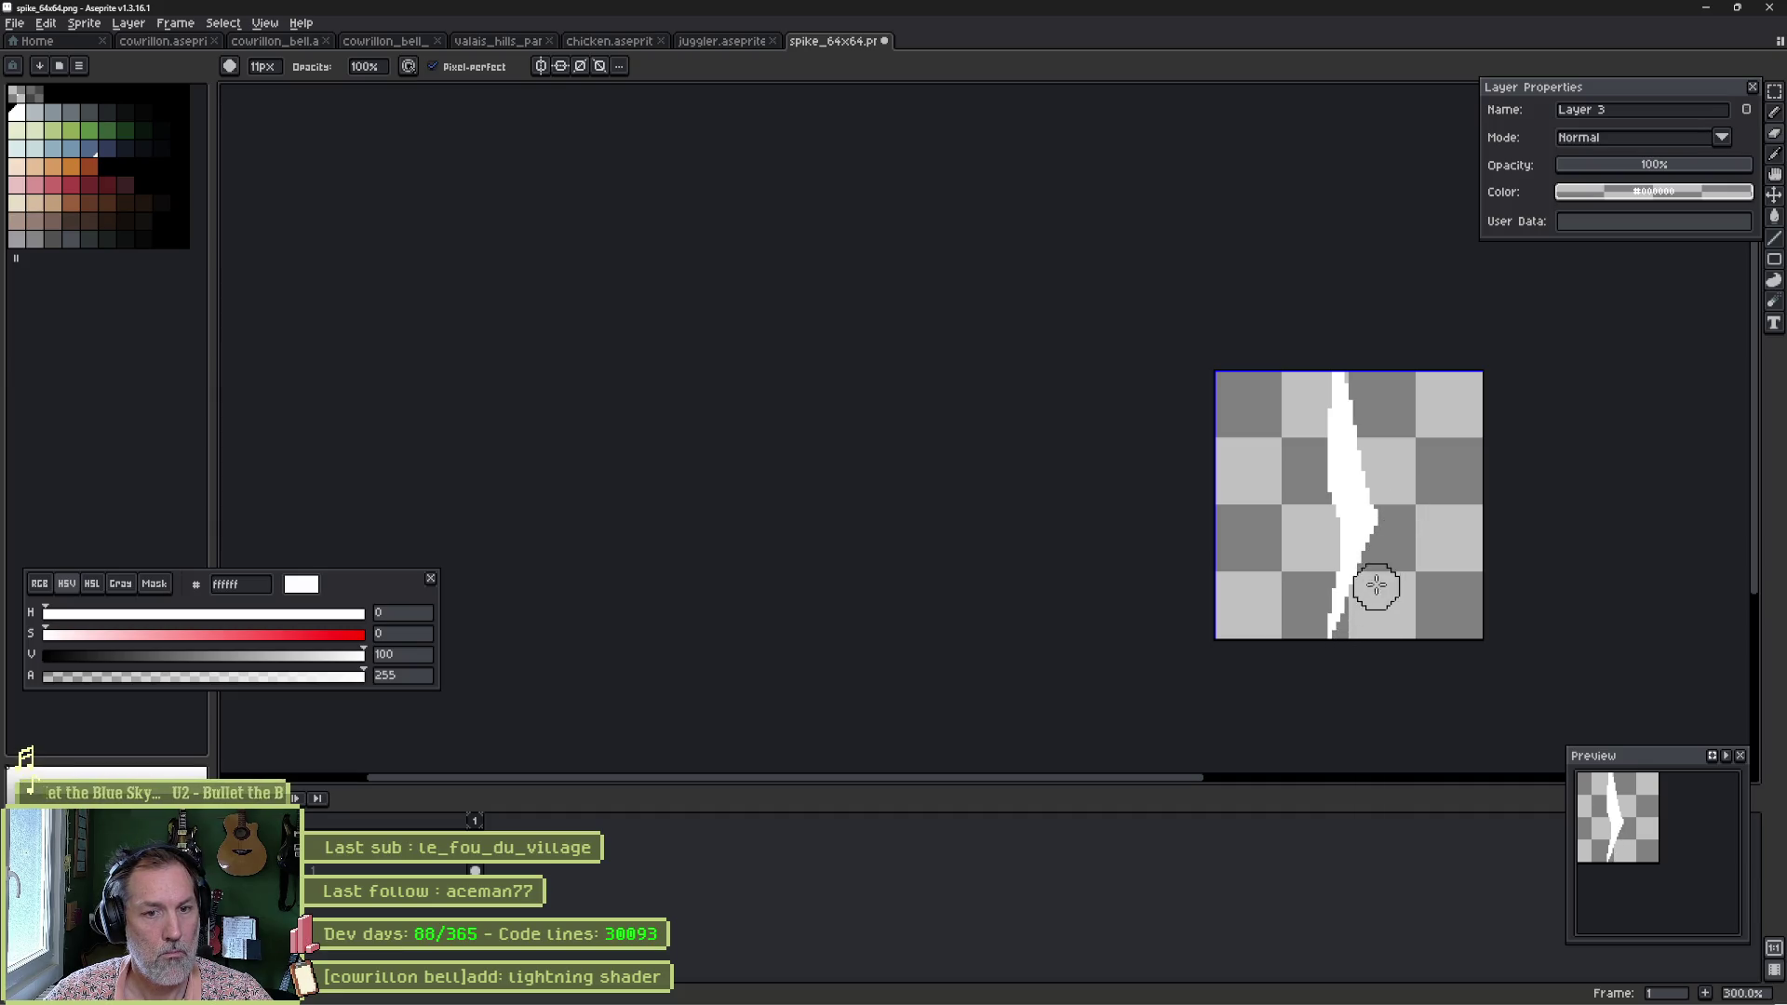
mouse_move(1377, 584)
left_mouse_down()
mouse_move(1385, 495)
mouse_move(1356, 379)
left_mouse_up()
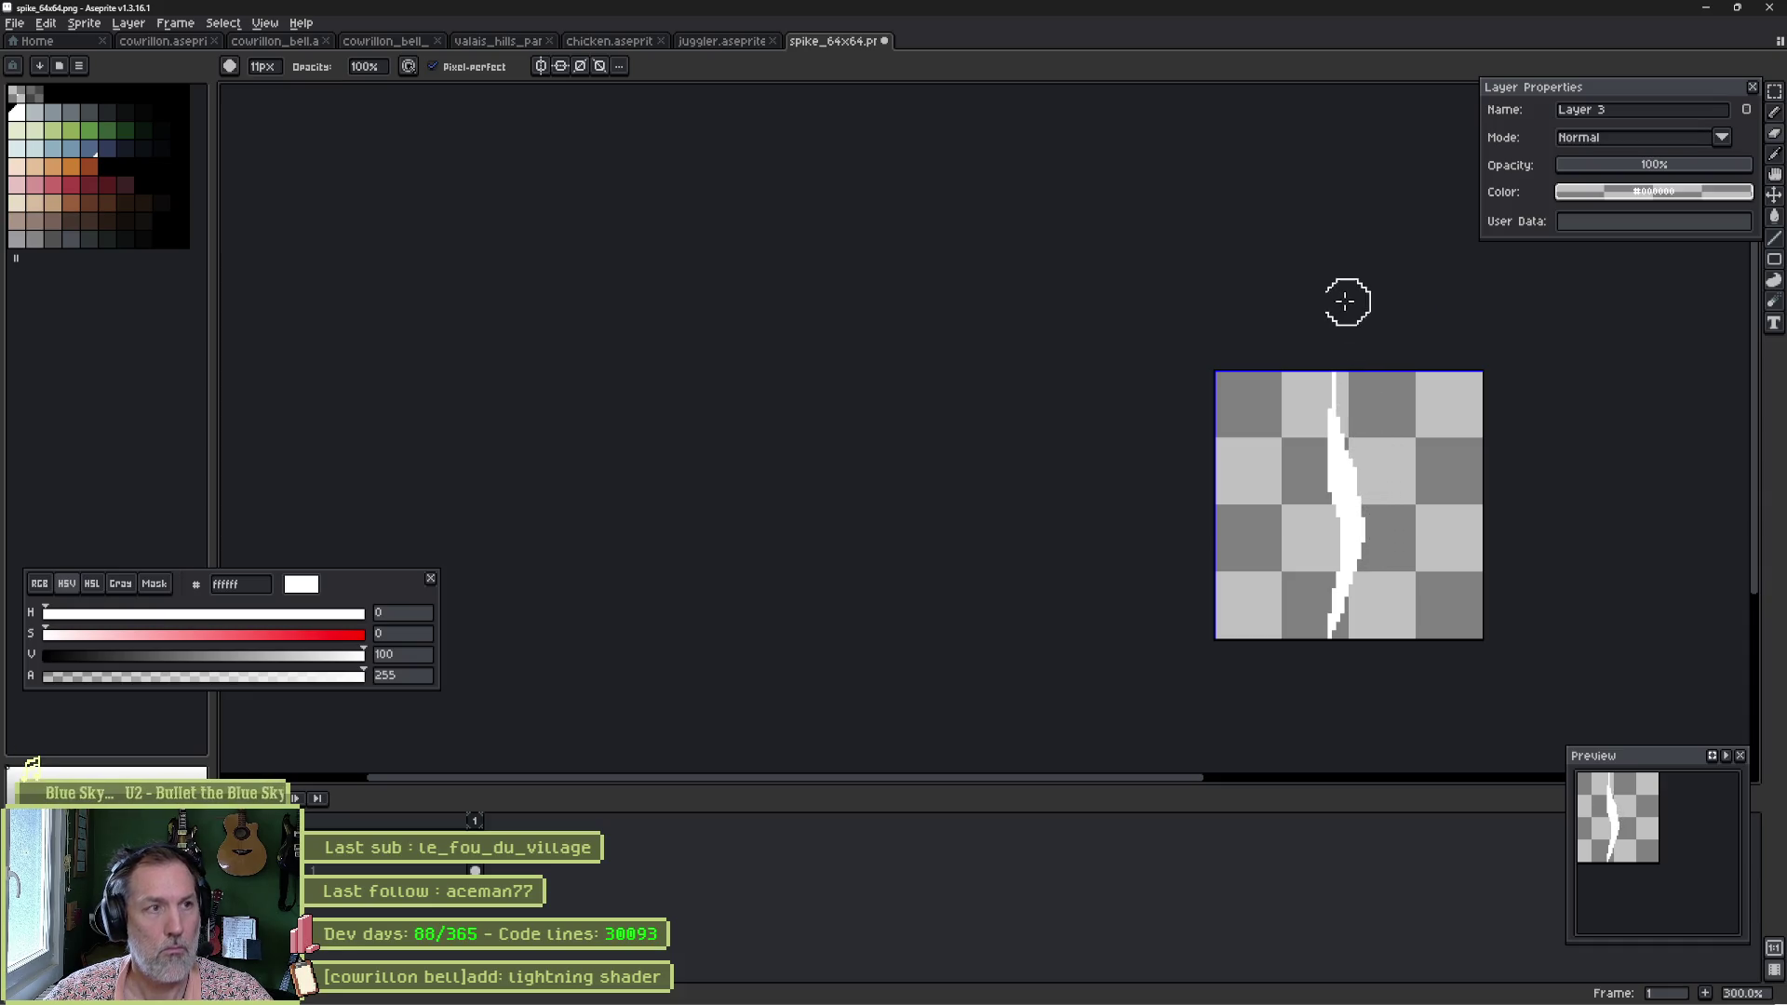
key("alt+Tab")
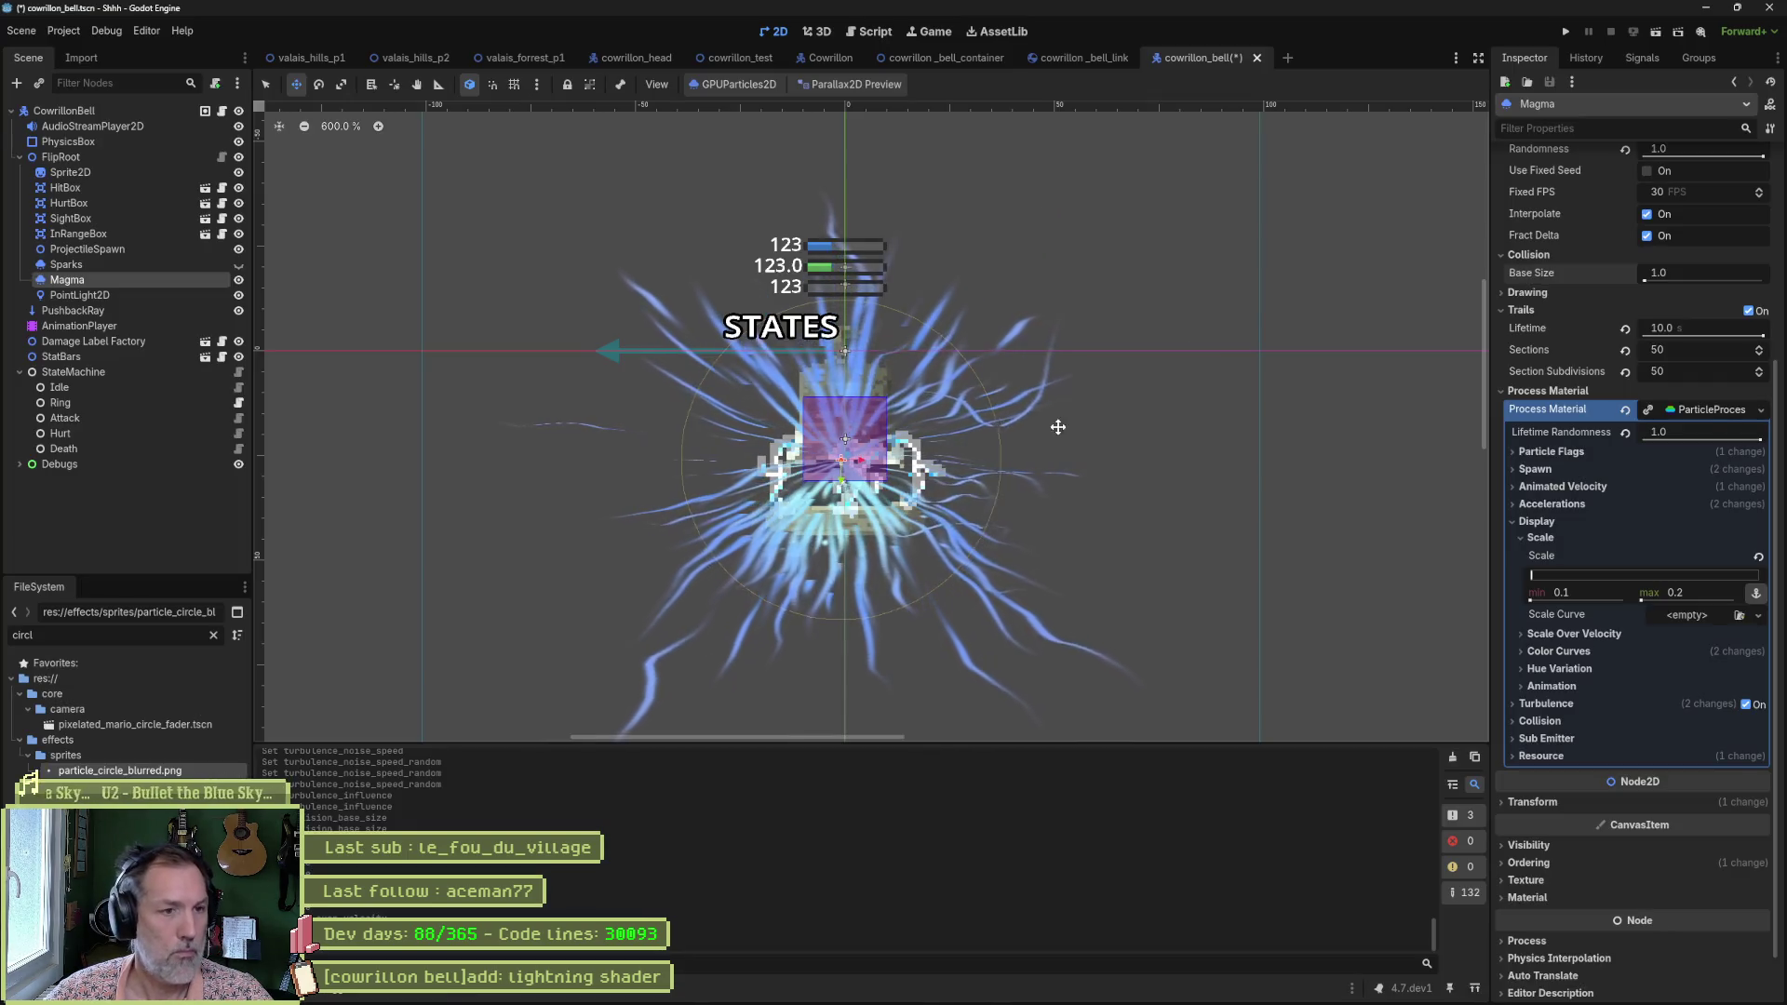
Filter the FileSystem for 'sp' and drag the white circle texture onto Magma's Texture.
scroll(1588, 455, "up", 5)
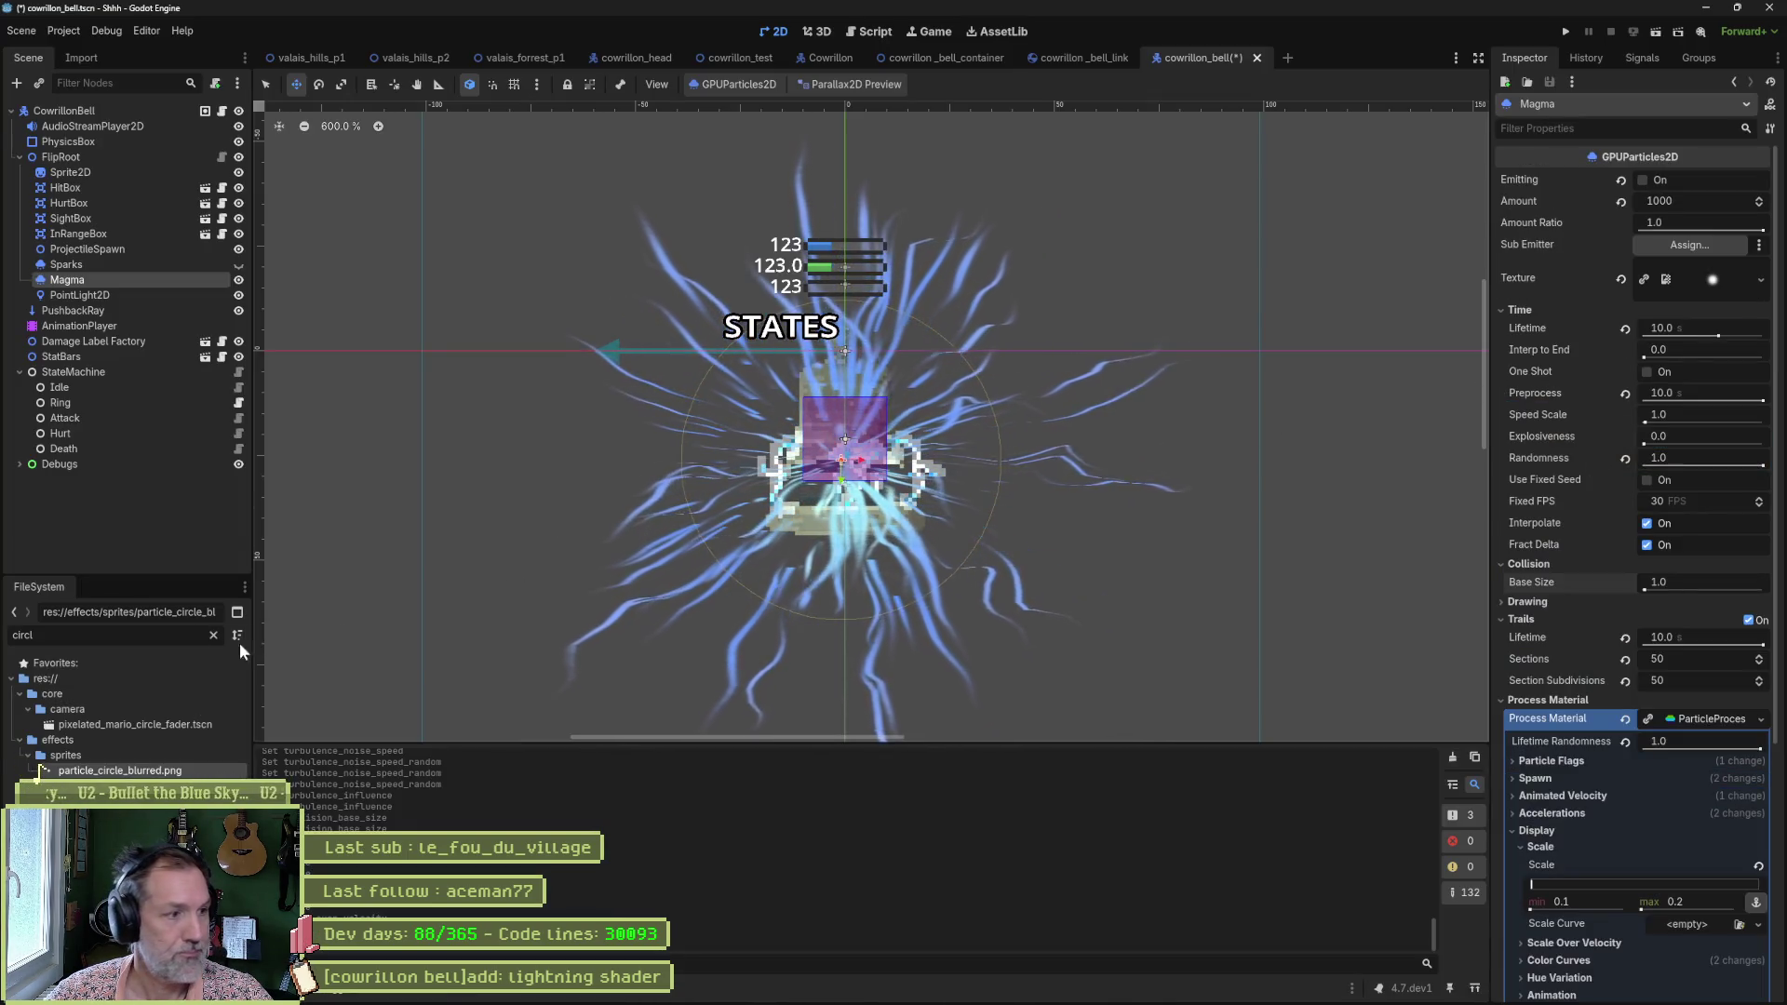
left_click(155, 636)
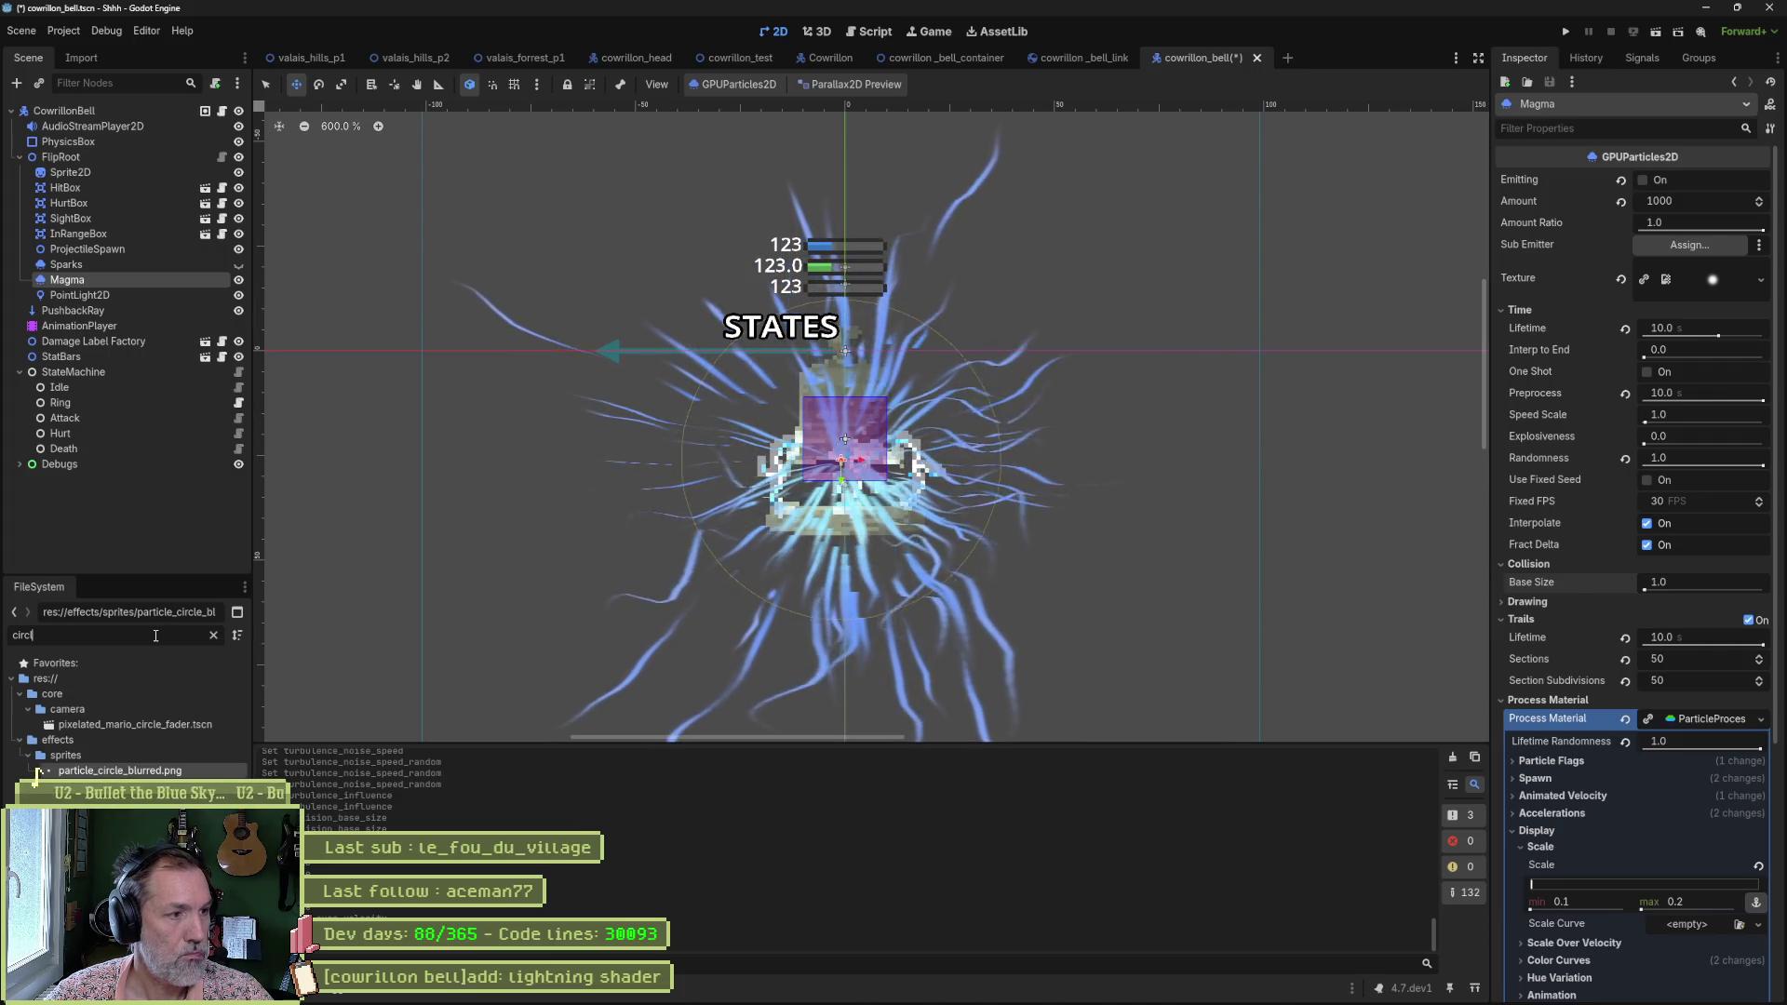
key("BackSpace")
key("BackSpace")
key("BackSpace")
type("sp")
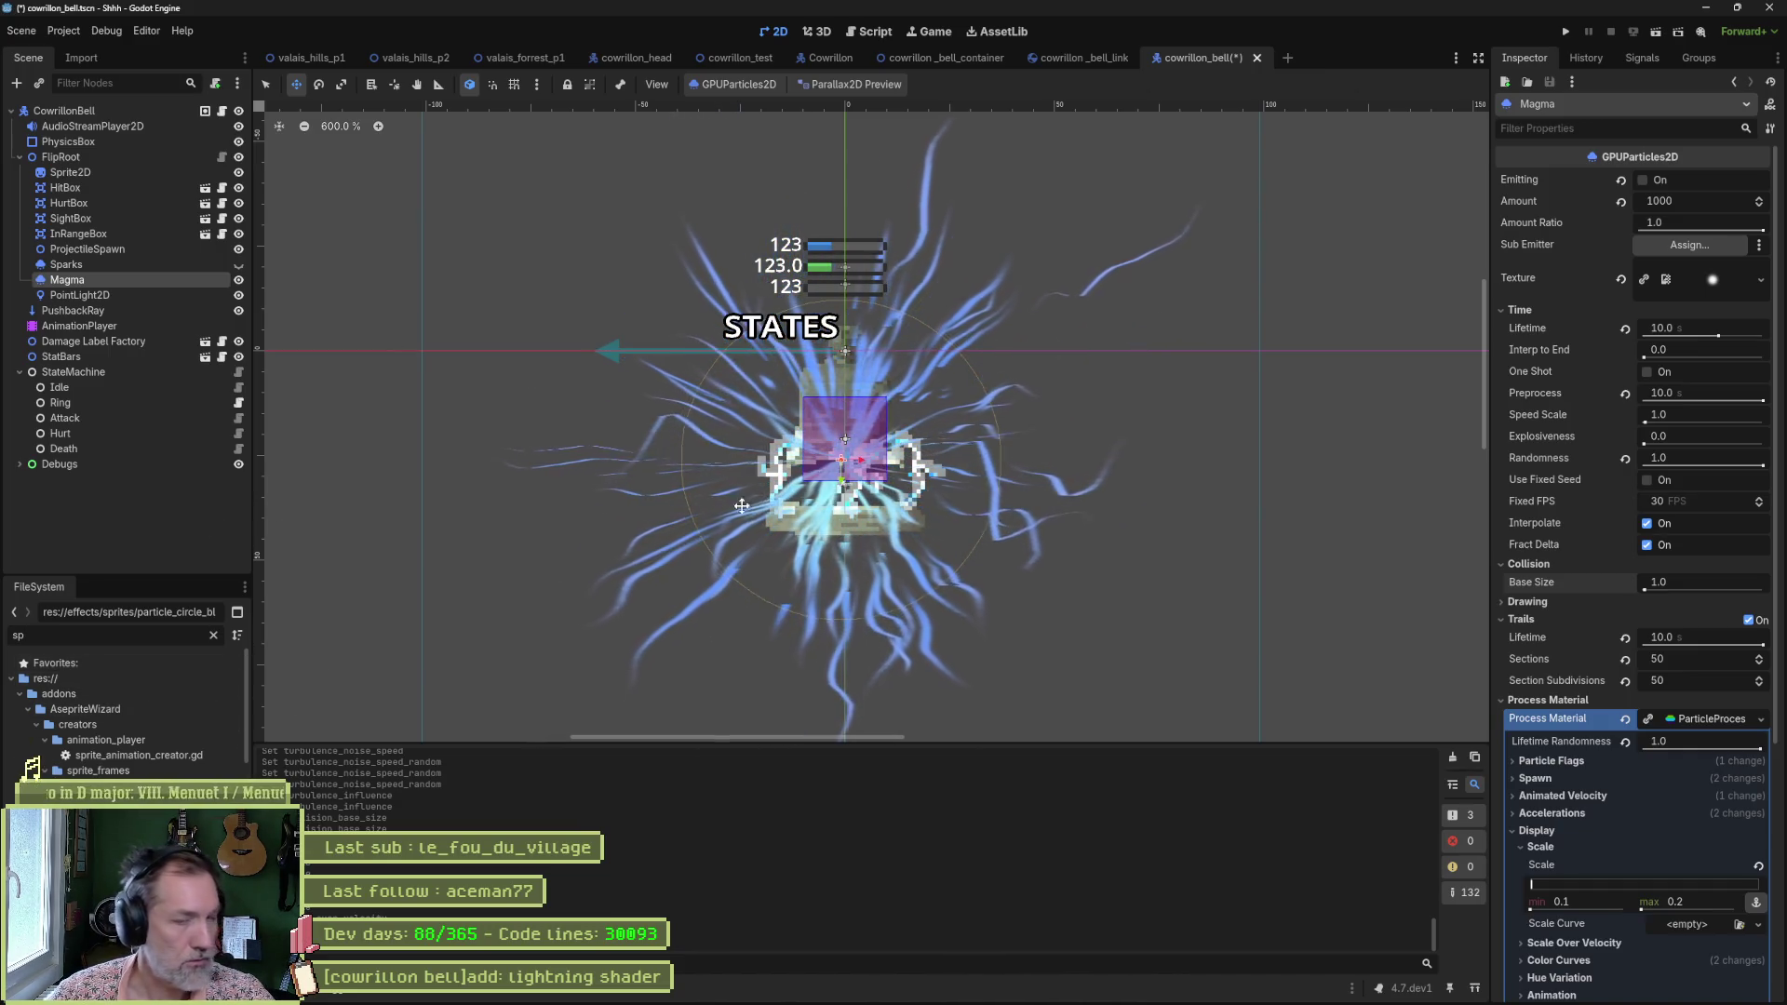
left_click(1728, 278)
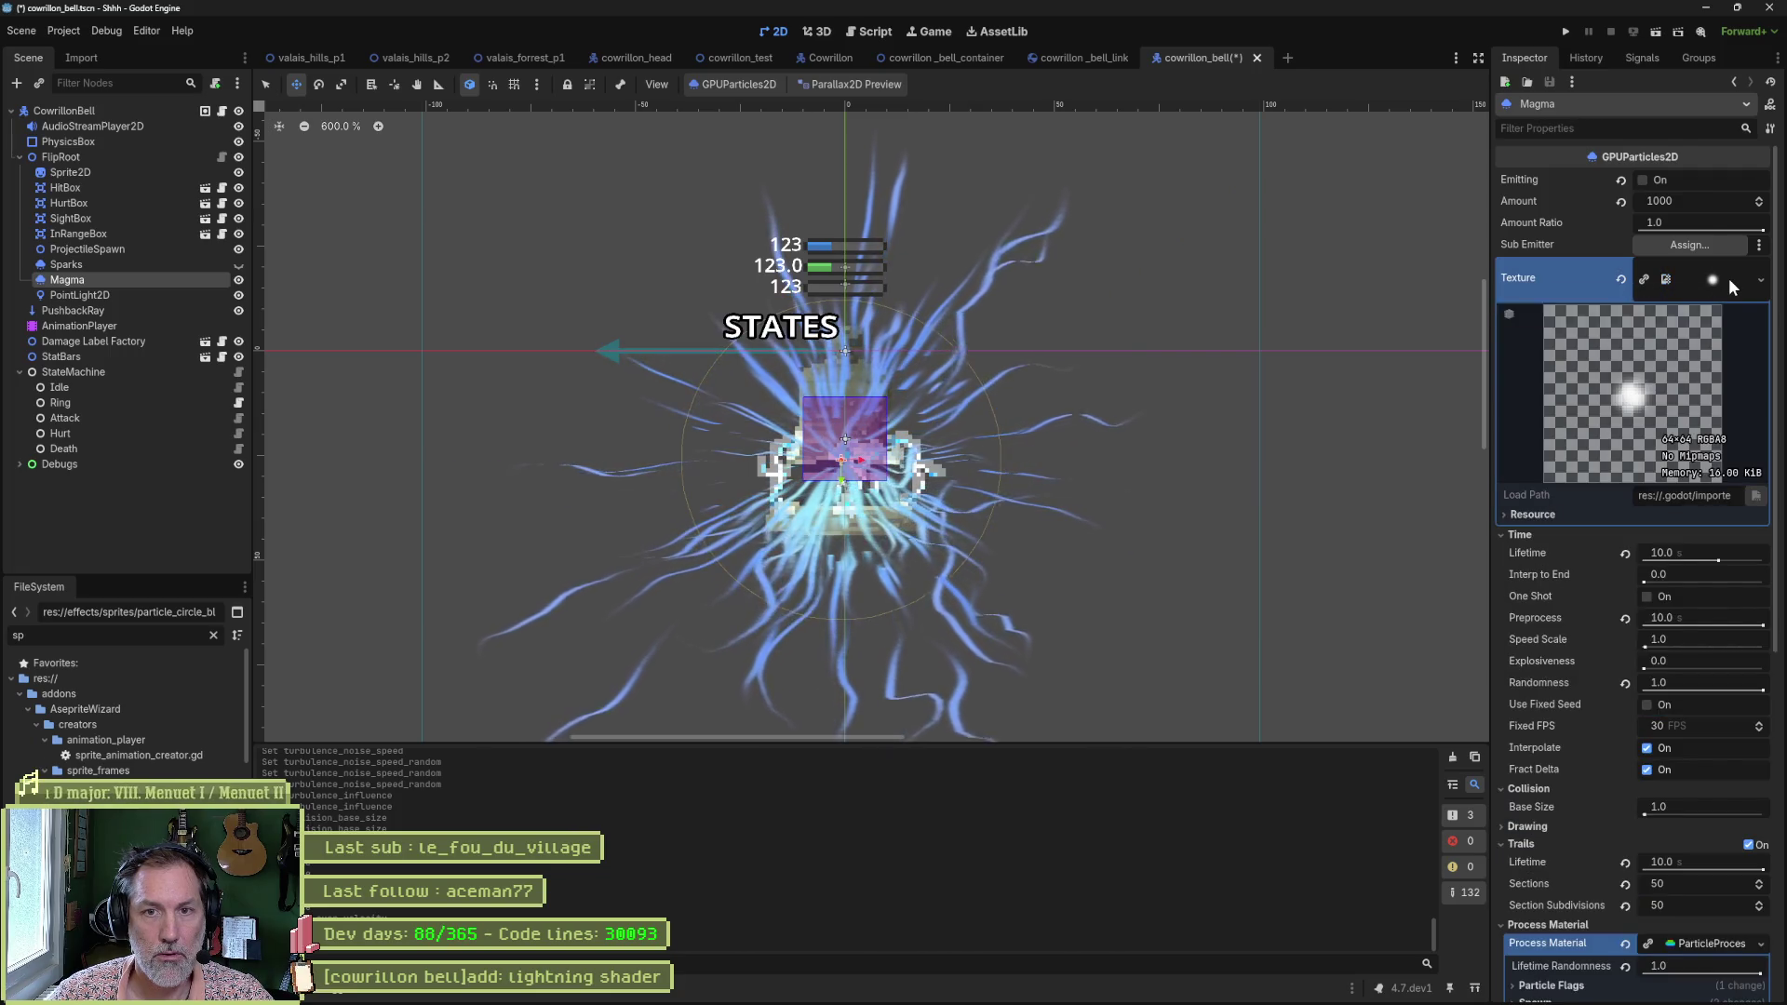
right_click(1728, 278)
left_click(1689, 741)
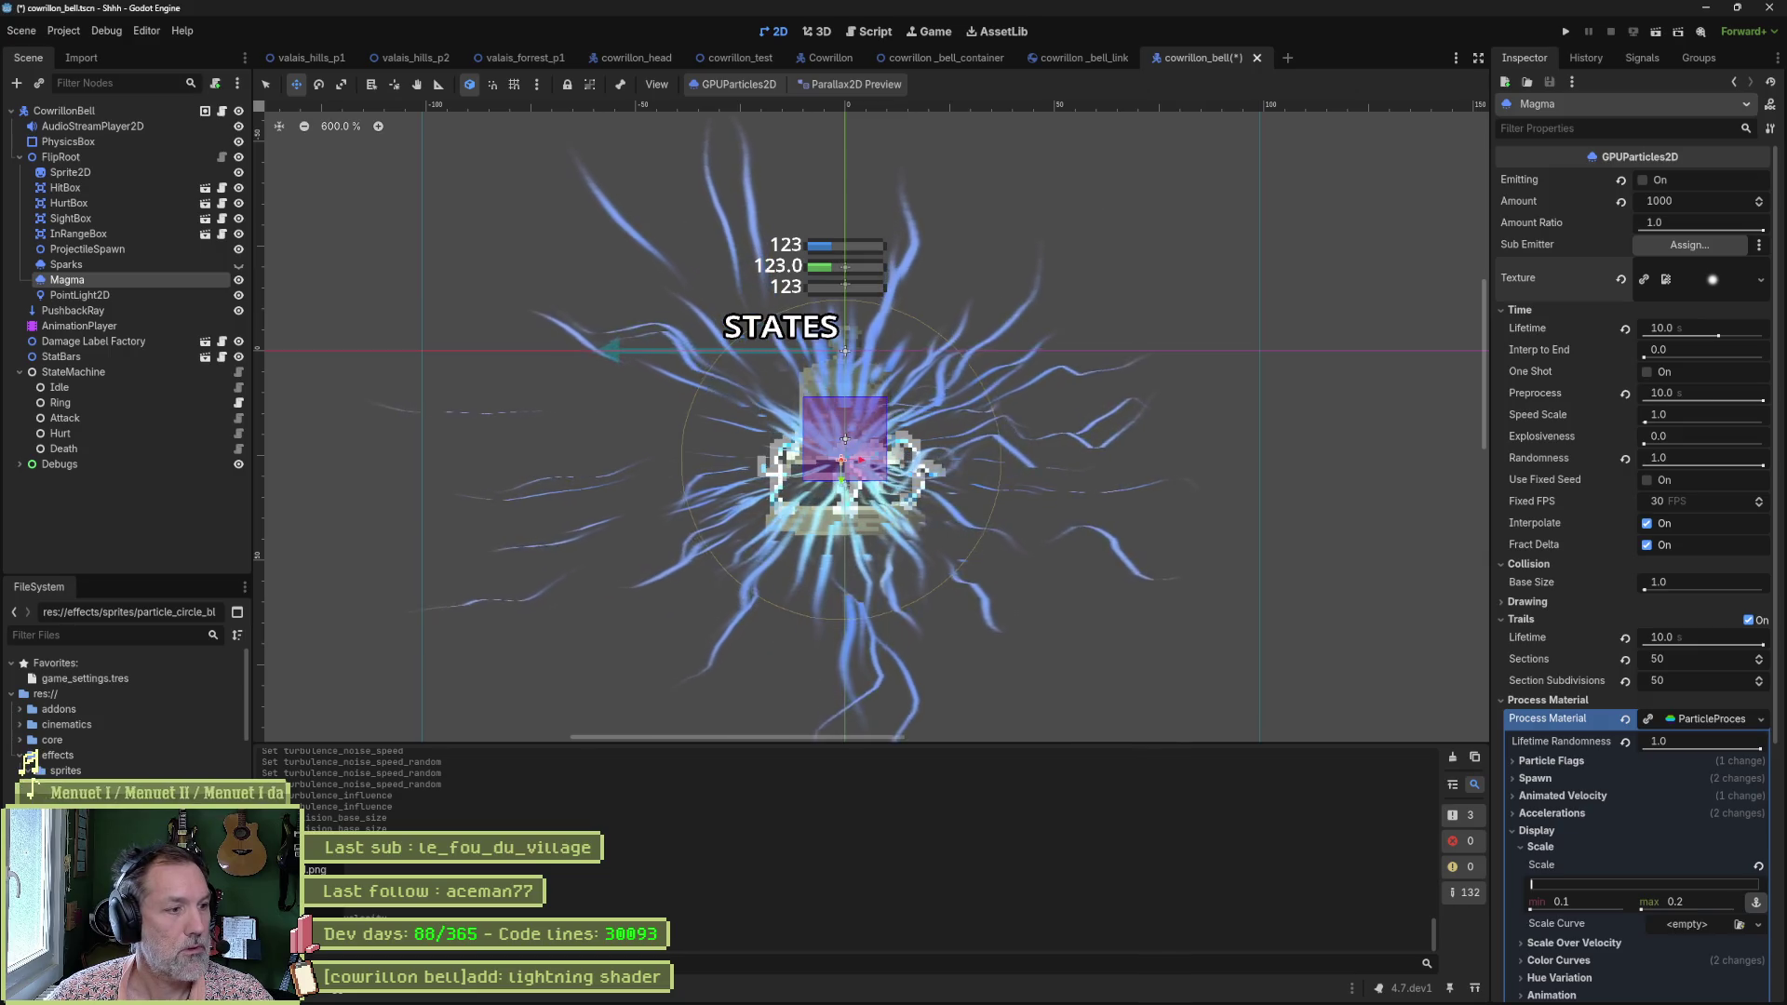
mouse_move(56, 787)
left_mouse_down()
mouse_move(1381, 272)
mouse_move(1713, 279)
left_mouse_up()
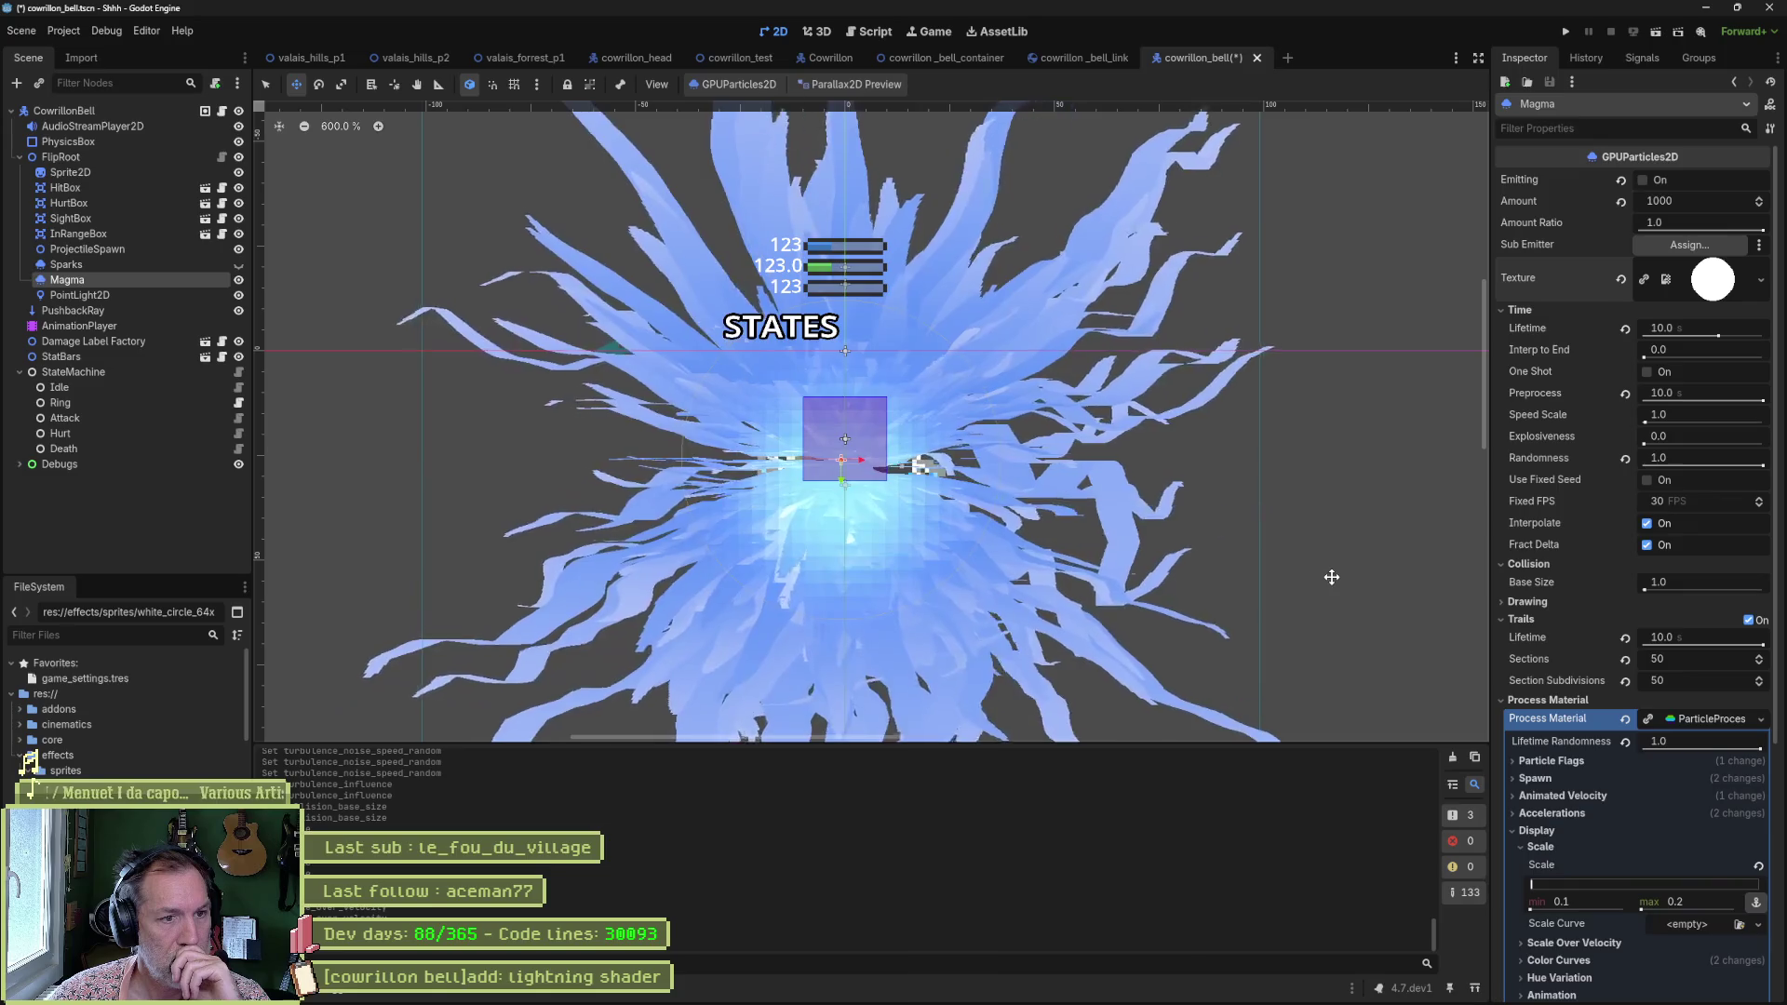
scroll(1304, 587, "down", 1)
scroll(1303, 587, "down", 1)
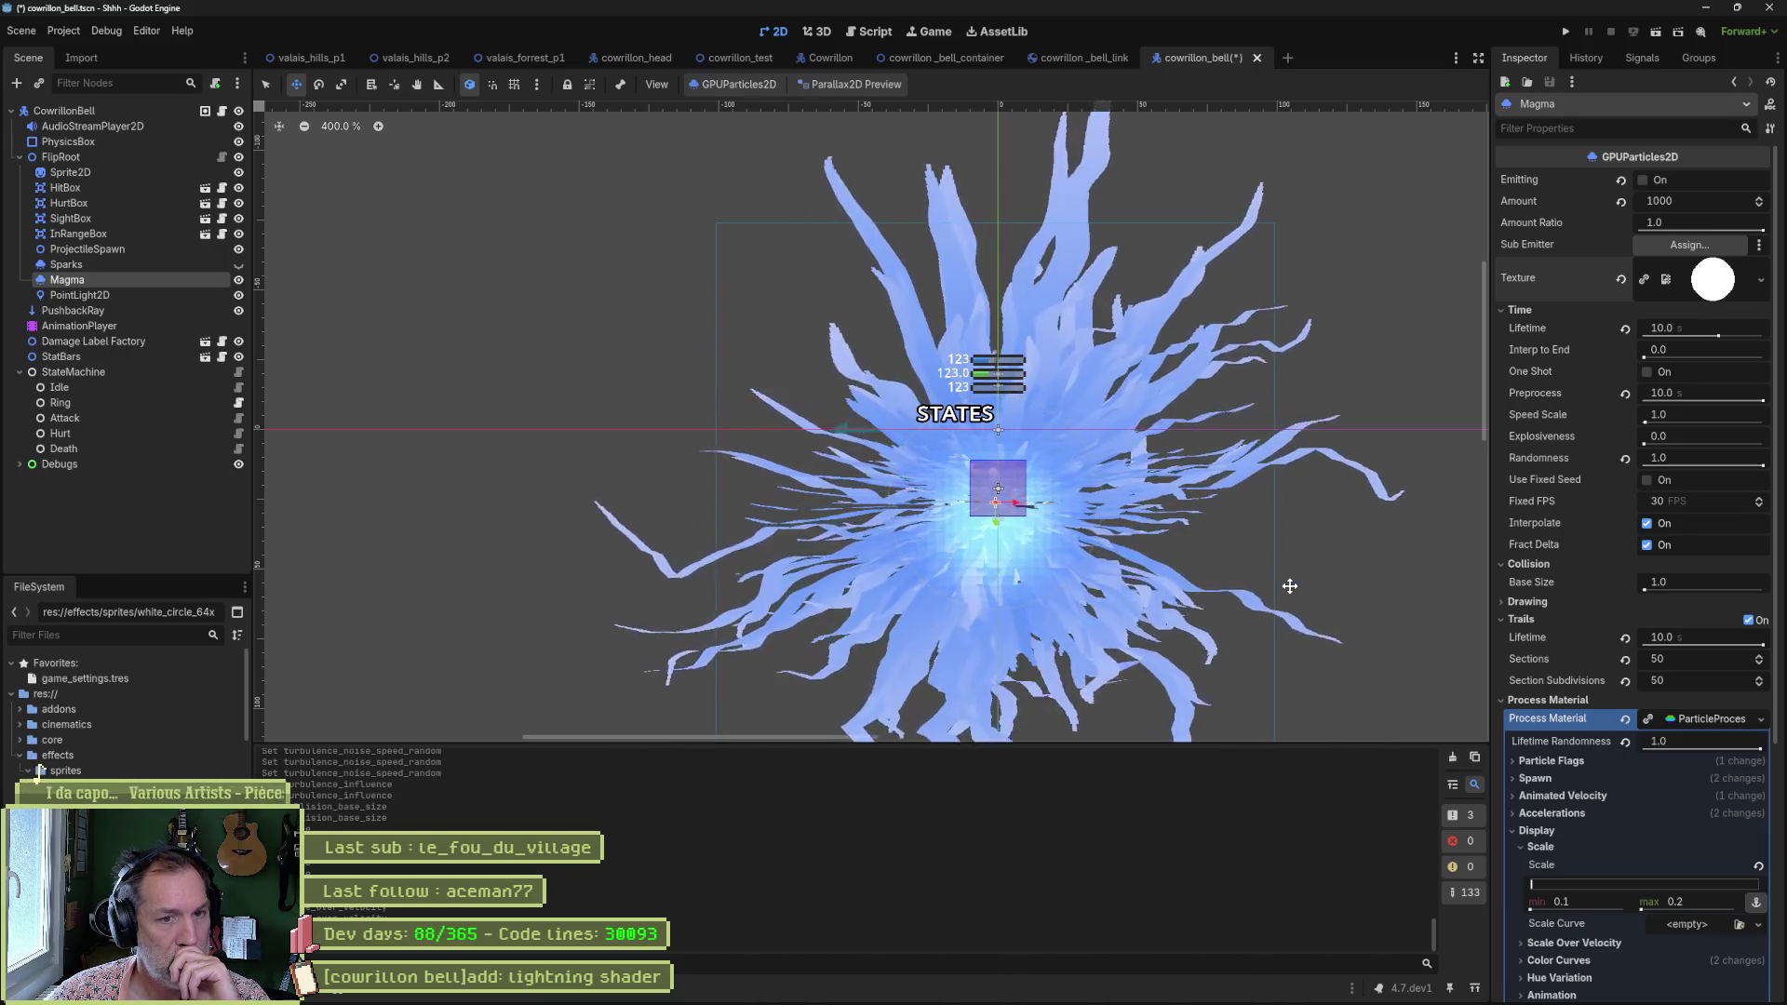
mouse_move(1316, 559)
left_mouse_down()
mouse_move(1189, 511)
mouse_move(1154, 519)
left_mouse_up()
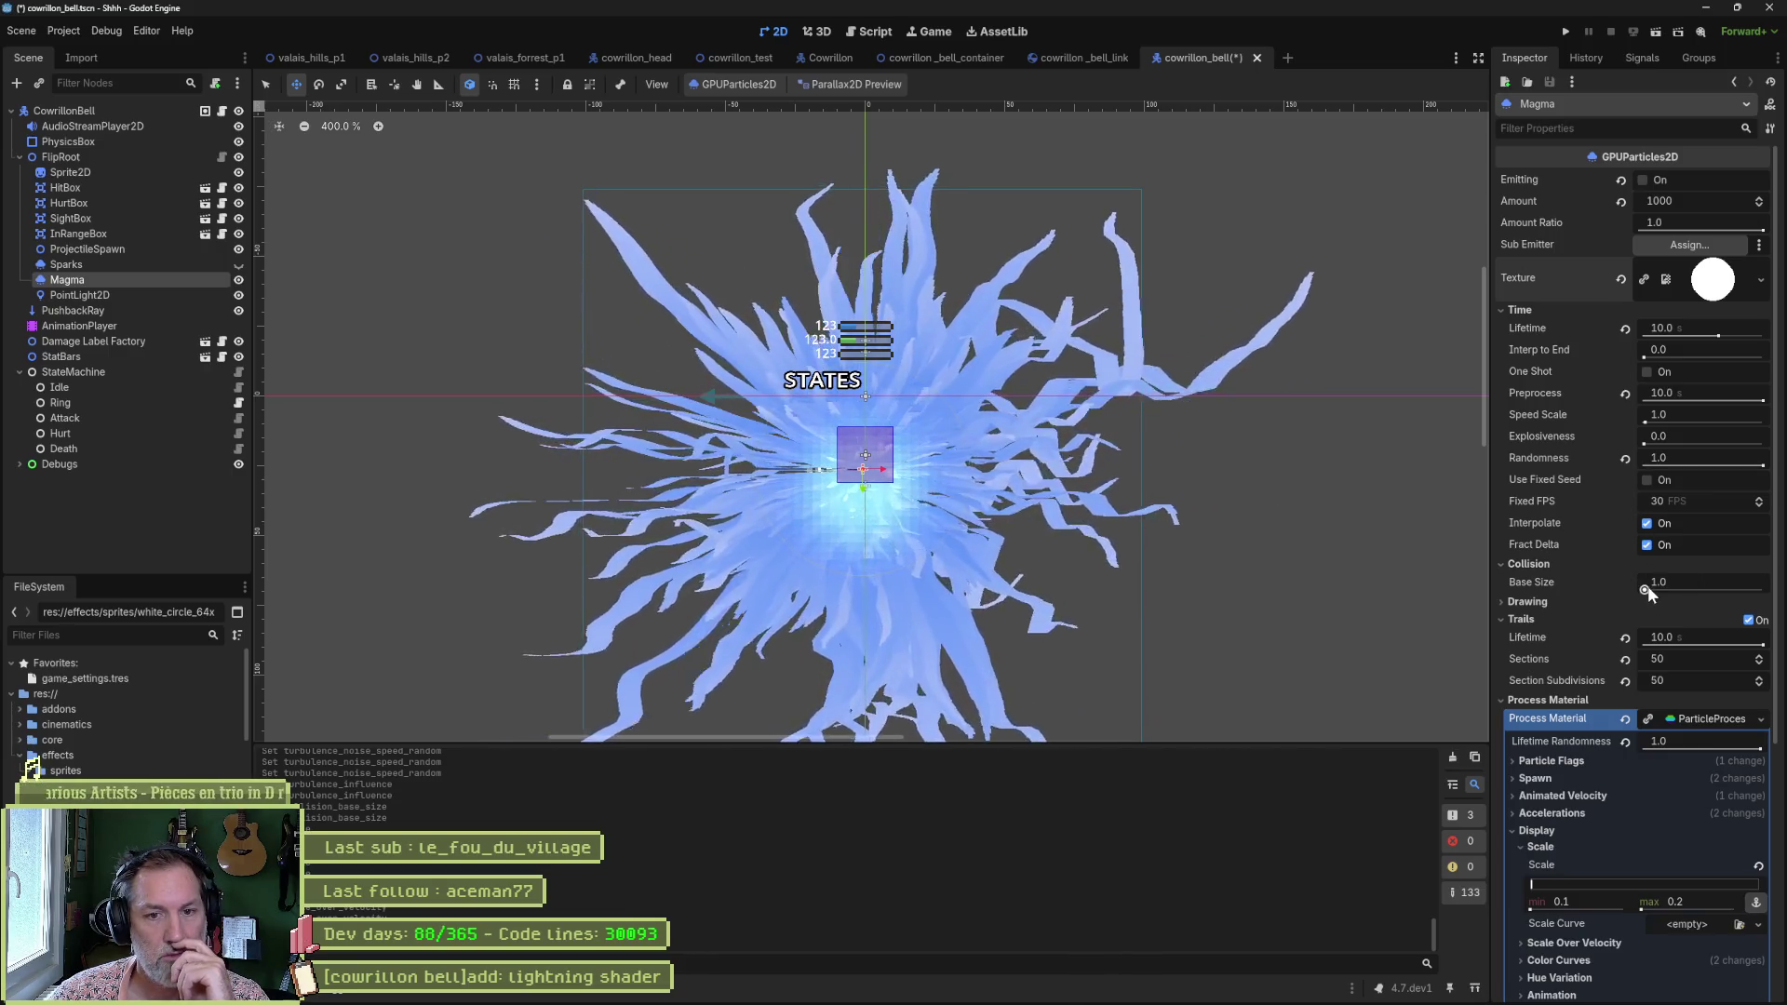
left_click(1539, 565)
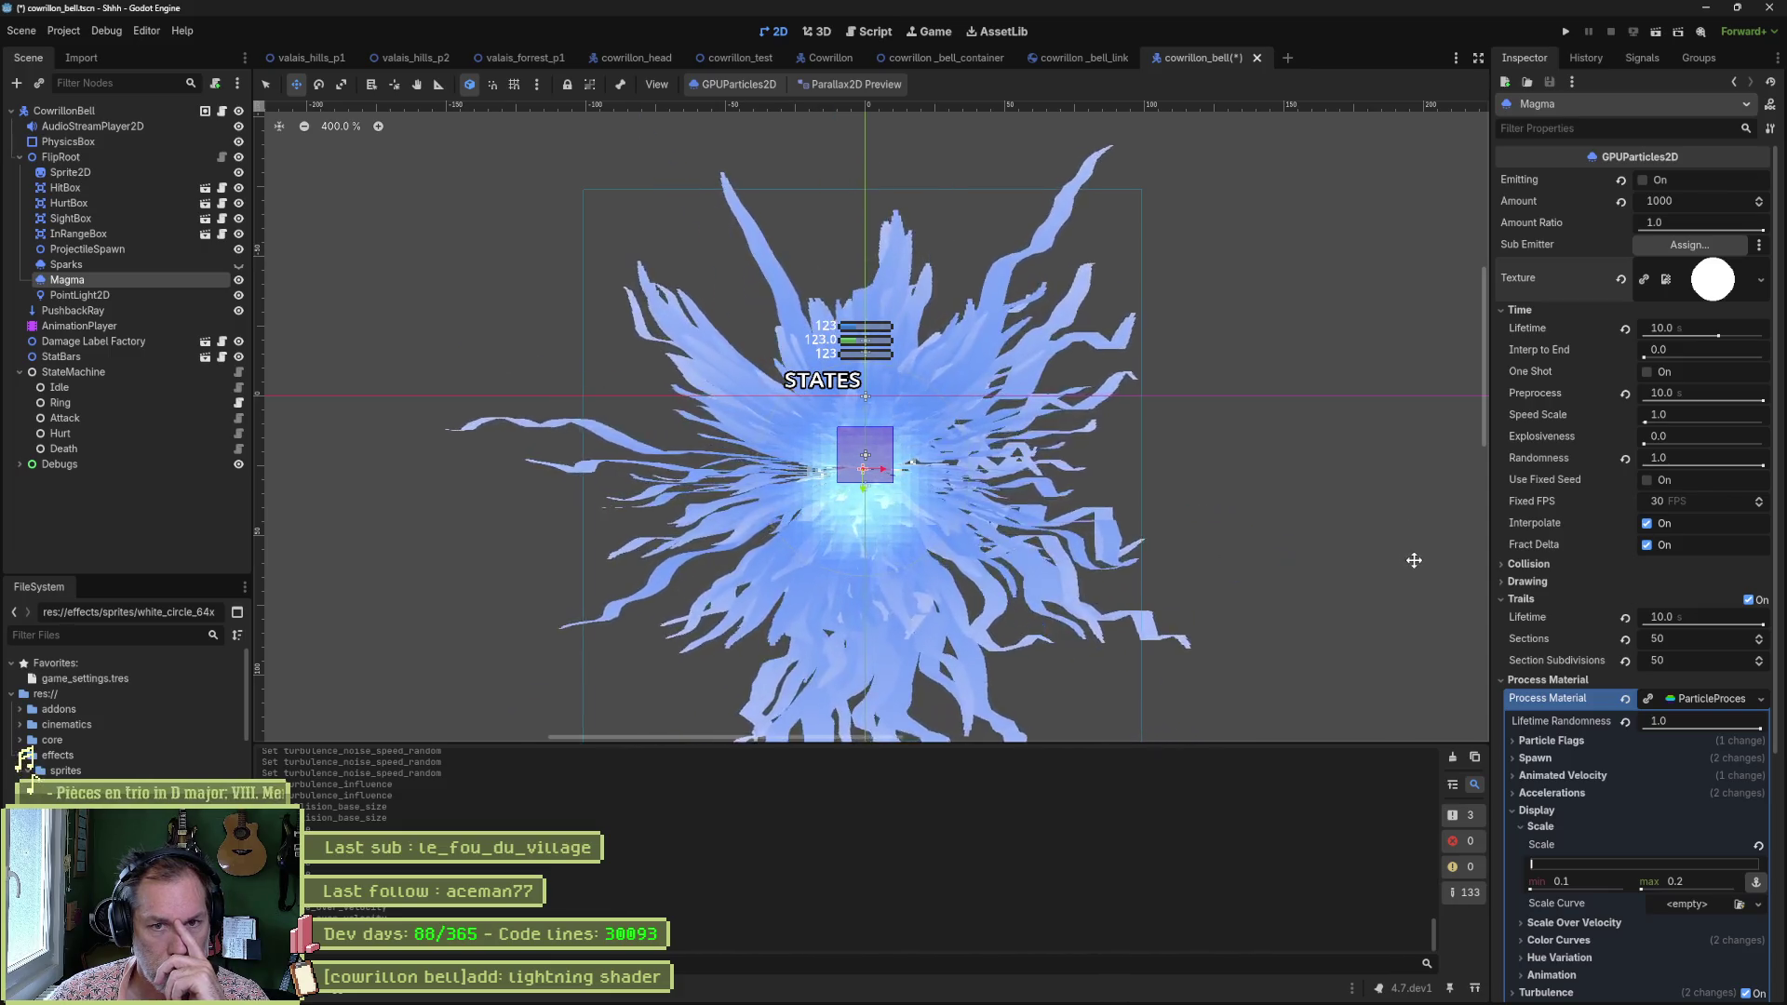
left_click(1627, 457)
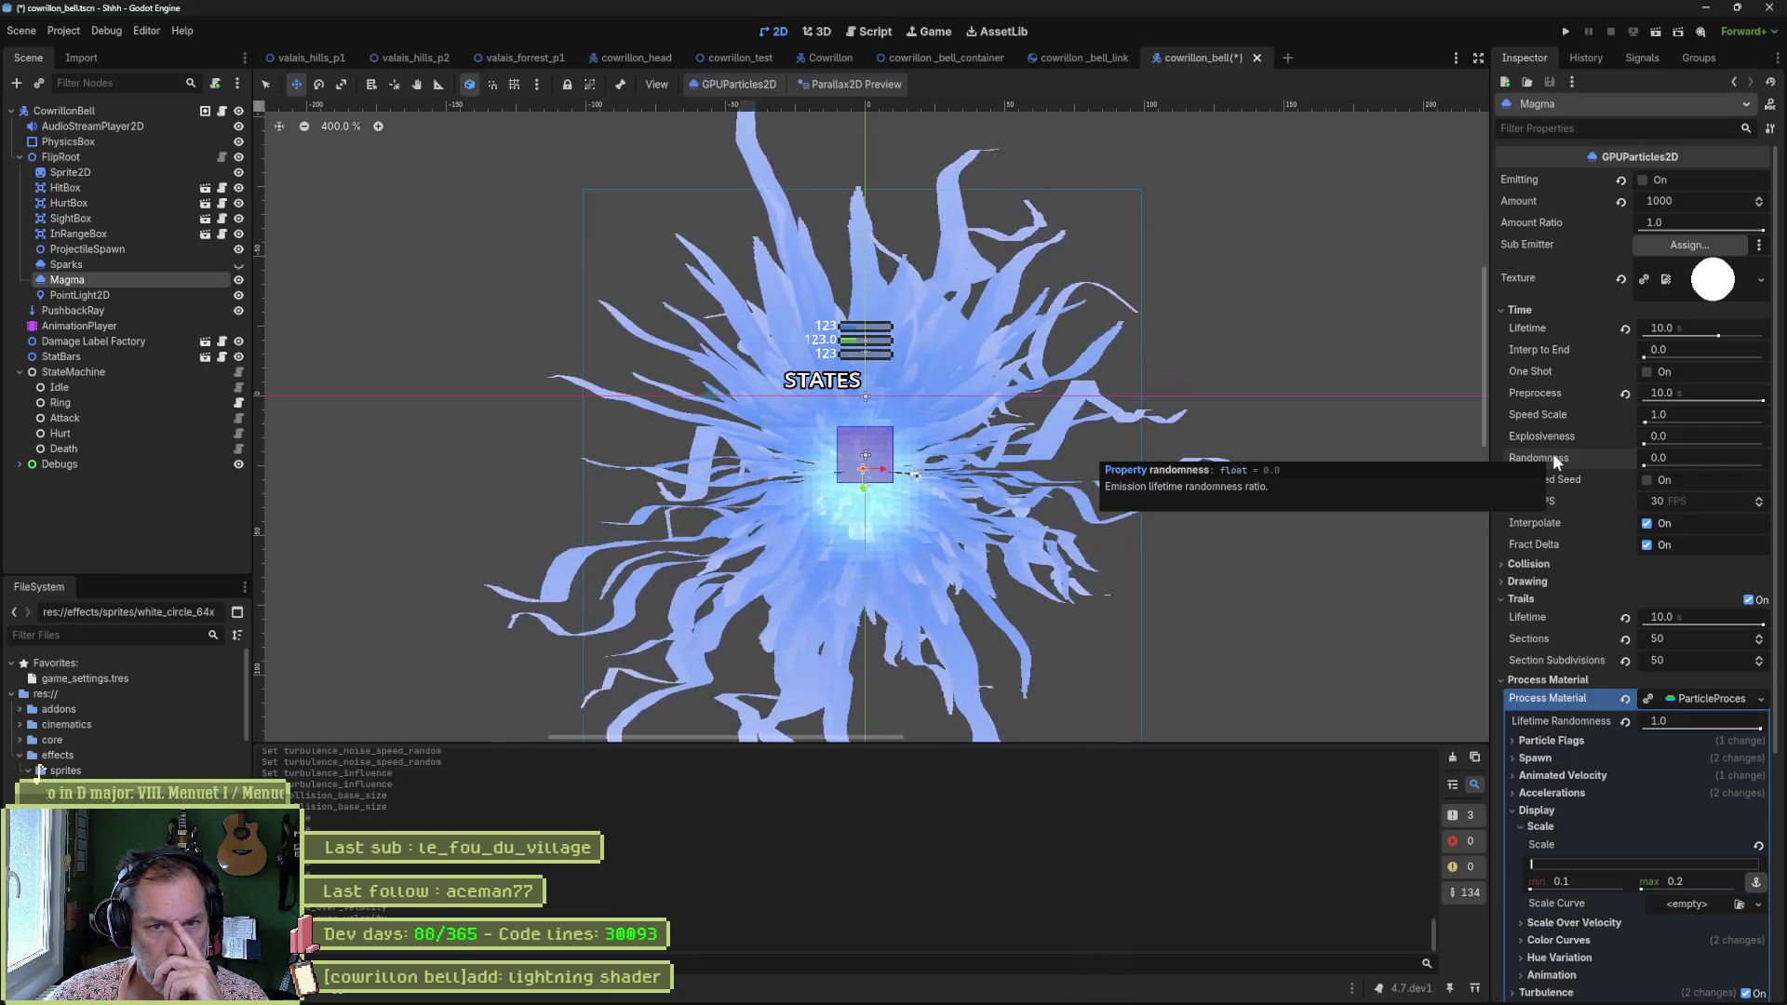
left_click_drag(1657, 461, 1759, 462)
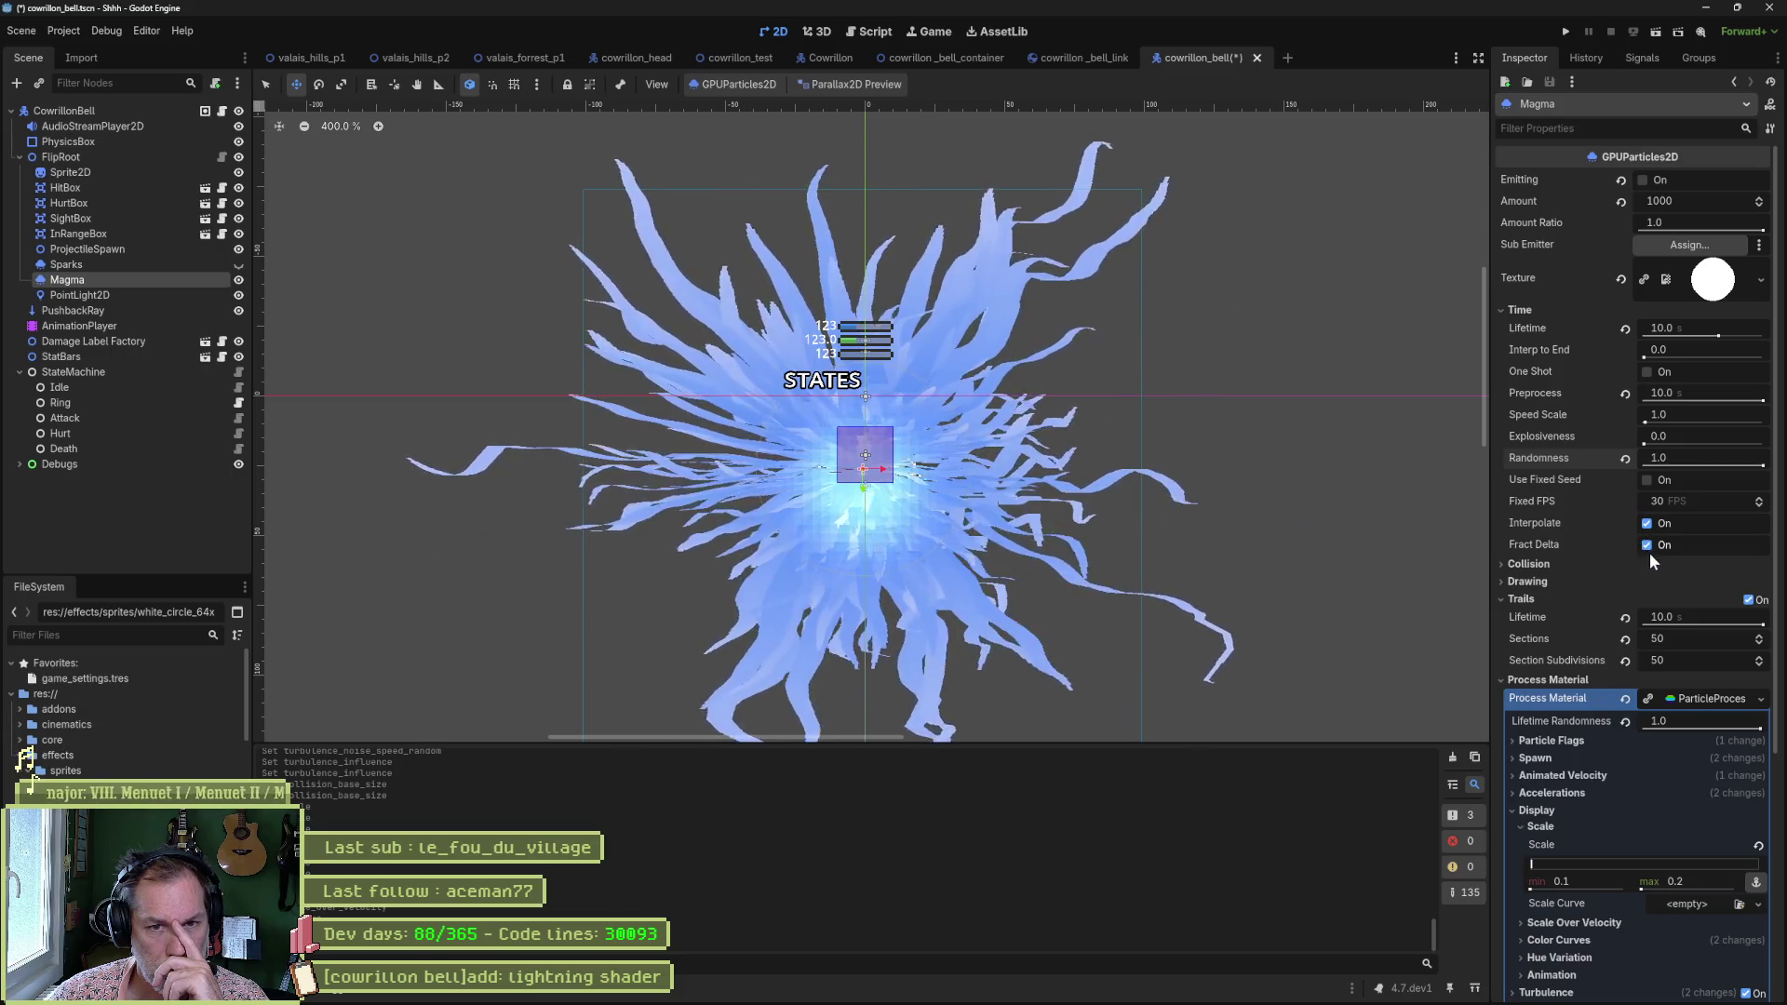
Enable Align Y in Magma's Particle Flags.
left_click(1521, 310)
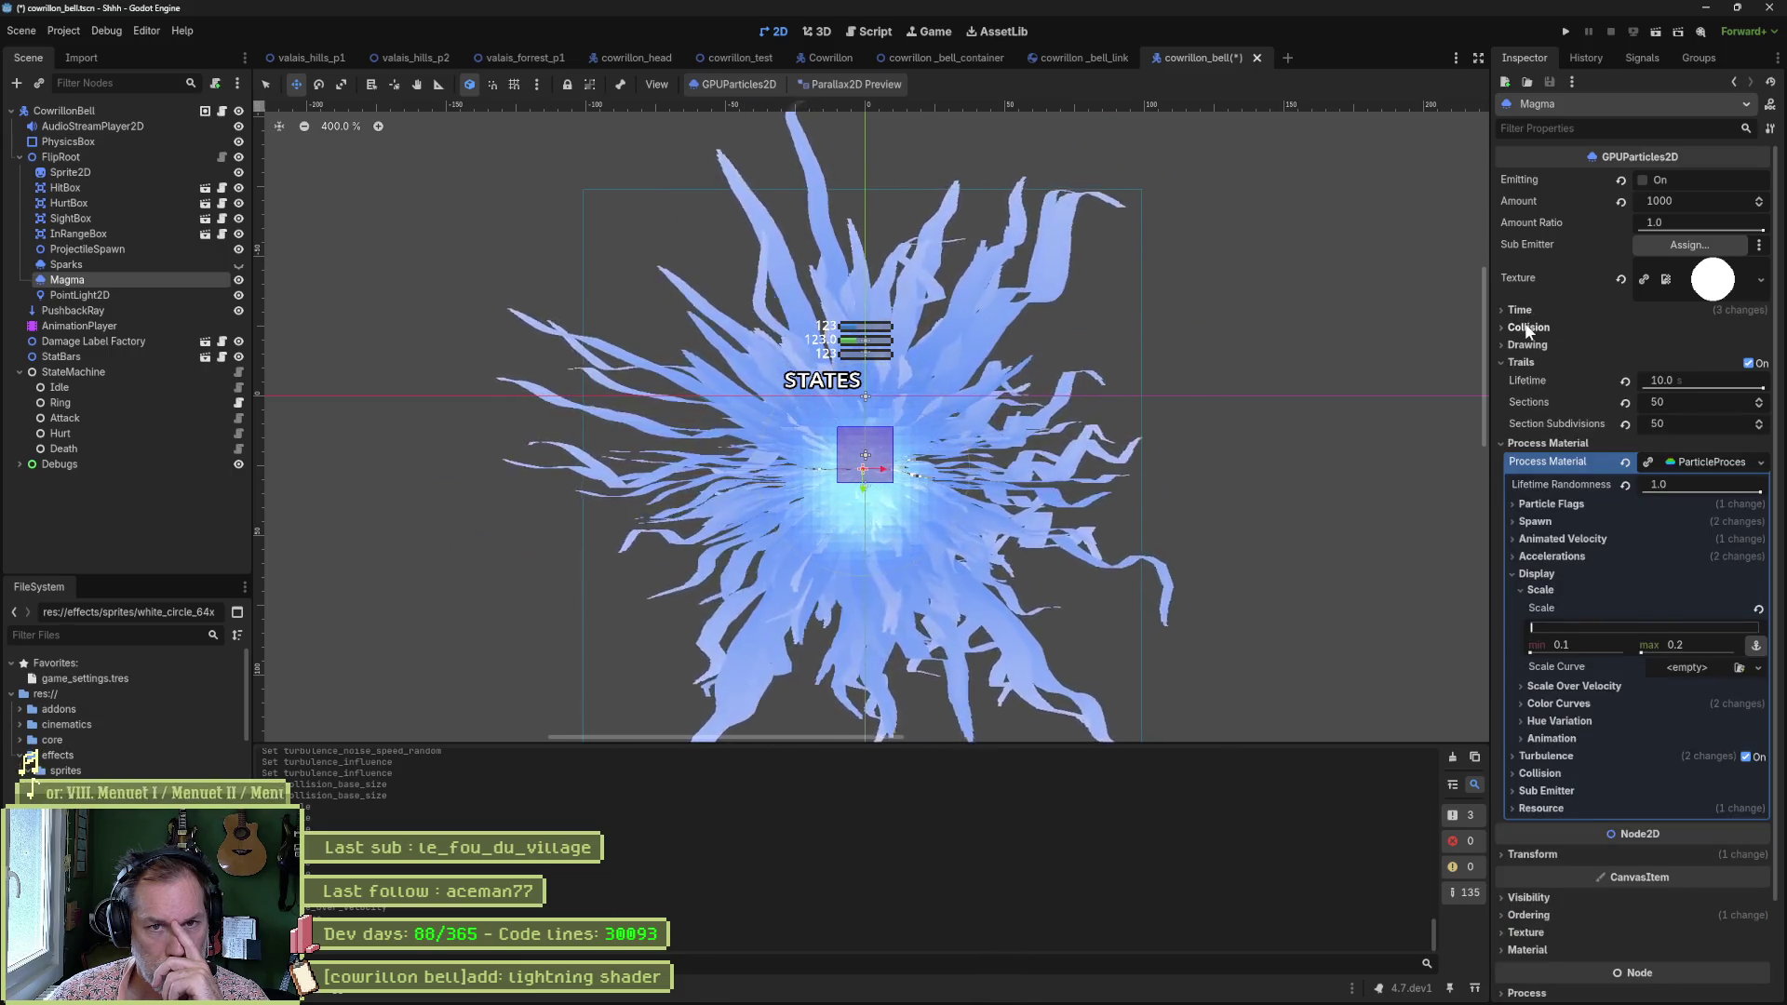
left_click(1530, 346)
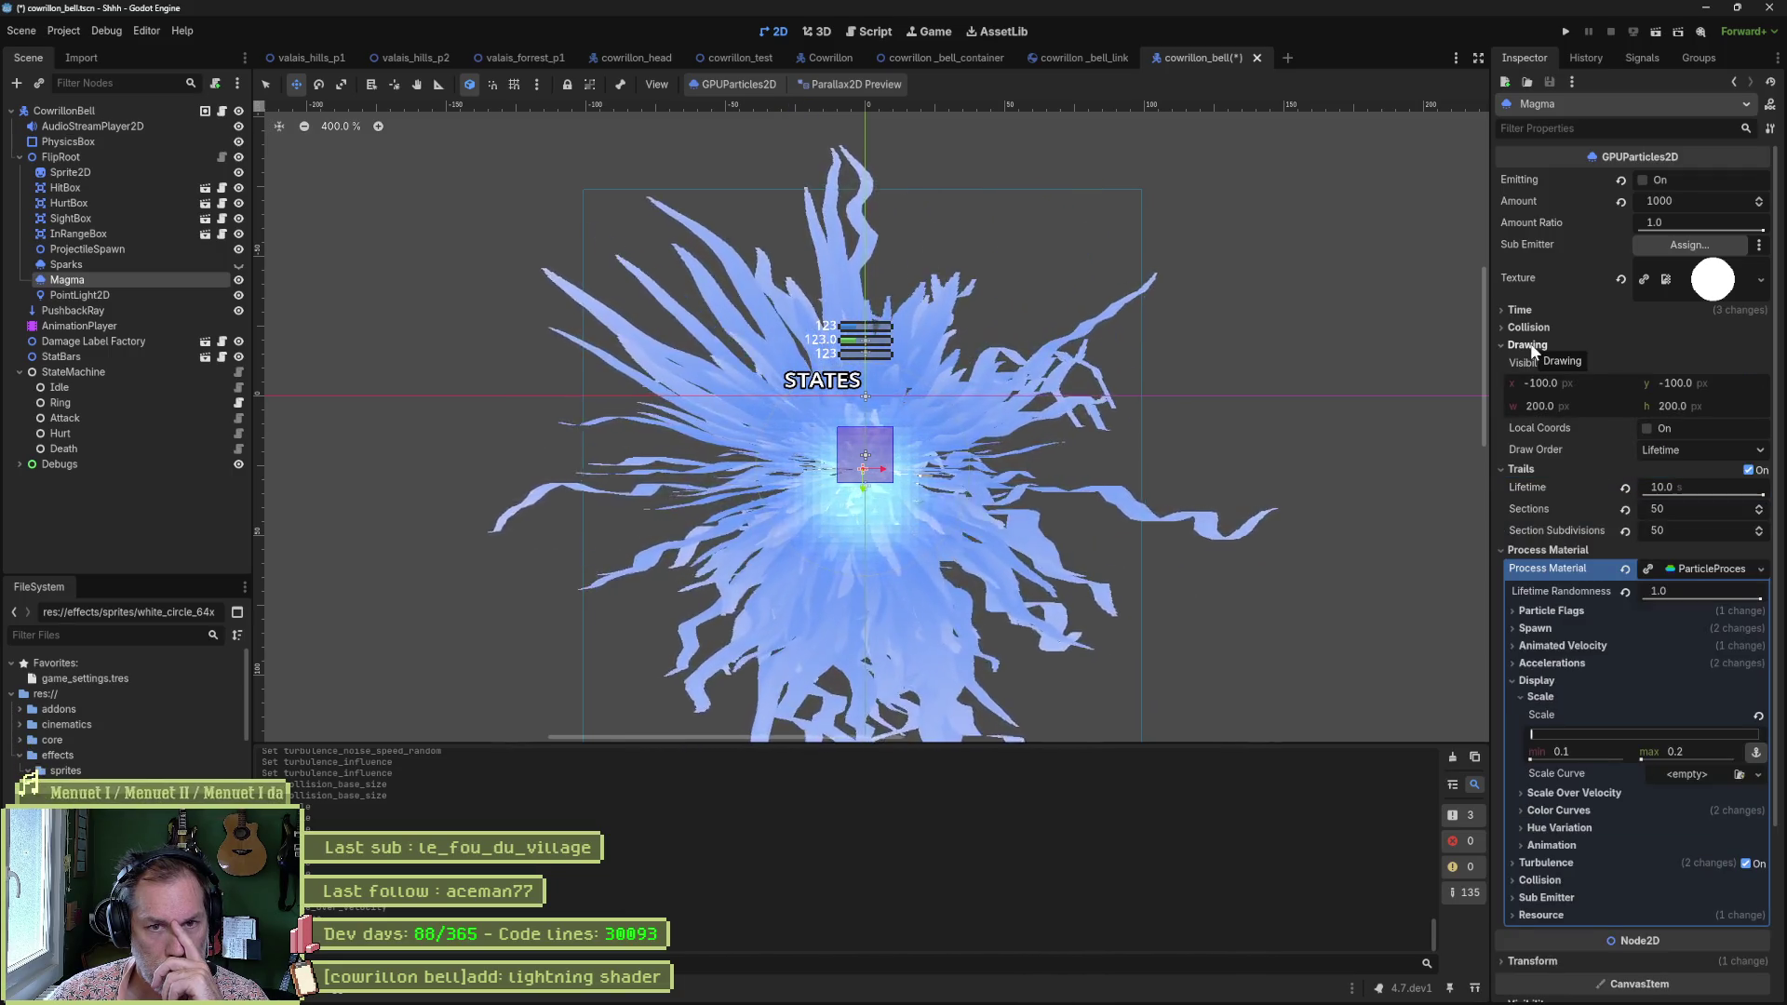
left_click(1531, 346)
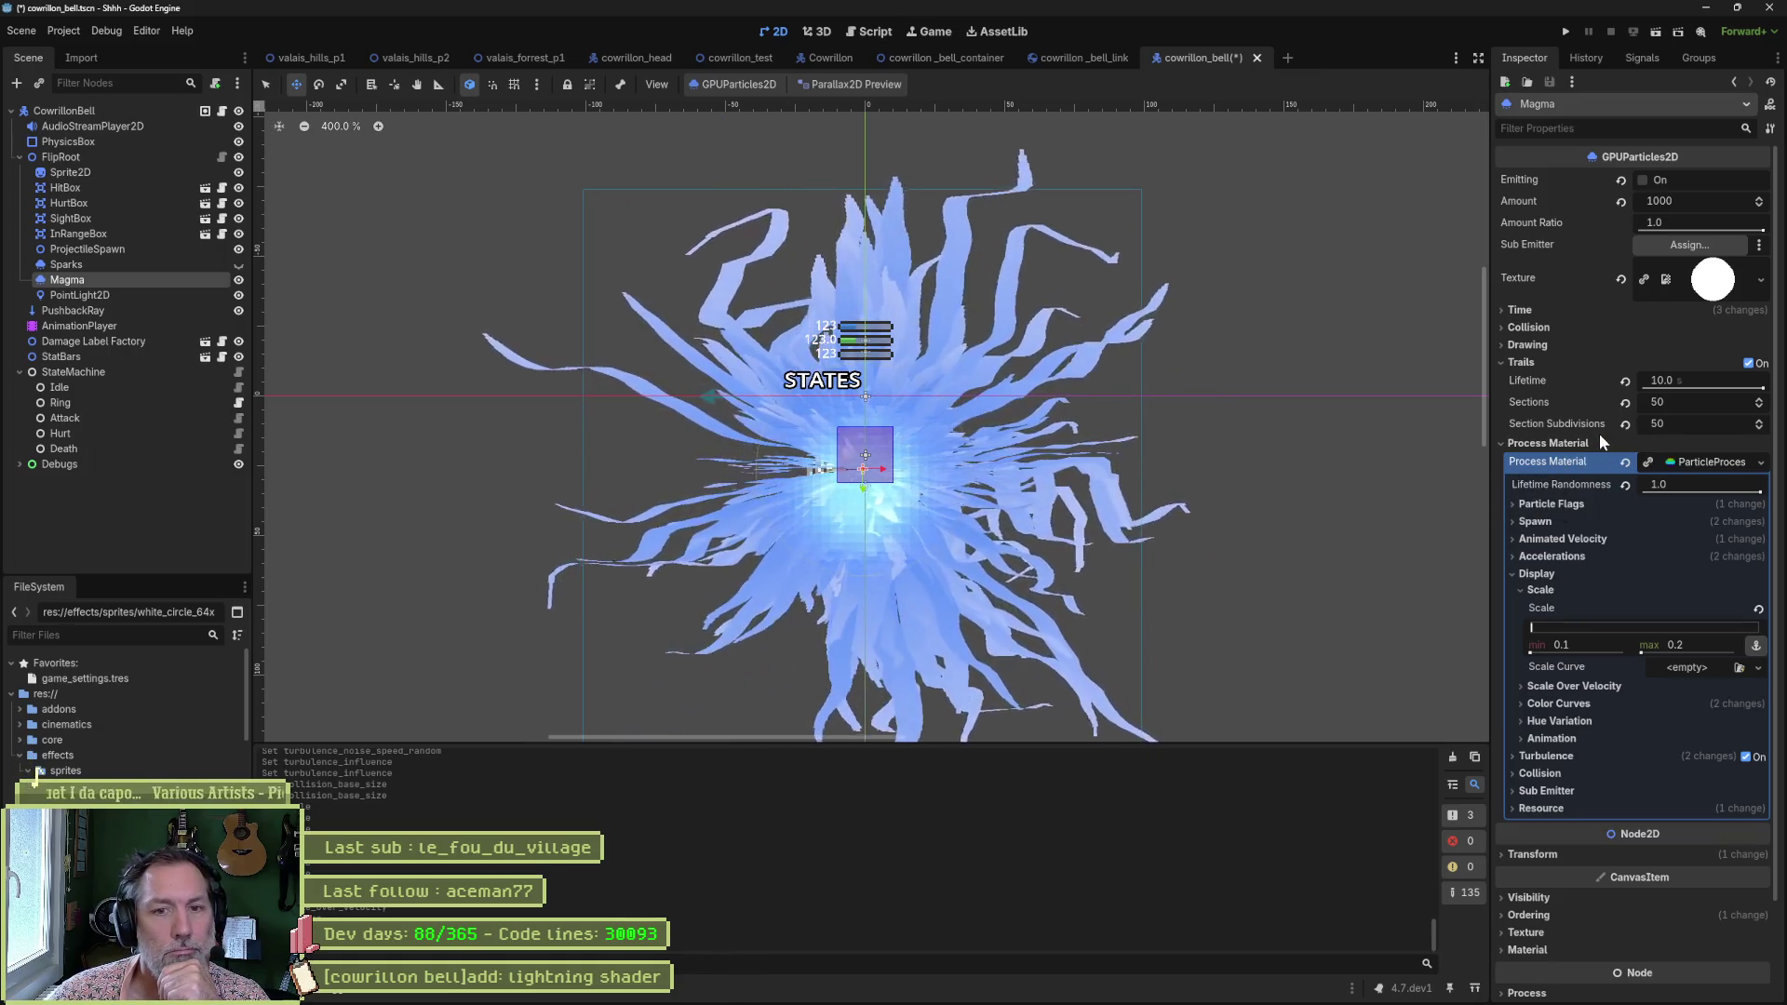
left_click(1523, 363)
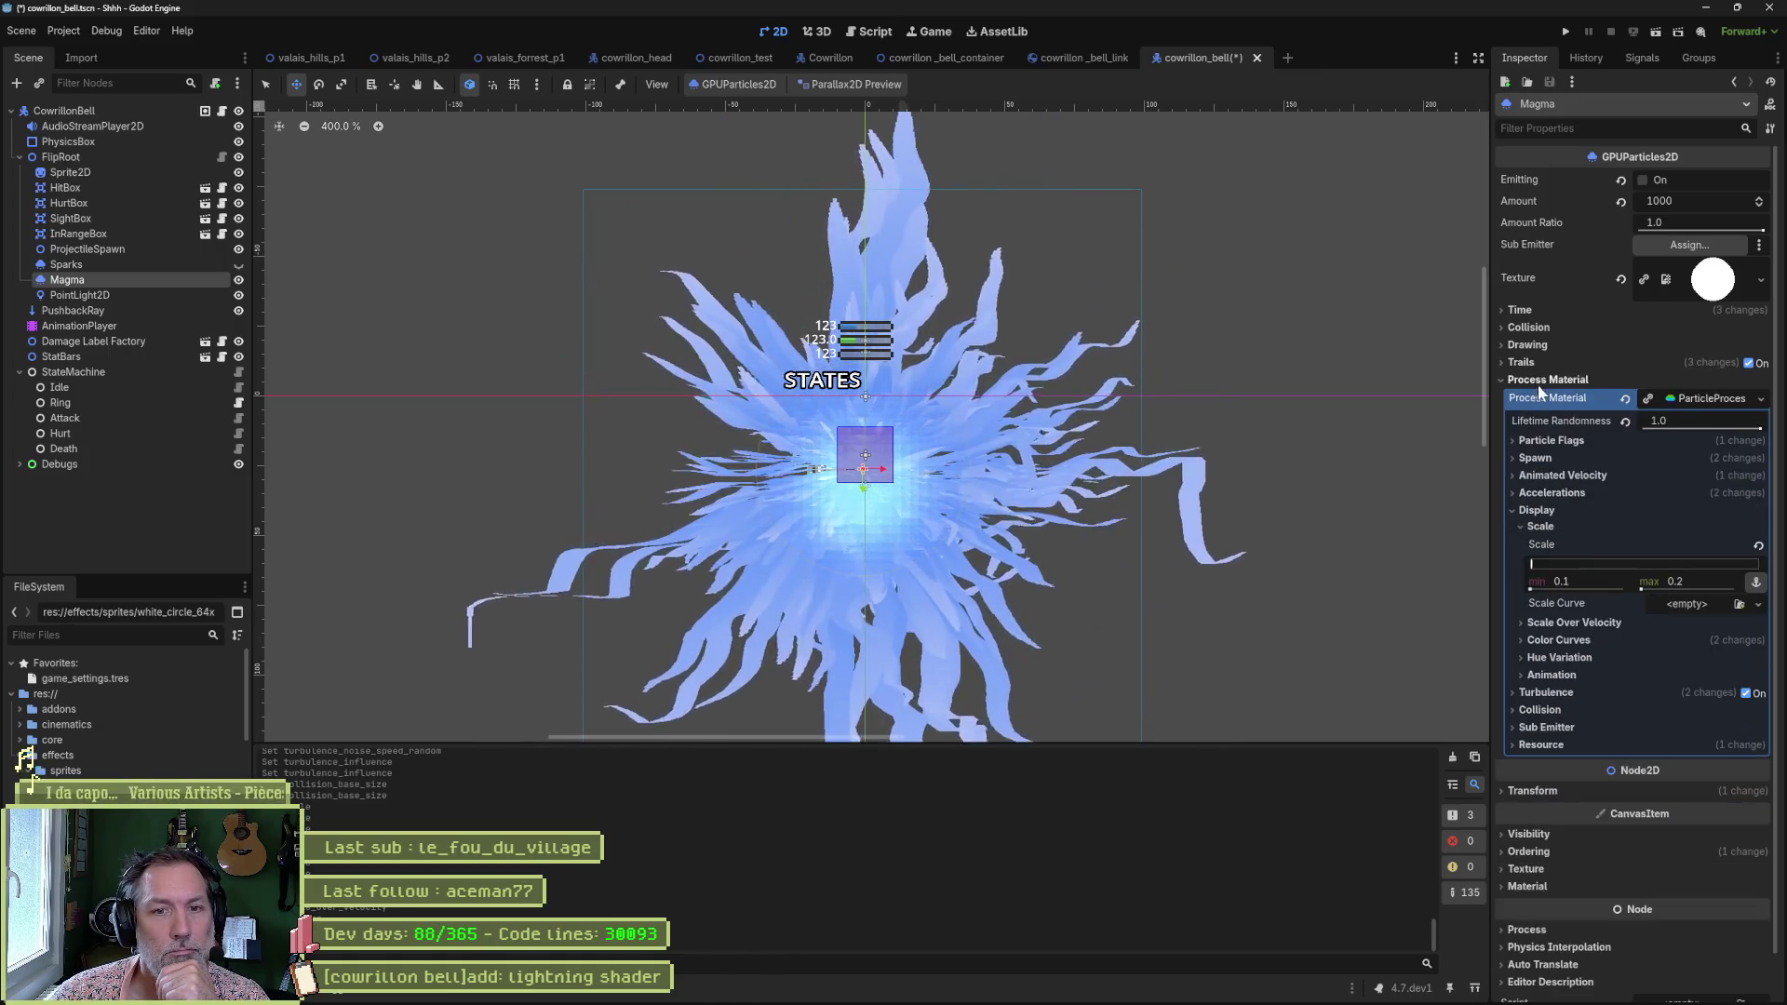
left_click(1542, 443)
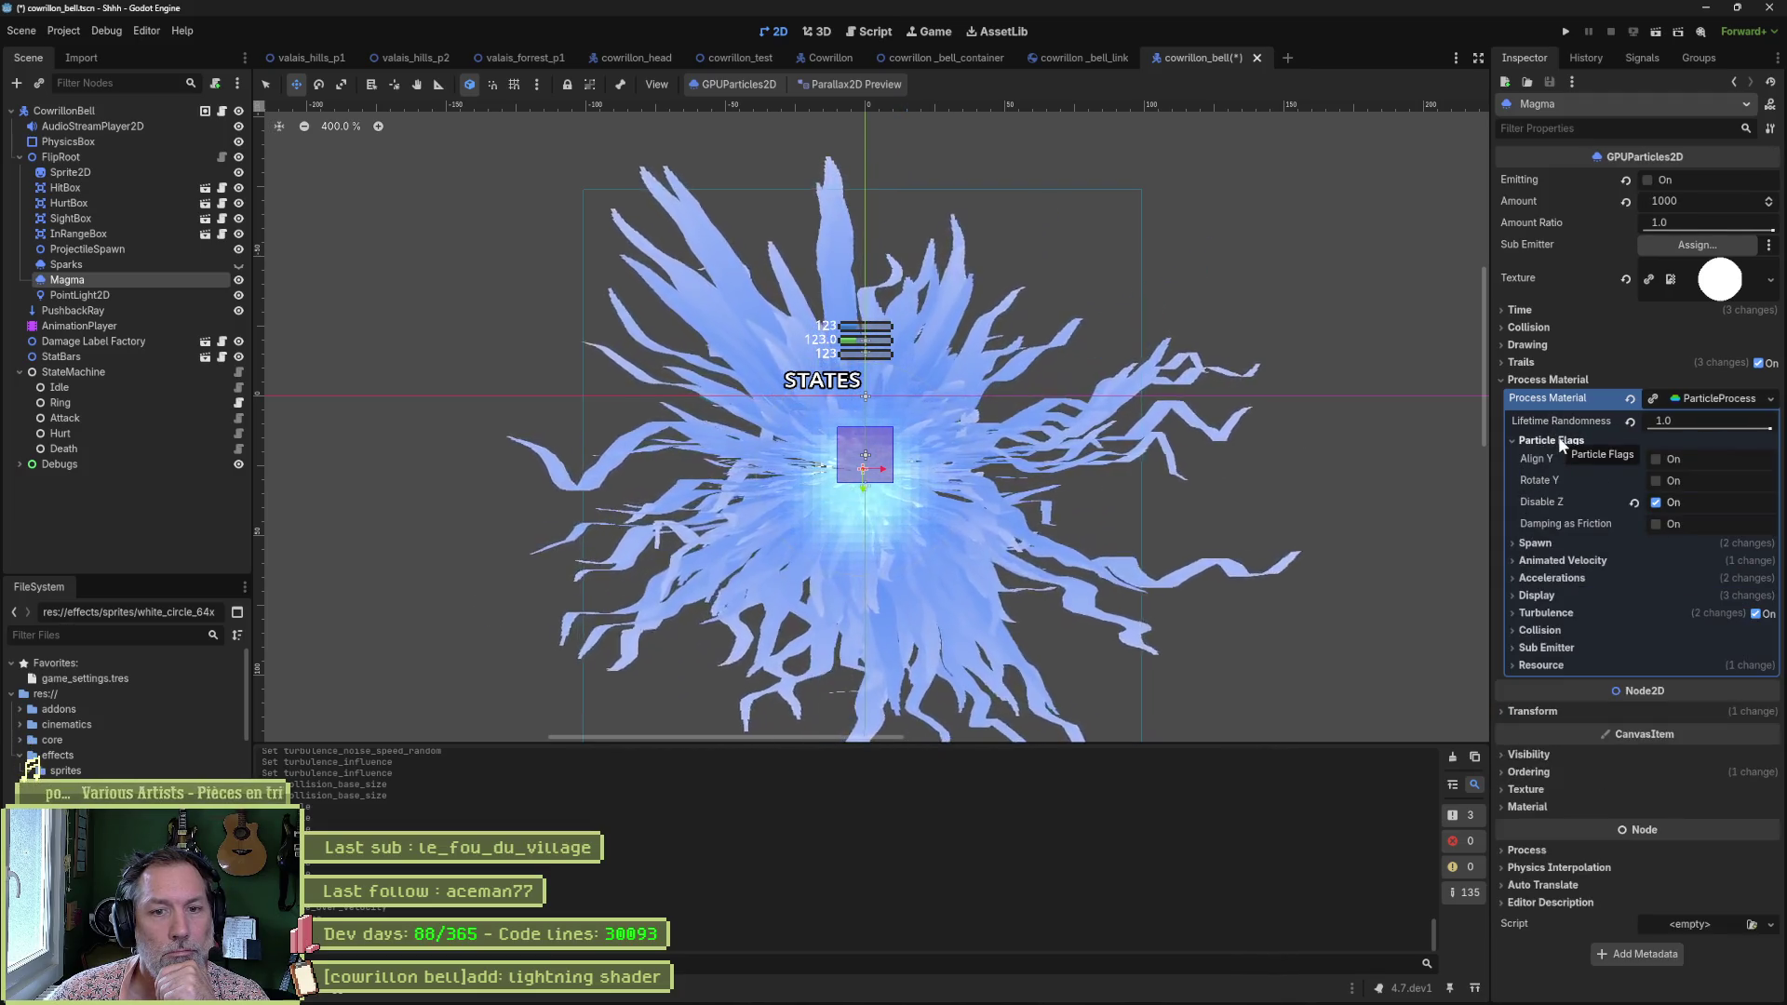
left_click(1656, 460)
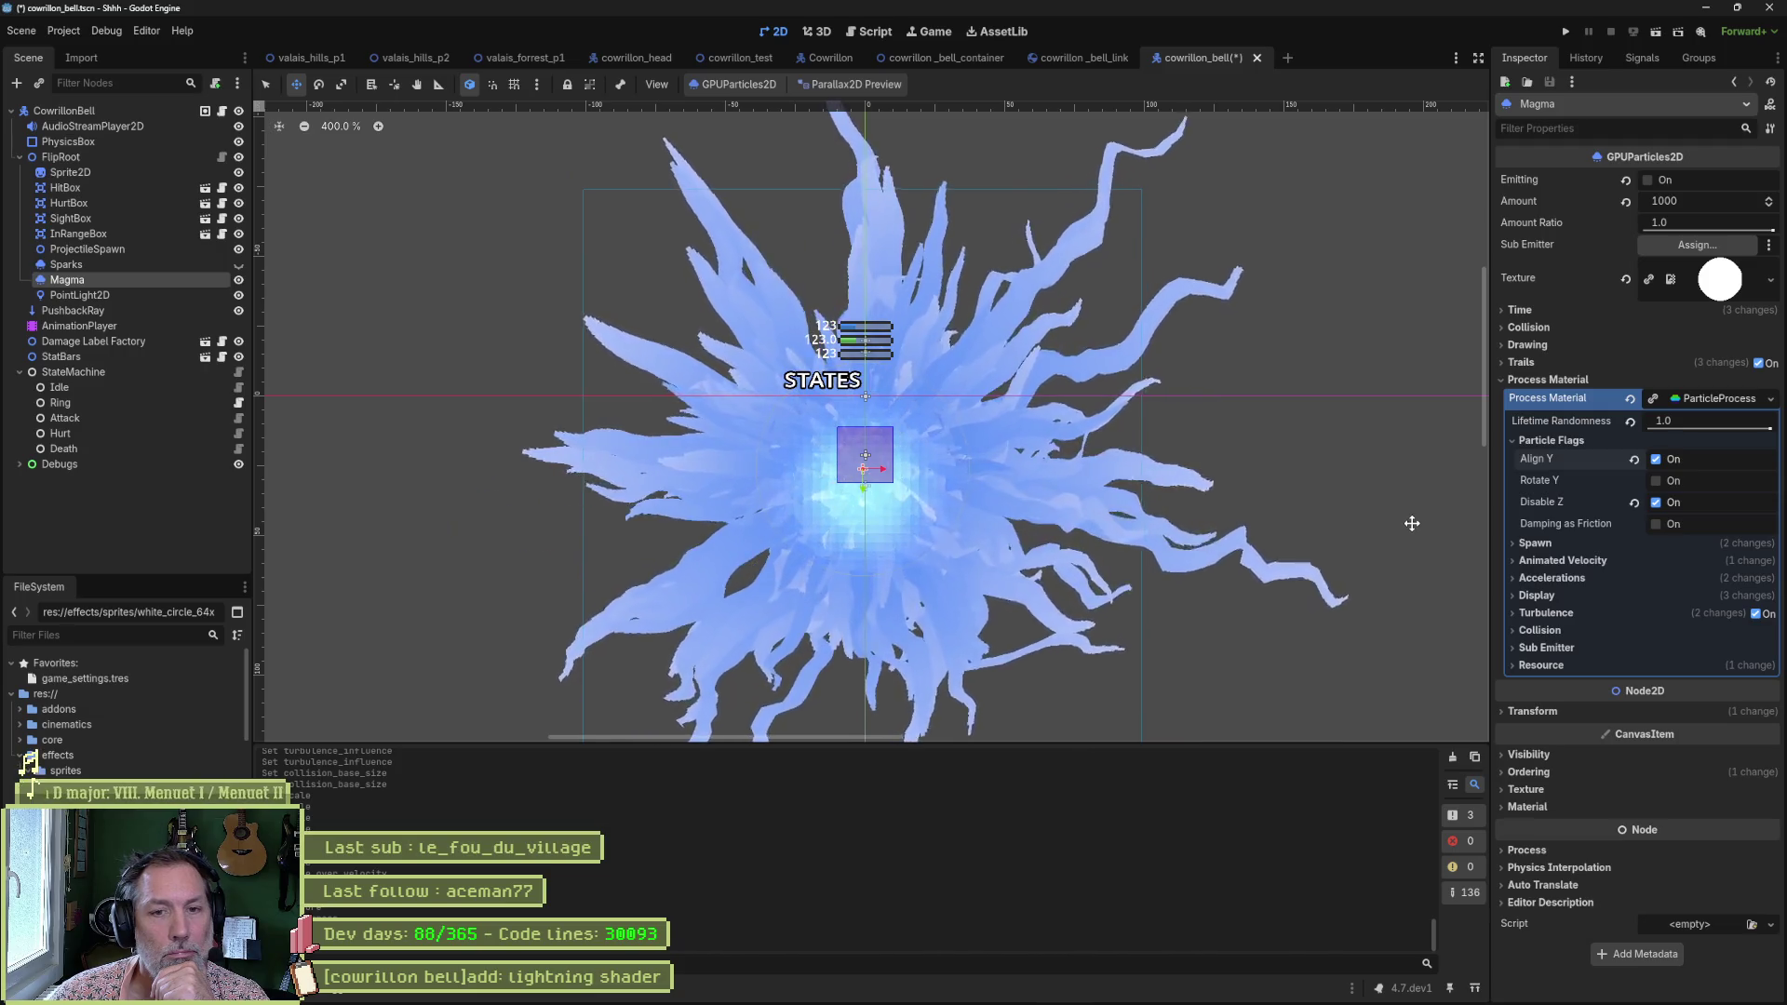
Set Magma's Ordering Z Index to 0 so the bell draws in front.
mouse_move(1556, 358)
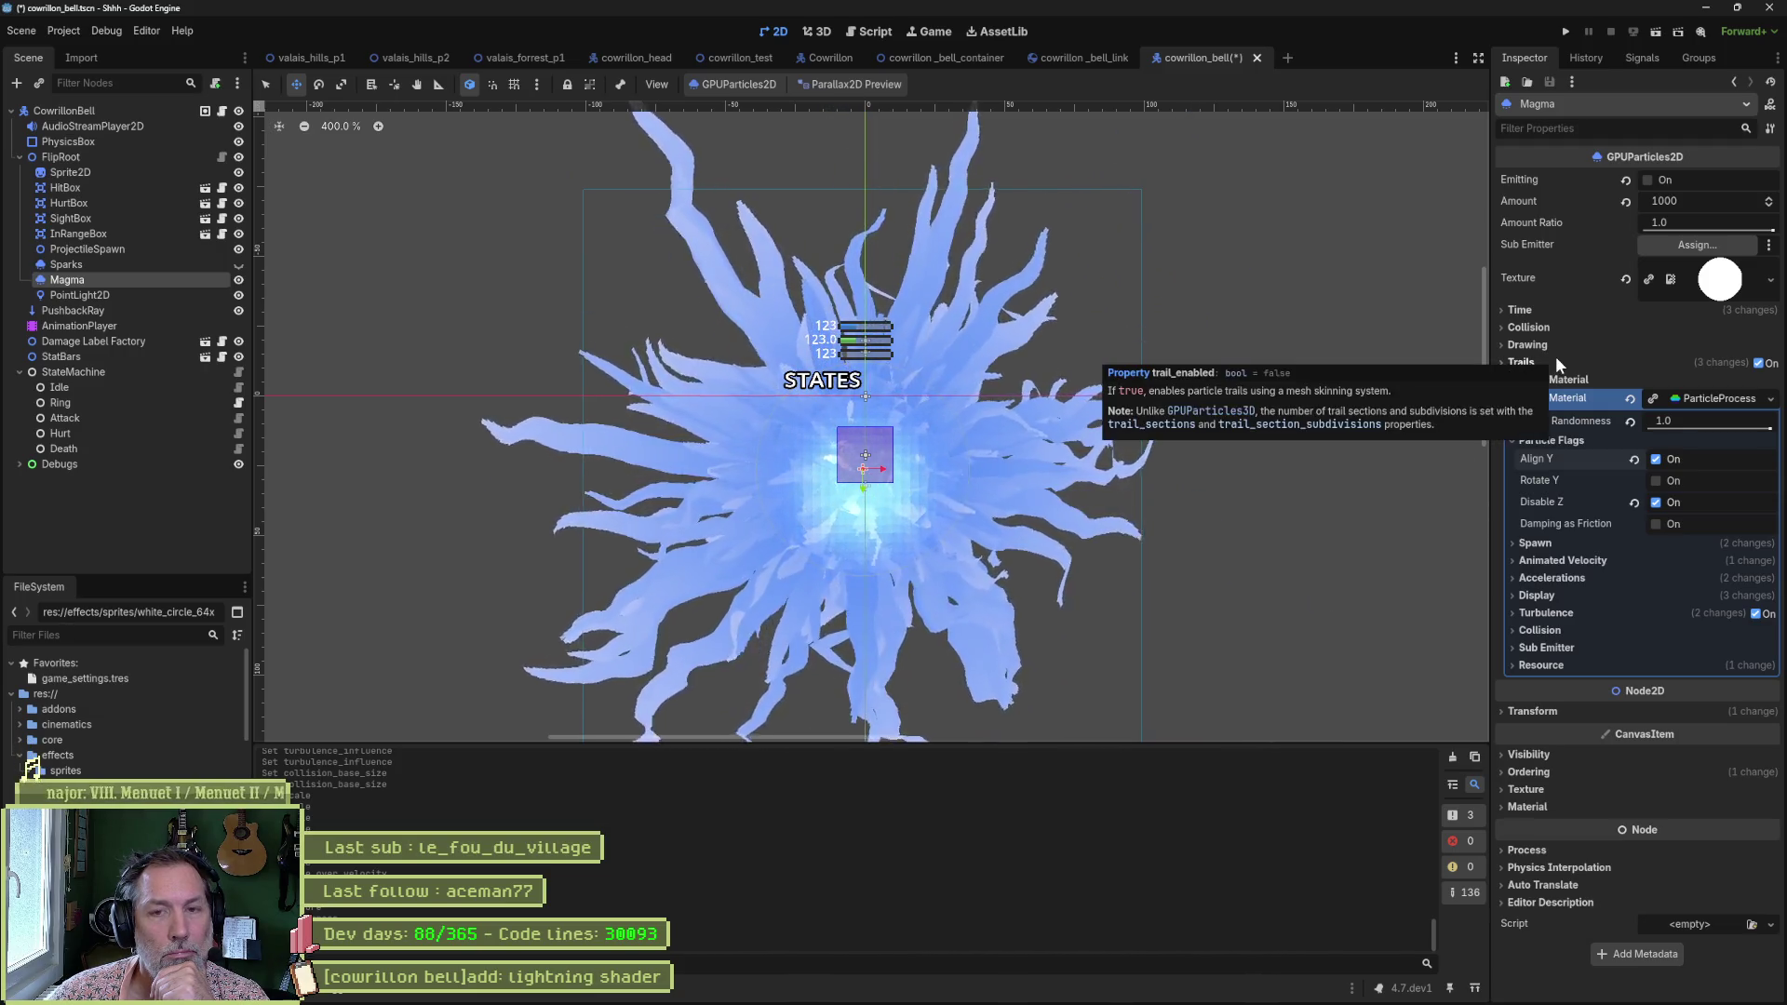
left_click(1529, 773)
left_click(1759, 796)
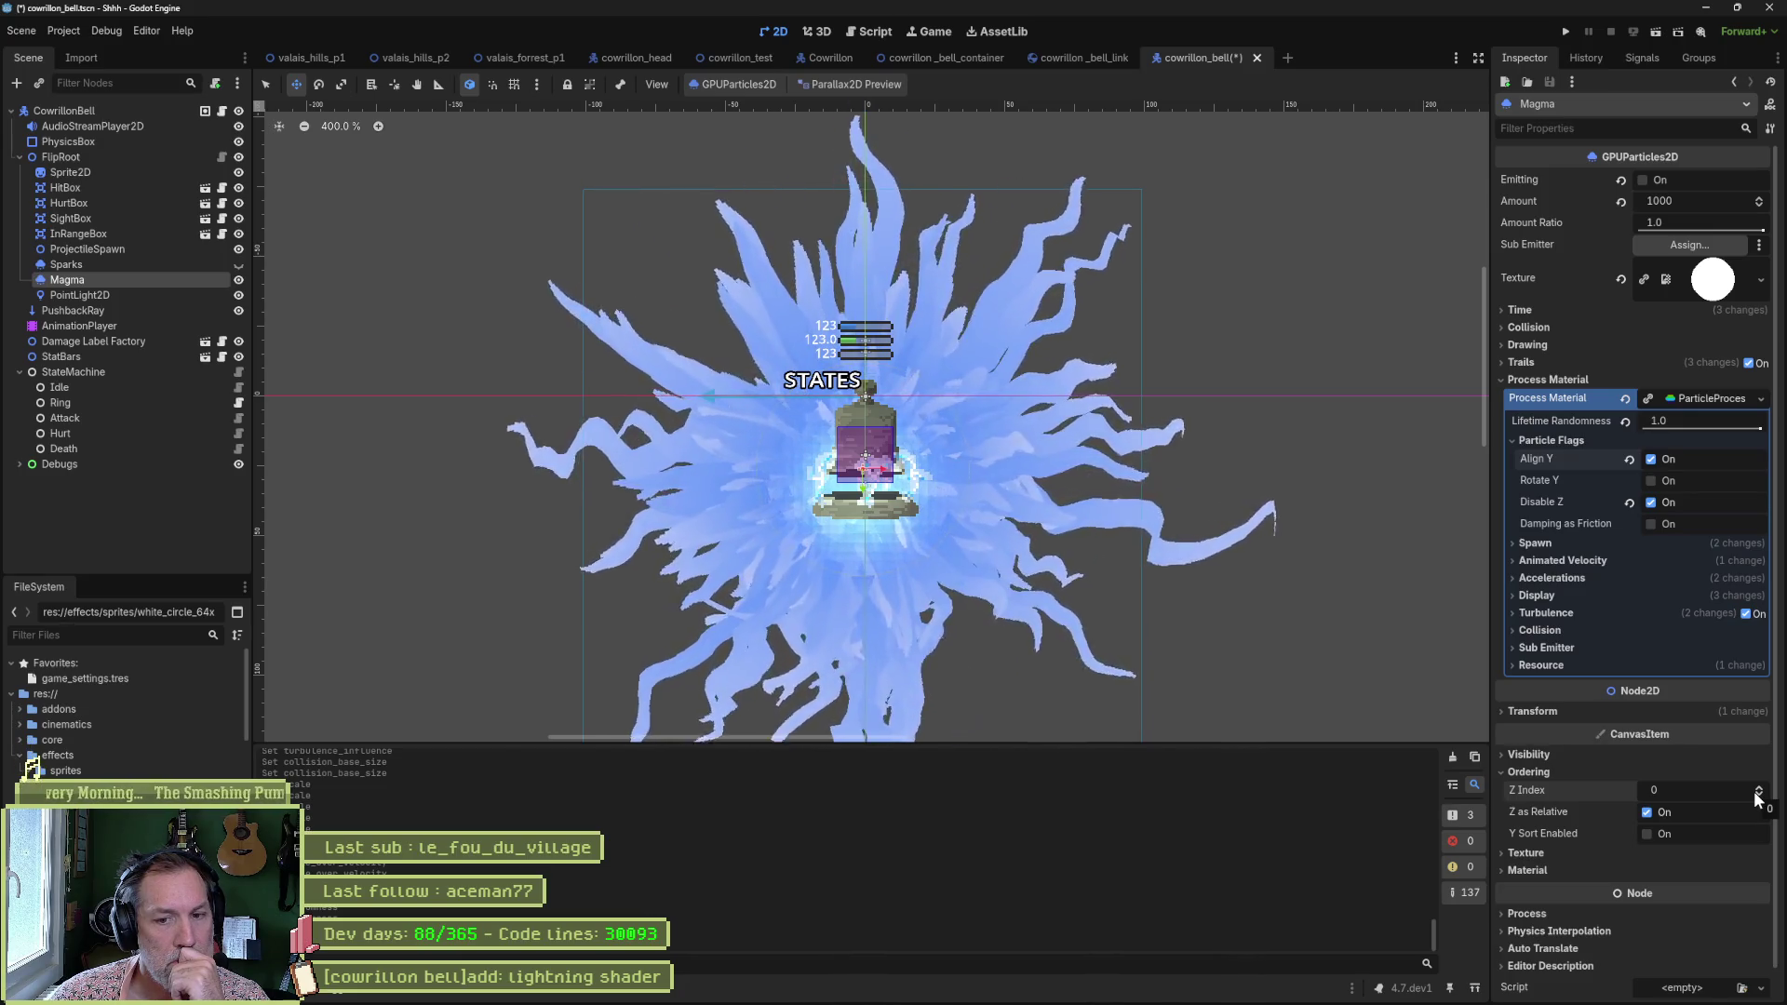
left_click(1530, 773)
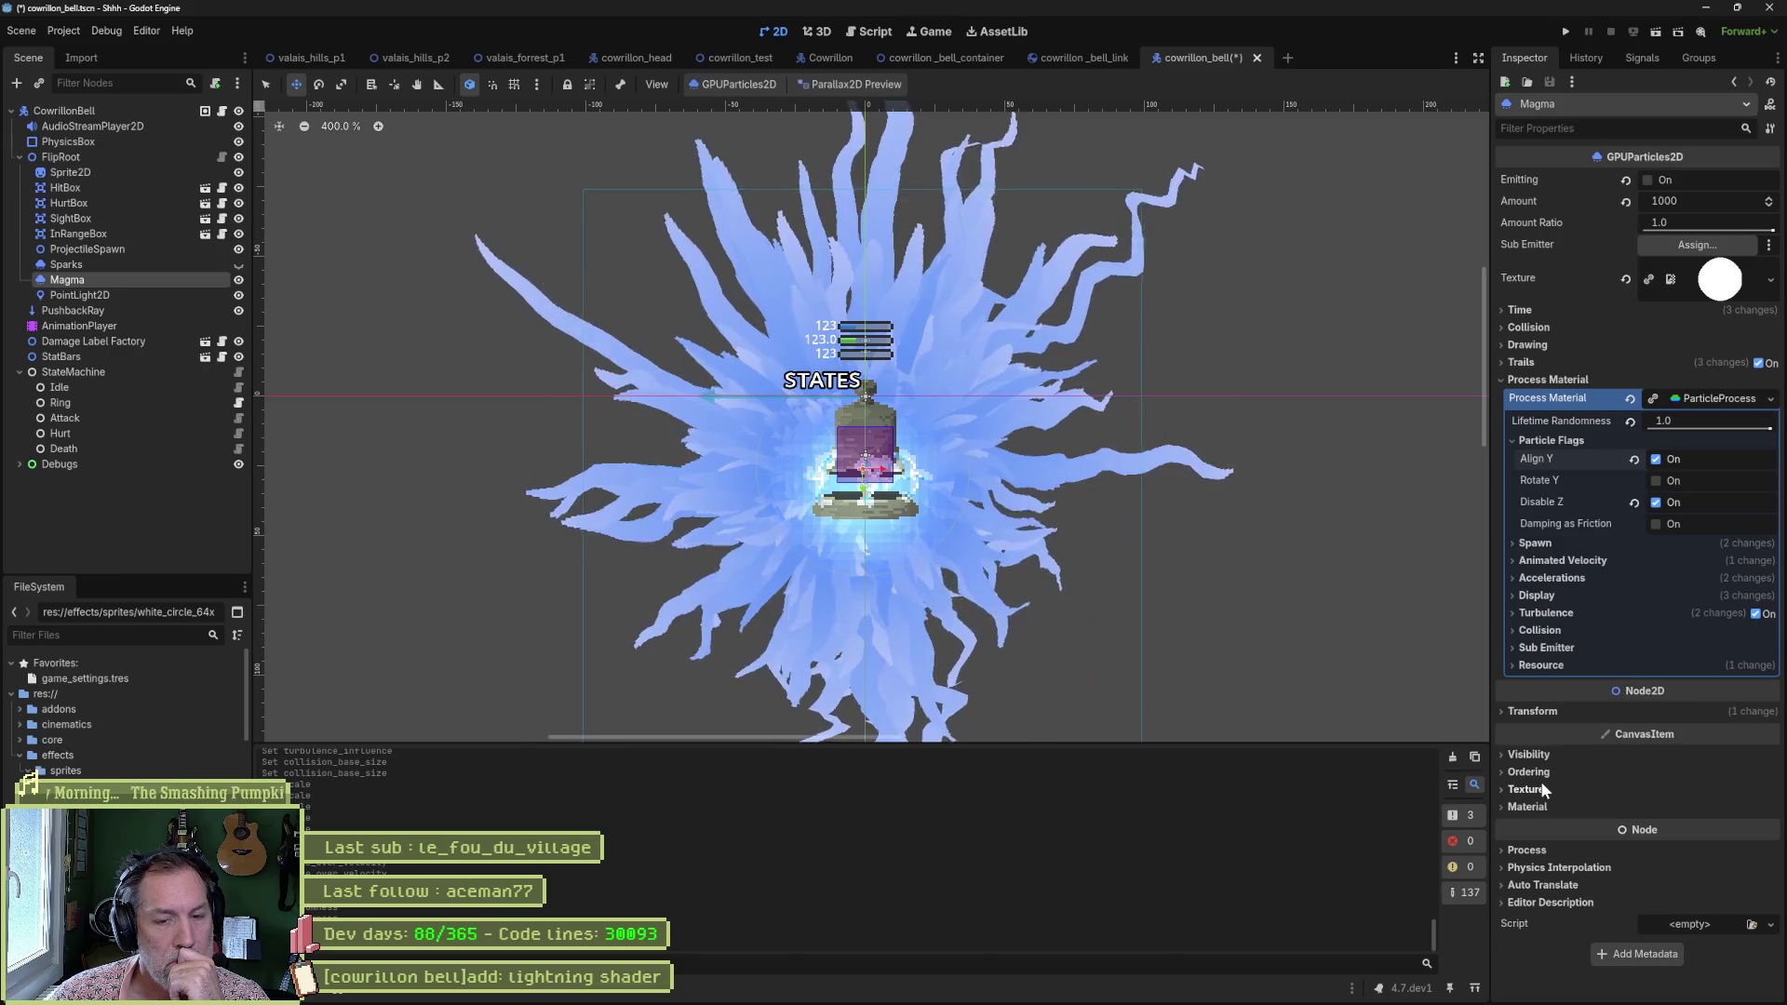
left_click(1545, 442)
left_click(1536, 458)
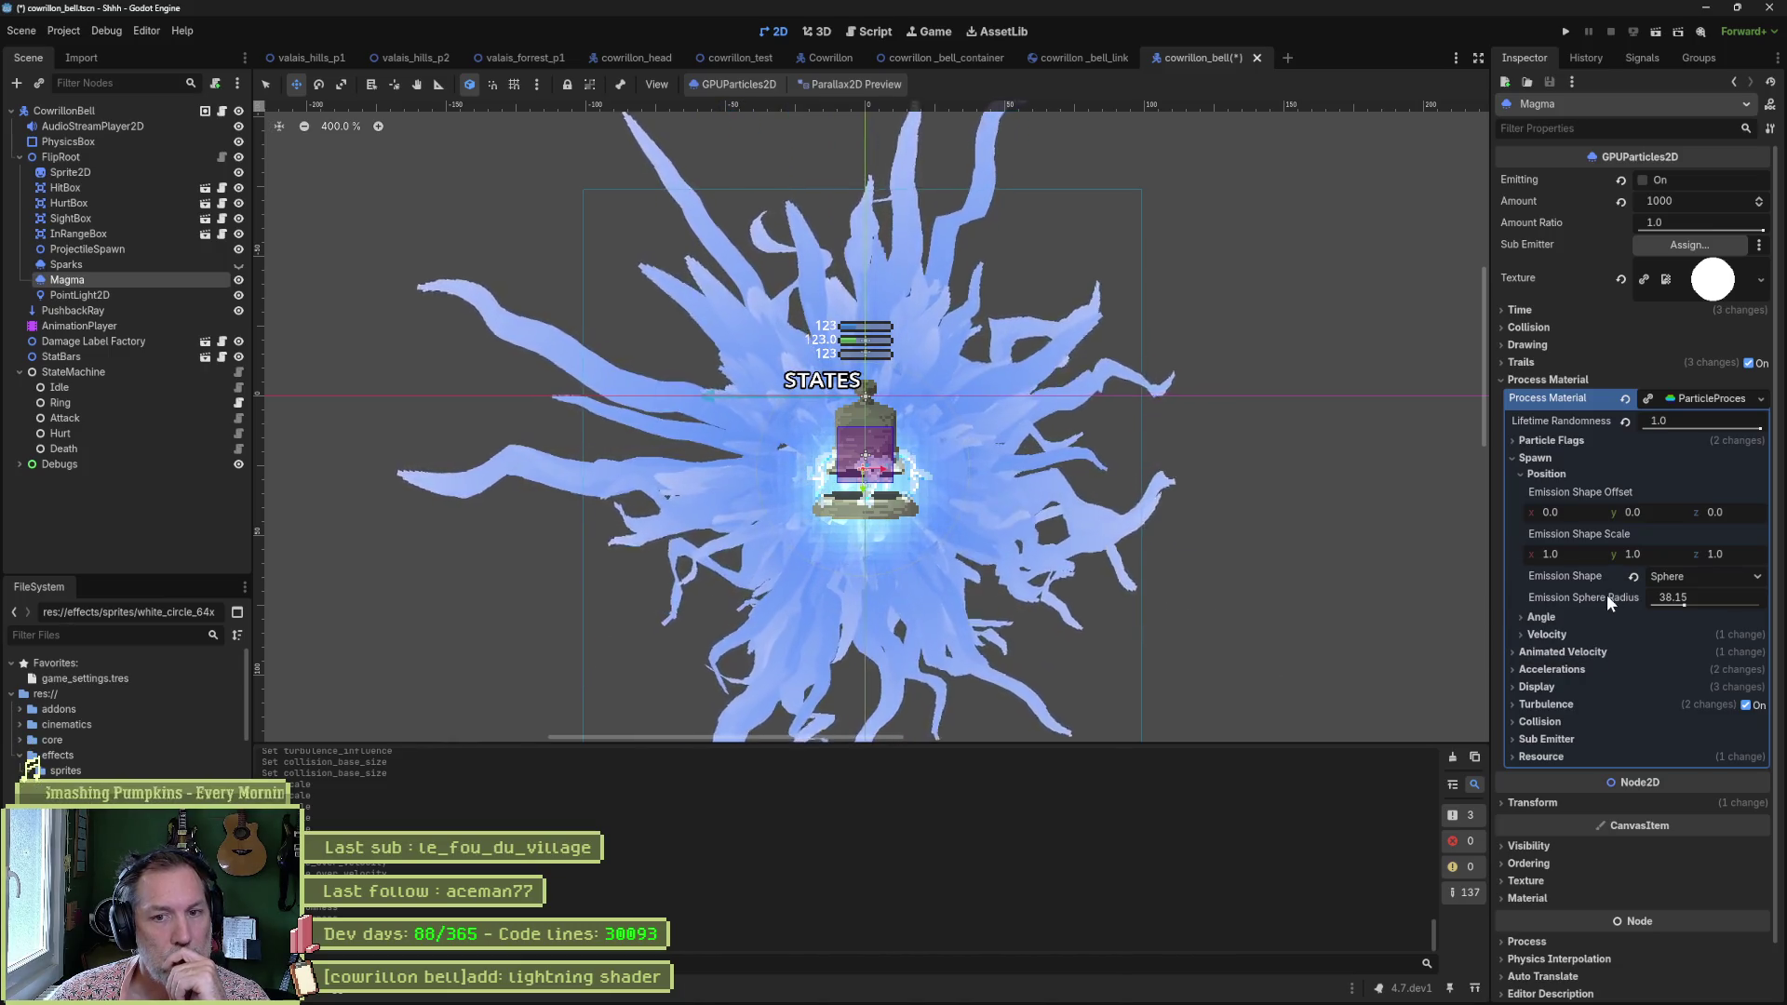
Set emission shape scale x to 0 and shrink the emission sphere radius to 10.75.
left_click(1577, 555)
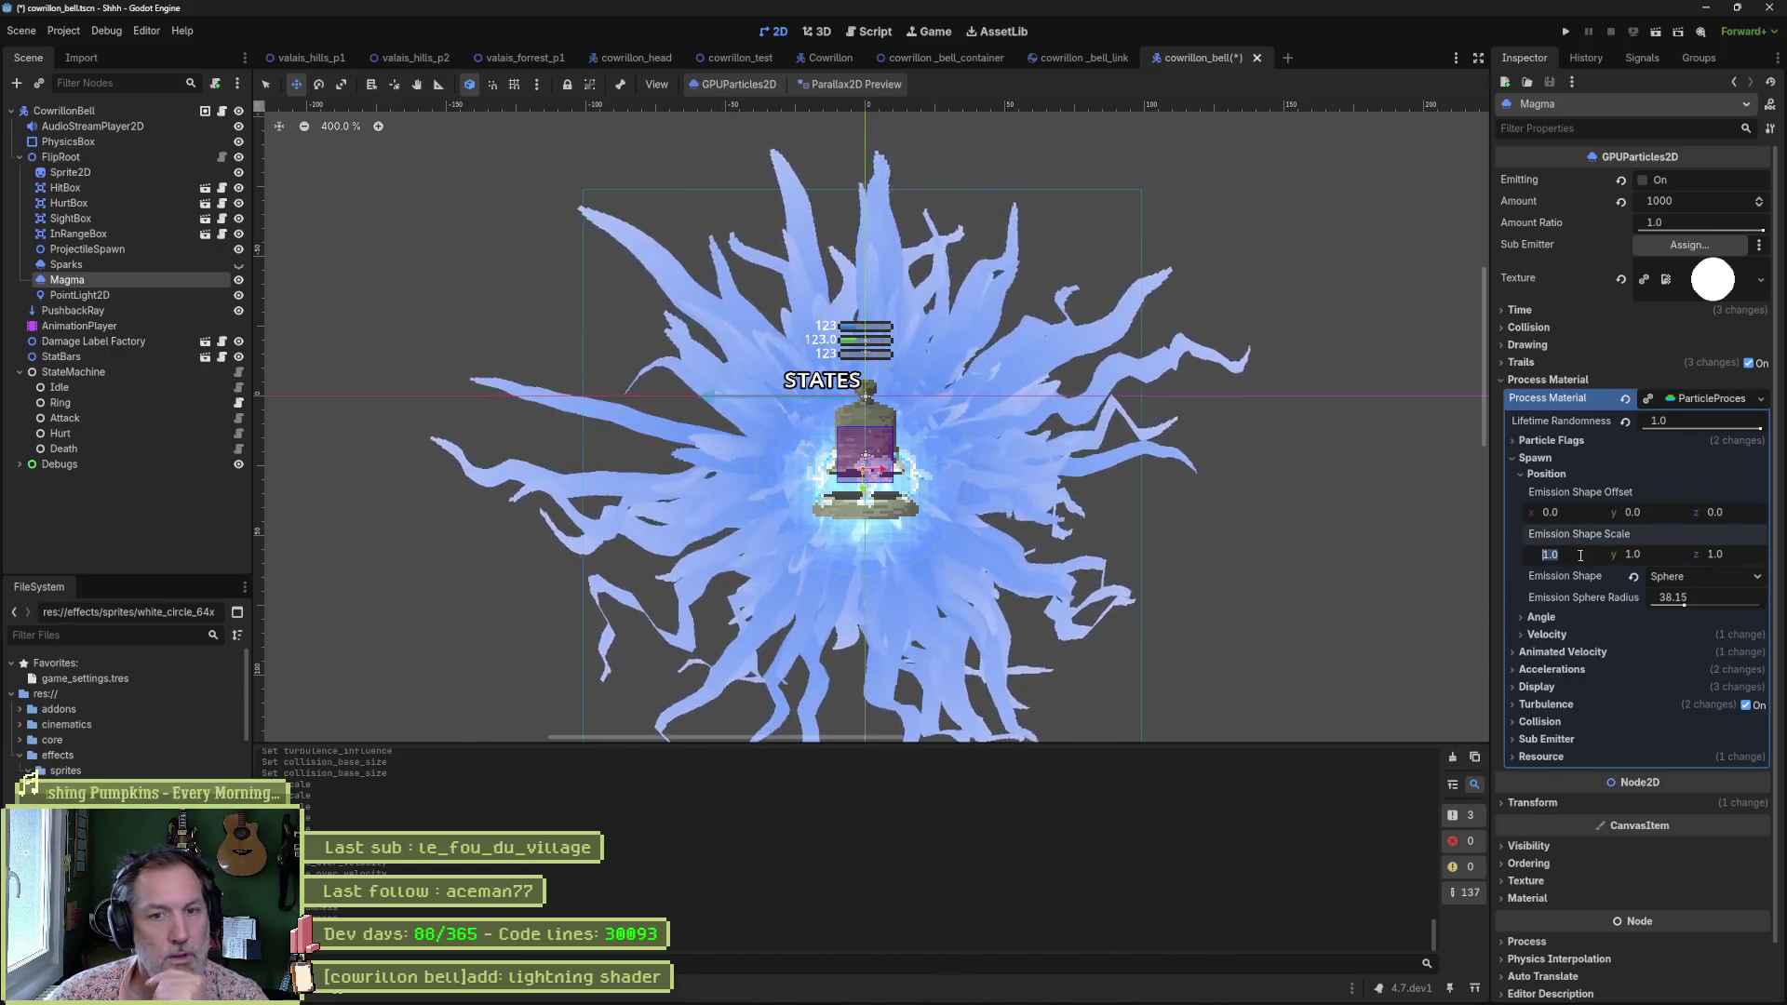
type("0")
key("Tab")
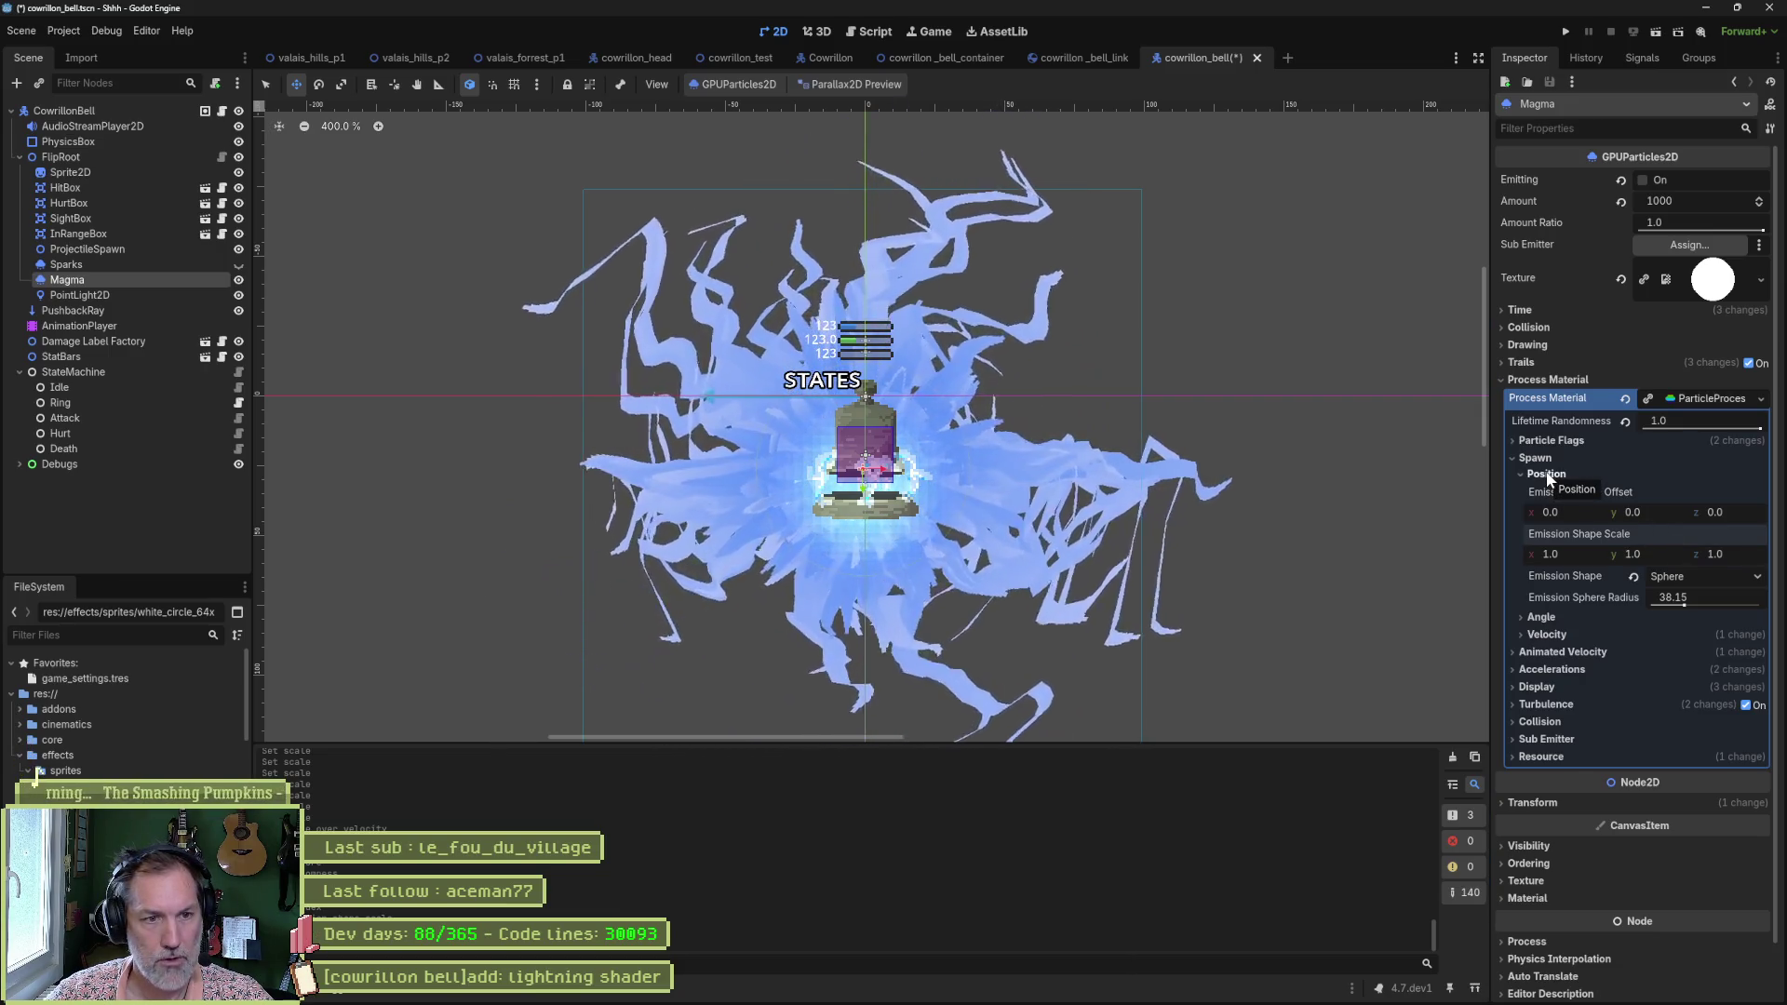
left_click_drag(1679, 605, 1673, 605)
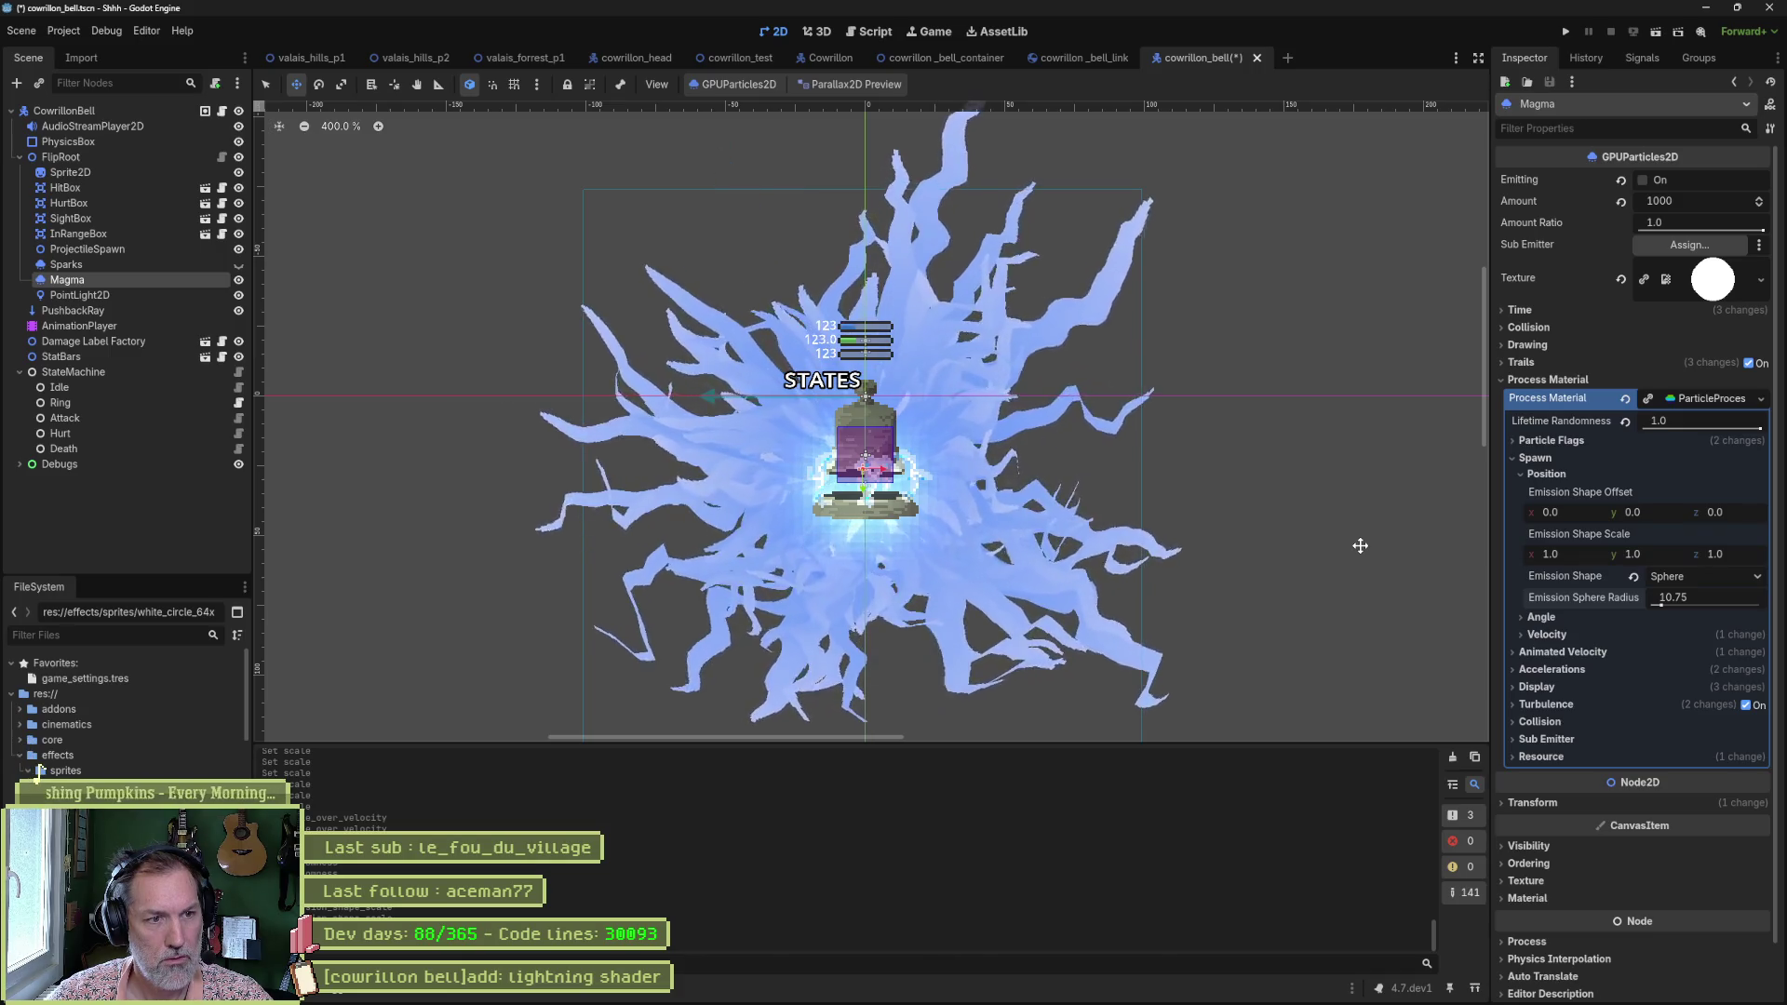
left_click(1553, 617)
left_click(1556, 617)
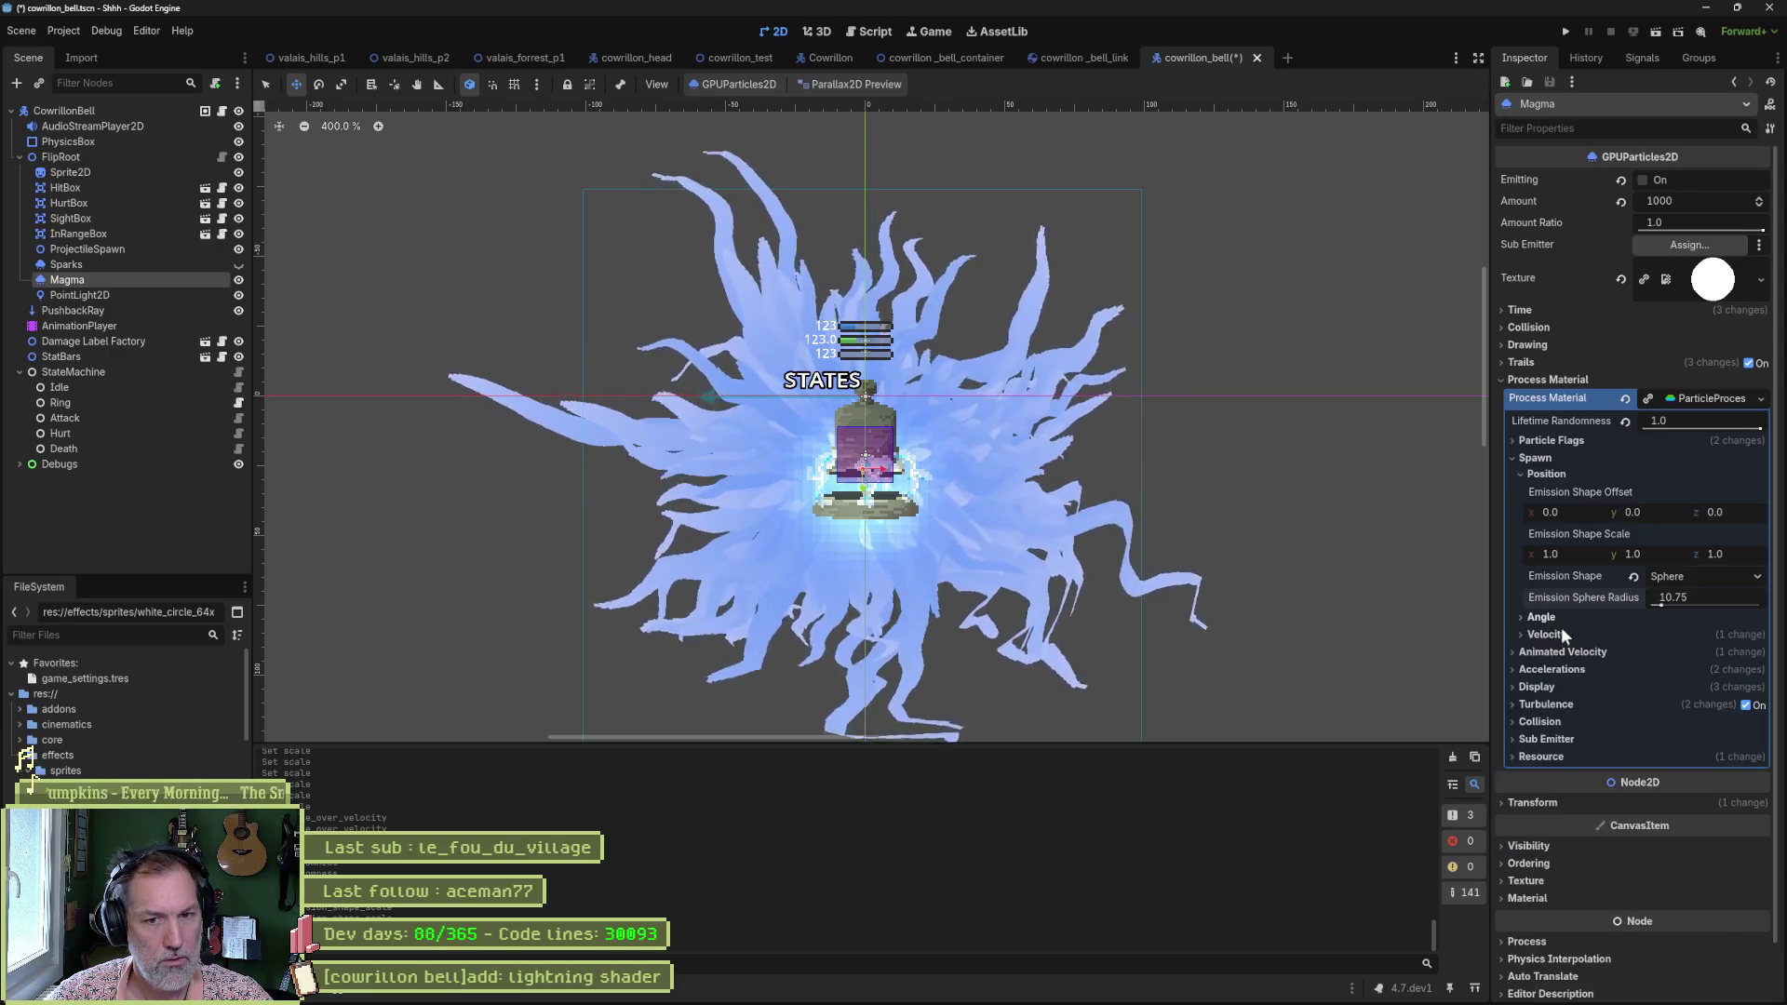
left_click(1560, 629)
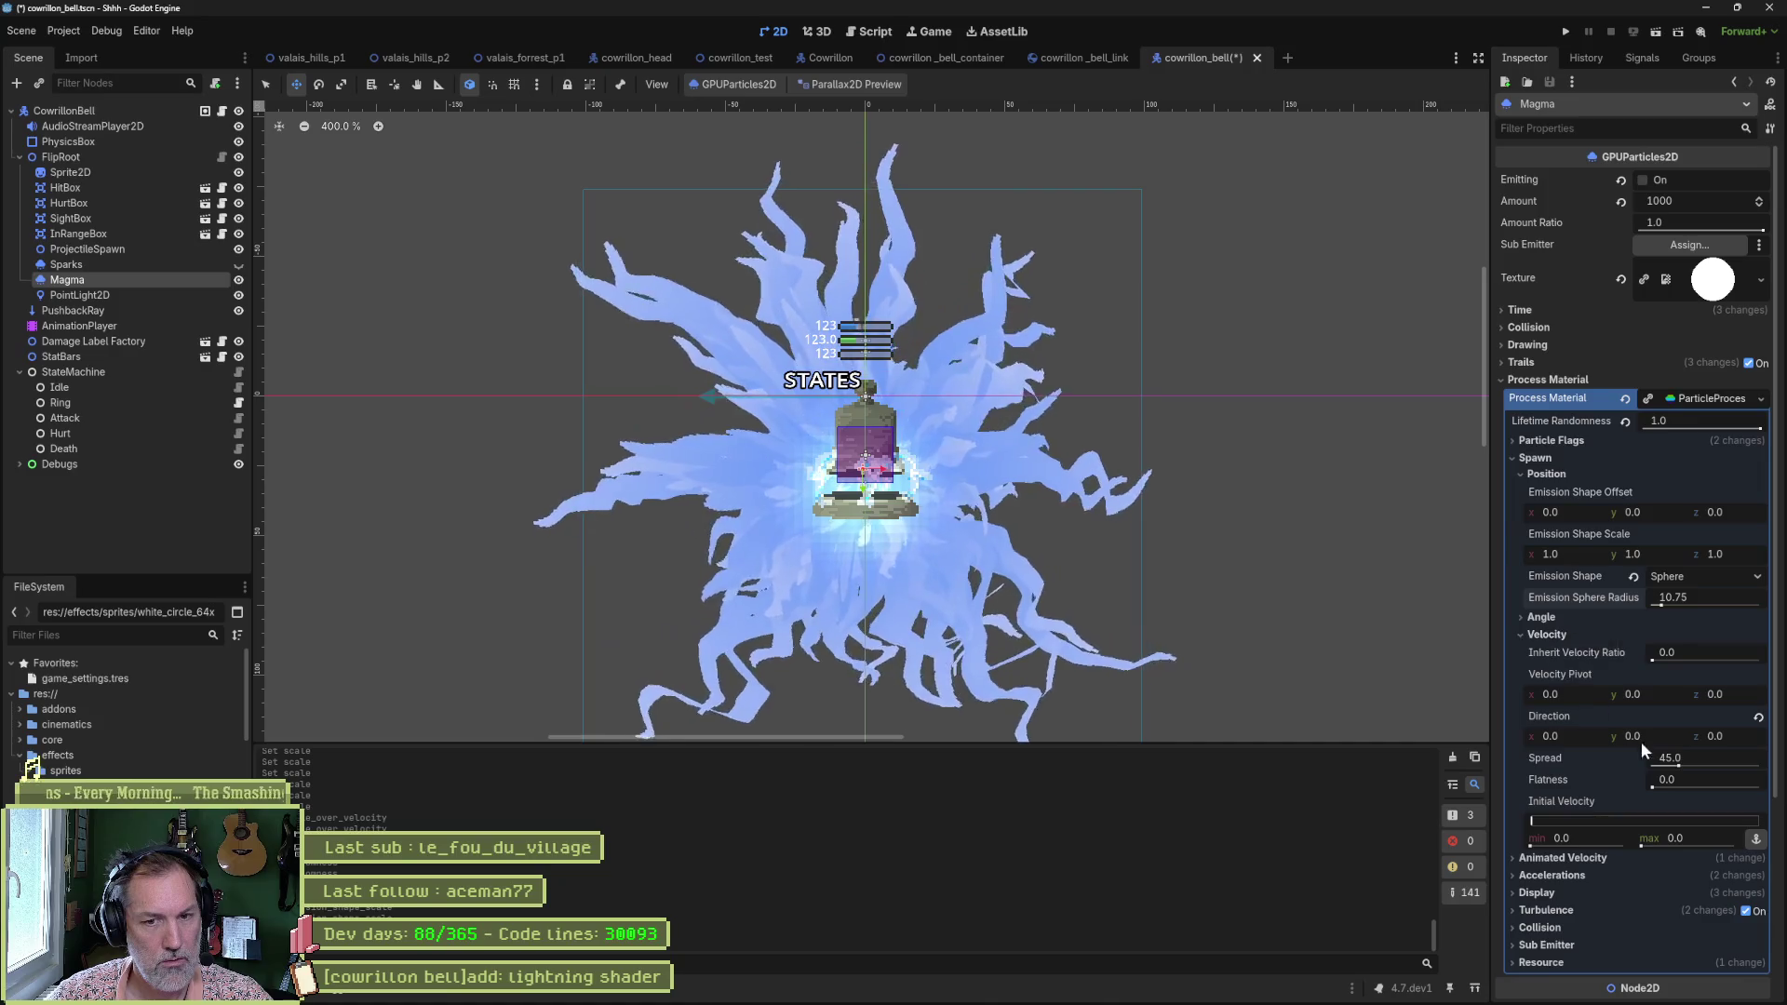
Drag Spread to 180 and Initial Velocity to about 104.29–184.05.
left_click_drag(1687, 767, 1775, 775)
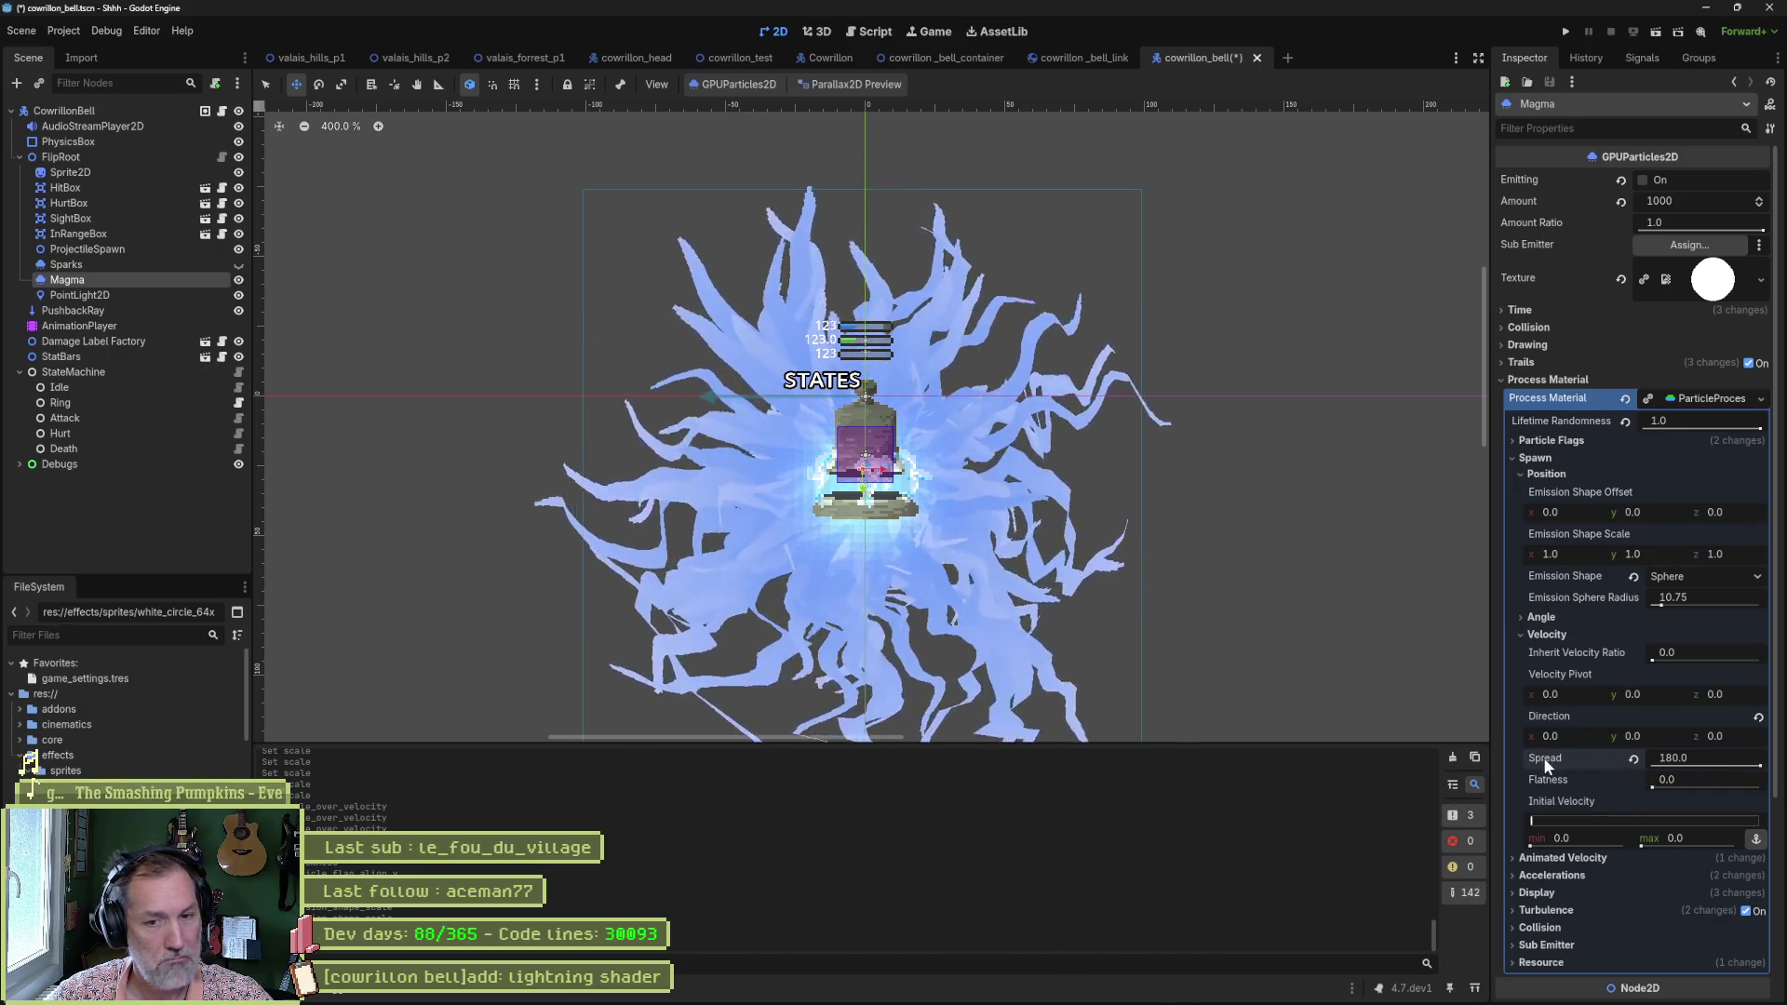
mouse_move(1545, 756)
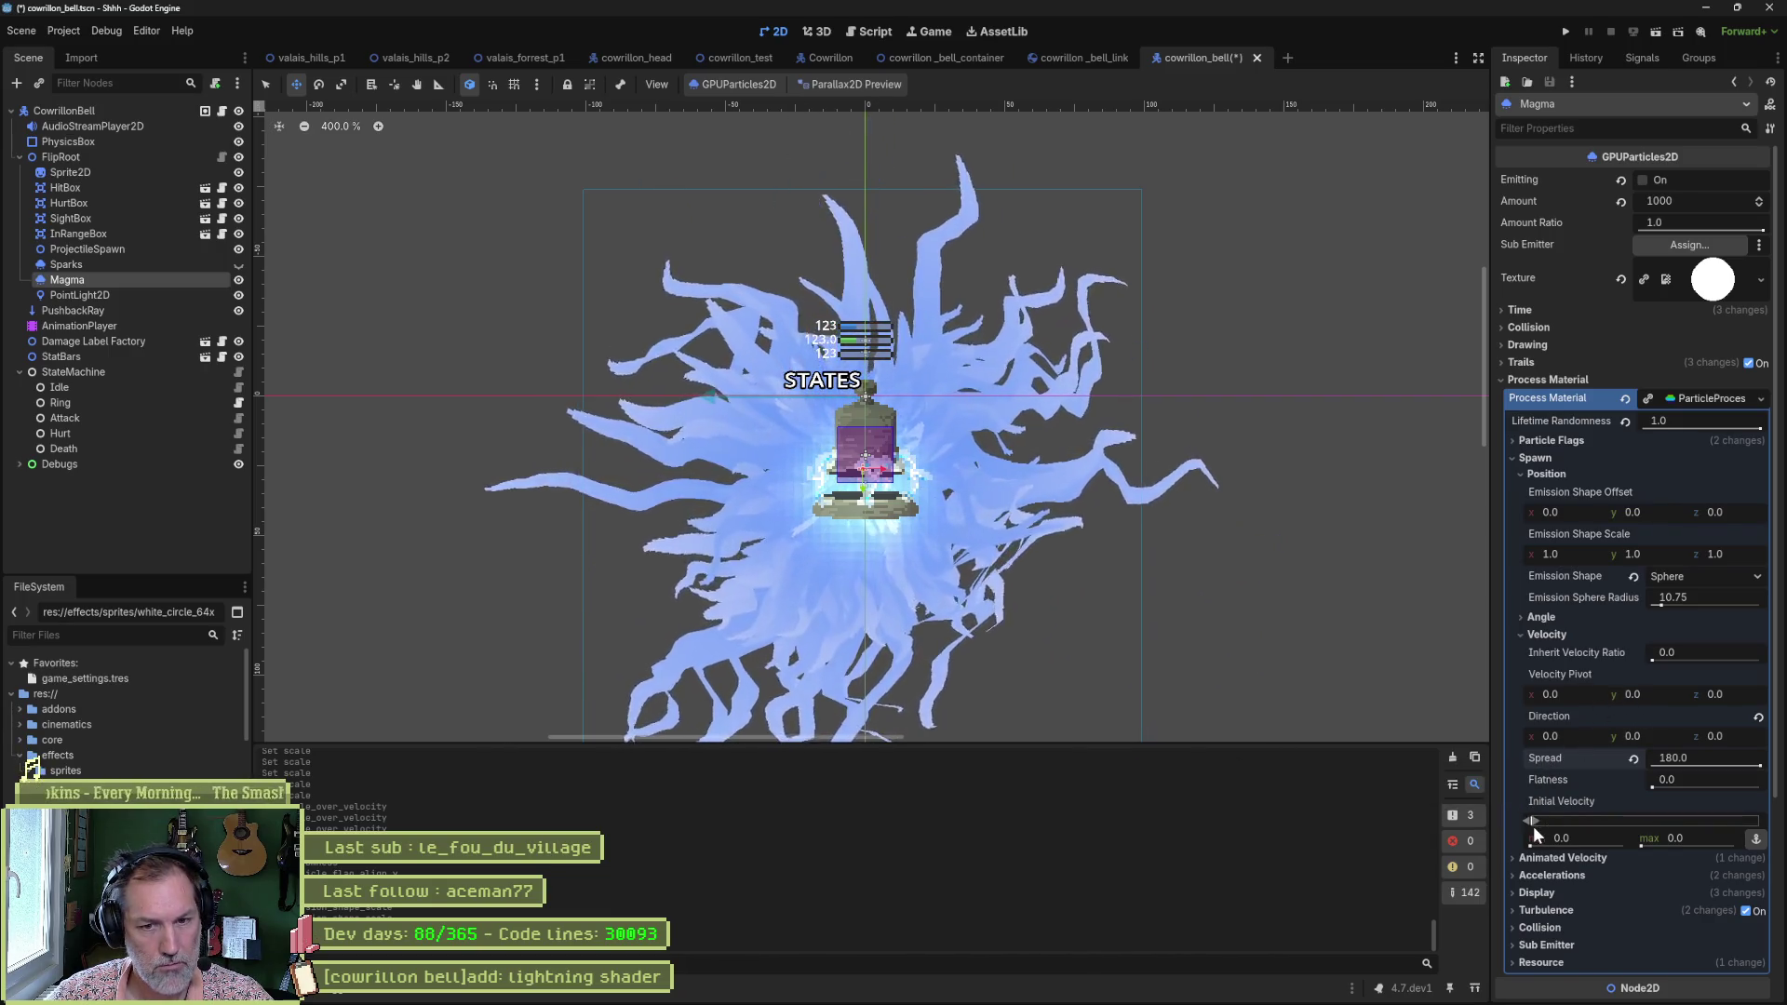
left_click_drag(1538, 819, 1577, 817)
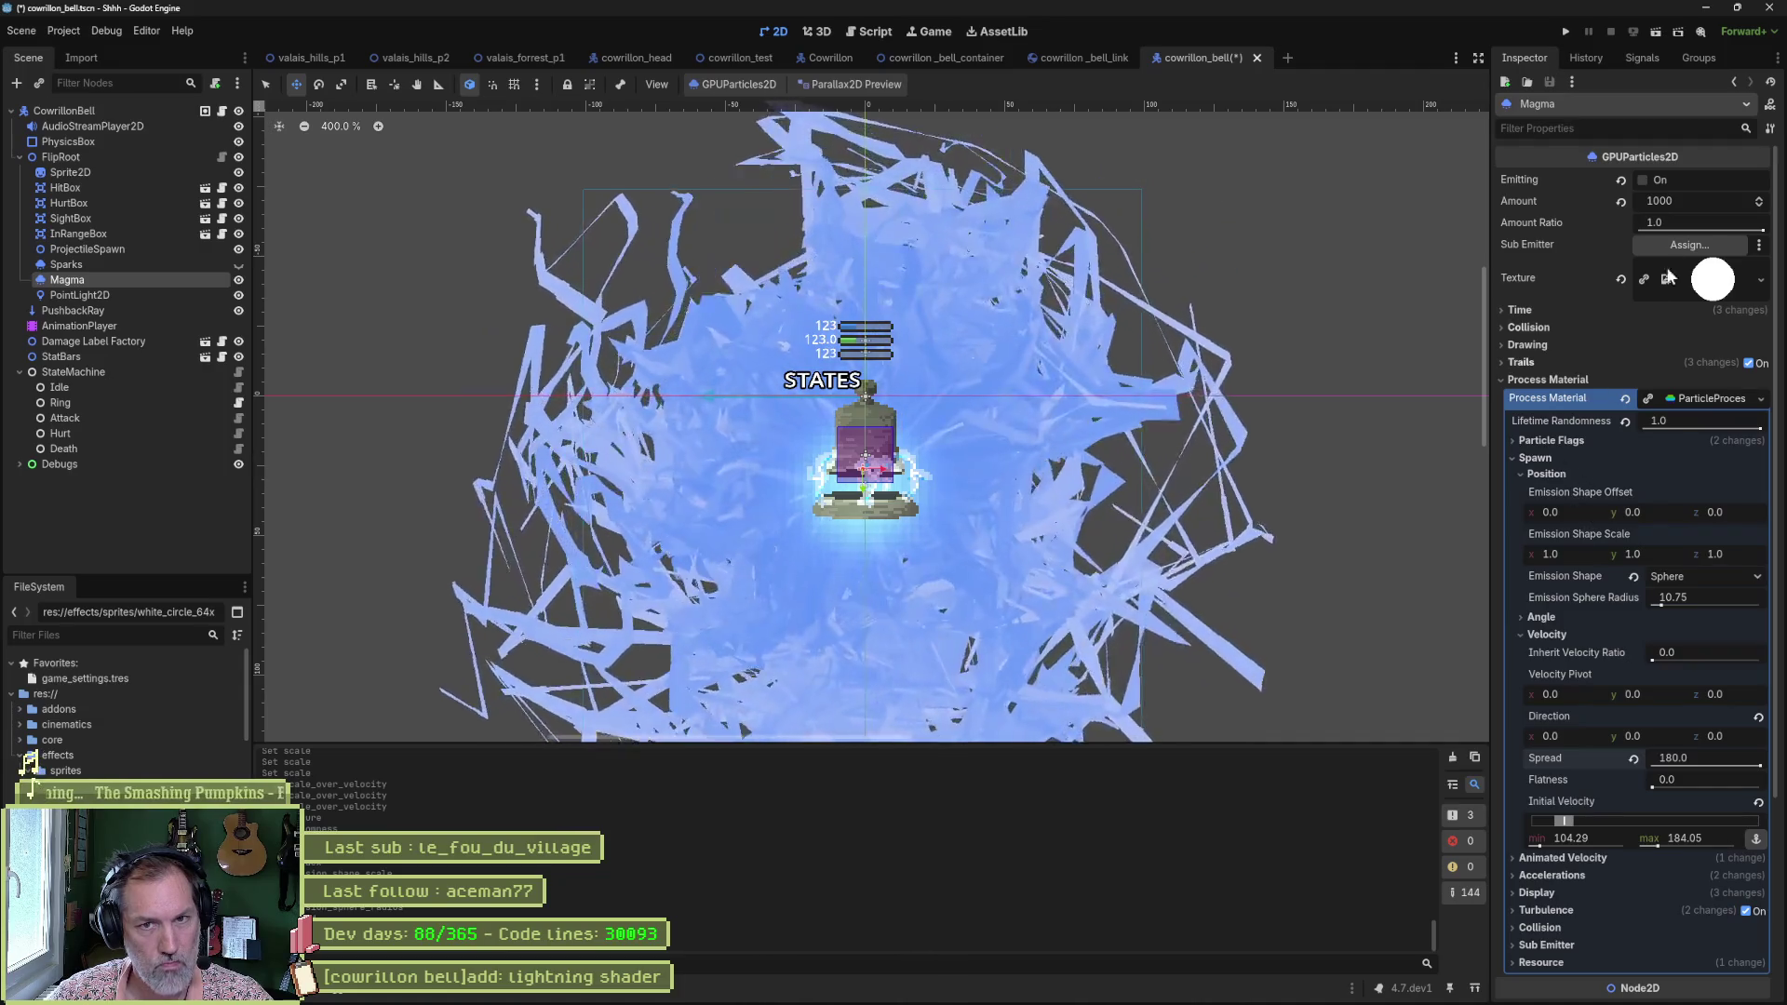
Cut Magma's Amount to 100 and set Initial Velocity to 20–50.
left_click(1703, 201)
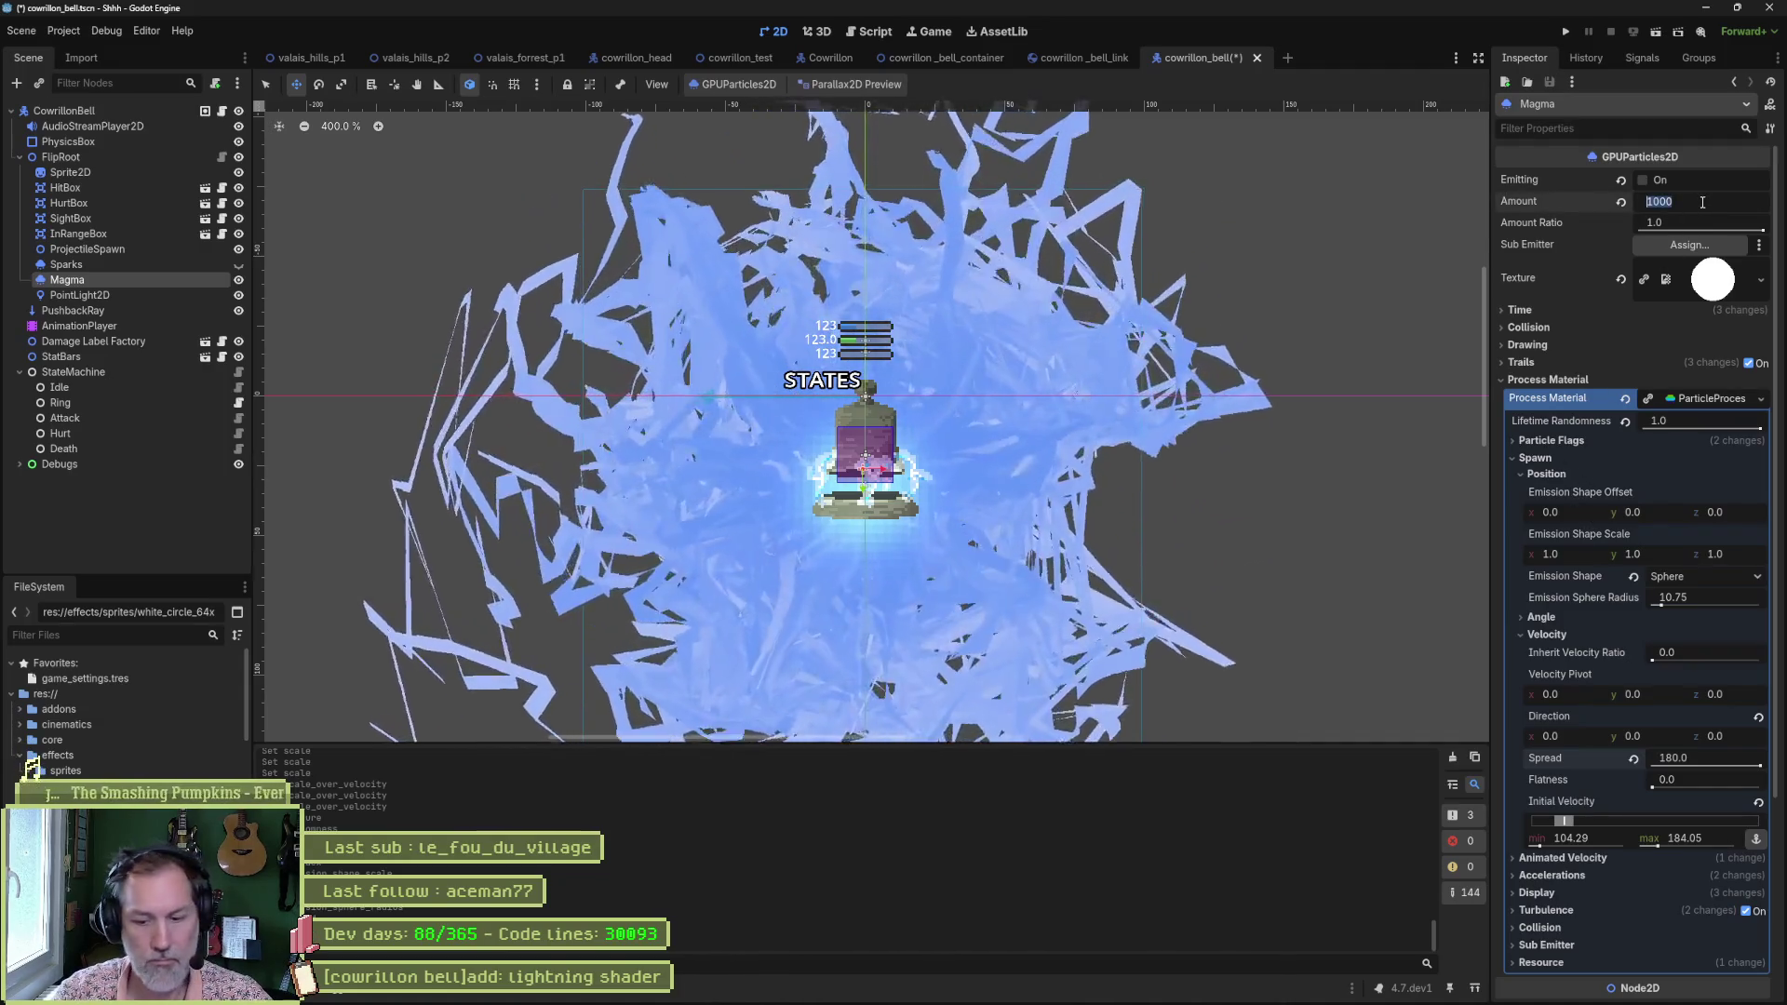
type("100")
key("Return")
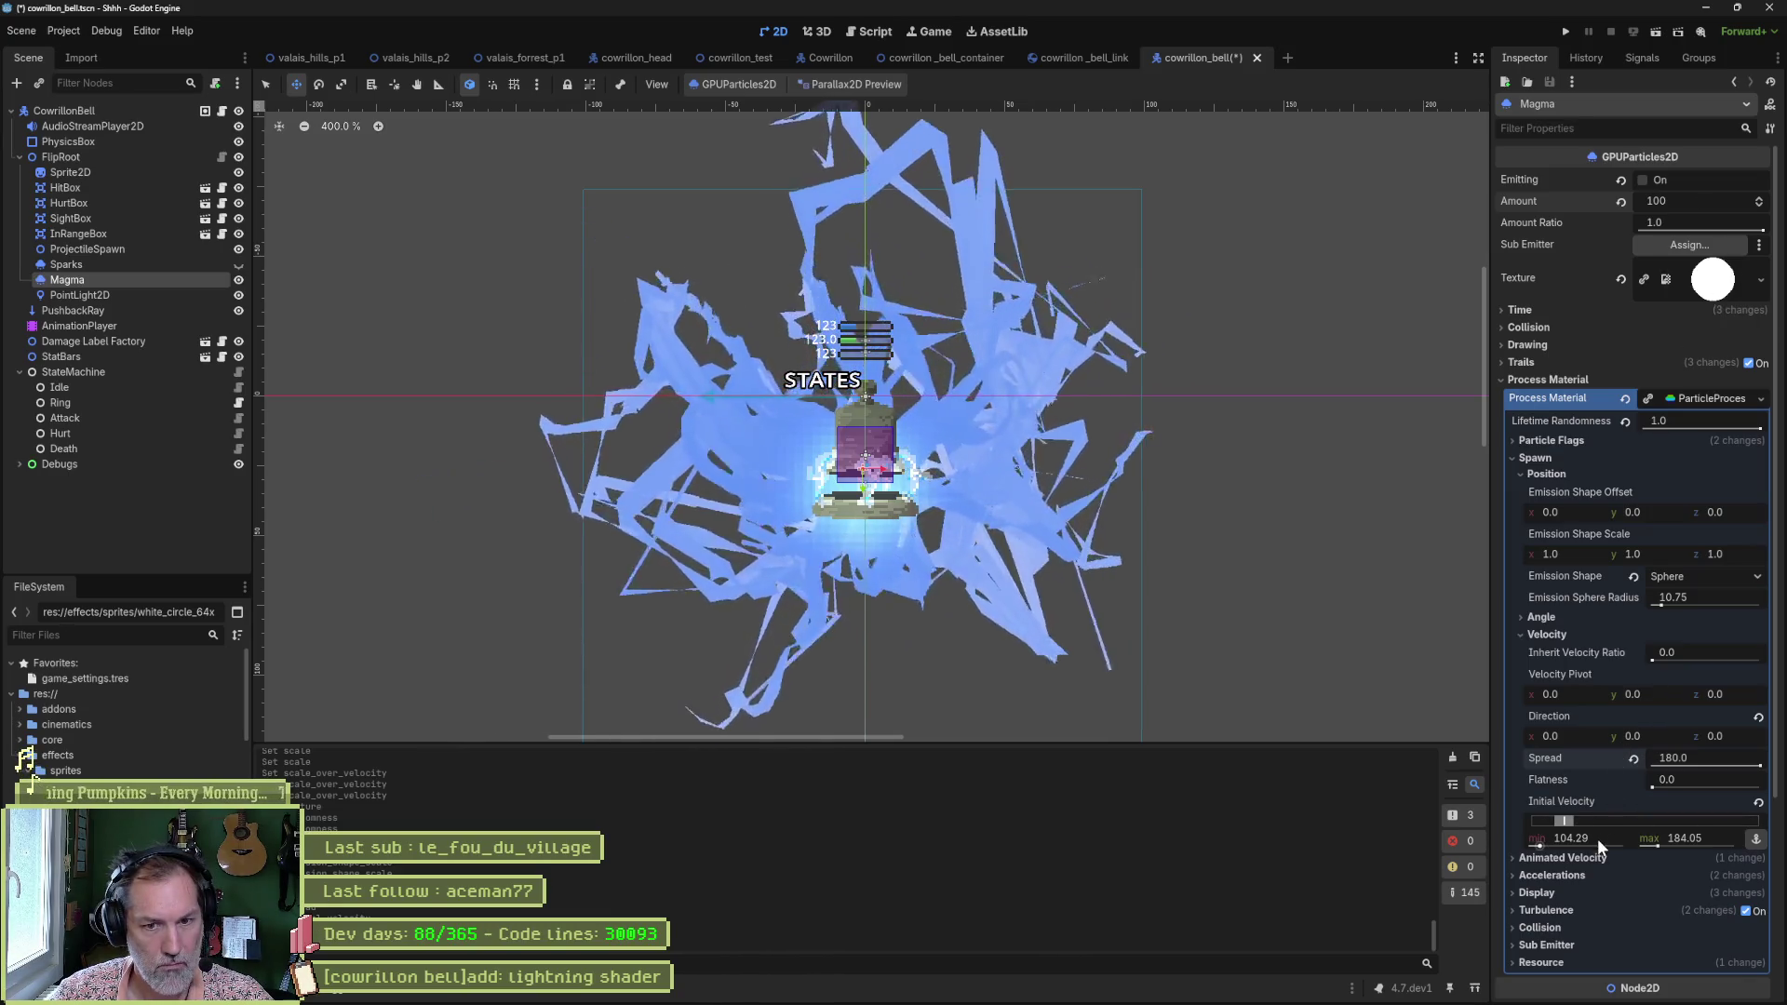
left_click(1566, 841)
type("20")
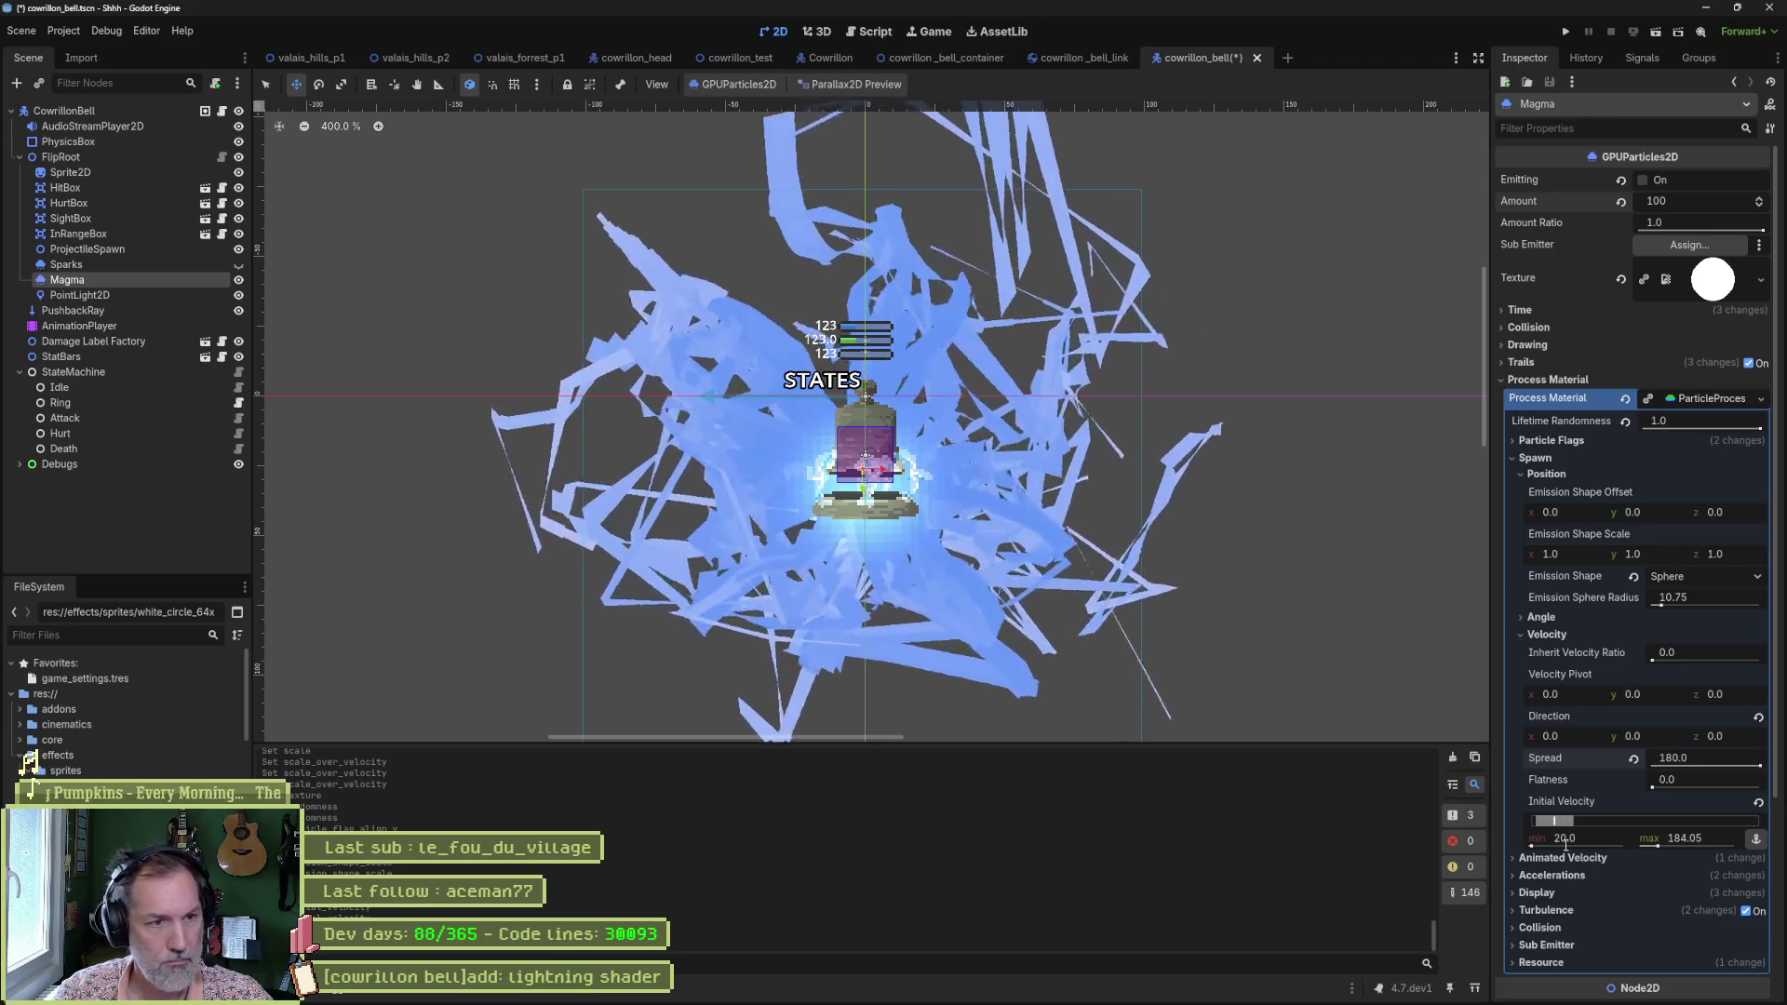
key("Tab")
type("50")
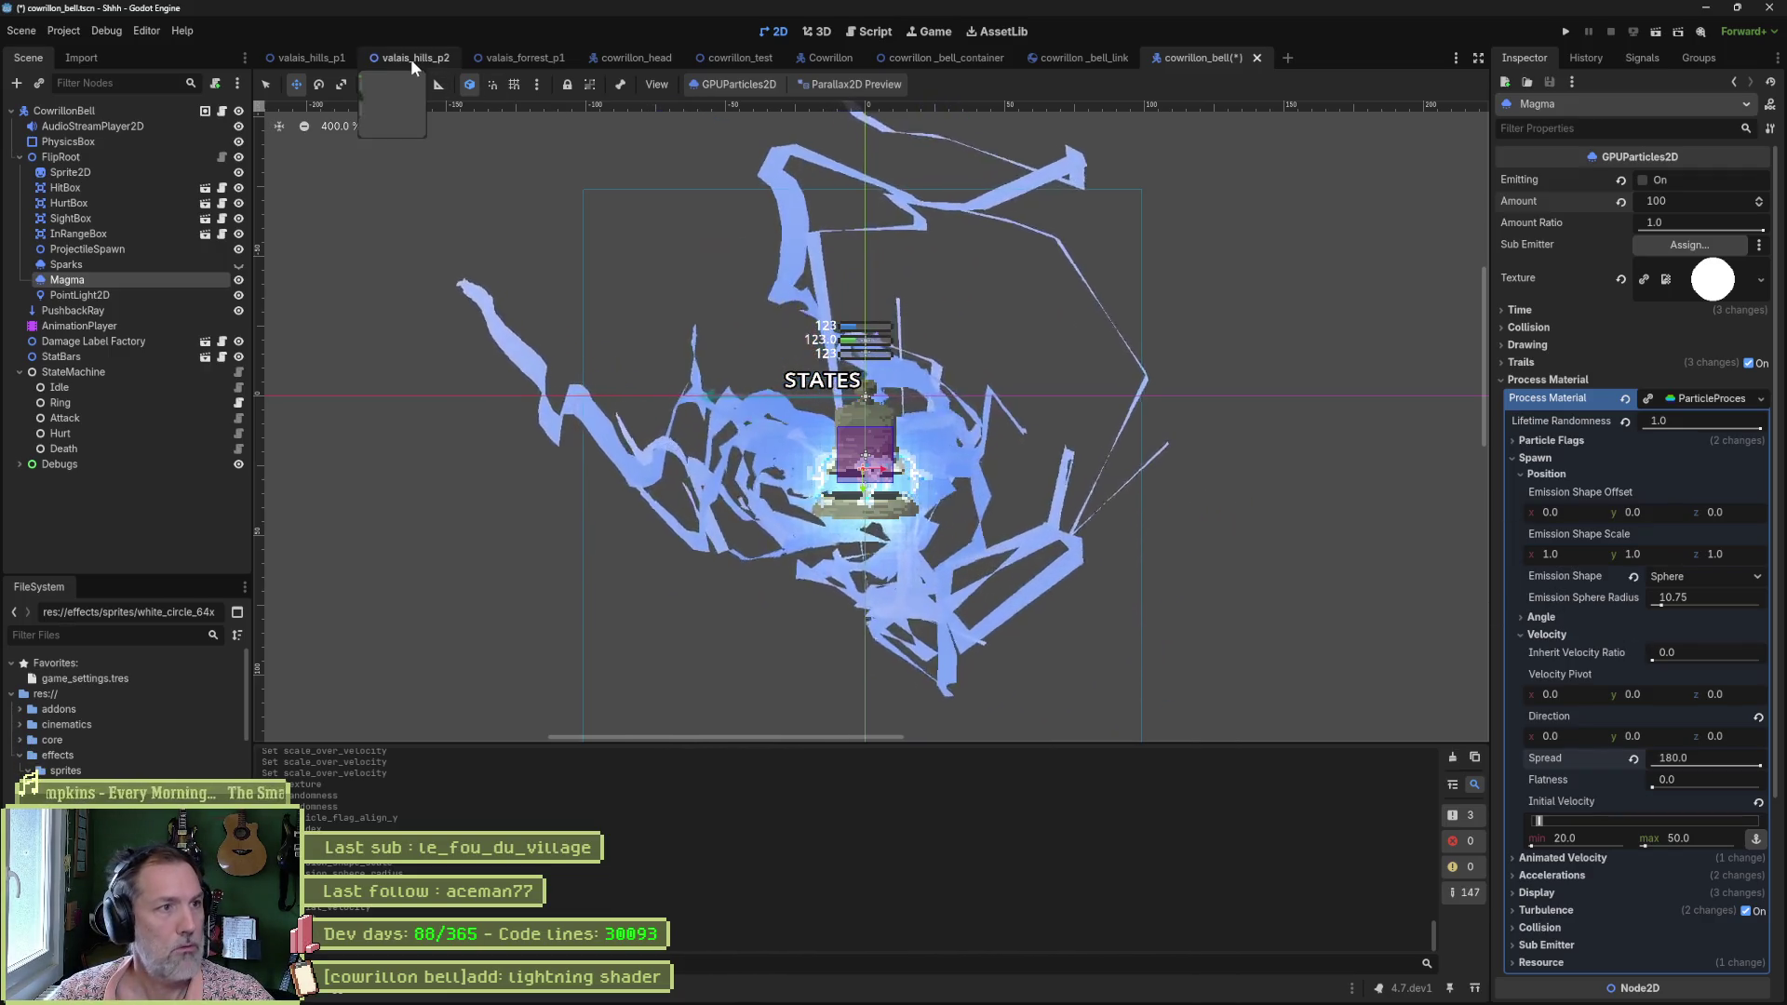
Run the valais_forrest_p1 scene to test the lightning, then stop it.
left_click(528, 61)
key("F6")
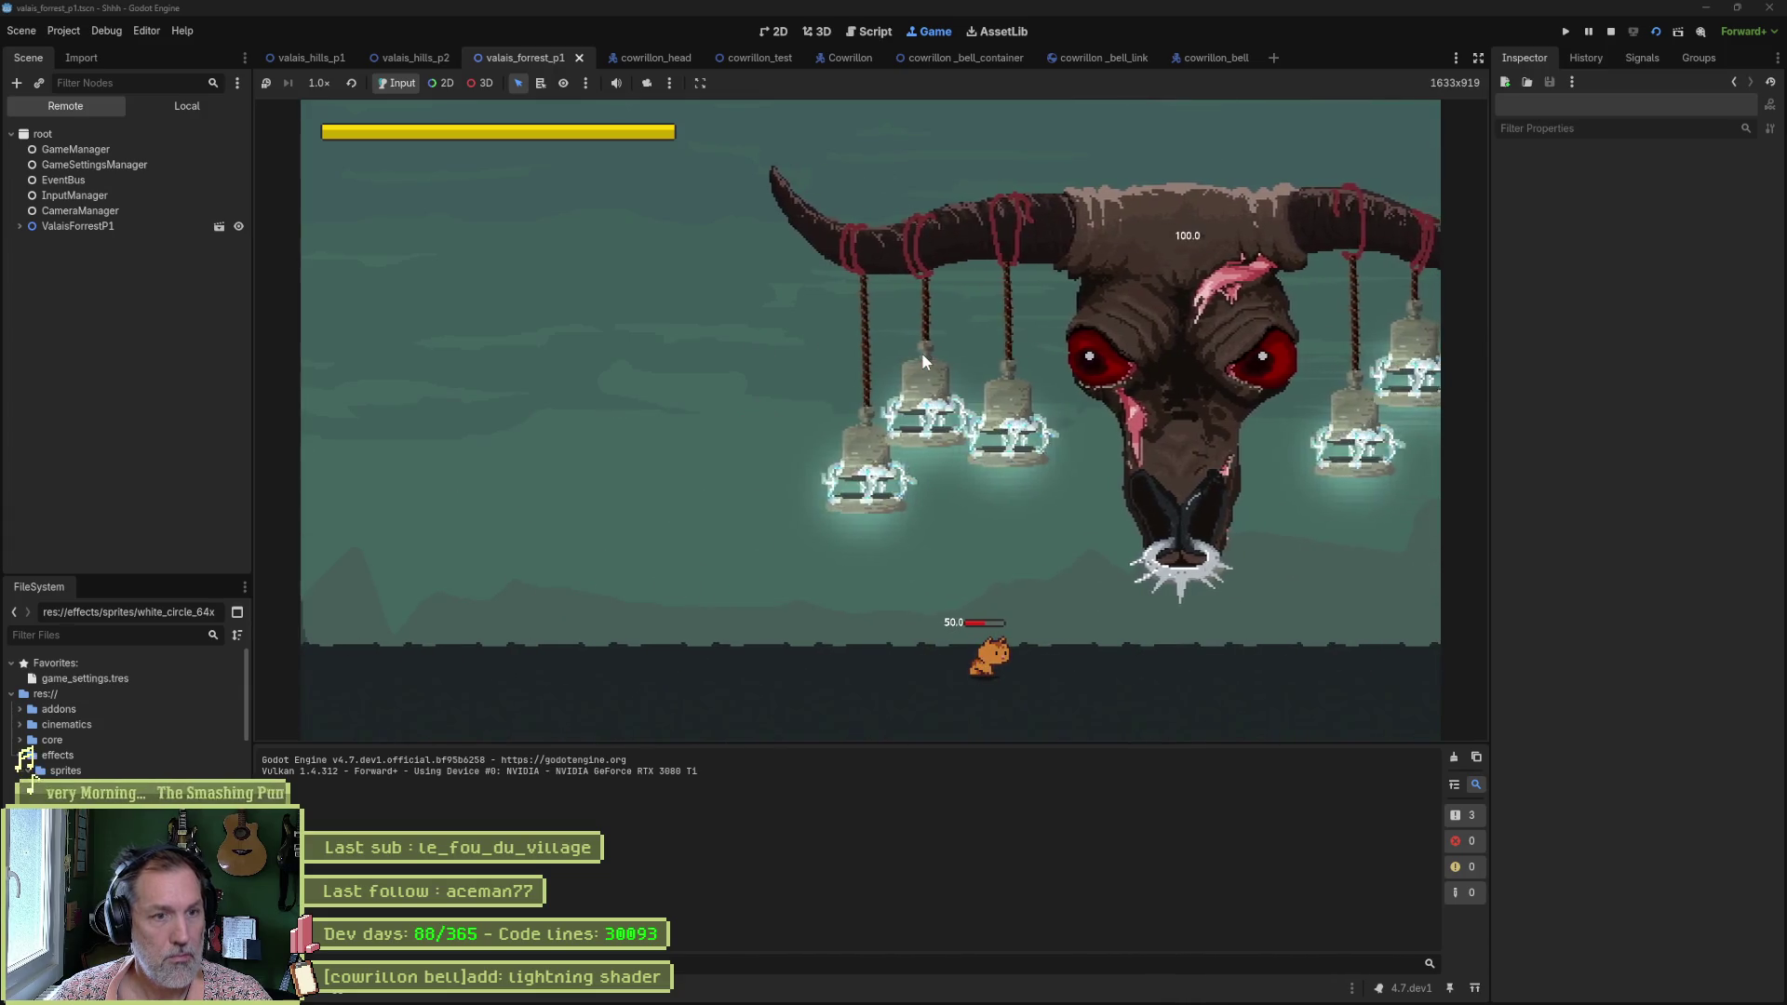
key("F8")
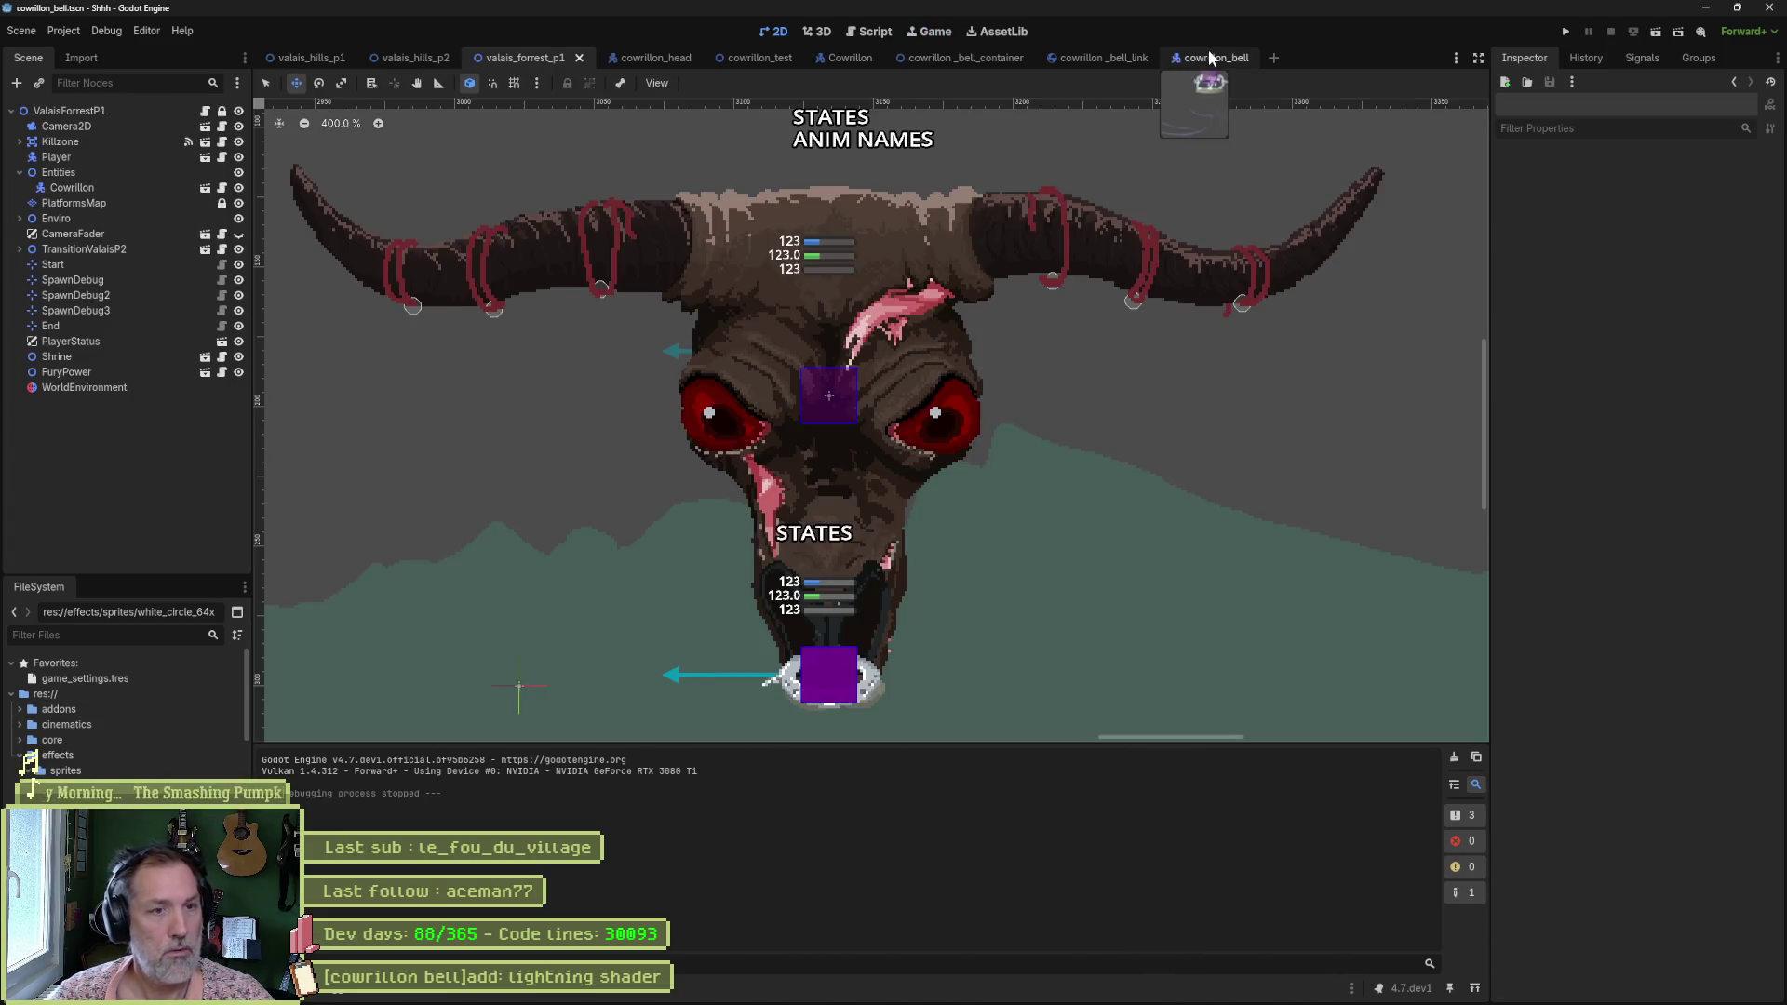
Save the cowrillon_bell scene and run valais_forrest_p1 again.
left_click(1209, 57)
key("ctrl+s")
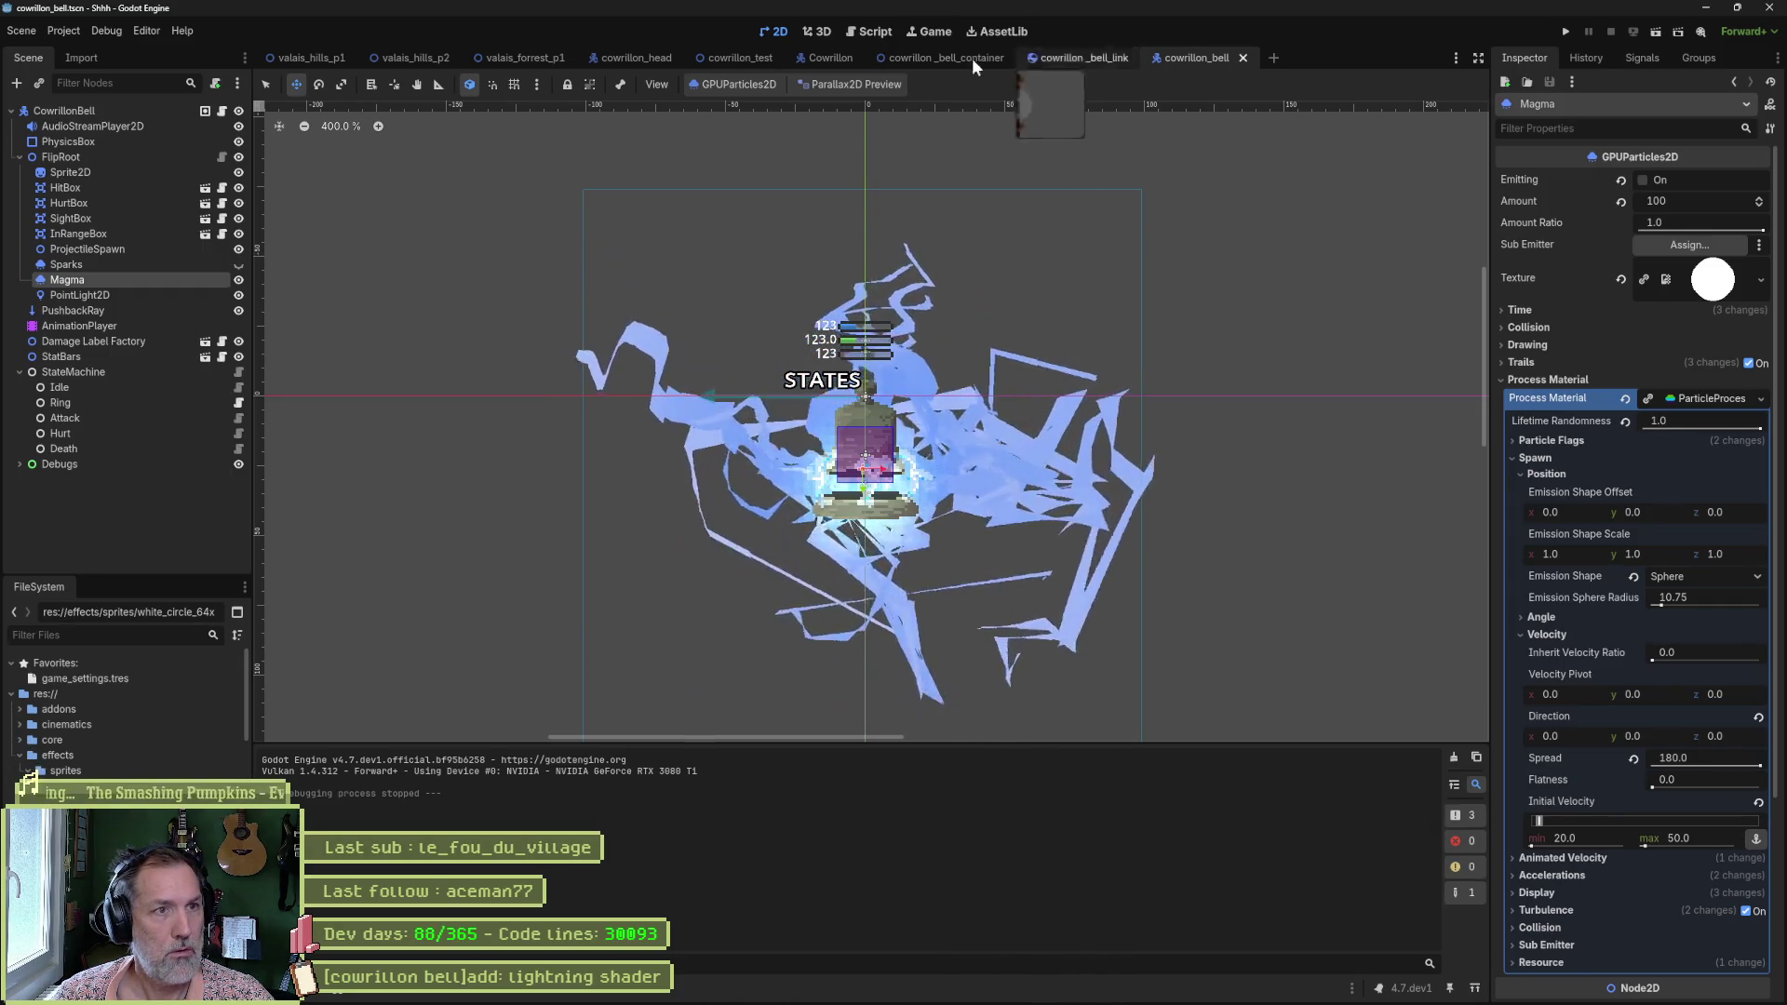
left_click(536, 56)
key("F6")
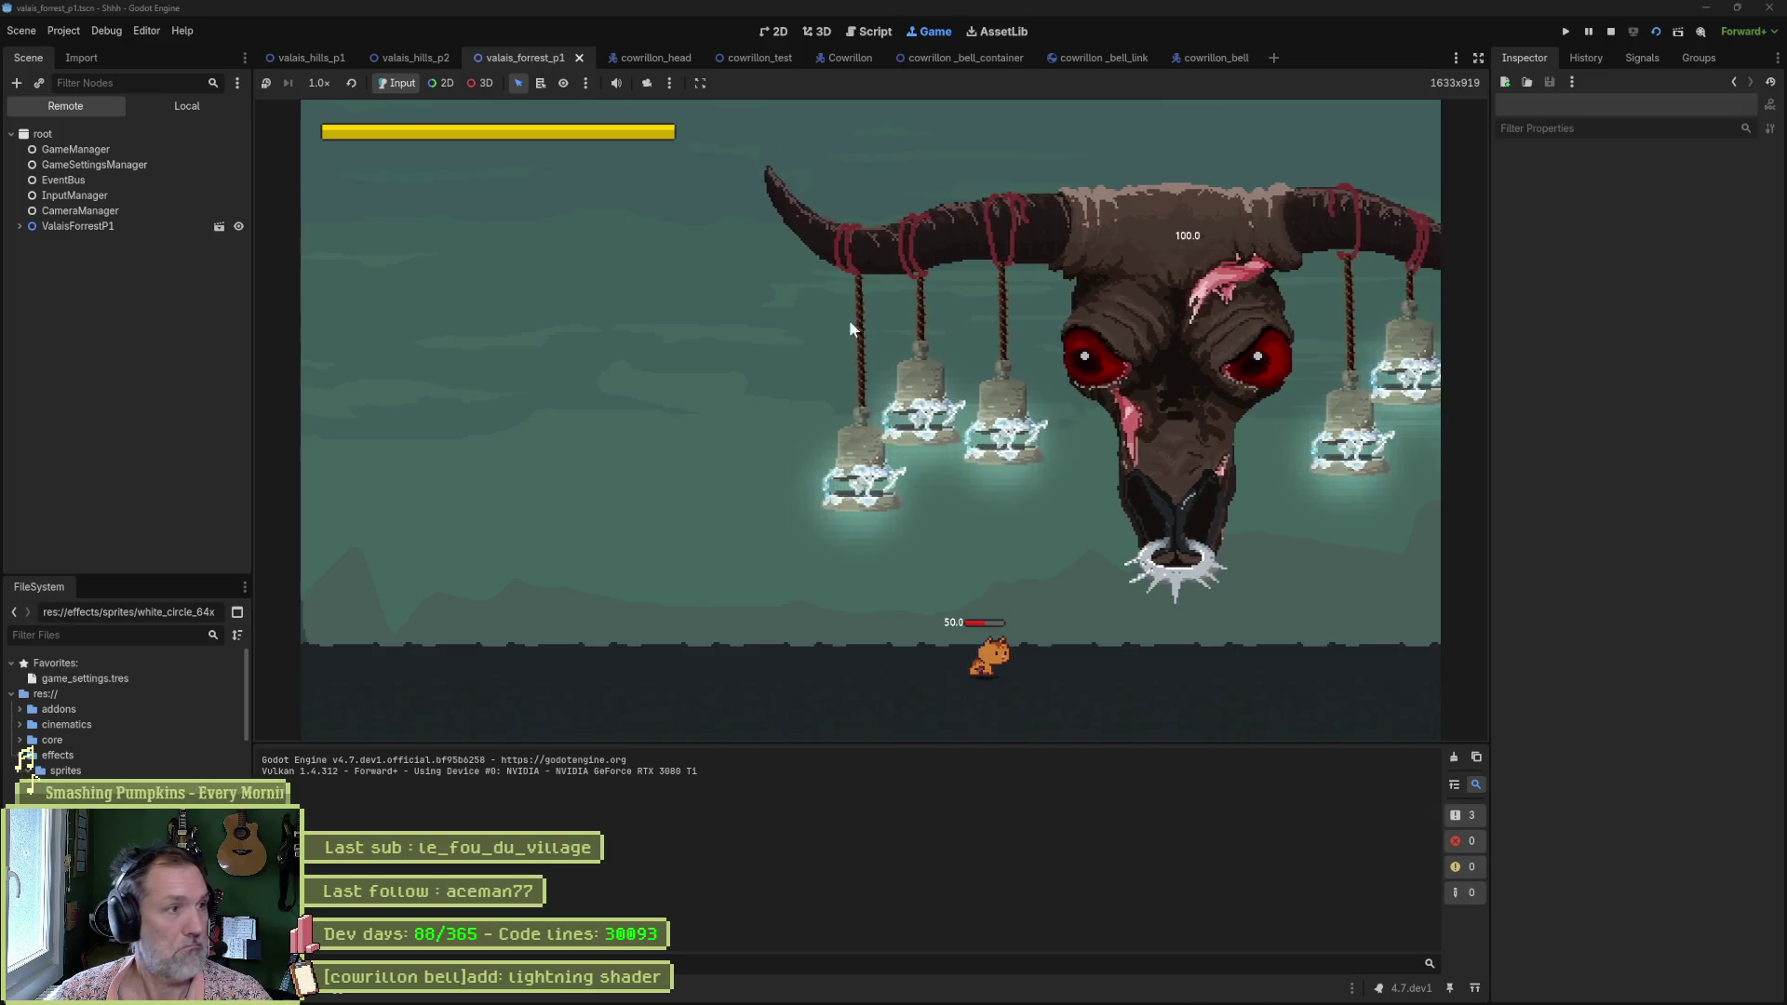
Expand the live tree through Entities, Cowrillon and FlipRoot down to the Bells node.
left_click(71, 228)
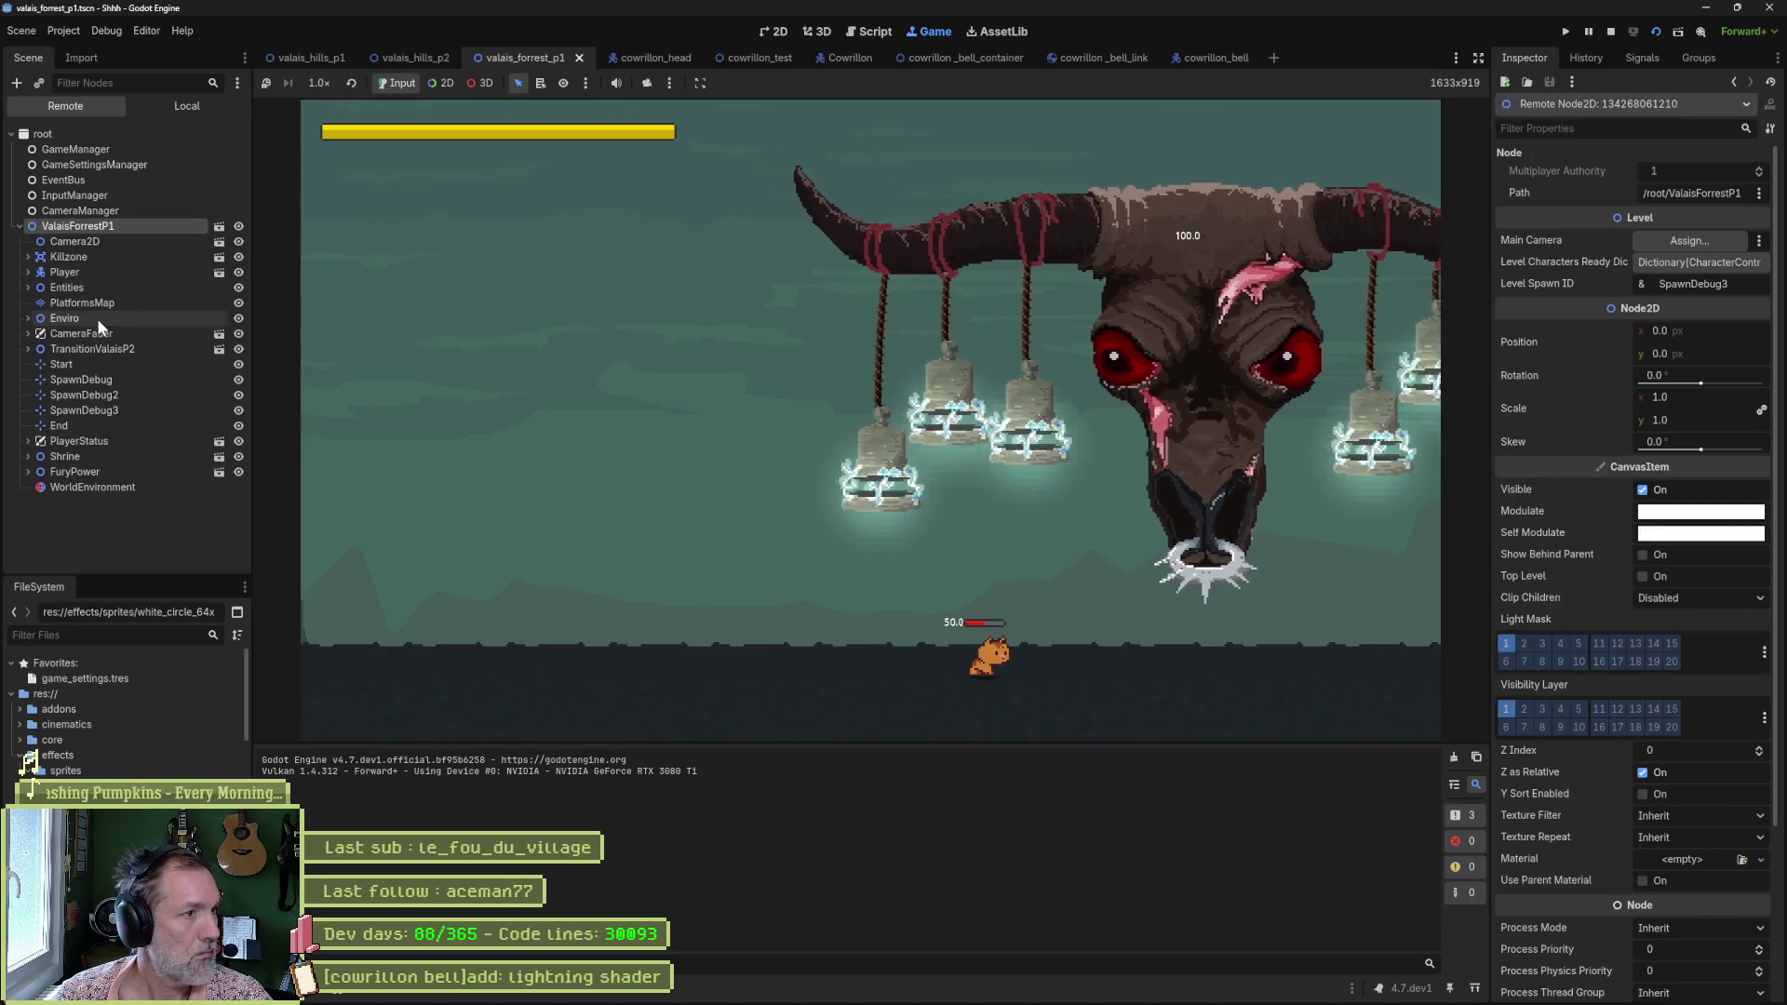
left_click(91, 294)
left_click(96, 301)
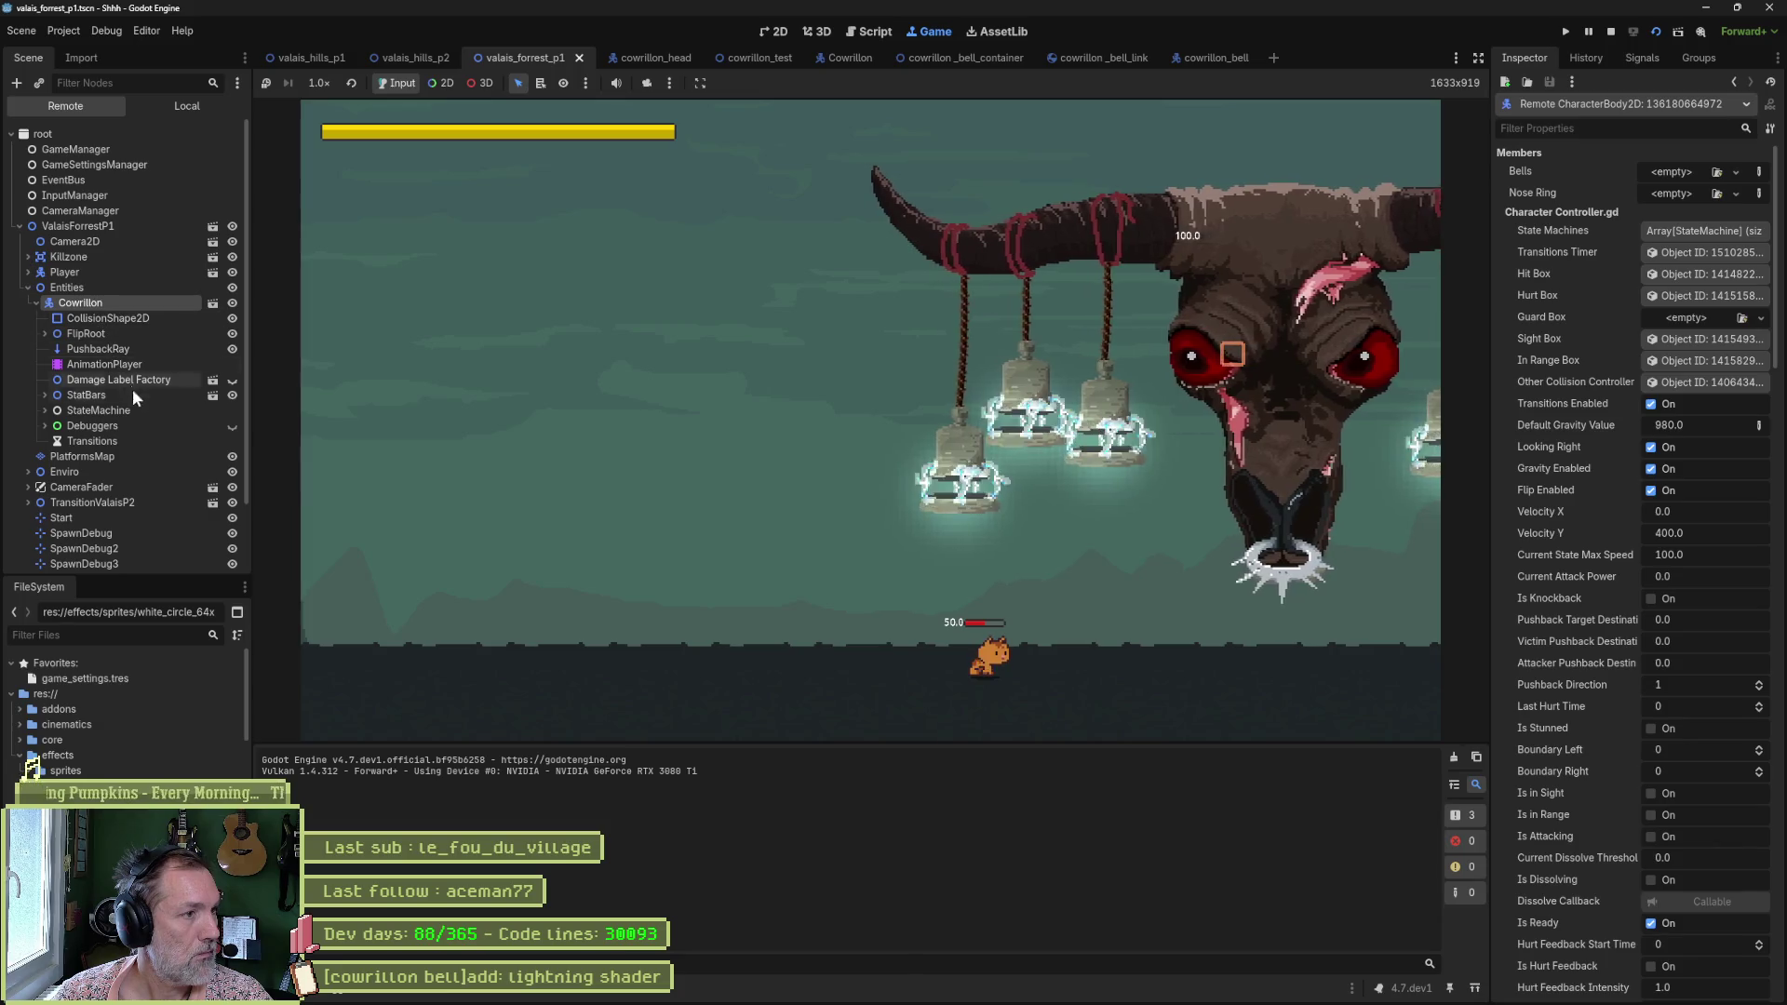
left_click(88, 333)
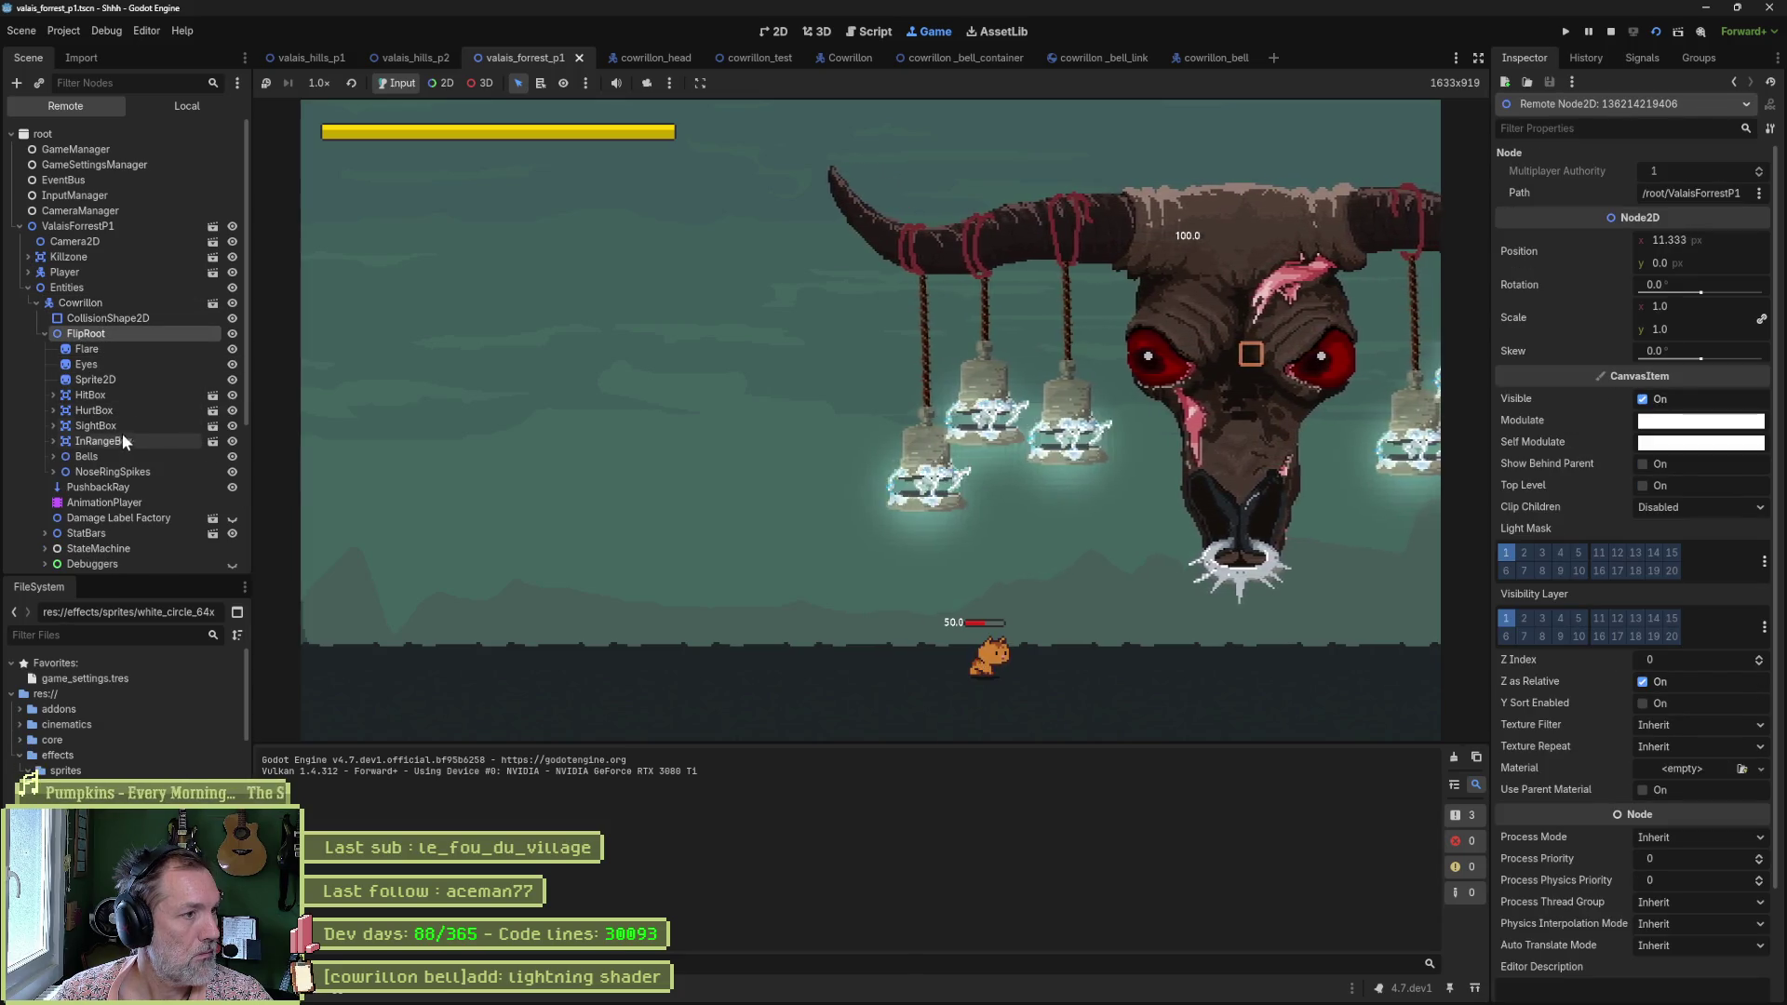
left_click(99, 456)
left_click(101, 472)
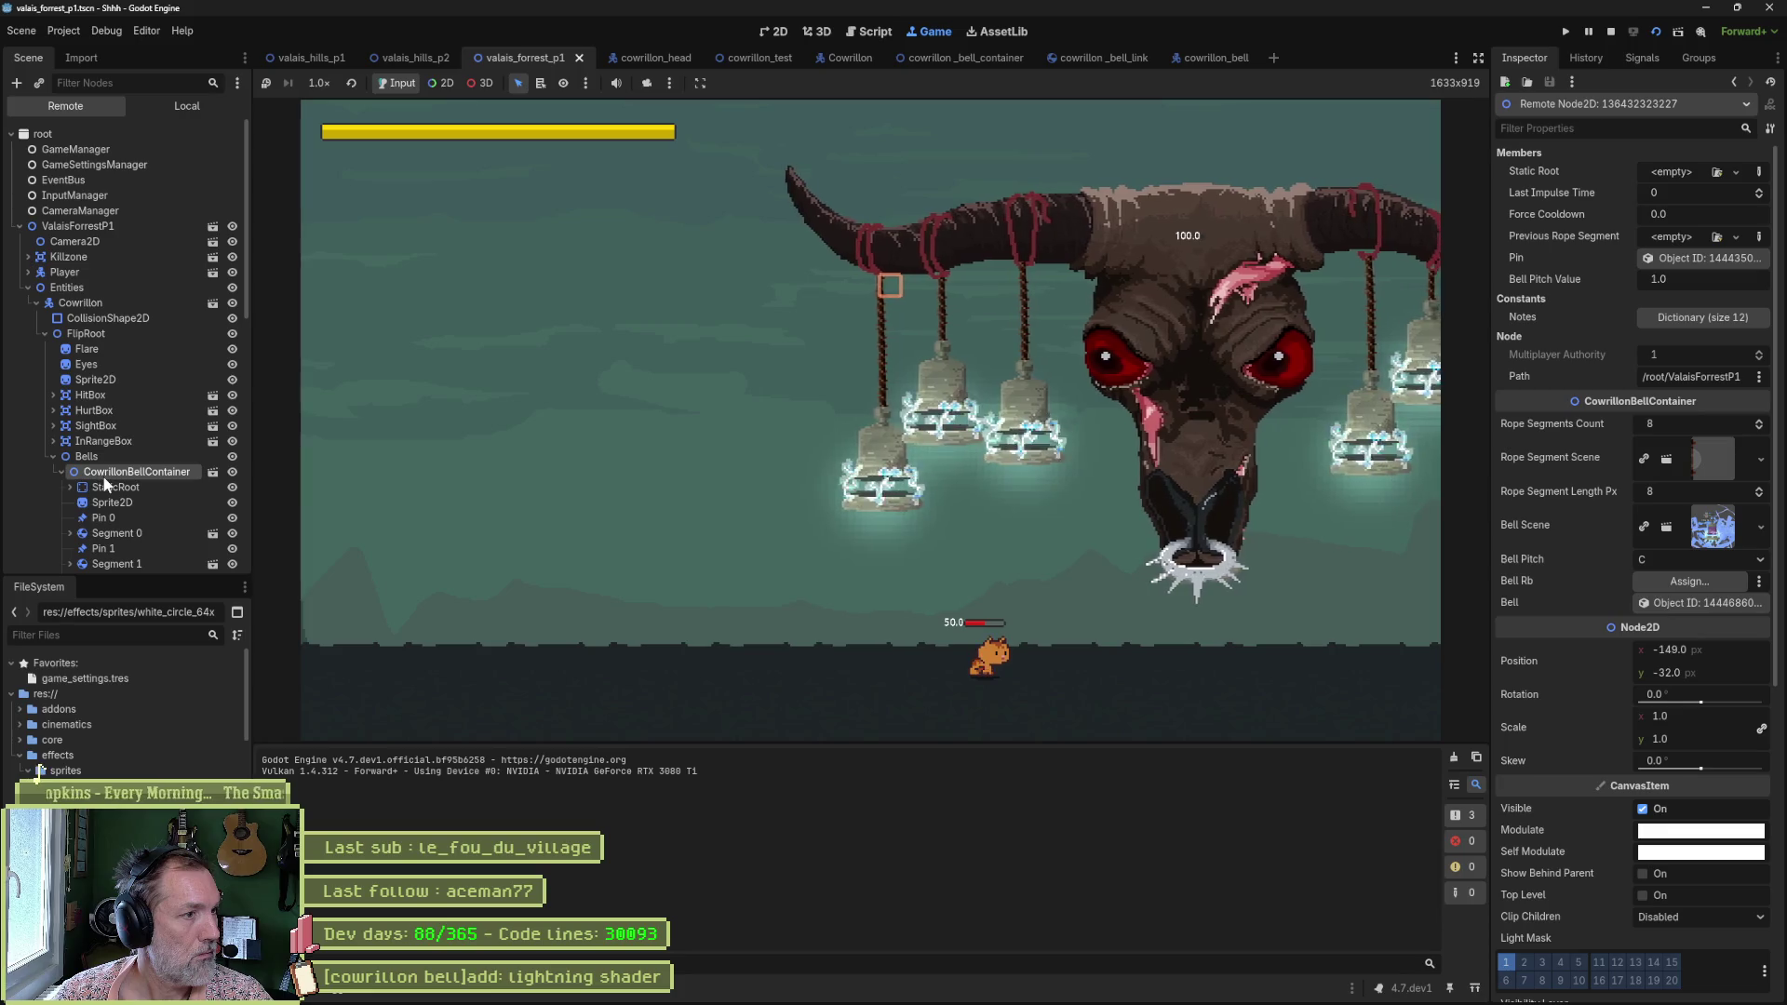
Expand EndContainer > CowrillonBell > FlipRoot and inspect the live Magma particles (100 particles, 10.0 s trails).
scroll(105, 481, "down", 5)
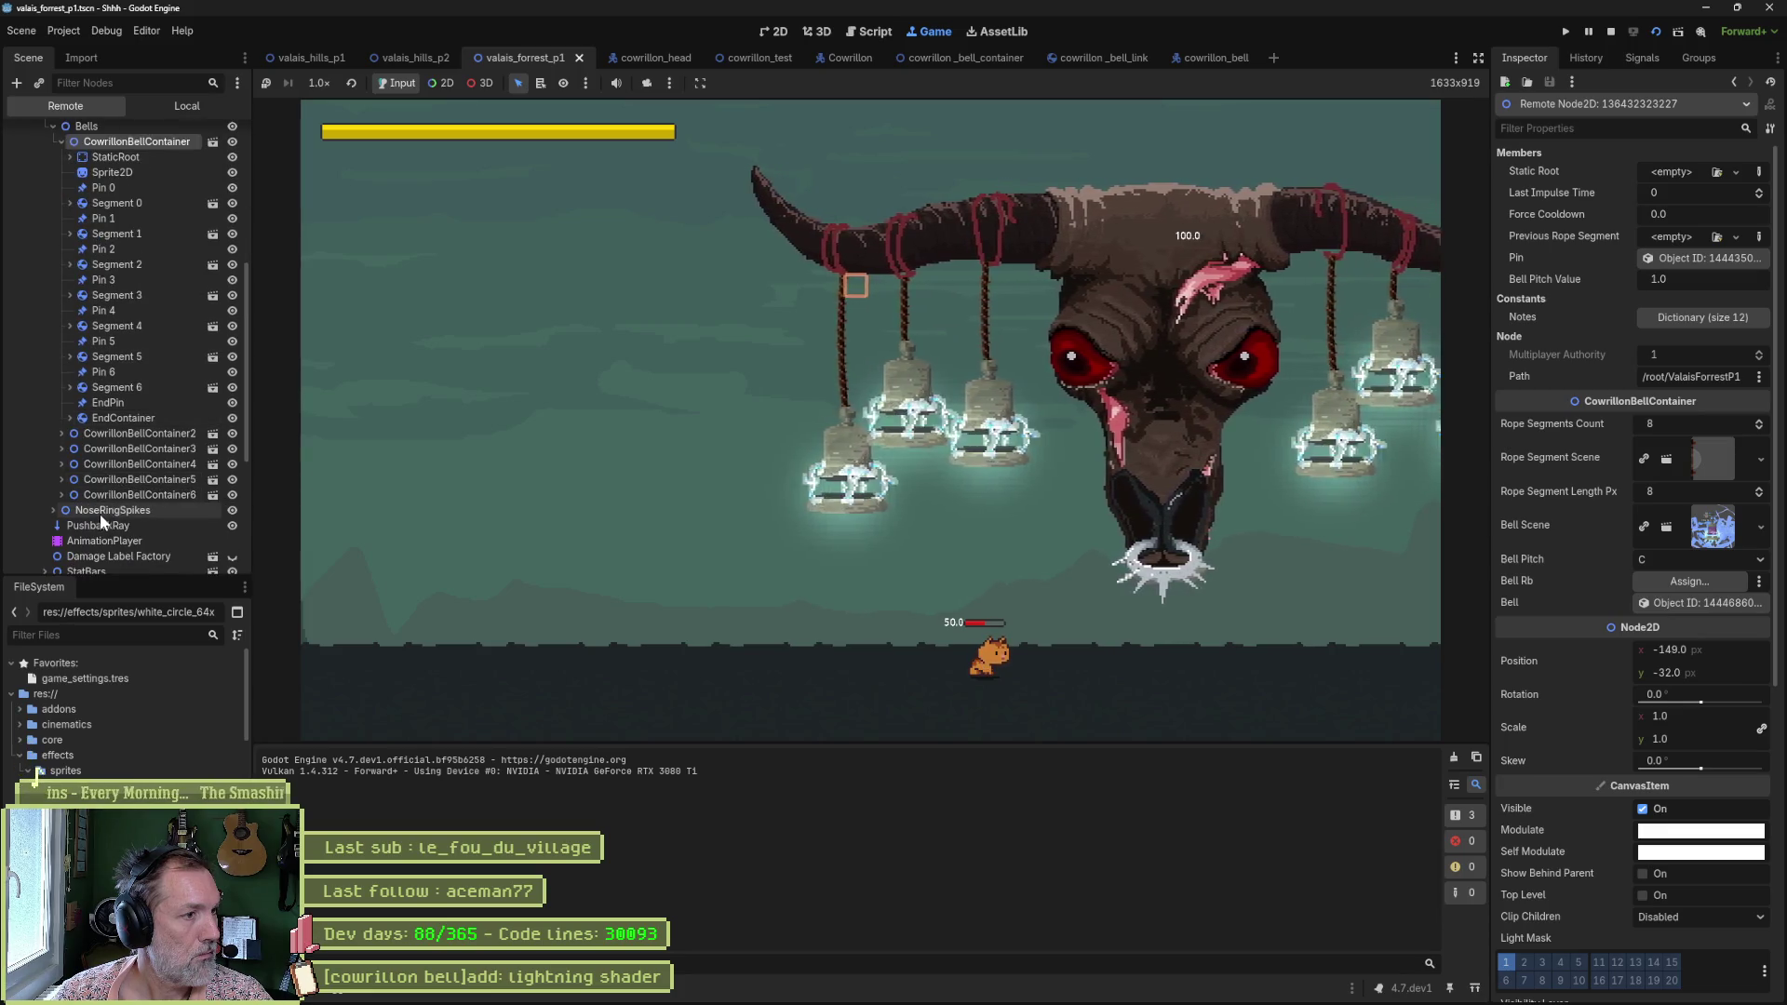
left_click(113, 417)
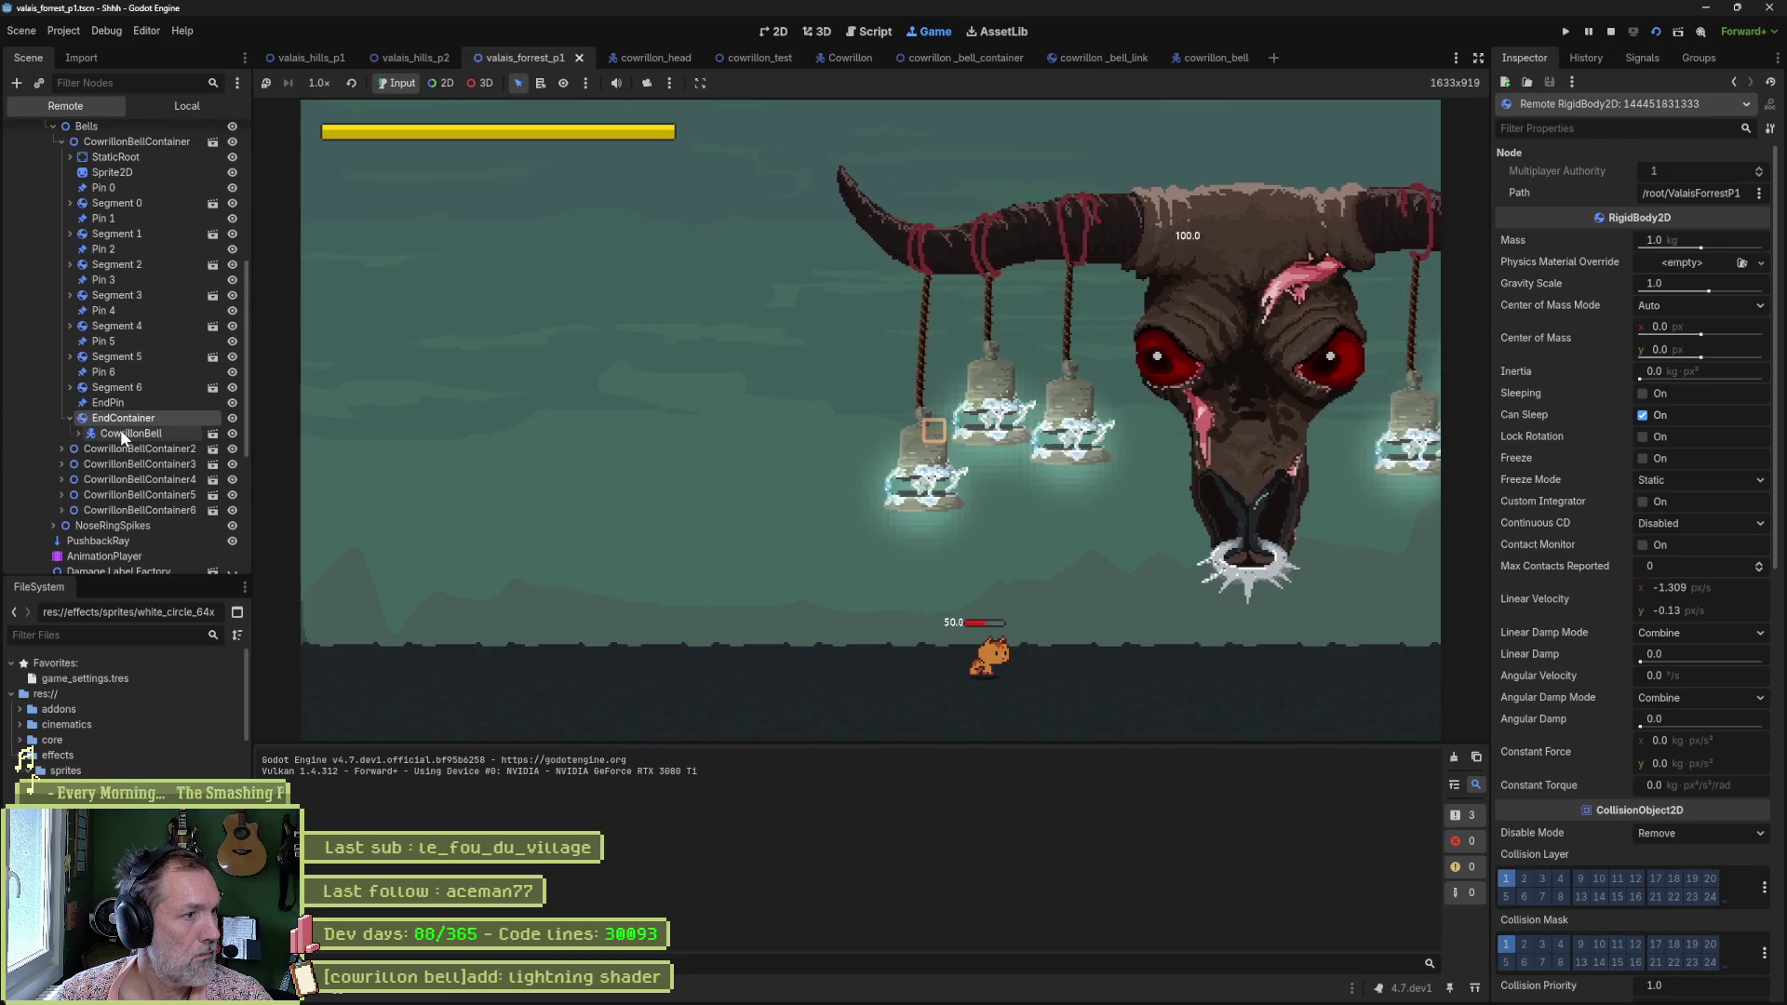
left_click(121, 432)
left_click(128, 477)
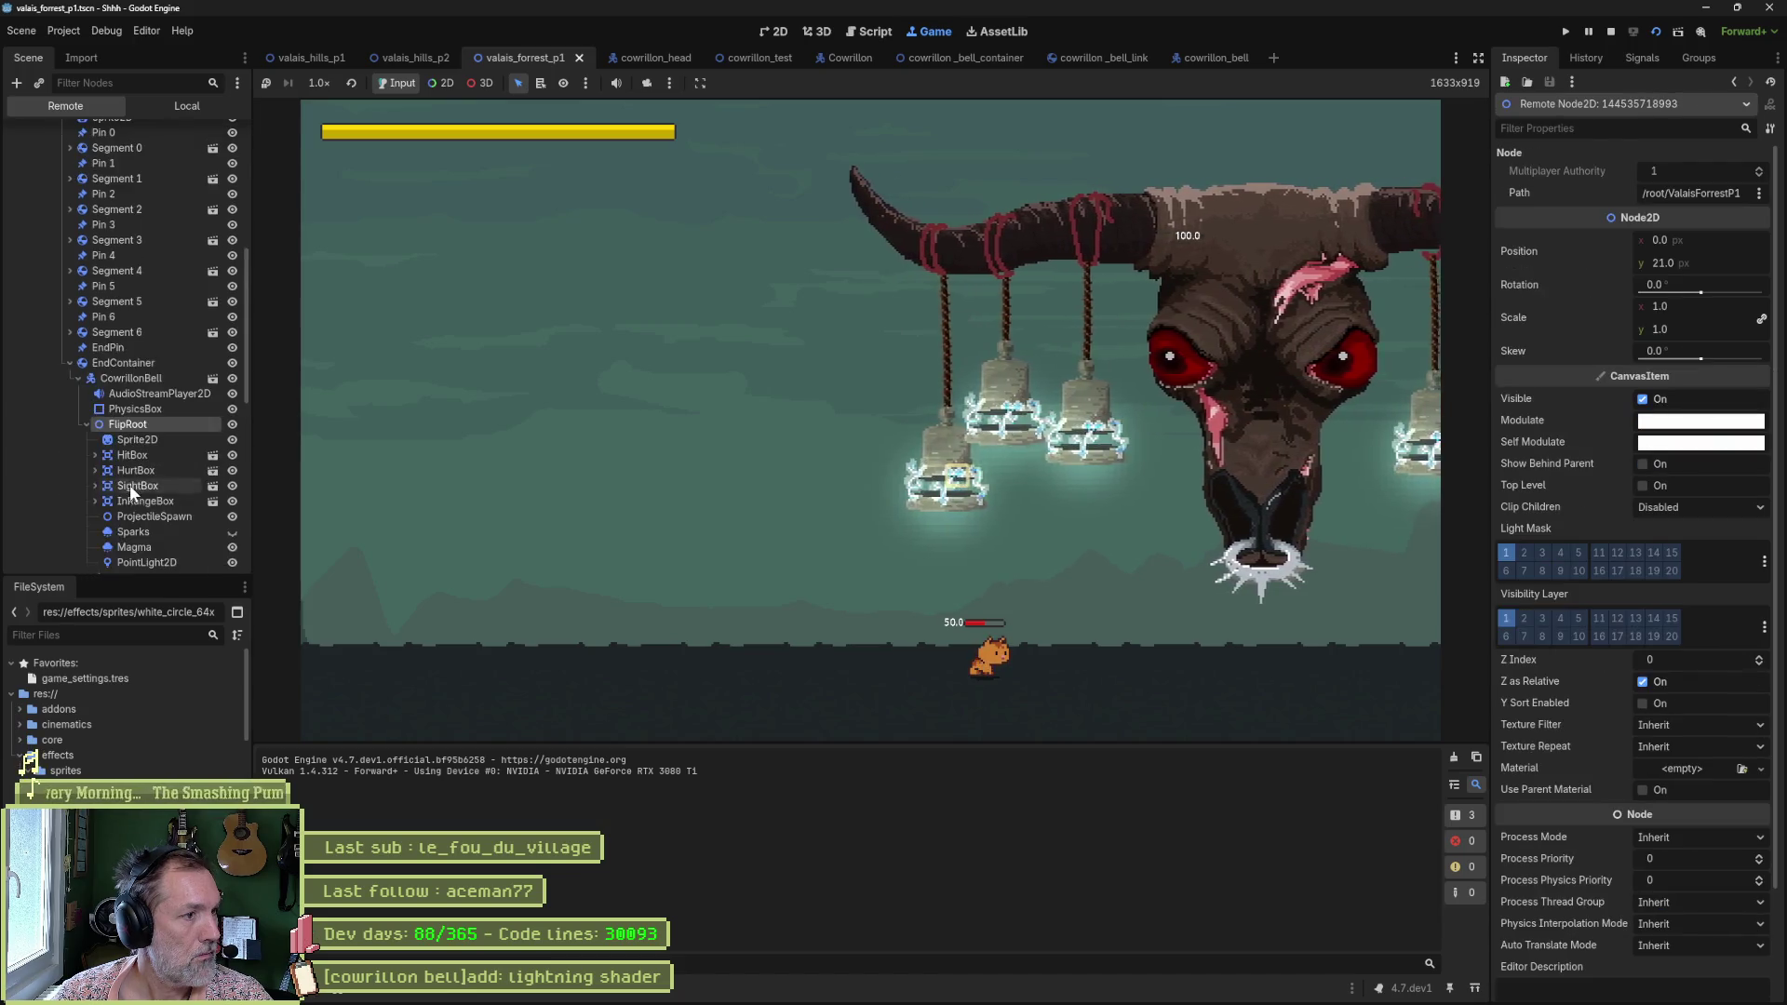
scroll(130, 487, "down", 1)
left_click(144, 493)
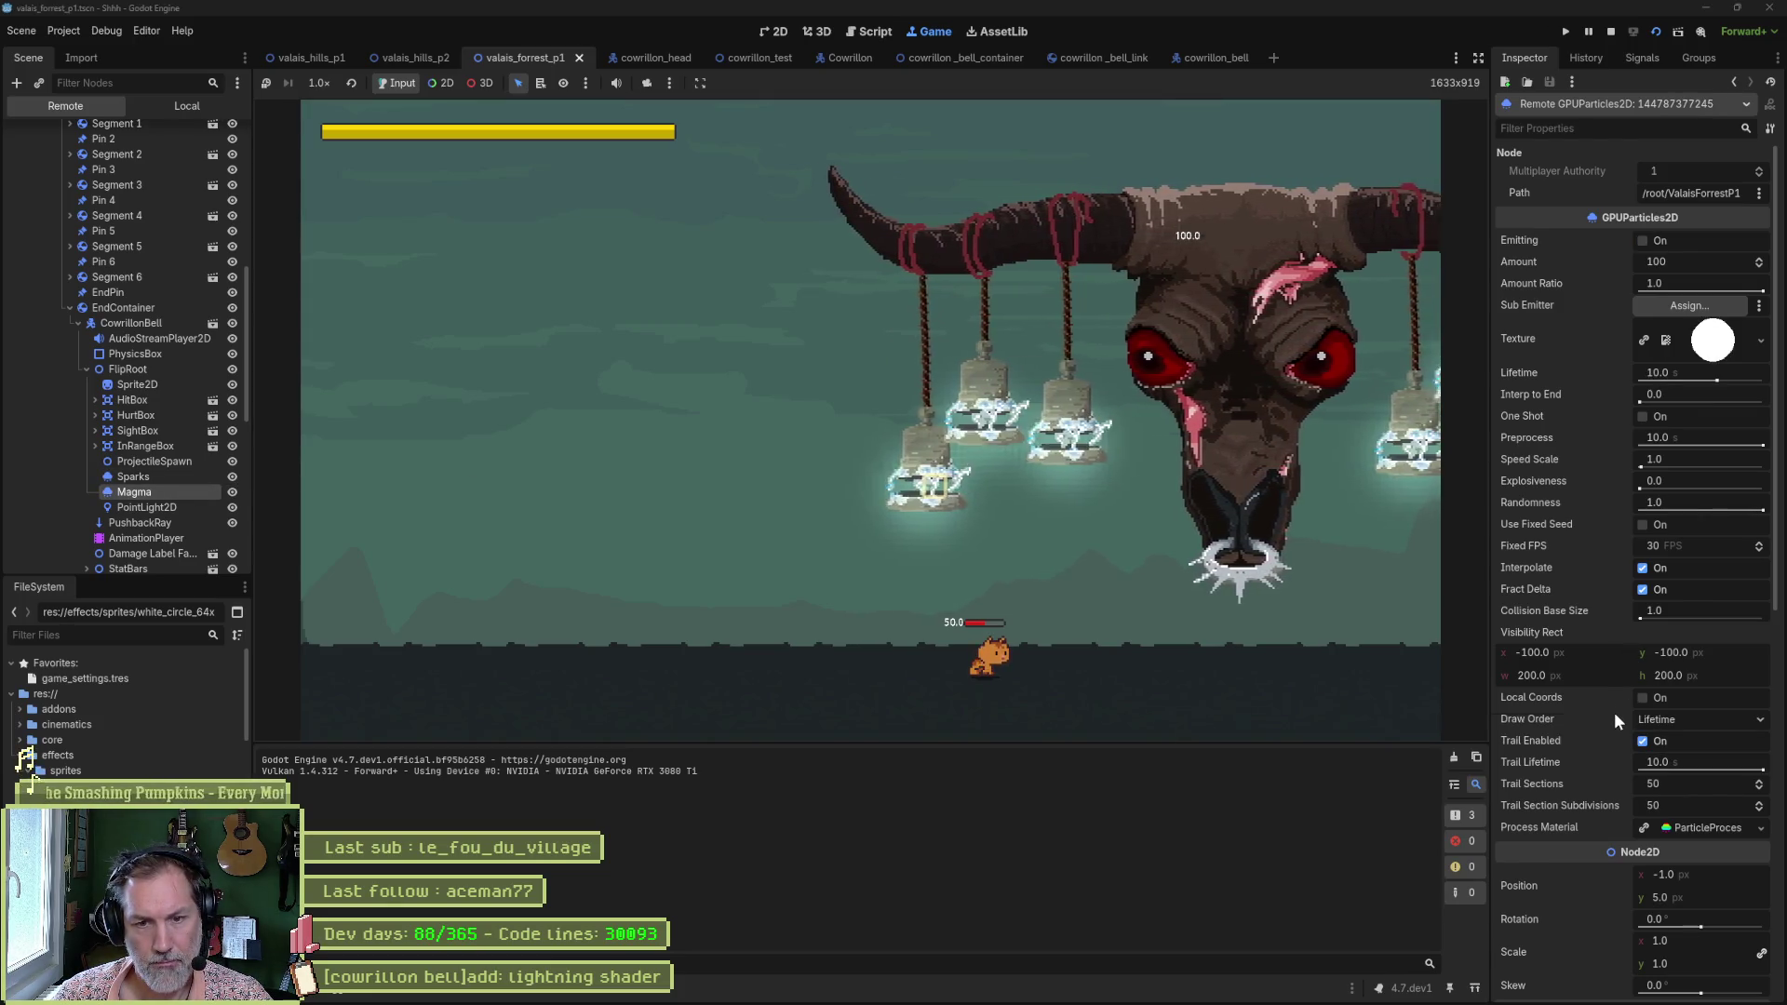
scroll(1607, 705, "down", 5)
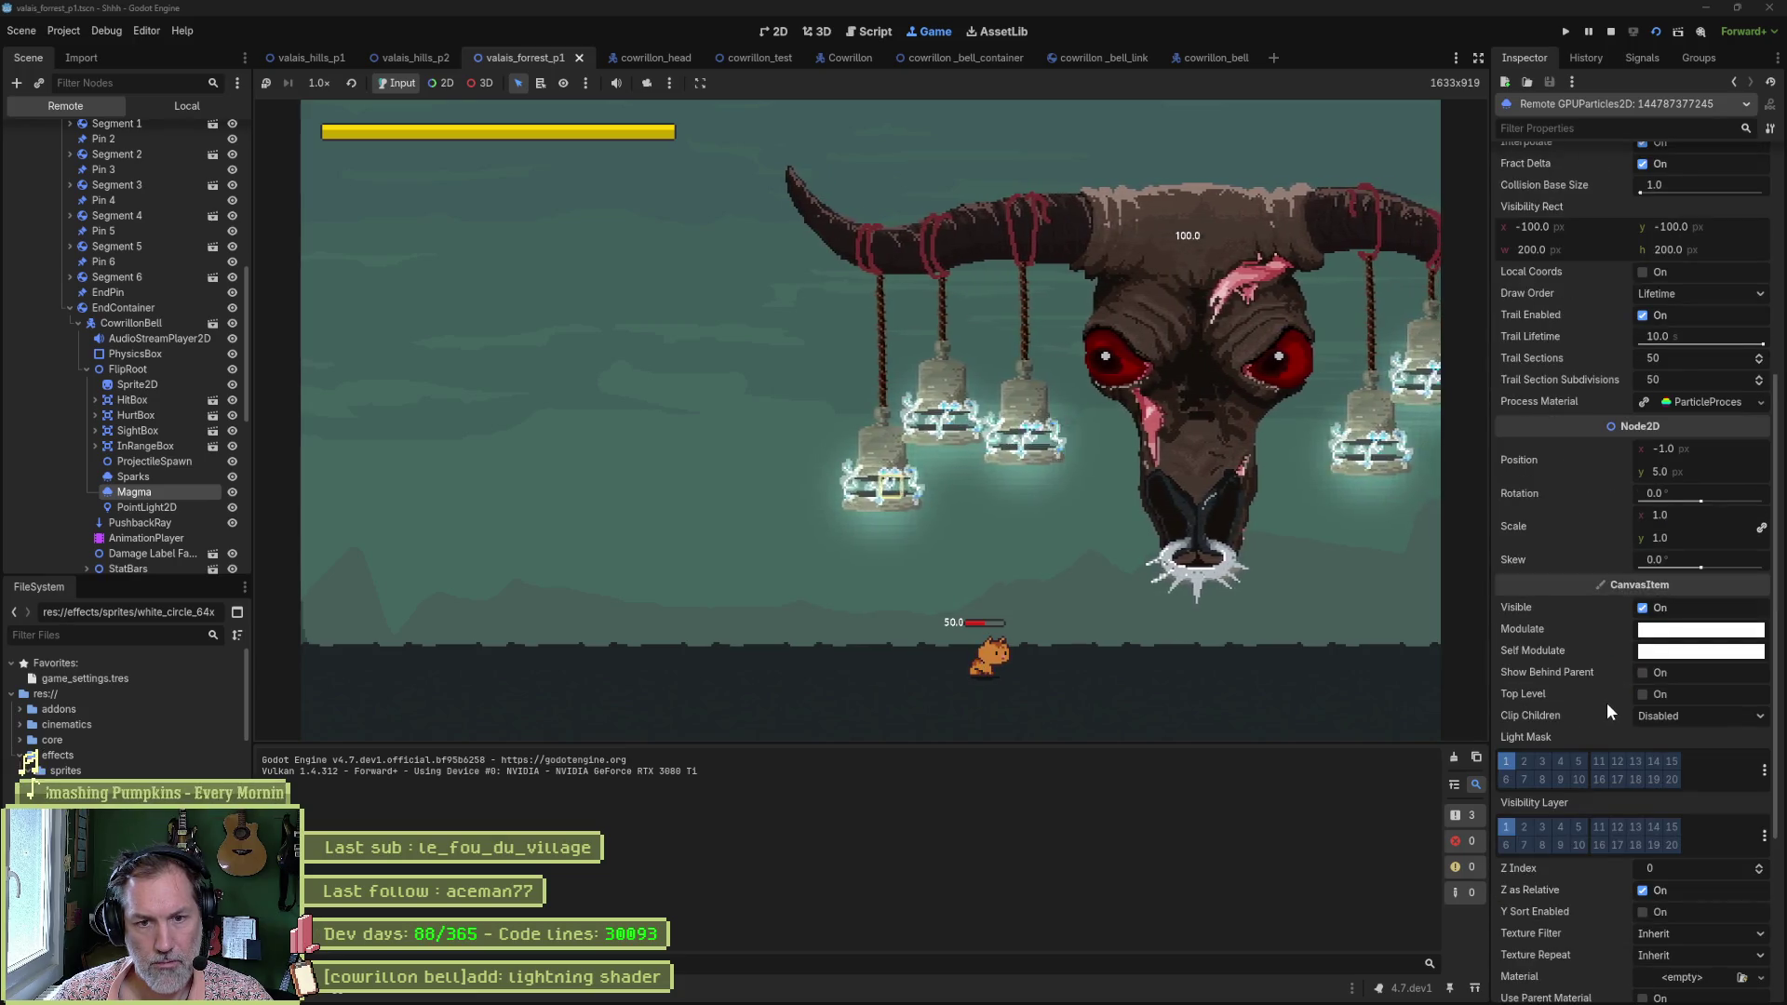
scroll(1595, 836, "down", 3)
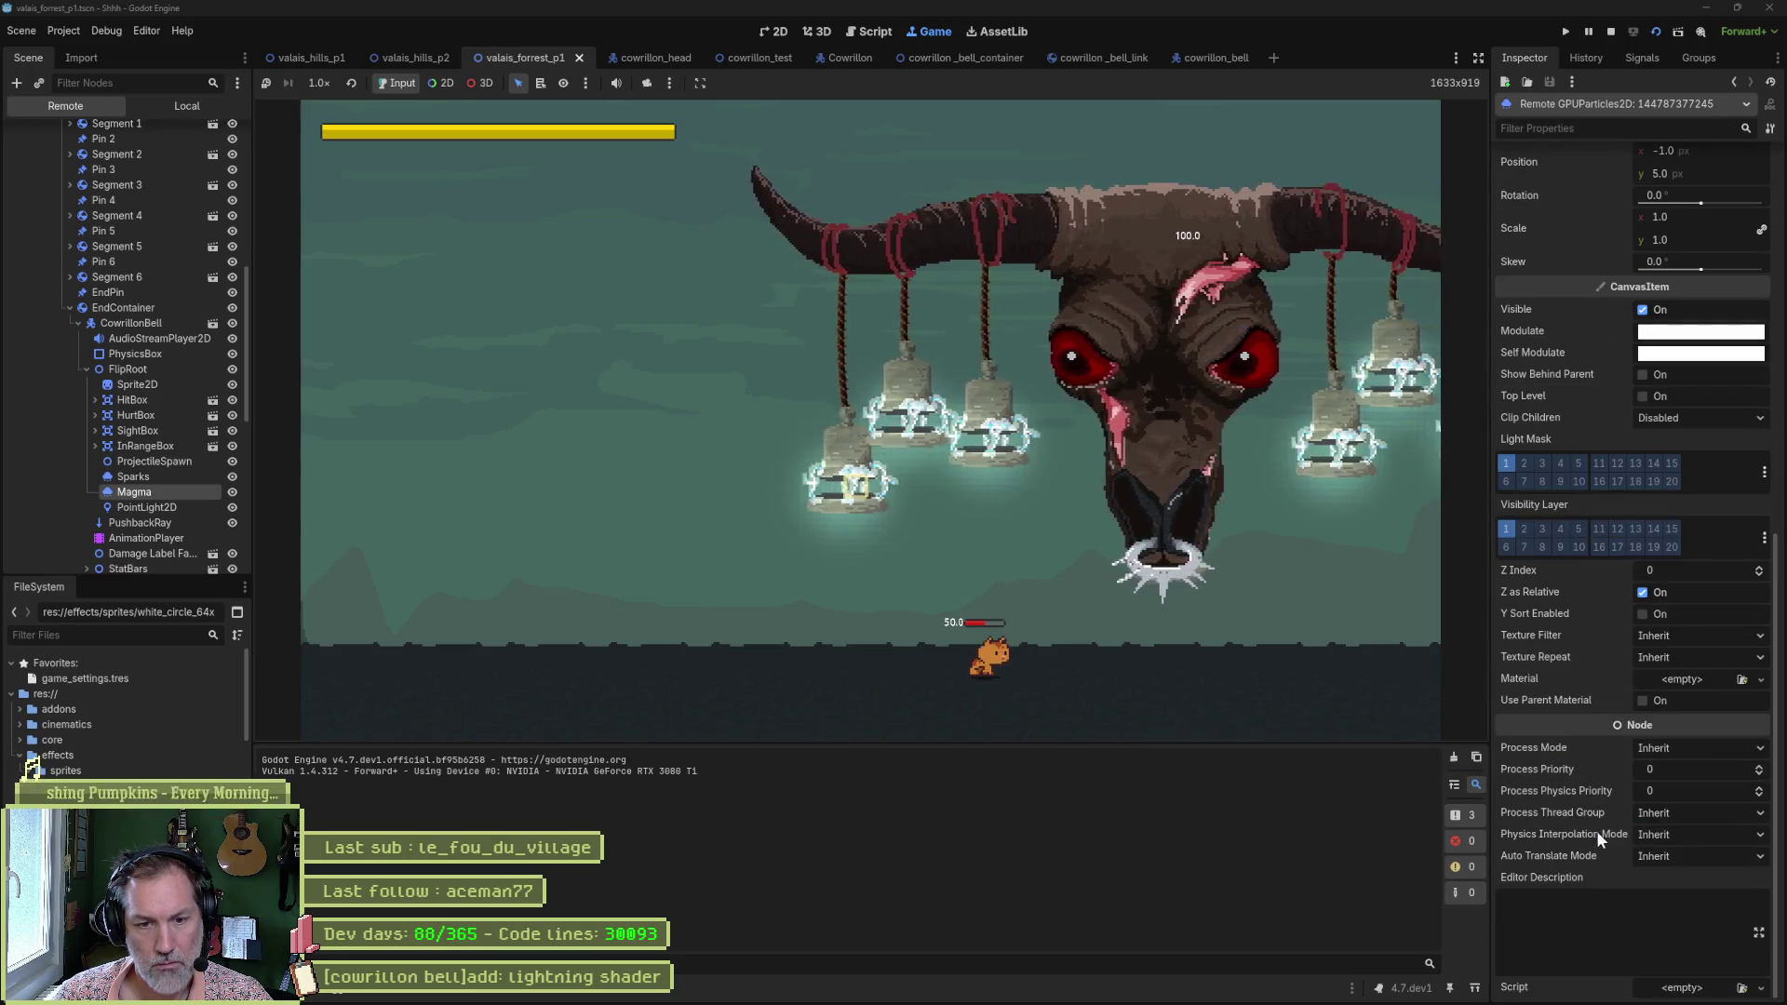
scroll(1588, 807, "up", 1)
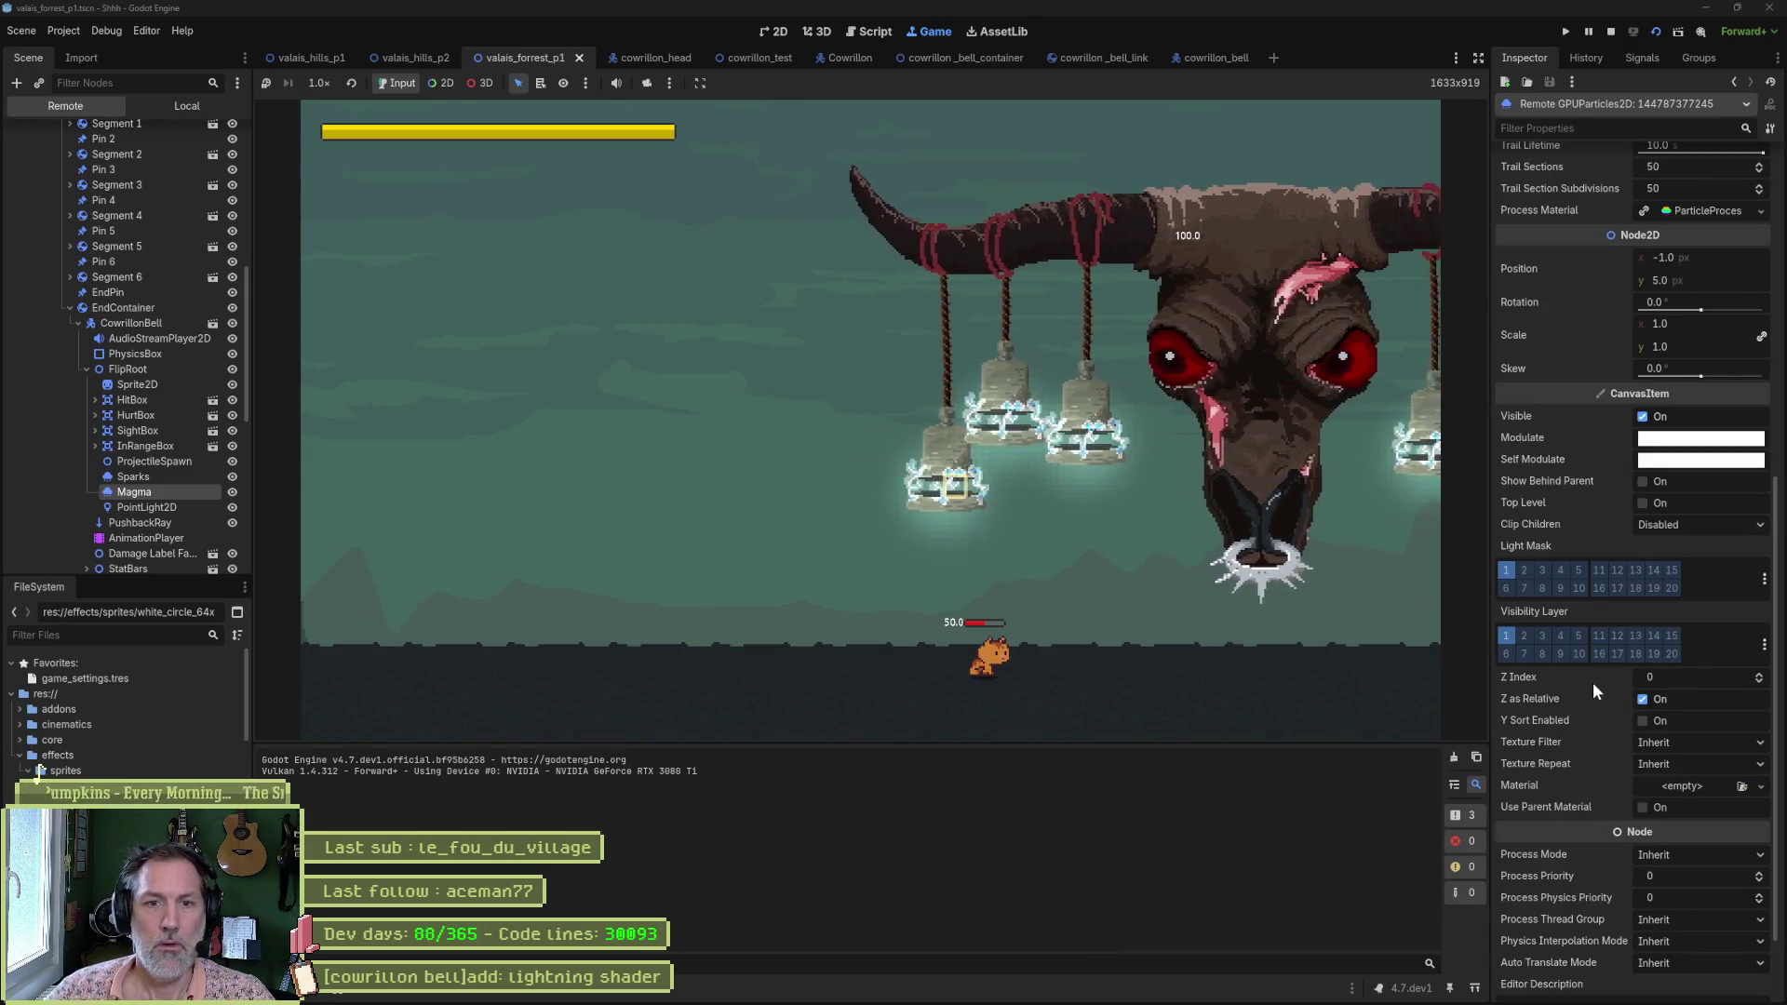
scroll(1594, 684, "up", 6)
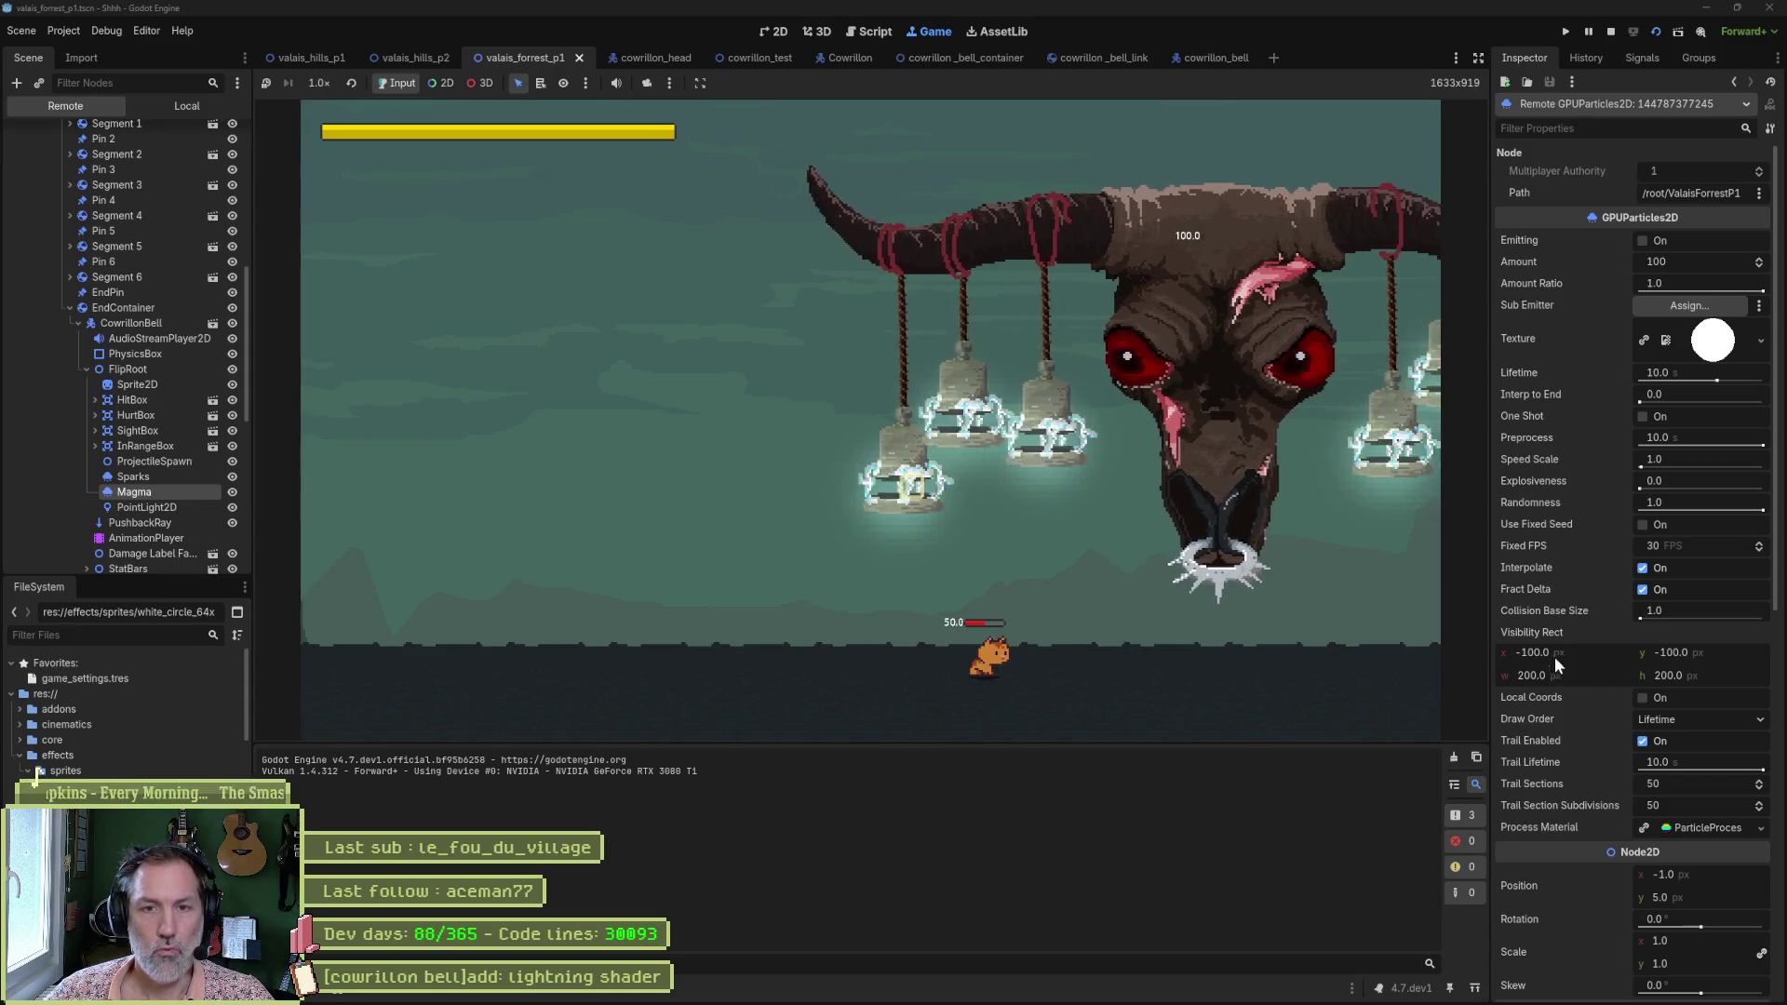
Raise the running bell Sprite2D's Z Index to 2.
left_click(145, 389)
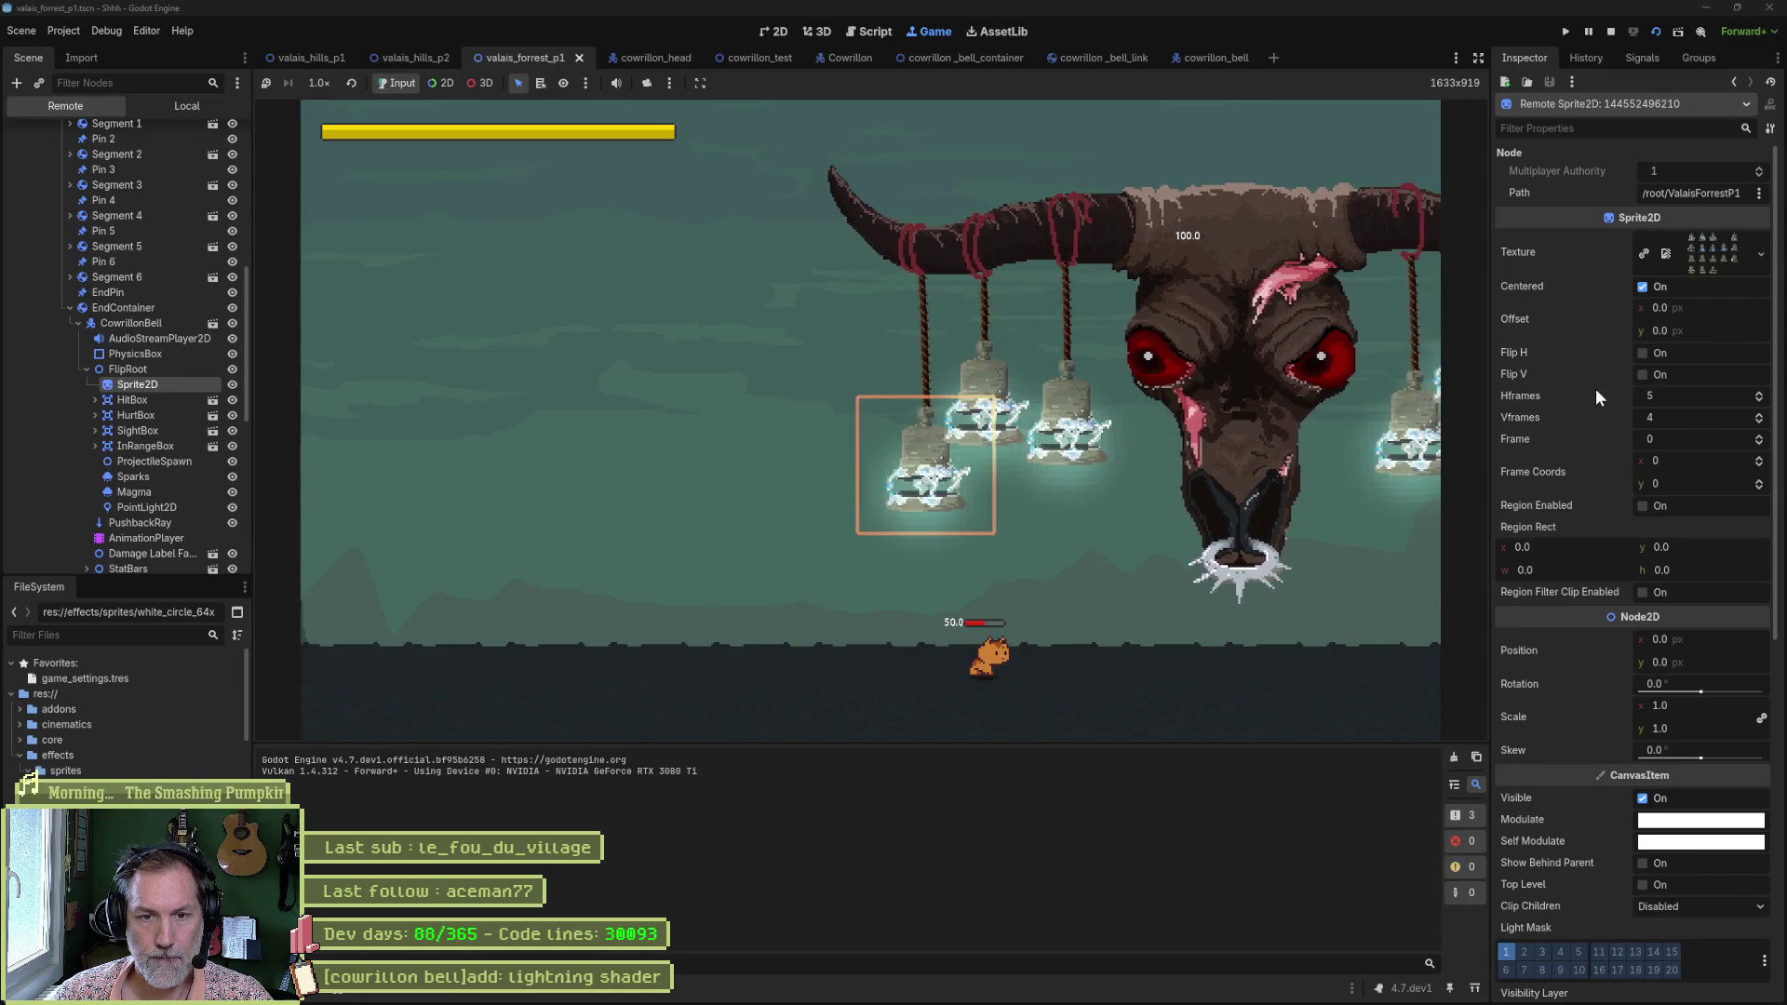
scroll(1597, 377, "down", 2)
scroll(1598, 367, "down", 8)
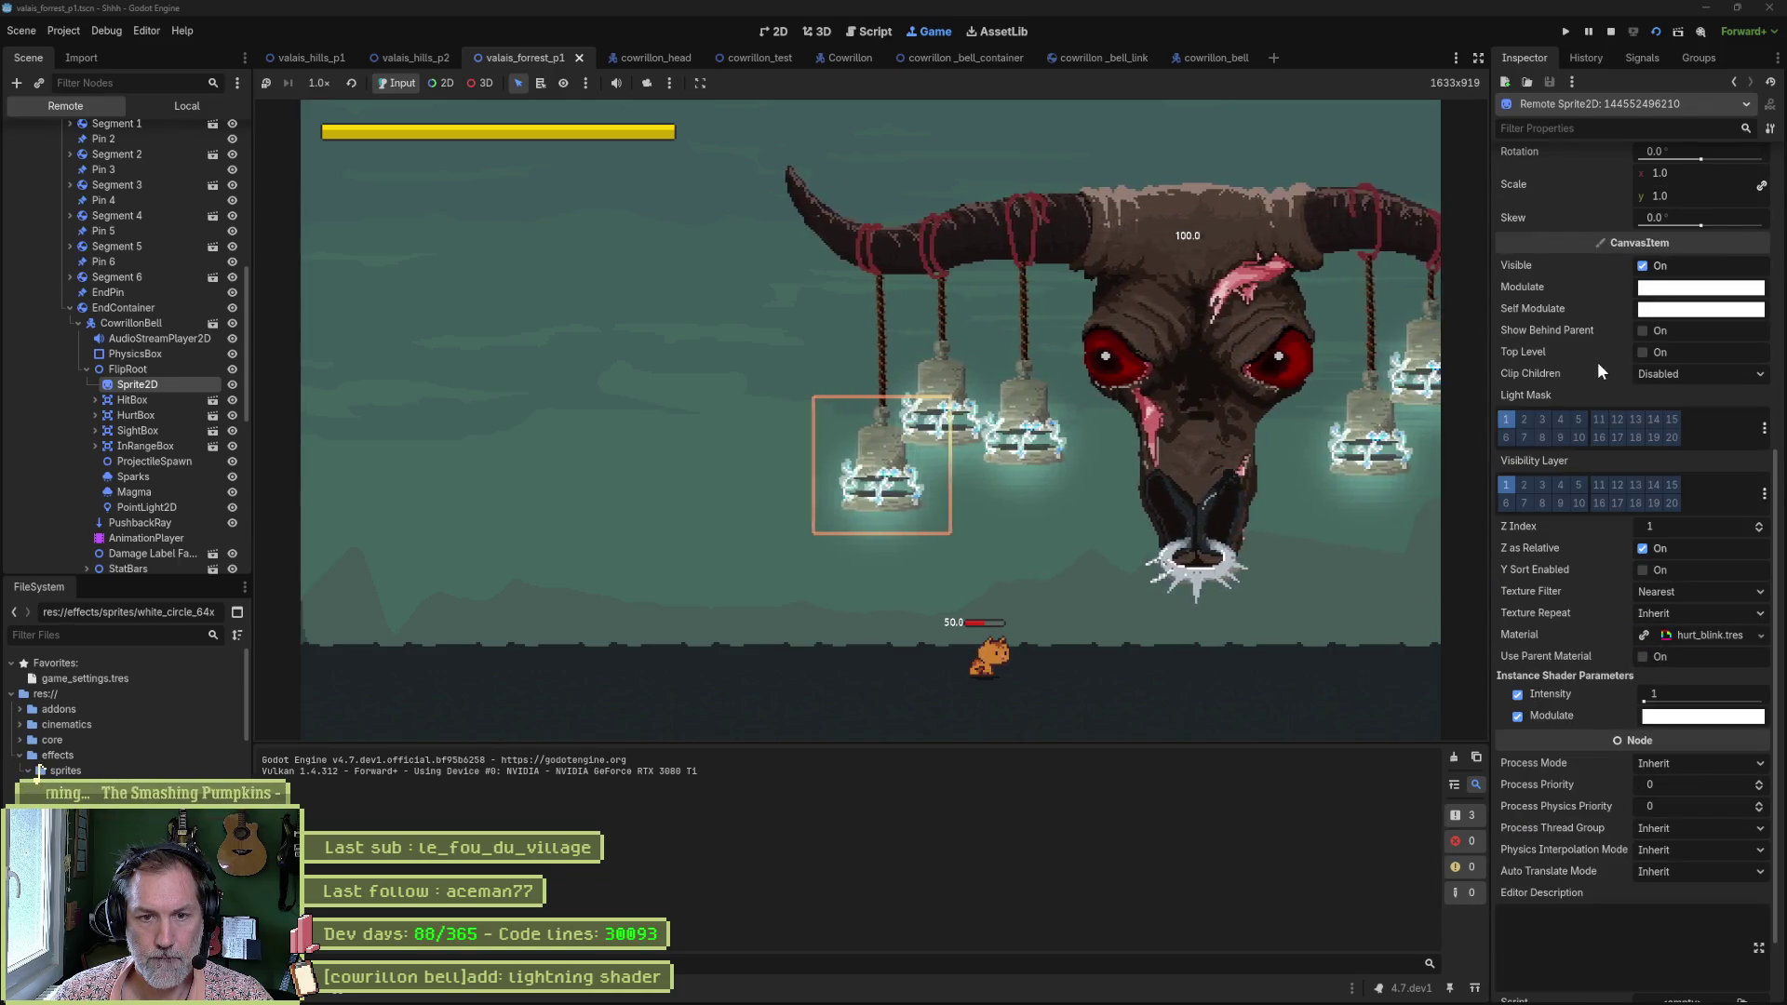
left_click(1759, 525)
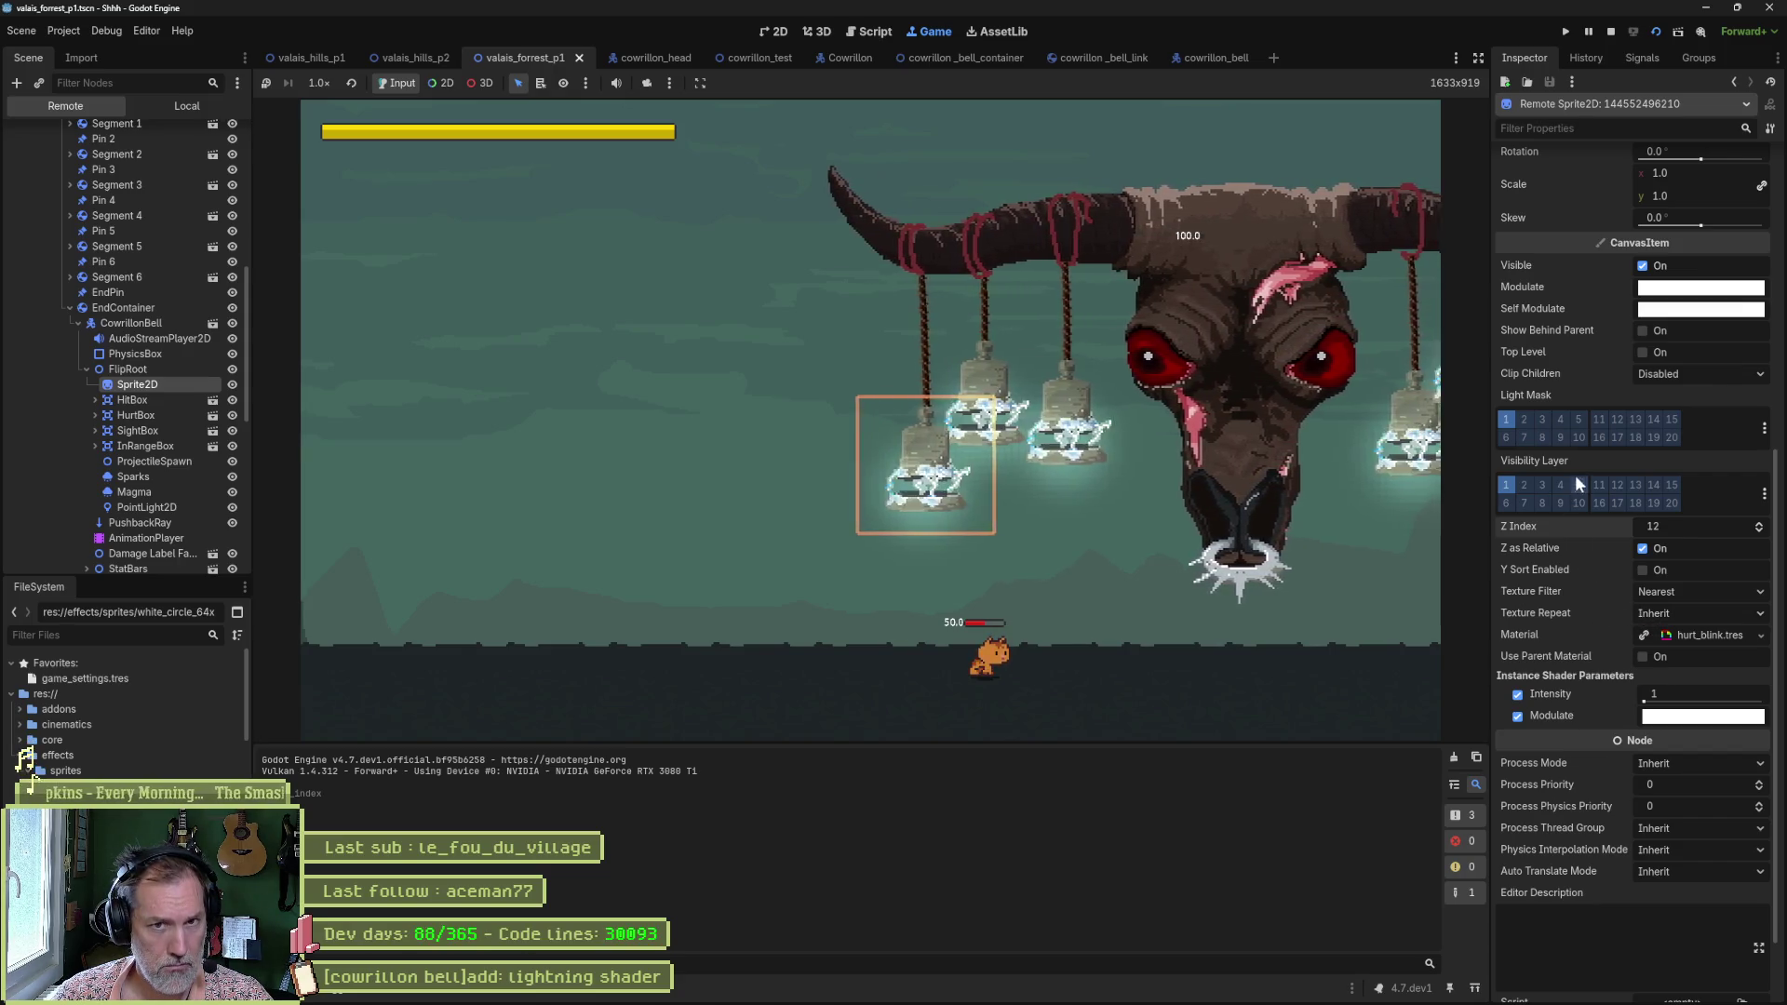
Review the live CowrillonBell's properties, then stop the running game.
scroll(1568, 363, "up", 3)
scroll(1568, 364, "up", 4)
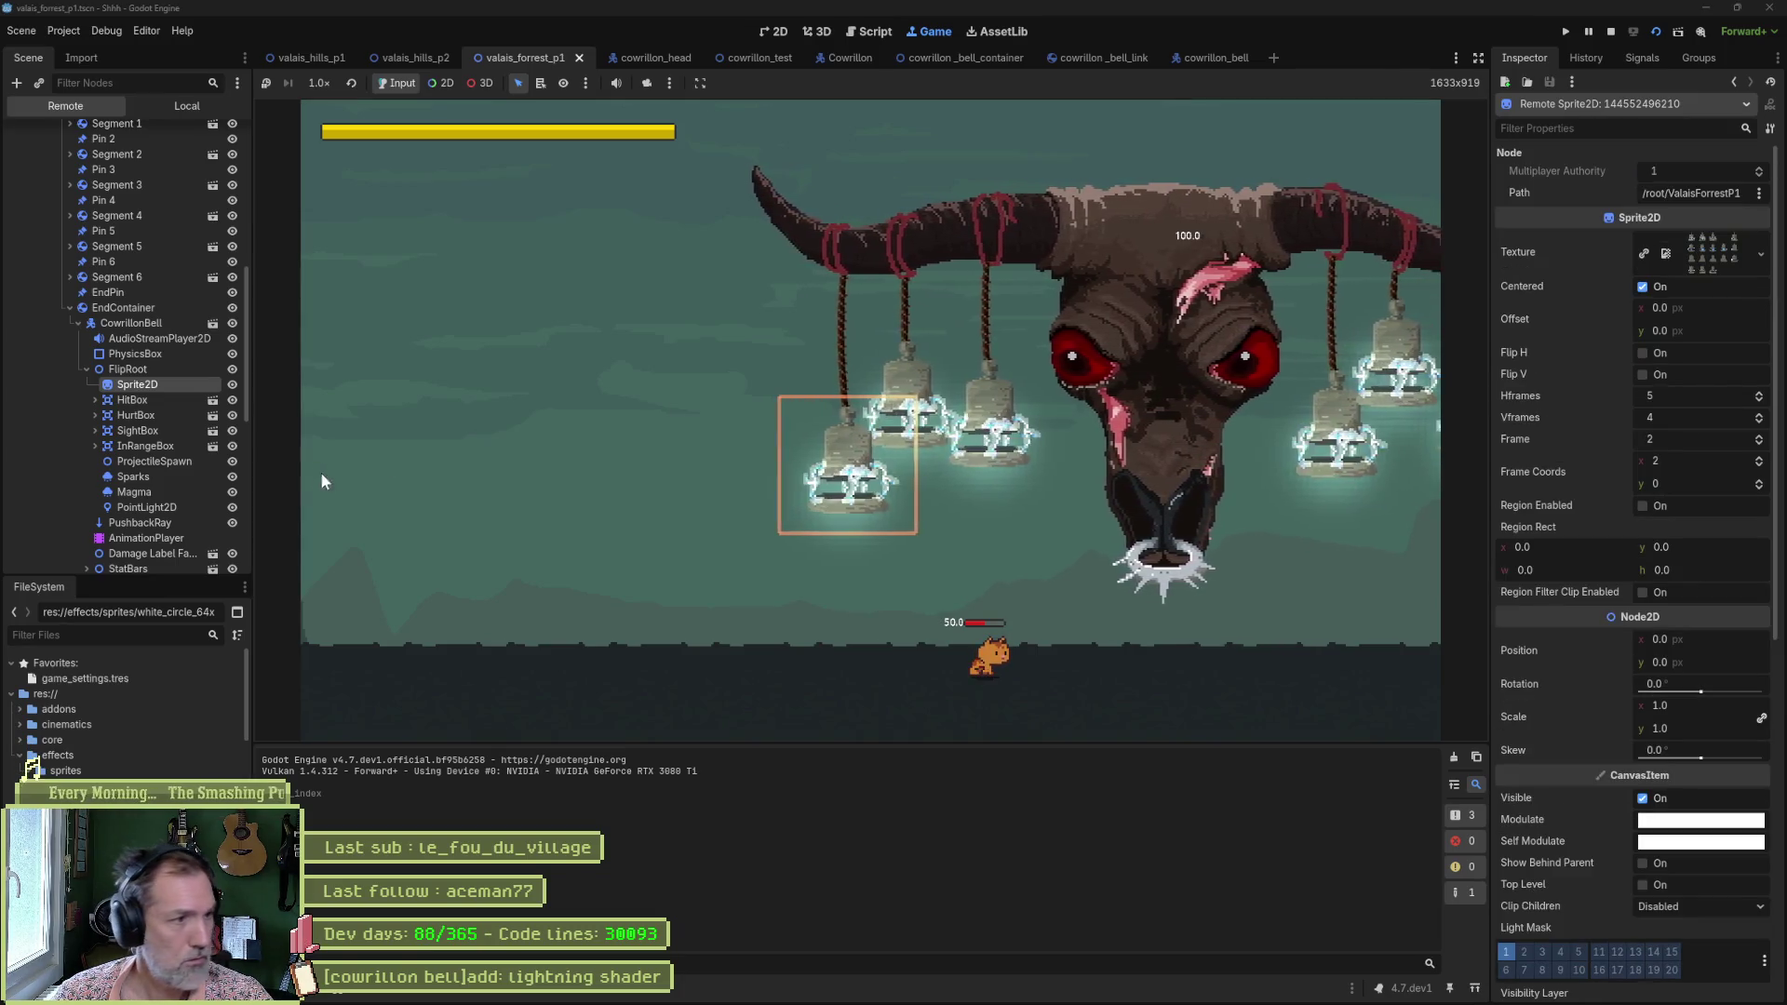
left_click(157, 326)
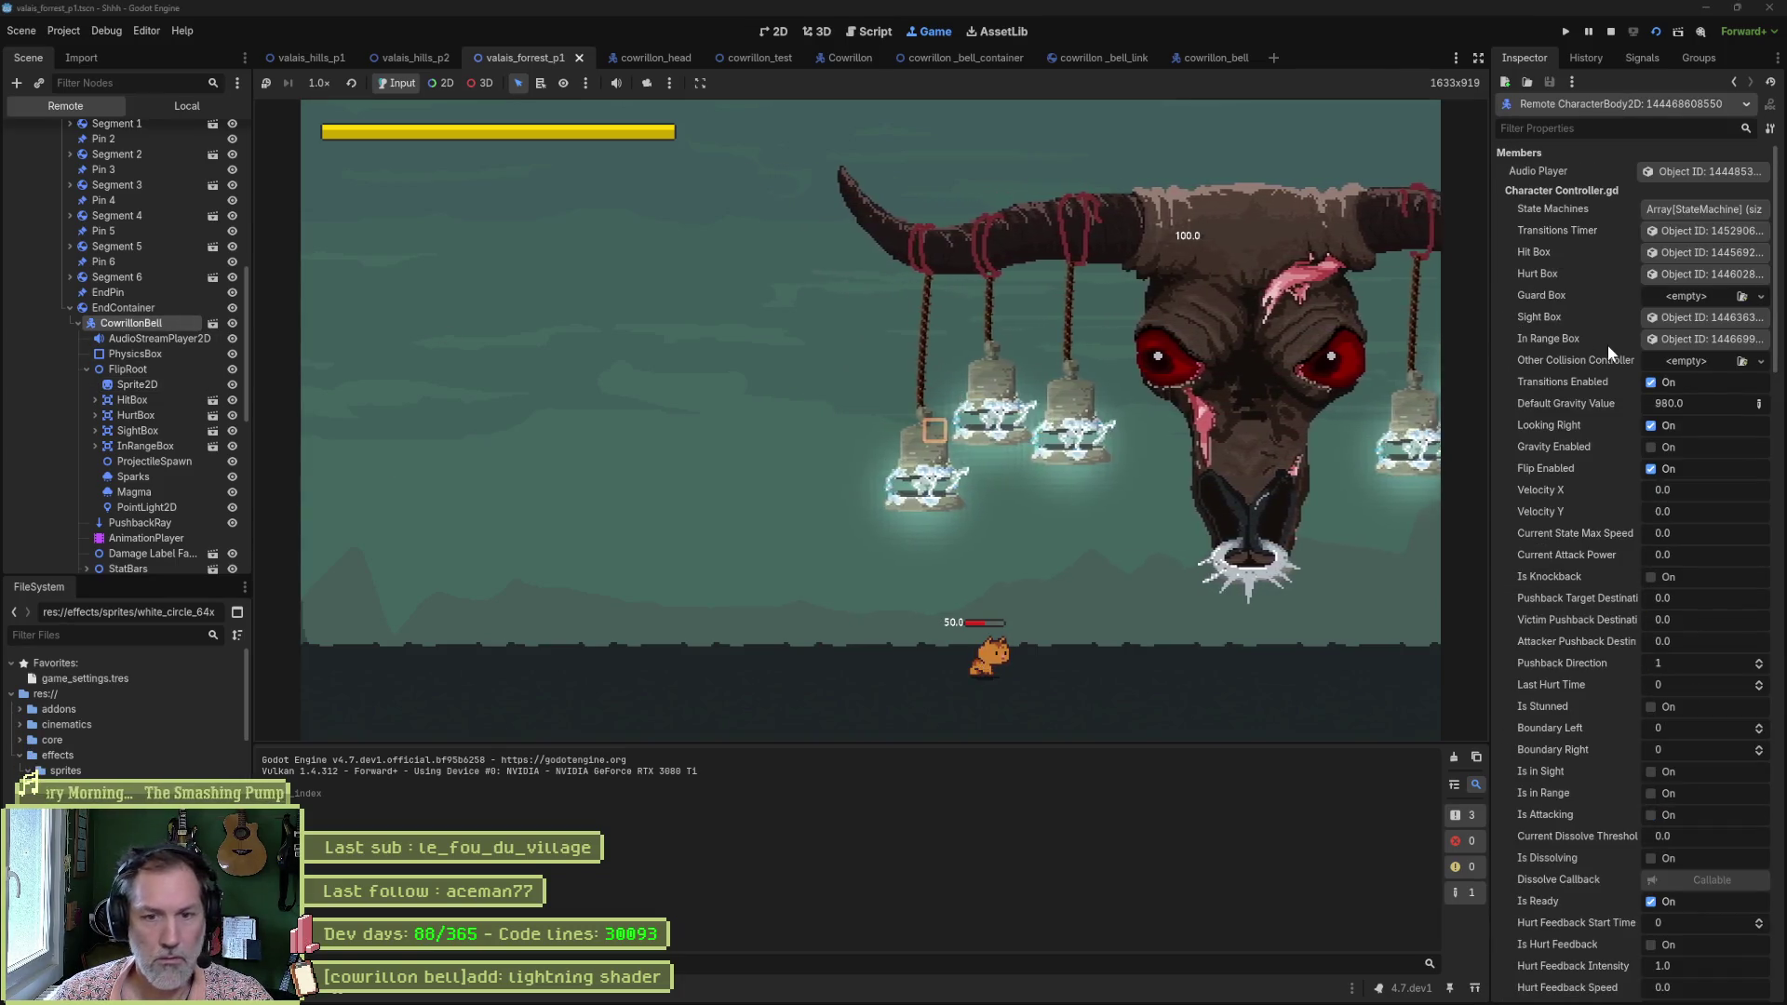
scroll(1607, 346, "down", 10)
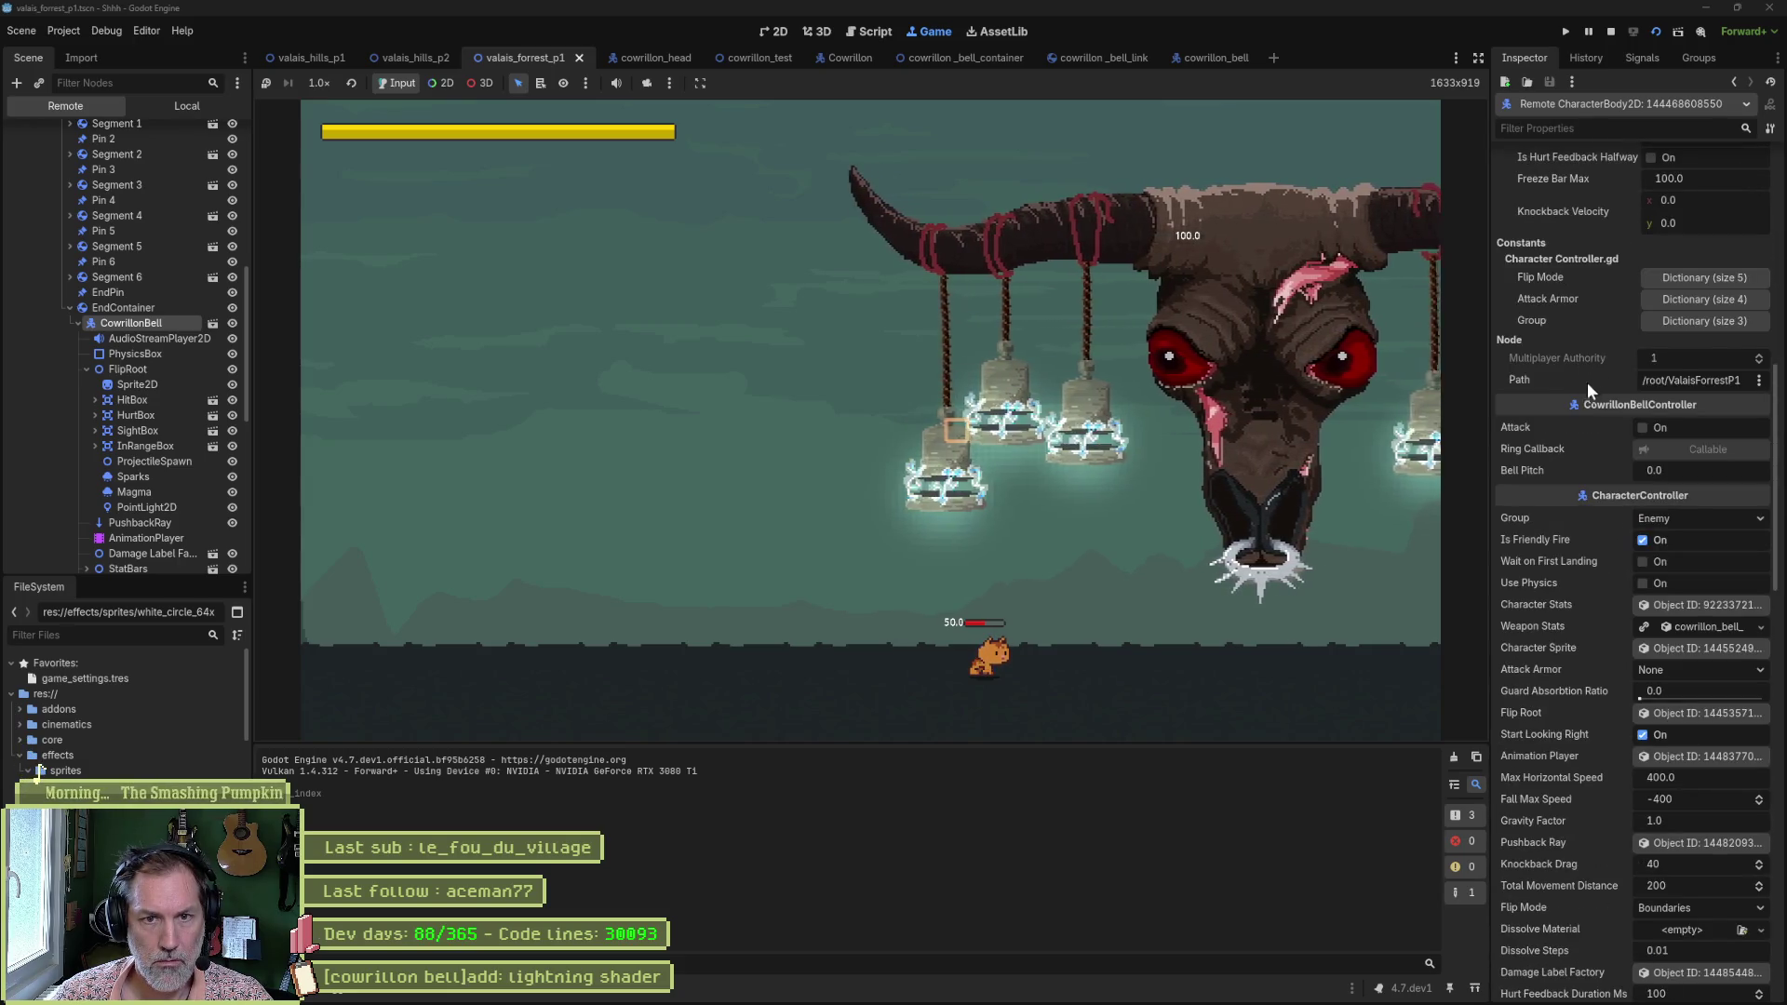
scroll(1562, 441, "down", 7)
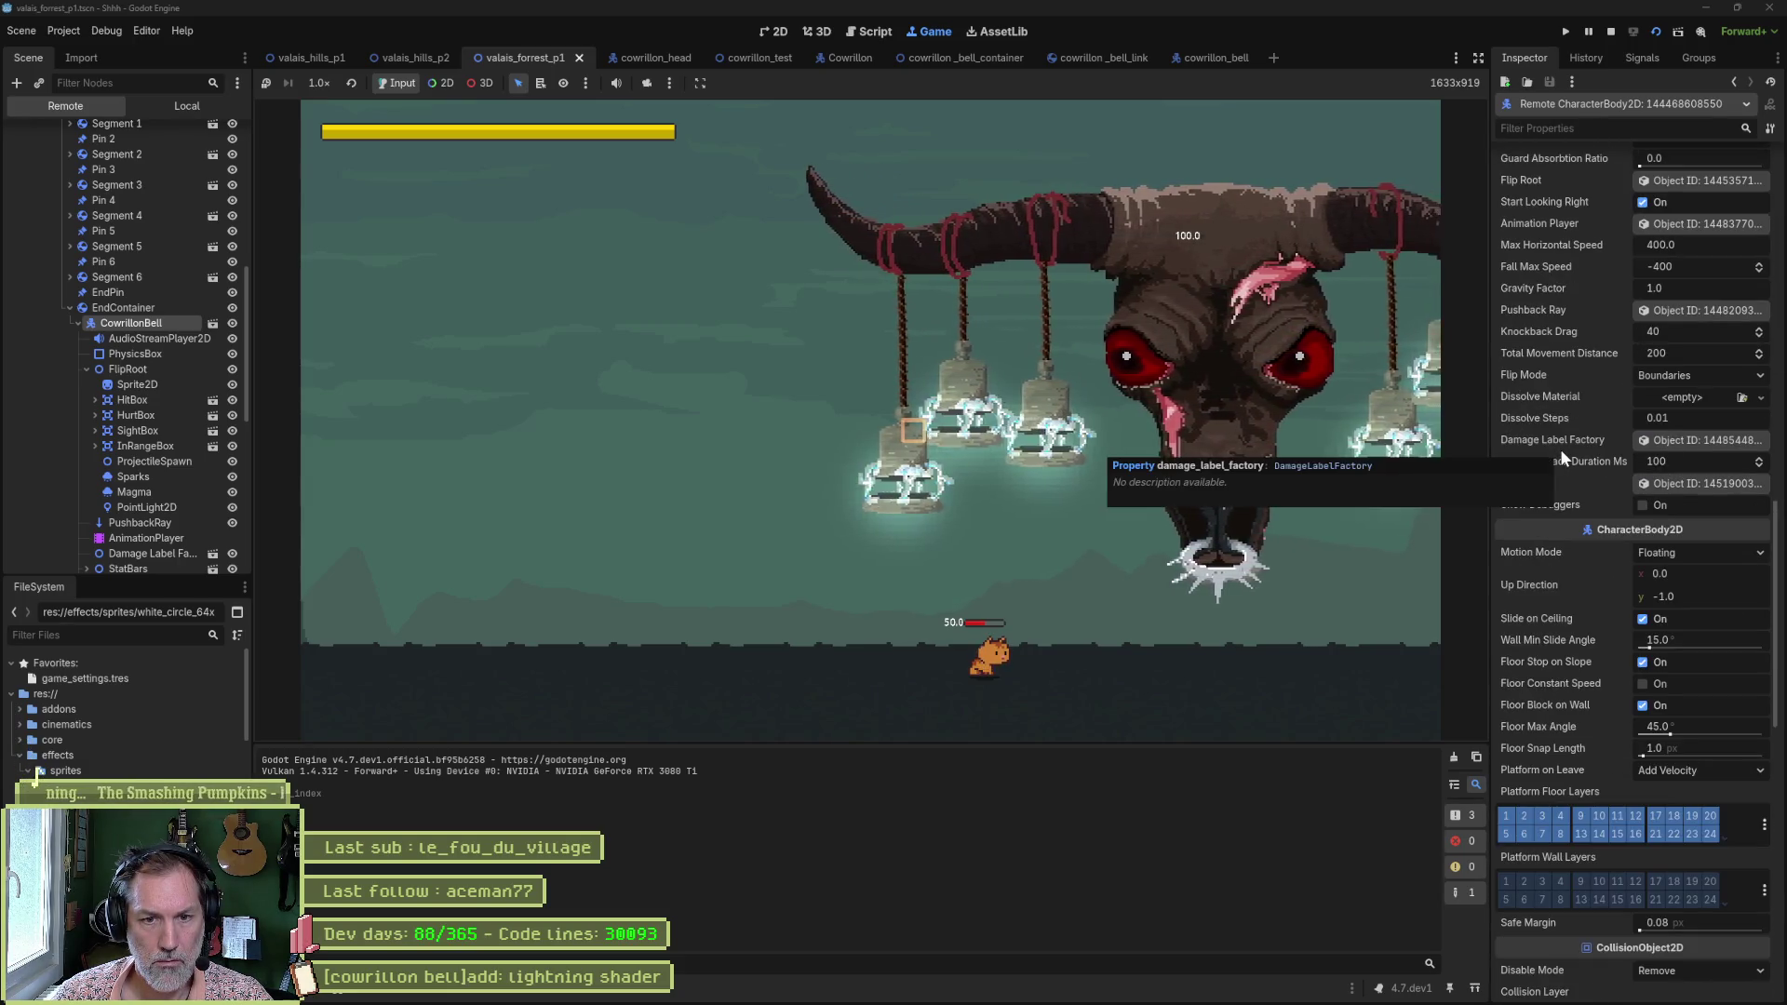
scroll(1568, 460, "down", 5)
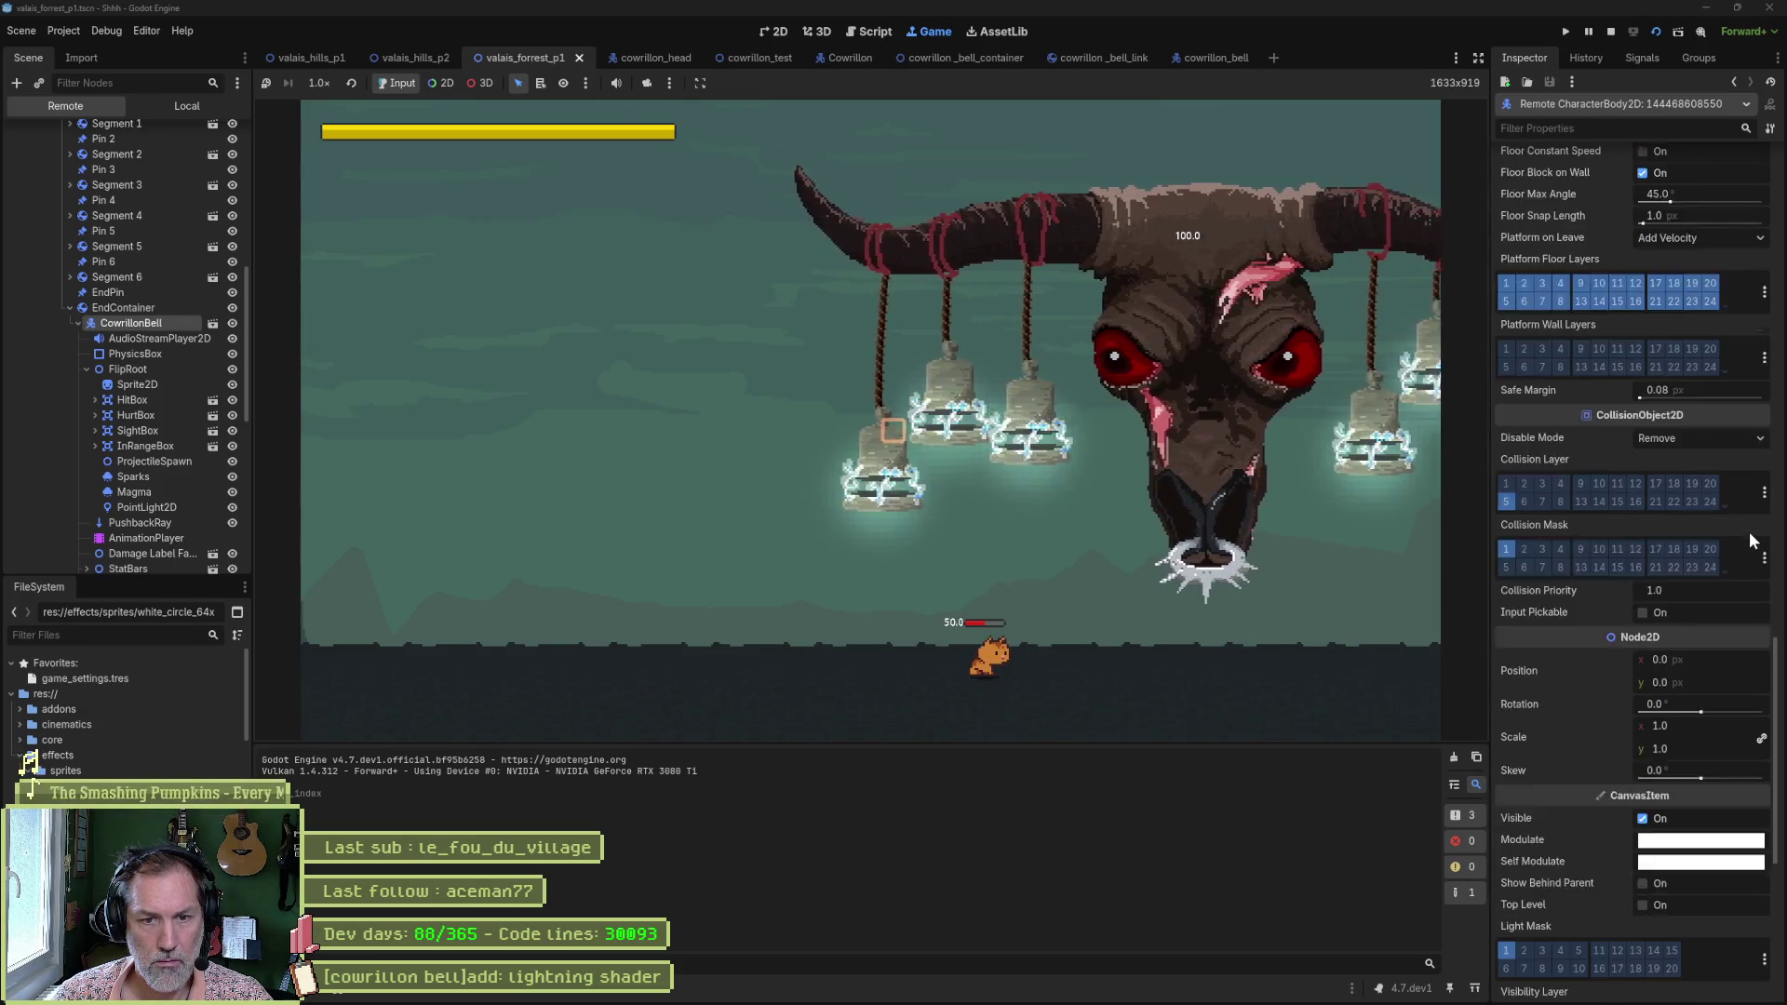
scroll(1750, 532, "down", 3)
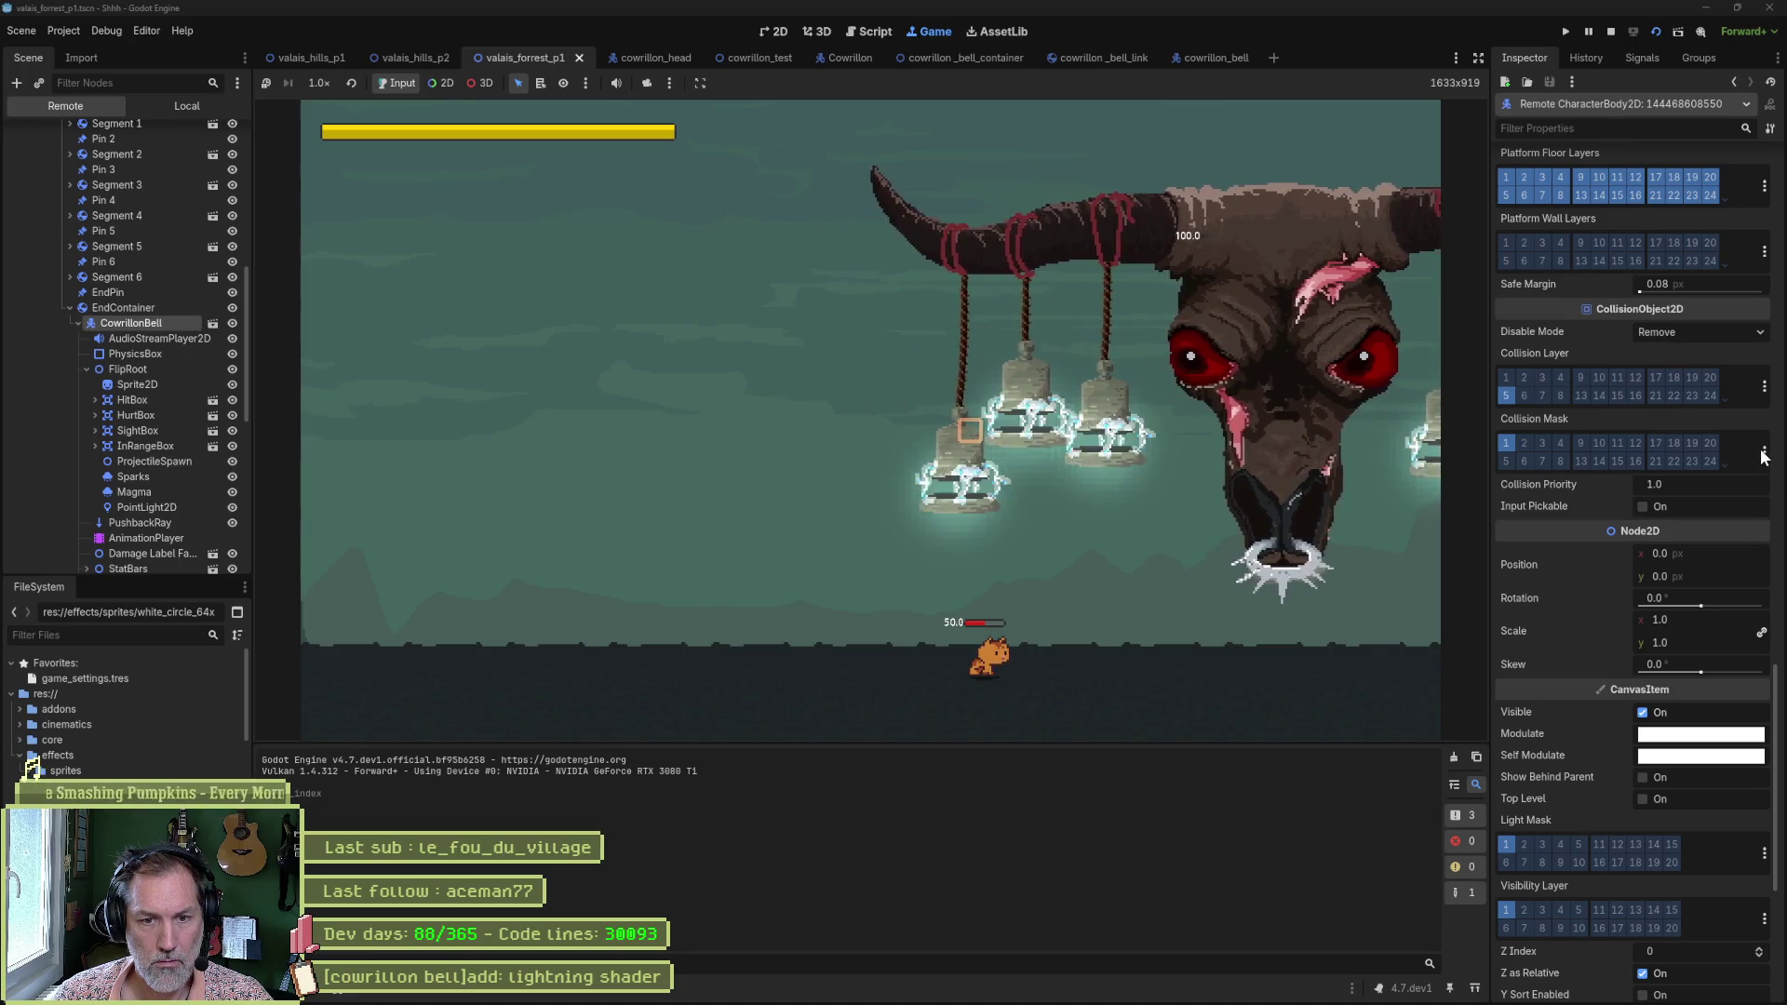
scroll(1761, 449, "down", 2)
scroll(1750, 435, "down", 2)
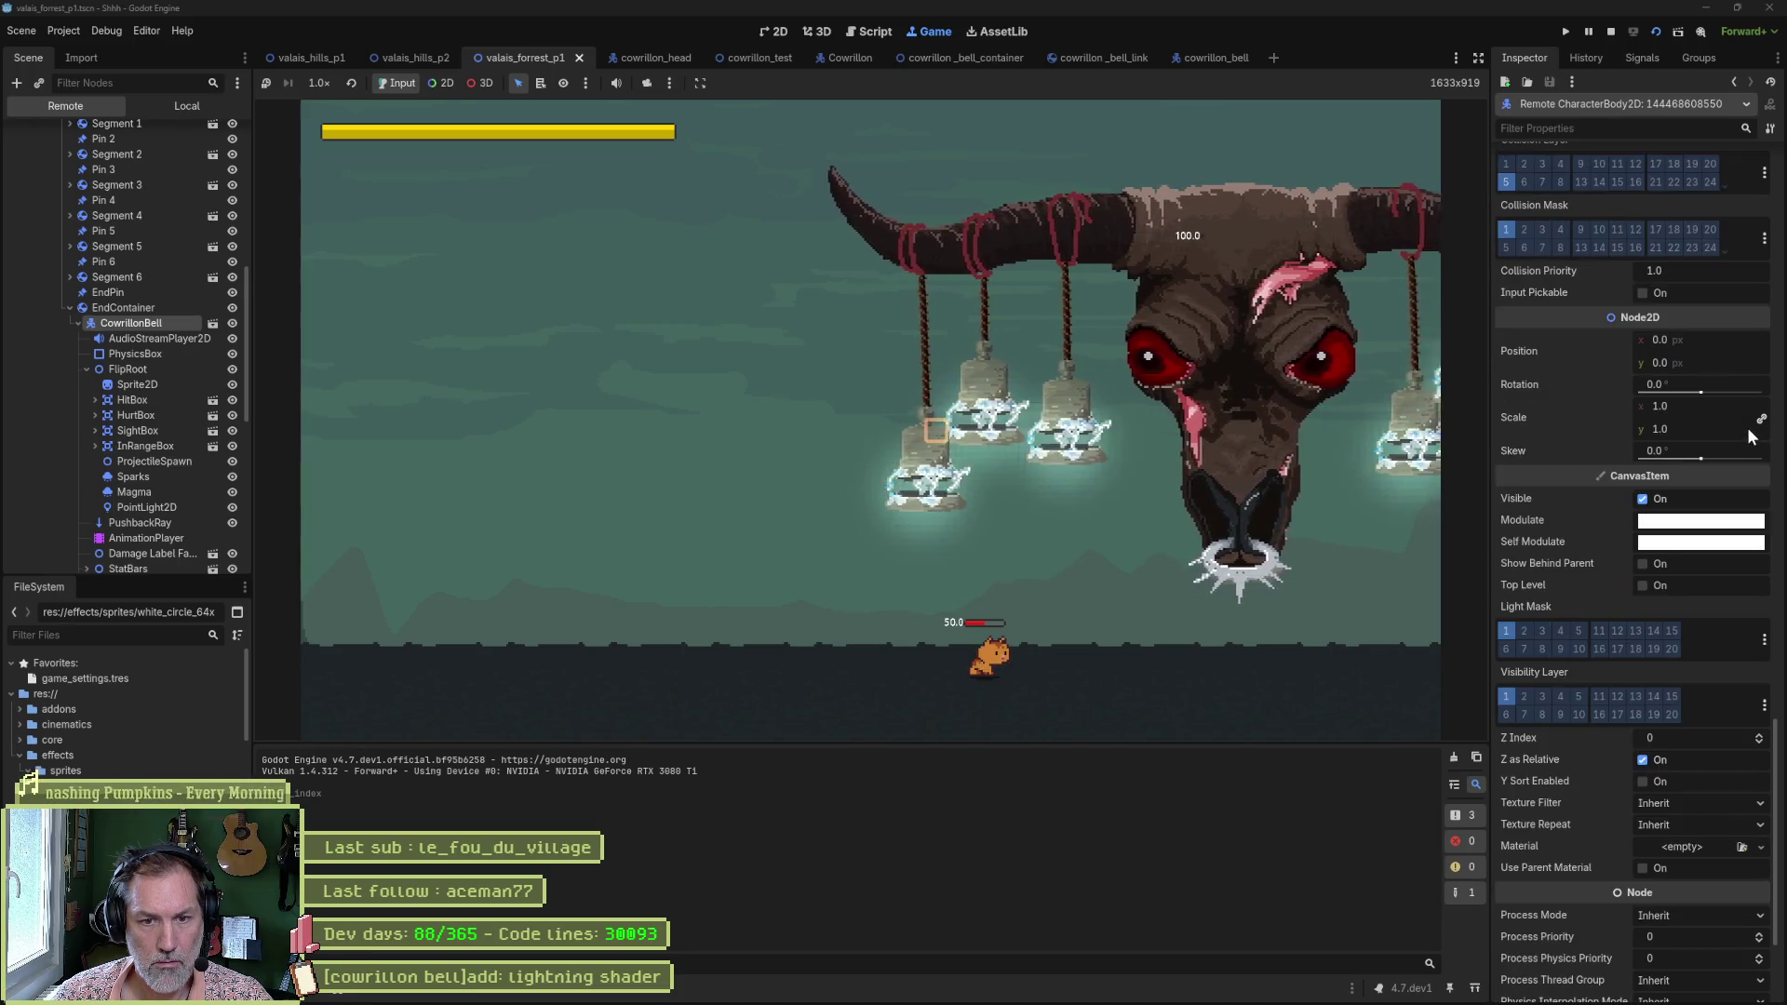
scroll(1747, 427, "down", 2)
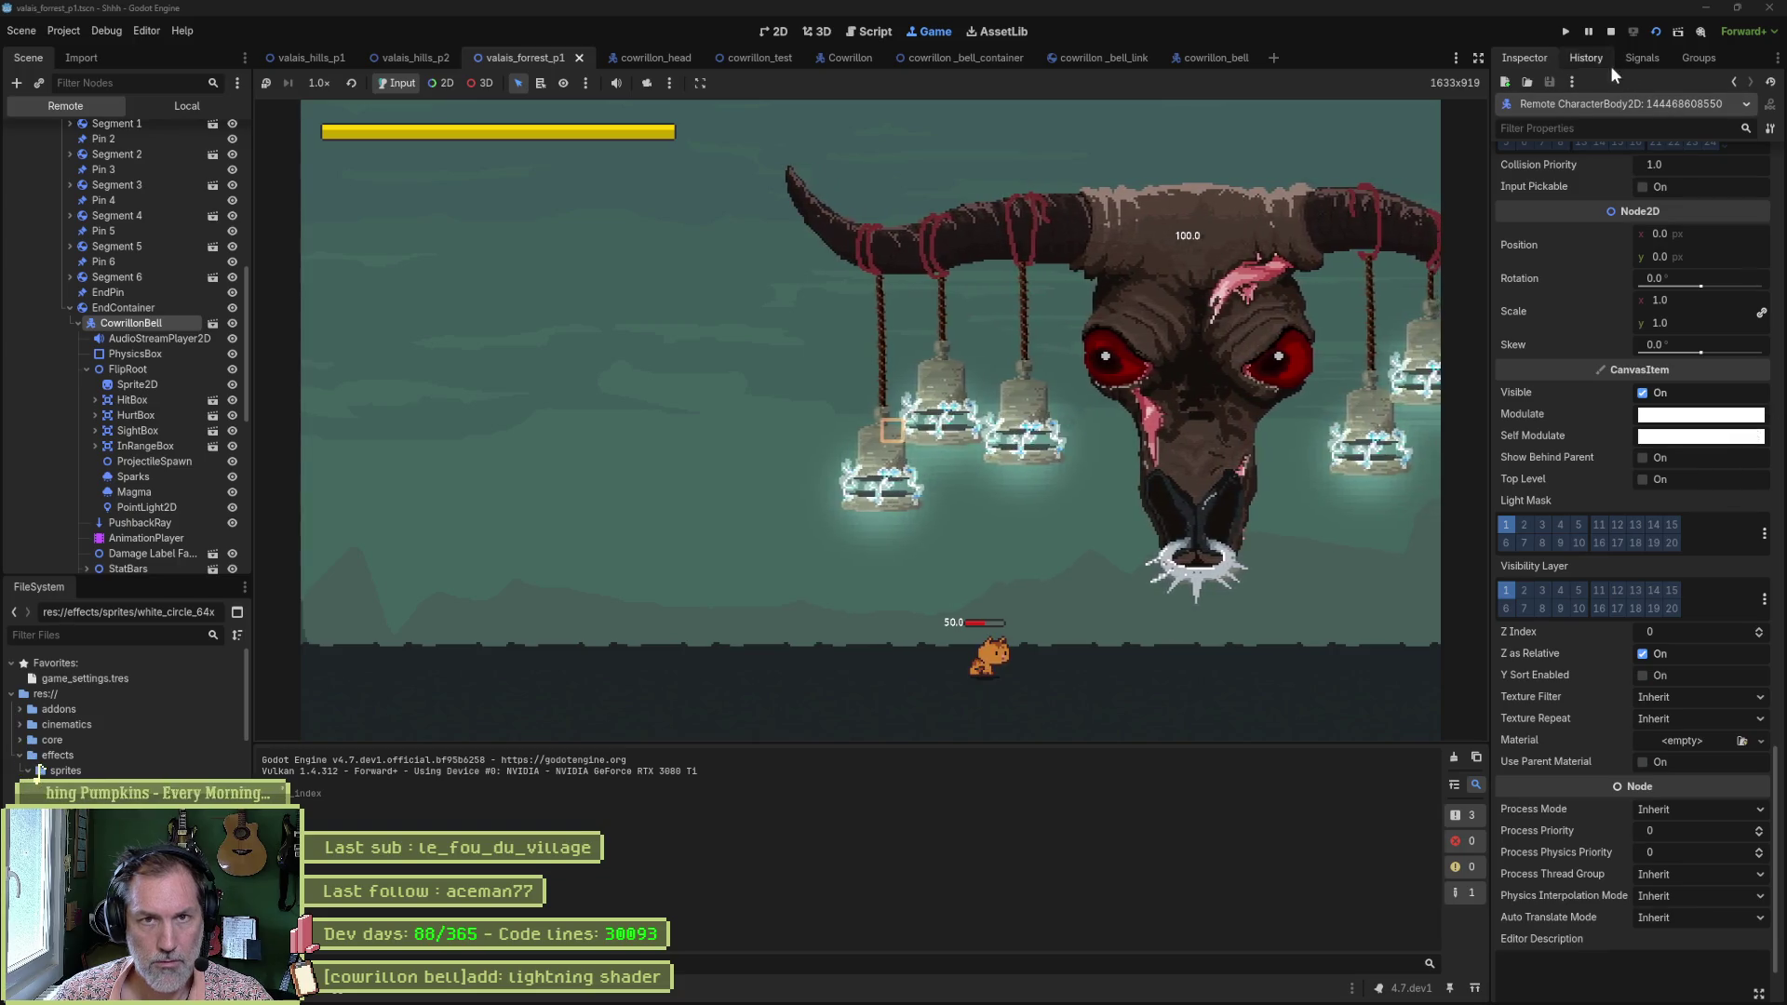
left_click(1612, 32)
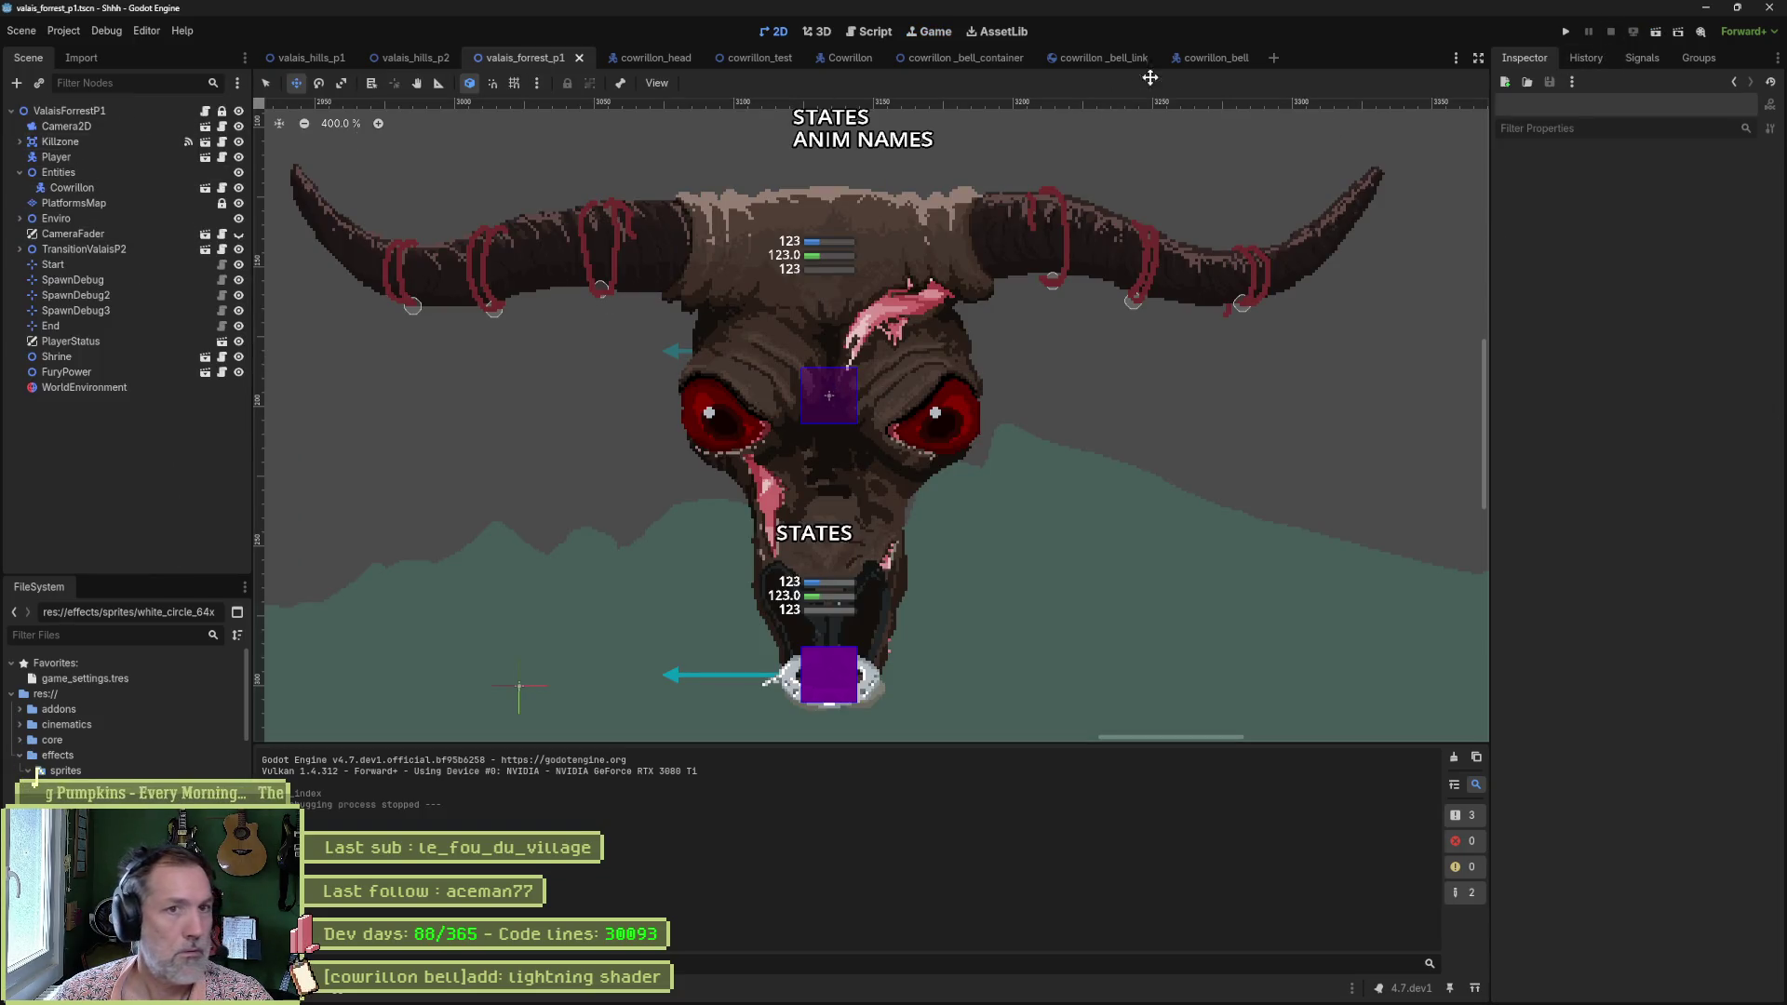
In cowrillon_bell, reveal the Magma emitter's Ordering settings.
left_click(1198, 60)
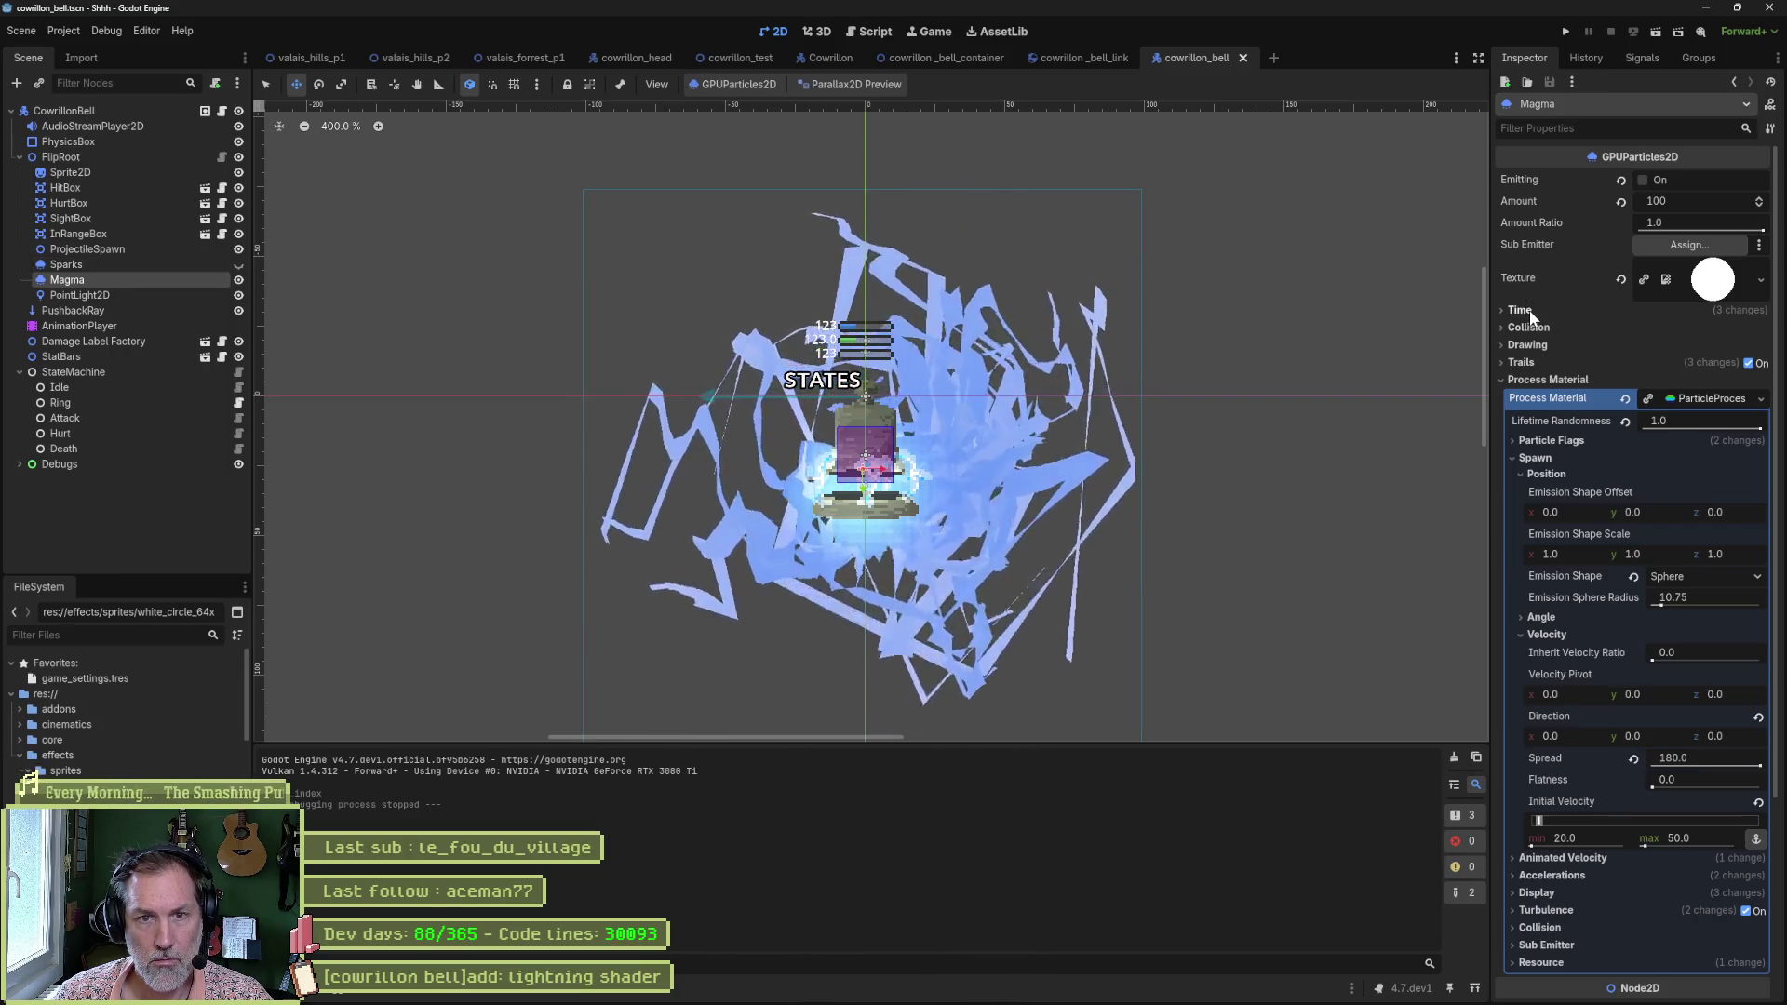
left_click(1531, 380)
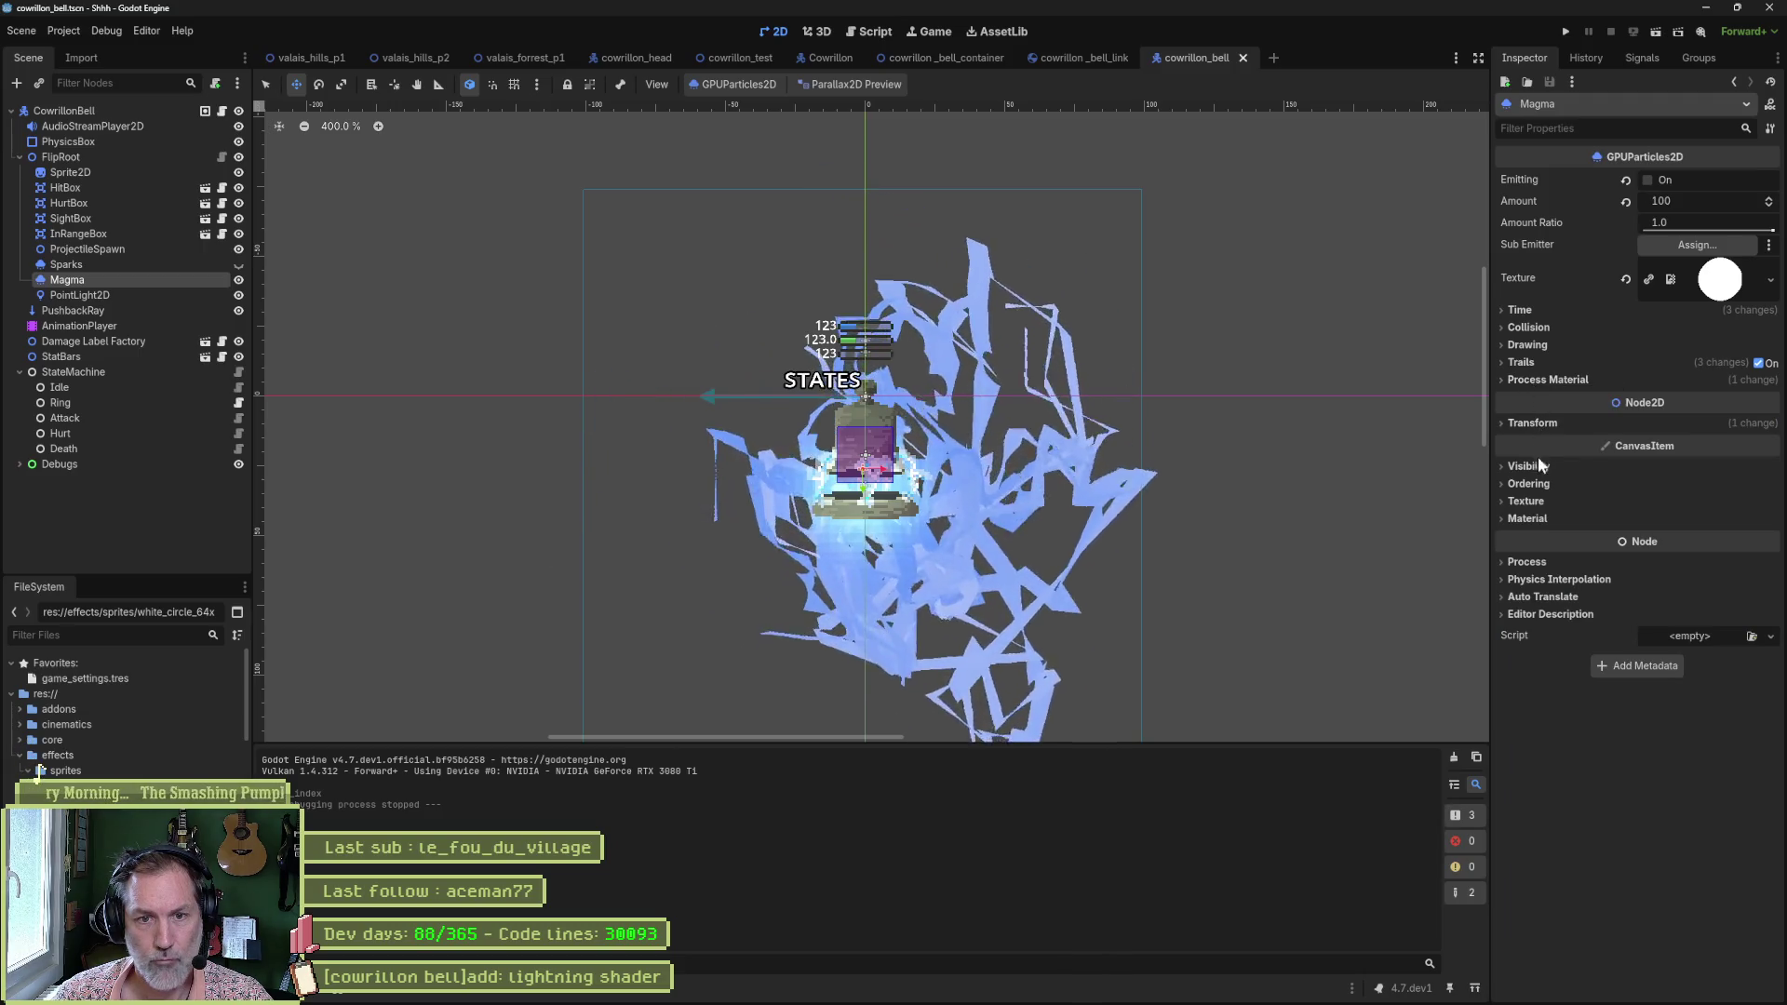
left_click(1532, 484)
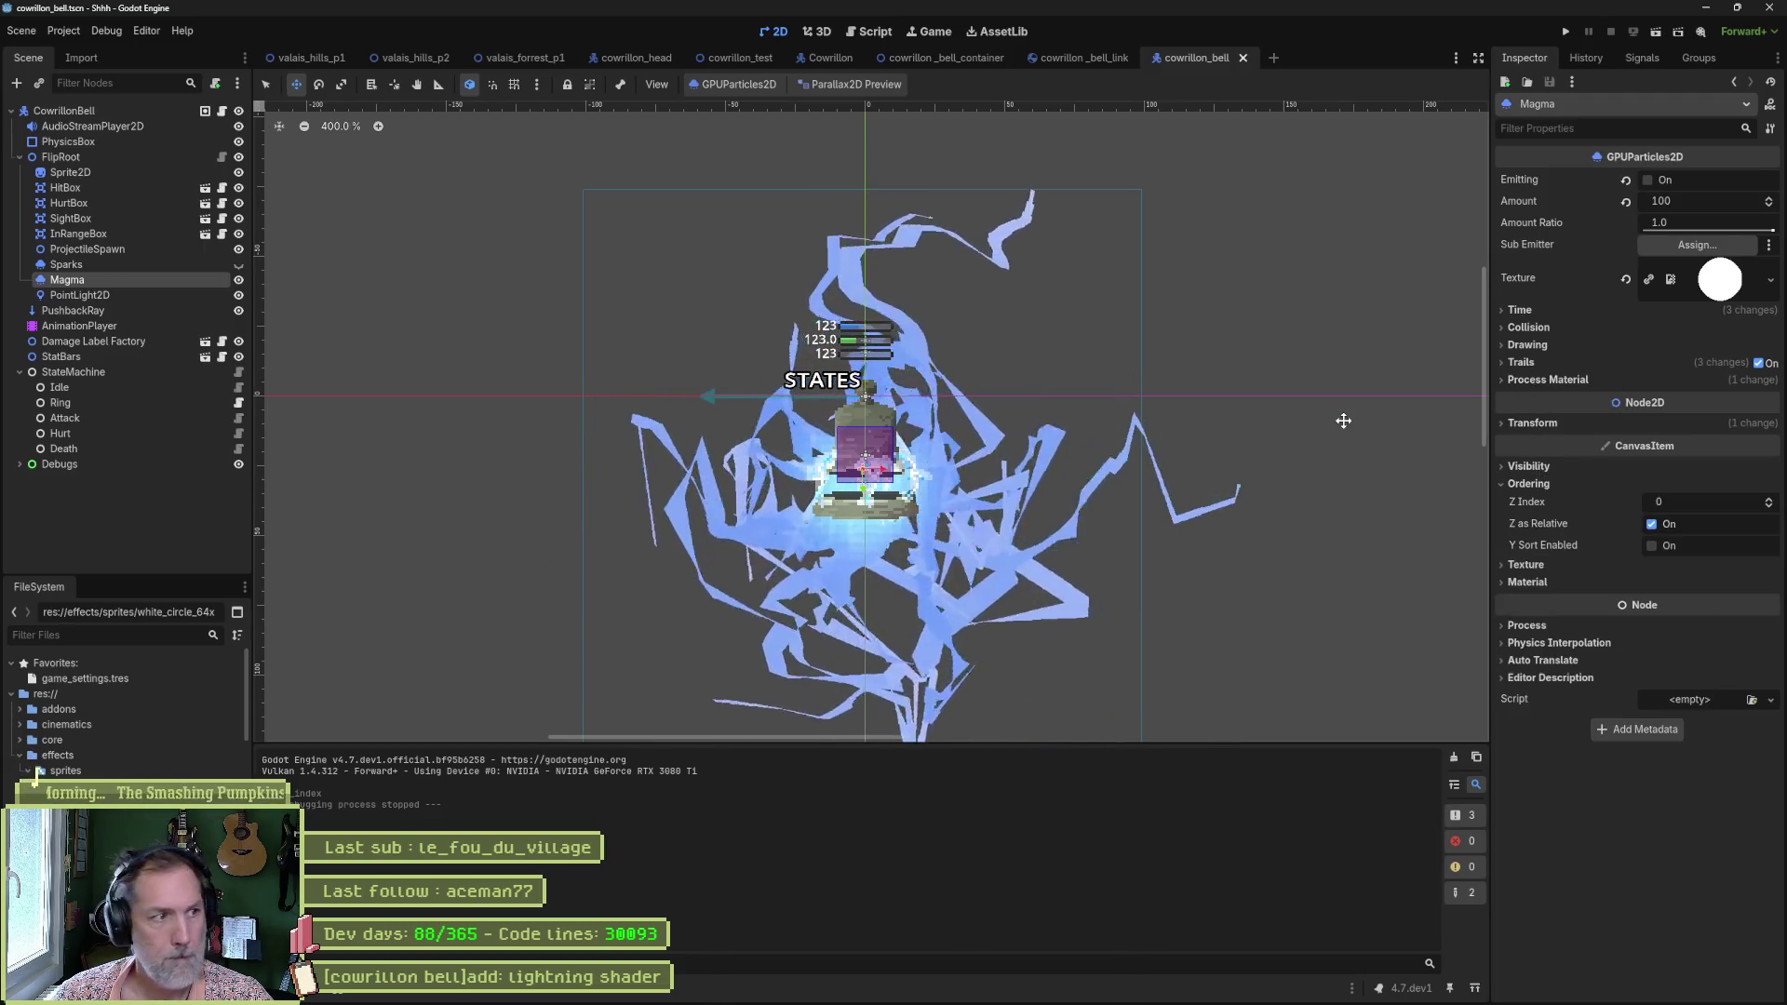
Compare the Sparks, Sprite2D and PointLight2D settings, then return to Magma.
left_click(82, 265)
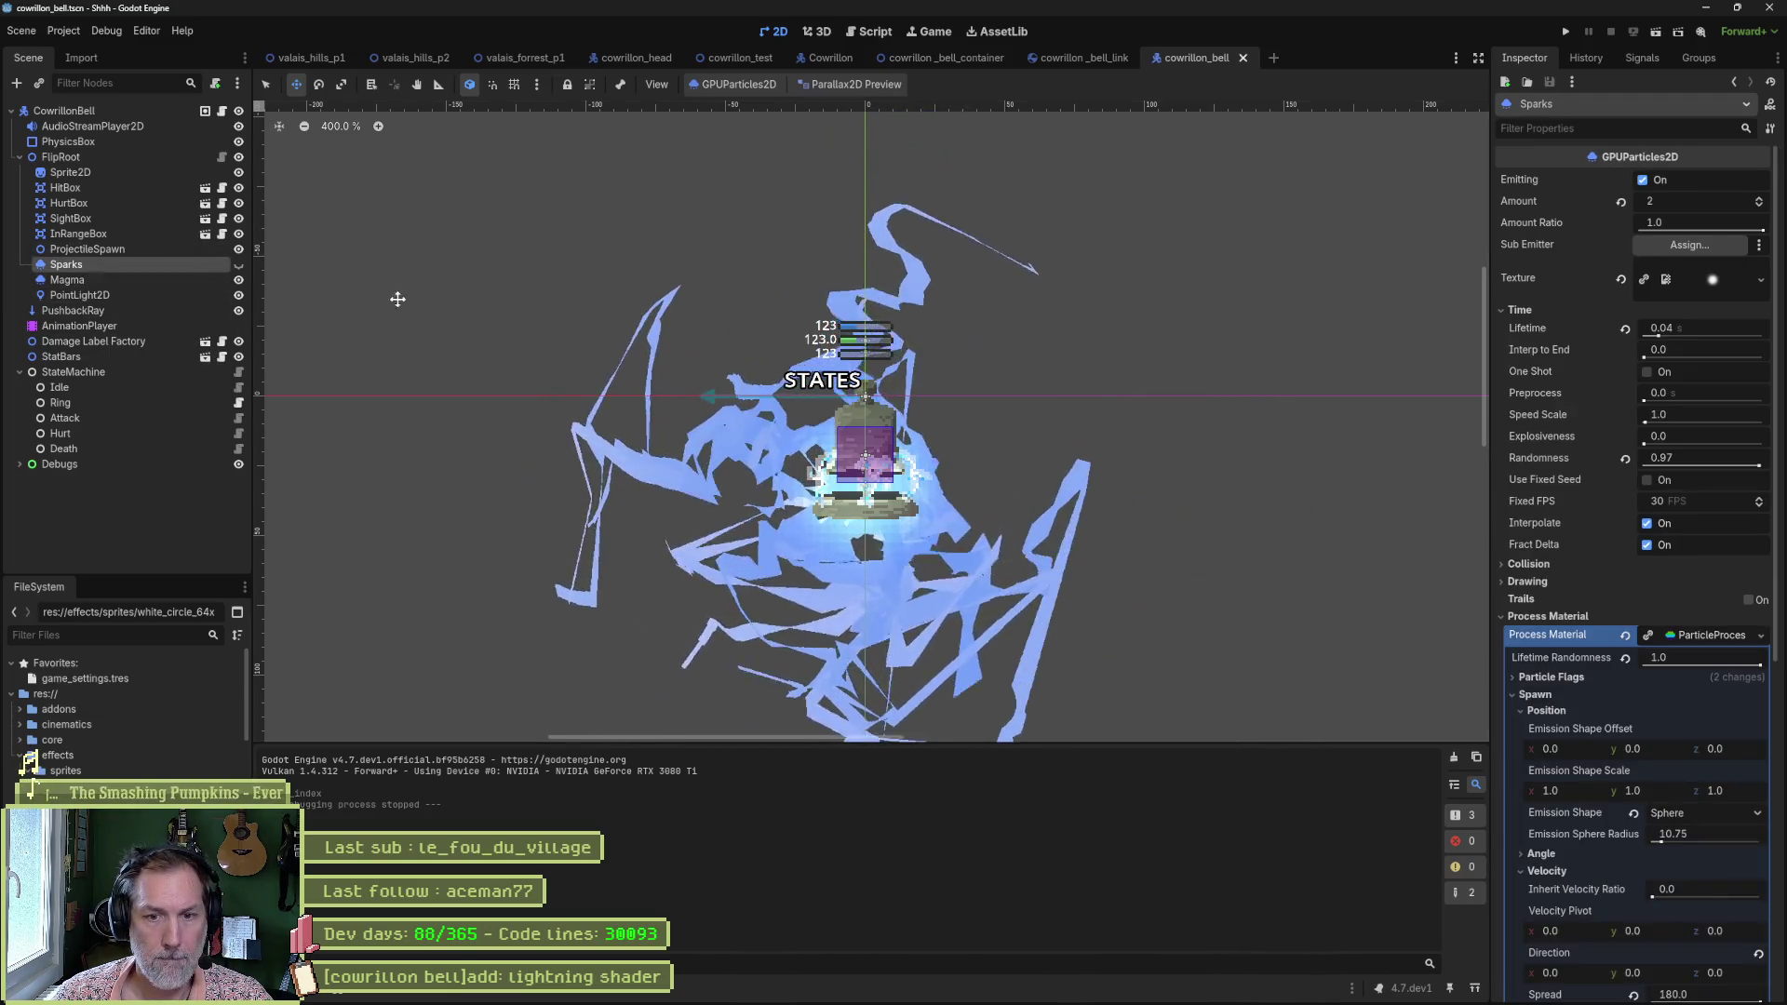
left_click(1541, 617)
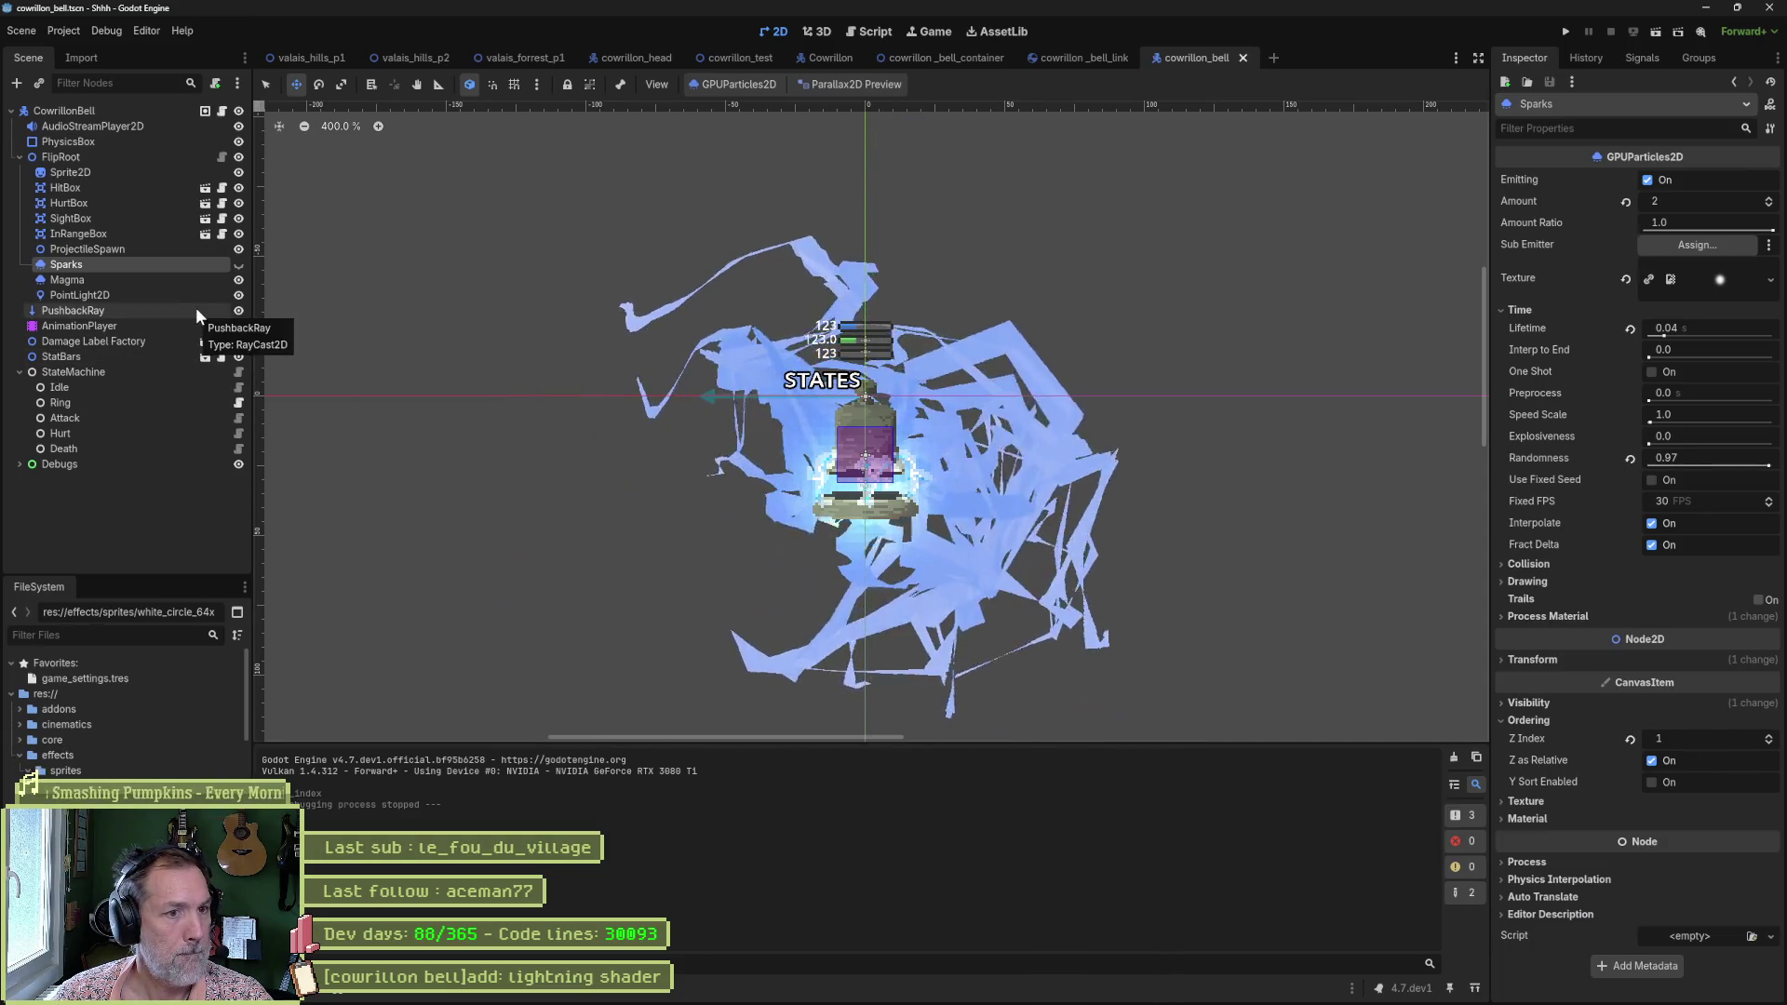
left_click(97, 171)
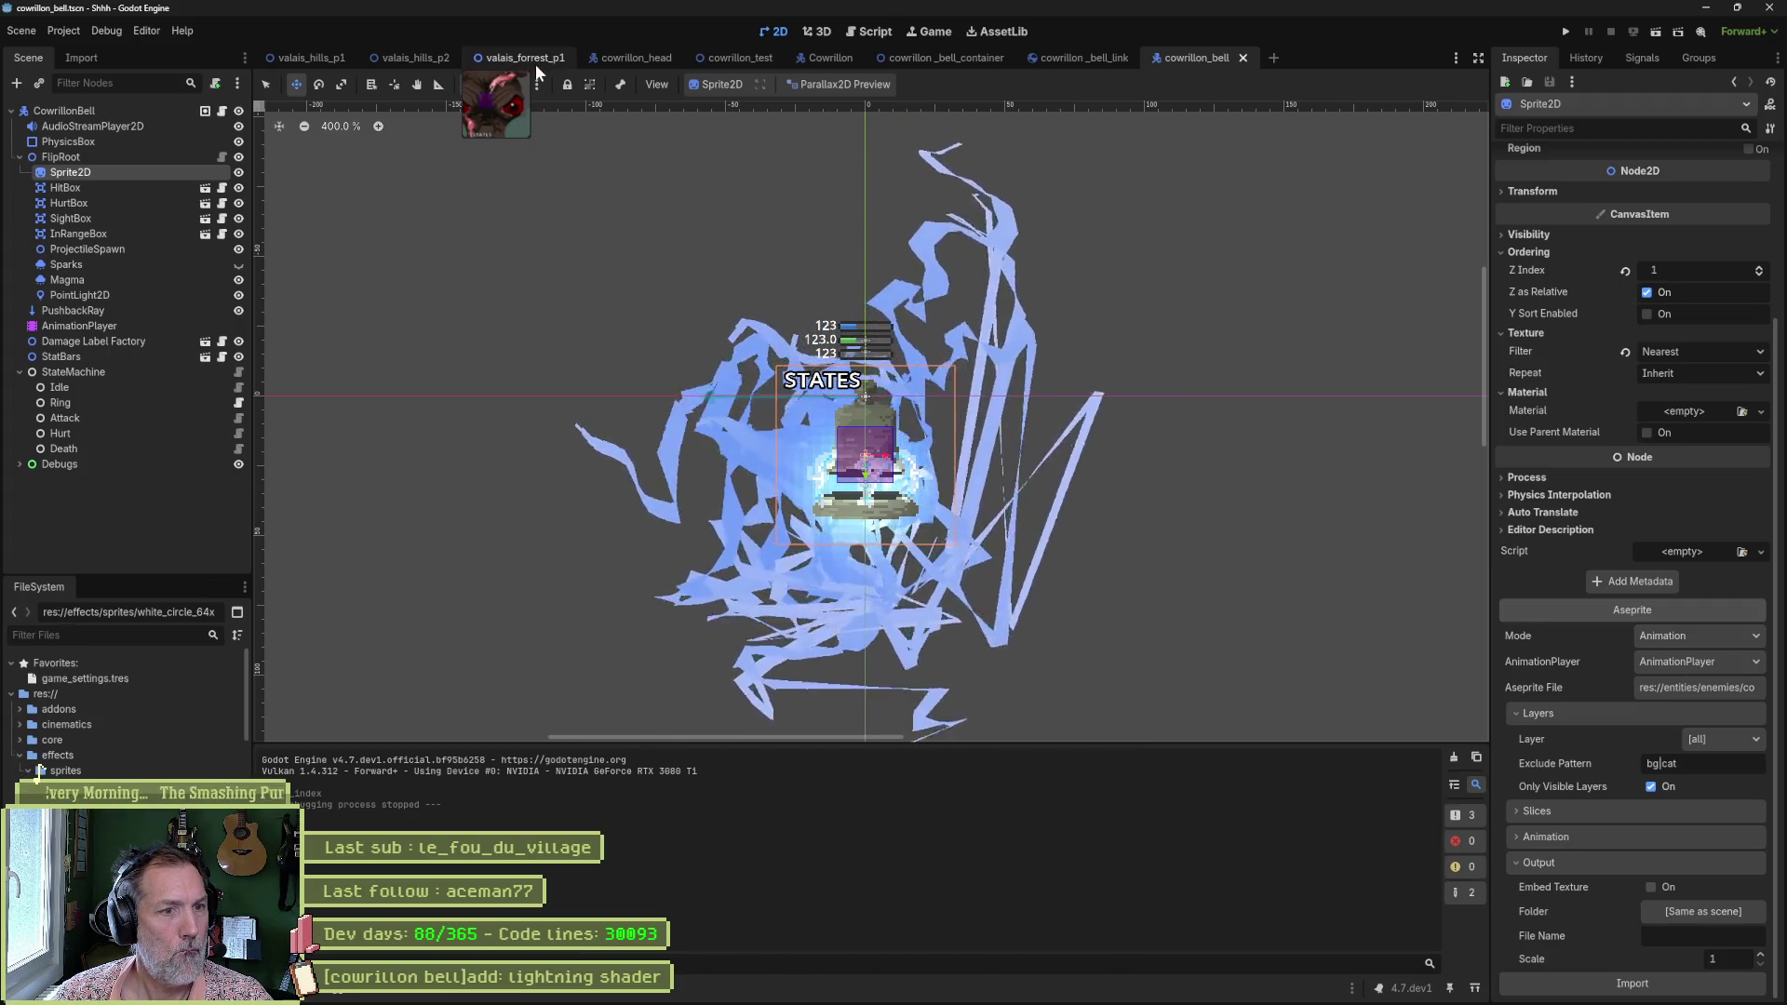
left_click(140, 294)
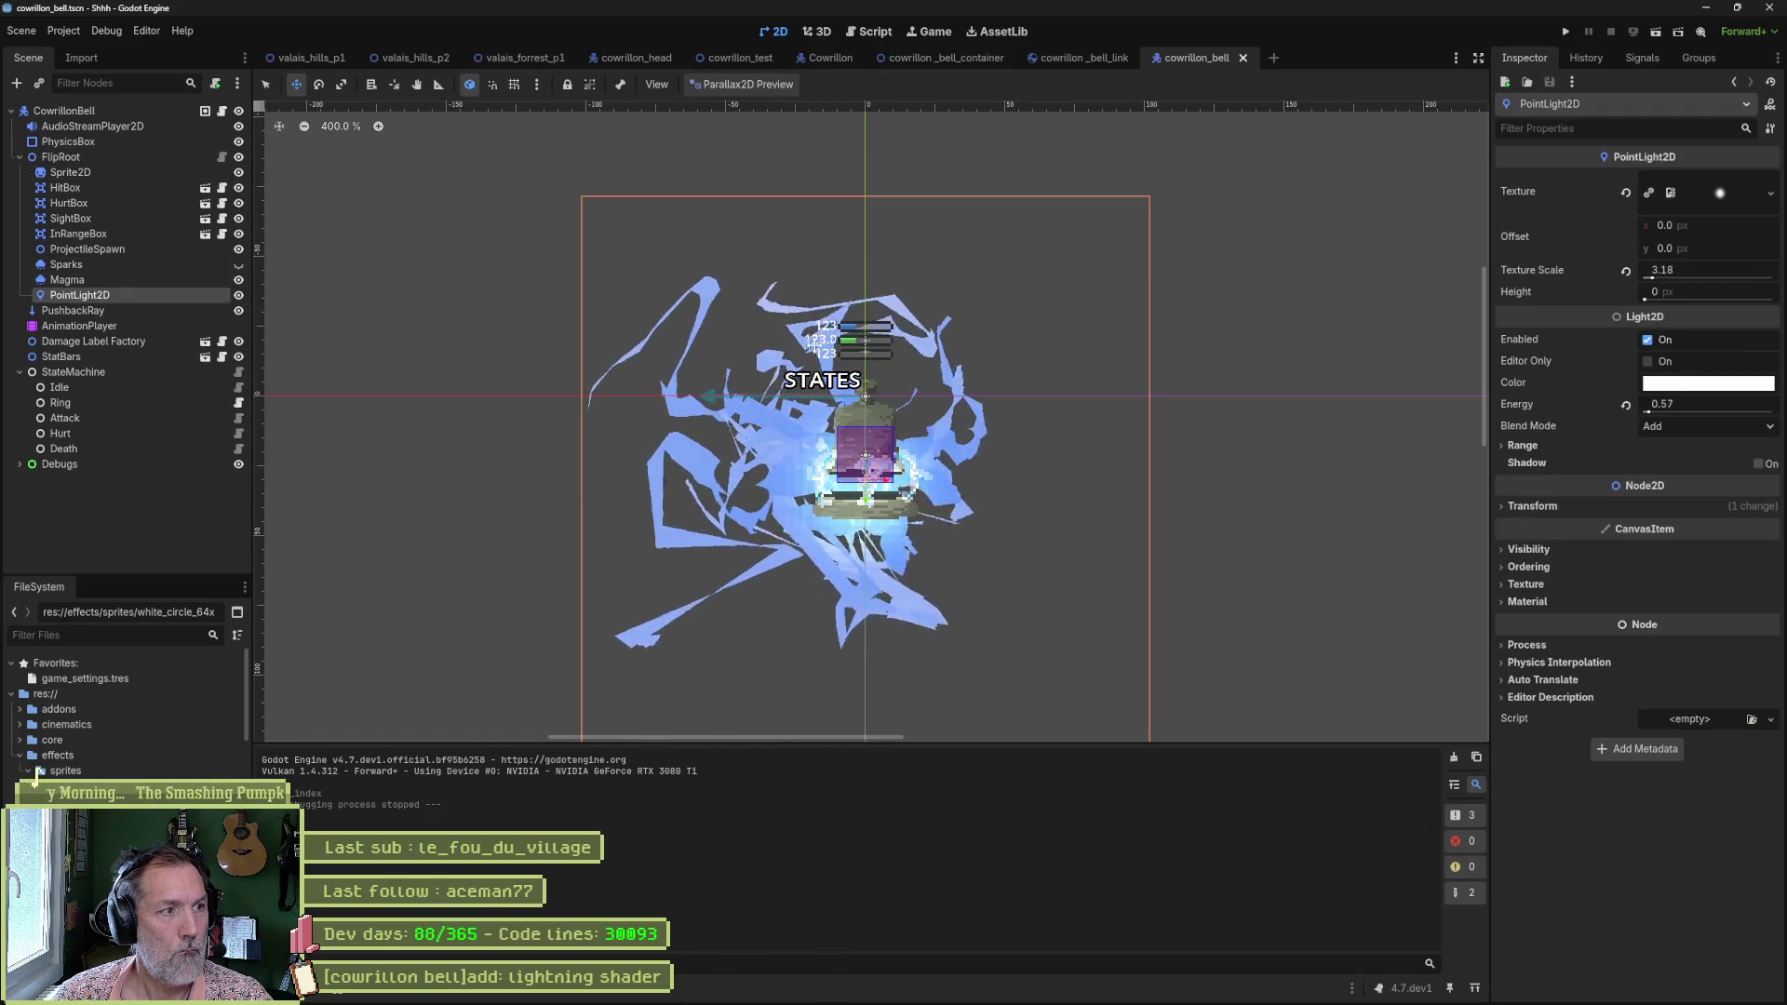
left_click(169, 281)
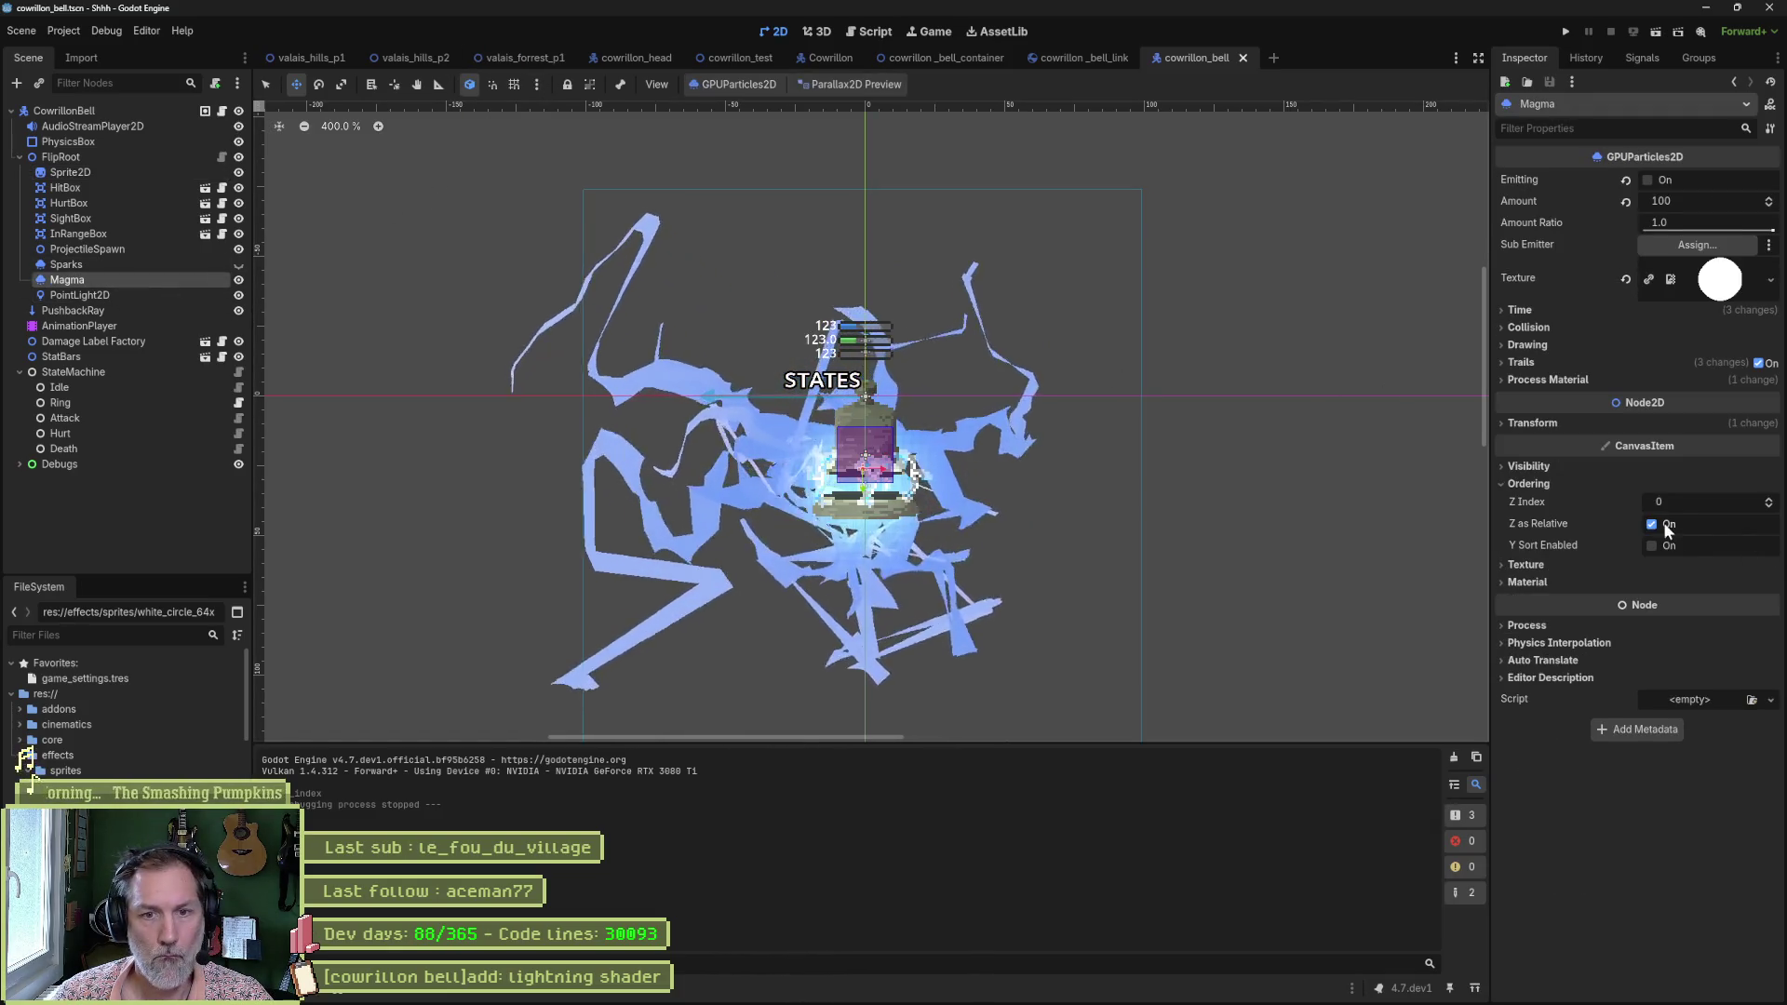
Set Magma's Z Index to 1 and test-run the valais_forrest_p1 level.
left_click(1770, 500)
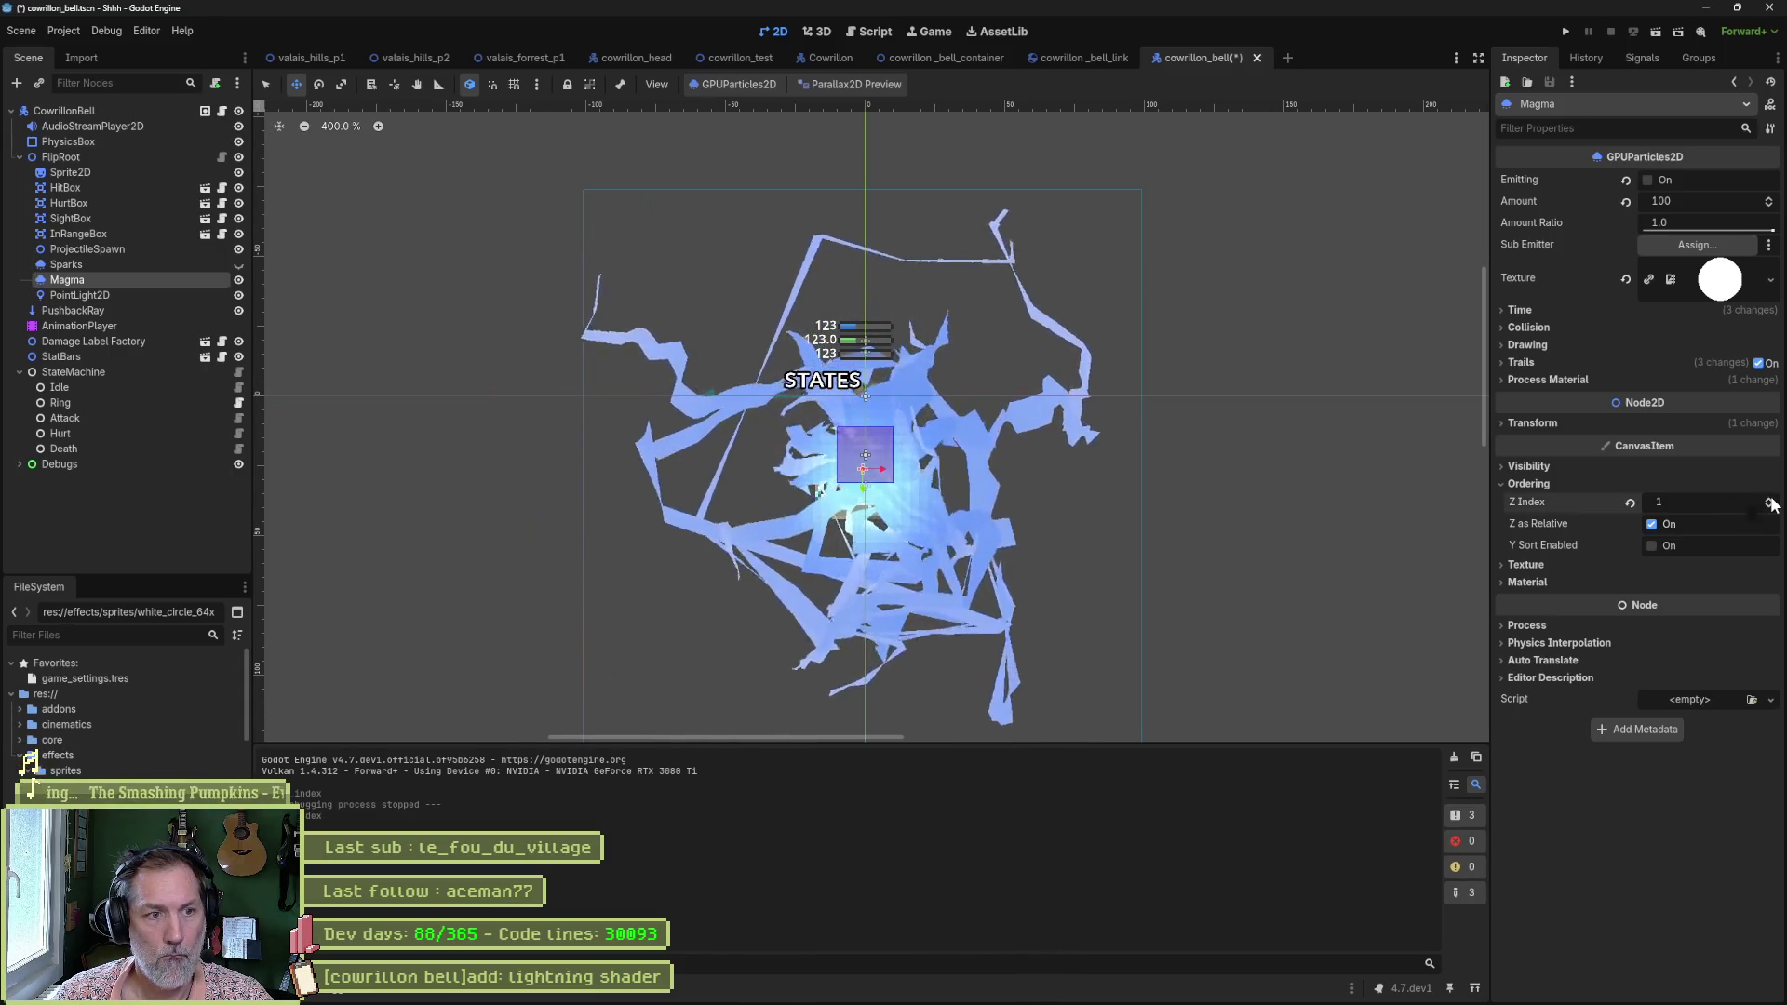
left_click(1771, 506)
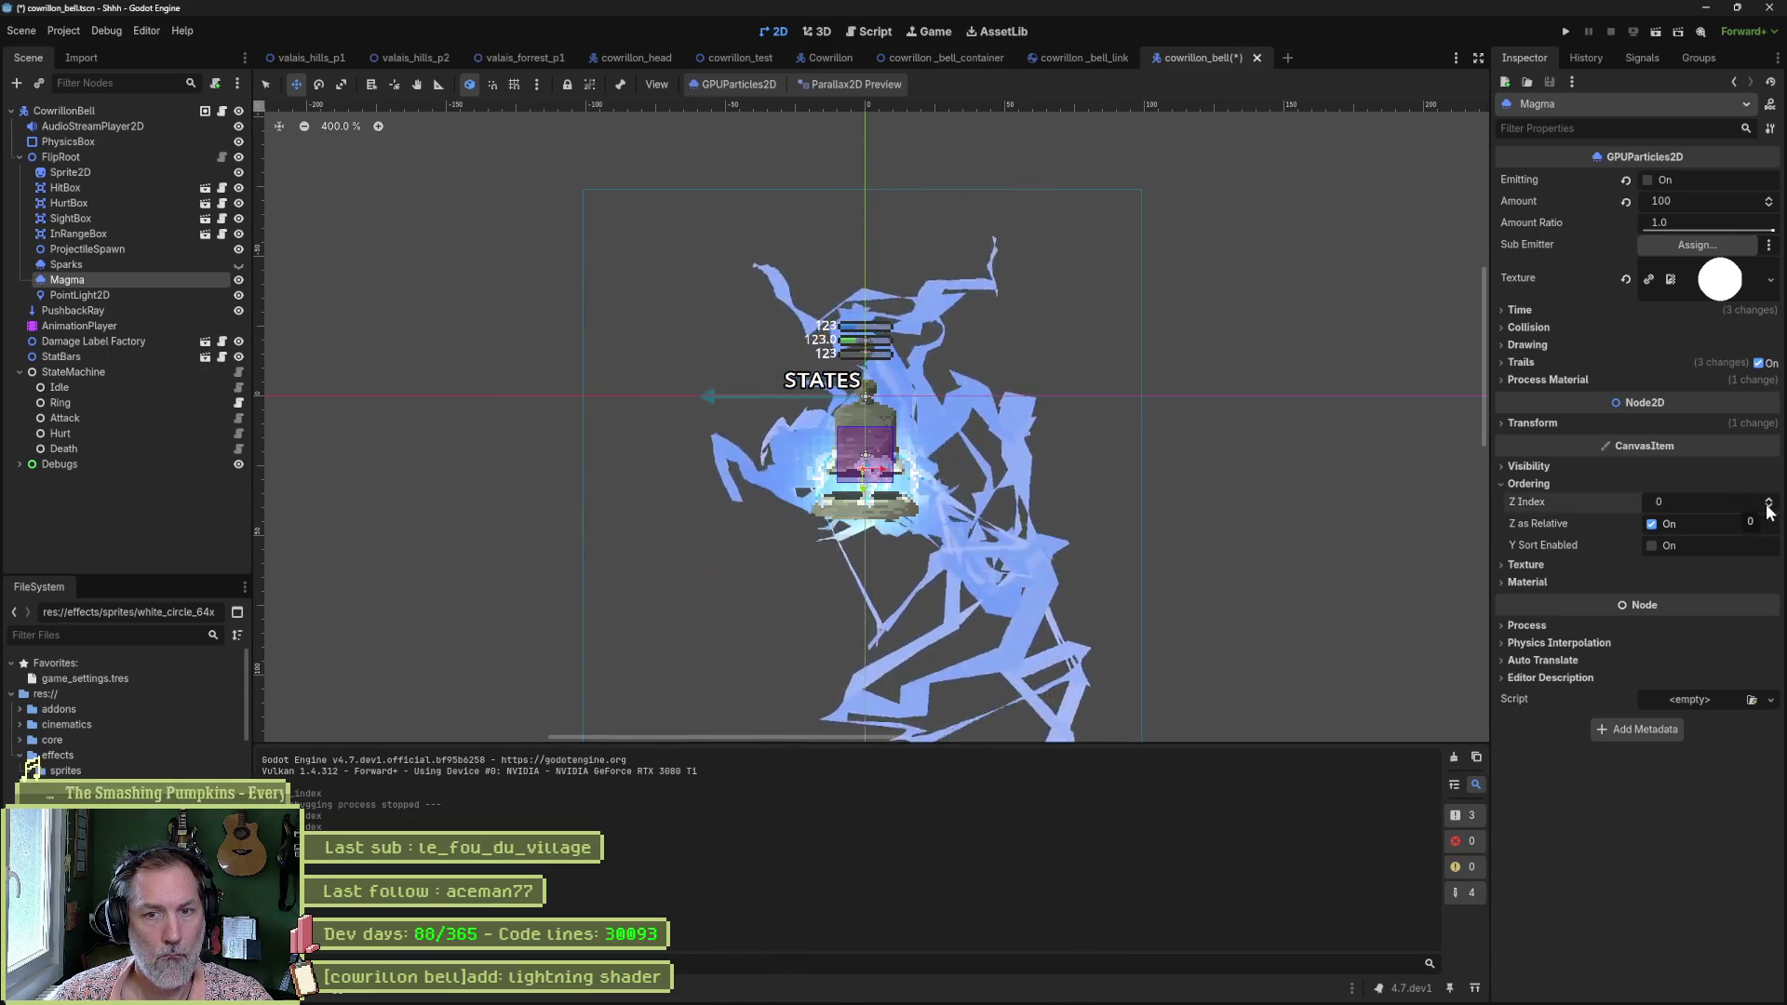
left_click(1770, 500)
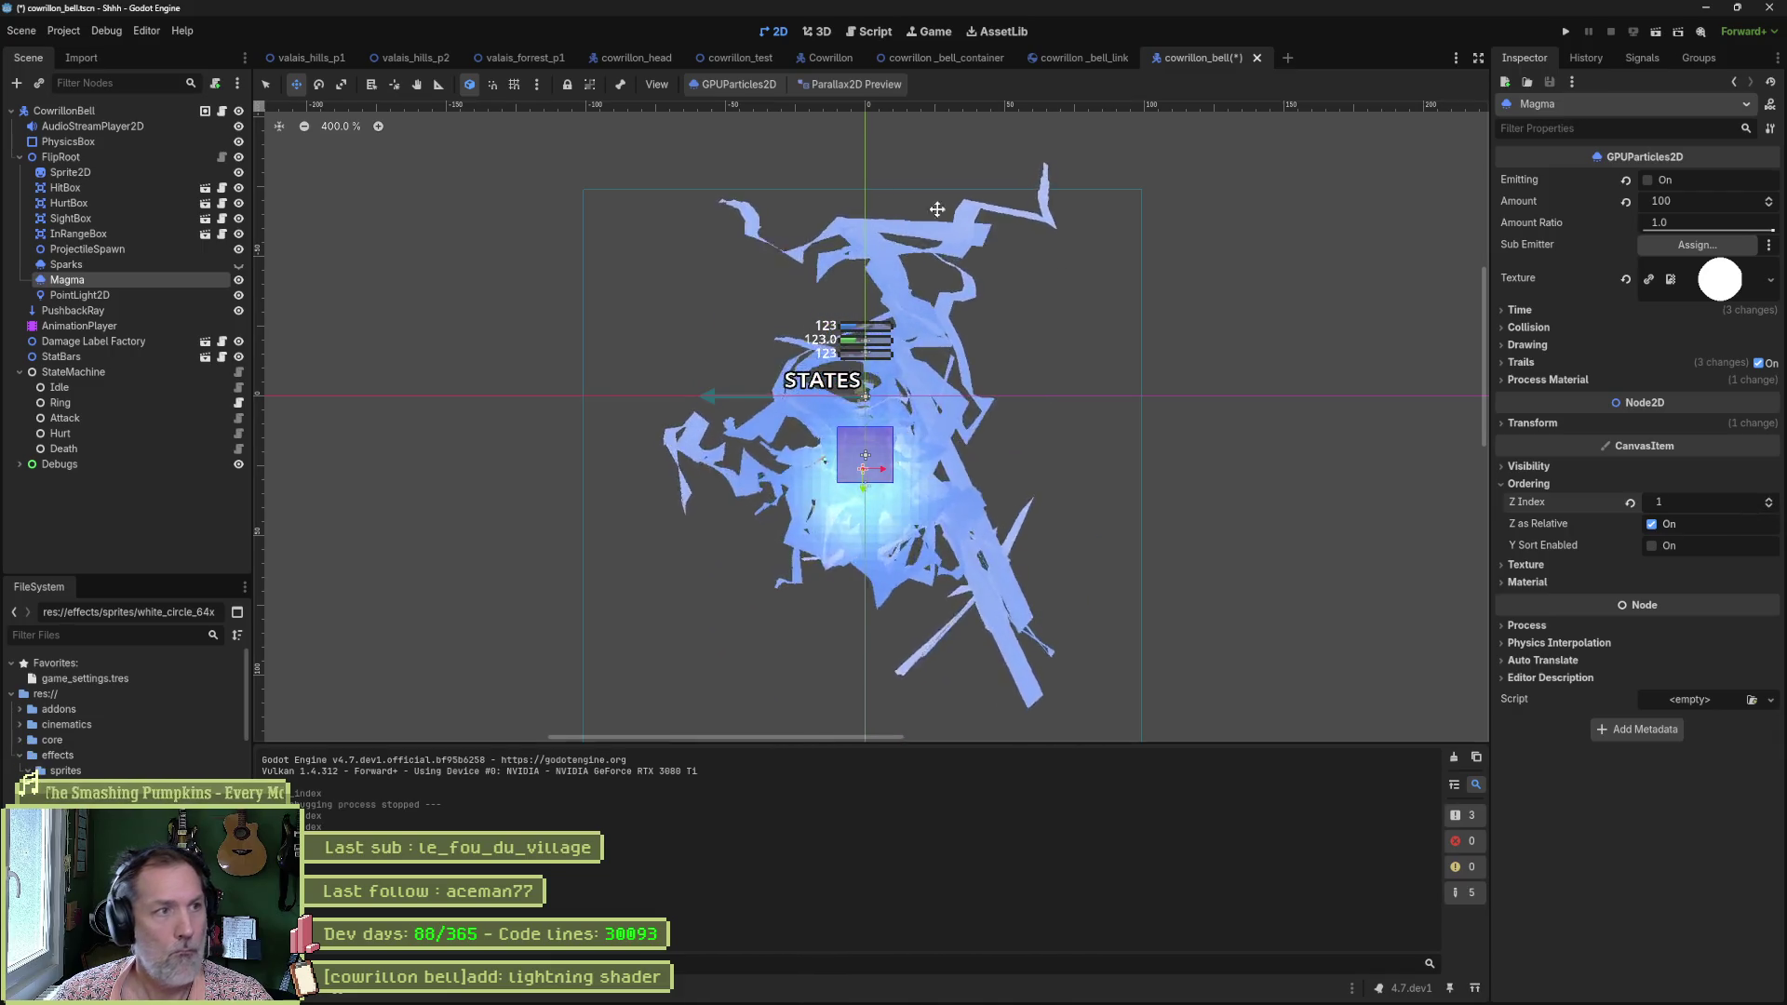
left_click(521, 57)
key("F6")
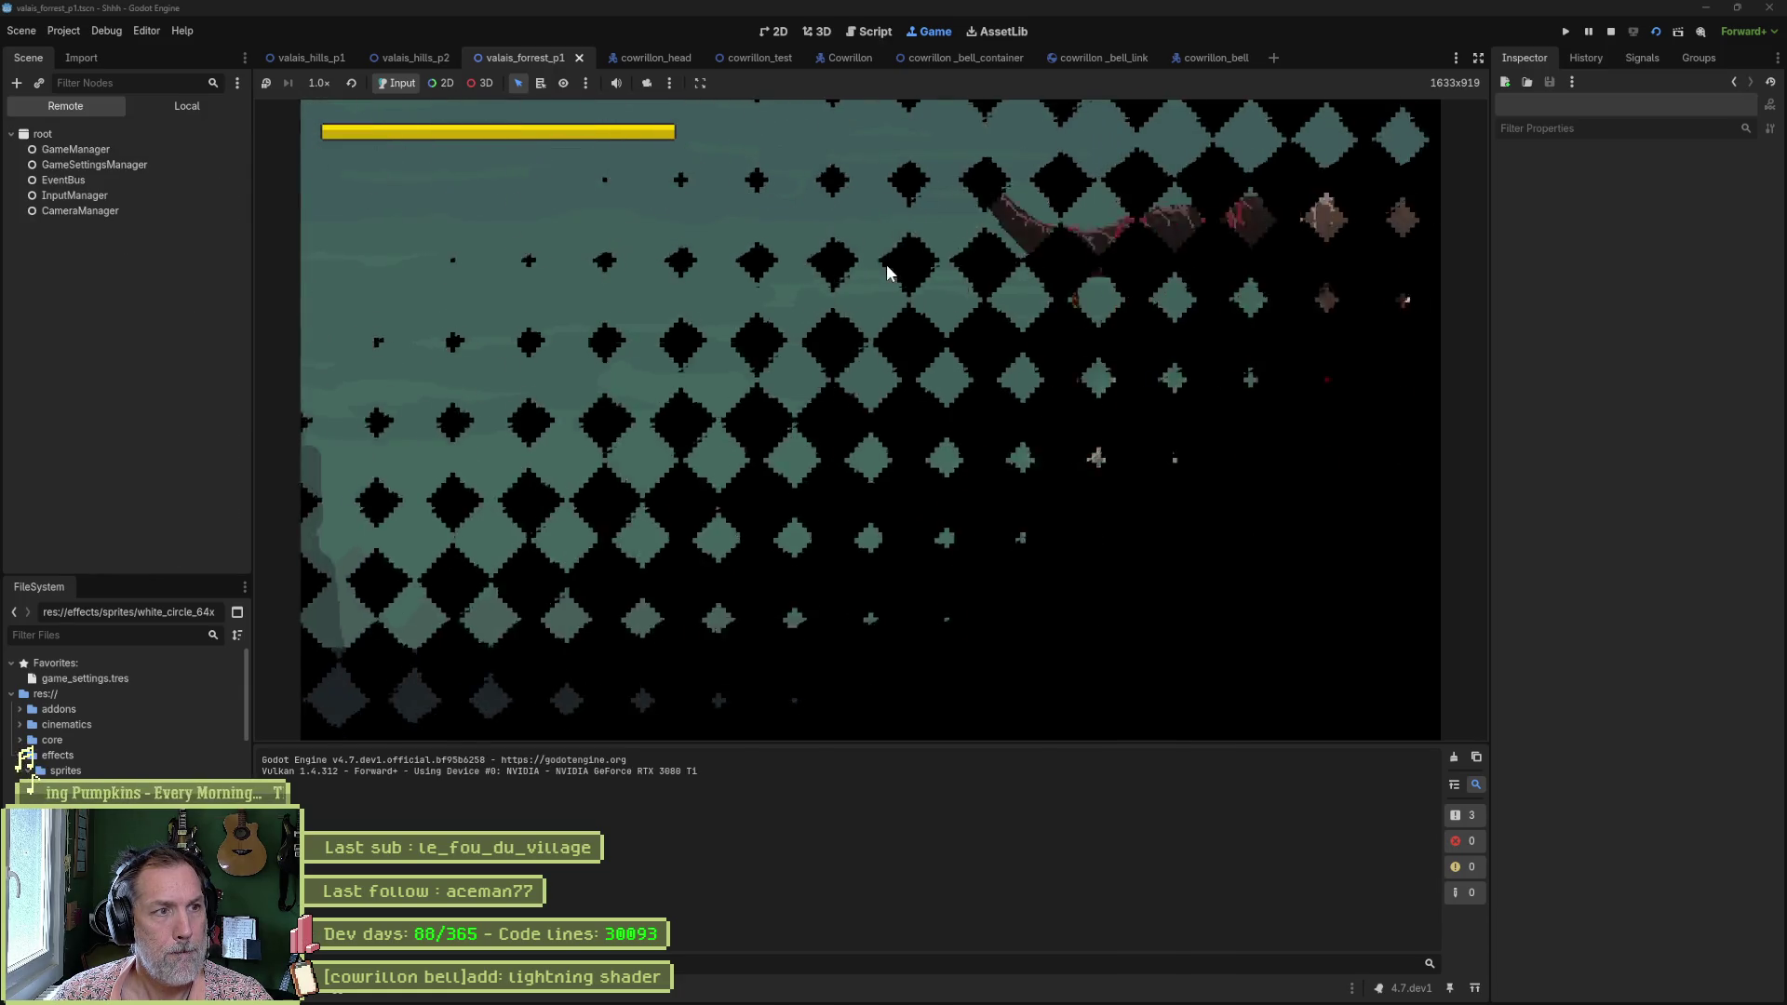
key("F8")
Set Magma's Z Index to 10 and run the forest level again to preview.
left_click(1214, 58)
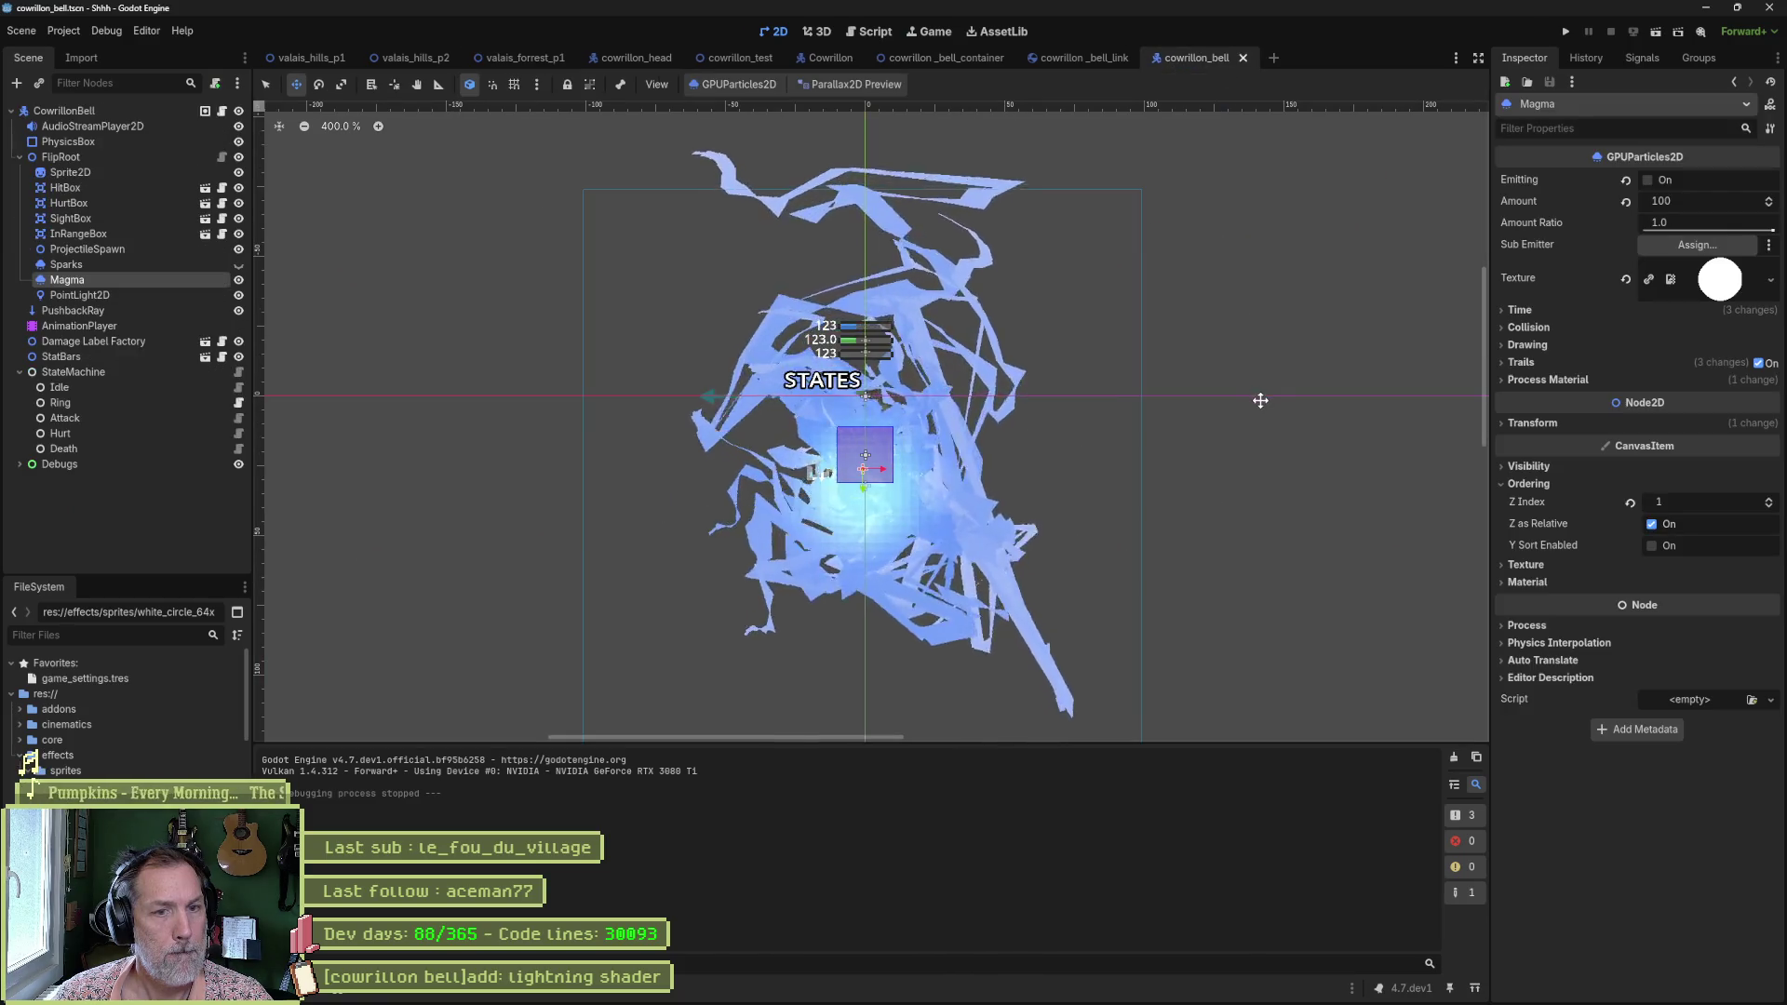
left_click(1694, 503)
type("10")
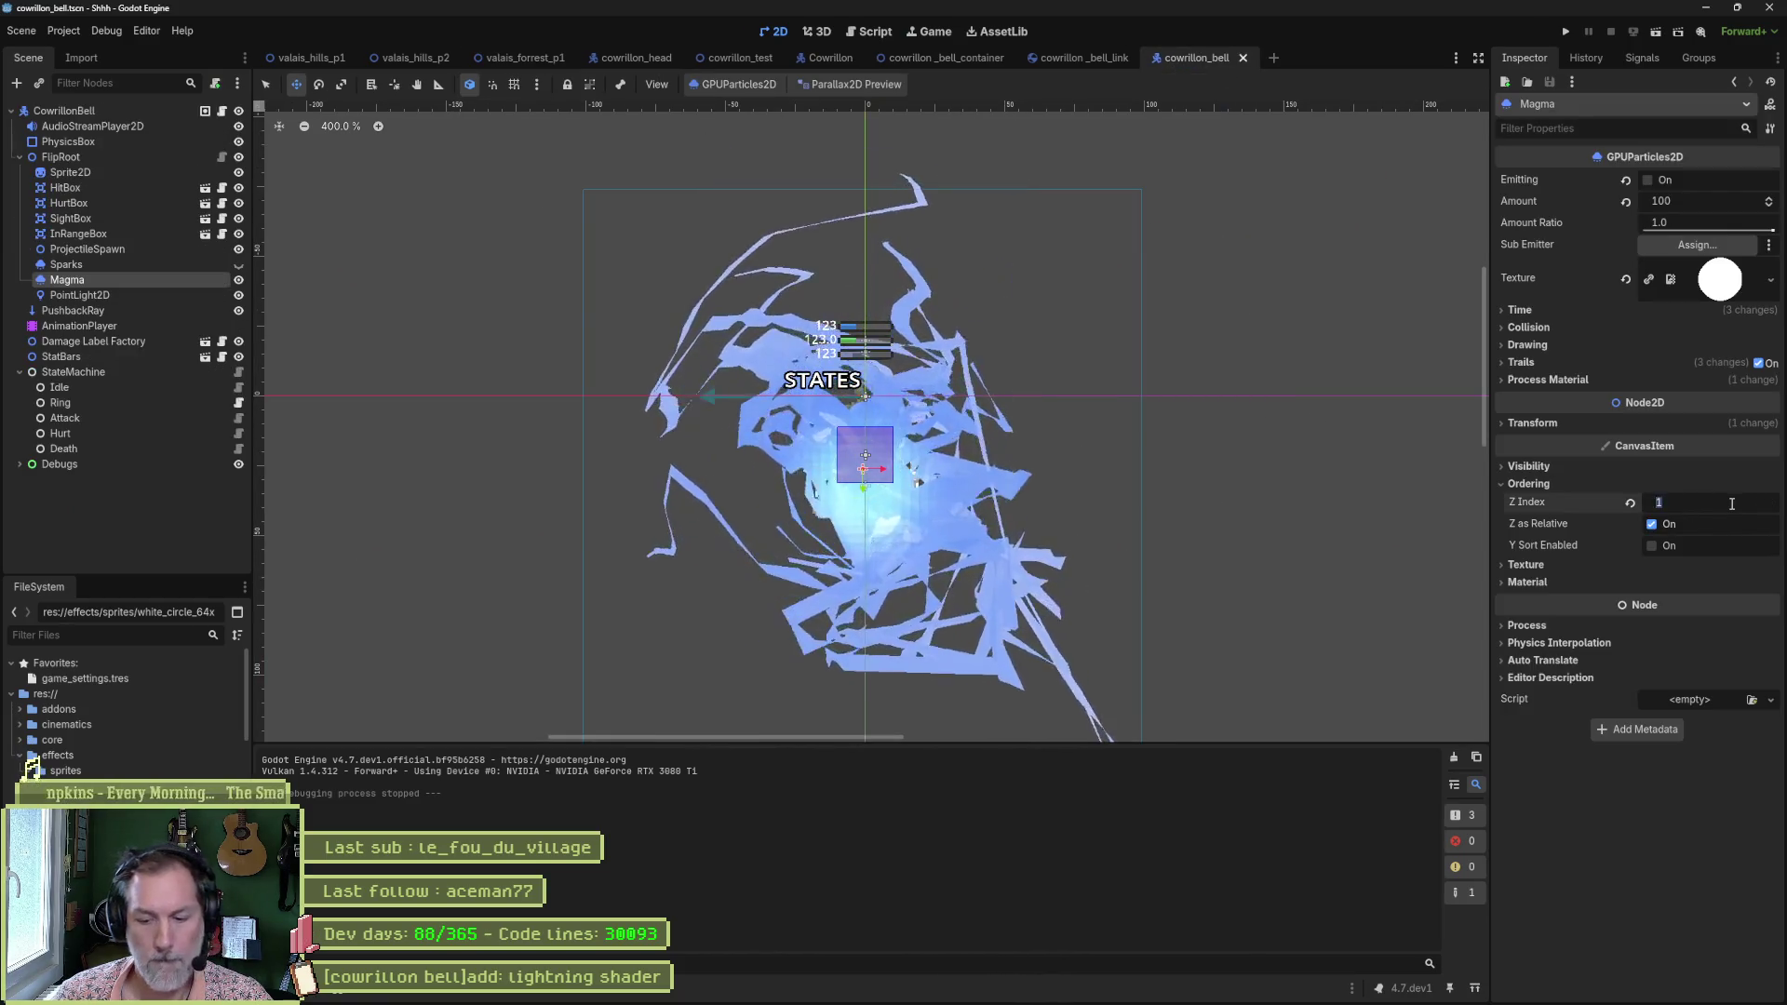
key("Return")
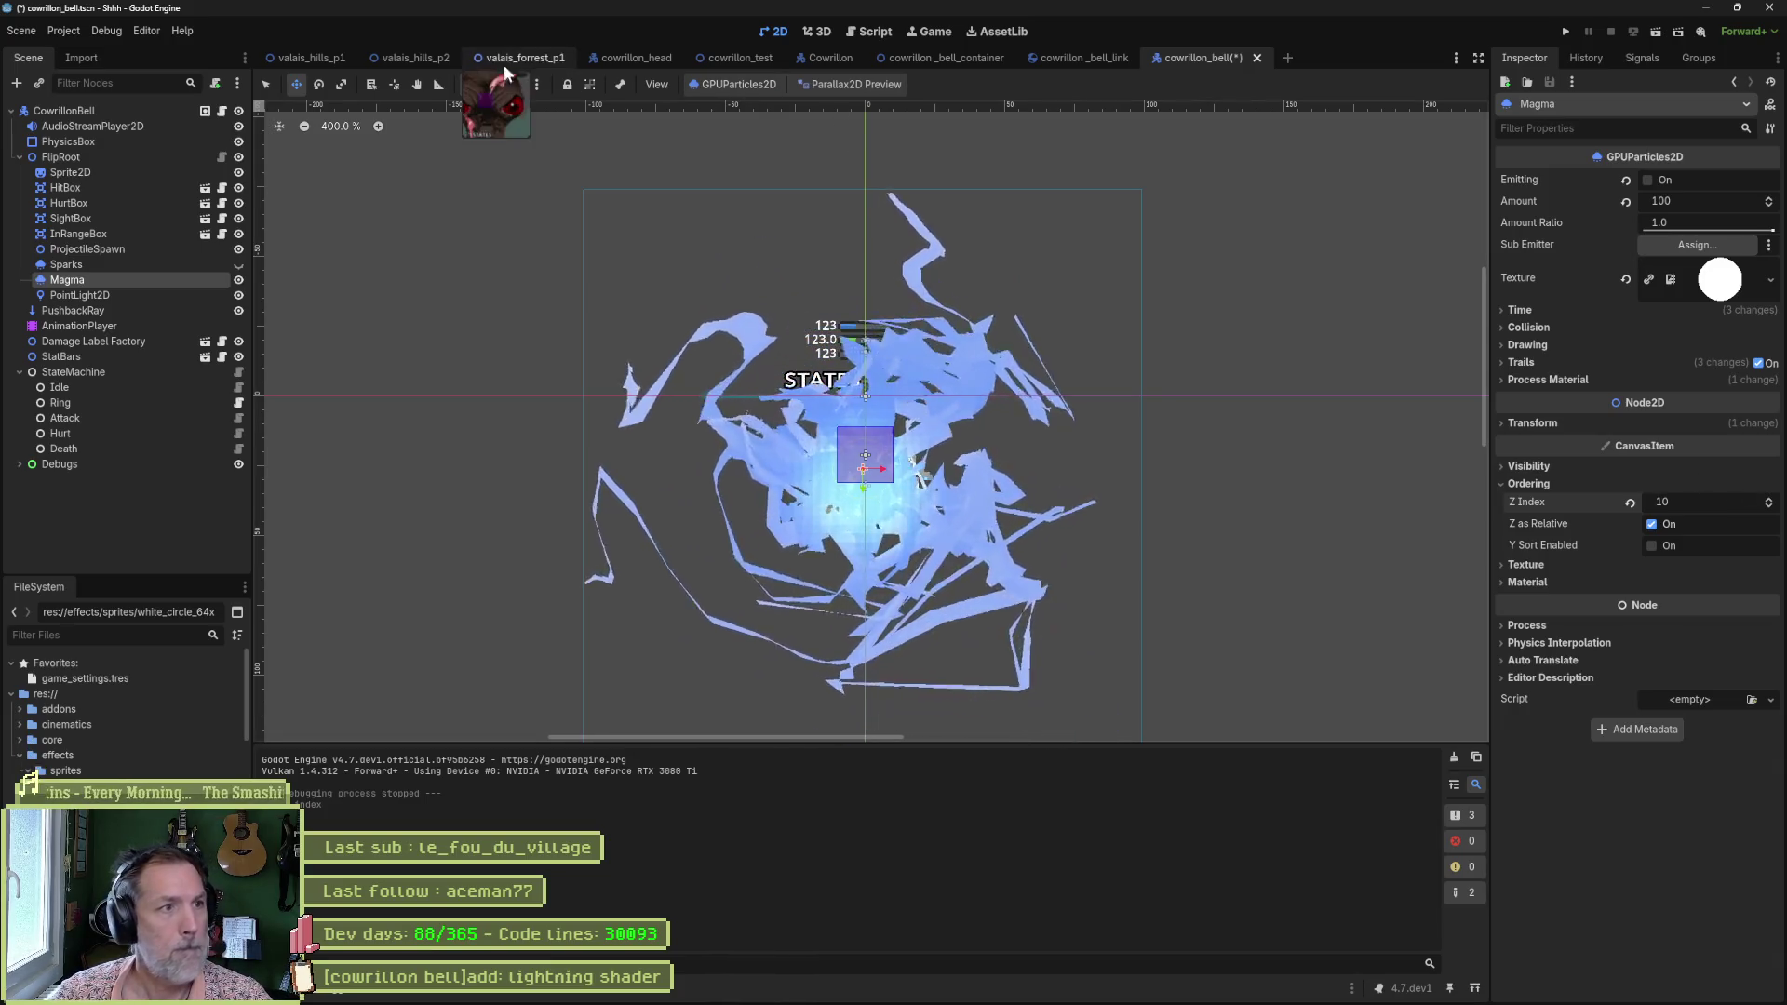
left_click(521, 58)
key("F6")
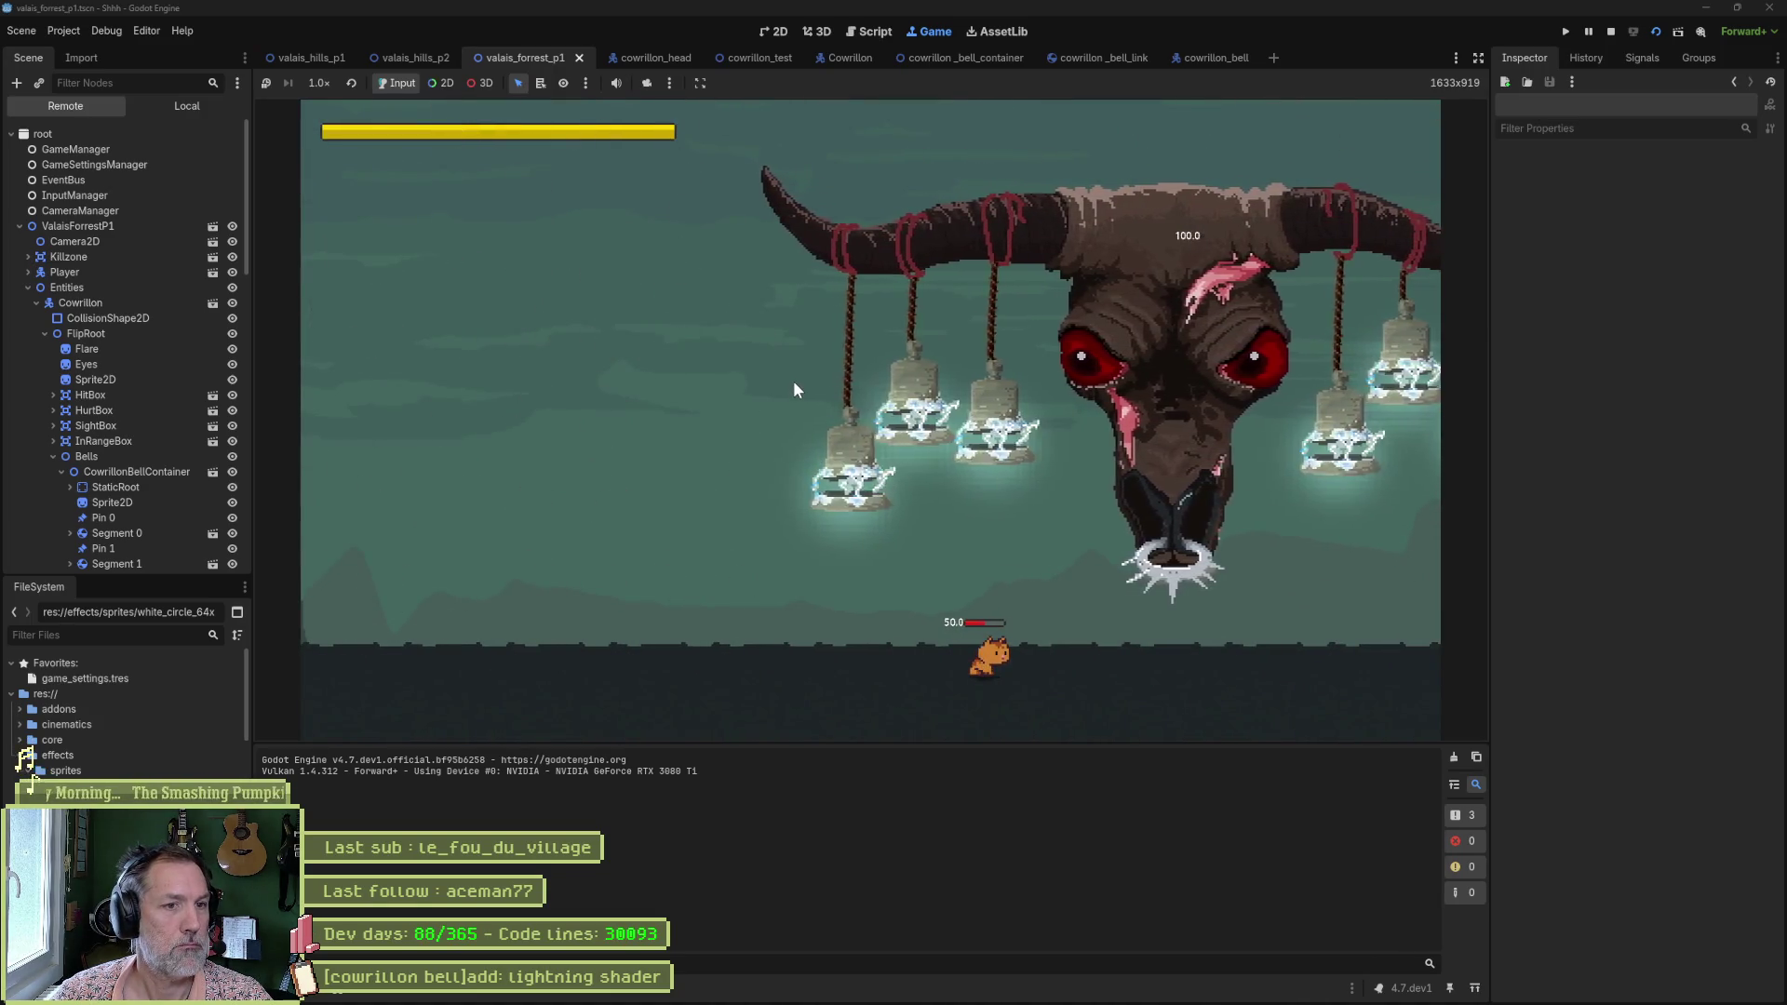
Select the live Magma particles and turn off Top Level.
scroll(188, 421, "down", 10)
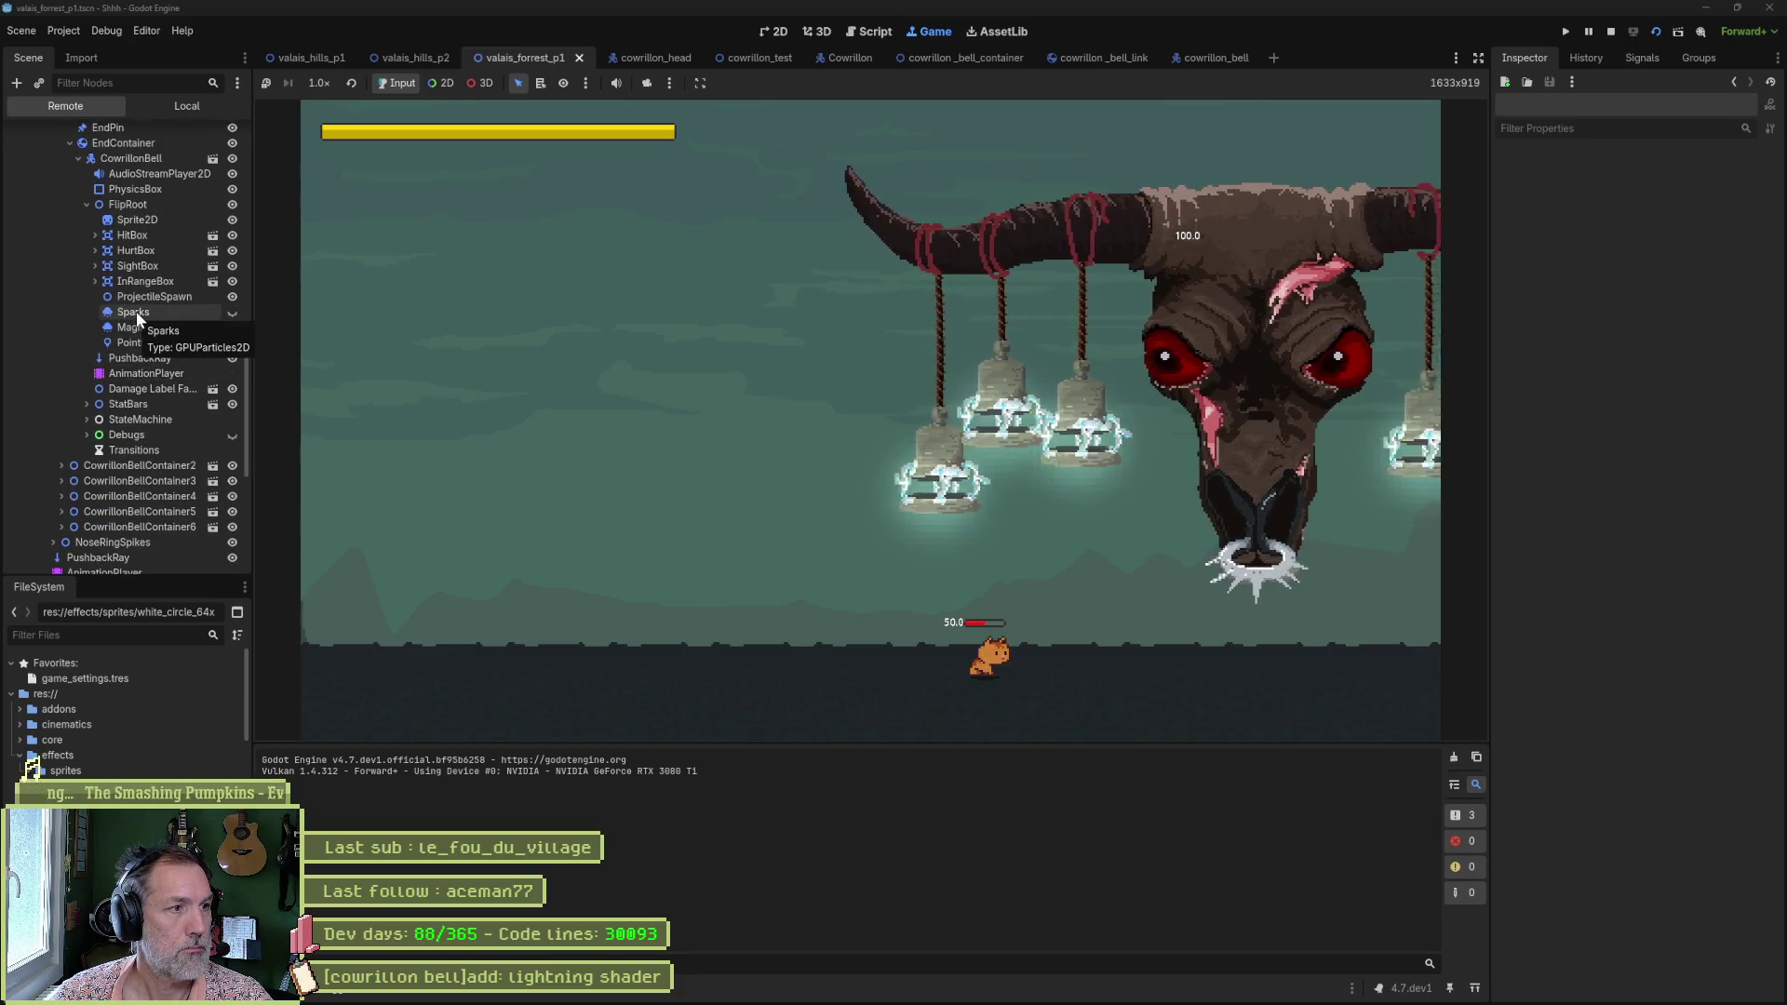
left_click(130, 328)
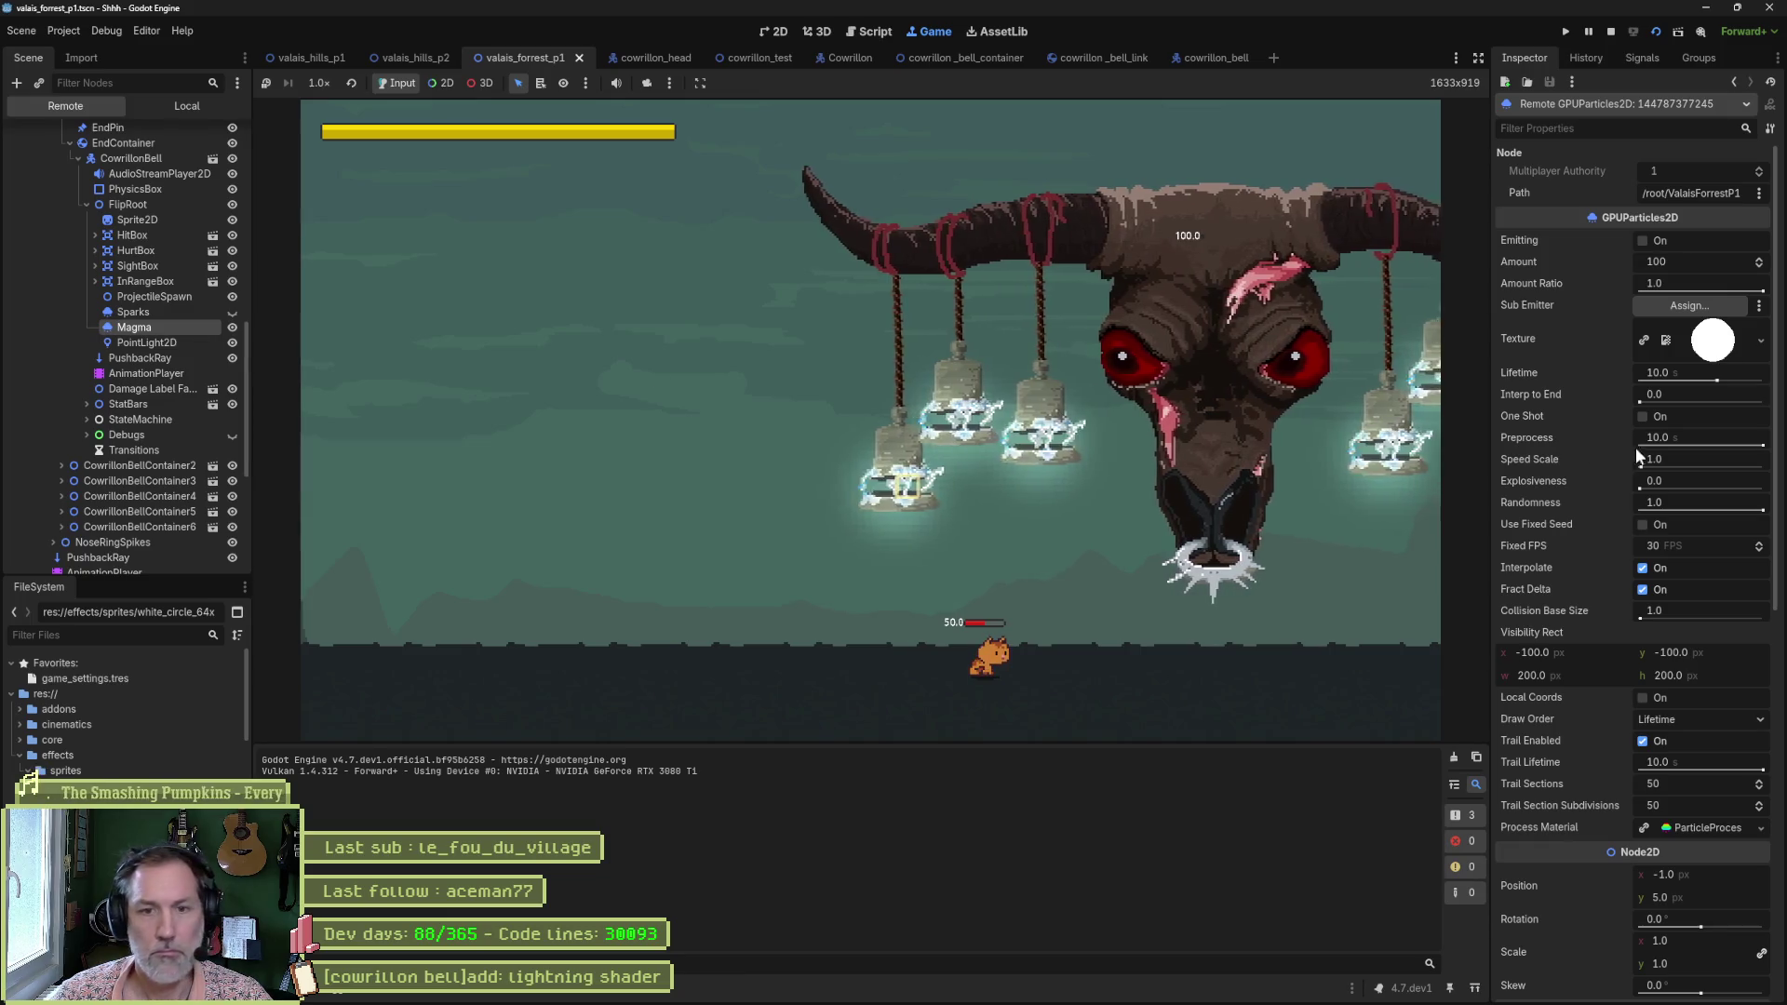
mouse_move(1556, 385)
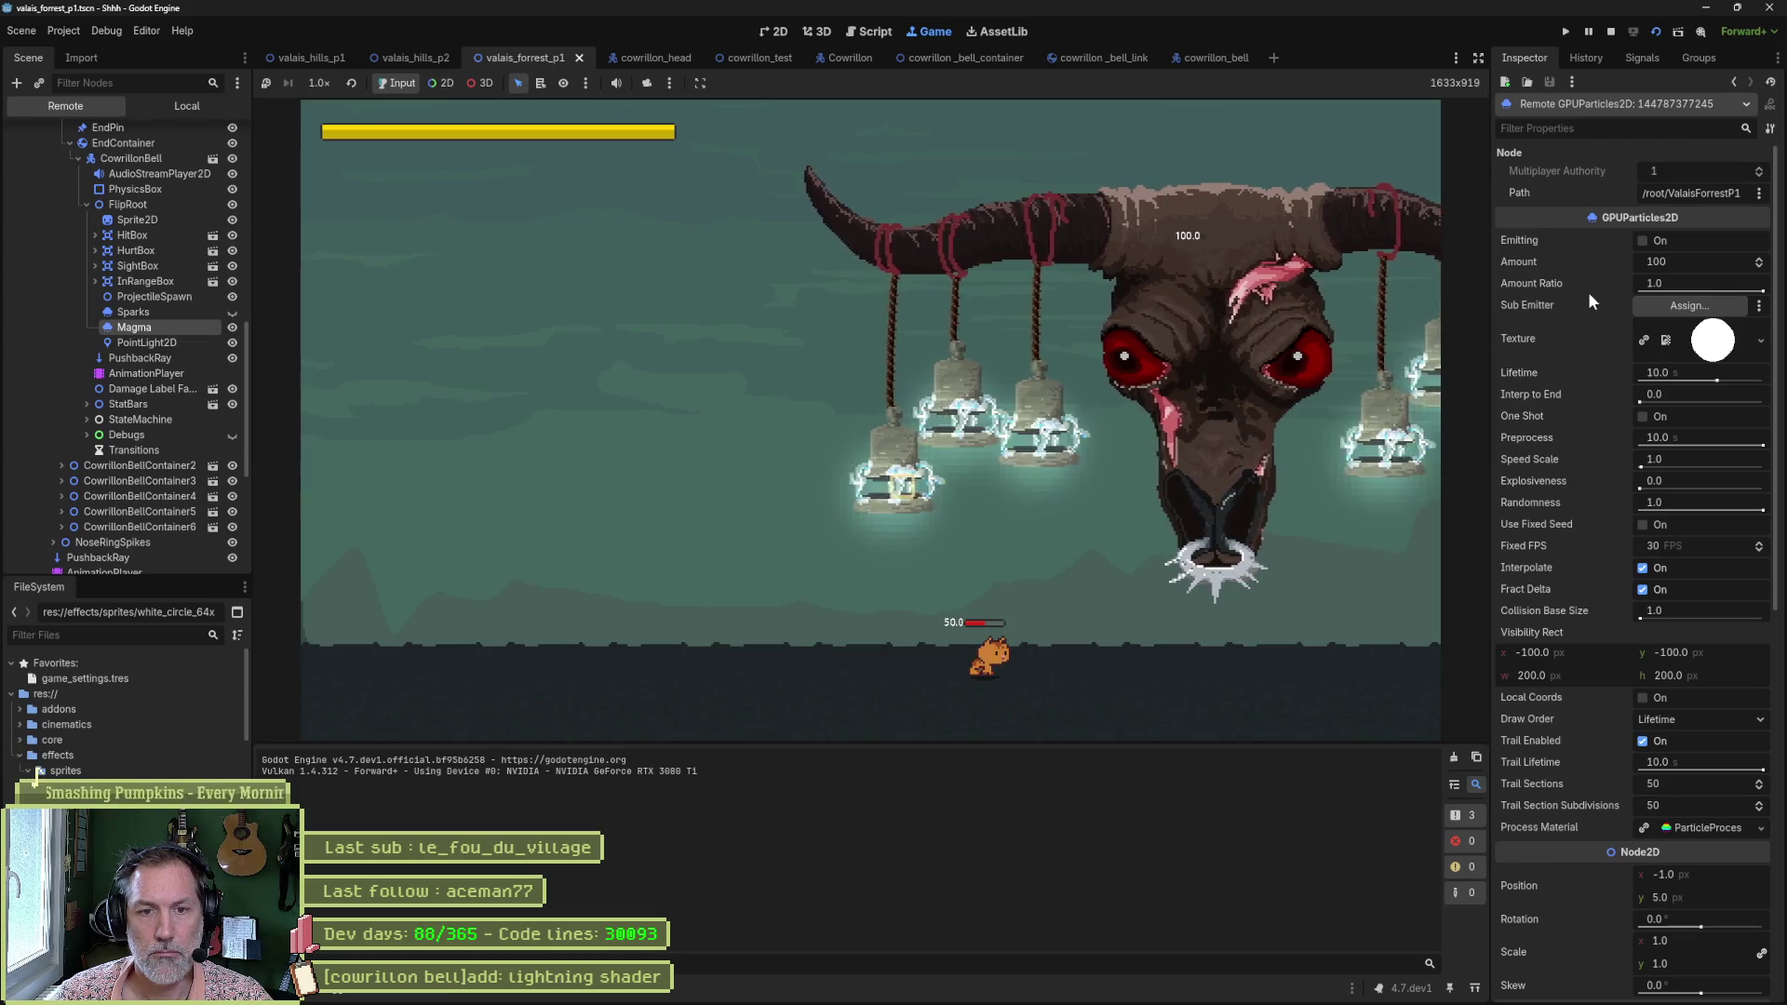
scroll(1588, 292, "down", 5)
scroll(1588, 292, "down", 5)
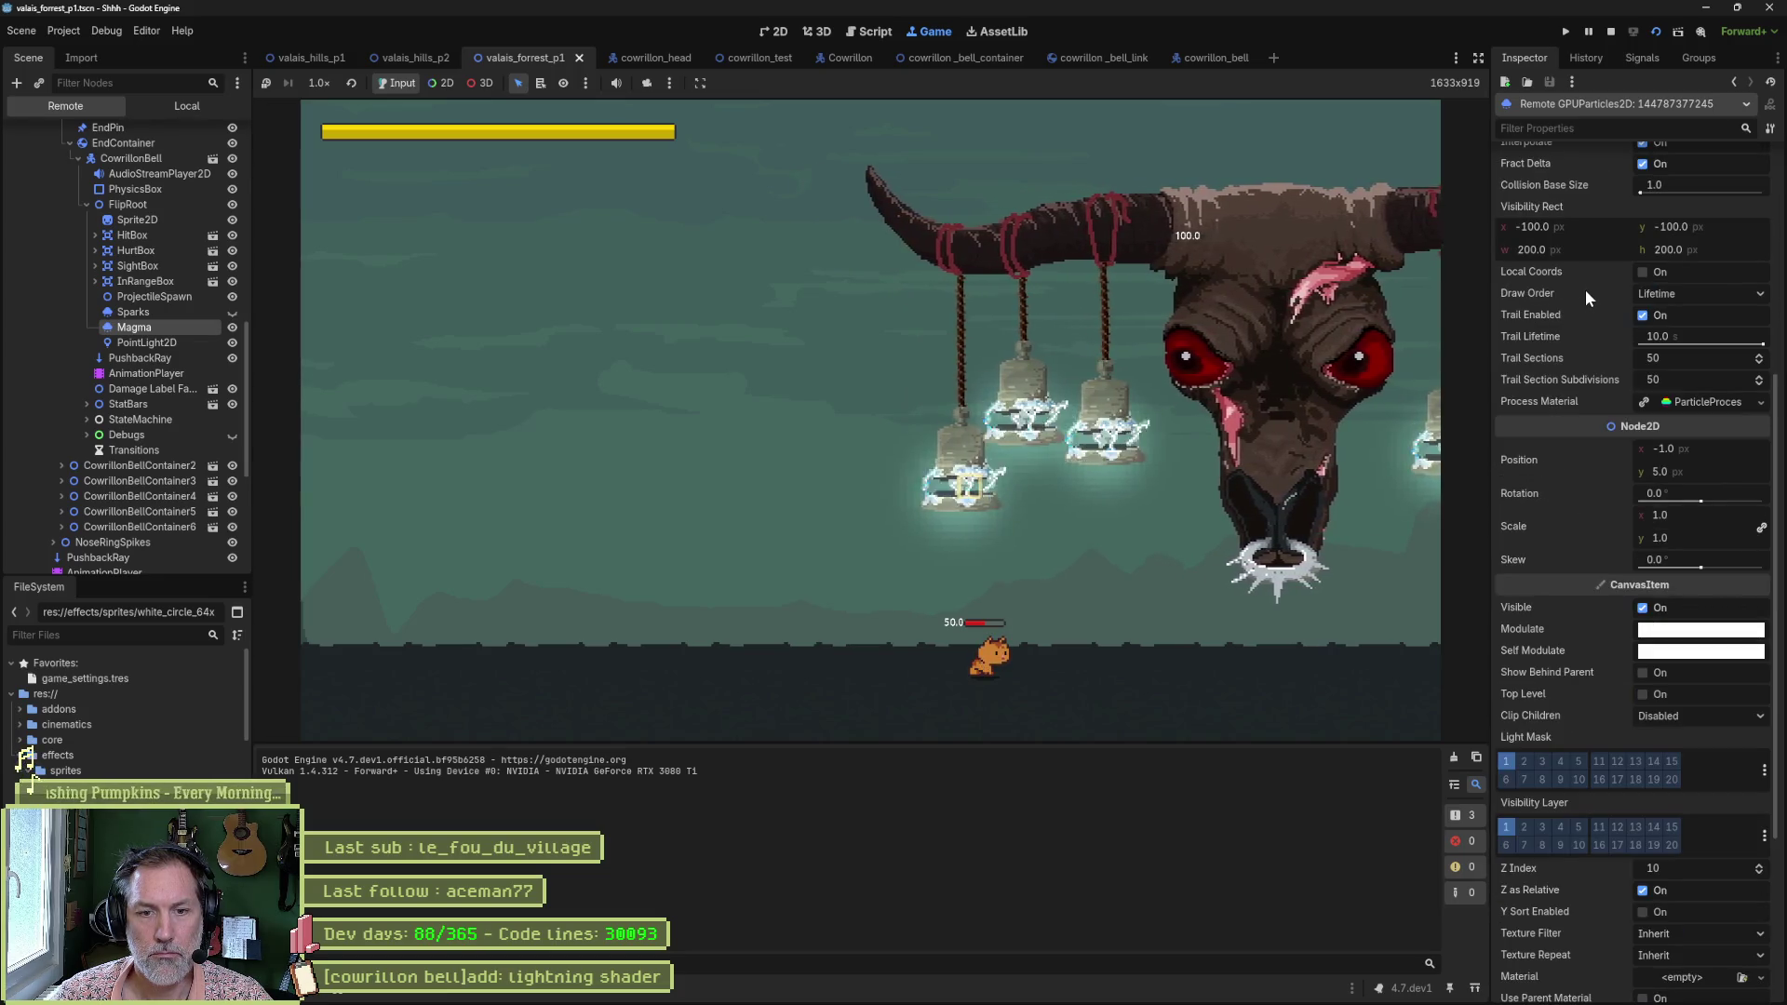
mouse_move(1584, 288)
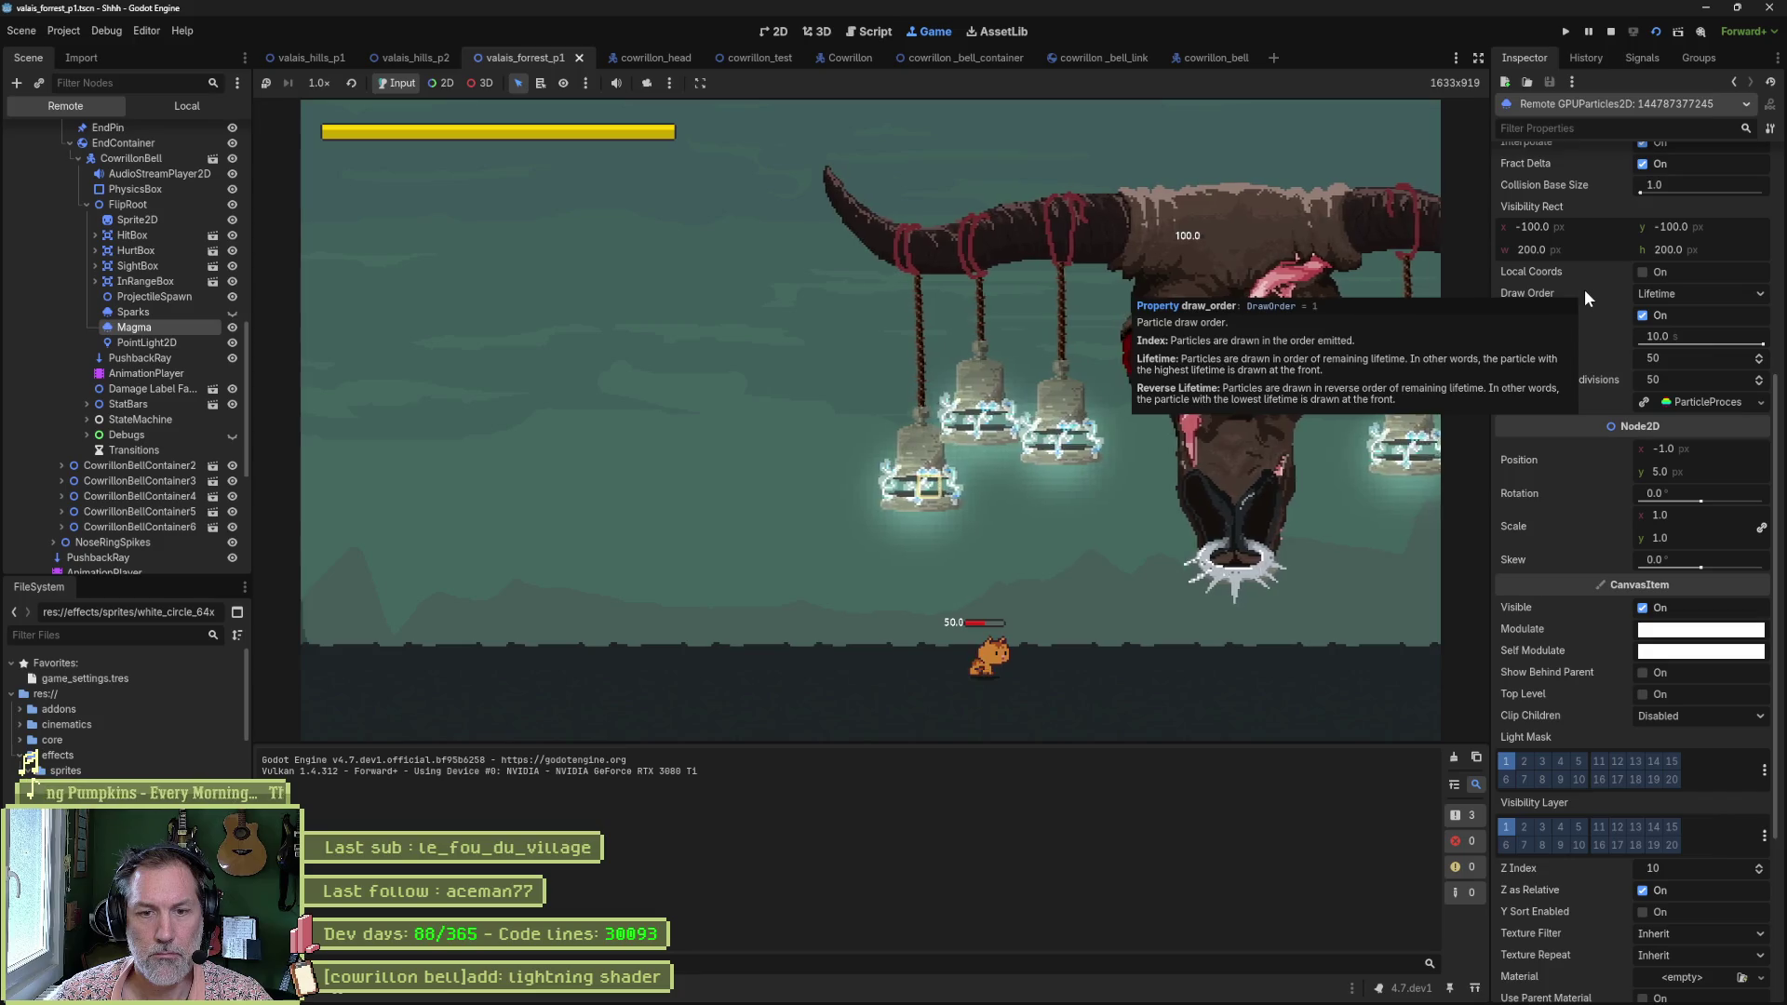
left_click(1644, 693)
Give the live Magma Z Index 100 with Z as Relative off, emit a burst, then stop.
scroll(1532, 620, "down", 2)
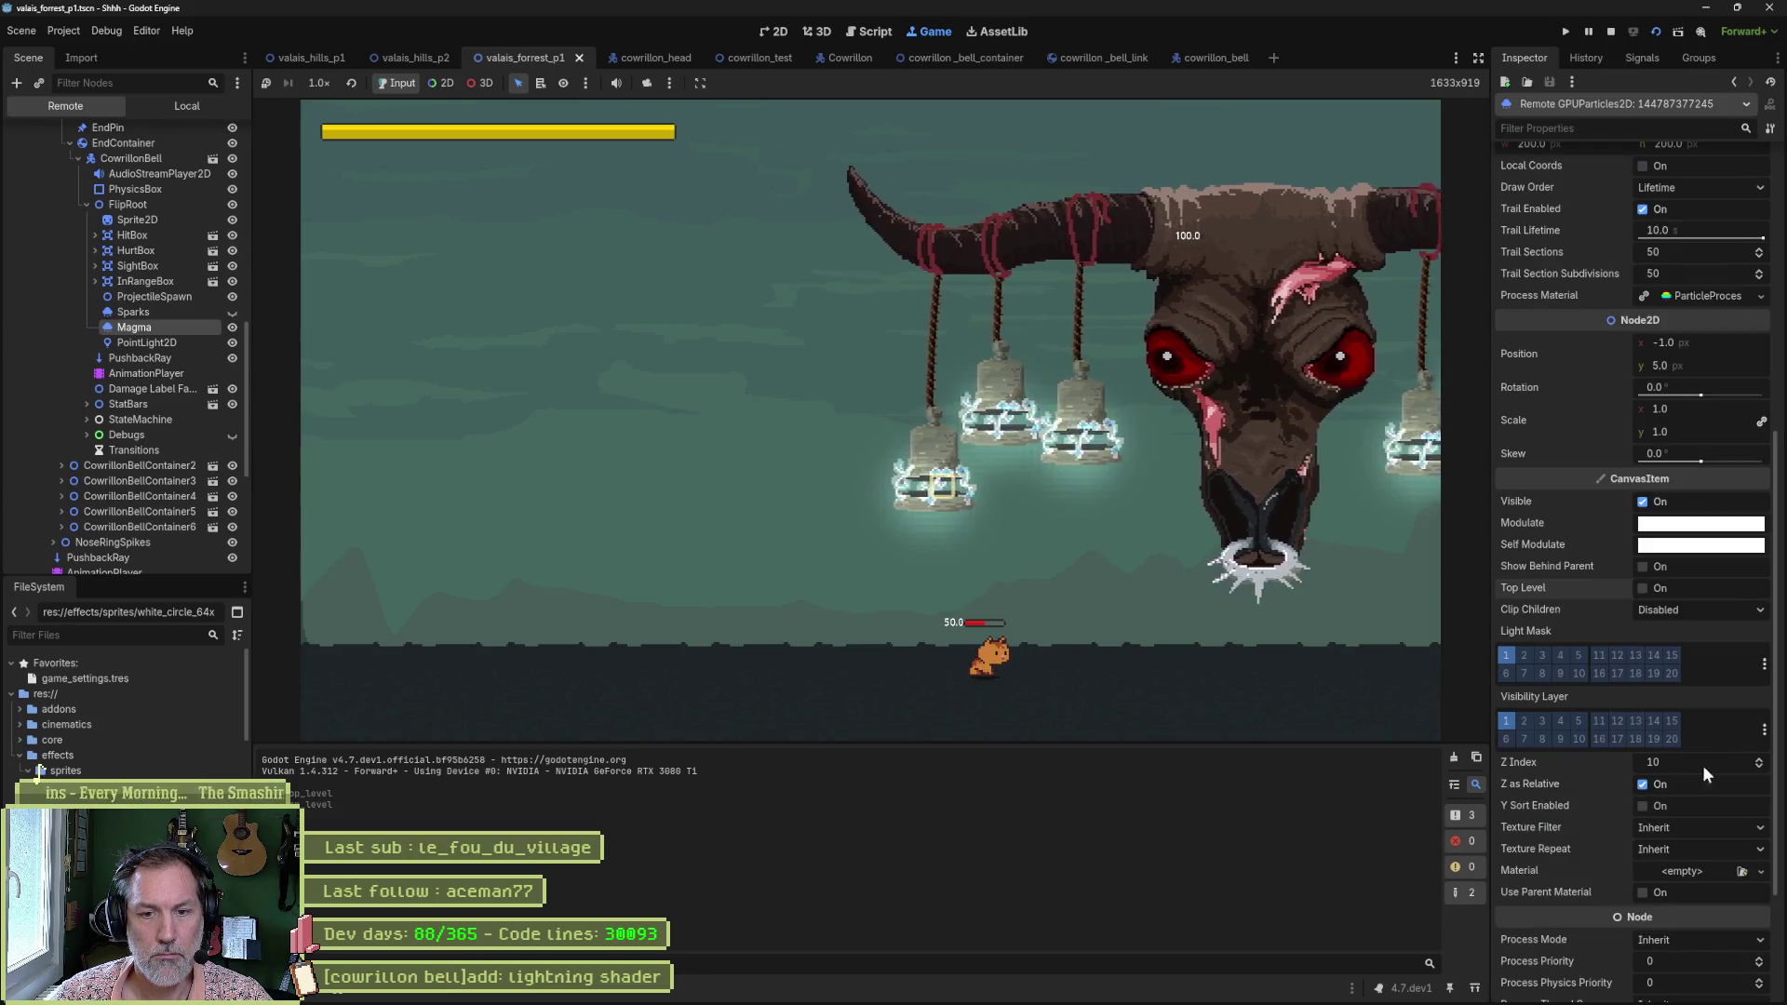
type("0")
key("Return")
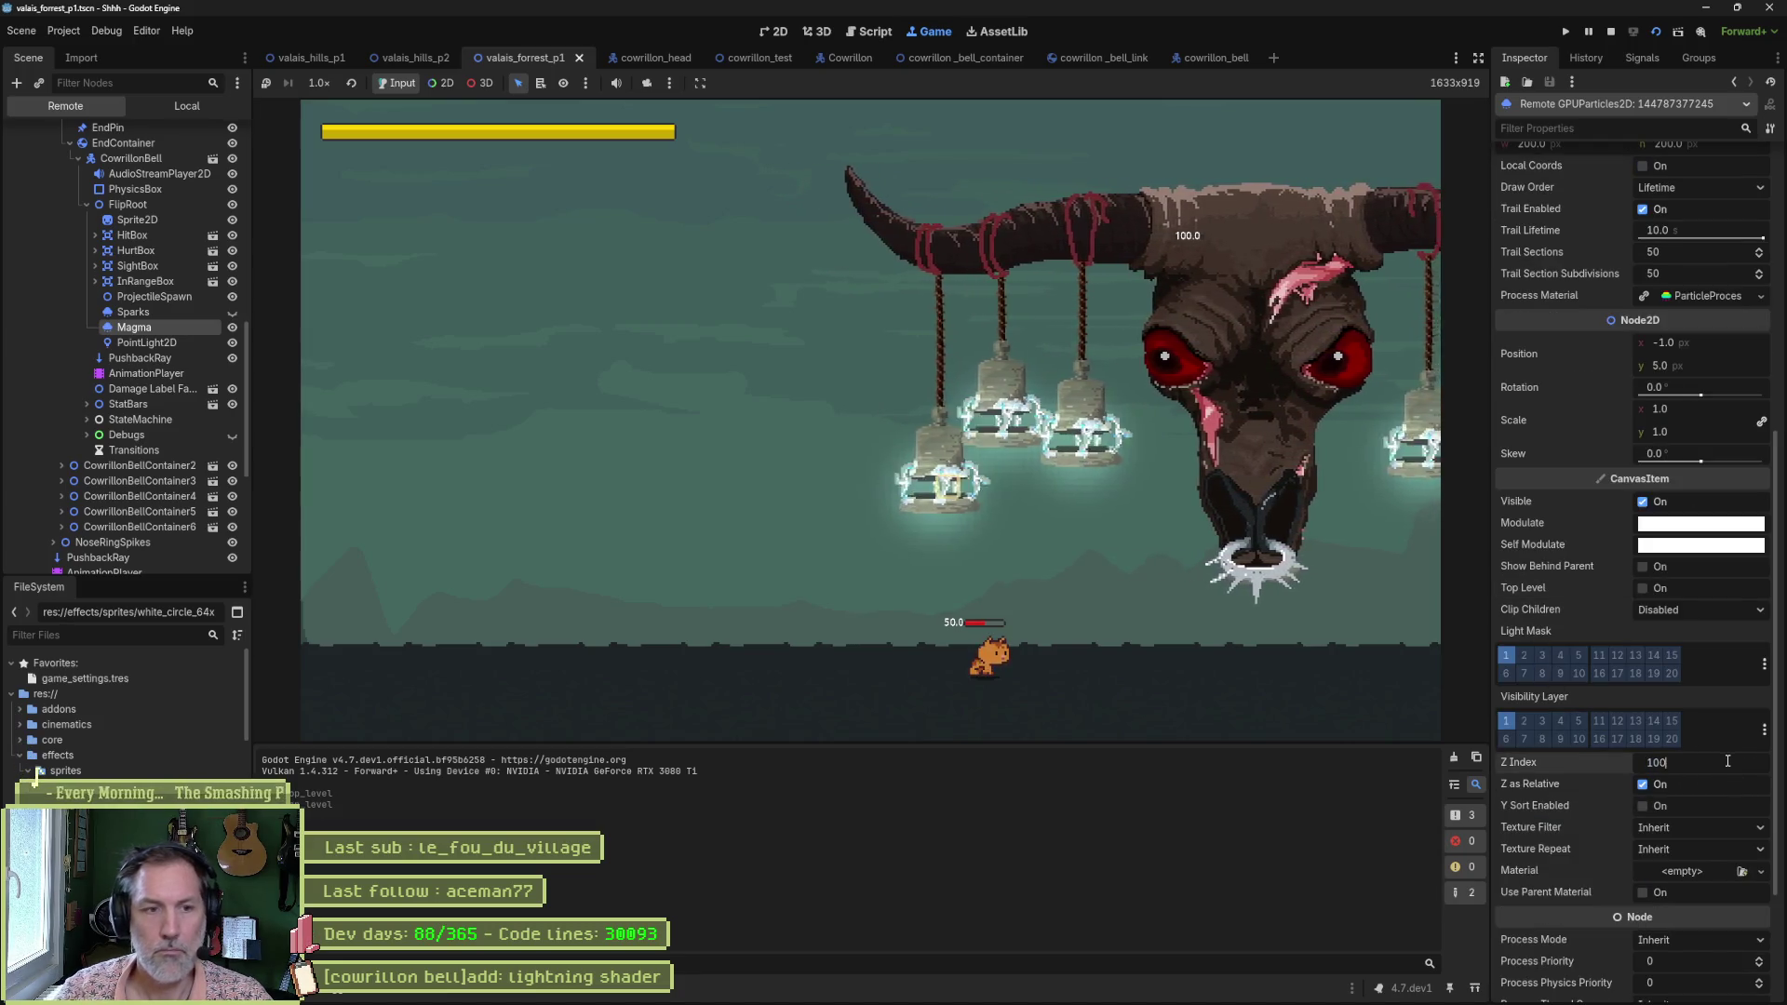
left_click(1644, 784)
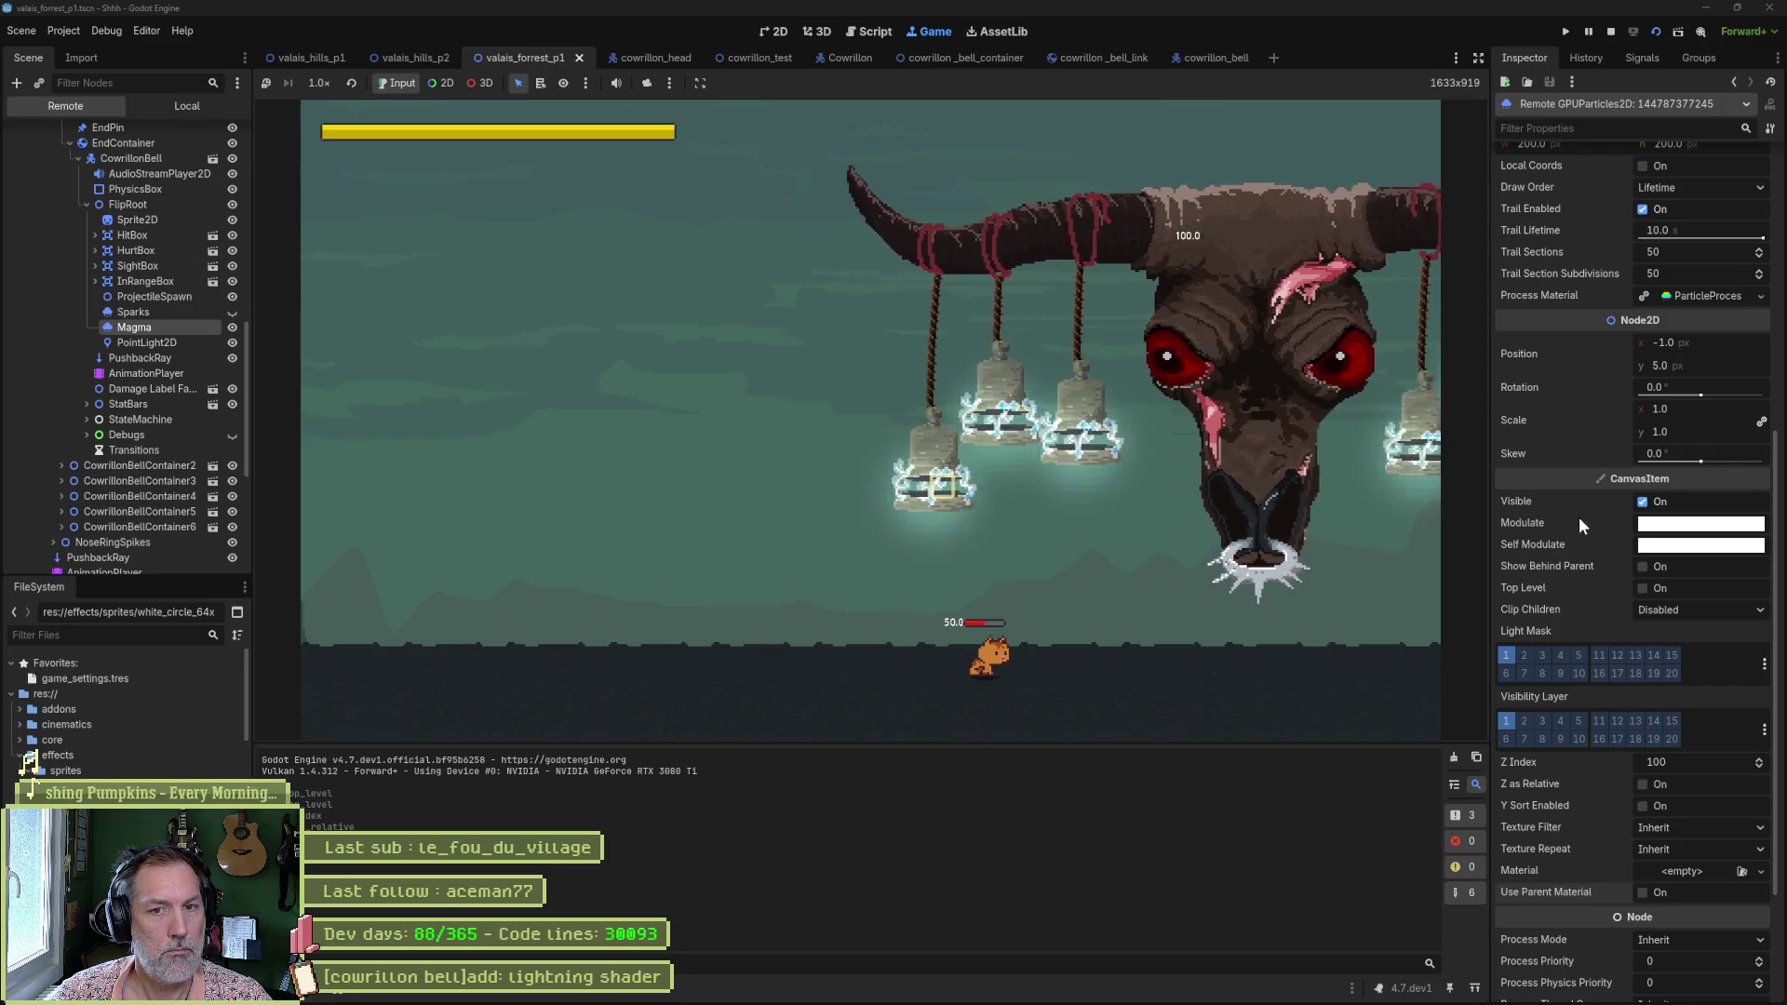
scroll(1594, 516, "up", 5)
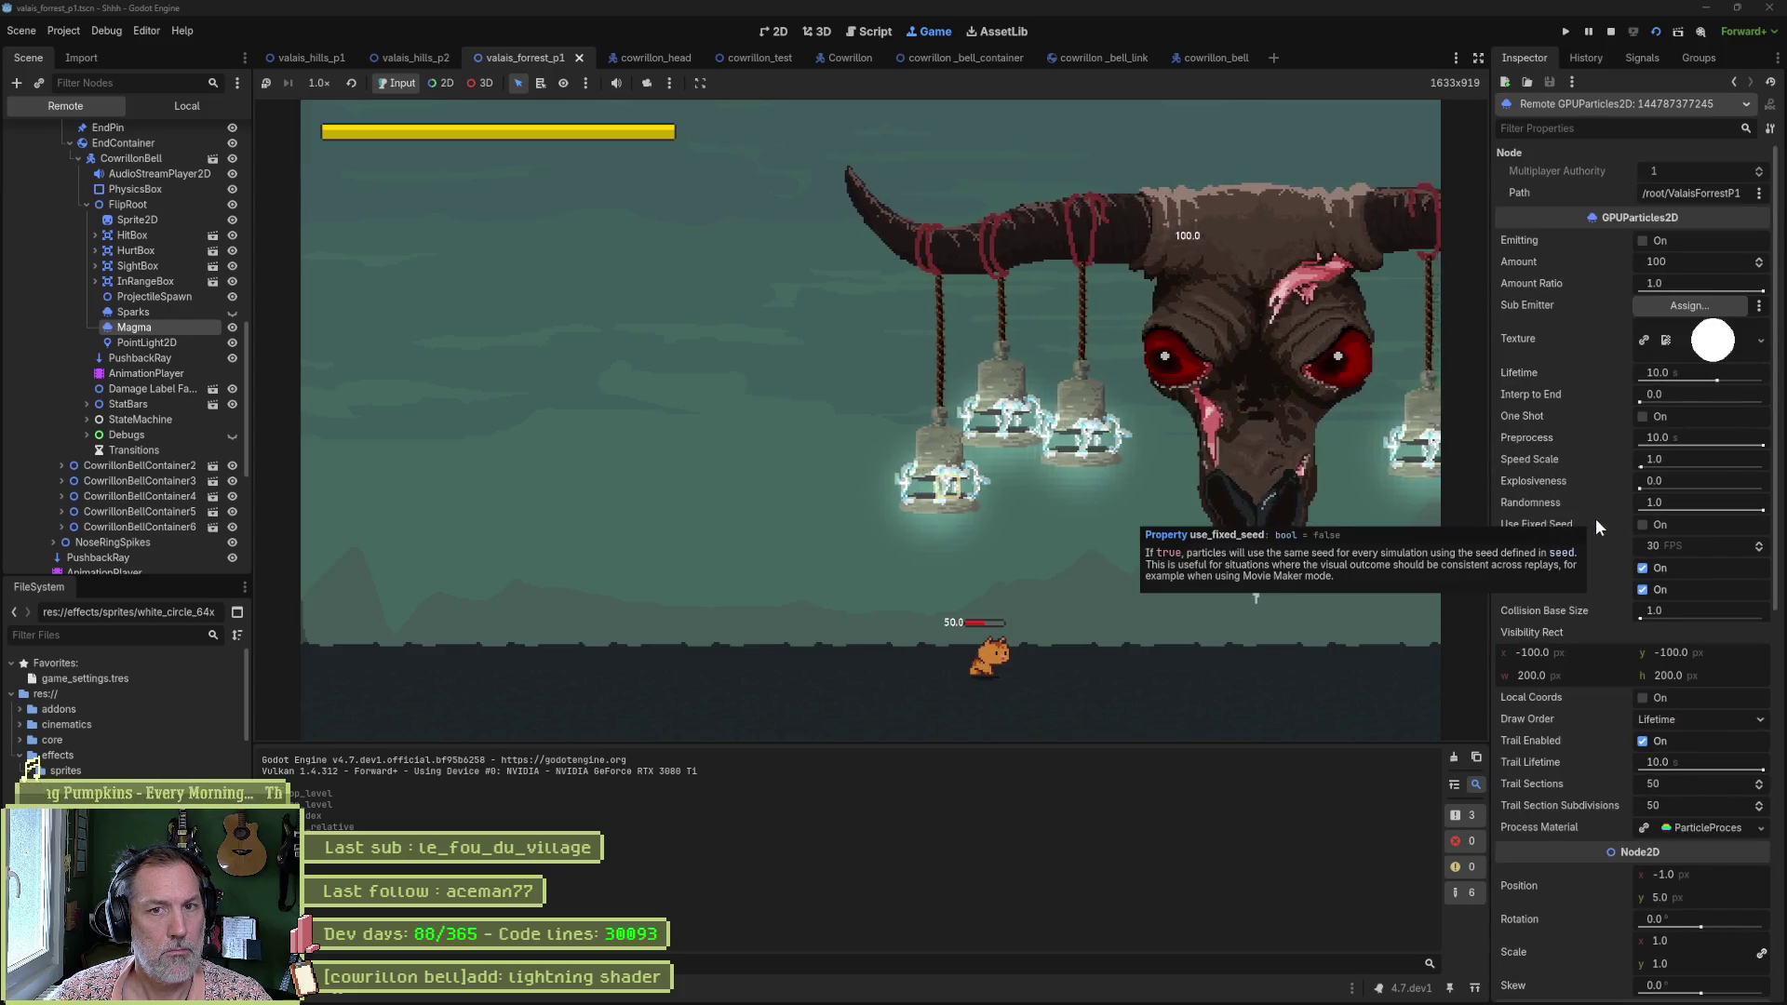
left_click(1644, 241)
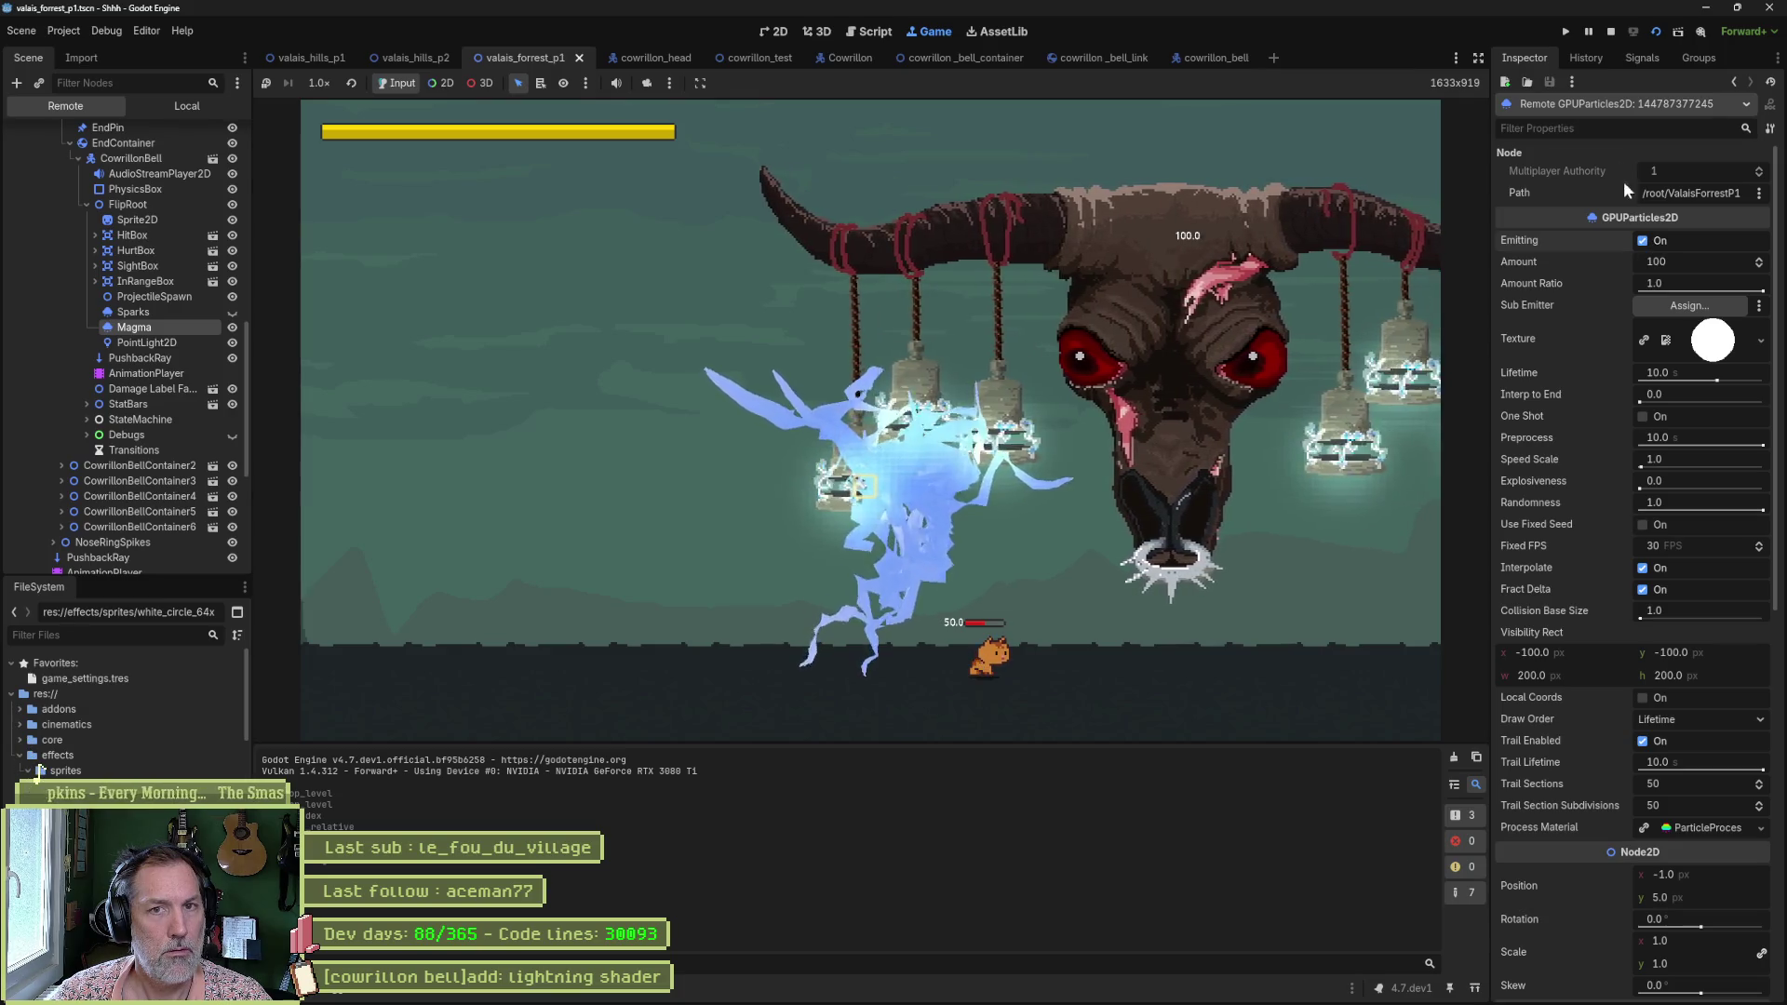
left_click(1612, 32)
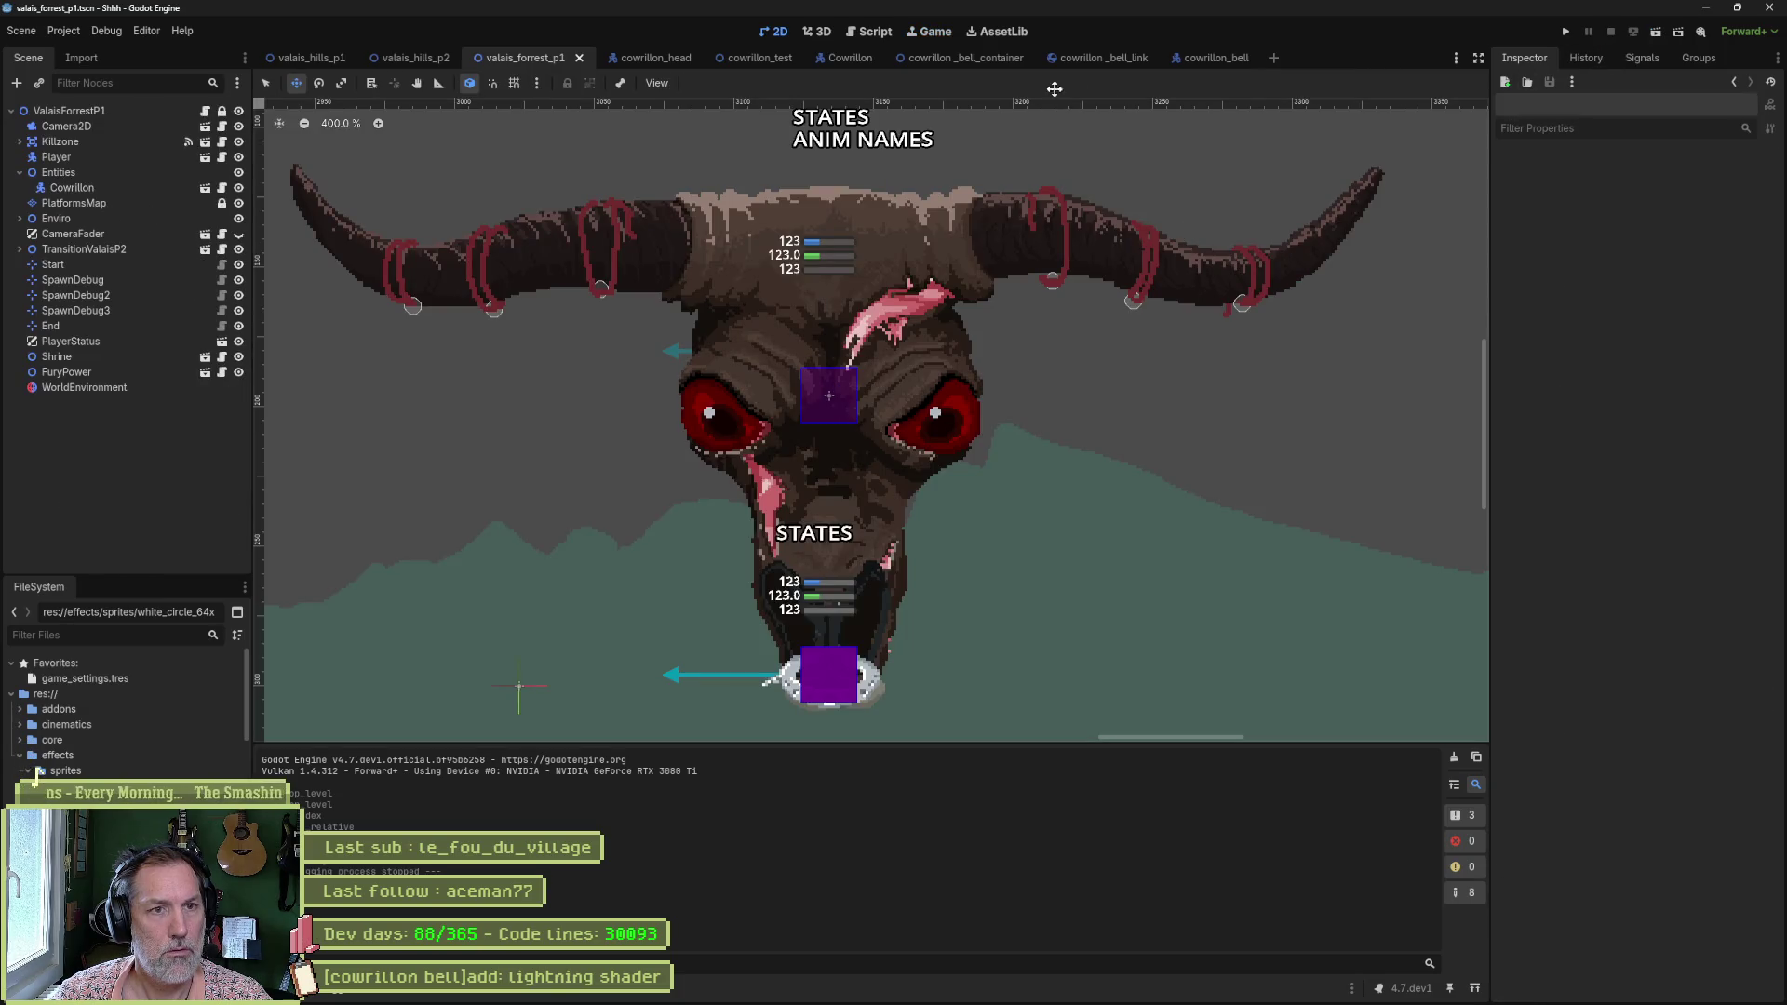
In cowrillon_bell, enable Magma emitting, make Sparks visible, and save.
left_click(1215, 61)
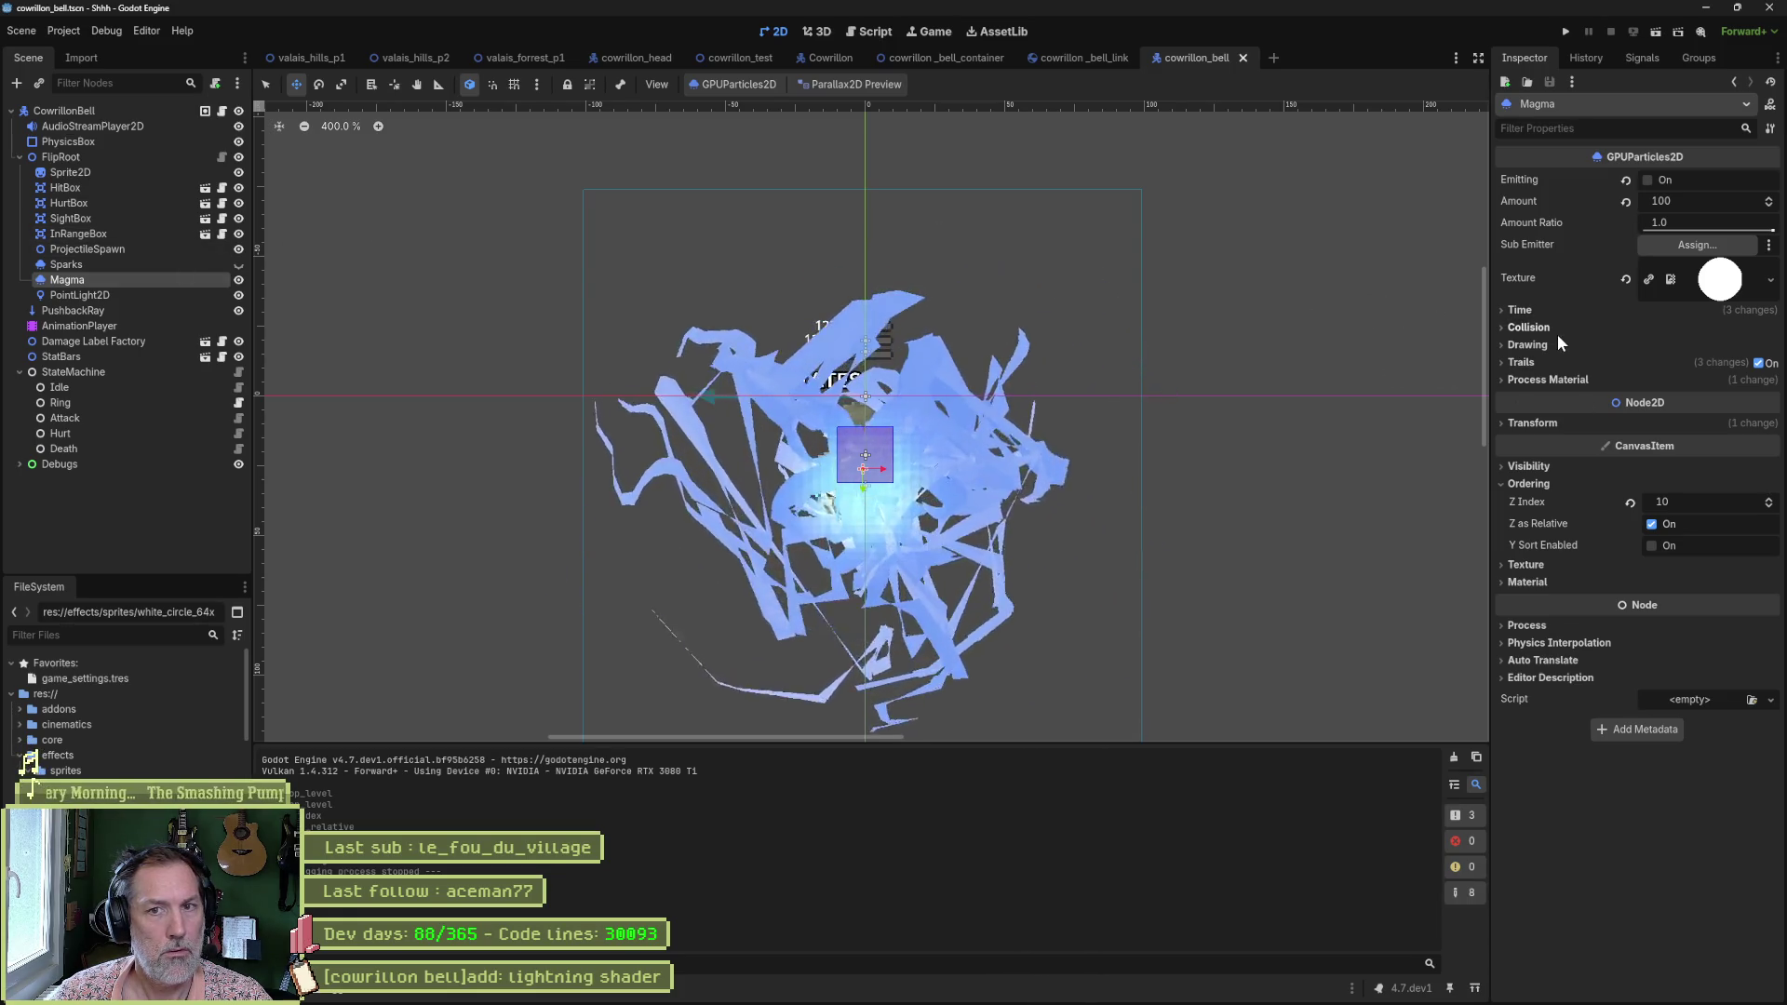
left_click(1630, 181)
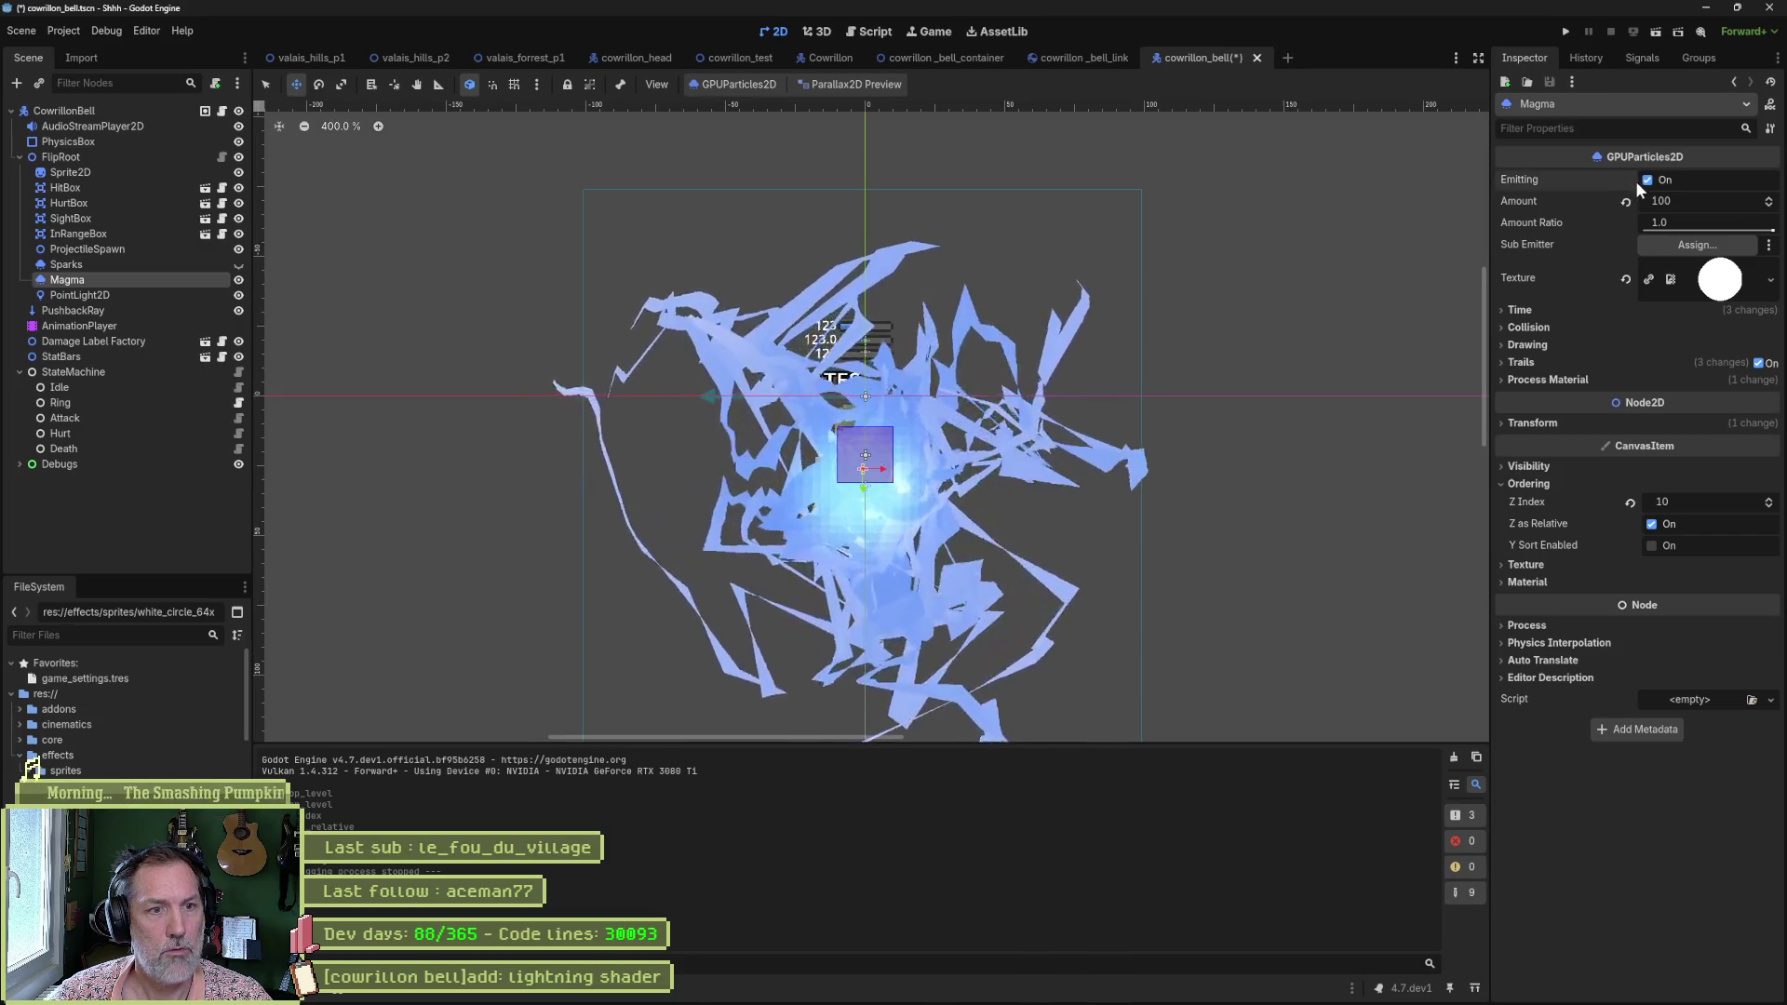
left_click(148, 265)
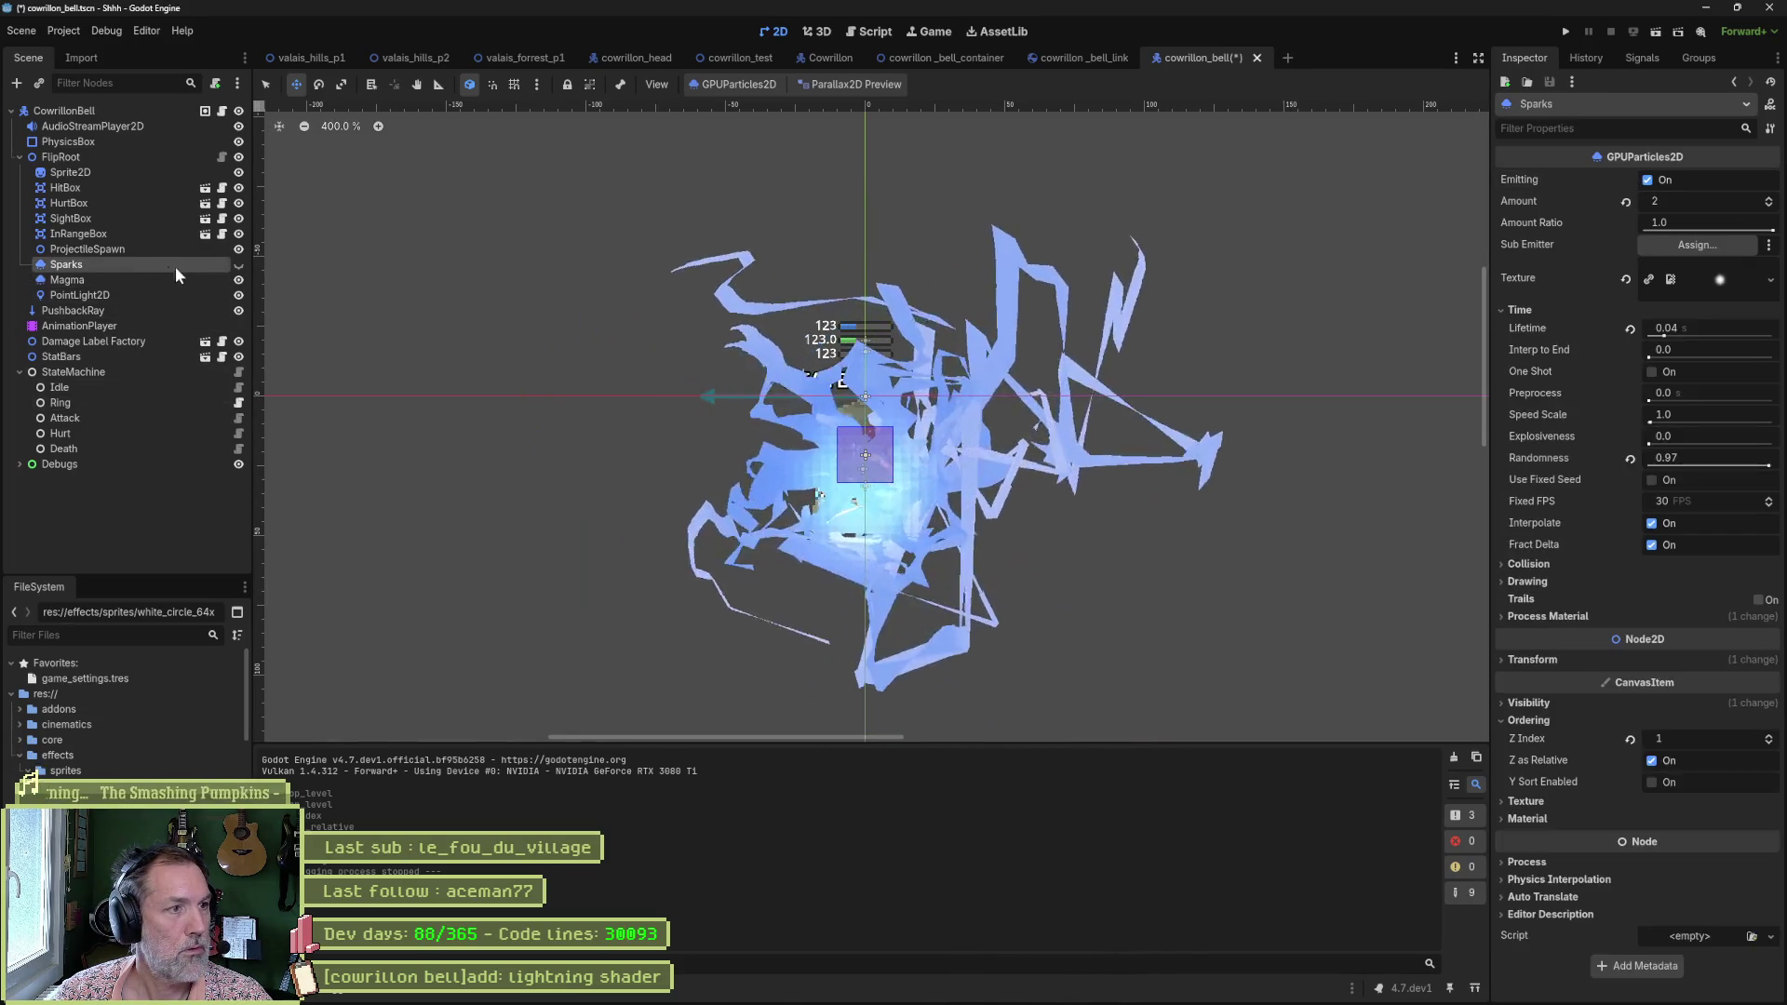
left_click(239, 264)
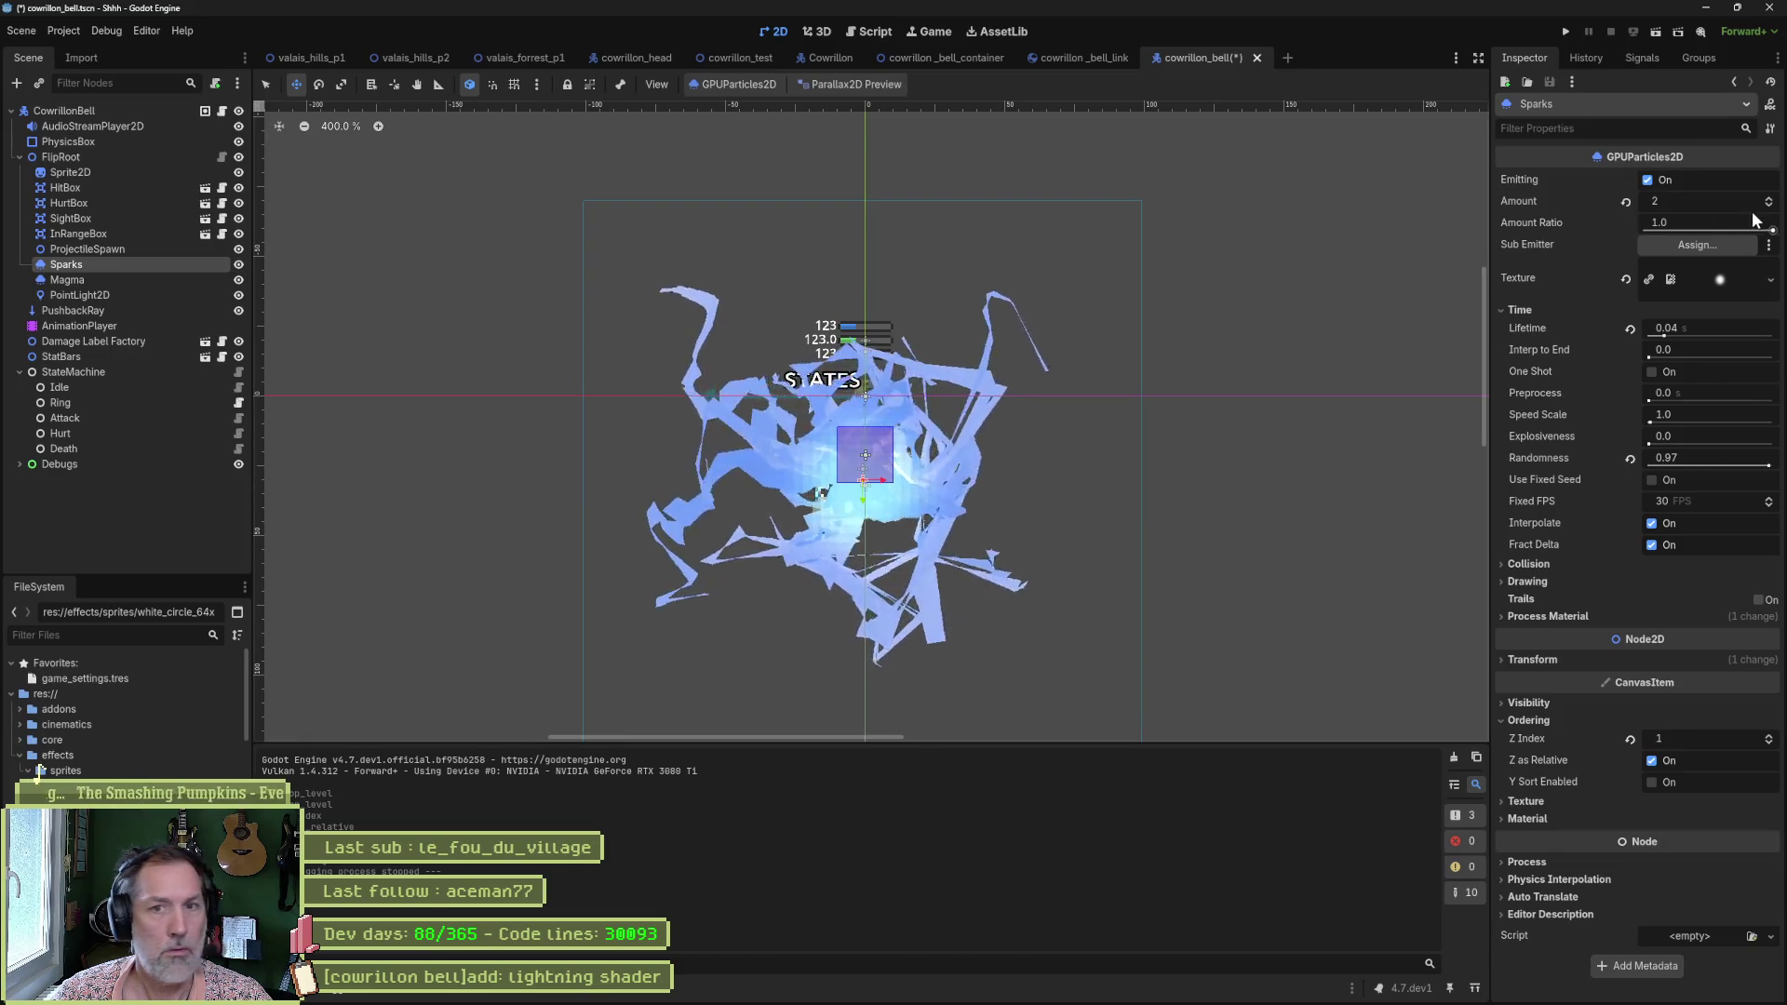
key("ctrl+s")
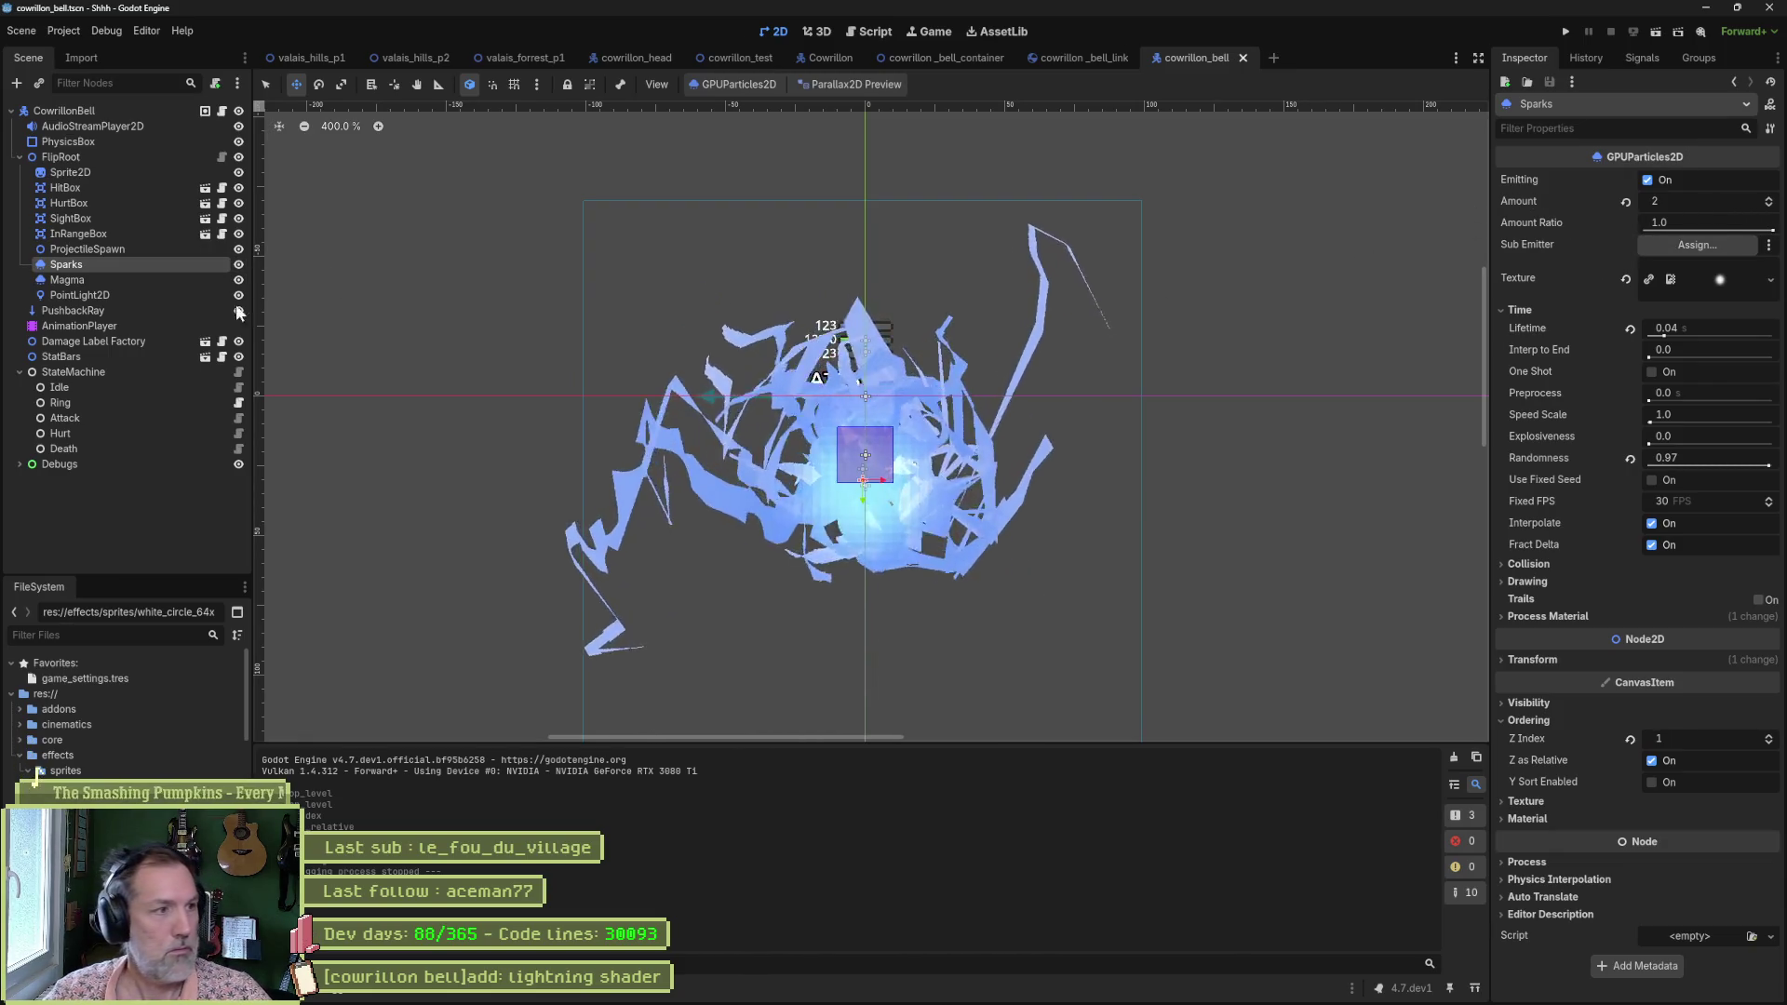
Reset Magma's Z Index to 0, save, and test-run the forest level.
left_click(151, 281)
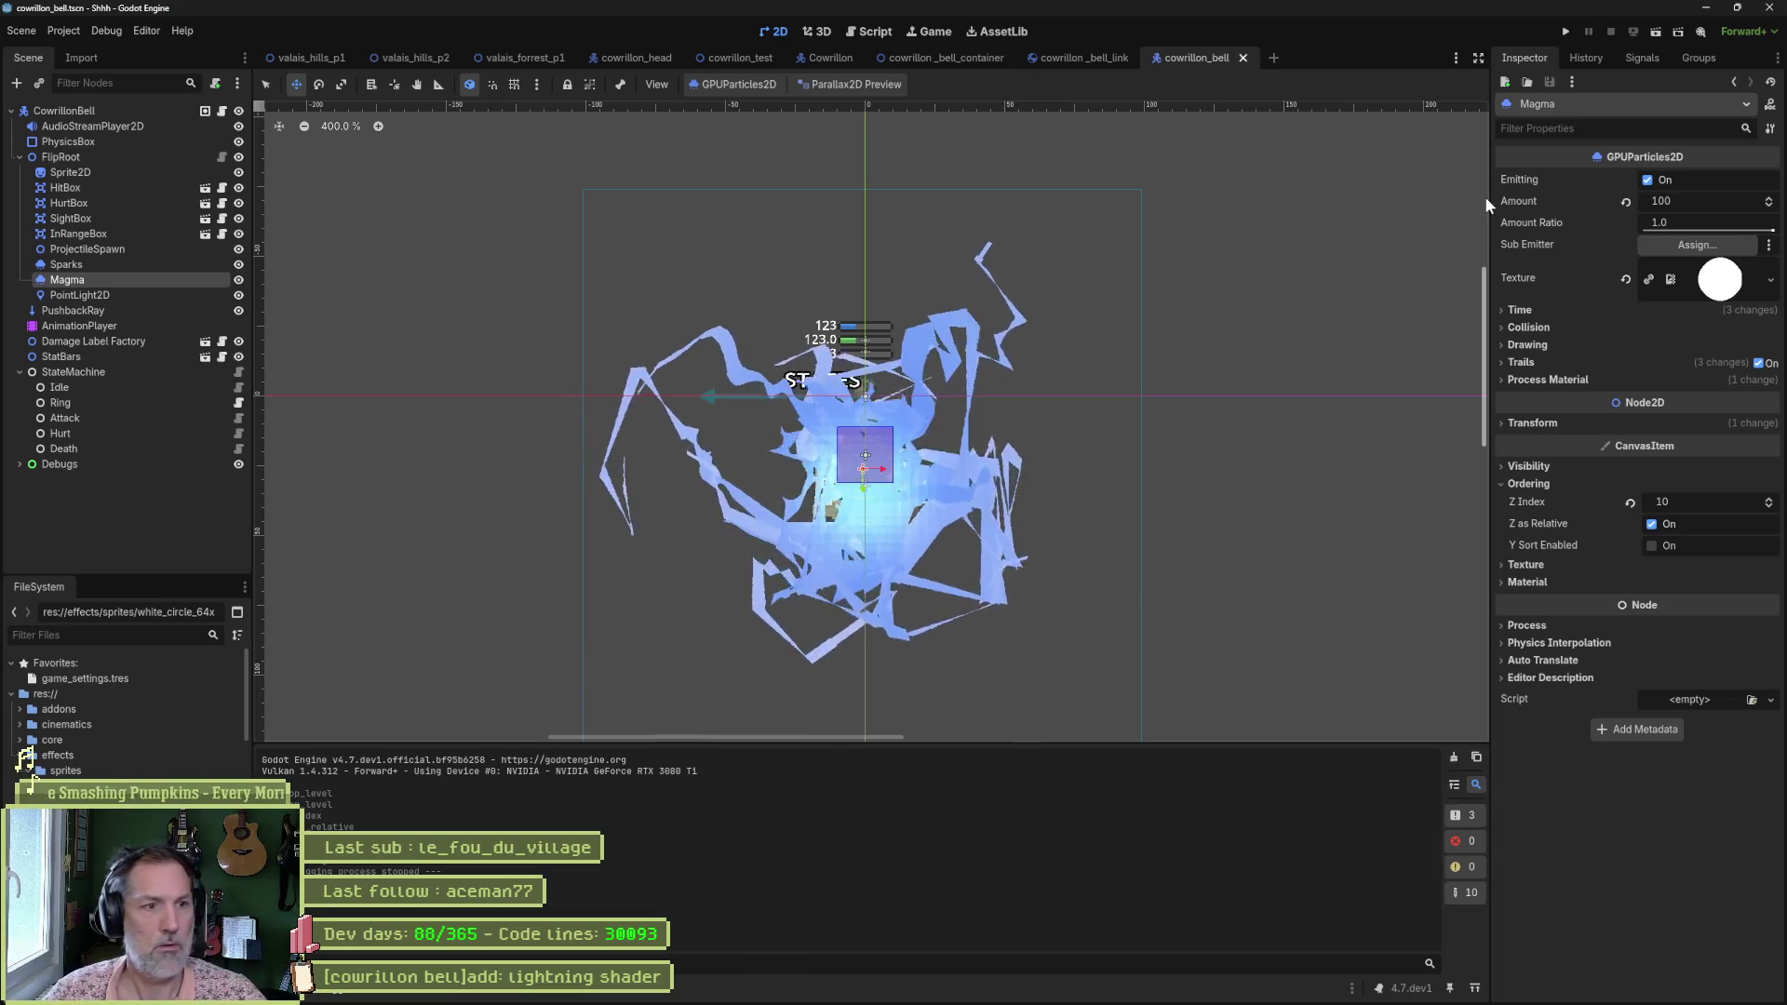
left_click(1630, 503)
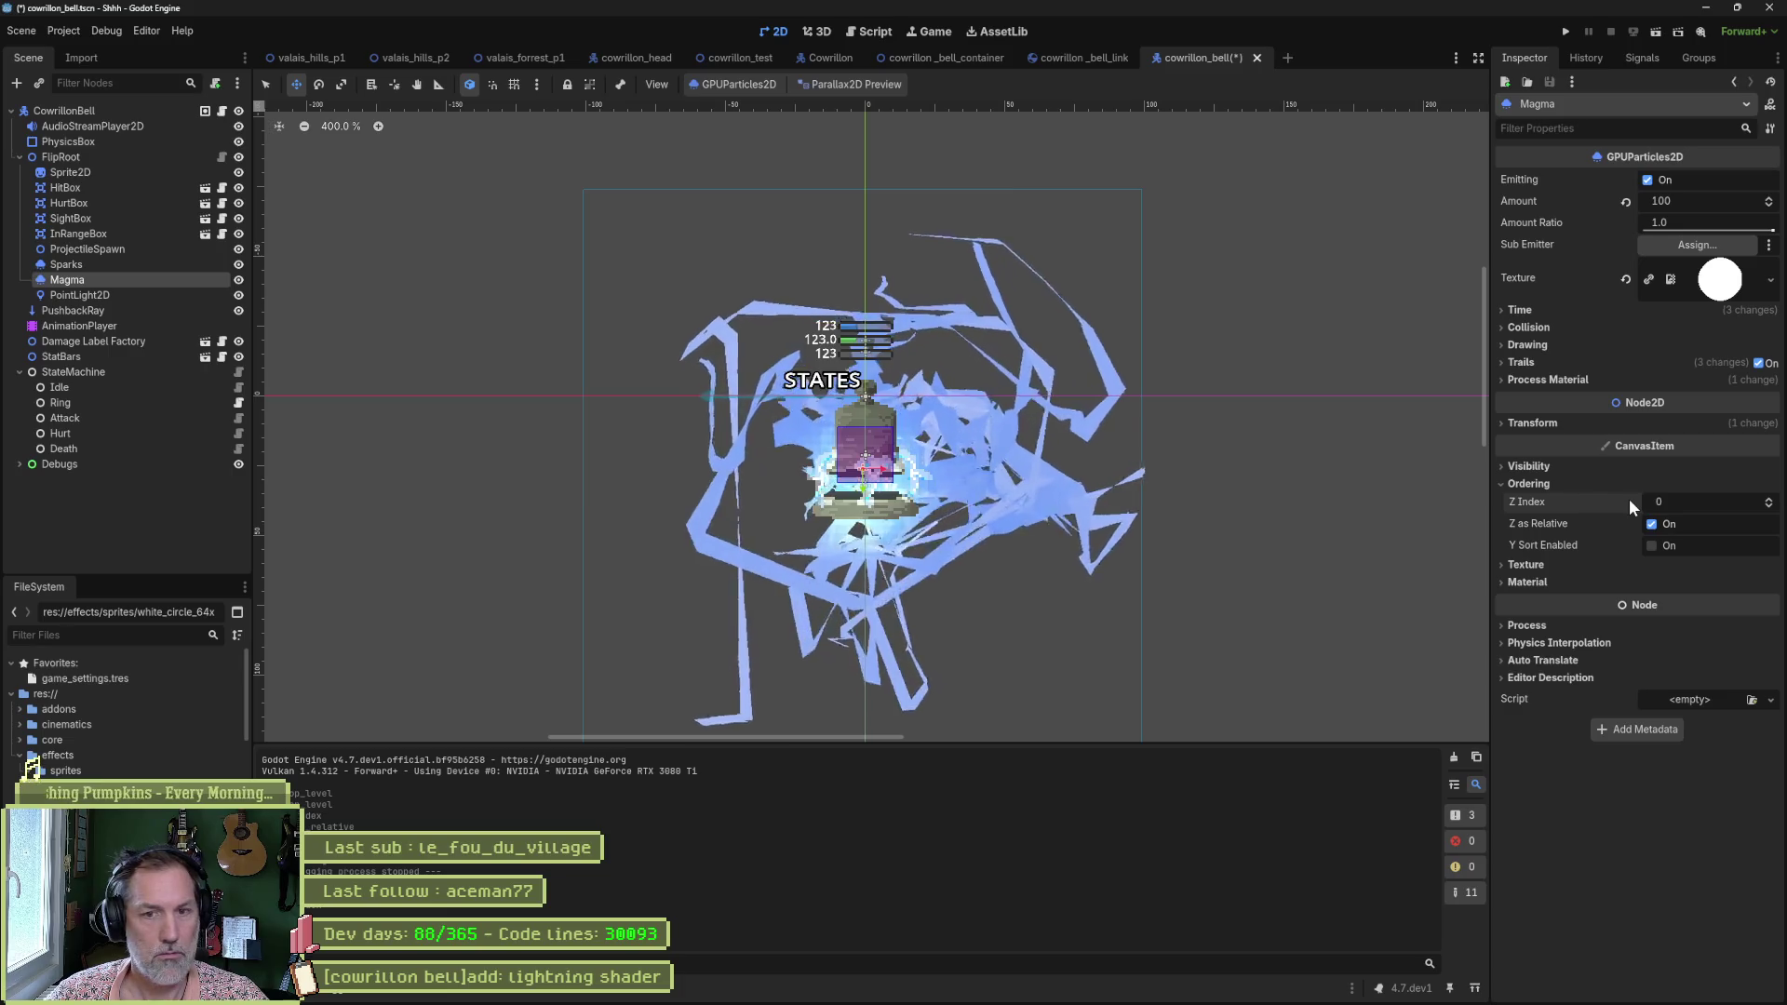
key("ctrl+s")
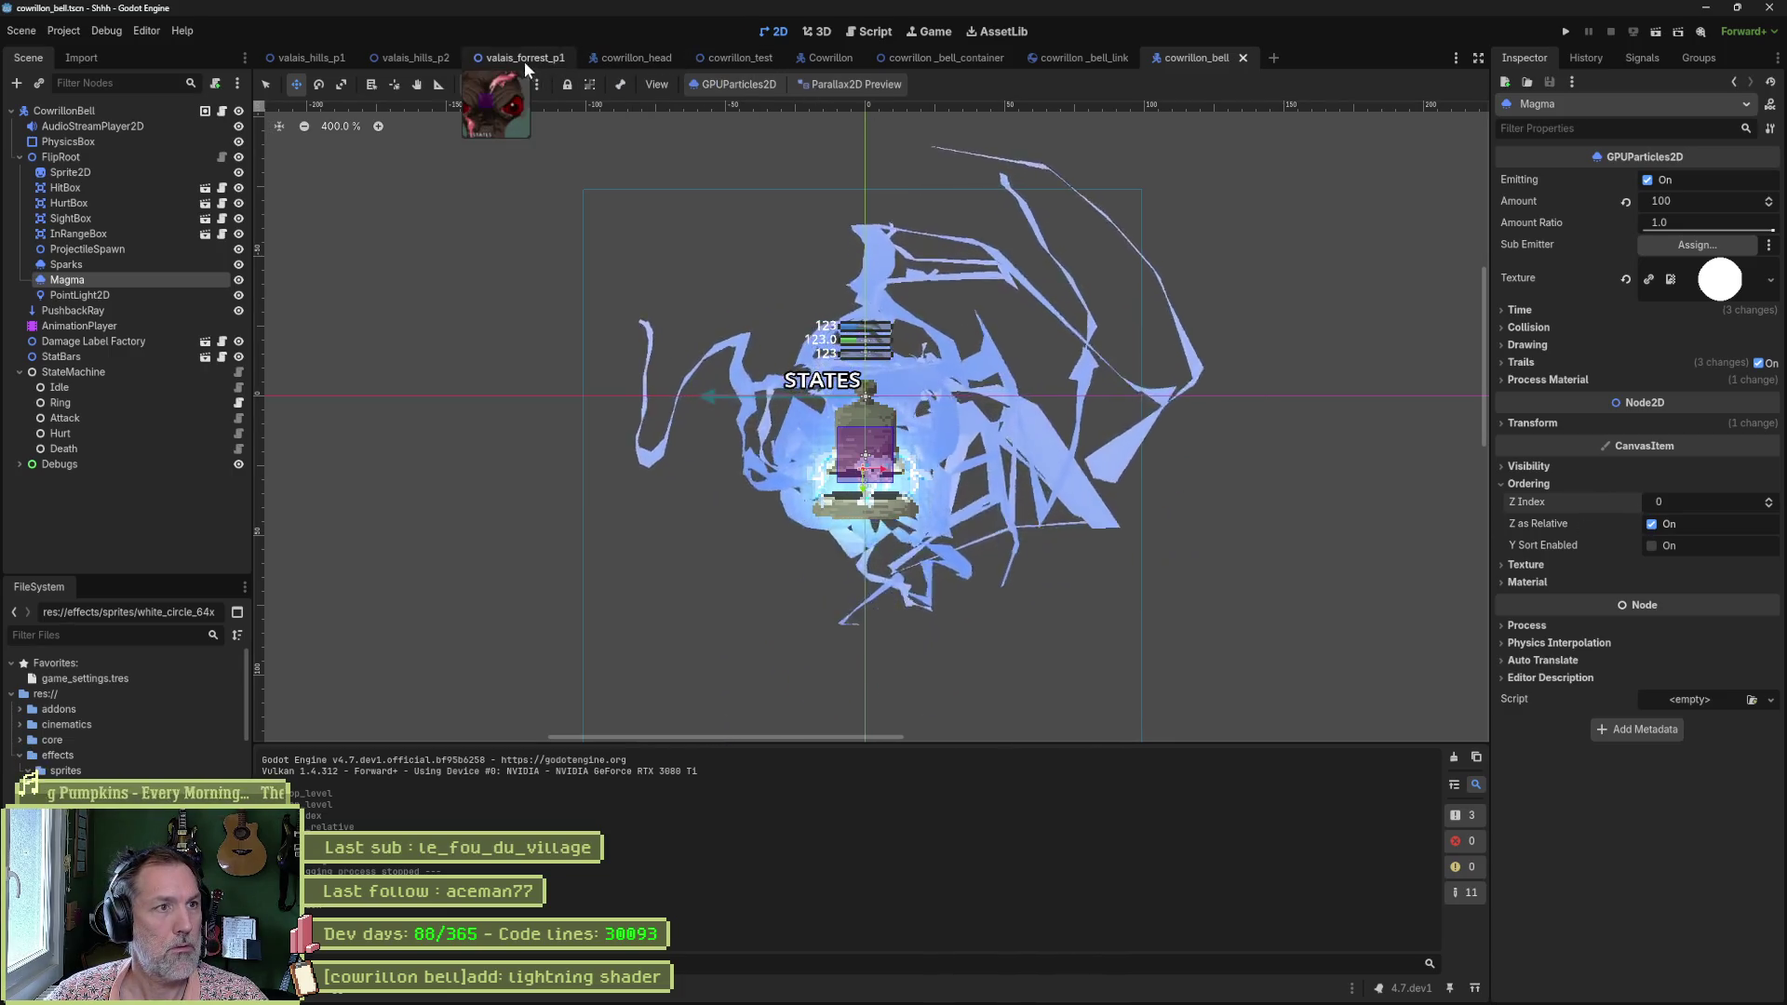
left_click(523, 61)
key("F6")
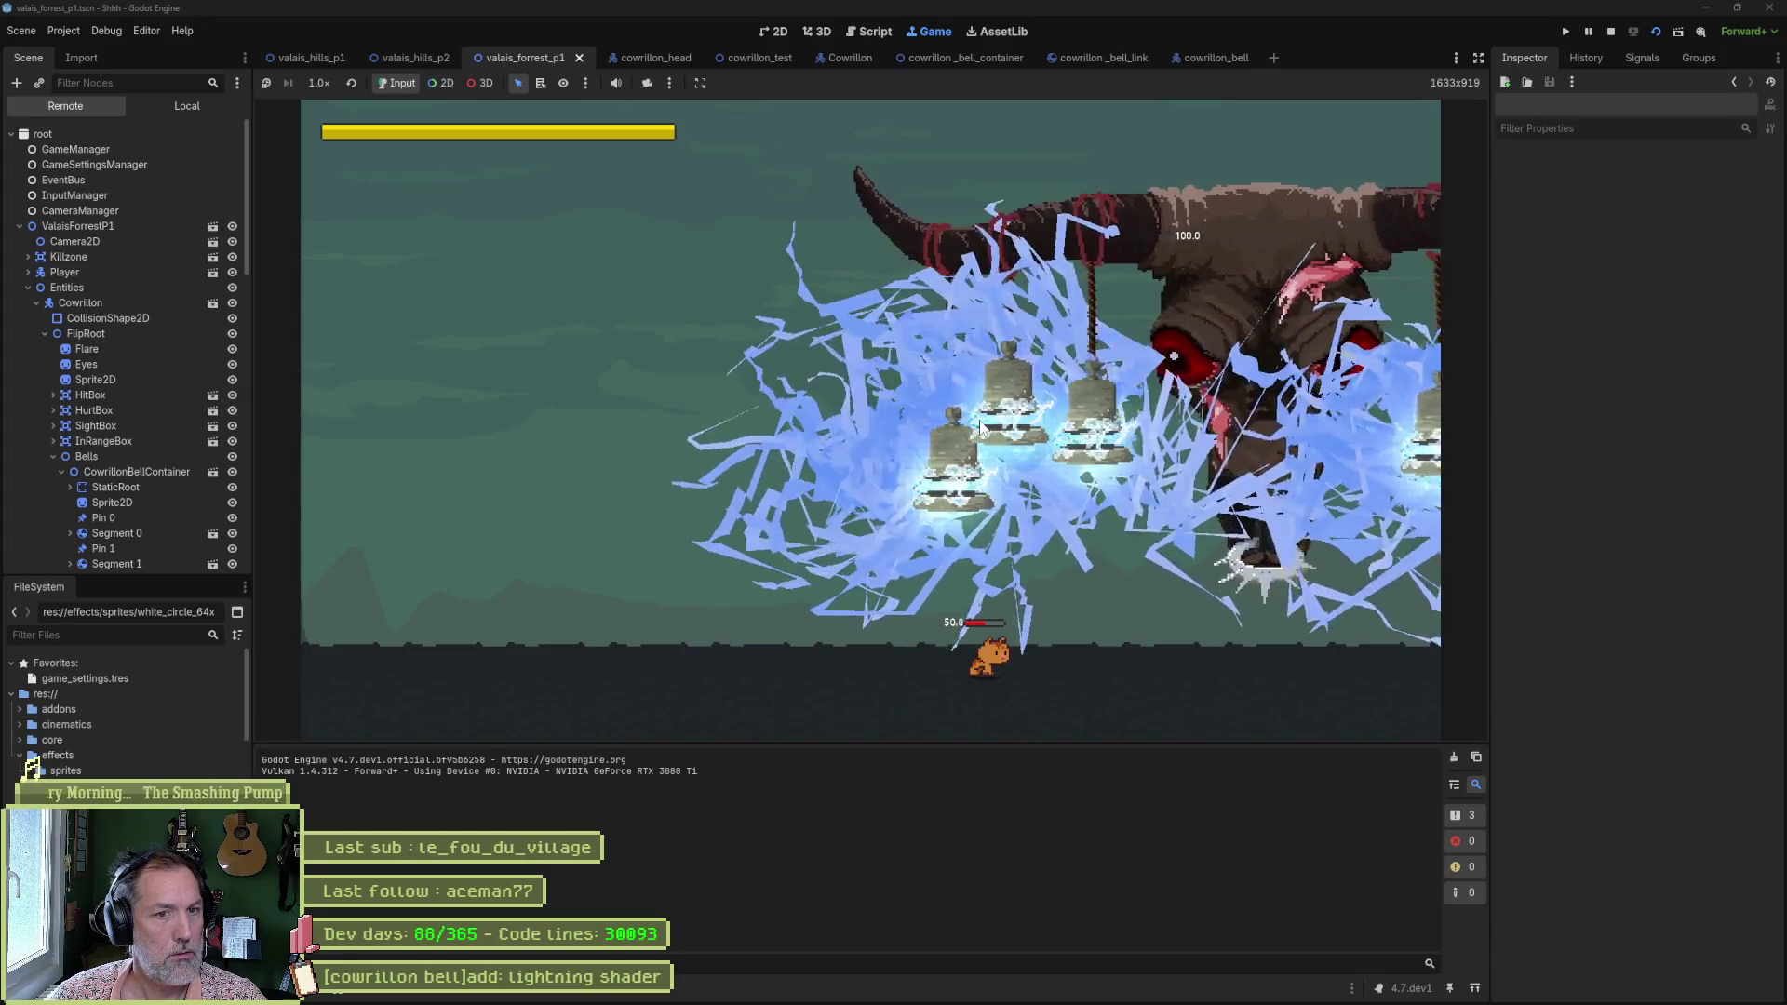
key("F8")
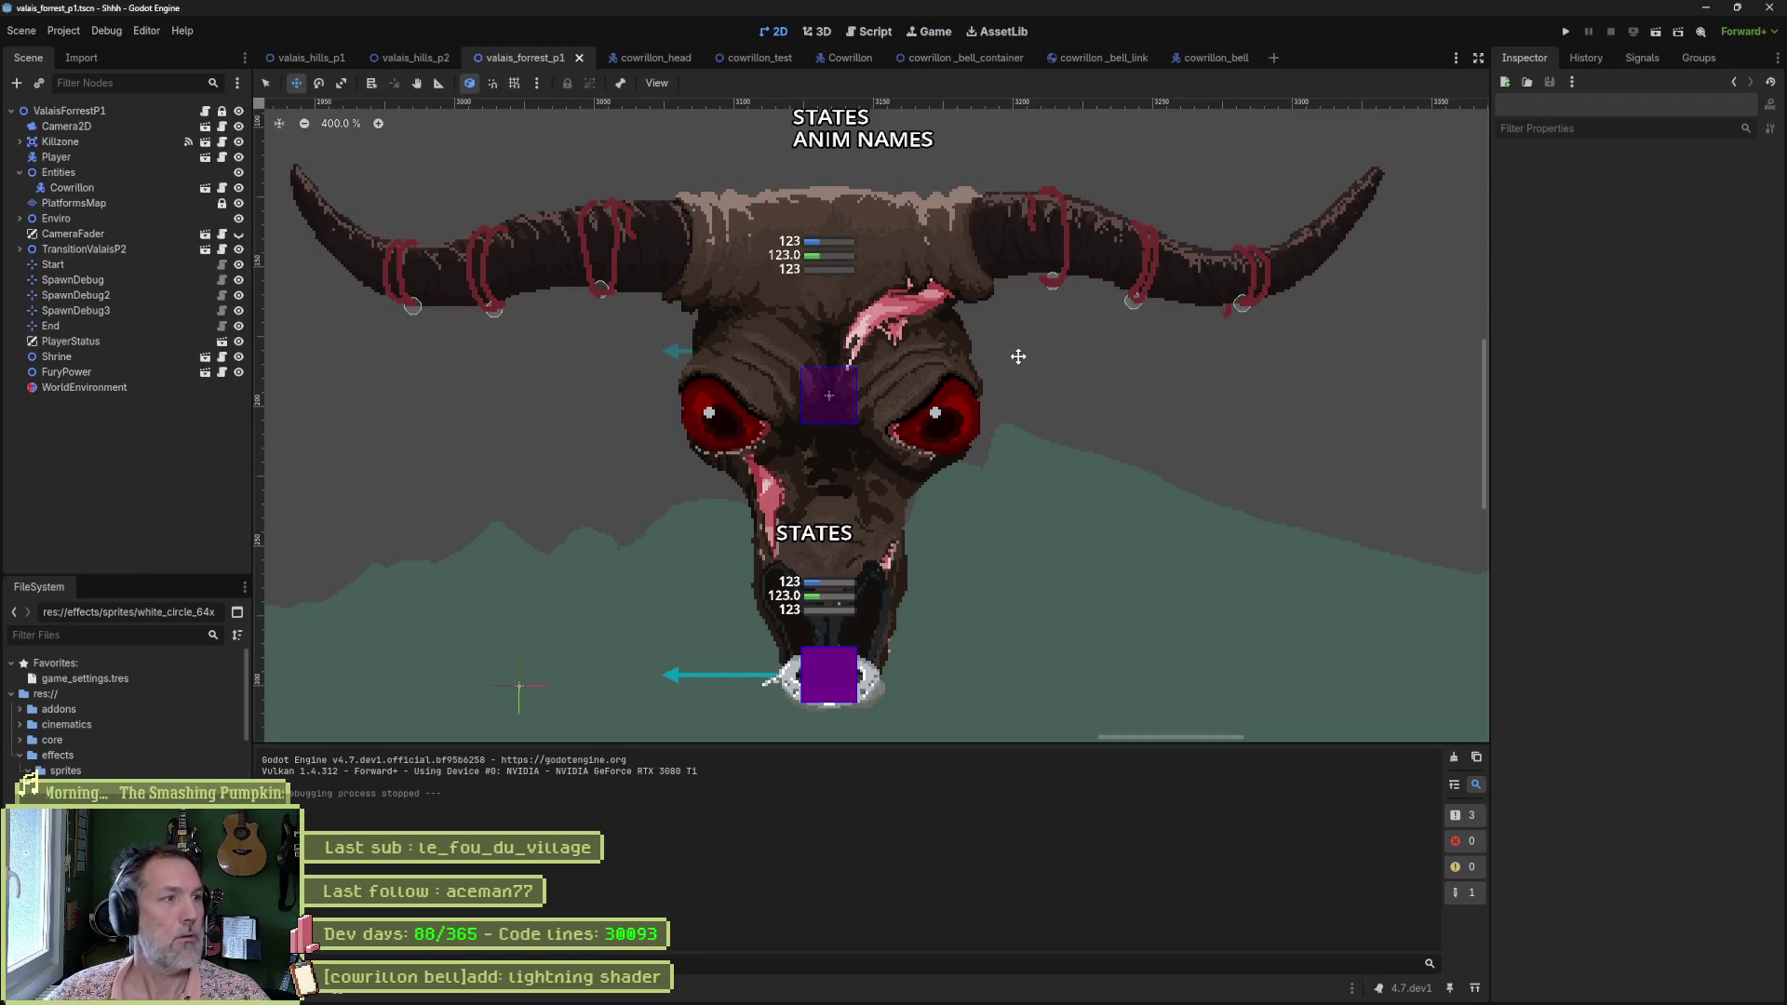
Copy the Magma particle node from cowrillon_bell.
left_click(1180, 59)
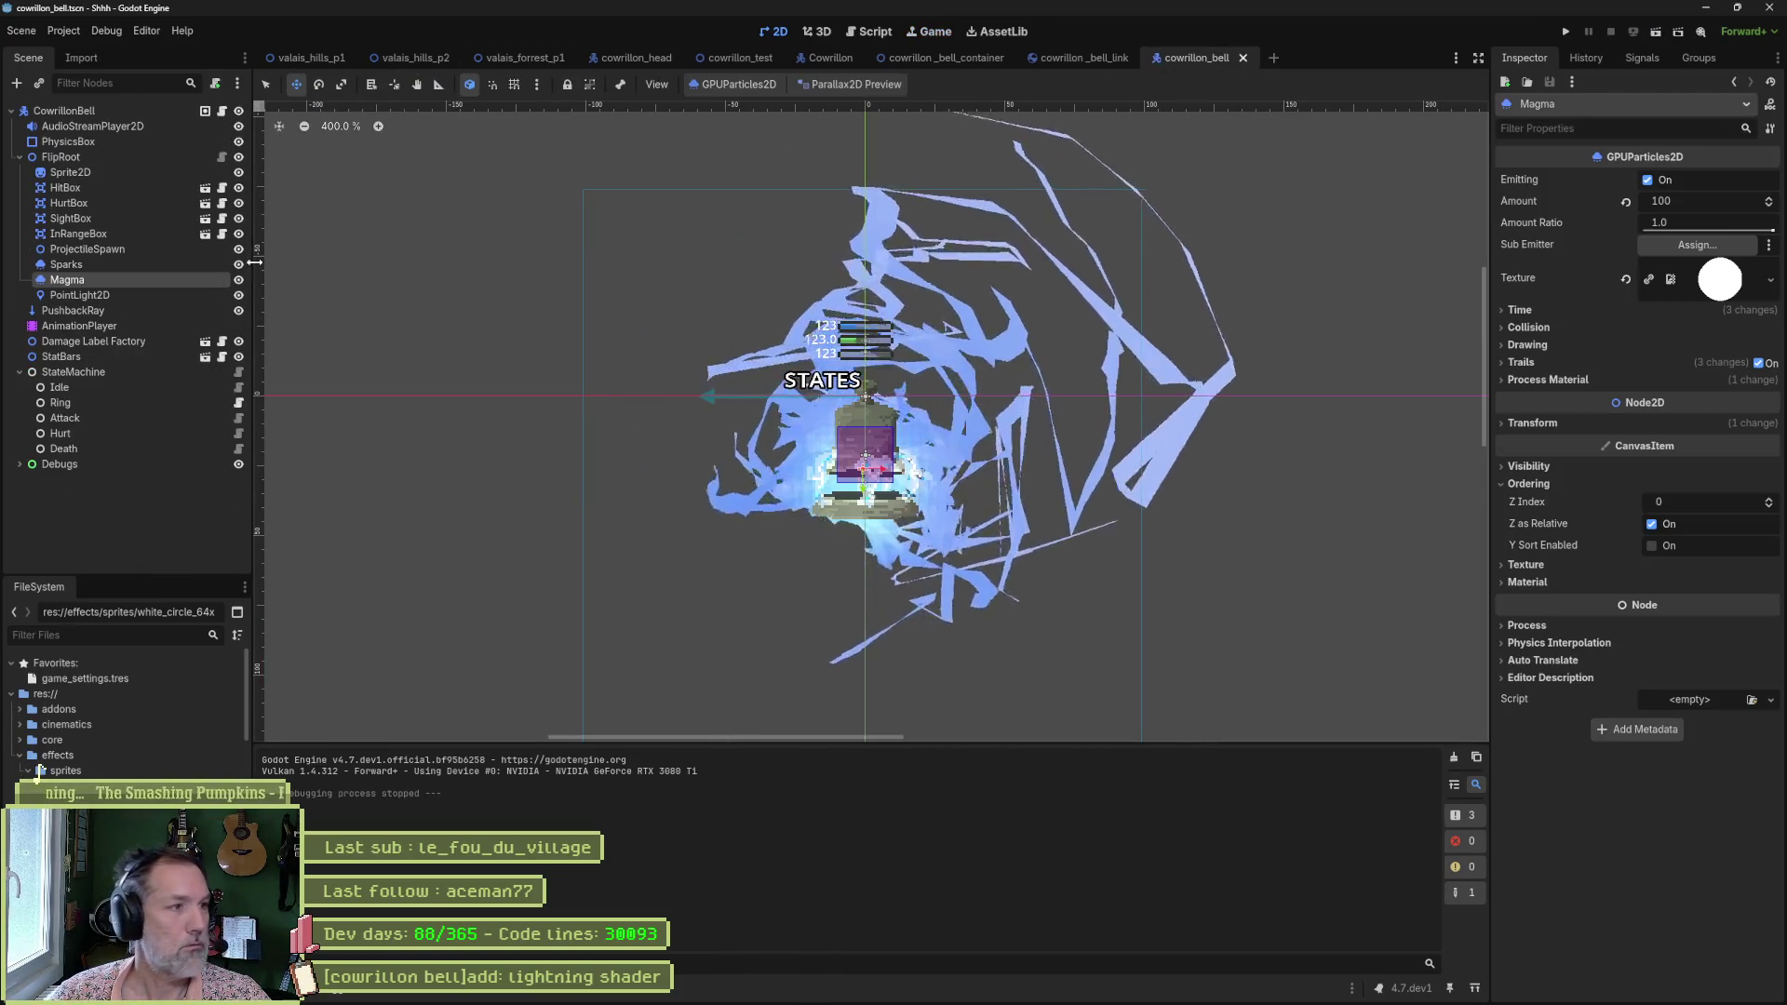
right_click(151, 277)
left_click(130, 271)
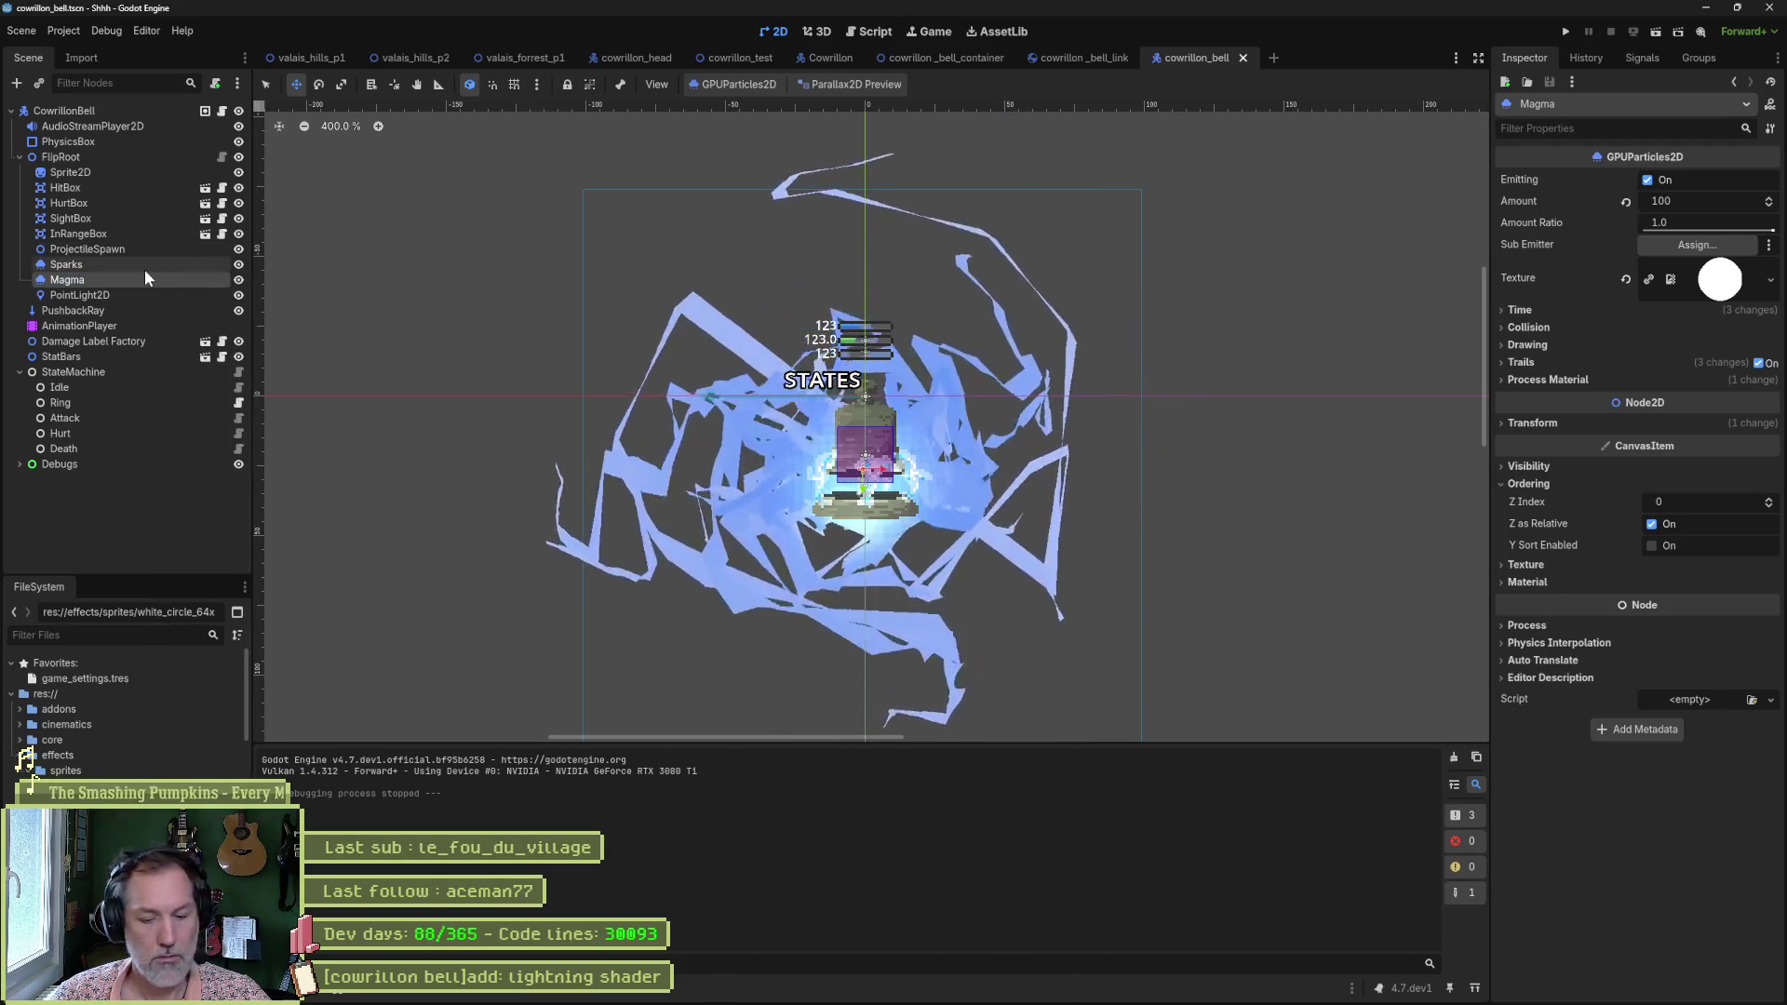
Paste the Magma particles under FlipRoot in cowrillon_head.
left_click(642, 59)
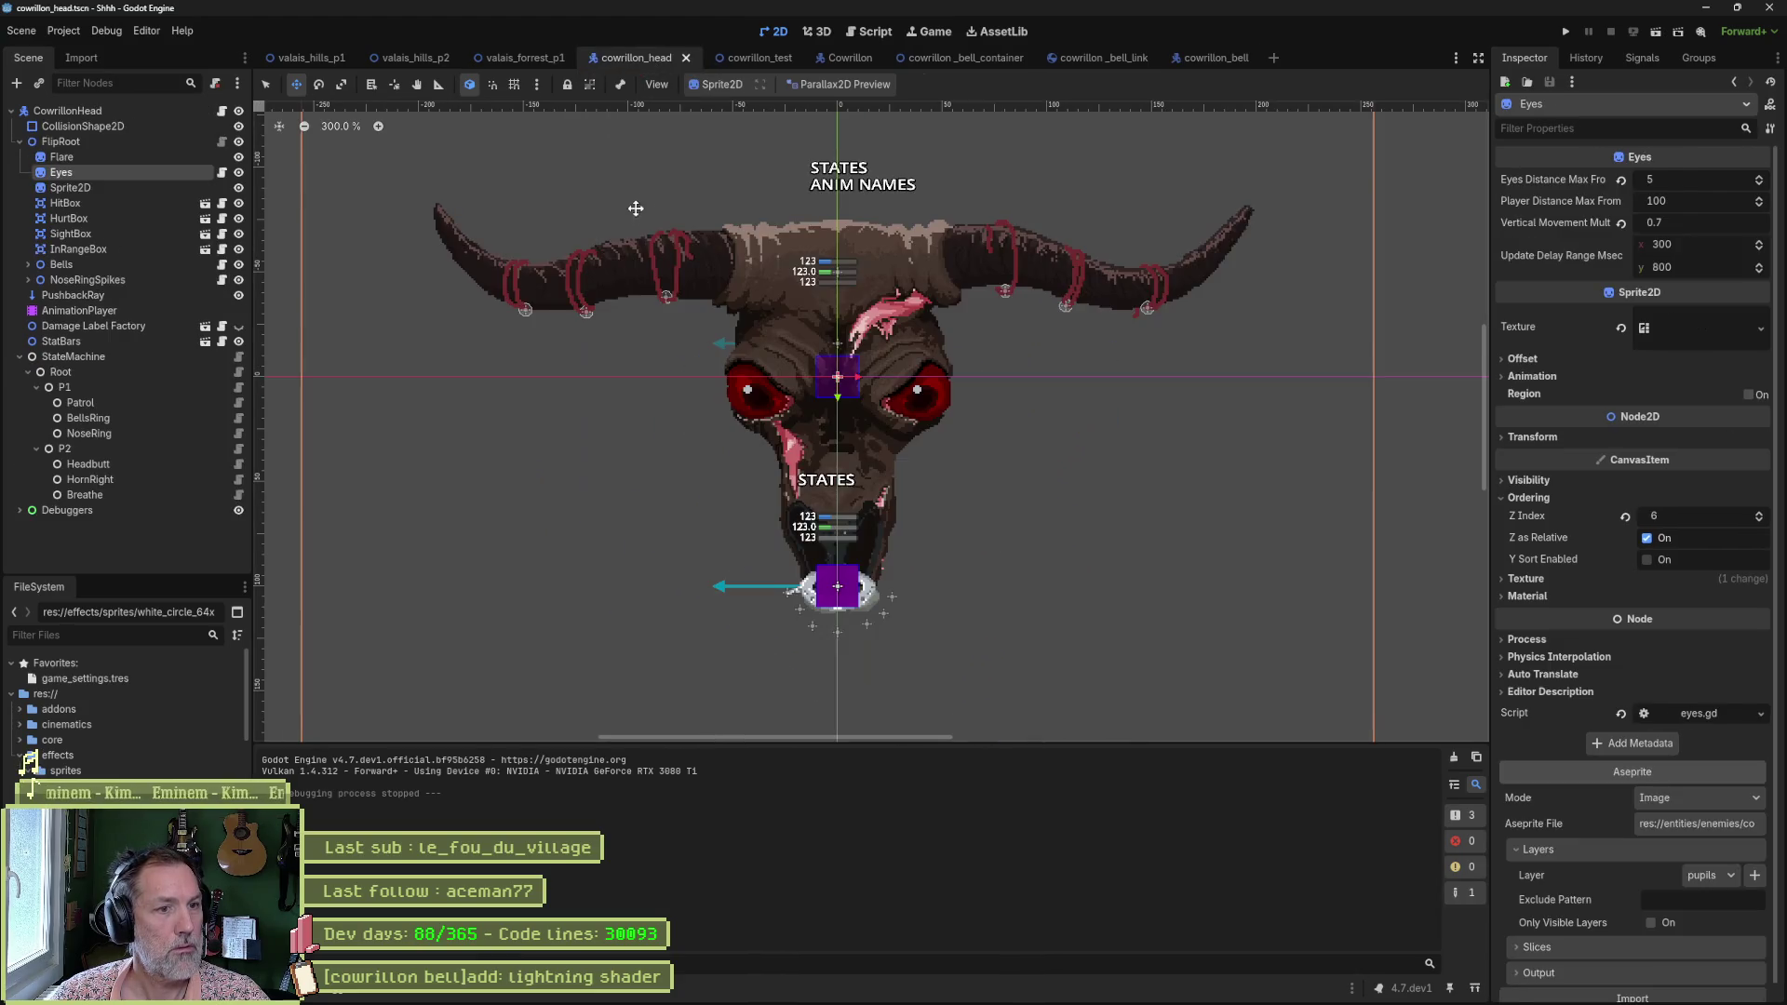
left_click(93, 143)
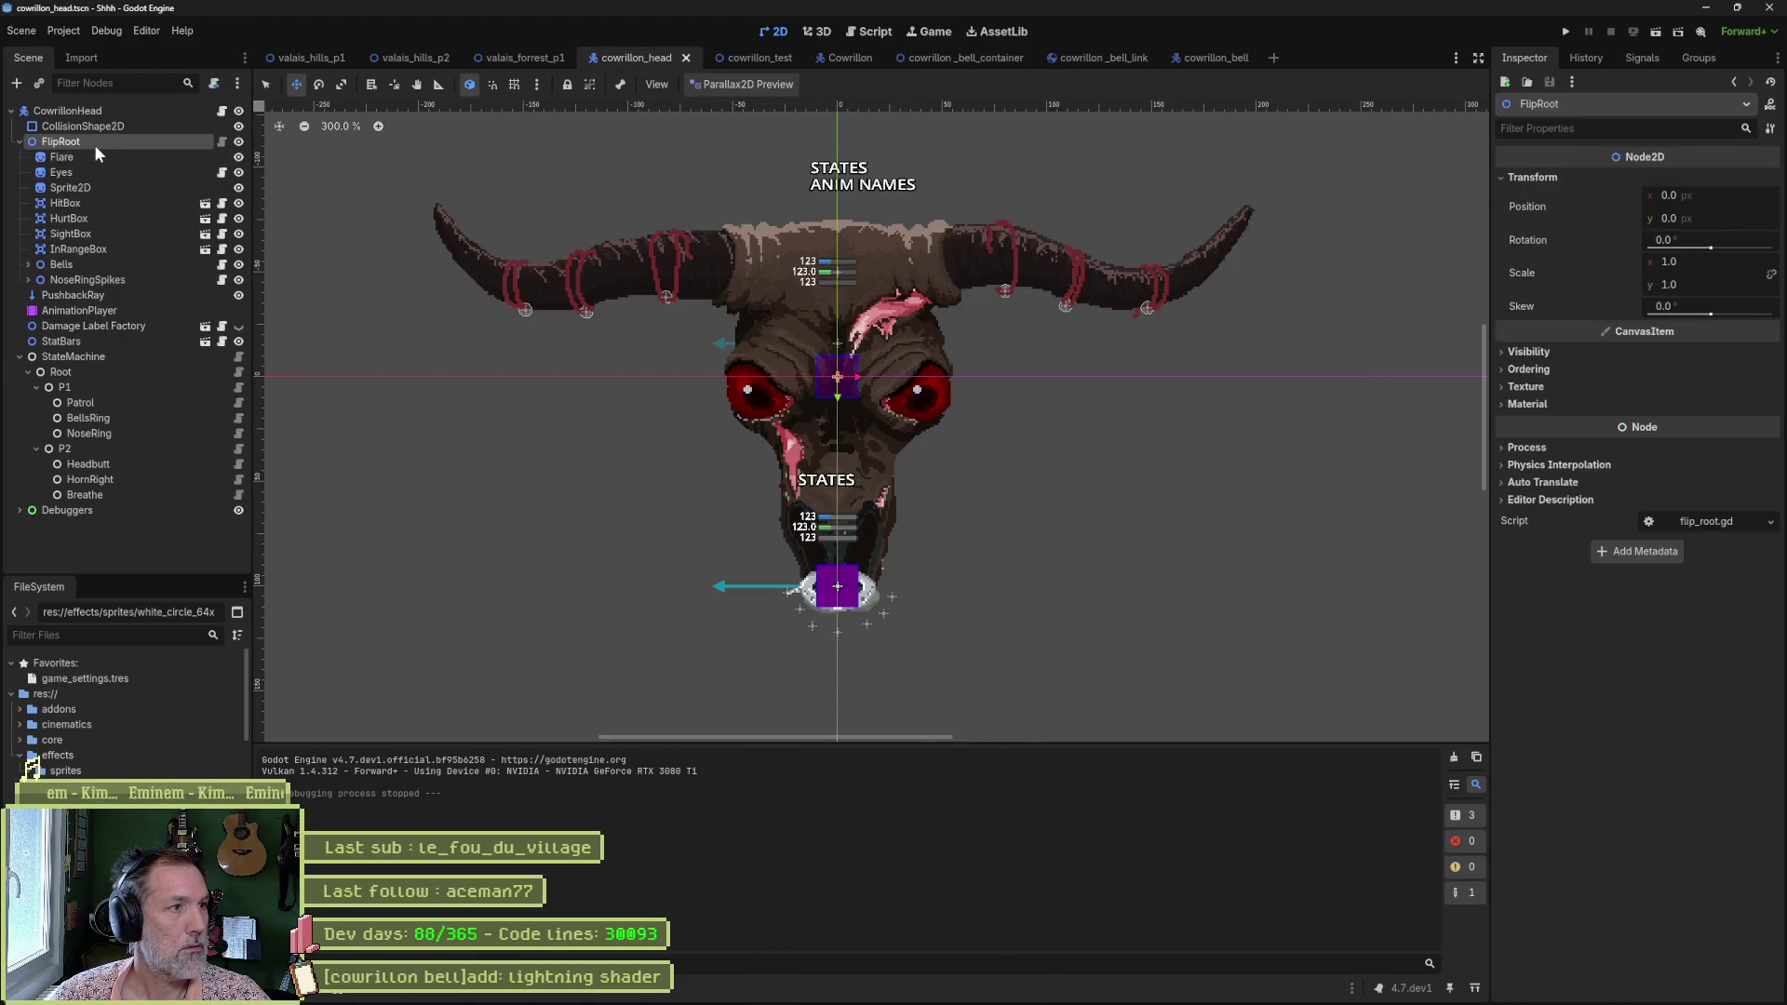
key("ctrl+v")
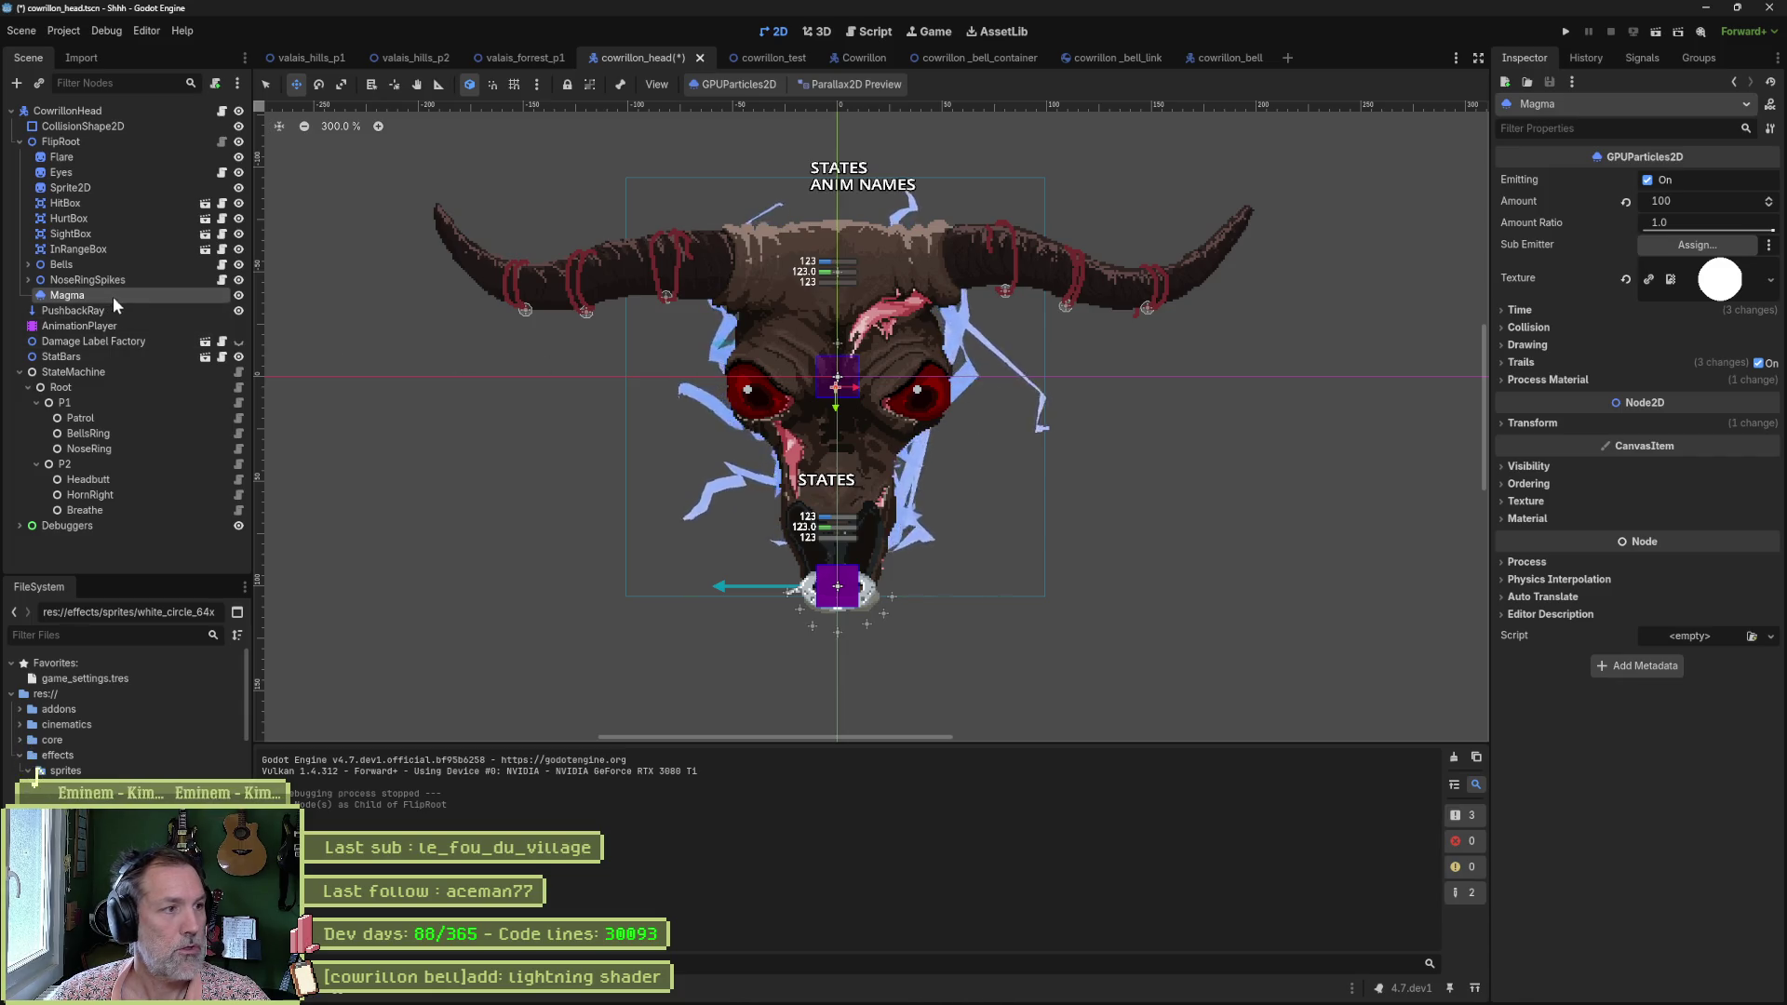
Review Magma's Drawing and Process Material settings, toggling Trails off and back on.
left_click(1545, 343)
left_click(1544, 345)
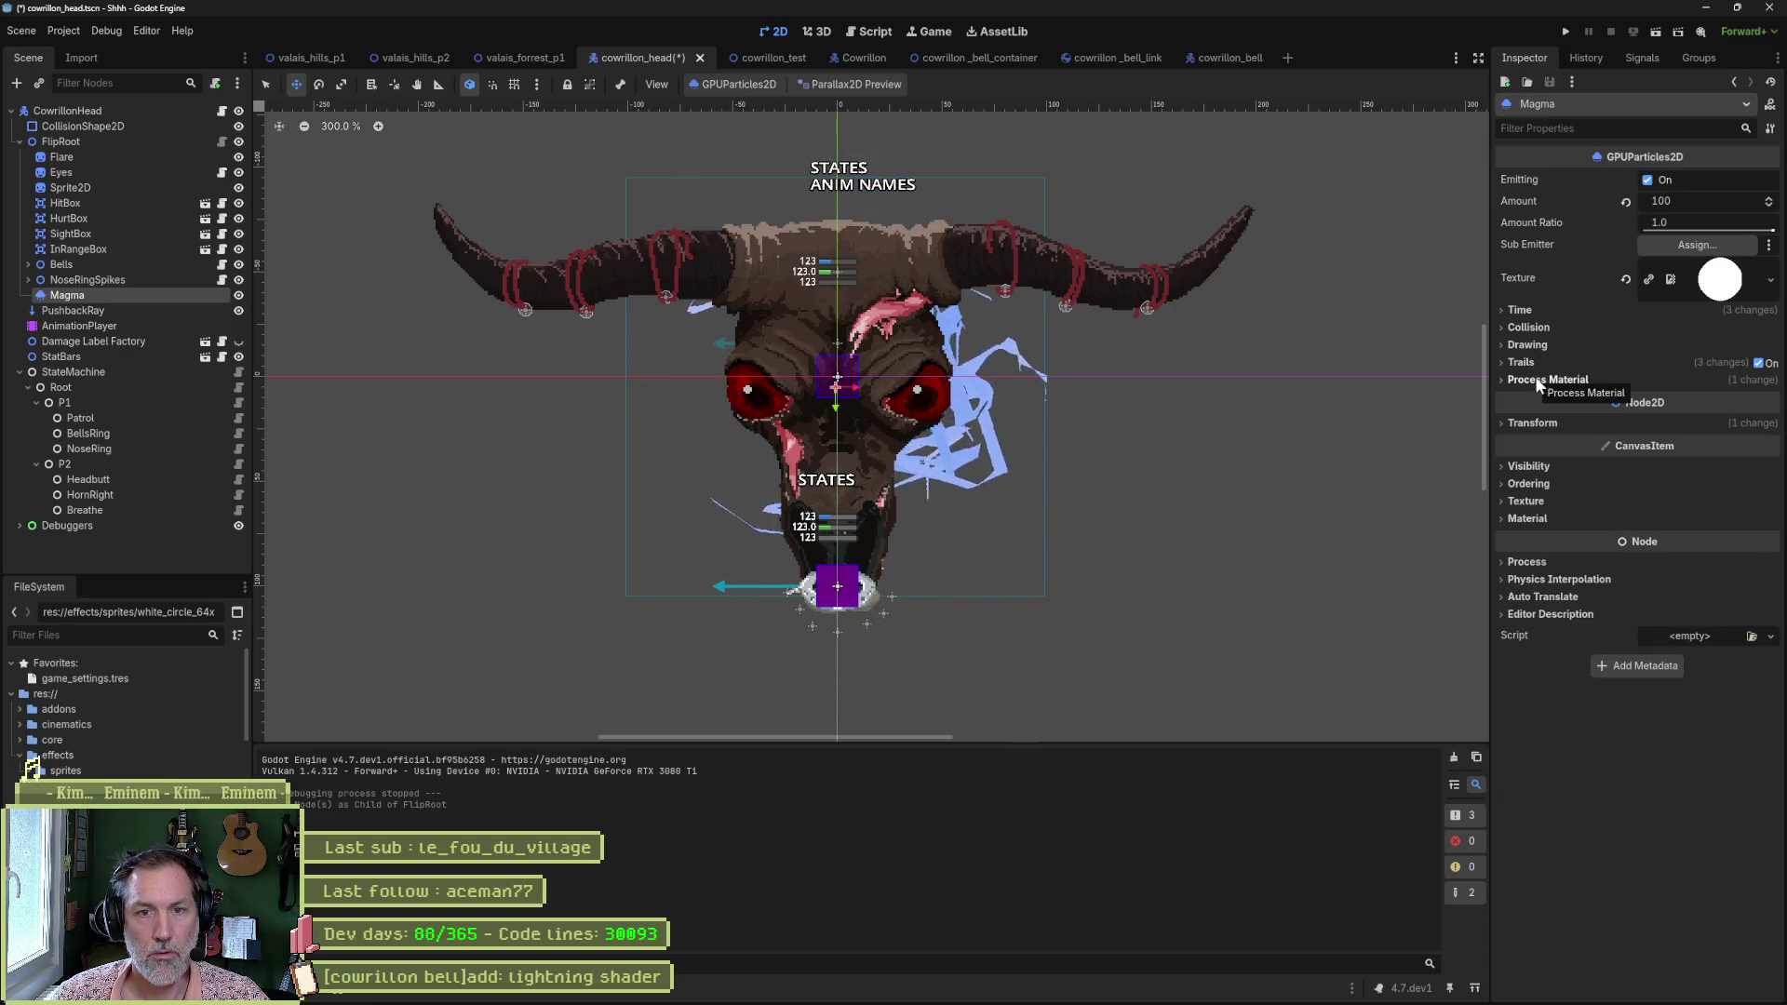
left_click(1537, 379)
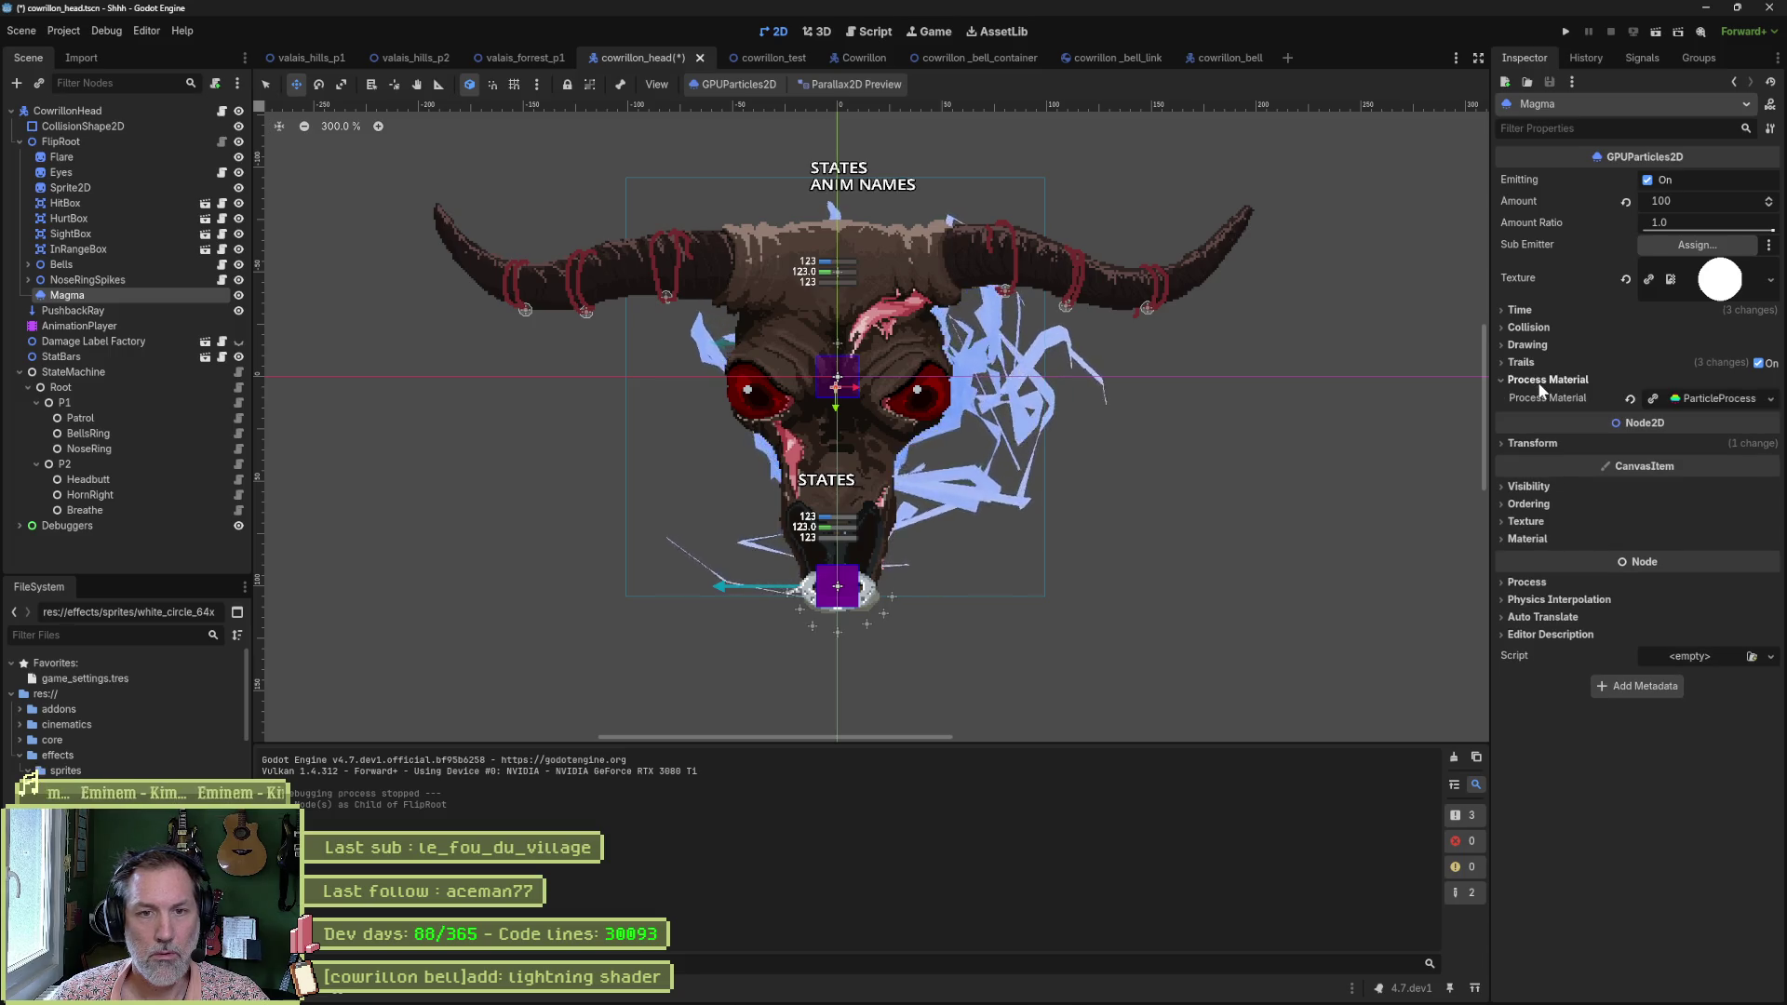
left_click(1720, 399)
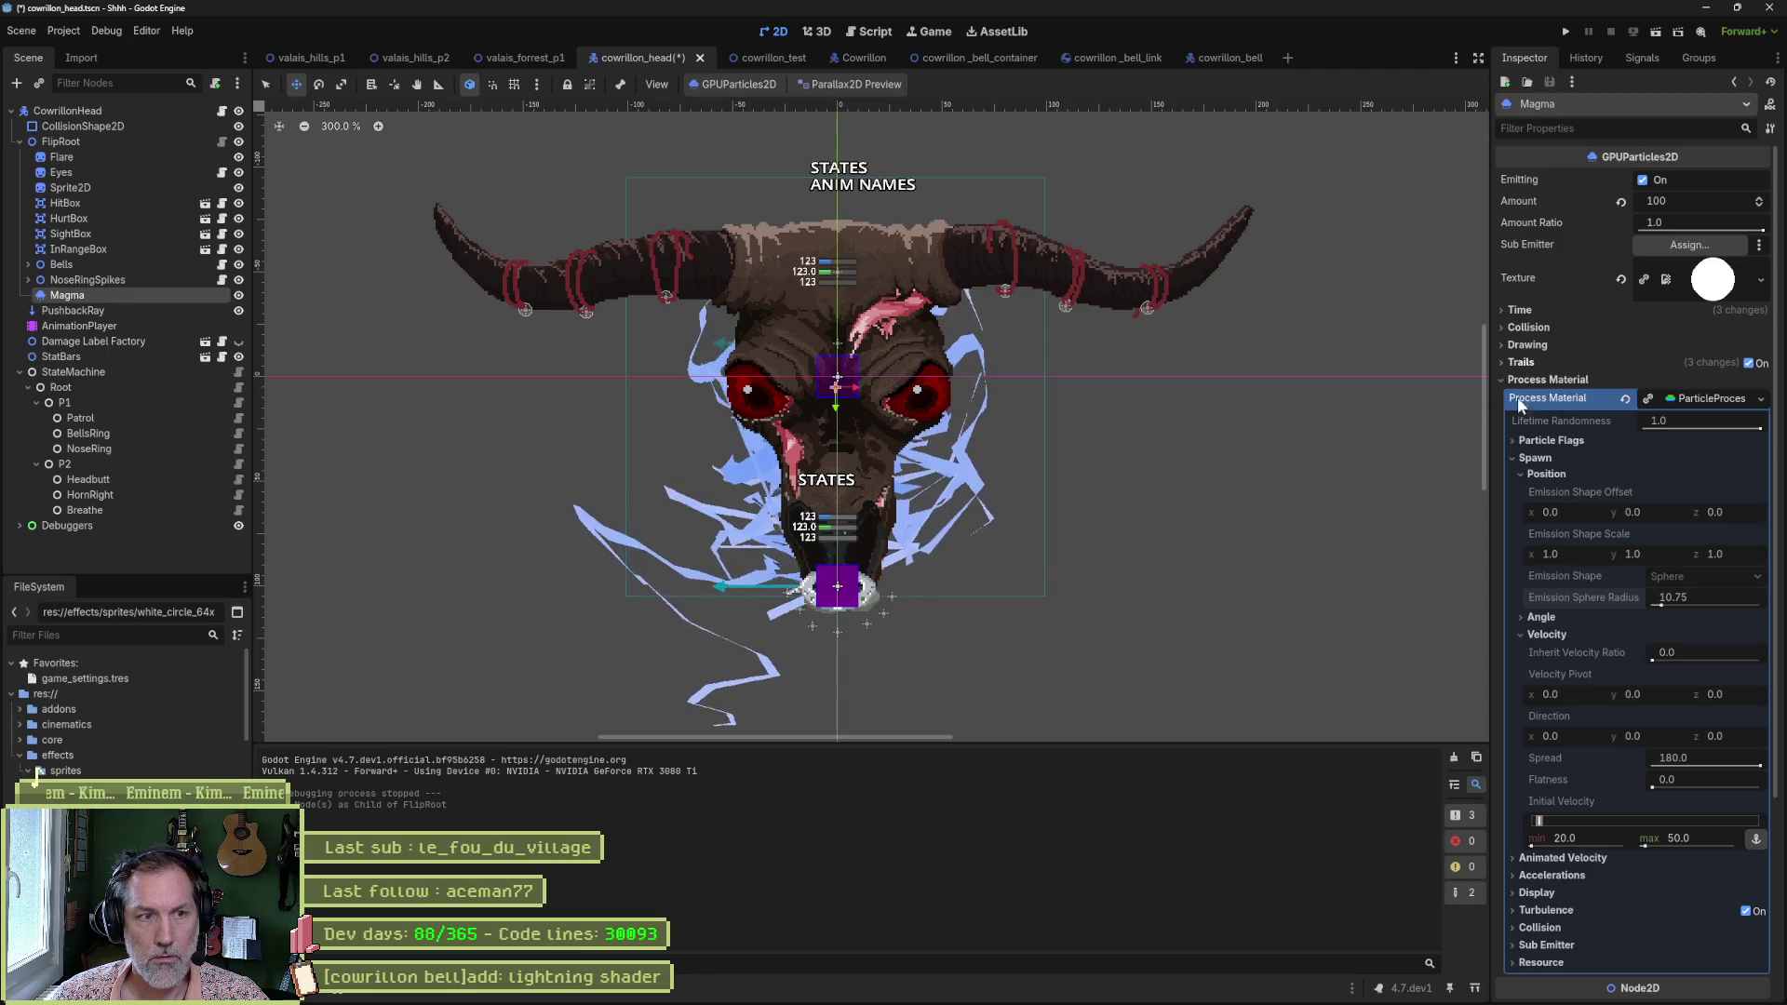
left_click(110, 310)
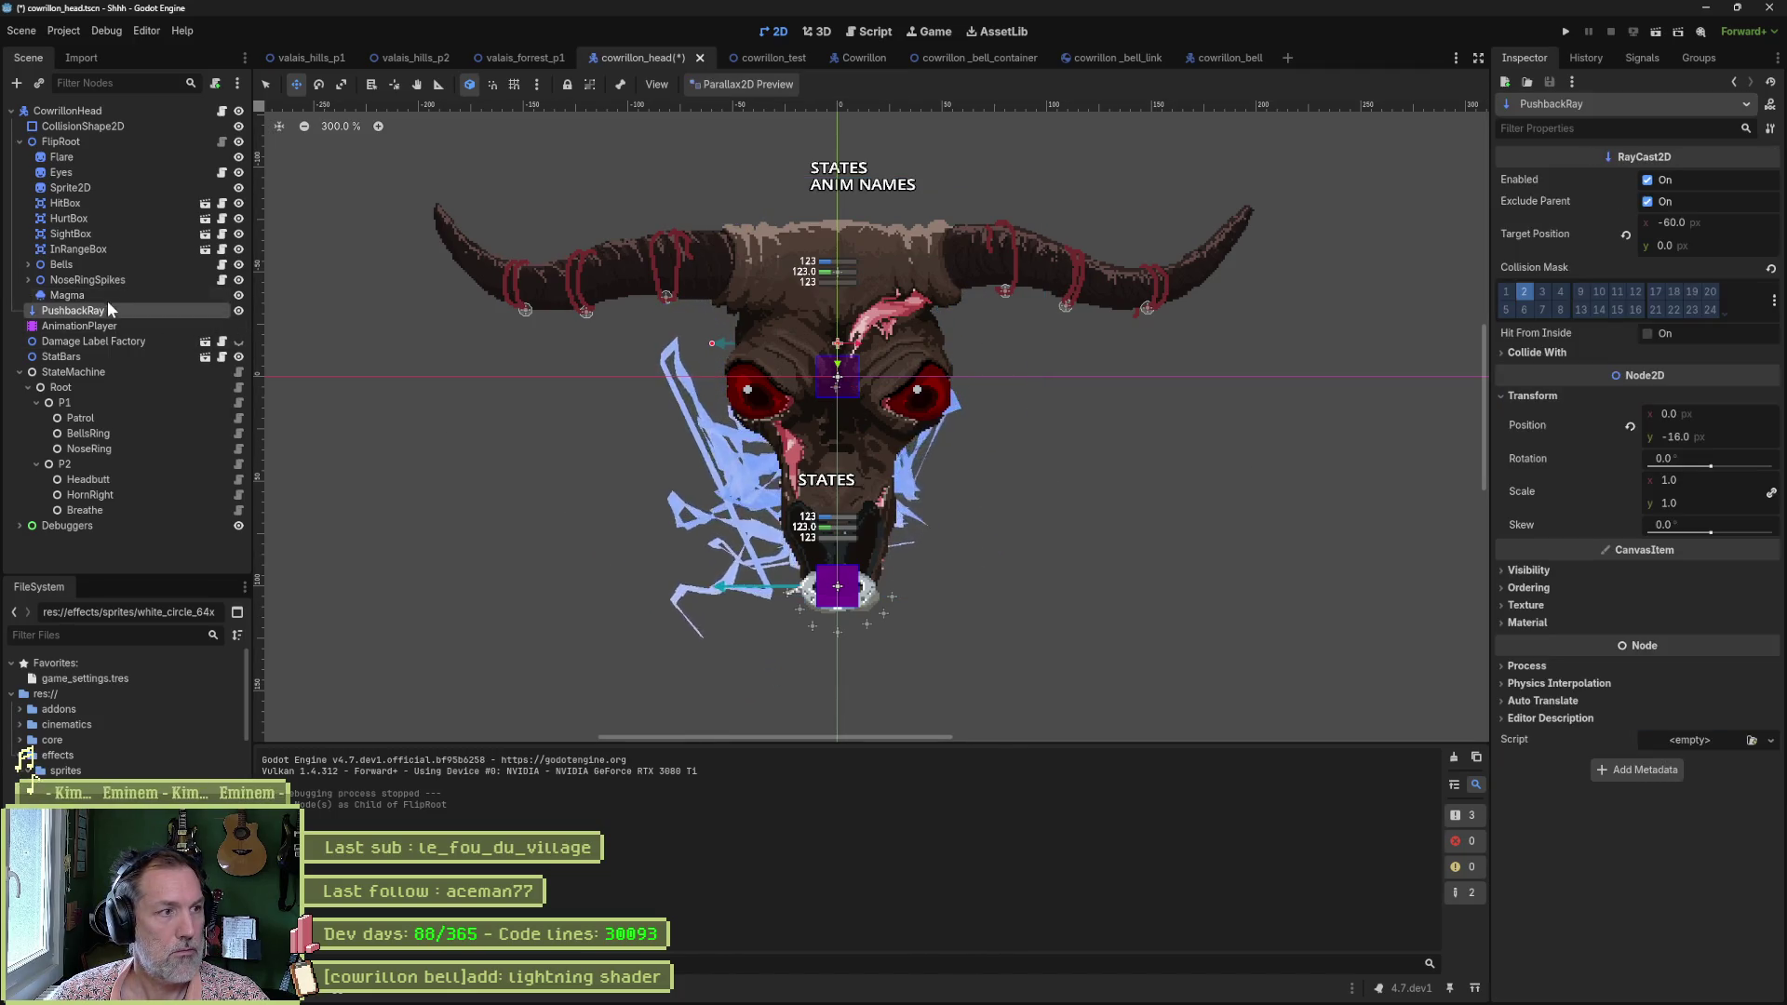
left_click(112, 292)
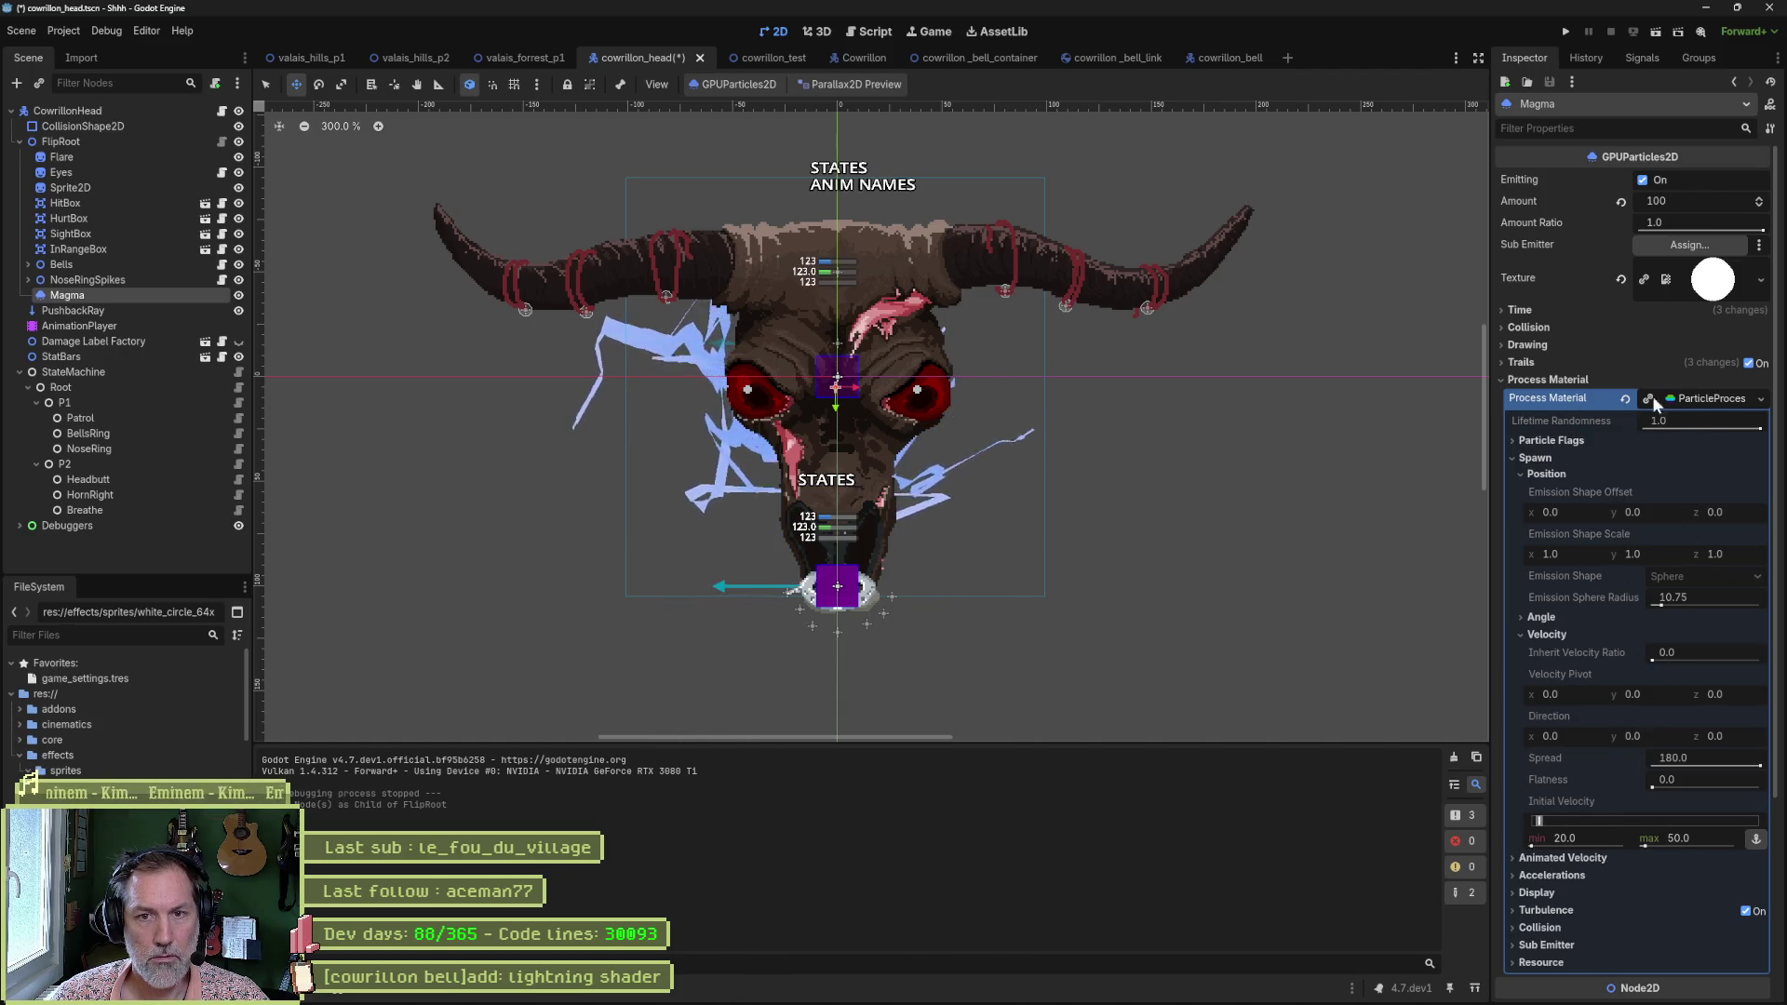
left_click(1748, 364)
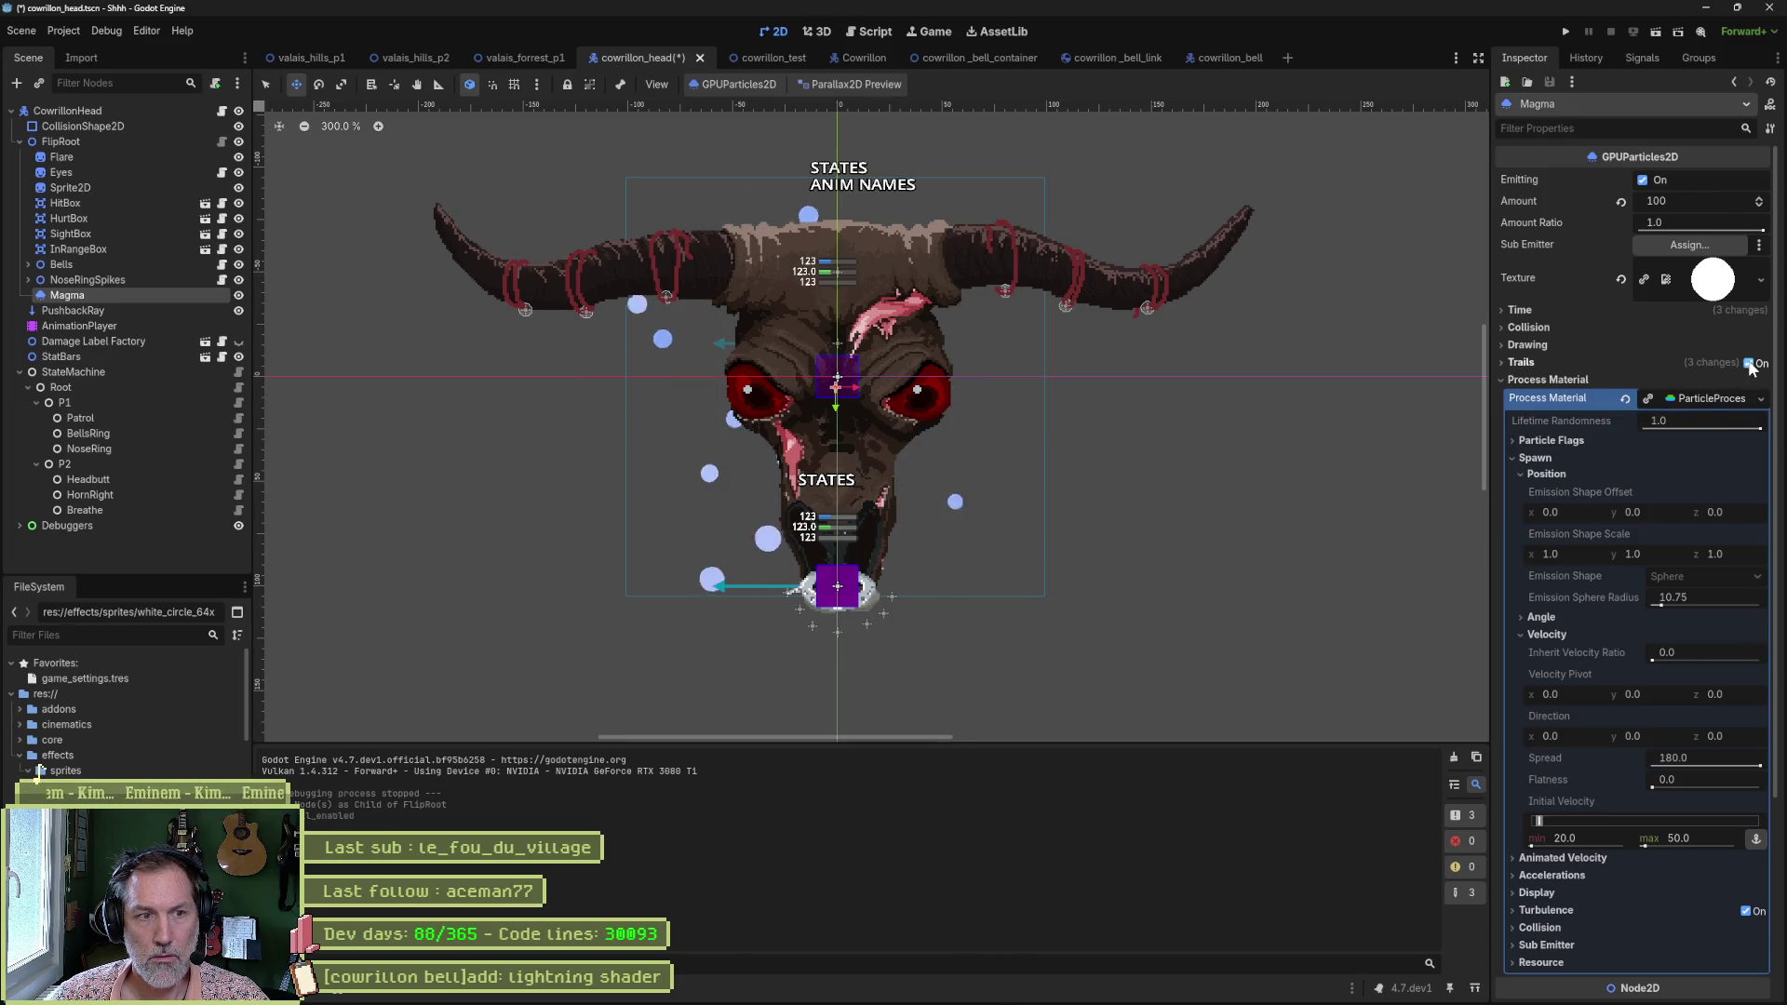
left_click(1749, 364)
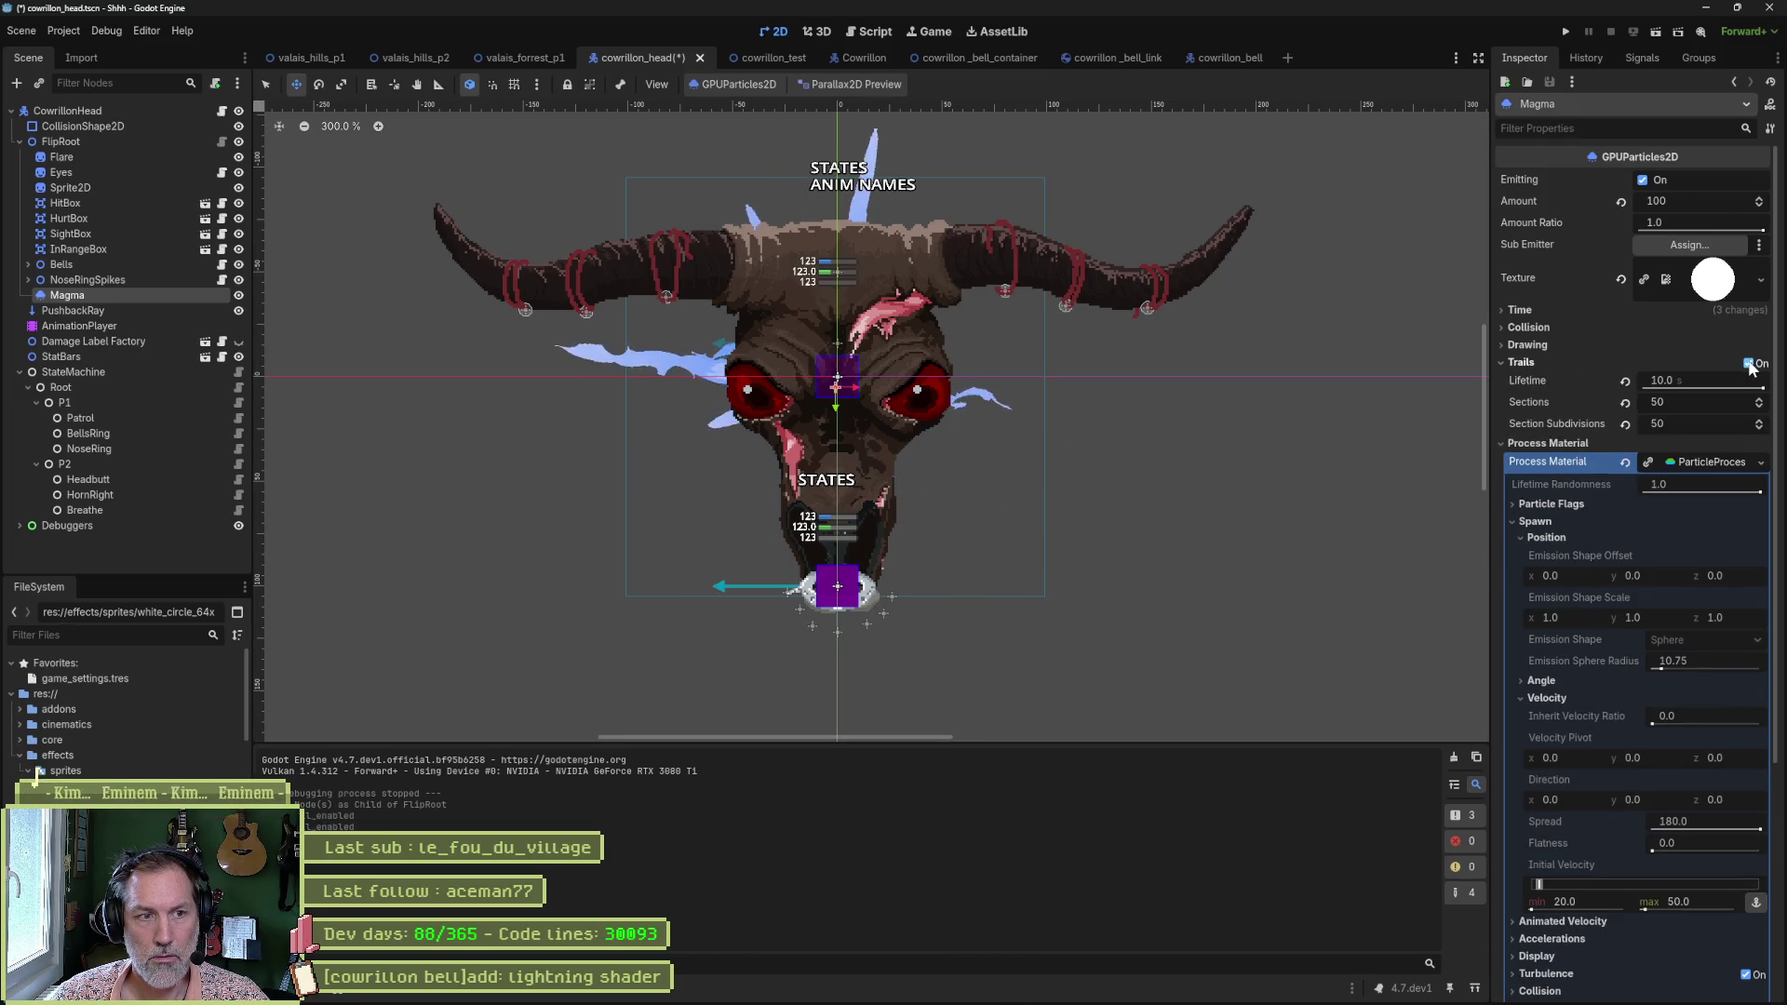